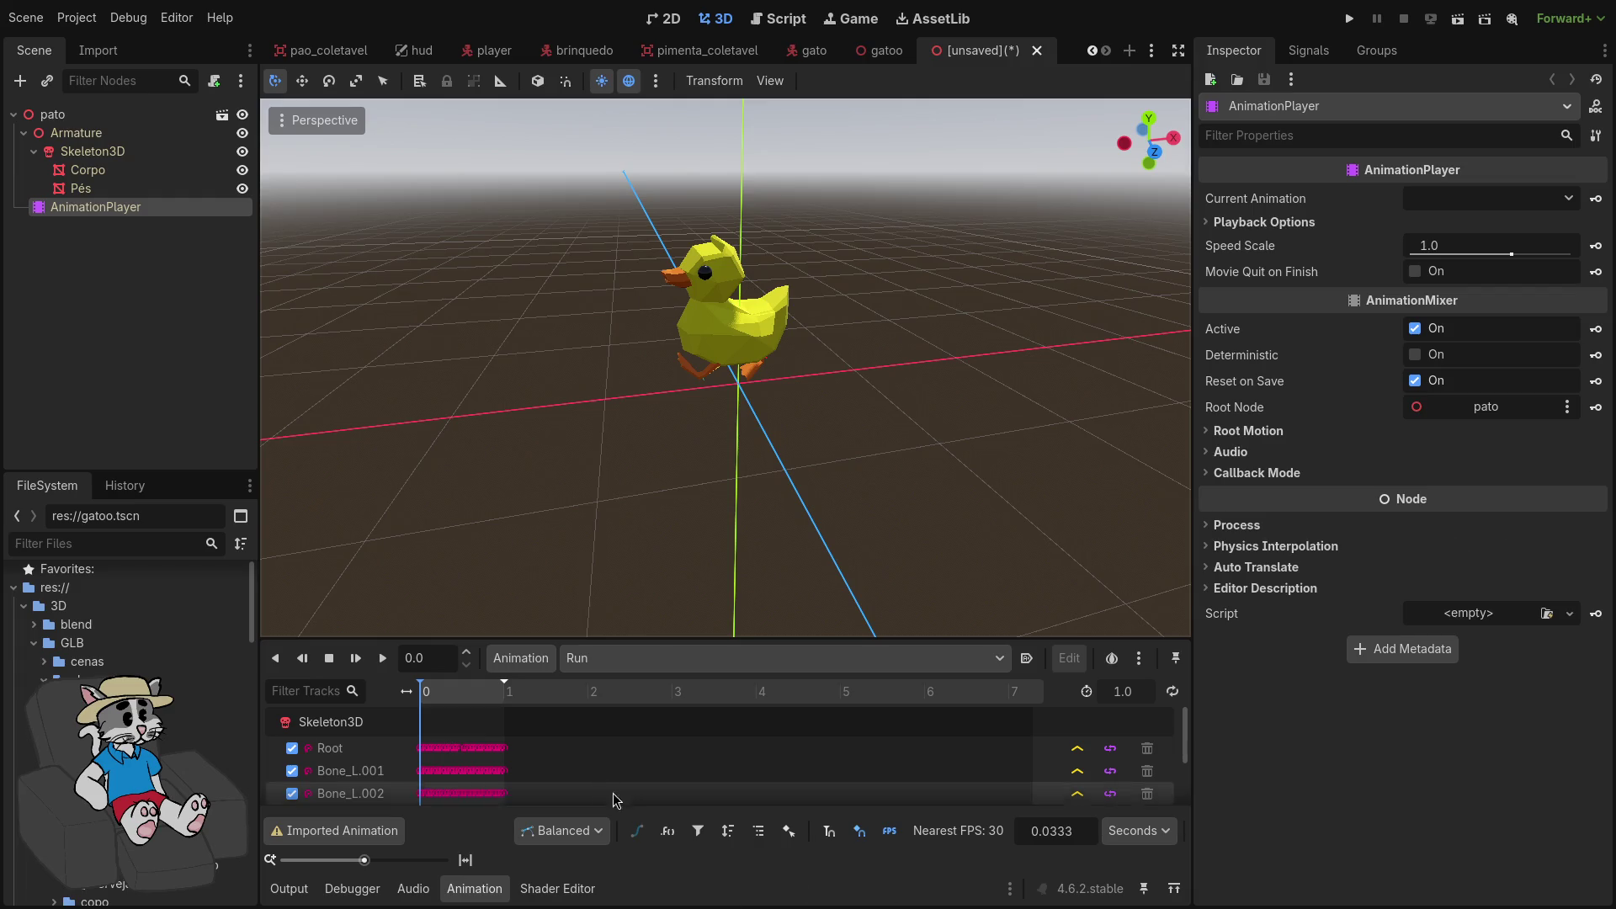
# Scrub the duck's Run animation, select pato, then close the unsaved duck scene tab.
pyautogui.moveTo(455, 716)
pyautogui.mouseDown()
pyautogui.moveTo(447, 700)
pyautogui.moveTo(451, 712)
pyautogui.moveTo(394, 715)
pyautogui.mouseUp()
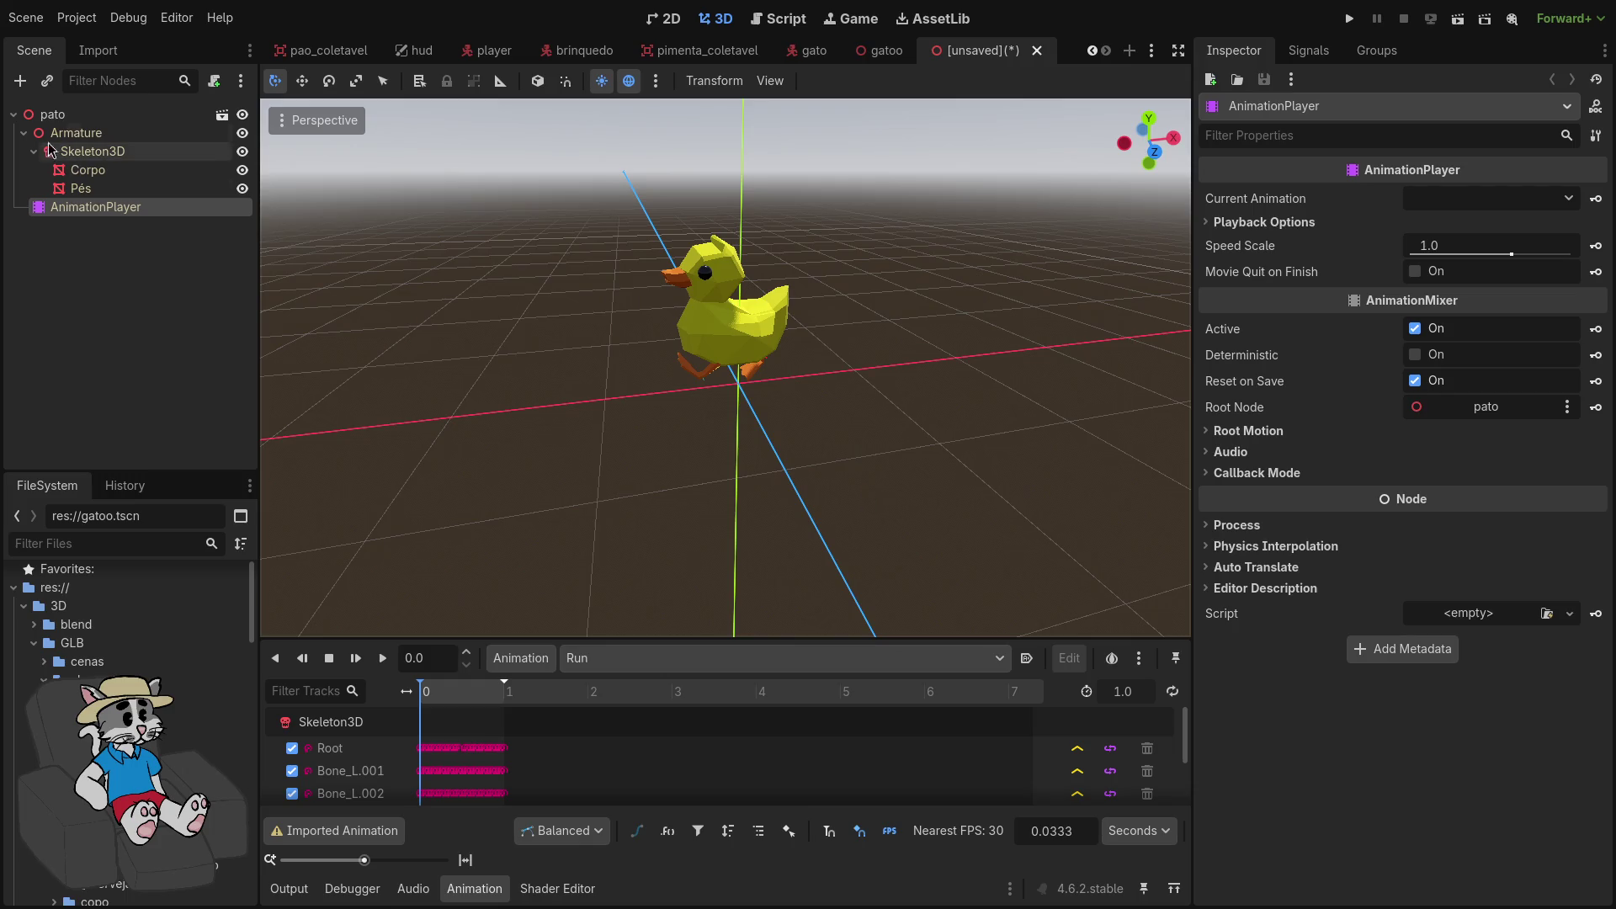
pyautogui.click(52, 114)
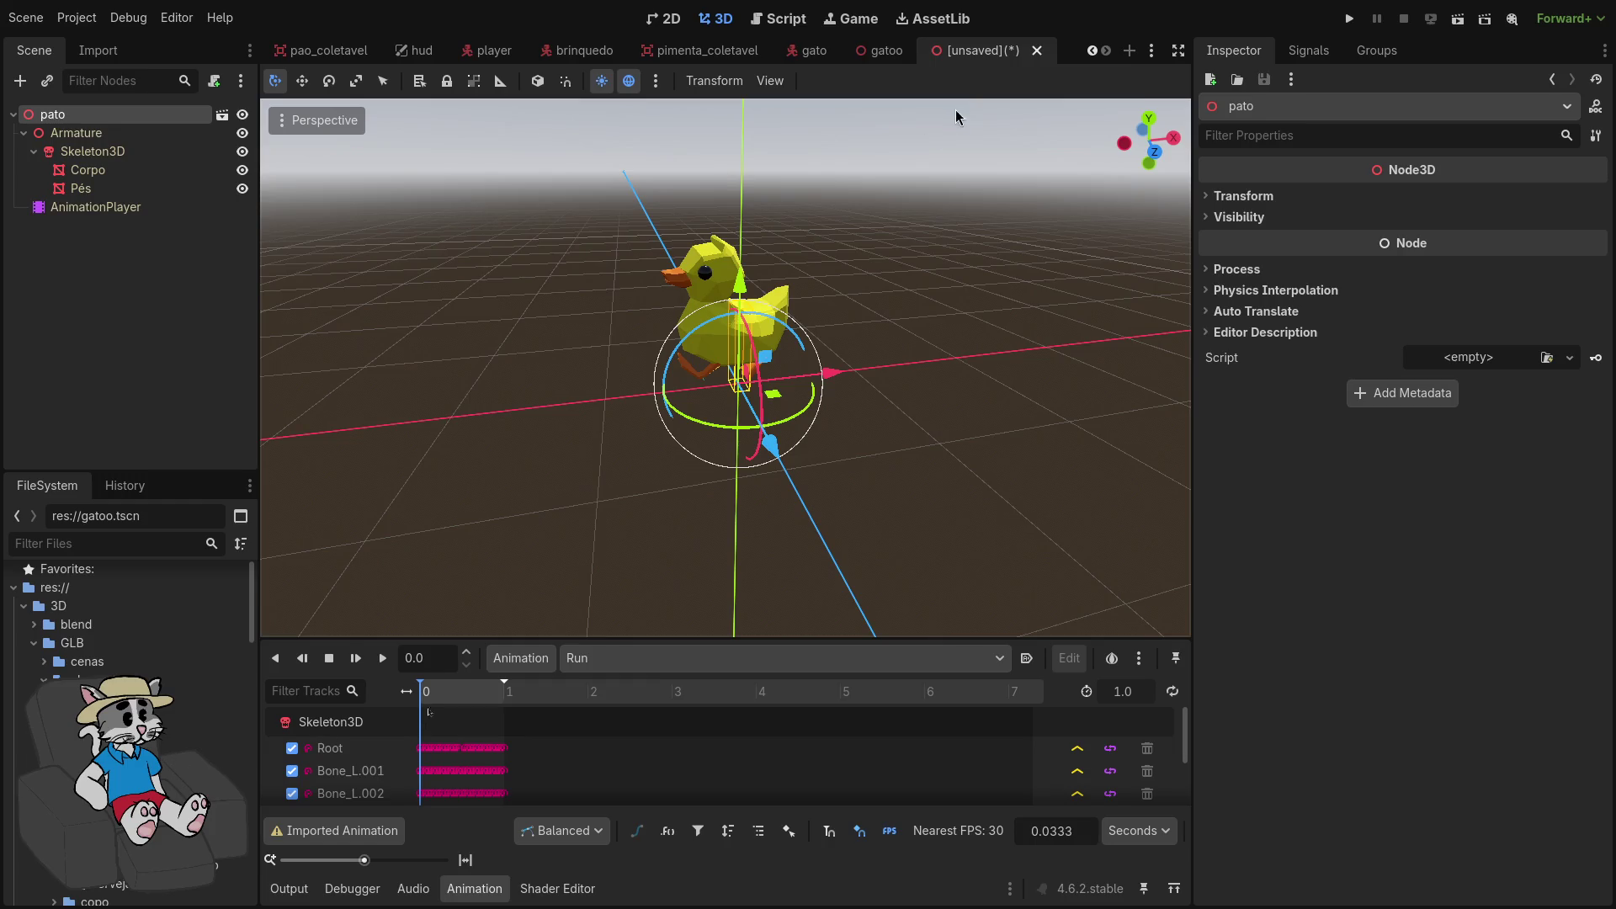
pyautogui.click(465, 58)
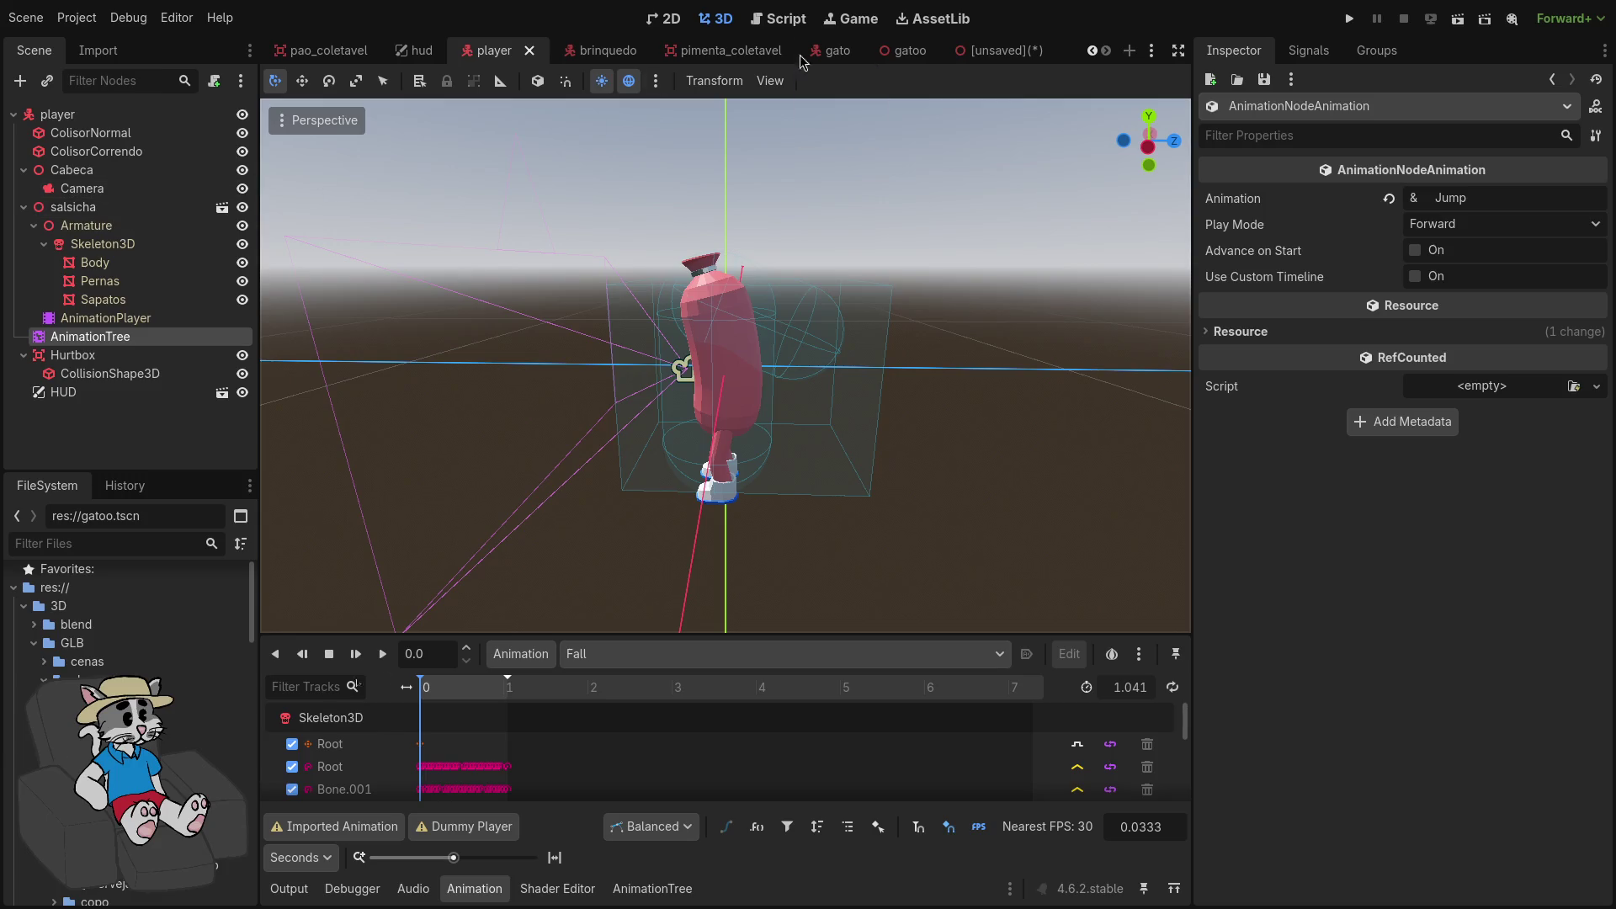
pyautogui.click(983, 48)
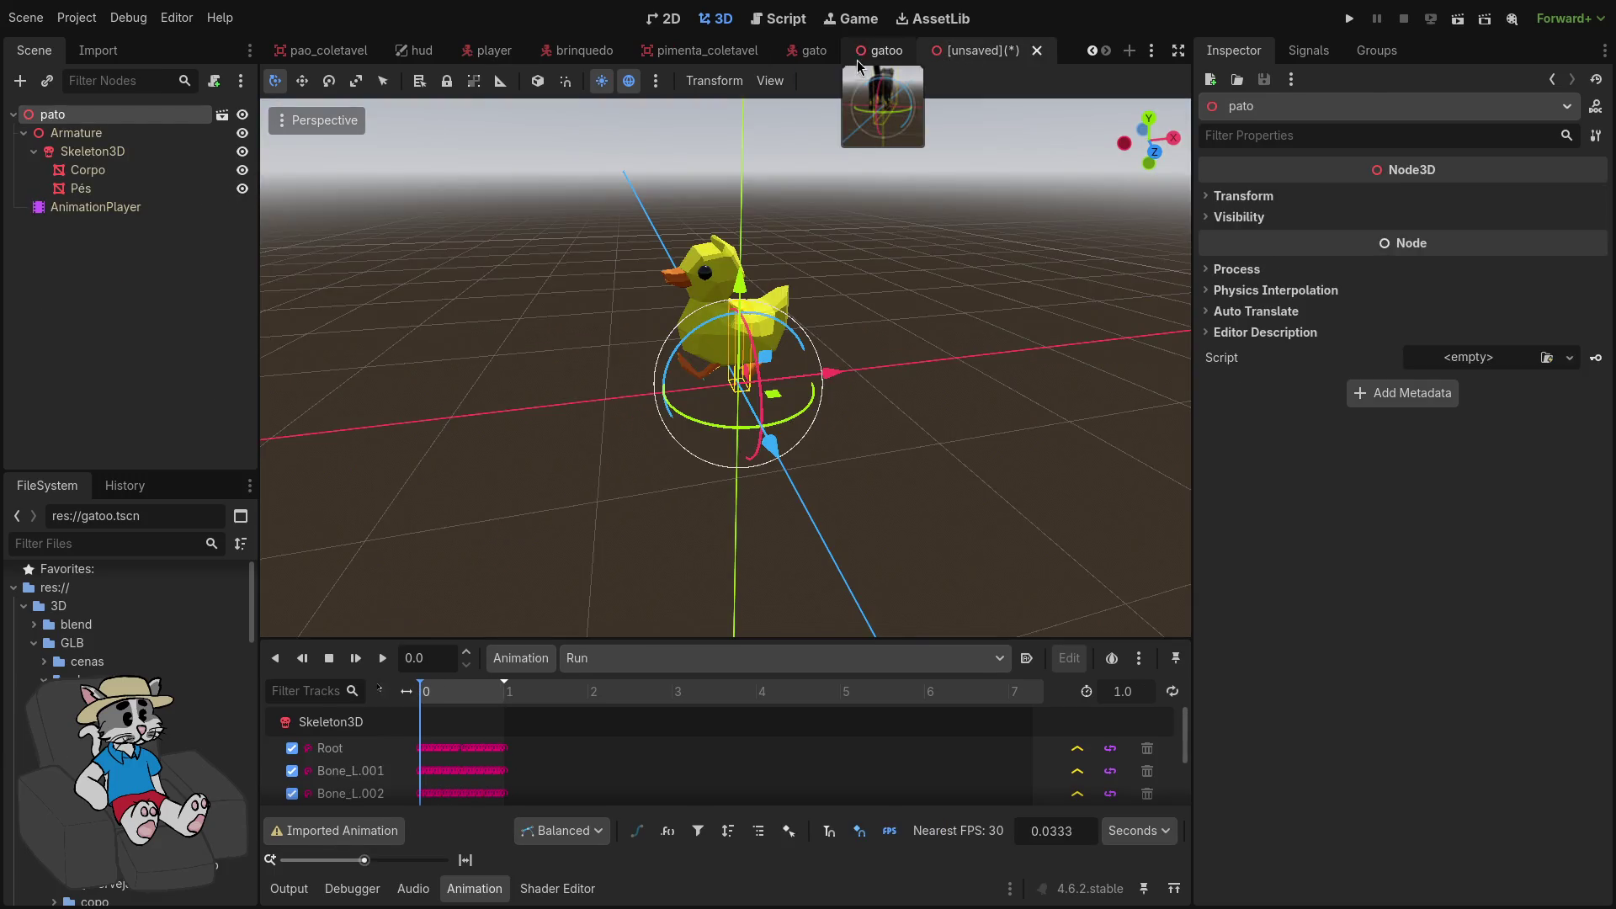
pyautogui.click(1037, 51)
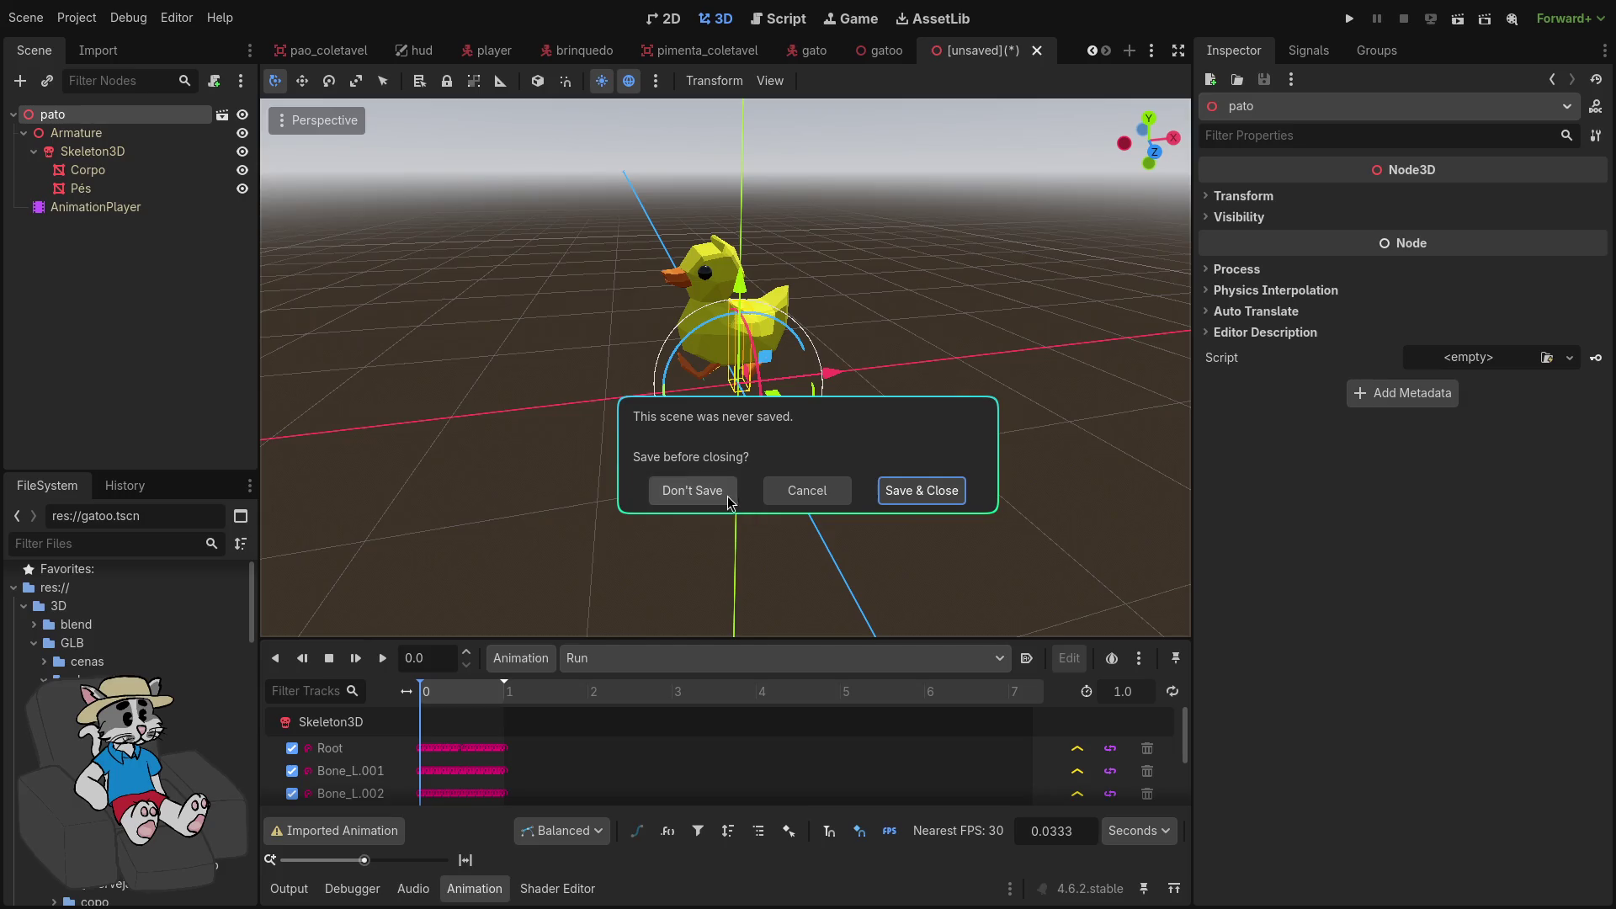
# Discard the duck scene, open brinquedo, and enable Editable Children on the pato instance.
pyautogui.click(728, 495)
pyautogui.click(307, 51)
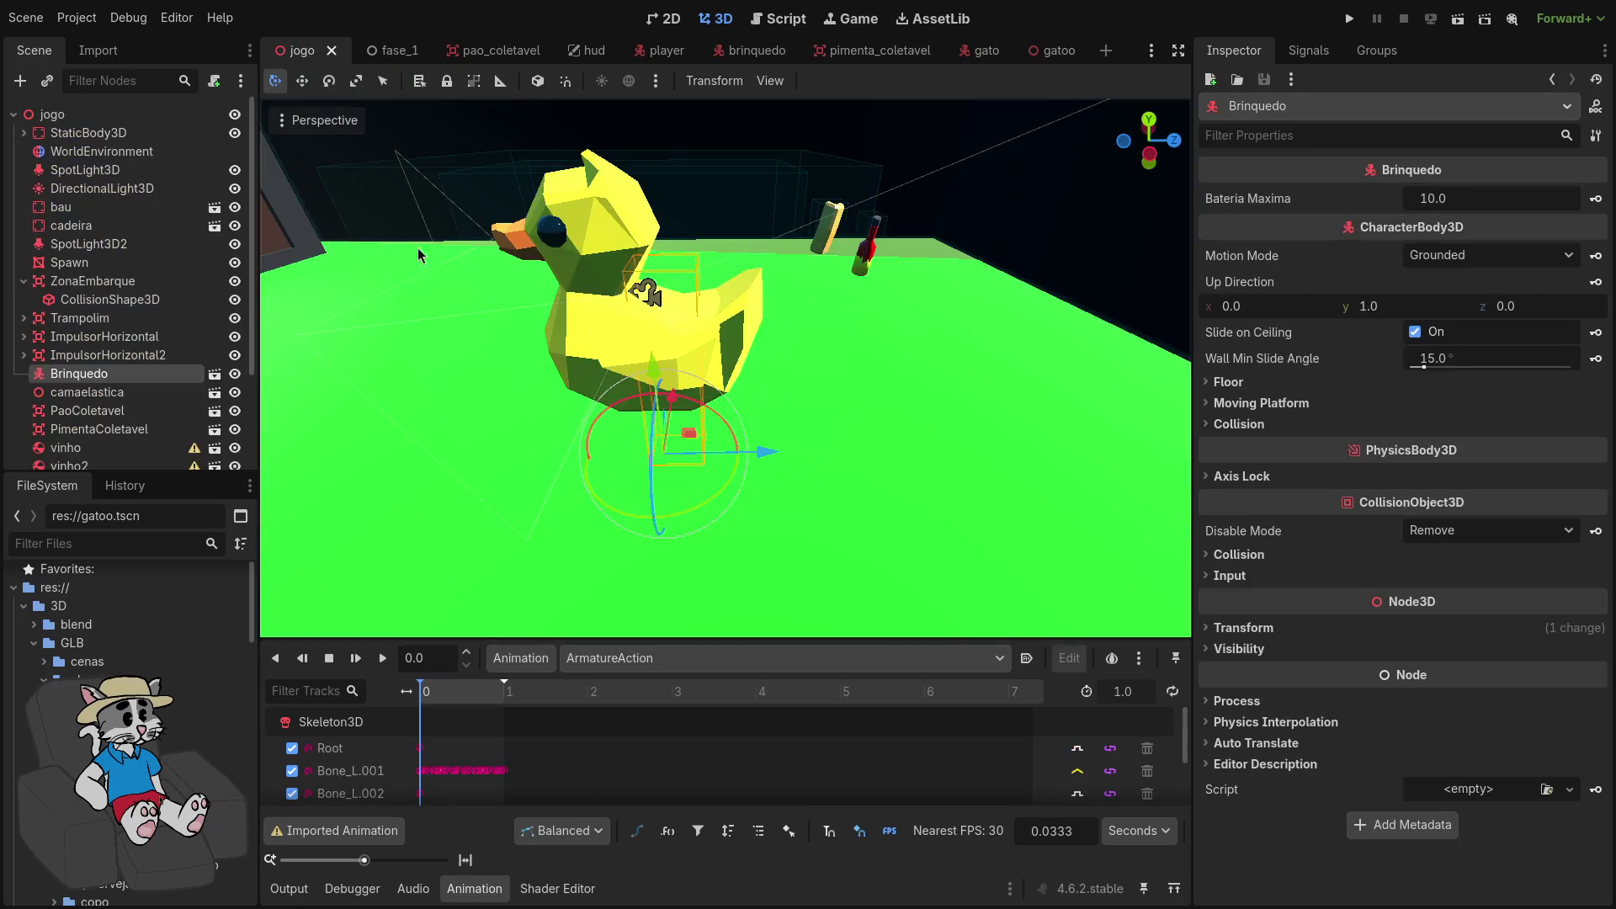
pyautogui.click(214, 375)
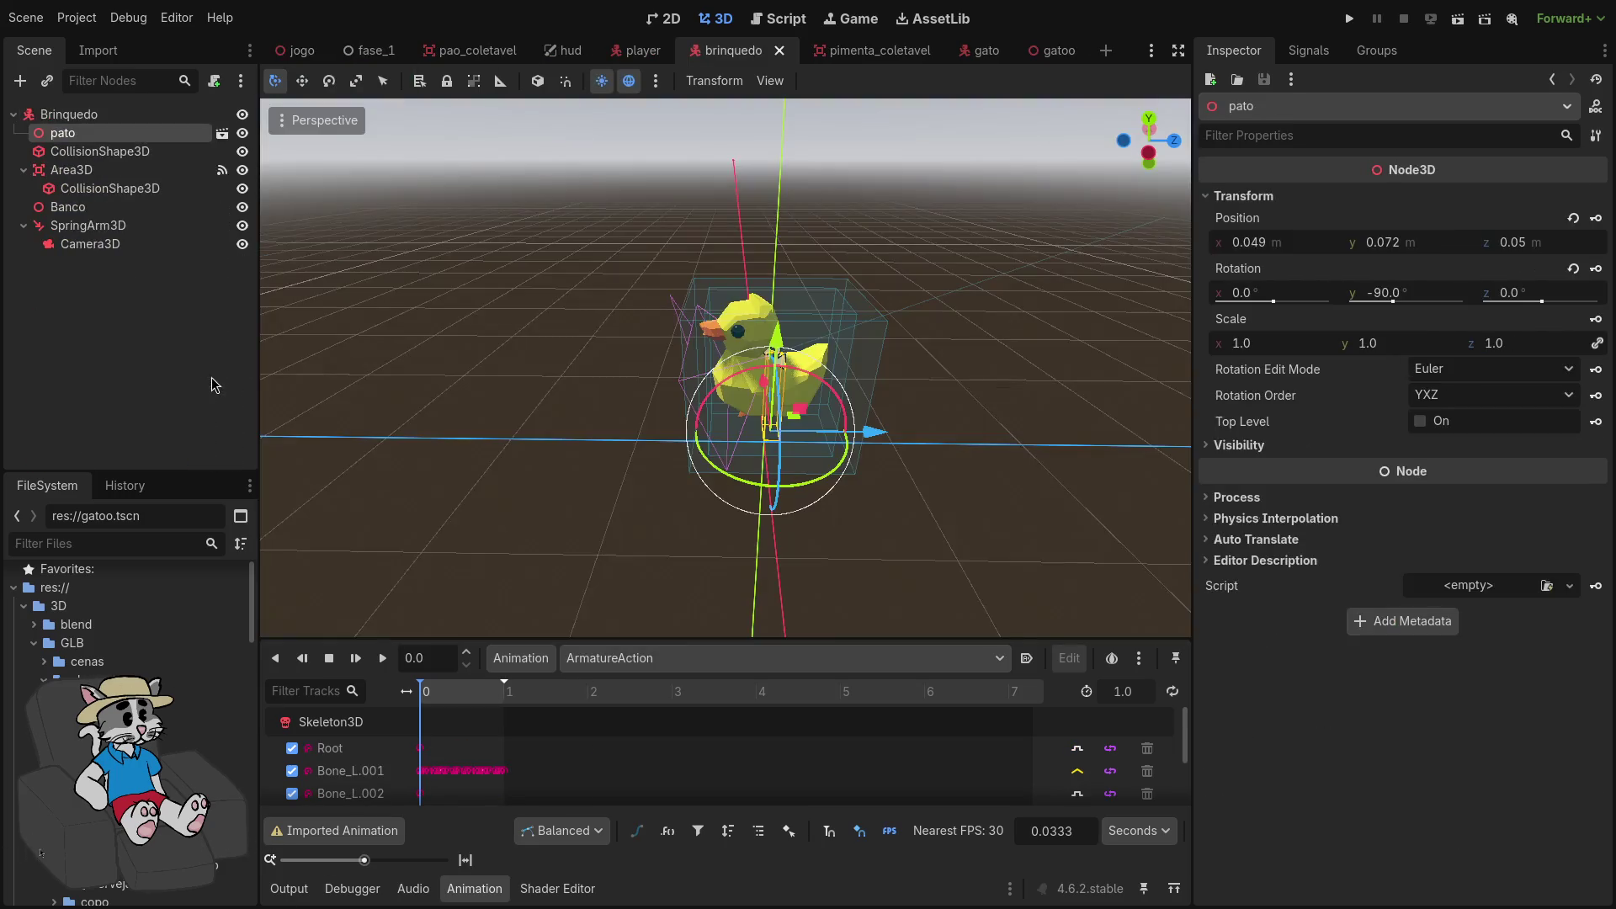
pyautogui.rightClick(127, 131)
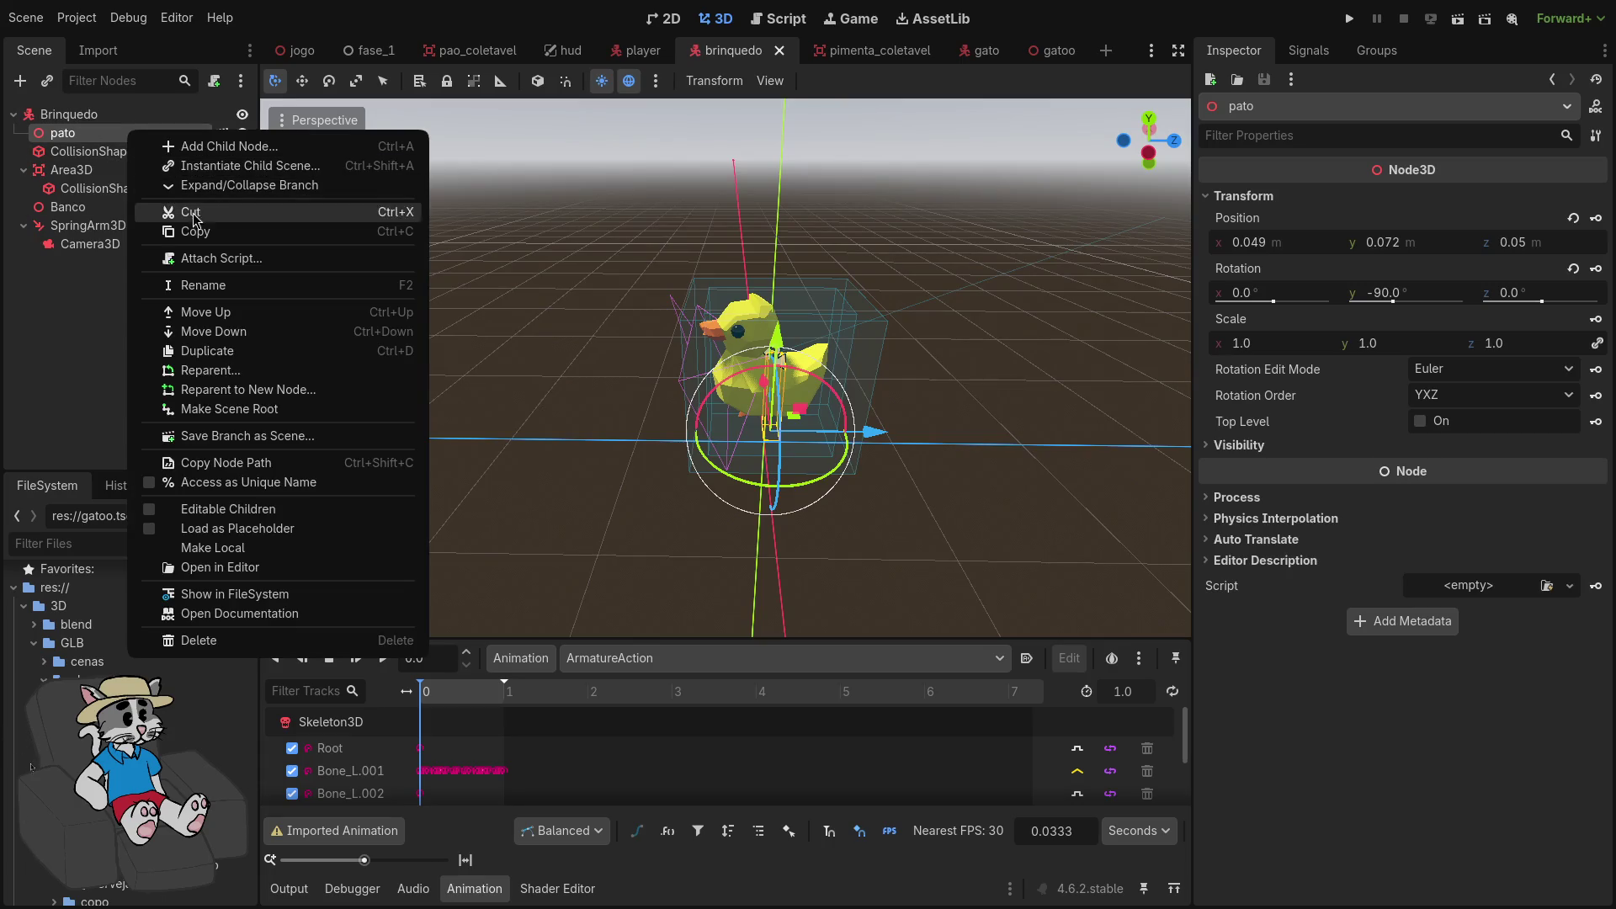
pyautogui.click(270, 509)
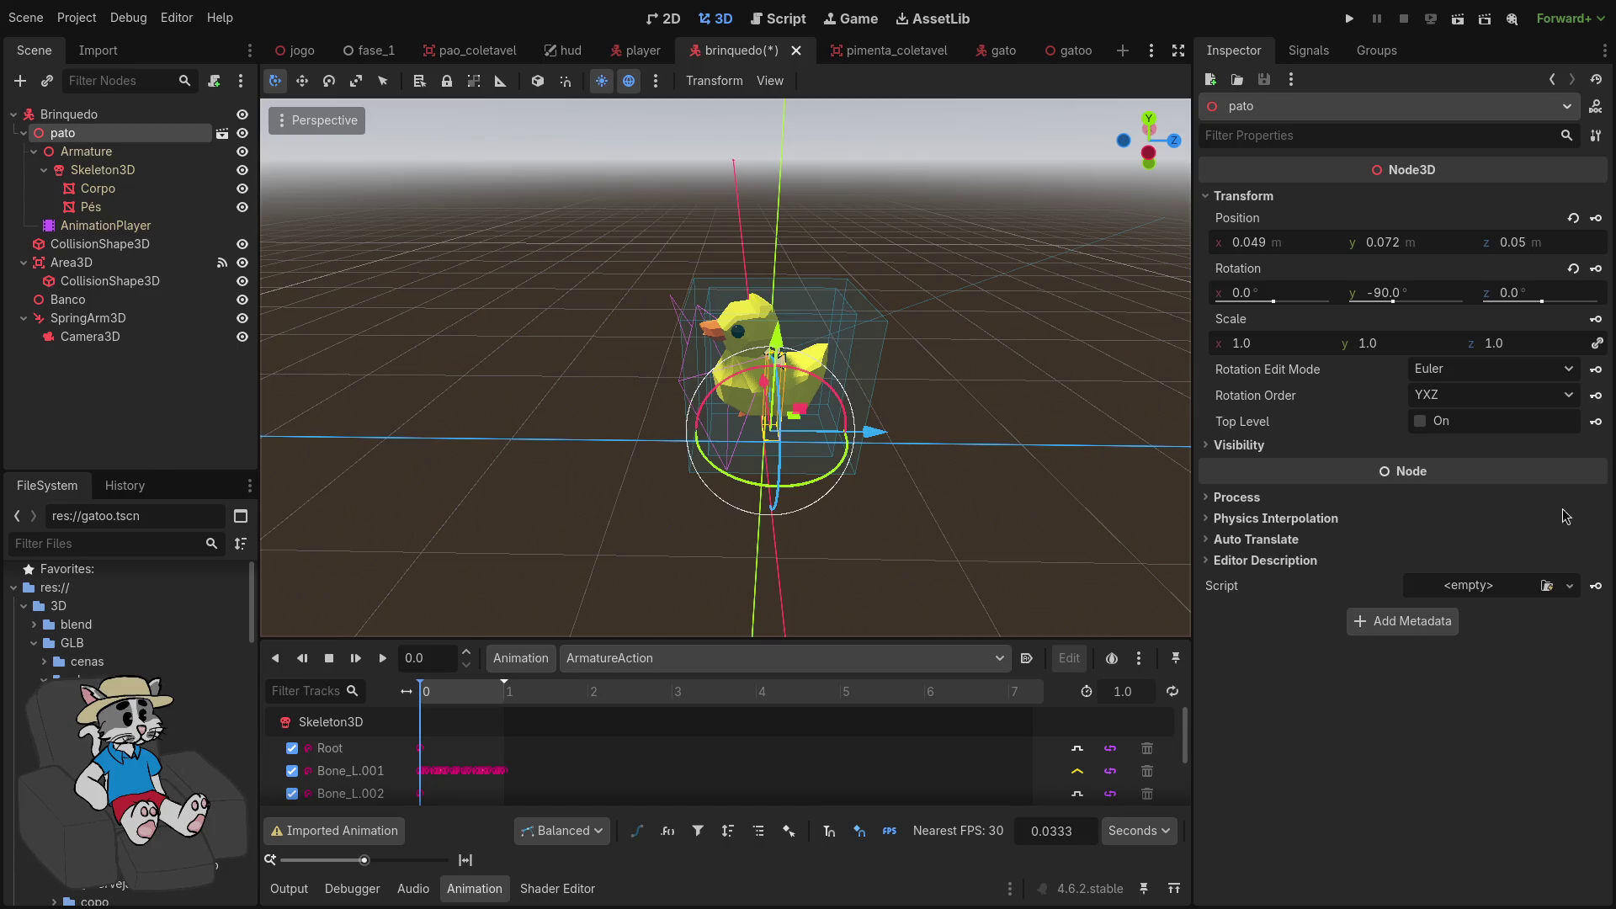
pyautogui.rightClick(88, 112)
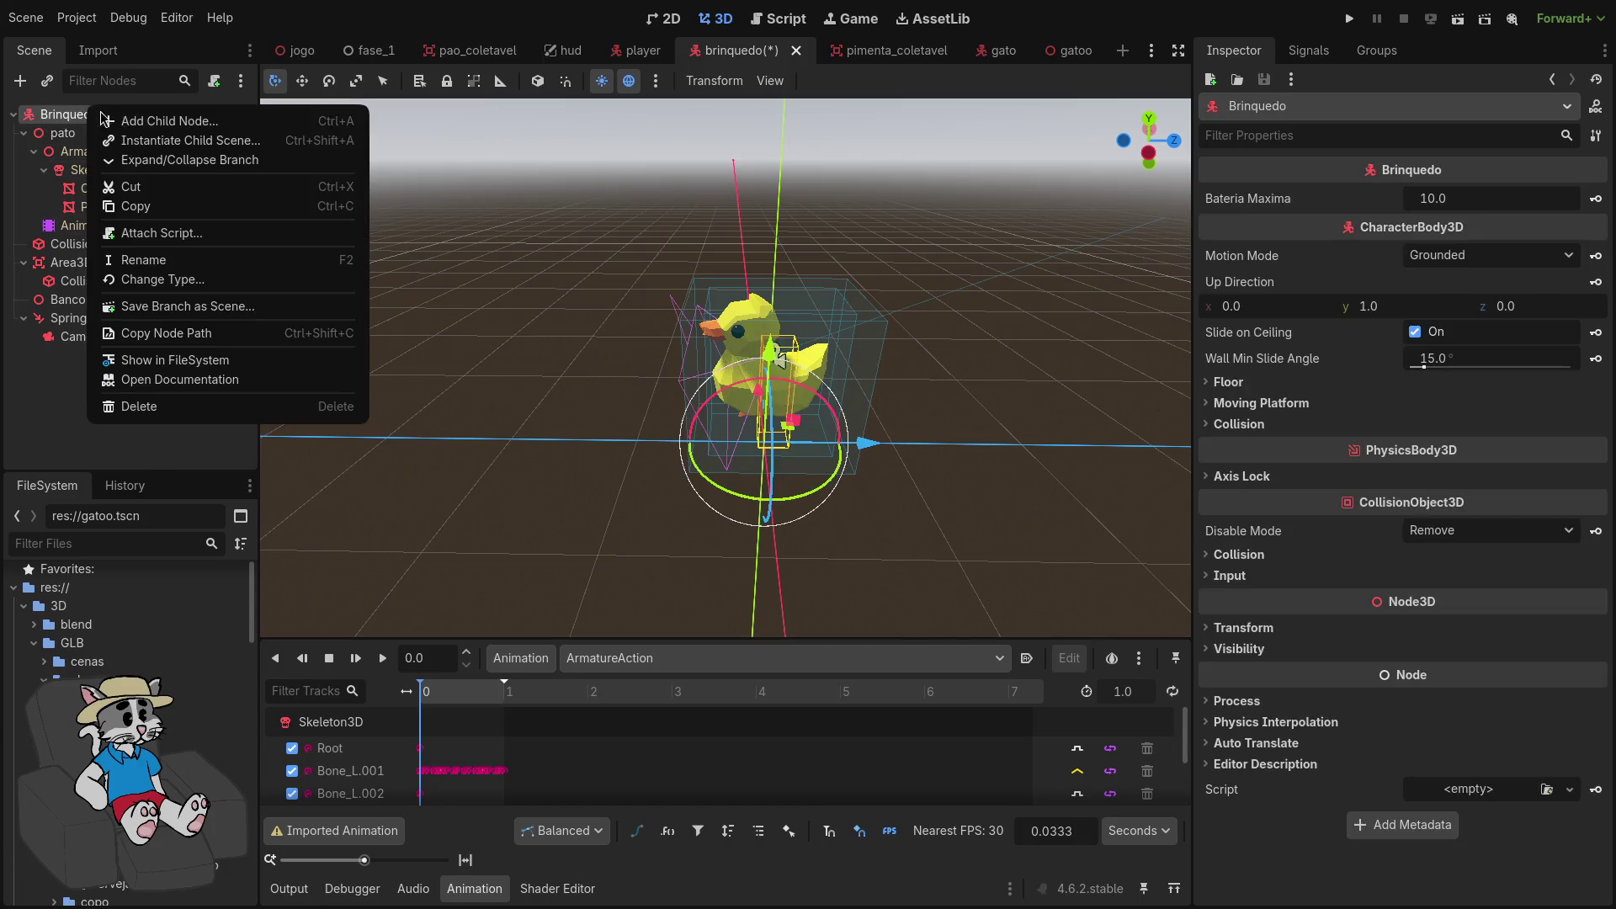
# Add an AnimationTree child under Brinquedo by searching 'animationtr'.
pyautogui.click(143, 123)
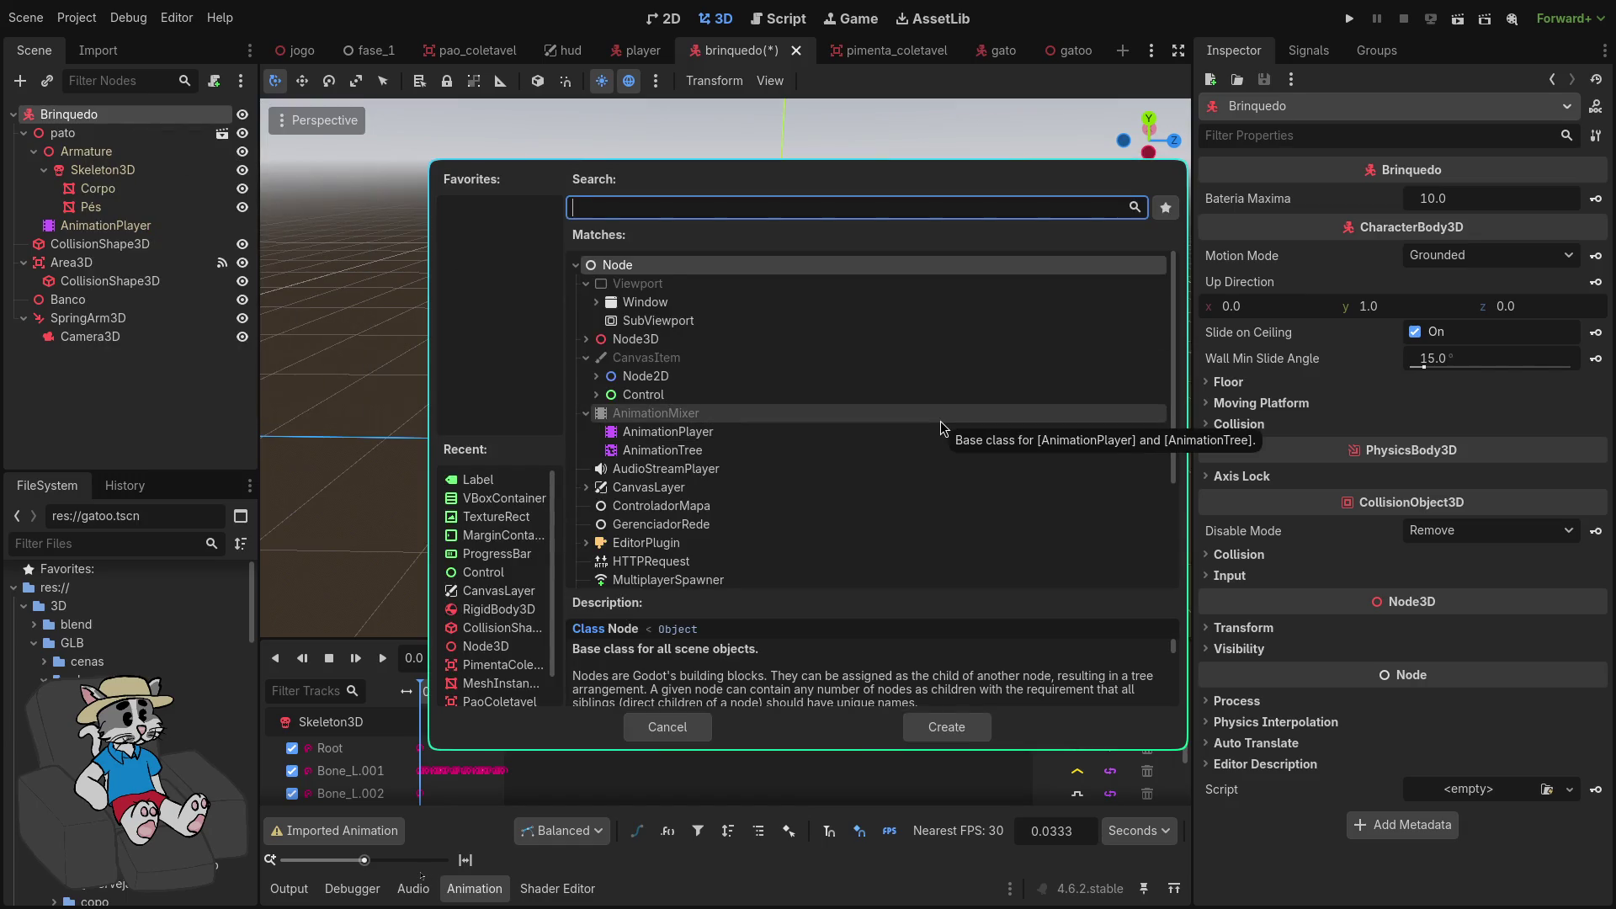
pyautogui.write('animationtr')
pyautogui.press('Return')
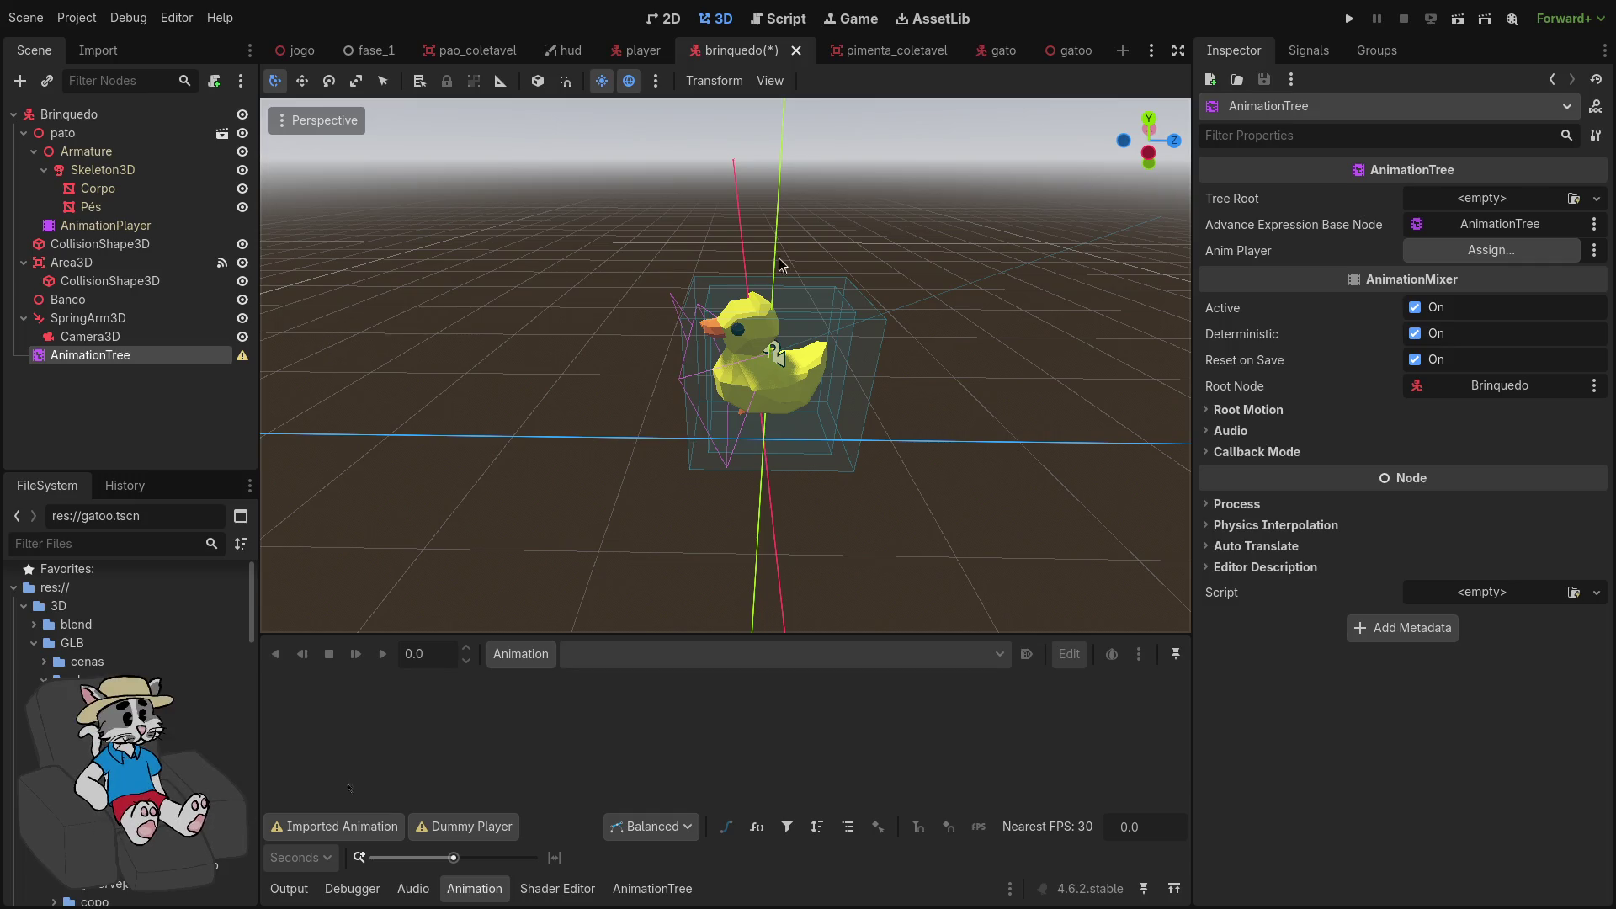
pyautogui.click(1490, 202)
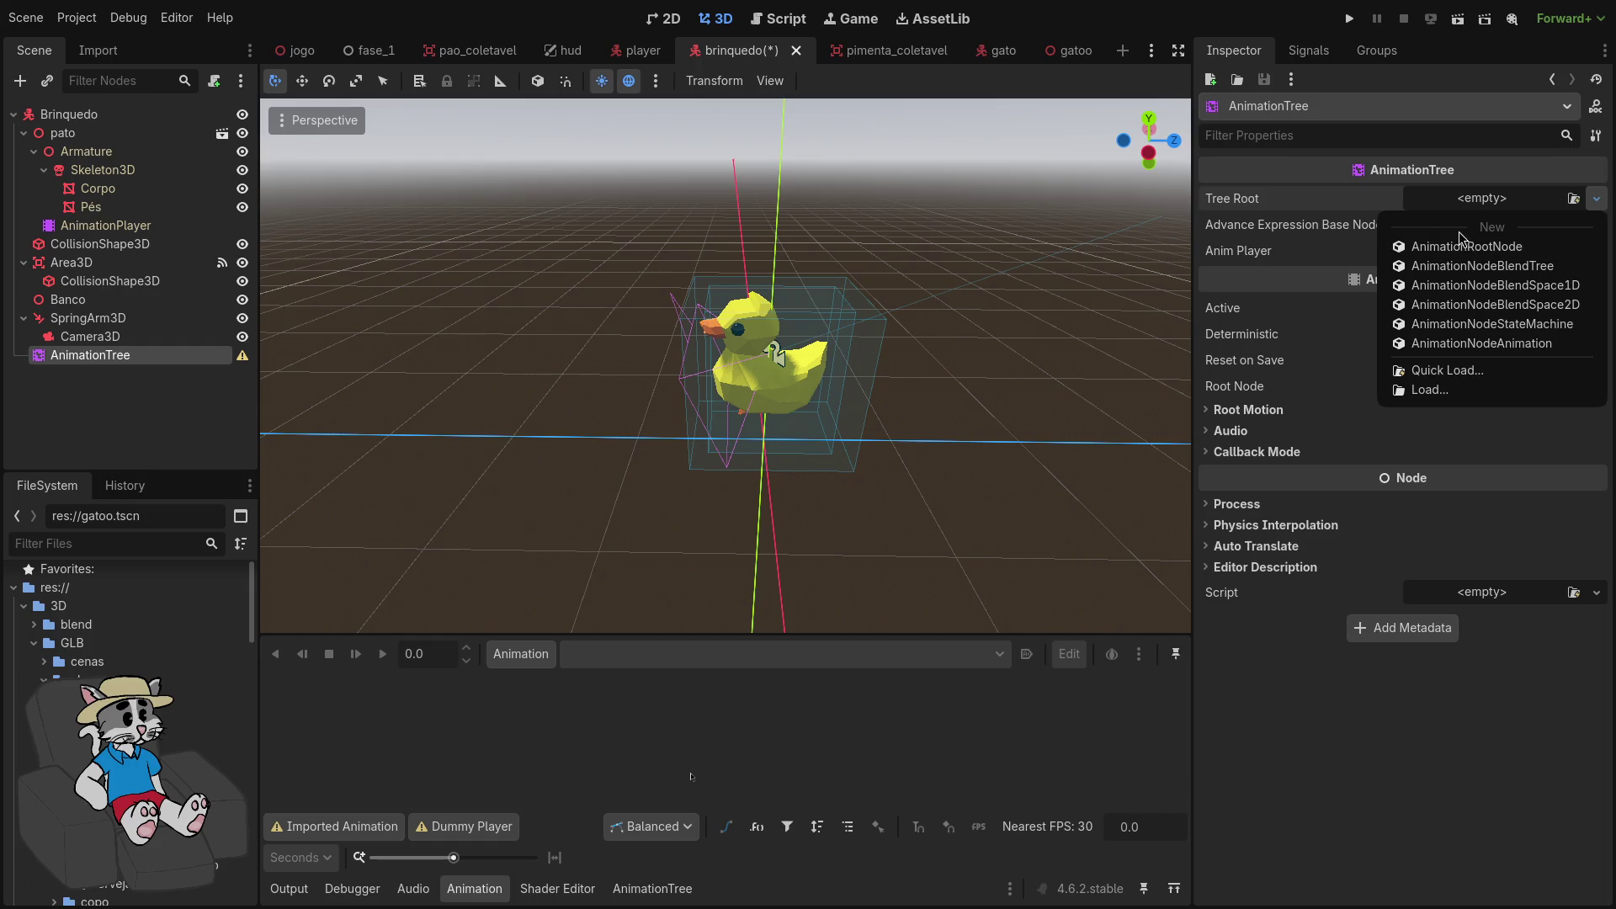
# Set the AnimationTree's Anim Player to the duck's AnimationPlayer, leaving Tree Root empty.
pyautogui.click(1462, 246)
pyautogui.click(1475, 199)
pyautogui.click(1390, 199)
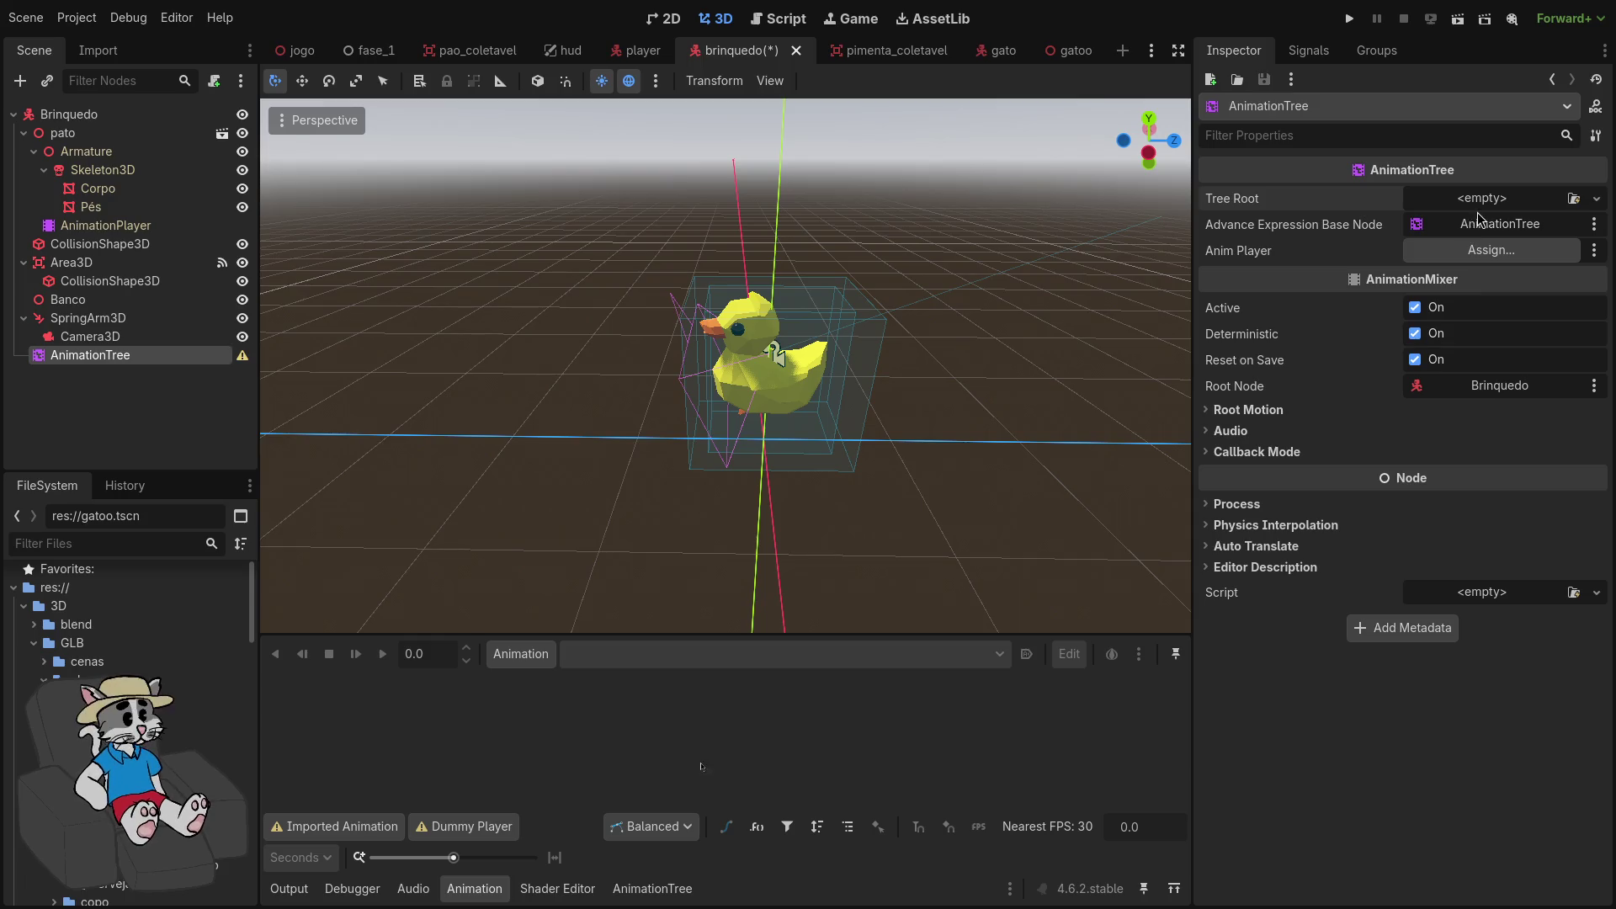
pyautogui.click(1487, 249)
pyautogui.click(781, 355)
pyautogui.click(857, 729)
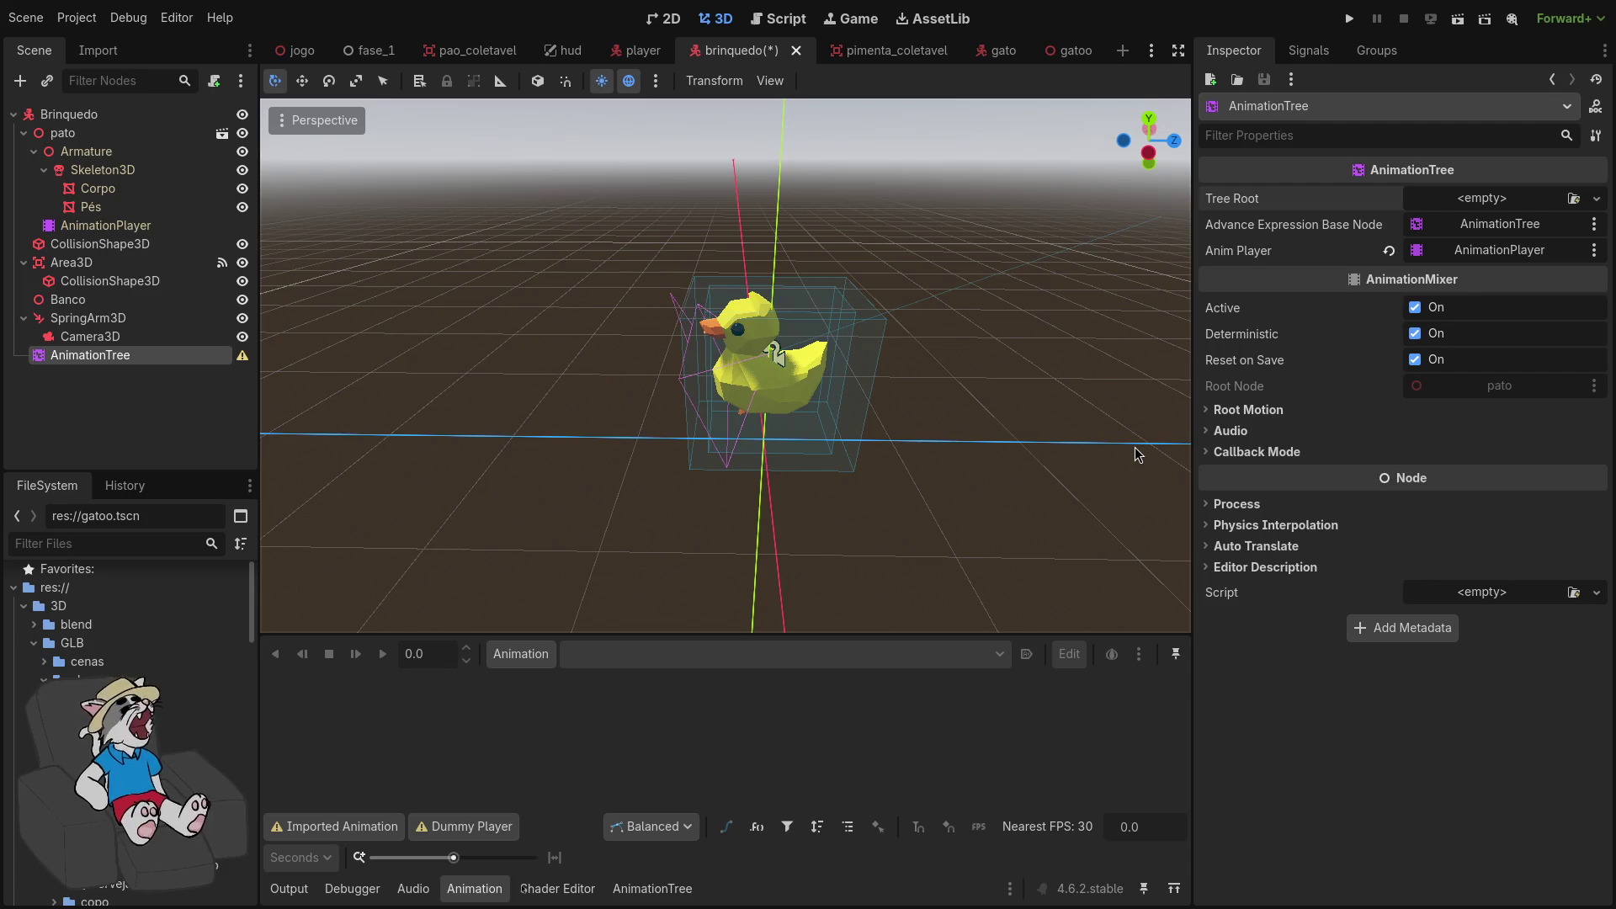
# Make Tree Root a new AnimationNodeBlendTree and view it in the AnimationTree graph panel.
pyautogui.click(1487, 197)
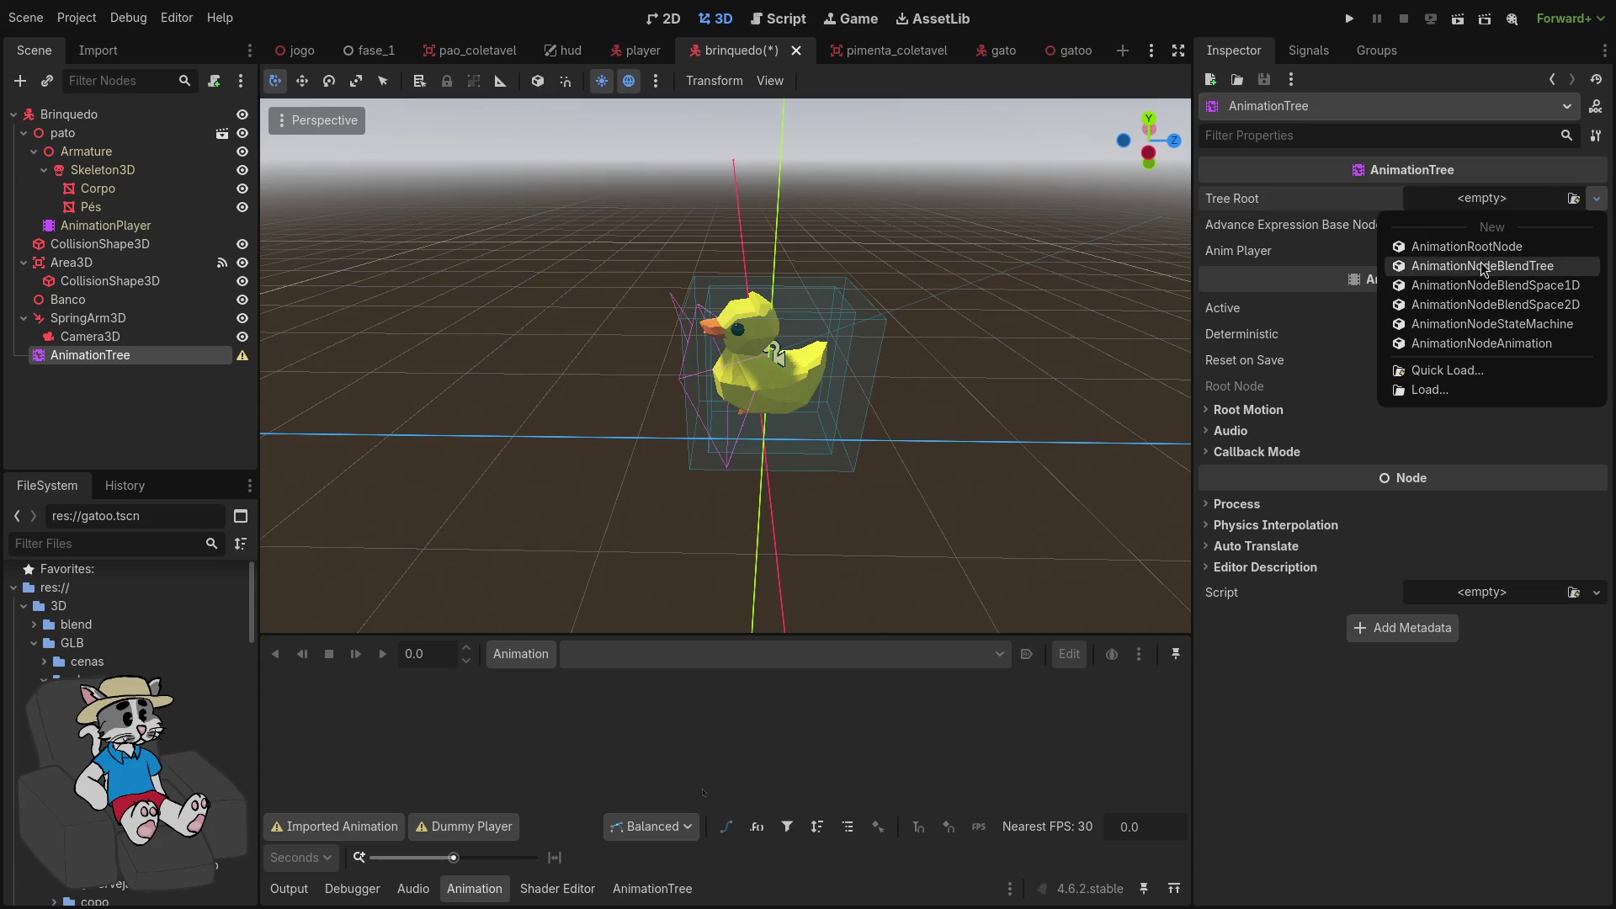
pyautogui.click(1483, 266)
pyautogui.click(1488, 201)
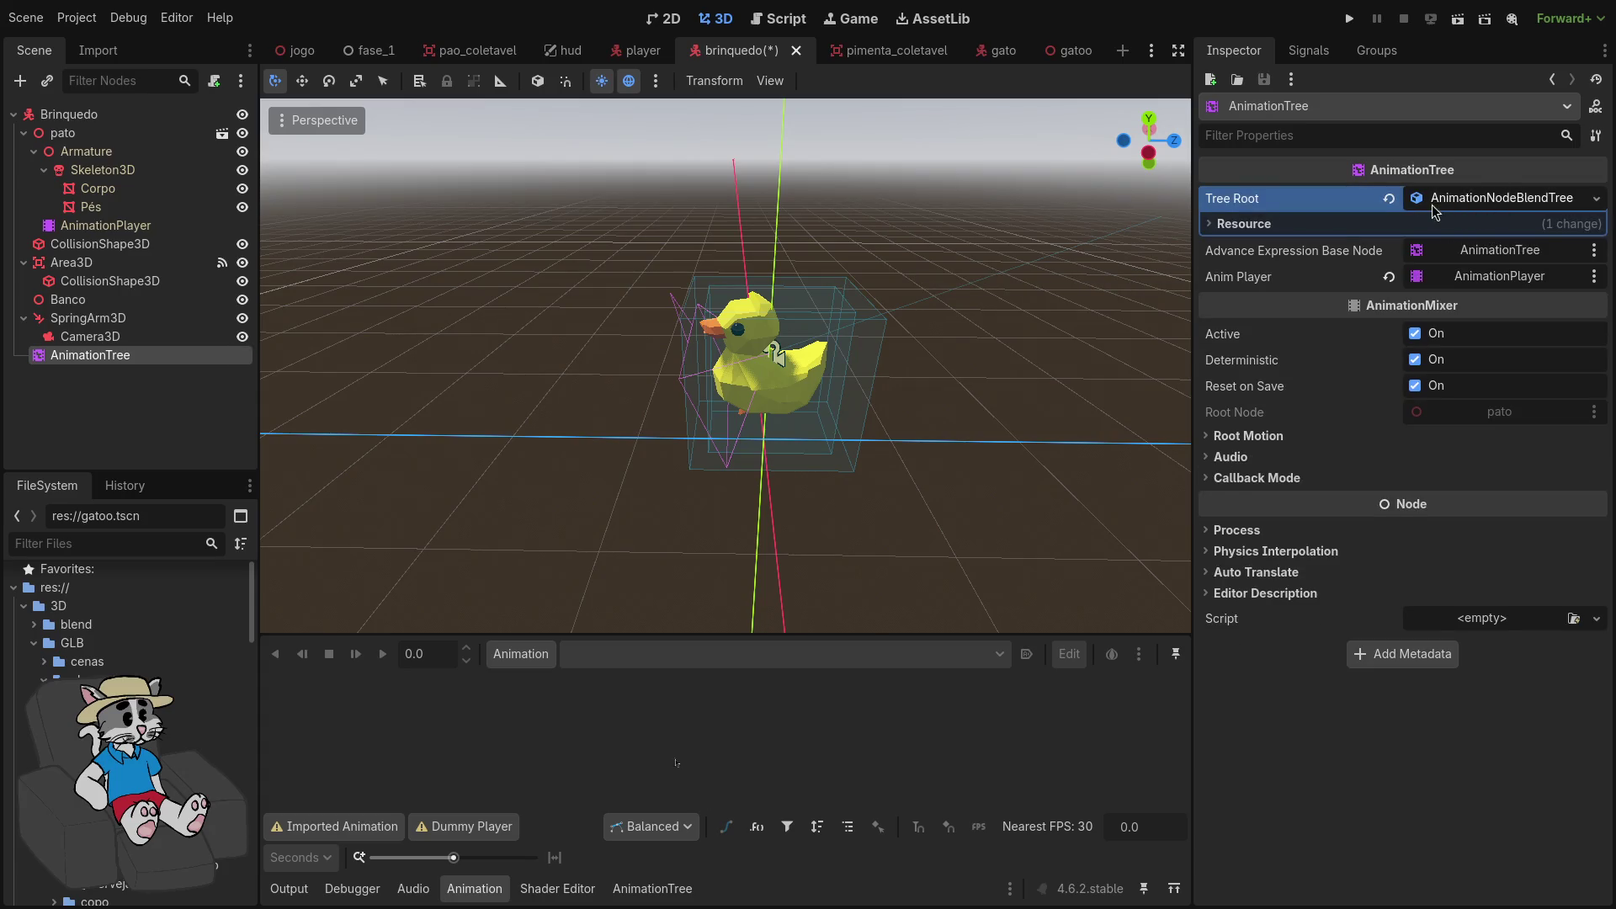
pyautogui.click(1368, 224)
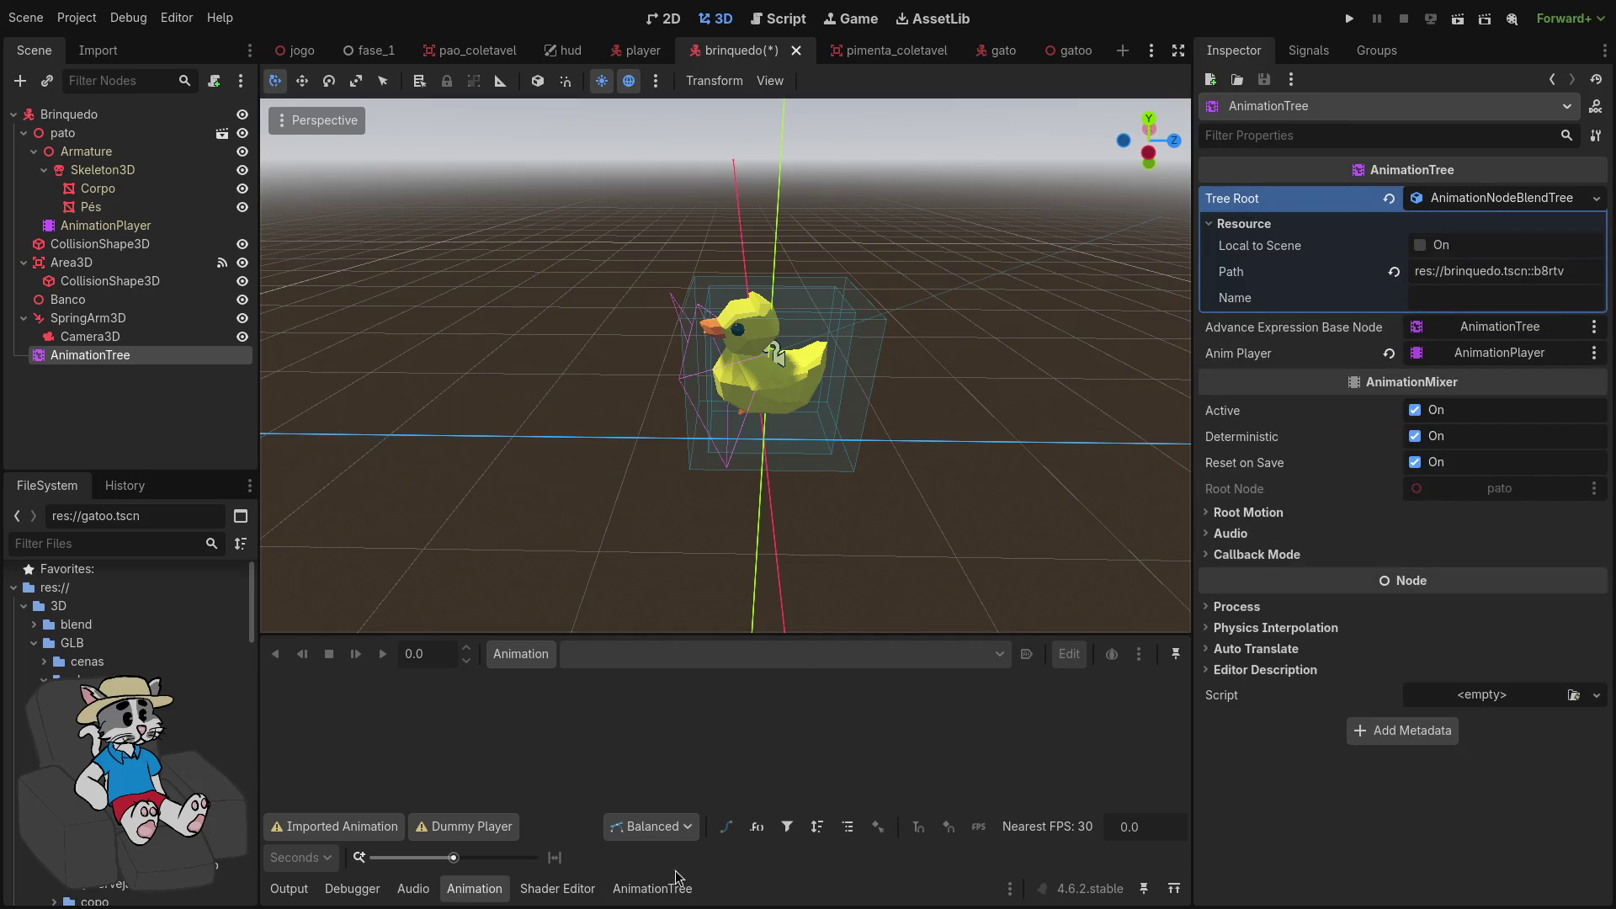
pyautogui.click(660, 887)
pyautogui.moveTo(887, 699); pyautogui.dragTo(832, 734)
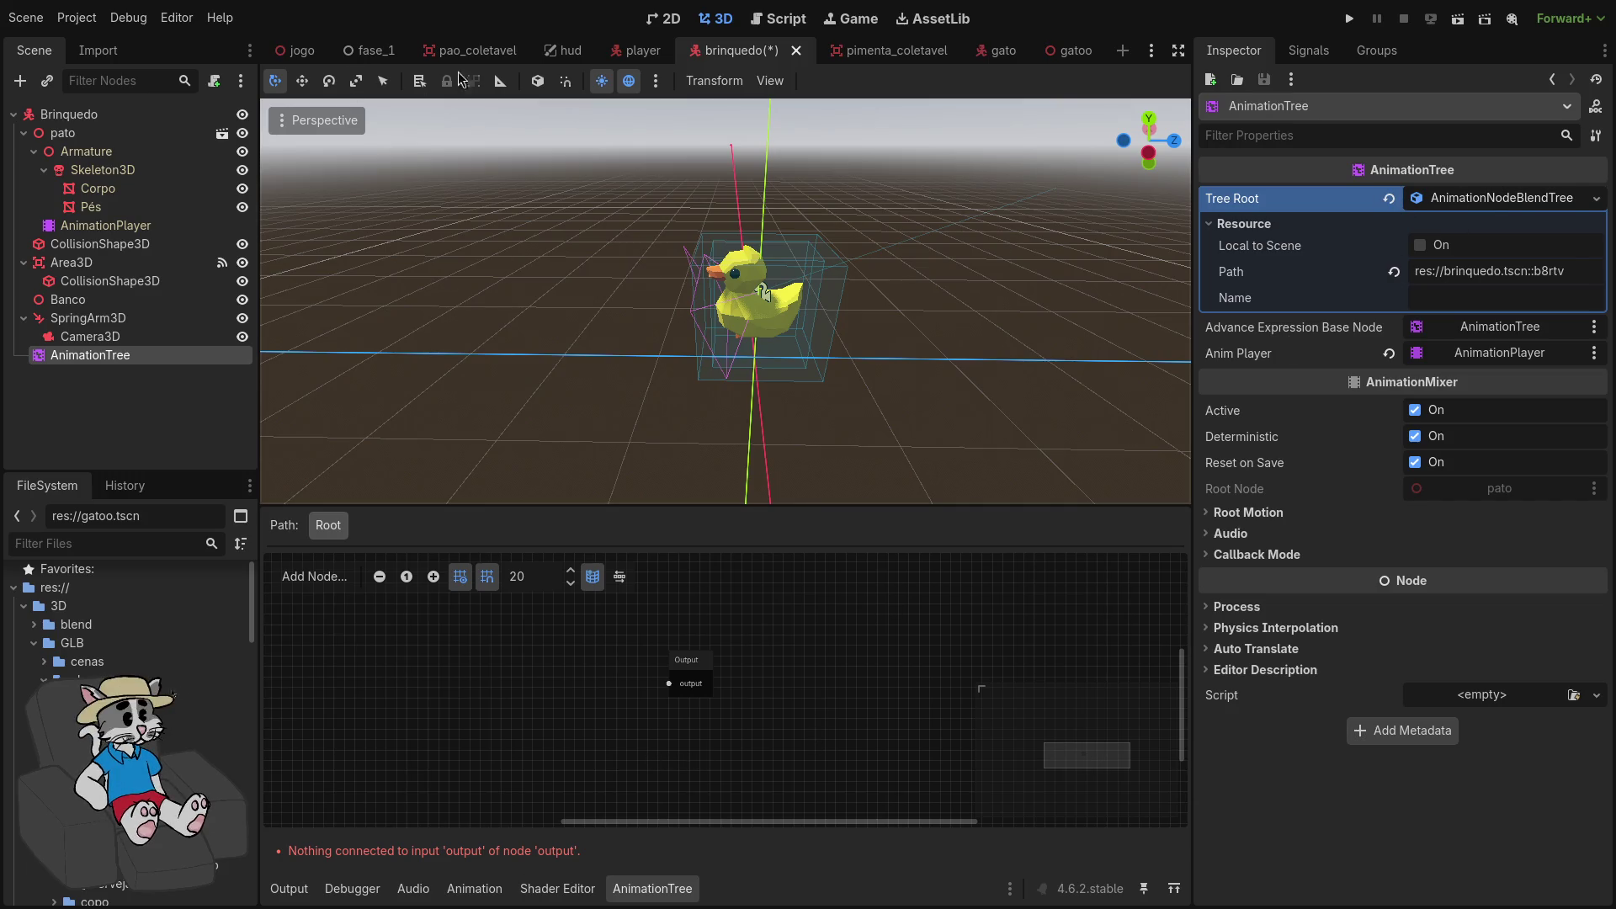
# Compare with the player scene's AnimationTree, then open the Add Node menu on brinquedo's blend graph.
pyautogui.click(643, 51)
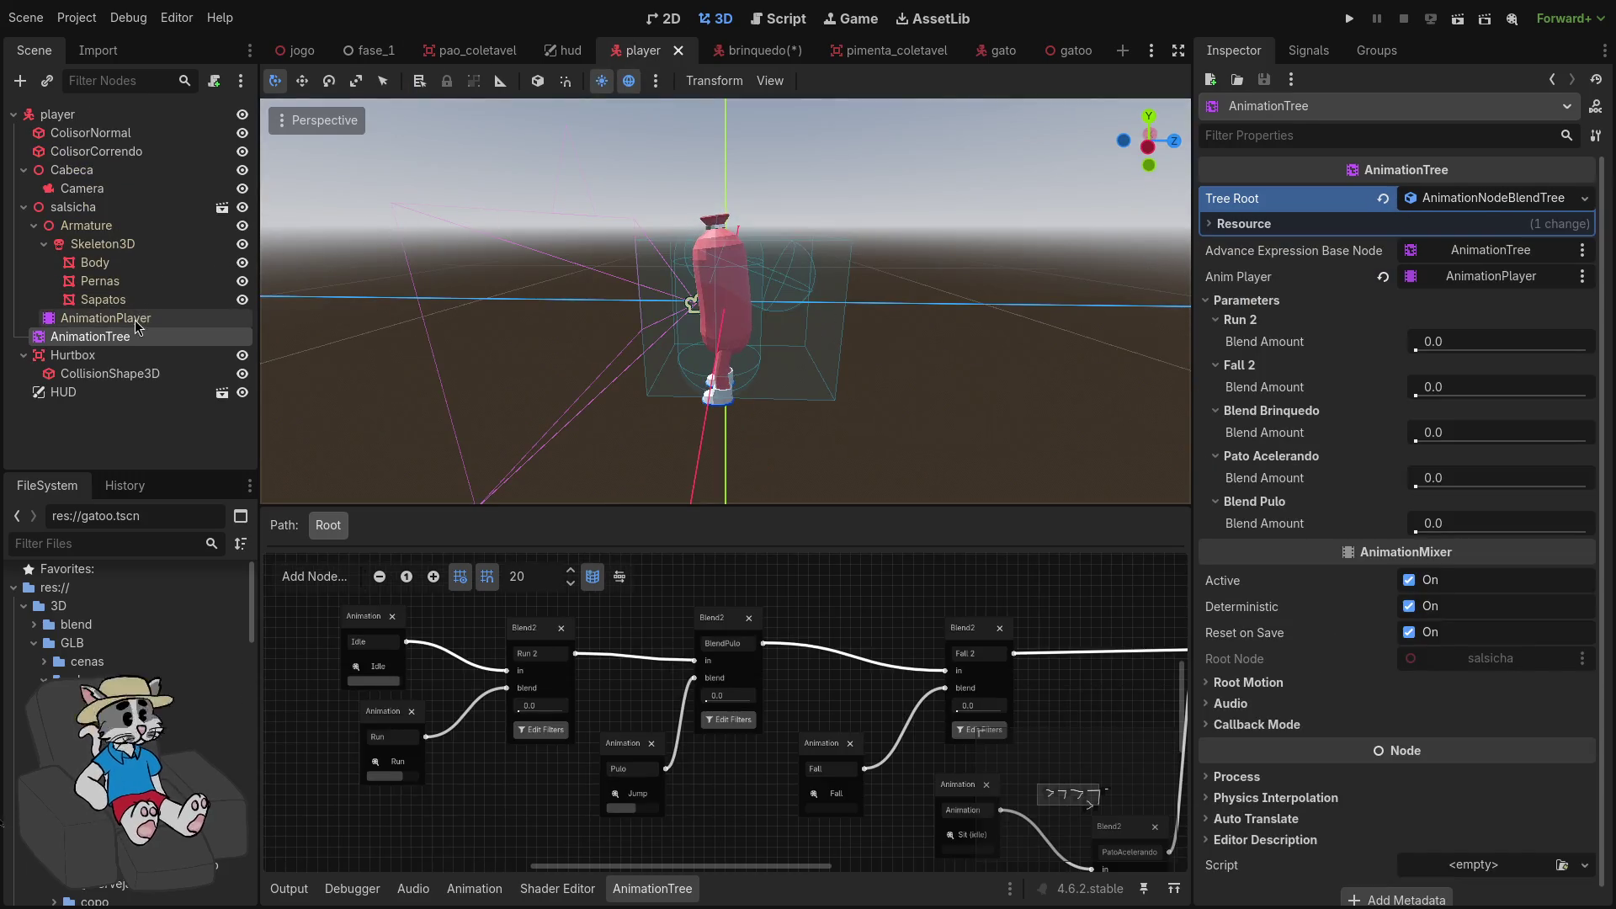
pyautogui.click(741, 53)
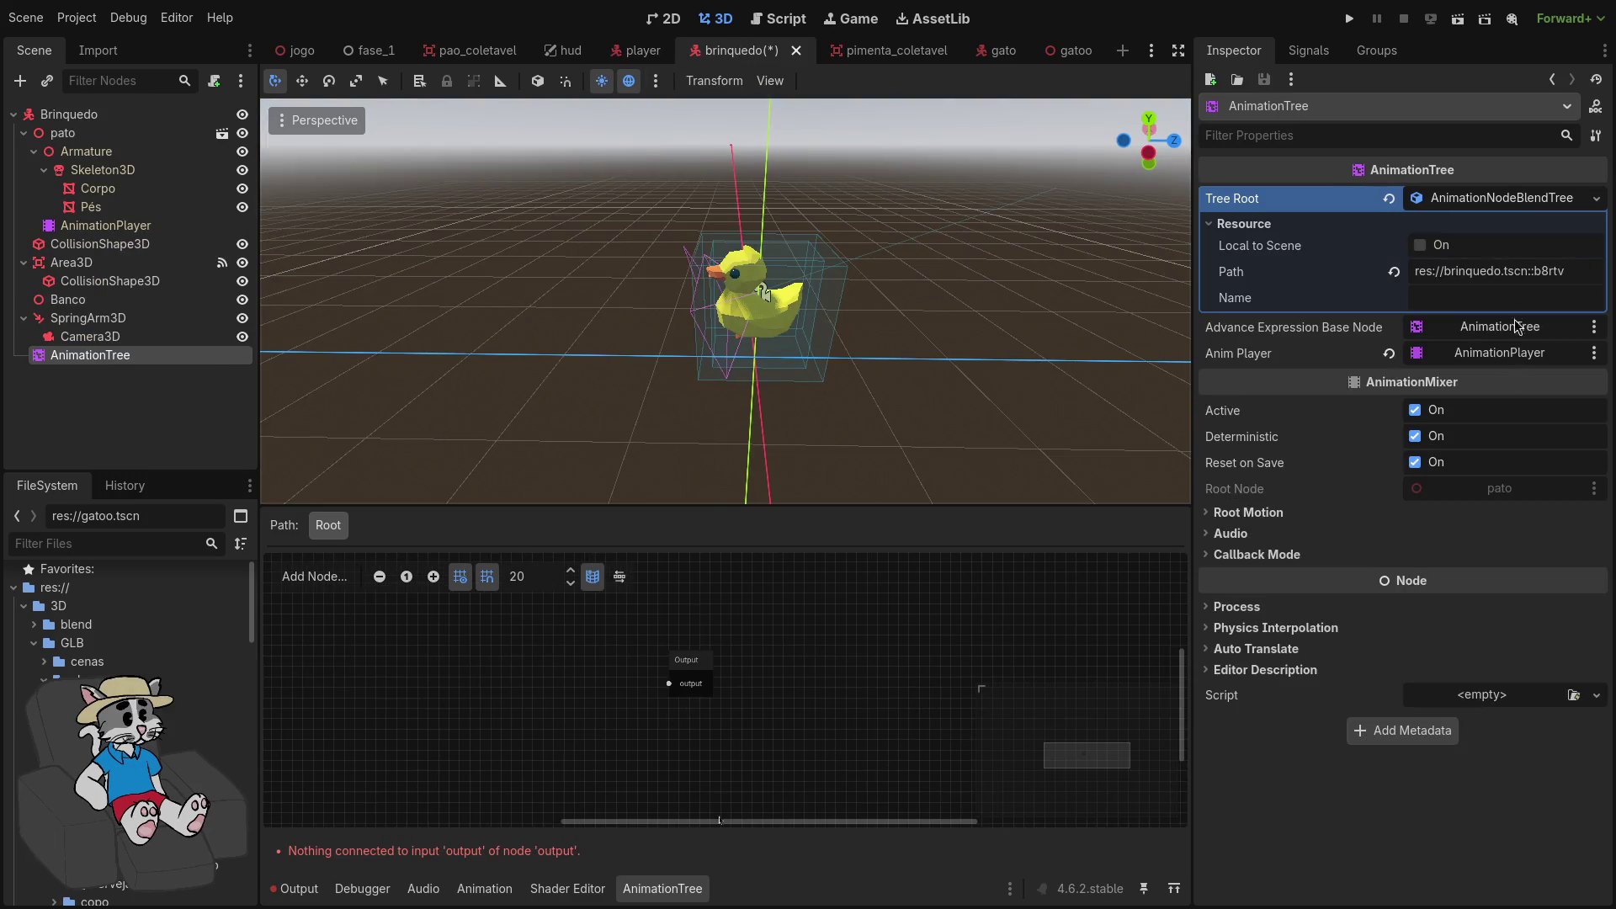
pyautogui.click(1389, 198)
pyautogui.hotkey('ctrl', 'z')
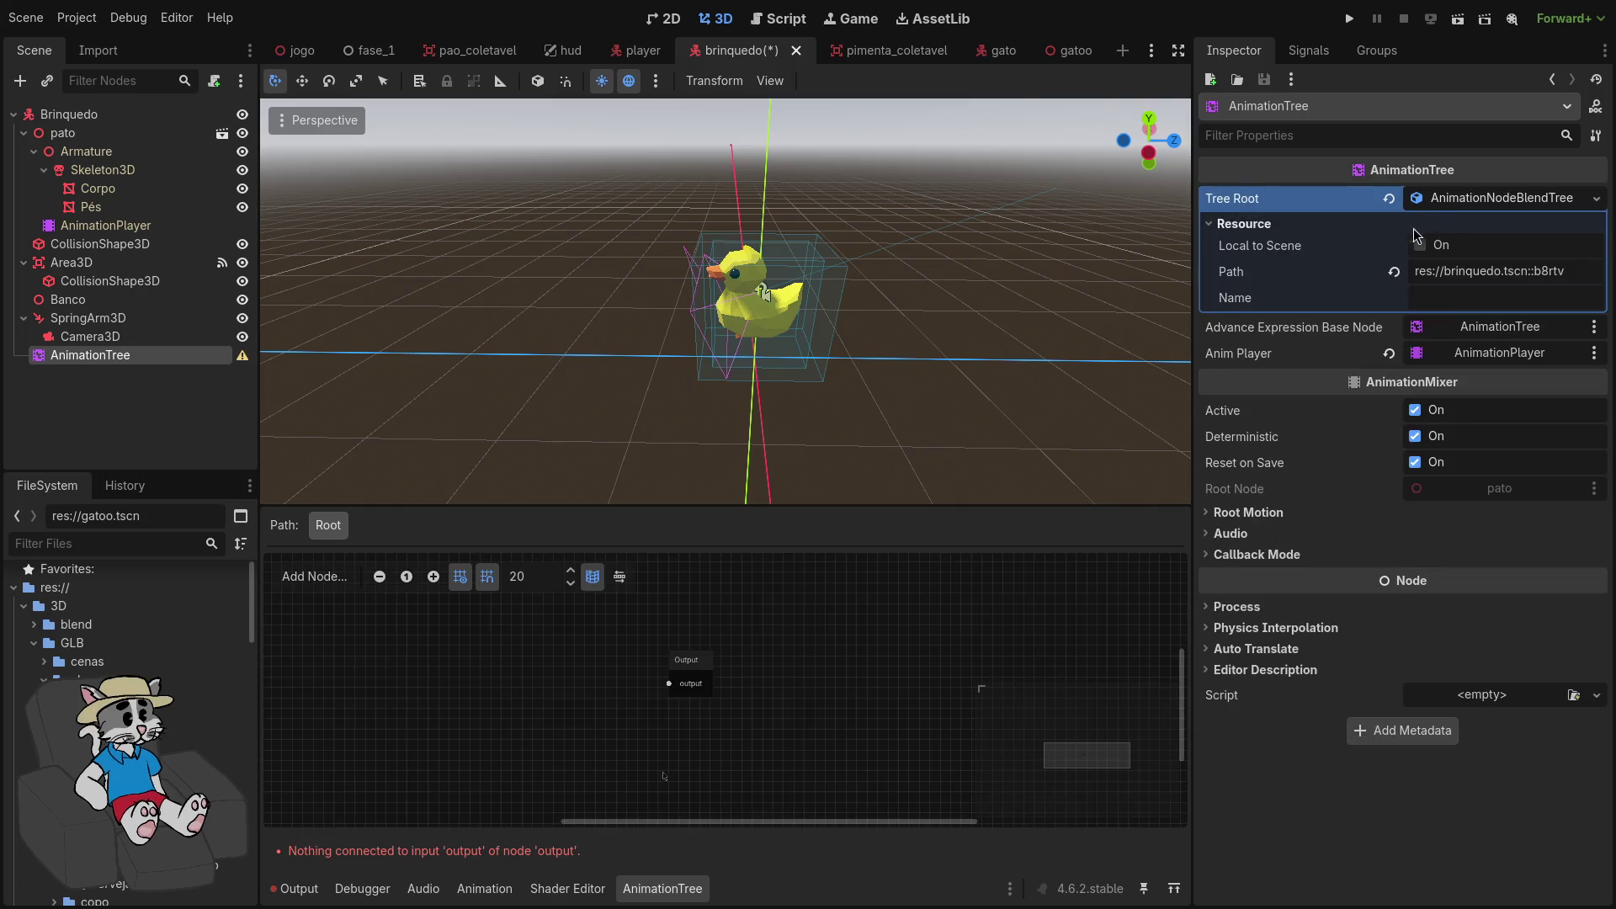
pyautogui.moveTo(808, 686); pyautogui.dragTo(876, 679)
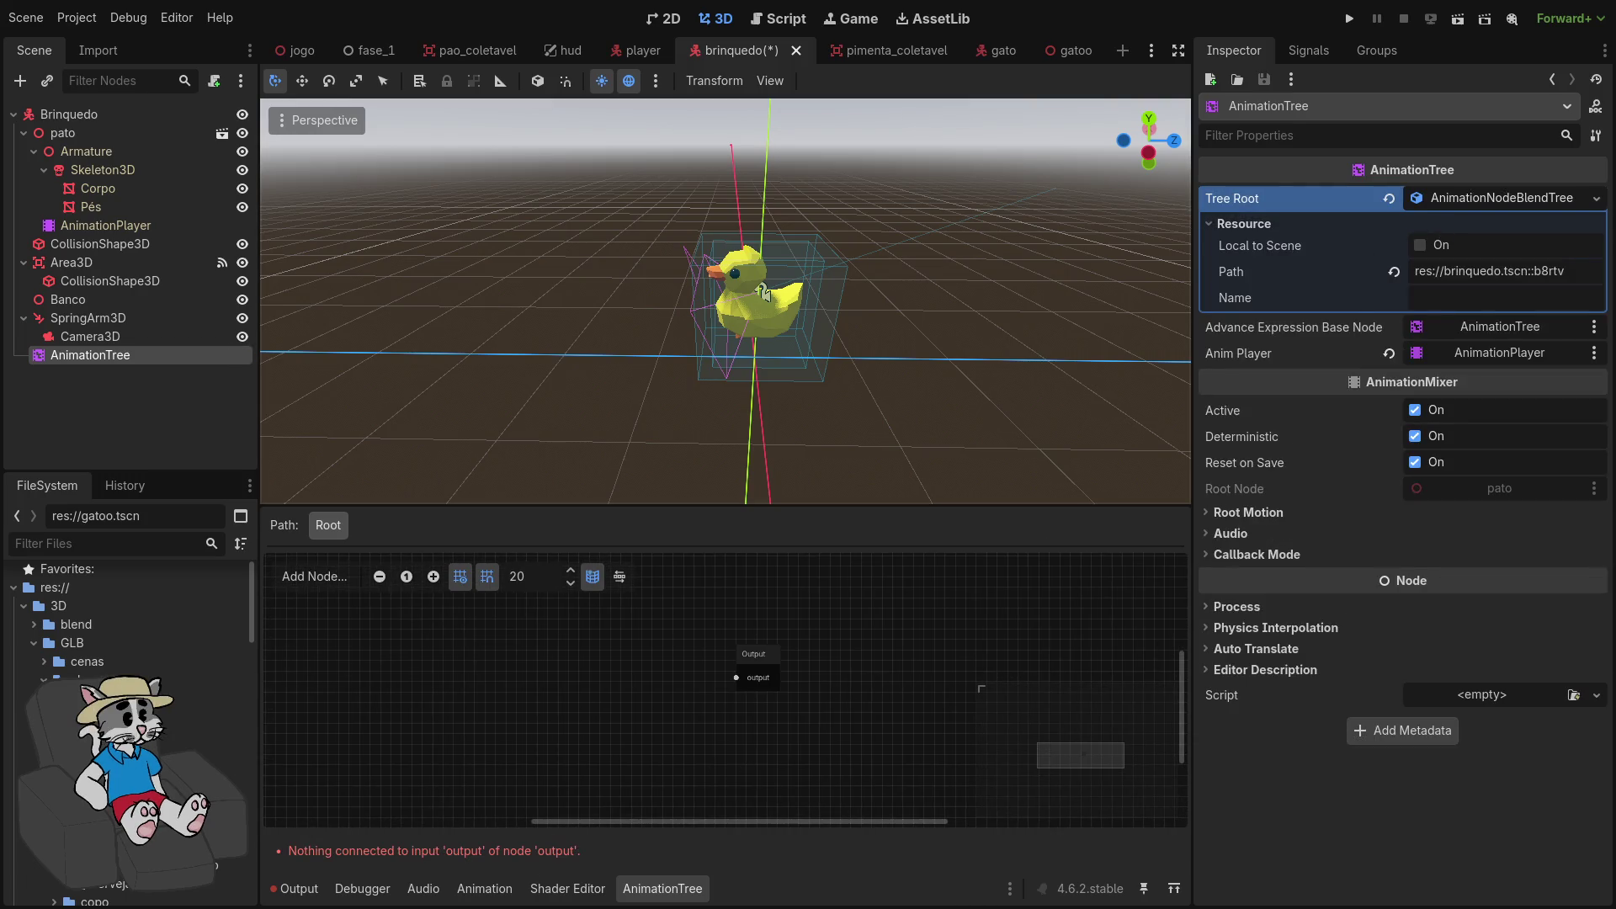
pyautogui.scroll(3, 876, 724)
pyautogui.scroll(-2, 825, 724)
pyautogui.rightClick(697, 739)
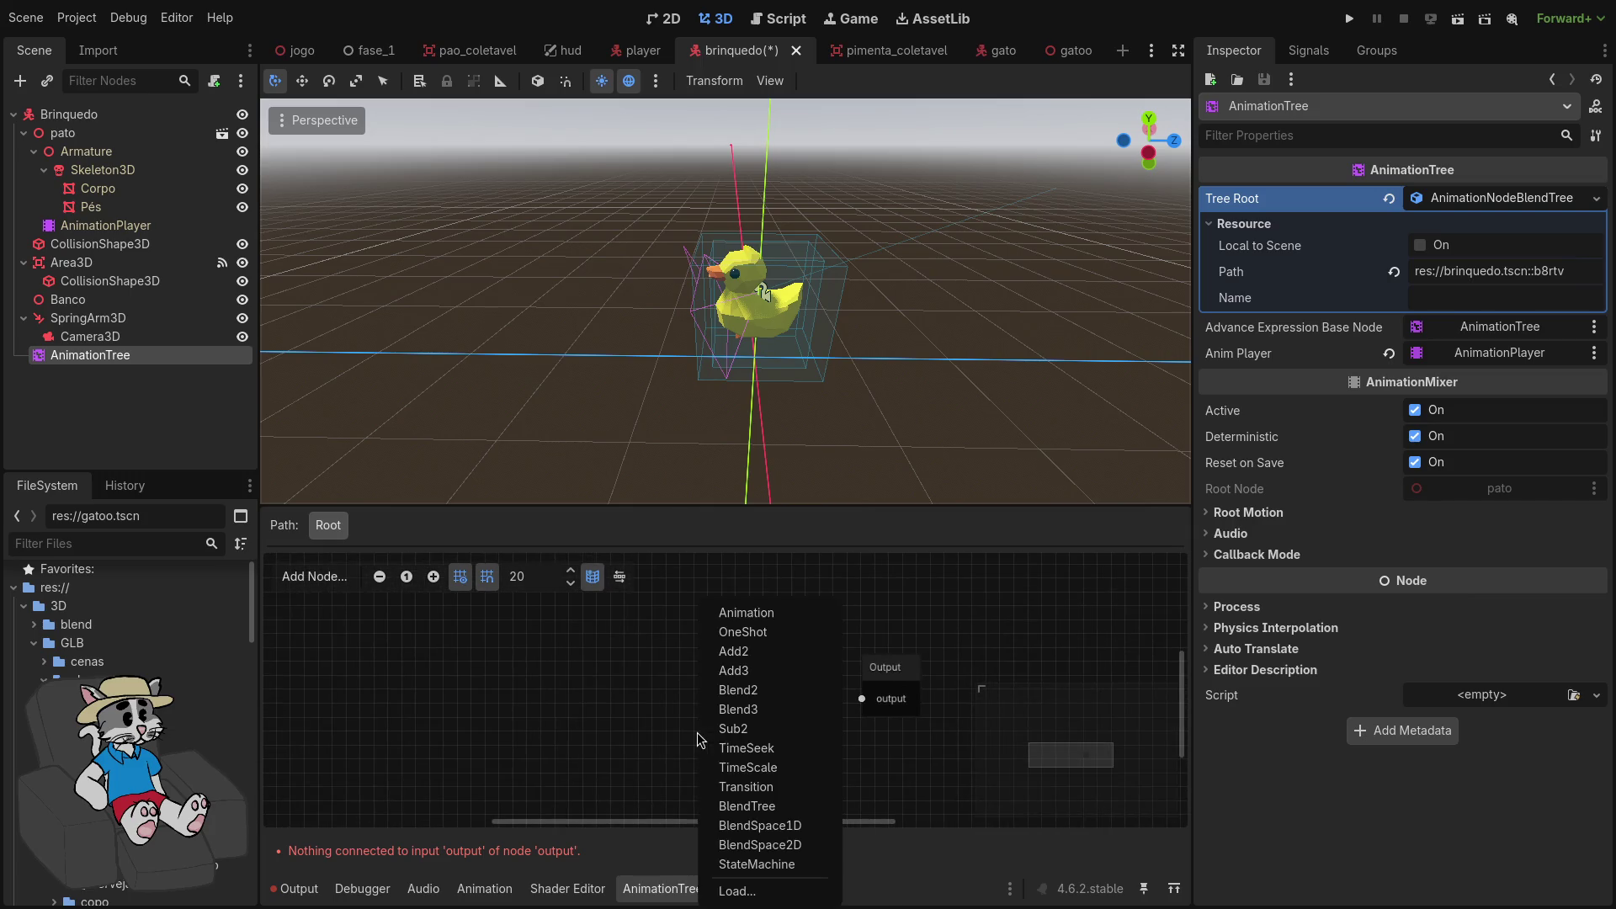
# Add a Blend2 node and two Animation nodes, placed to its left.
pyautogui.click(762, 692)
pyautogui.click(690, 691)
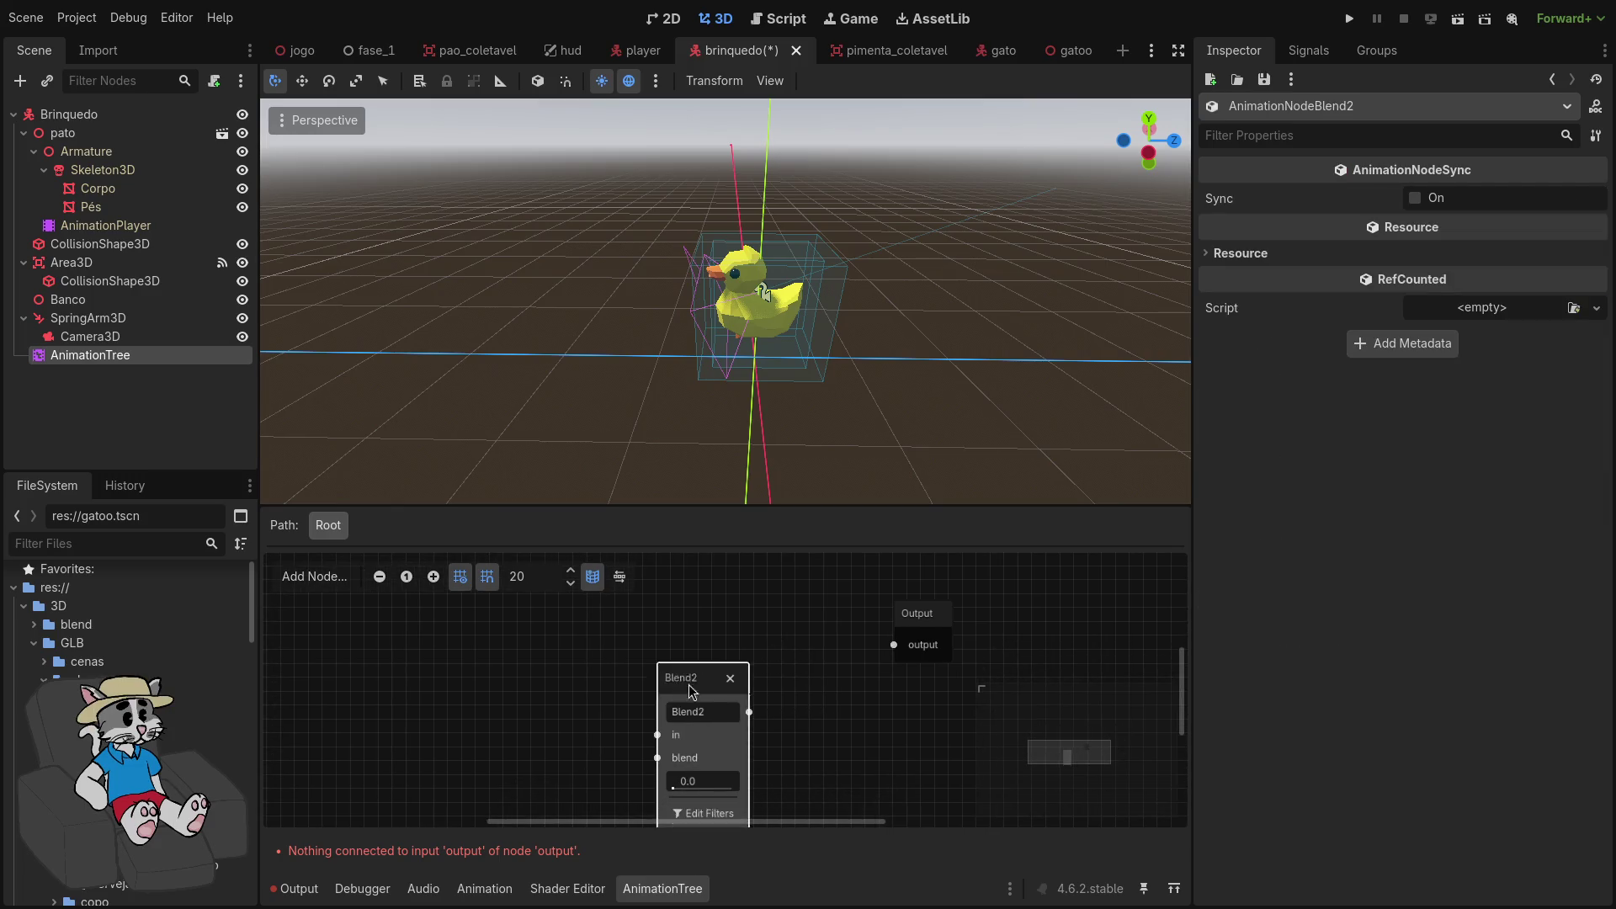
pyautogui.moveTo(690, 690); pyautogui.dragTo(848, 633)
pyautogui.rightClick(669, 680)
pyautogui.click(698, 509)
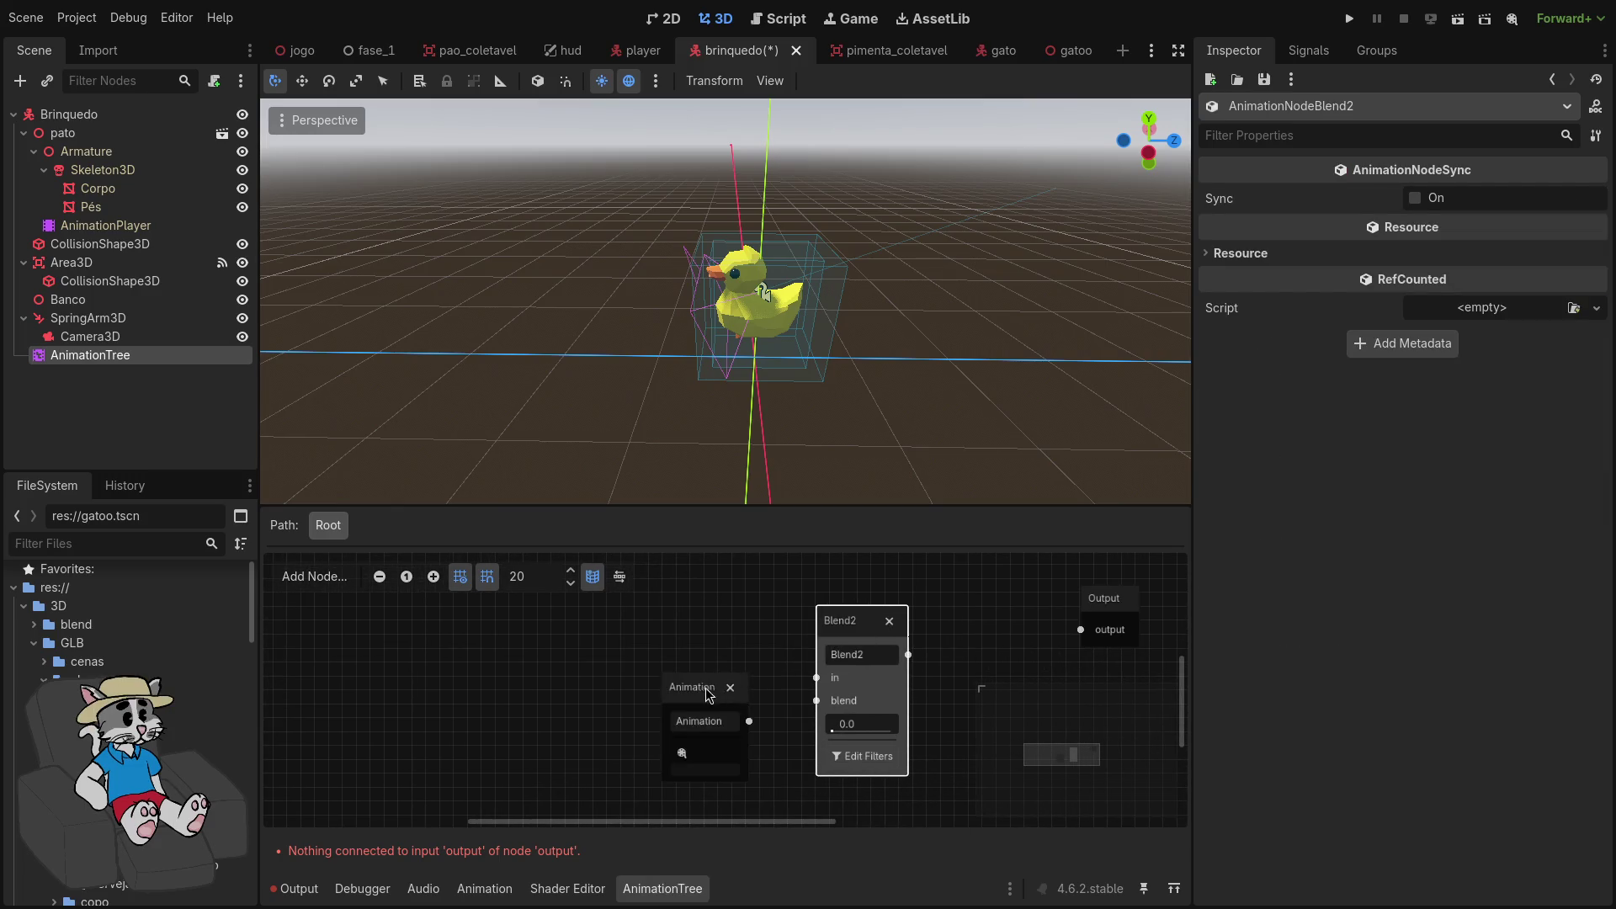
pyautogui.moveTo(707, 695); pyautogui.dragTo(629, 639)
pyautogui.scroll(-3, 581, 673)
pyautogui.rightClick(591, 729)
pyautogui.click(649, 616)
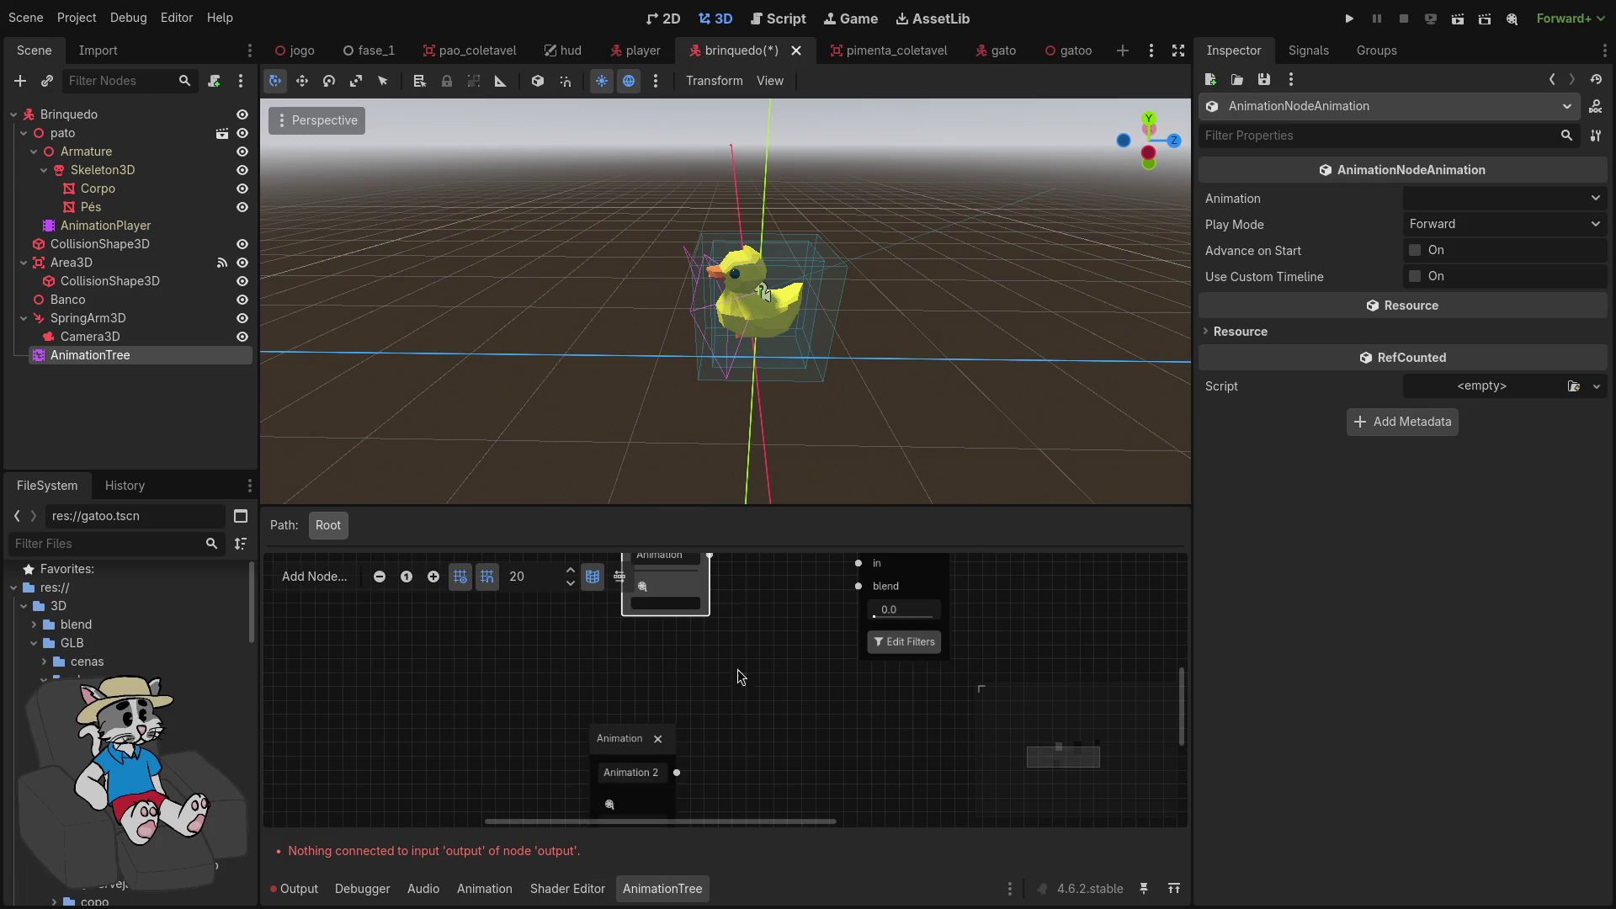
pyautogui.moveTo(665, 711)
pyautogui.mouseDown()
pyautogui.moveTo(741, 663)
pyautogui.moveTo(703, 666)
pyautogui.moveTo(707, 688)
pyautogui.mouseUp()
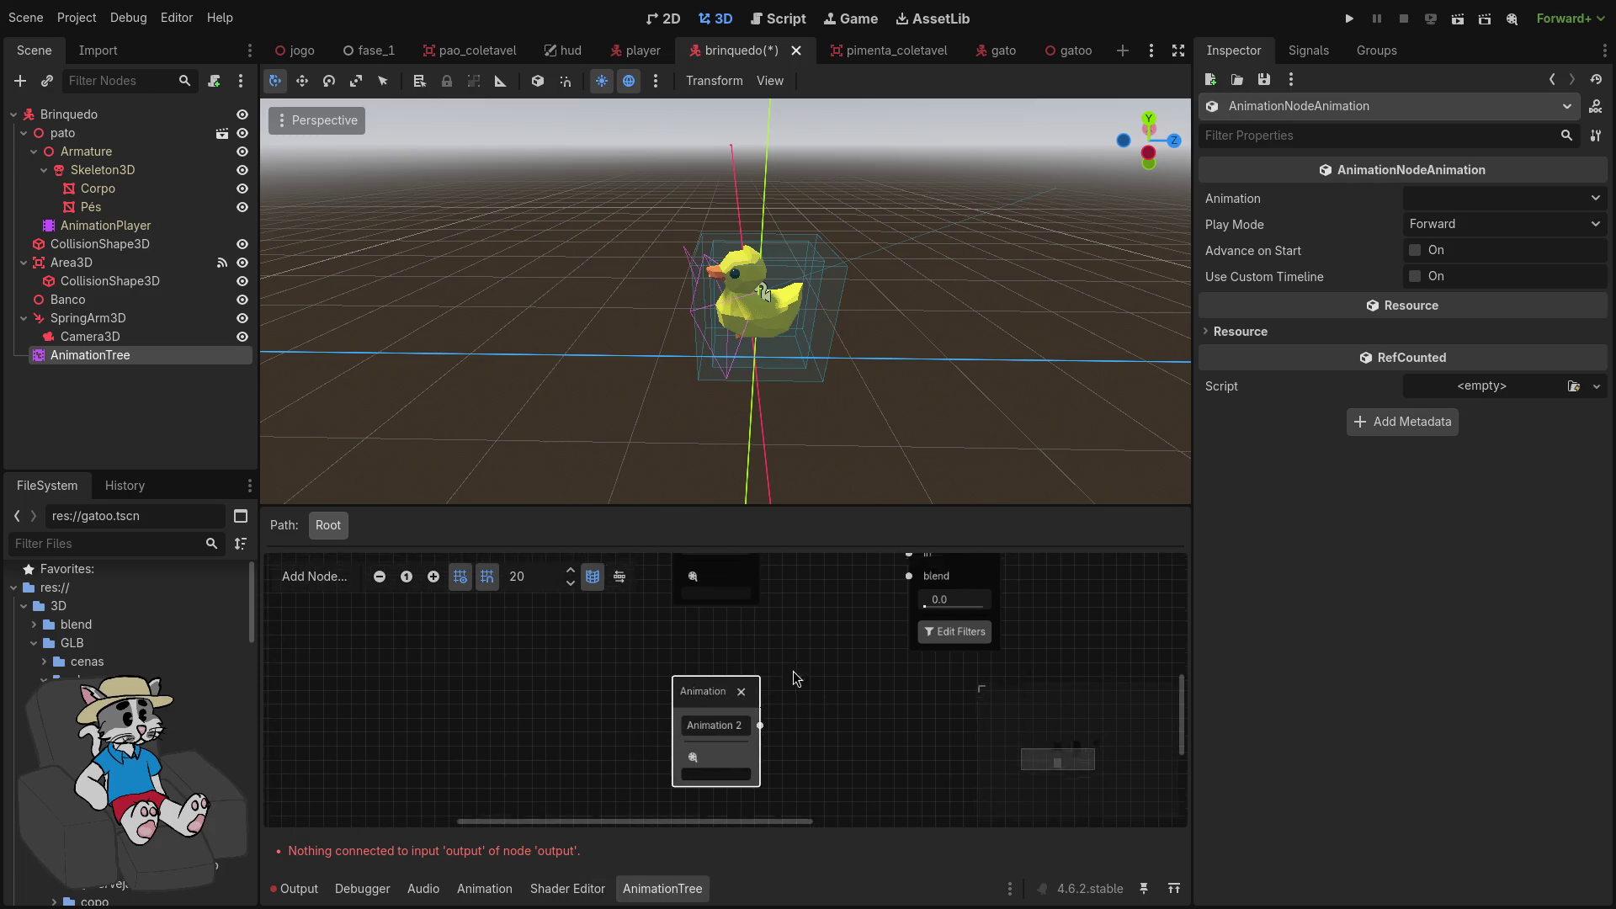
pyautogui.scroll(2, 794, 677)
# Set the Animation nodes to Idle and Run, wired into Blend2's in and blend inputs.
pyautogui.click(720, 649)
pyautogui.click(723, 703)
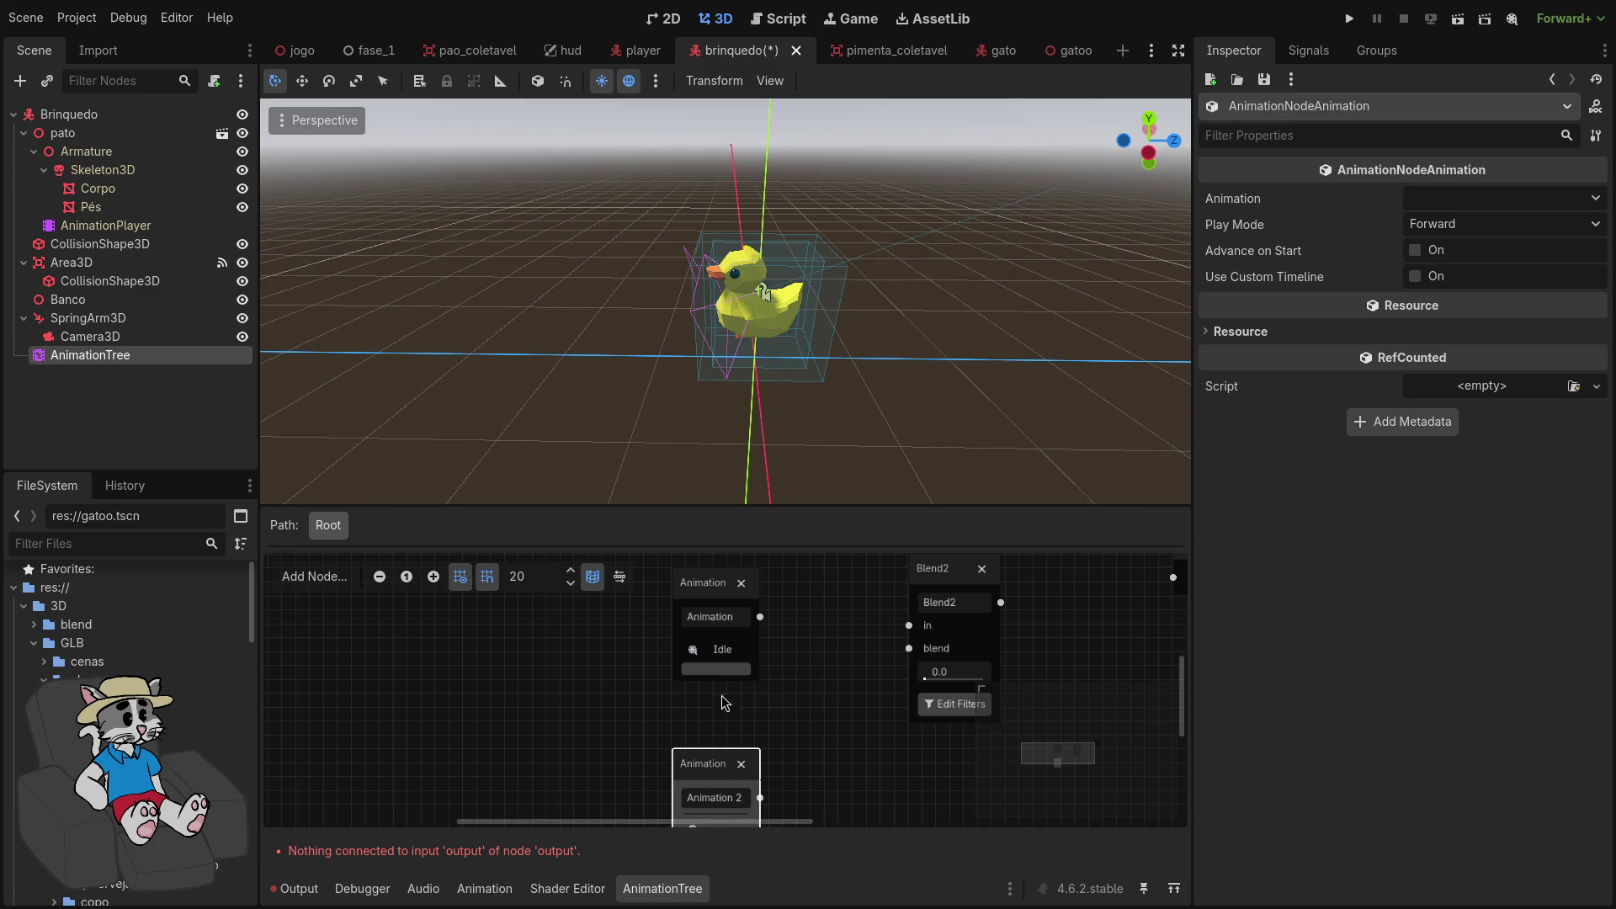
pyautogui.scroll(-3, 715, 724)
pyautogui.click(724, 732)
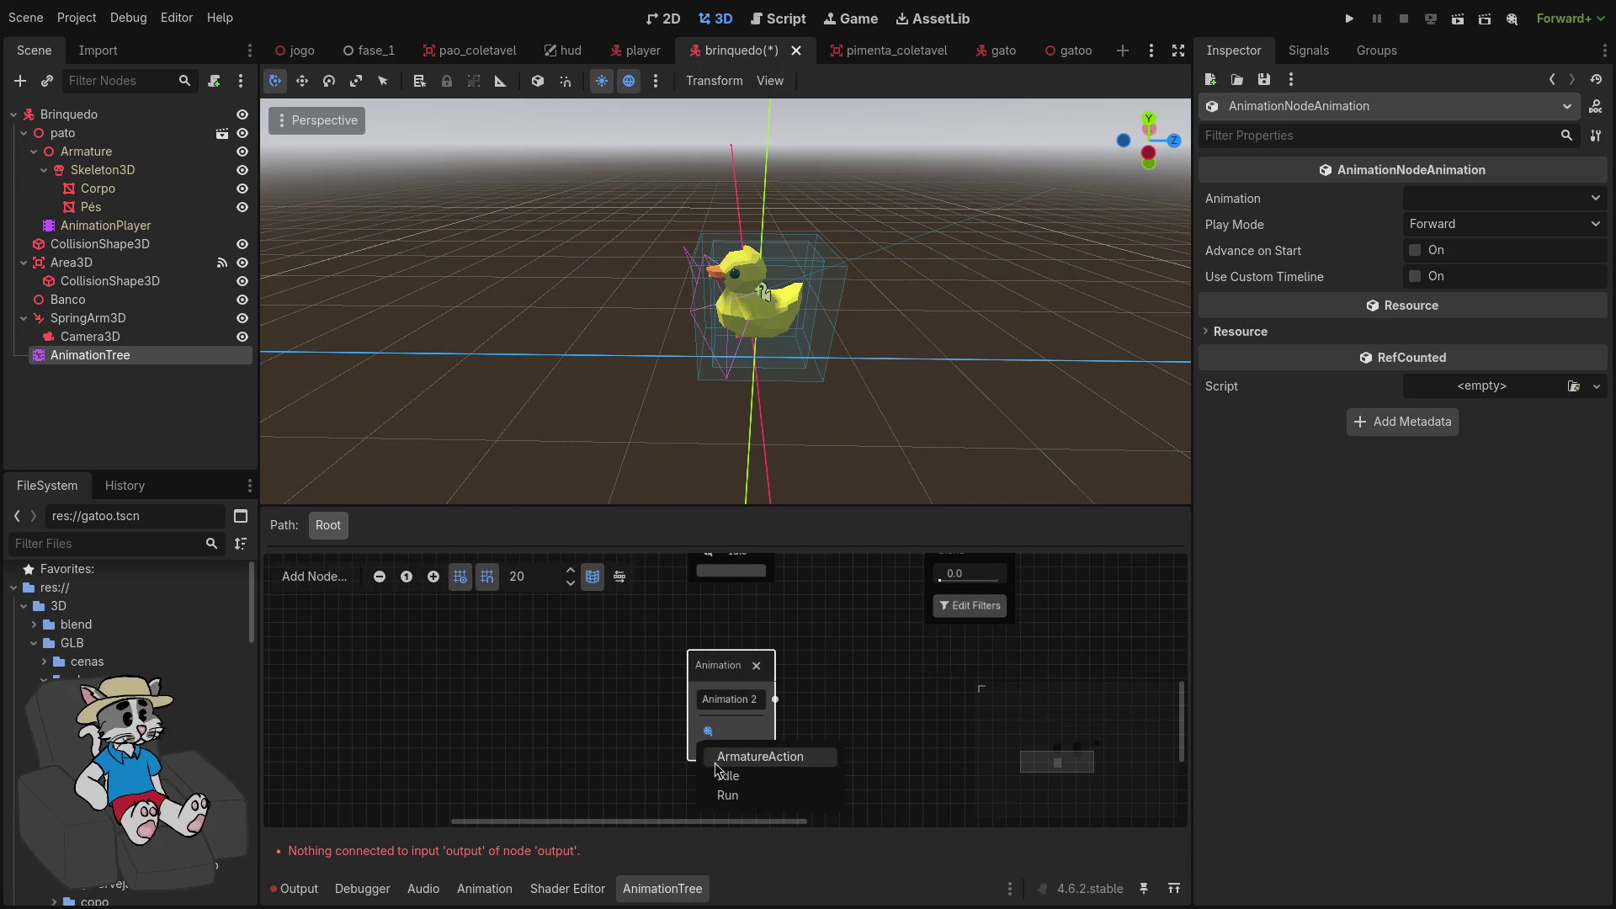
pyautogui.click(733, 794)
pyautogui.scroll(2, 695, 646)
pyautogui.moveTo(737, 590); pyautogui.dragTo(885, 598)
pyautogui.moveTo(737, 771)
pyautogui.mouseDown()
pyautogui.moveTo(884, 621)
pyautogui.moveTo(925, 651)
pyautogui.mouseUp()
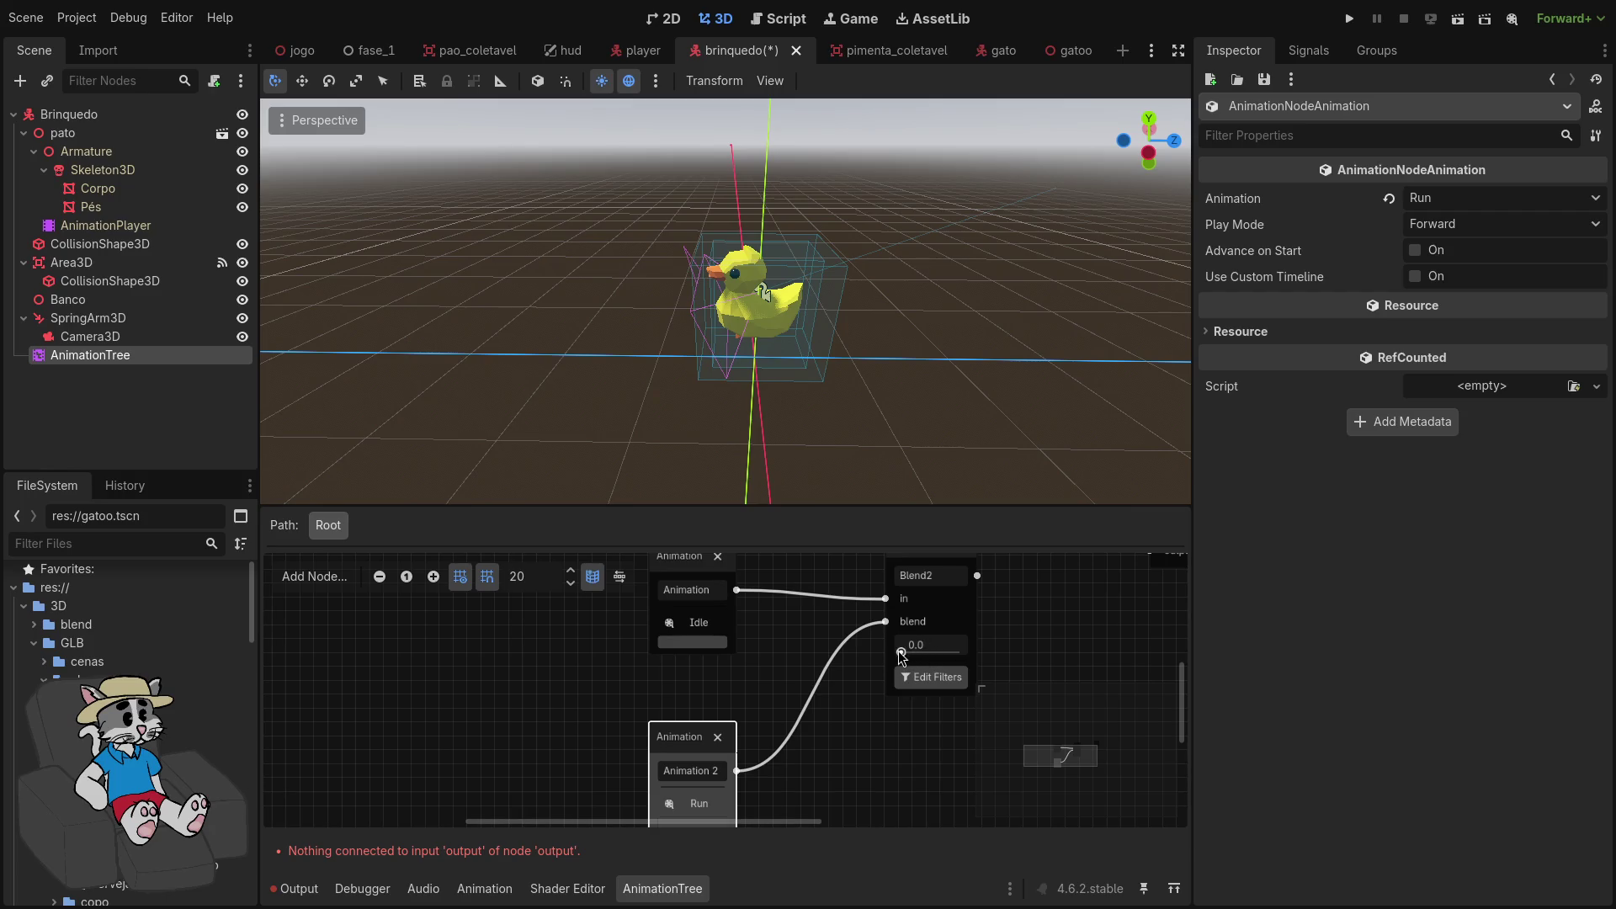
# Frame the whole duck in the 3D view and preview the mix at blend 1.69.
pyautogui.scroll(2, 783, 368)
pyautogui.scroll(1, 783, 368)
pyautogui.scroll(1, 867, 363)
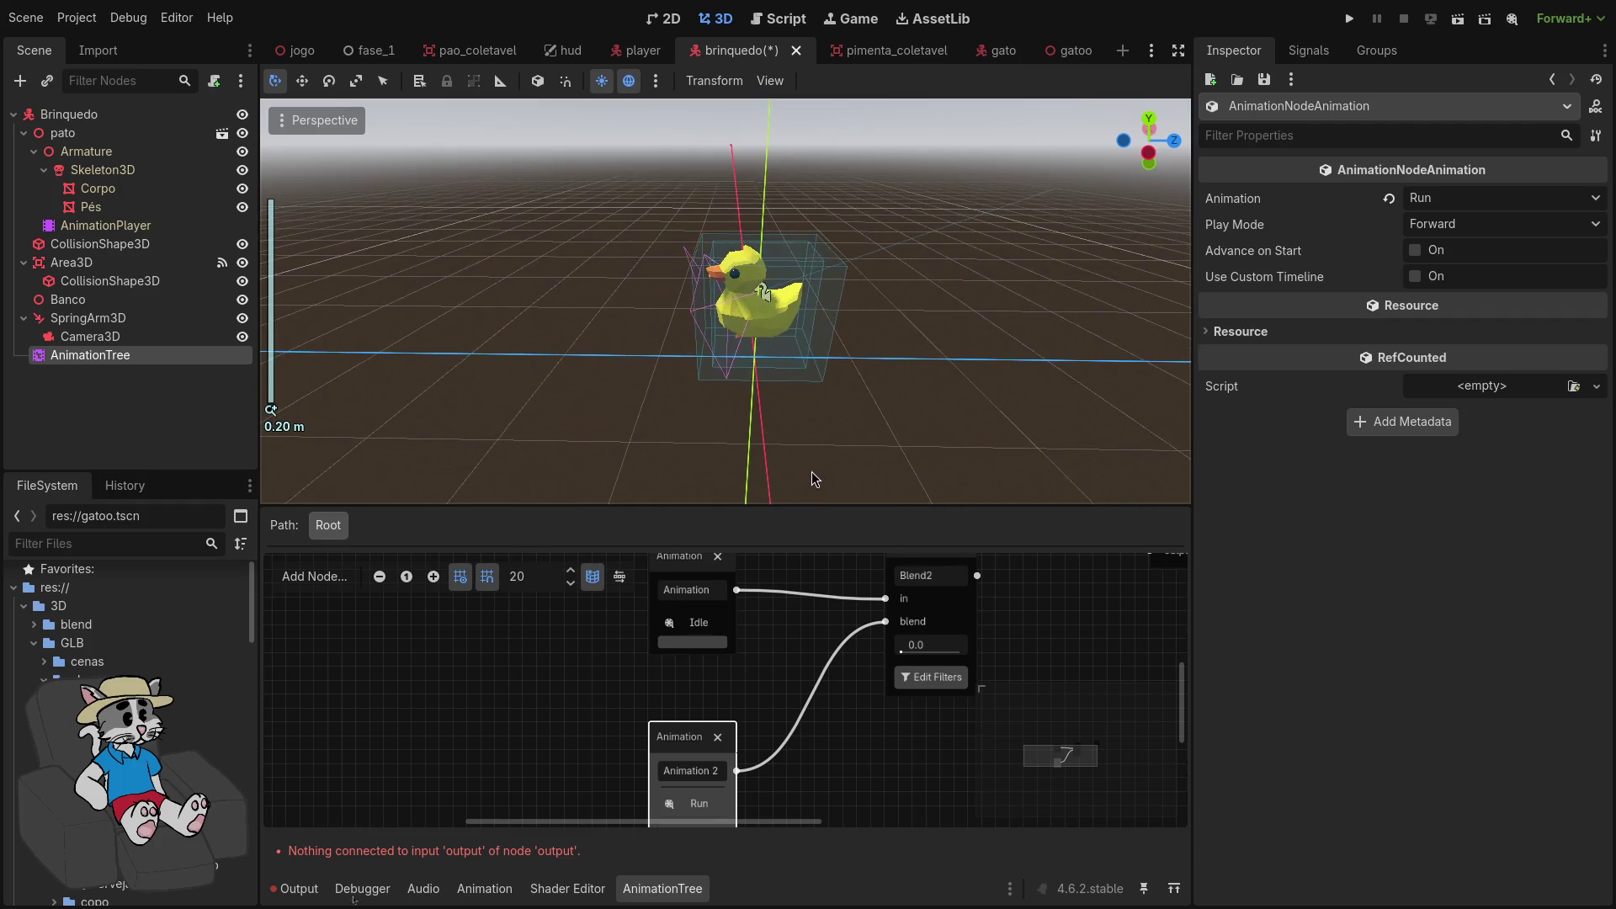
pyautogui.scroll(2, 811, 471)
pyautogui.press('s')
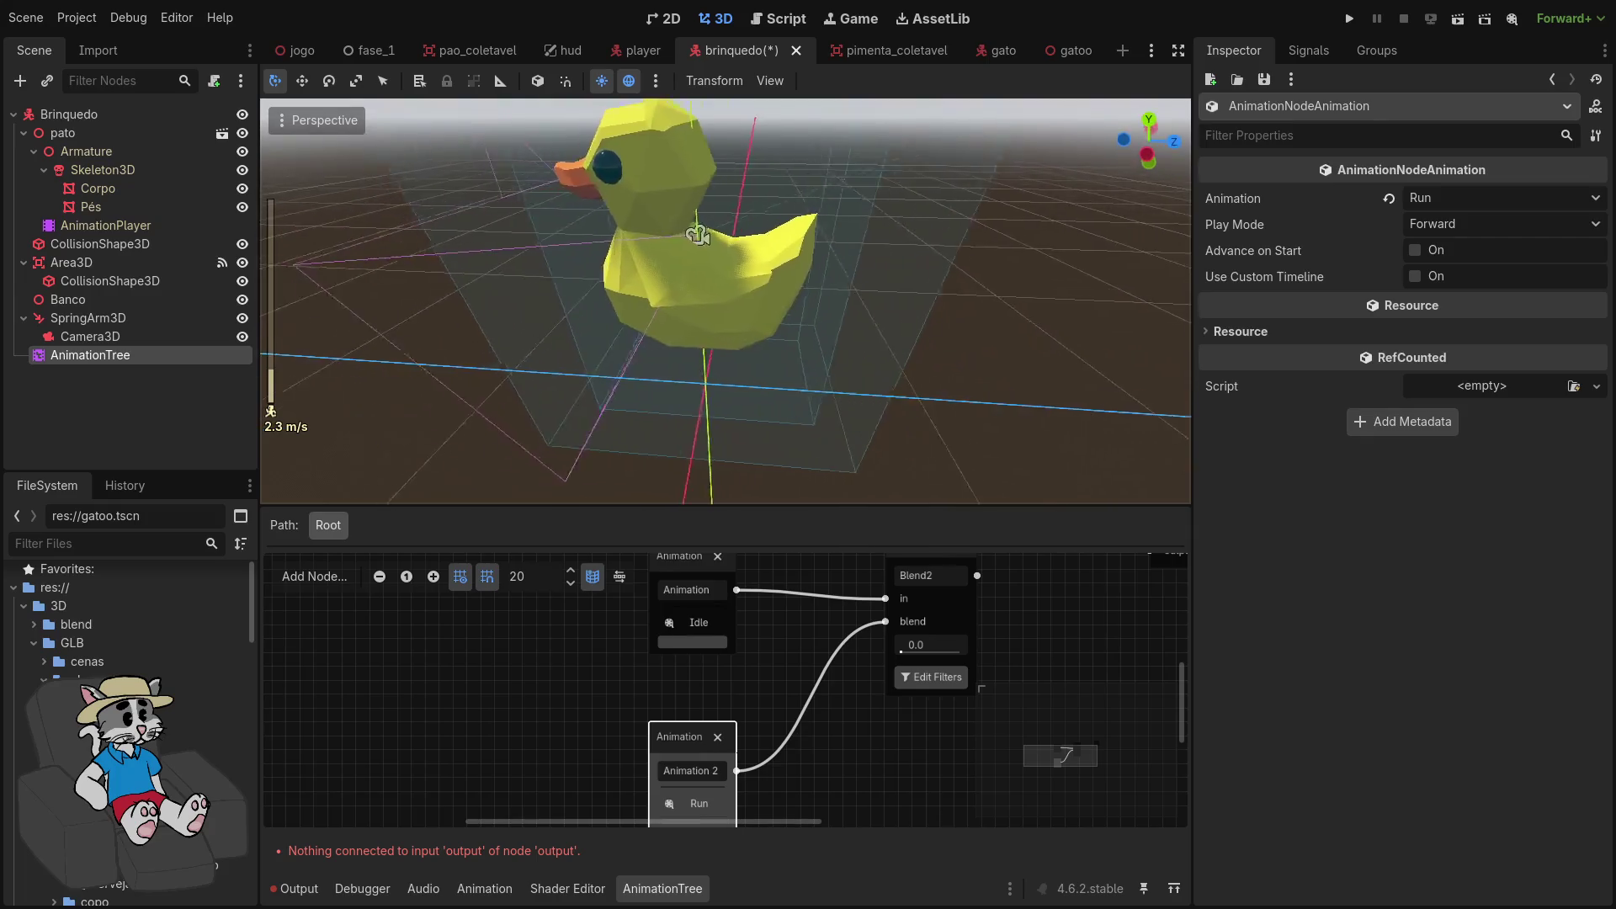
pyautogui.moveTo(911, 471); pyautogui.dragTo(911, 430)
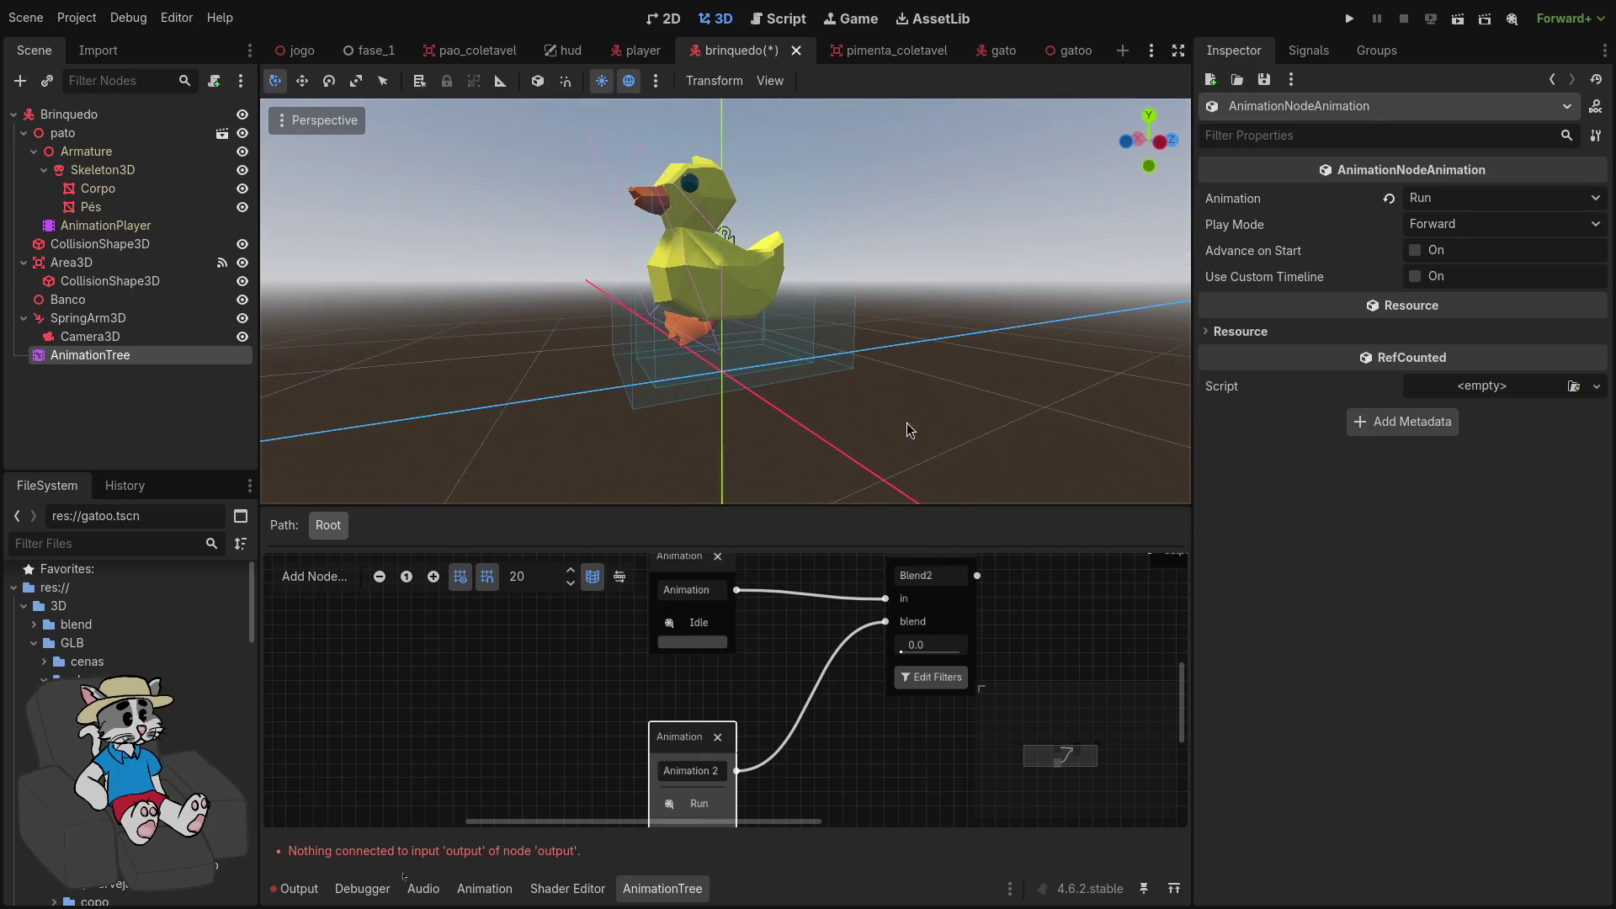
pyautogui.moveTo(926, 645); pyautogui.dragTo(845, 638)
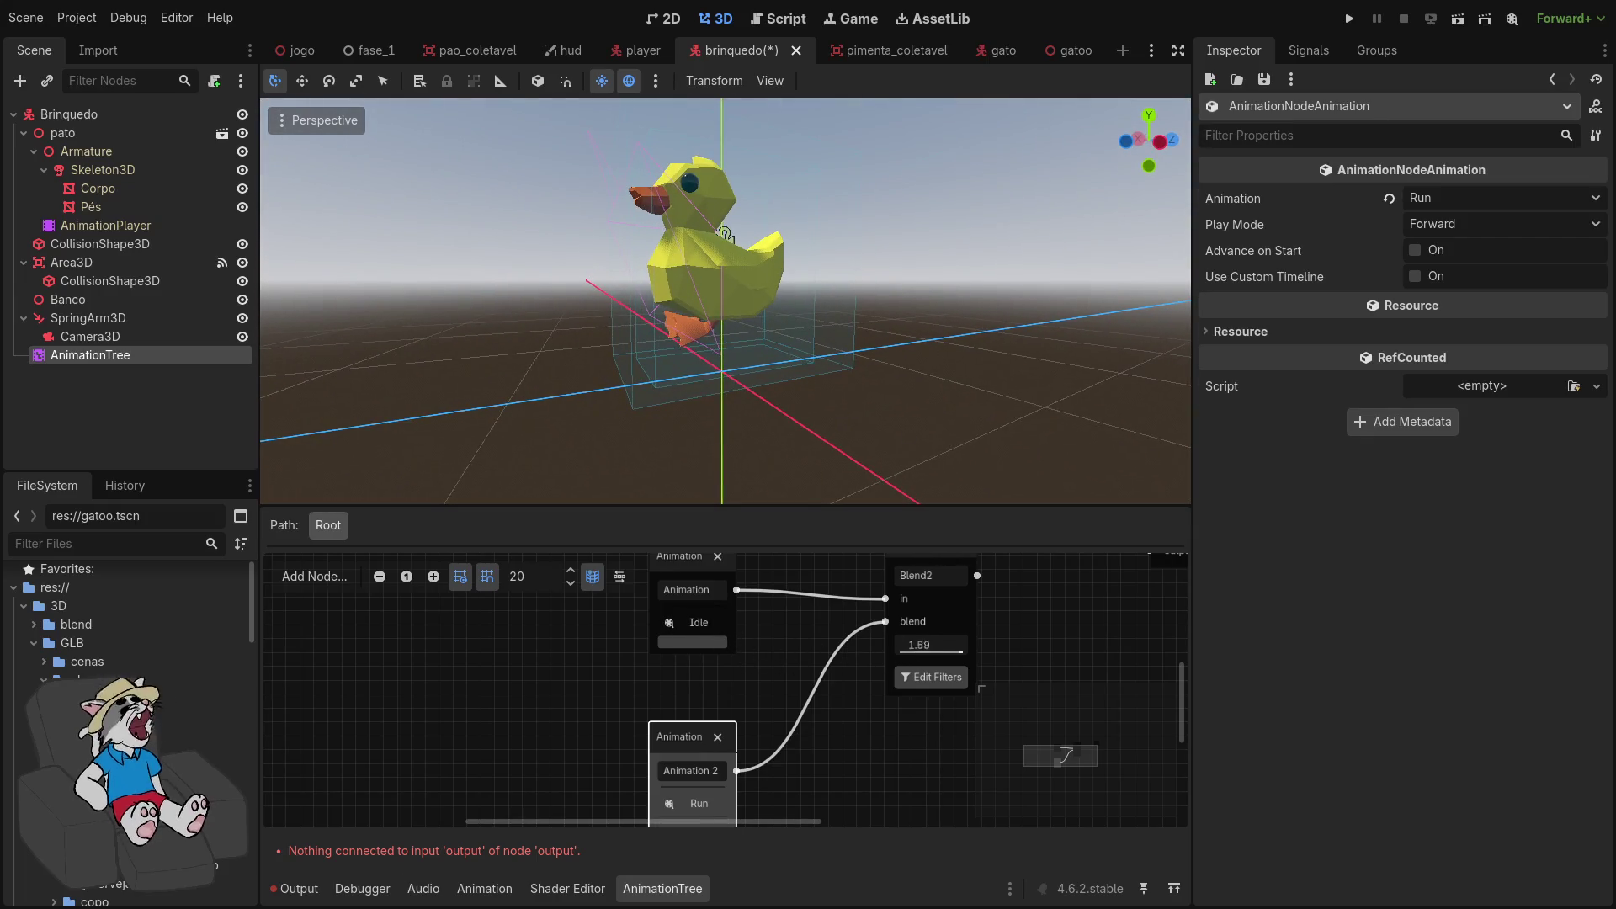
# Set Blend2's blend amount back to 0.0.
pyautogui.click(926, 645)
pyautogui.write('0')
pyautogui.press('Return')
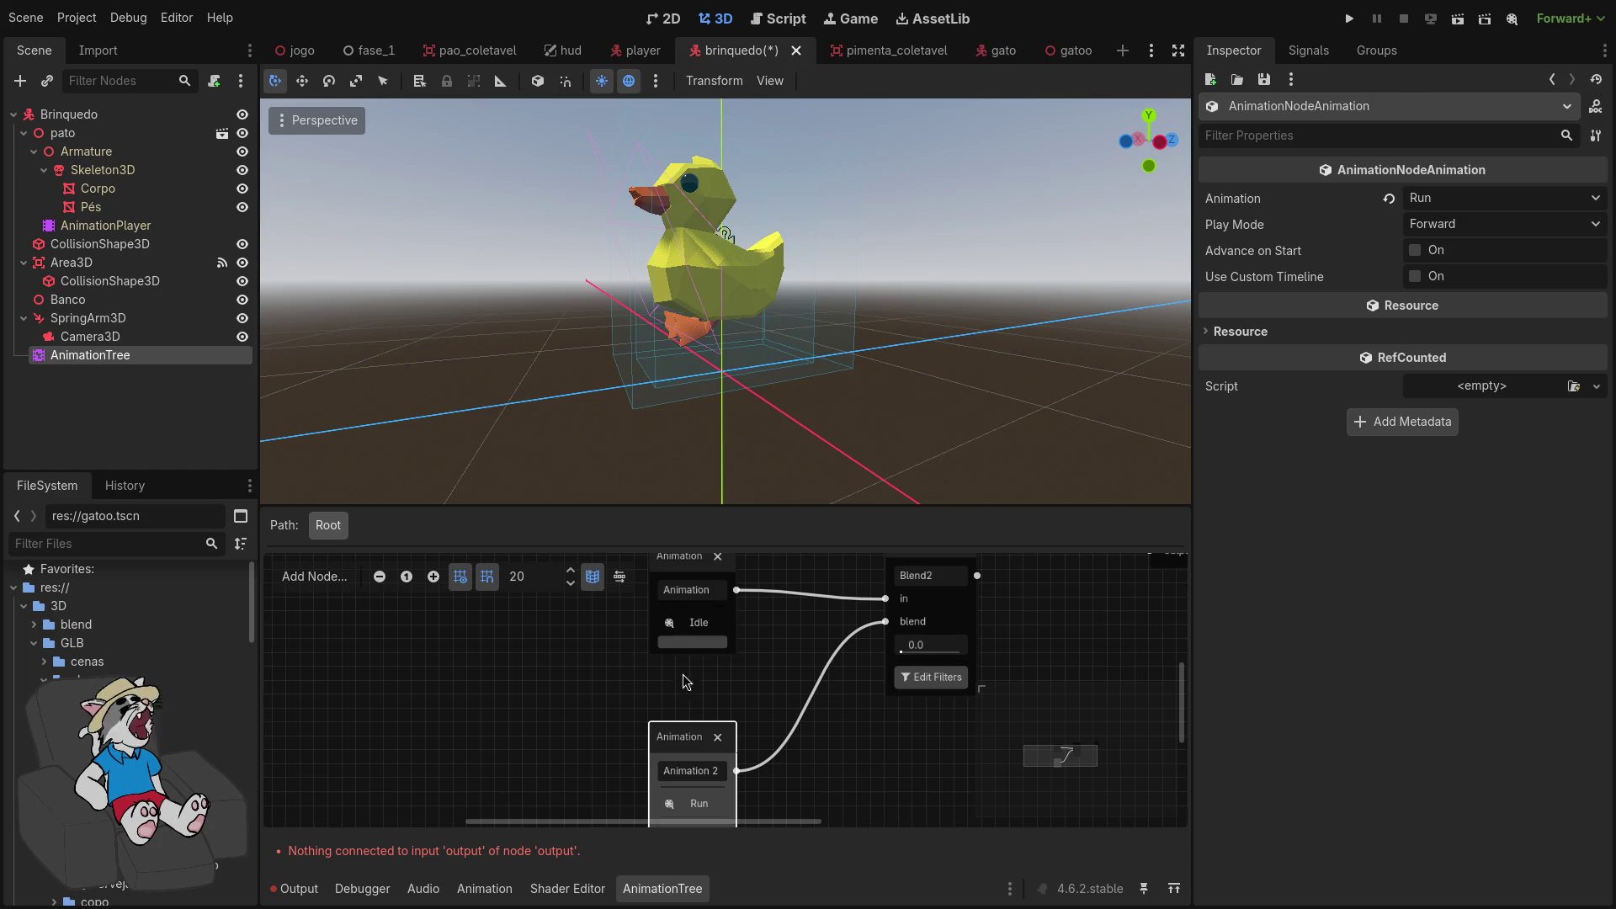
# Rename the two animation nodes to Idle and Run.
pyautogui.moveTo(764, 693); pyautogui.dragTo(803, 623)
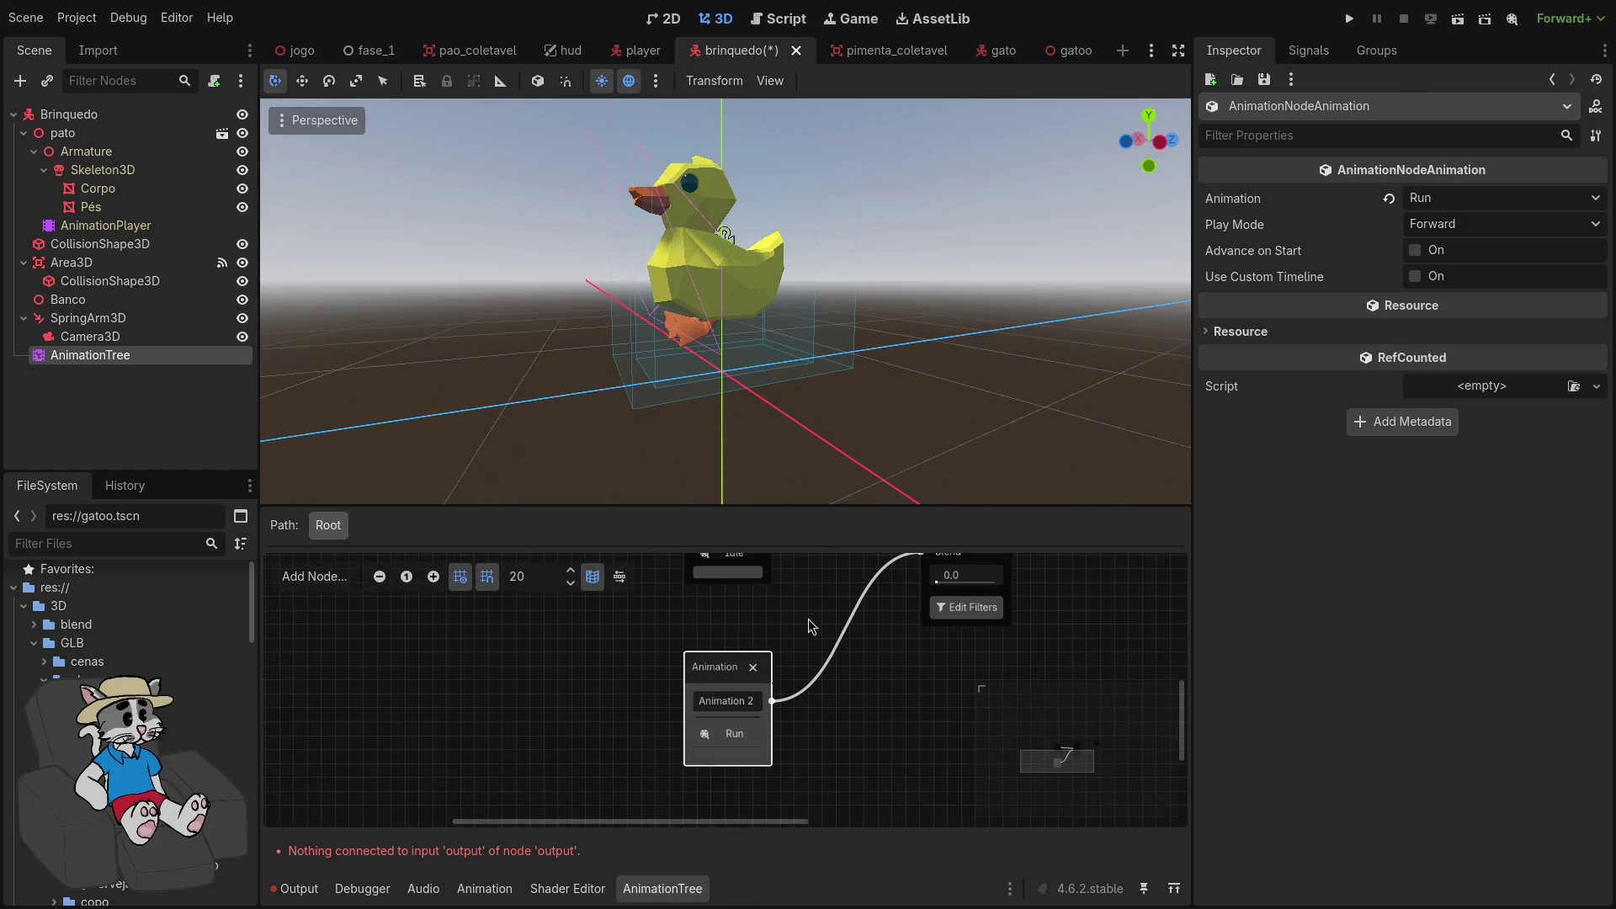
pyautogui.scroll(3, 760, 627)
pyautogui.doubleClick(756, 630)
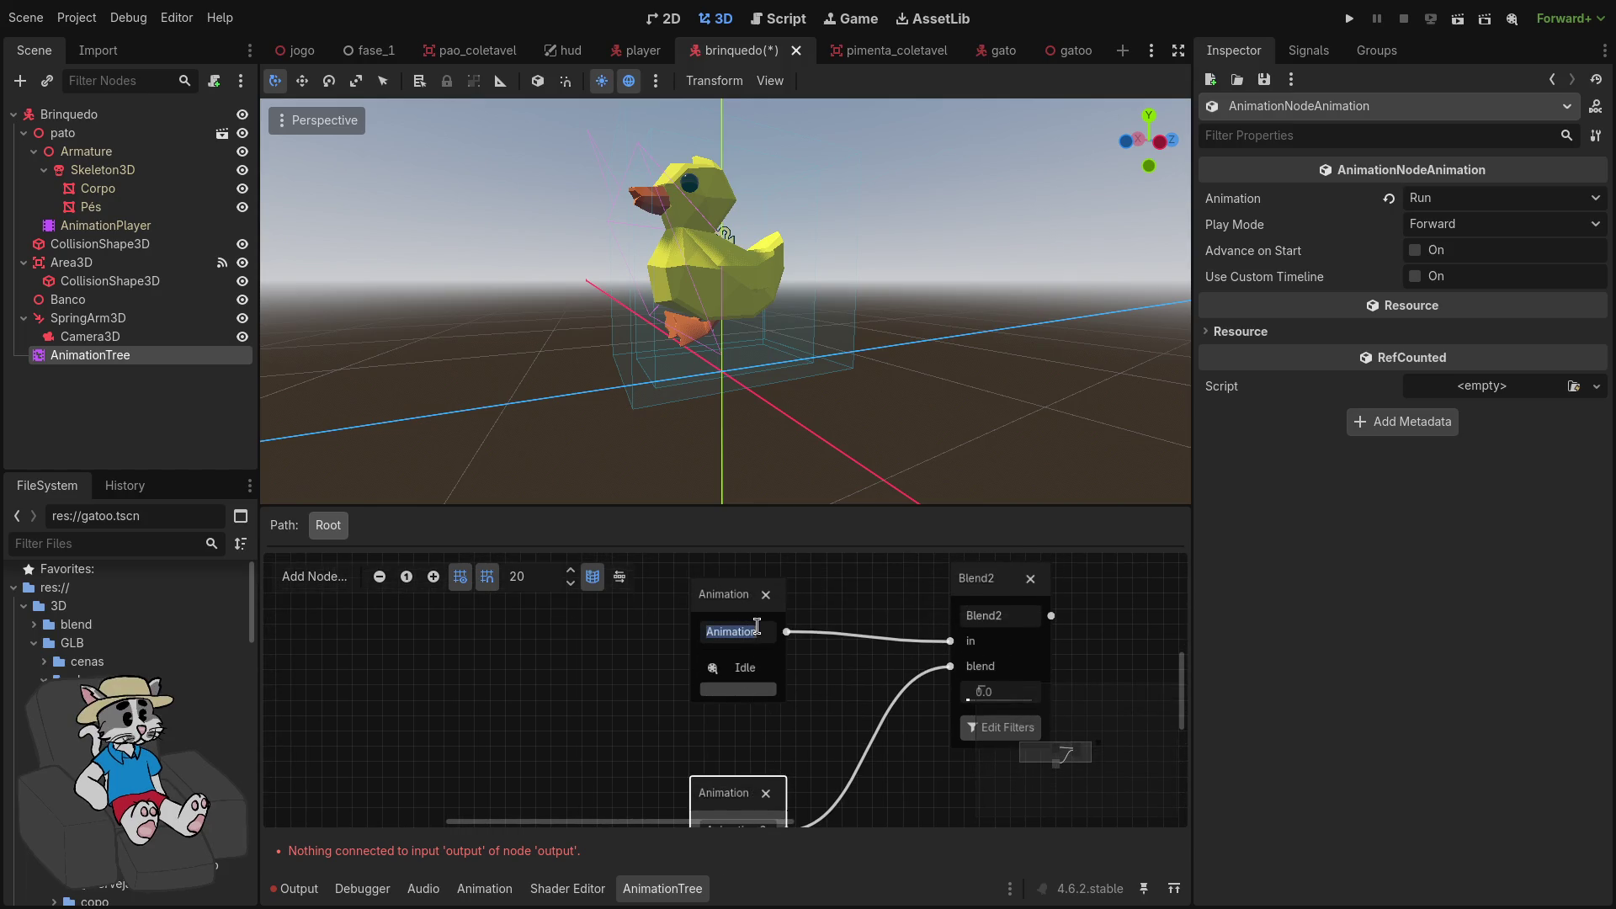
pyautogui.write('Idle')
pyautogui.scroll(-3, 757, 626)
pyautogui.doubleClick(789, 683)
pyautogui.write('Run')
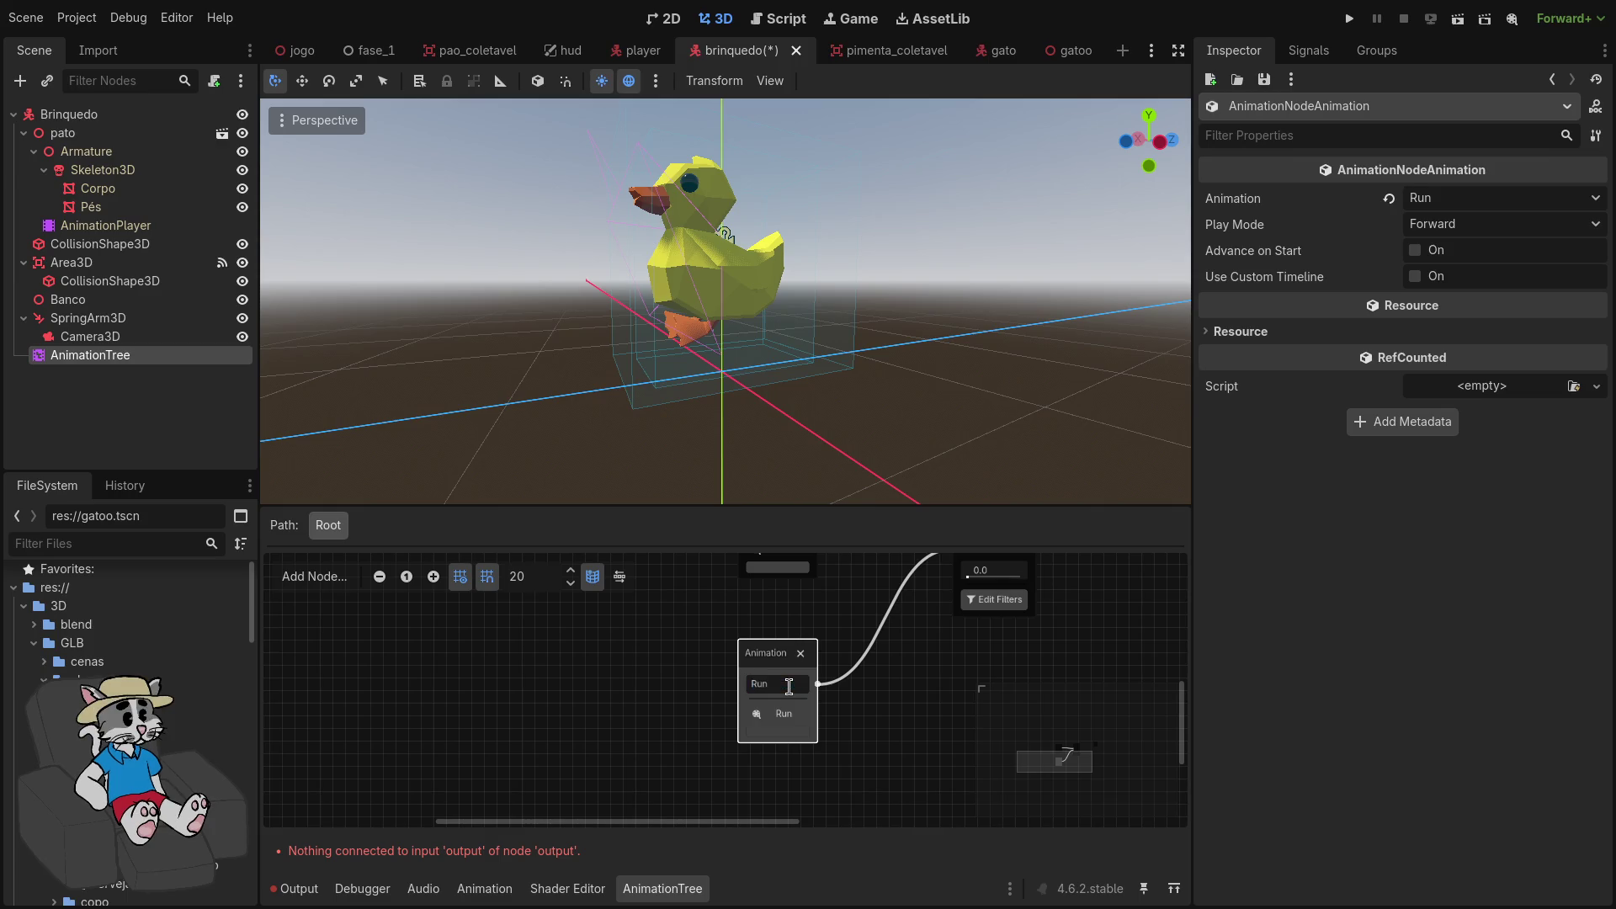
# Rename the Blend2 node to BlendAndar.
pyautogui.click(840, 621)
pyautogui.scroll(2, 840, 622)
pyautogui.hscroll(1, 840, 621)
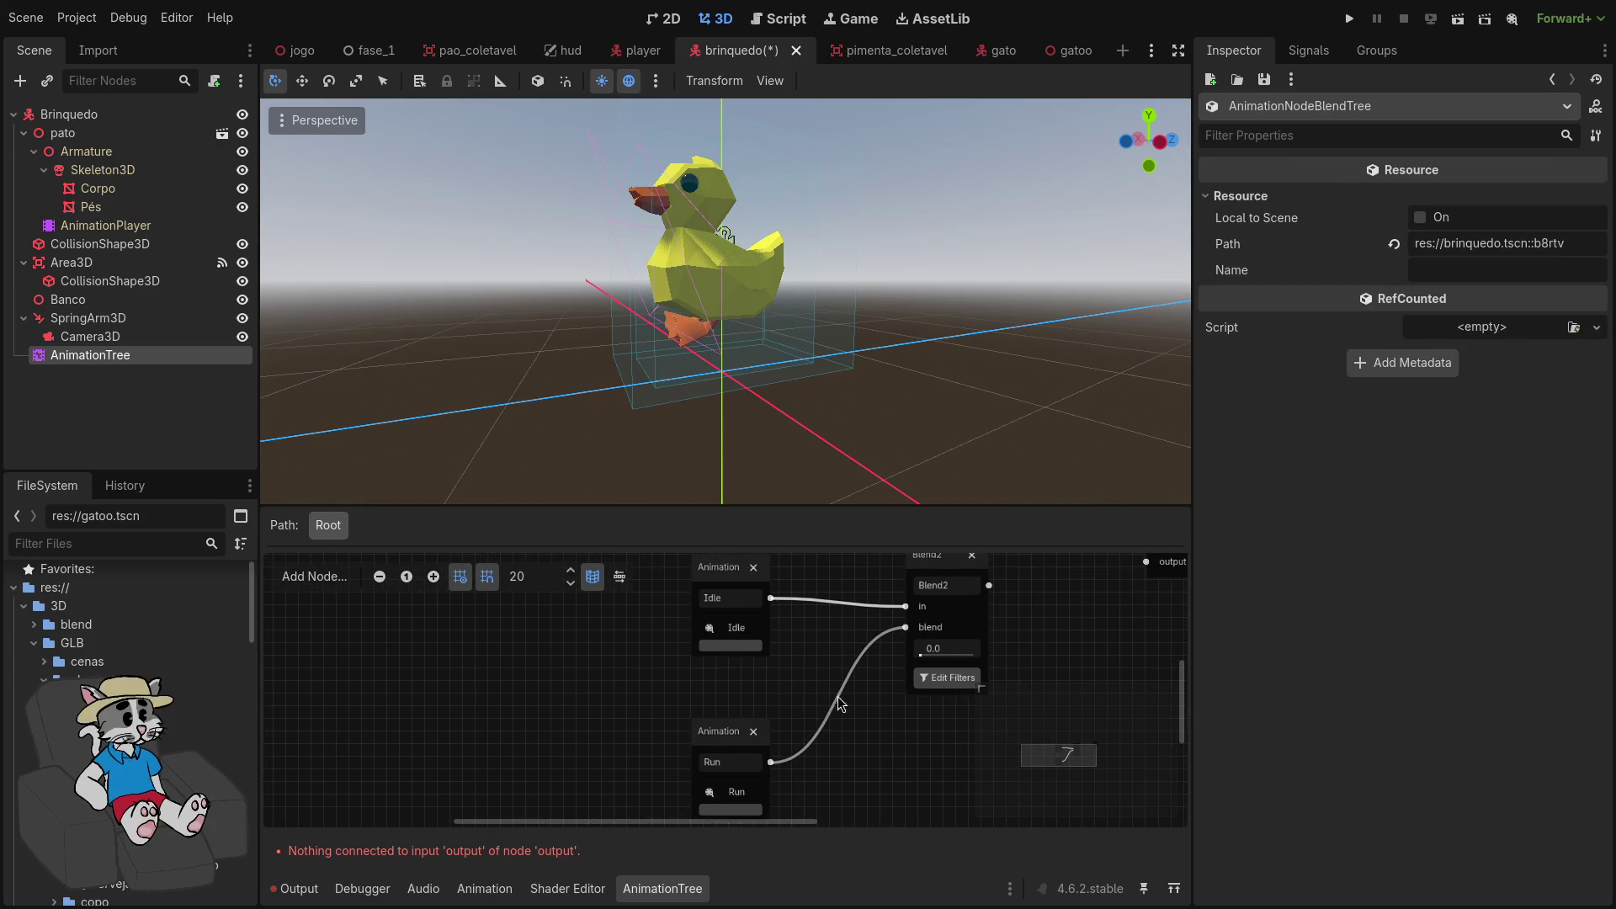
pyautogui.scroll(1, 867, 698)
pyautogui.hscroll(1, 866, 699)
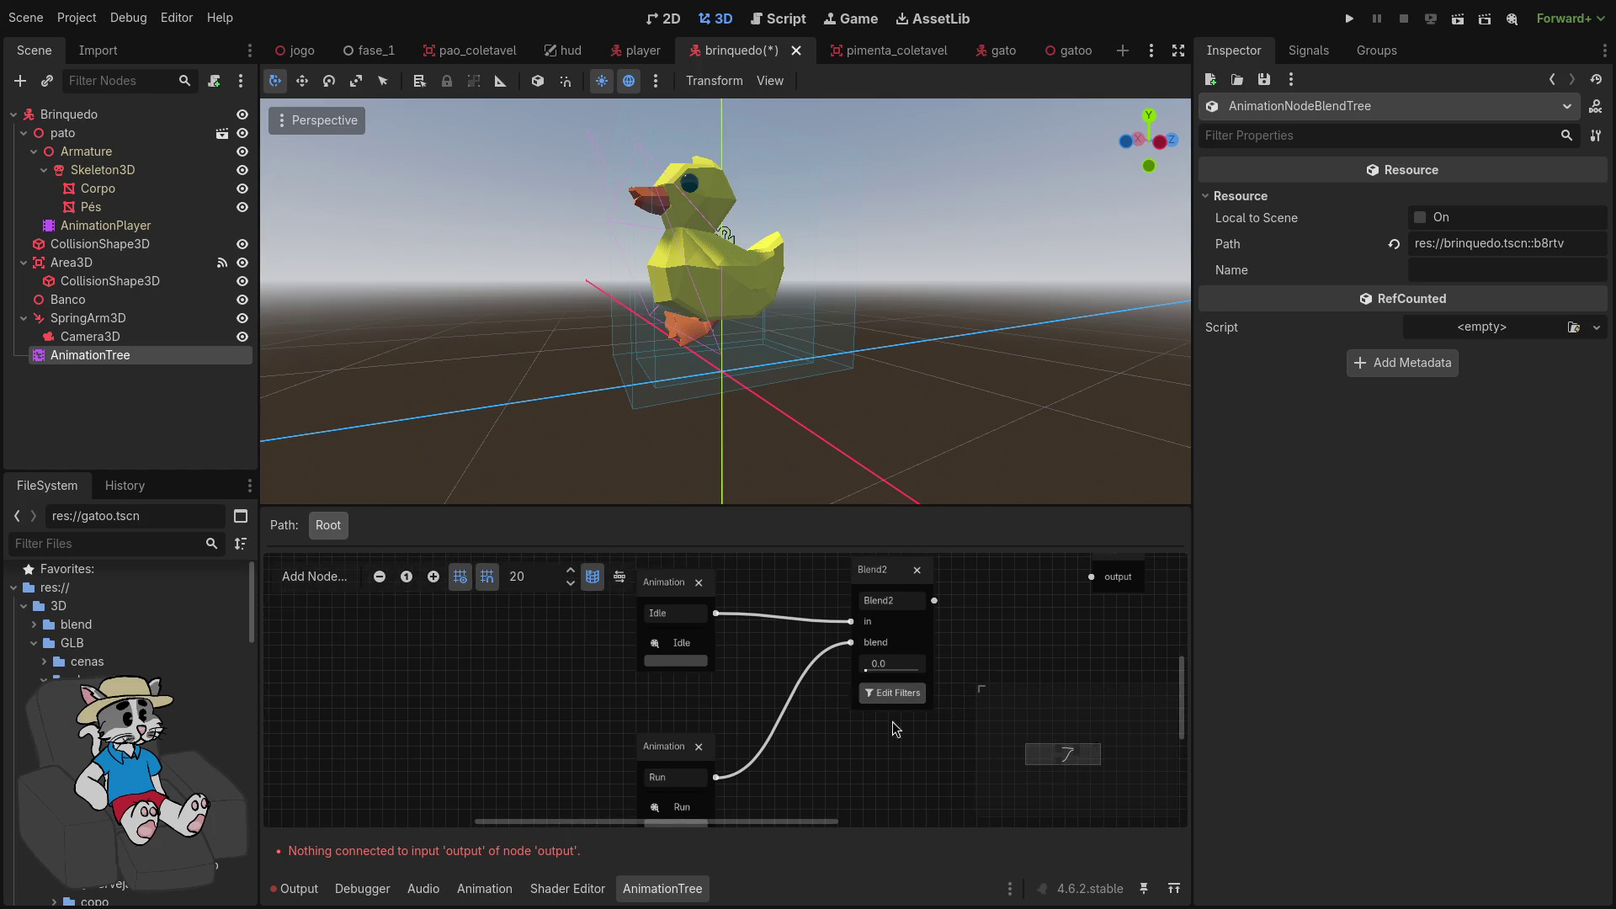
pyautogui.click(896, 595)
pyautogui.write('Andar')
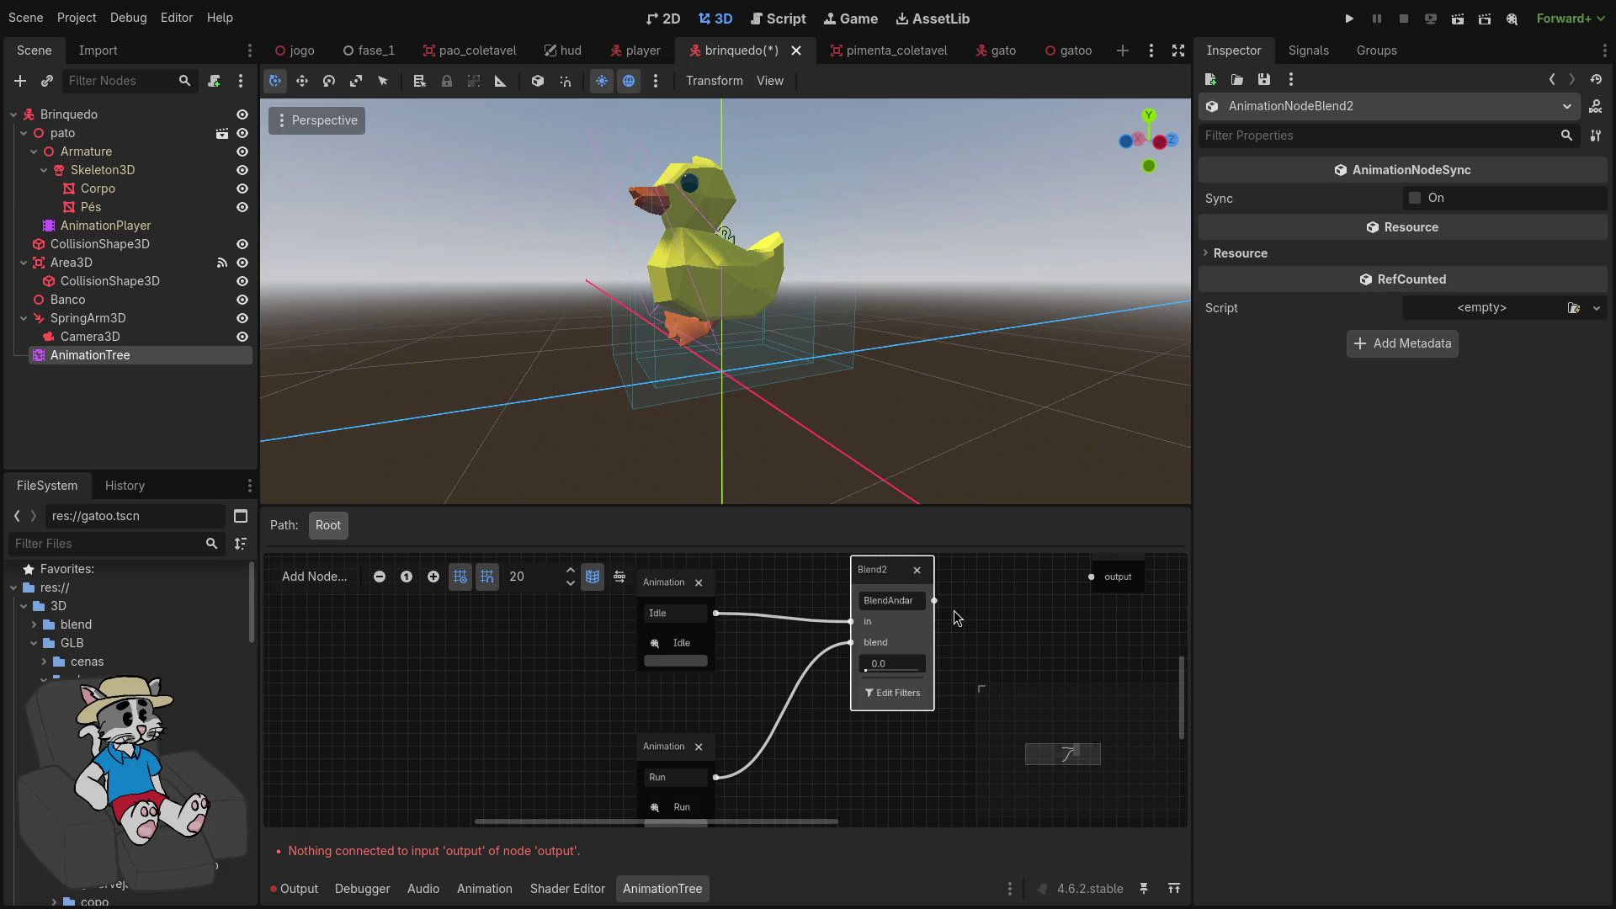
pyautogui.click(961, 609)
# Connect BlendAndar's output to the Output node.
pyautogui.moveTo(968, 613)
pyautogui.mouseDown()
pyautogui.moveTo(775, 648)
pyautogui.moveTo(846, 611)
pyautogui.mouseUp()
pyautogui.moveTo(687, 702); pyautogui.dragTo(742, 704)
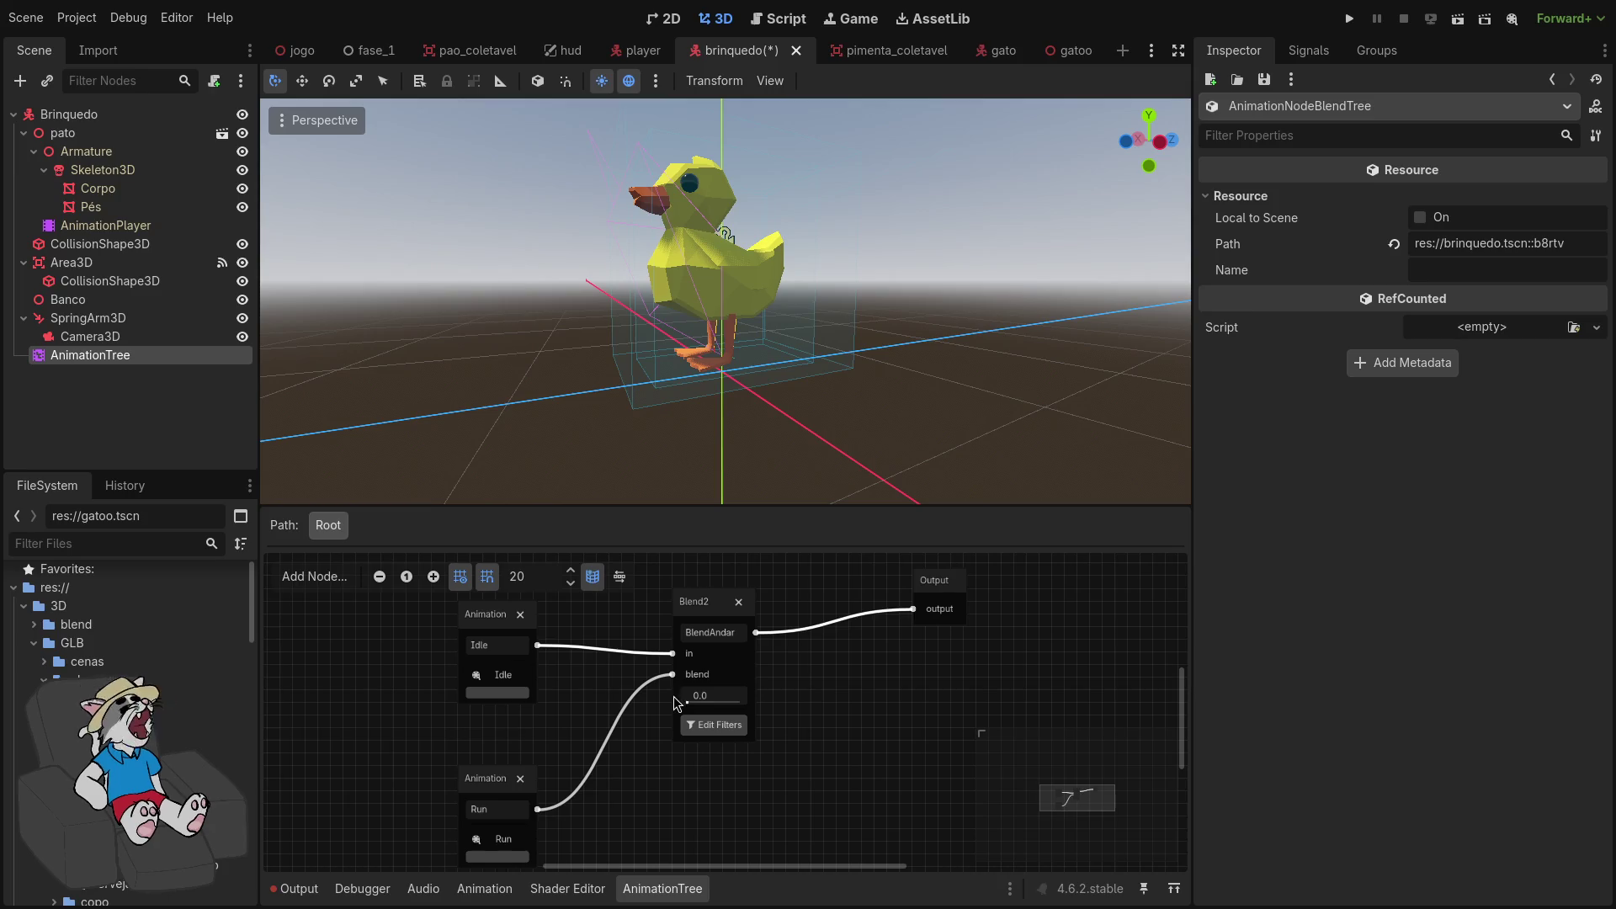
pyautogui.hscroll(-2, 837, 686)
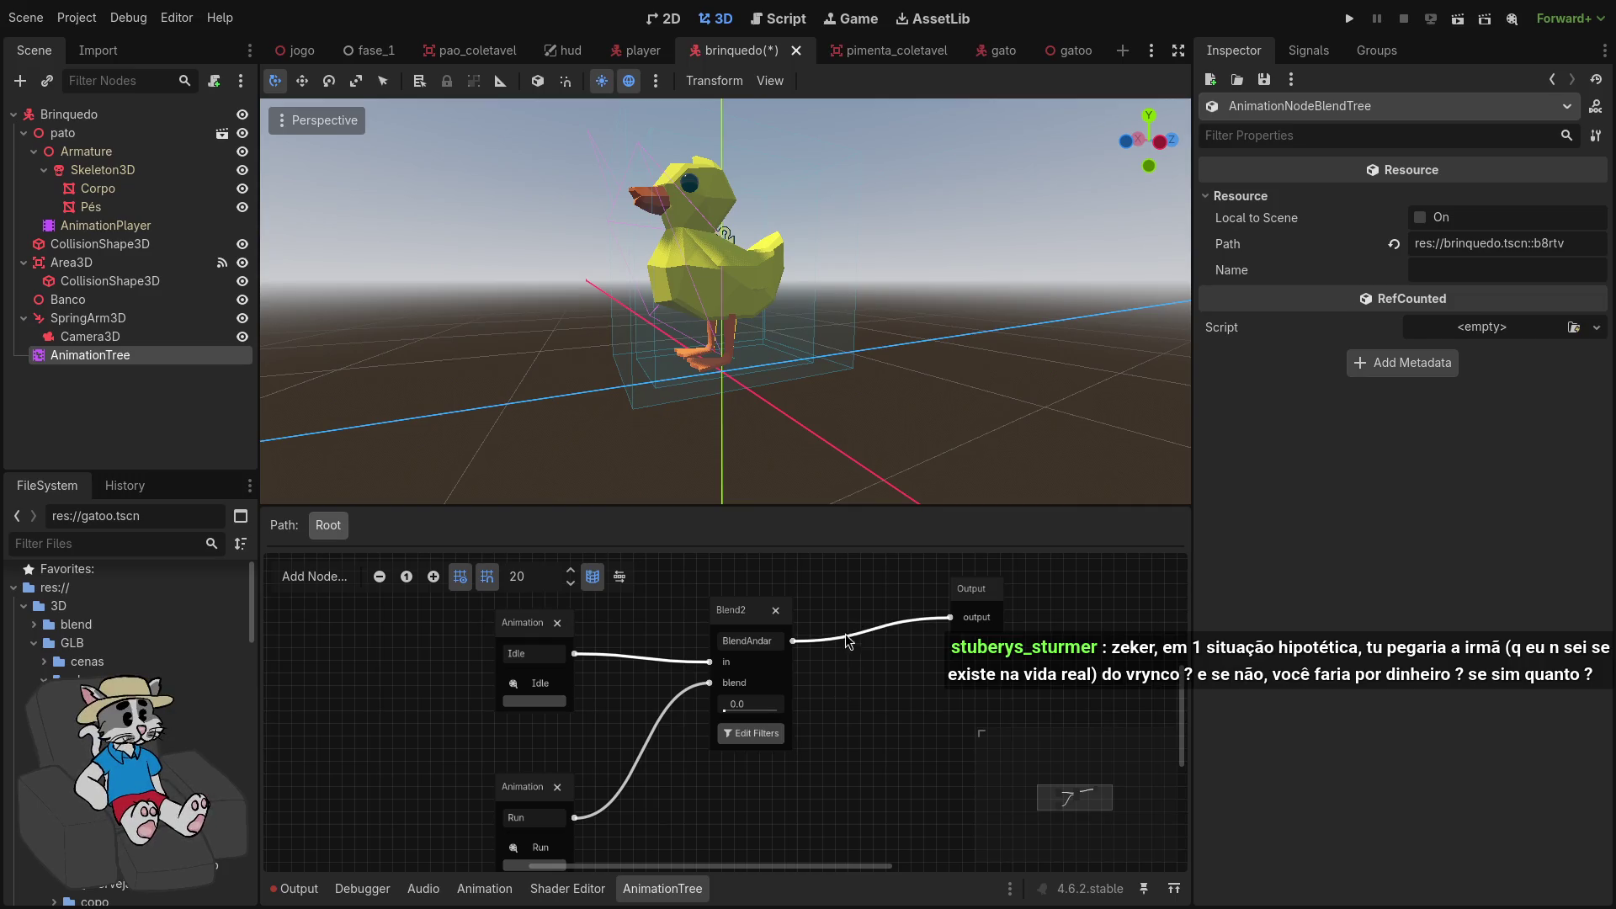
# Arrange the BlendAndar and Output nodes into a compact row in the graph.
pyautogui.moveTo(947, 608); pyautogui.dragTo(880, 626)
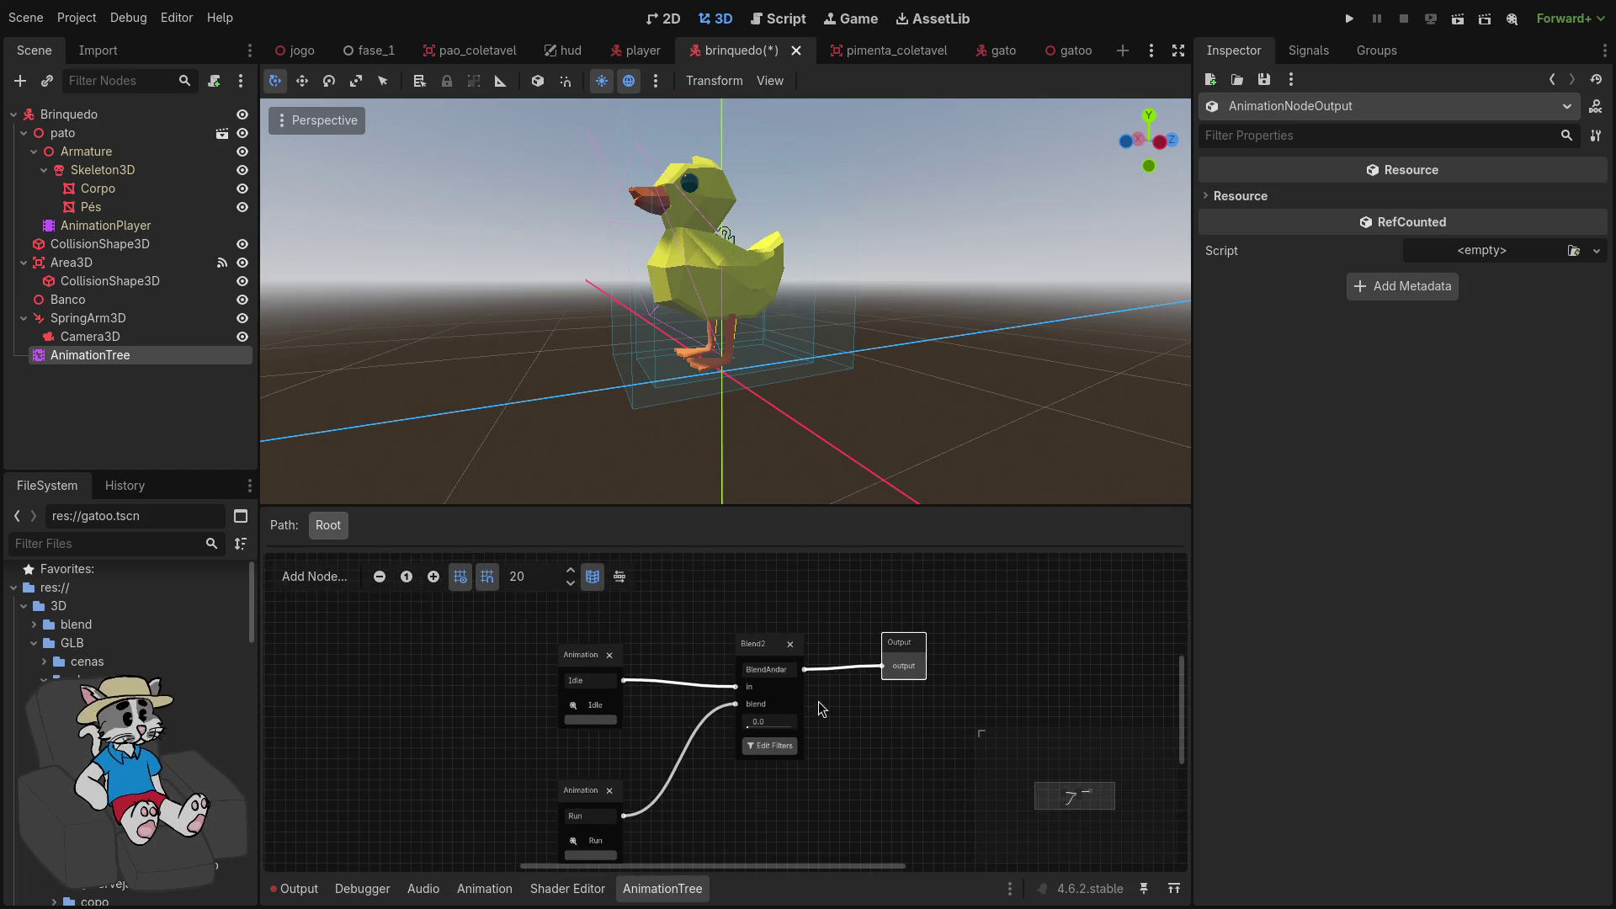
pyautogui.scroll(-1, 842, 657)
pyautogui.click(663, 588)
pyautogui.moveTo(664, 588)
pyautogui.mouseDown()
pyautogui.moveTo(678, 614)
pyautogui.moveTo(593, 641)
pyautogui.moveTo(814, 630)
pyautogui.moveTo(840, 646)
pyautogui.mouseUp()
pyautogui.click(880, 657)
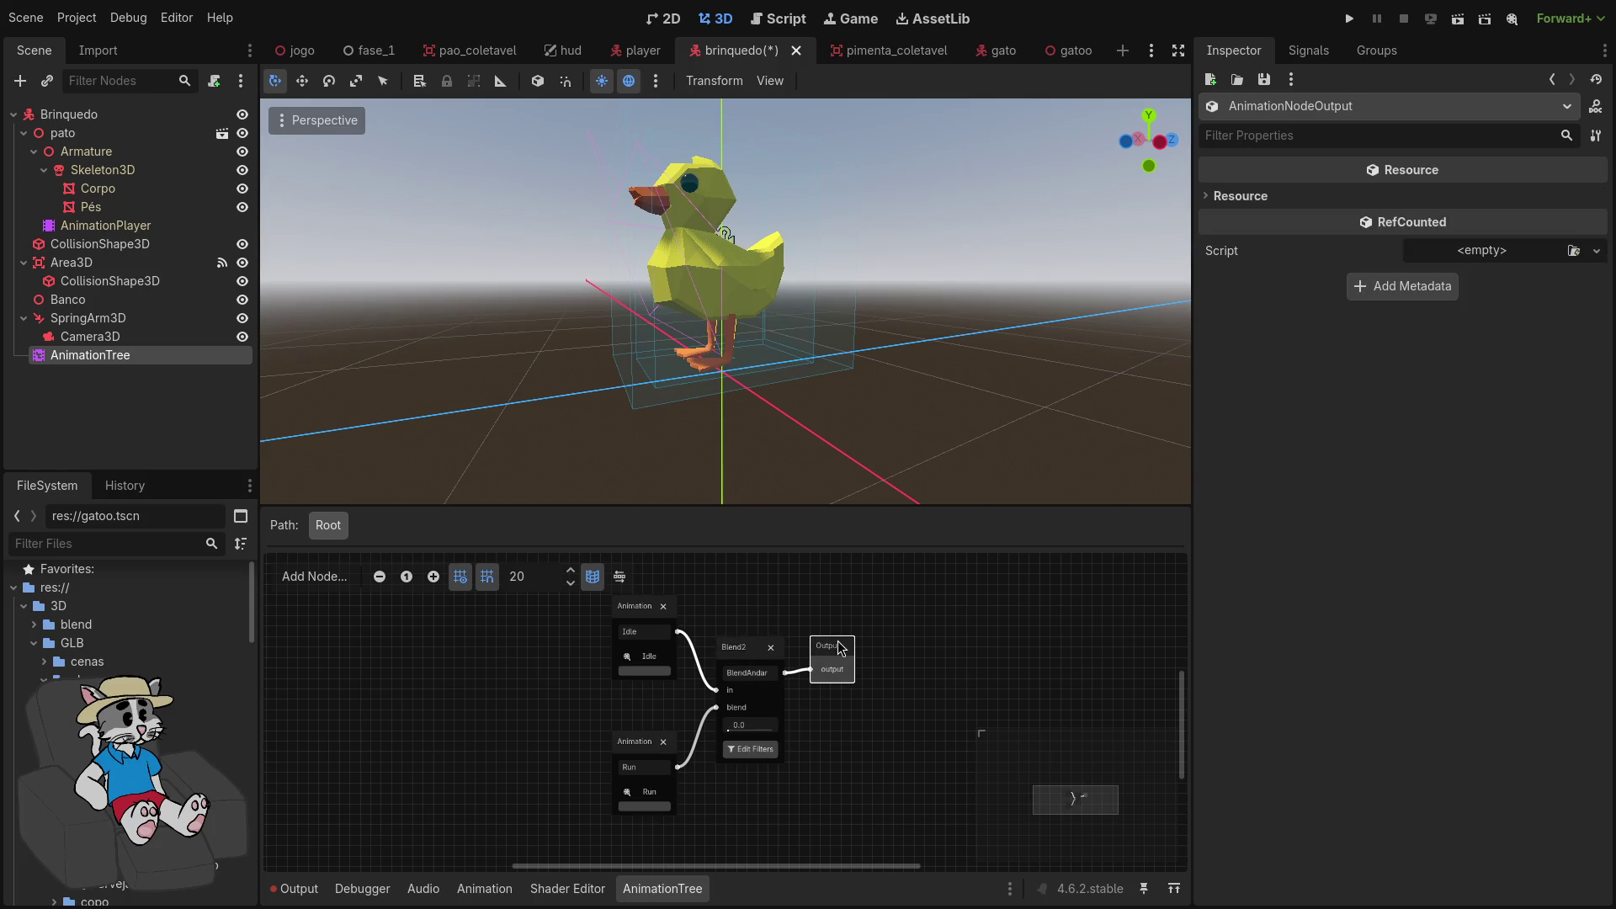
pyautogui.scroll(2, 791, 671)
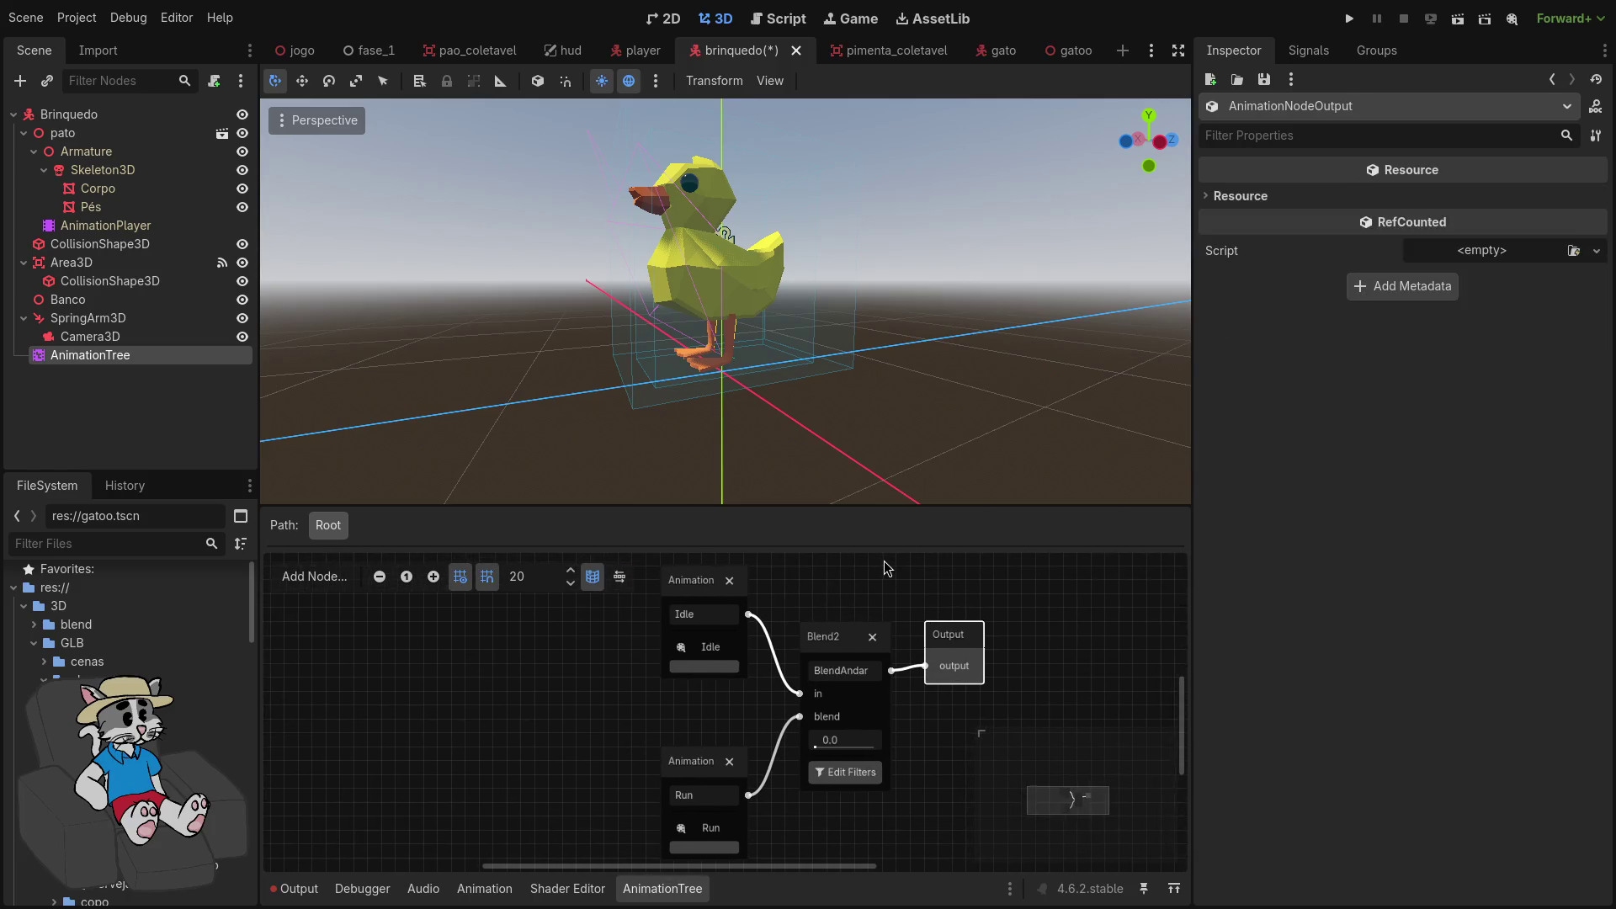
pyautogui.scroll(-1, 843, 669)
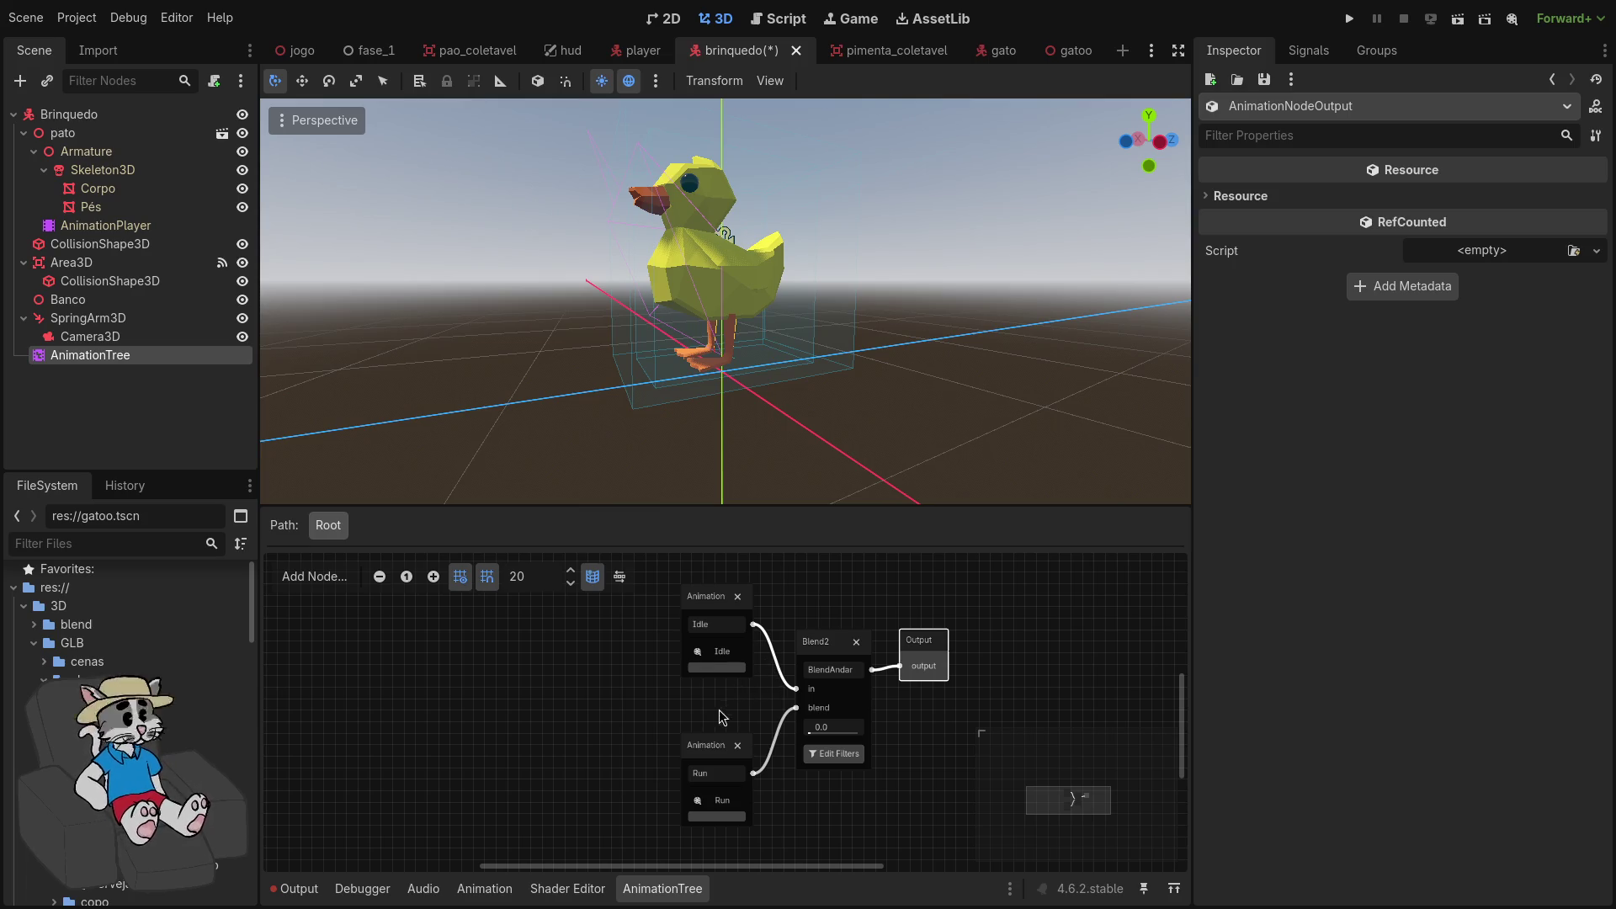
pyautogui.scroll(1, 915, 644)
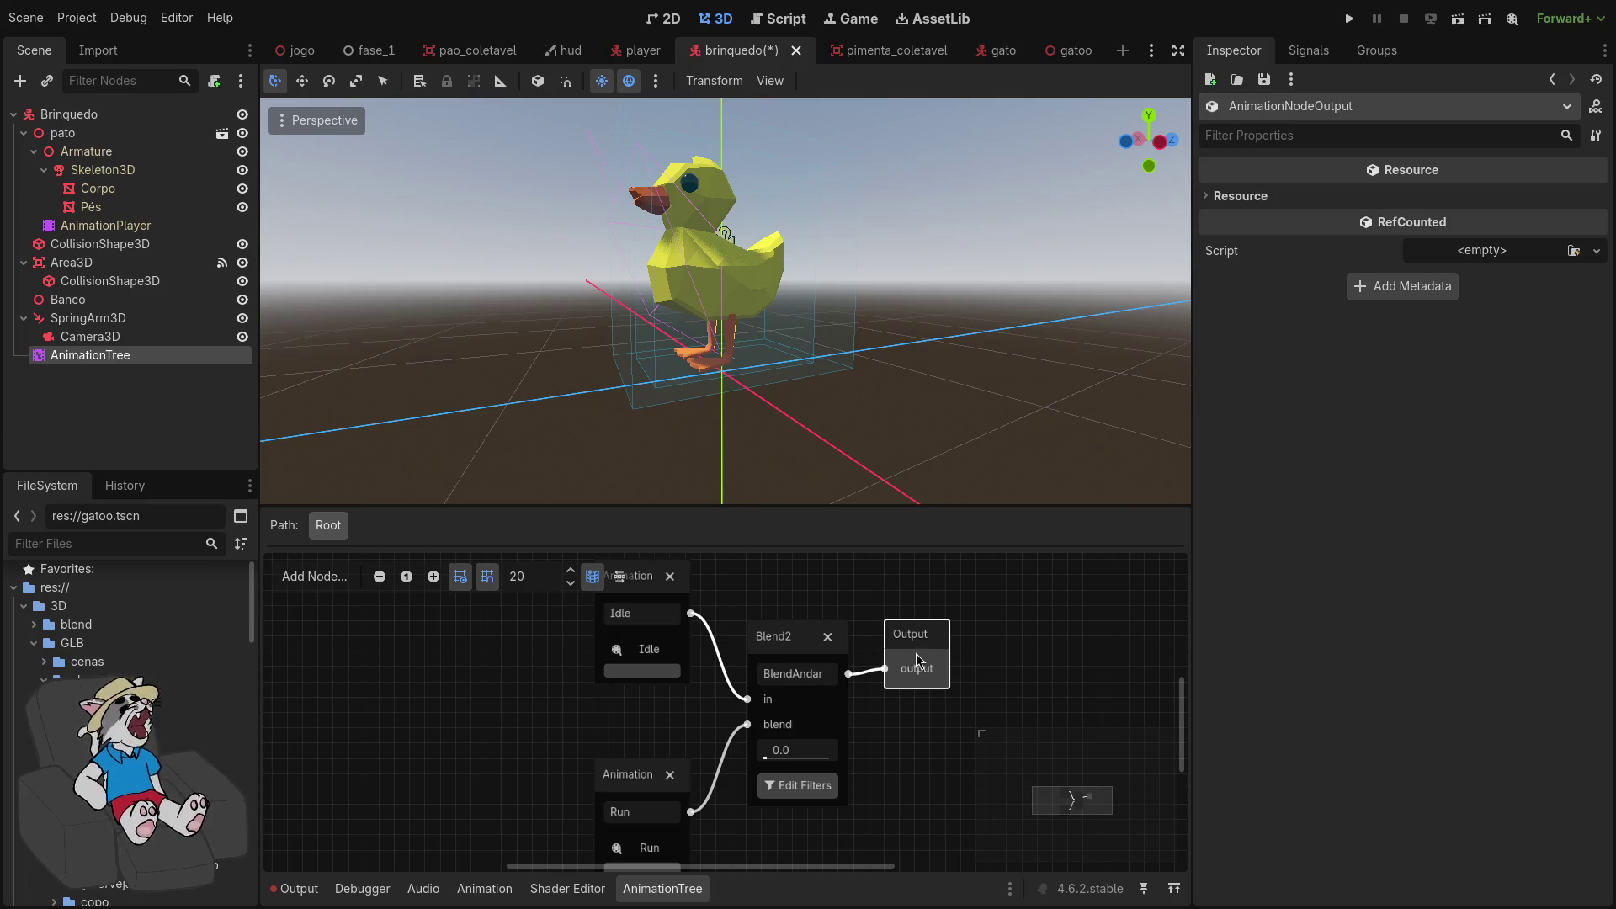
pyautogui.scroll(-1, 882, 678)
pyautogui.scroll(-2, 658, 675)
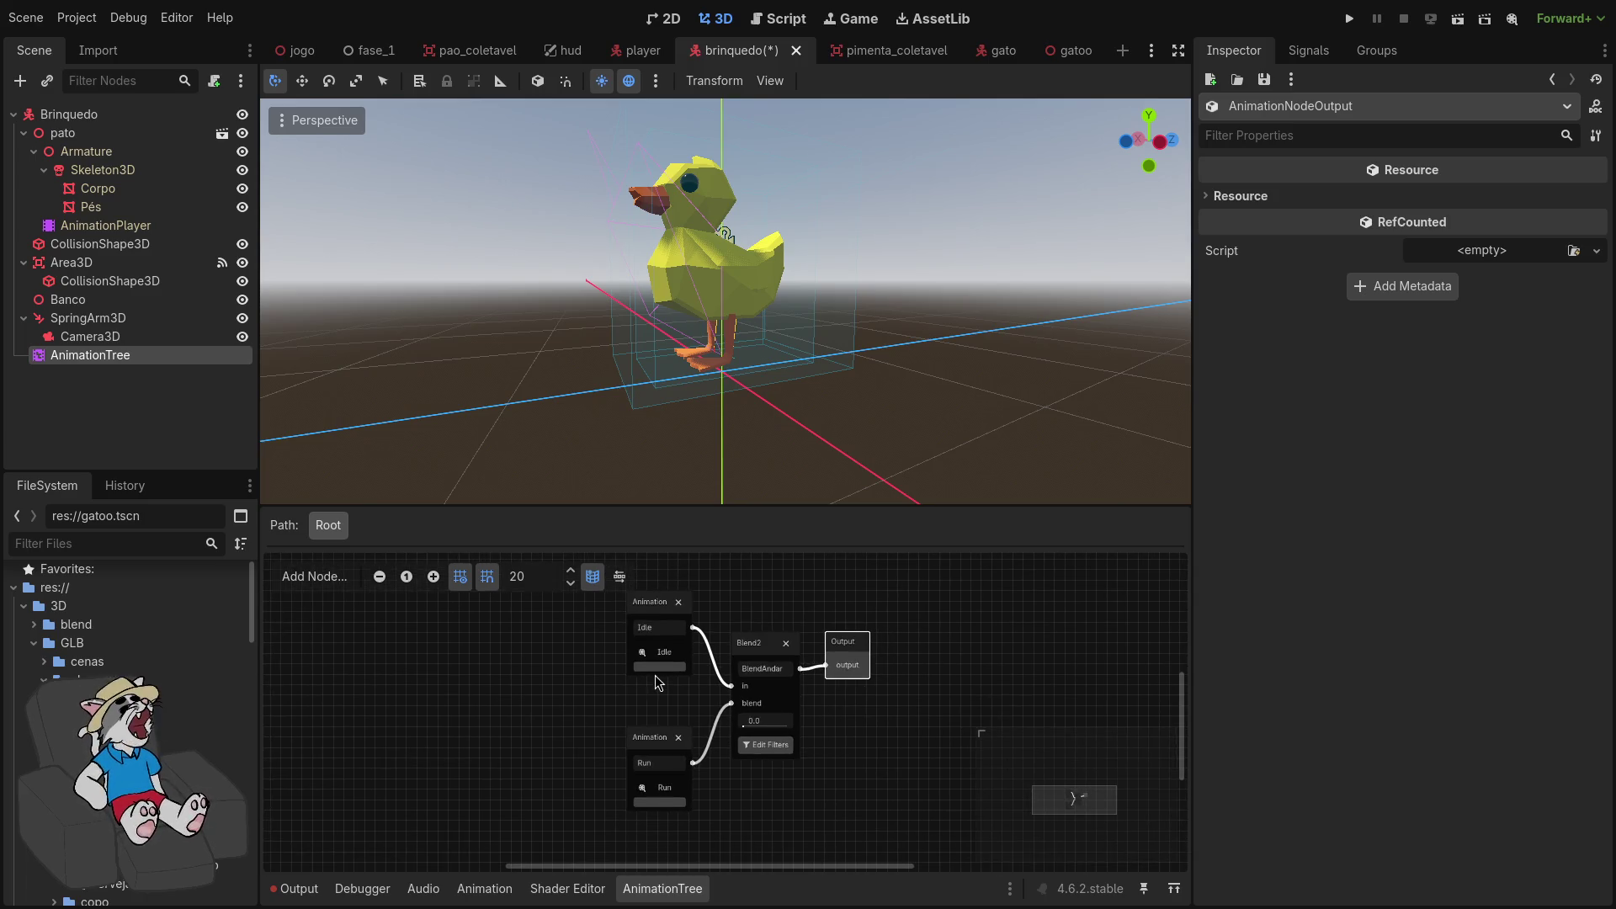
pyautogui.scroll(1, 674, 699)
pyautogui.scroll(1, 689, 689)
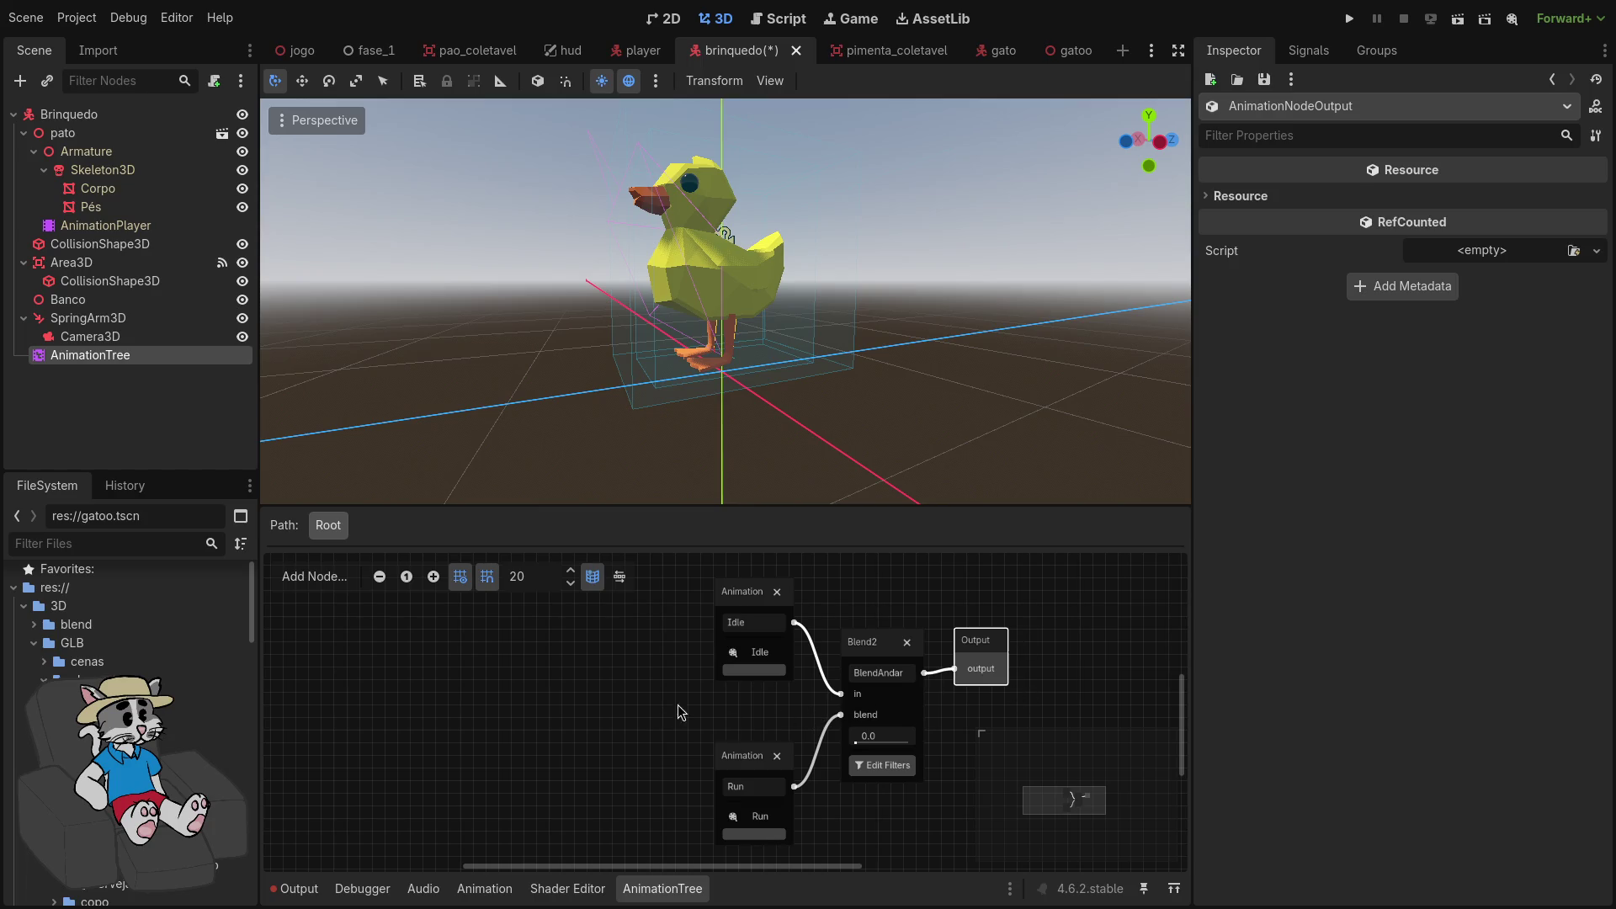
pyautogui.click(756, 722)
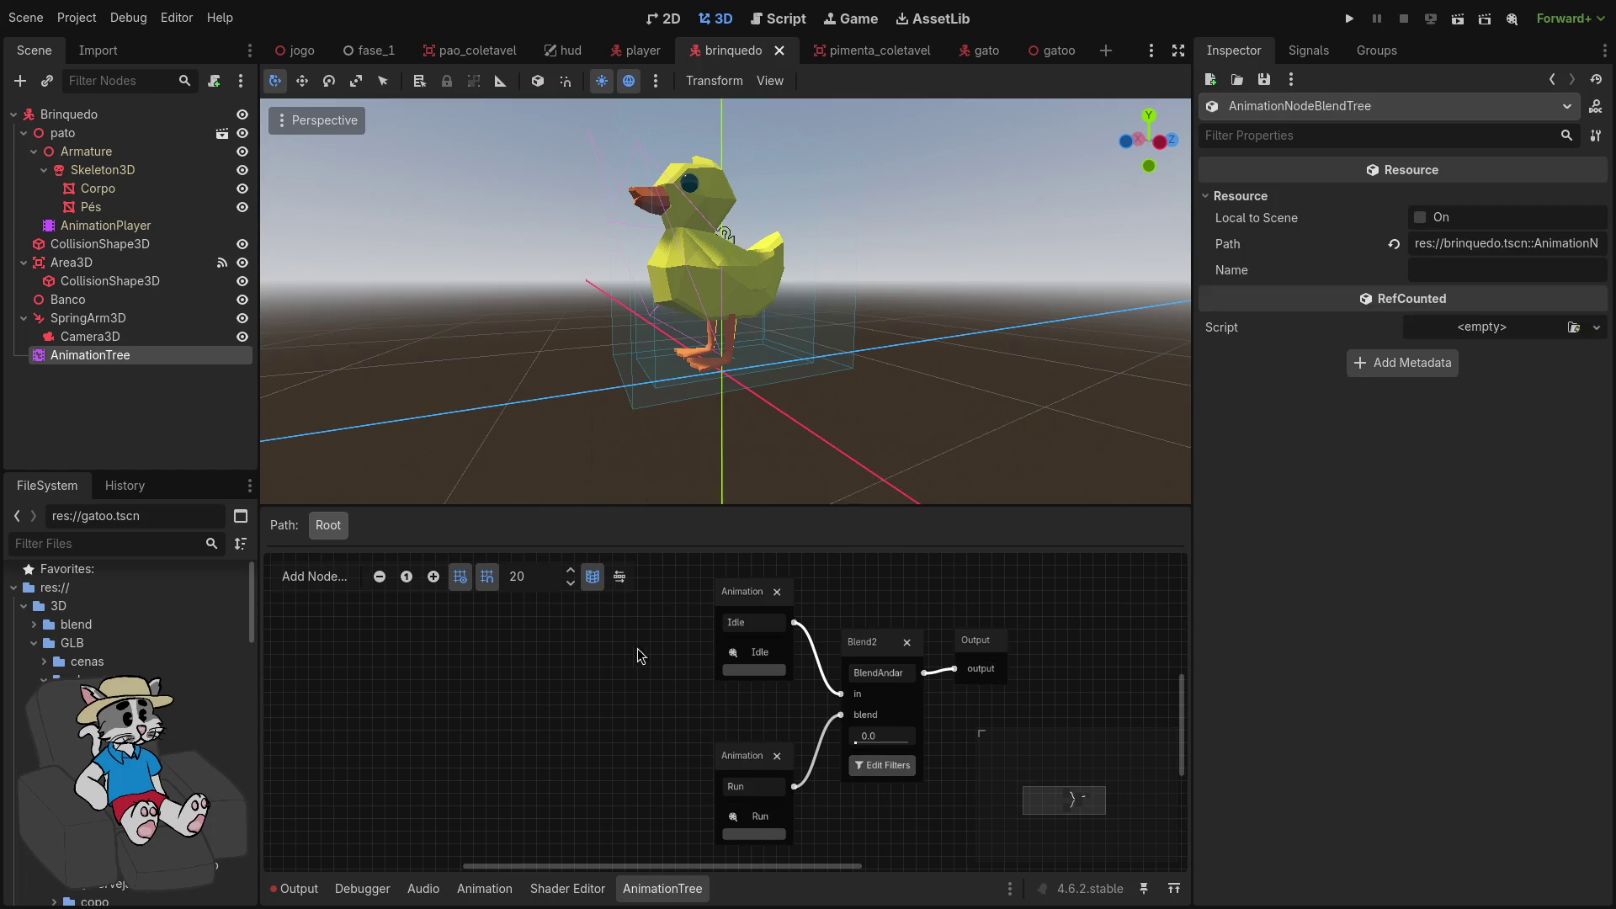
pyautogui.hotkey('alt', 'Tab')
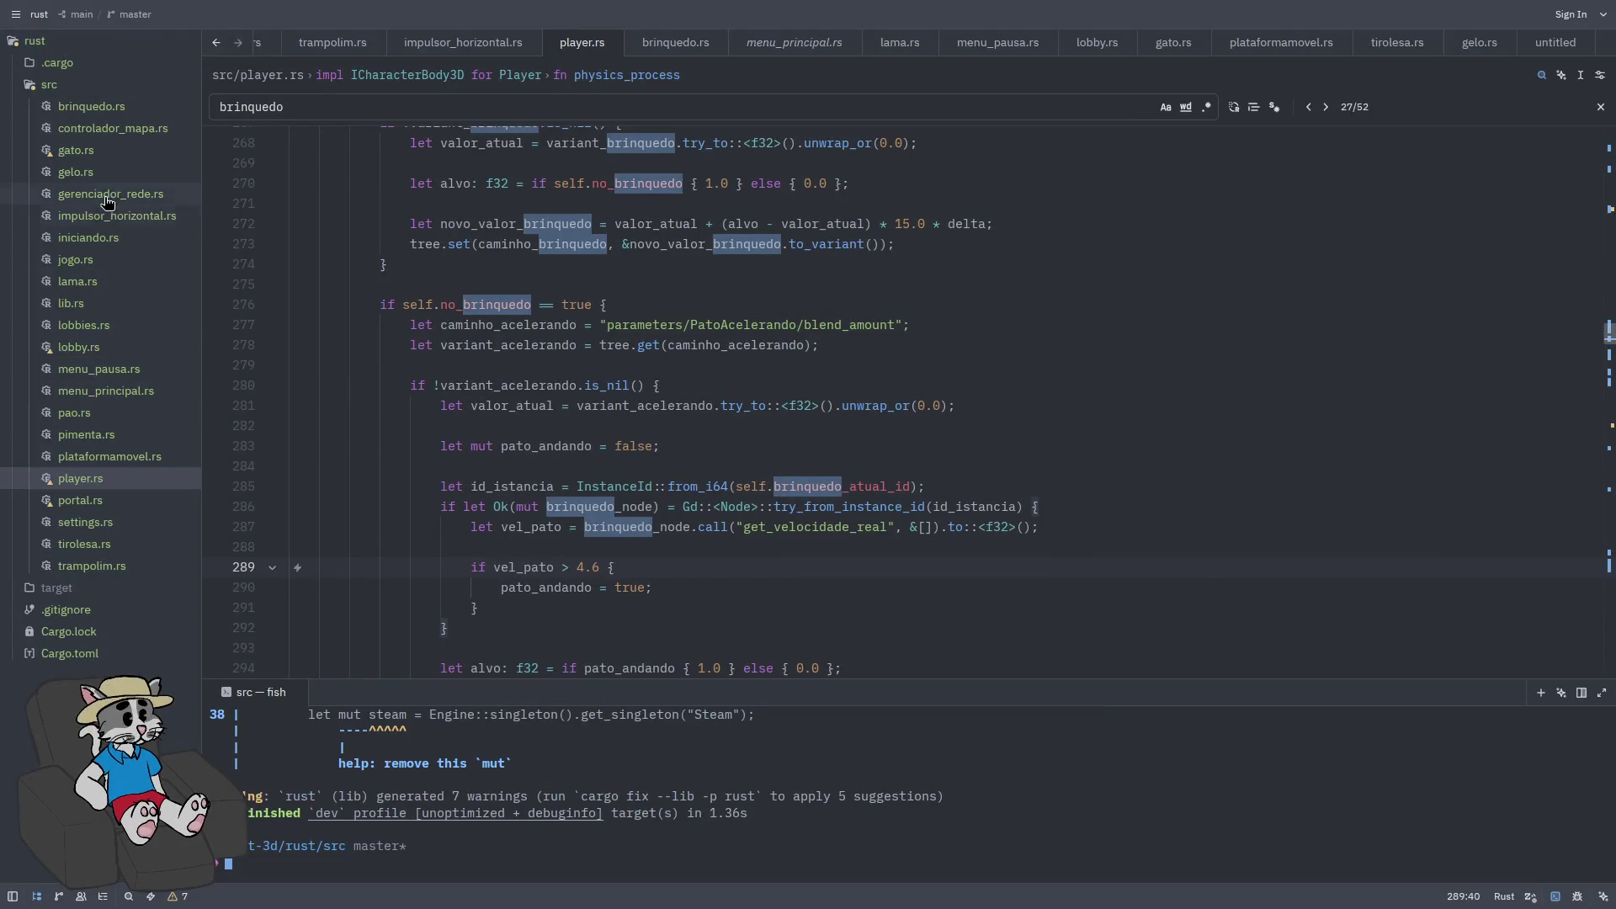
# Open brinquedo.rs in Zed and scroll to fn physics_process.
pyautogui.click(118, 109)
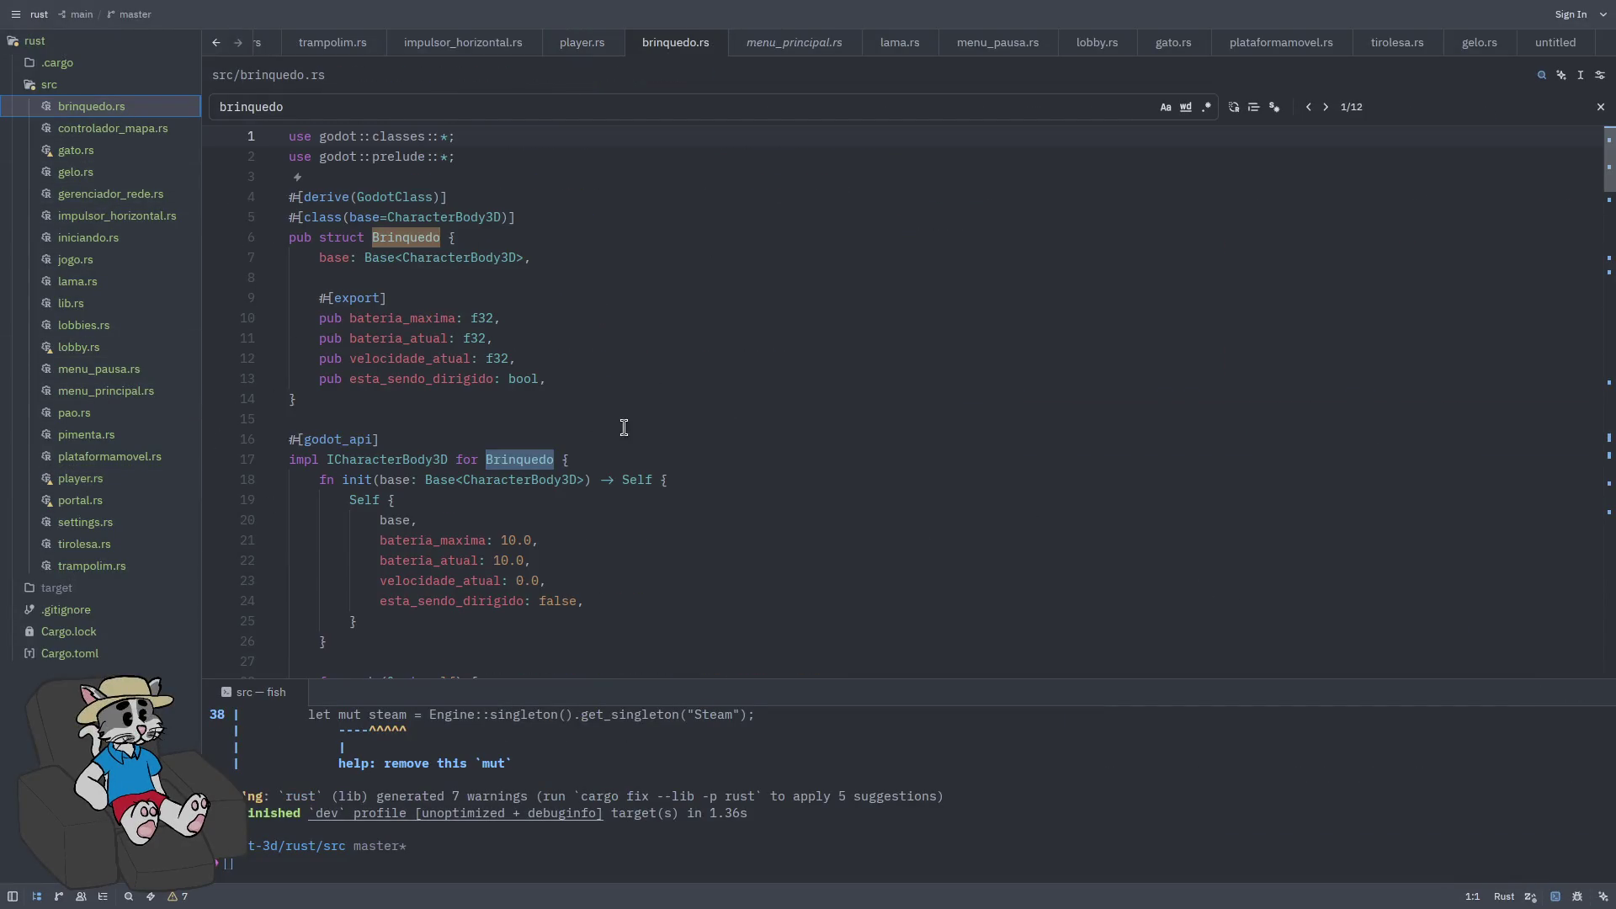
pyautogui.scroll(-15, 624, 428)
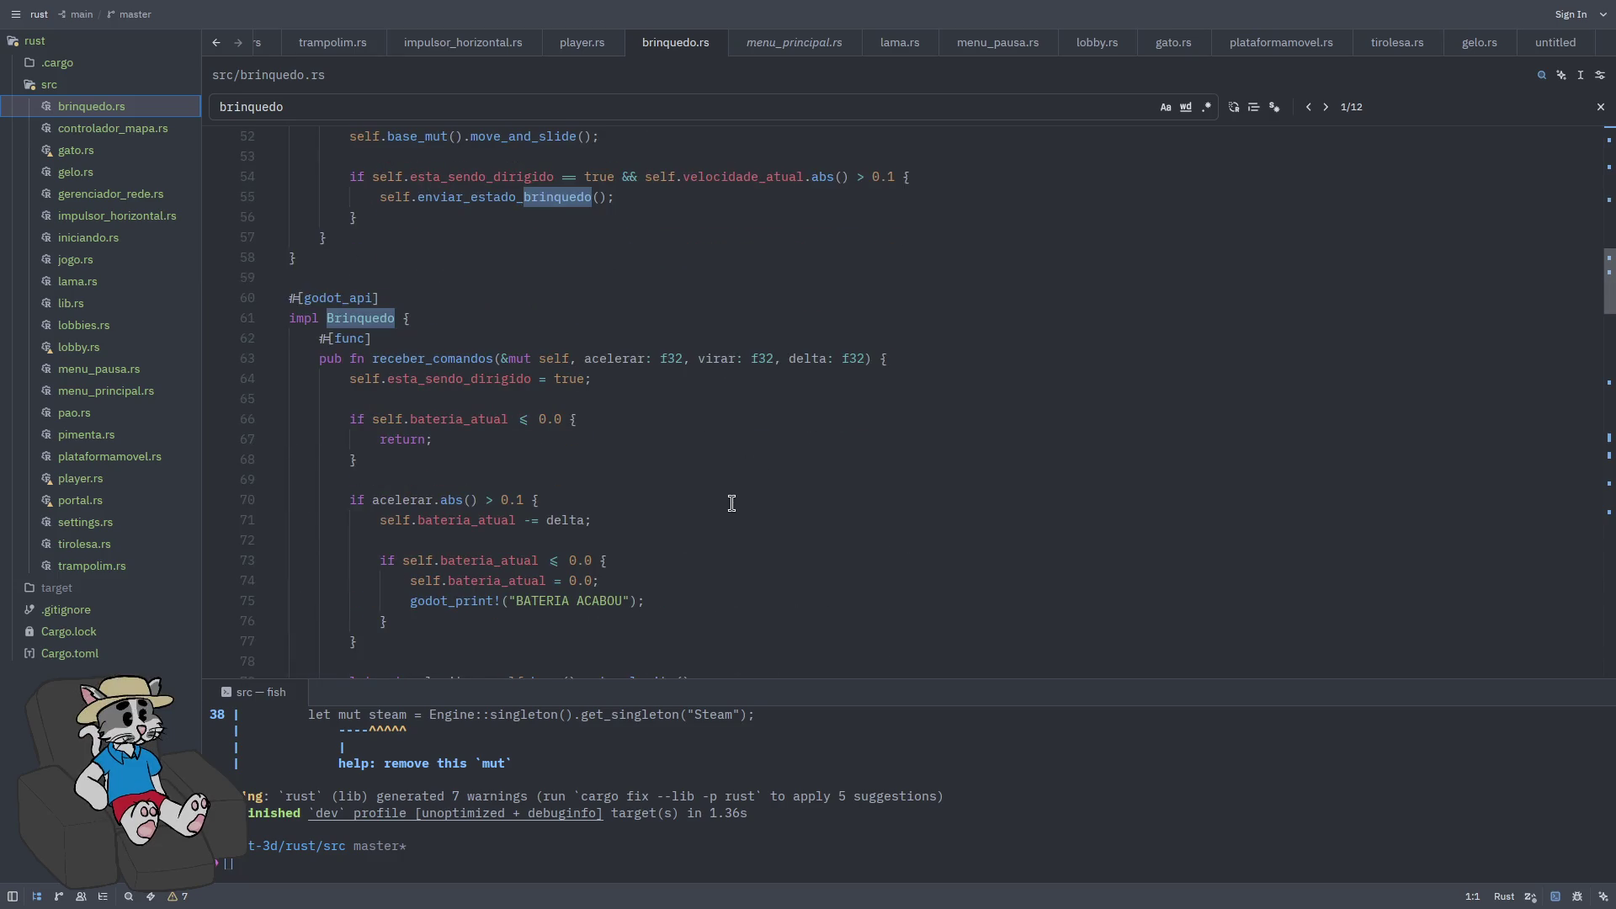
pyautogui.scroll(-1, 640, 475)
pyautogui.scroll(3, 640, 473)
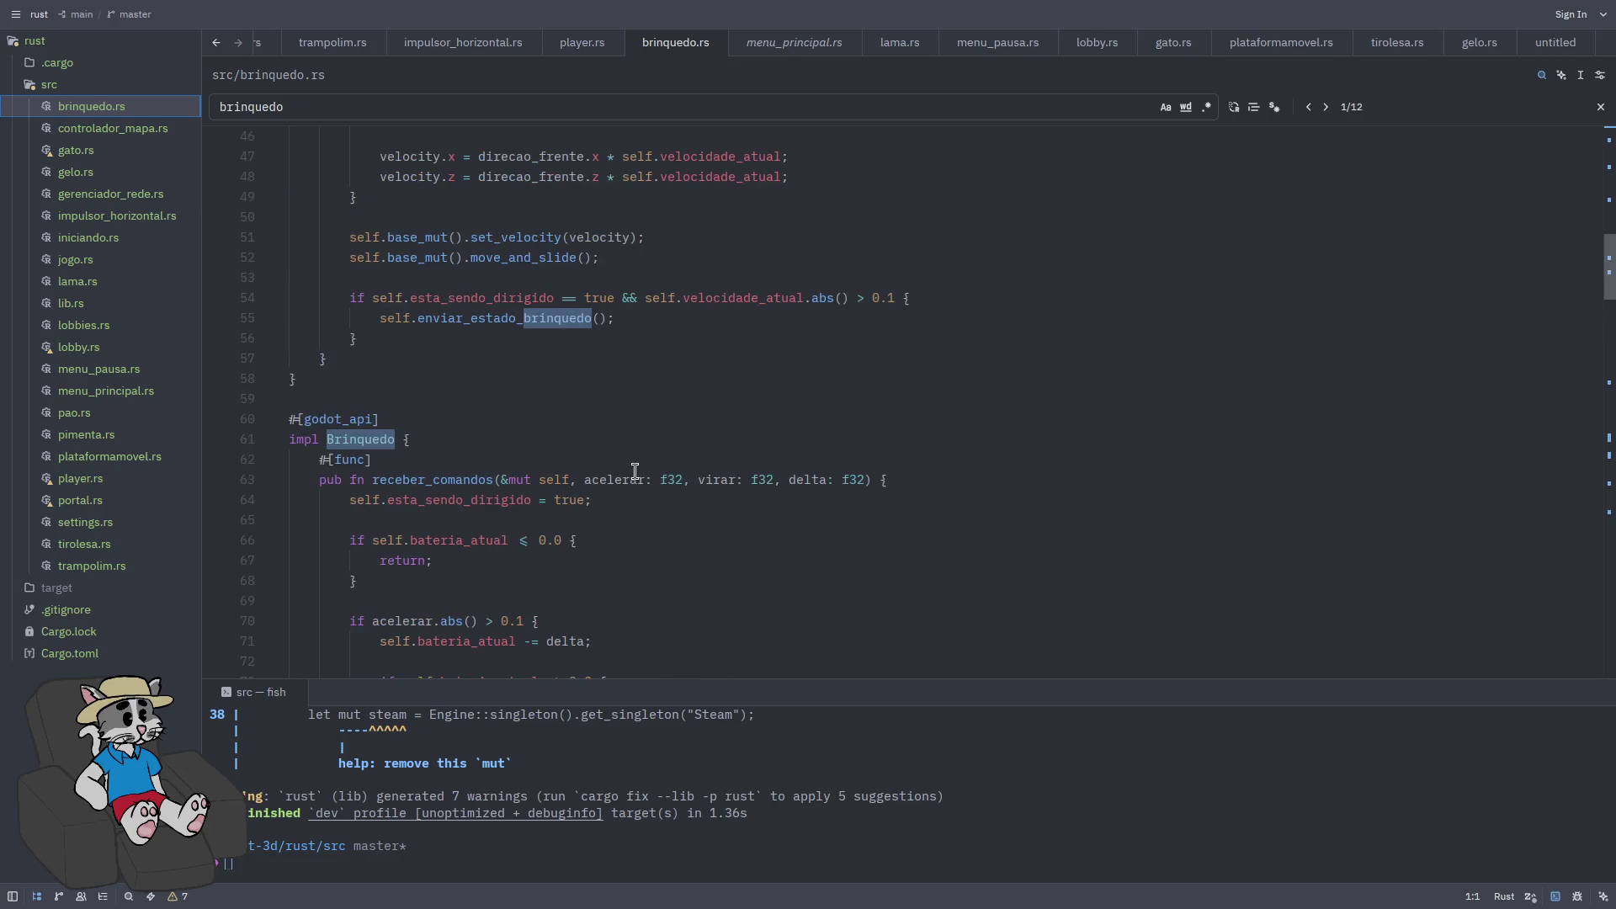
pyautogui.scroll(2, 637, 471)
pyautogui.scroll(3, 637, 471)
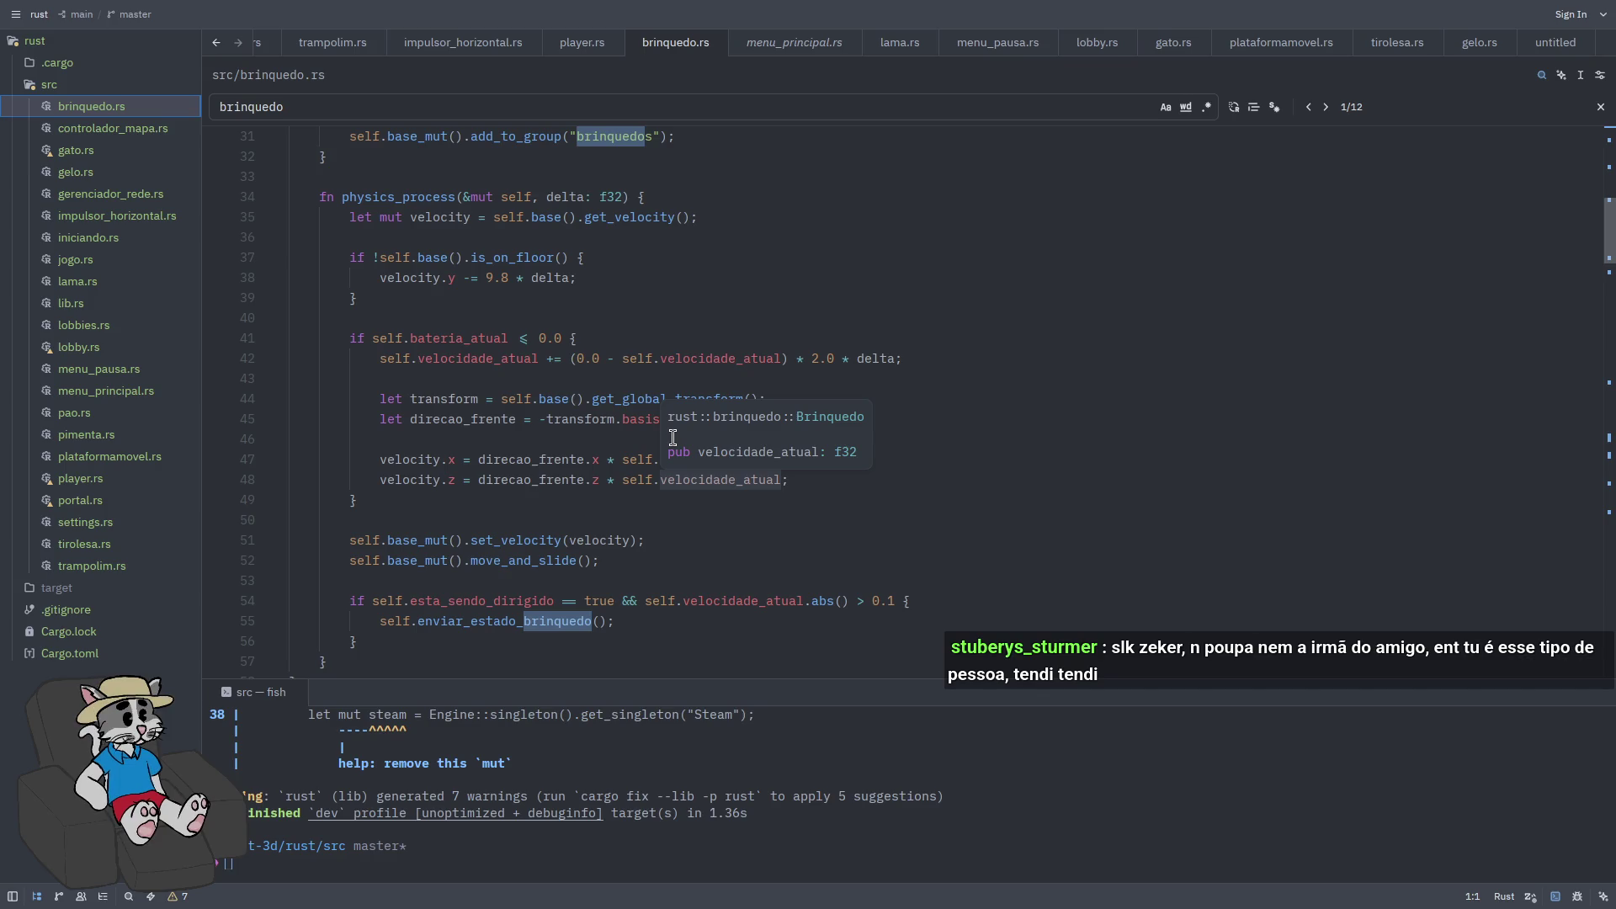
# Insert blank lines in physics_process after line 52, following the move_and_slide call.
pyautogui.click(884, 415)
pyautogui.click(941, 452)
pyautogui.click(968, 383)
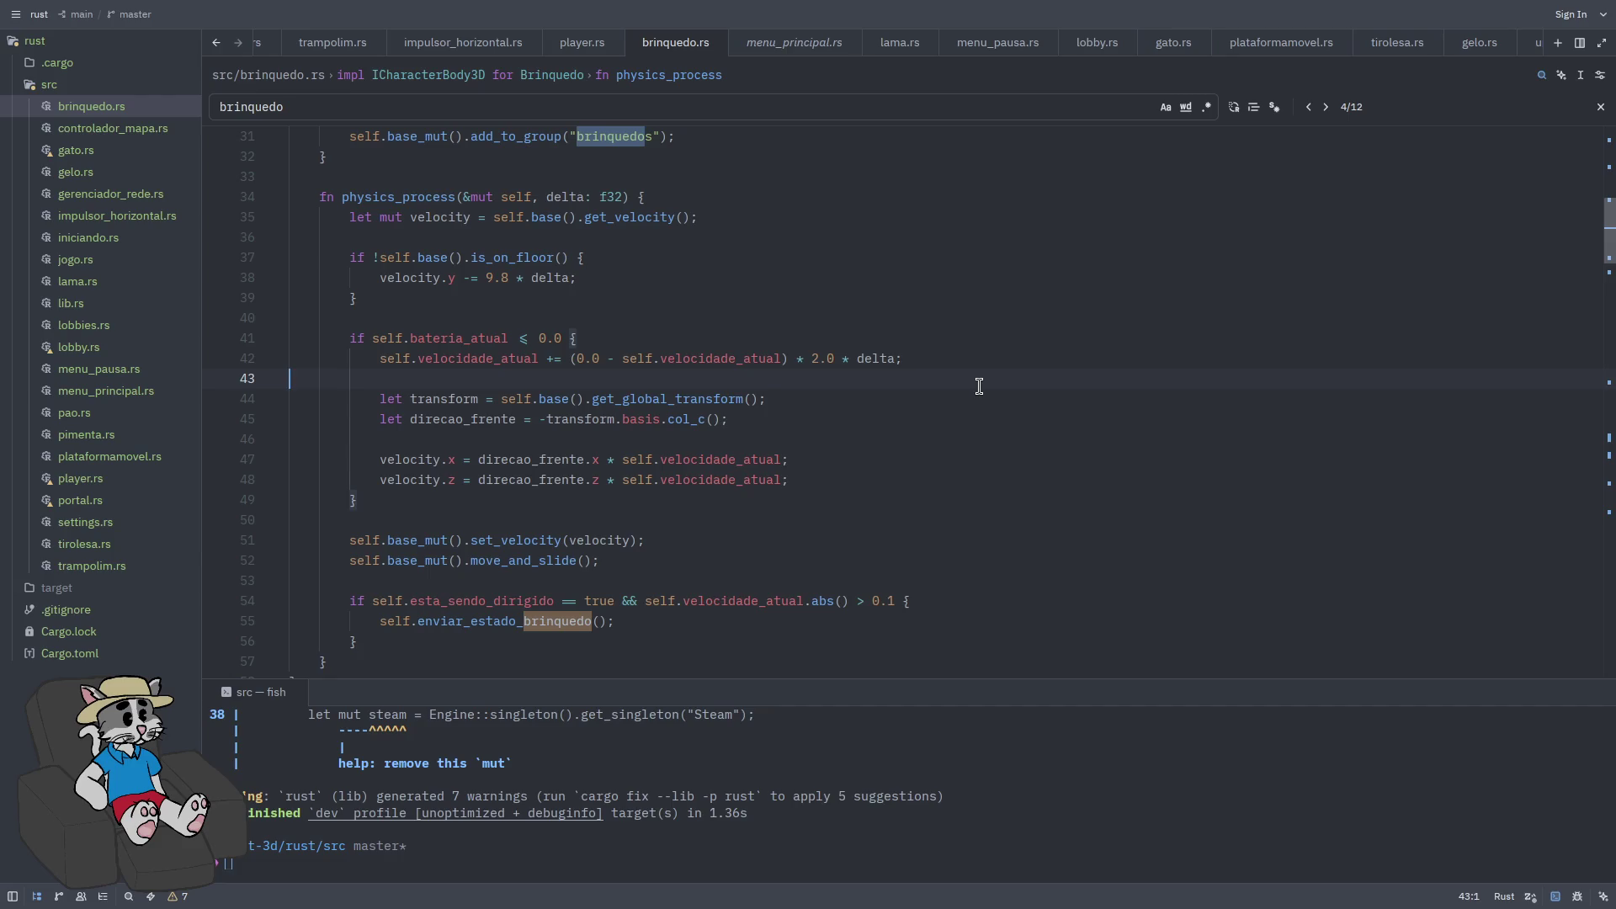
pyautogui.click(969, 357)
pyautogui.scroll(-1, 949, 432)
pyautogui.scroll(-3, 901, 418)
pyautogui.scroll(3, 901, 415)
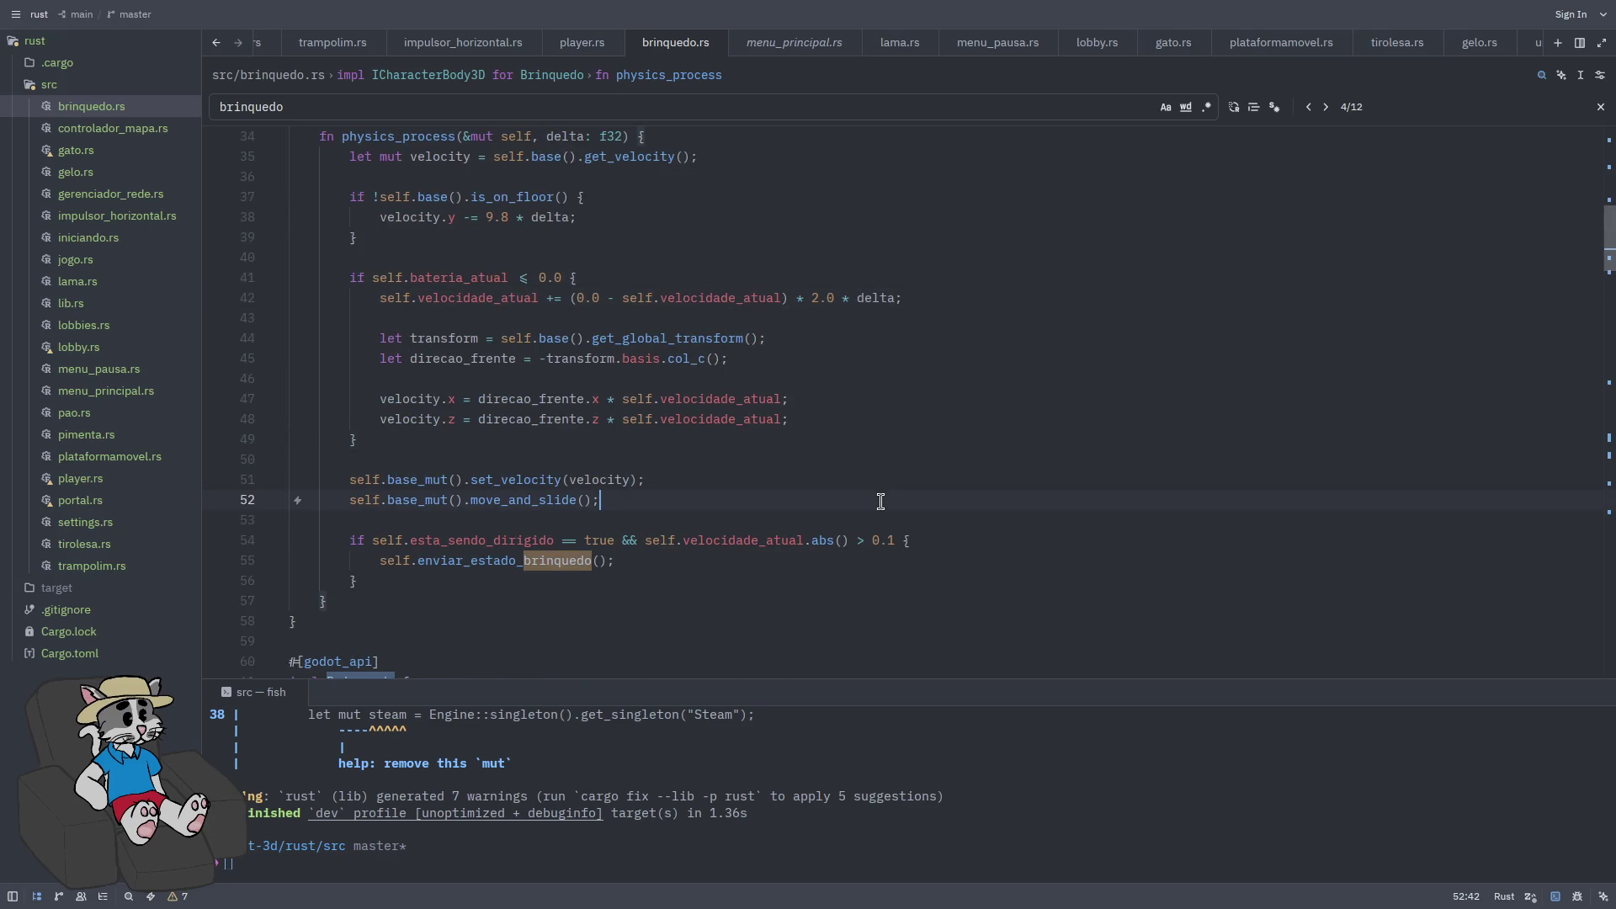
pyautogui.press('Return')
pyautogui.press('Return')
pyautogui.press('Return')
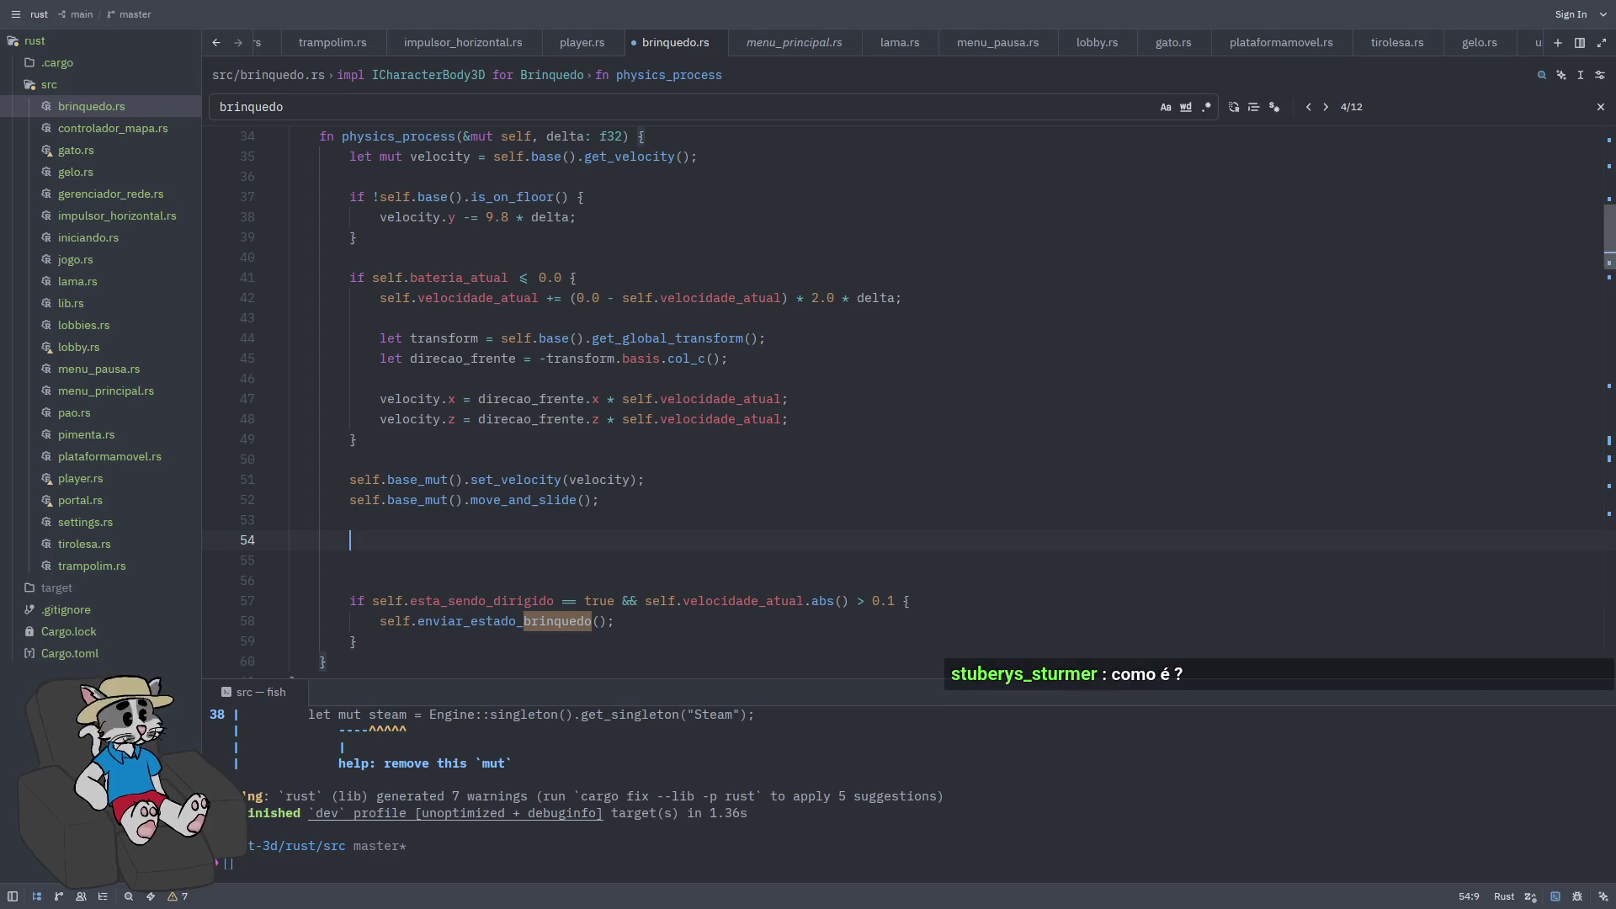
# Write `if let Some(mut tree) = self.base().try_get_node_as::<AnimationTree>()` and tile Godot beside Zed.
pyautogui.write('if l')
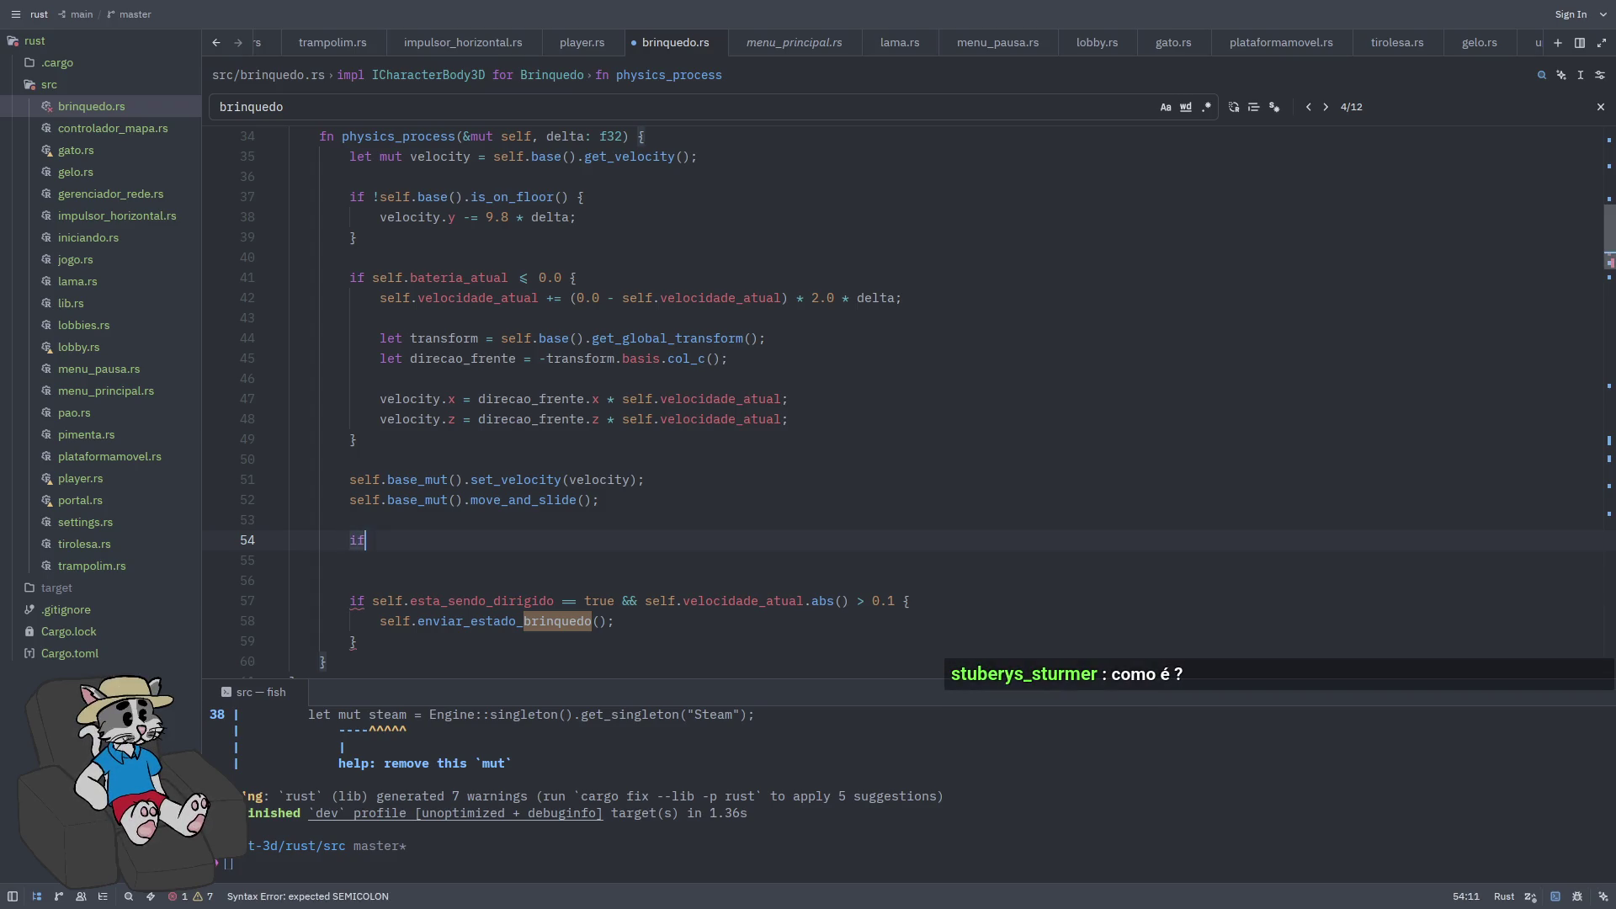
pyautogui.write('et Some(')
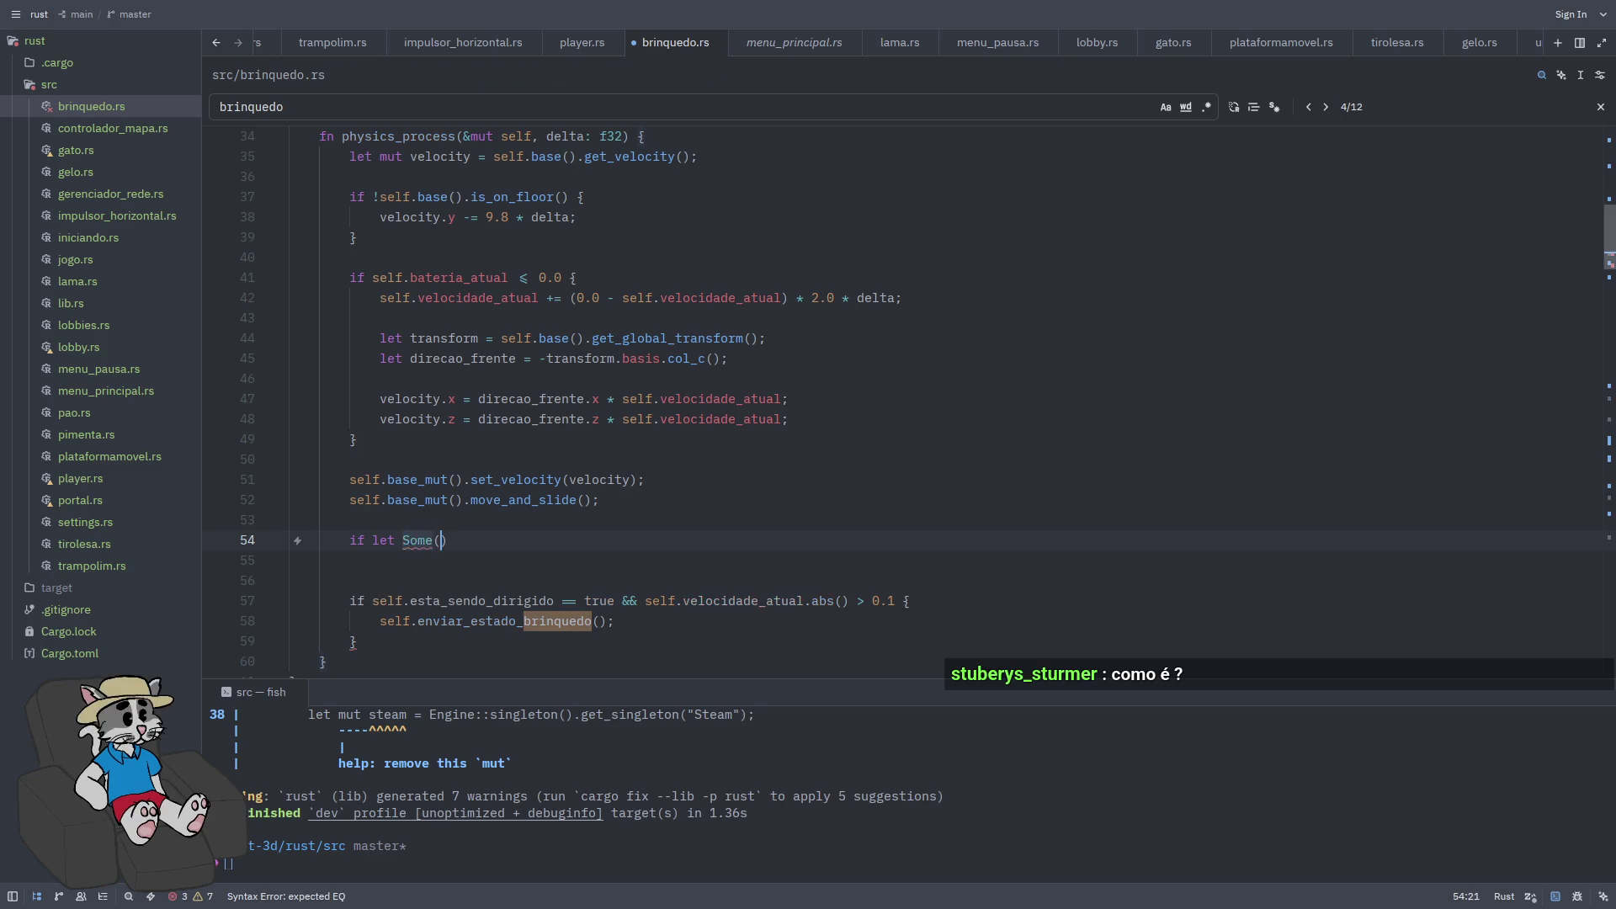
pyautogui.write('mut tree) ')
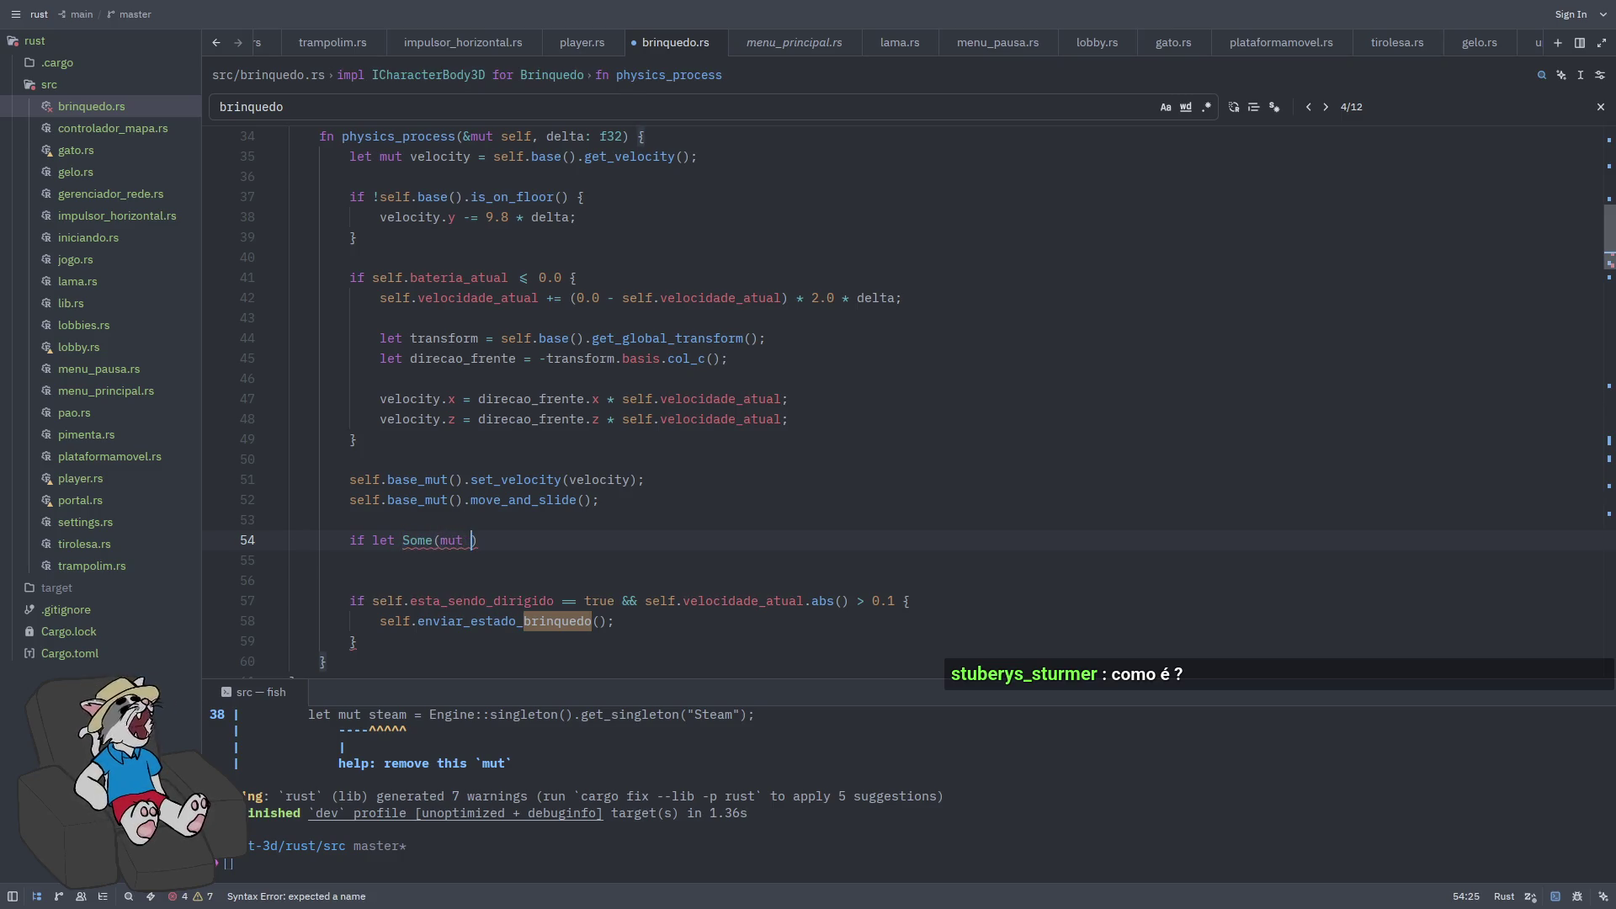
pyautogui.write('= s')
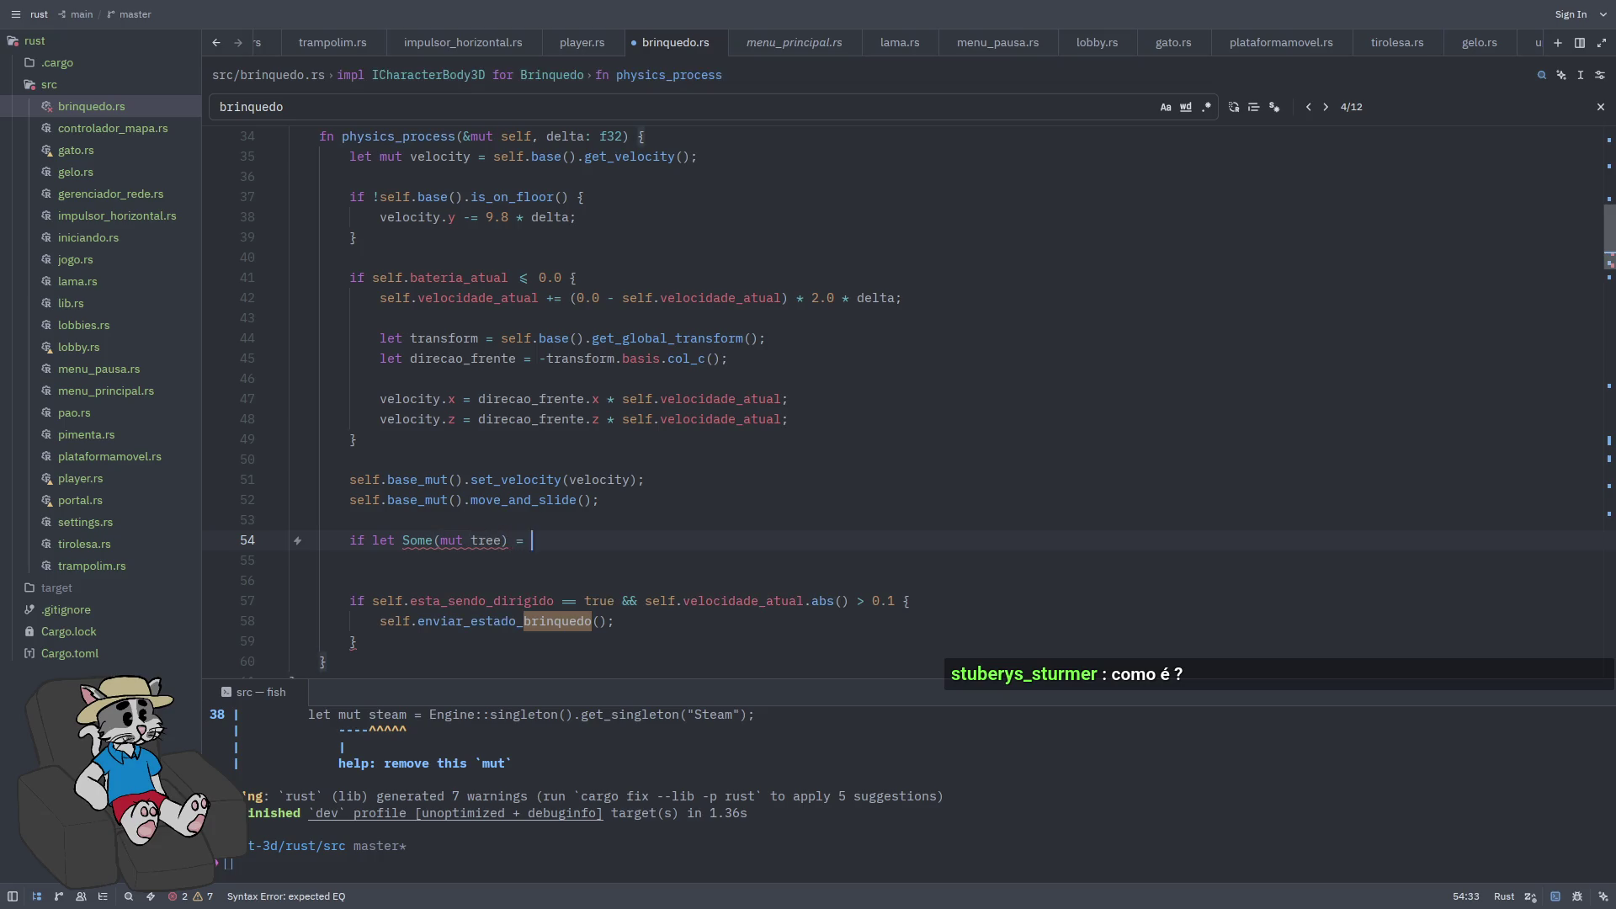
pyautogui.write('elf.base().t')
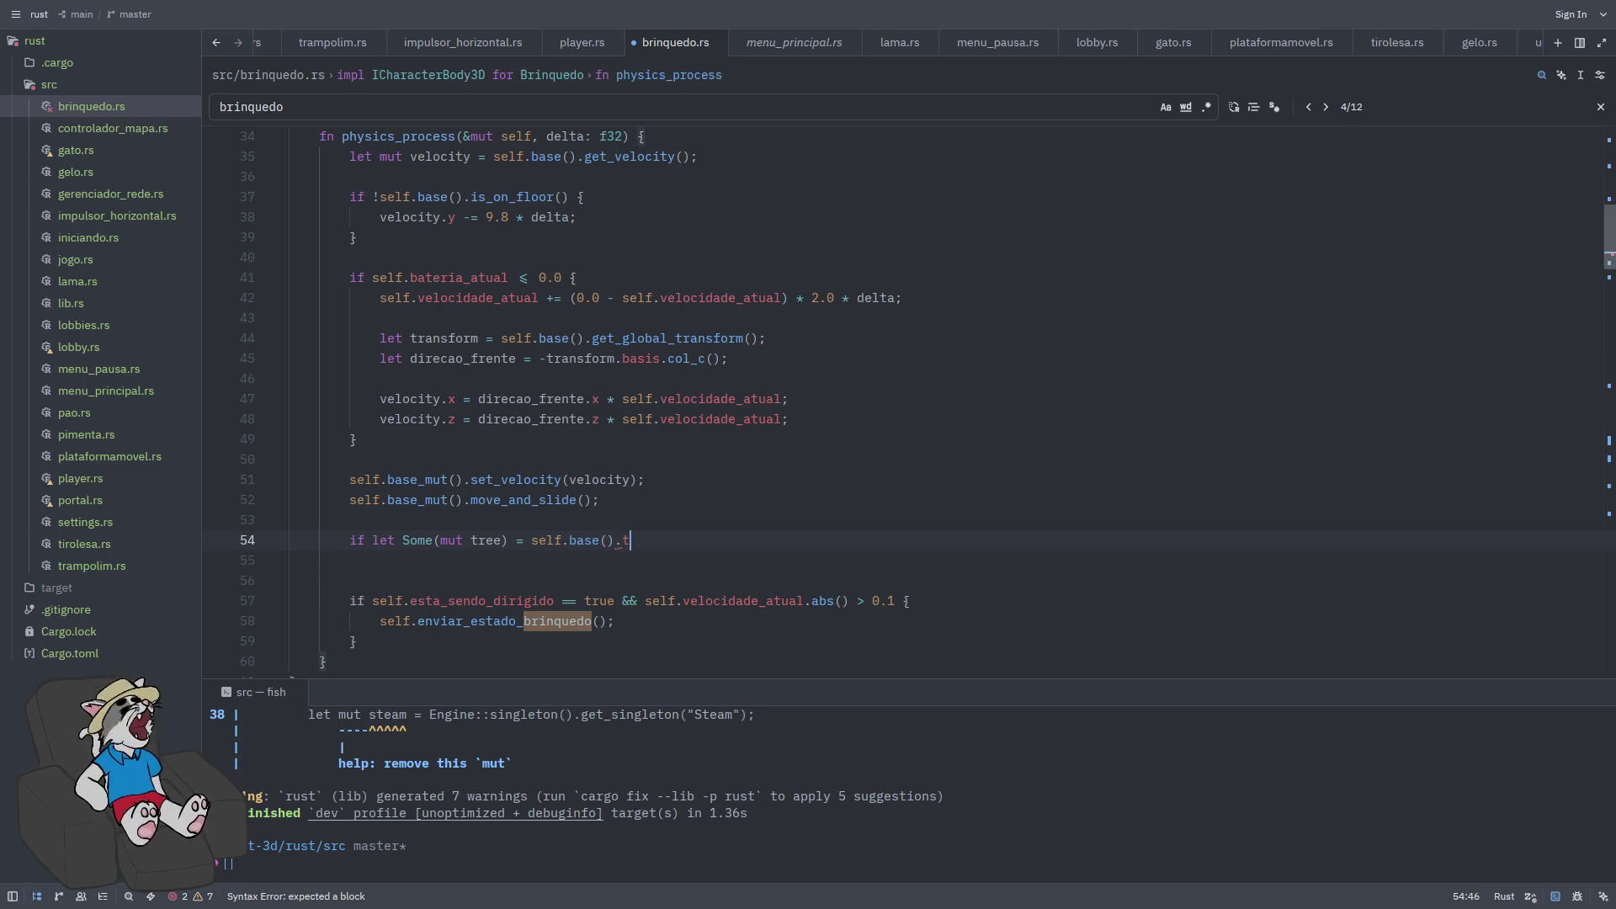
pyautogui.write('ry_get_')
pyautogui.press('Tab')
pyautogui.write('::<A')
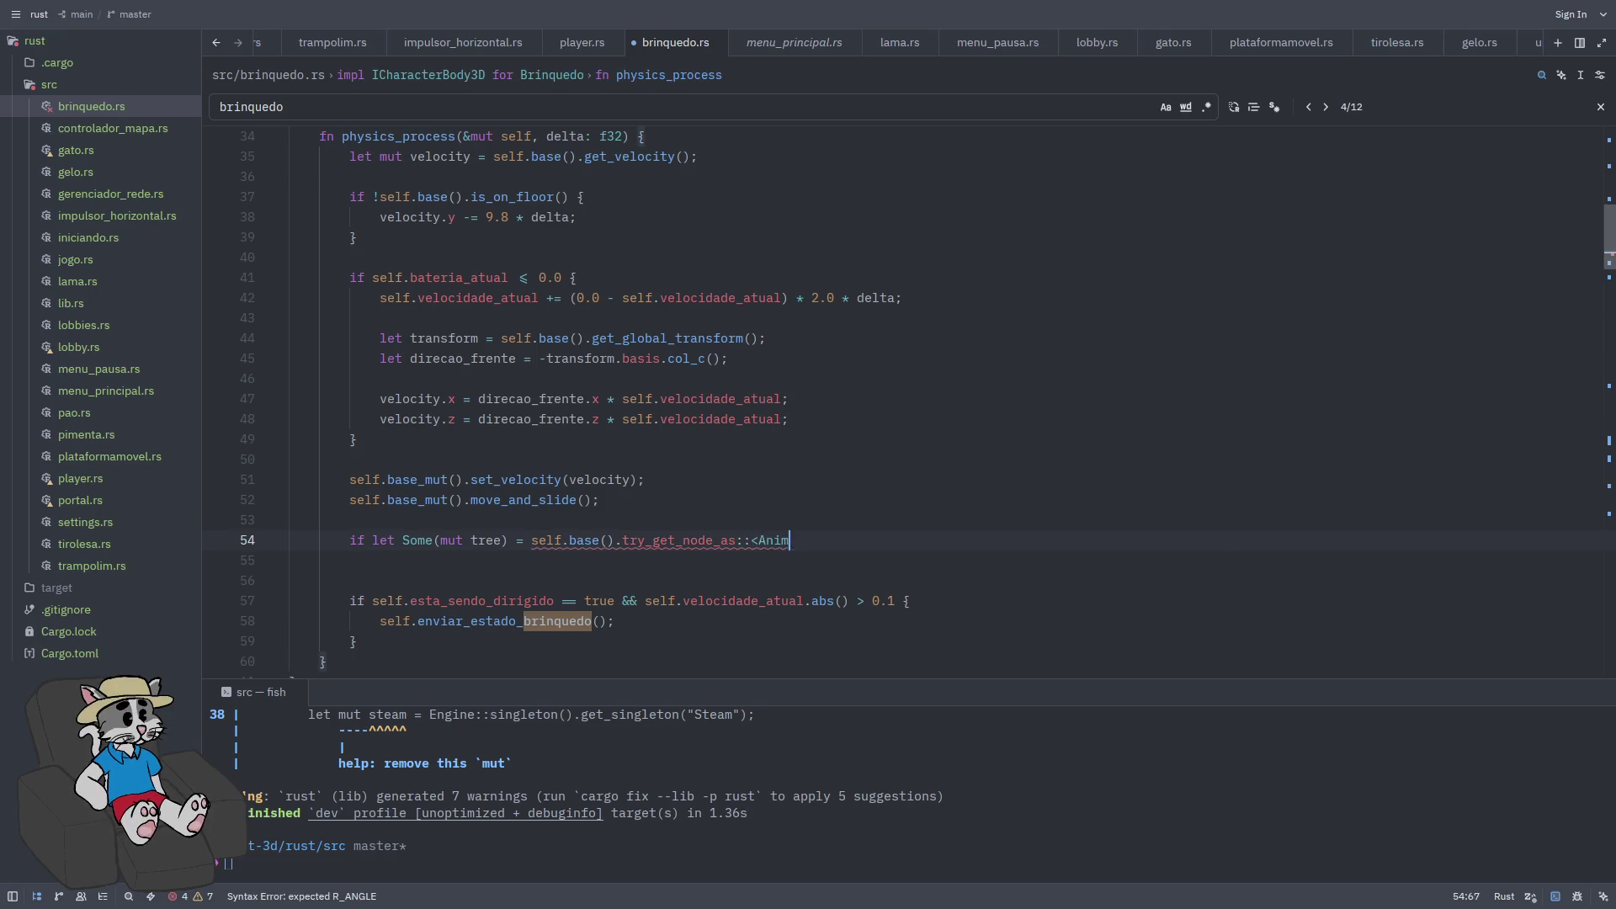
pyautogui.write('ationt')
pyautogui.write('ree>(')
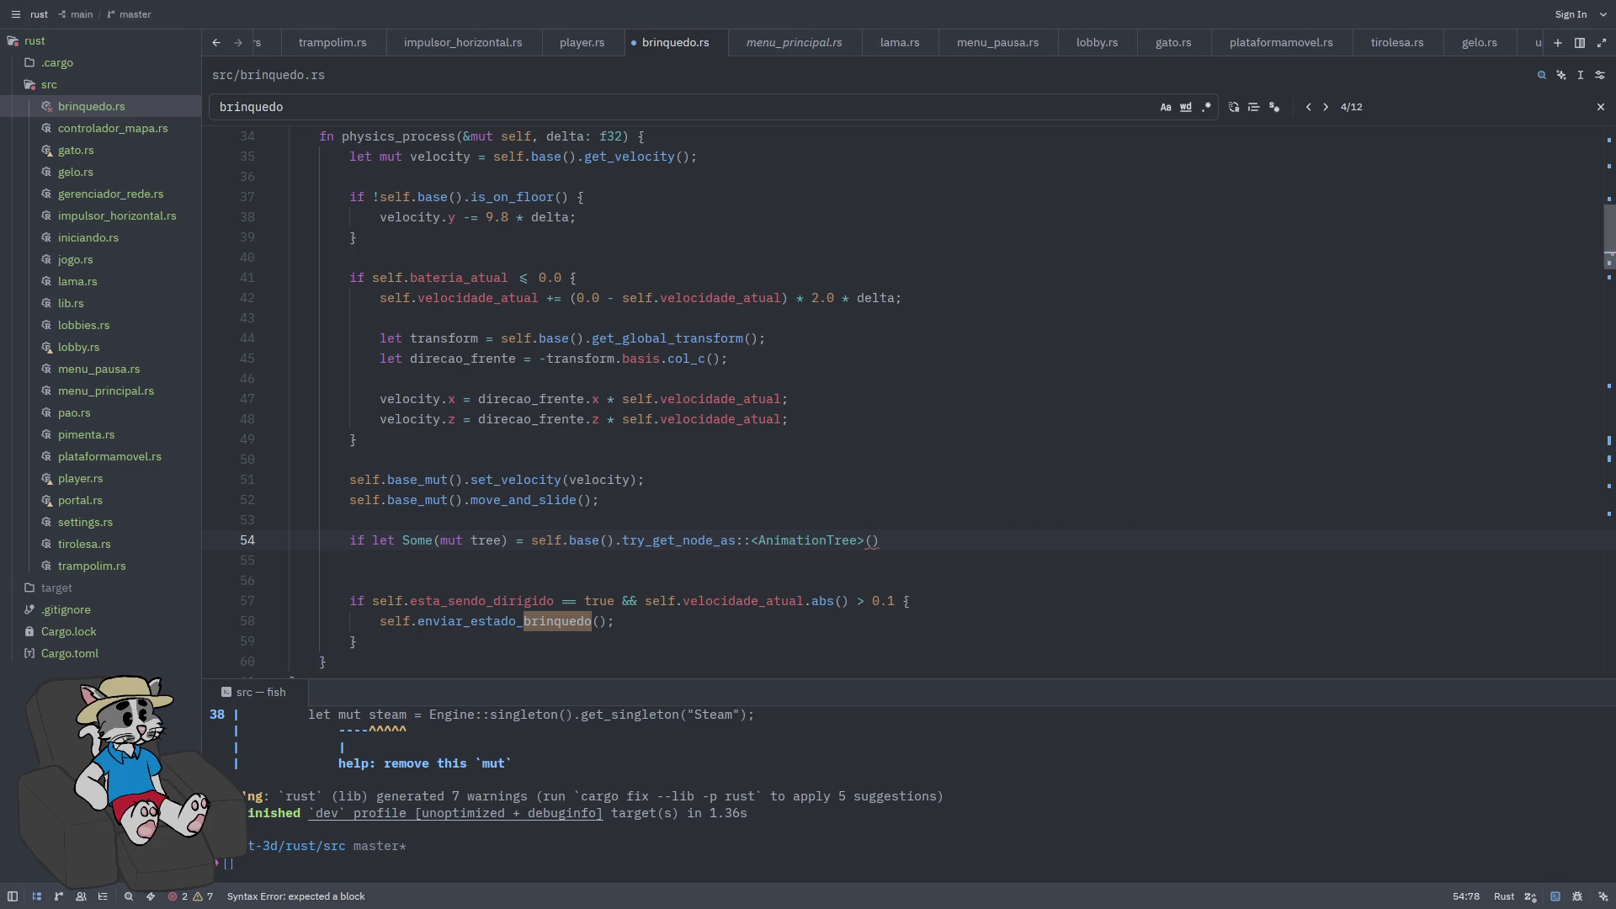
pyautogui.press('super+f')
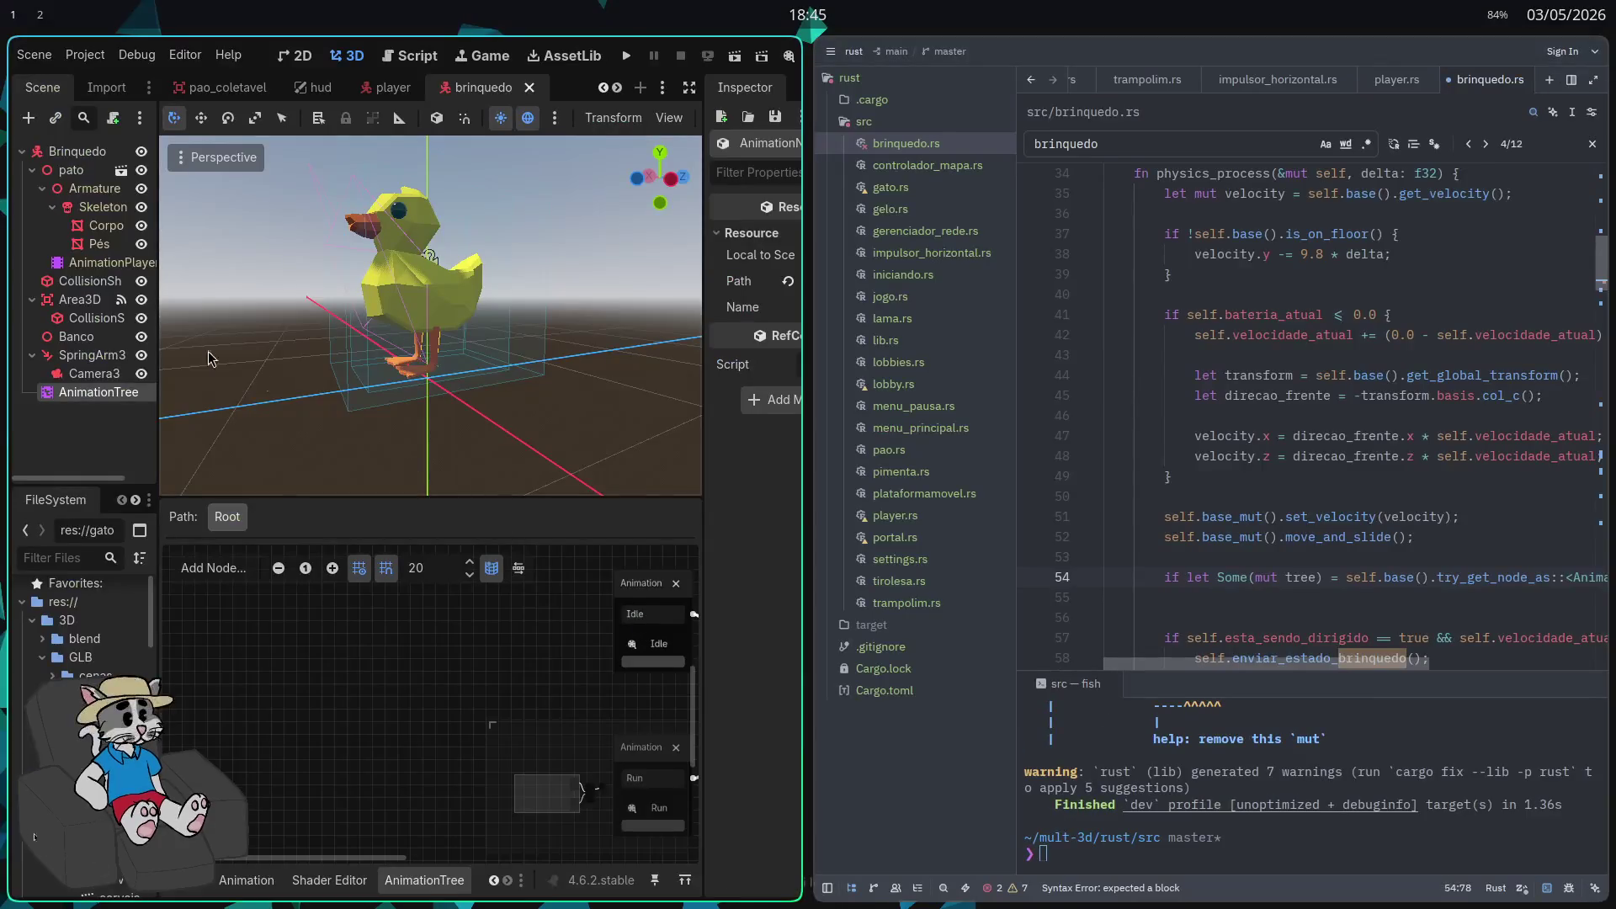
# Paste the copied "AnimationTree" node name as a quoted argument to try_get_node_as on line 54.
pyautogui.rightClick(94, 393)
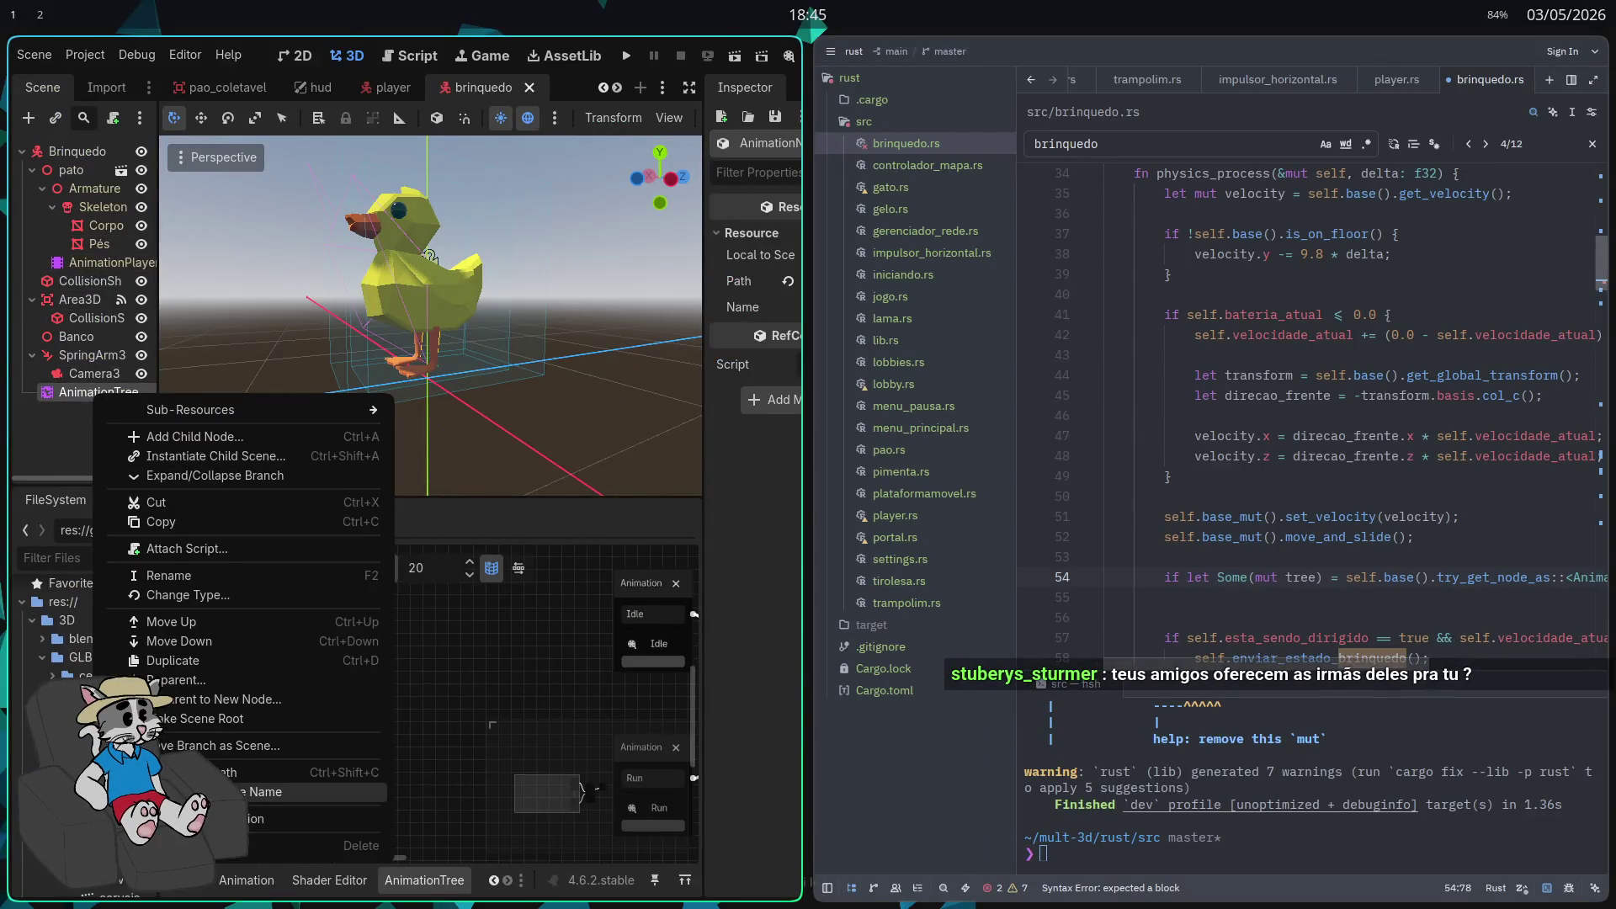
pyautogui.press('Escape')
pyautogui.press('super+f')
pyautogui.write('"')
pyautogui.write('AnimationTree')
pyautogui.press('Right')
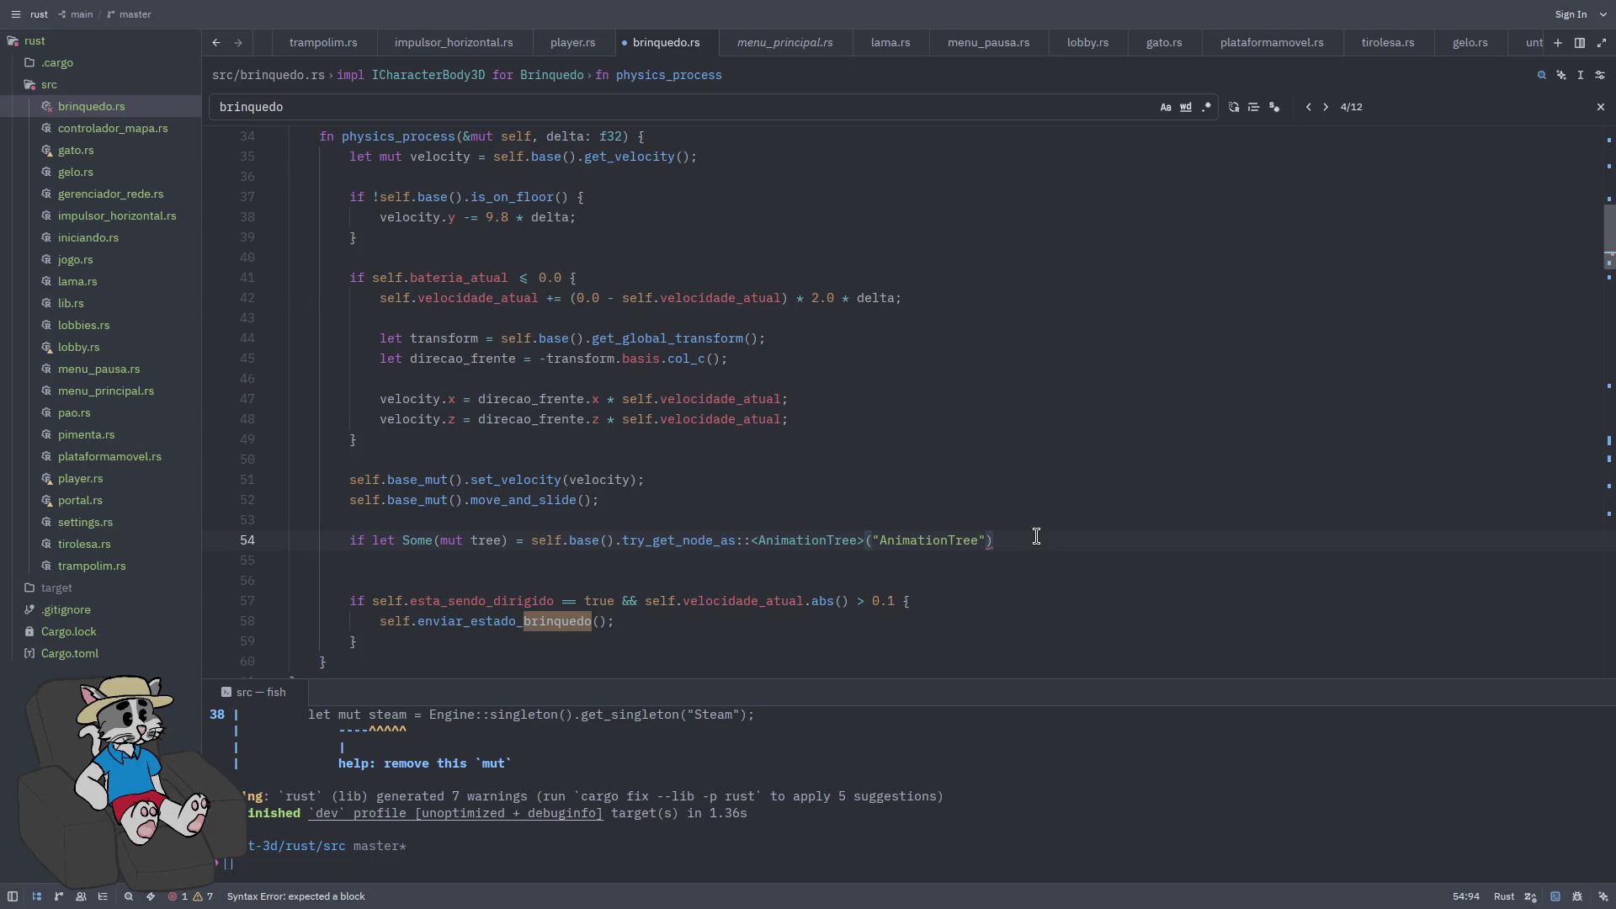
# Open the if-let block and start a `let caminho_andar` line inside it.
pyautogui.write('{')
pyautogui.press('Return')
pyautogui.press('Return')
pyautogui.press('Return')
pyautogui.press('Up')
pyautogui.press('Tab')
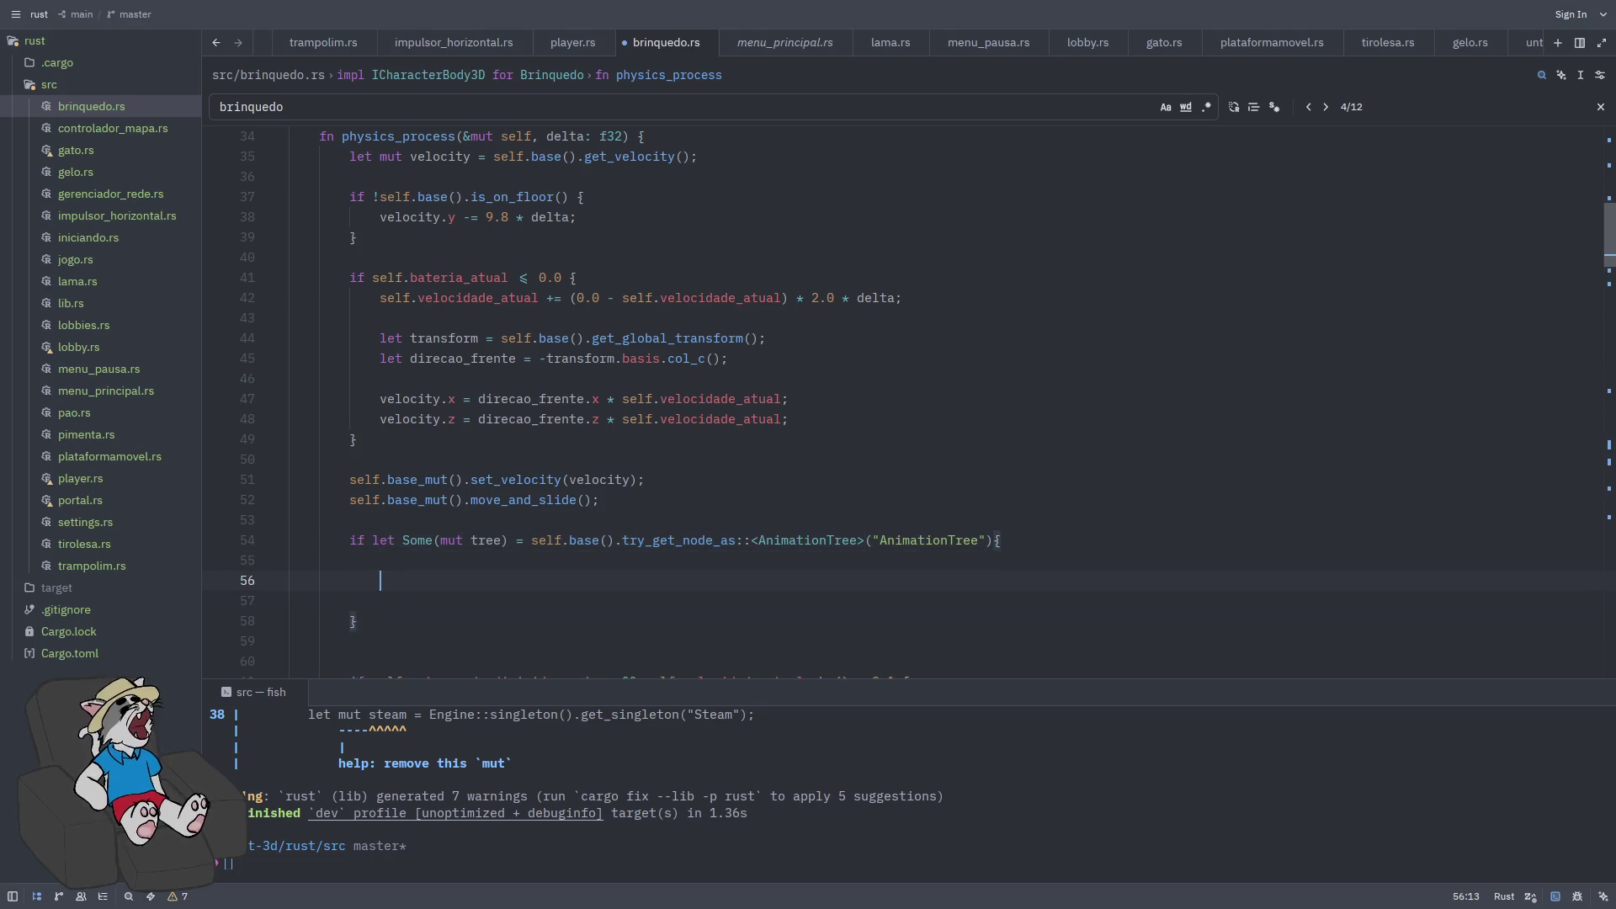
pyautogui.click(380, 560)
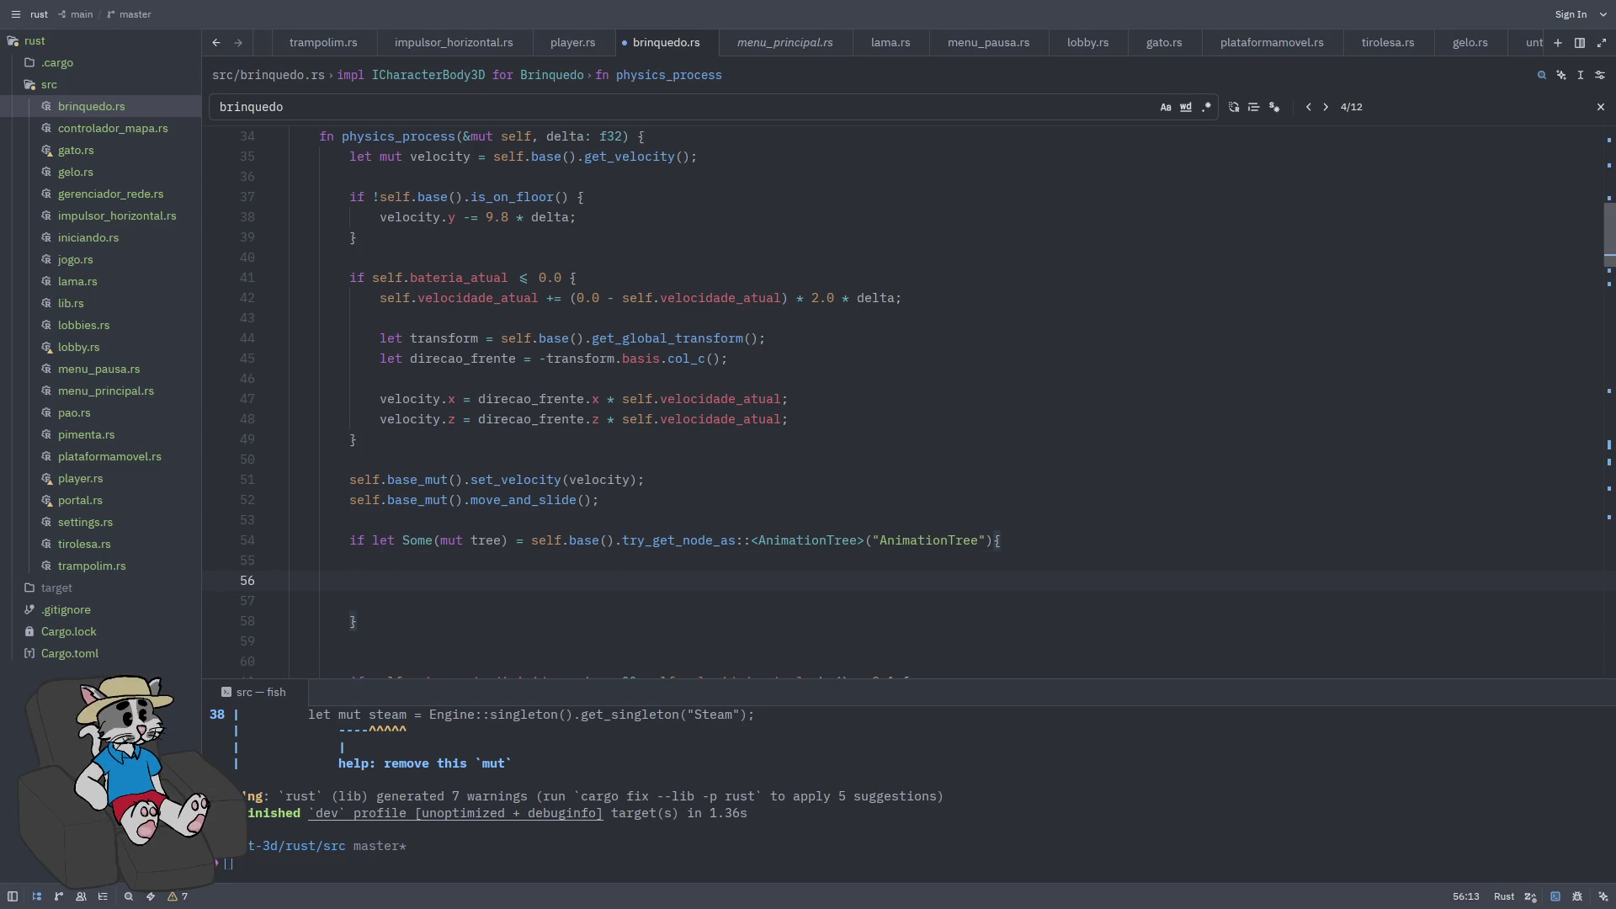
pyautogui.write('let c')
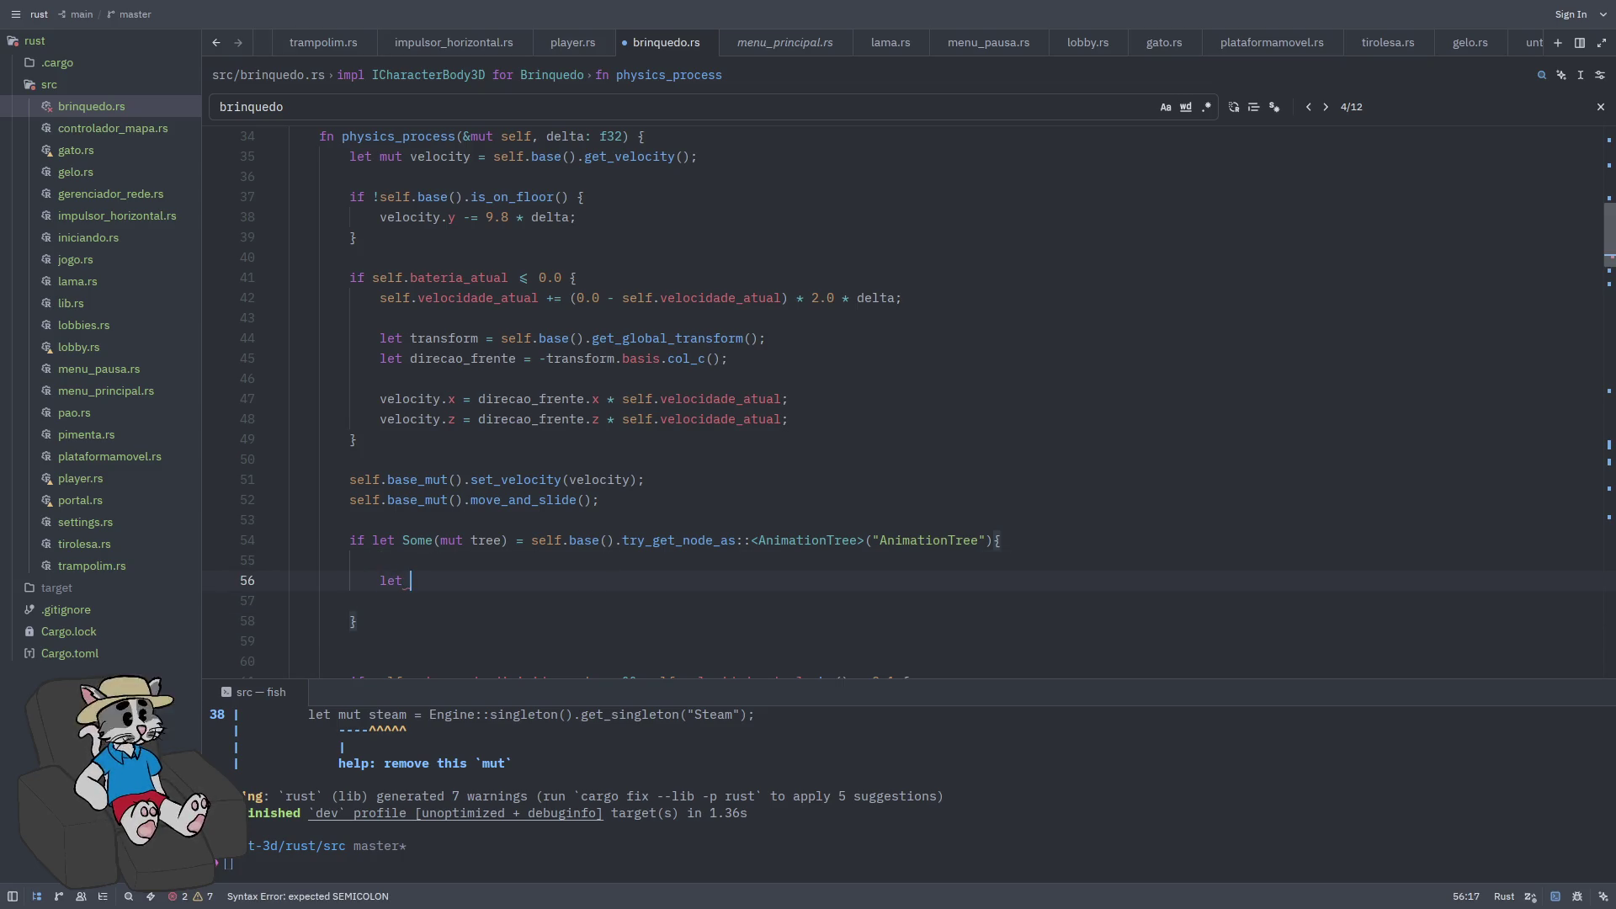
pyautogui.write('aminho_andar = "')
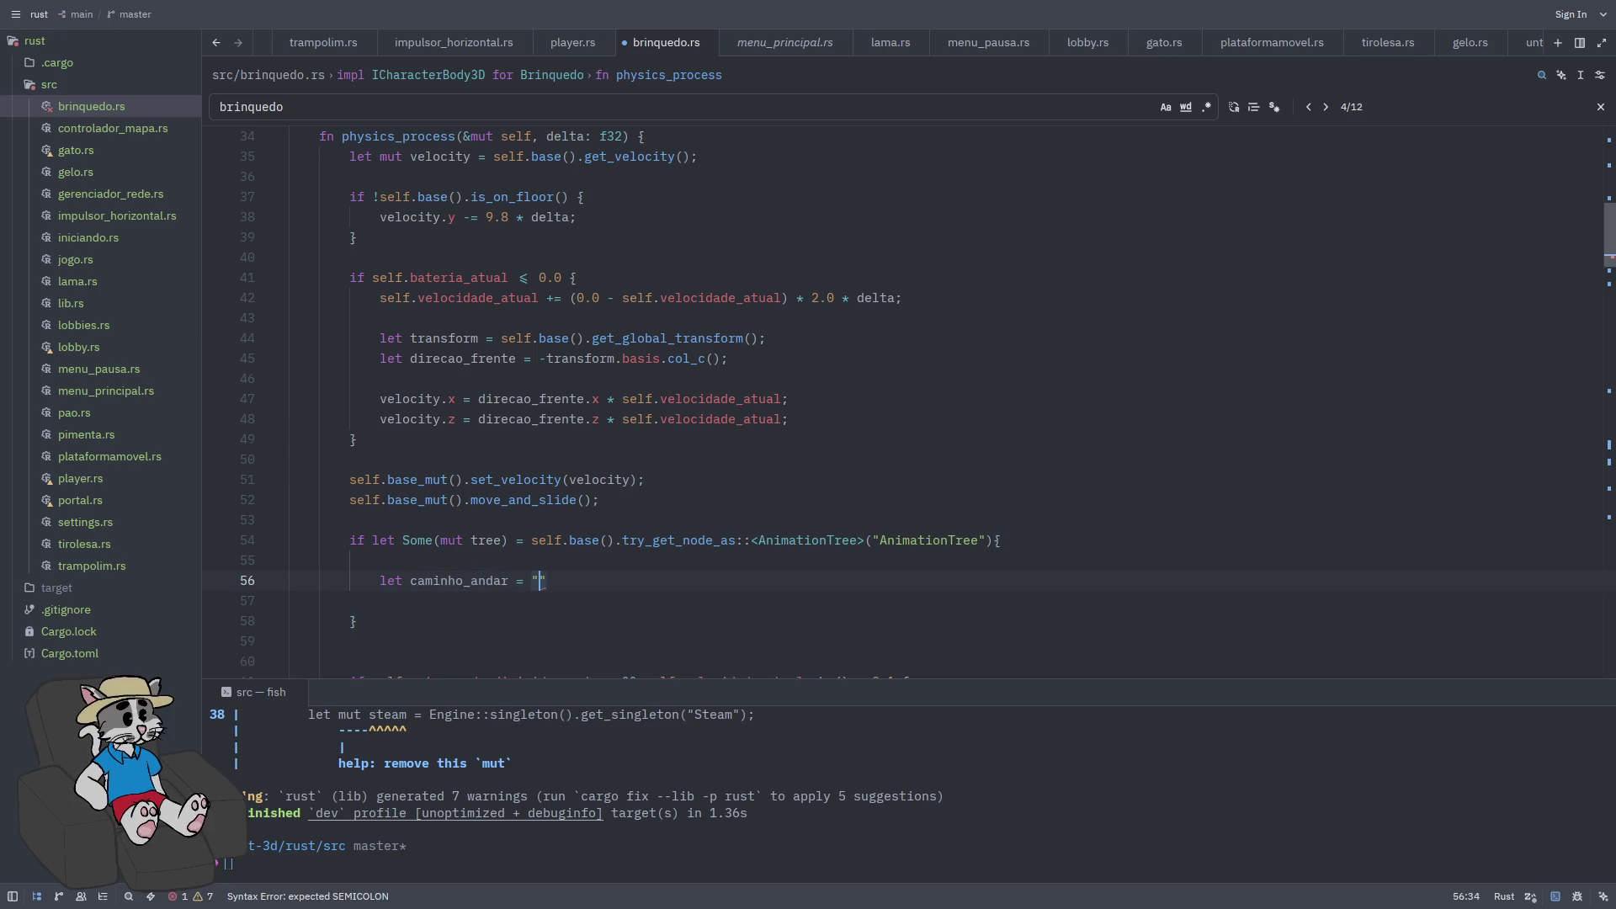
pyautogui.hotkey('alt', 'Tab')
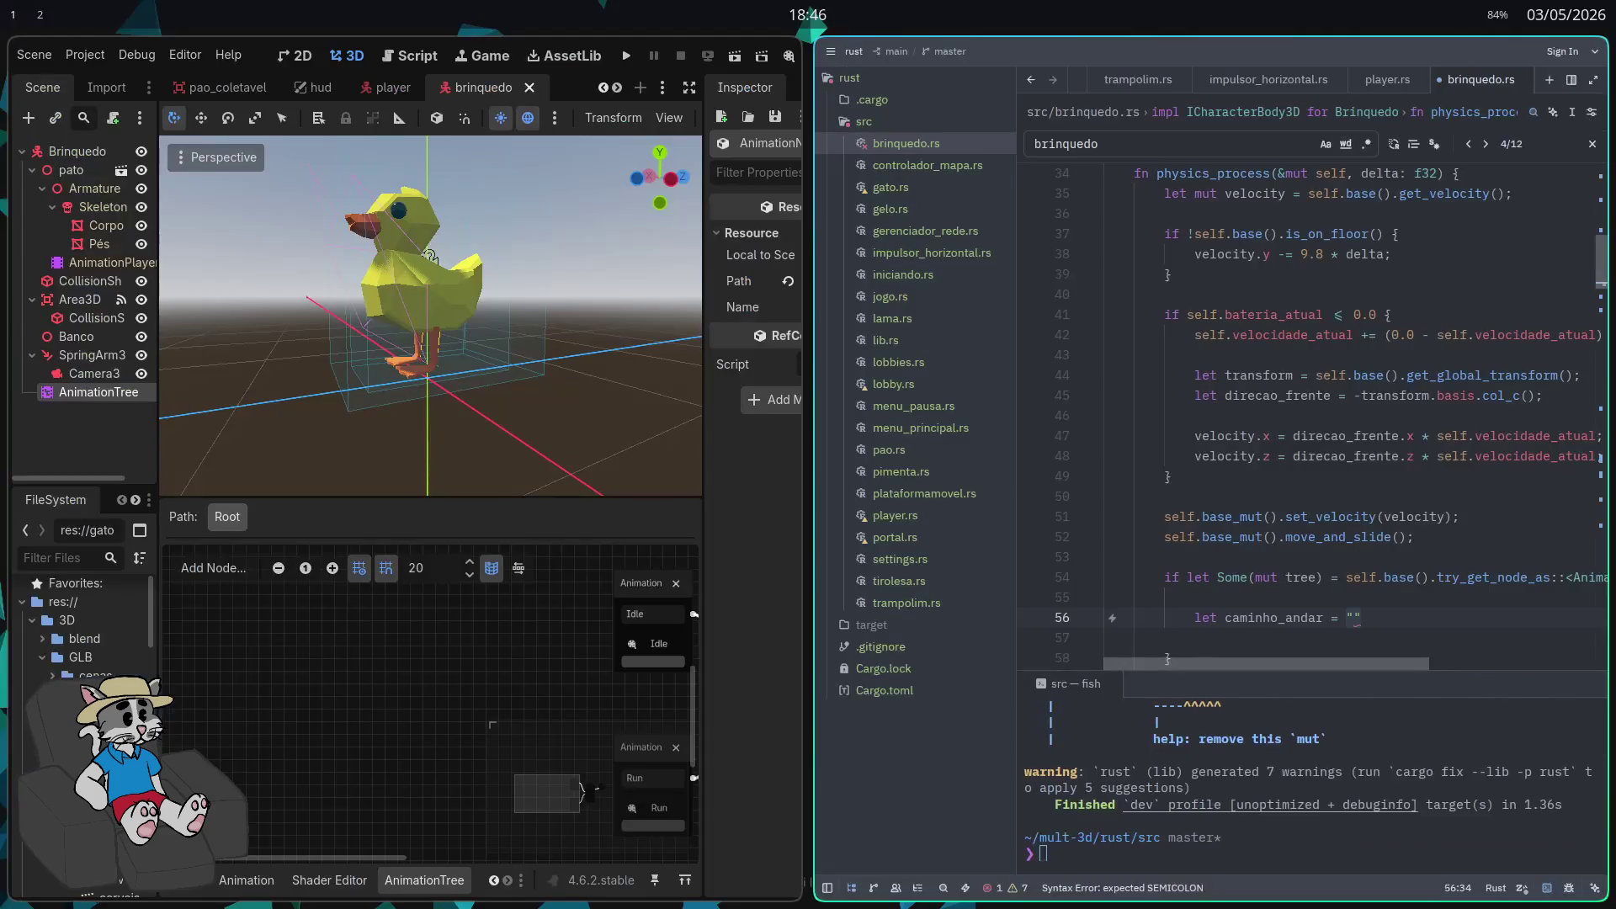
# Copy the property path of AnimationTree's Parameters > Blend Andar > Blend Amount (0.0).
pyautogui.click(152, 354)
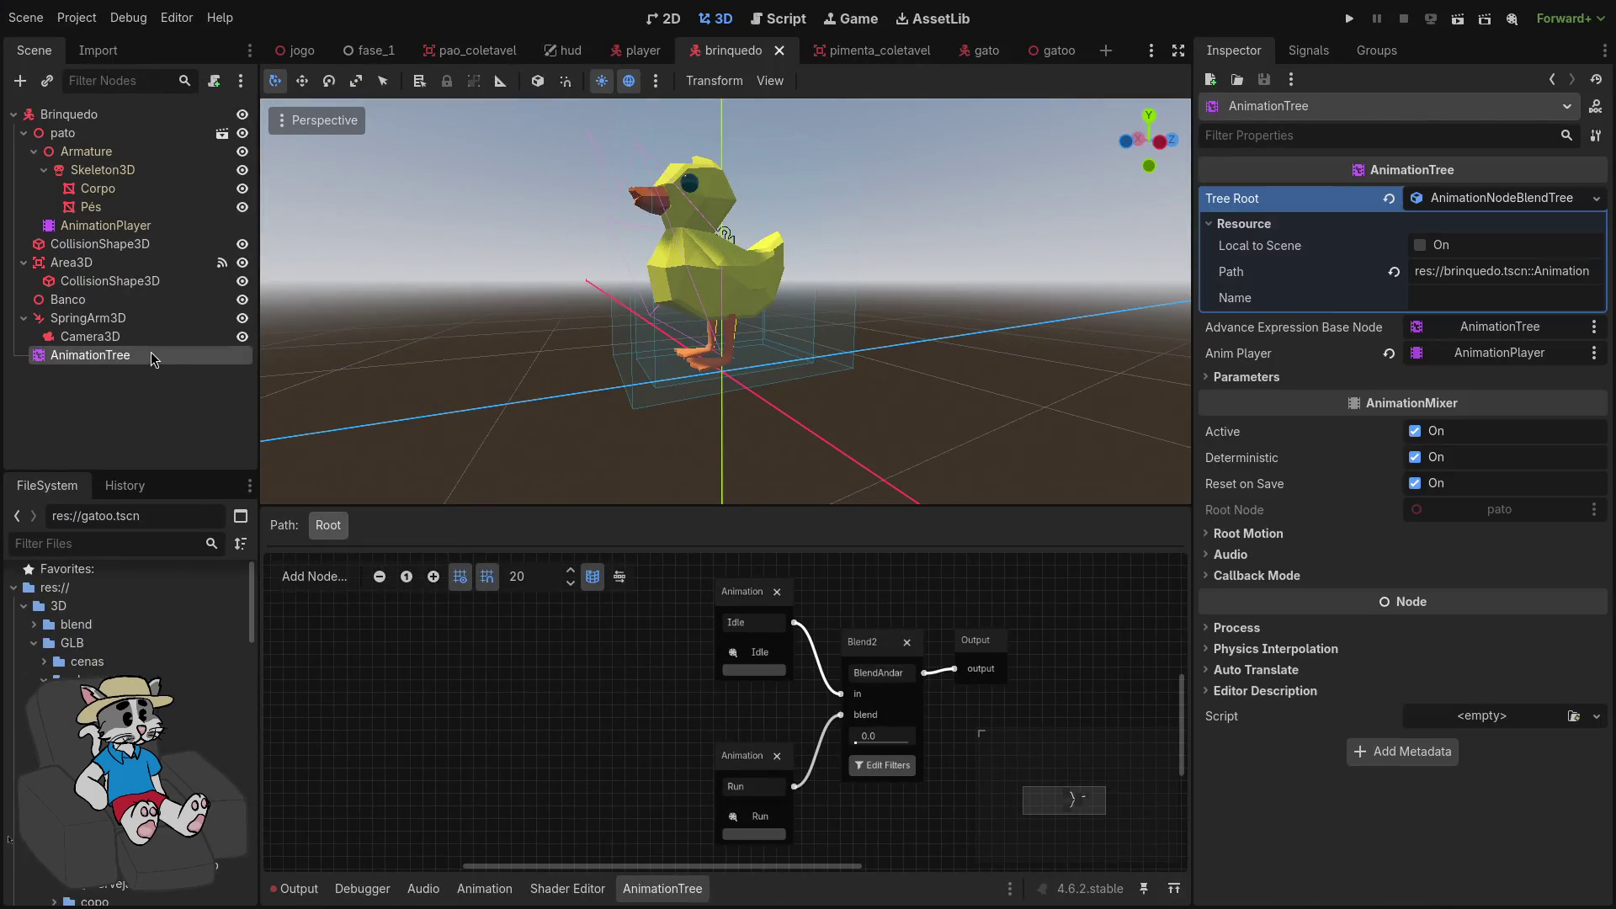
pyautogui.click(1231, 377)
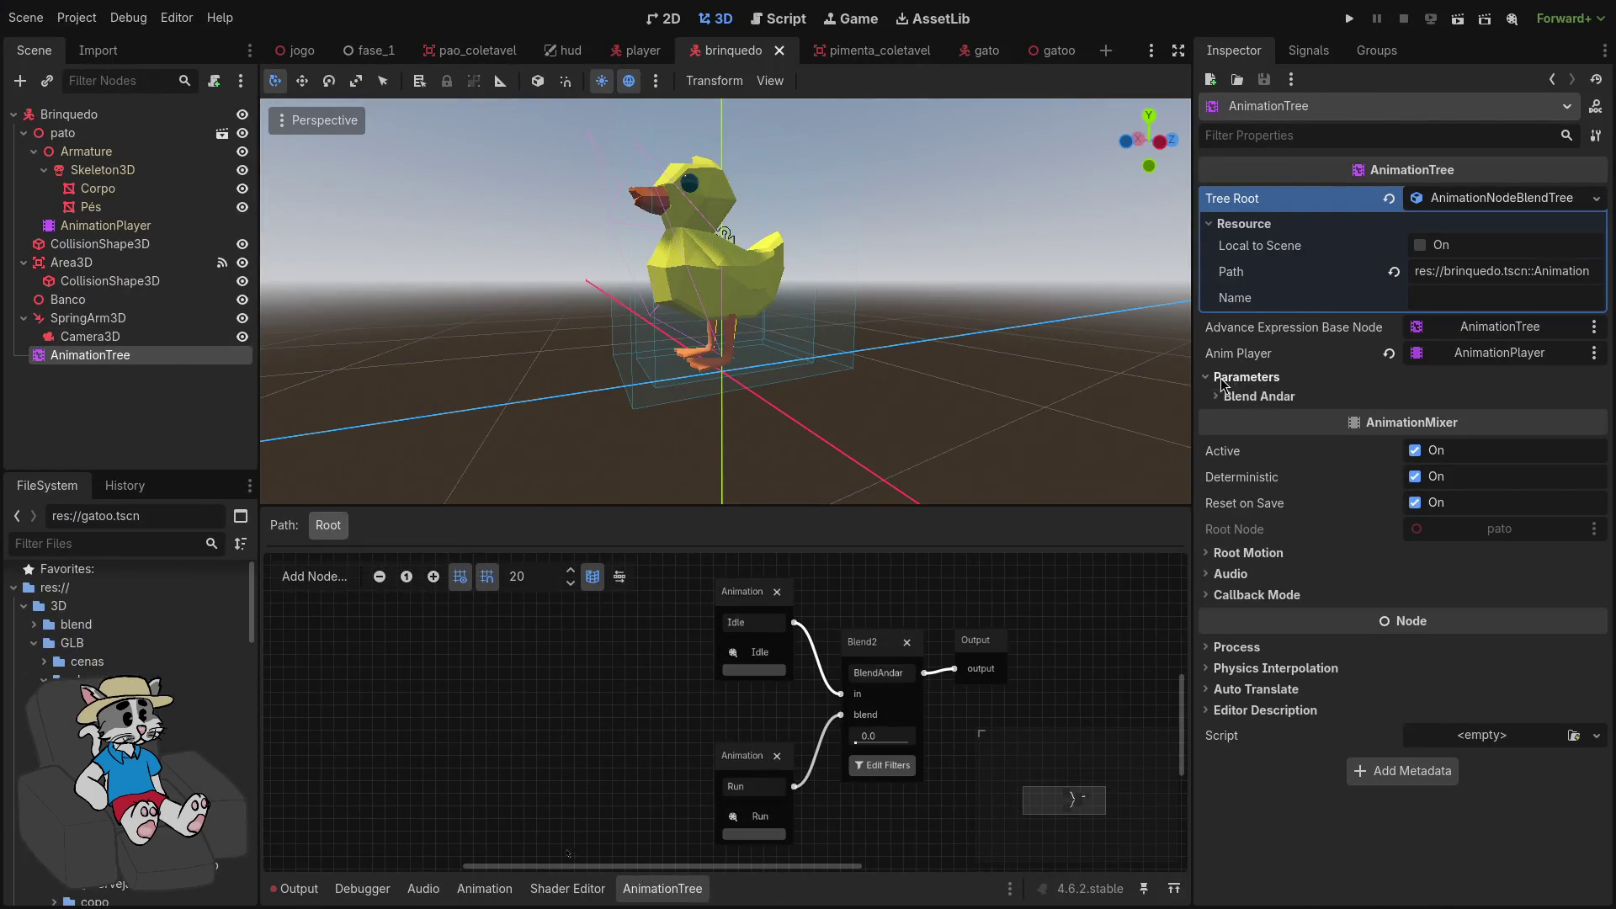
pyautogui.click(1234, 396)
pyautogui.rightClick(1267, 414)
pyautogui.click(1339, 462)
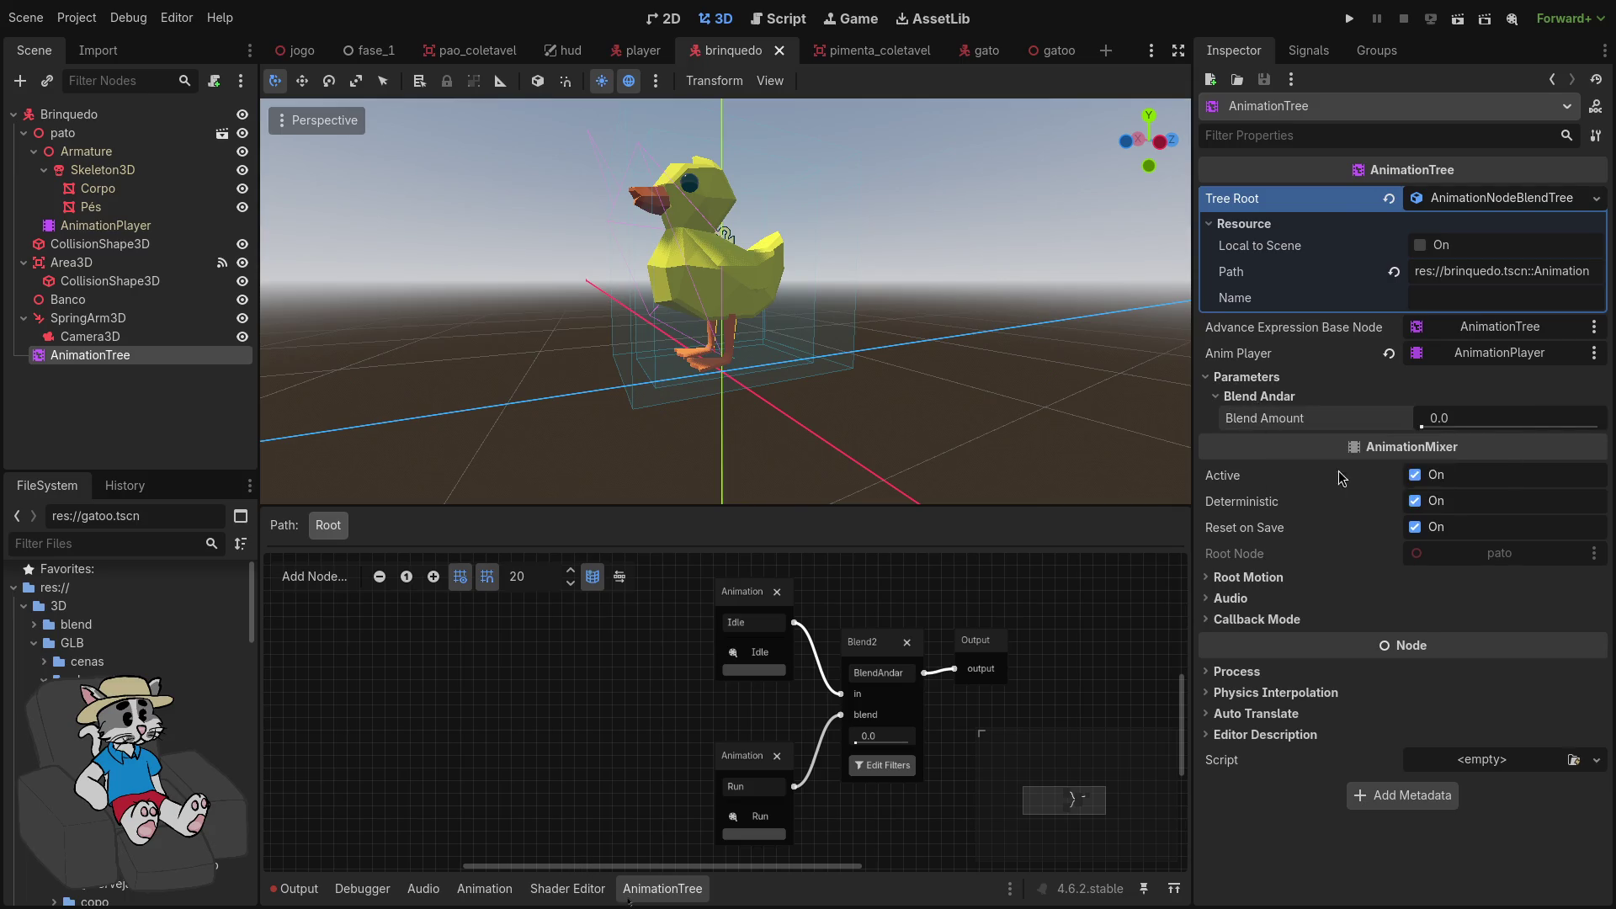
pyautogui.hotkey('alt', 'Tab')
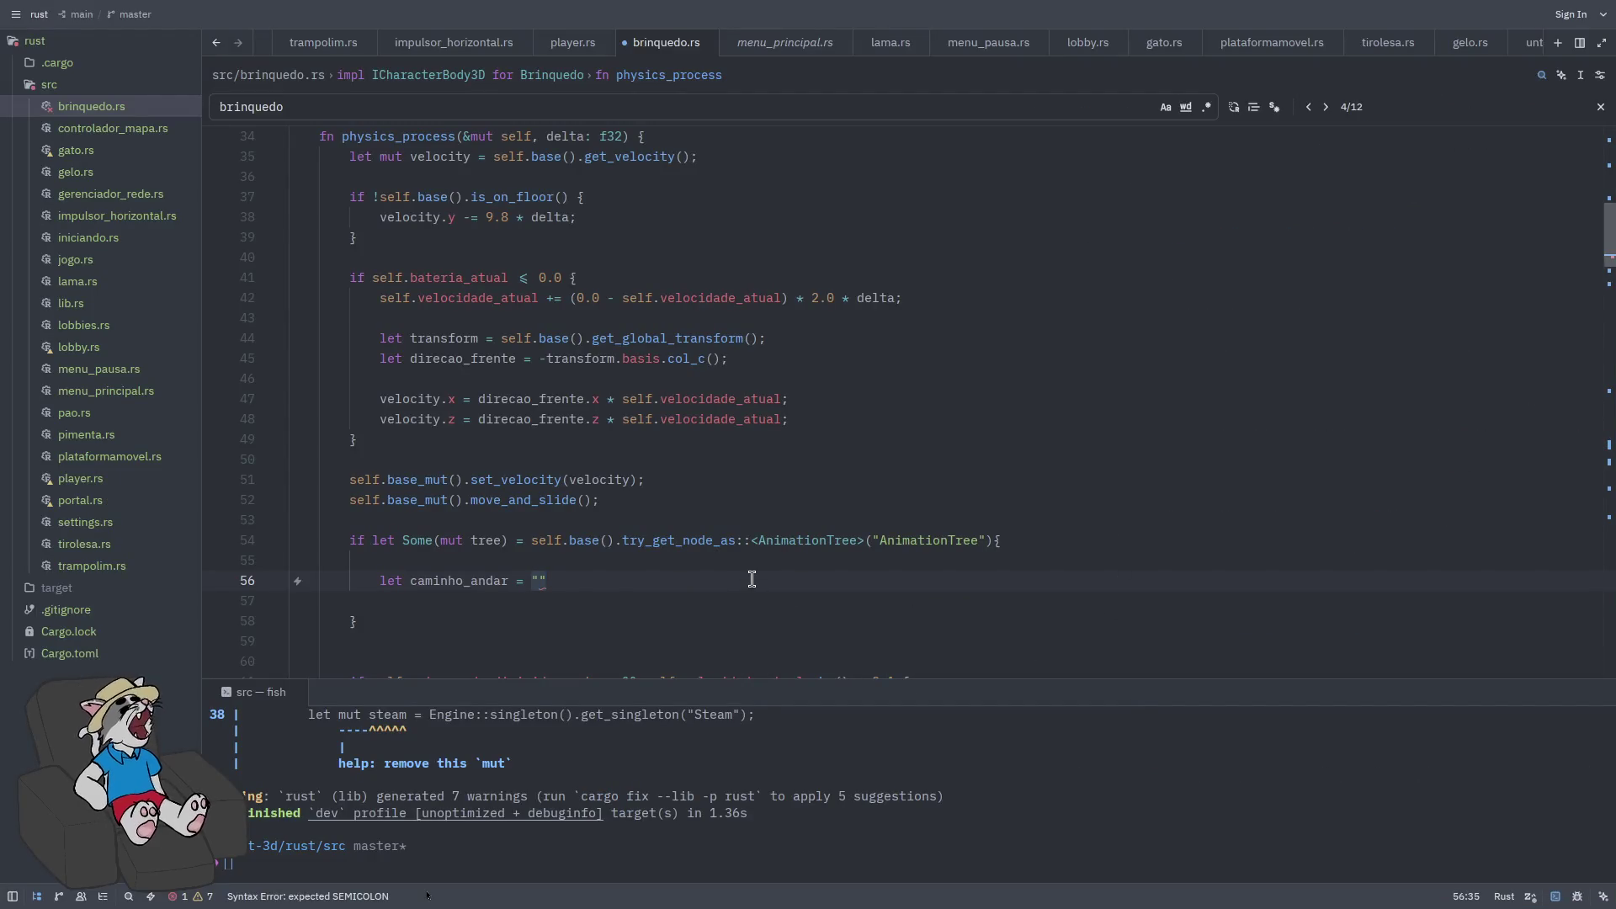
# Set caminho_andar to the pasted path "parameters/BlendAndar/blend_amount".
pyautogui.write('parameters/BlendAndar/blend_amount"')
pyautogui.write(';')
pyautogui.press('Return')
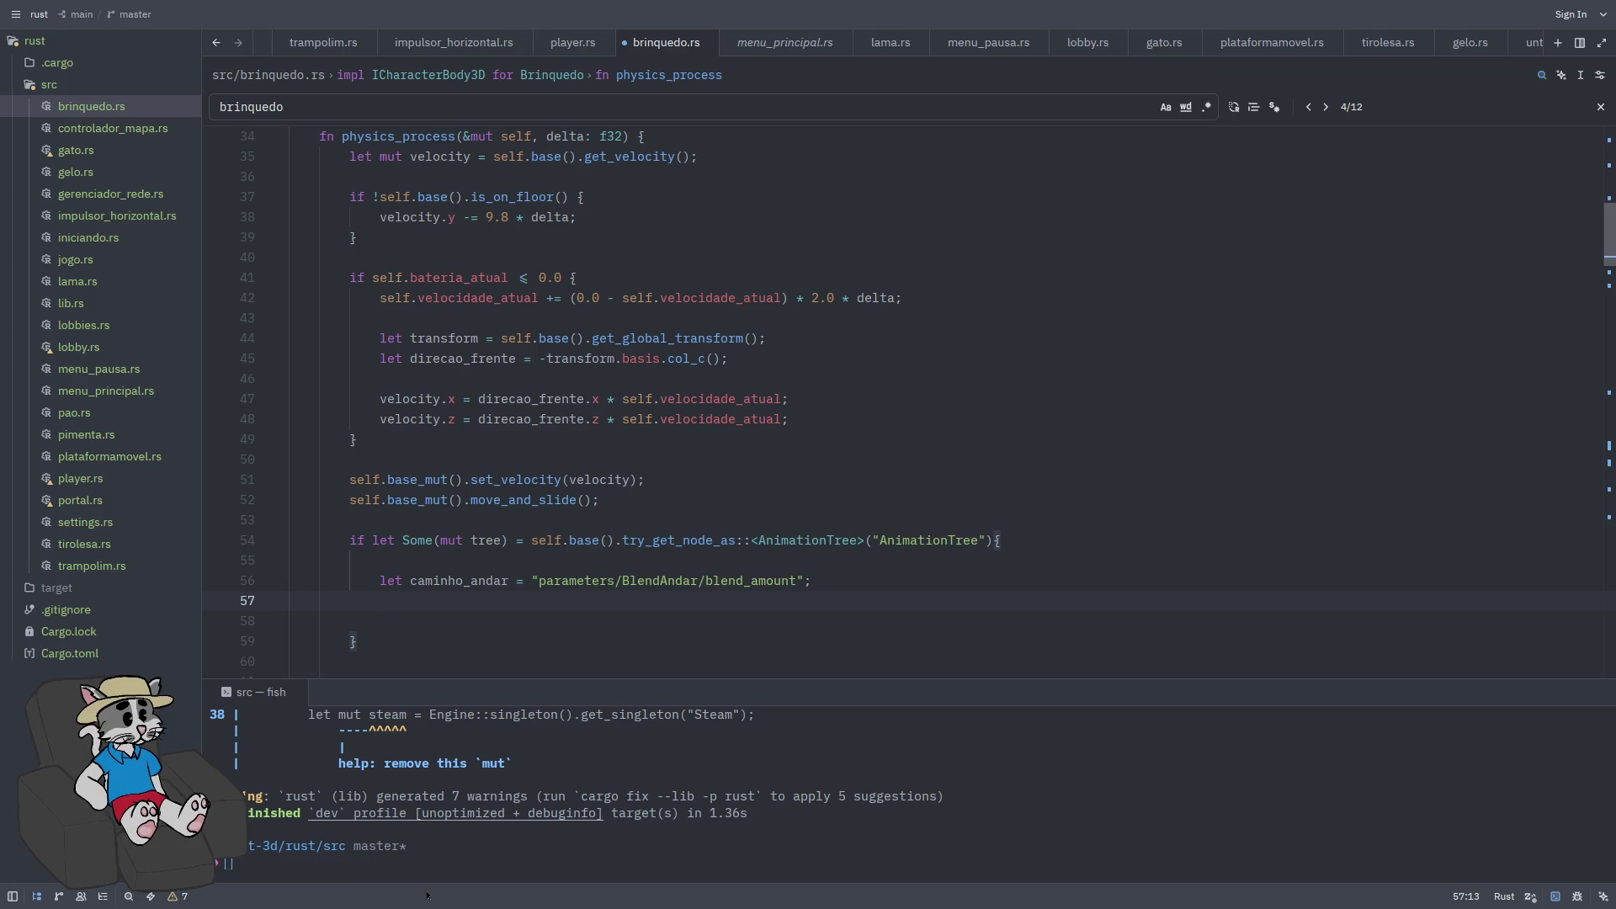
pyautogui.press('Return')
# Add a nested if-let reading tree.get(caminho_andar).try_to::<f32>() into valor_atual.
pyautogui.write('if let')
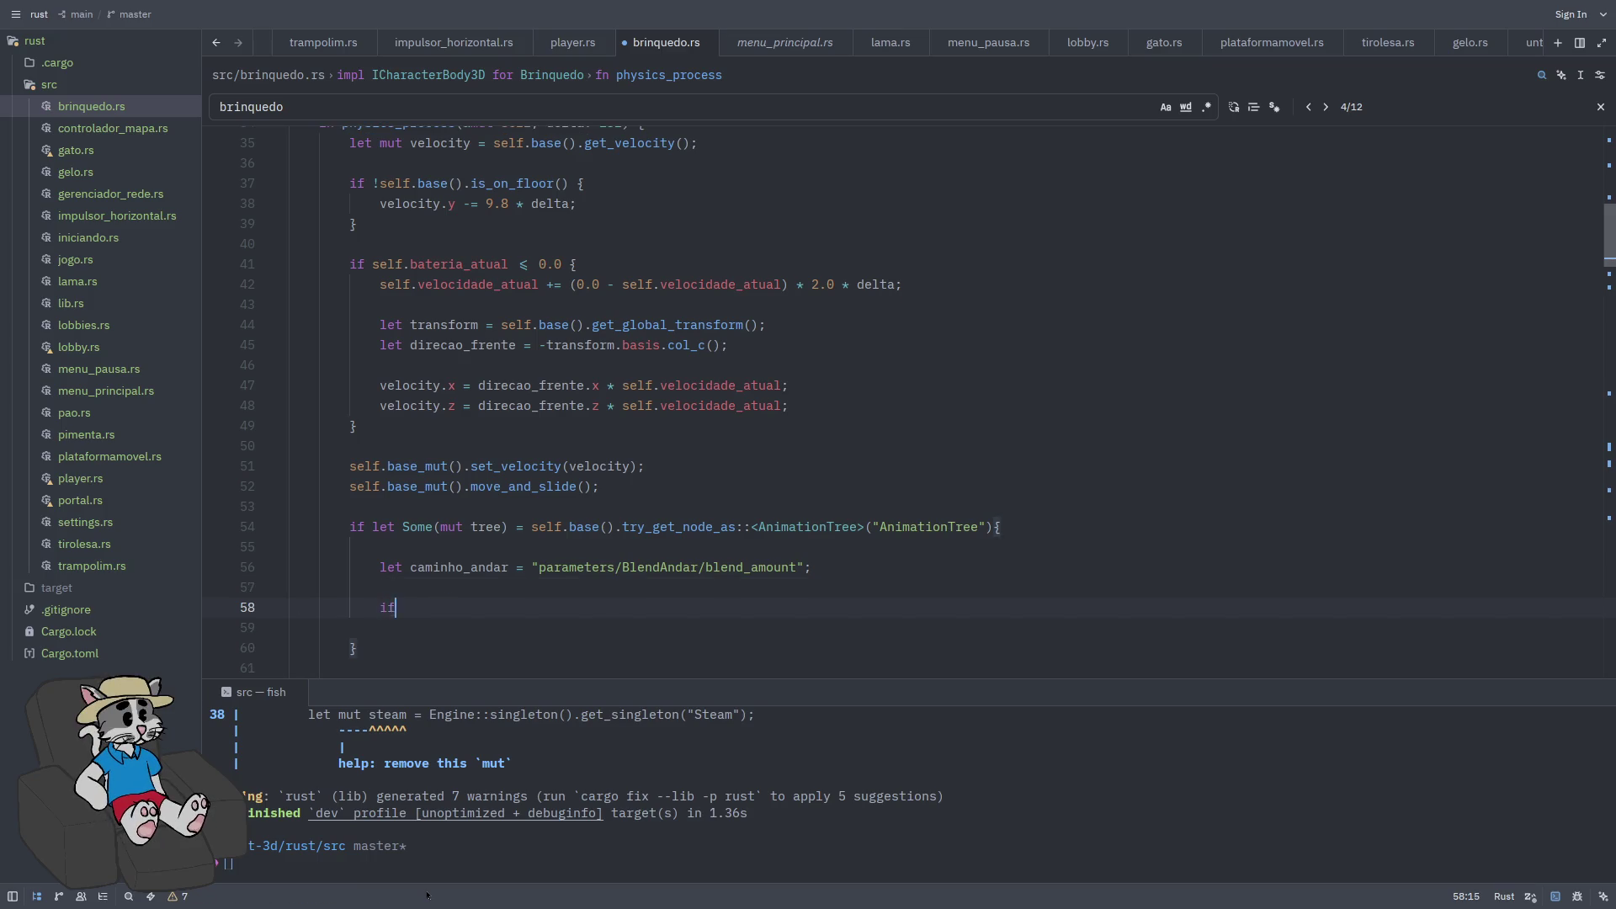
pyautogui.write(' Ok(valor')
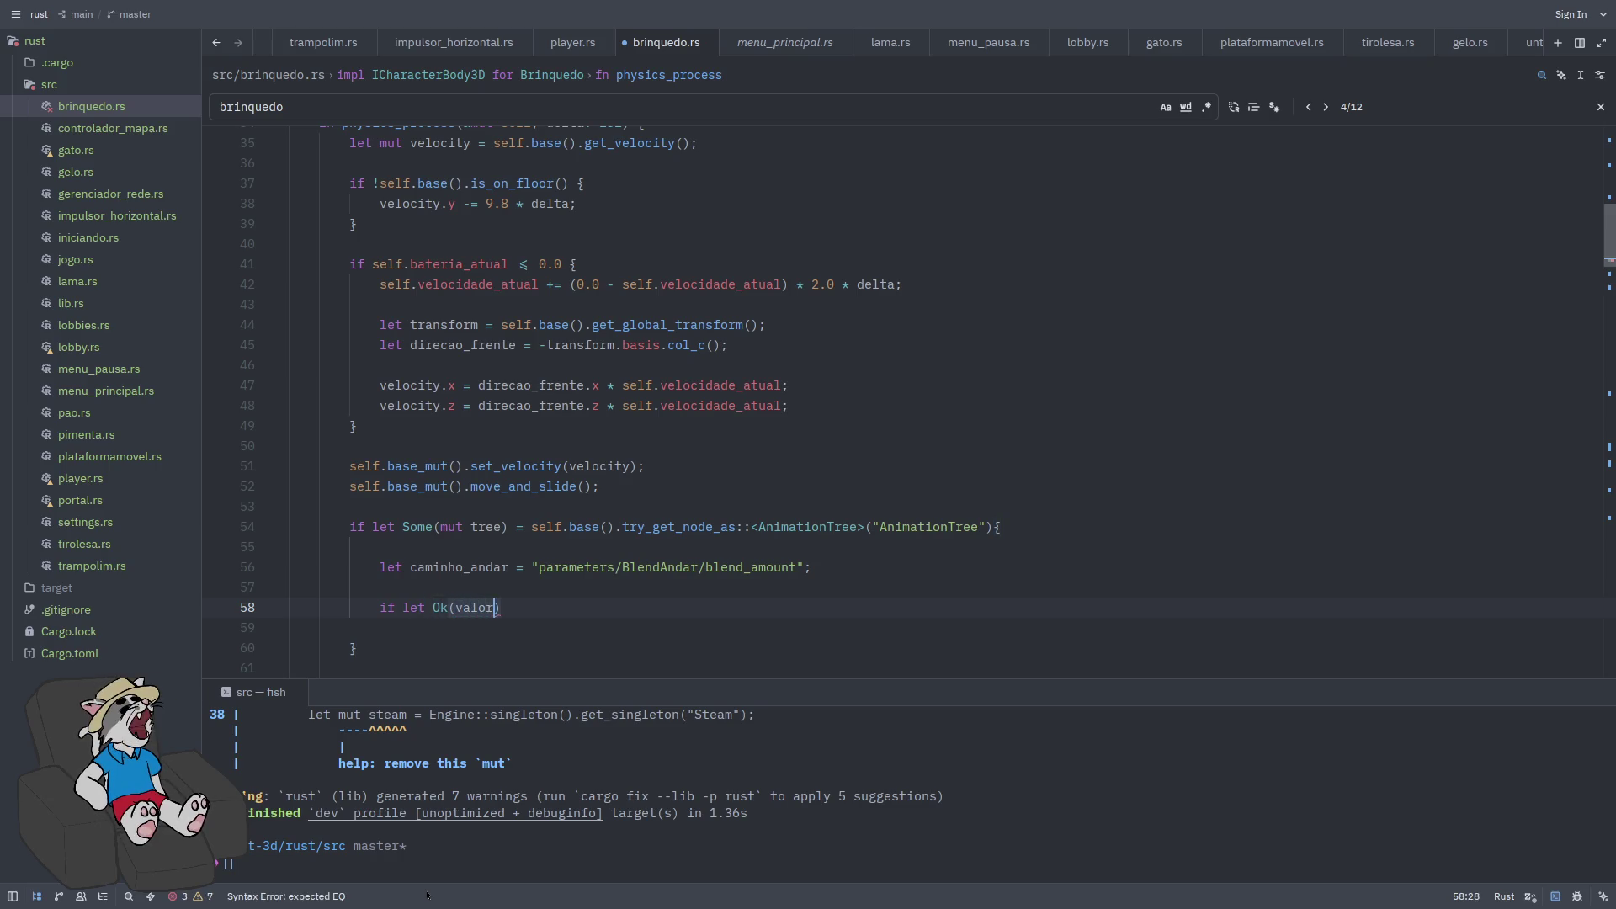
pyautogui.write('_atual)')
pyautogui.press('BackSpace')
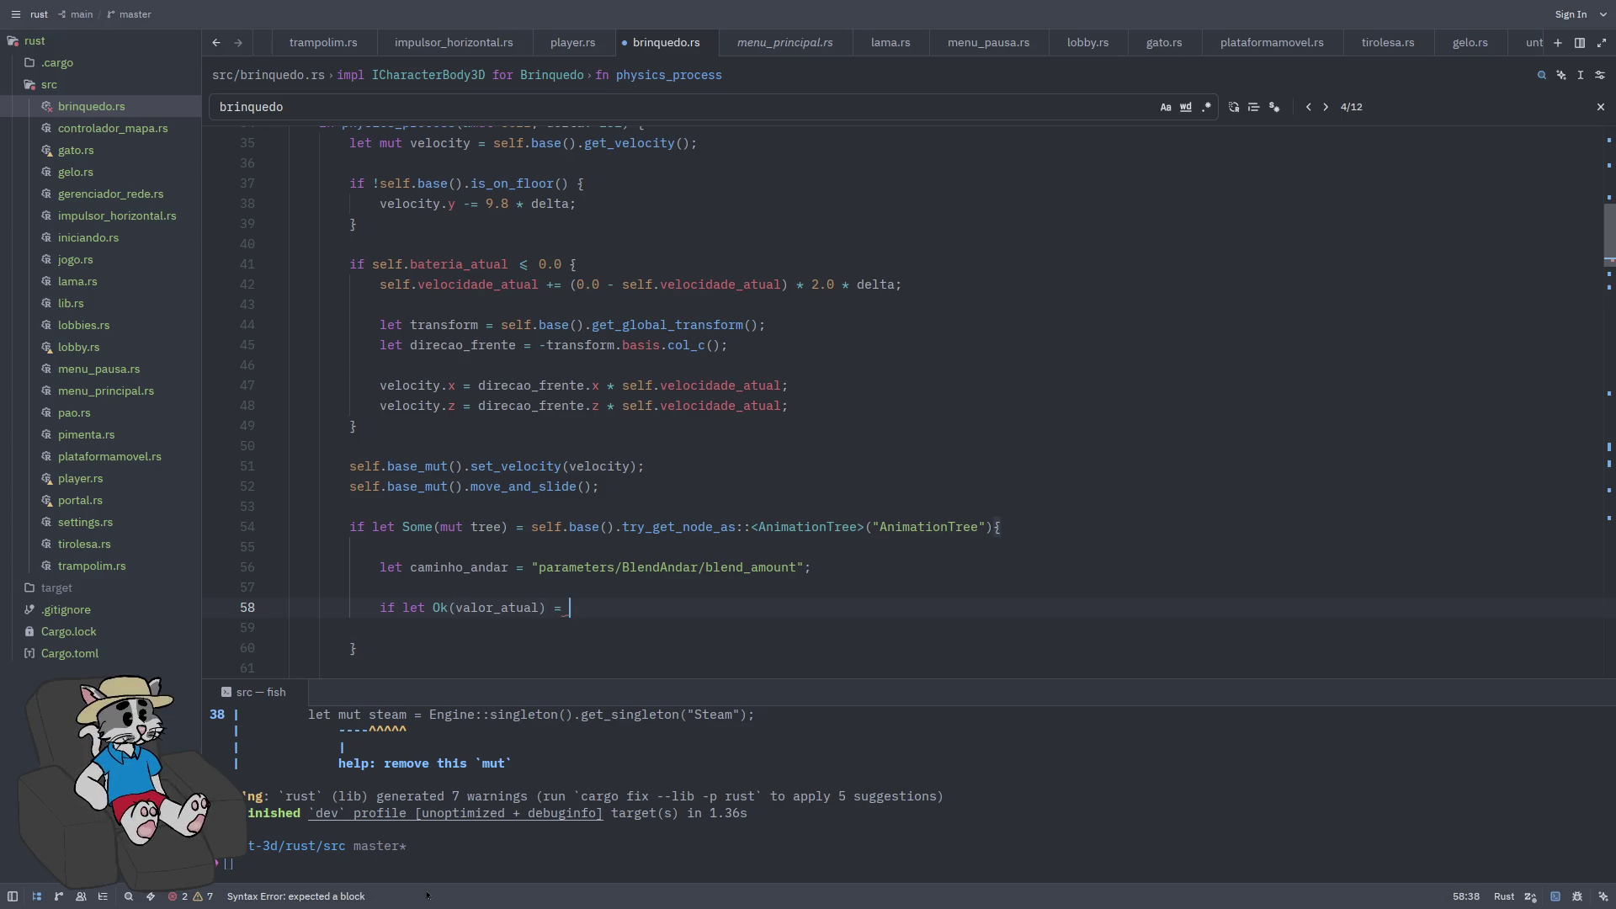
pyautogui.write('e.get')
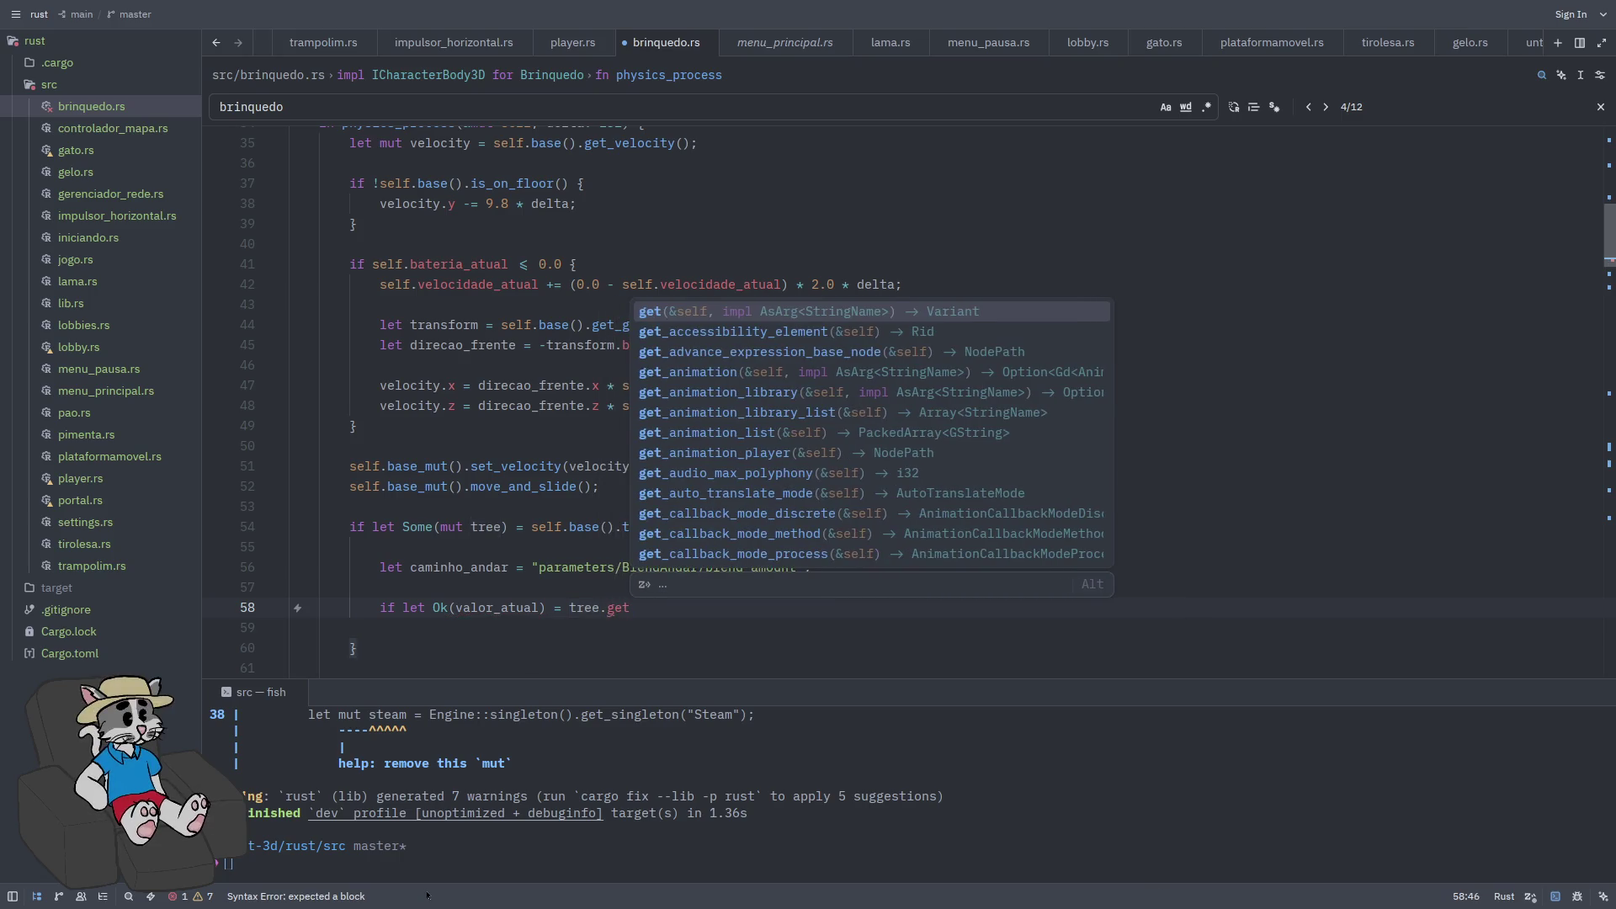
pyautogui.press('Return')
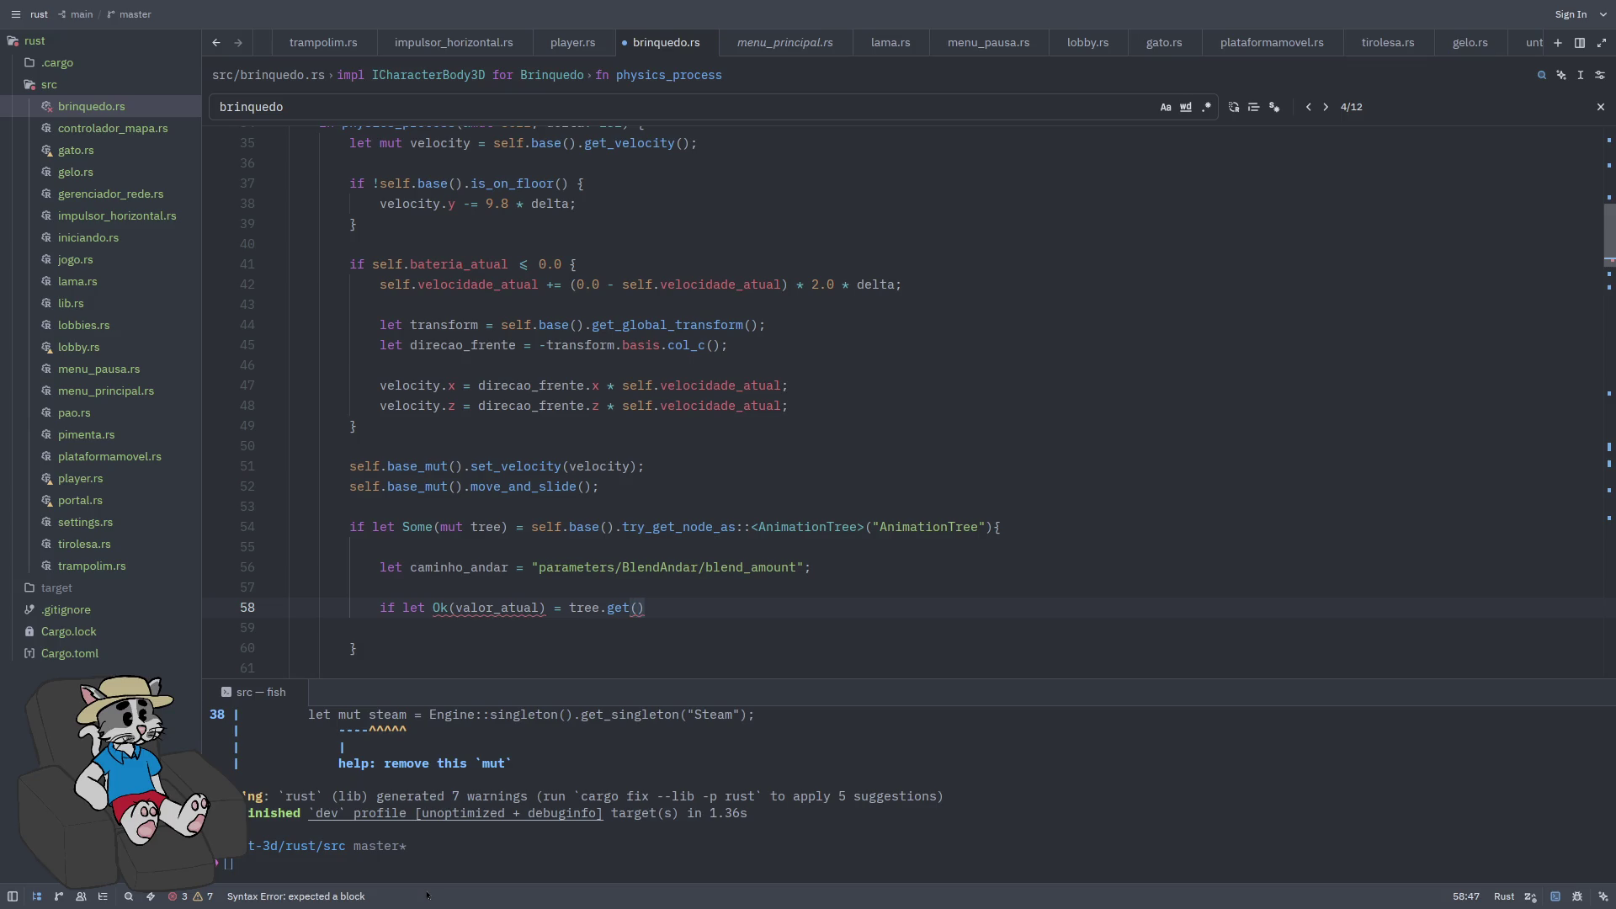
pyautogui.write('caminho_andar)')
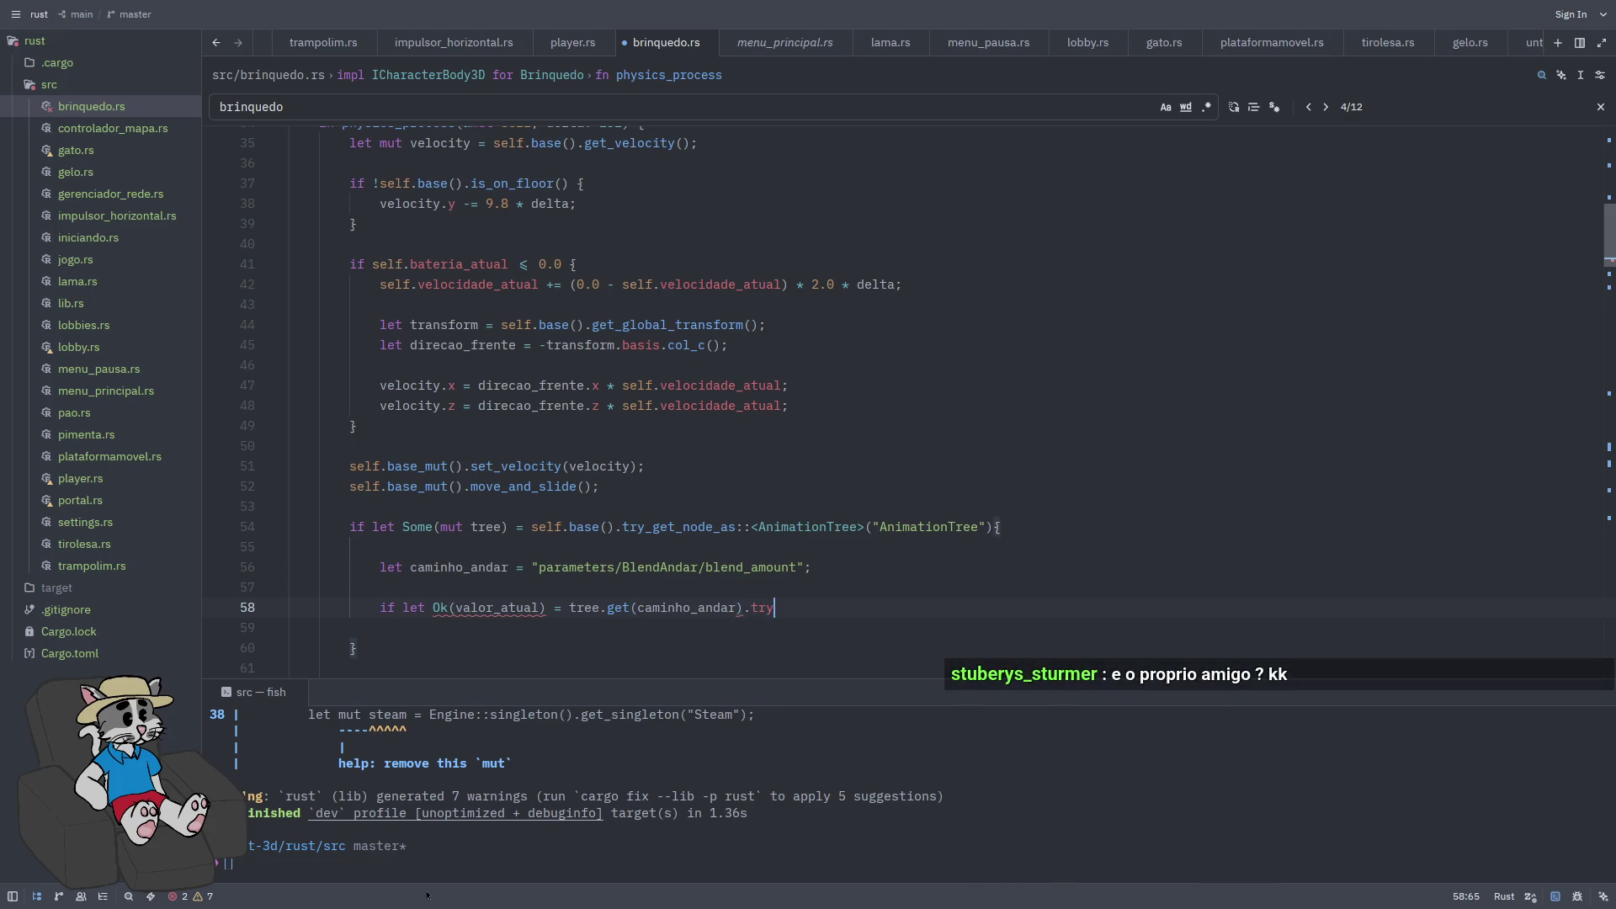
pyautogui.write('.try_to(')
pyautogui.press('BackSpace')
pyautogui.write('::<f32>(')
pyautogui.press('Return')
pyautogui.press('Return')
pyautogui.press('Return')
pyautogui.press('Up')
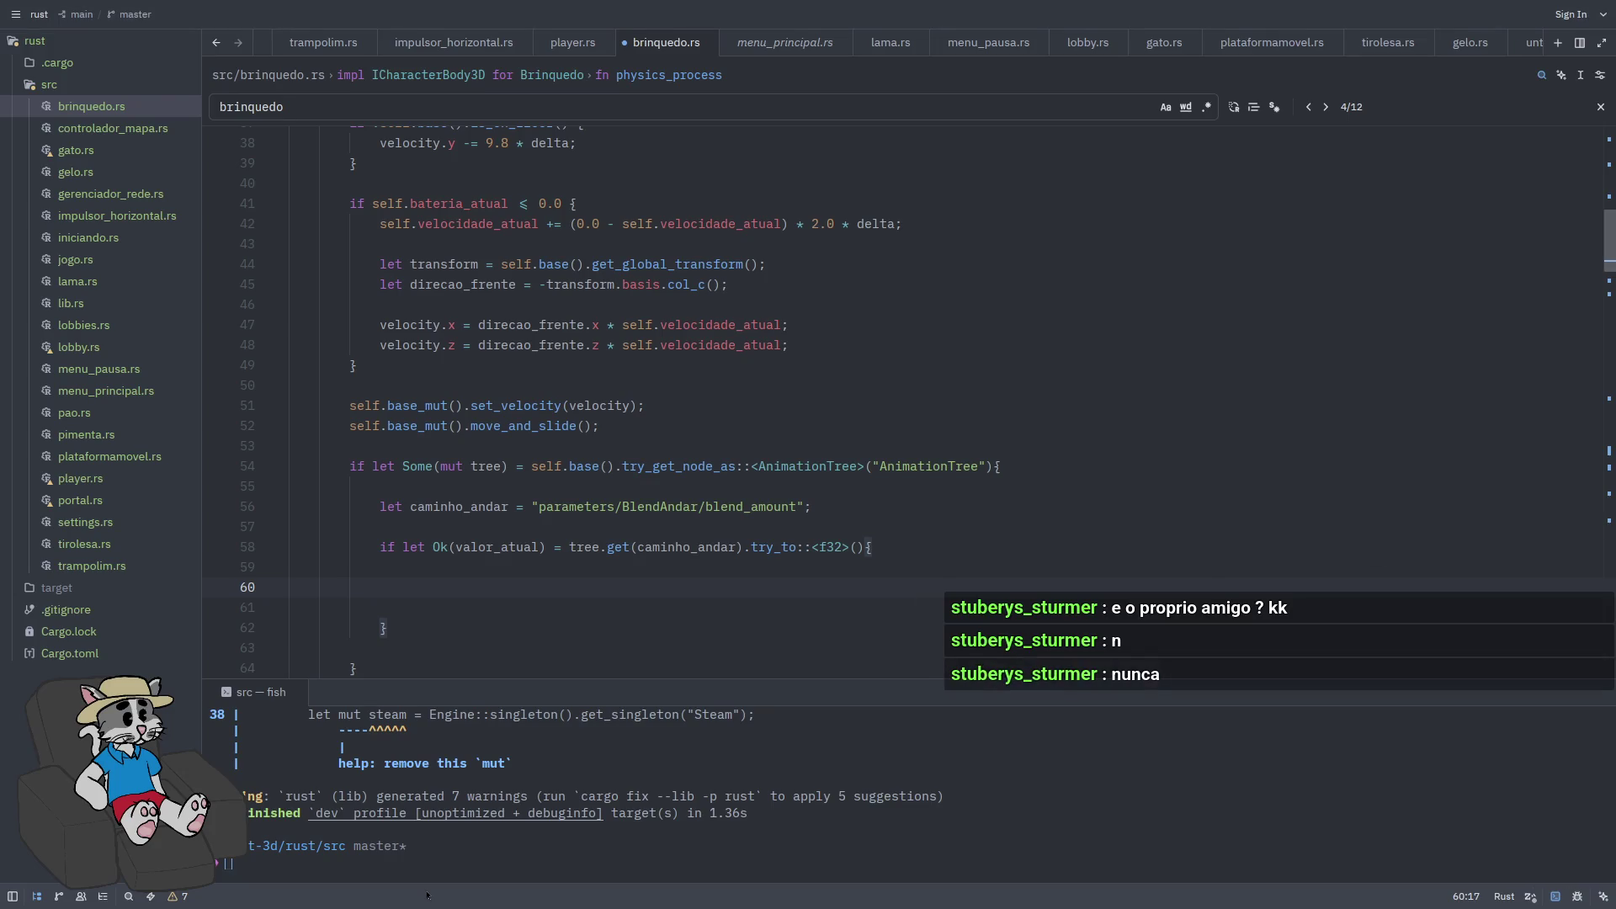
# Declare vel_real = self.get_velocidade_real() inside the nested block.
pyautogui.scroll(-3, 982, 503)
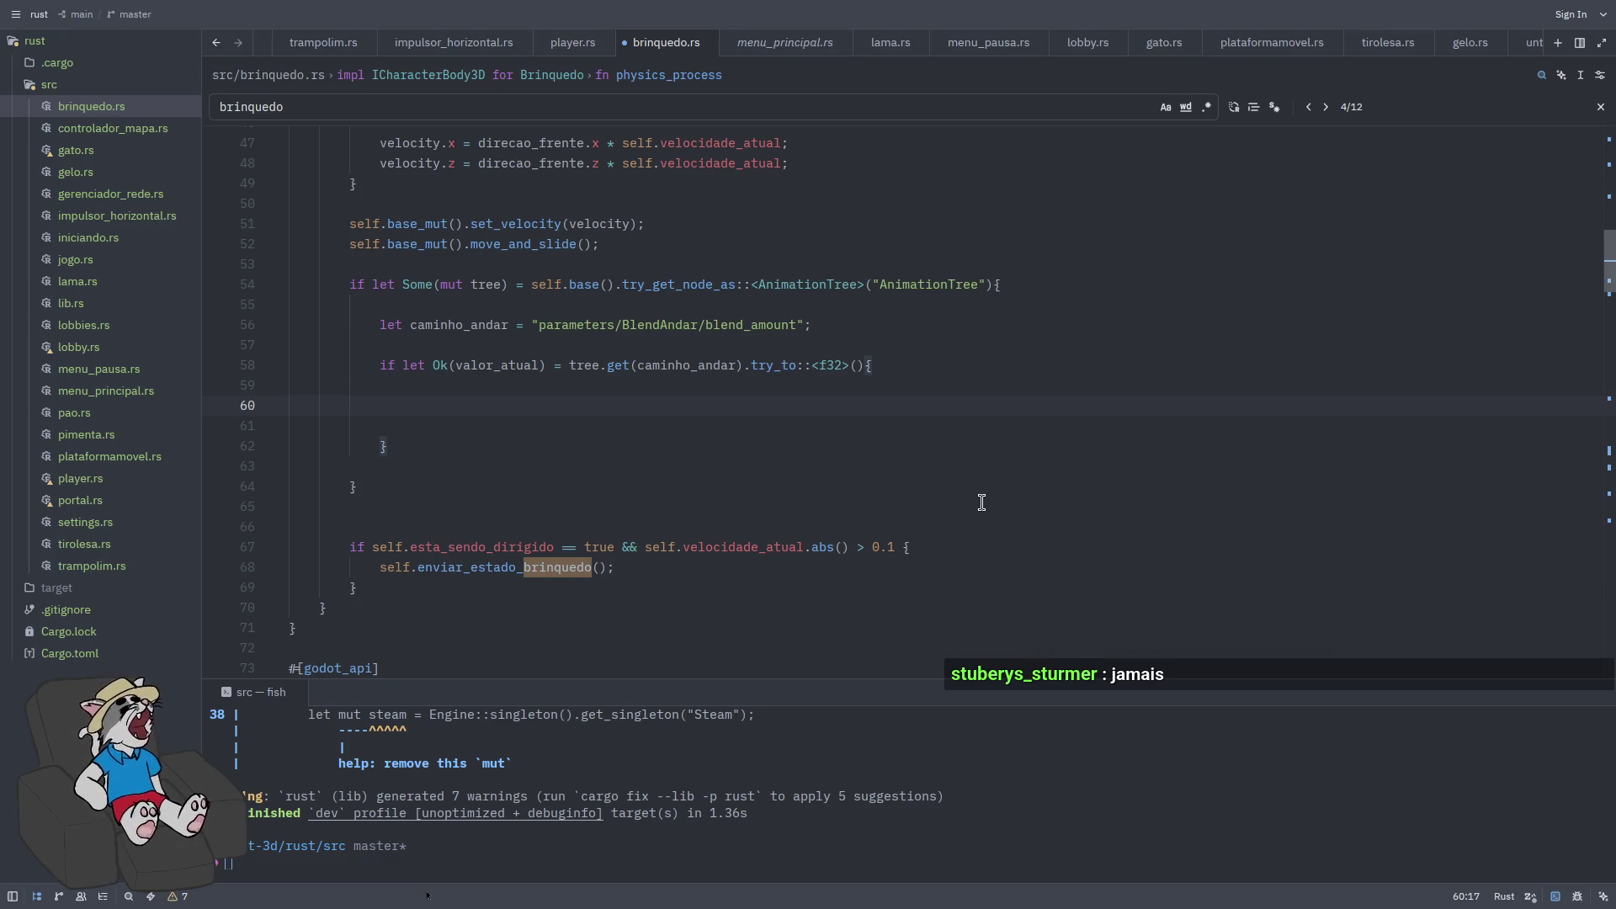
pyautogui.write('let v')
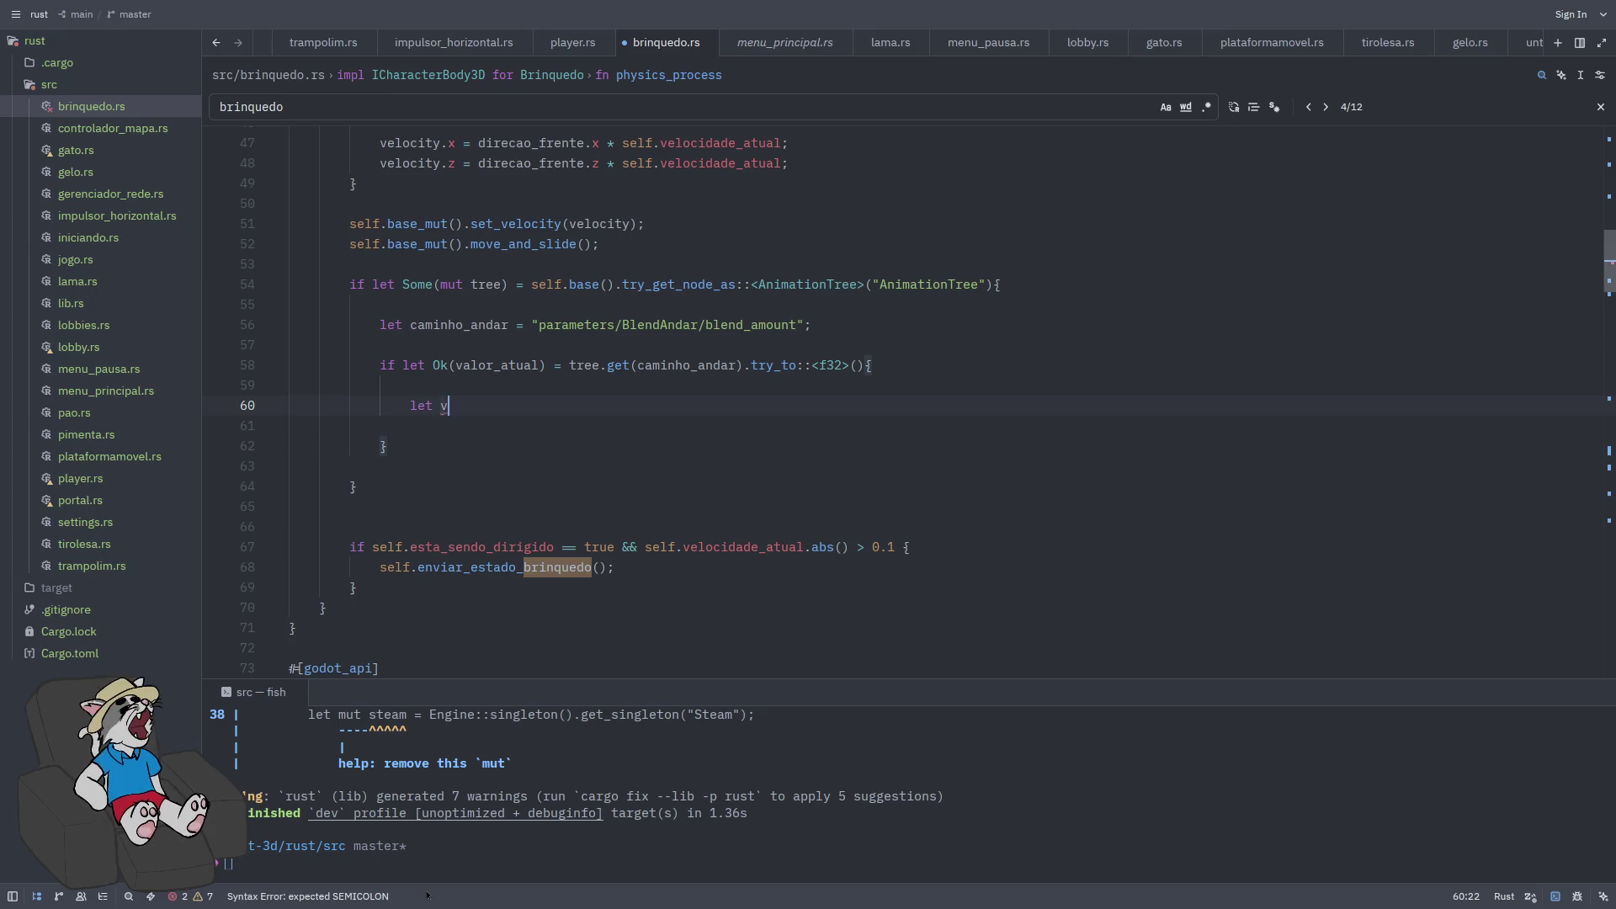
pyautogui.write('=')
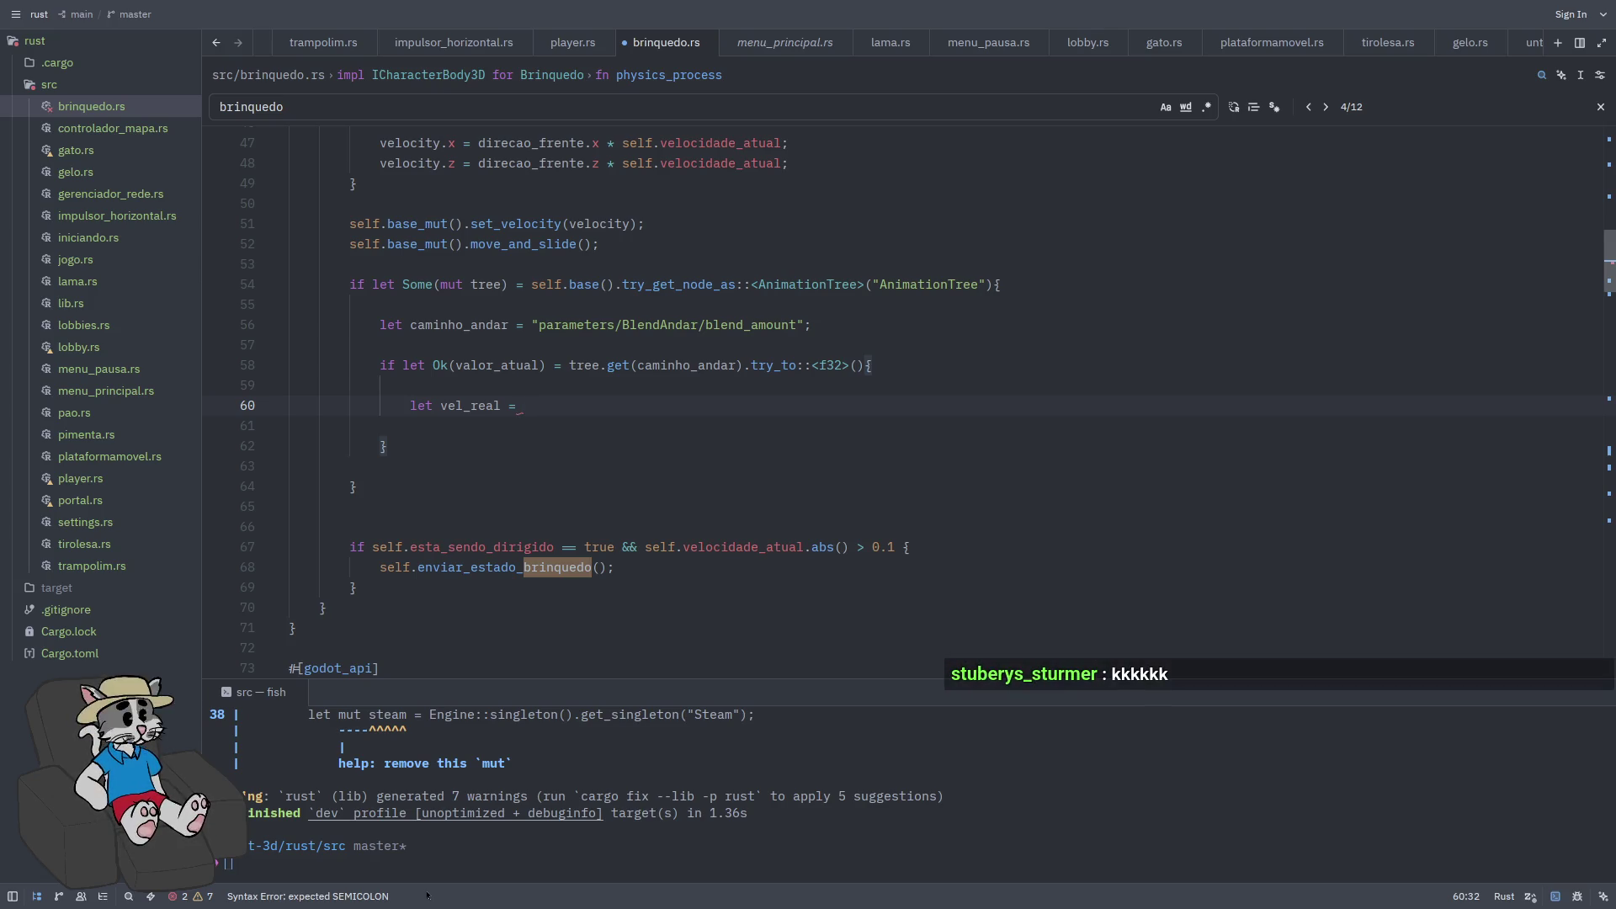
pyautogui.write('f.')
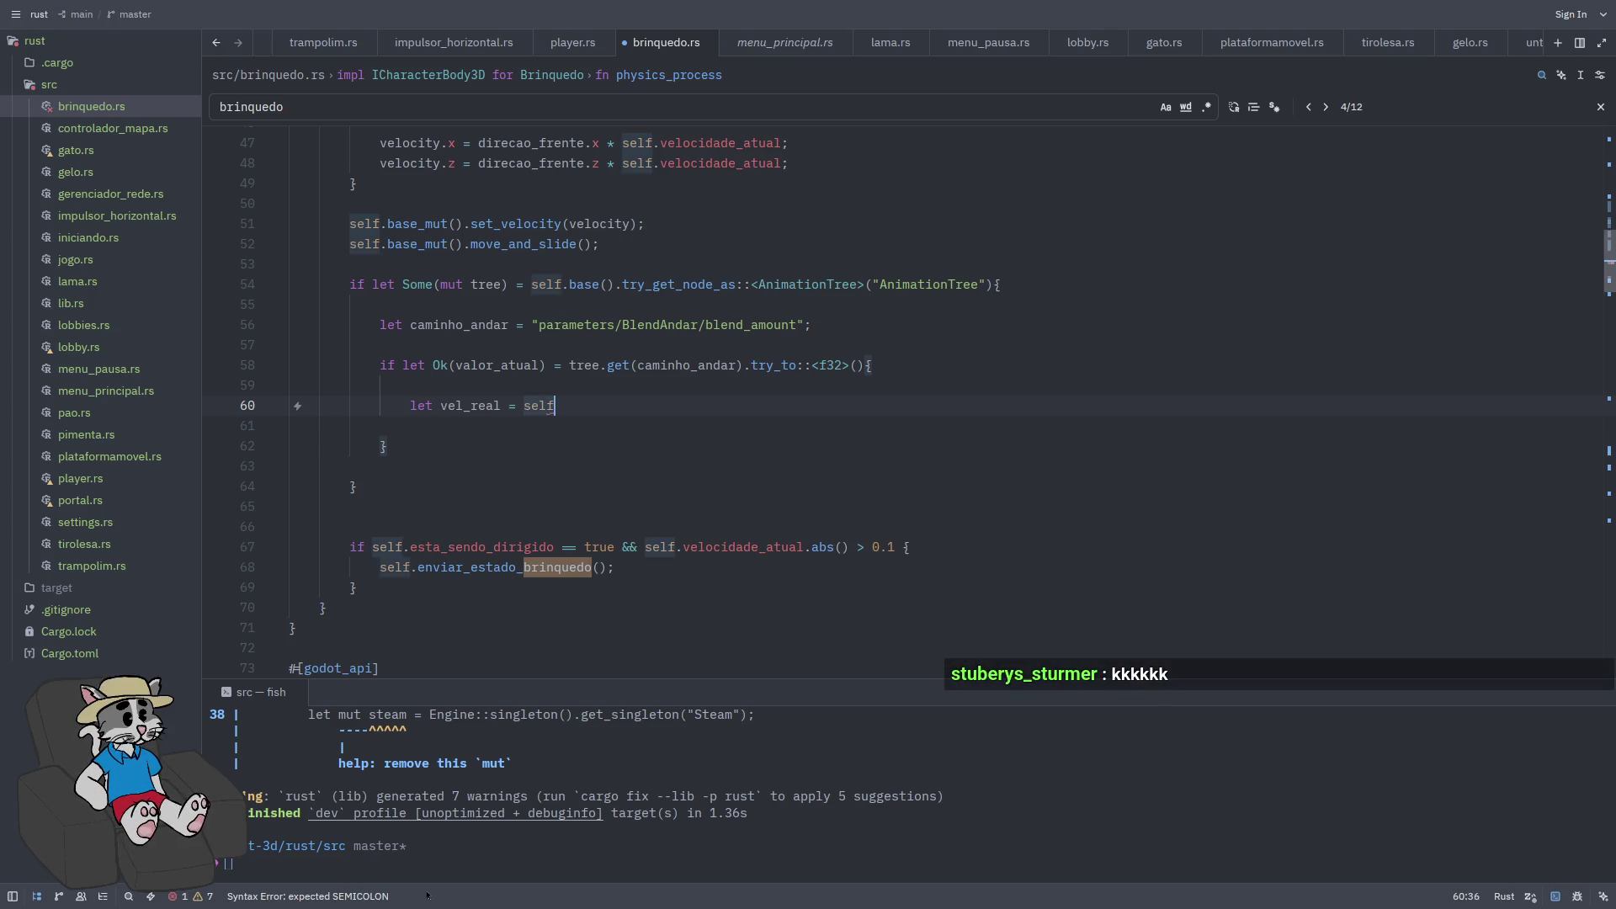
pyautogui.write('get_v')
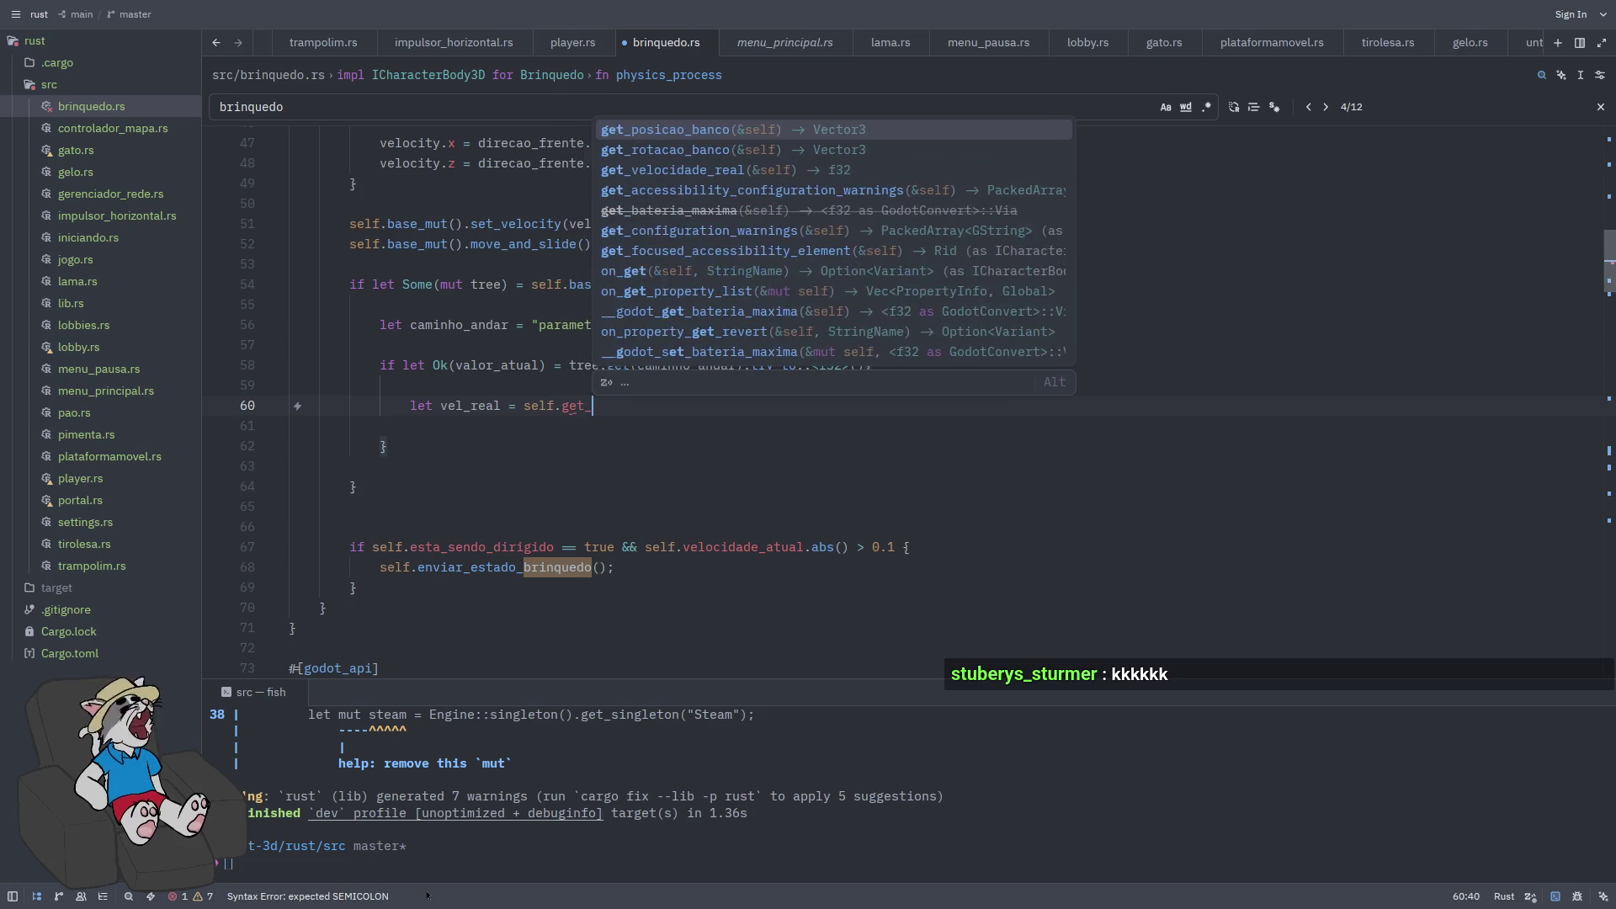
pyautogui.press('Return')
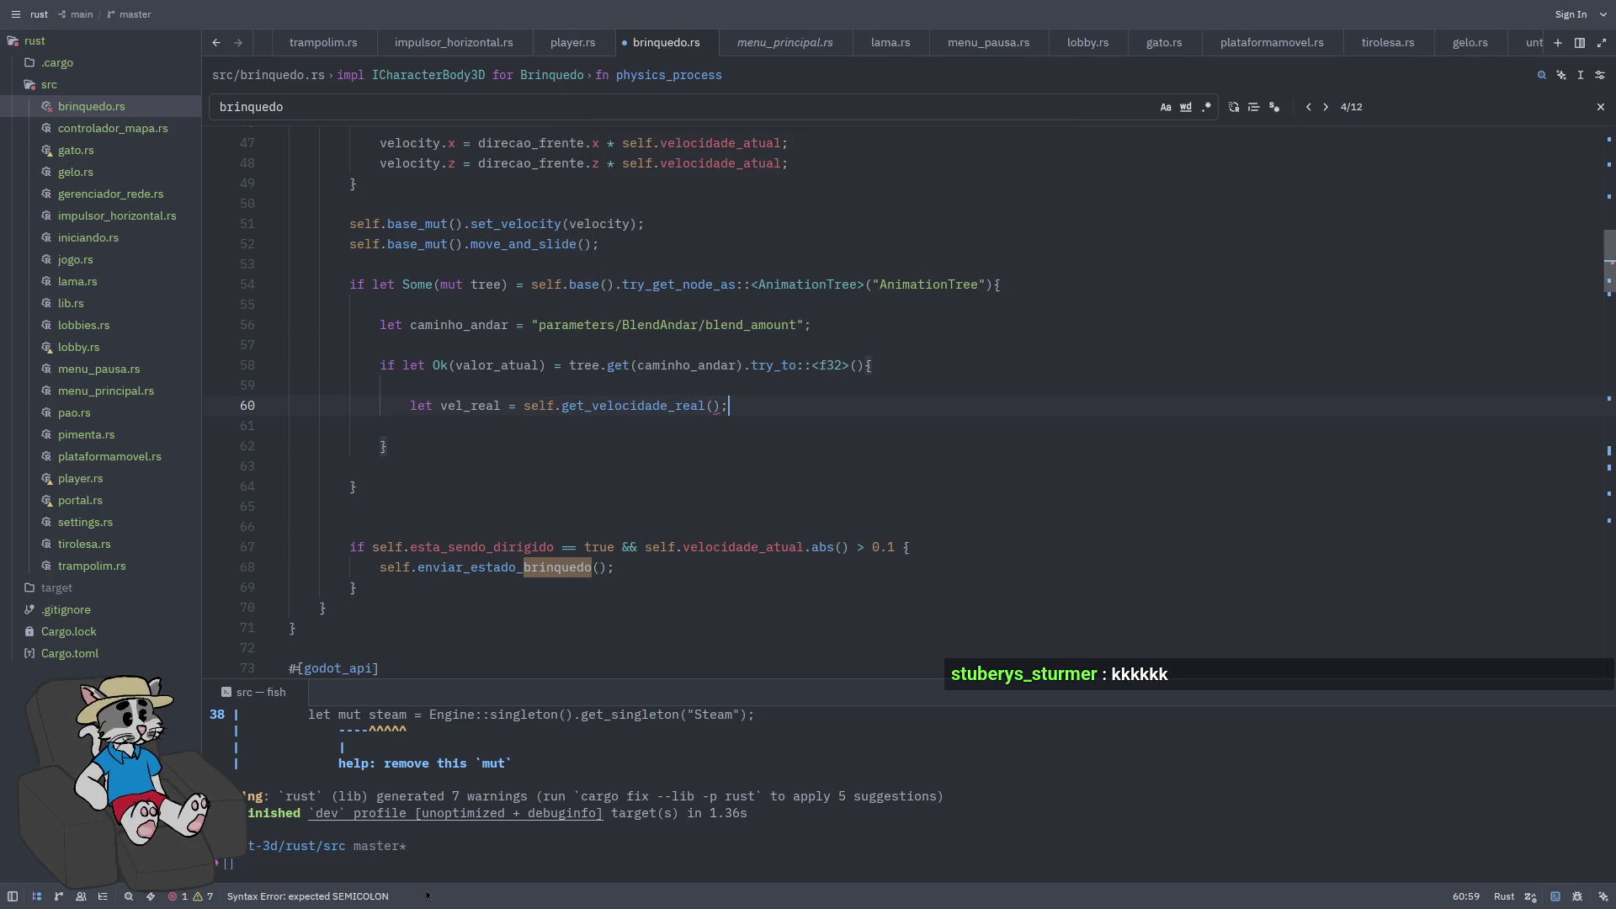
pyautogui.press('Return')
pyautogui.press('Return')
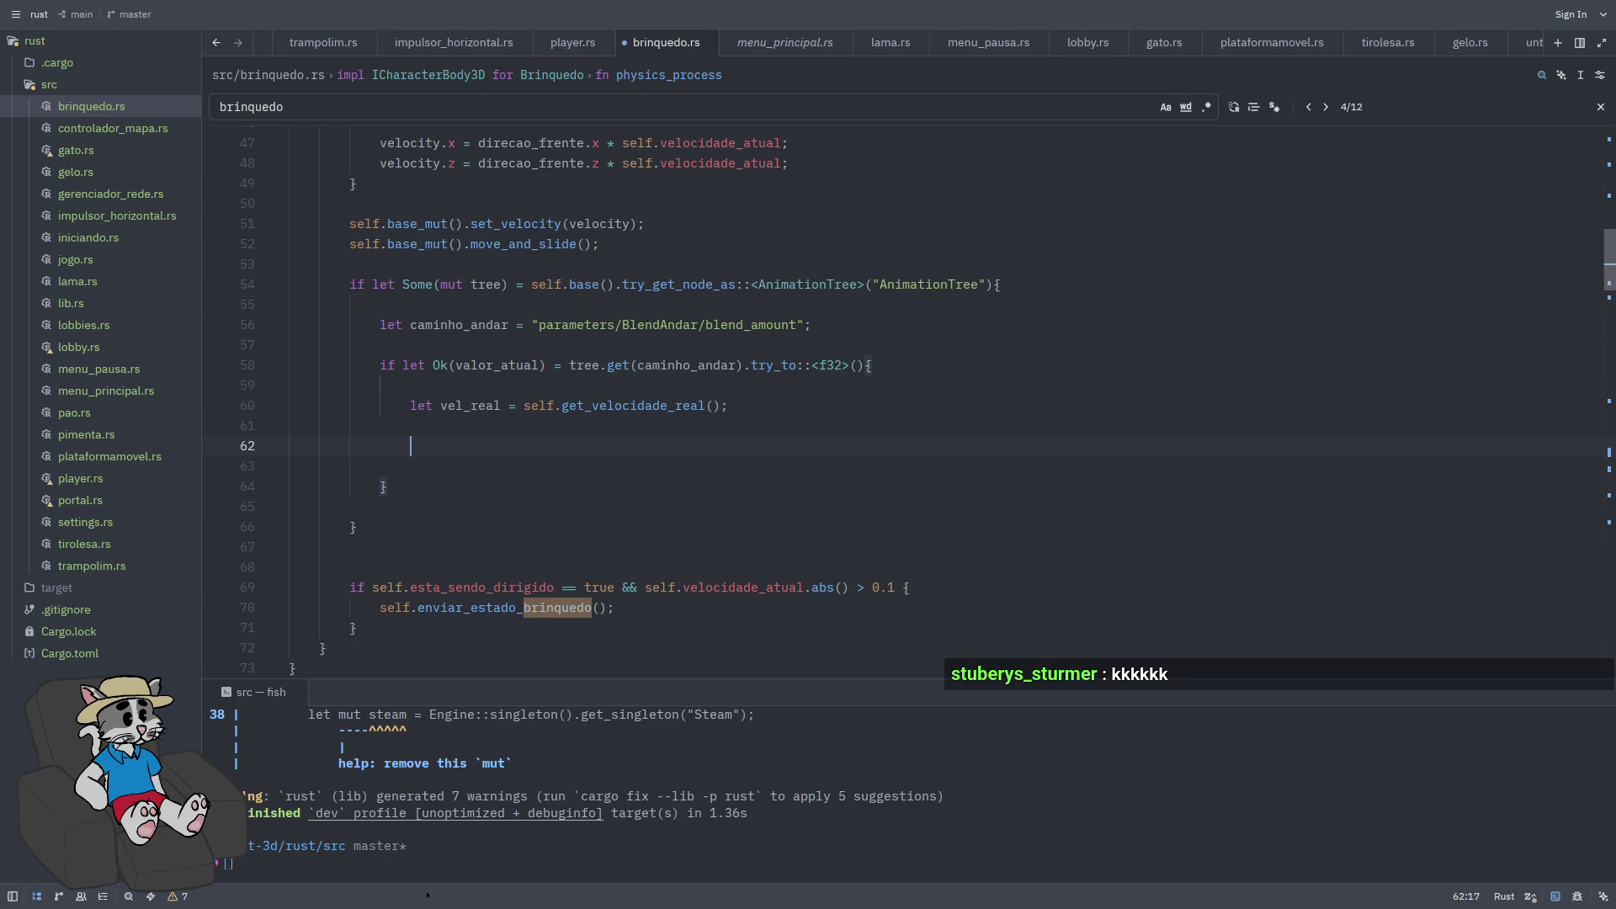
# Add let alvo: f32 as 1.0 when speed exceeds 0.1, else 0.0, and save to reformat.
pyautogui.write('let alvo: f32 = if vel')
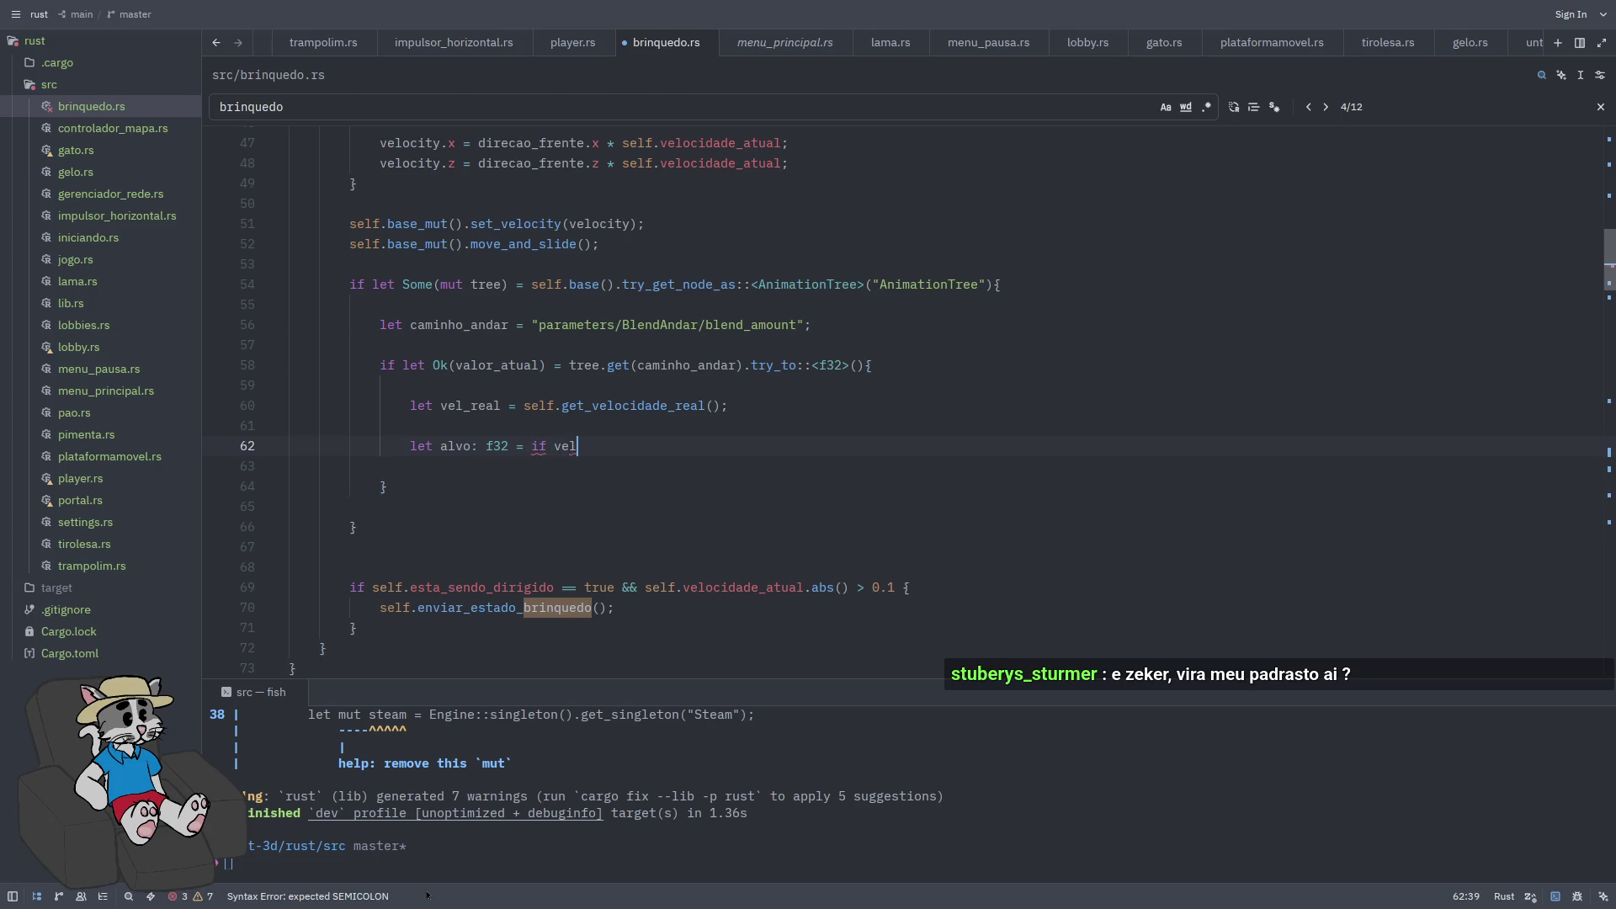
pyautogui.write('> 0.')
pyautogui.write('1 { 1.')
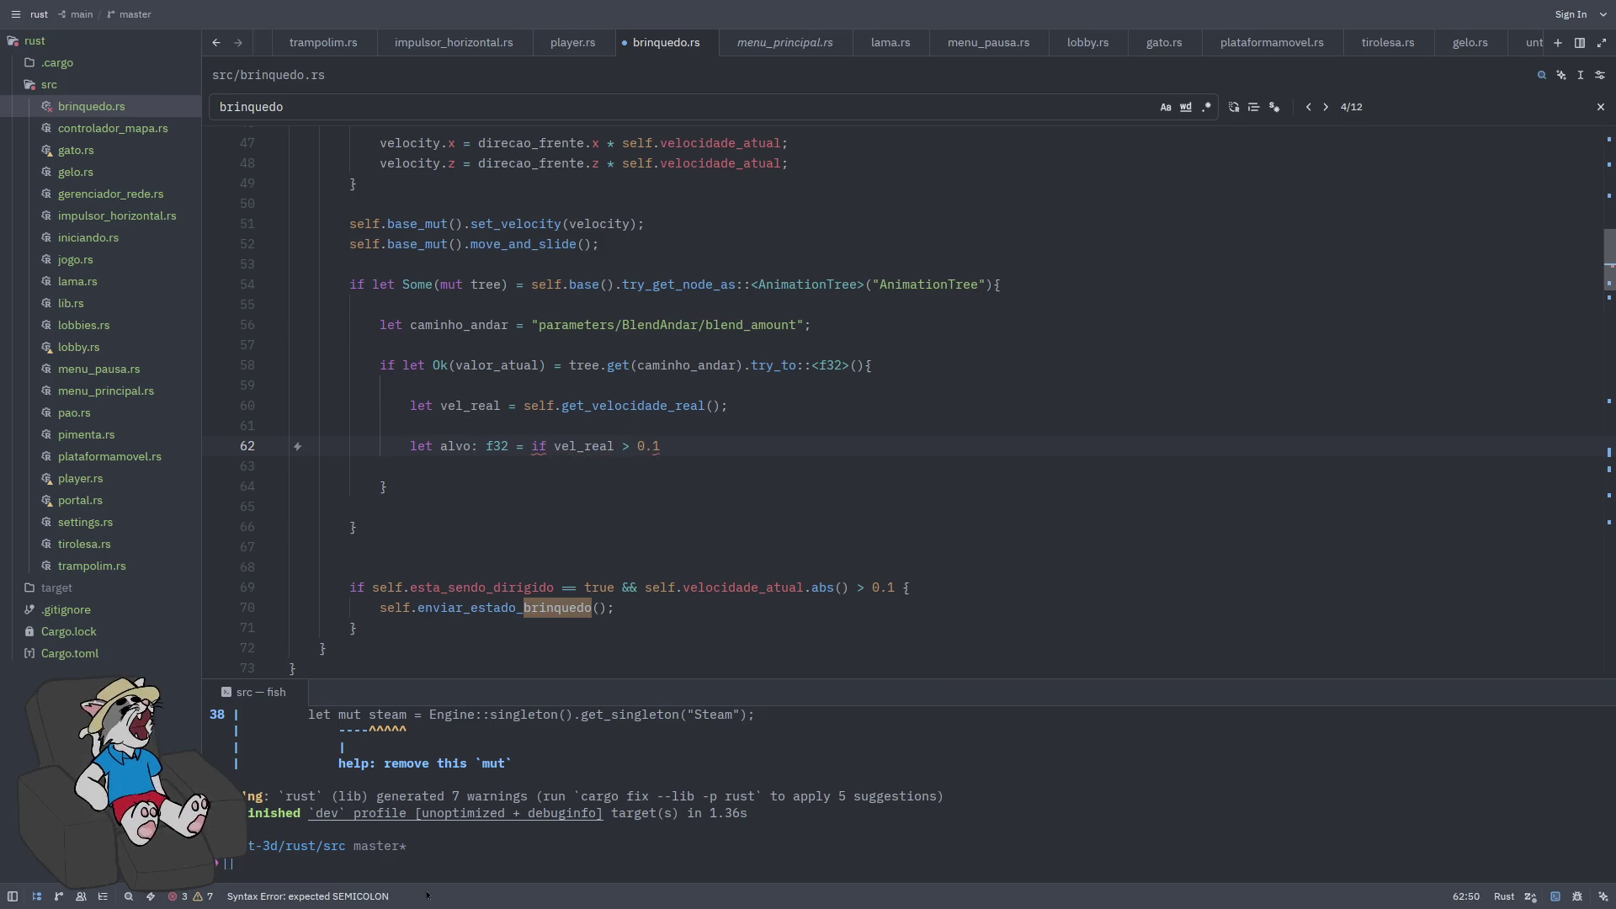
pyautogui.write('0 } el')
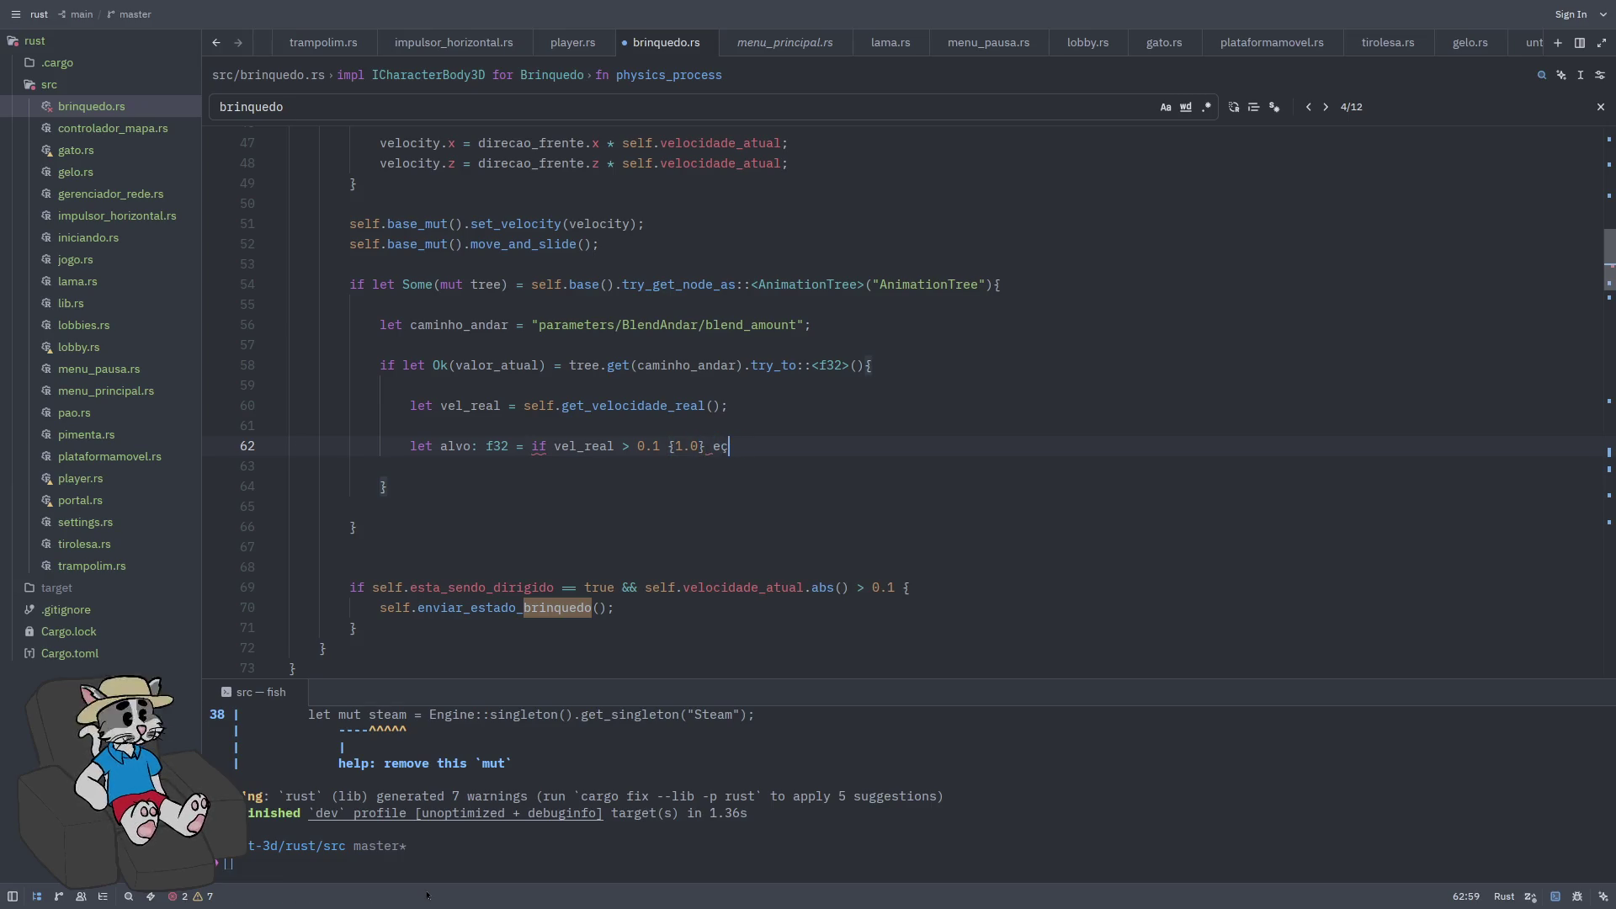
pyautogui.write('se { 0.0 }')
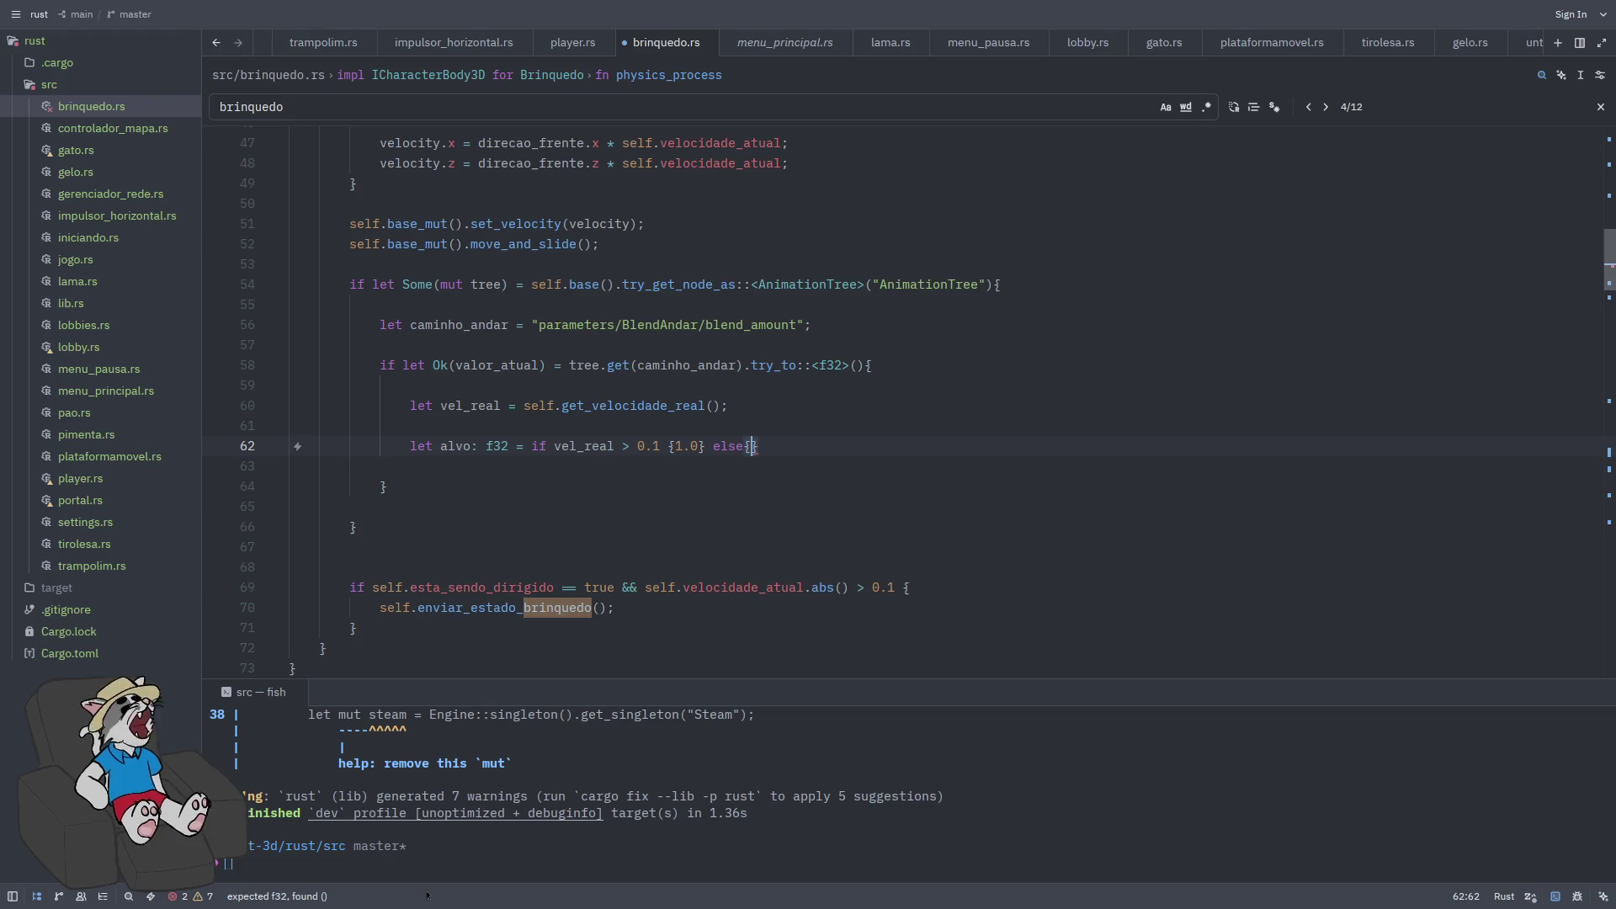
pyautogui.write(';')
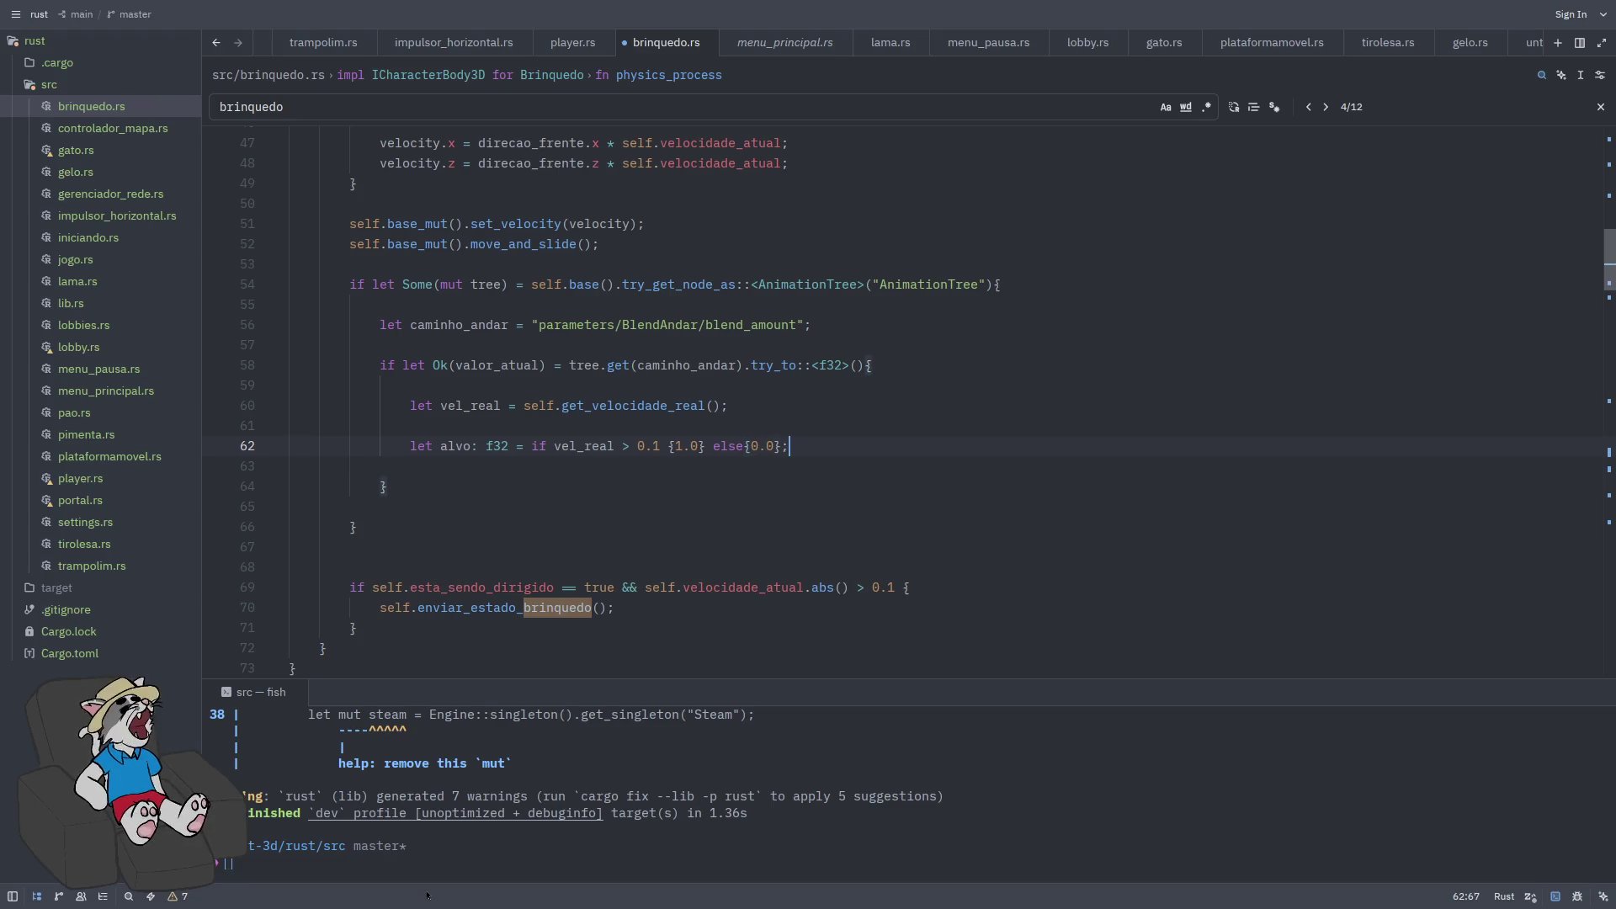
pyautogui.hotkey('ctrl', 's')
pyautogui.press('Return')
# Add novo_valor easing valor_atual toward alvo by 12.0 * delta.
pyautogui.press('Return')
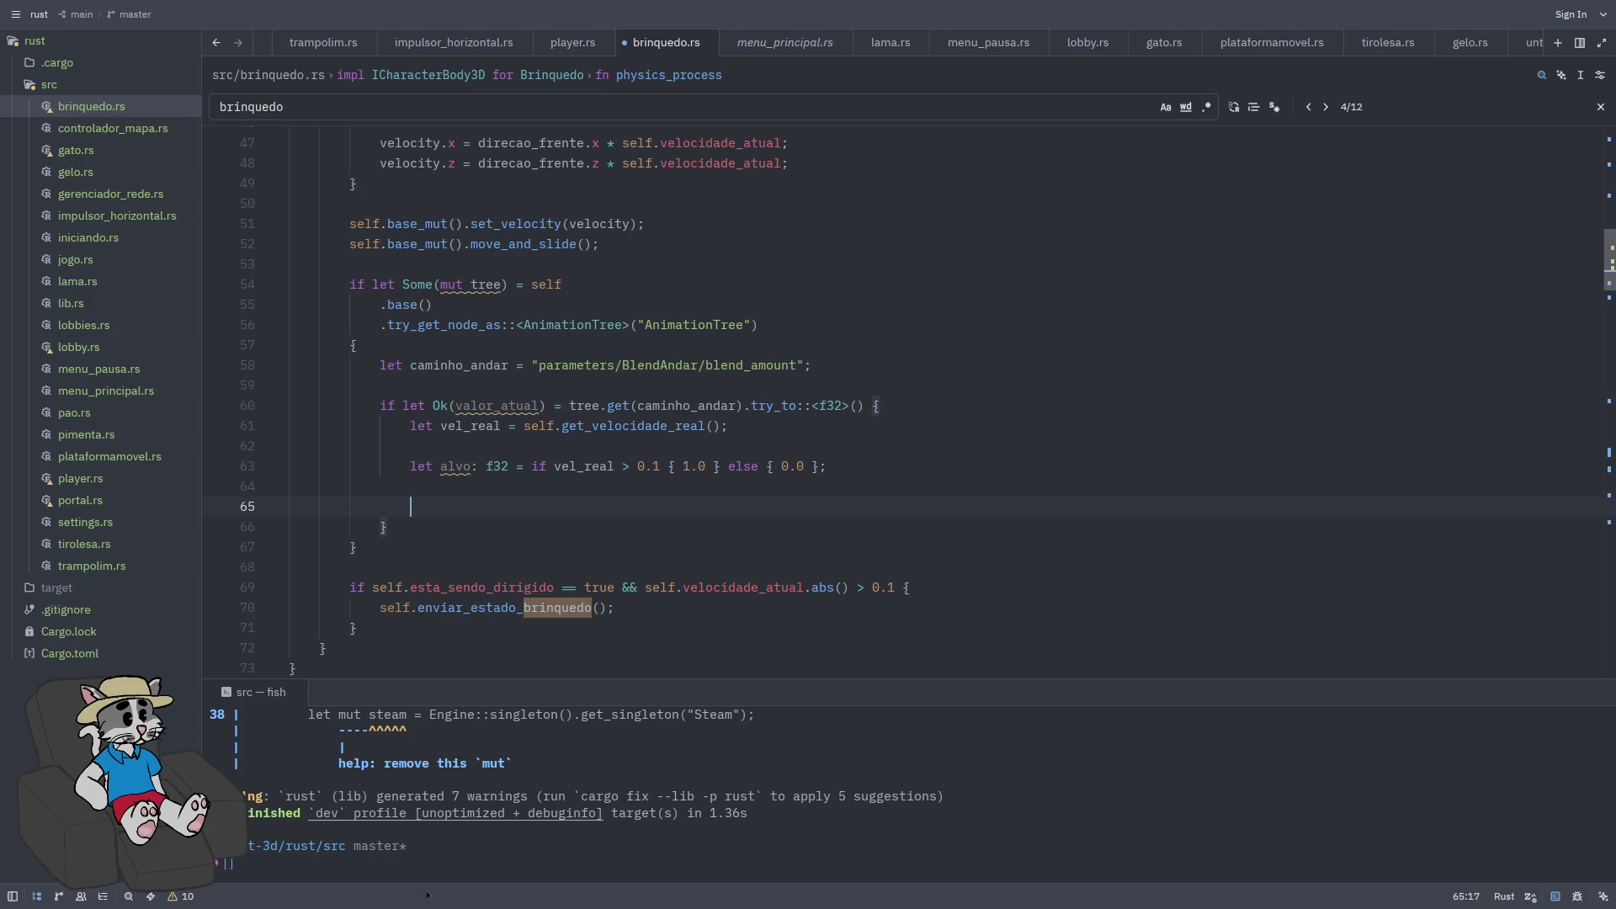
pyautogui.press('Up')
pyautogui.press('Return')
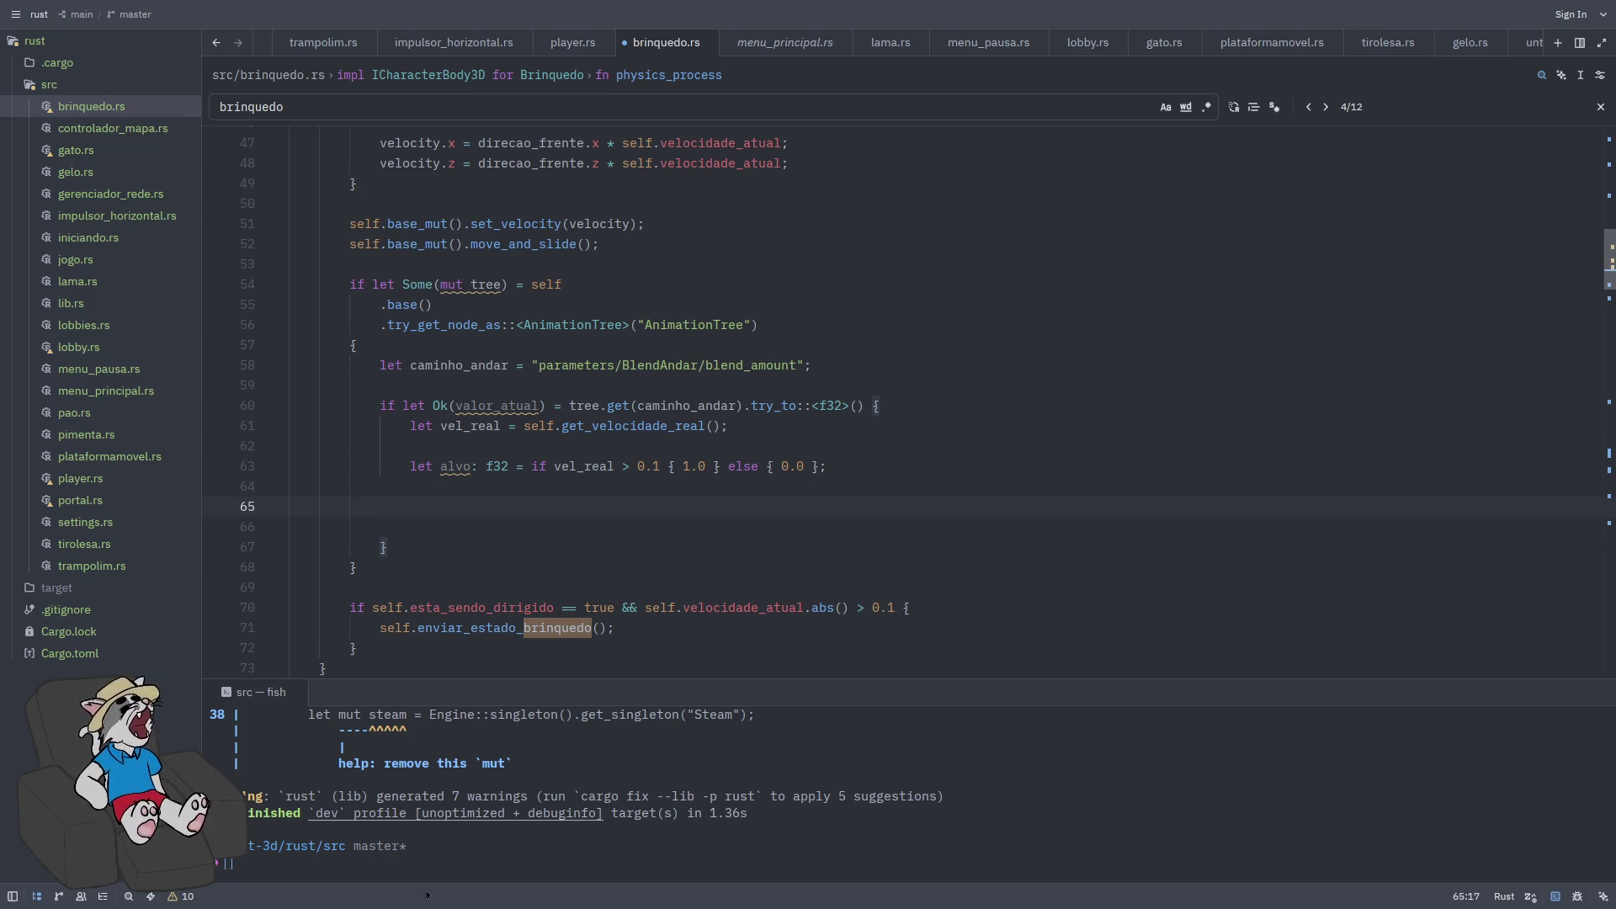
pyautogui.write('a')
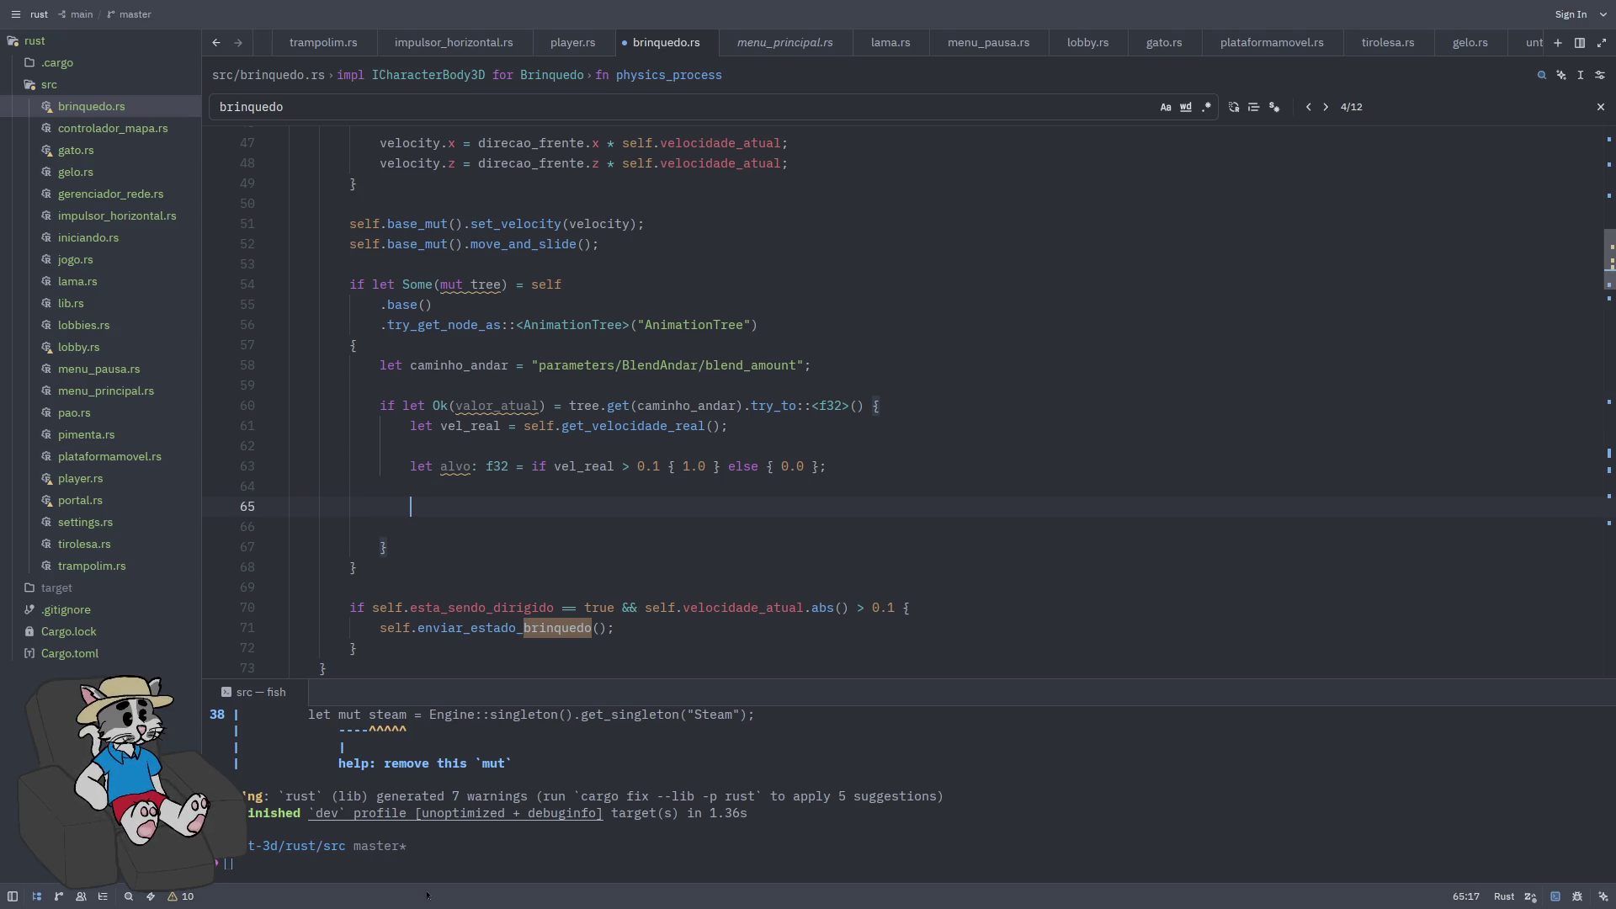
pyautogui.write('novo_valor = ')
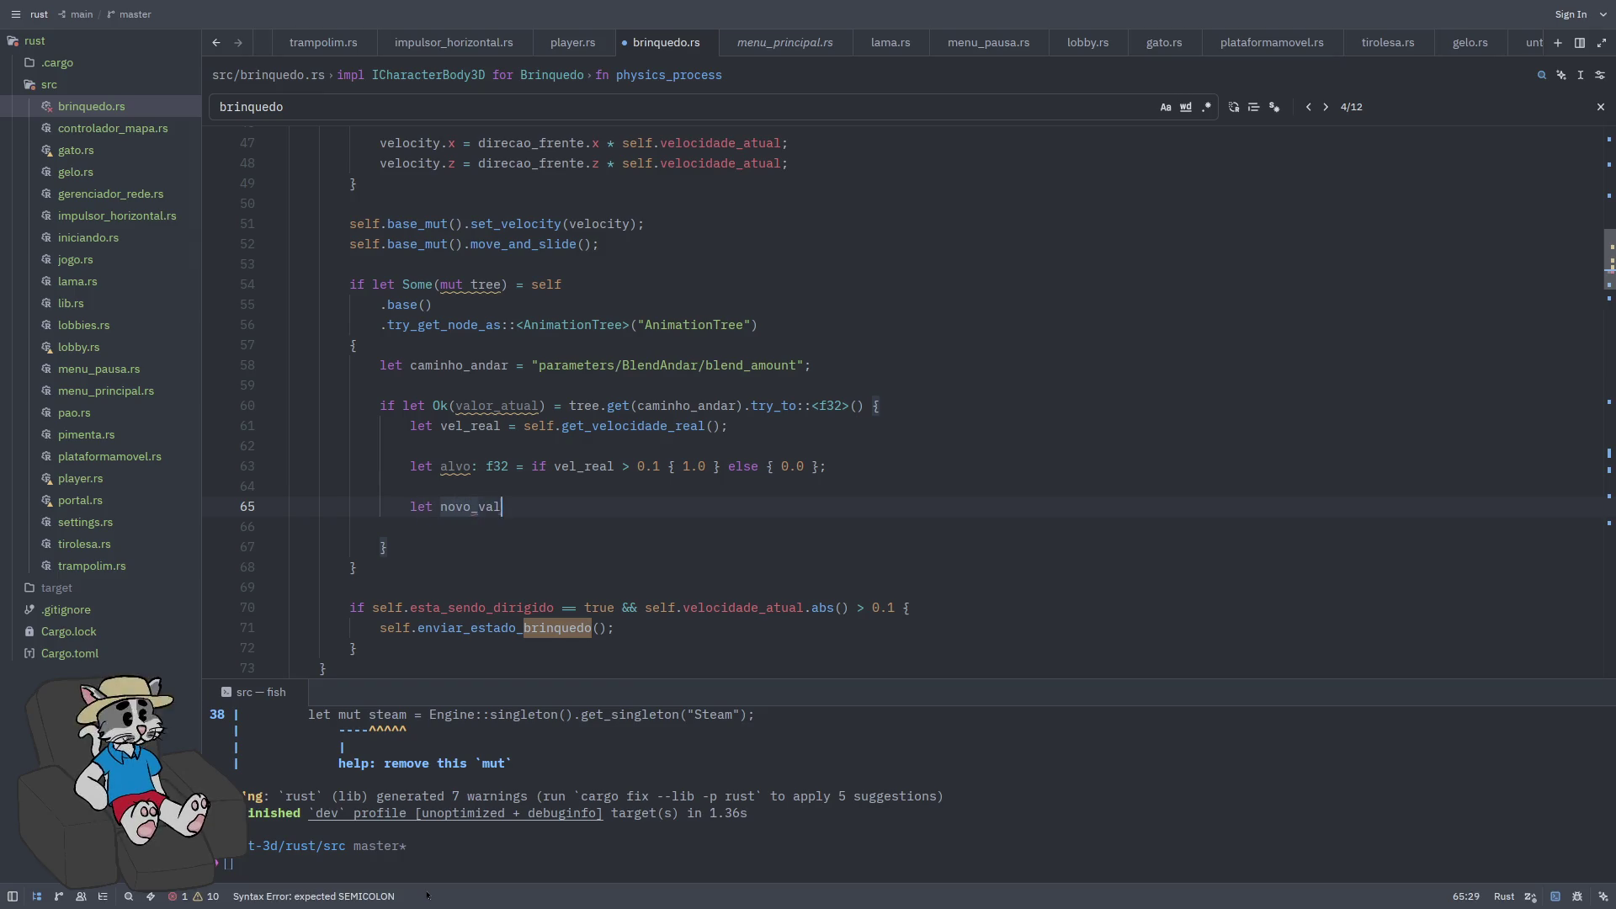
pyautogui.write('valor_atual ')
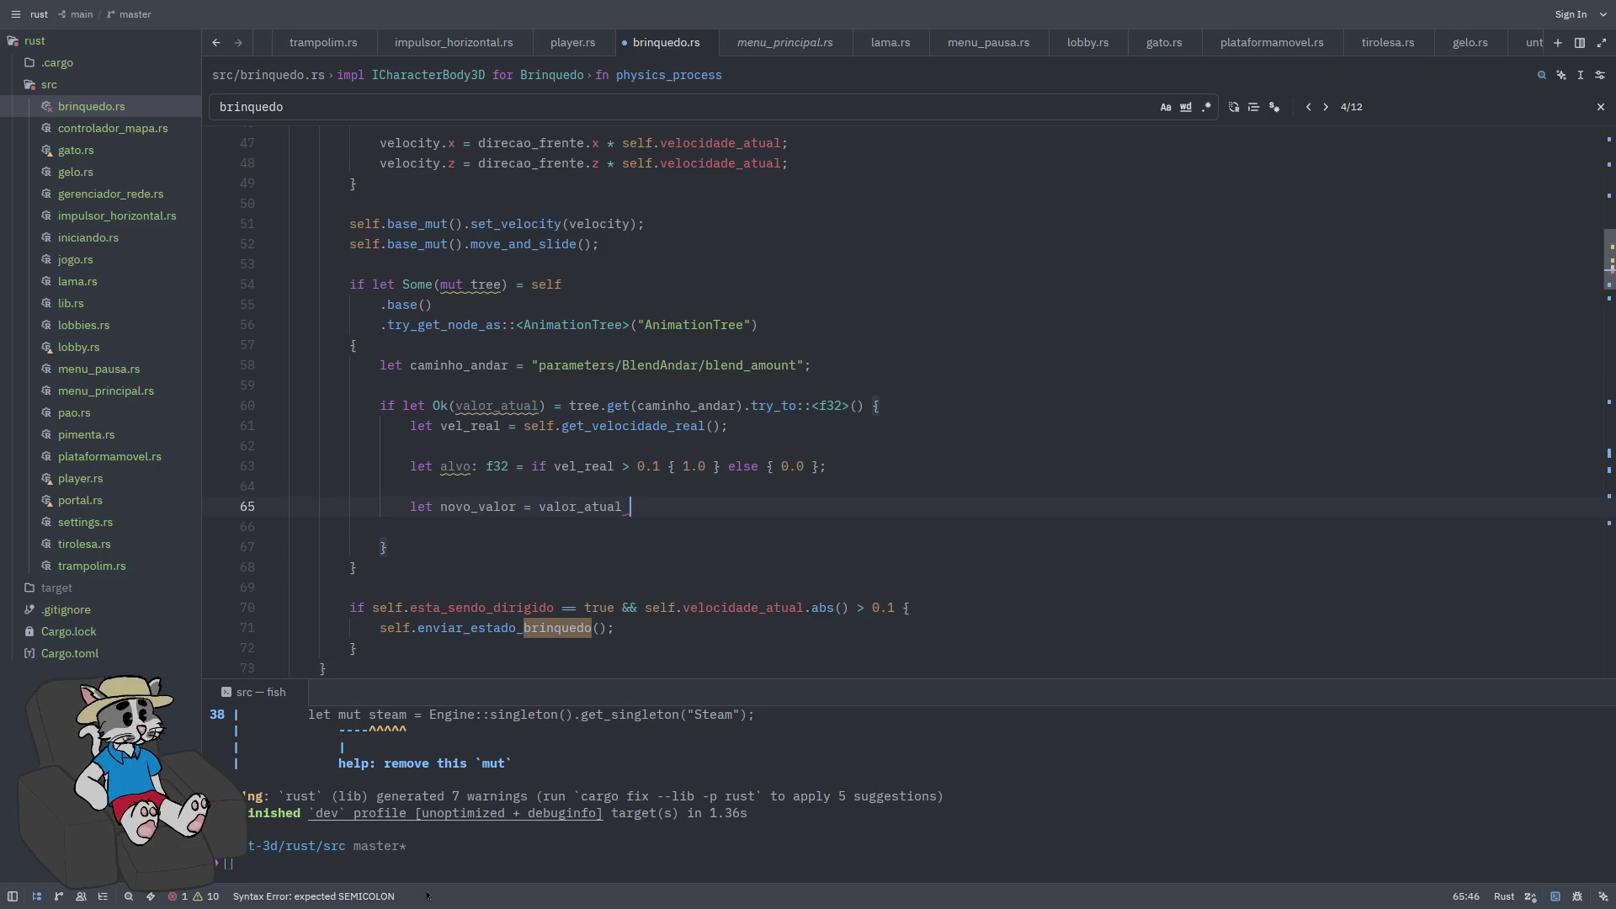
pyautogui.write('+ (v')
pyautogui.write('alvo - valor_')
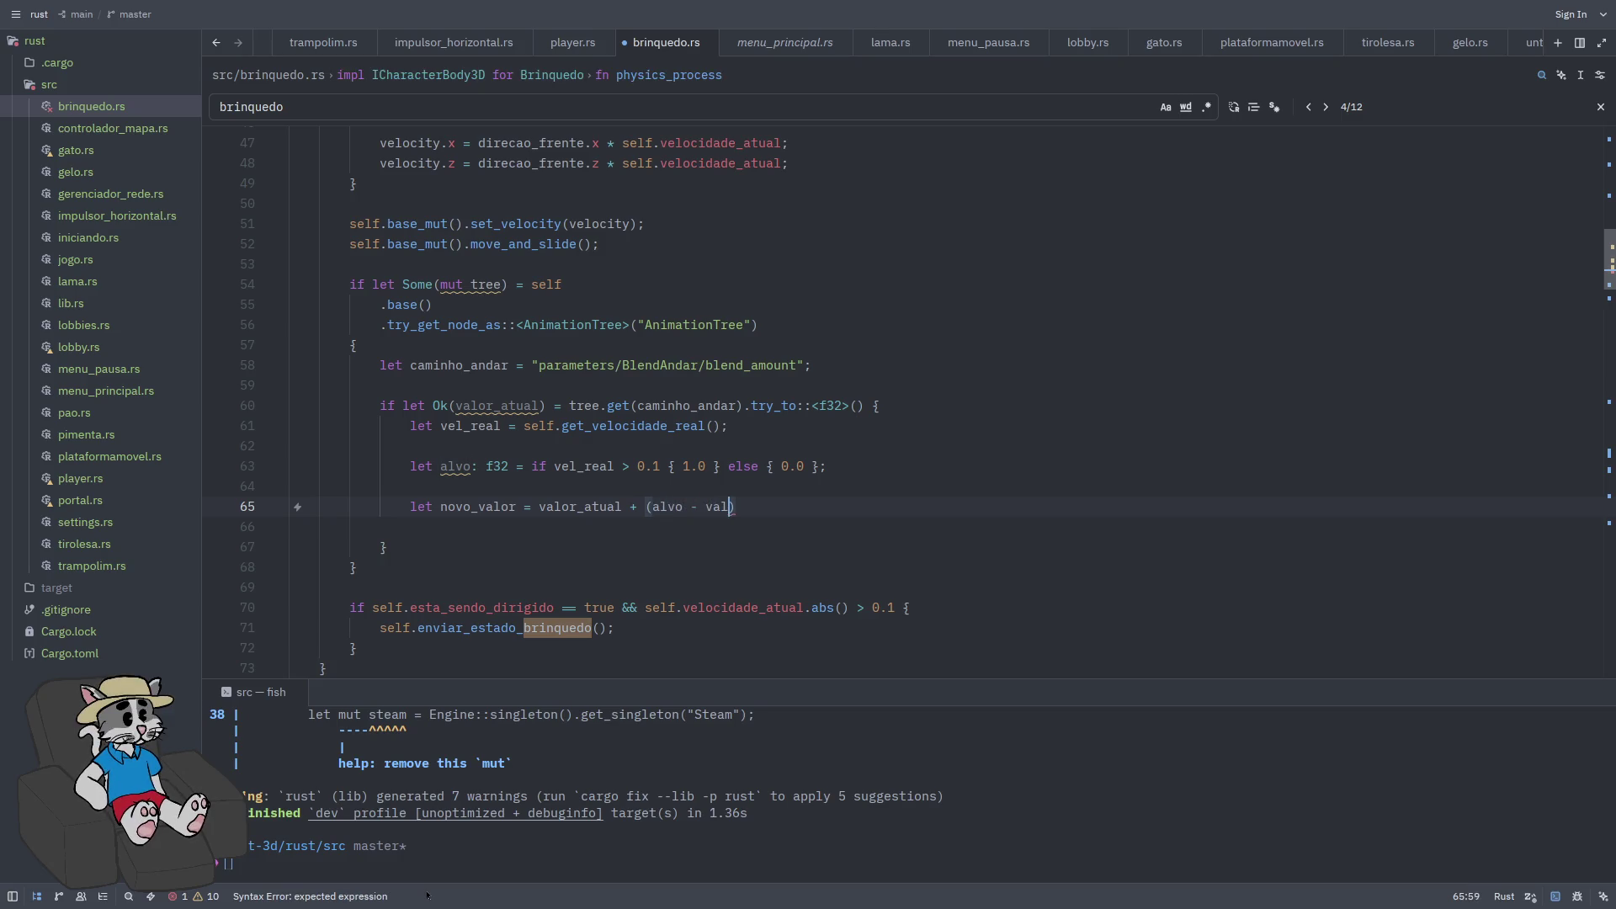
pyautogui.write('atual')
pyautogui.write('2.0 ')
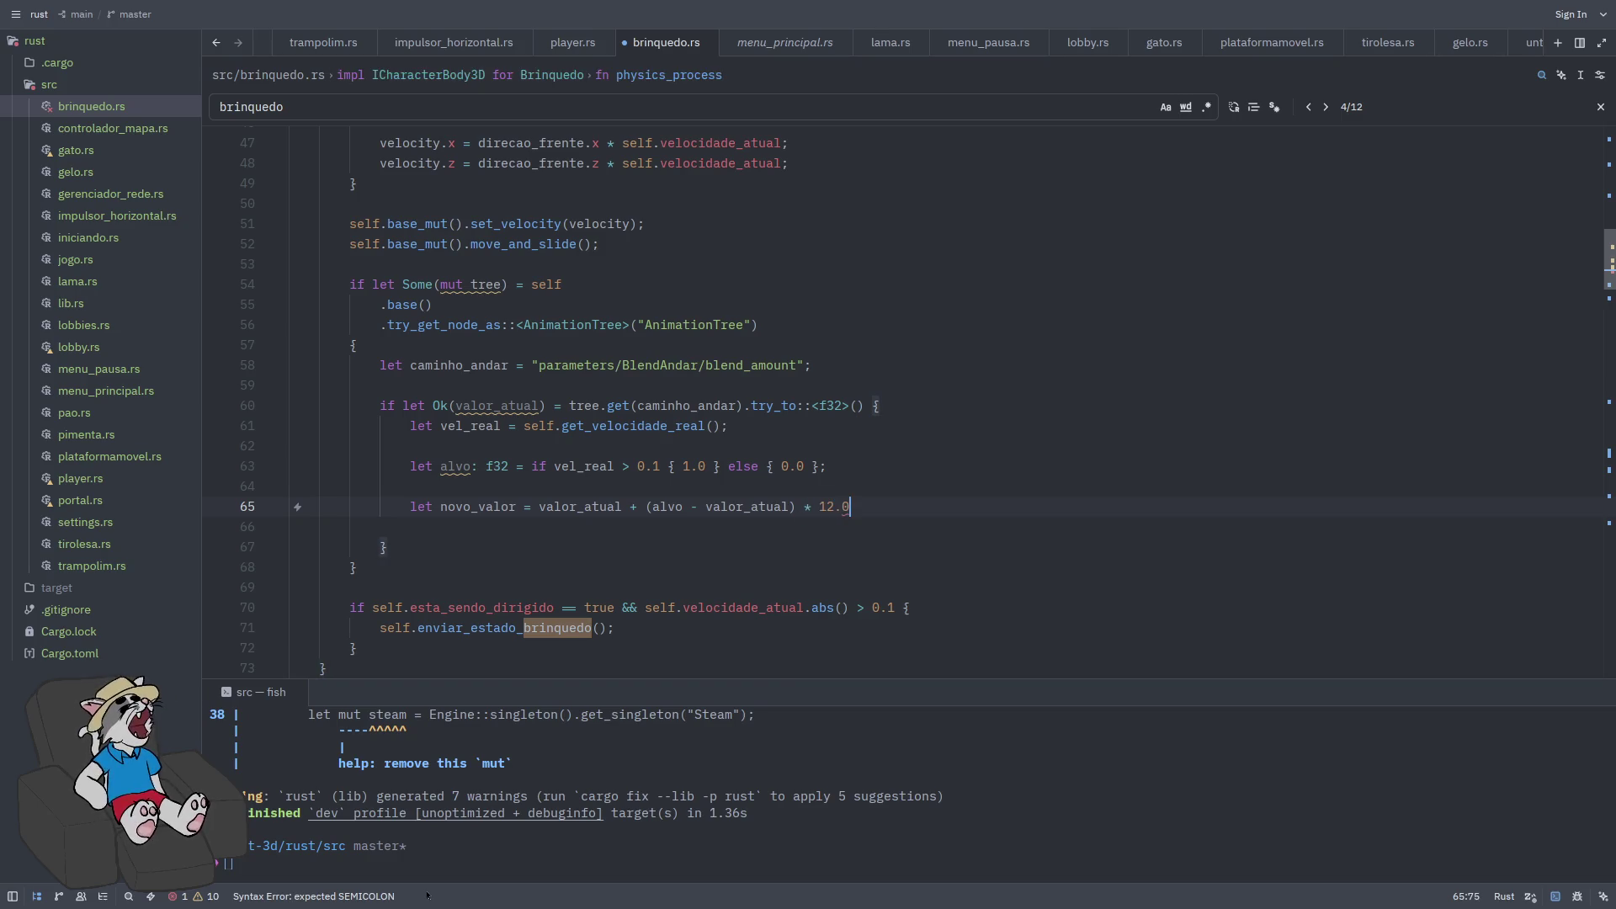
pyautogui.write('* delta;')
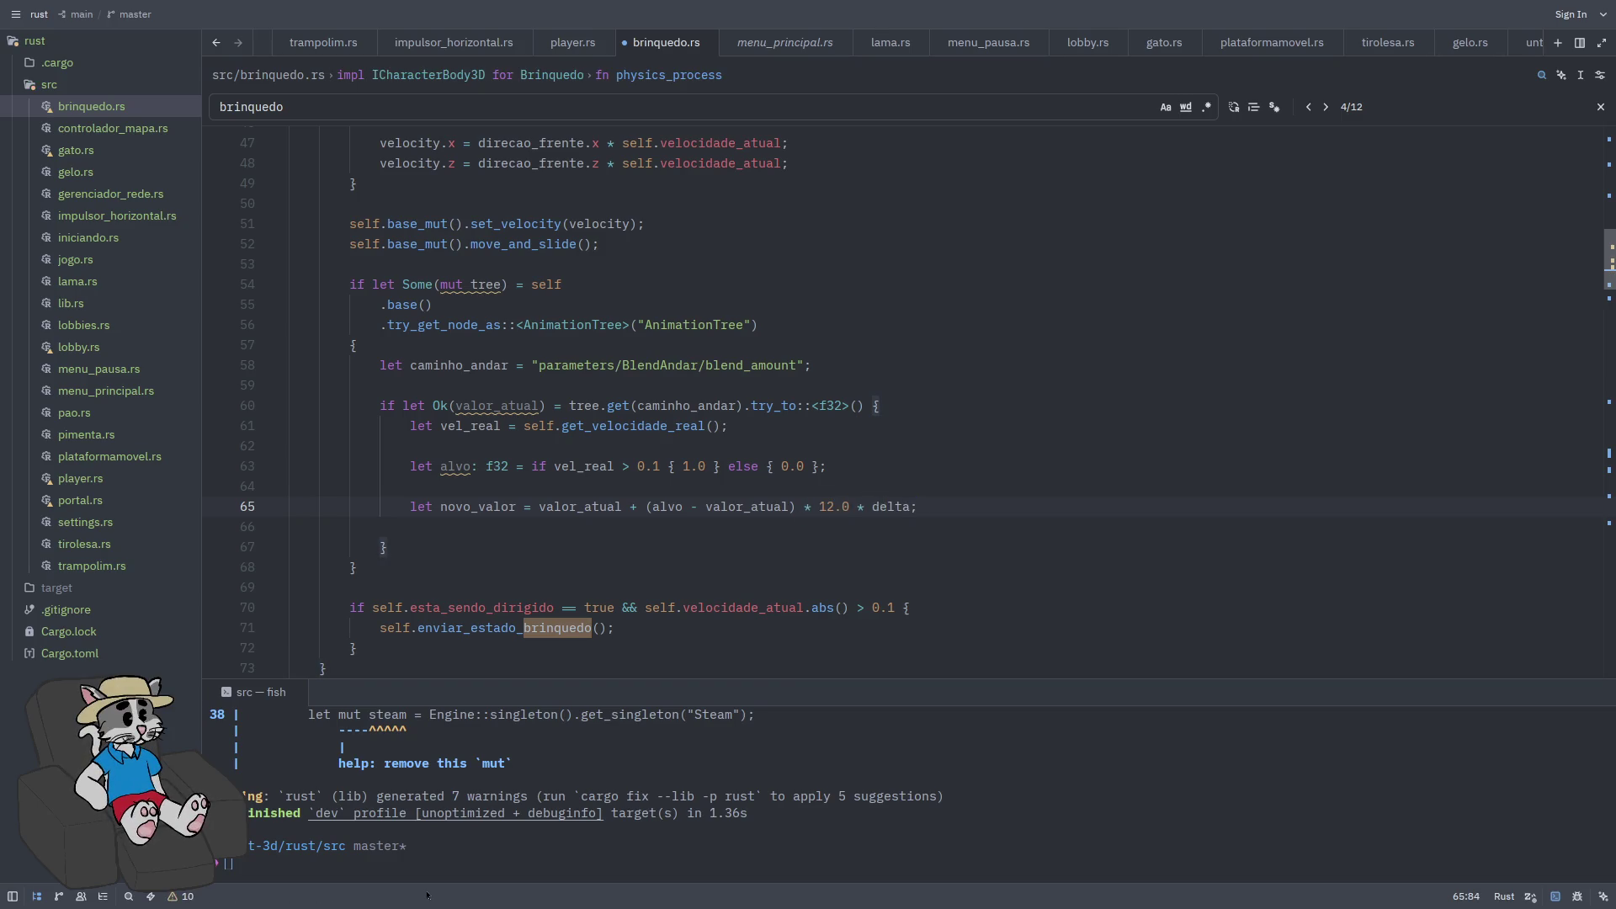
pyautogui.press('Return')
pyautogui.write('tree')
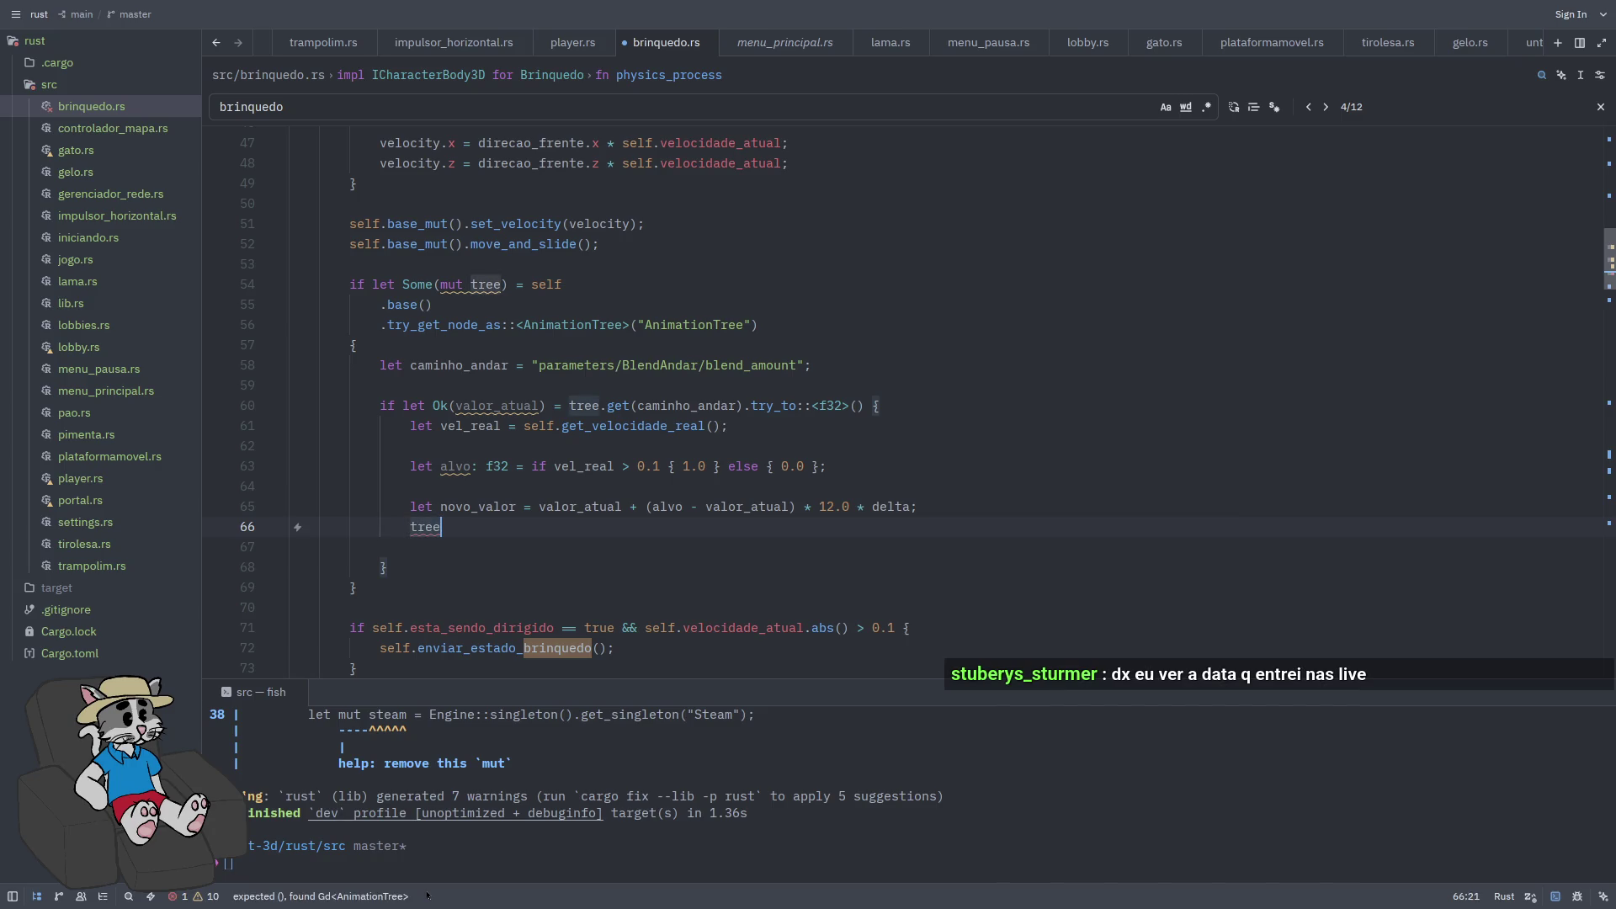
pyautogui.write('.set')
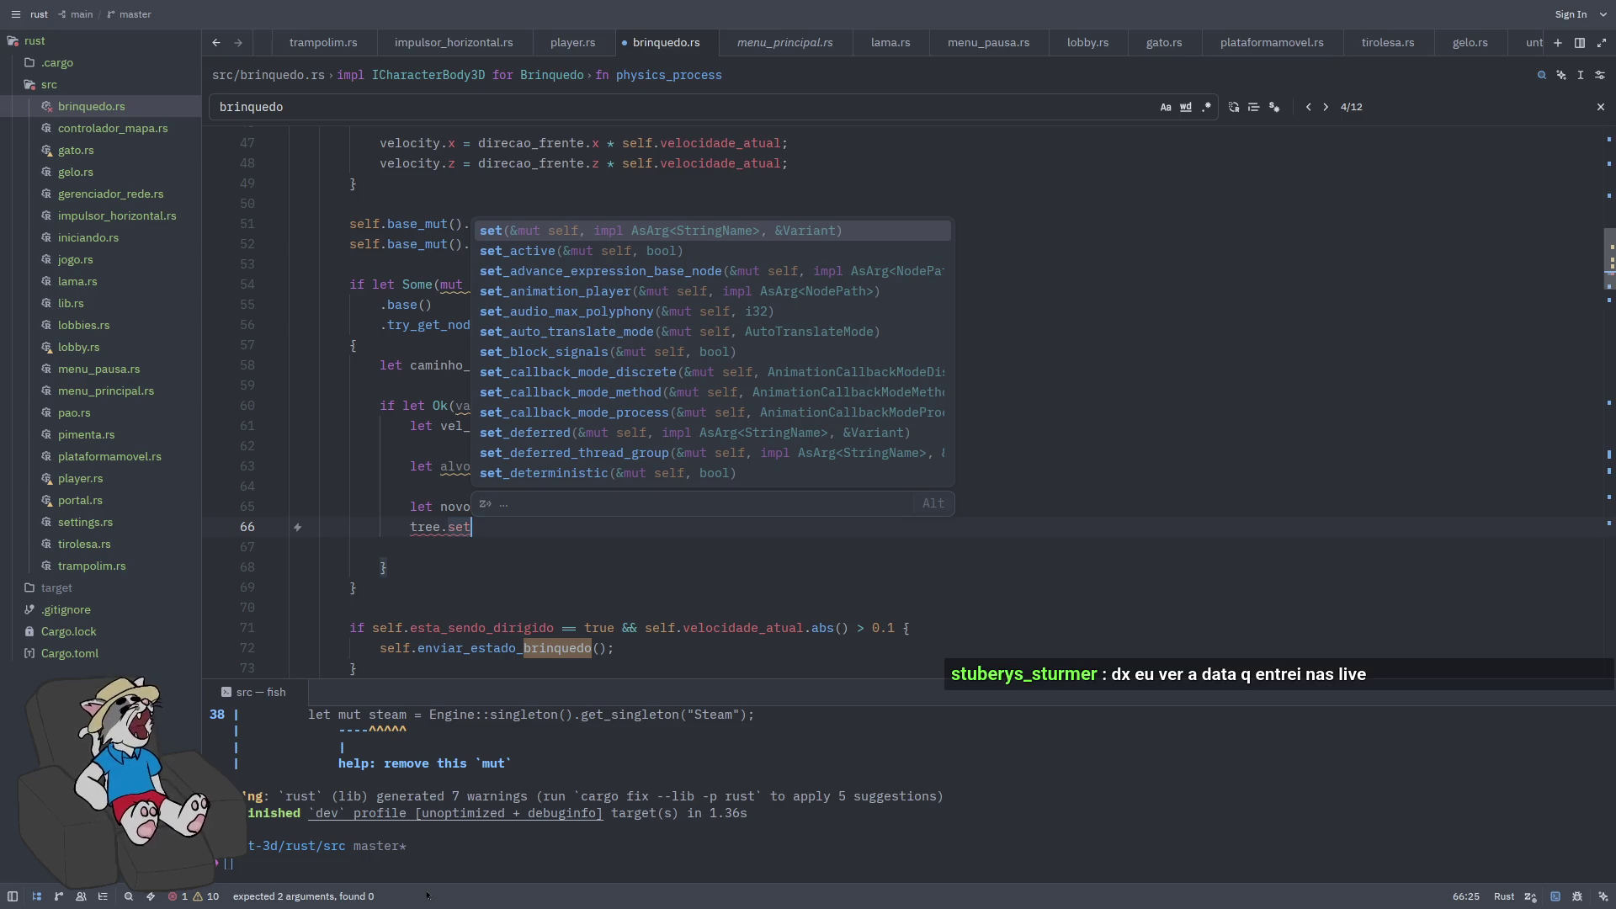
# Complete the tree.set(caminho_andar, &novo_valor.to_variant()) call below novo_valor and save.
pyautogui.press('Return')
pyautogui.write('caminho_a')
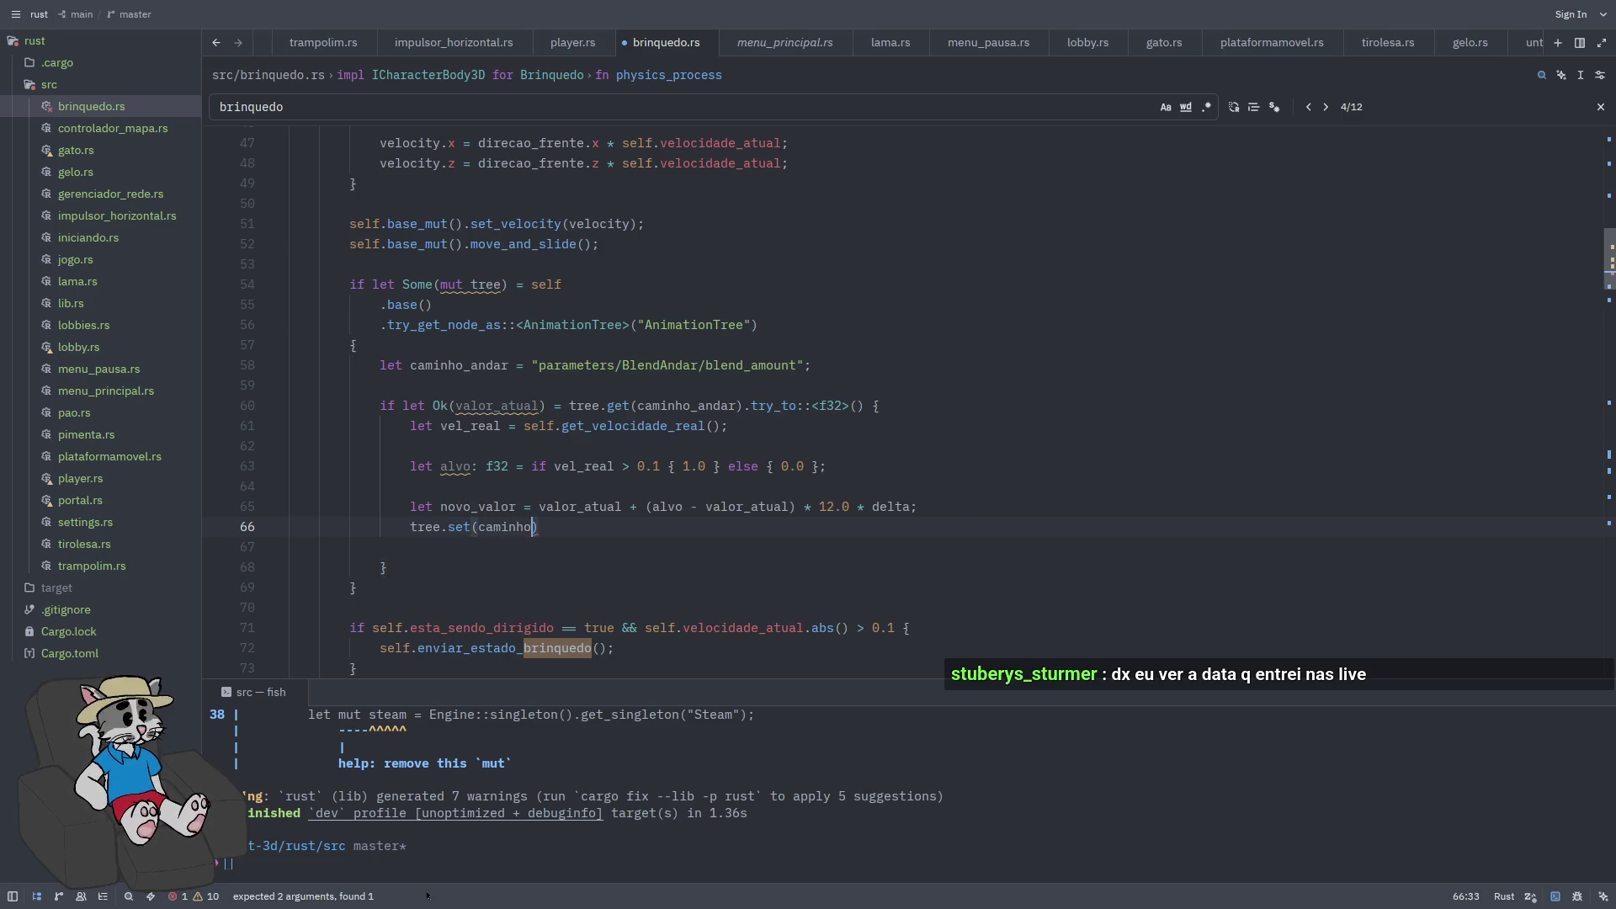
pyautogui.write('ndar,&')
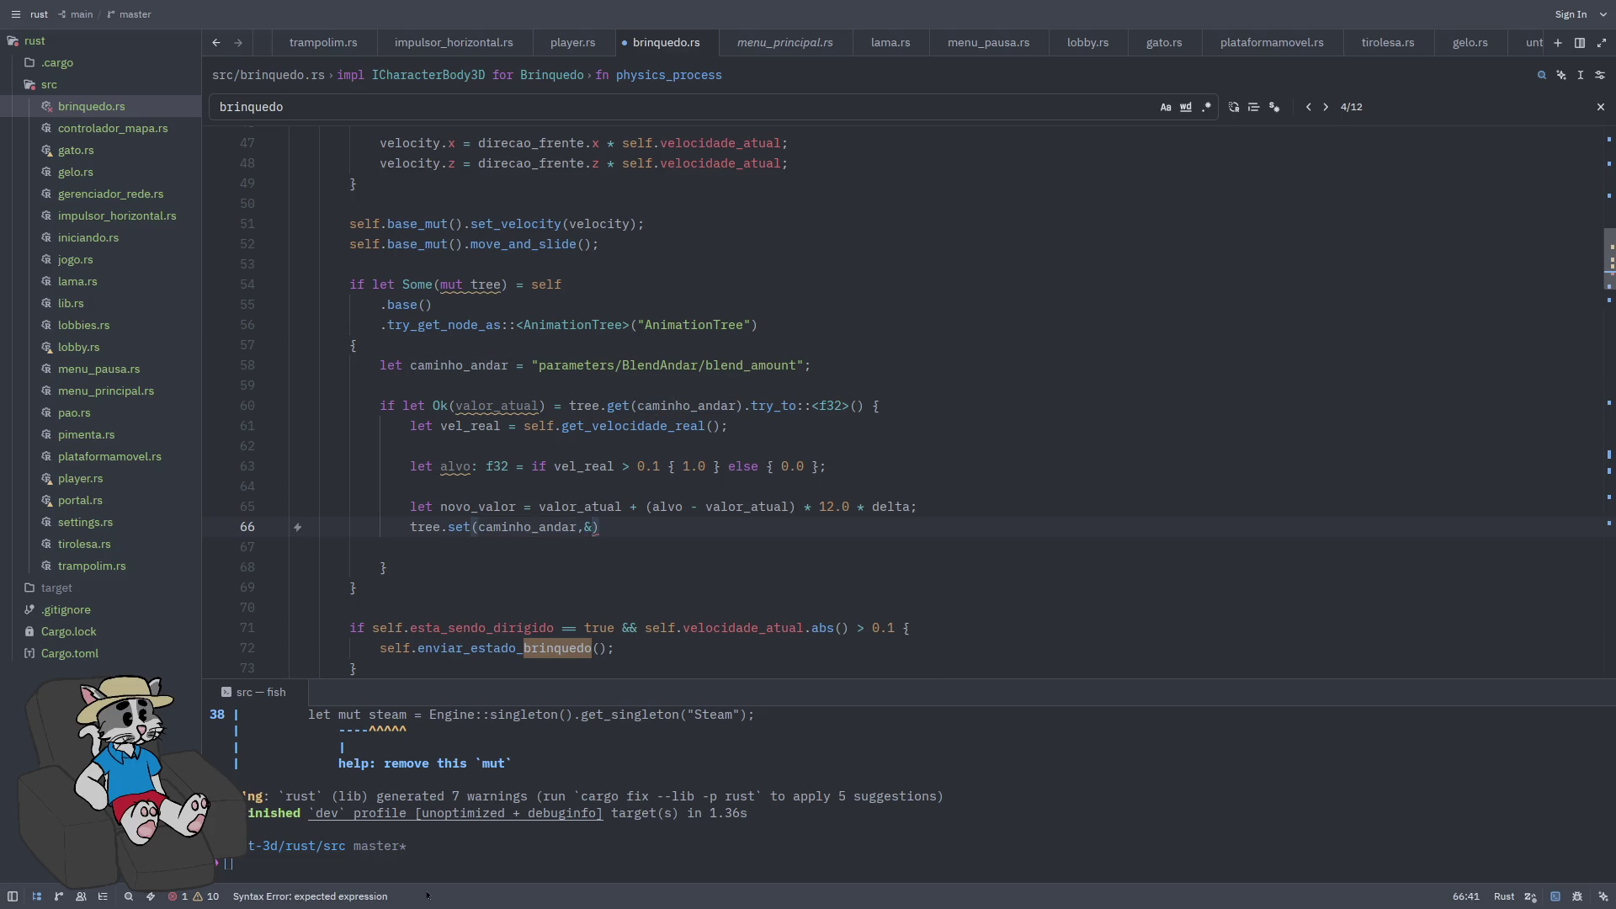
pyautogui.write('or)')
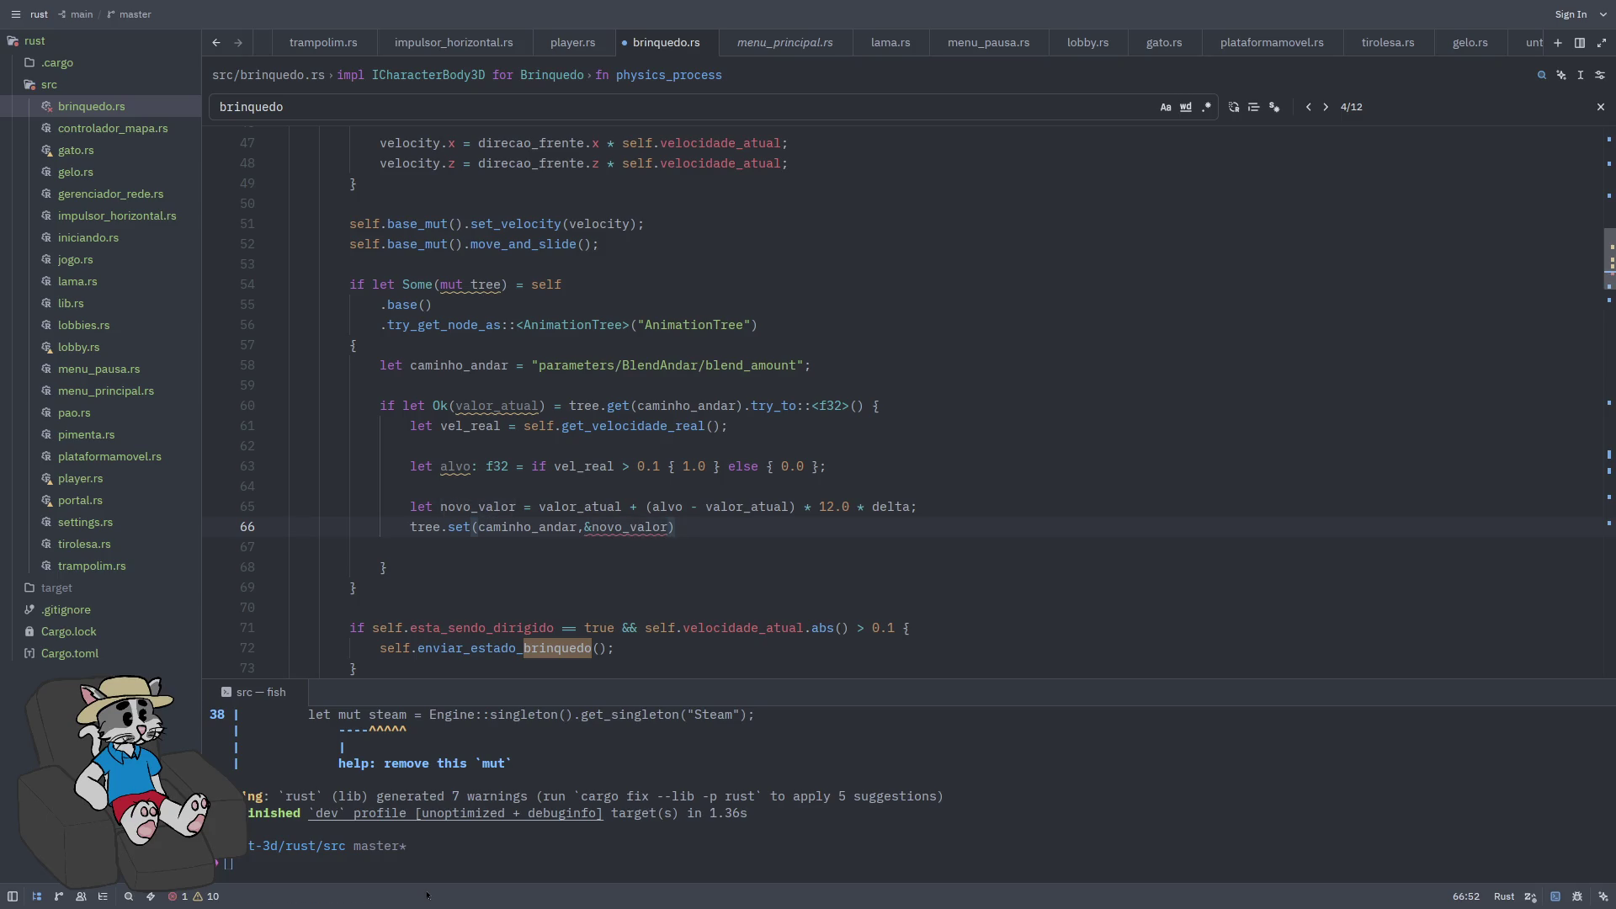
pyautogui.write('(')
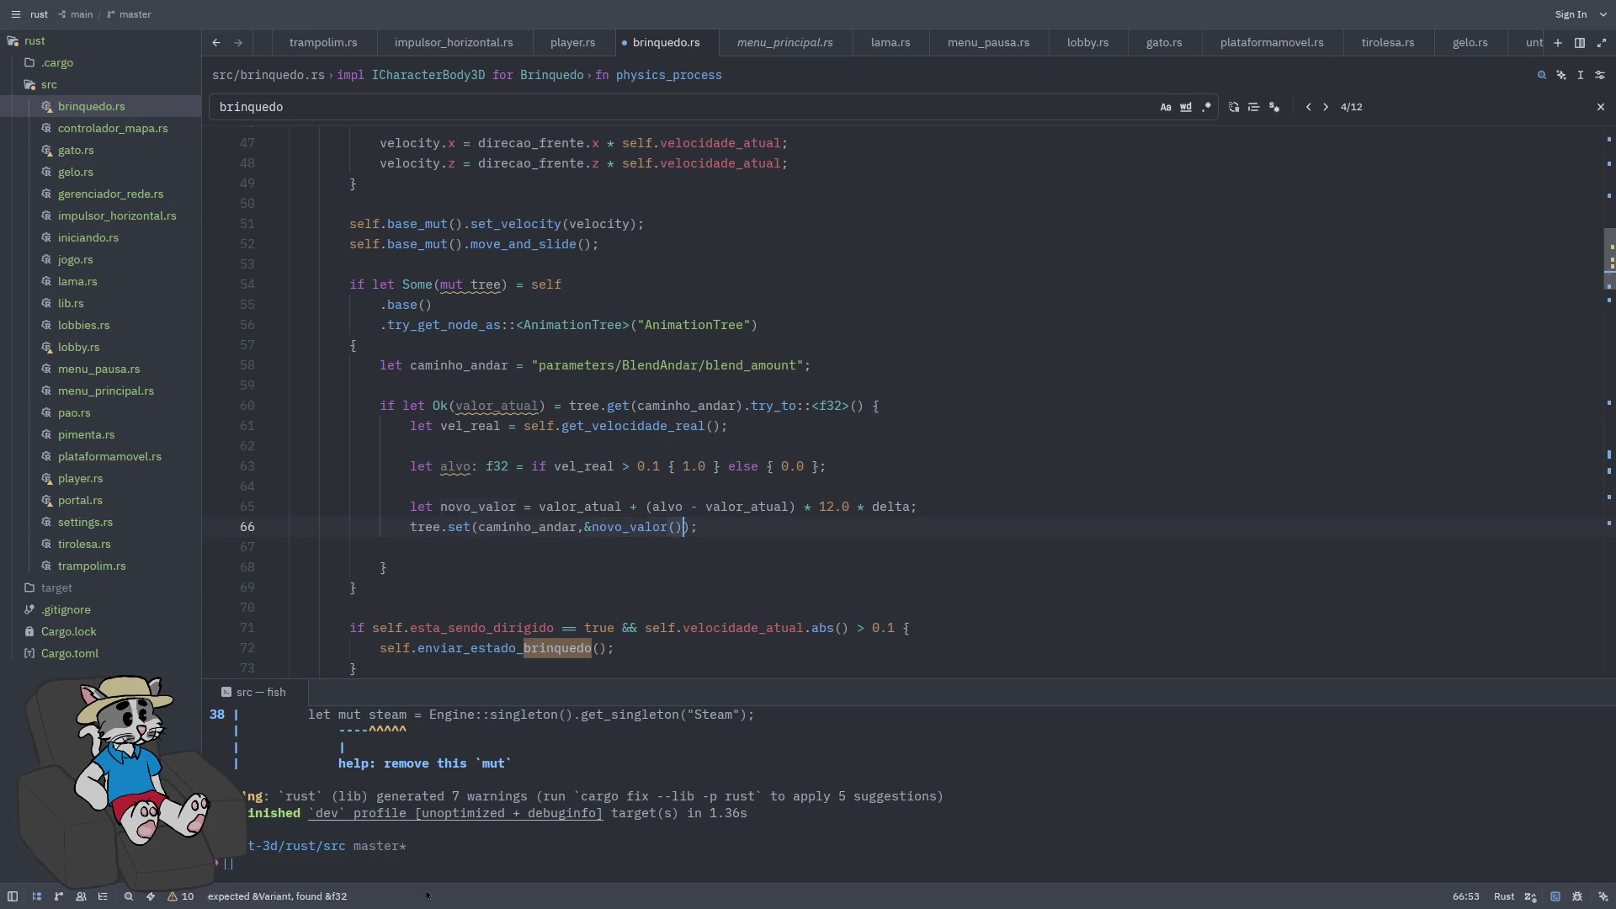
pyautogui.press('Left')
pyautogui.press('Left')
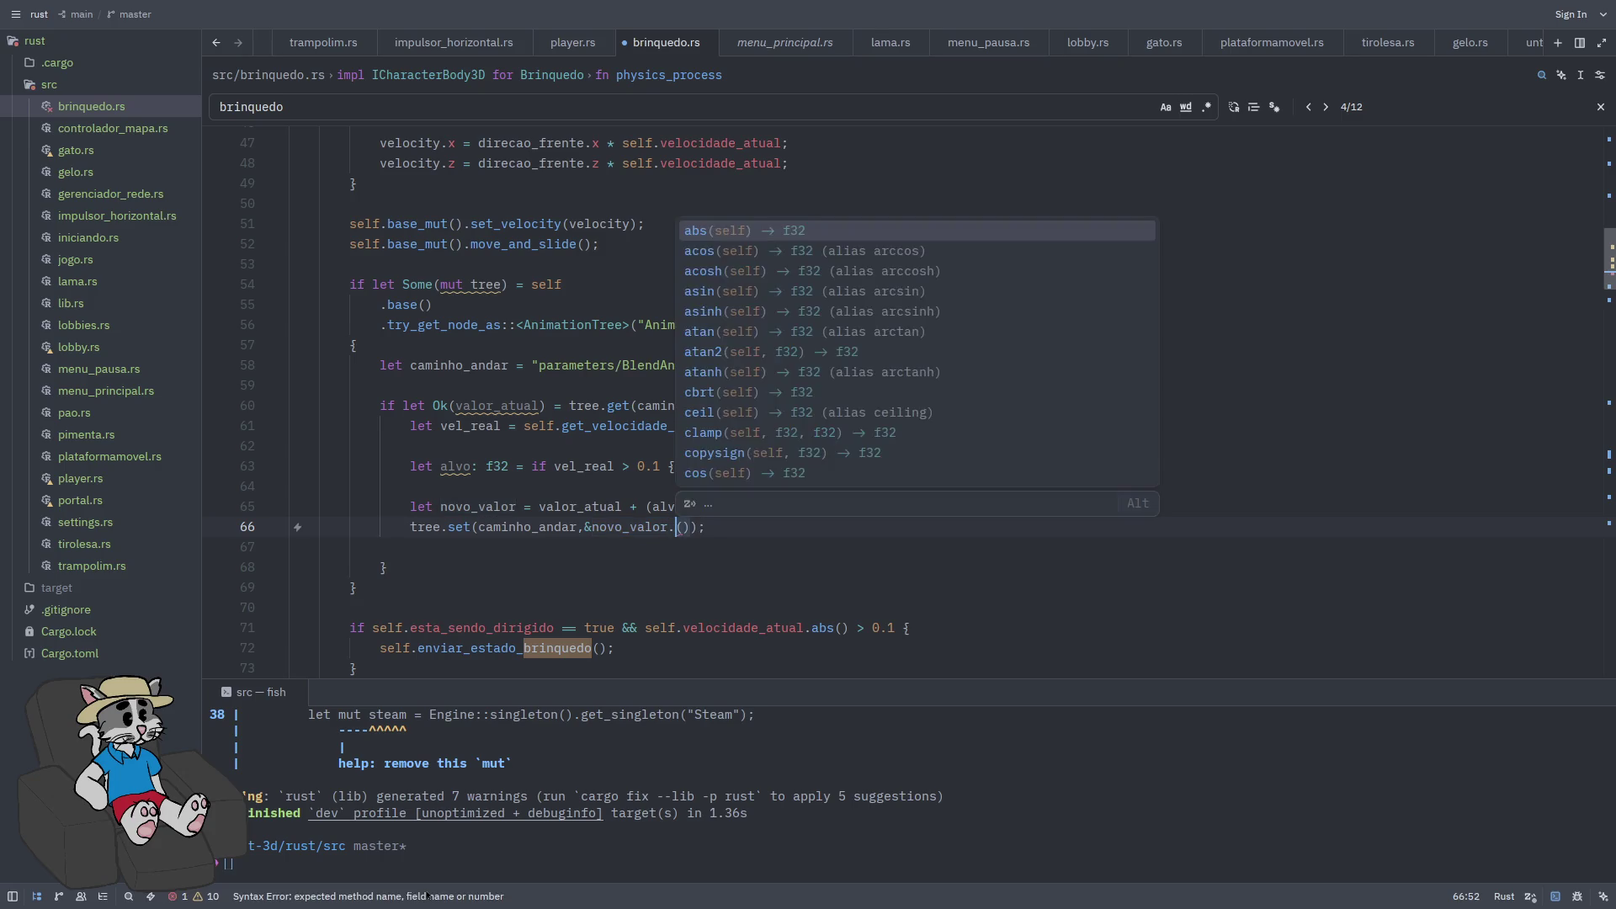
pyautogui.hotkey('ctrl', 's')
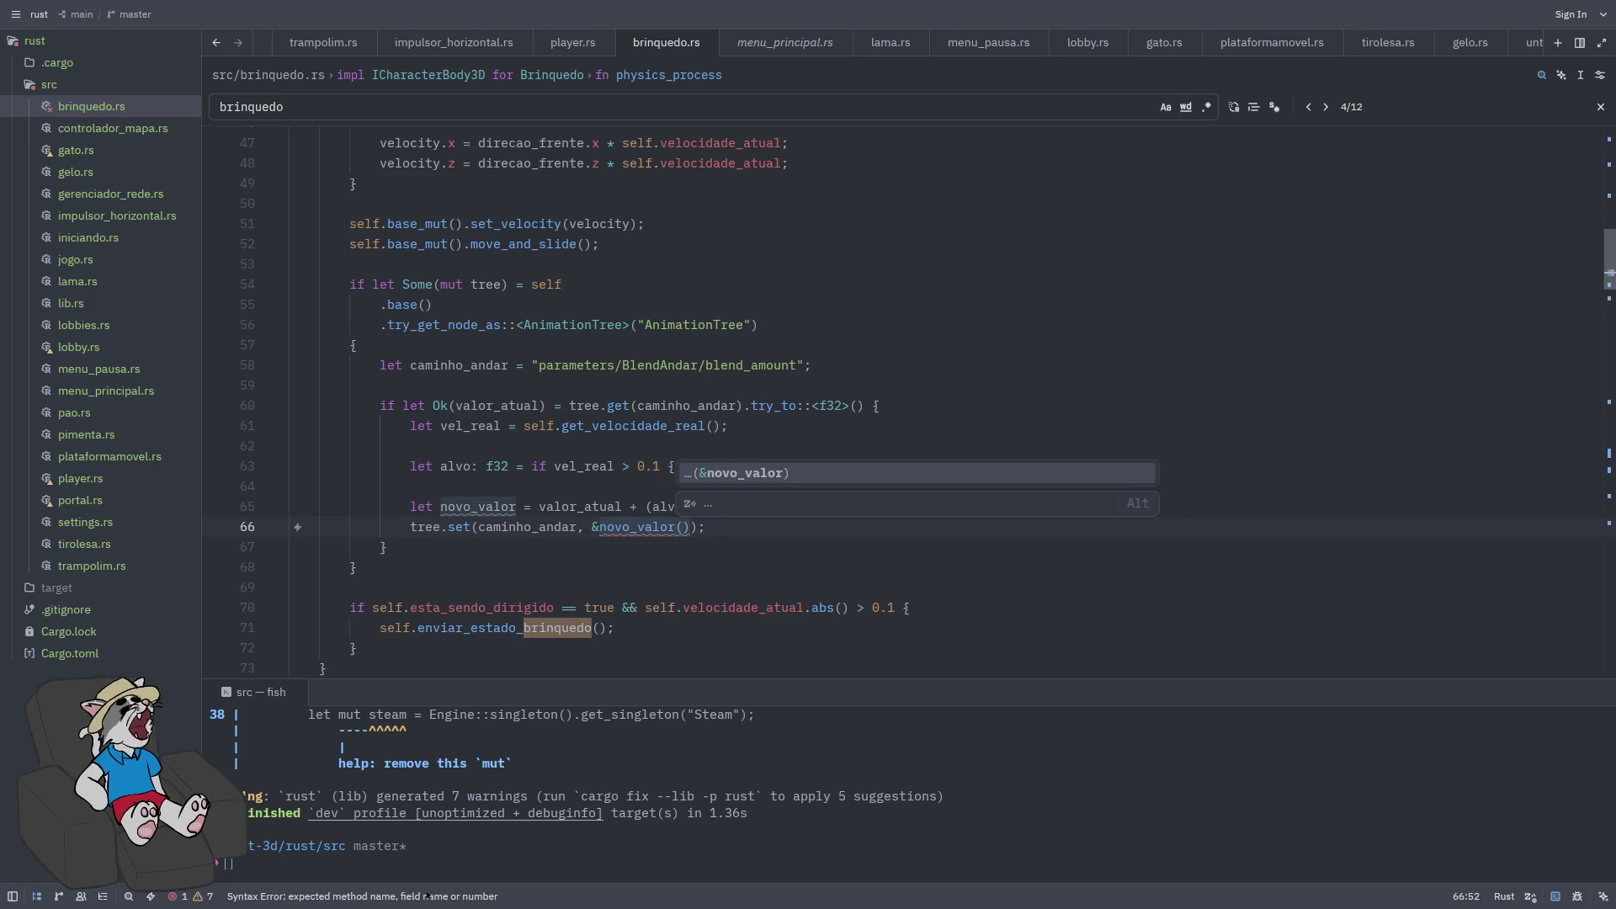
pyautogui.write('.to_variatn')
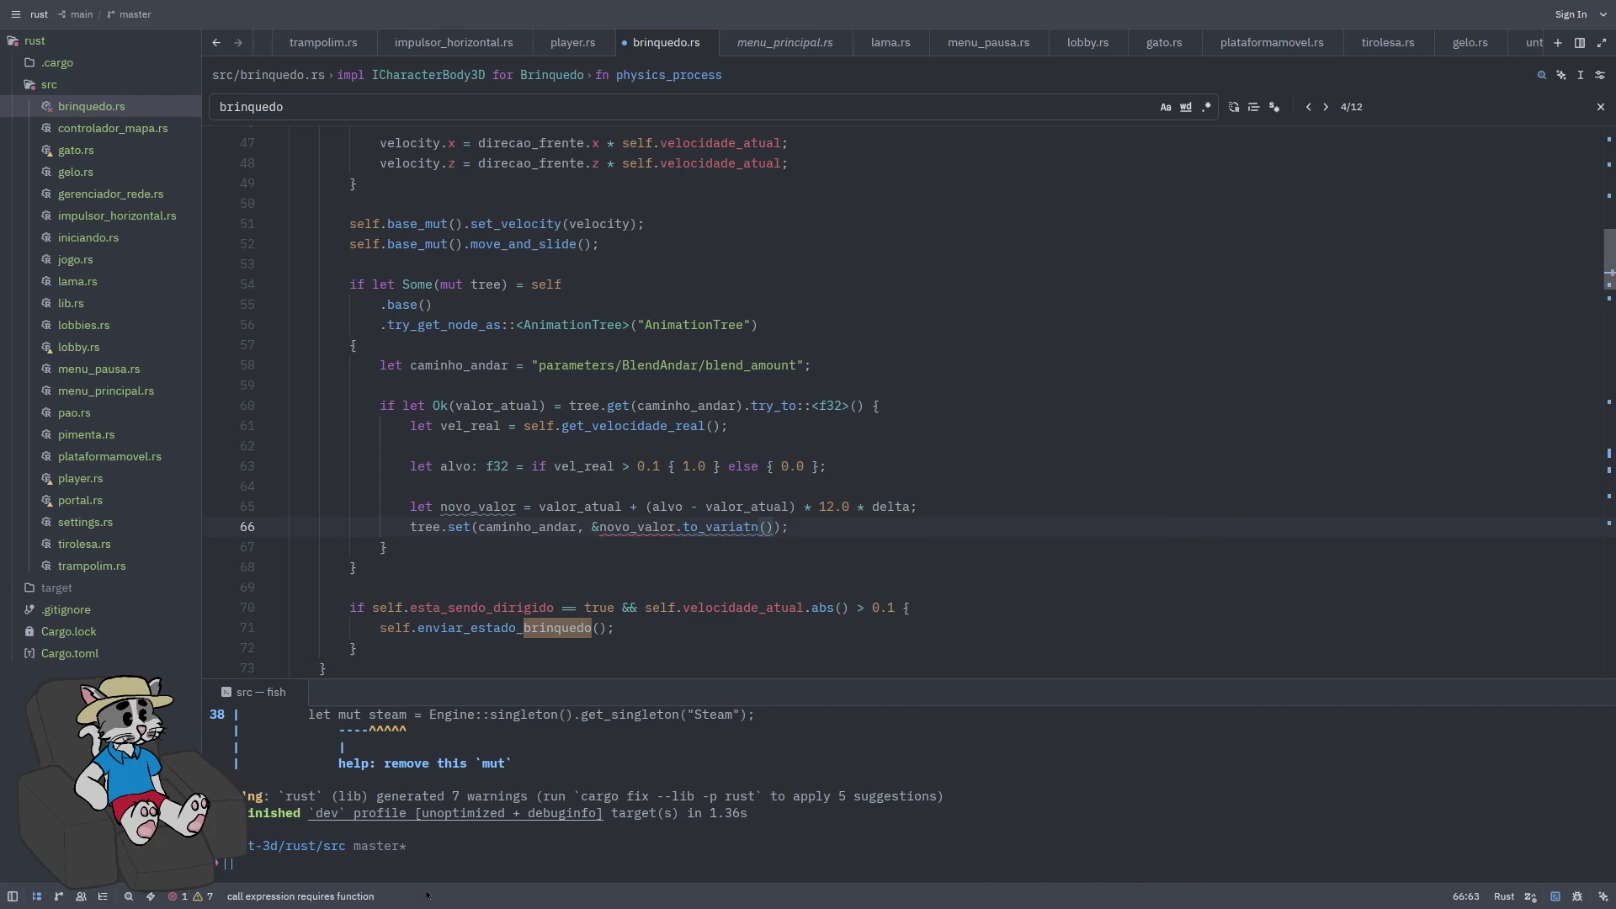
pyautogui.press('BackSpace')
pyautogui.press('BackSpace')
pyautogui.write('nt')
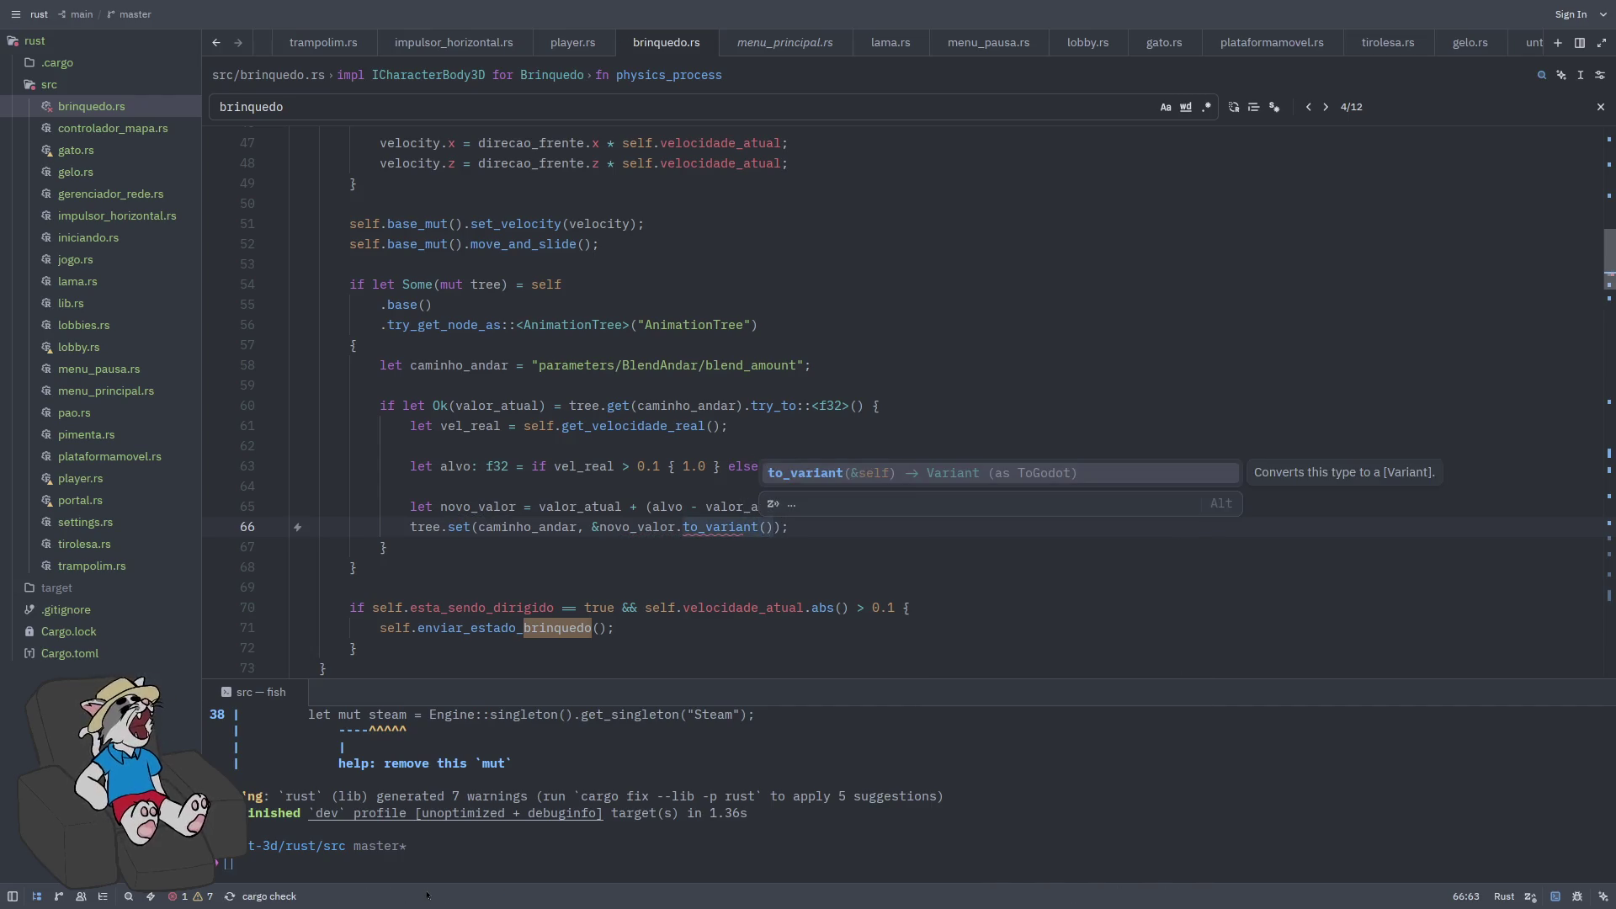
pyautogui.press('Right')
pyautogui.press('Right')
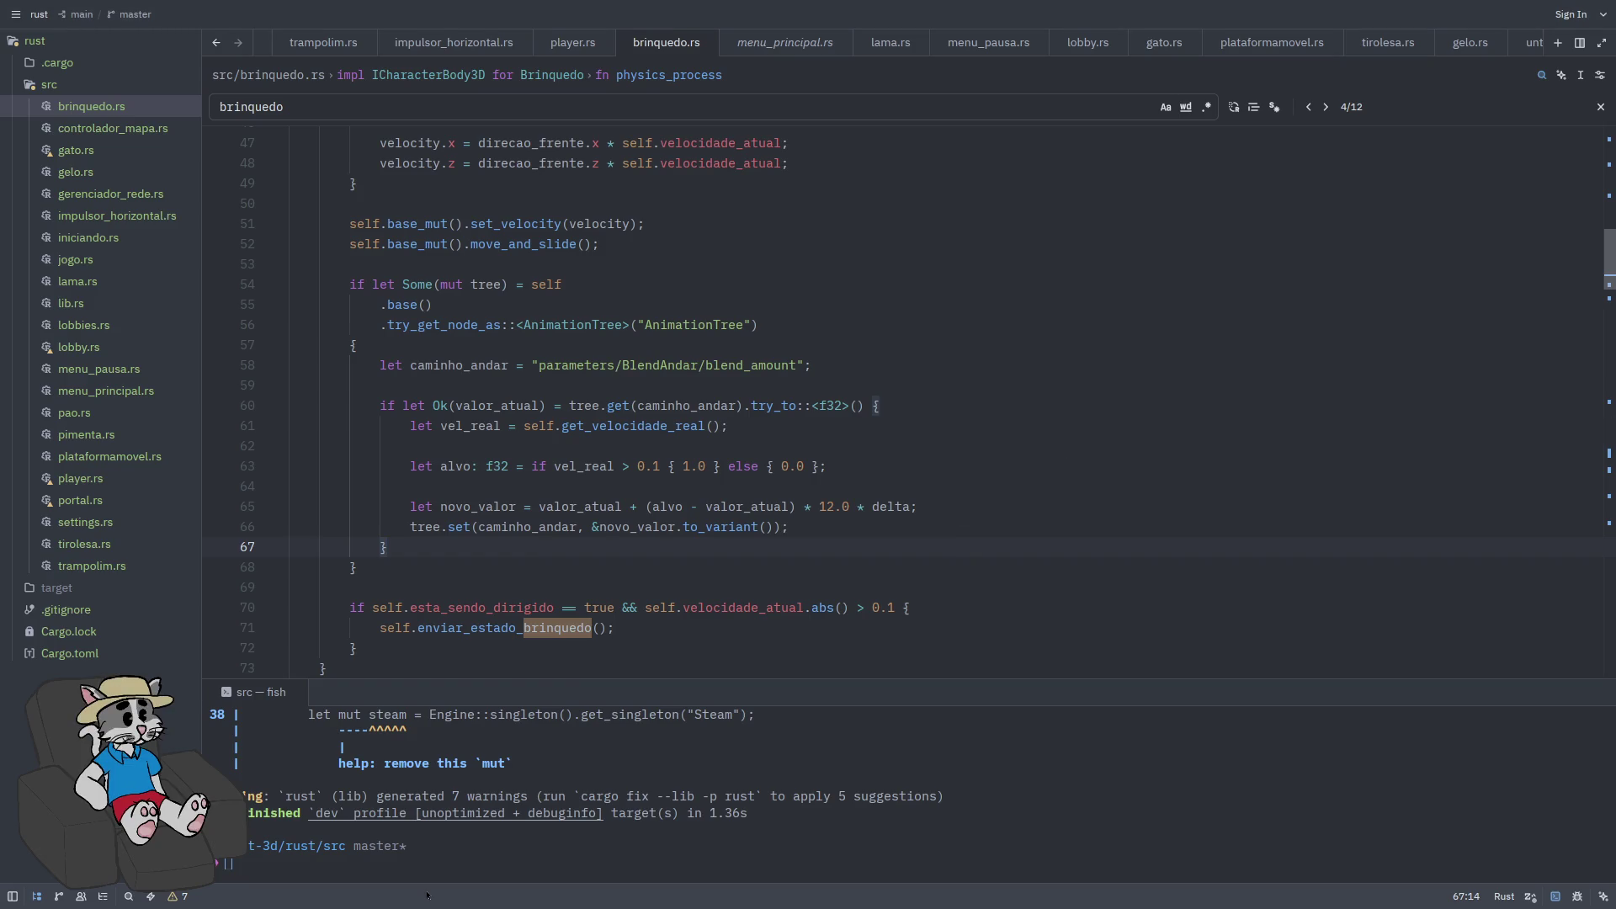
pyautogui.scroll(-1, 893, 433)
# Rebuild the Rust project with cargo build in the terminal.
pyautogui.click(852, 781)
pyautogui.write('car')
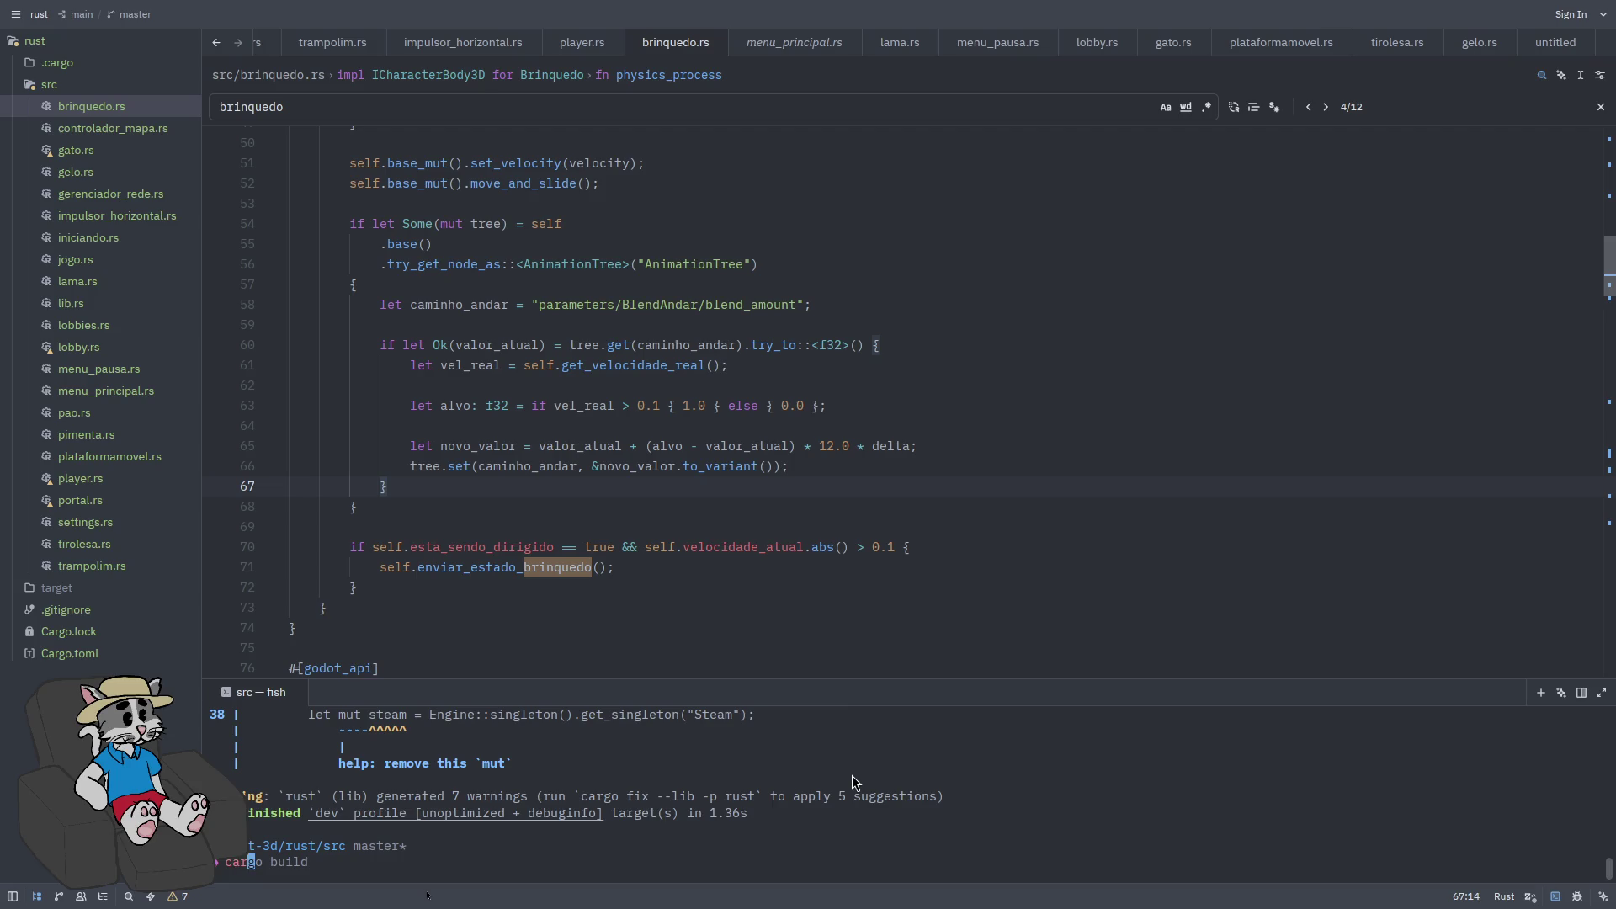
pyautogui.press('Right')
pyautogui.press('Return')
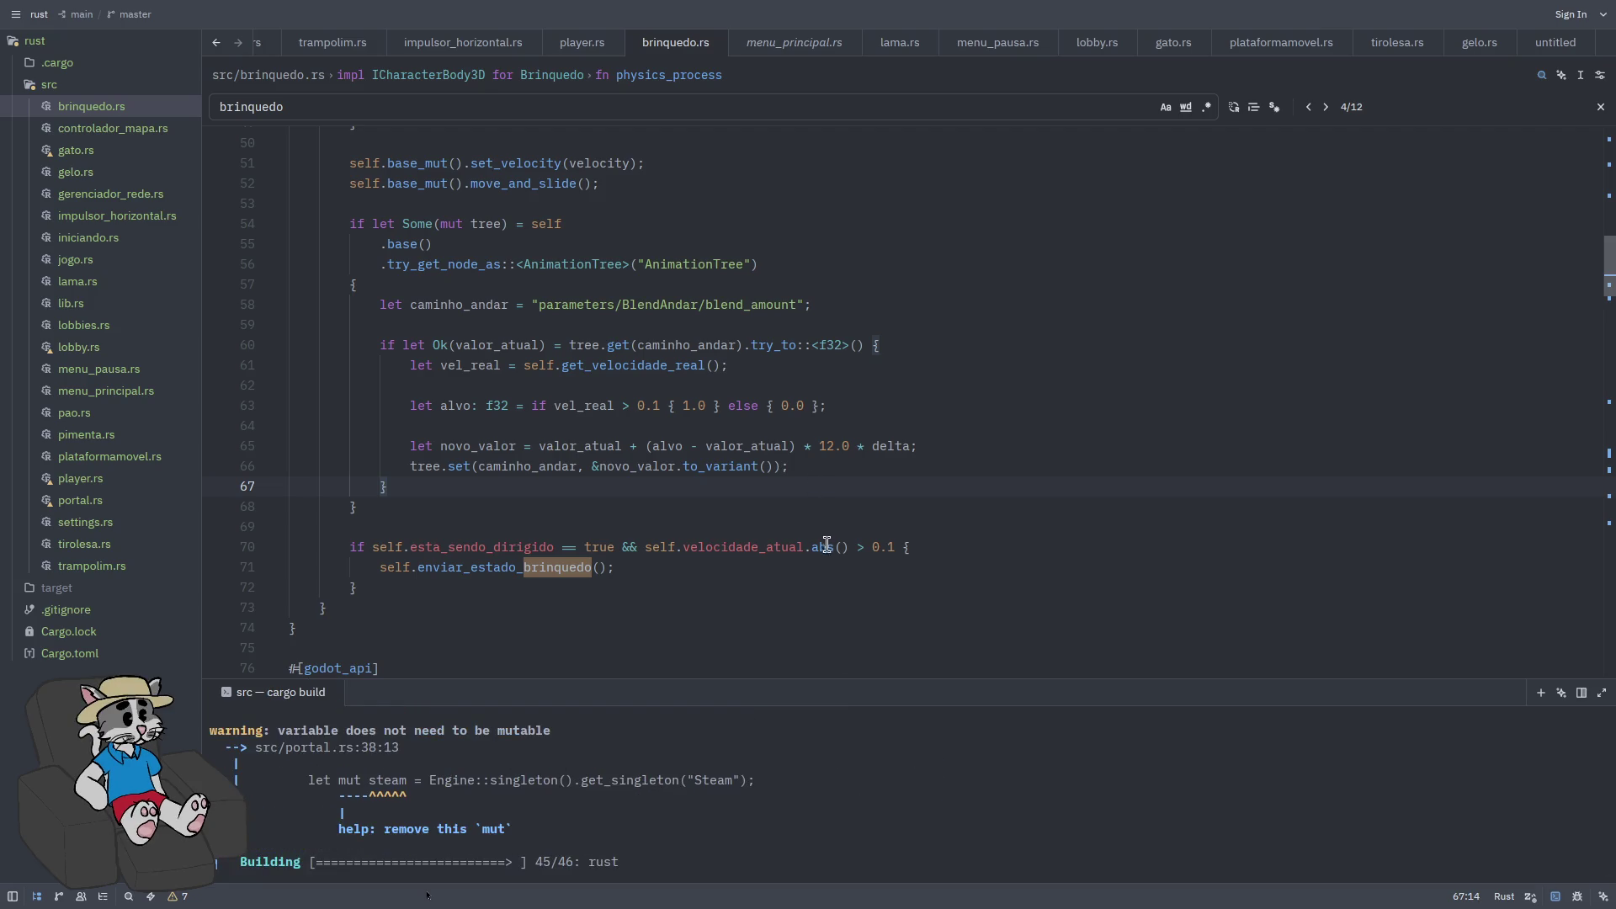
# Run the game, host and start a match, drive the duck around, then stop it.
pyautogui.hotkey('alt', 'Tab')
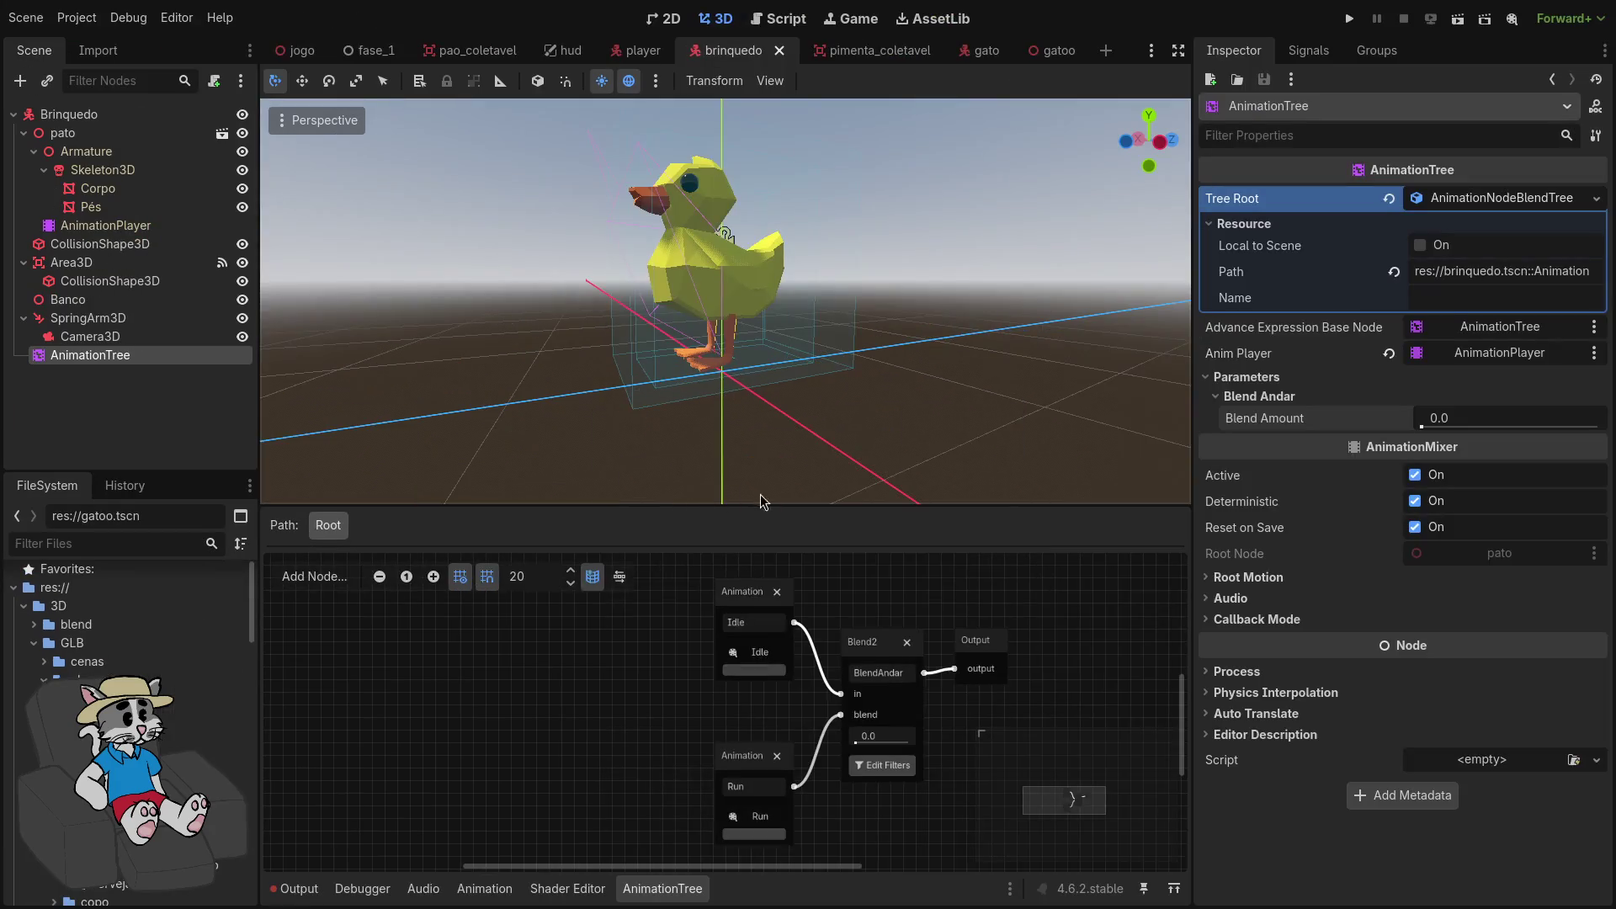
pyautogui.click(1348, 18)
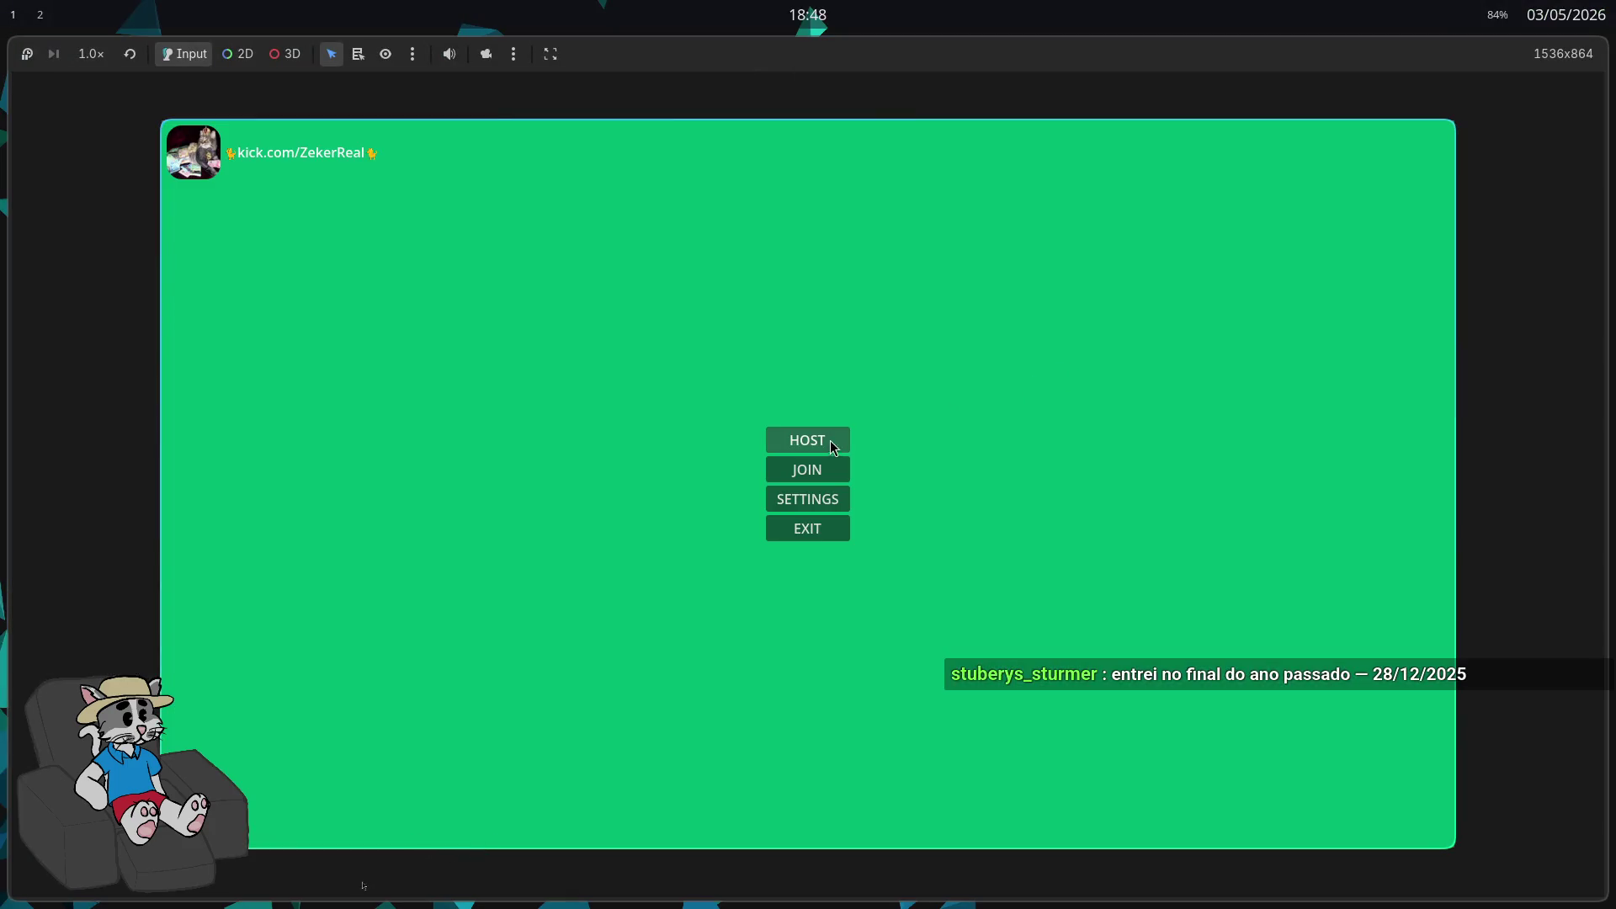
pyautogui.click(830, 441)
pyautogui.click(1322, 815)
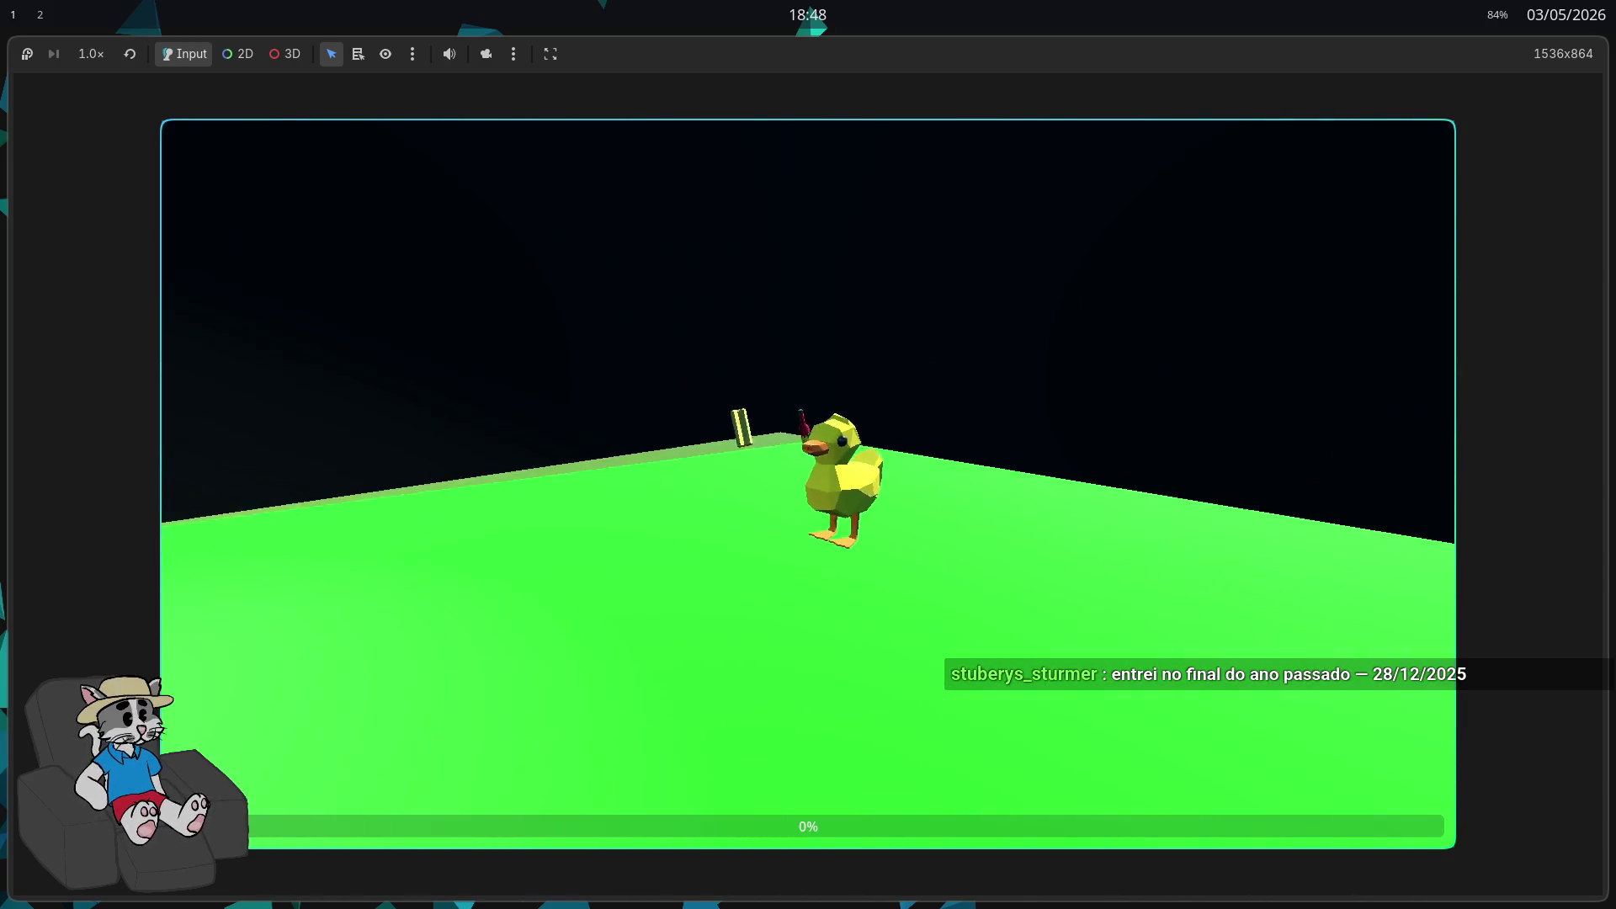
pyautogui.press('w')
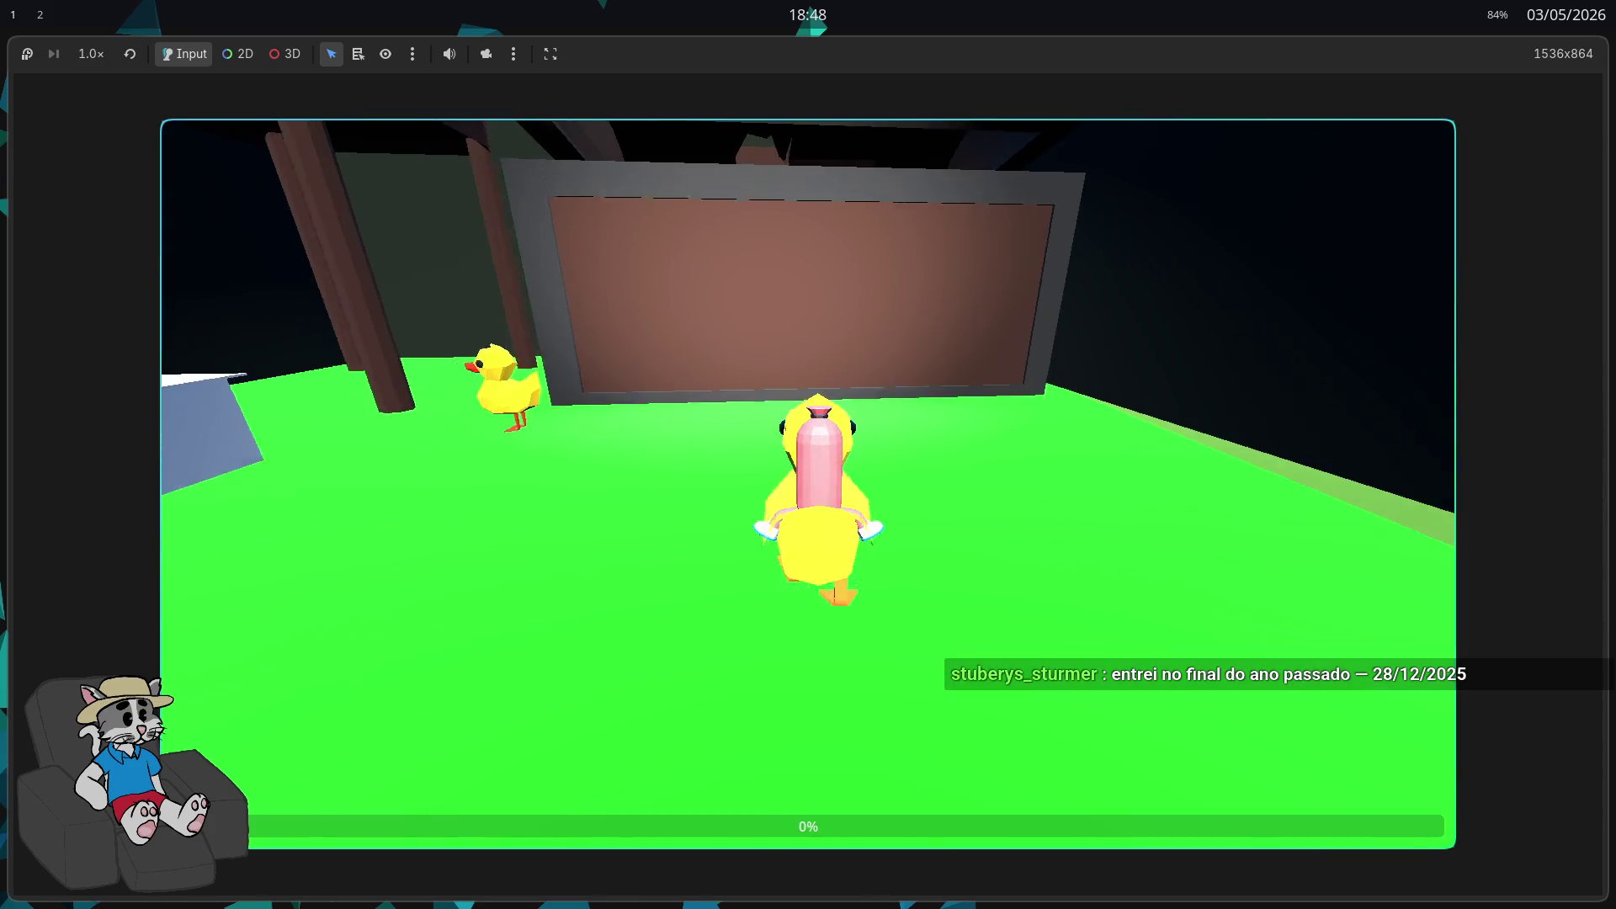
pyautogui.press('a')
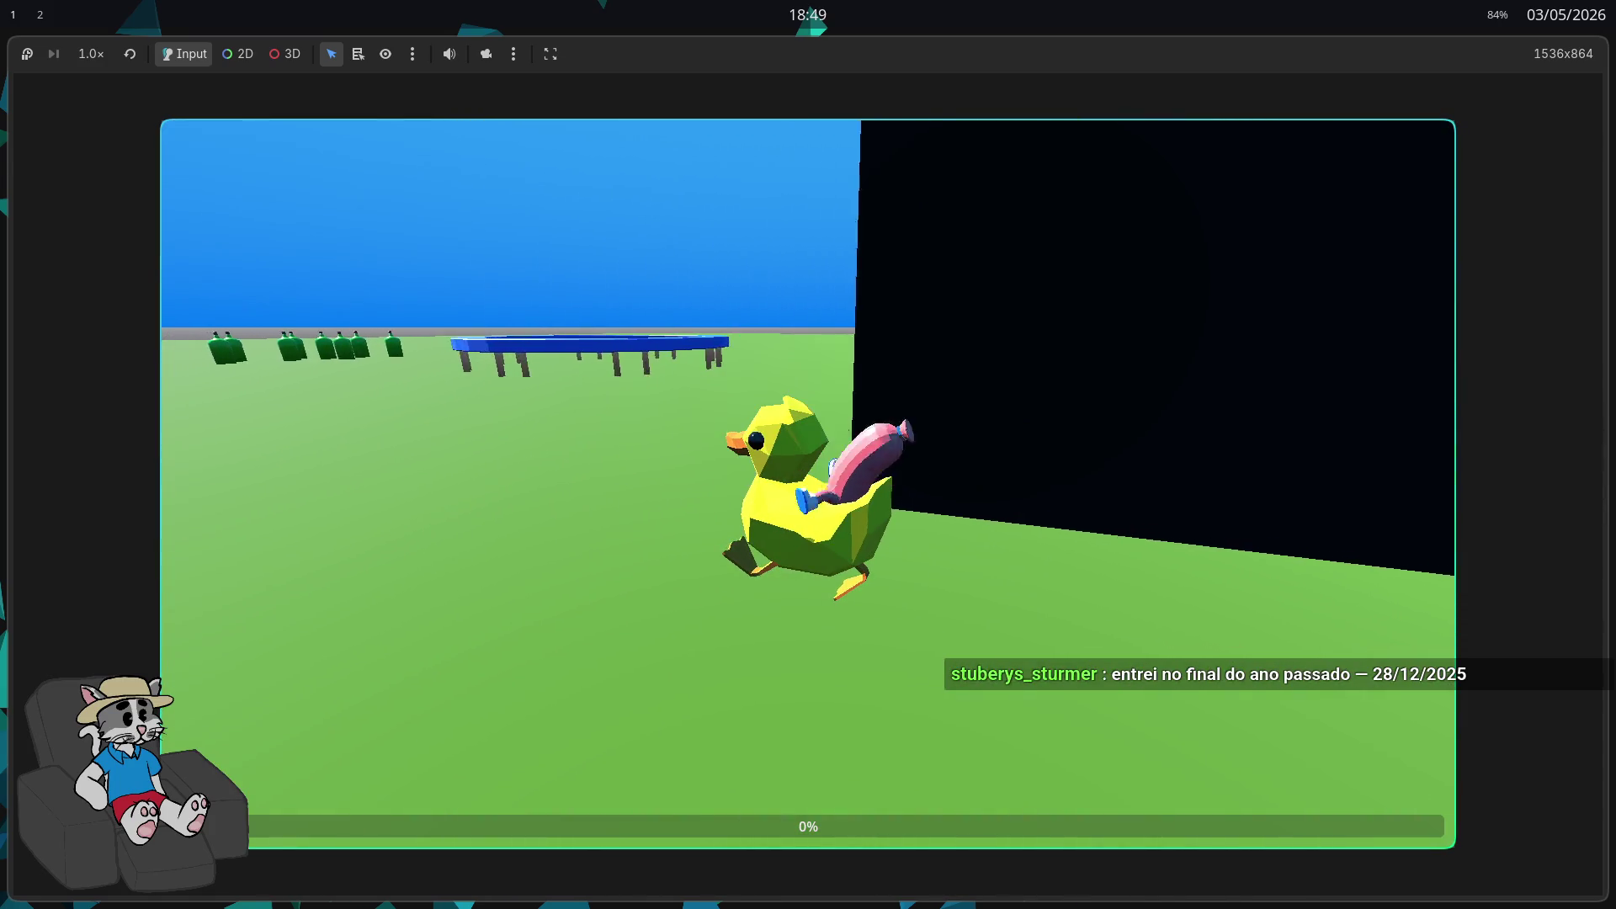
pyautogui.press('a')
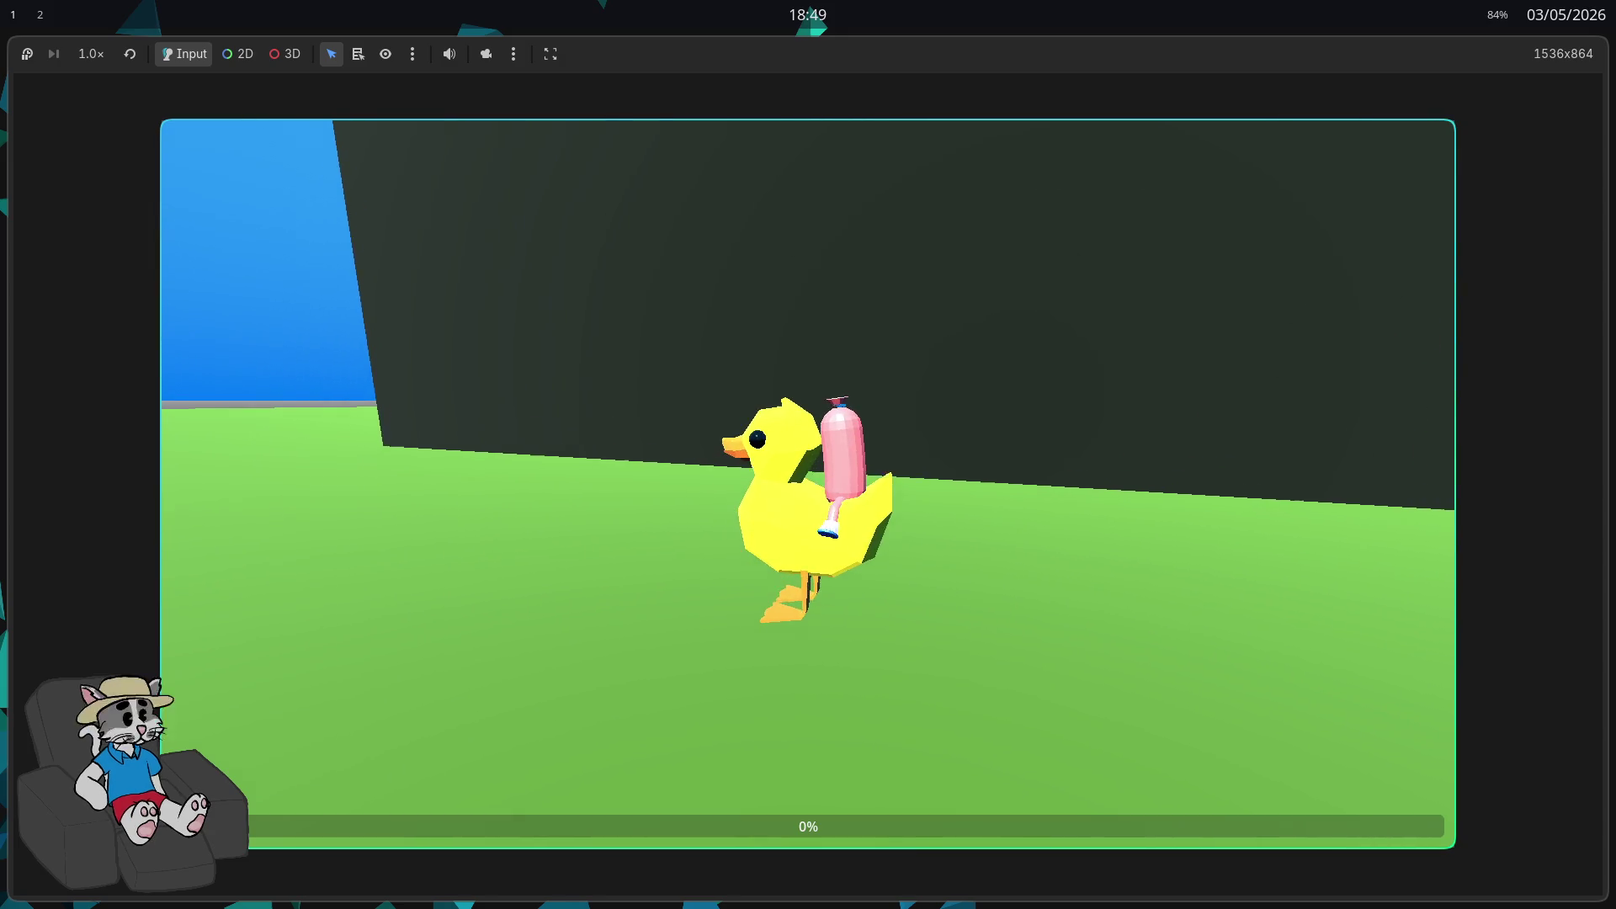
pyautogui.press('a')
pyautogui.press('a')
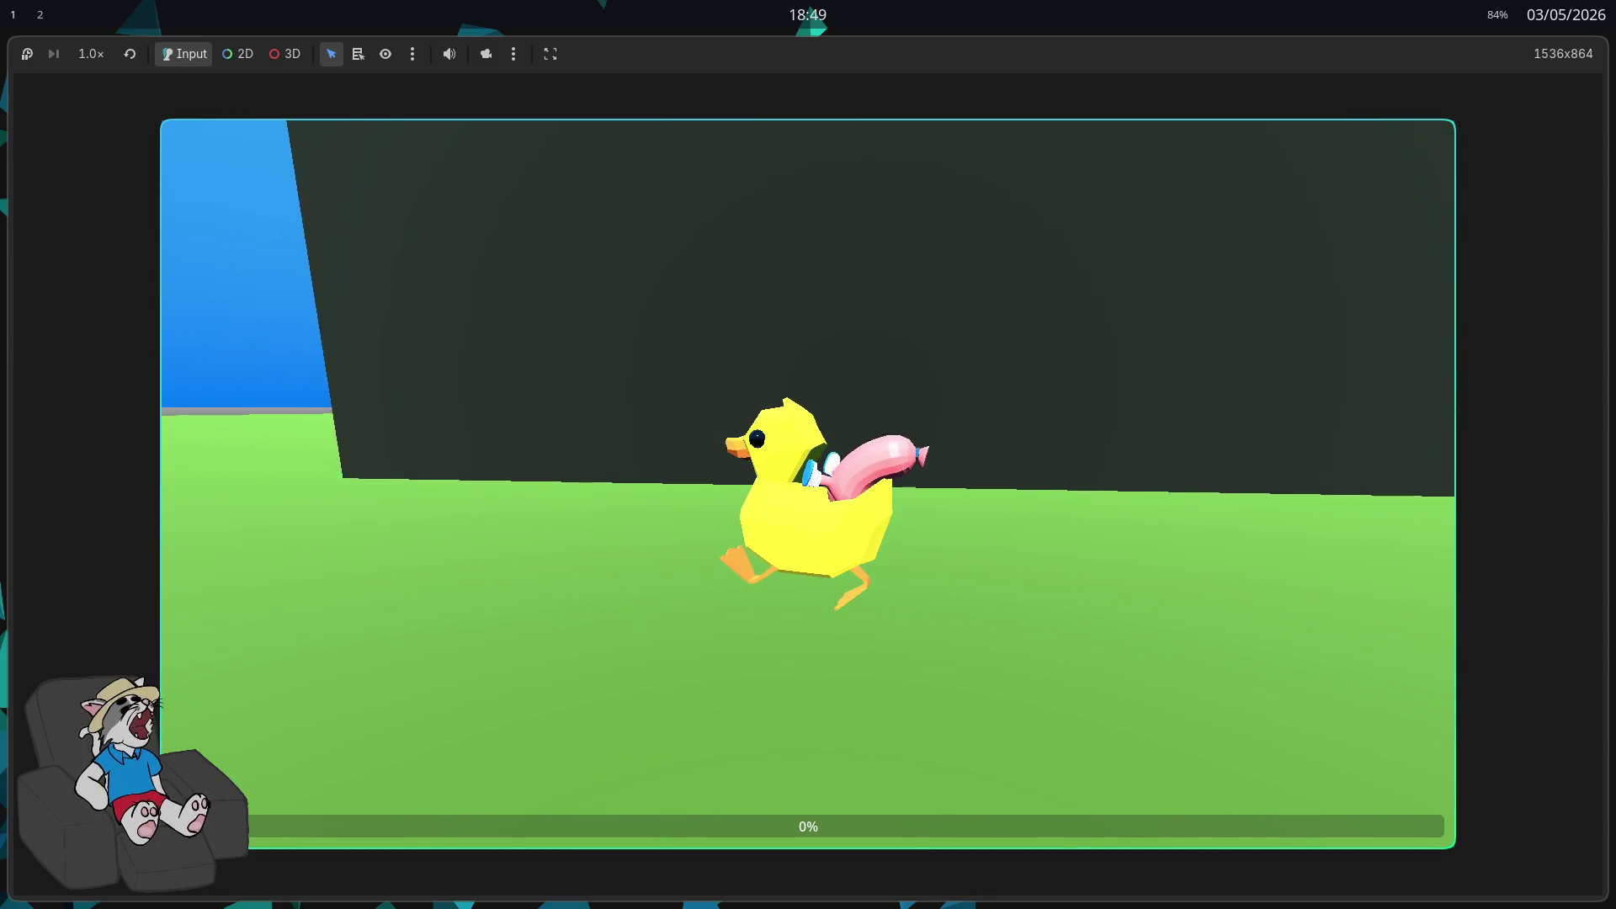
pyautogui.hotkey('alt', 'F4')
pyautogui.press('super+f')
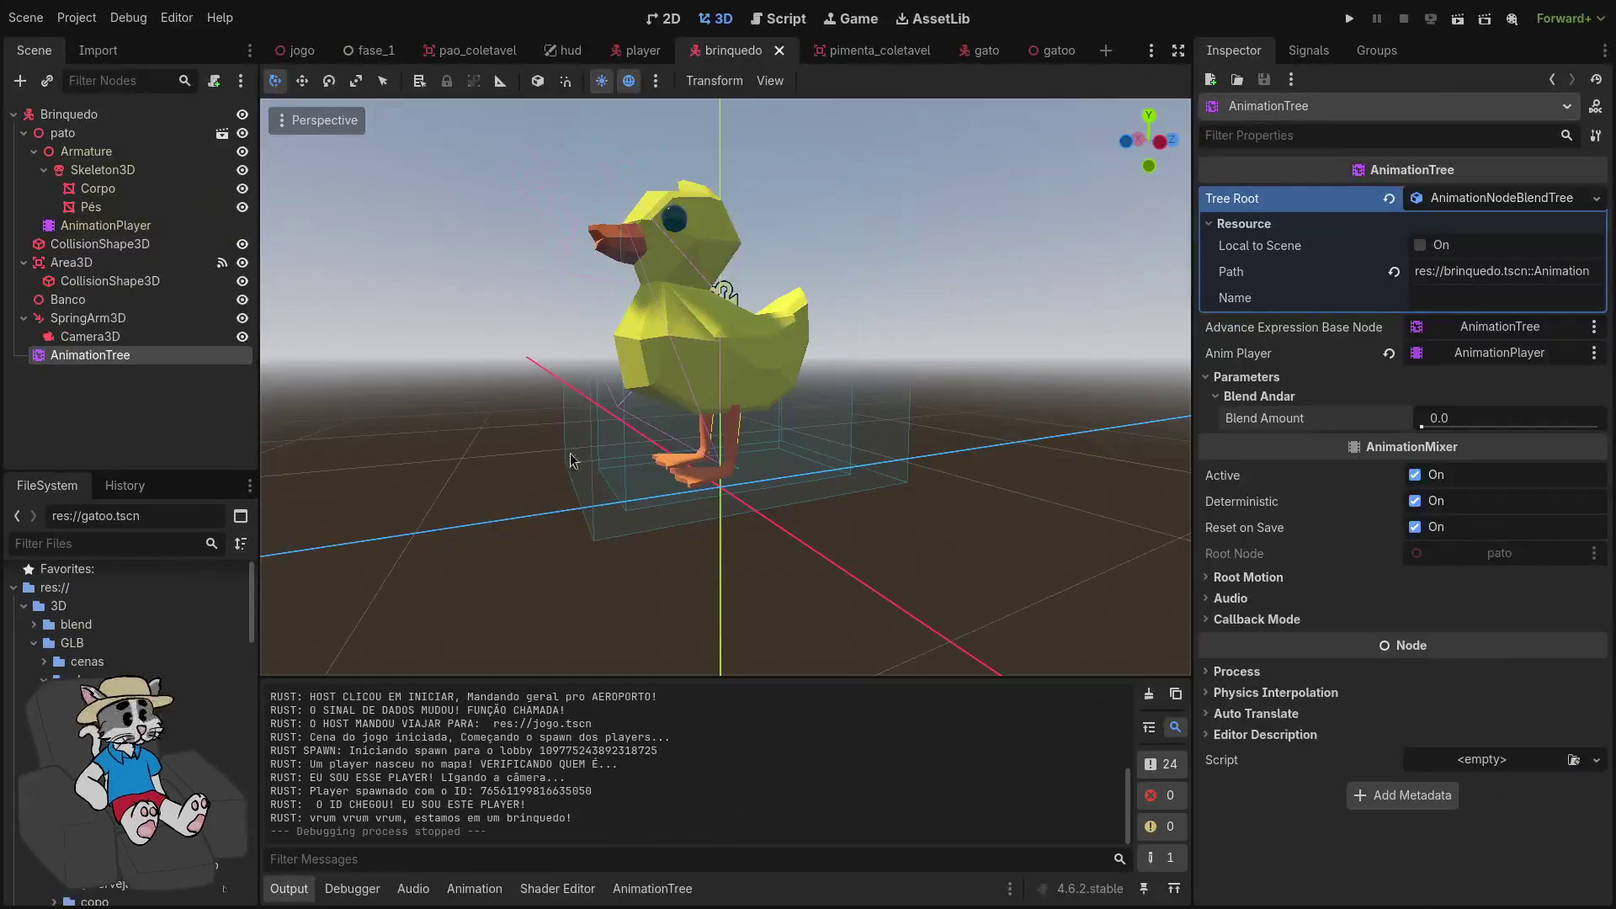
# Show the duck's Run animation from the AnimationPlayer in the Animation panel.
pyautogui.click(118, 224)
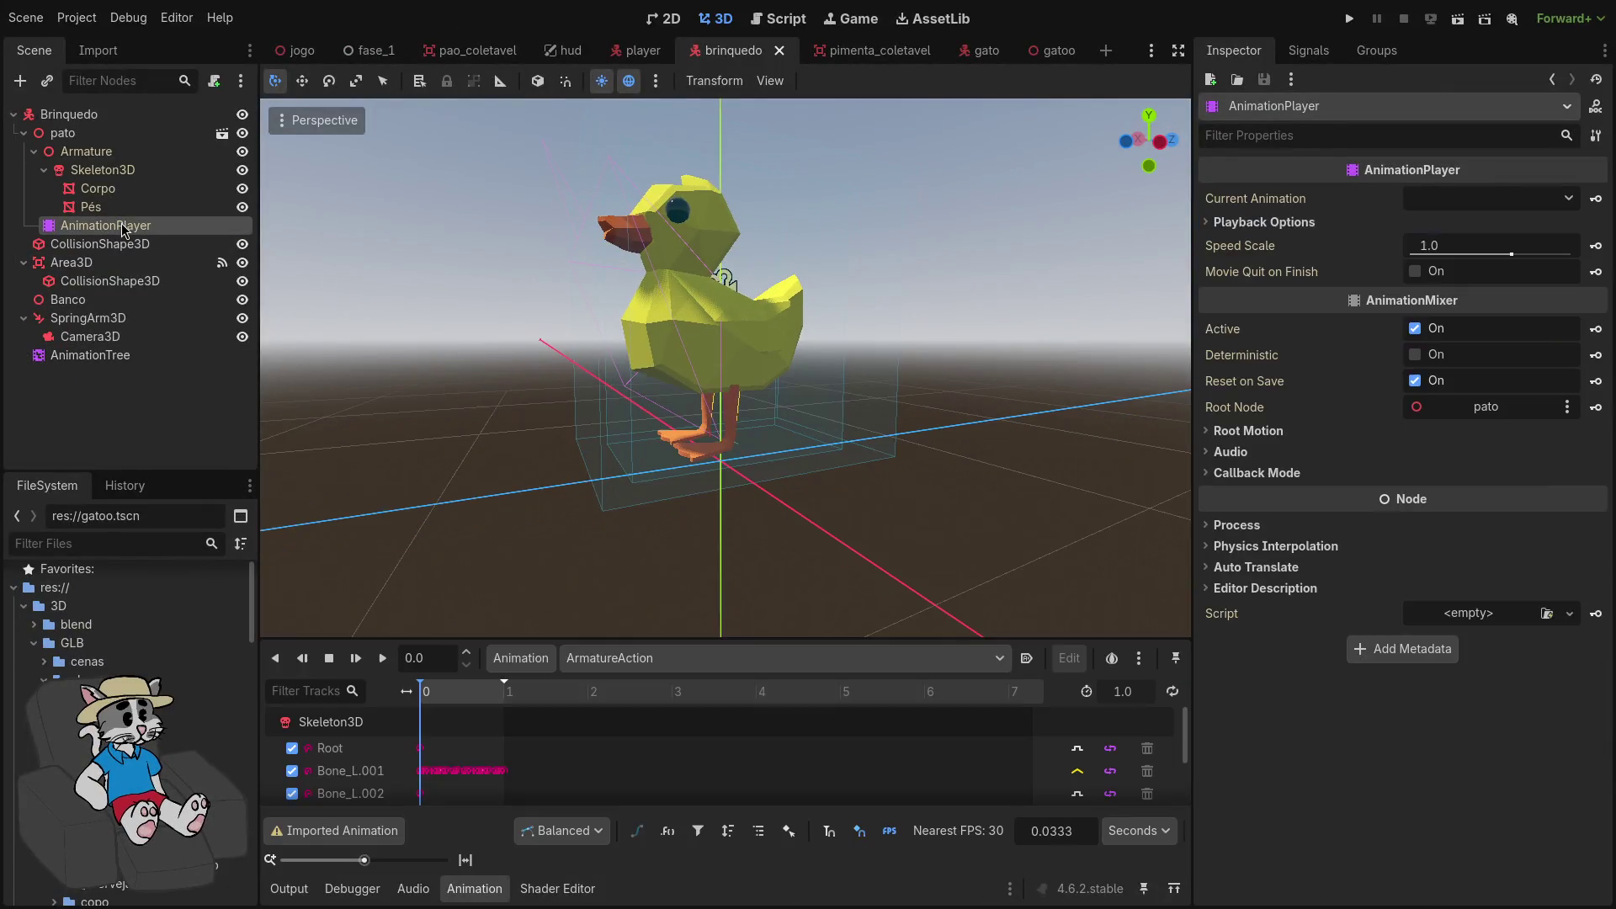
pyautogui.click(177, 361)
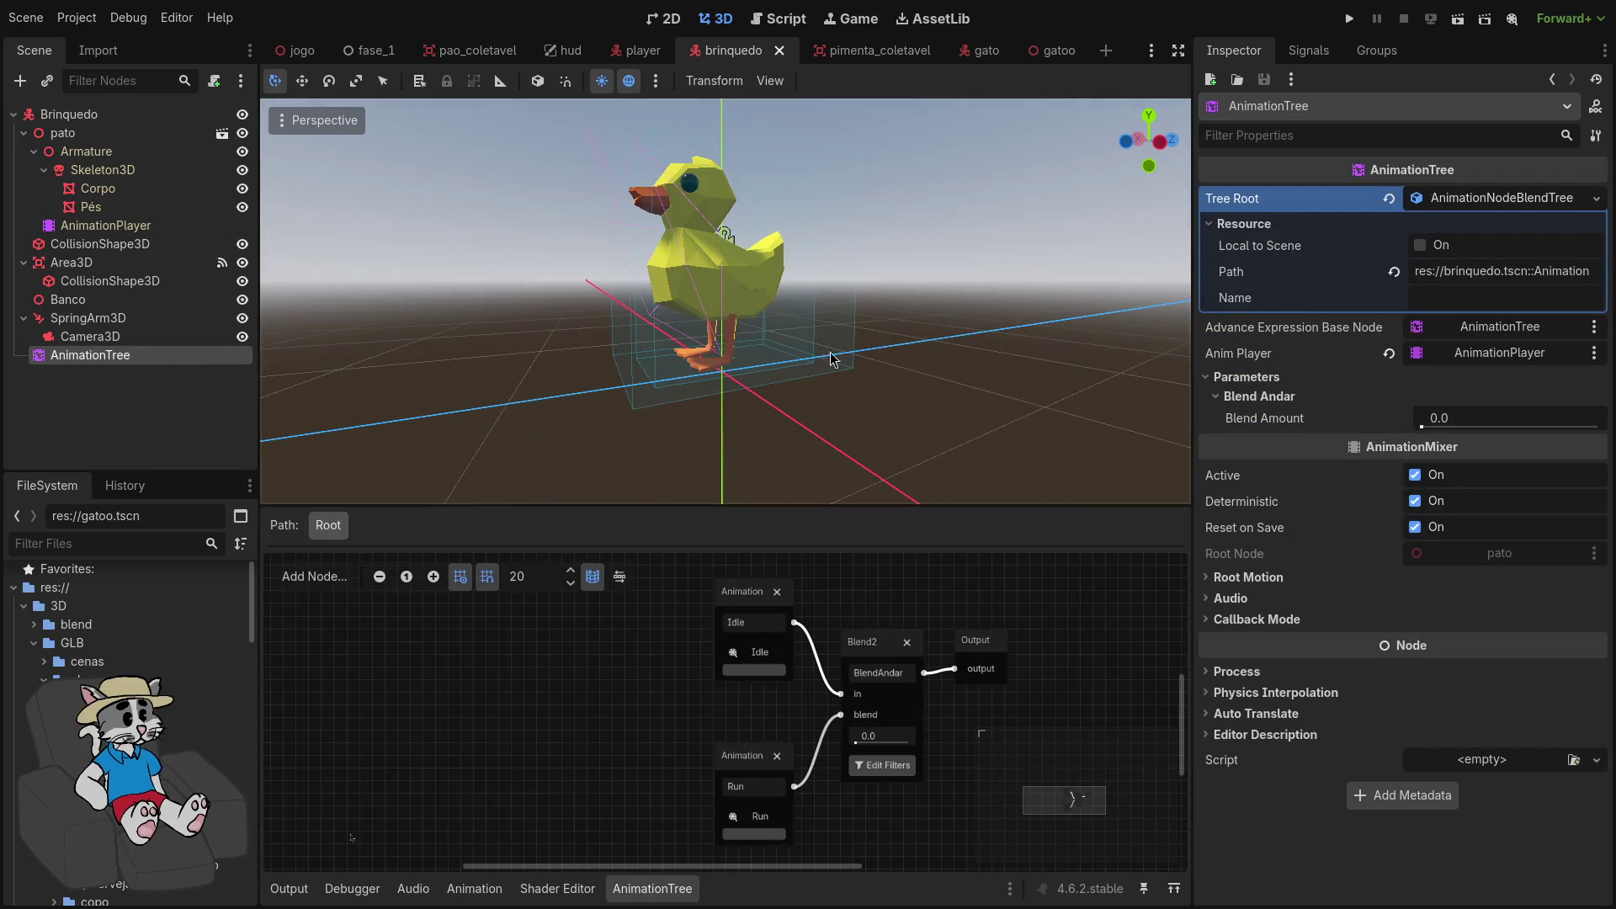
pyautogui.click(109, 224)
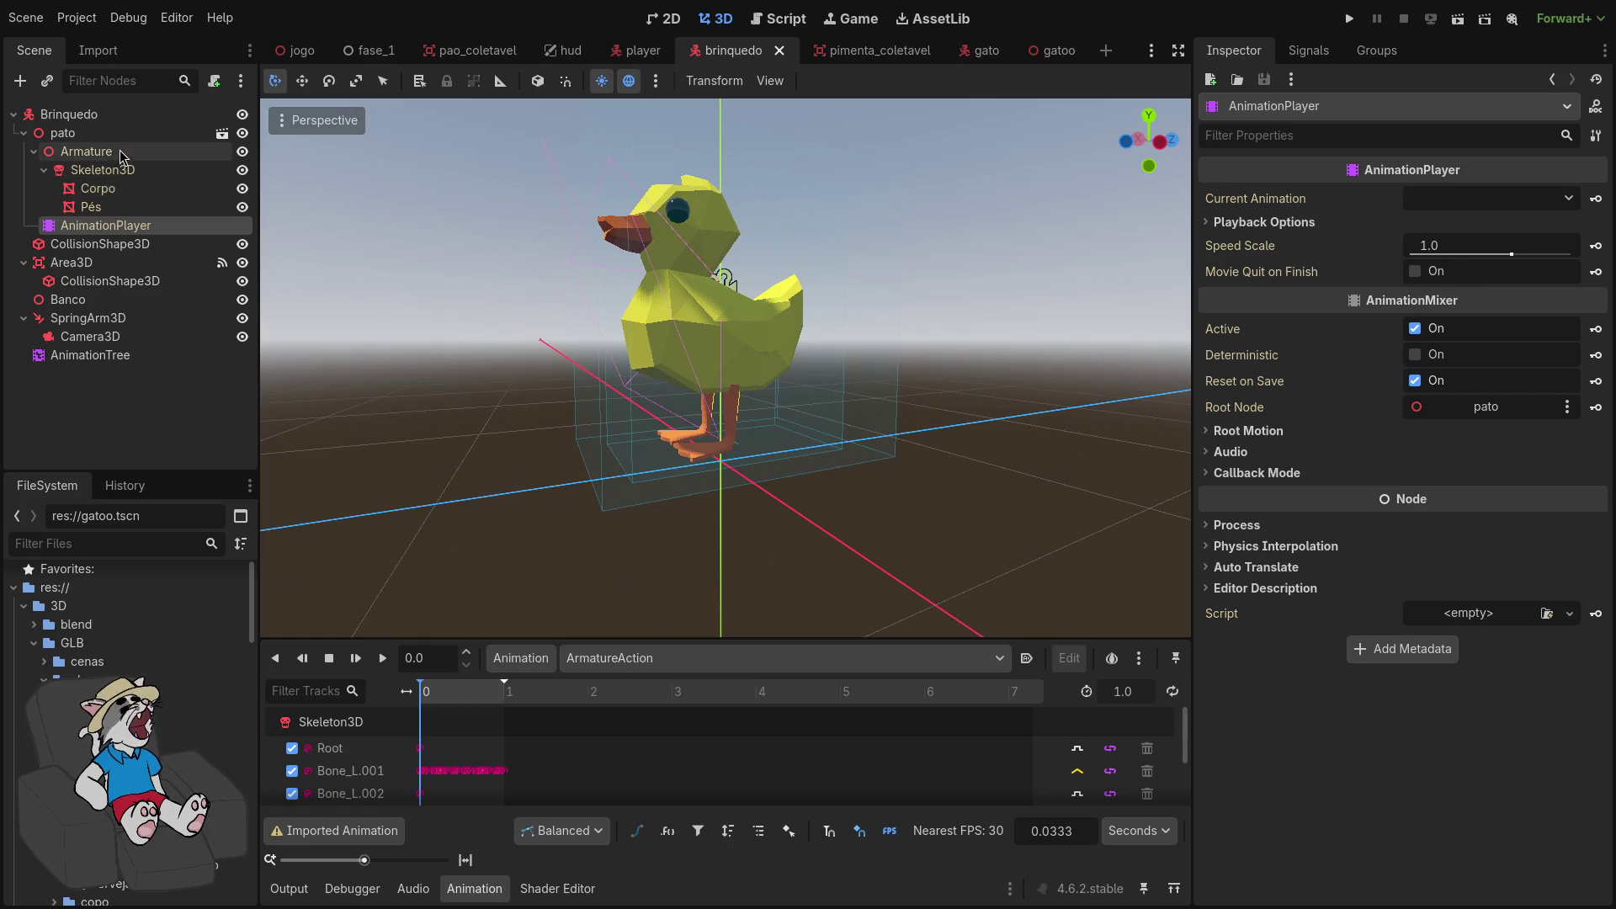
pyautogui.click(603, 658)
pyautogui.click(617, 711)
pyautogui.click(620, 669)
pyautogui.click(633, 736)
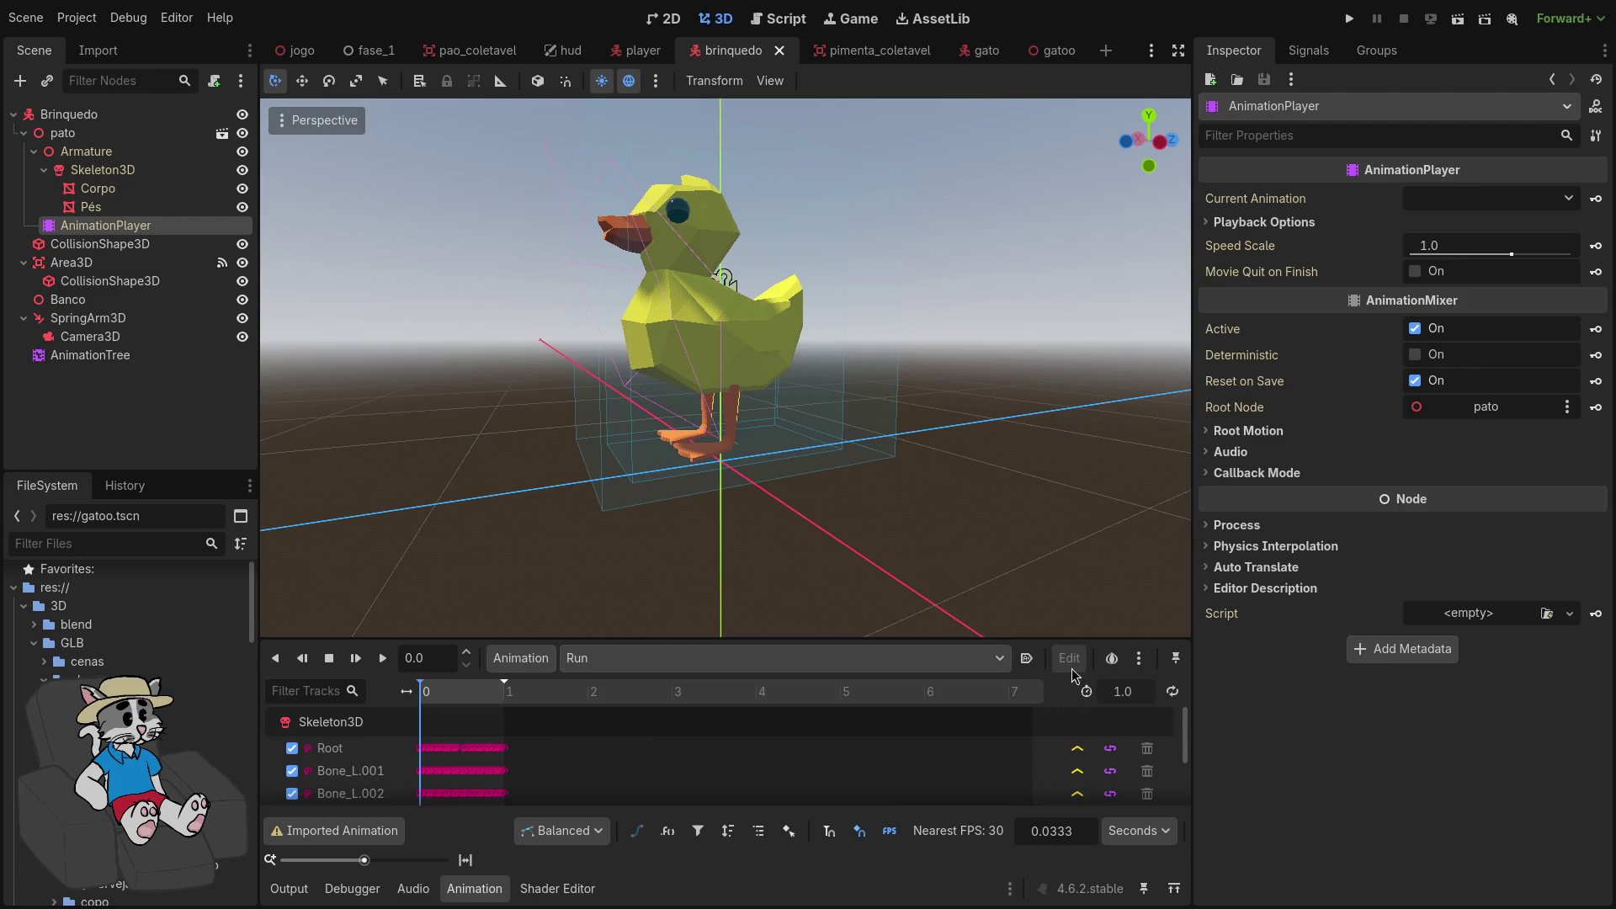
# Try enabling looping on Run, dismissing the imported-animation warning twice.
pyautogui.click(1169, 692)
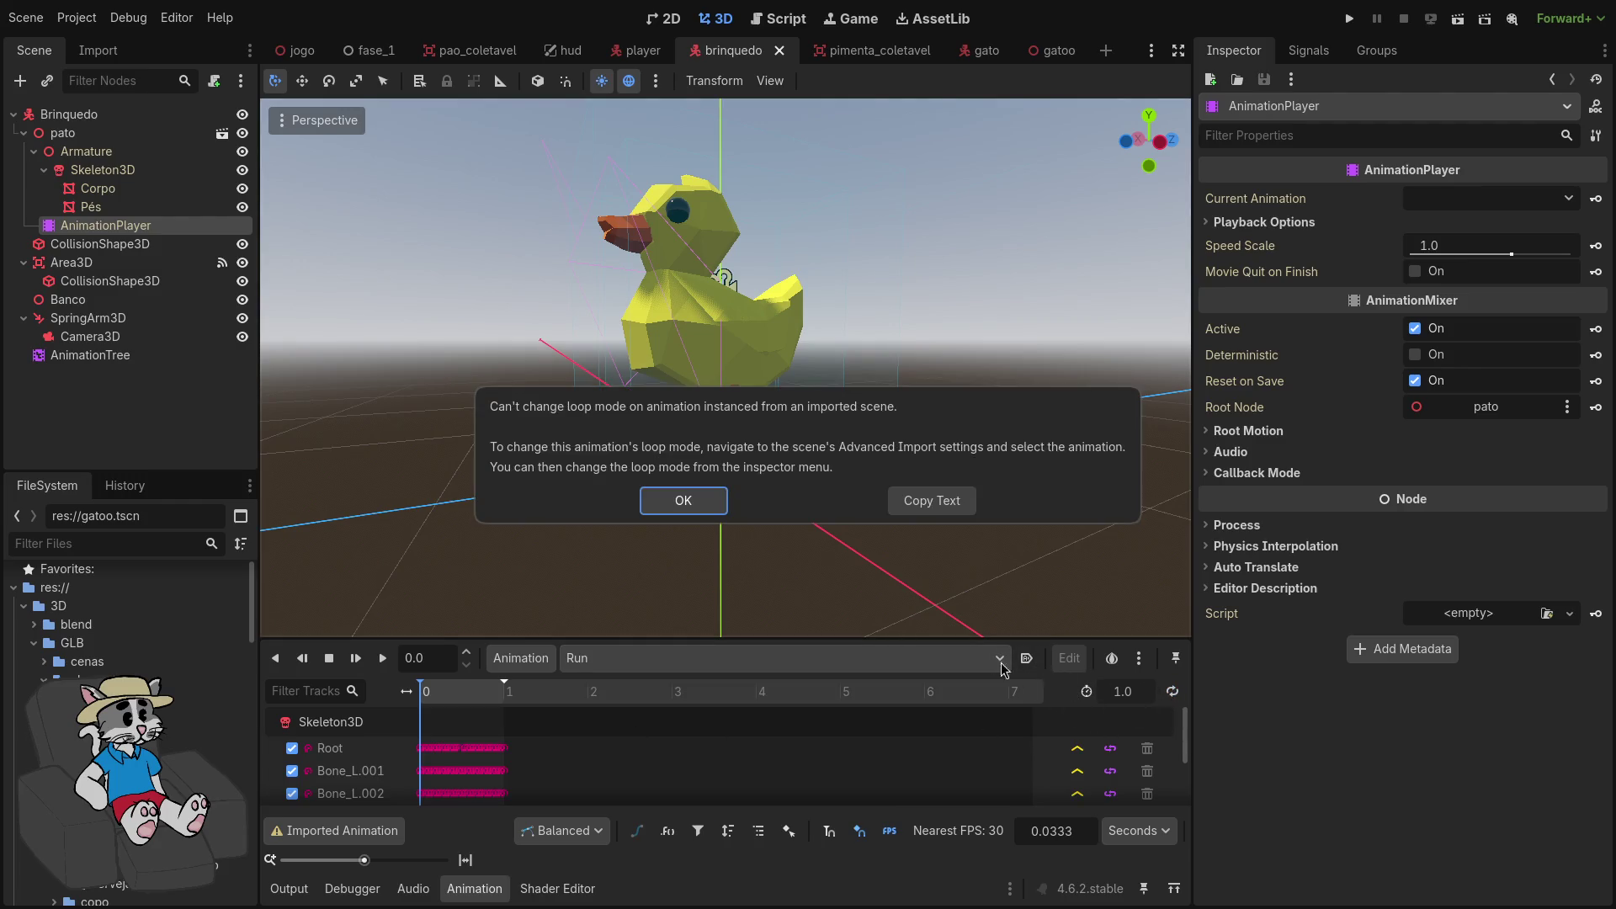
pyautogui.click(710, 509)
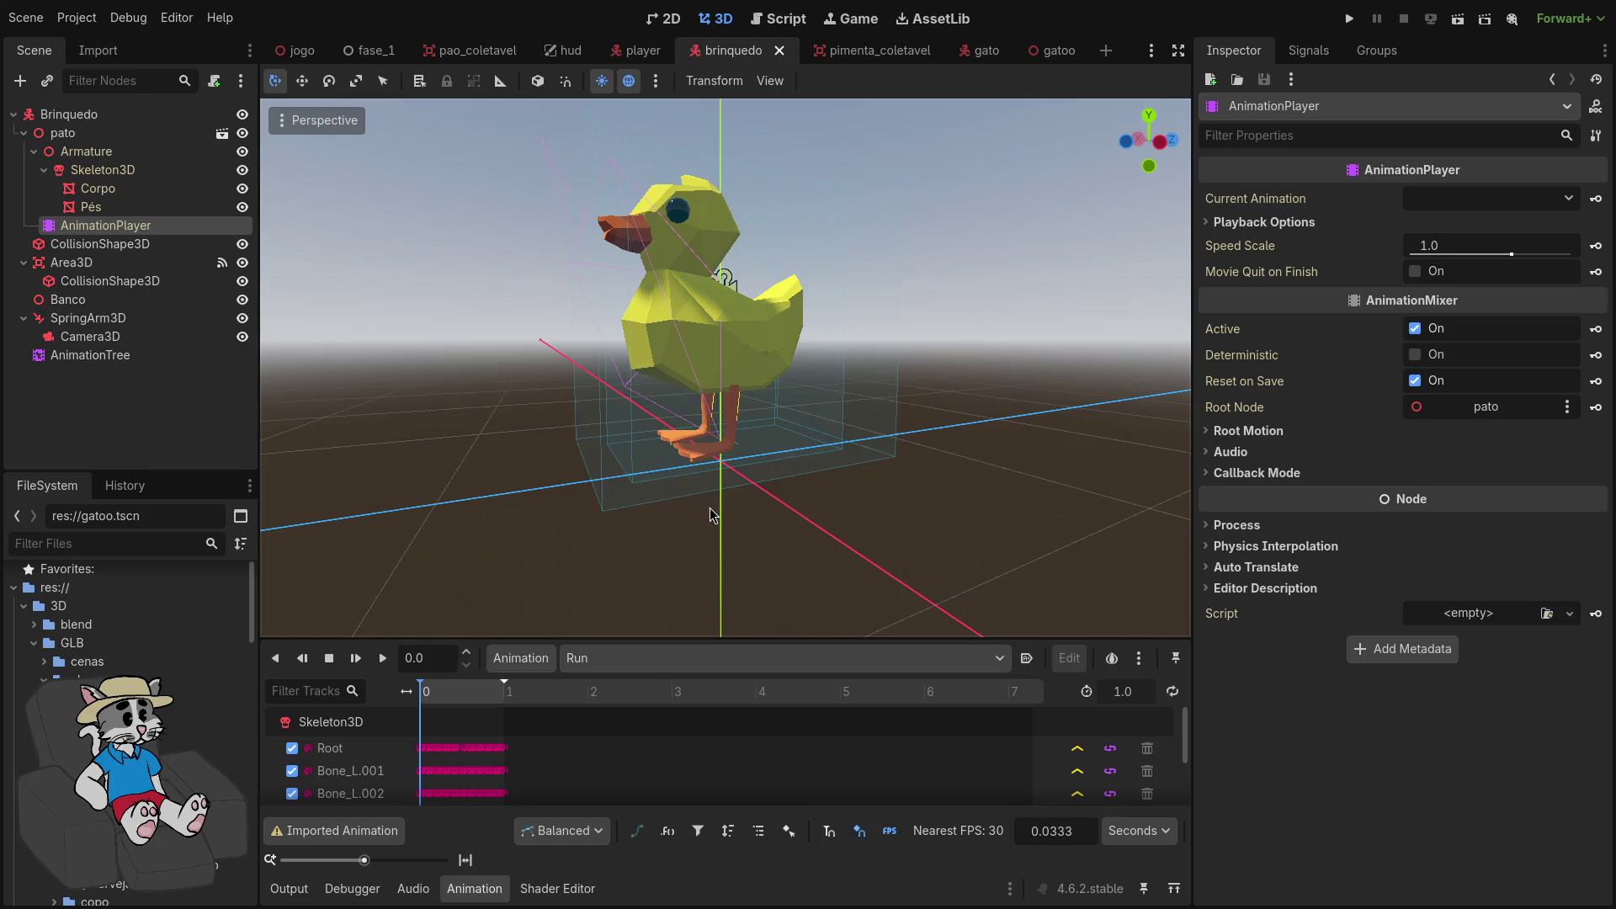
pyautogui.click(1176, 690)
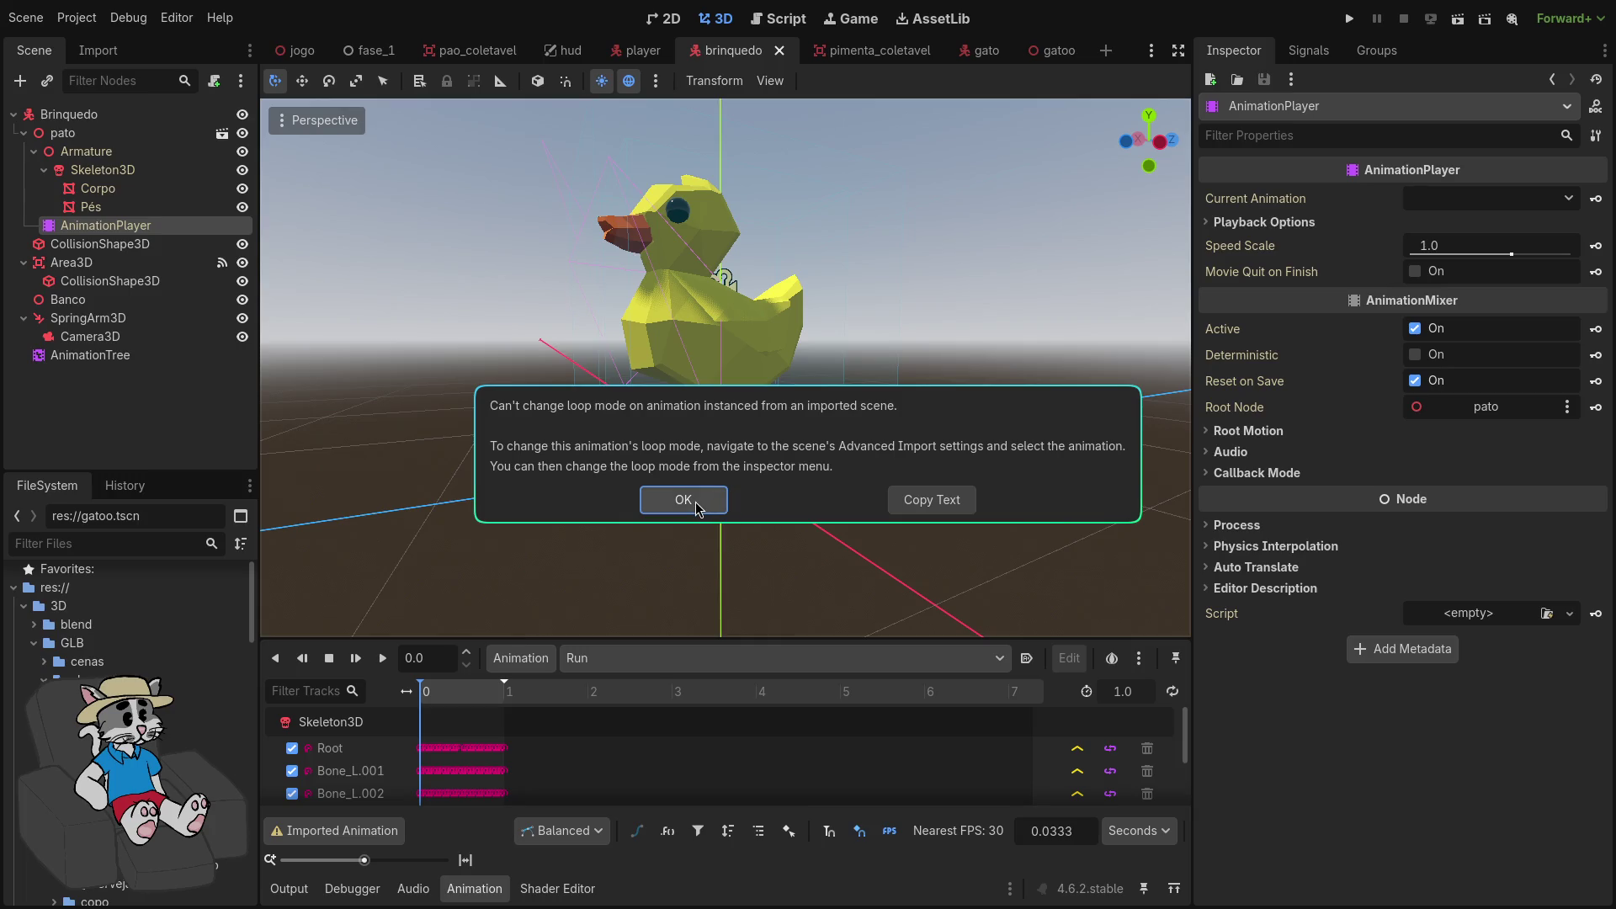
pyautogui.click(696, 502)
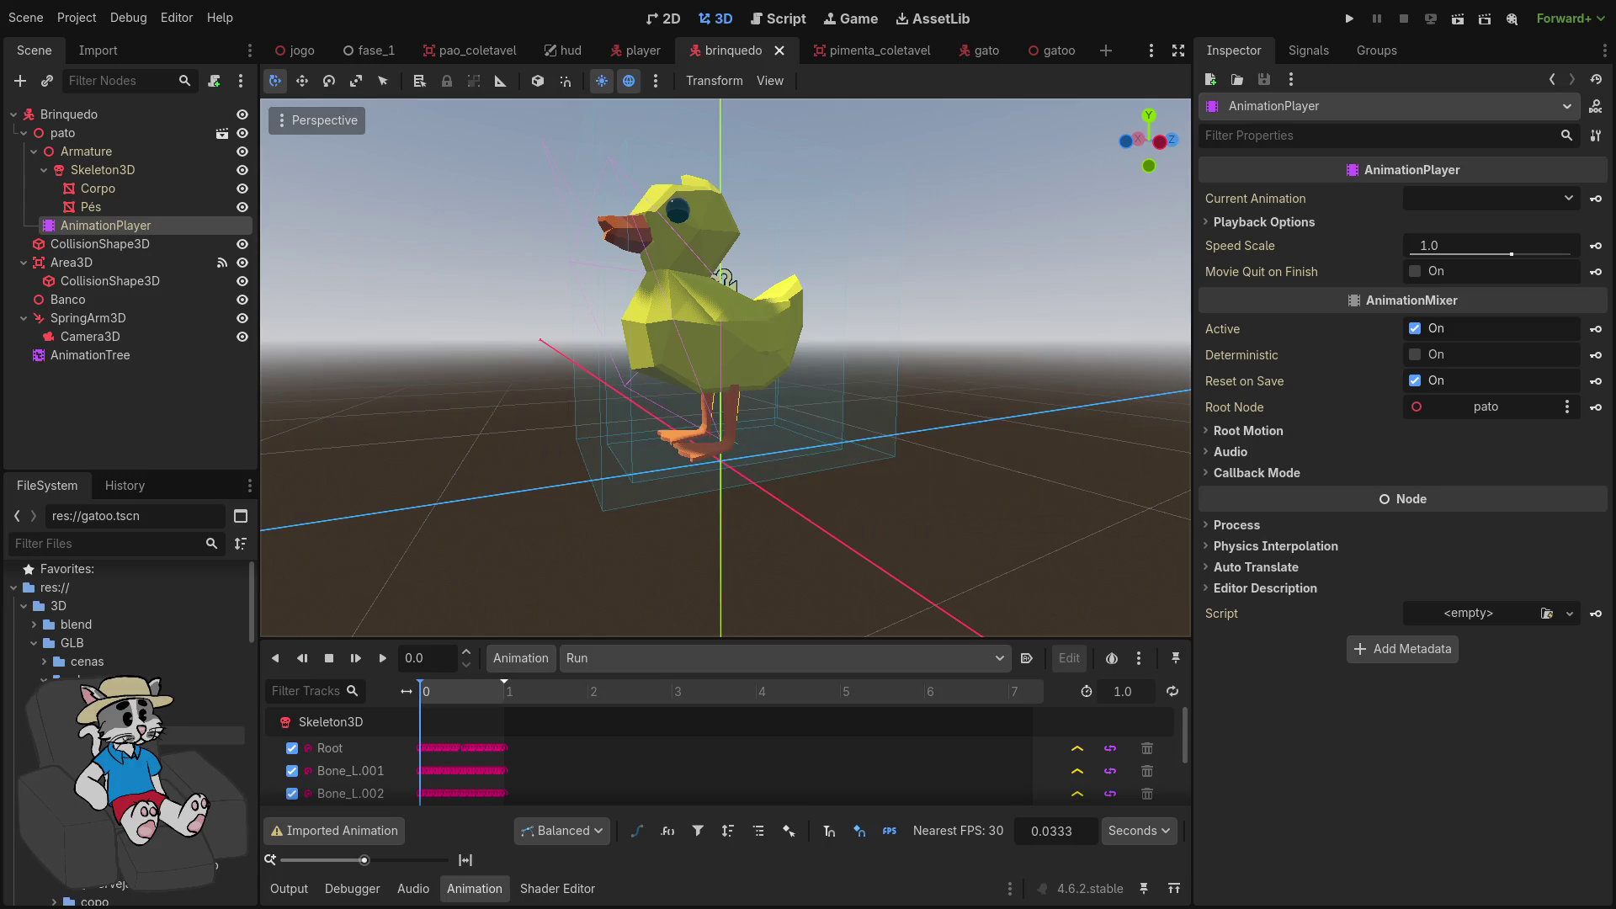
# Set the duck .glb's Run animation to Linear loop mode in advanced import and reimport.
pyautogui.doubleClick(202, 735)
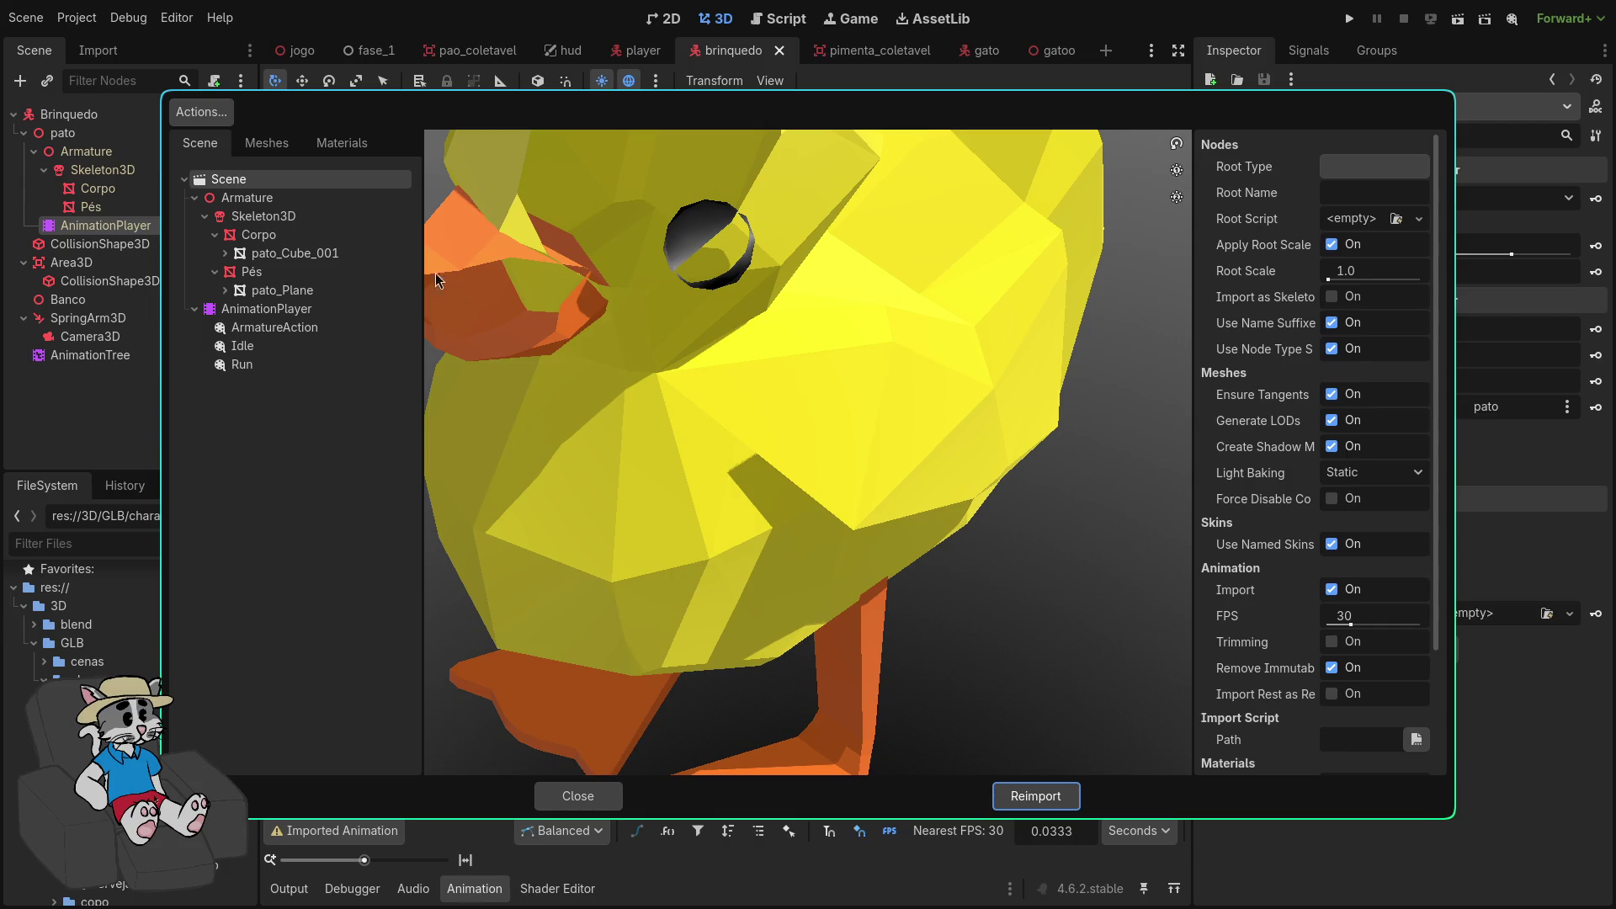
pyautogui.click(261, 365)
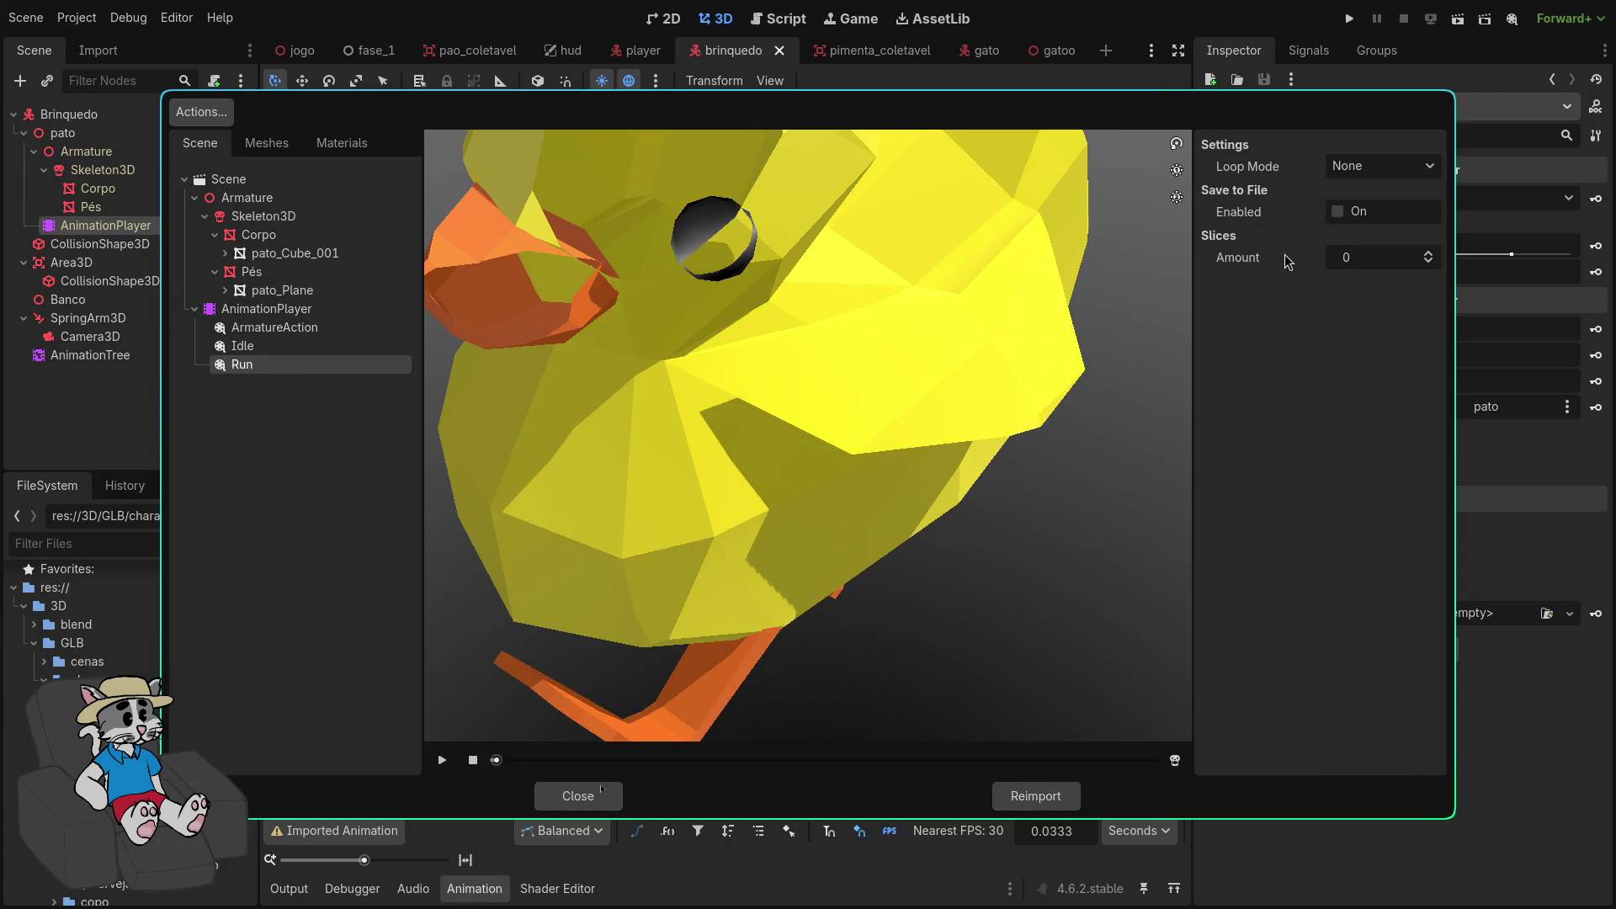
pyautogui.click(1356, 167)
pyautogui.click(1369, 218)
pyautogui.click(1044, 796)
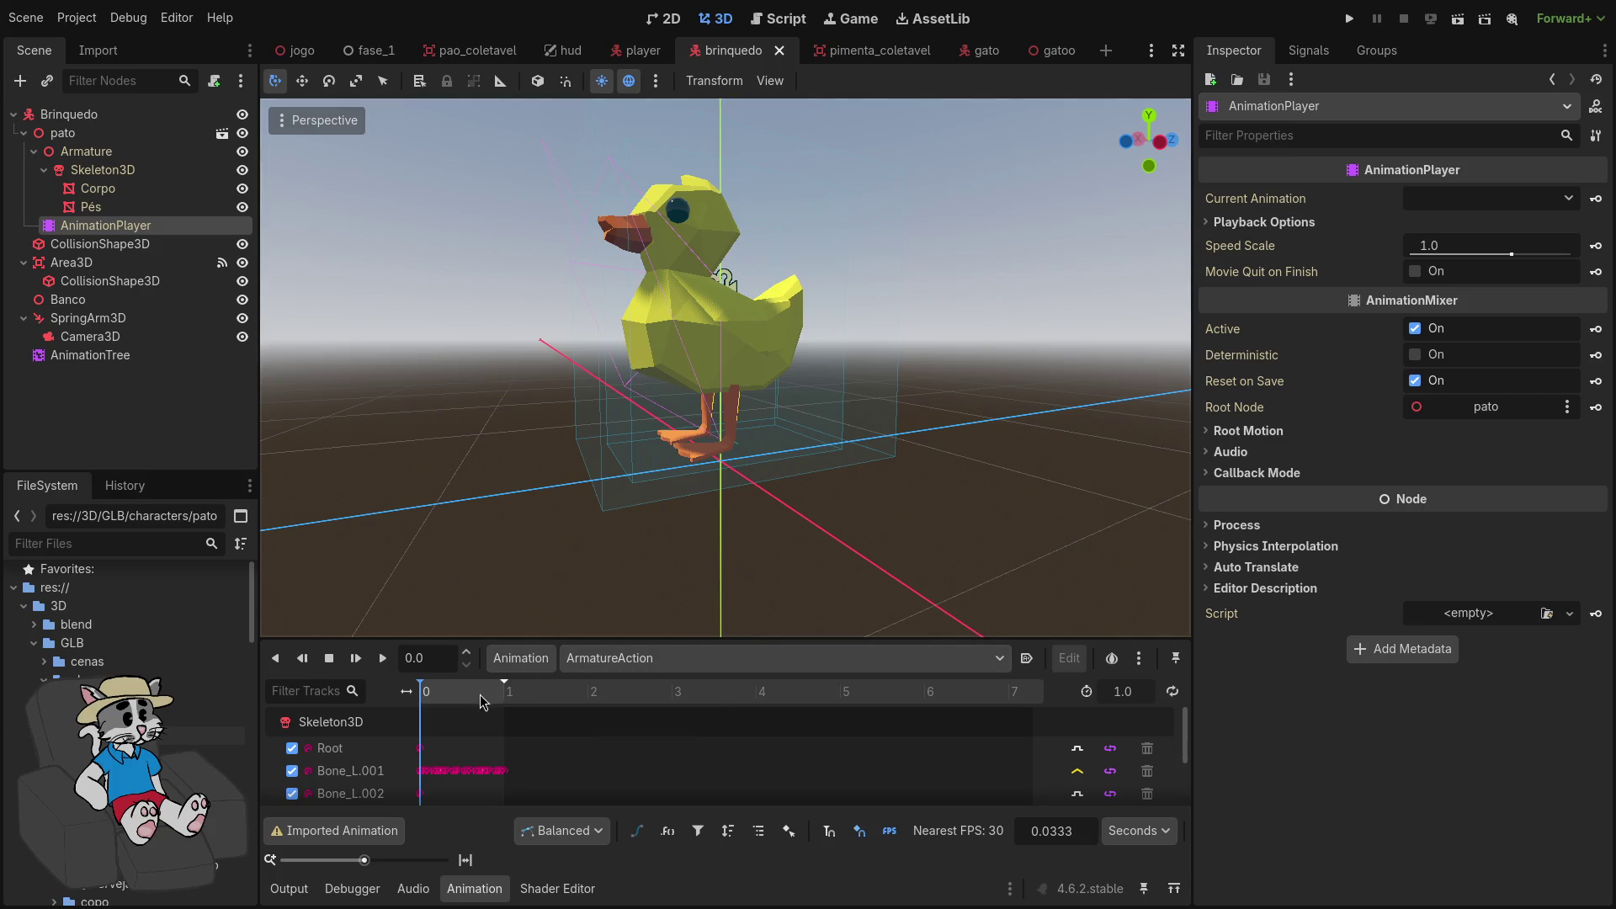
# Preview the Run animation, stop it at 0.6019 s, and launch the game again.
pyautogui.click(565, 665)
pyautogui.click(606, 728)
pyautogui.click(589, 660)
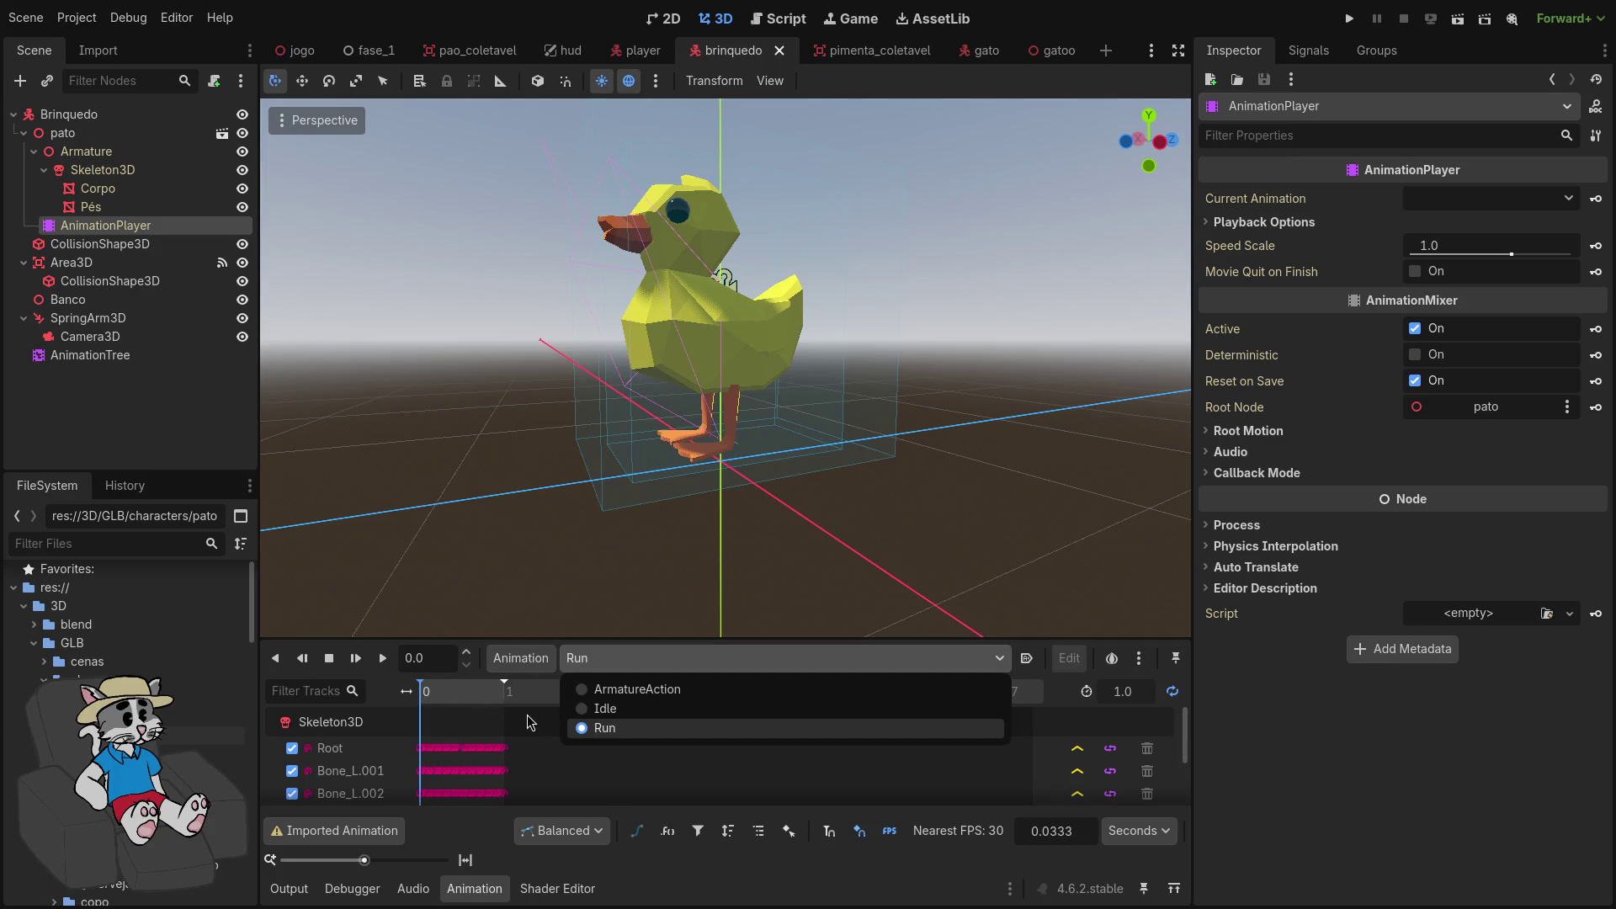
pyautogui.click(381, 663)
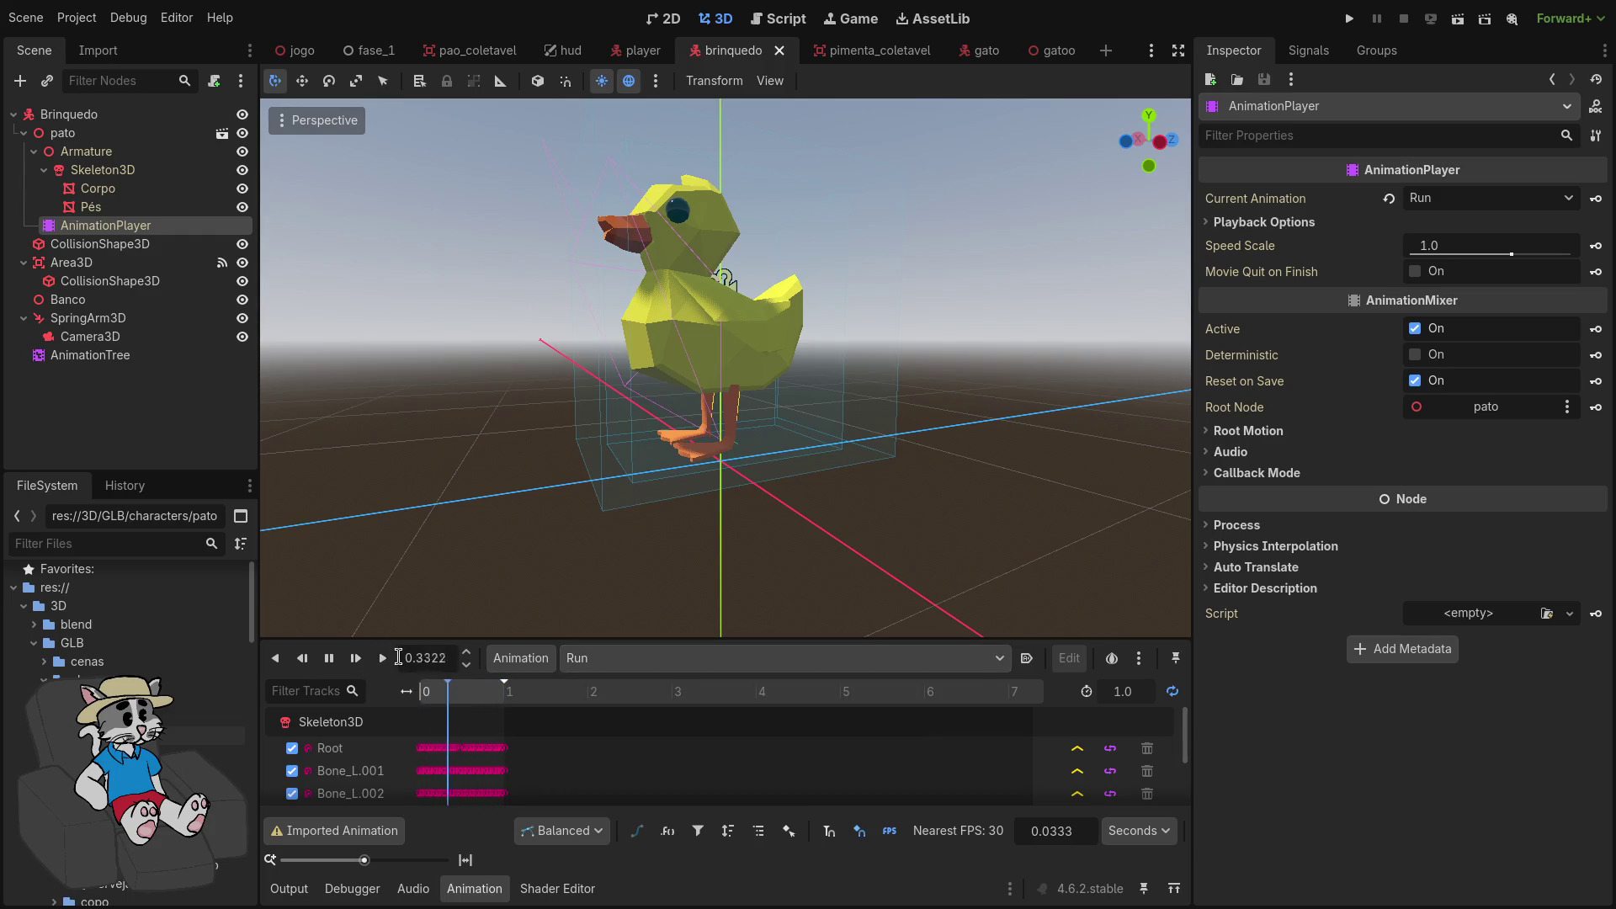
pyautogui.click(329, 657)
pyautogui.click(1349, 18)
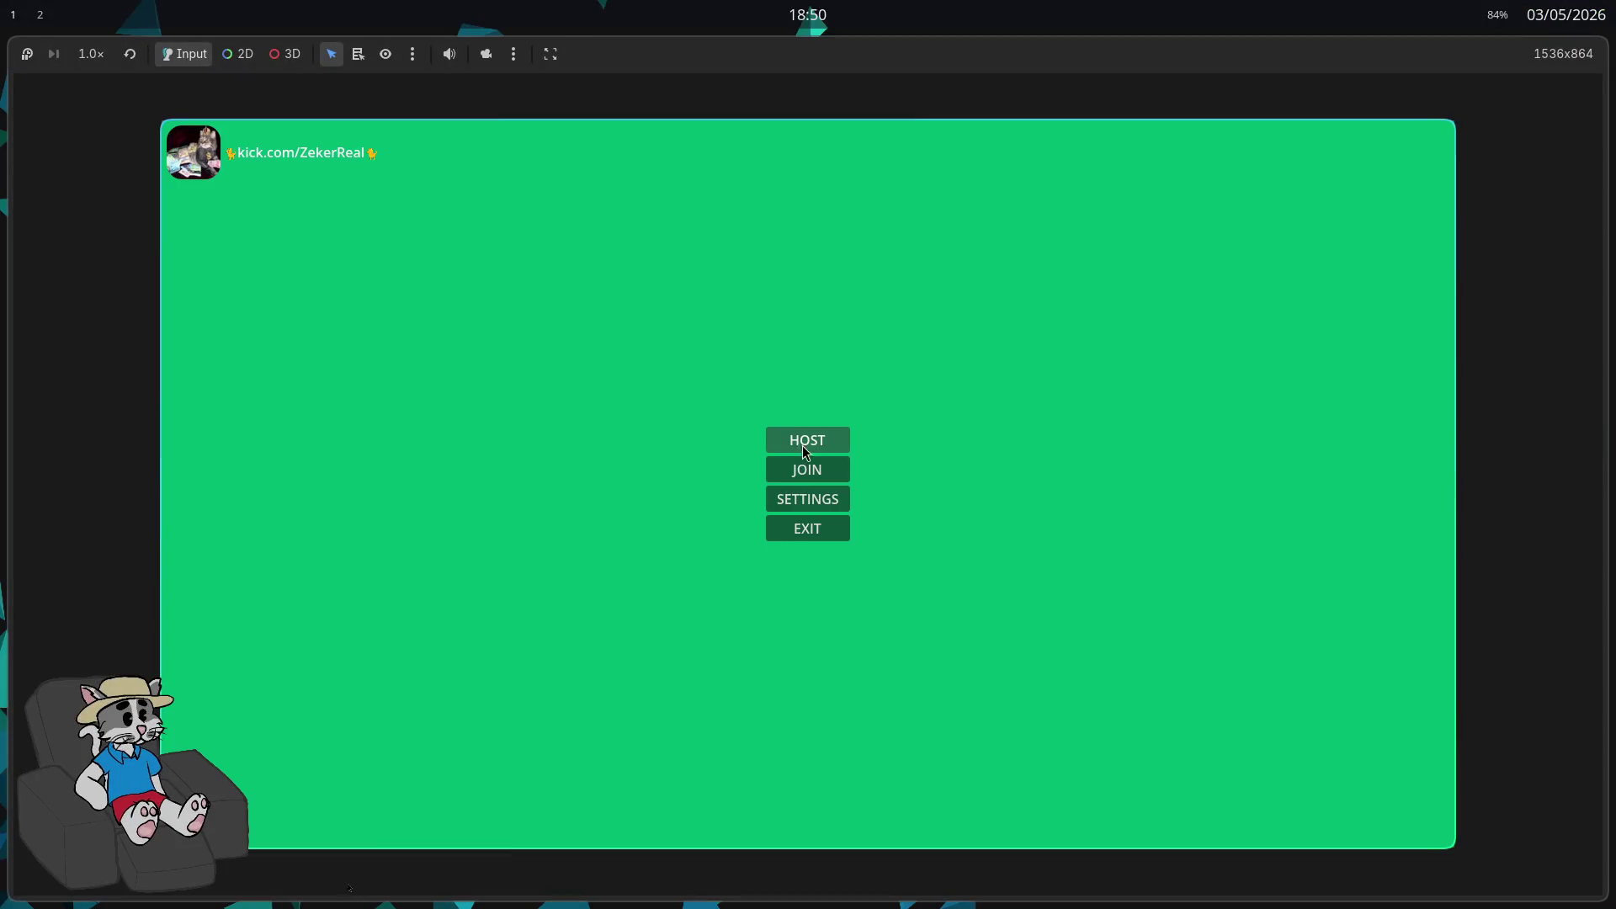
# Host a lobby, start the match, then quit the test run with F8.
pyautogui.click(810, 431)
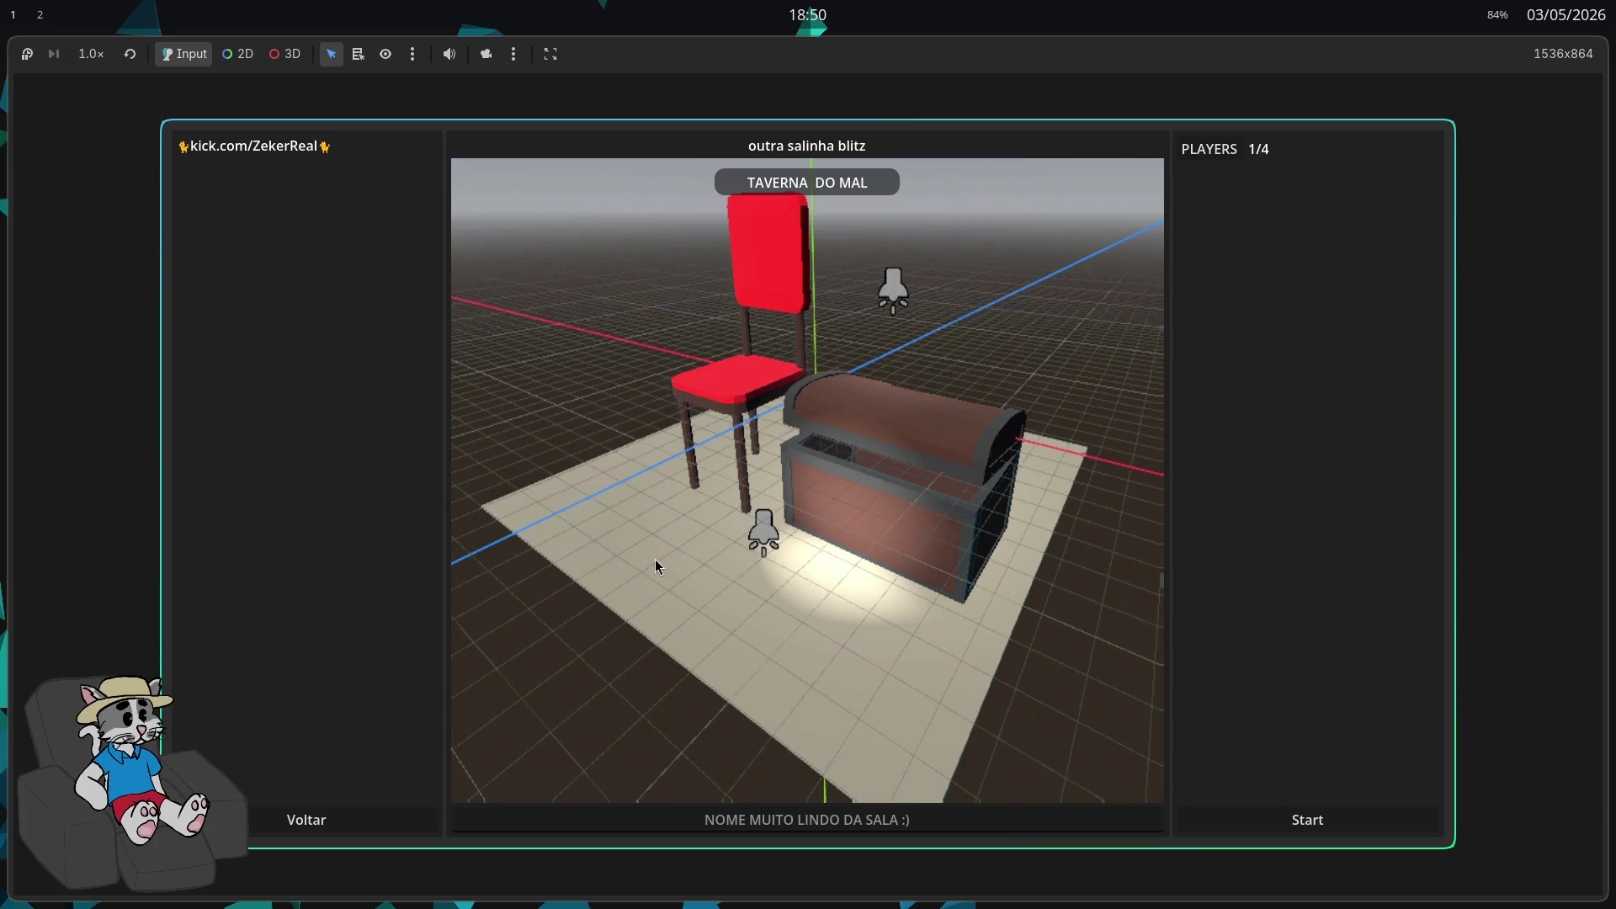
pyautogui.click(1290, 813)
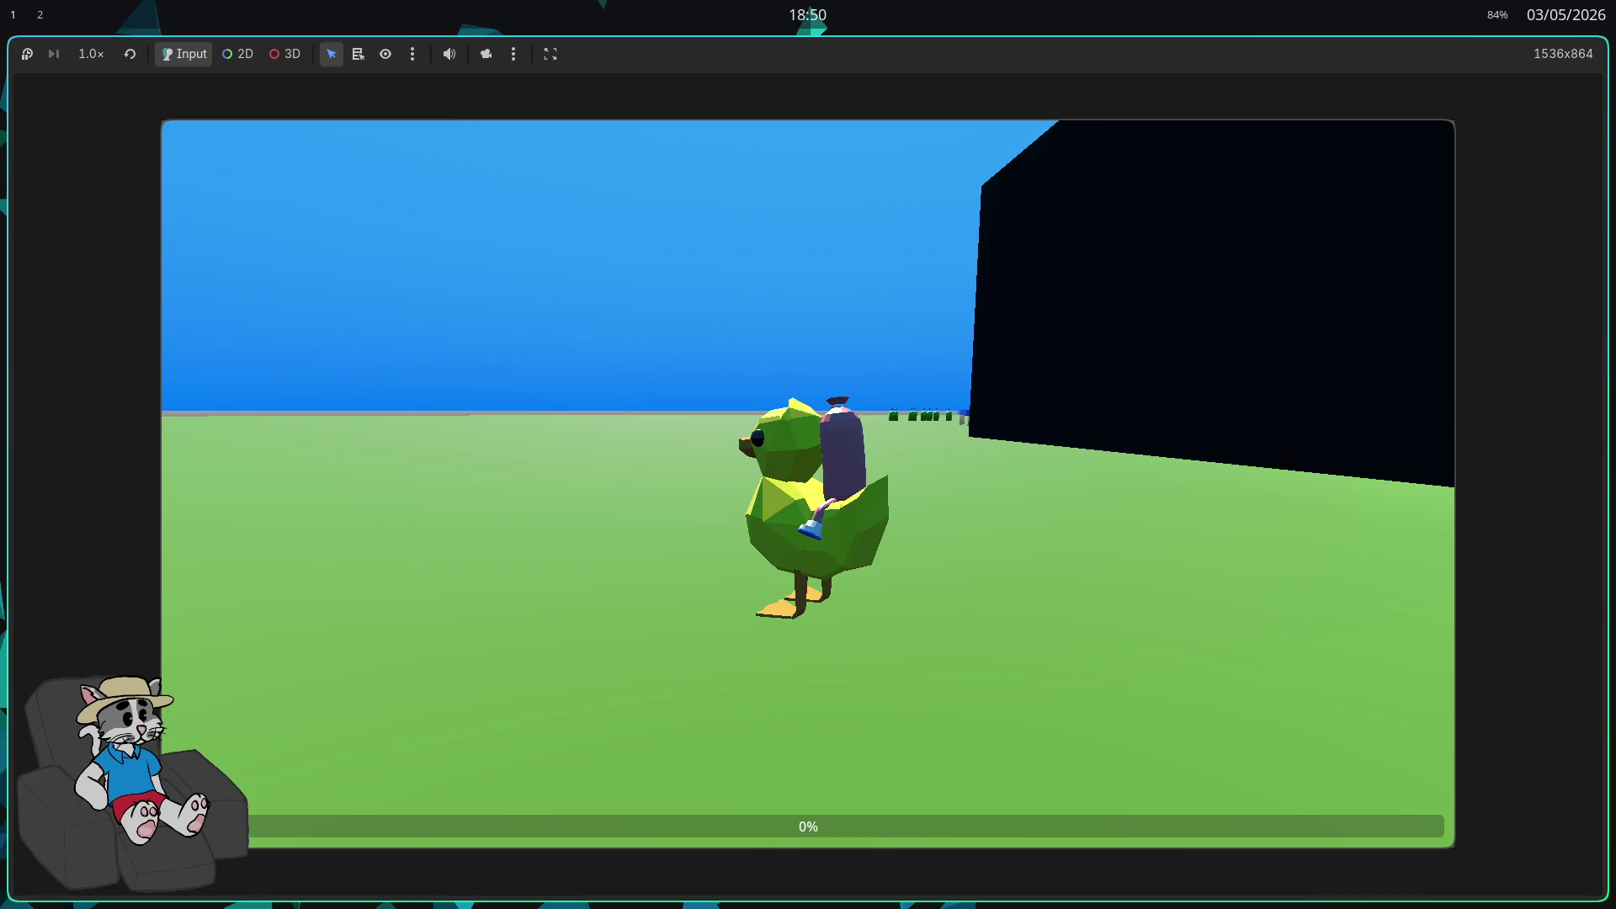
pyautogui.press('F8')
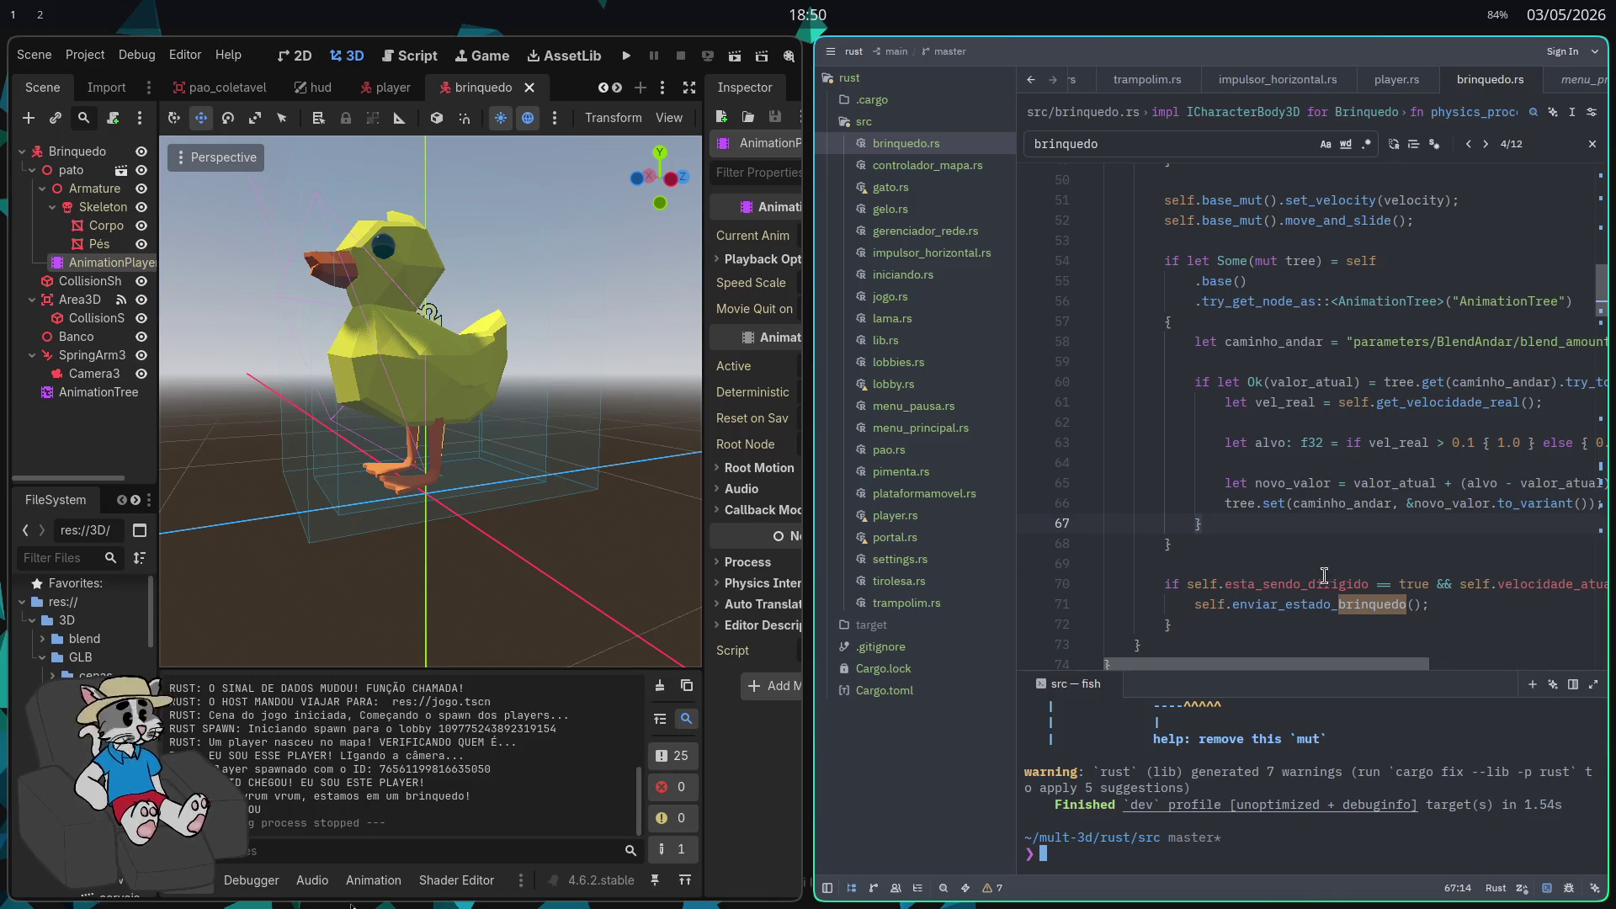
# Move up a line in Zed, then maximize Godot and bring up the player scene.
pyautogui.click(1236, 545)
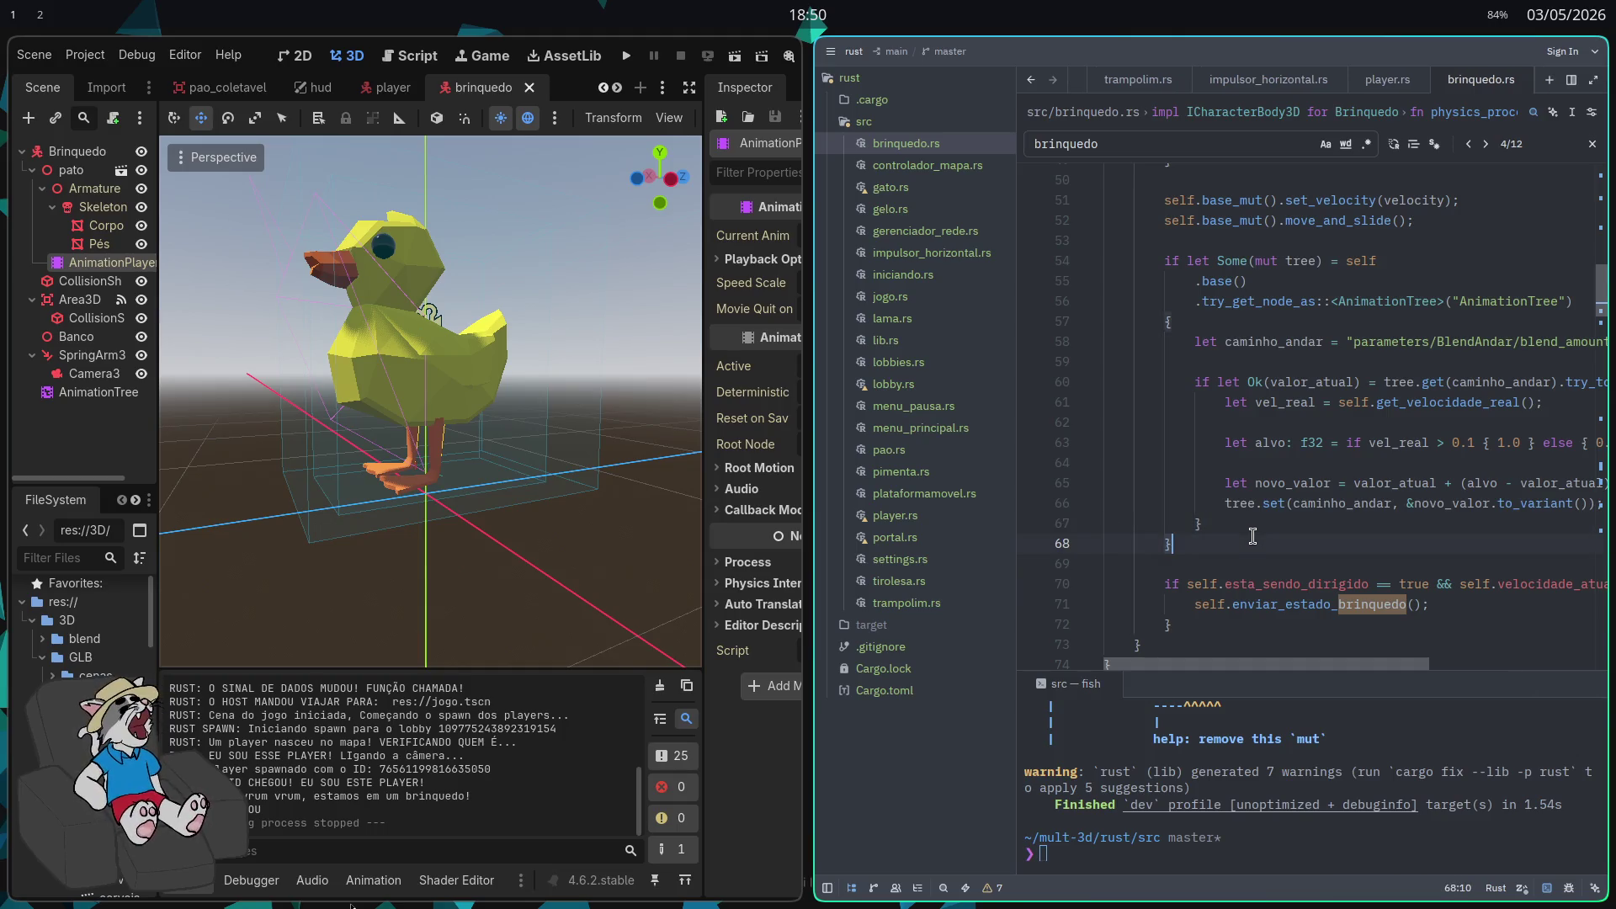
pyautogui.press('Up')
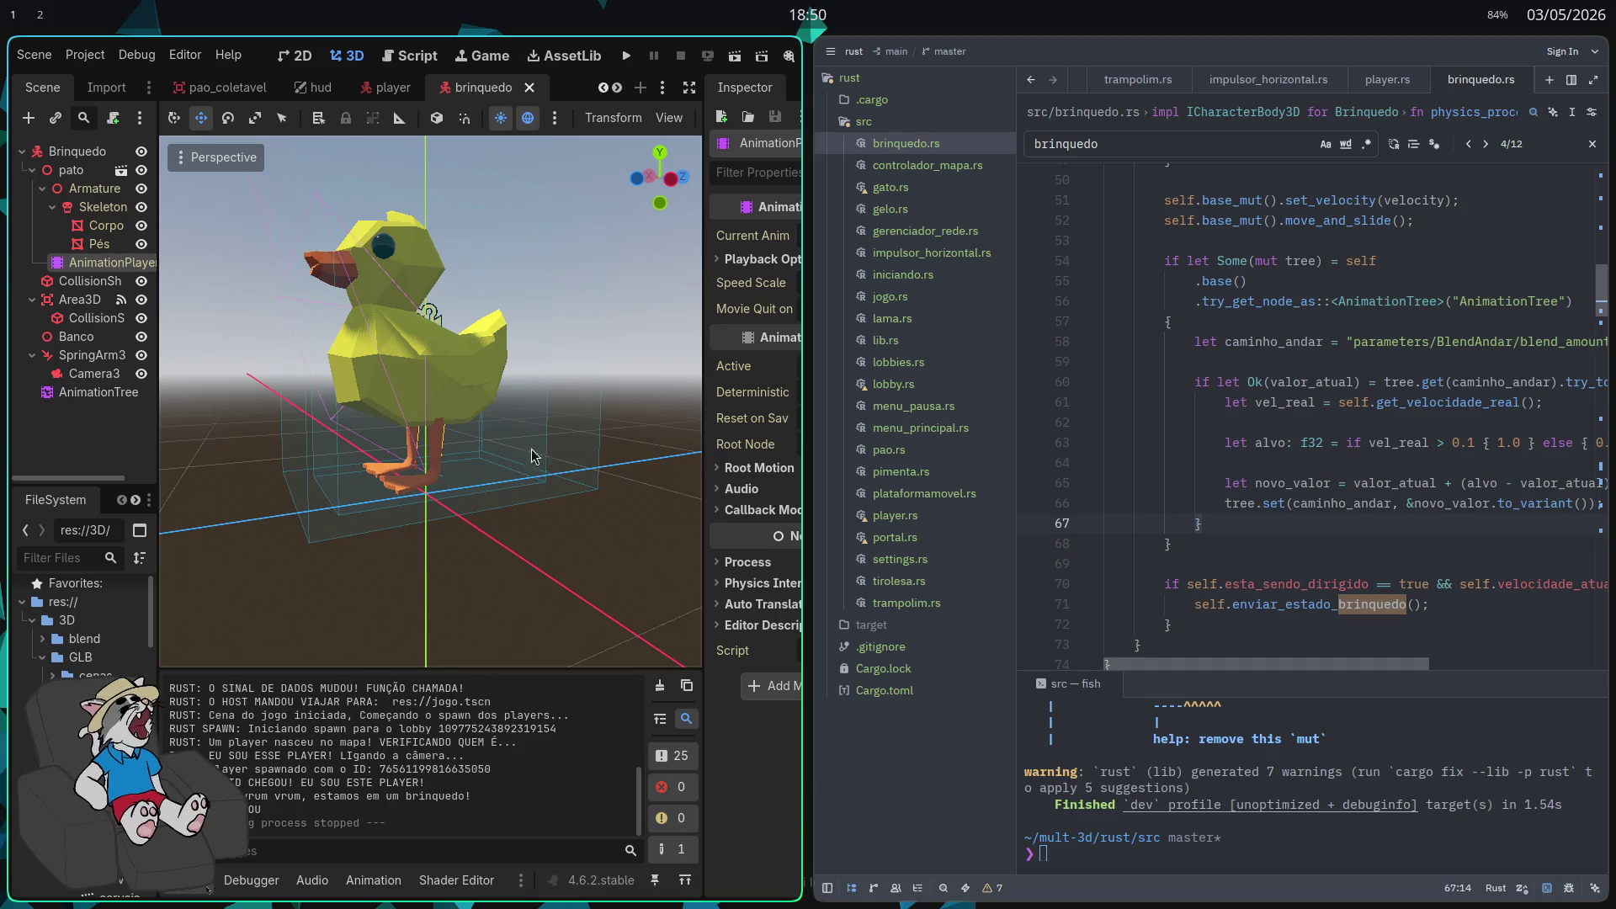
pyautogui.press('super+f')
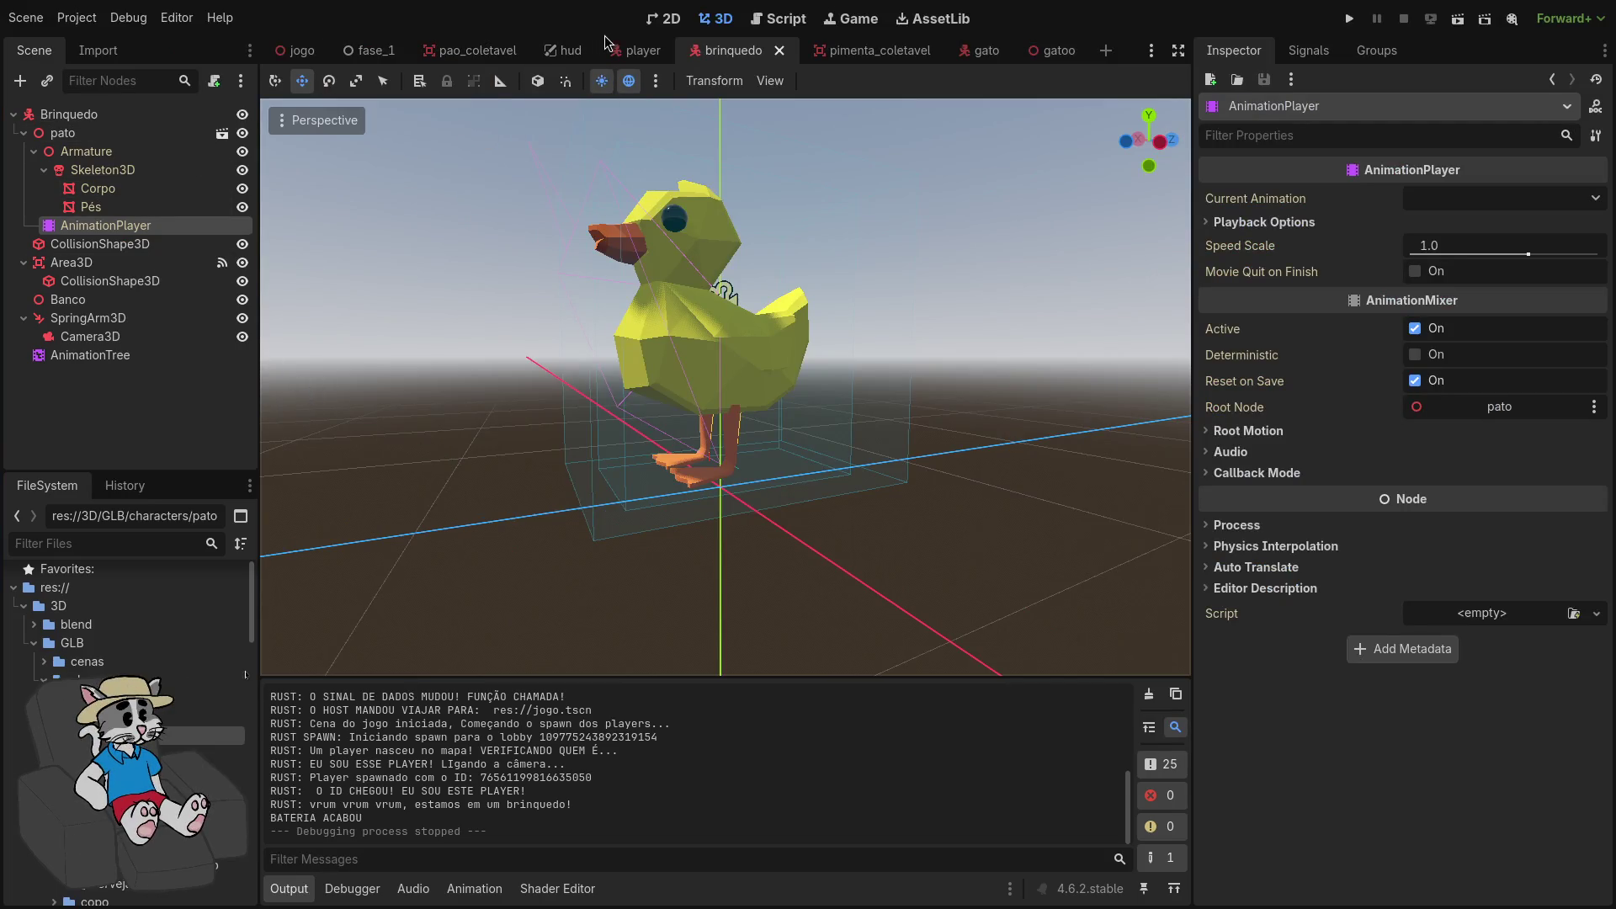
pyautogui.click(637, 50)
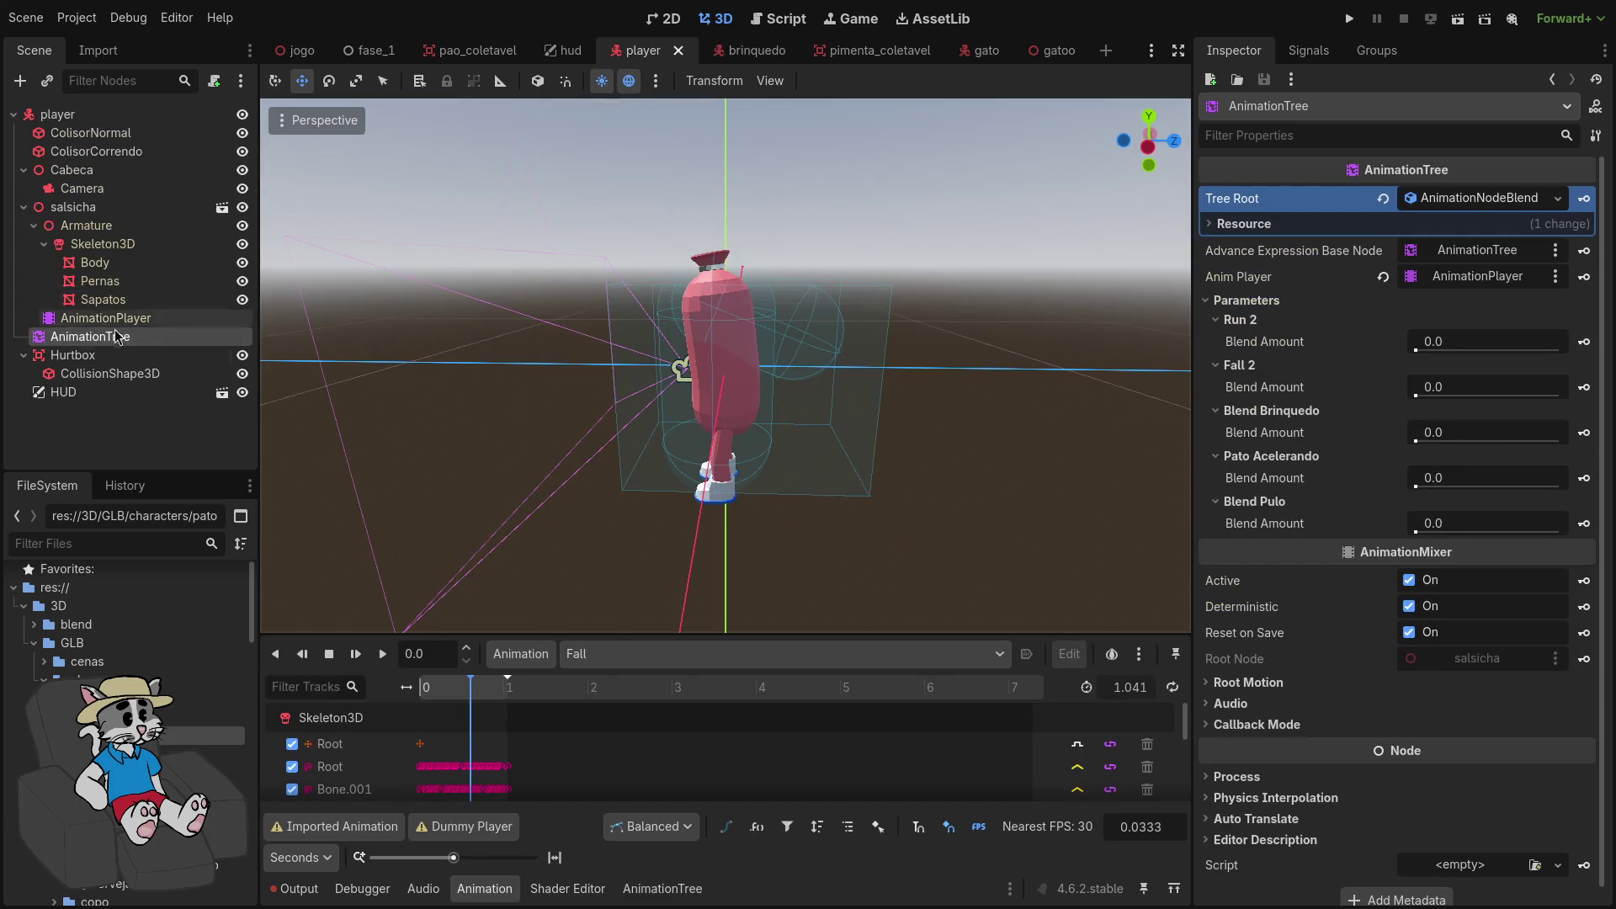
# Preview the character model's Sit, Run, Idle and Fall animations, then close without reimporting.
pyautogui.doubleClick(160, 816)
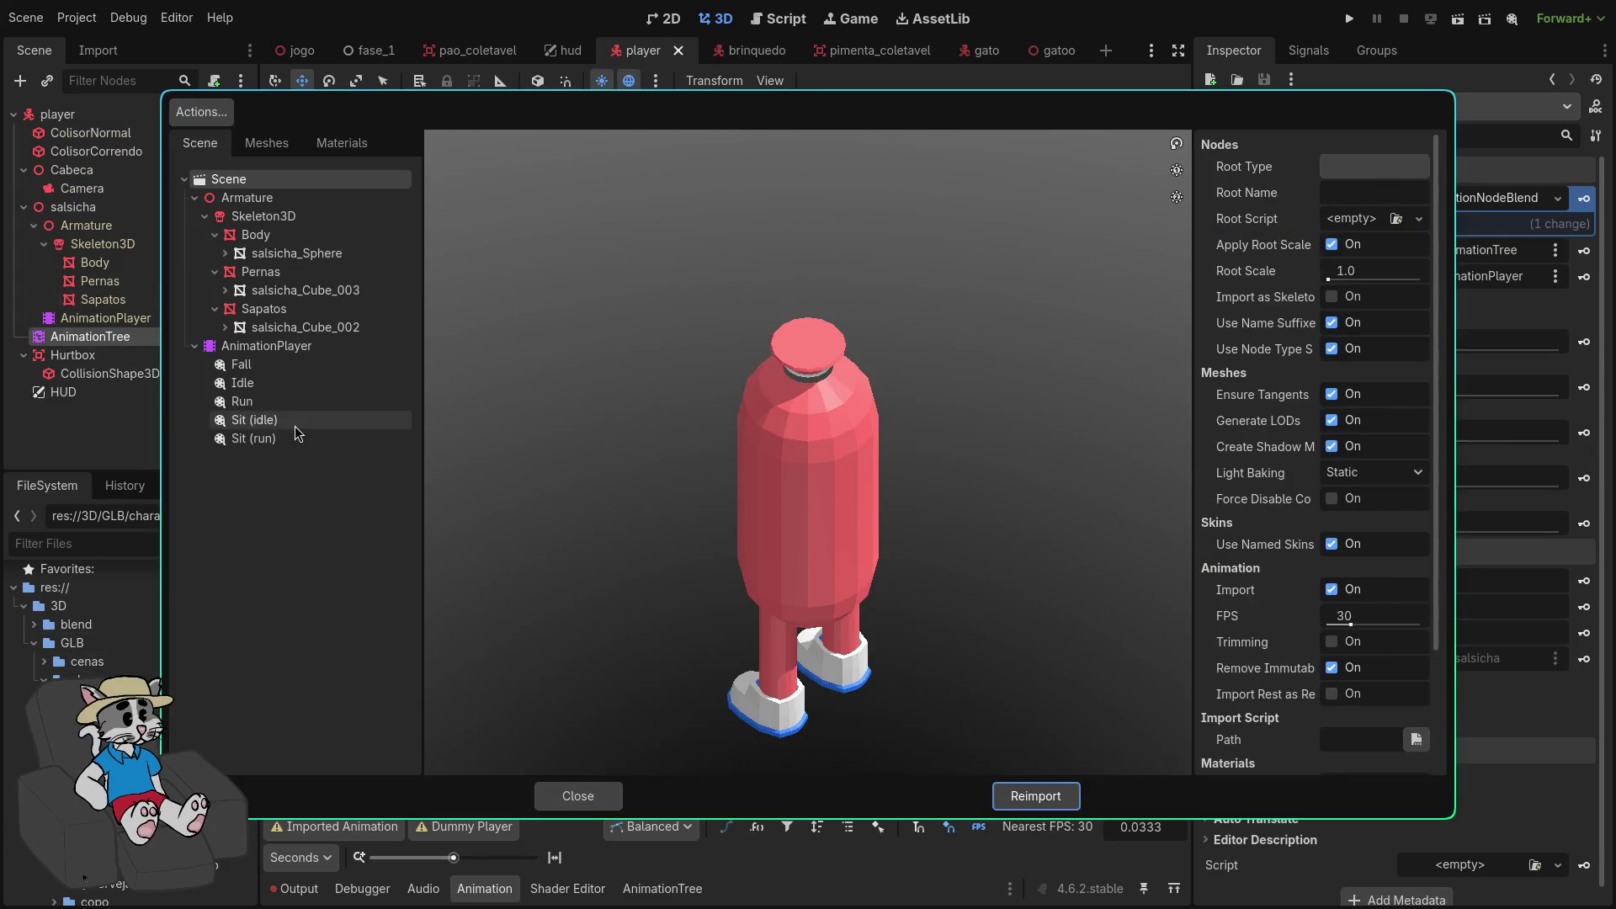
pyautogui.click(292, 421)
pyautogui.click(290, 436)
pyautogui.click(273, 402)
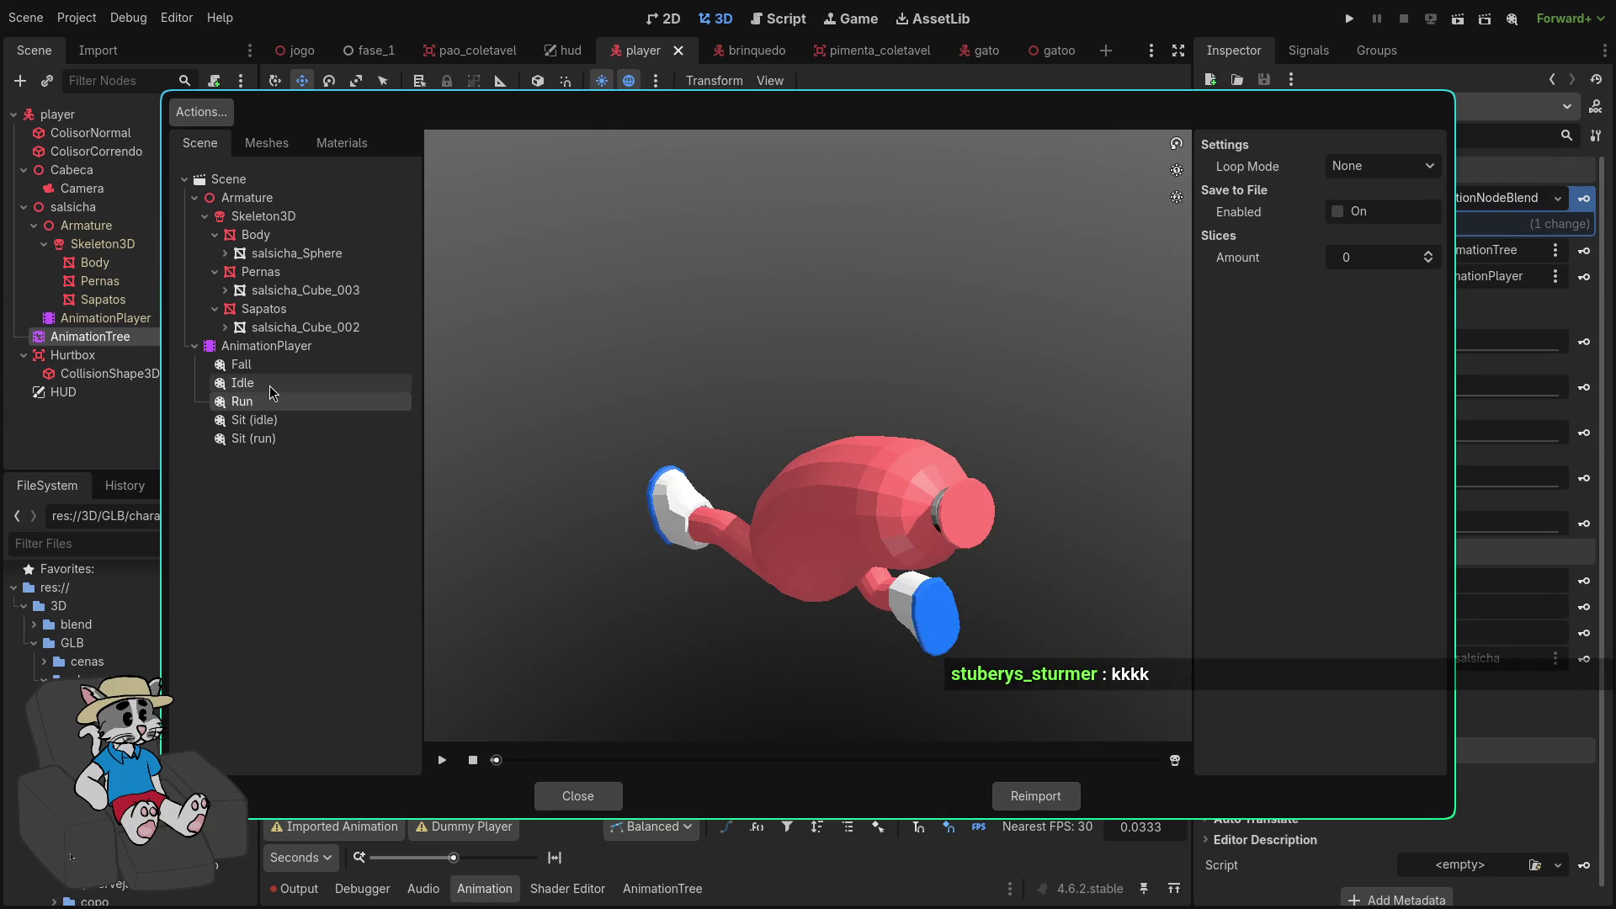
pyautogui.click(271, 384)
pyautogui.click(267, 366)
pyautogui.click(269, 383)
pyautogui.click(275, 402)
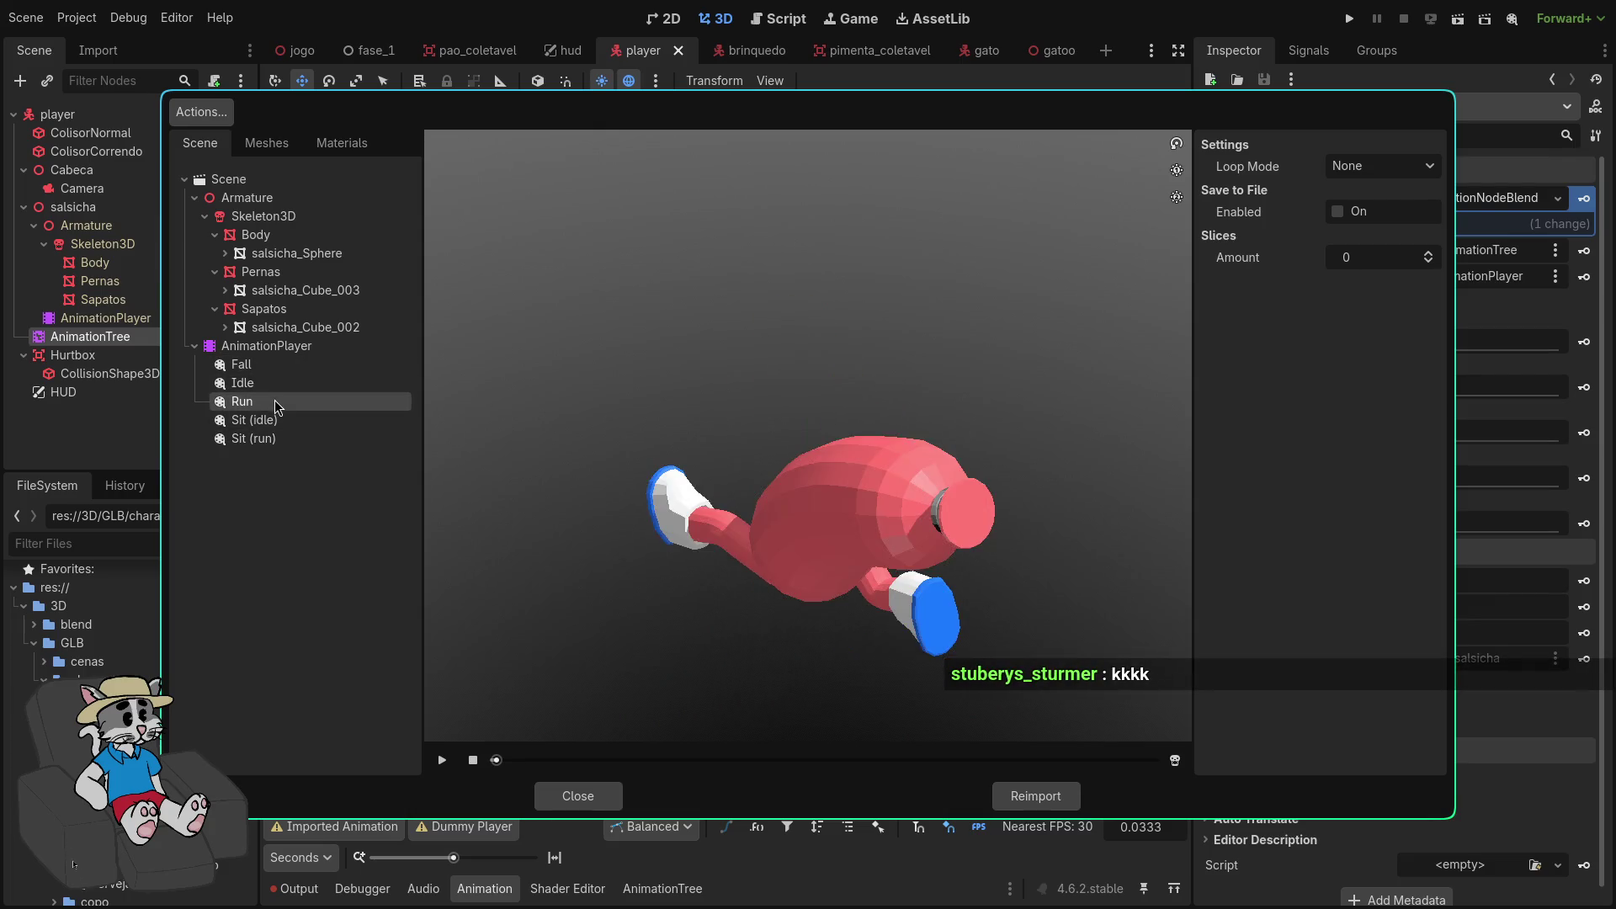
pyautogui.click(279, 438)
pyautogui.click(273, 401)
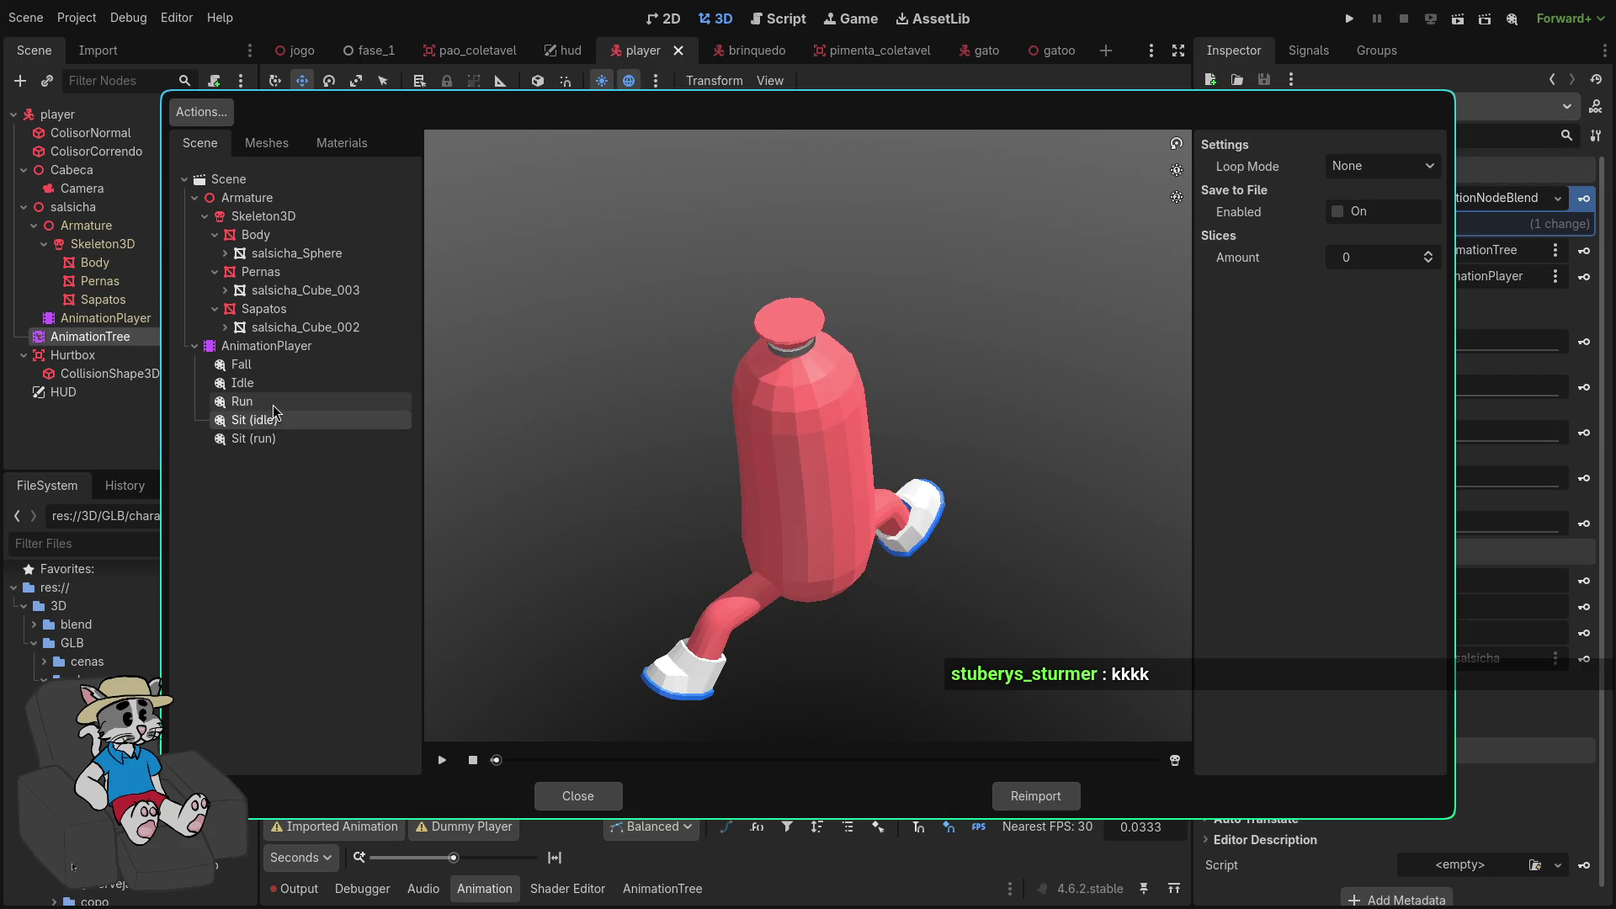
pyautogui.press('Escape')
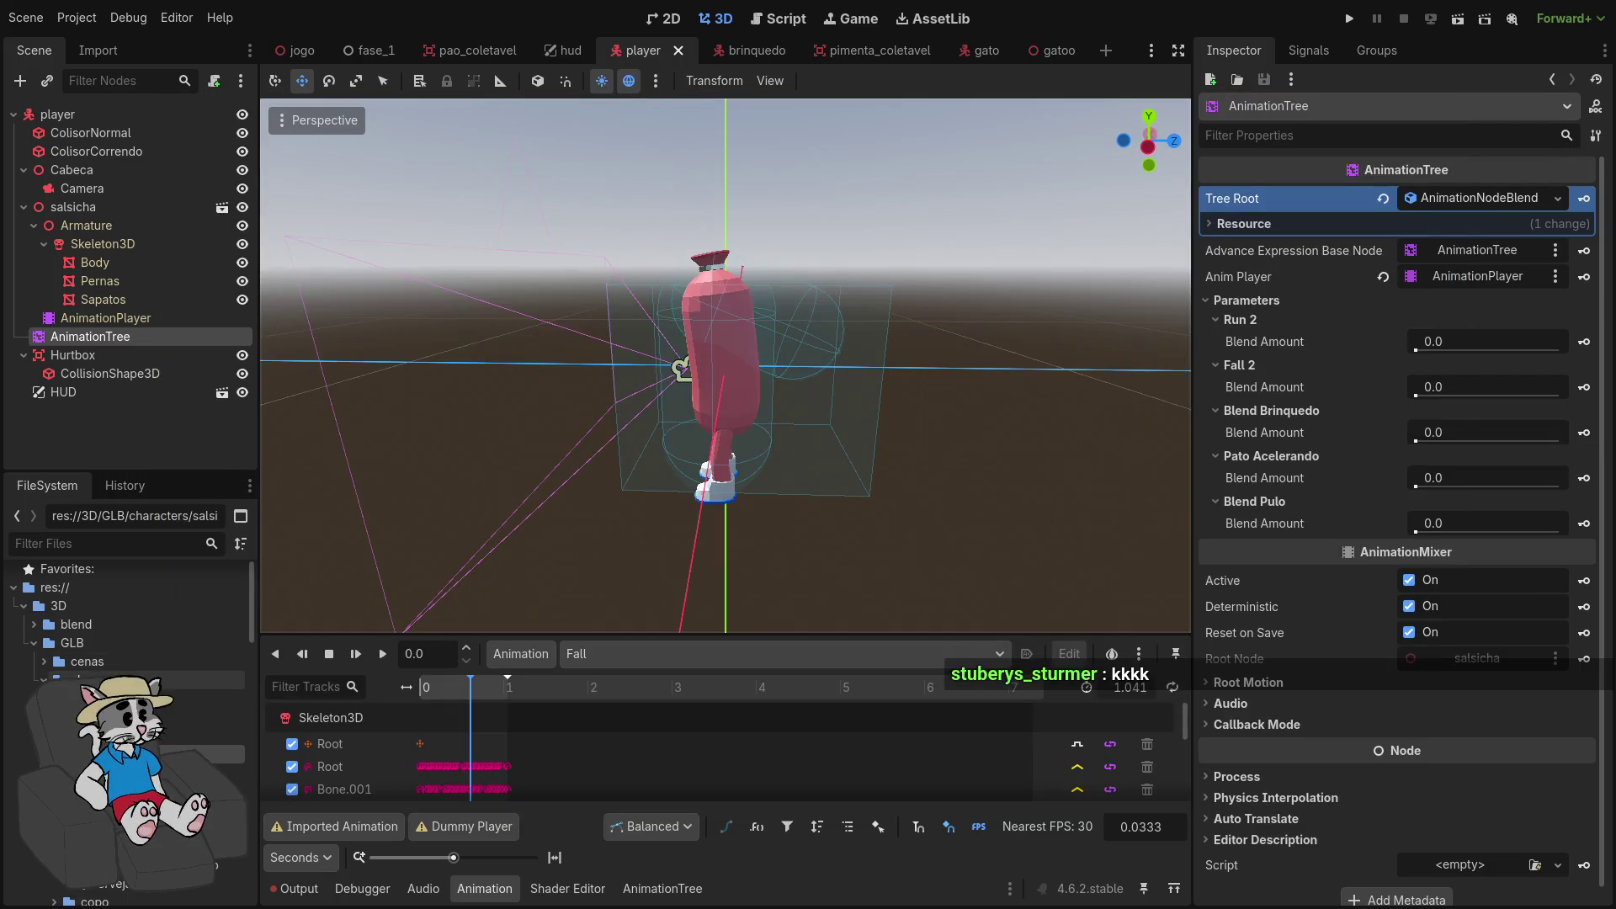
# Set salsicha.glb's Sit (run) loop mode to Linear, preview it, and reimport.
pyautogui.scroll(-6, 126, 614)
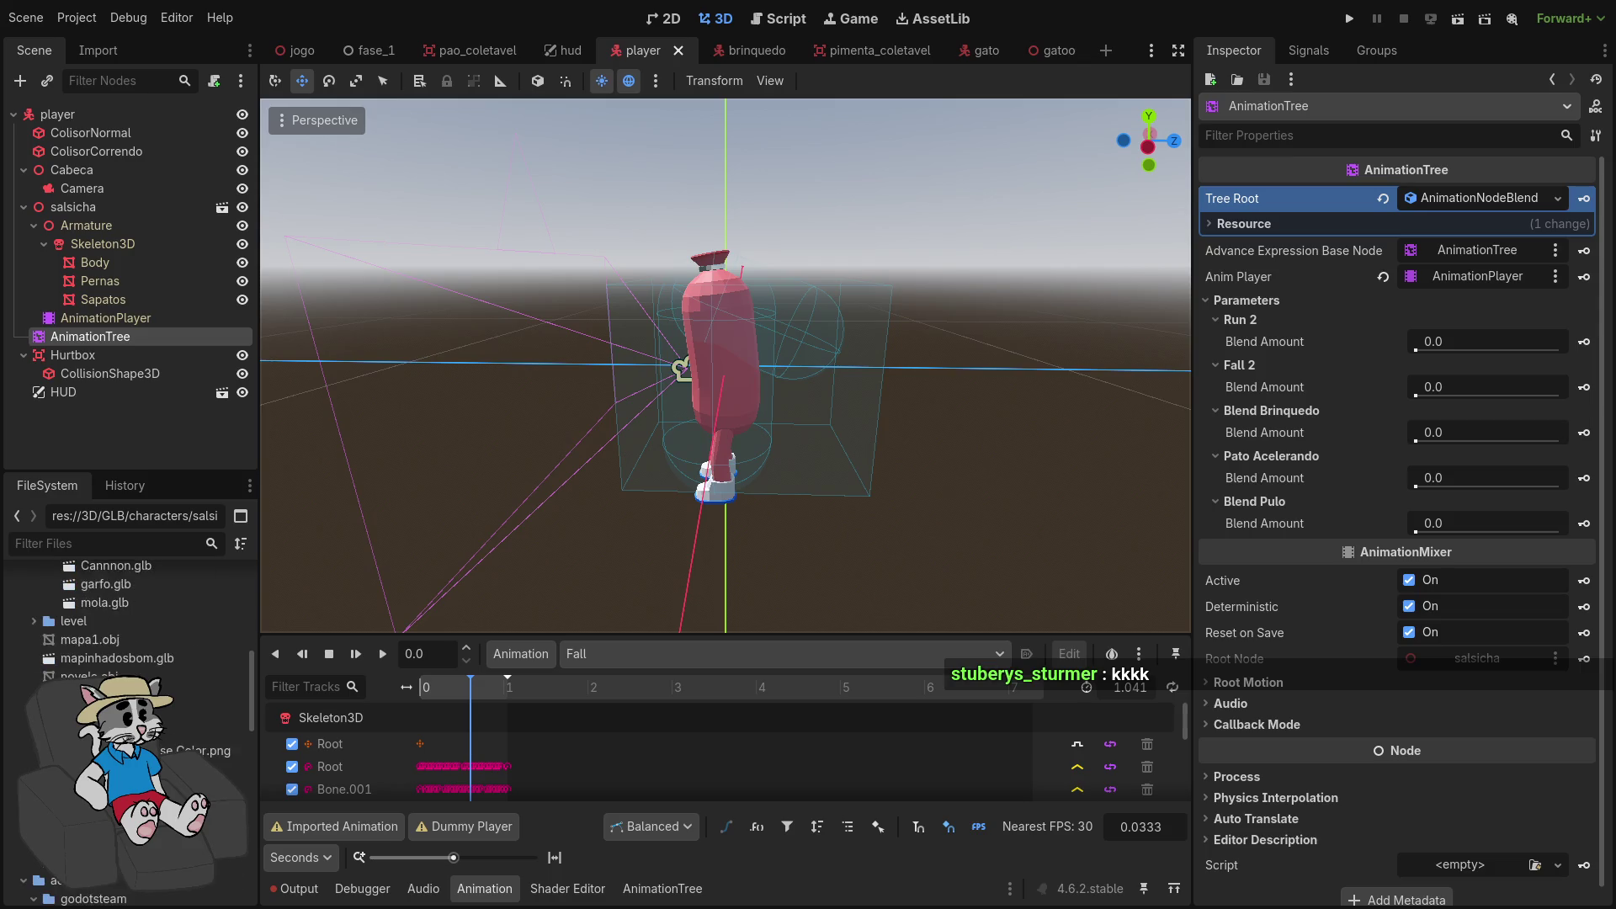
pyautogui.doubleClick(109, 731)
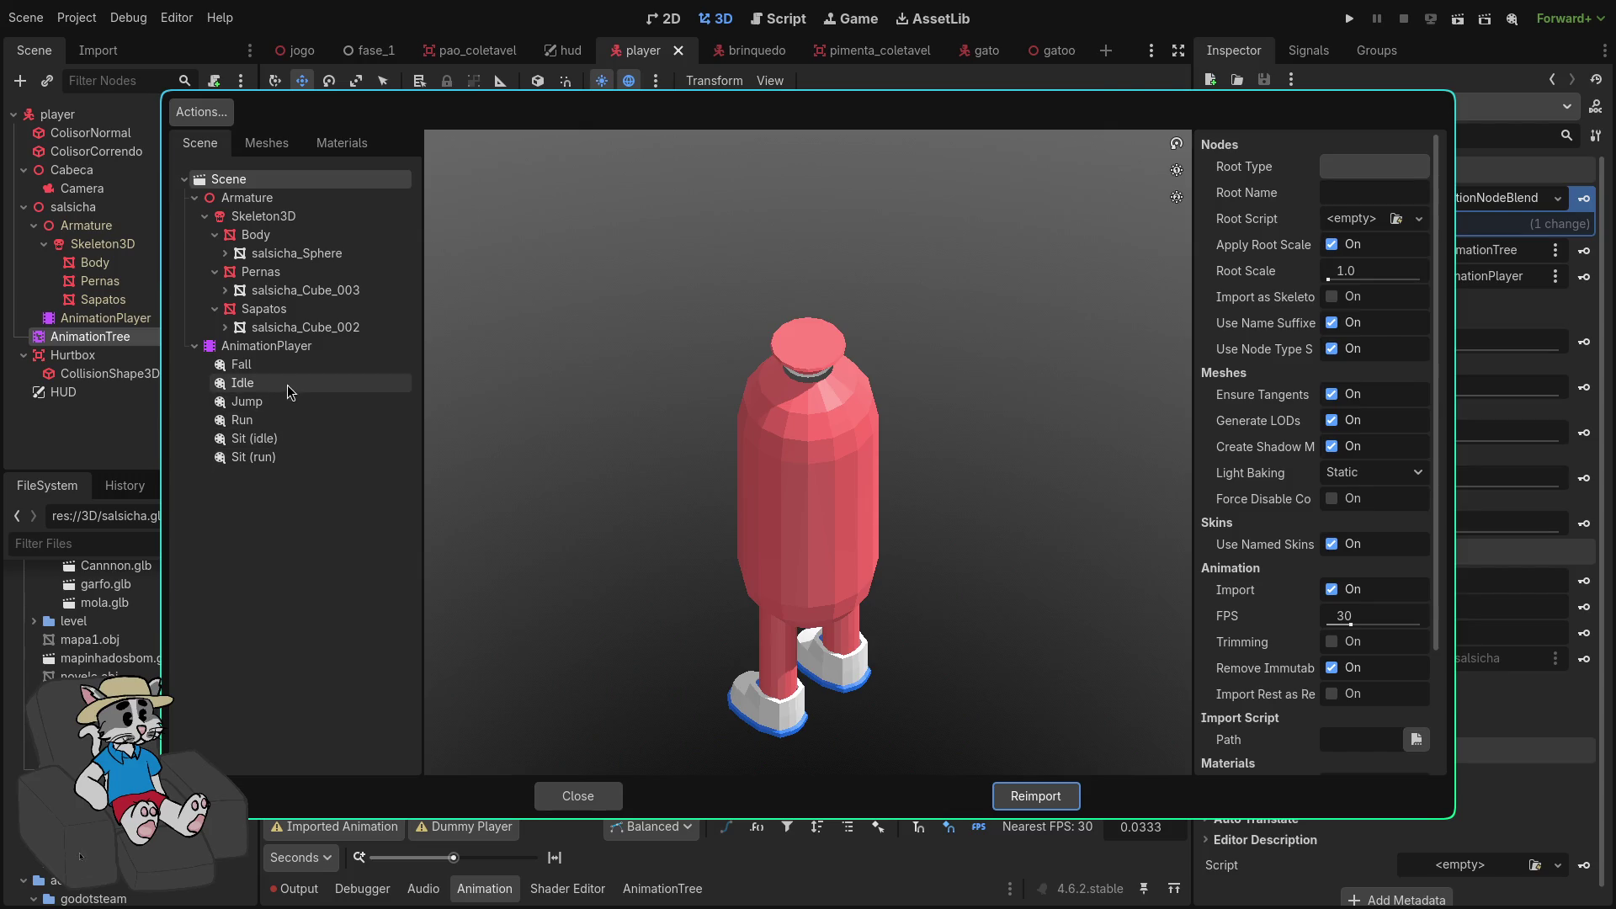
pyautogui.click(284, 418)
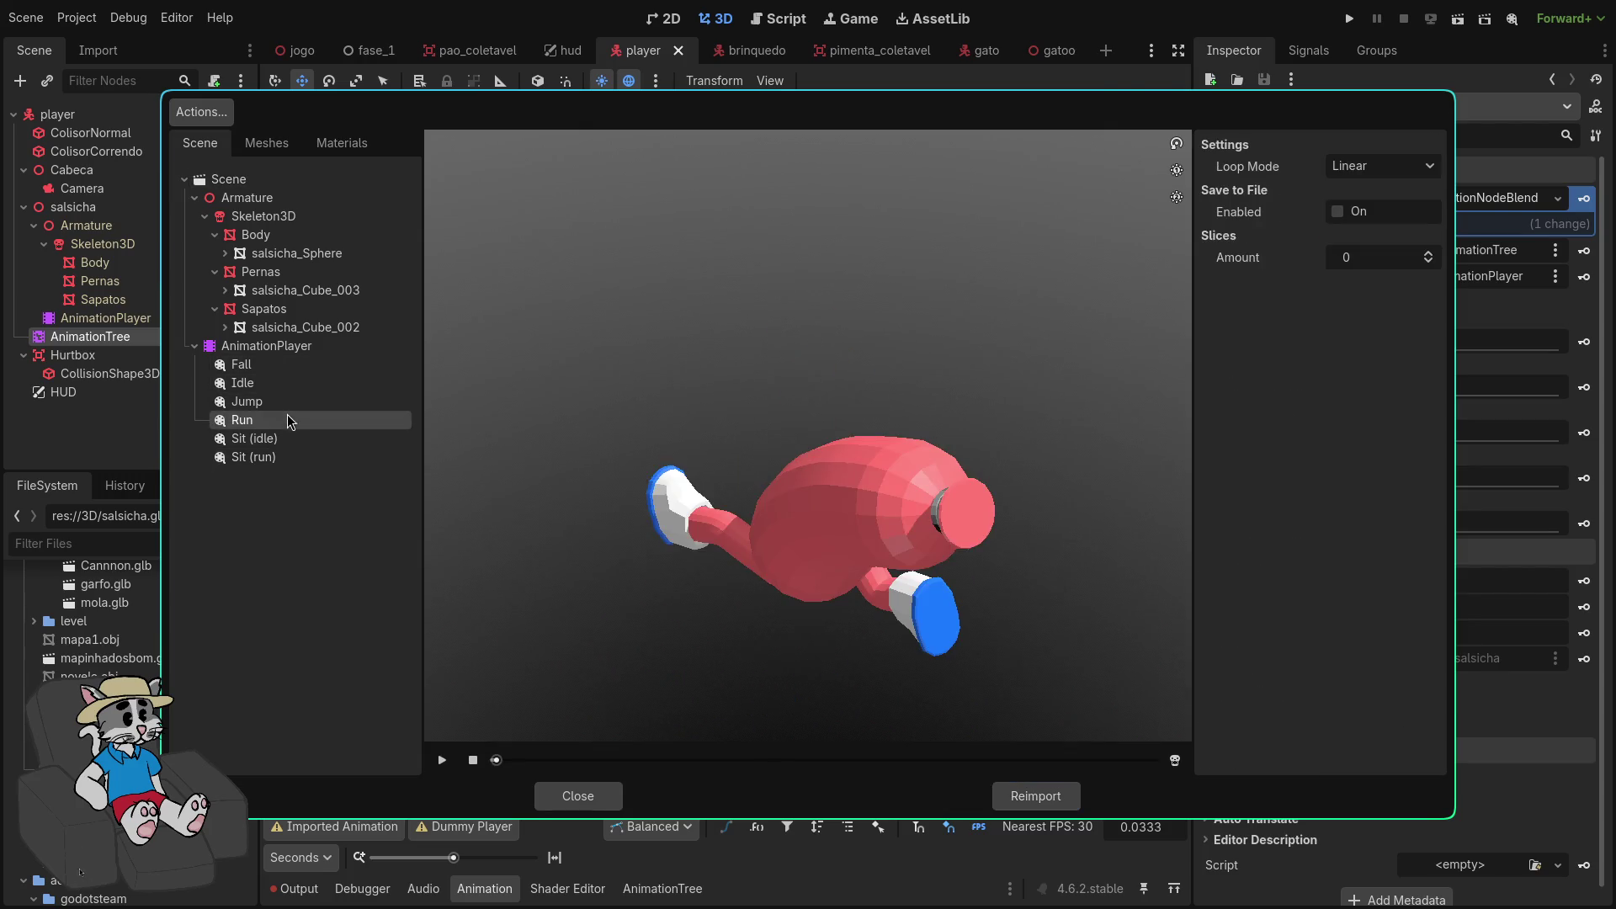
pyautogui.click(280, 437)
pyautogui.click(287, 457)
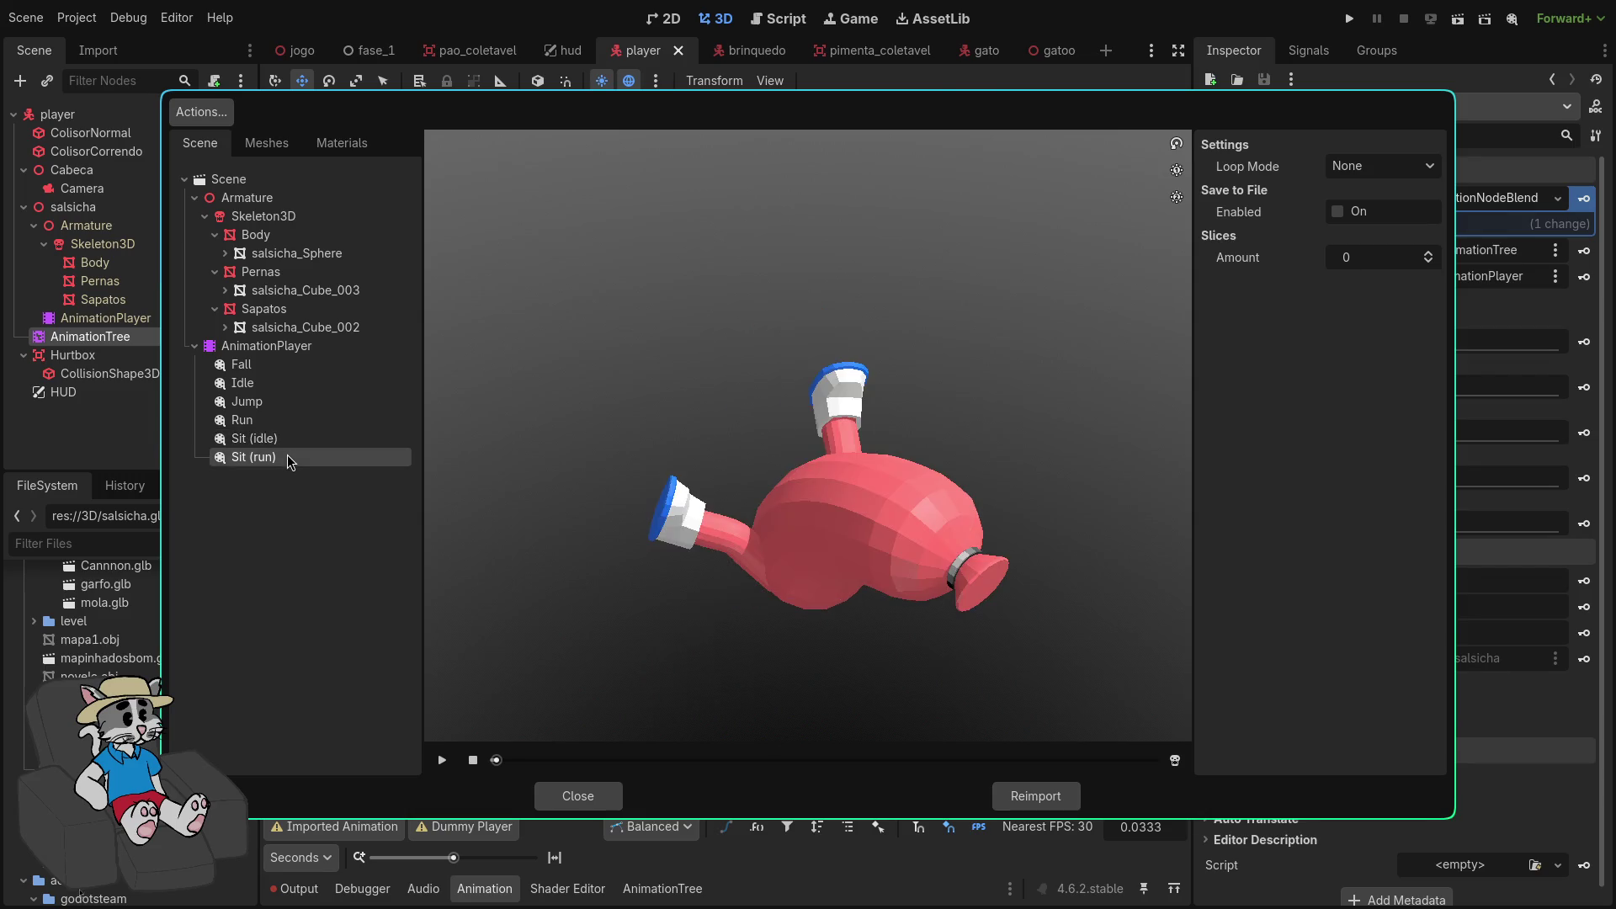
pyautogui.click(1373, 169)
pyautogui.click(1362, 221)
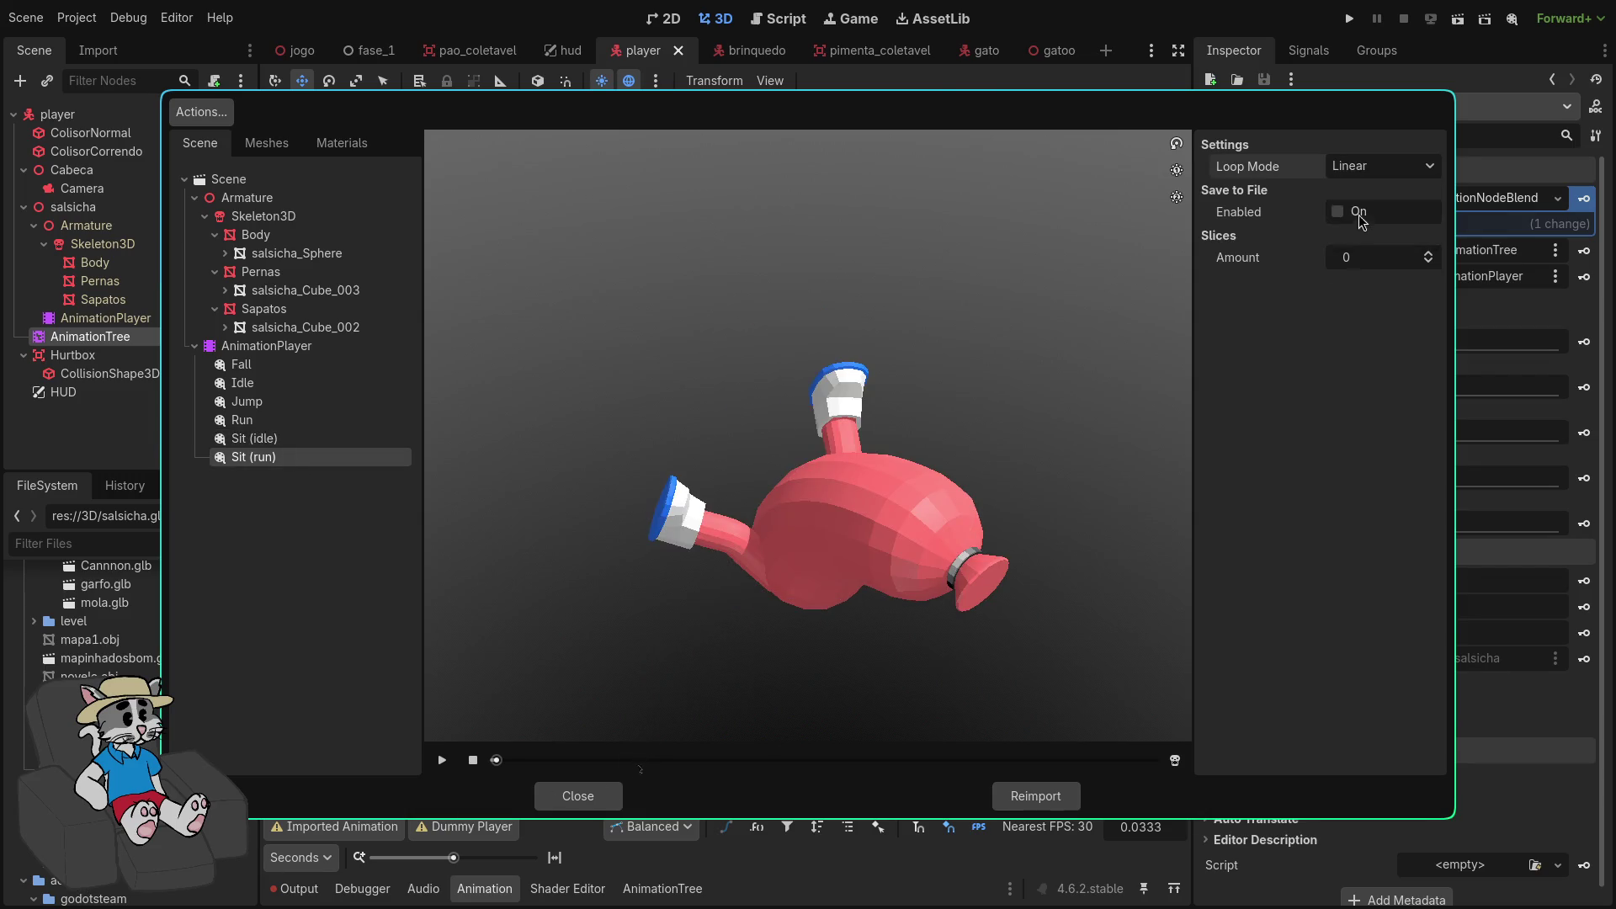
pyautogui.click(442, 760)
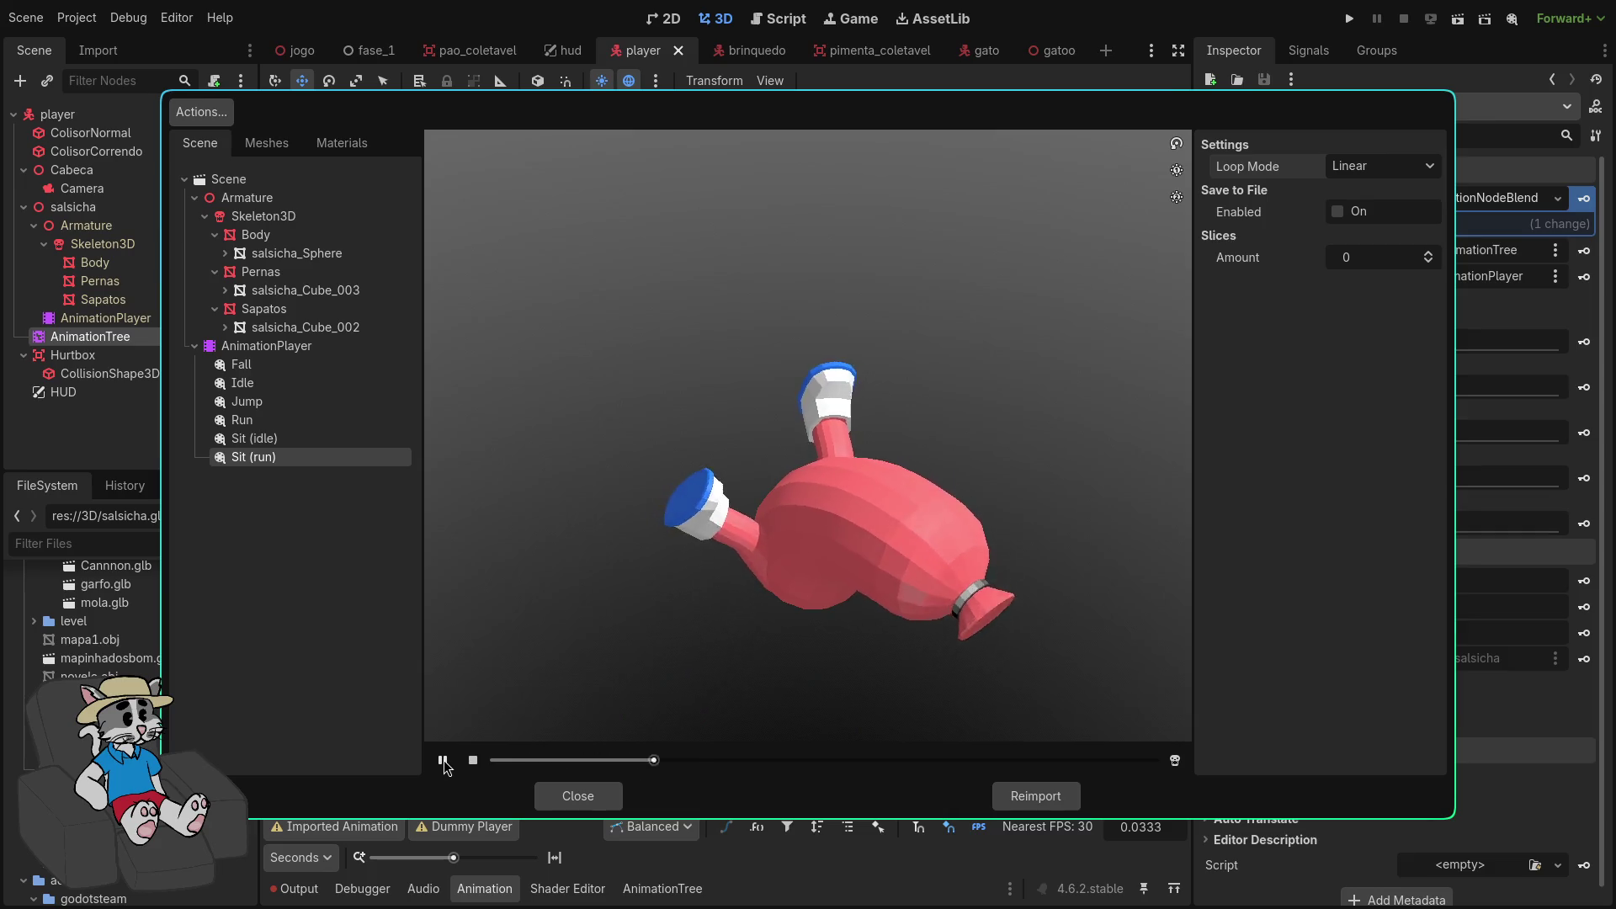
pyautogui.click(442, 760)
pyautogui.click(1028, 787)
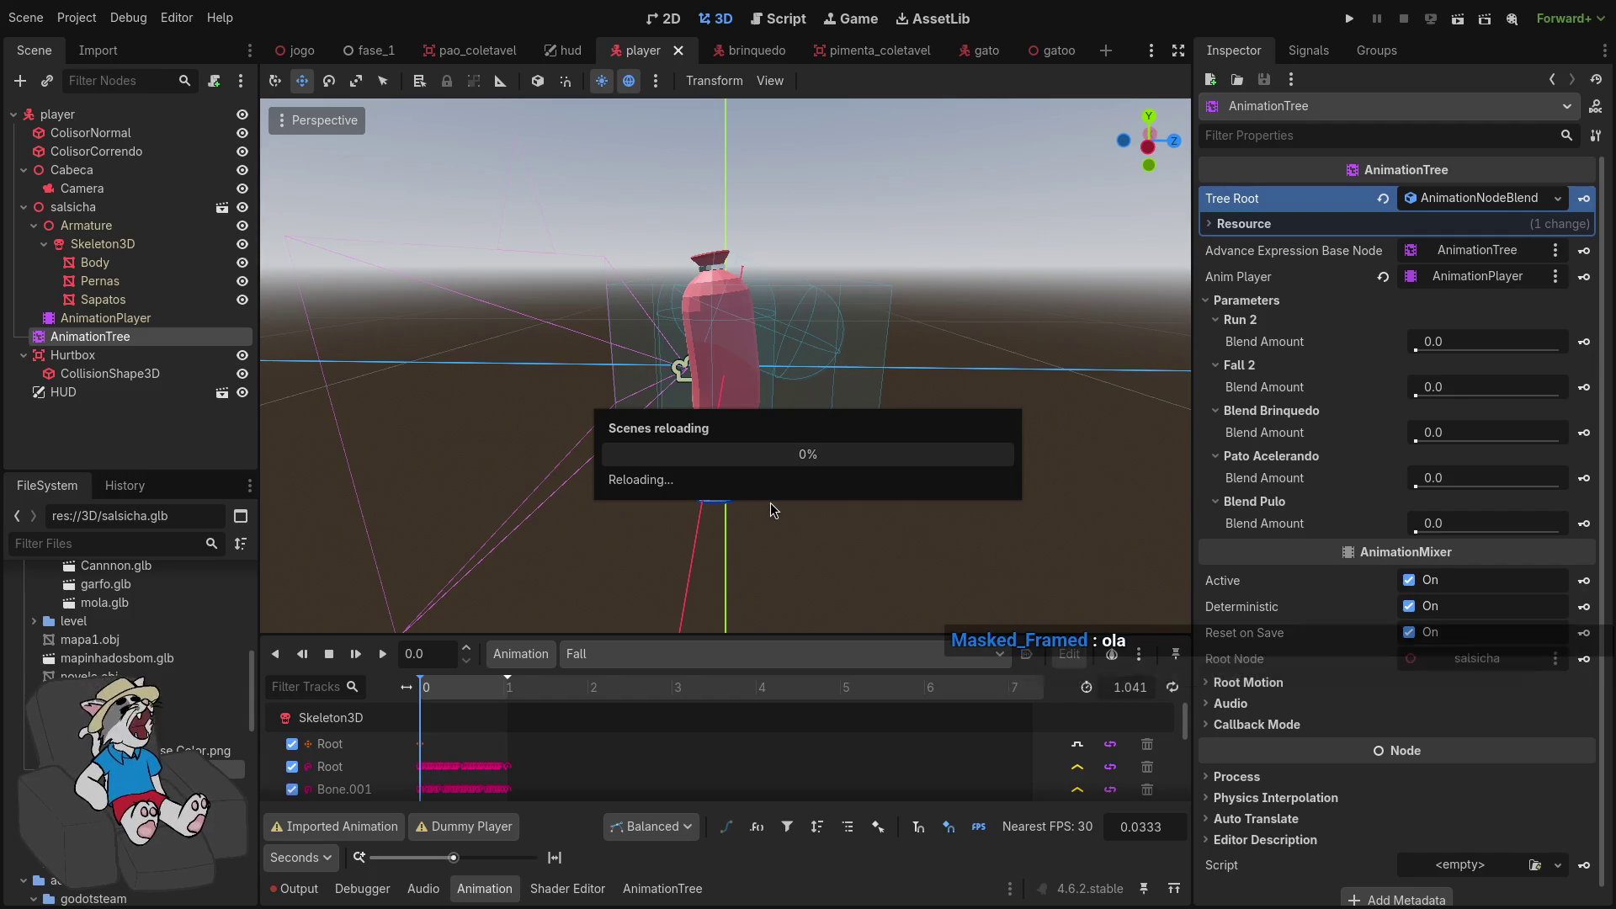
# Run the project, start the match, pause and resume, walk with W, then quit with F8.
pyautogui.click(1346, 19)
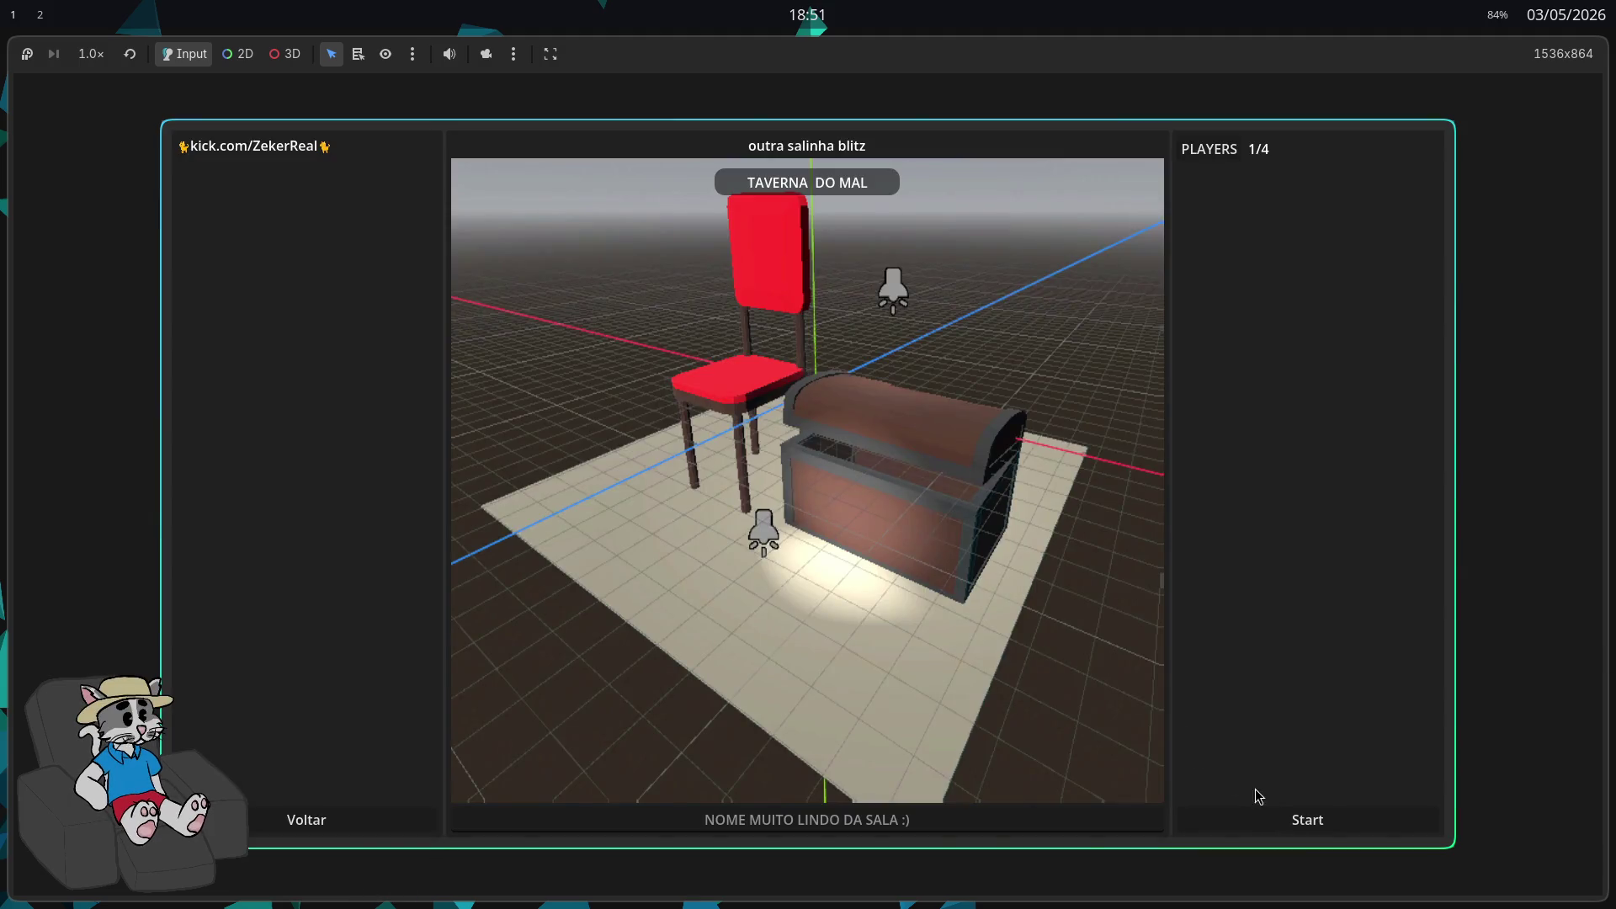
pyautogui.click(1252, 818)
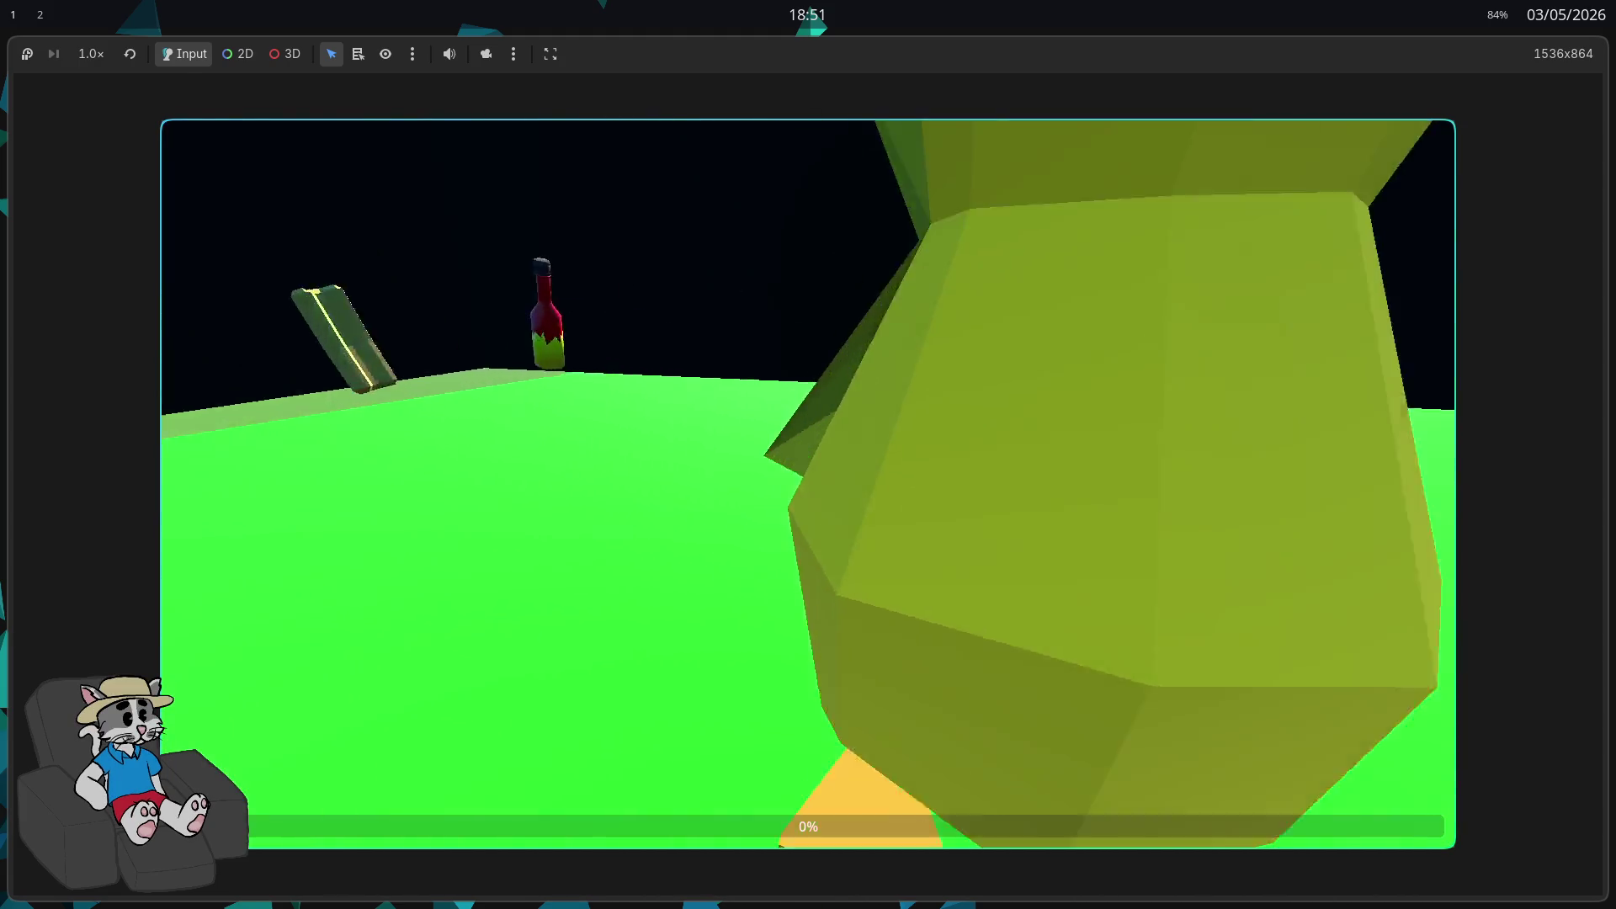
pyautogui.press('Escape')
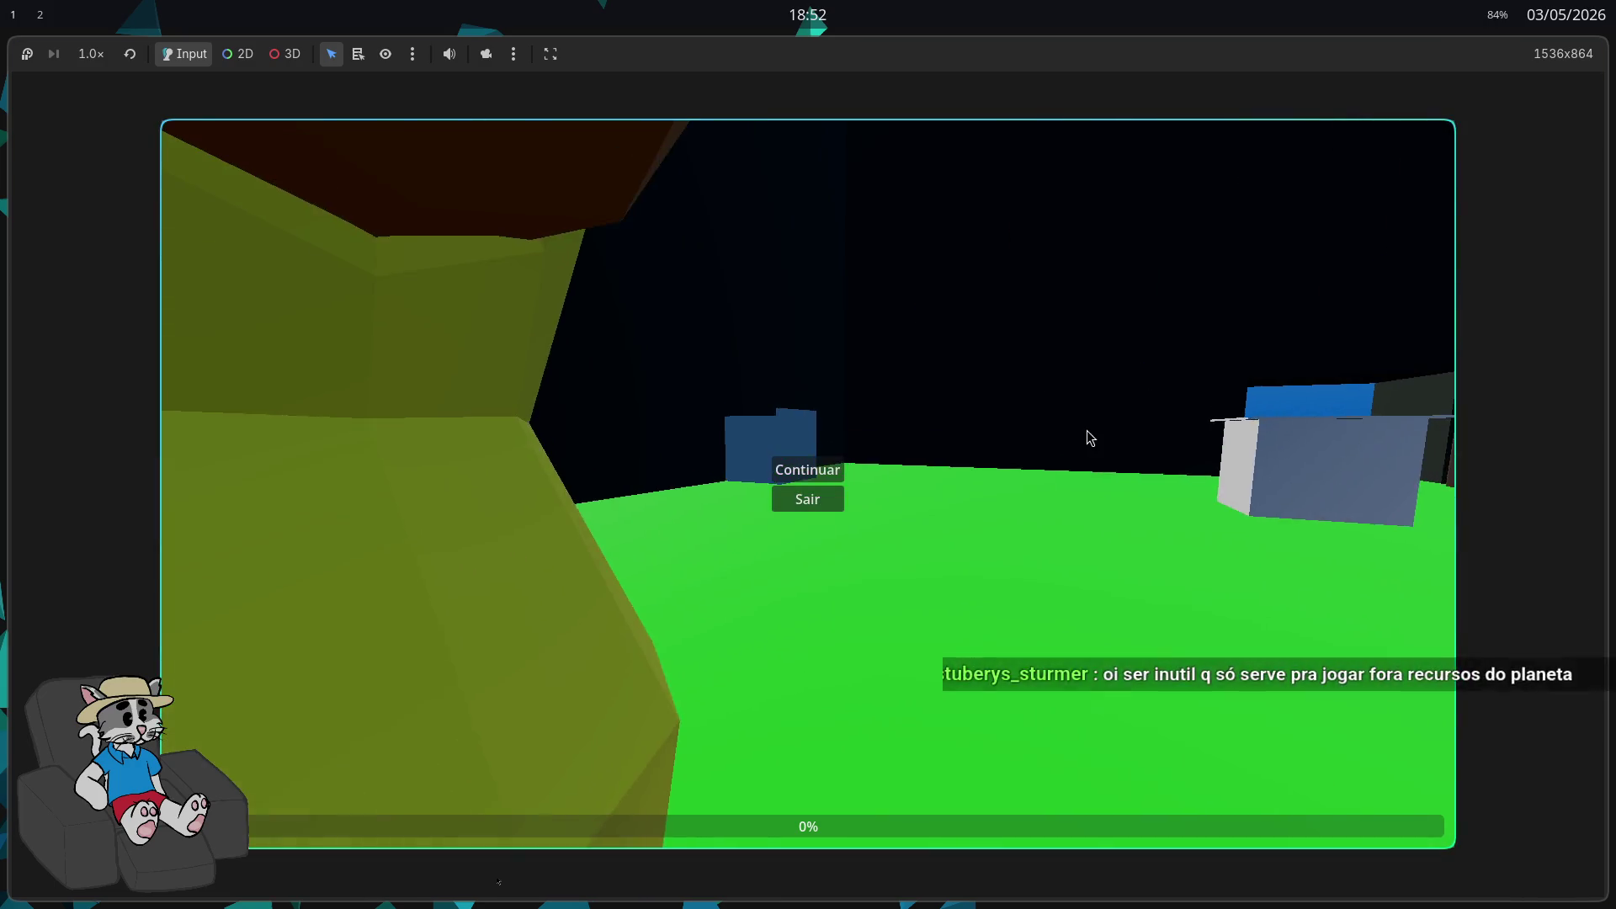
pyautogui.click(1087, 431)
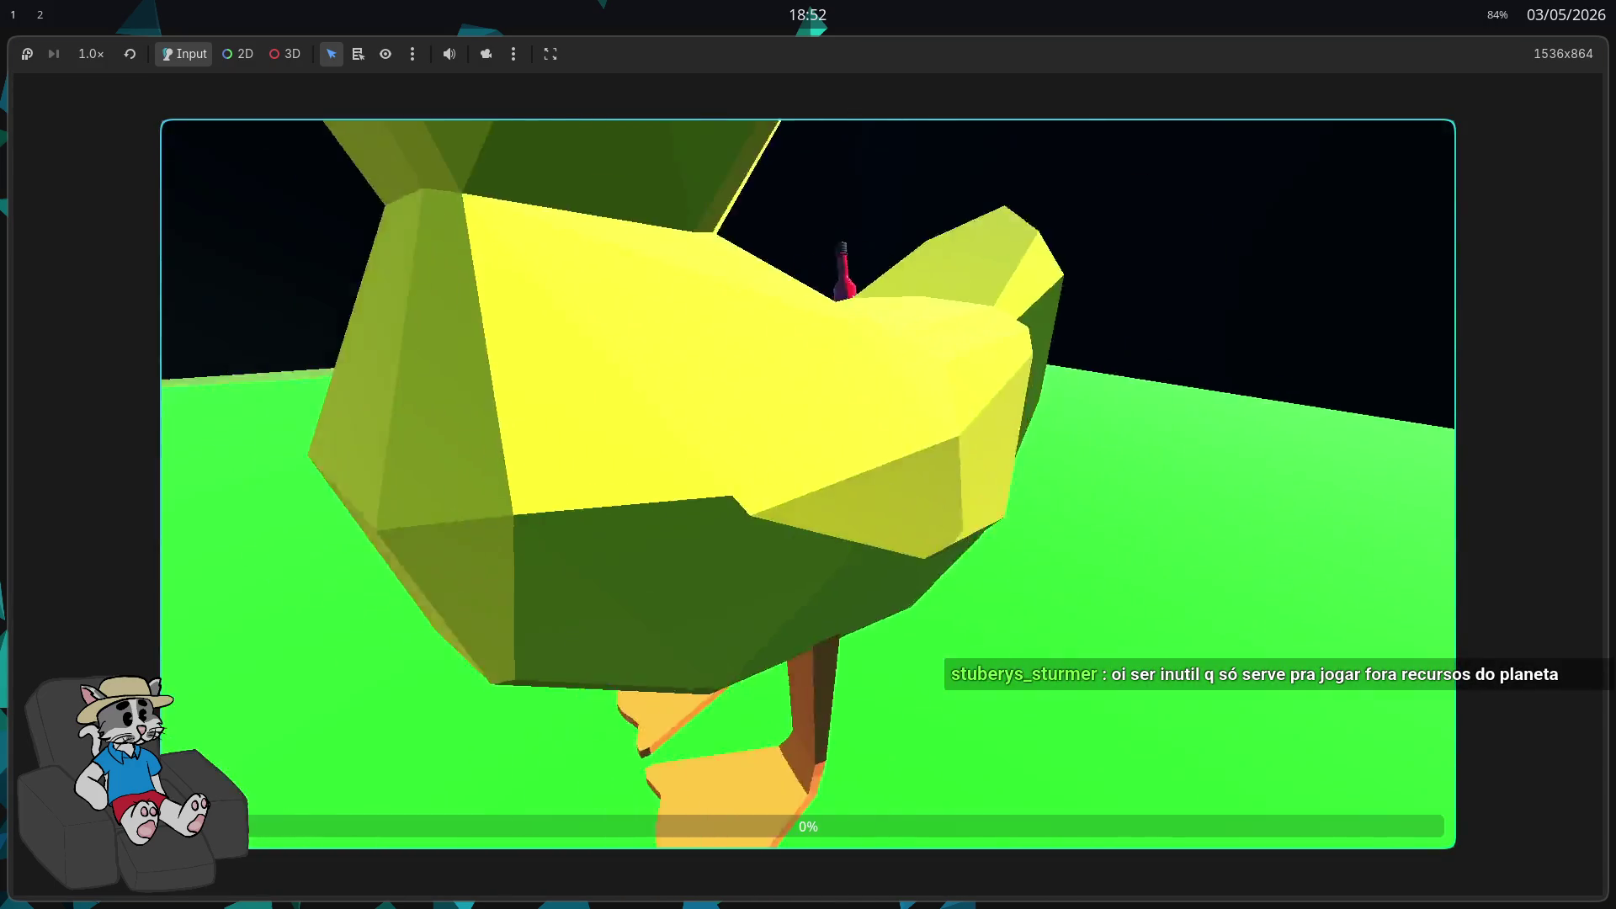
pyautogui.press('w')
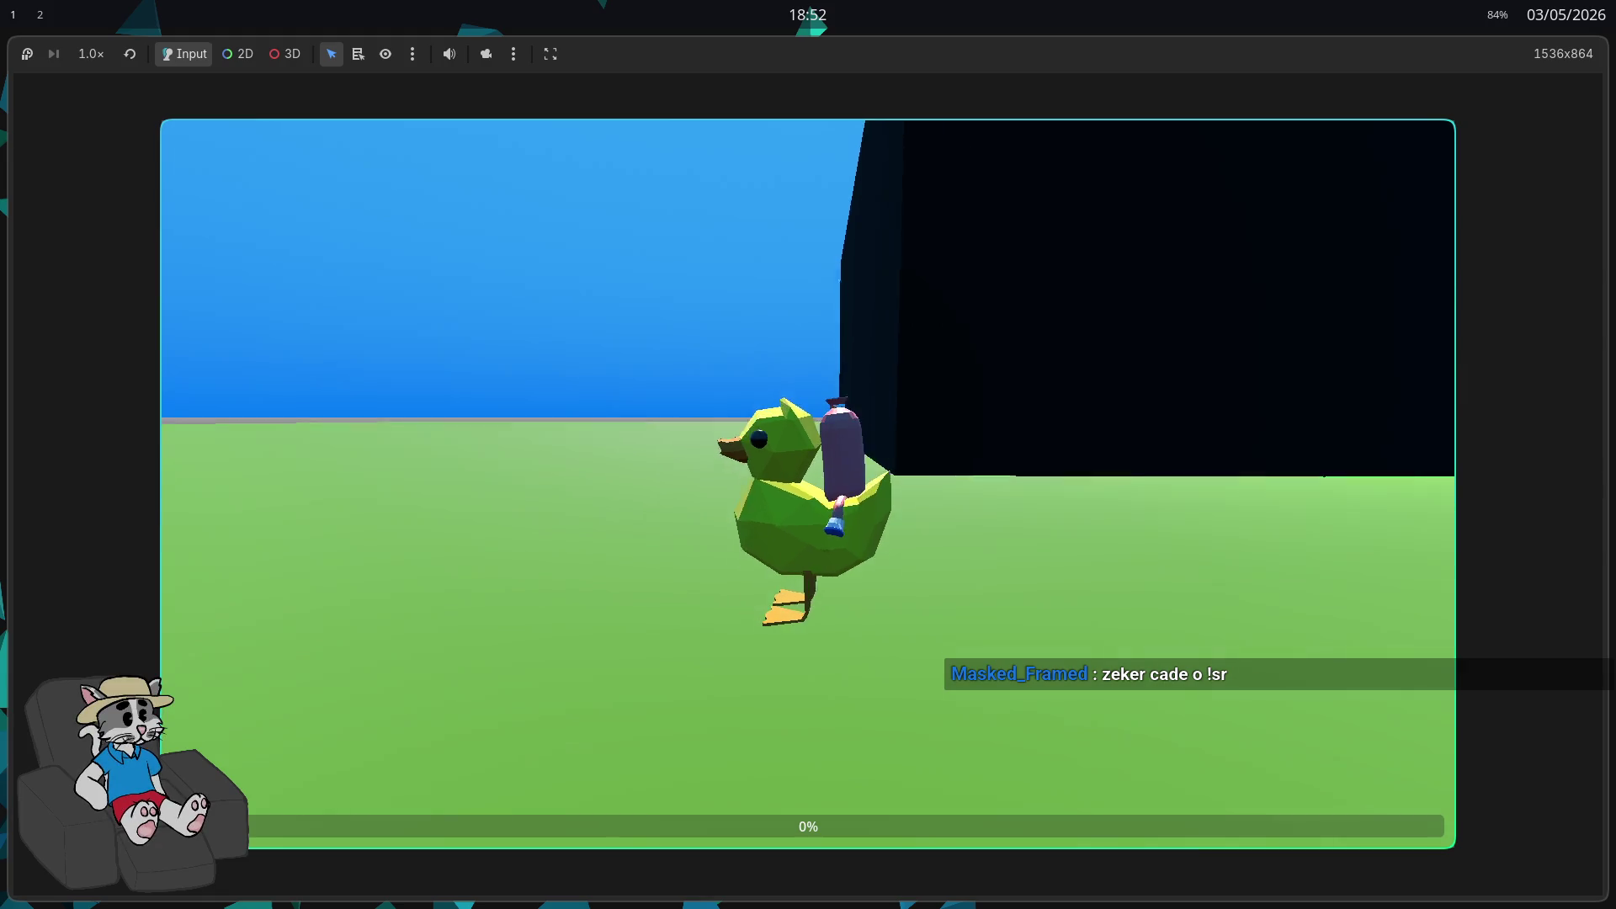
pyautogui.press('F8')
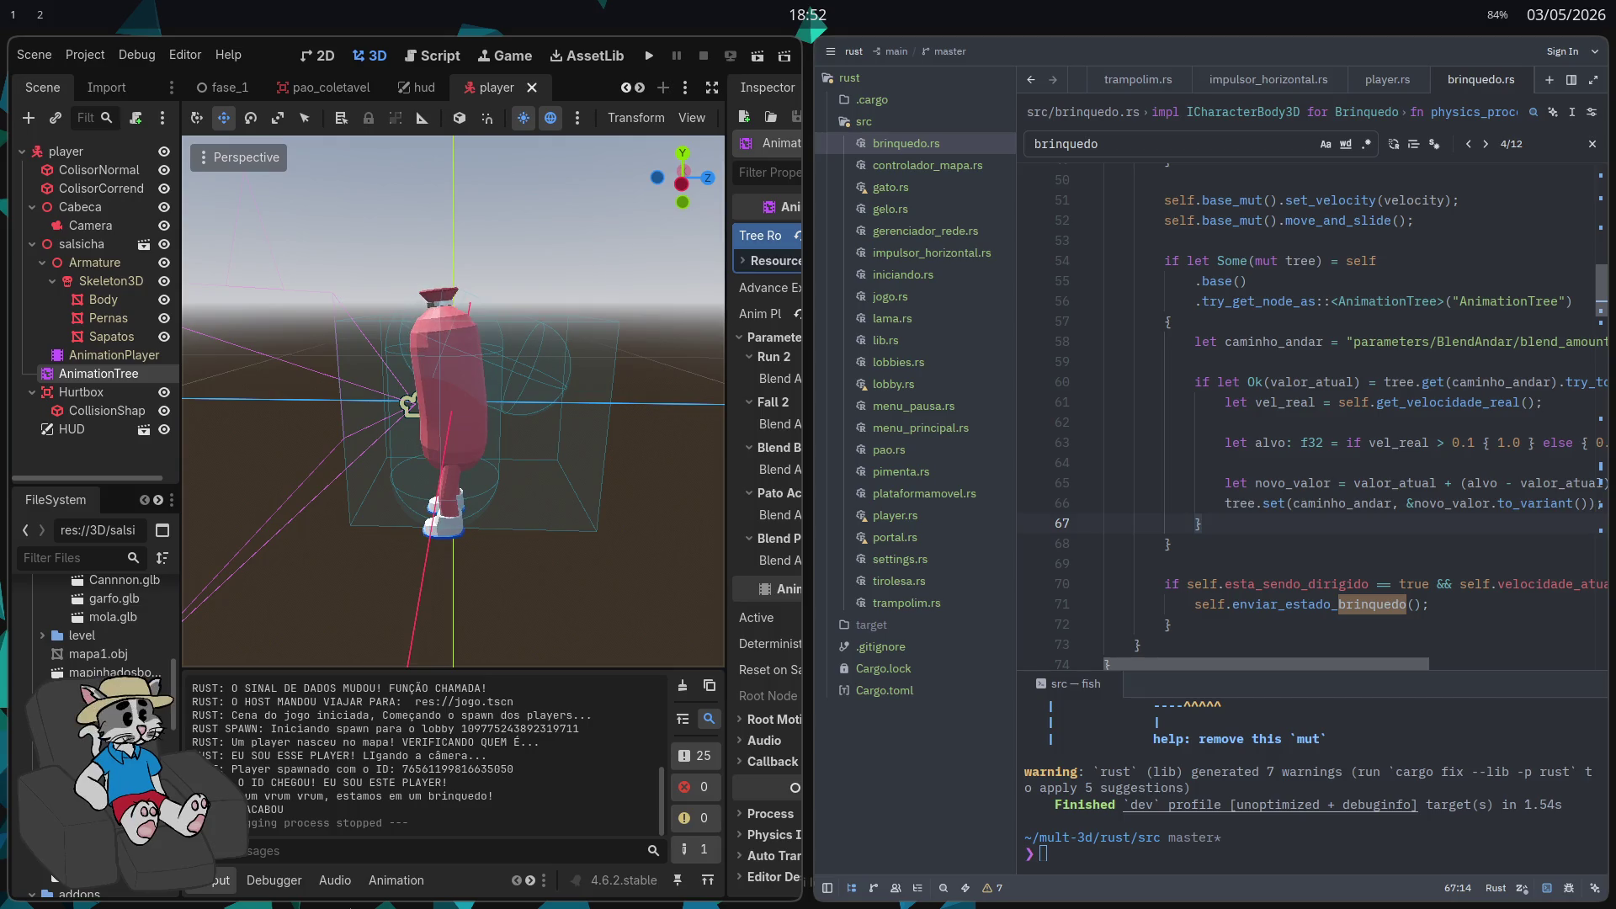
# Refocus Zed, return Godot to full screen, and orbit the viewport around the sausage character.
pyautogui.click(1251, 529)
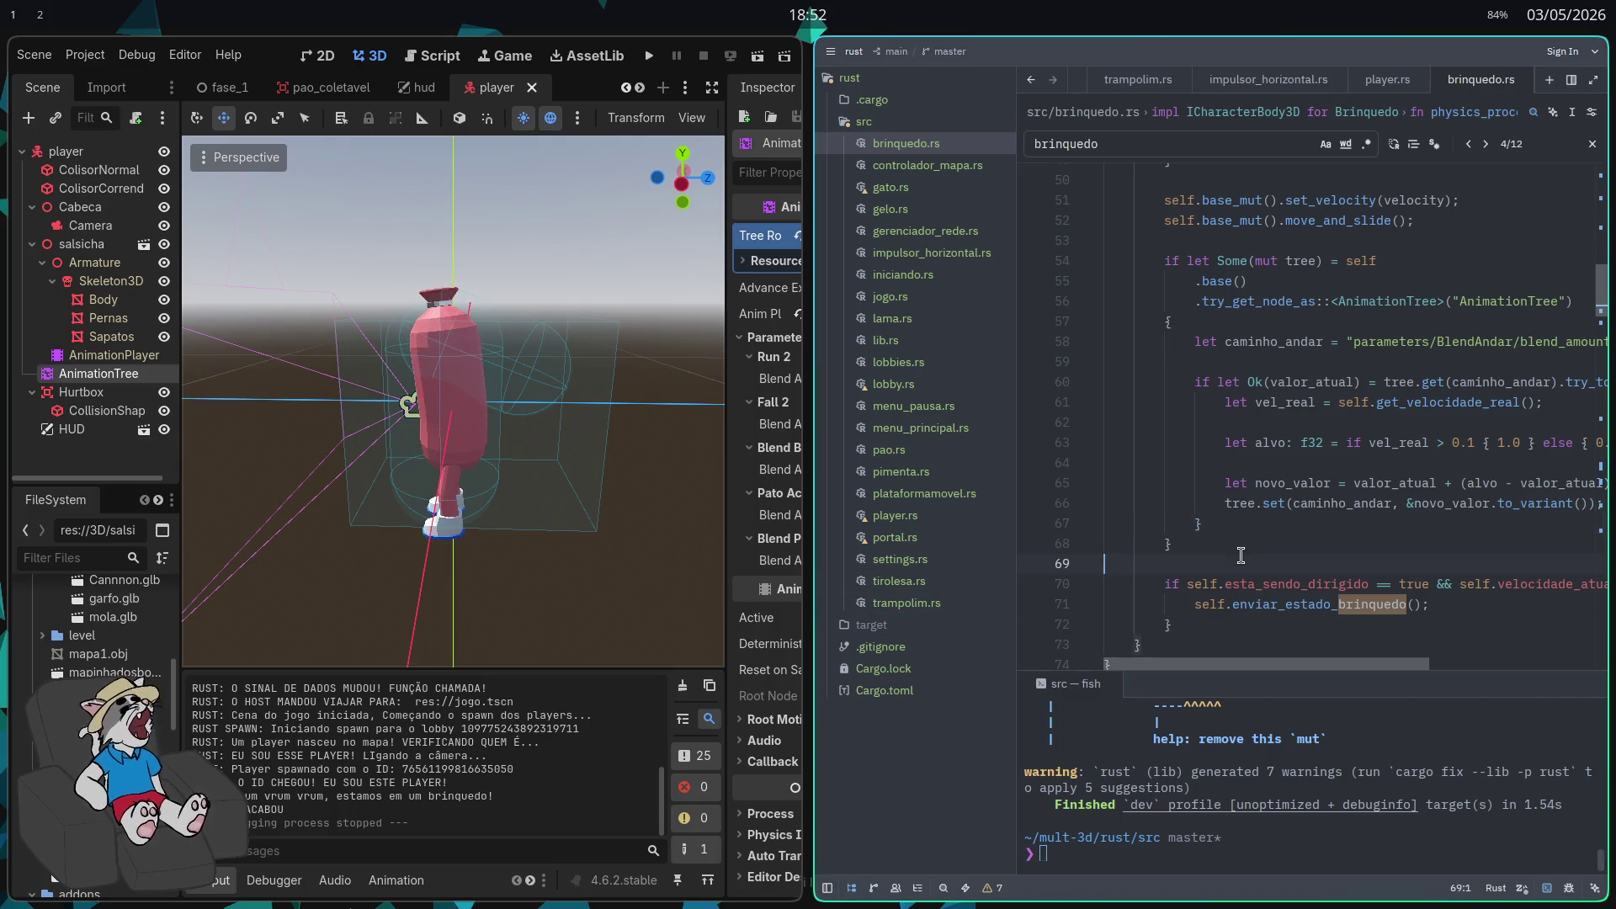
pyautogui.moveTo(1294, 504); pyautogui.dragTo(1302, 503)
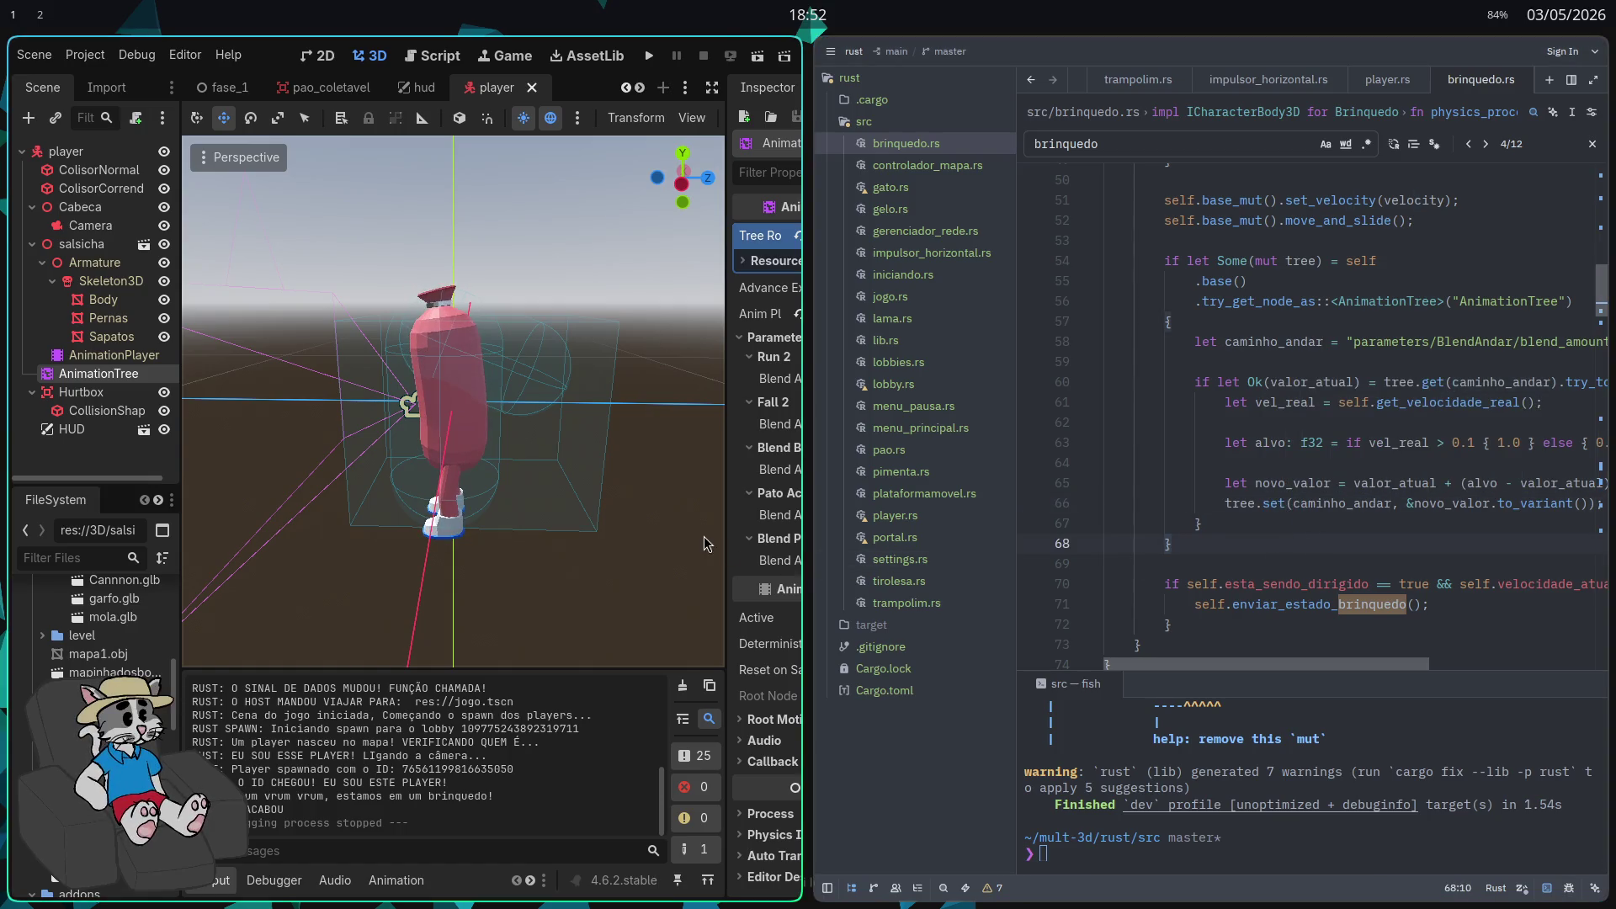
pyautogui.press('super+f')
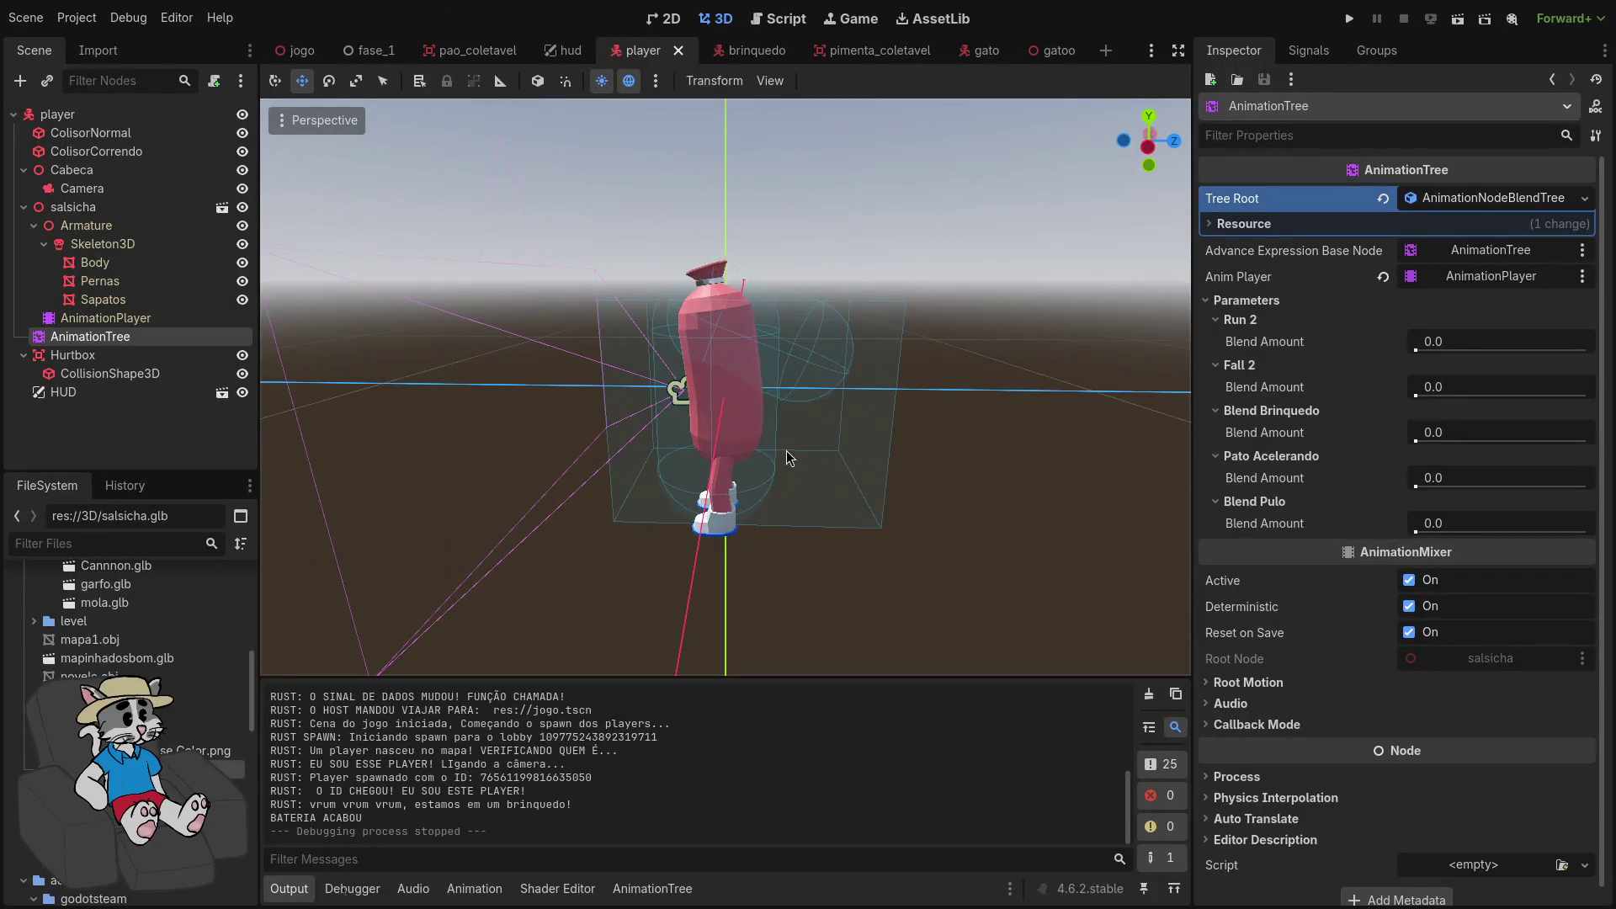
pyautogui.moveTo(726, 387)
pyautogui.mouseDown()
pyautogui.moveTo(681, 394)
pyautogui.moveTo(897, 513)
pyautogui.moveTo(926, 499)
pyautogui.moveTo(937, 515)
pyautogui.moveTo(951, 489)
pyautogui.mouseUp()
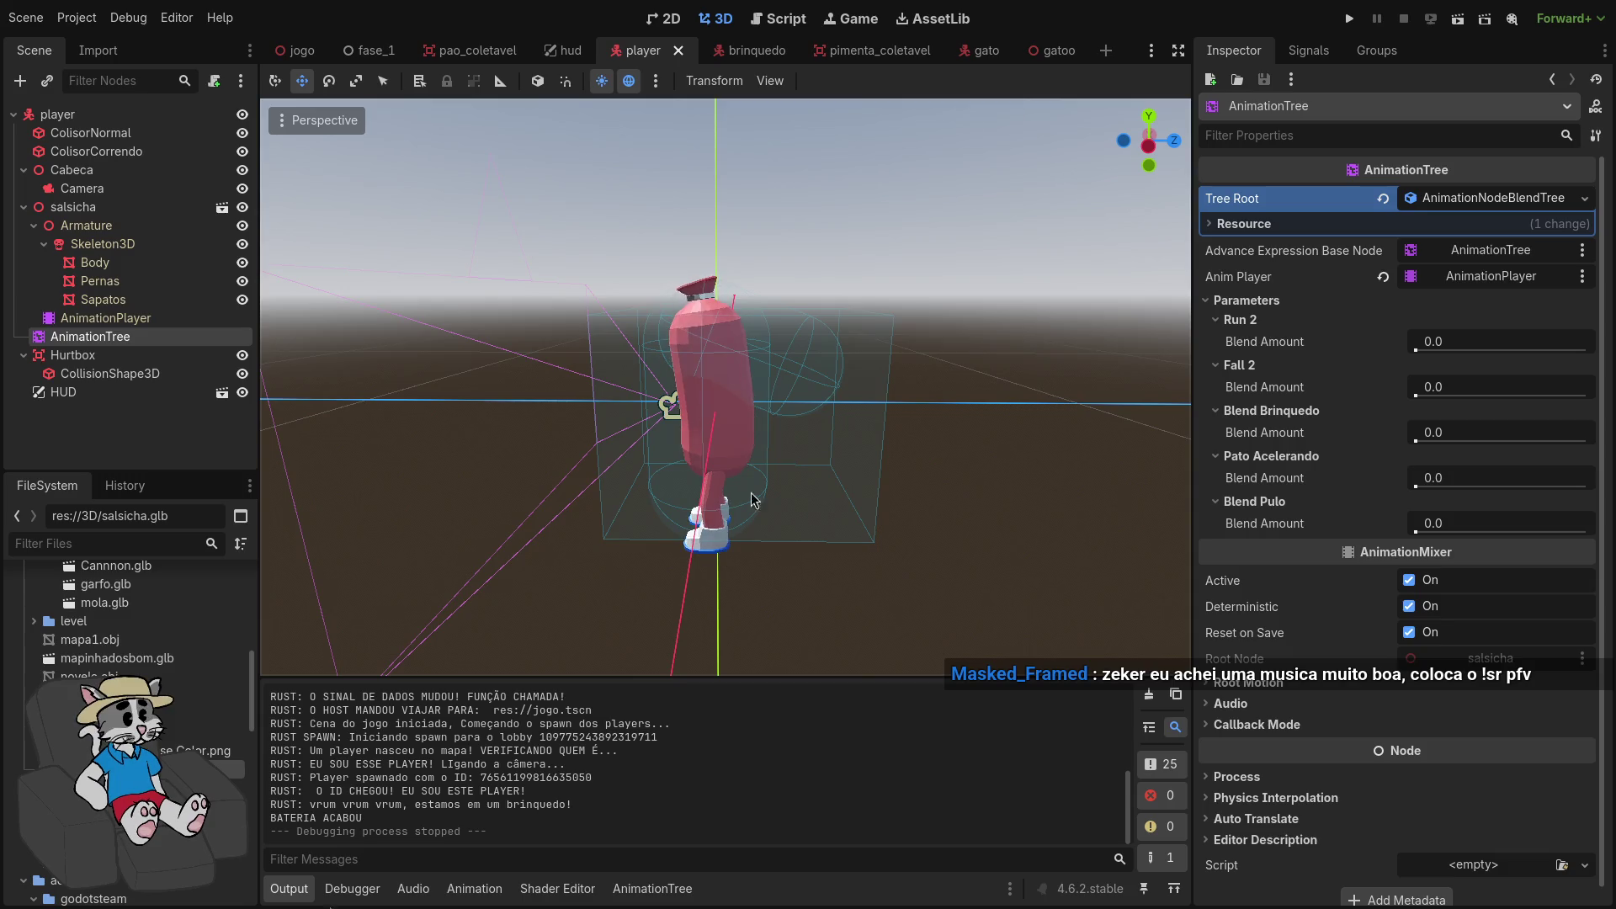
pyautogui.moveTo(701, 543)
pyautogui.mouseDown()
pyautogui.moveTo(817, 526)
pyautogui.moveTo(770, 420)
pyautogui.moveTo(672, 429)
pyautogui.mouseUp()
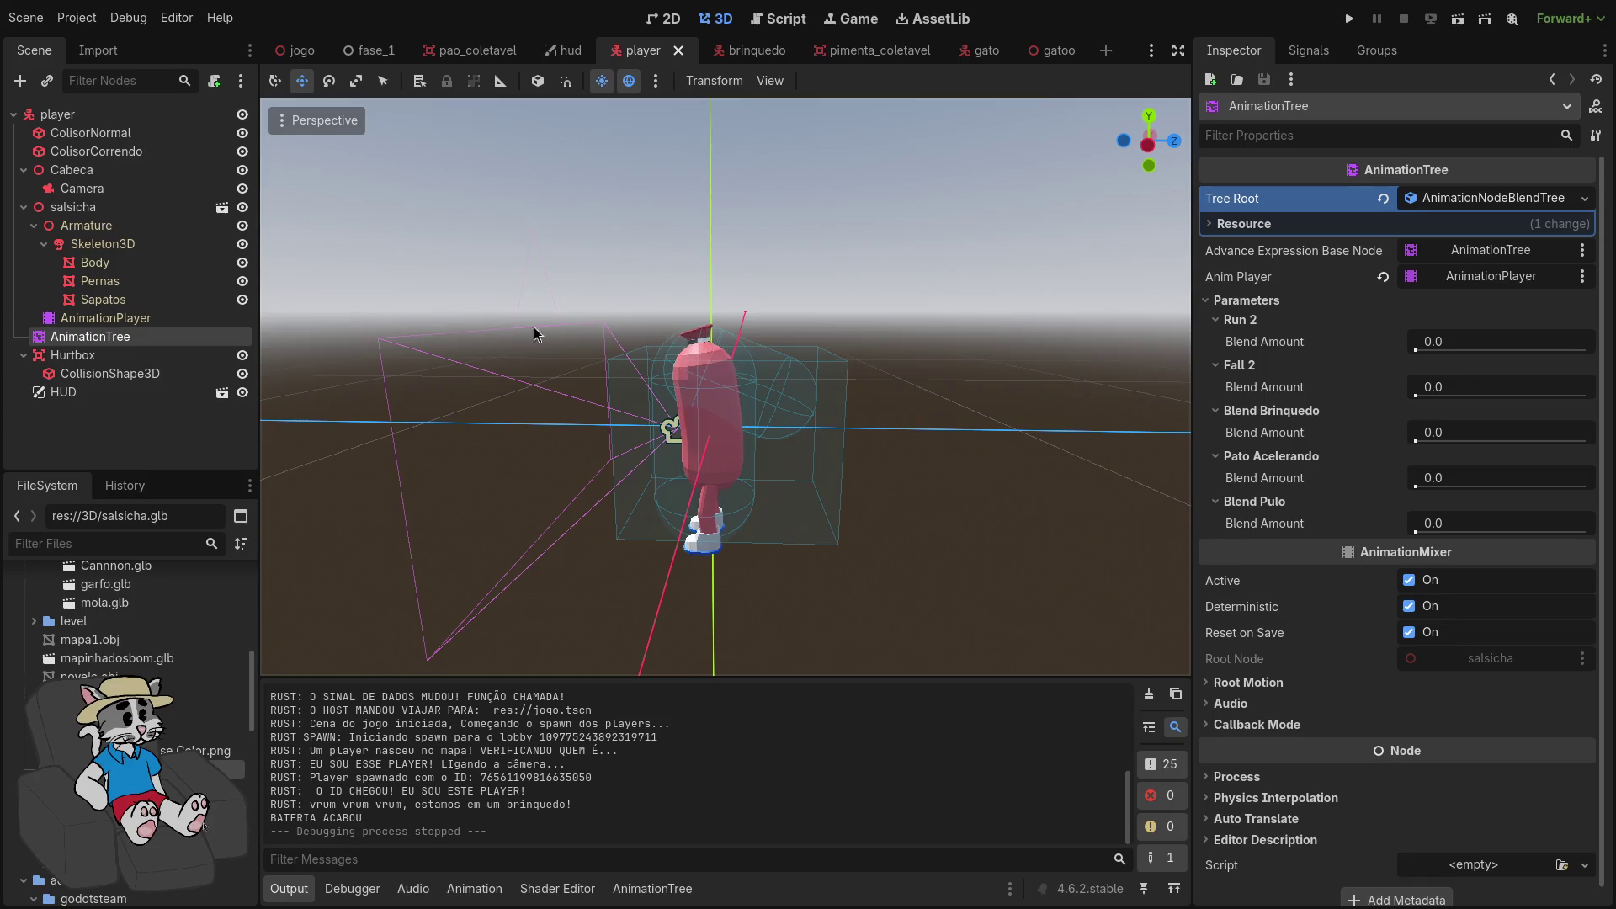
# In the gato scene, make Gato Preto's children editable and add an AnimationTree under Gato.
pyautogui.click(980, 51)
pyautogui.click(108, 192)
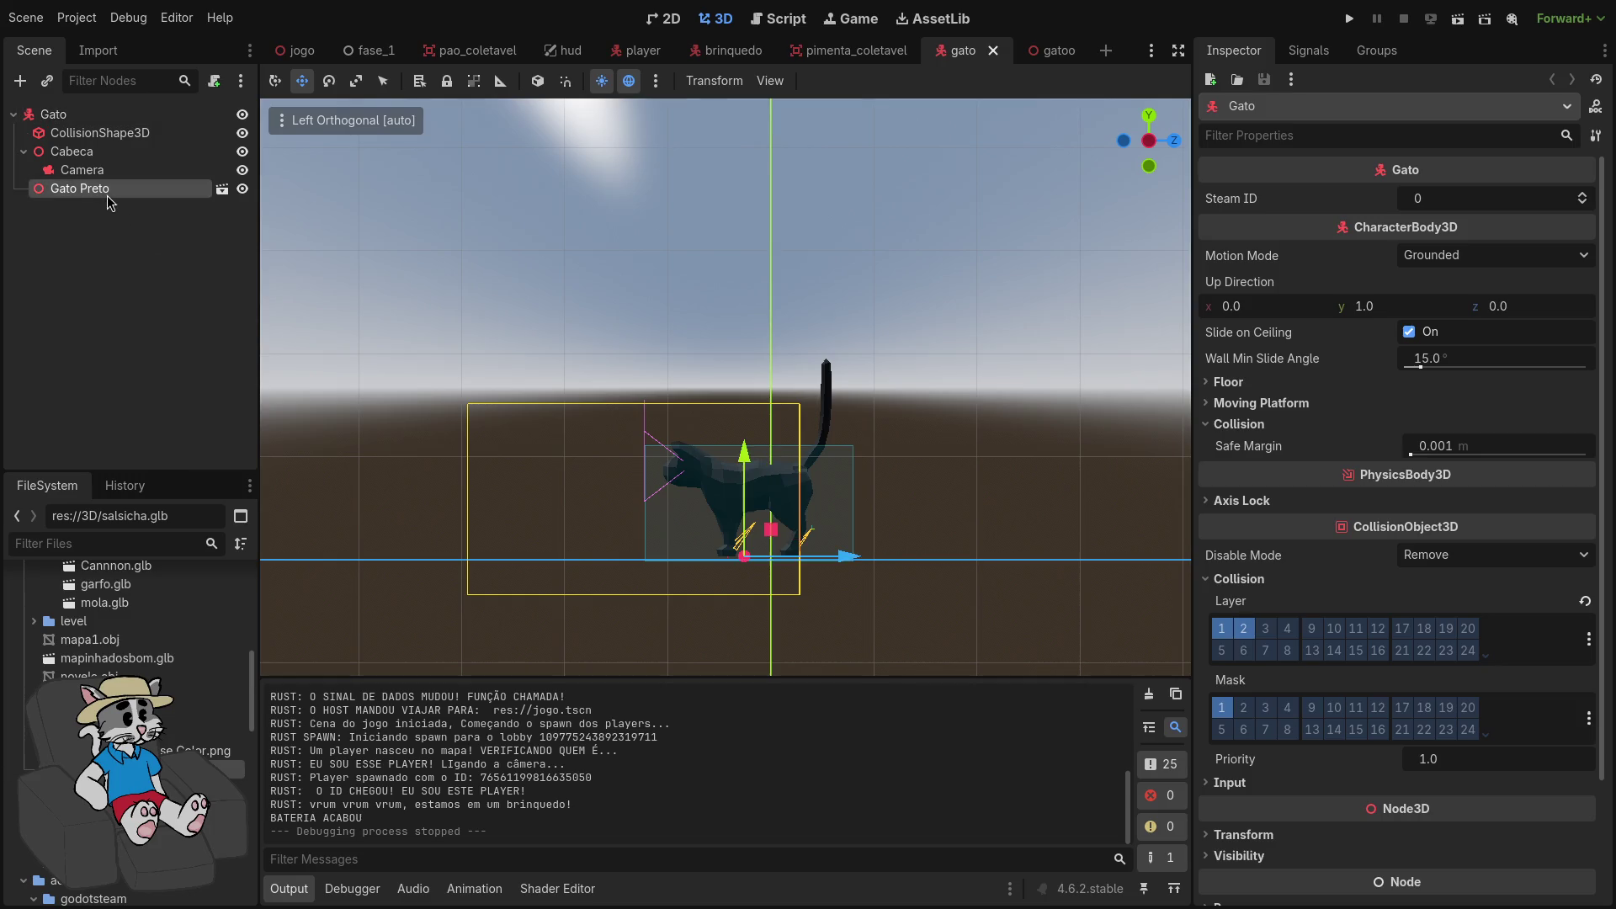
pyautogui.rightClick(106, 194)
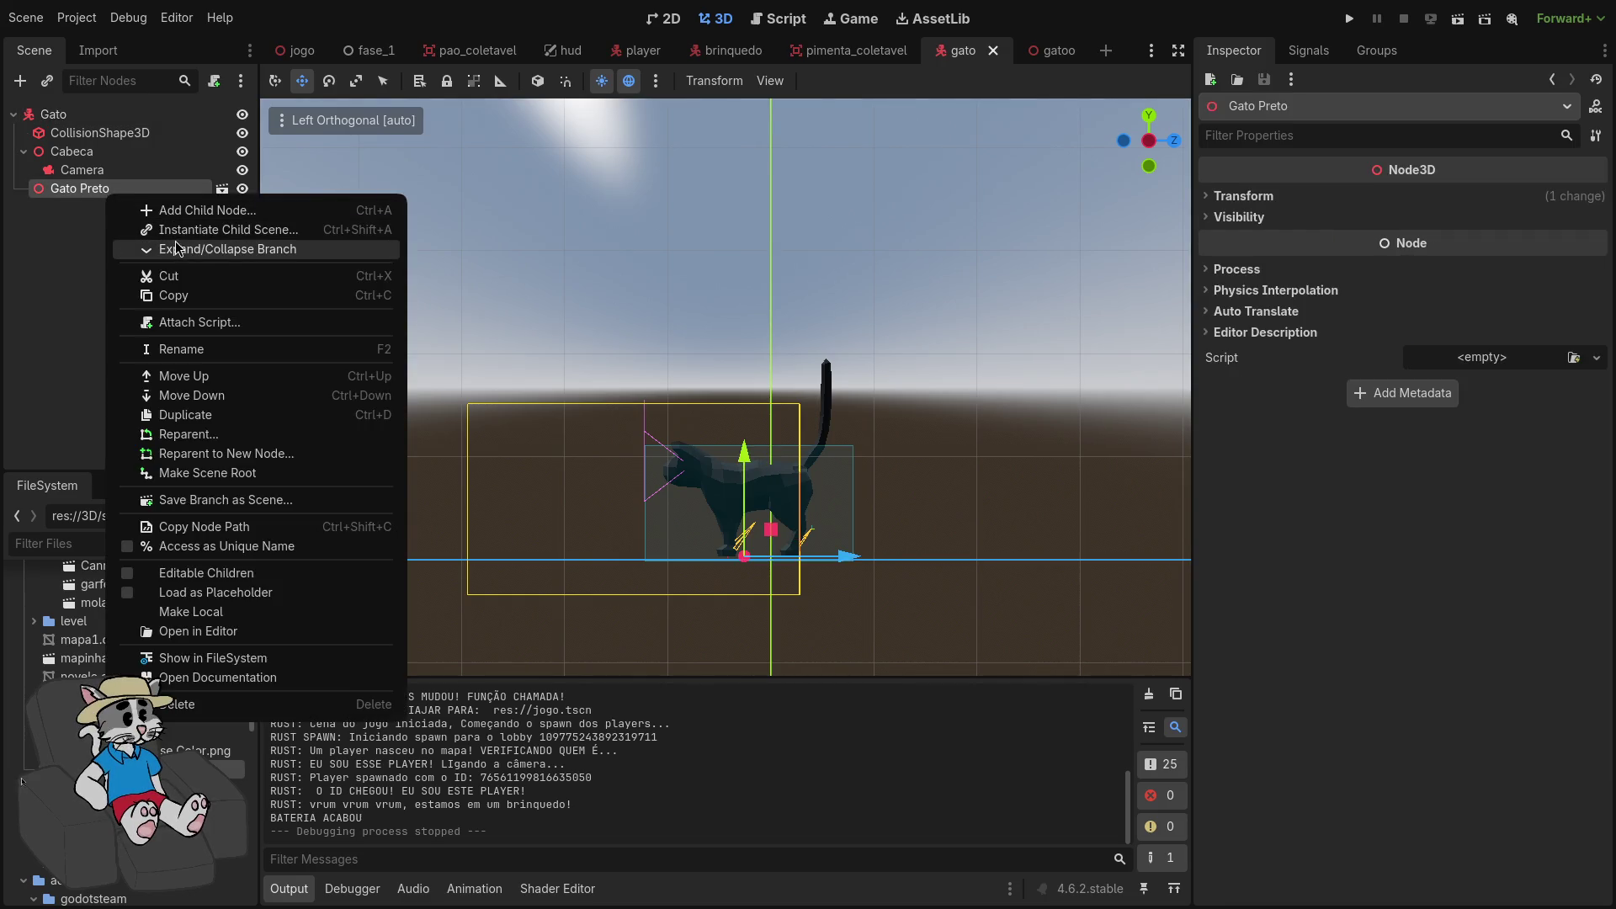
pyautogui.click(211, 573)
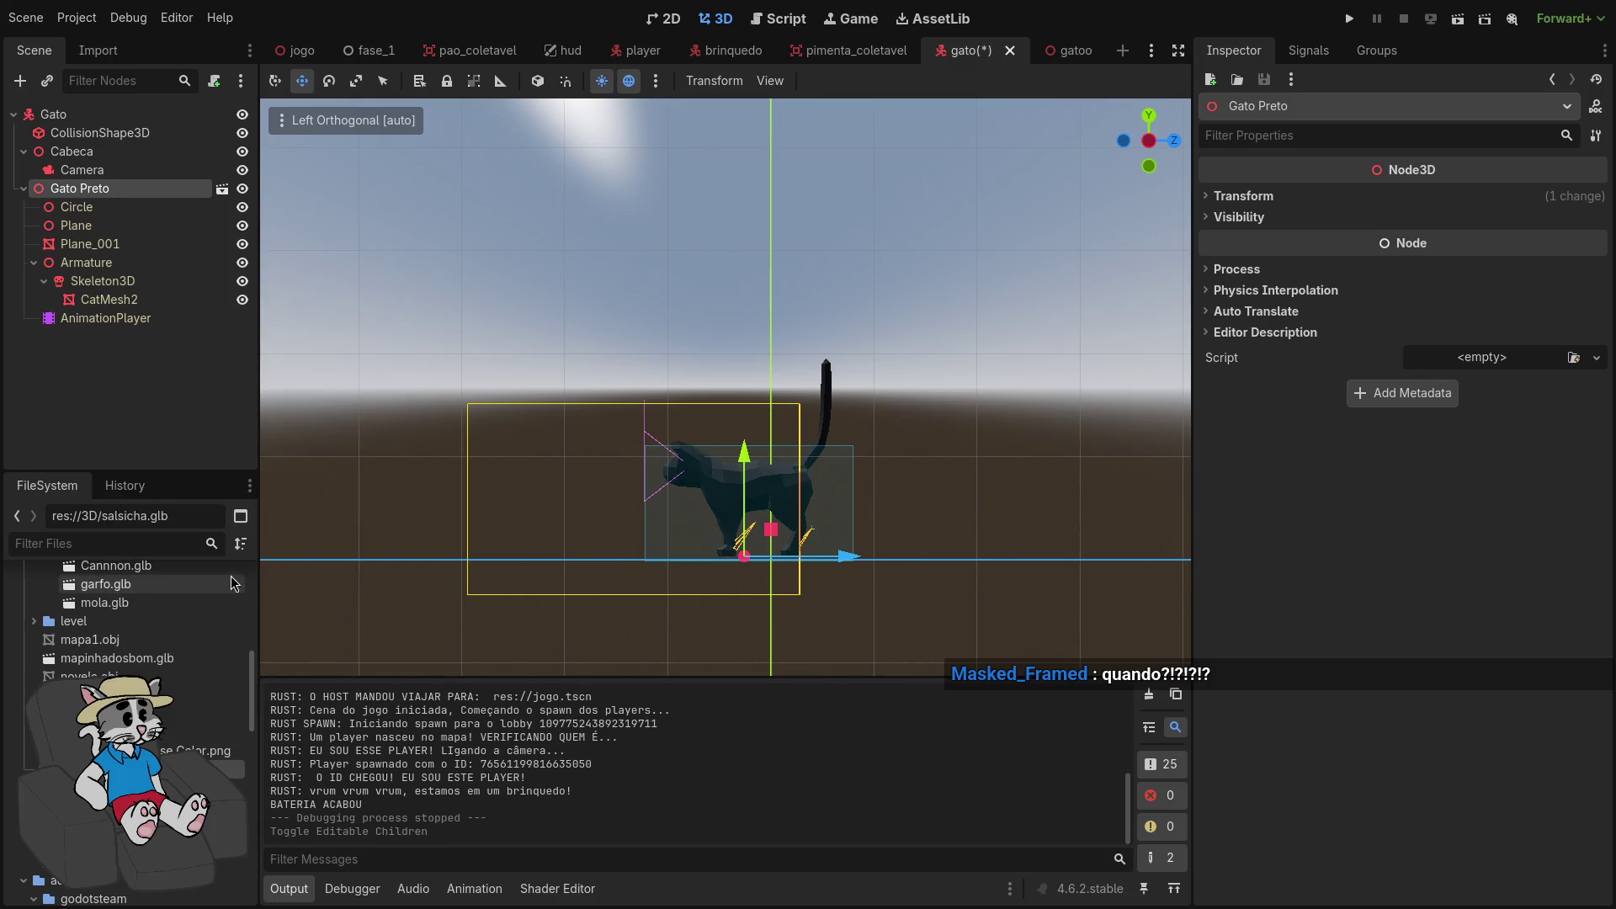
pyautogui.rightClick(103, 118)
pyautogui.click(169, 133)
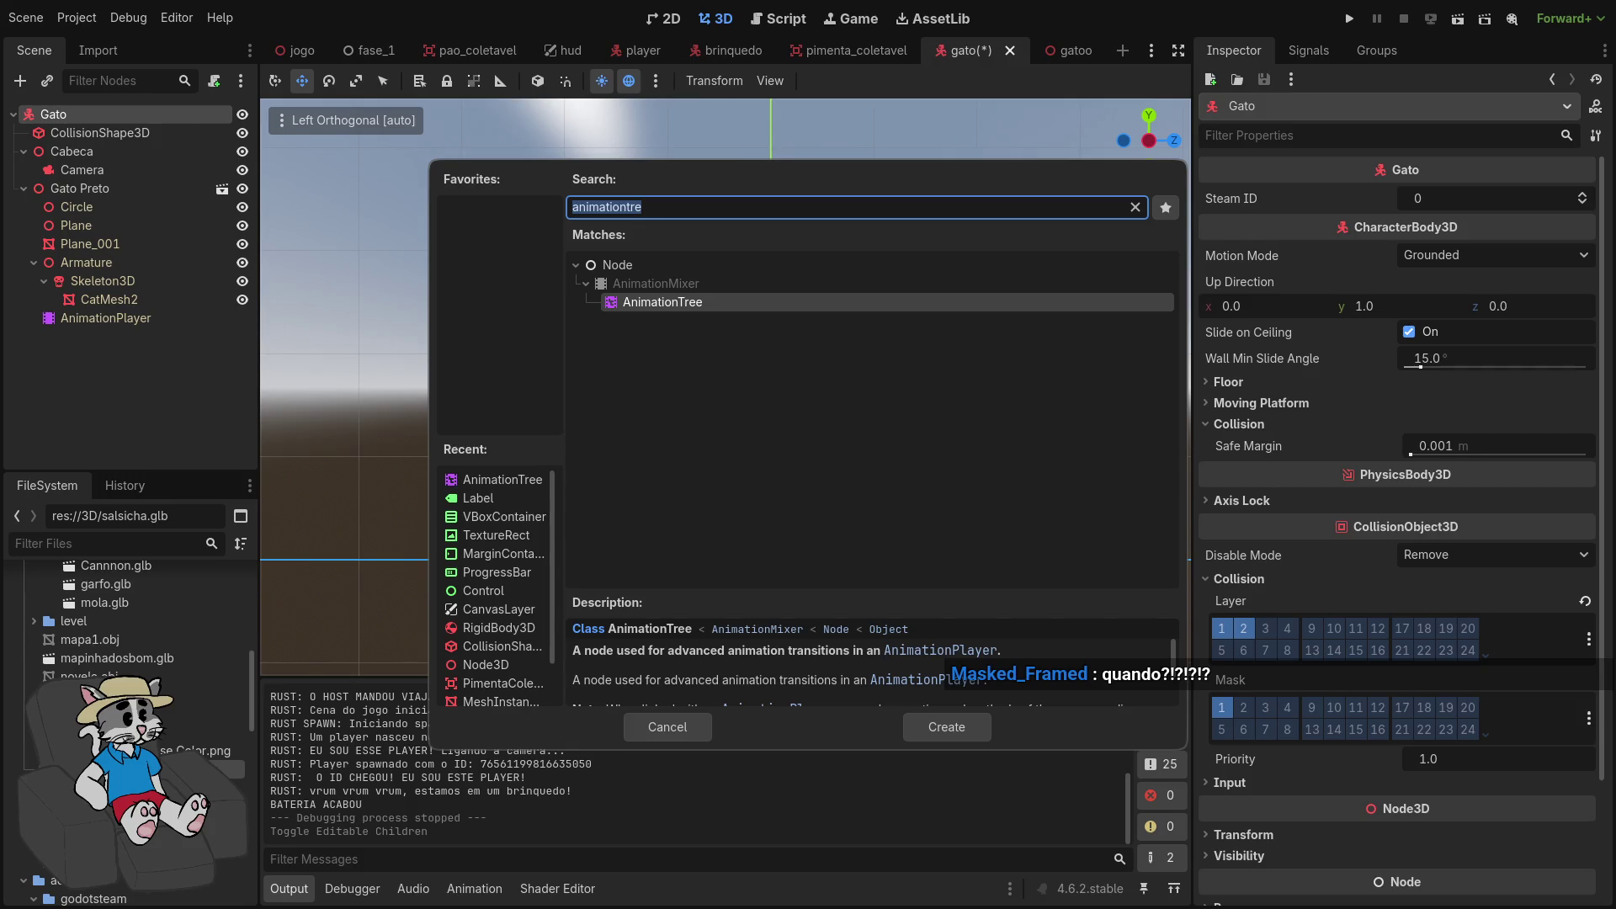
pyautogui.doubleClick(769, 305)
# Preview the cat AnimationPlayer's Run animation, then leave it on Idle.
pyautogui.click(134, 319)
pyautogui.click(1520, 198)
pyautogui.click(1477, 266)
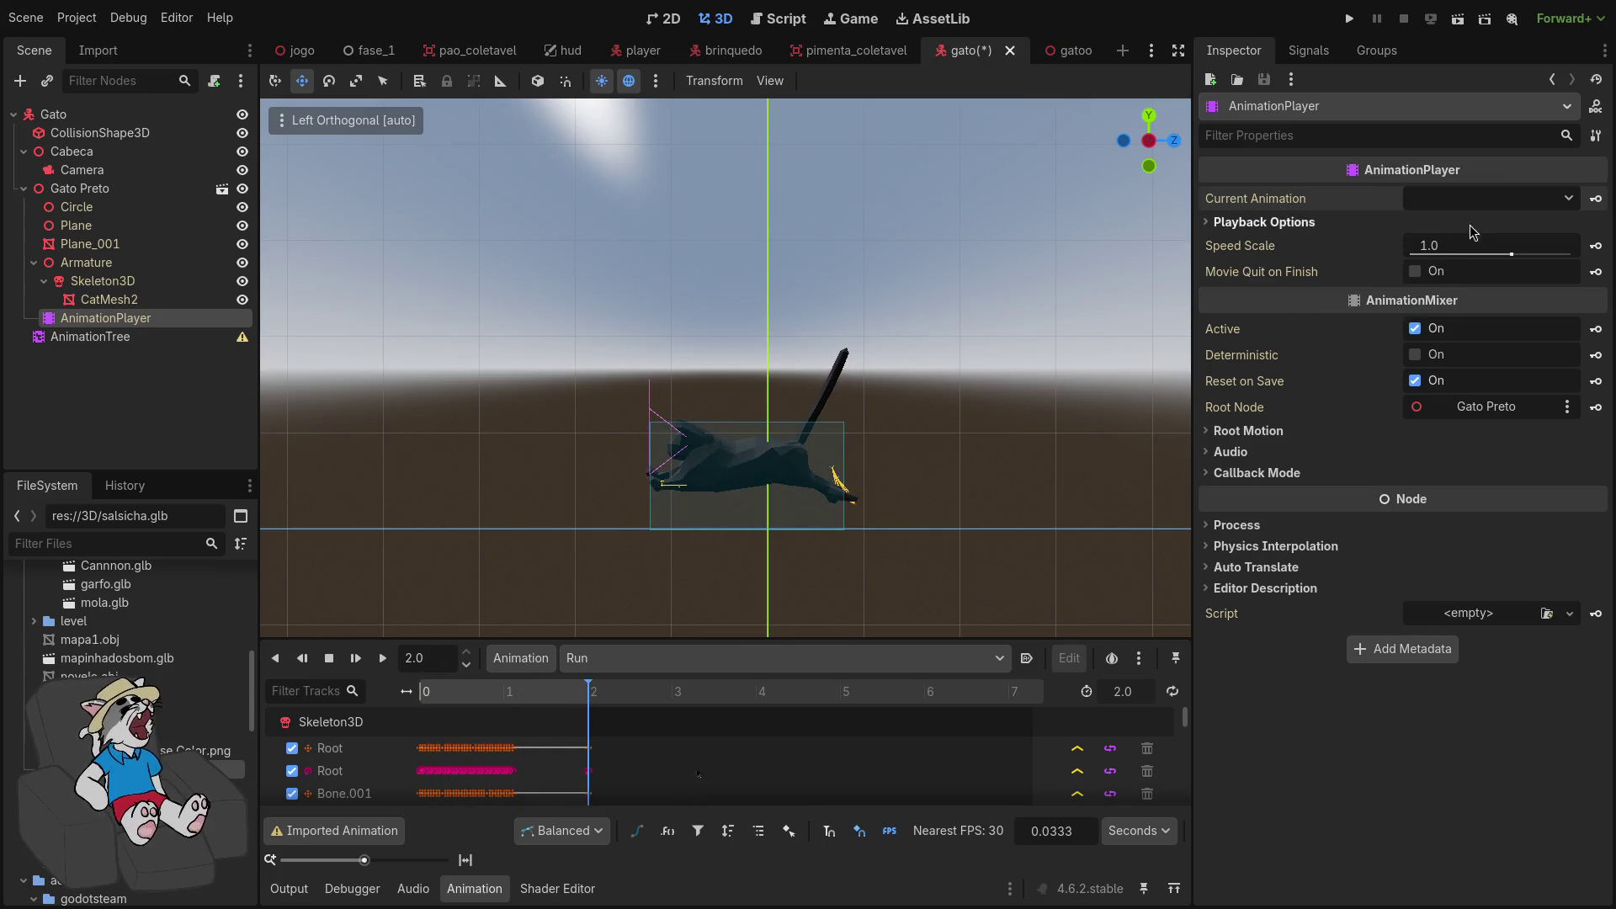
pyautogui.click(1481, 199)
pyautogui.click(1447, 247)
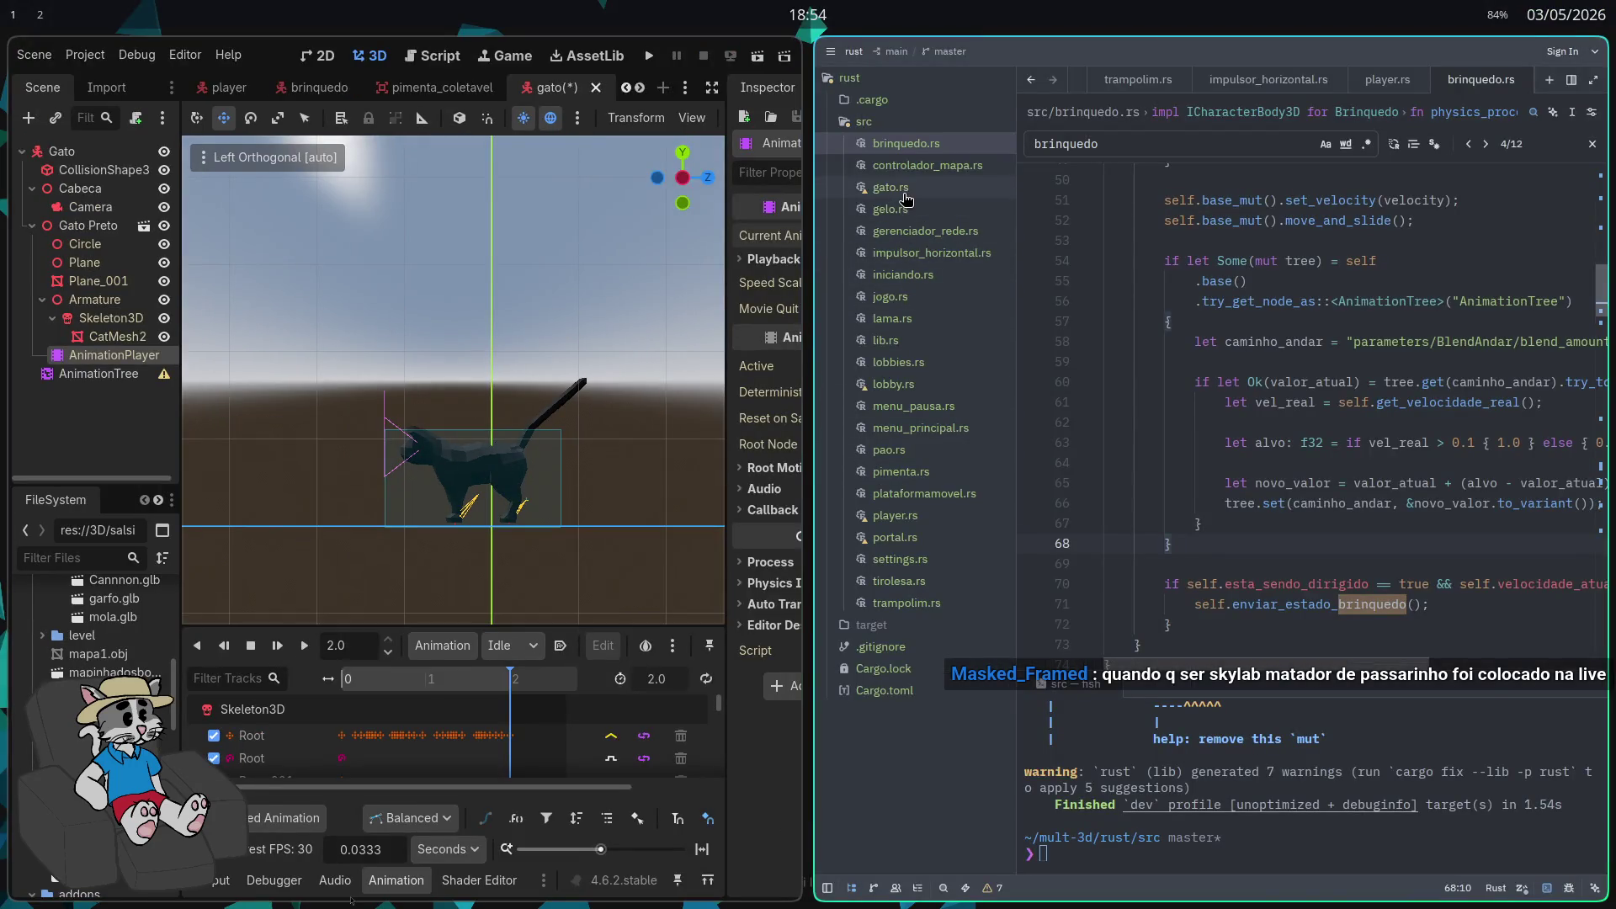
pyautogui.scroll(-10, 1132, 543)
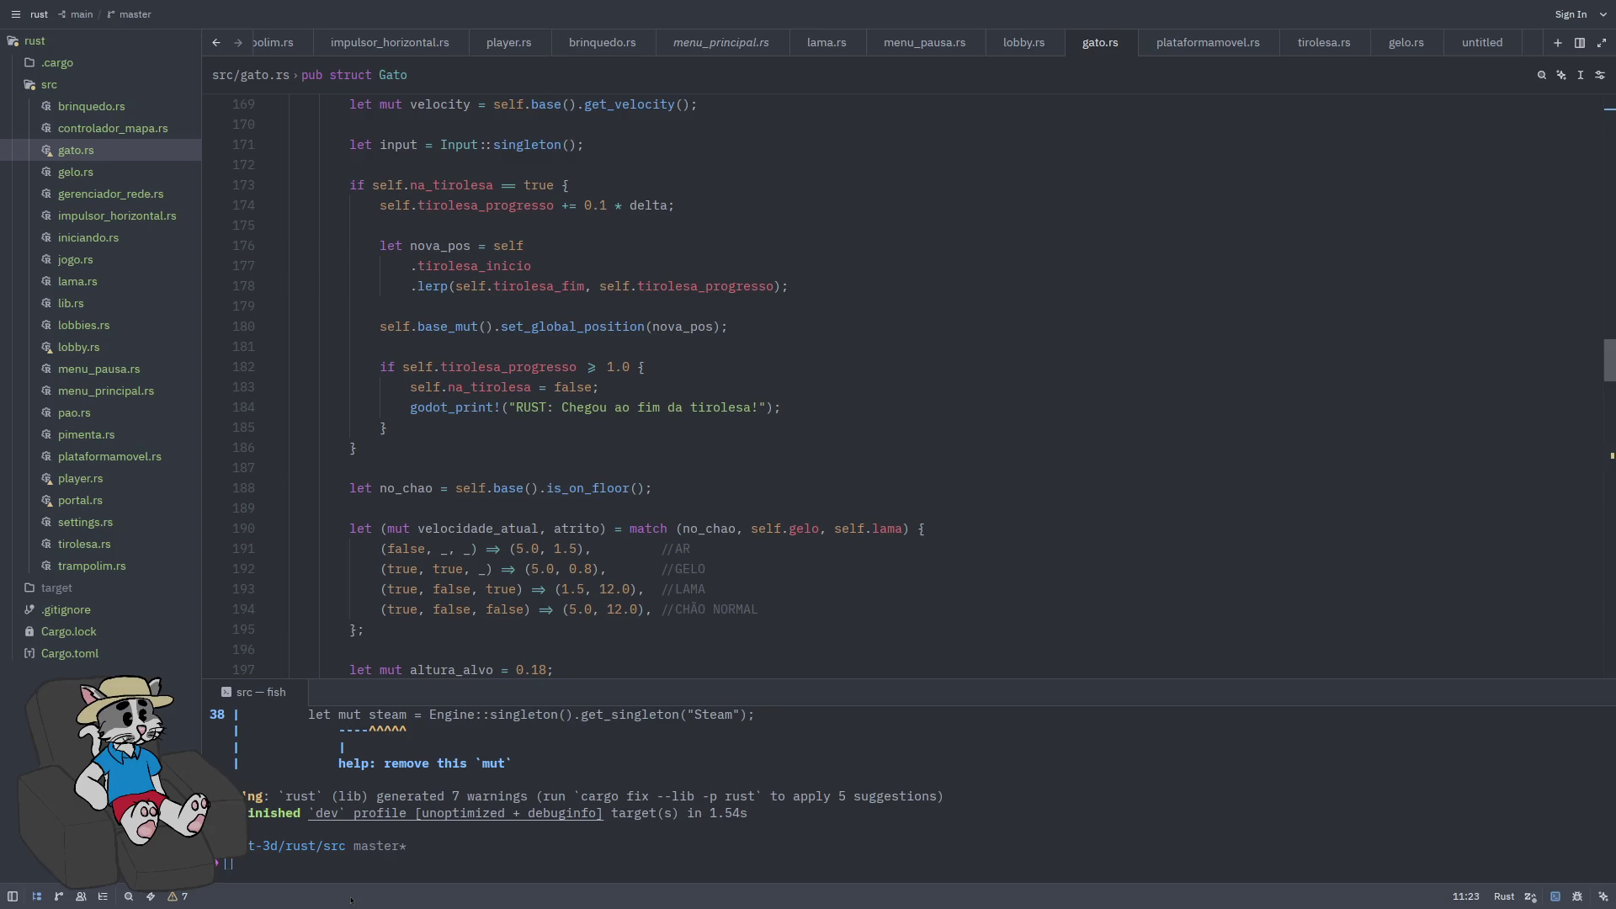
pyautogui.scroll(-9, 1219, 505)
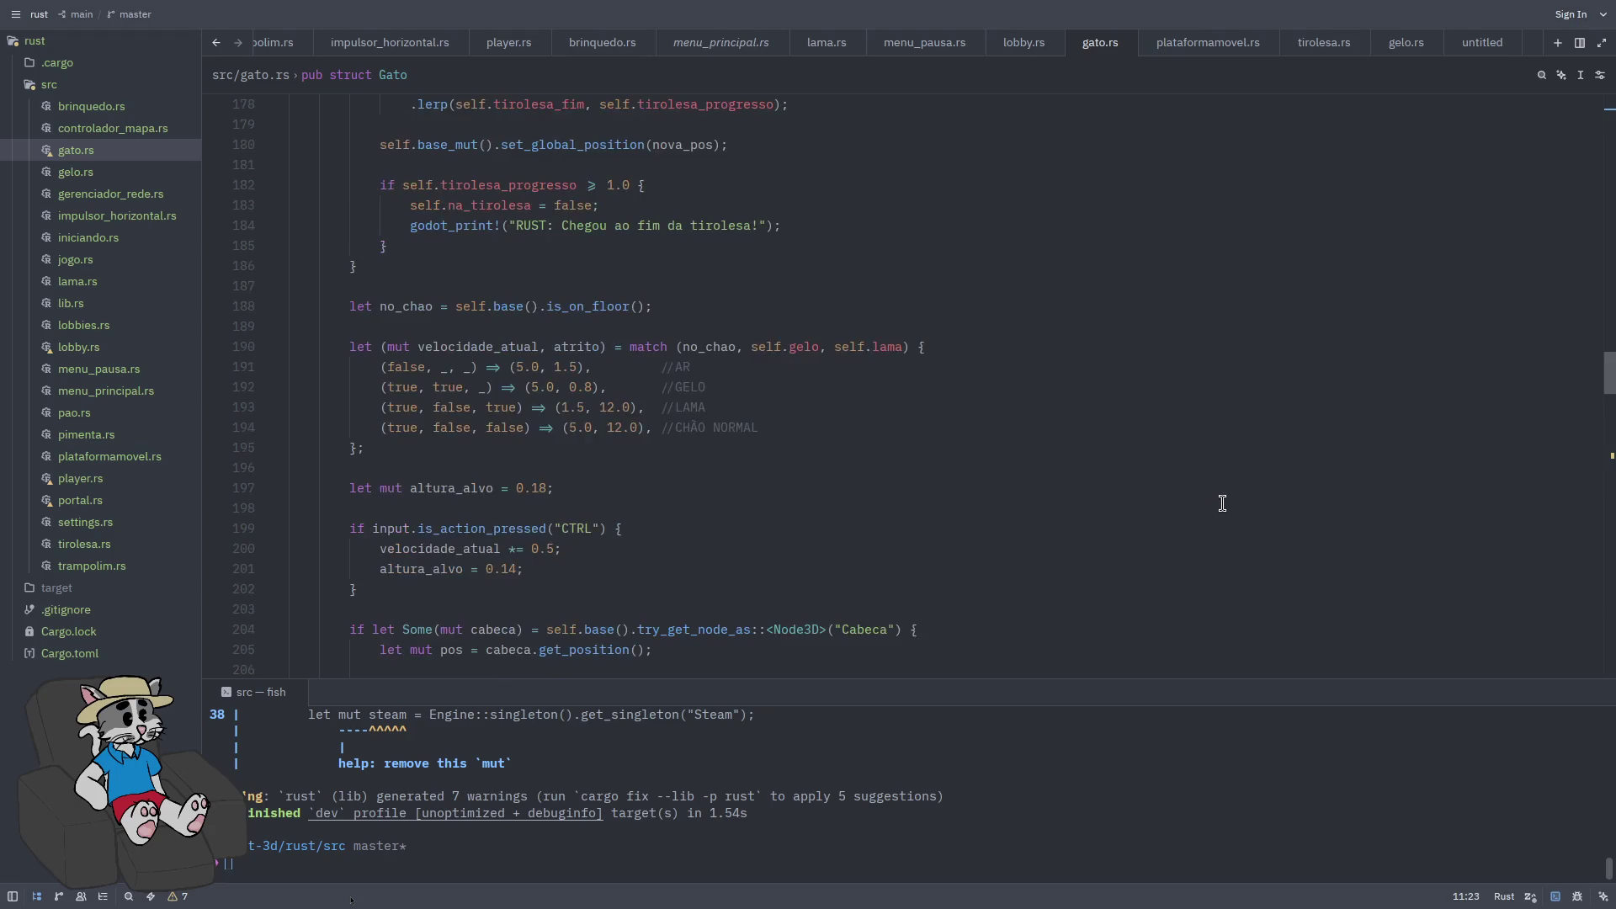
pyautogui.hotkey('alt', 'Tab')
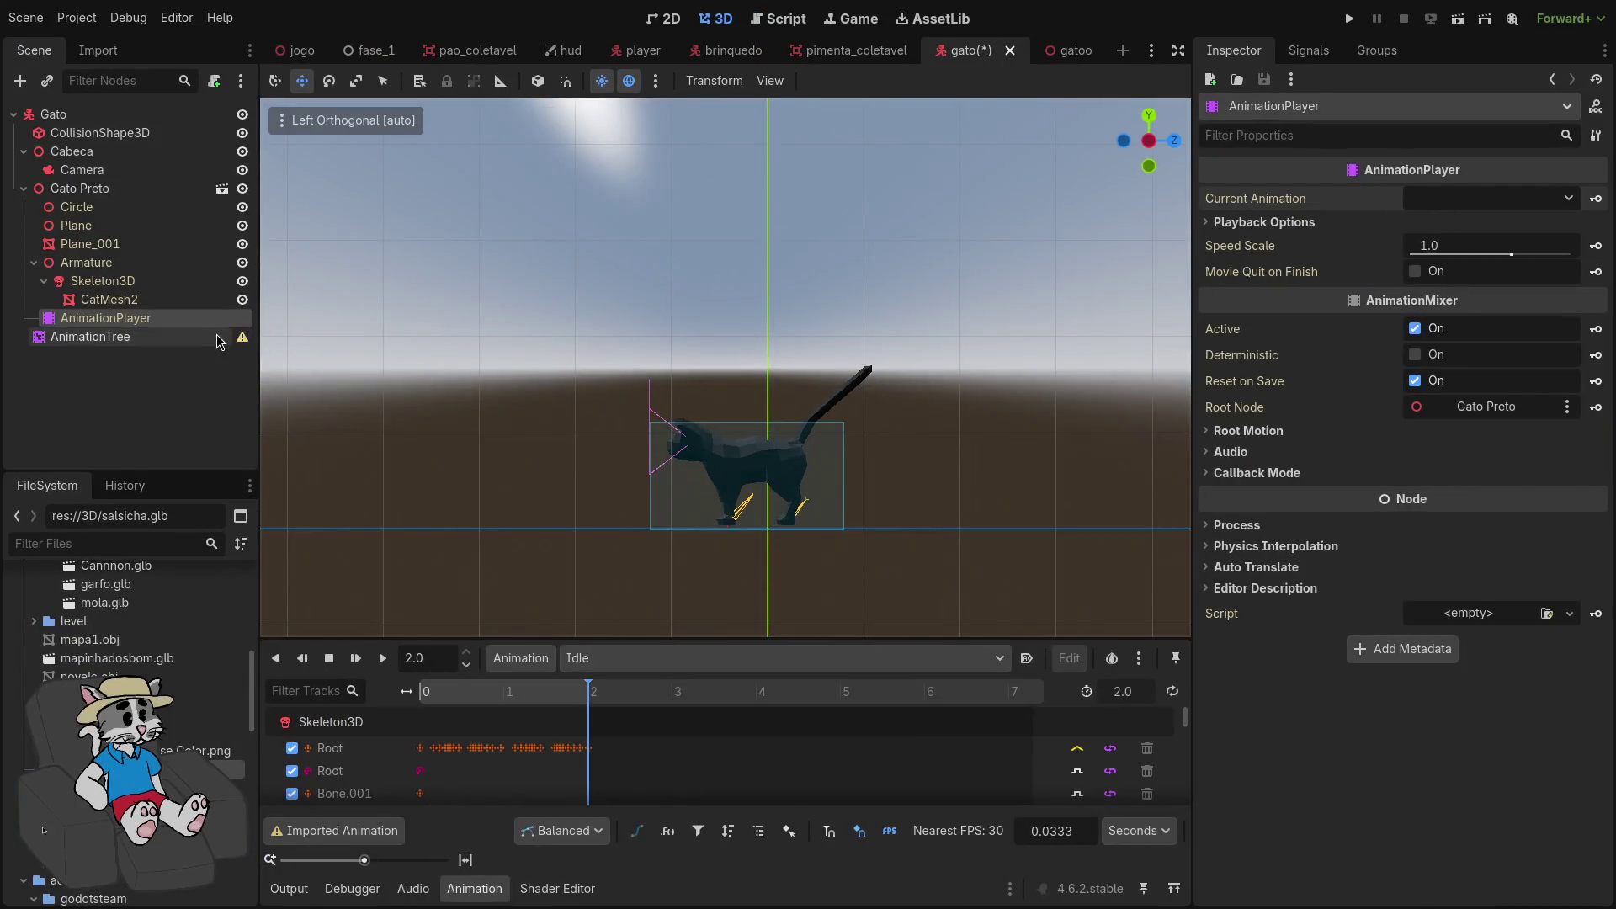
# Assign AnimationPlayer as the AnimationTree's Anim Player.
pyautogui.click(91, 336)
pyautogui.click(1491, 250)
pyautogui.click(816, 447)
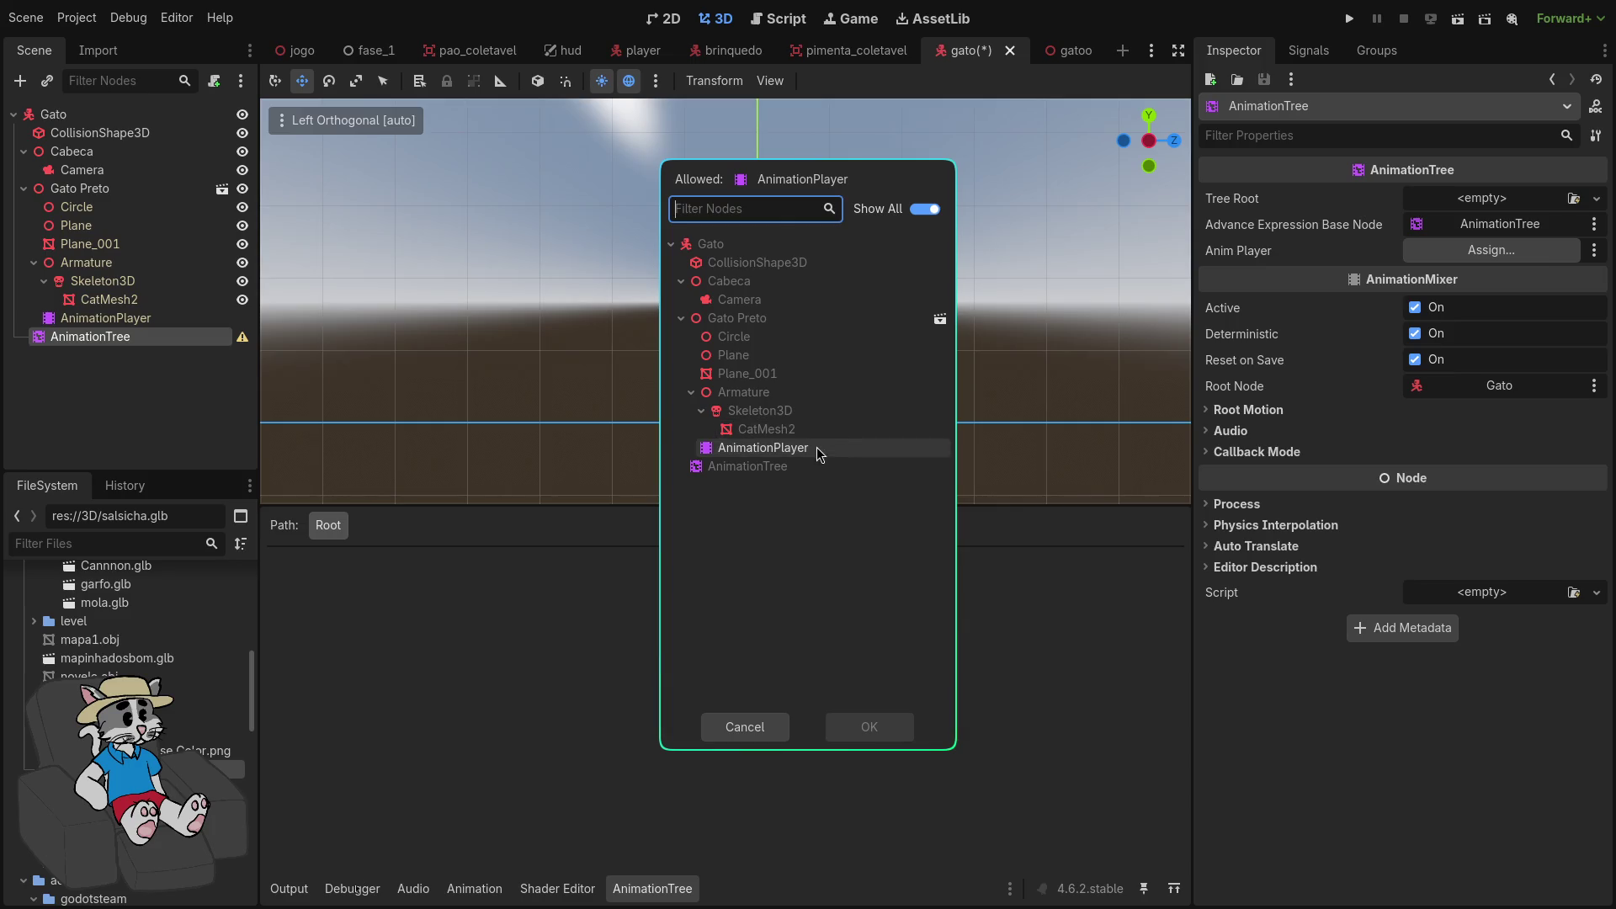
pyautogui.click(869, 727)
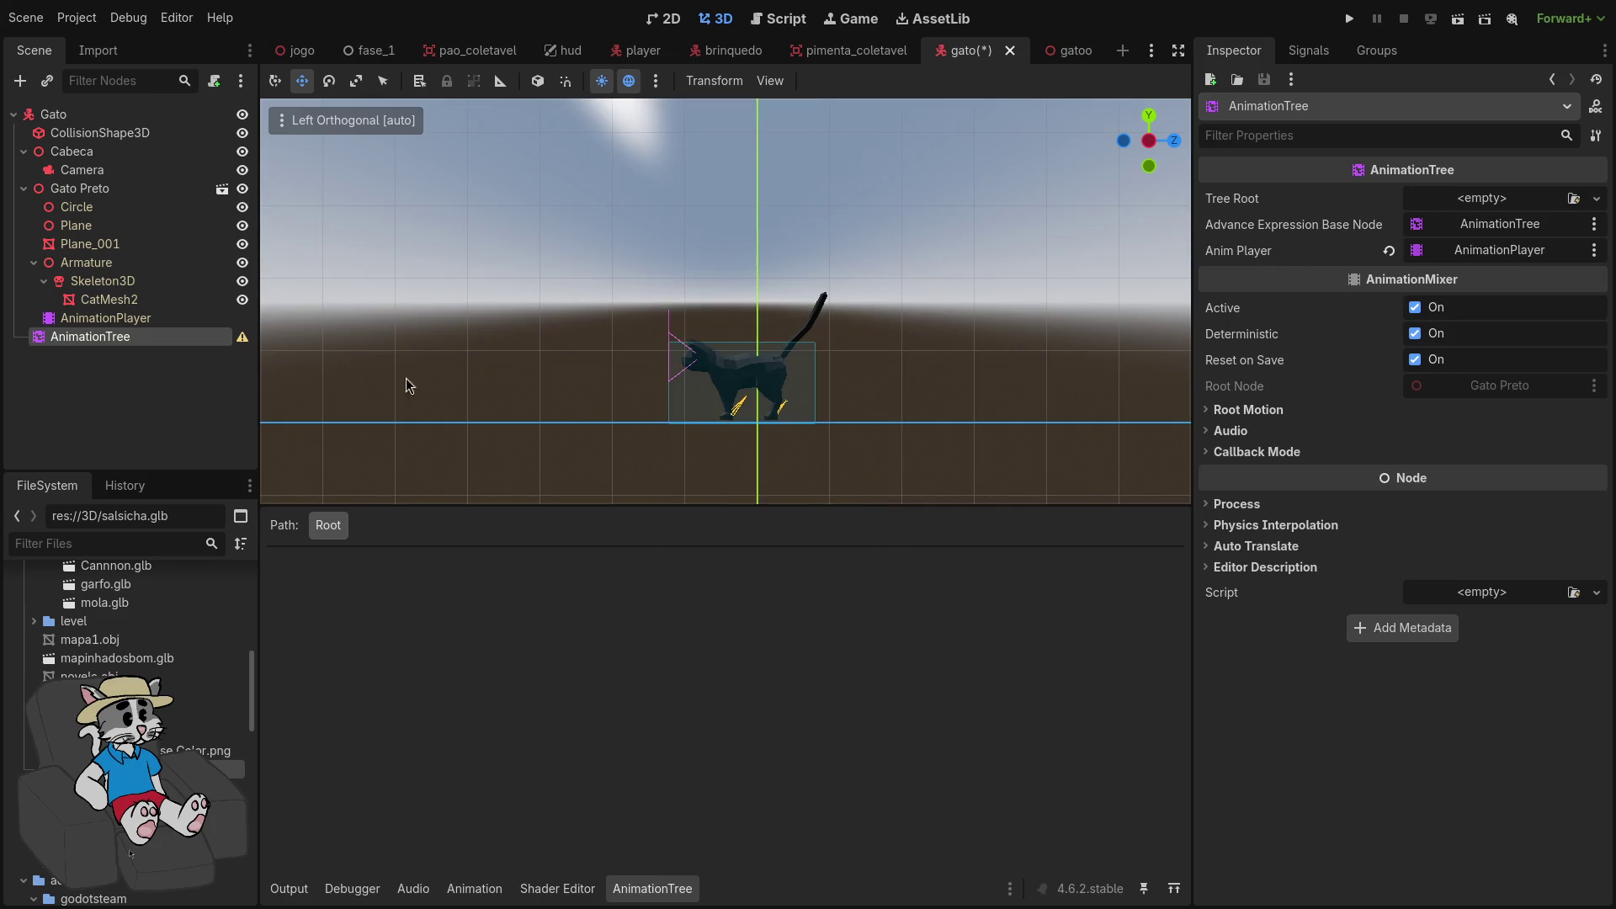
# Set the tree root to a new AnimationNodeBlendTree and look around its graph.
pyautogui.click(1473, 199)
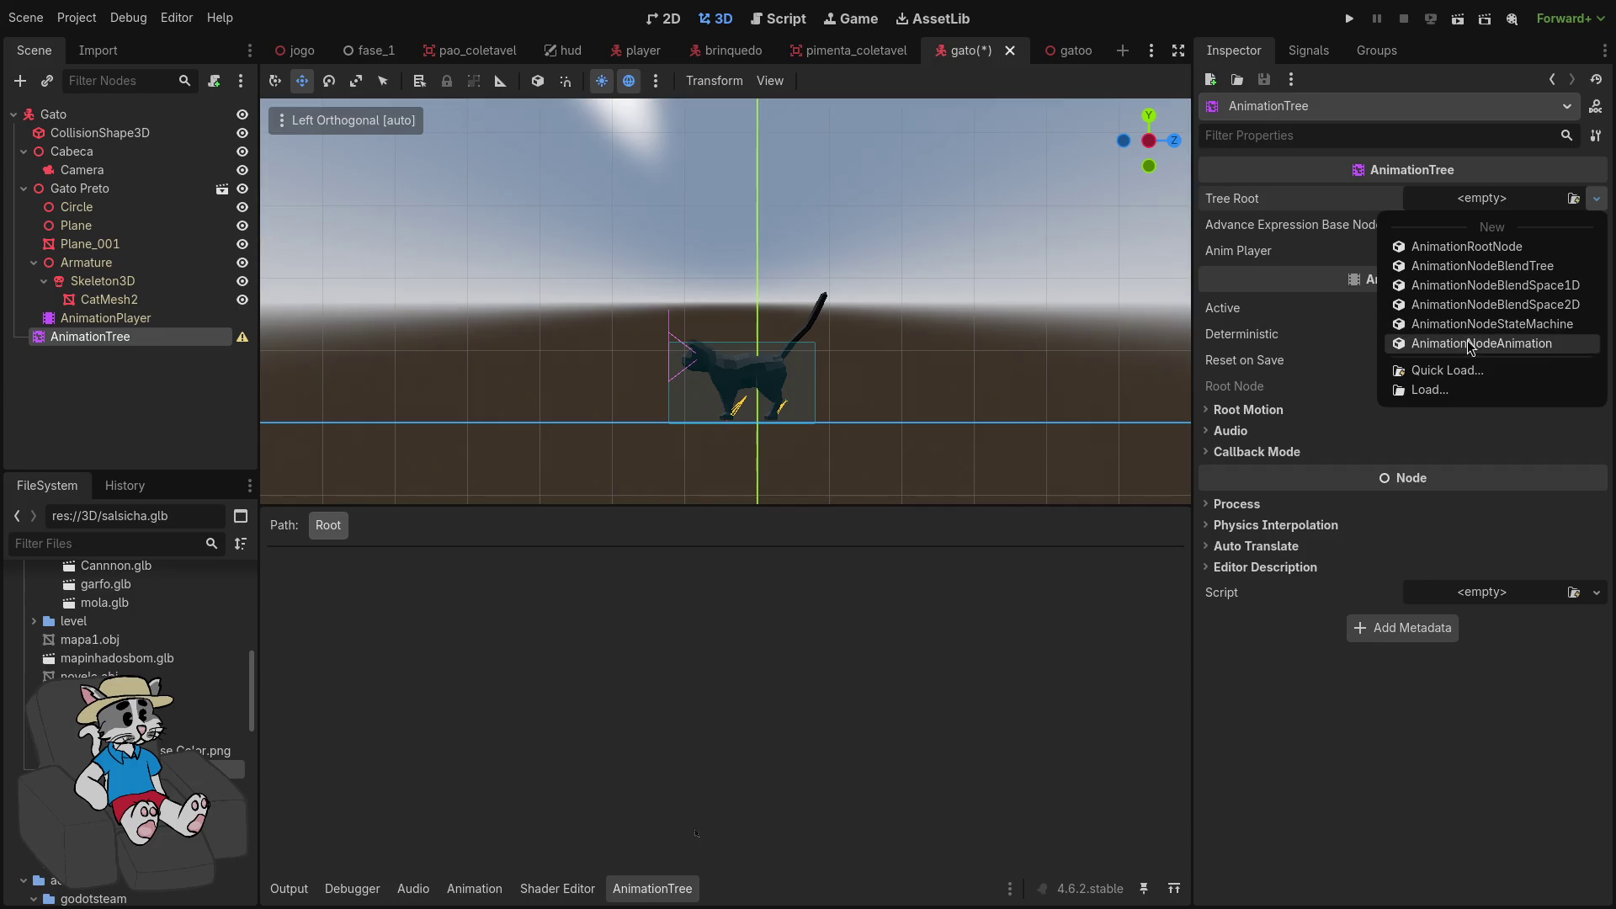
pyautogui.click(1490, 282)
pyautogui.hscroll(-5, 577, 775)
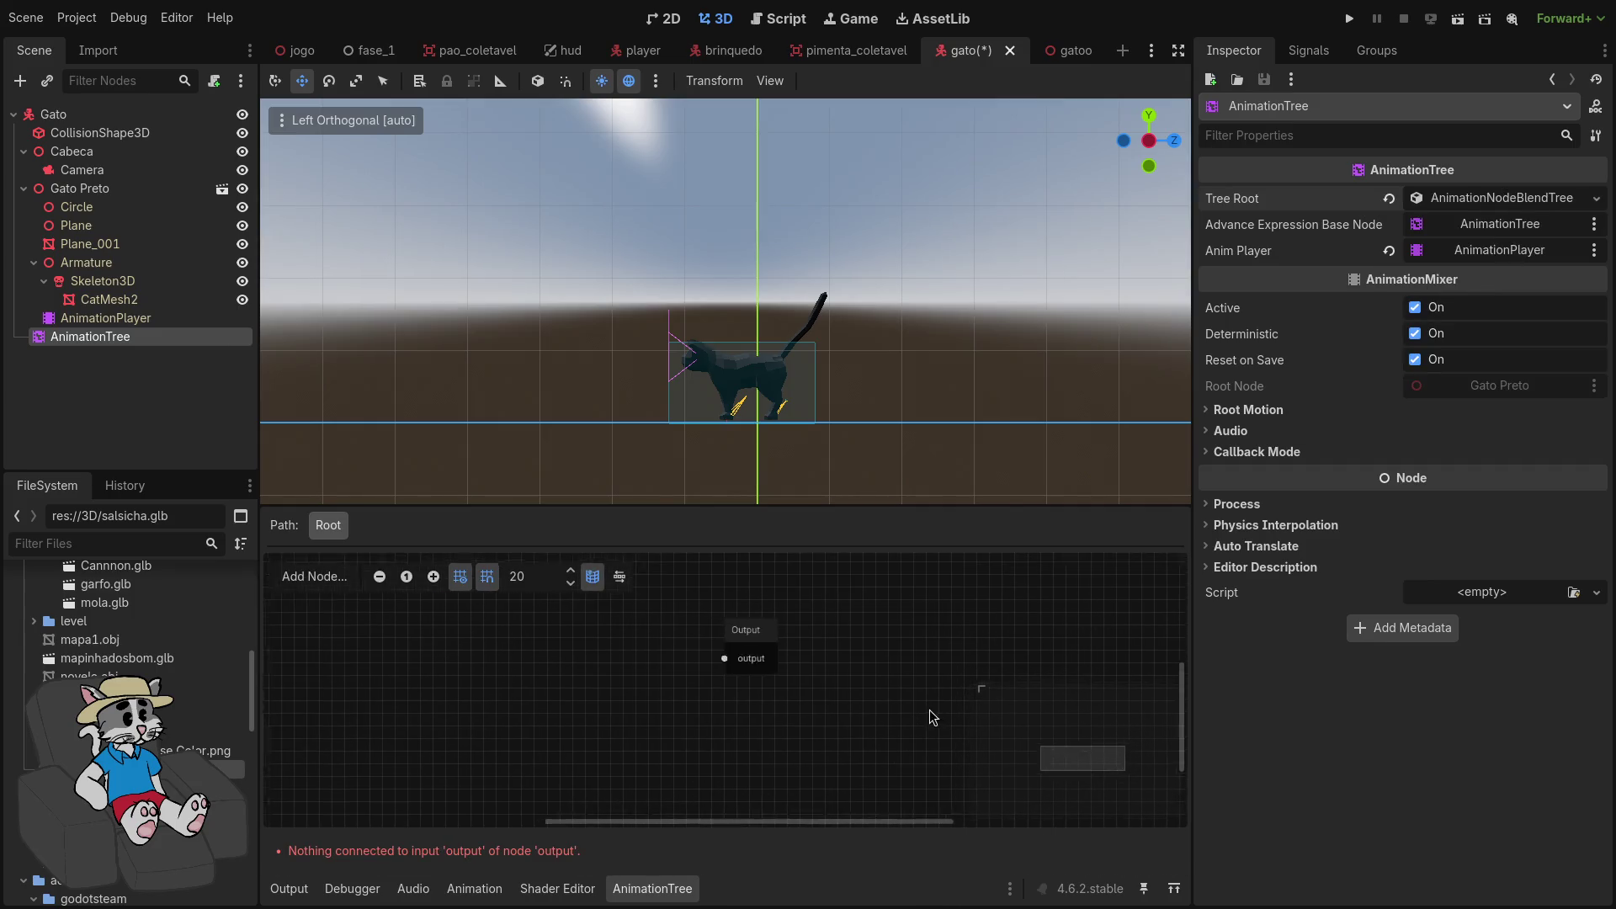
pyautogui.scroll(3, 884, 786)
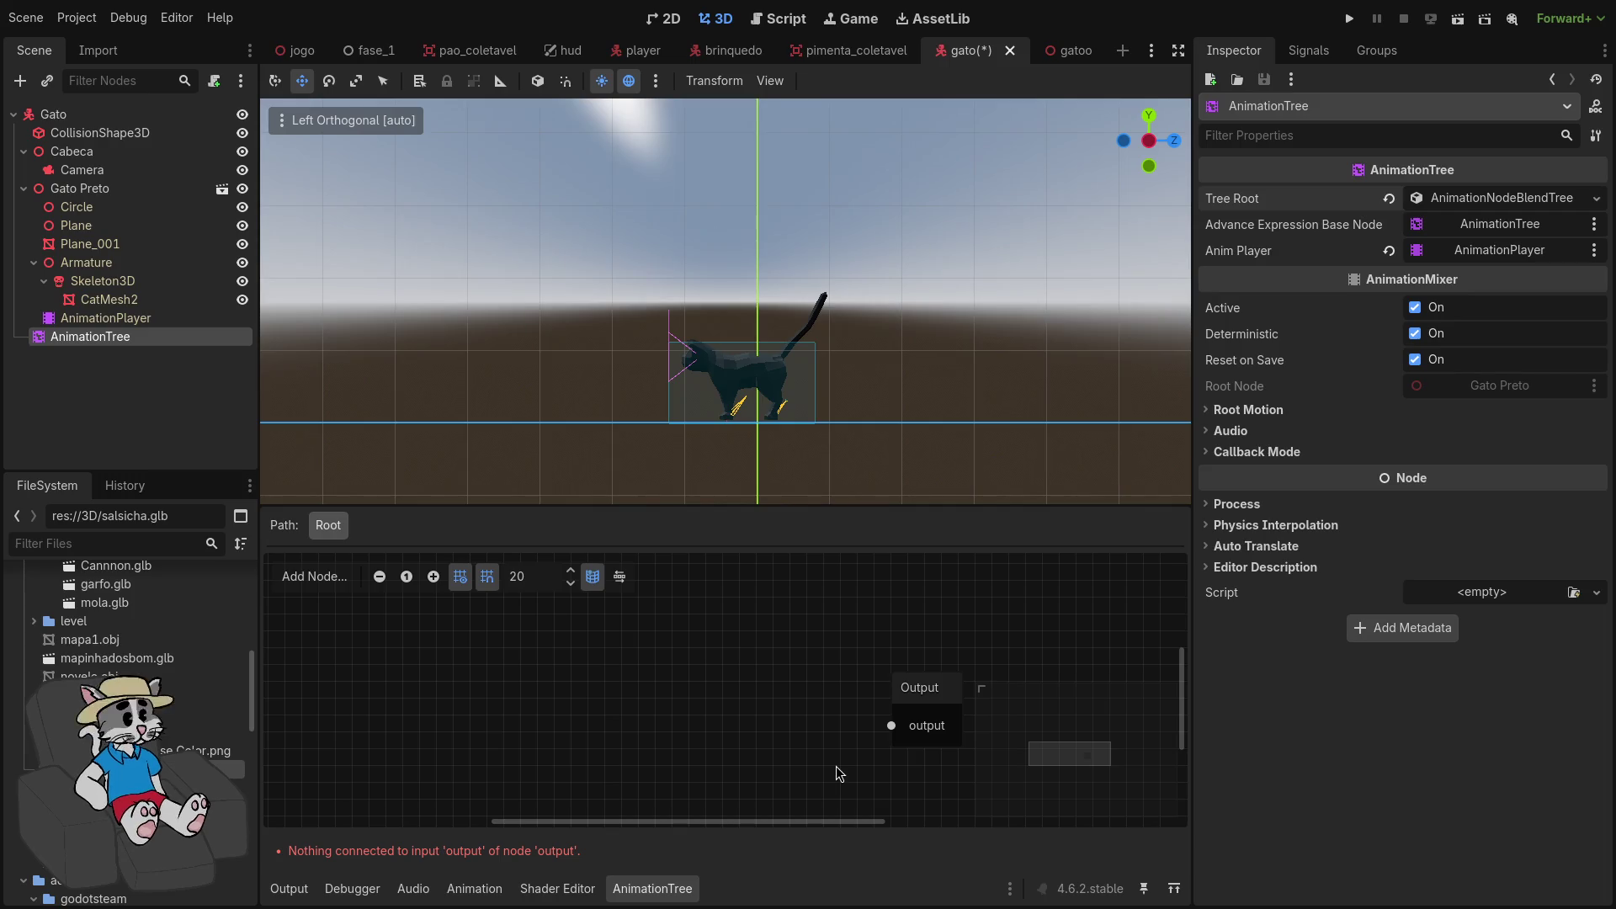
pyautogui.rightClick(842, 643)
pyautogui.click(817, 633)
pyautogui.scroll(-3, 835, 638)
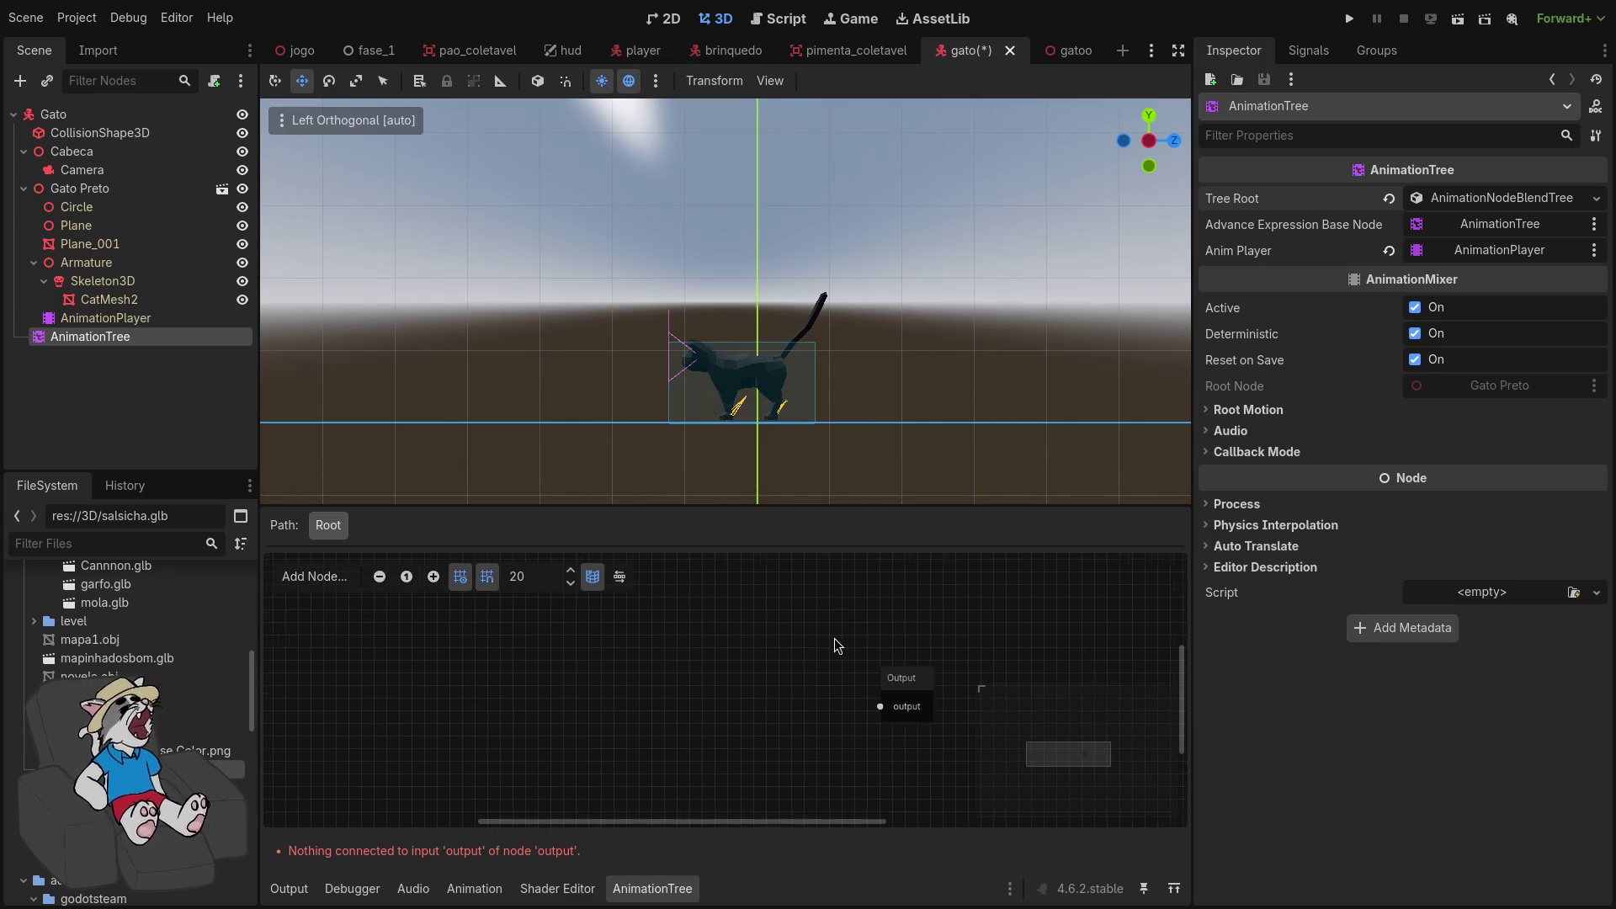
pyautogui.moveTo(859, 651)
pyautogui.mouseDown()
pyautogui.moveTo(882, 673)
pyautogui.moveTo(821, 650)
pyautogui.mouseUp()
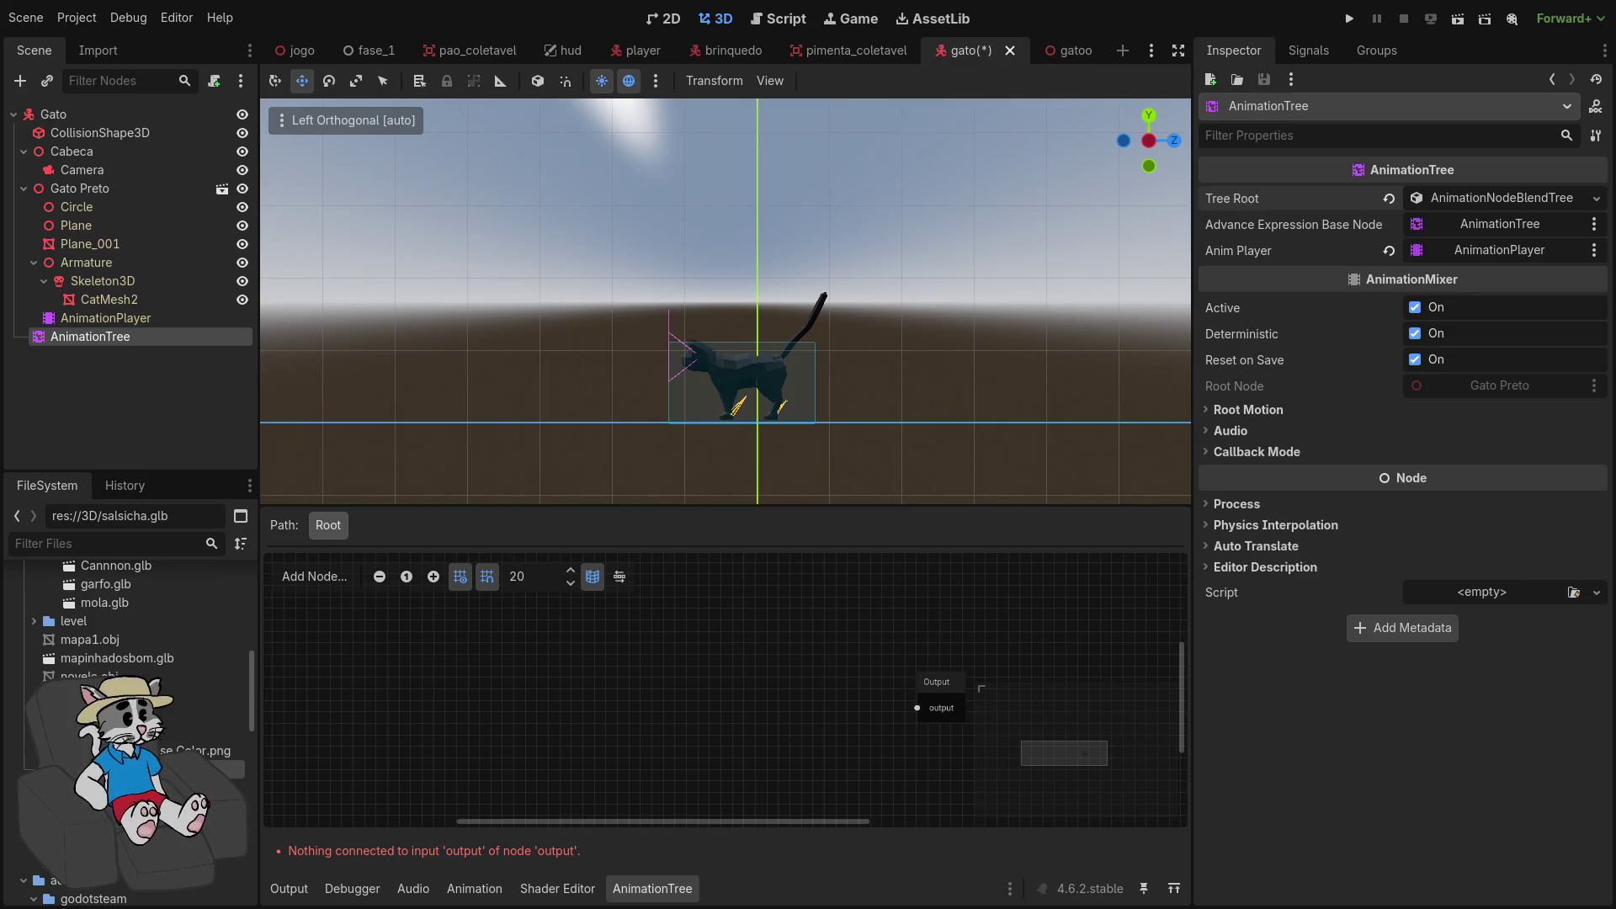
# Add an Add2 node to the blend tree and name it blendpulo.
pyautogui.rightClick(723, 718)
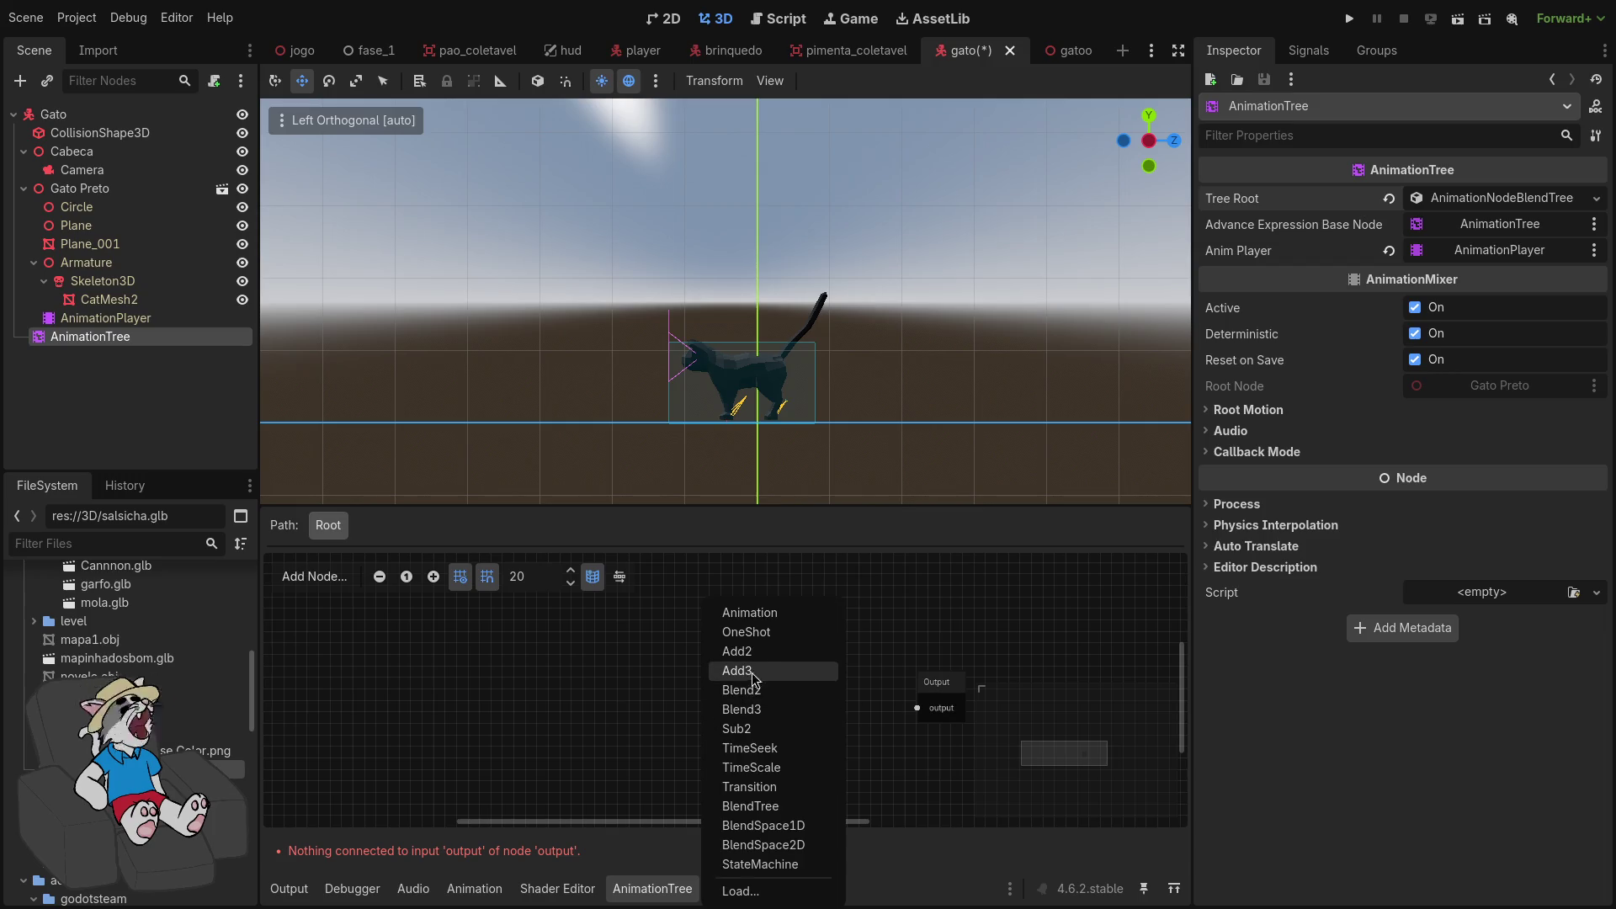
pyautogui.click(763, 650)
pyautogui.scroll(2, 758, 726)
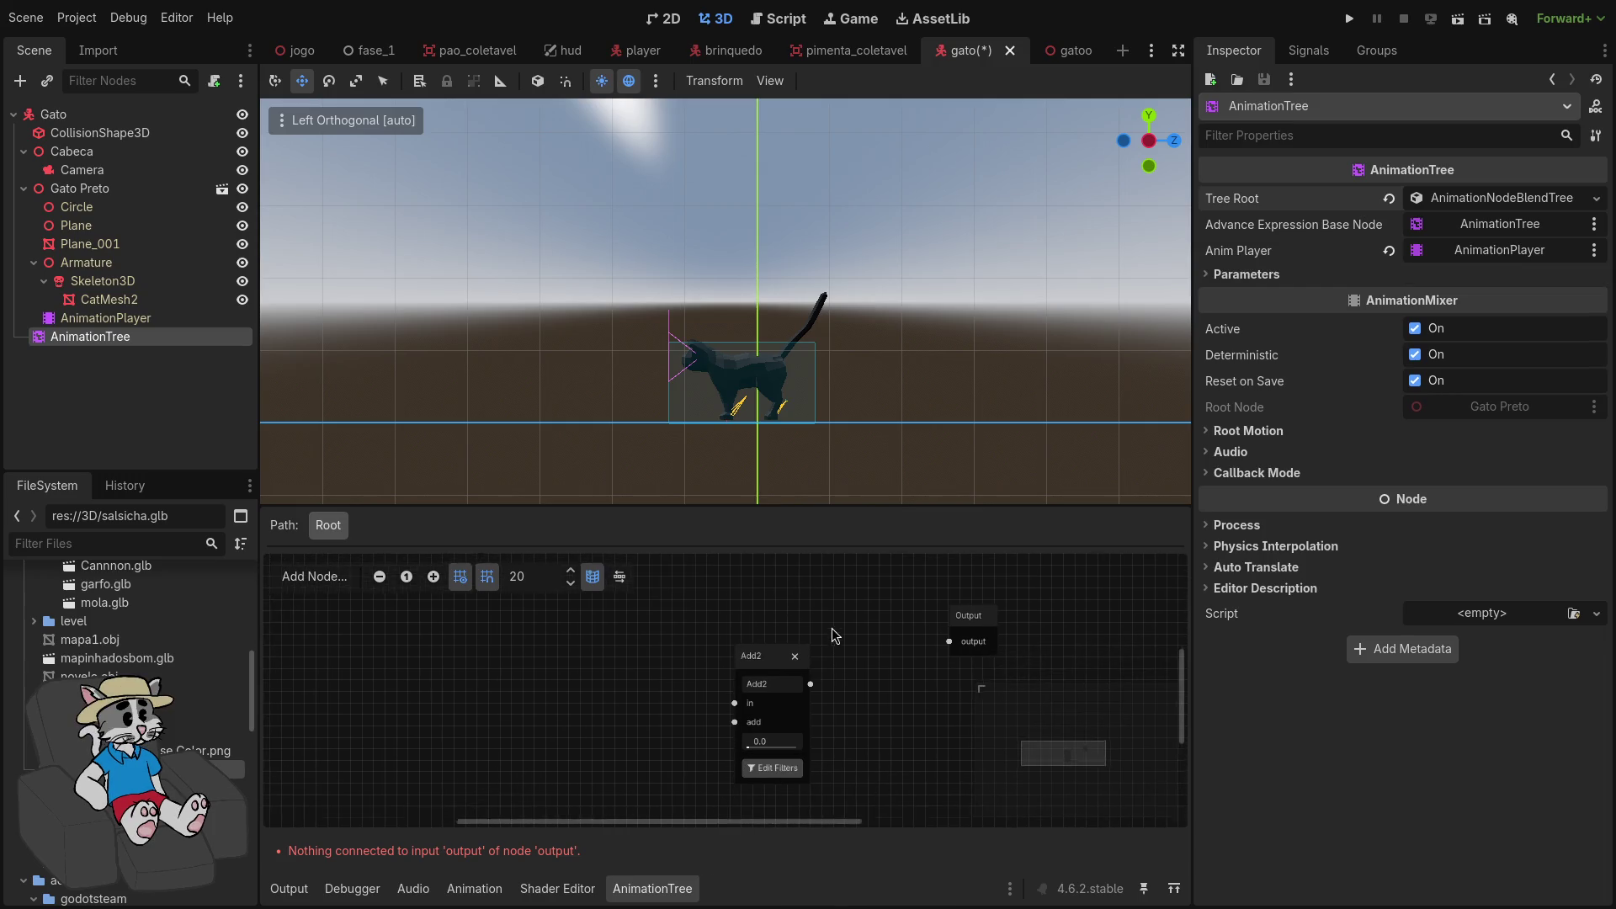
pyautogui.doubleClick(769, 681)
pyautogui.press('BackSpace')
pyautogui.write('d')
pyautogui.hotkey('ctrl', 'BackSpace')
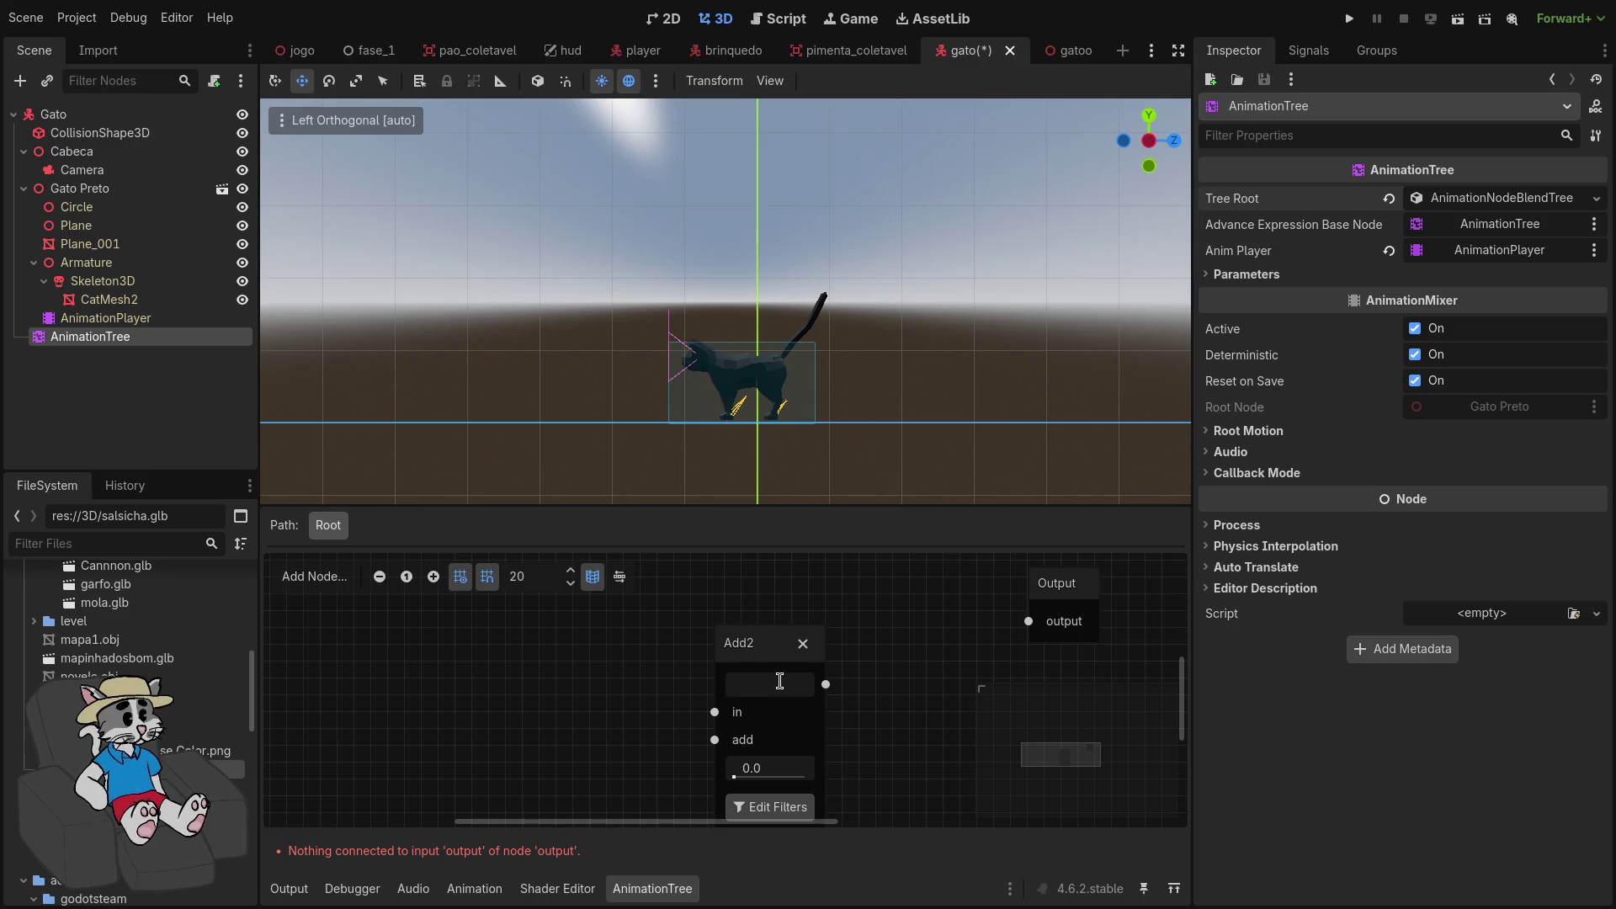
pyautogui.write('END')
pyautogui.hotkey('ctrl', 'BackSpace')
pyautogui.write('blendpulo')
# Rename the Add2 node from blendpulo to blendandar.
pyautogui.moveTo(604, 716); pyautogui.dragTo(835, 671)
pyautogui.scroll(-3, 896, 730)
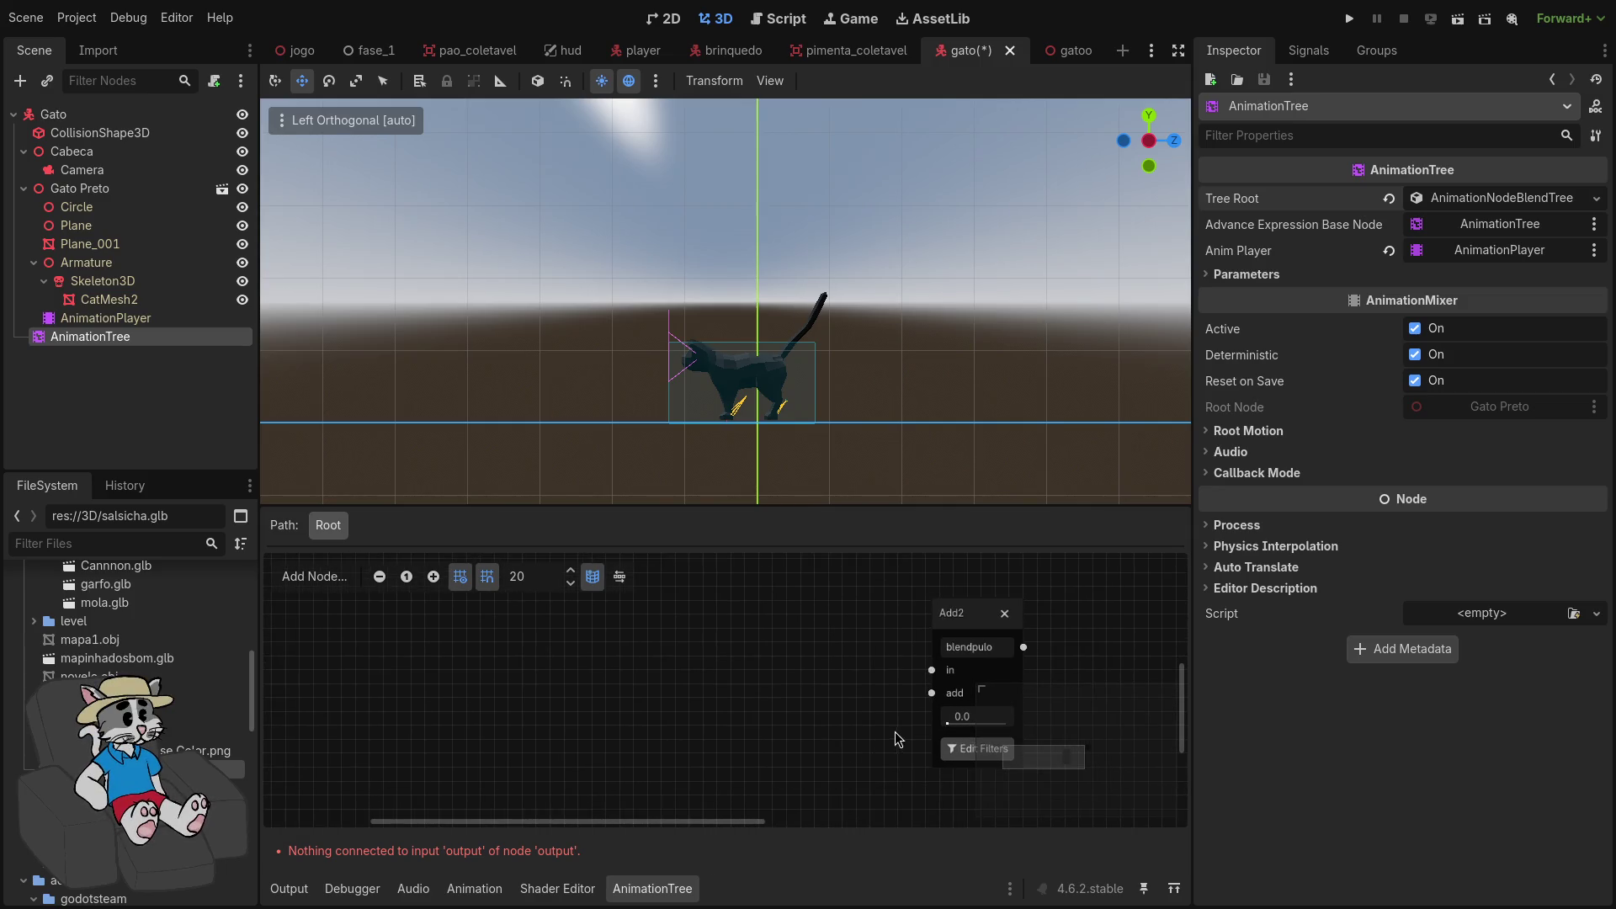
pyautogui.moveTo(908, 729); pyautogui.dragTo(894, 728)
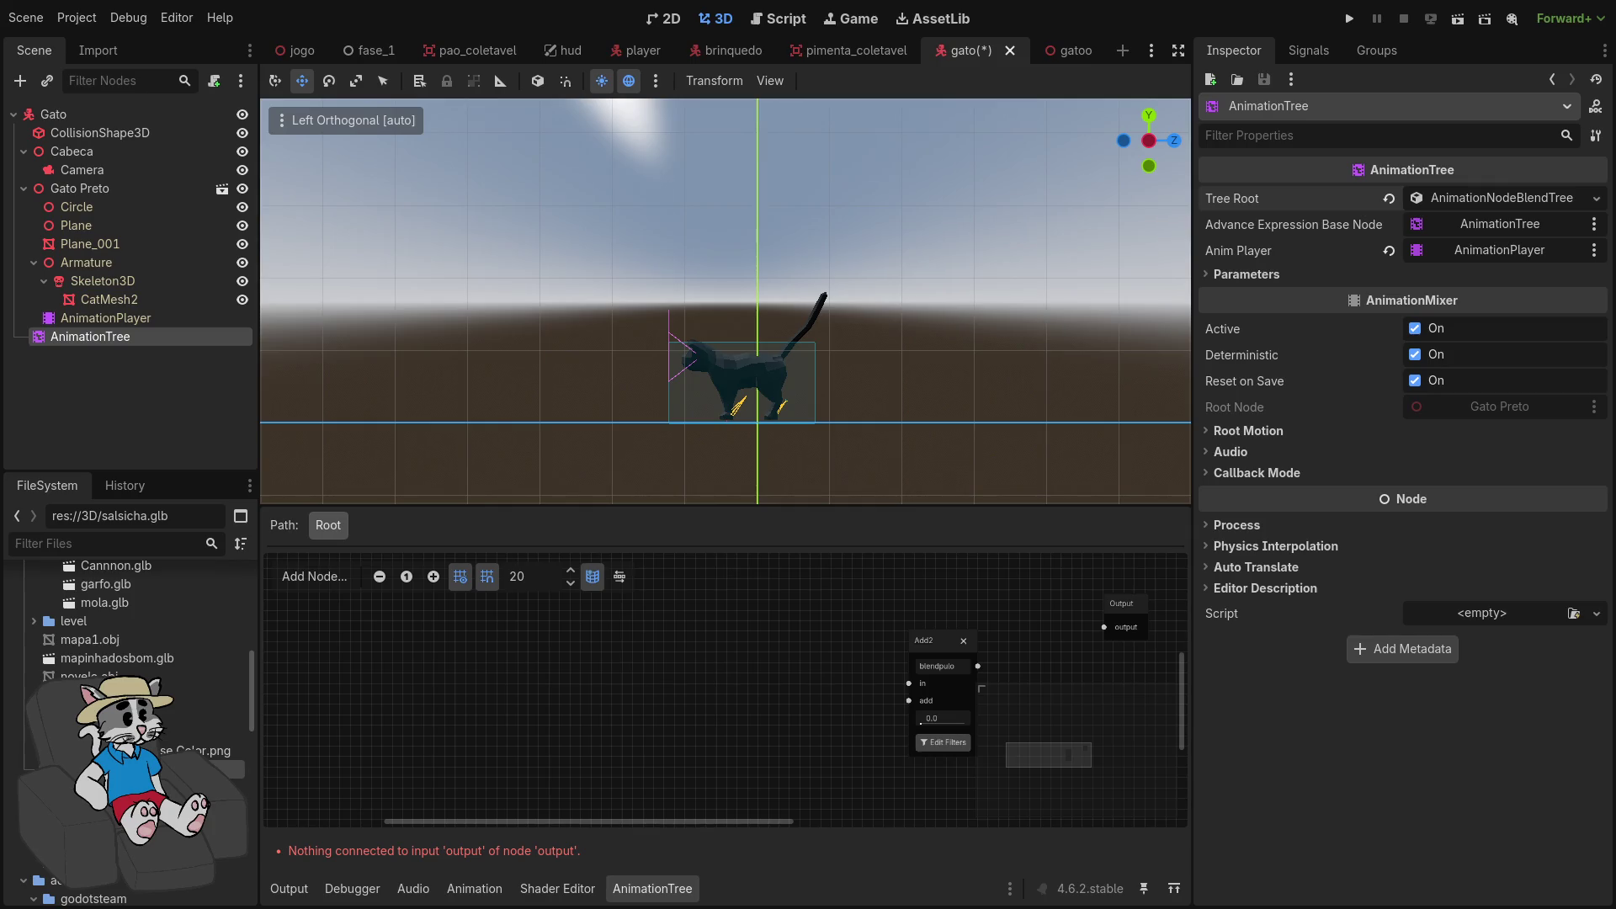
pyautogui.scroll(3, 1038, 680)
pyautogui.scroll(1, 1037, 681)
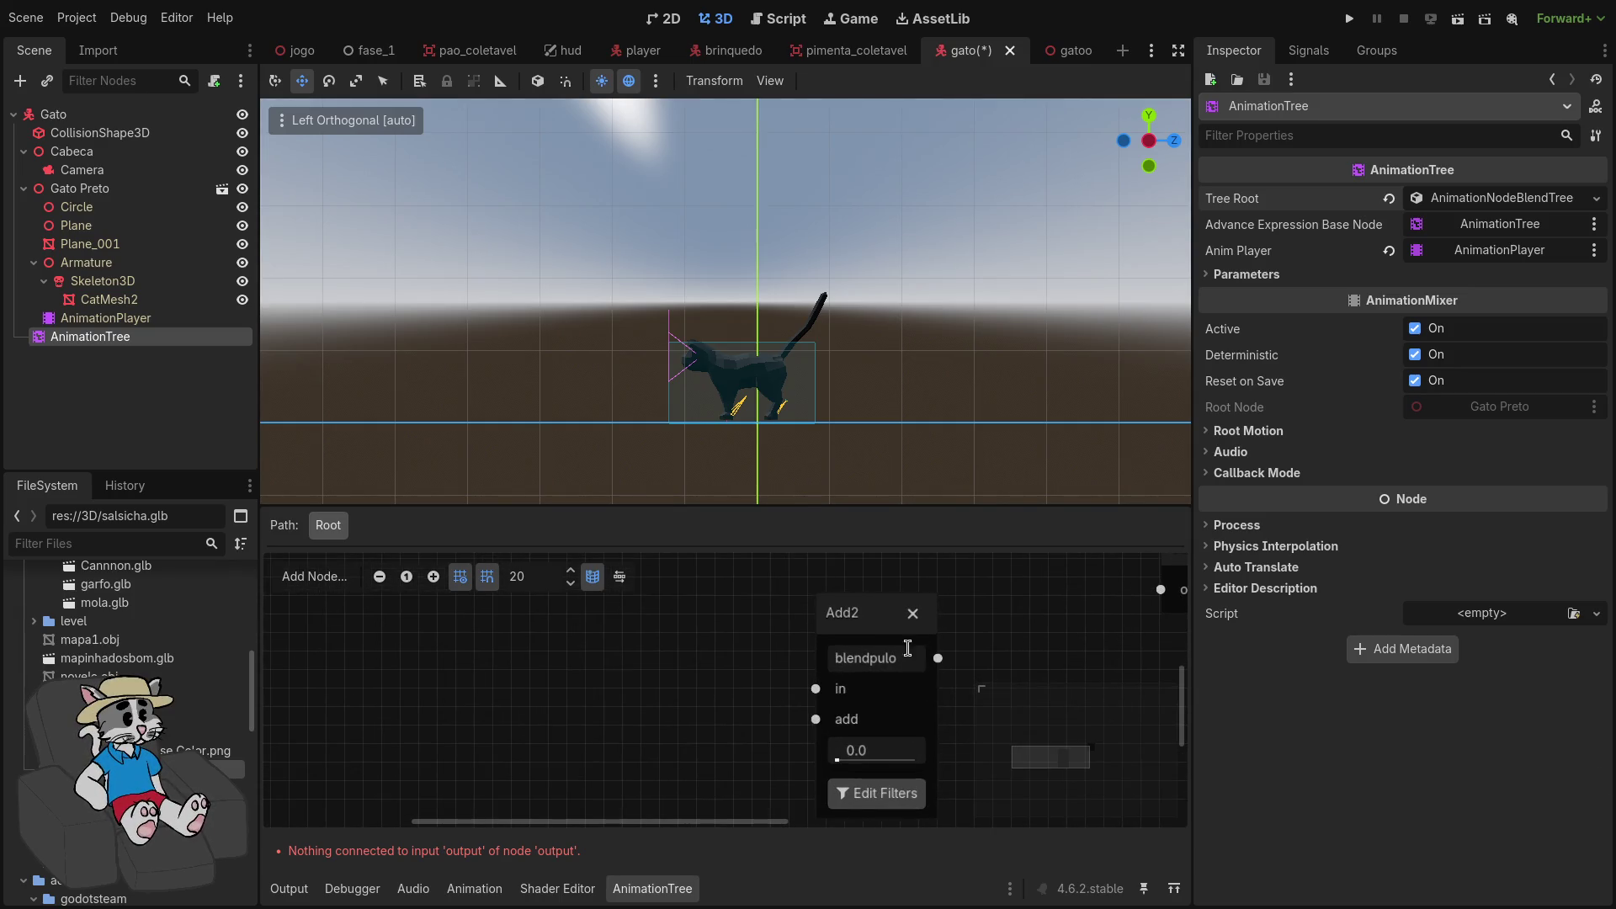
pyautogui.moveTo(897, 657); pyautogui.dragTo(807, 652)
pyautogui.write('blendandar')
pyautogui.scroll(-3, 906, 643)
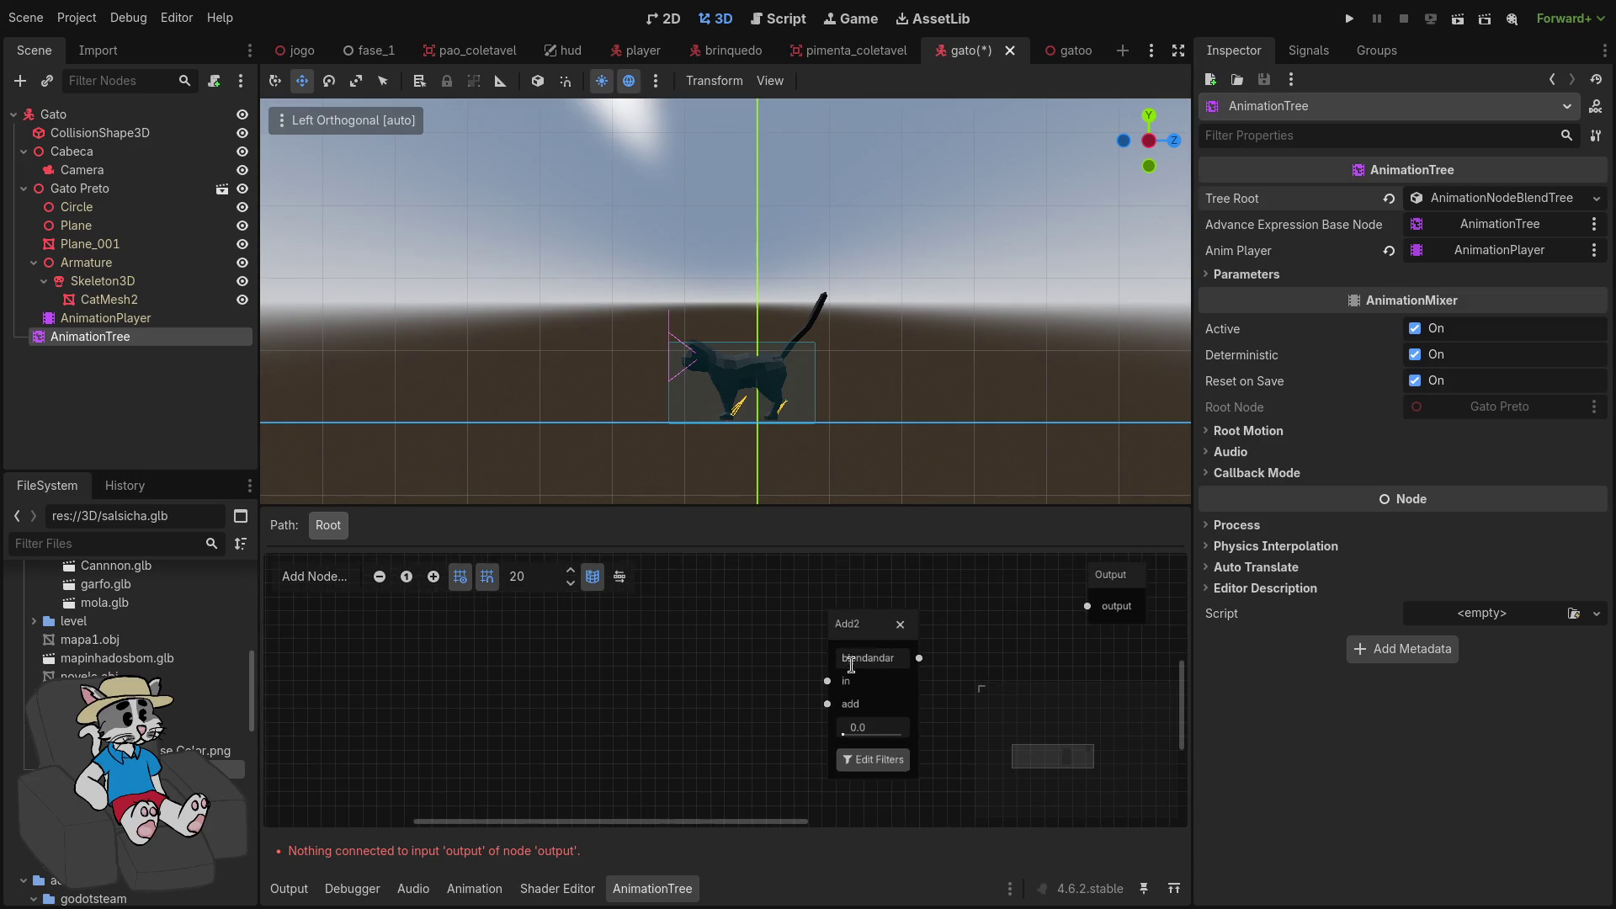
# Add an Animation node to the graph and begin linking its output.
pyautogui.rightClick(650, 659)
pyautogui.click(695, 619)
pyautogui.scroll(-1, 714, 679)
pyautogui.moveTo(735, 673); pyautogui.dragTo(883, 630)
pyautogui.press('Escape')
# Connect the Animation node to blendandar's in port and set it to play Idle.
pyautogui.moveTo(736, 673); pyautogui.dragTo(856, 641)
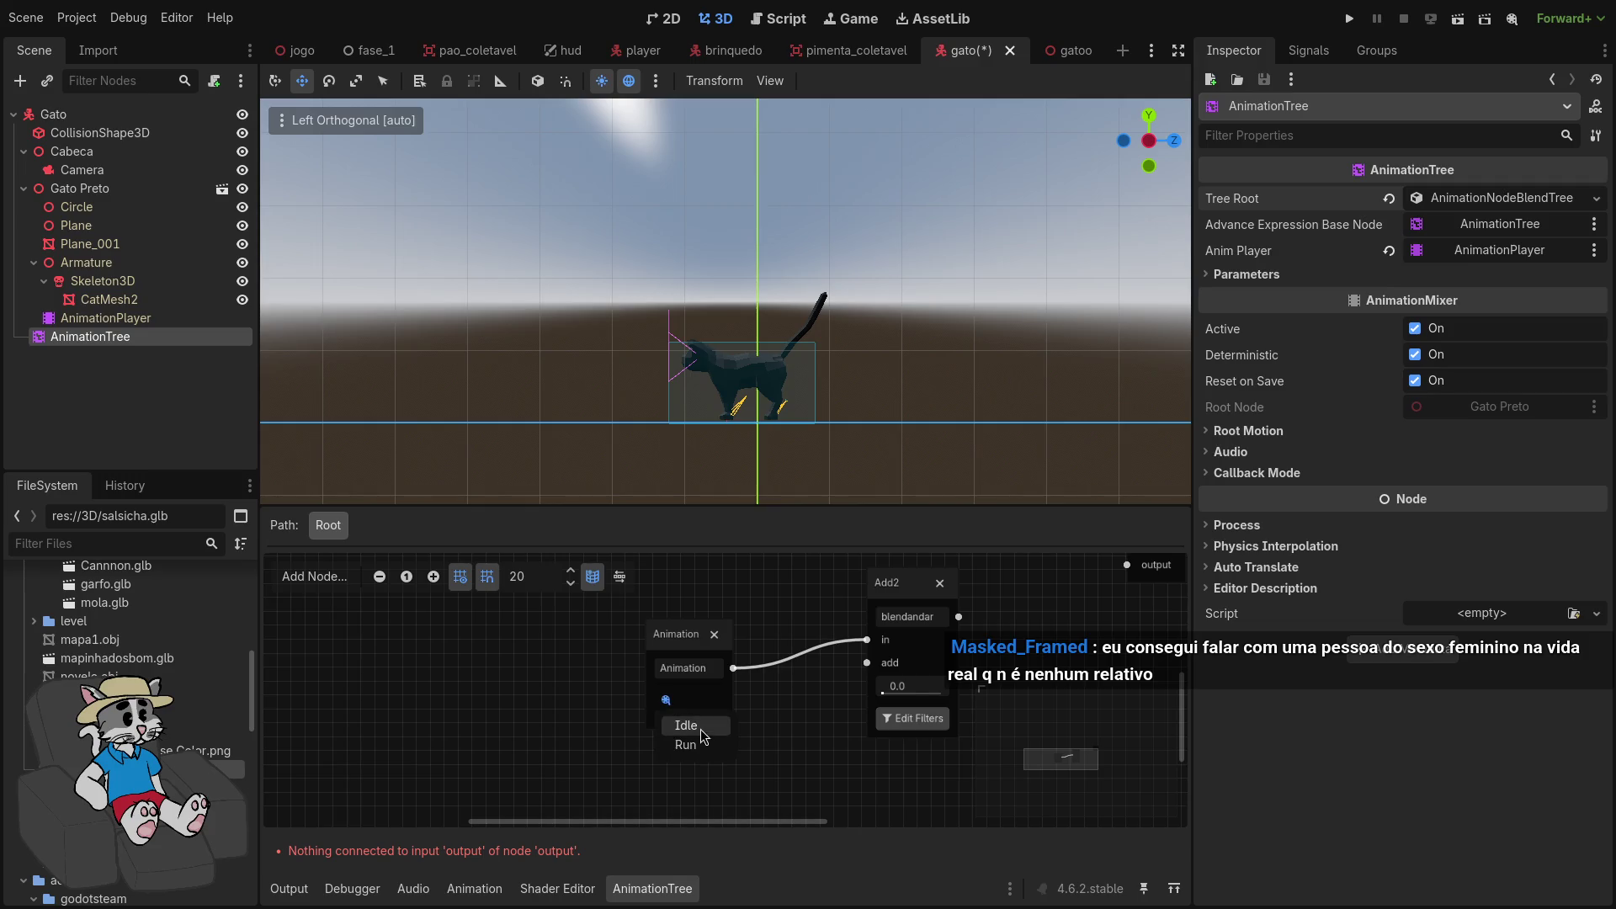
pyautogui.click(702, 729)
pyautogui.click(683, 617)
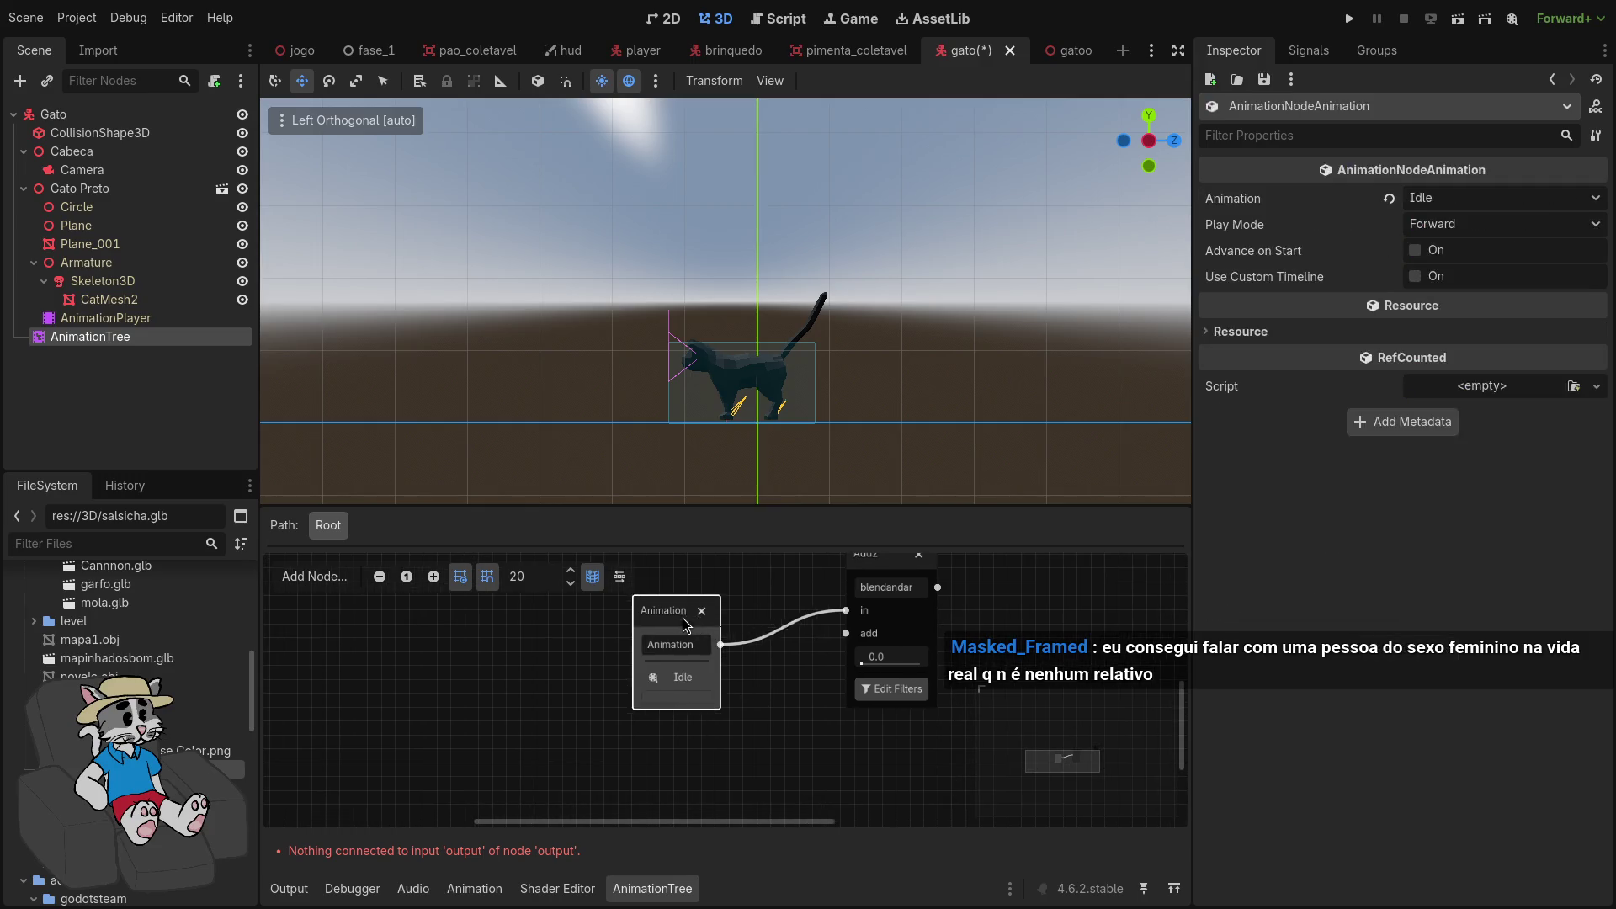
pyautogui.hscroll(-3, 684, 598)
pyautogui.scroll(-1, 684, 598)
# Add a second Animation node and connect it to blendandar's add port.
pyautogui.rightClick(741, 599)
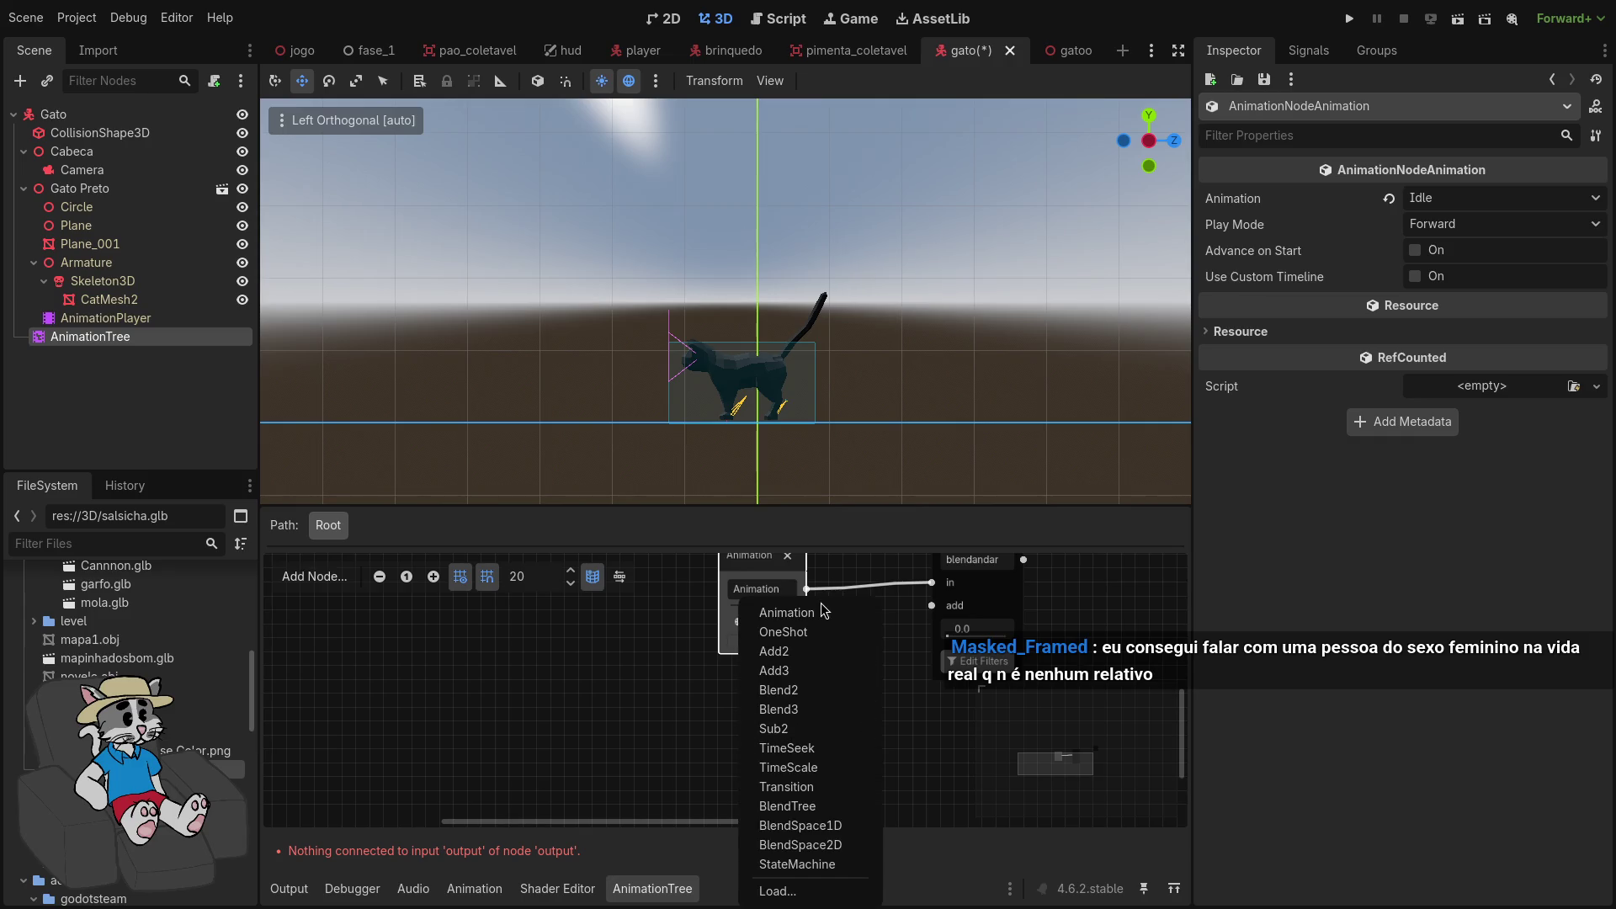
pyautogui.press('Escape')
pyautogui.scroll(-4, 850, 692)
pyautogui.click(807, 731)
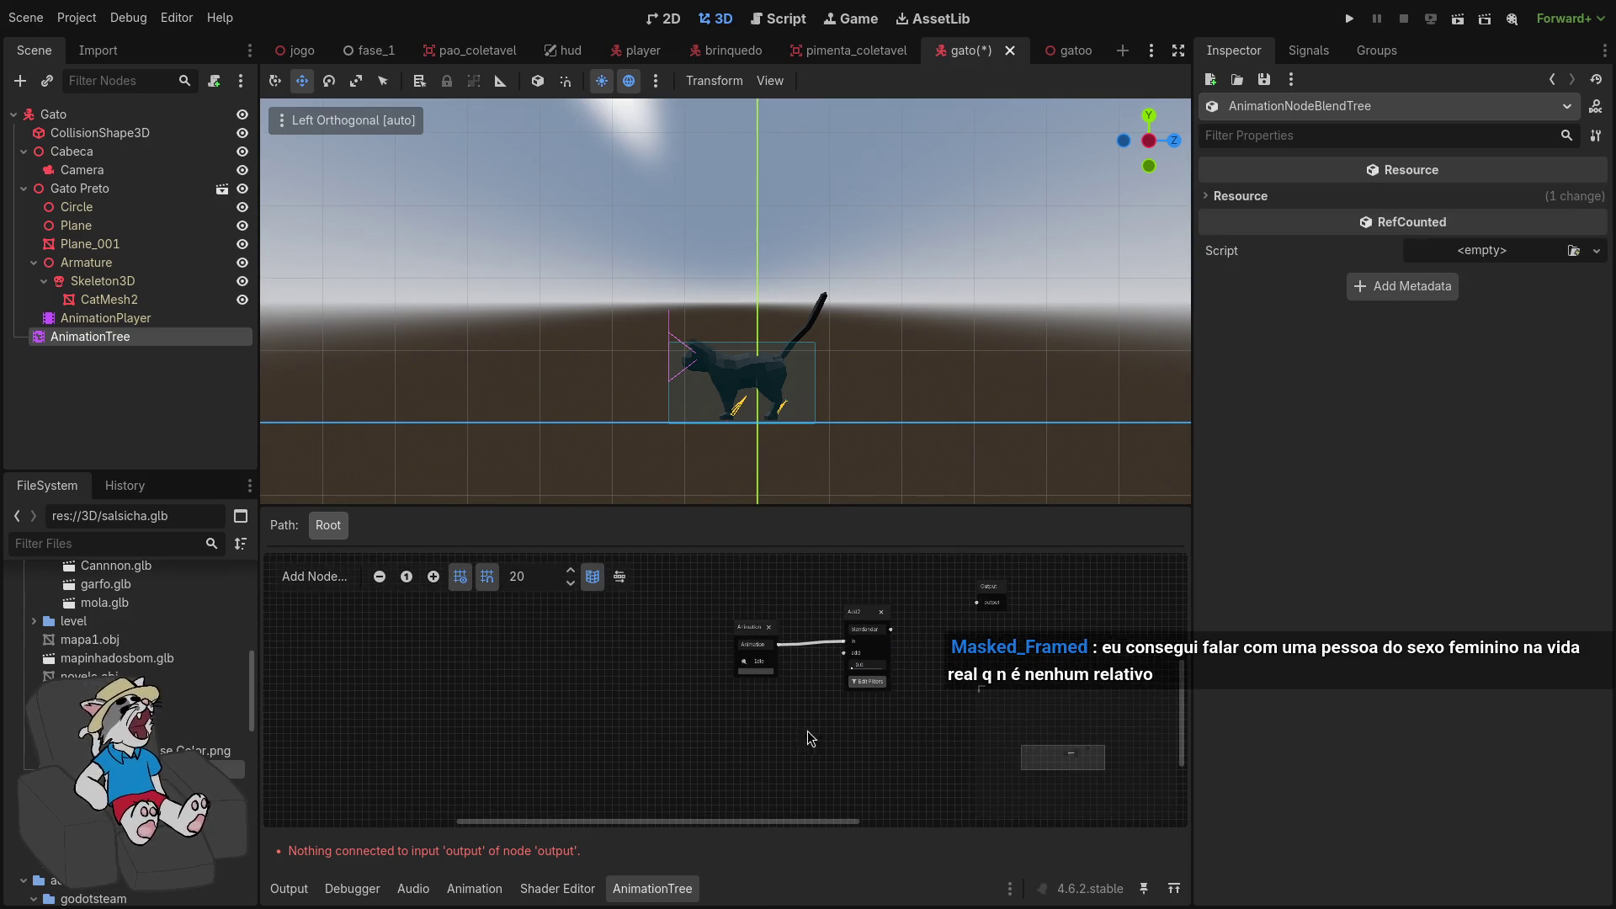
pyautogui.scroll(-1, 823, 724)
pyautogui.rightClick(770, 709)
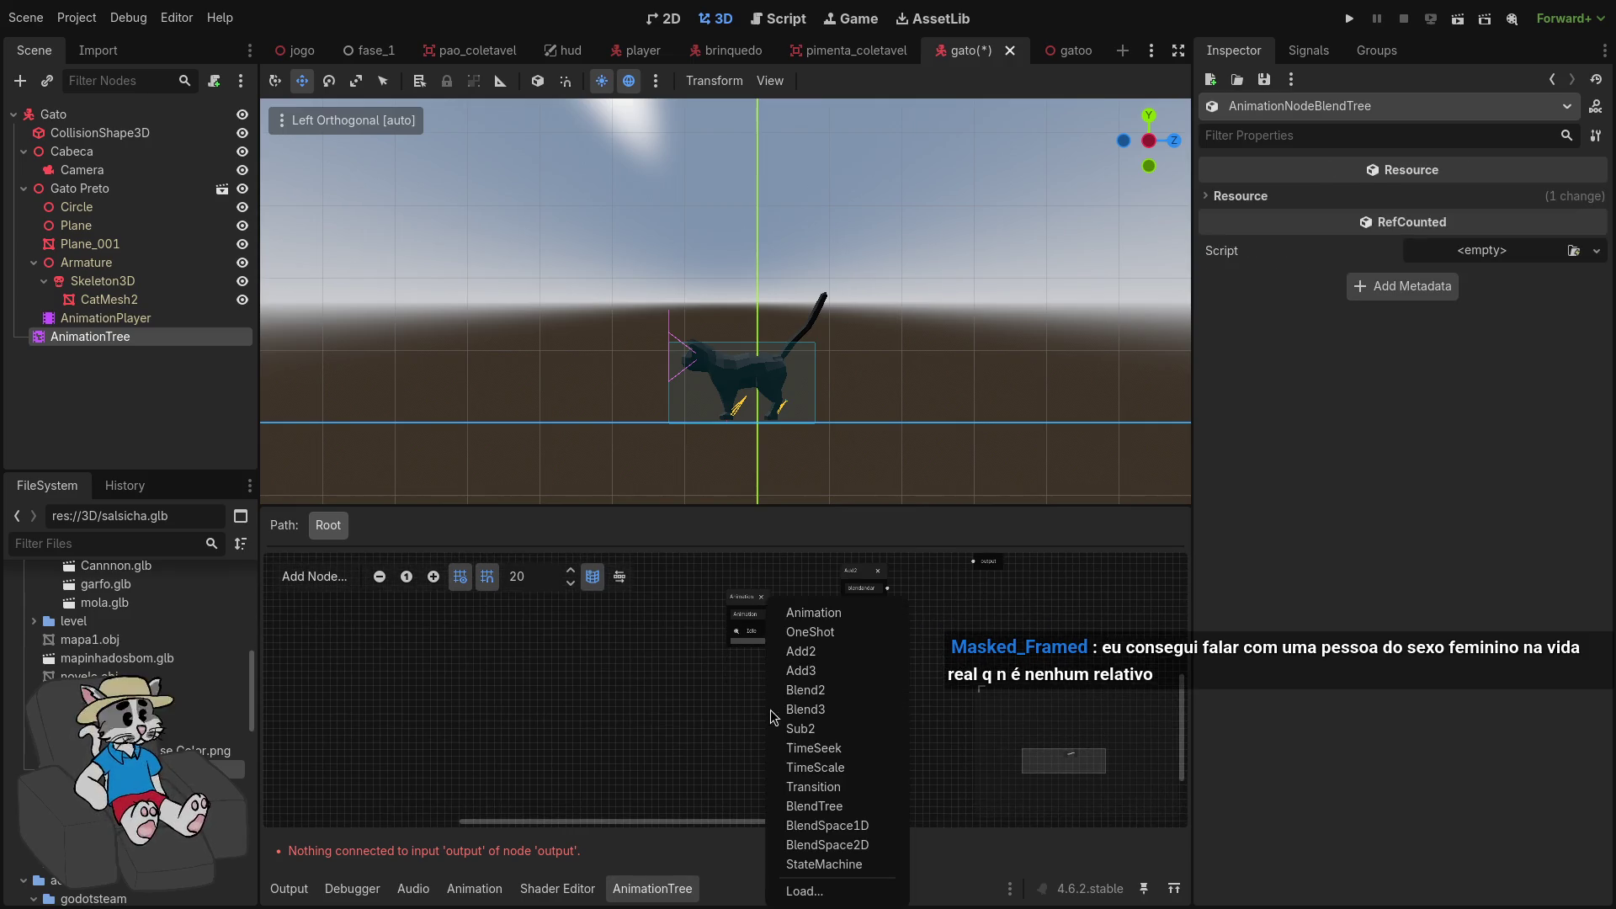
pyautogui.click(826, 613)
pyautogui.moveTo(779, 722); pyautogui.dragTo(745, 700)
pyautogui.moveTo(768, 717)
pyautogui.mouseDown()
pyautogui.moveTo(807, 686)
pyautogui.moveTo(841, 612)
pyautogui.mouseUp()
pyautogui.scroll(2, 774, 686)
pyautogui.moveTo(753, 702); pyautogui.dragTo(755, 665)
# Move both Animation nodes up together in the graph.
pyautogui.scroll(2, 831, 699)
pyautogui.click(835, 792)
pyautogui.moveTo(835, 791)
pyautogui.mouseDown()
pyautogui.moveTo(722, 623)
pyautogui.moveTo(742, 566)
pyautogui.moveTo(741, 579)
pyautogui.mouseUp()
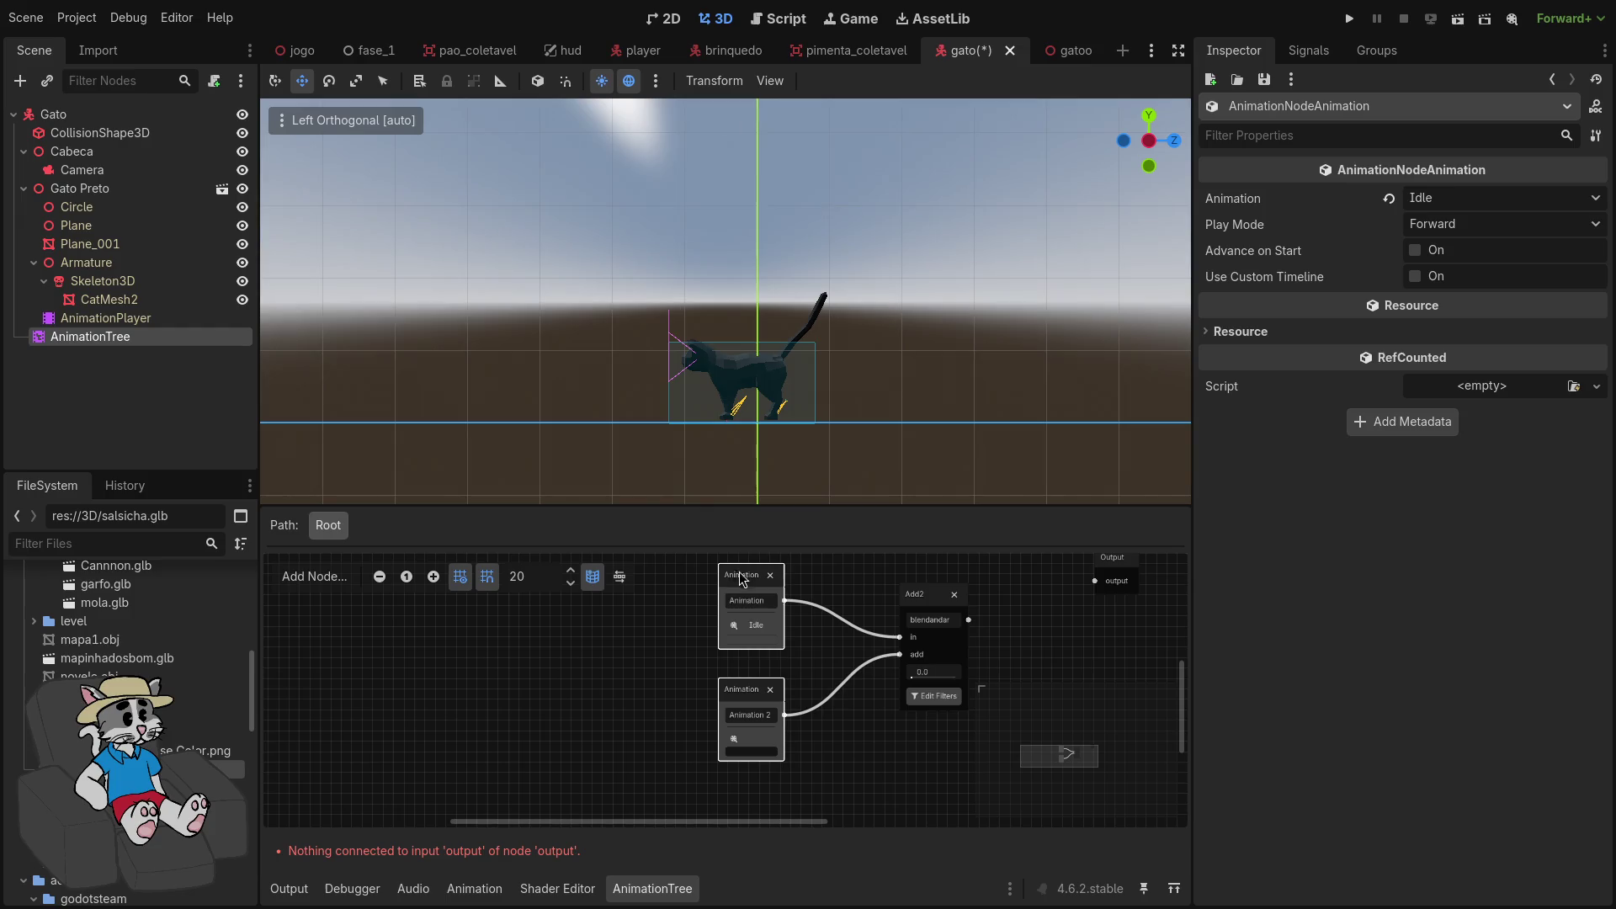
pyautogui.scroll(2, 850, 726)
pyautogui.click(846, 729)
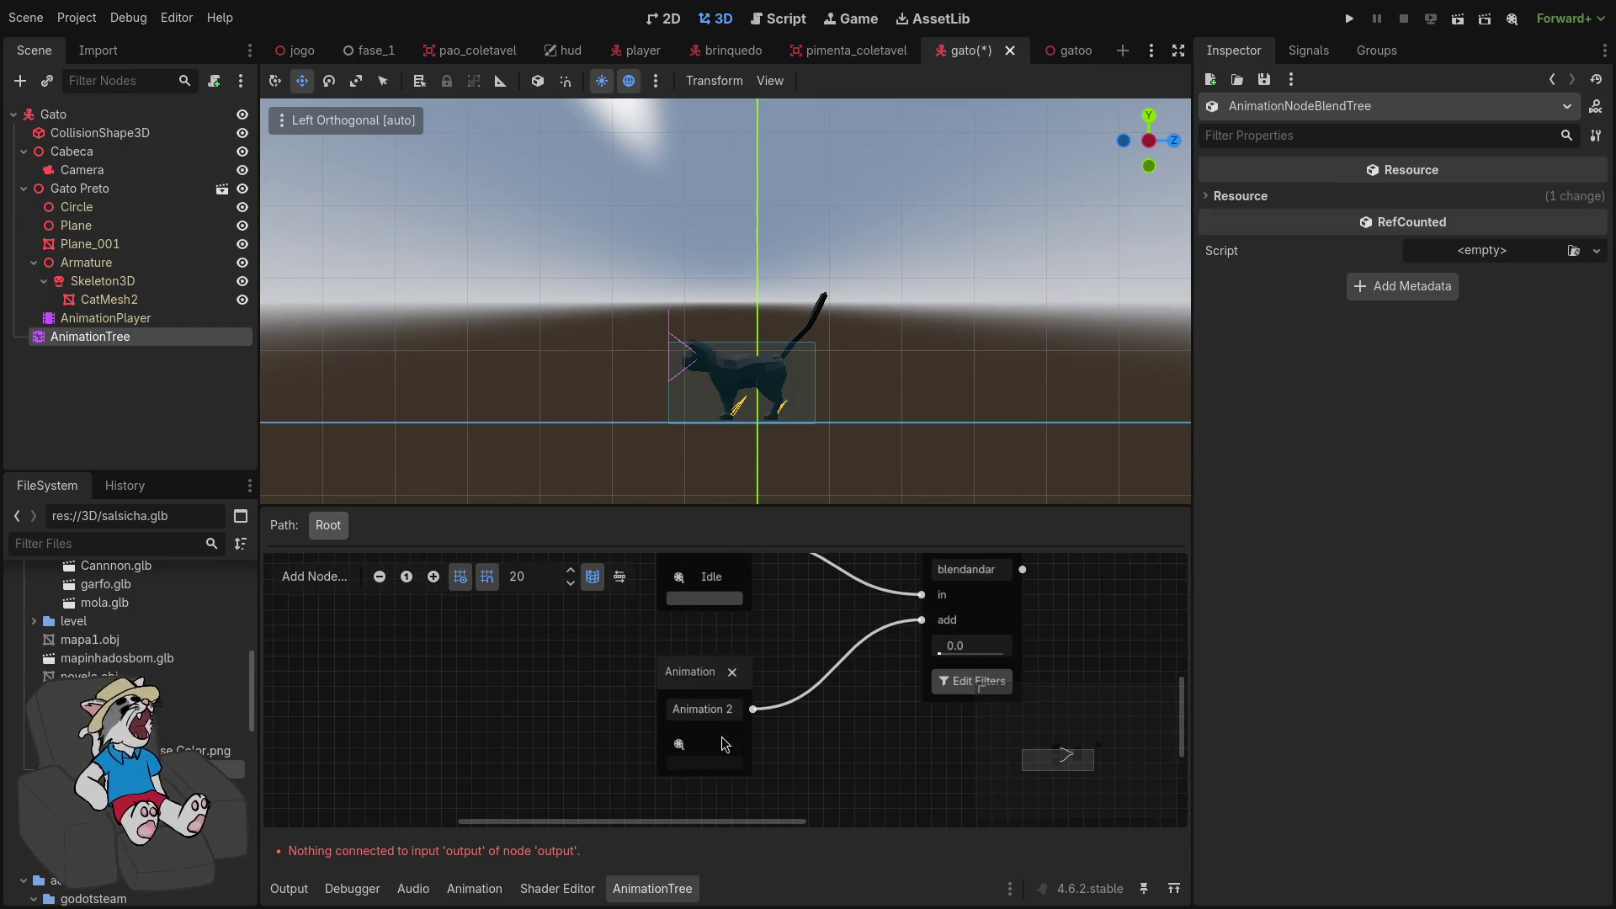
# Set the second Animation node to play Run.
pyautogui.click(705, 791)
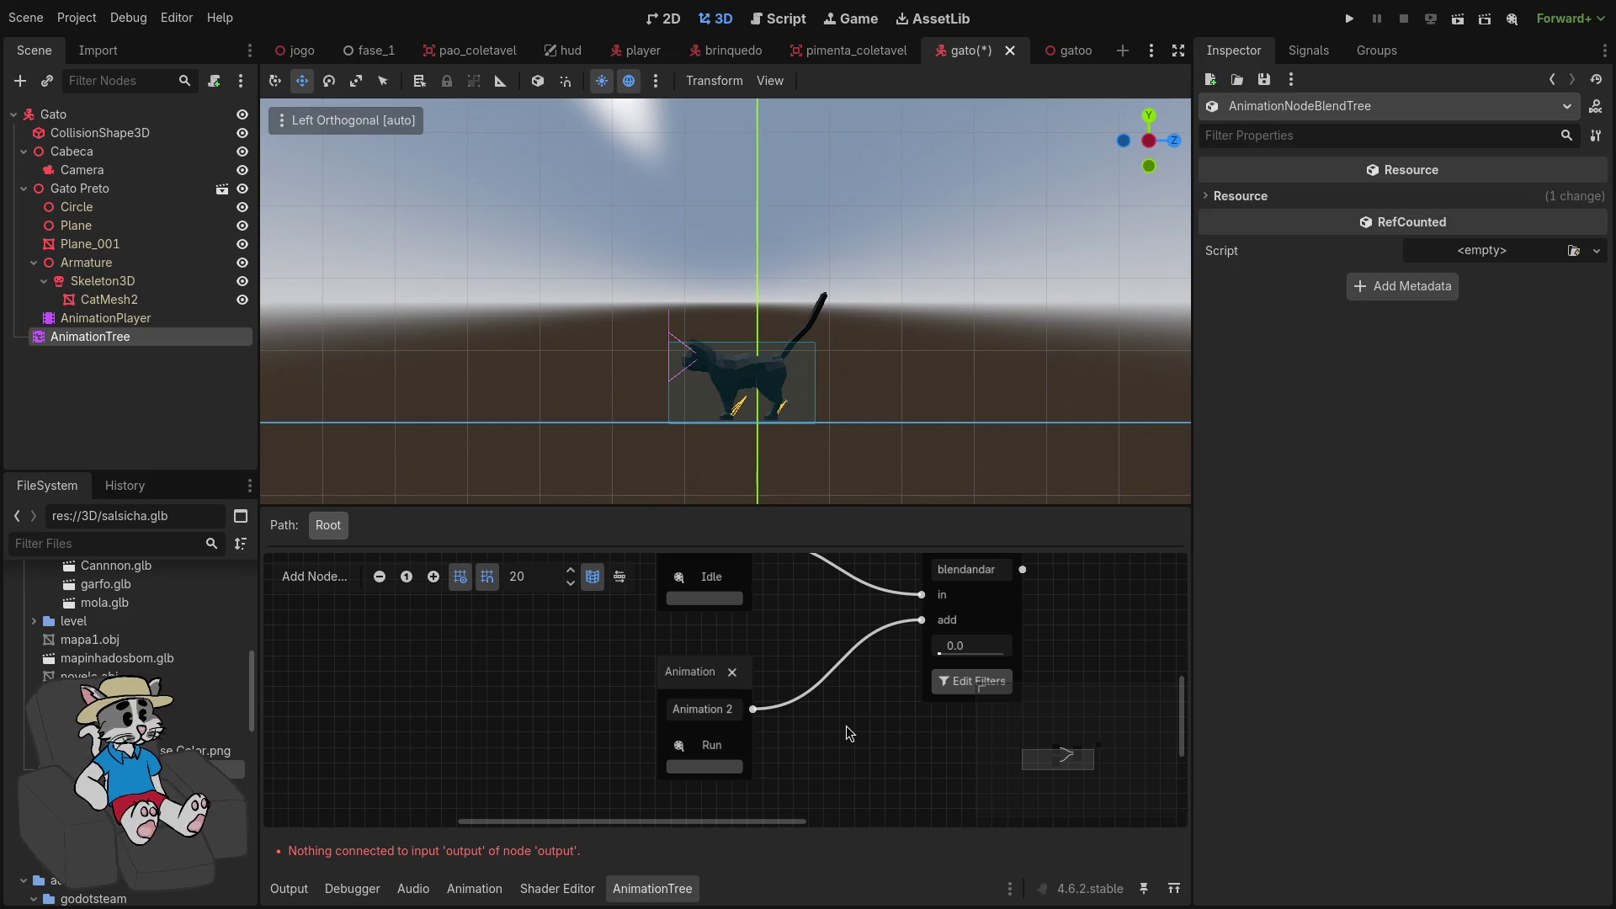
pyautogui.scroll(3, 808, 715)
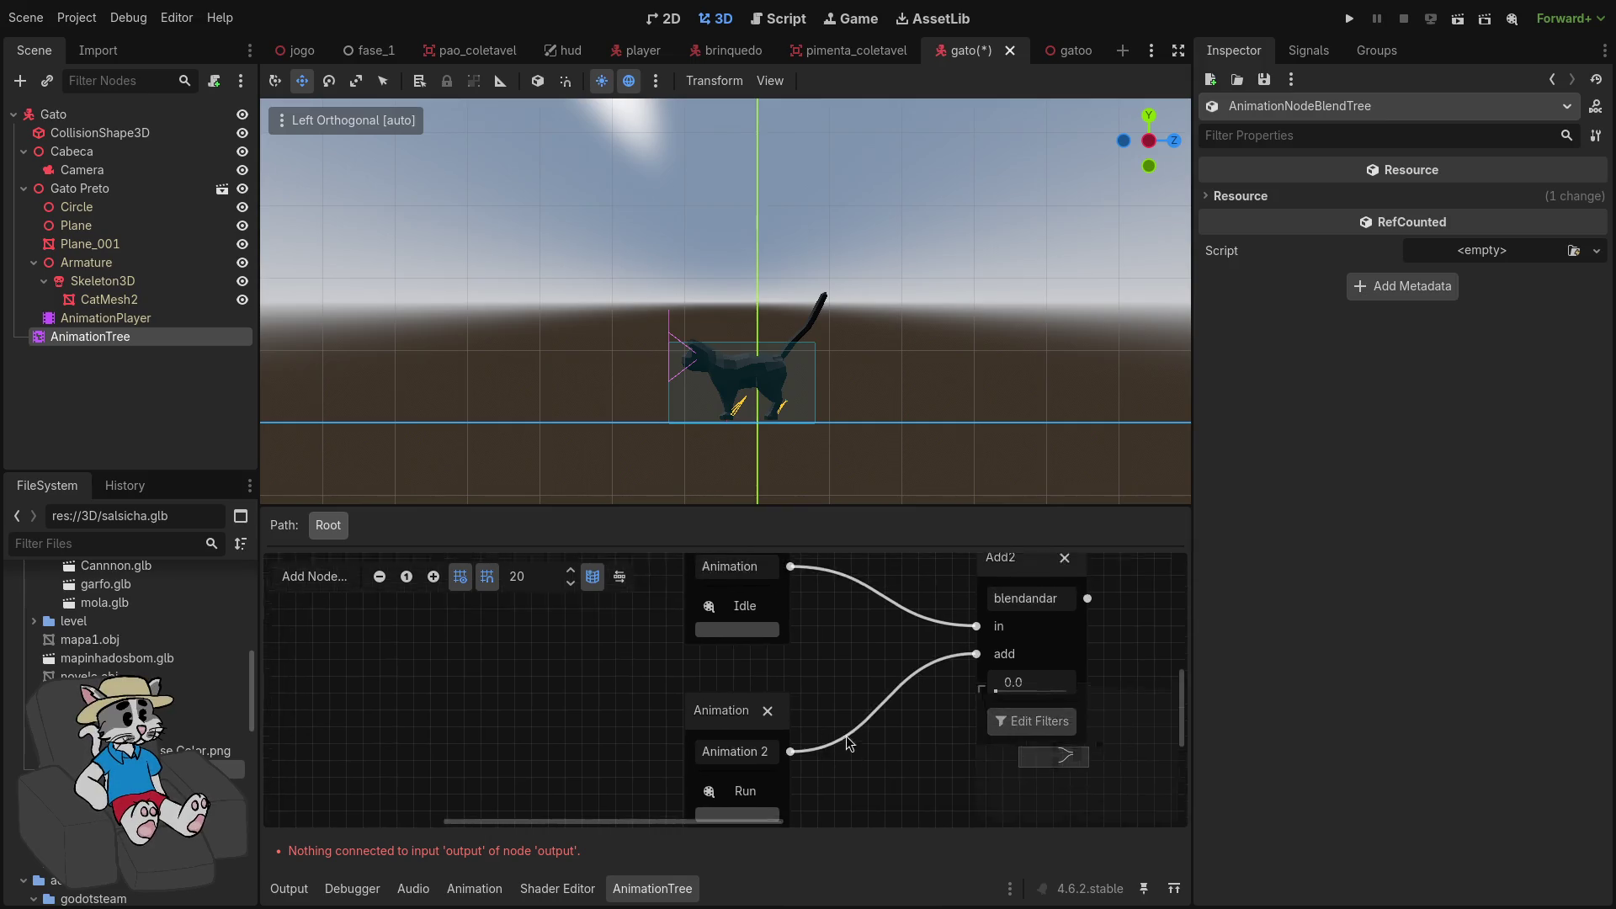
pyautogui.scroll(-3, 860, 741)
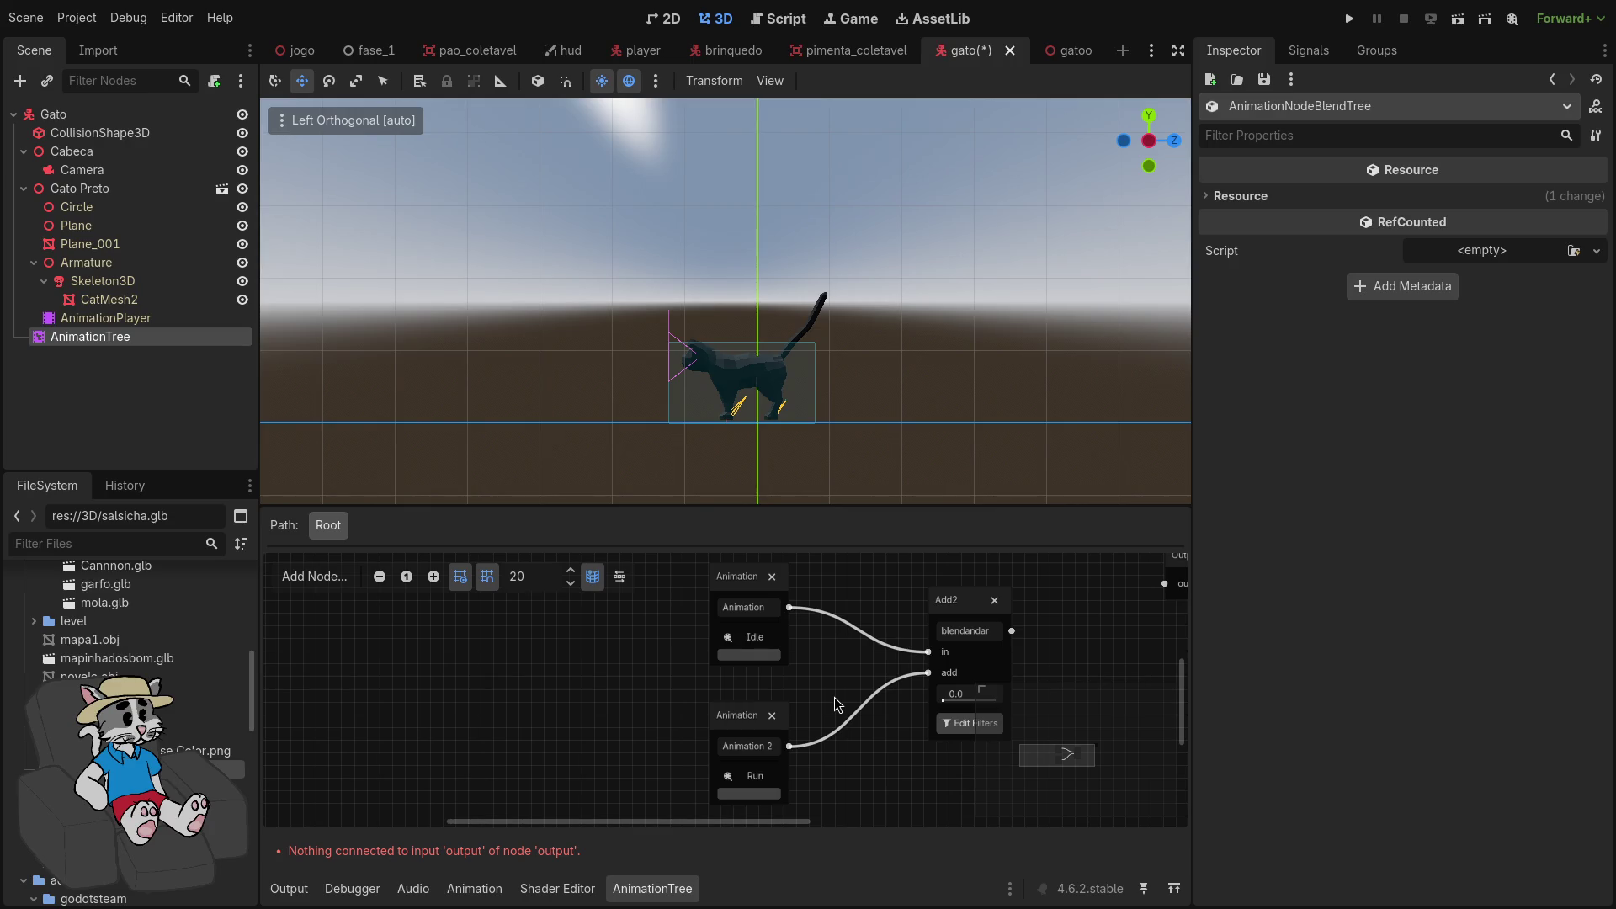
pyautogui.scroll(-2, 858, 769)
pyautogui.scroll(1, 853, 712)
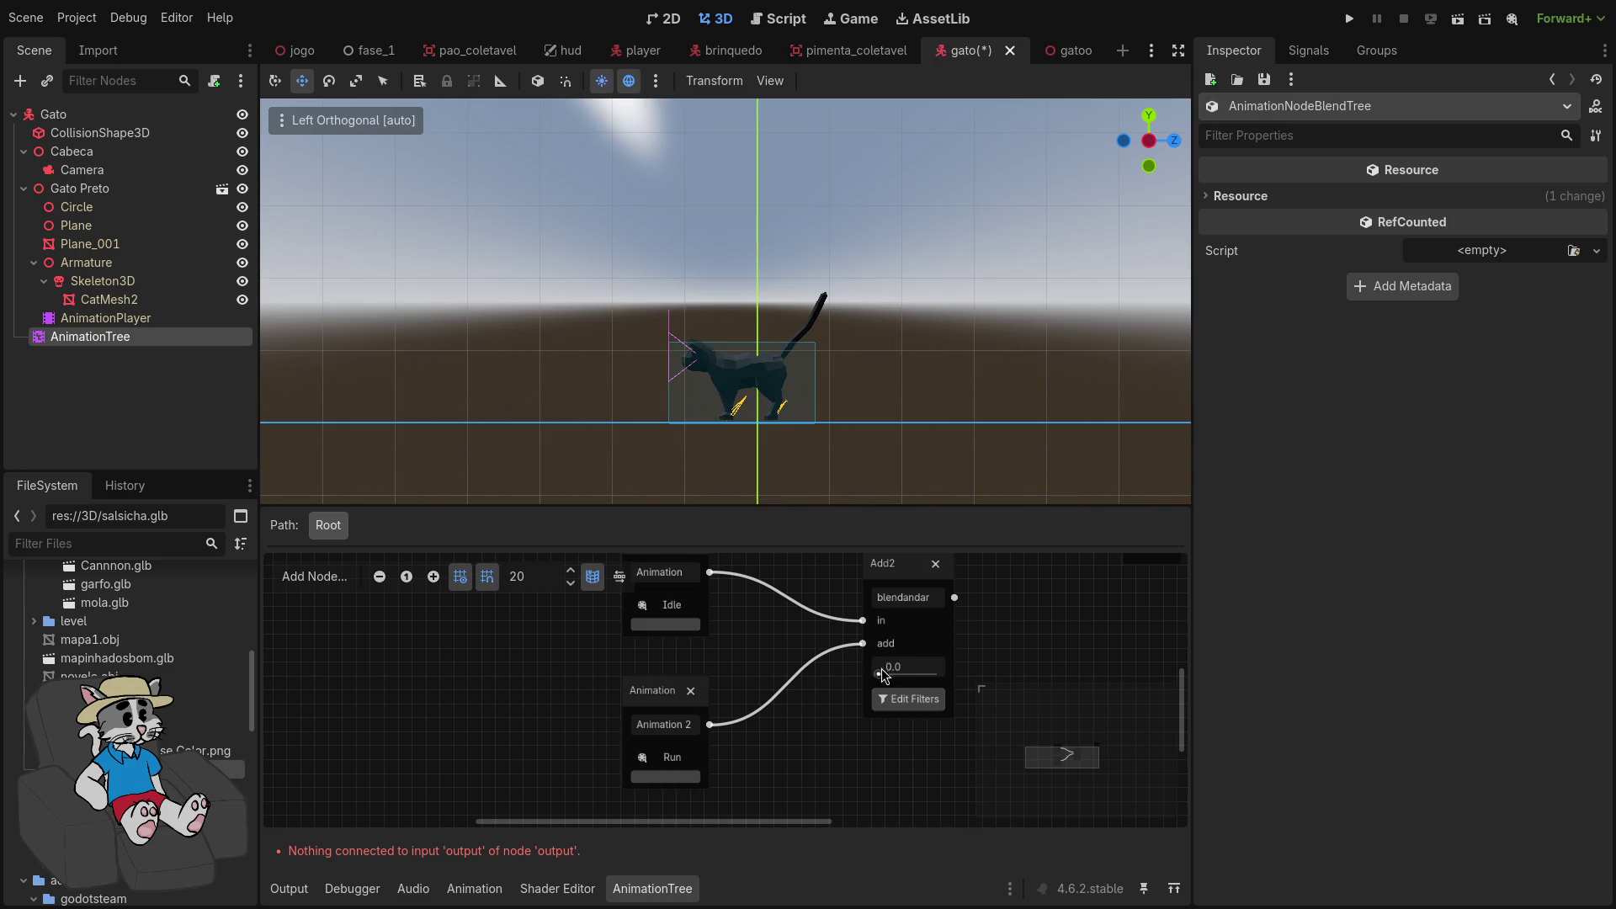
pyautogui.hscroll(3, 842, 695)
pyautogui.scroll(1, 842, 695)
# Wire blendandar into Output, nudge its blend amount, and select the AnimationPlayer.
pyautogui.moveTo(844, 646)
pyautogui.mouseDown()
pyautogui.moveTo(1006, 596)
pyautogui.moveTo(941, 628)
pyautogui.mouseUp()
pyautogui.moveTo(755, 726)
pyautogui.mouseDown()
pyautogui.moveTo(820, 726)
pyautogui.moveTo(741, 725)
pyautogui.moveTo(810, 724)
pyautogui.moveTo(755, 733)
pyautogui.mouseUp()
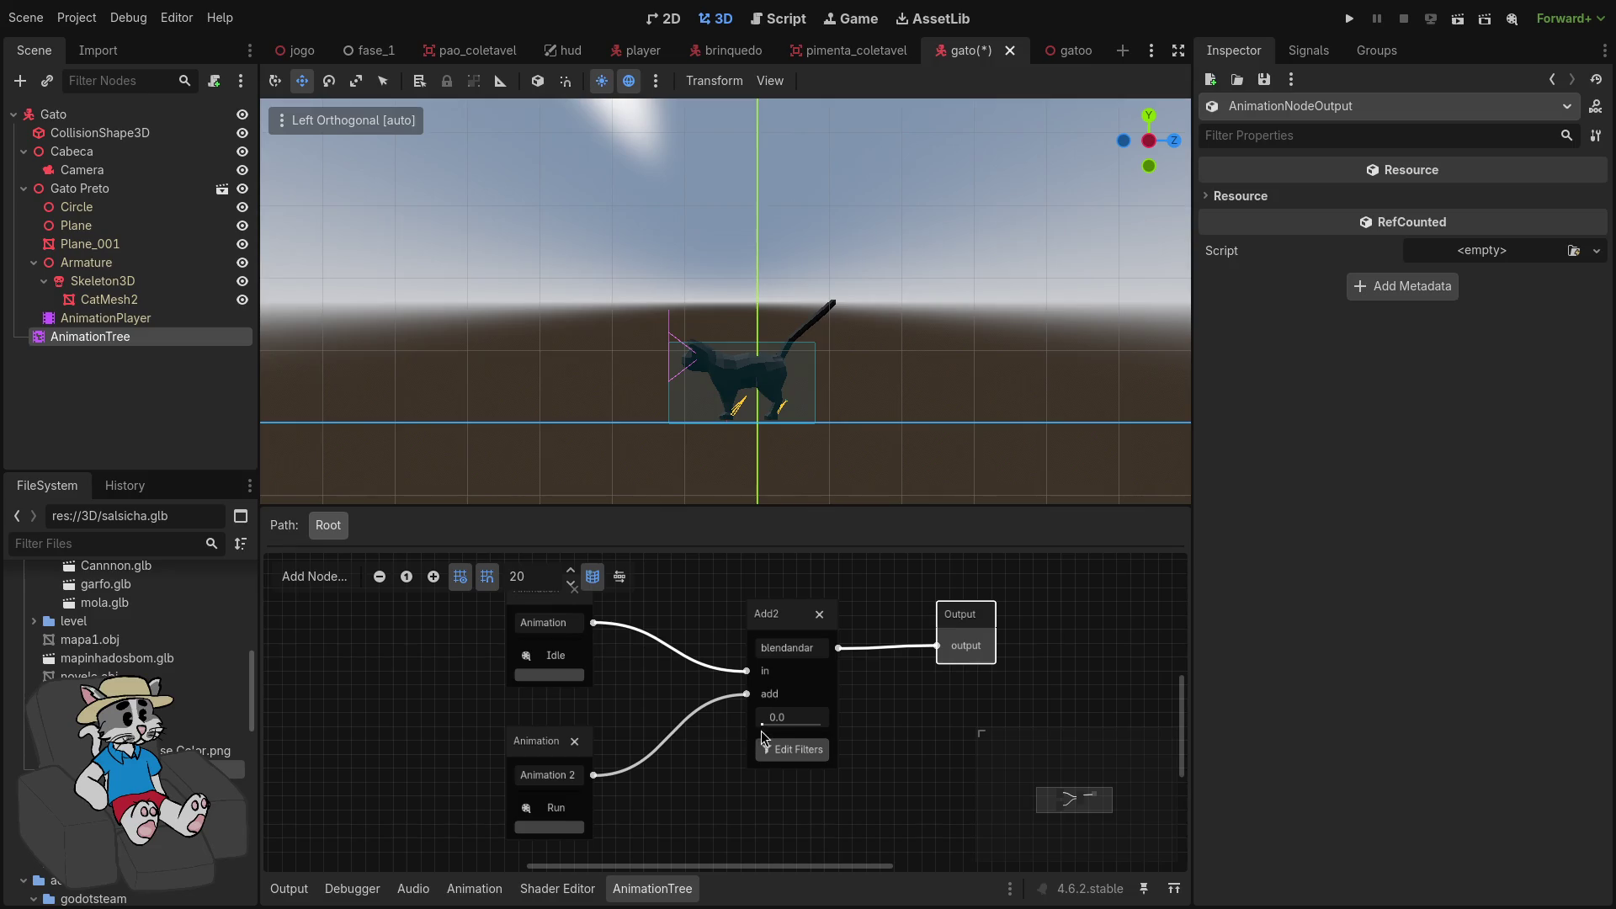
pyautogui.click(133, 336)
pyautogui.click(109, 318)
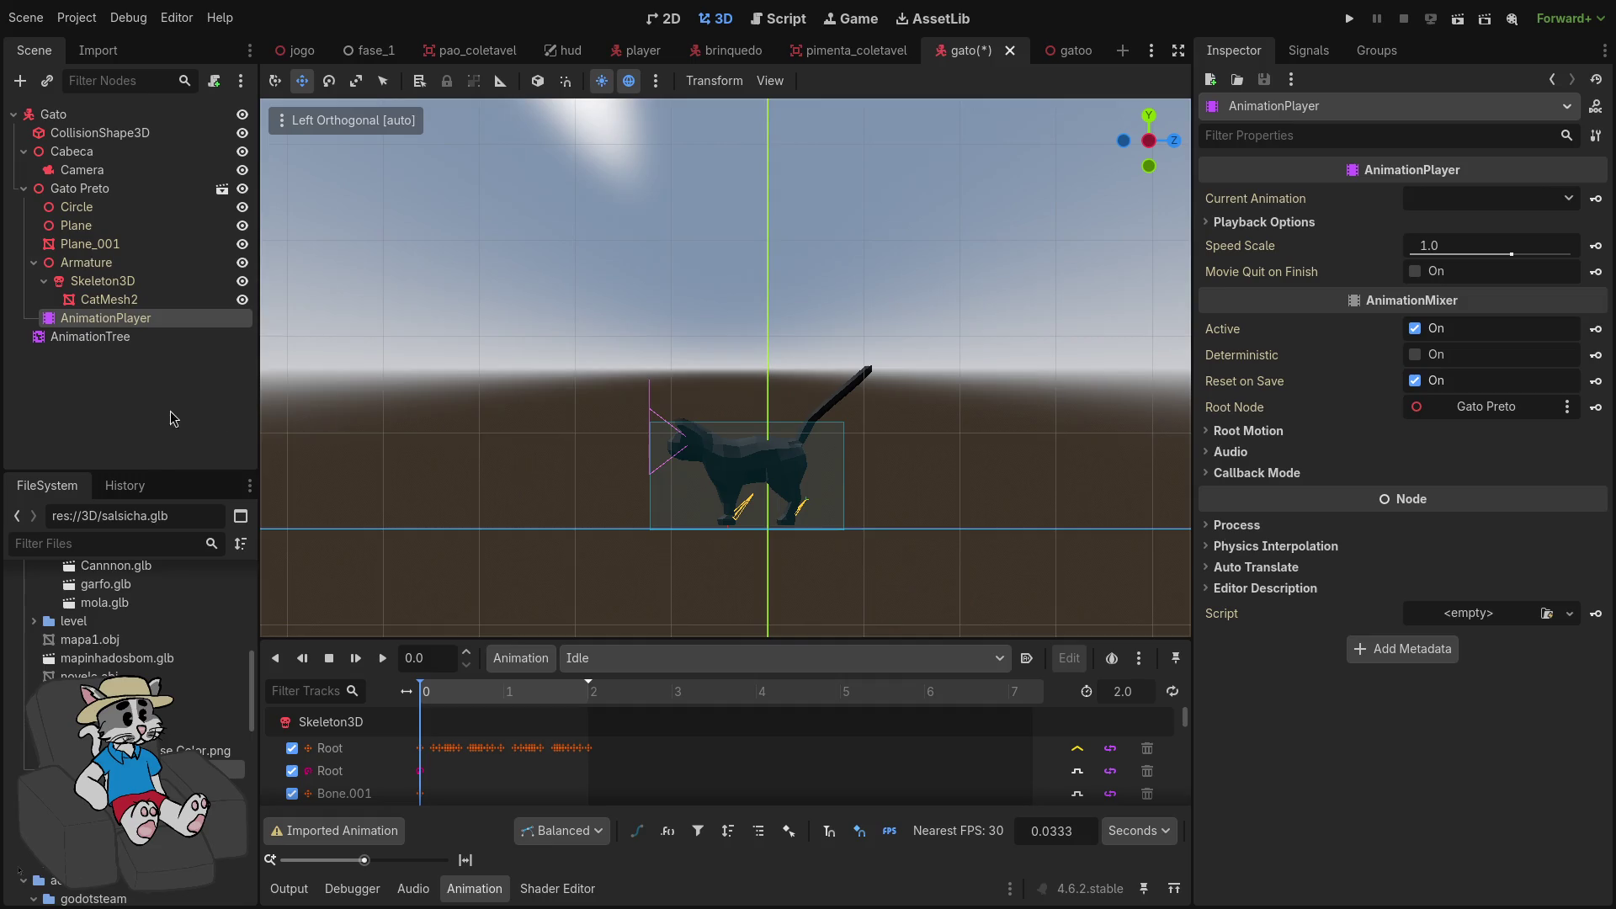
# Open gato.glb's import settings and play the Run animation preview.
pyautogui.scroll(-4, 157, 589)
pyautogui.scroll(6, 126, 667)
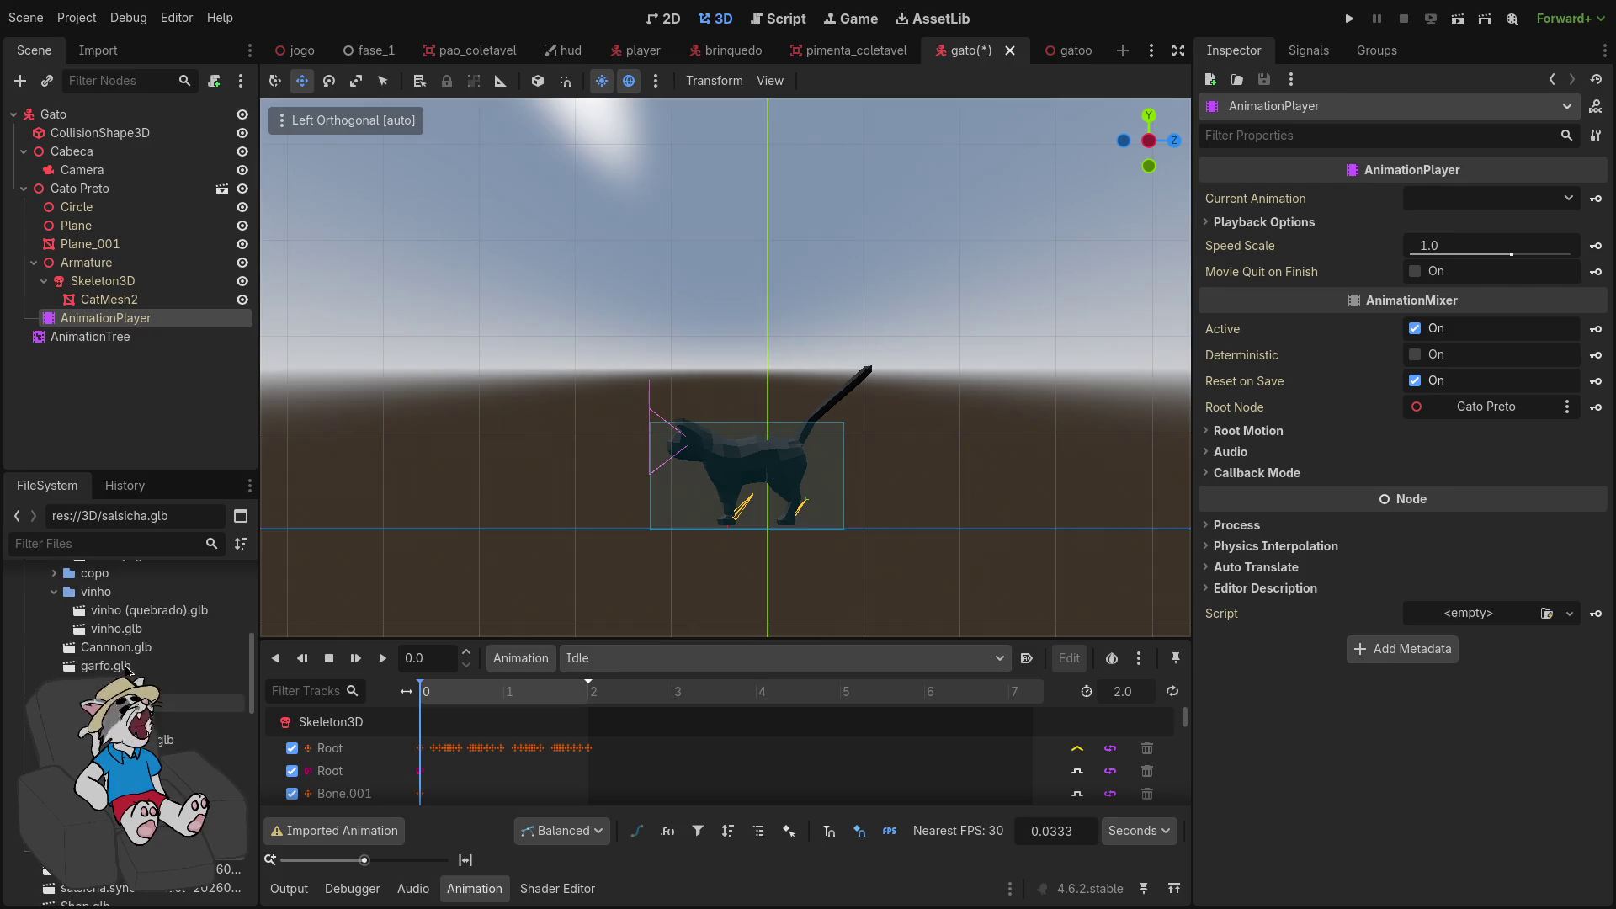
pyautogui.scroll(-5, 127, 668)
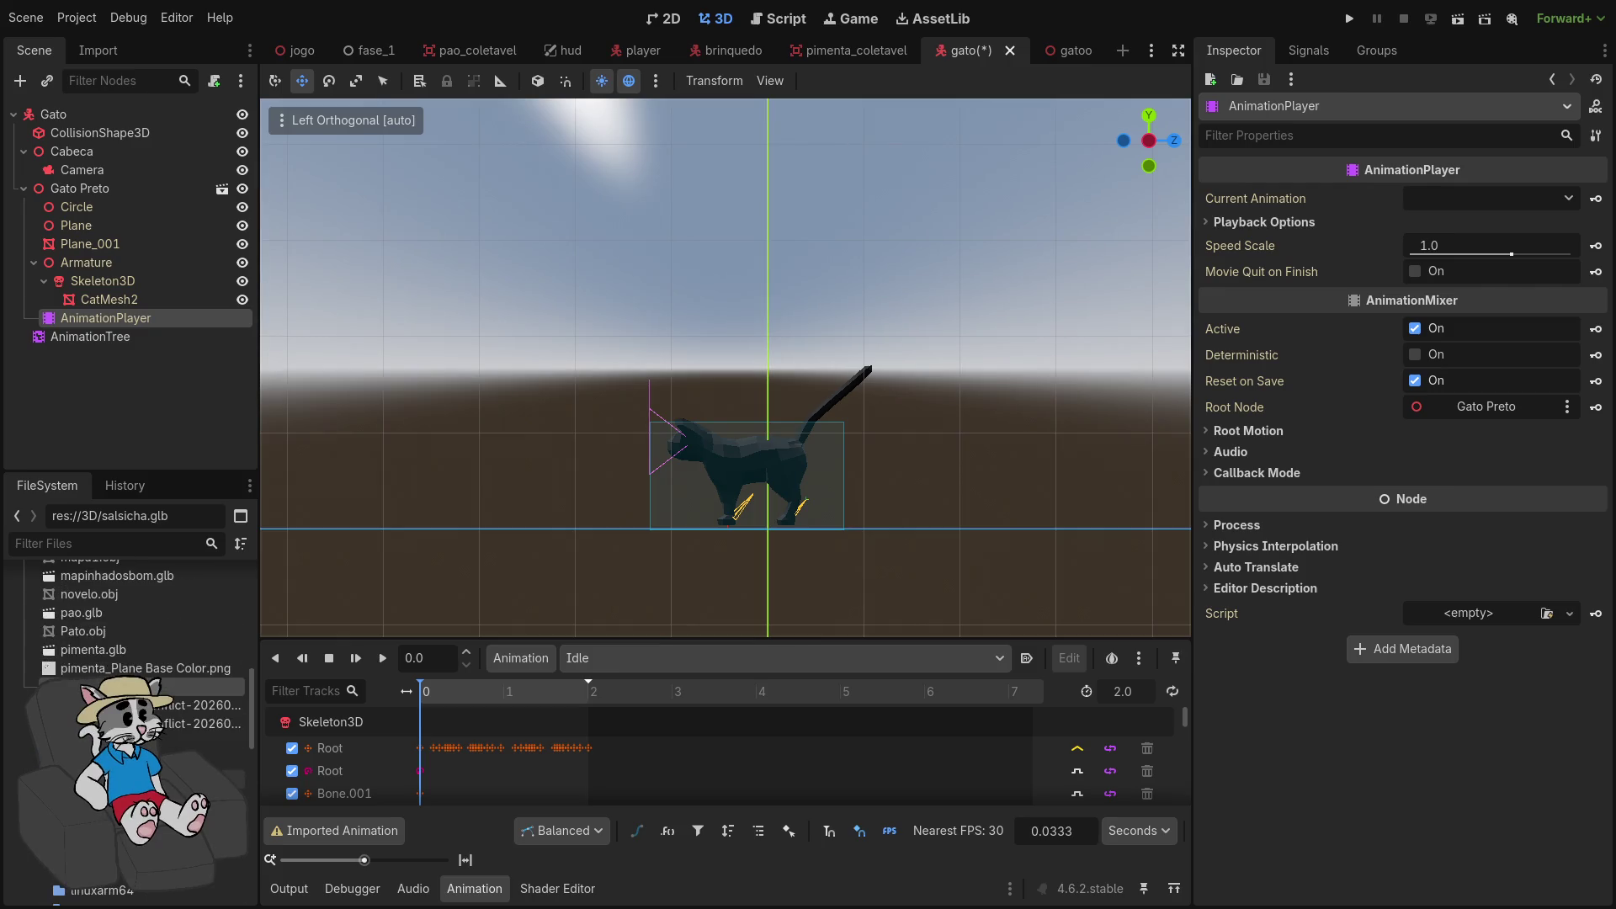
pyautogui.scroll(2, 127, 619)
pyautogui.scroll(7, 126, 668)
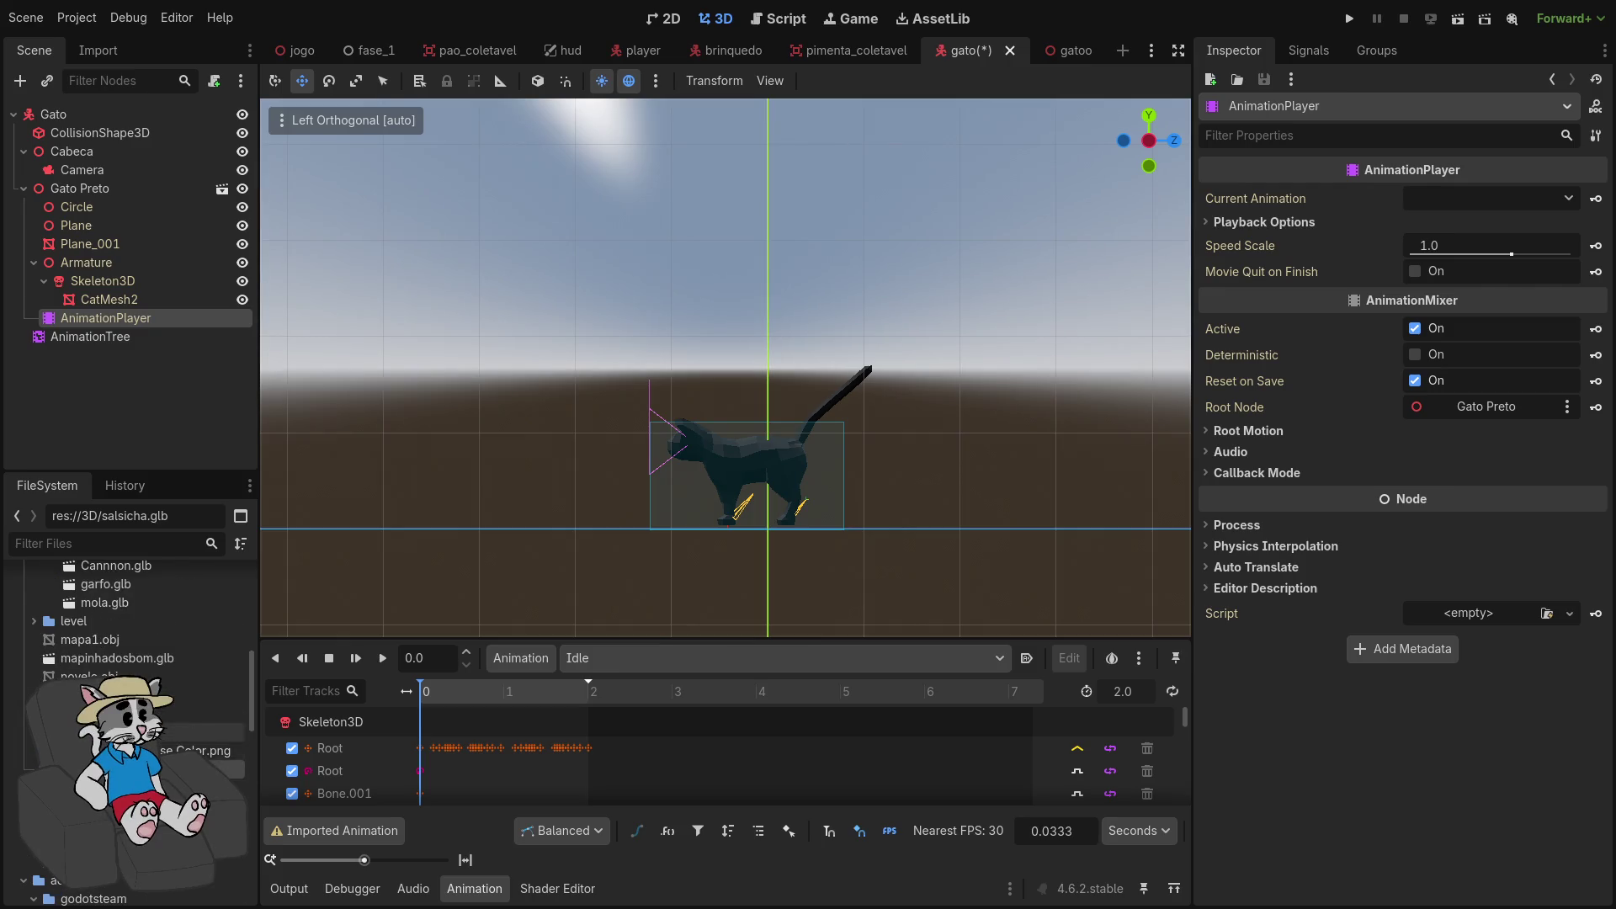
pyautogui.scroll(1, 129, 637)
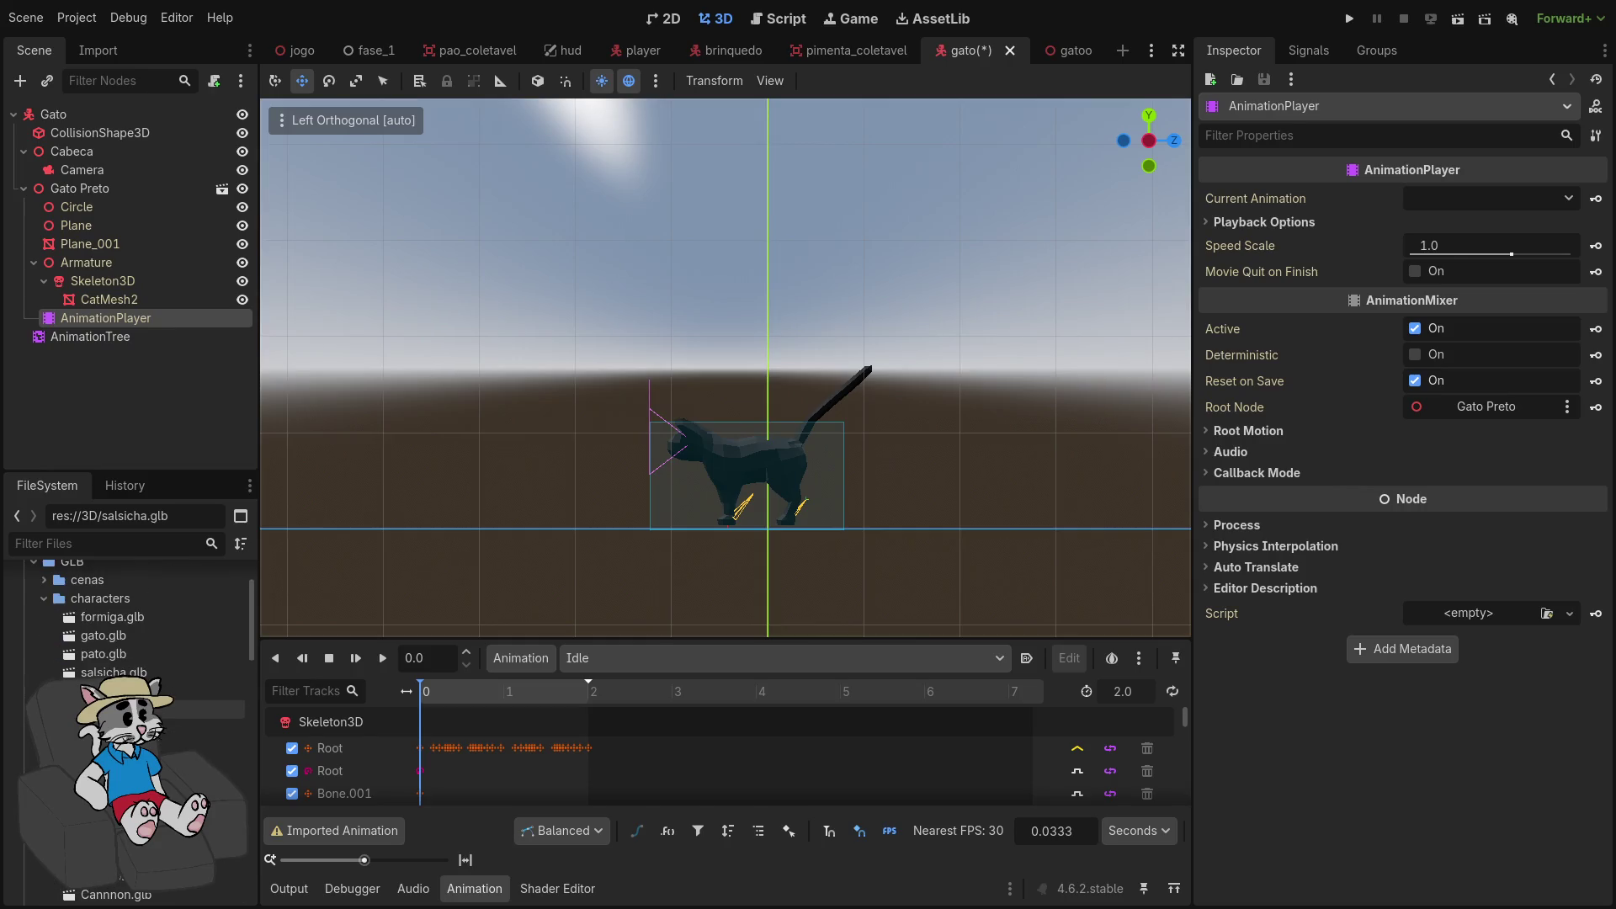
pyautogui.click(129, 637)
pyautogui.doubleClick(129, 635)
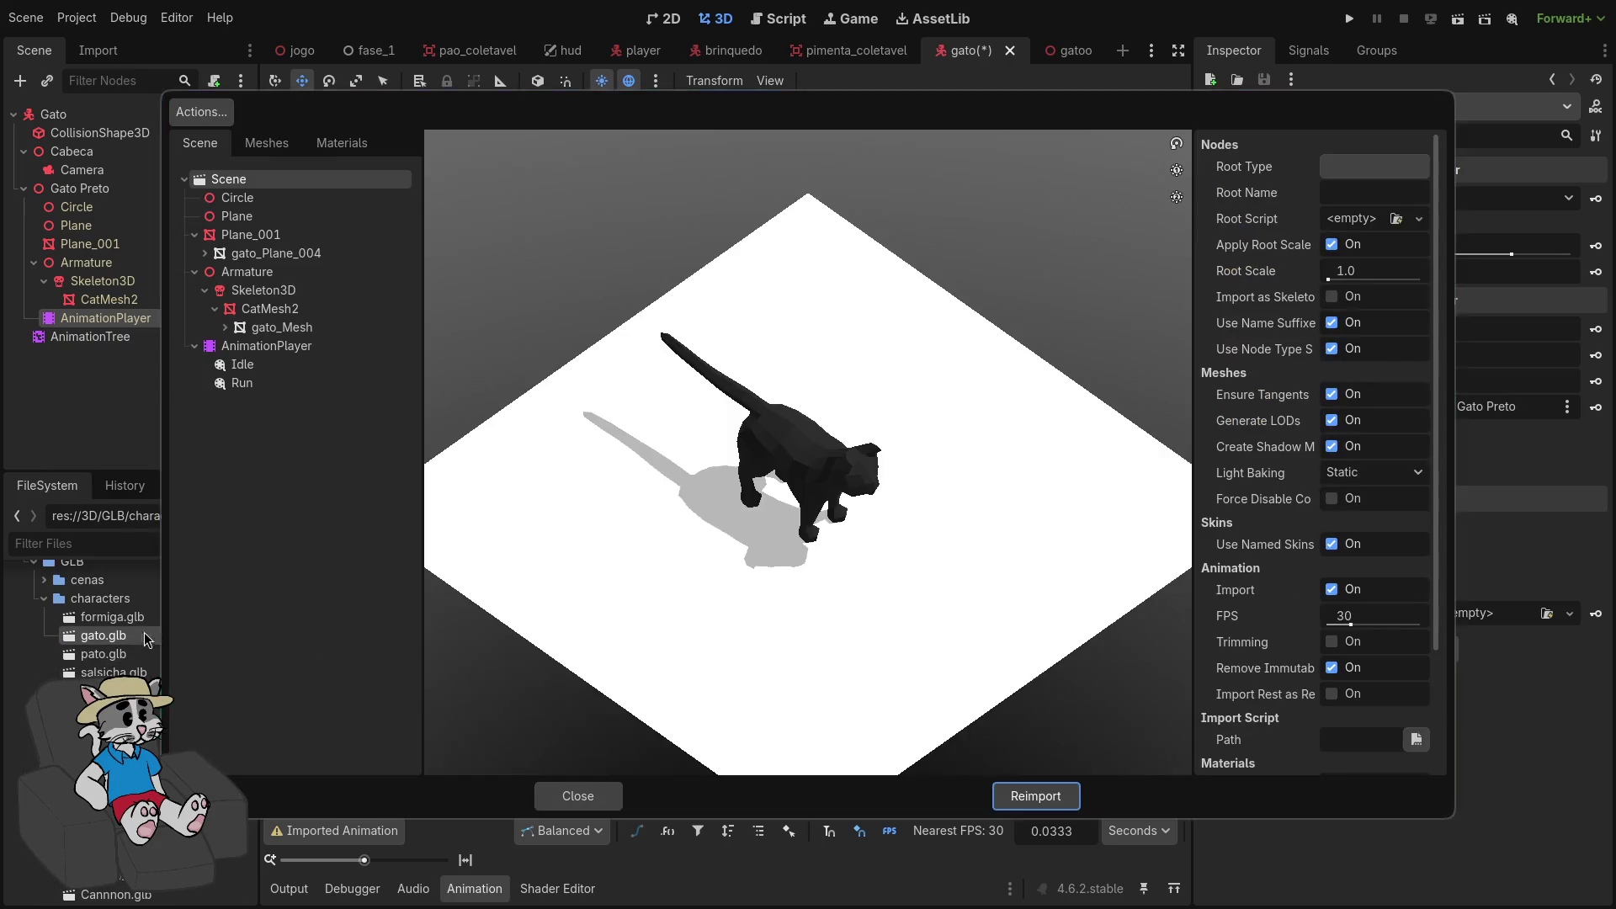
pyautogui.click(323, 384)
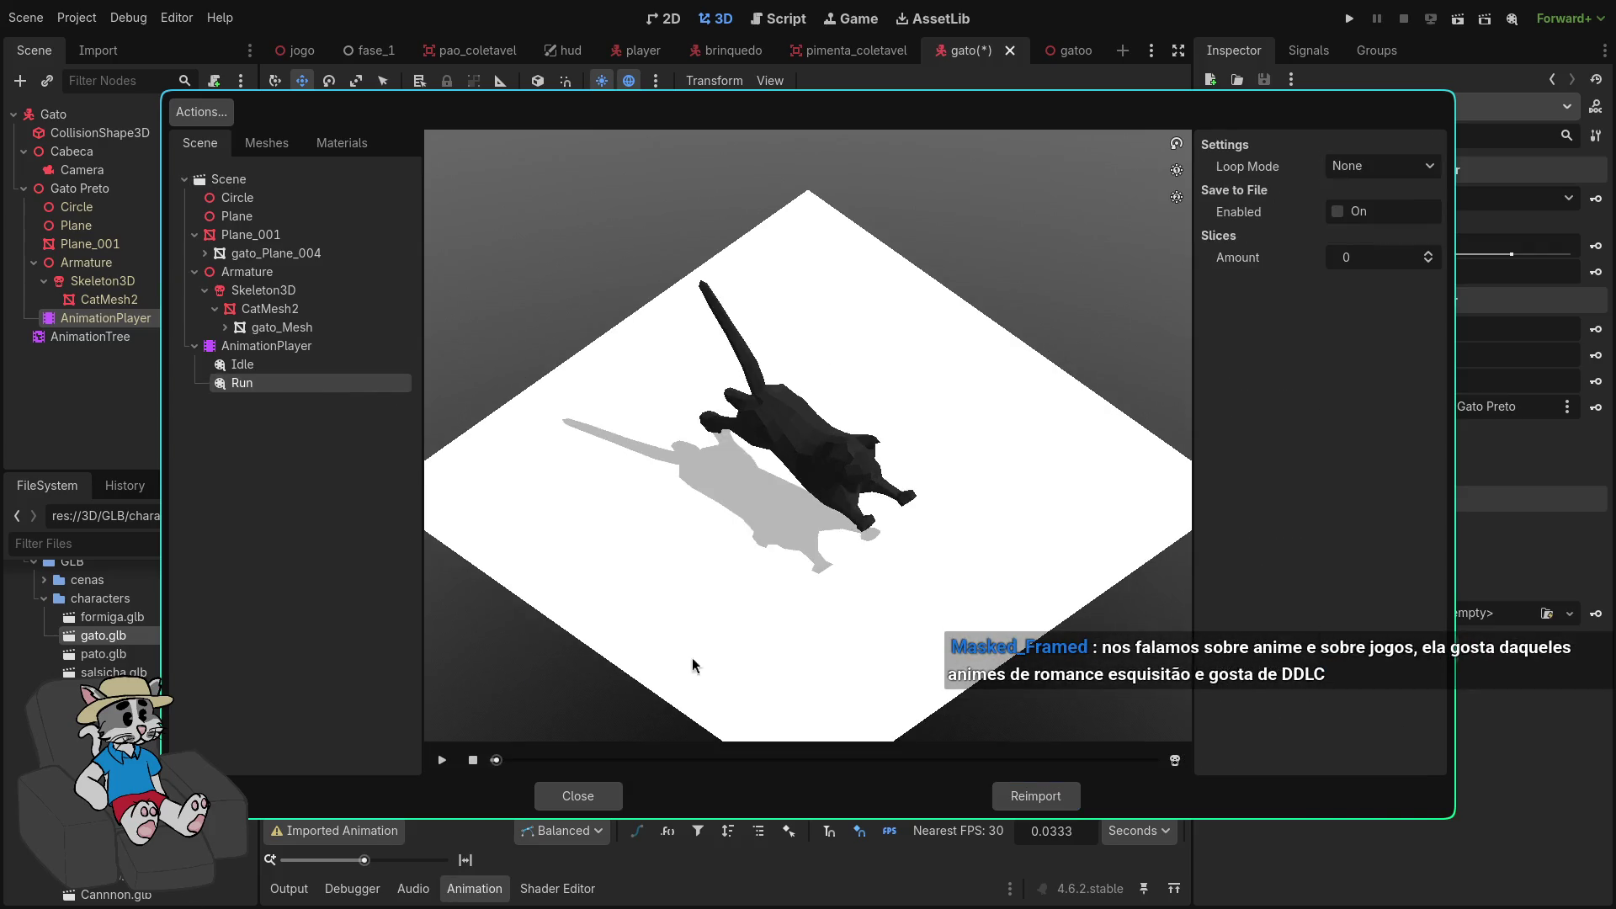
pyautogui.click(443, 761)
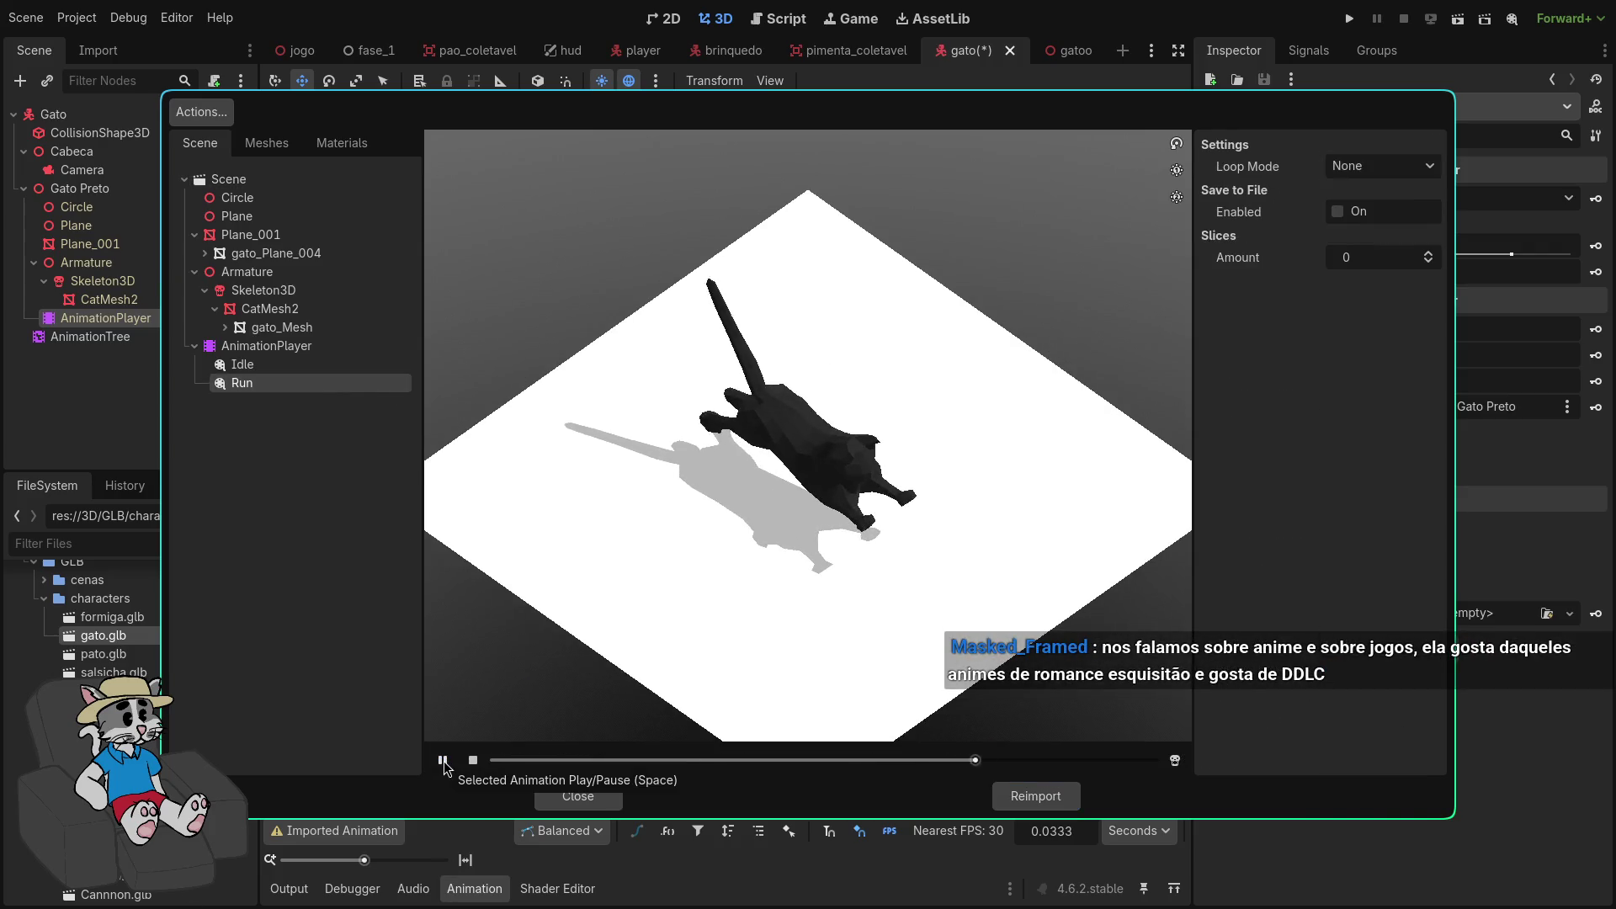
# Try Linear and Pingpong loop modes on Run, settling on Linear.
pyautogui.click(1359, 165)
pyautogui.click(1359, 210)
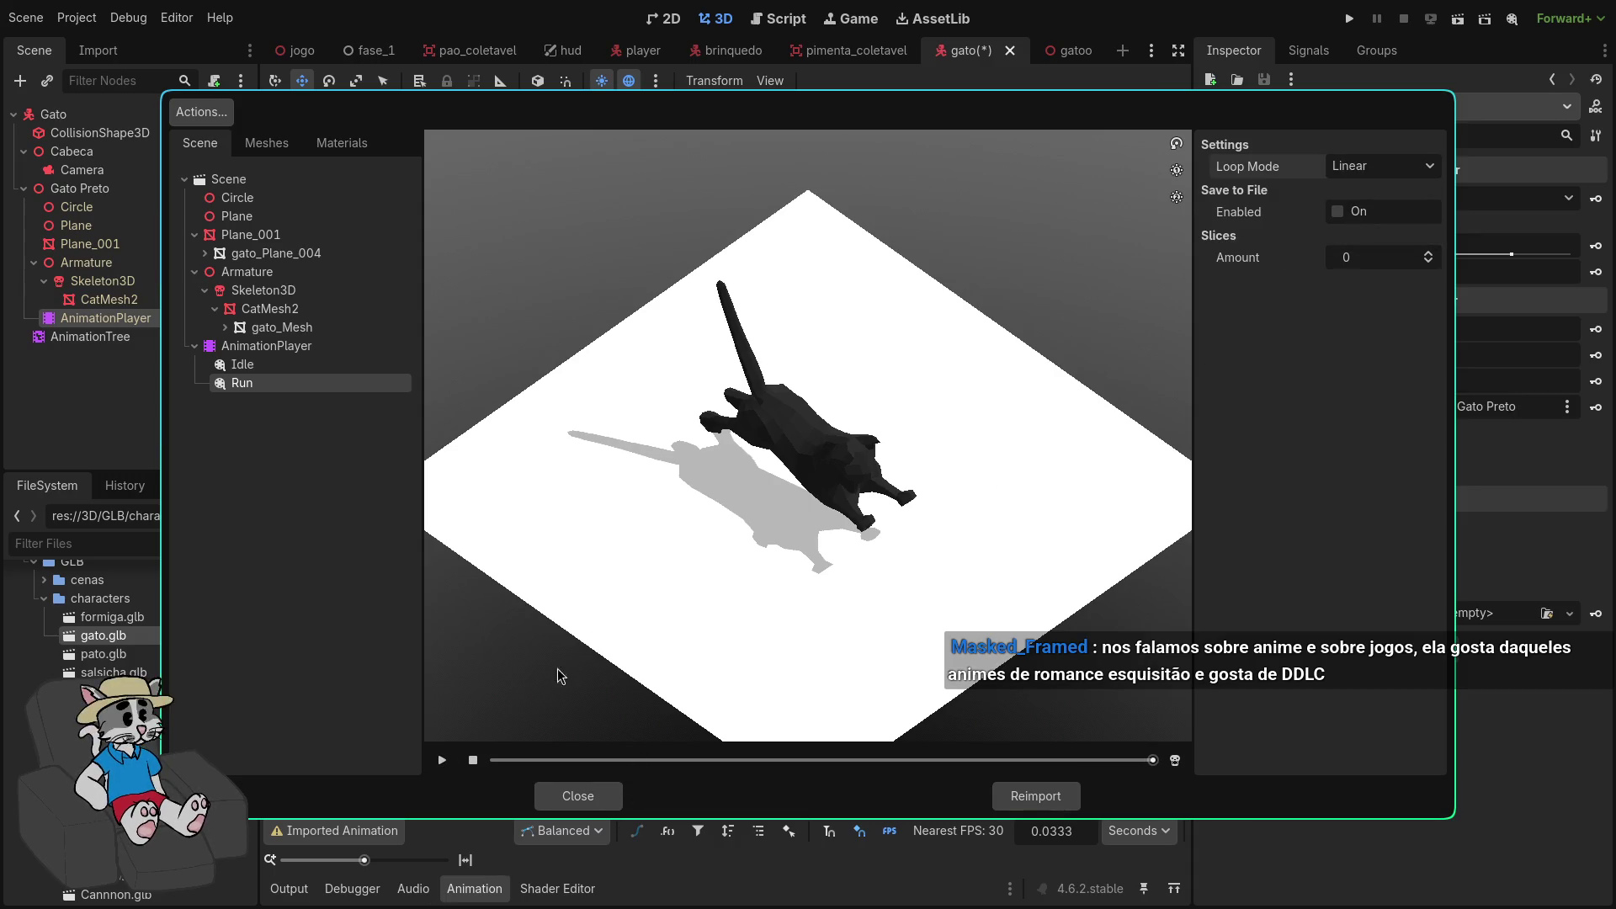
pyautogui.click(443, 761)
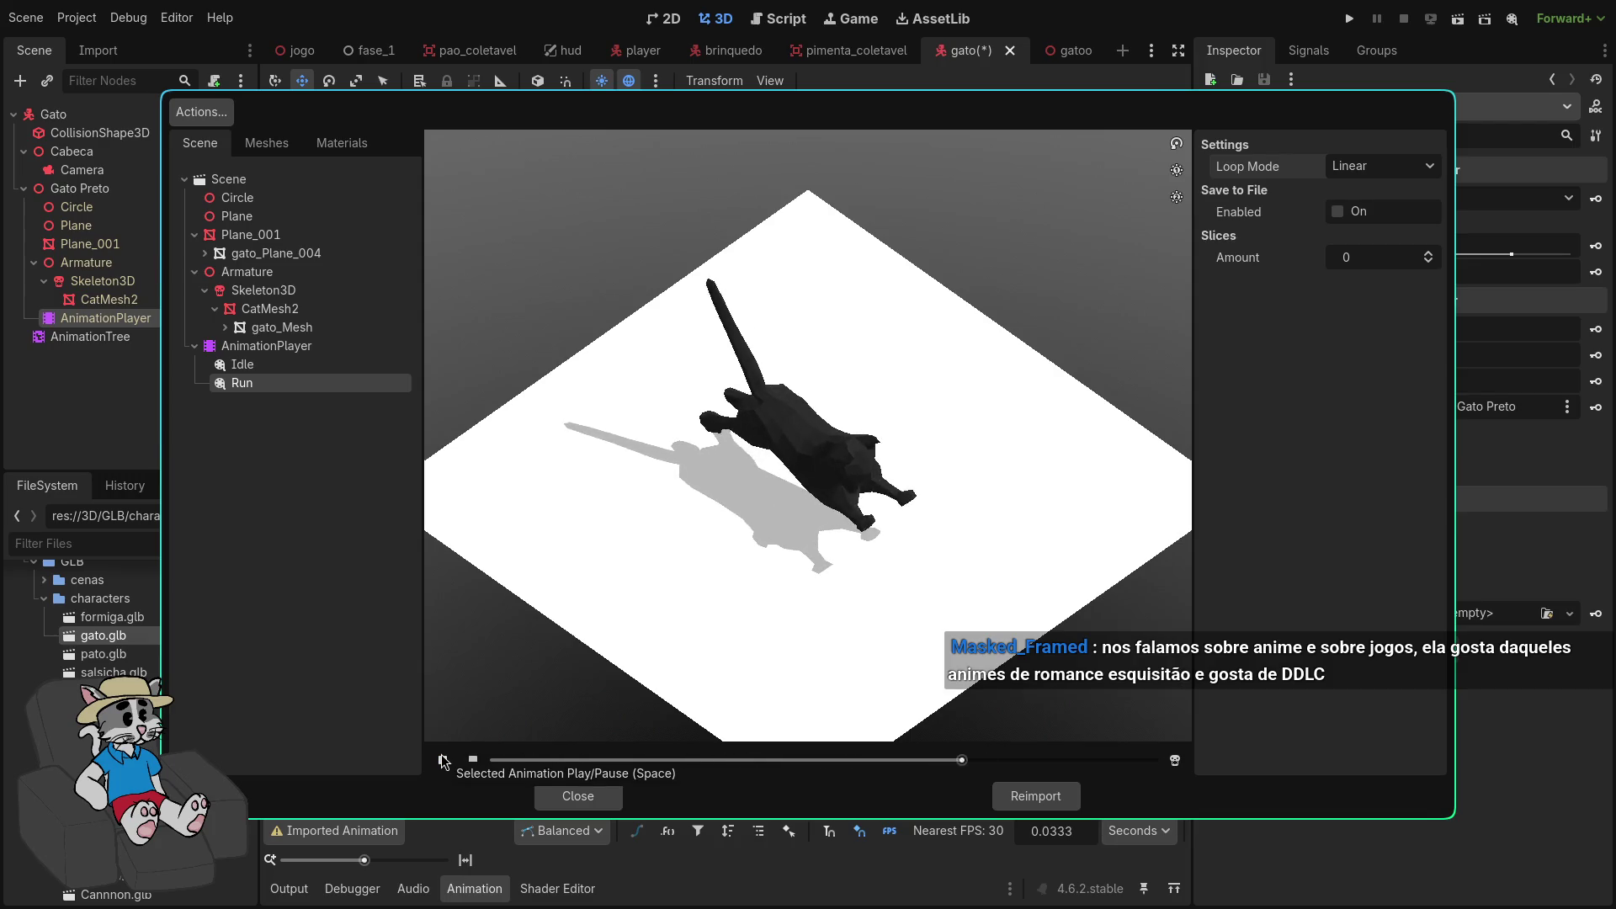
pyautogui.click(442, 761)
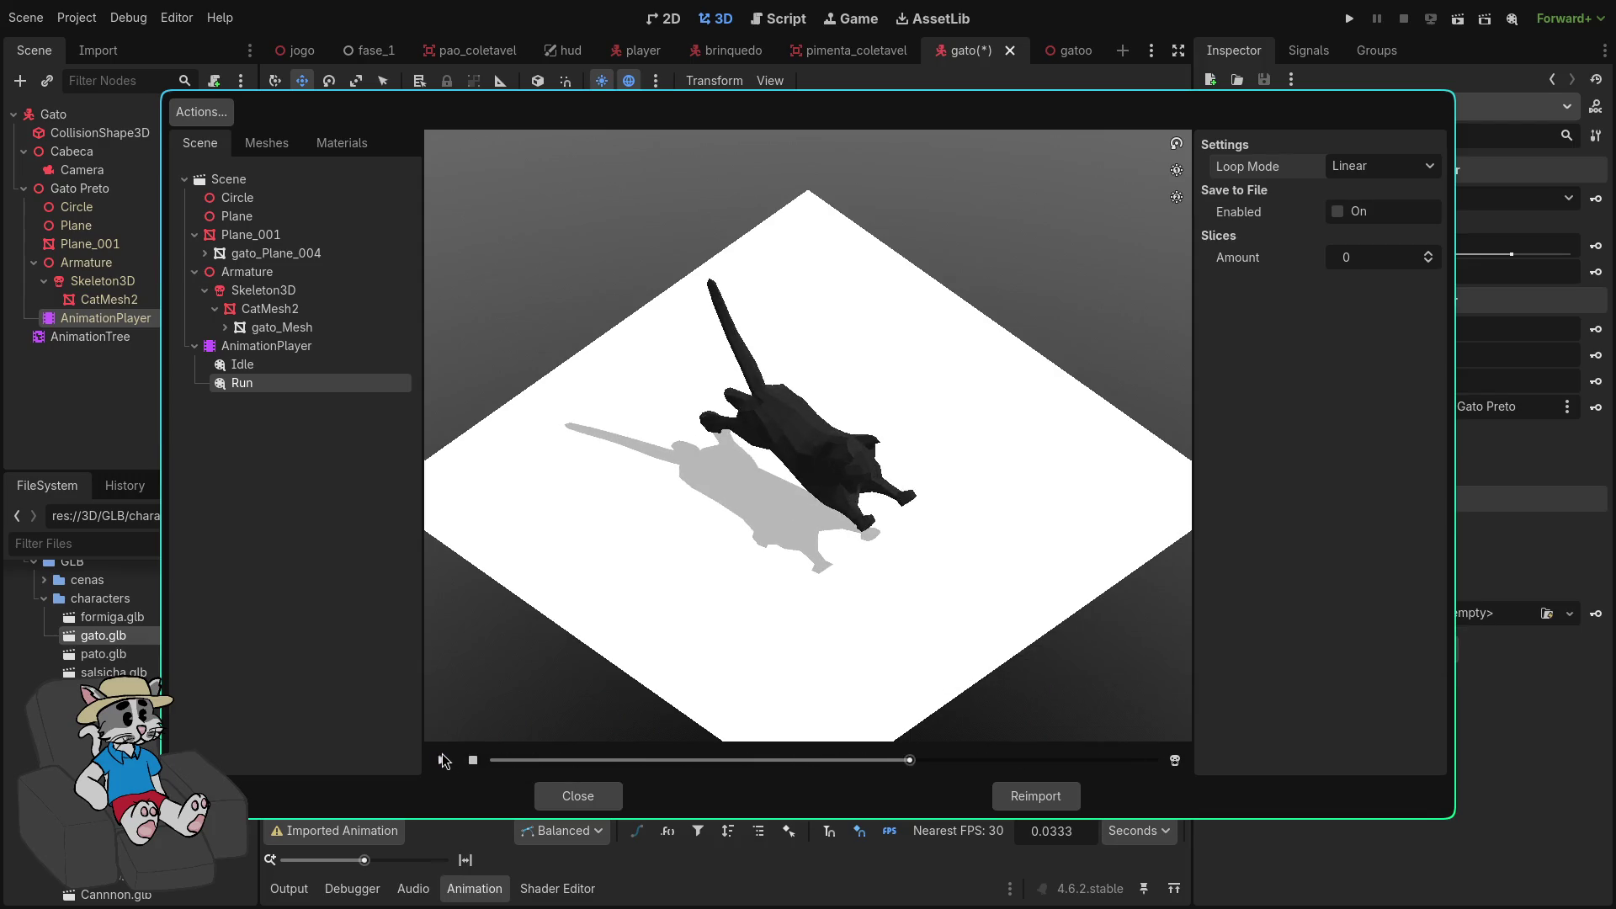
pyautogui.click(1363, 169)
pyautogui.click(1381, 233)
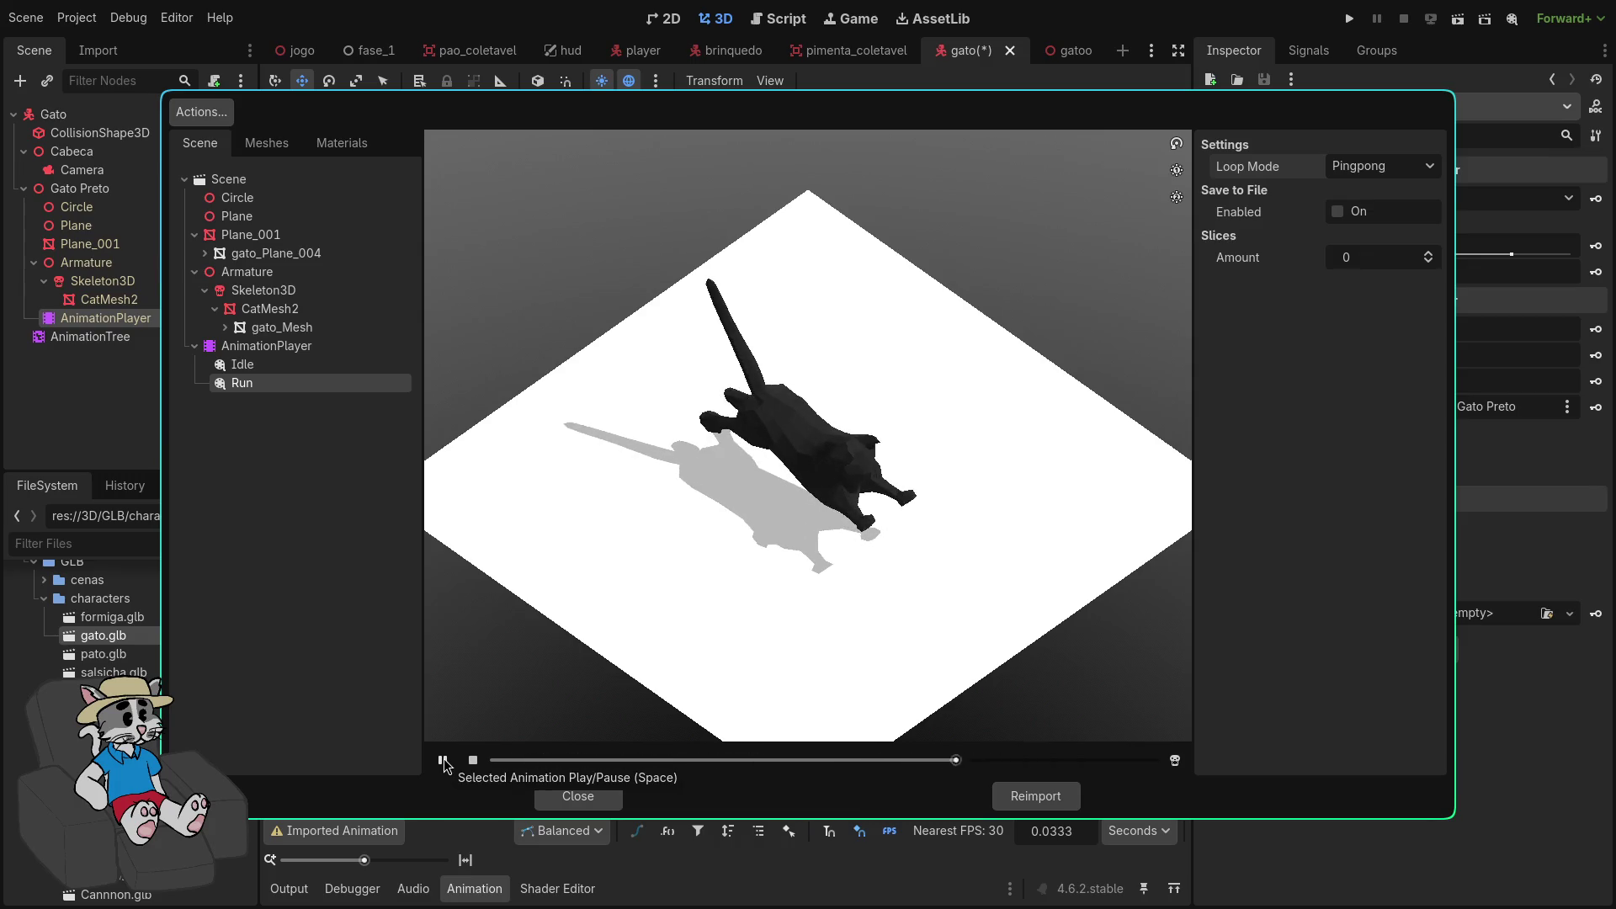
pyautogui.click(442, 760)
pyautogui.click(1383, 168)
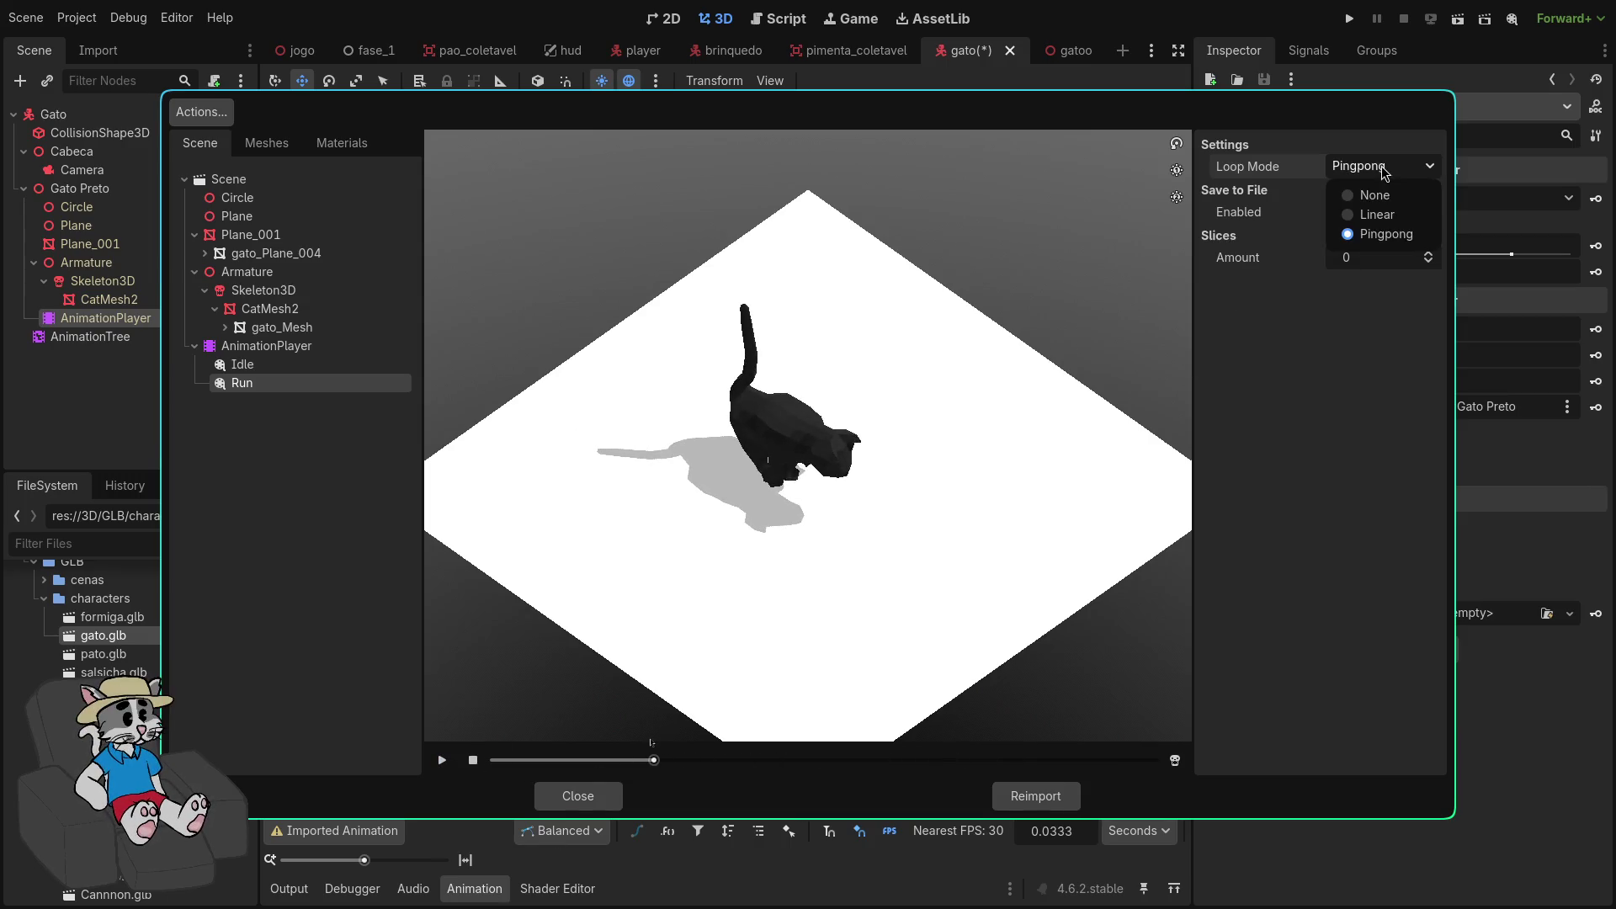
pyautogui.click(1377, 215)
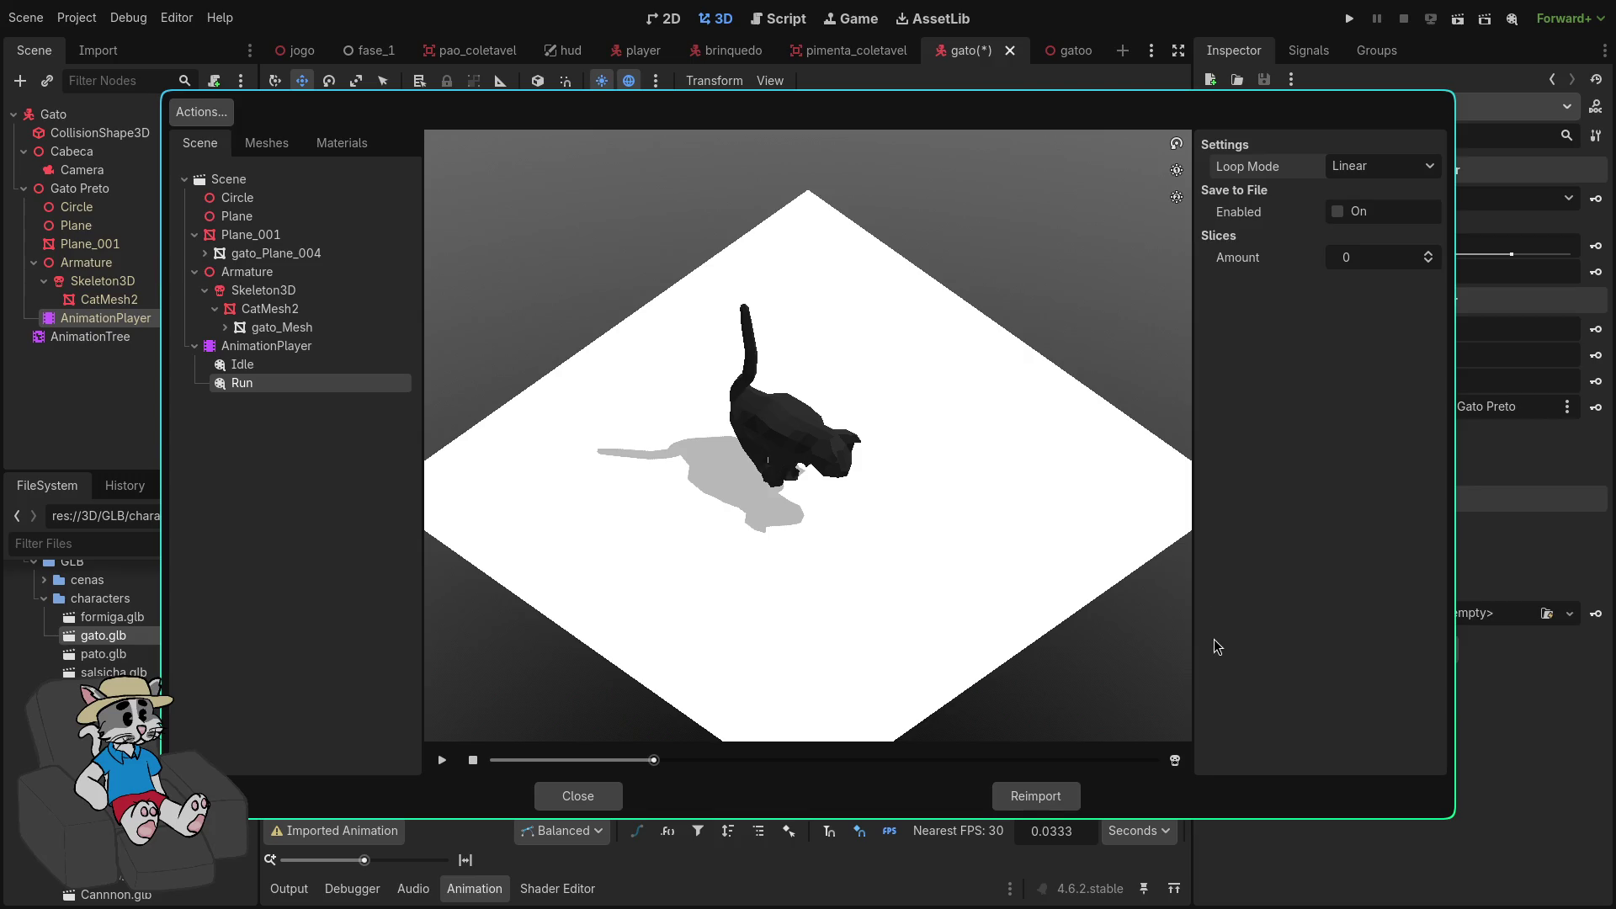
# Set the Run animation's slices to 0 and reimport gato.glb.
pyautogui.click(1370, 256)
pyautogui.write('3')
pyautogui.press('Return')
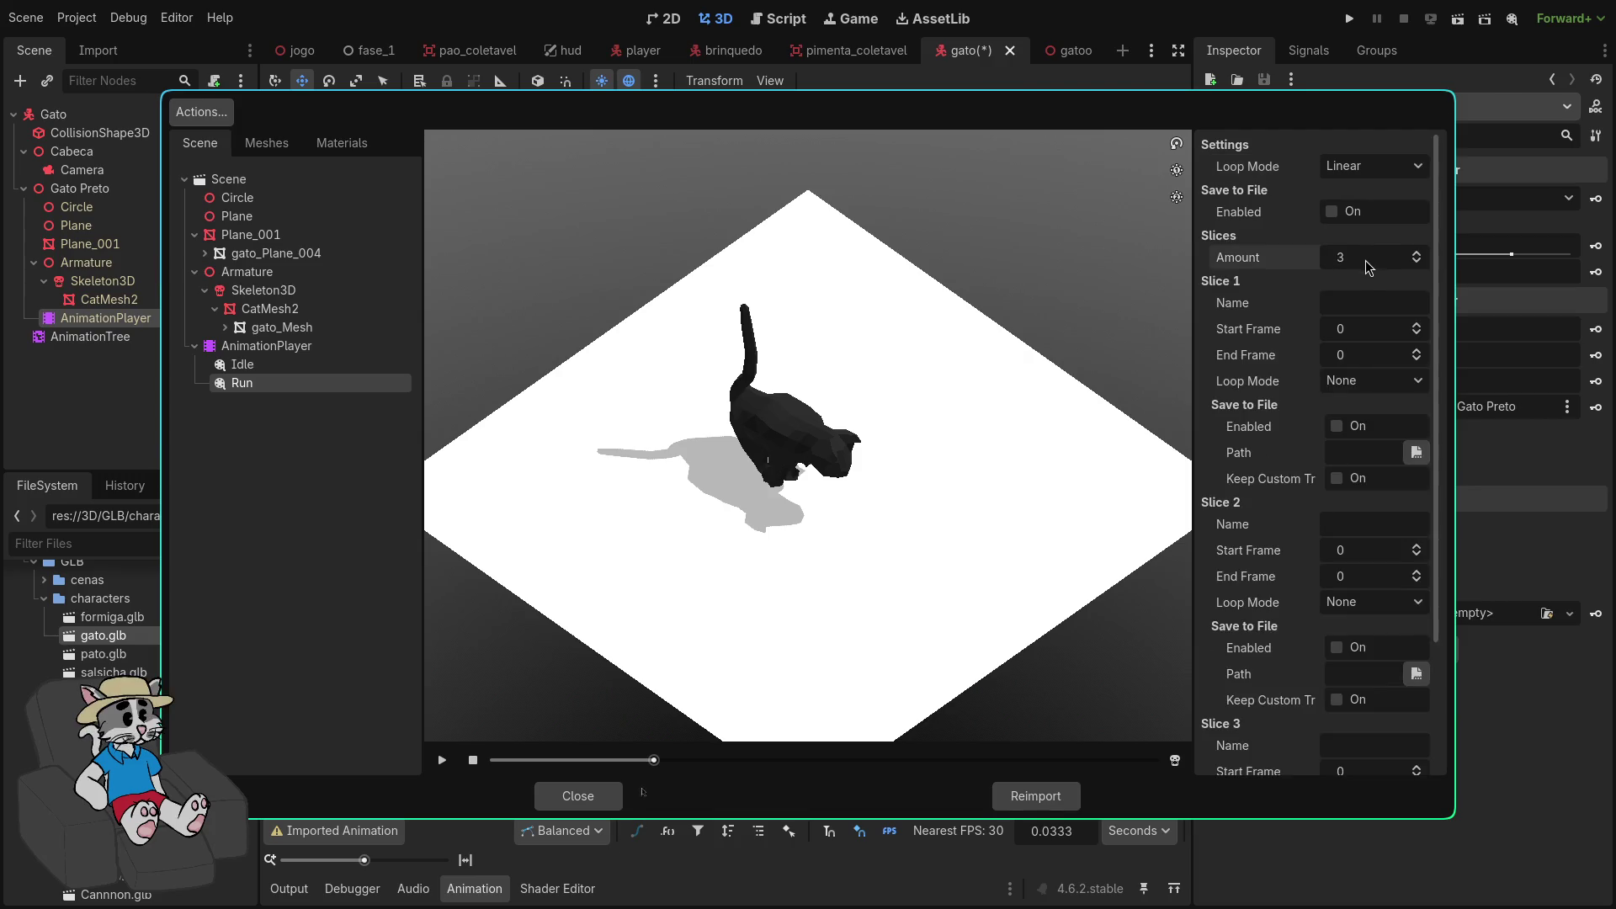
pyautogui.click(1356, 263)
pyautogui.write('0')
pyautogui.press('Return')
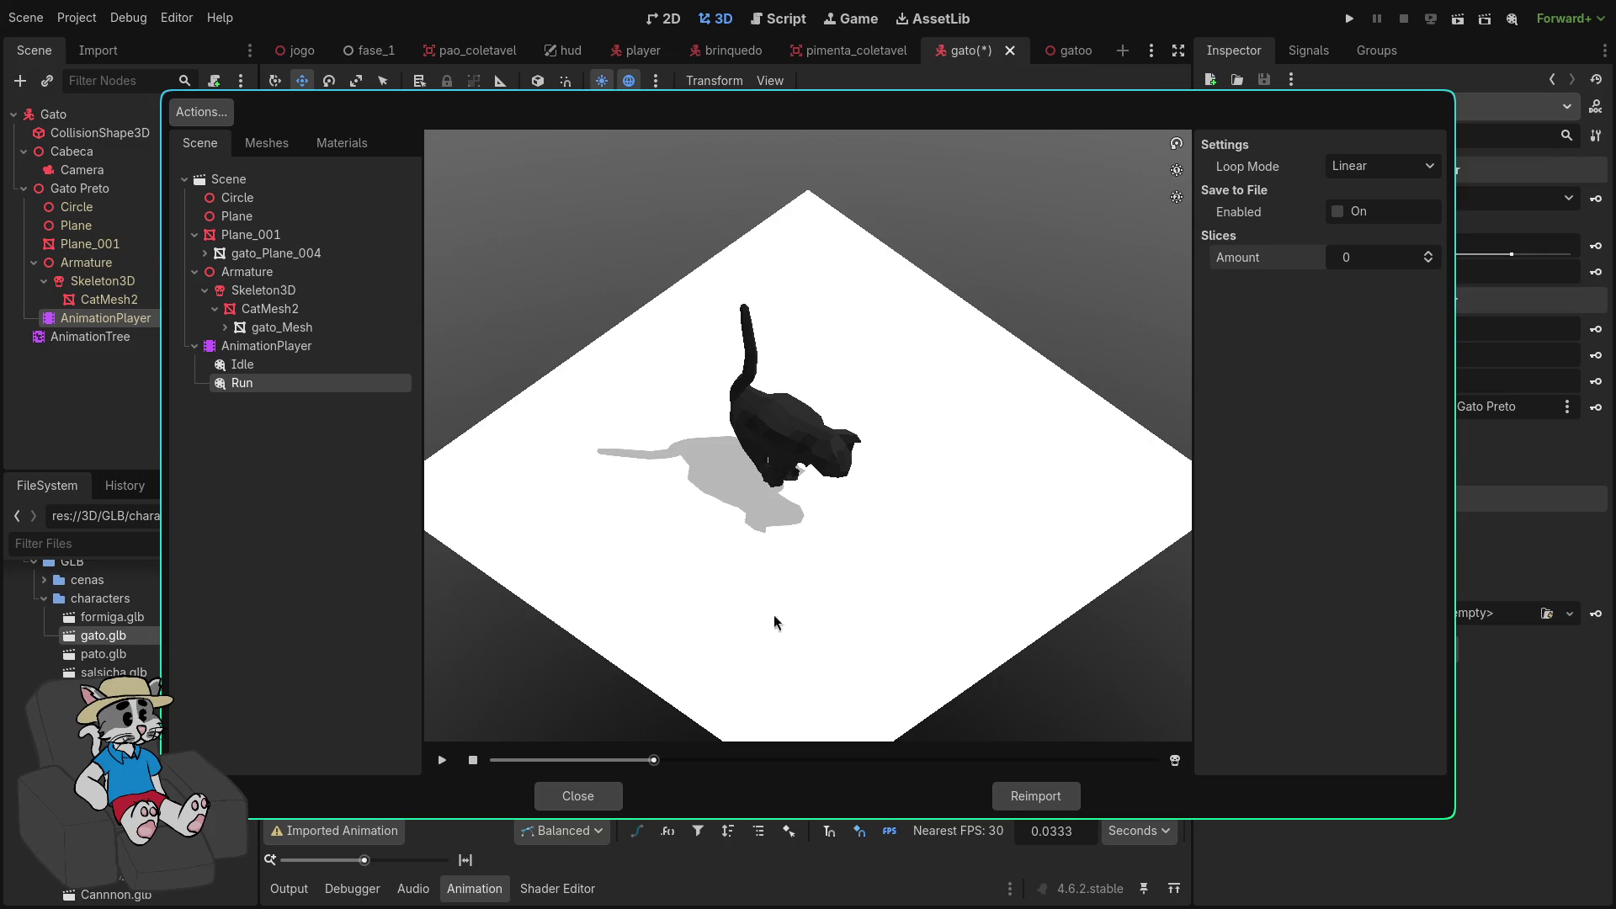
pyautogui.click(1022, 796)
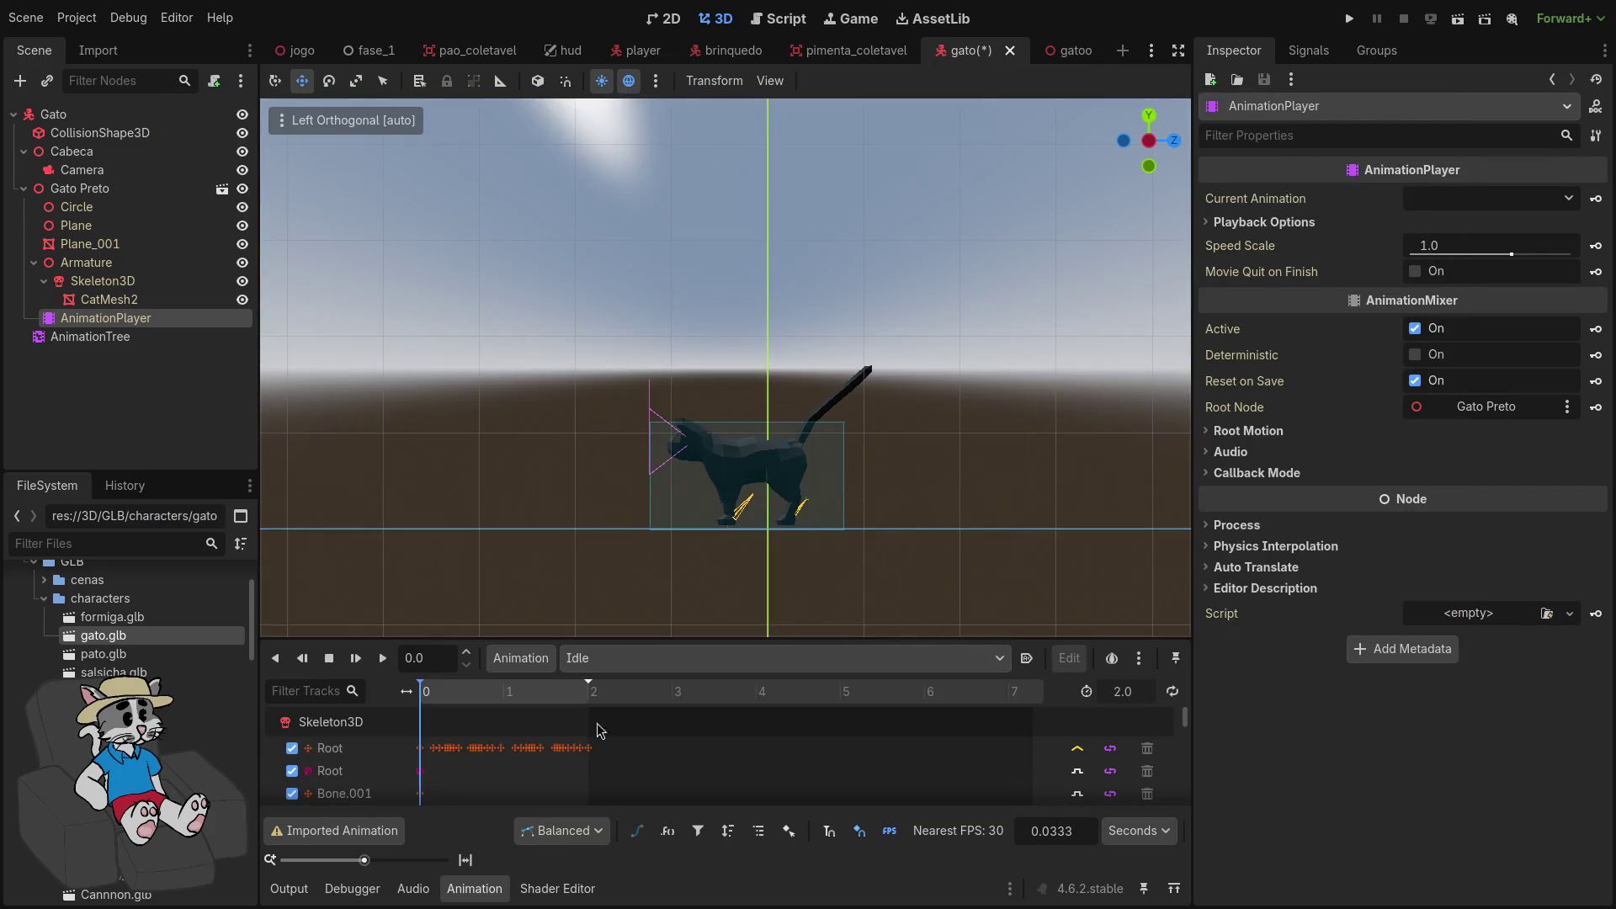
# Switch the timeline's animation to Run.
pyautogui.click(585, 658)
pyautogui.click(592, 713)
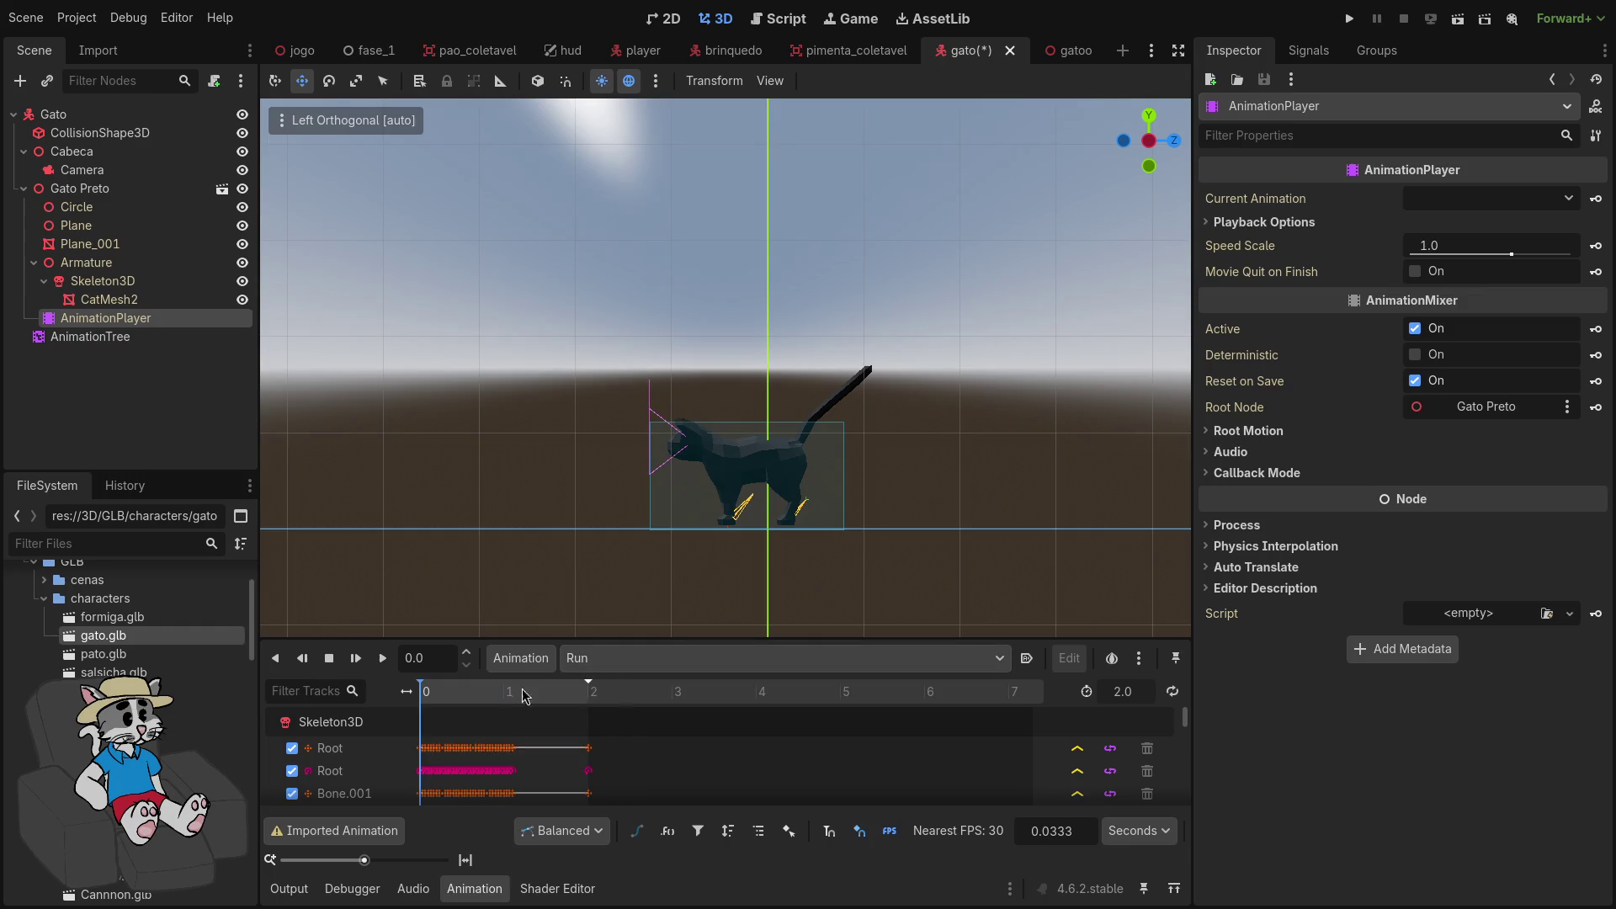
pyautogui.scroll(1, 156, 640)
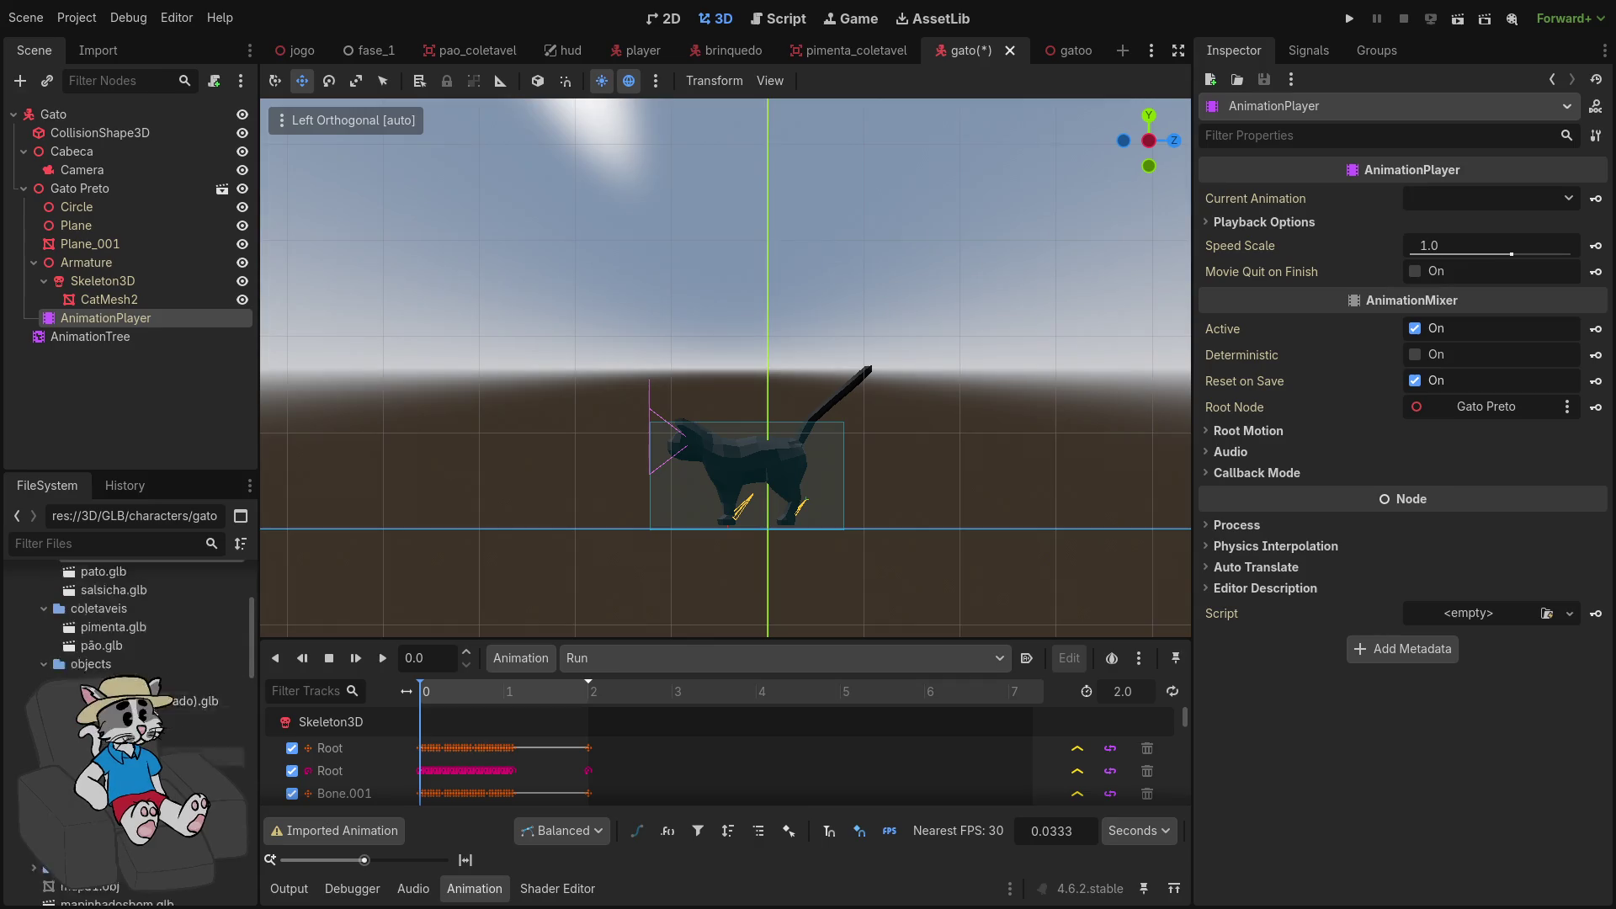
pyautogui.scroll(-1, 140, 651)
pyautogui.scroll(-5, 140, 641)
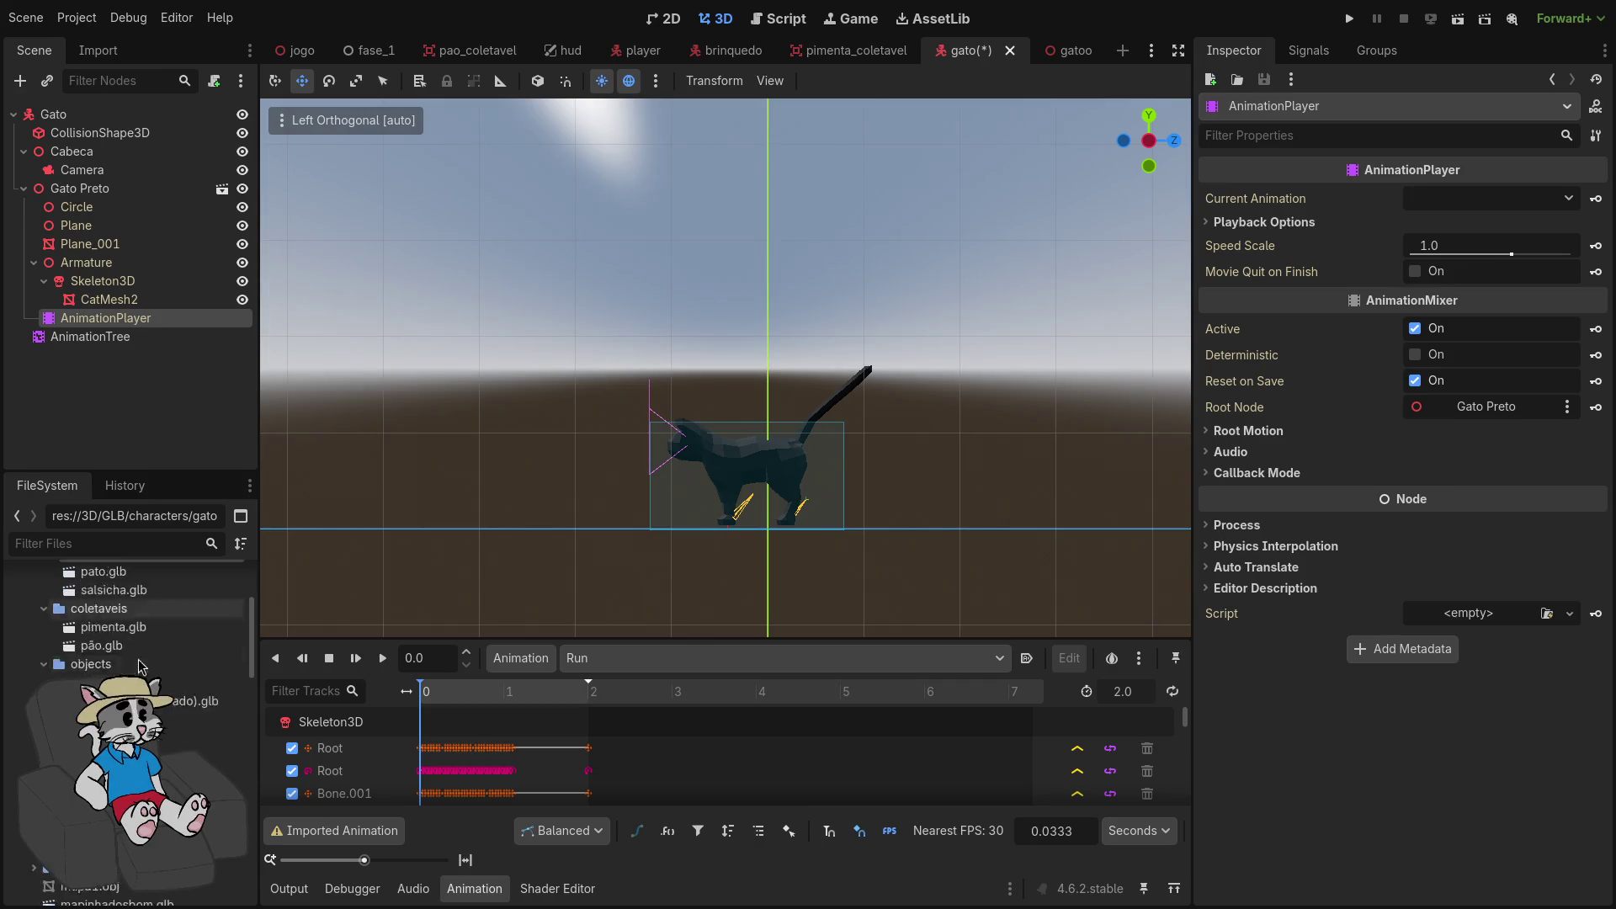
pyautogui.scroll(-7, 140, 641)
pyautogui.scroll(-10, 125, 646)
# Filter FileSystem for 'gat' and open the Gato Preto scene in the editor.
pyautogui.click(134, 637)
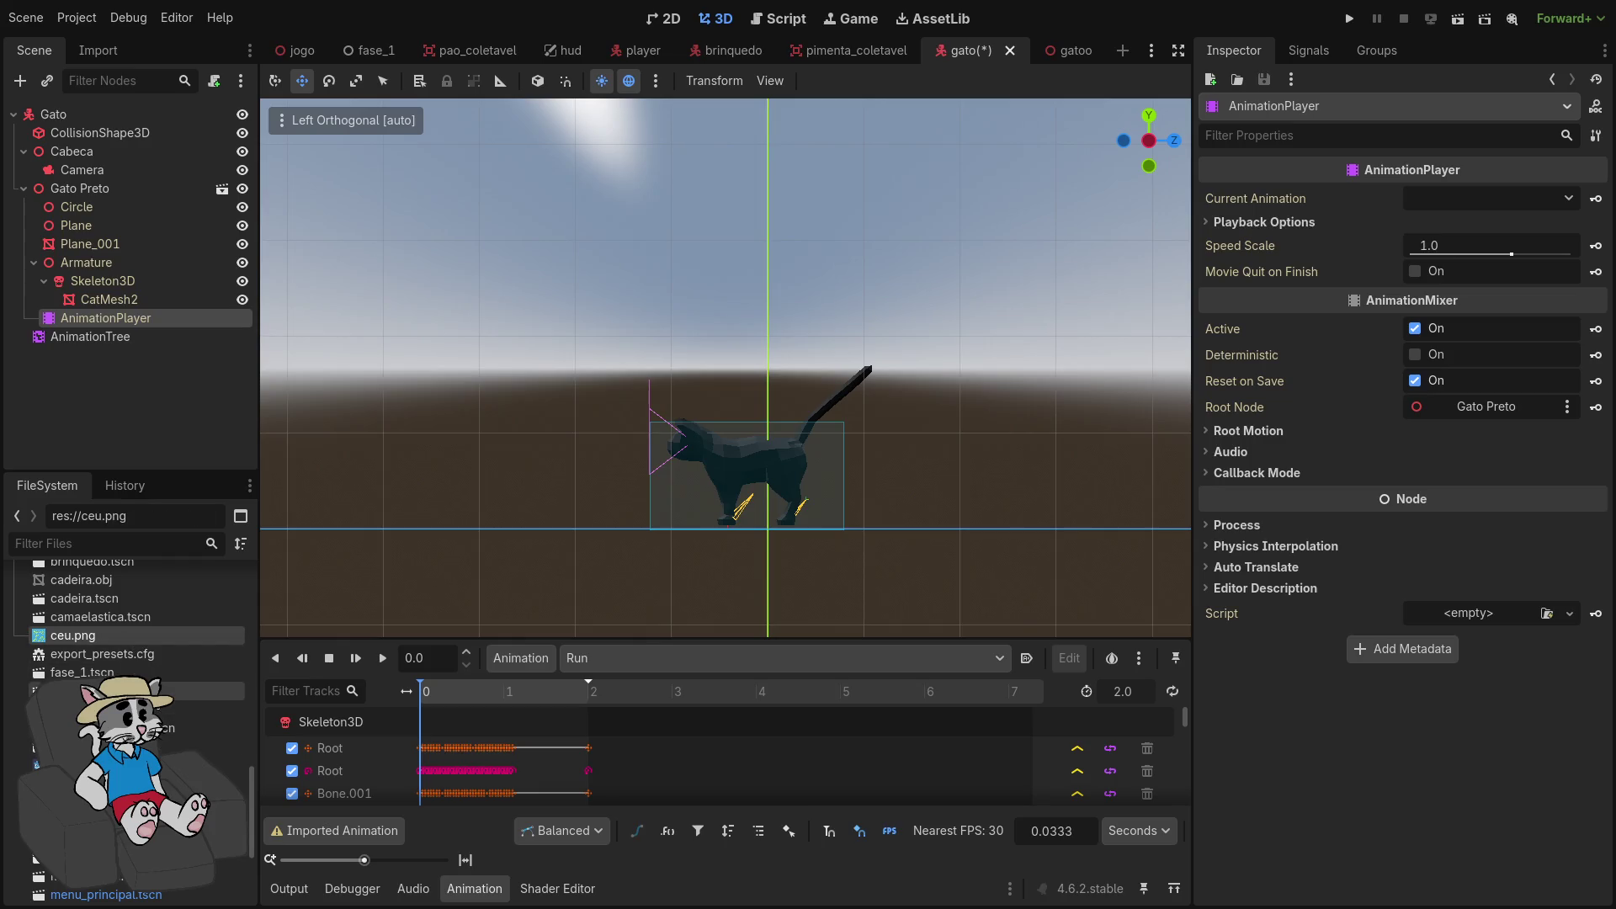
pyautogui.click(154, 710)
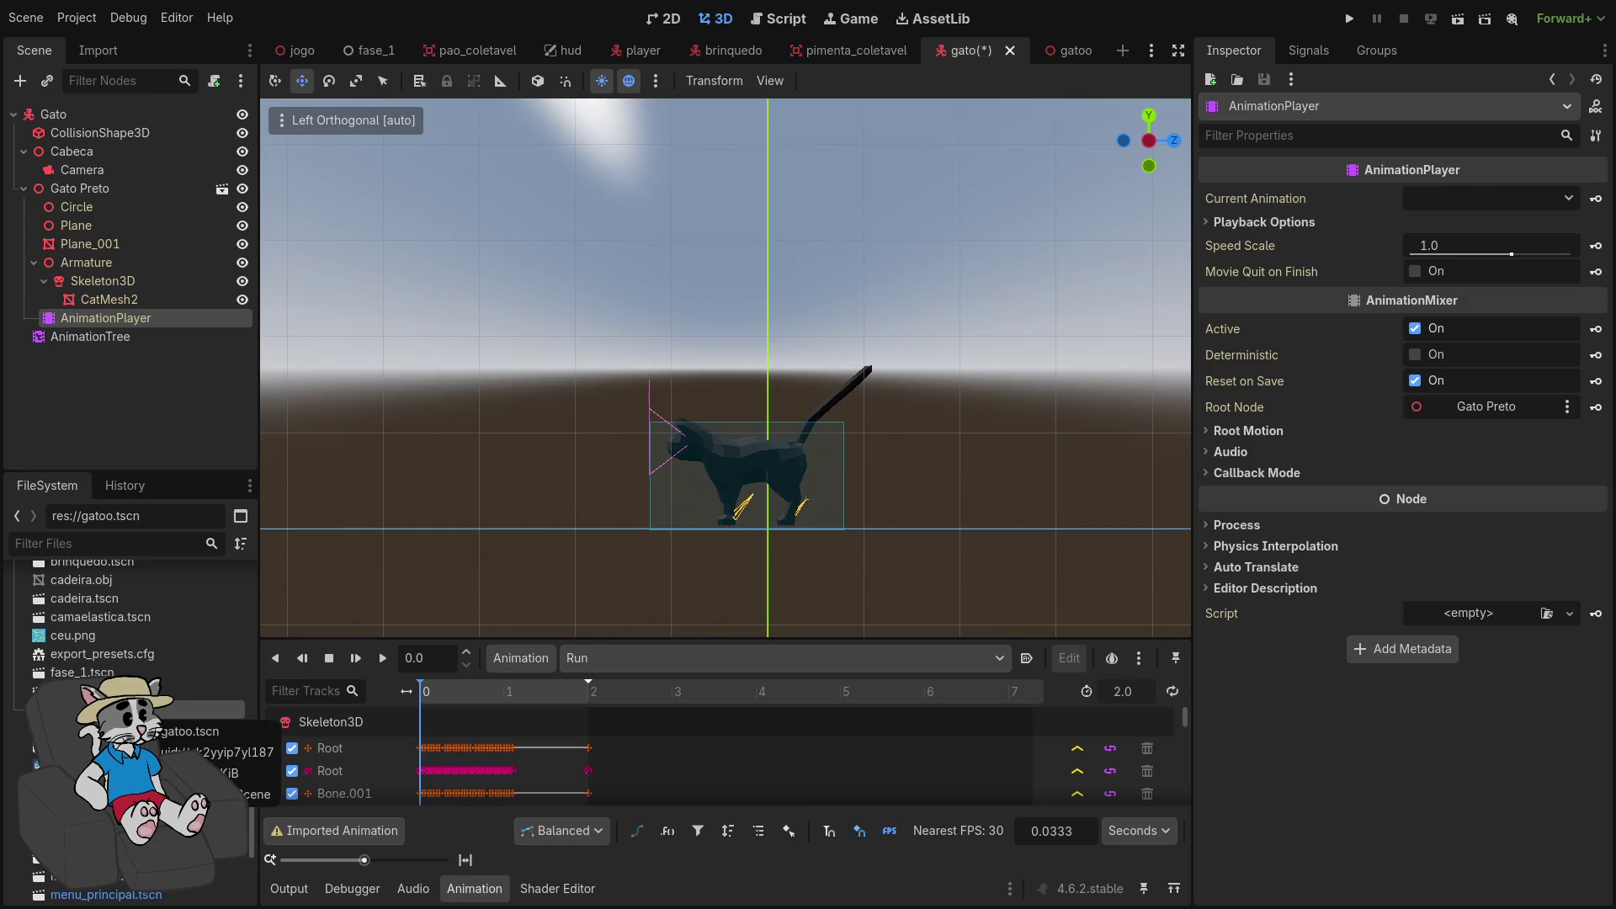
pyautogui.scroll(-2, 154, 719)
pyautogui.scroll(-2, 154, 720)
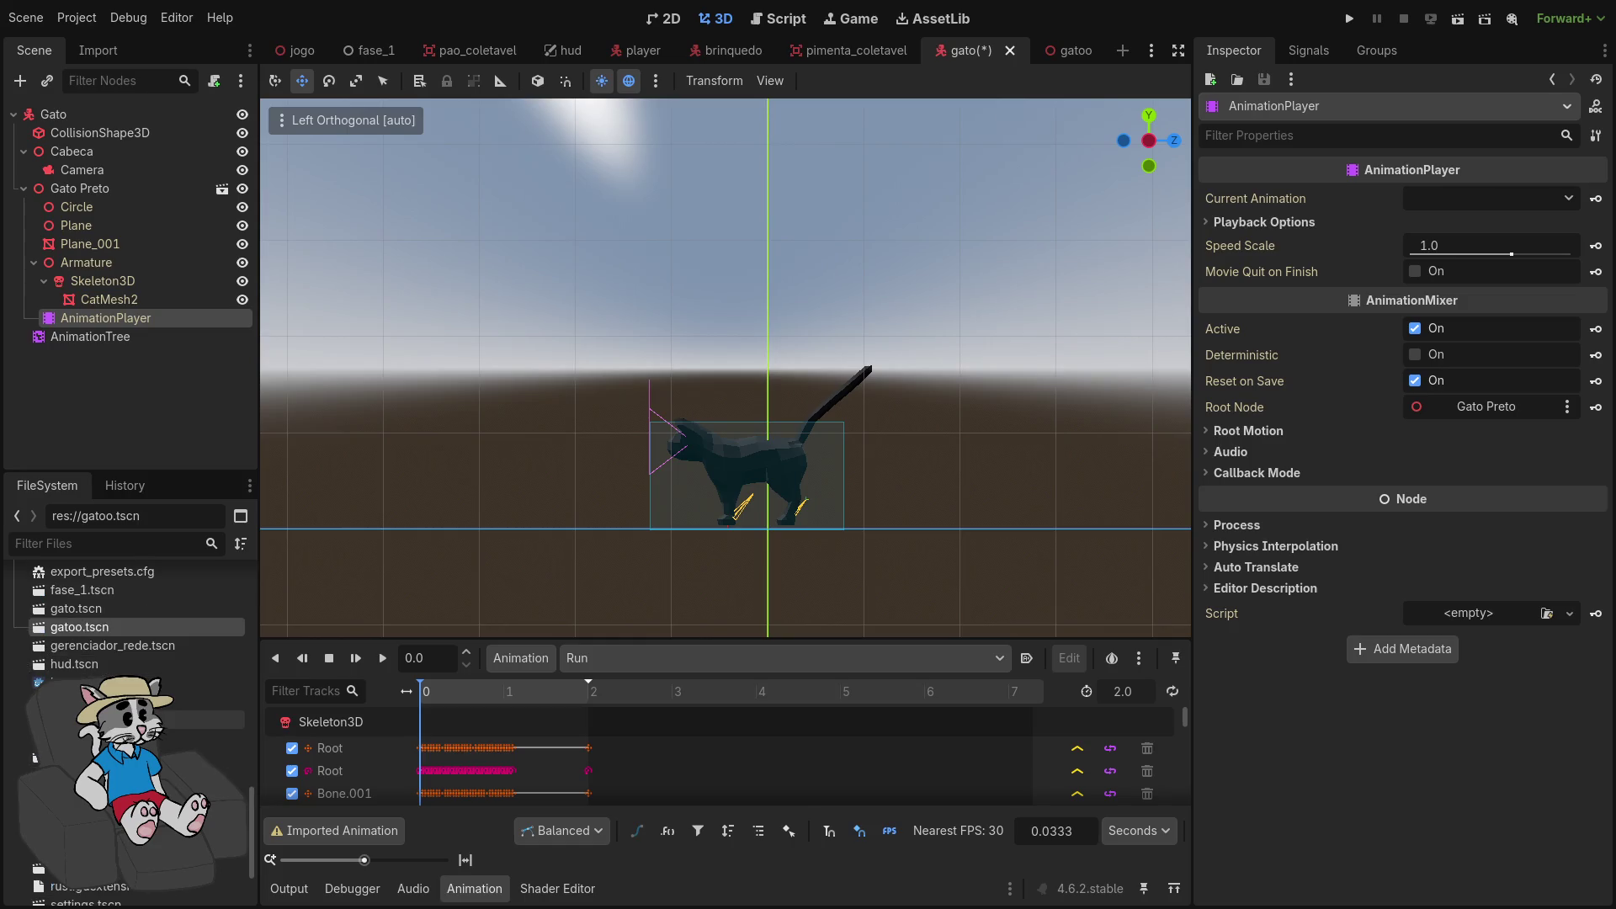
pyautogui.scroll(-5, 154, 720)
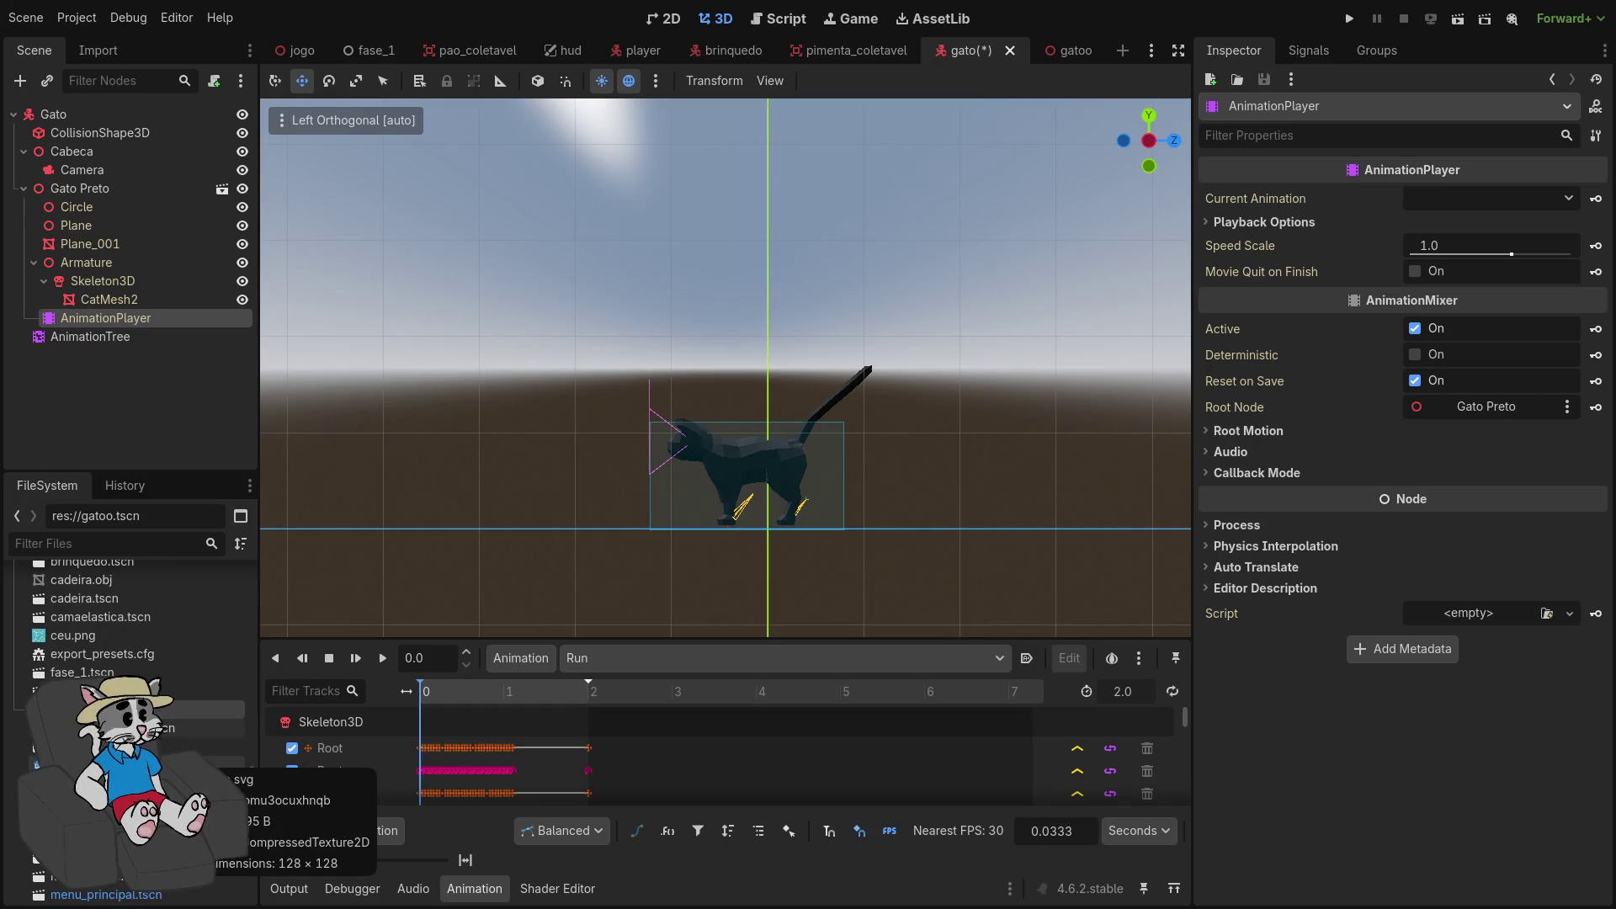
pyautogui.click(115, 543)
pyautogui.write('gat')
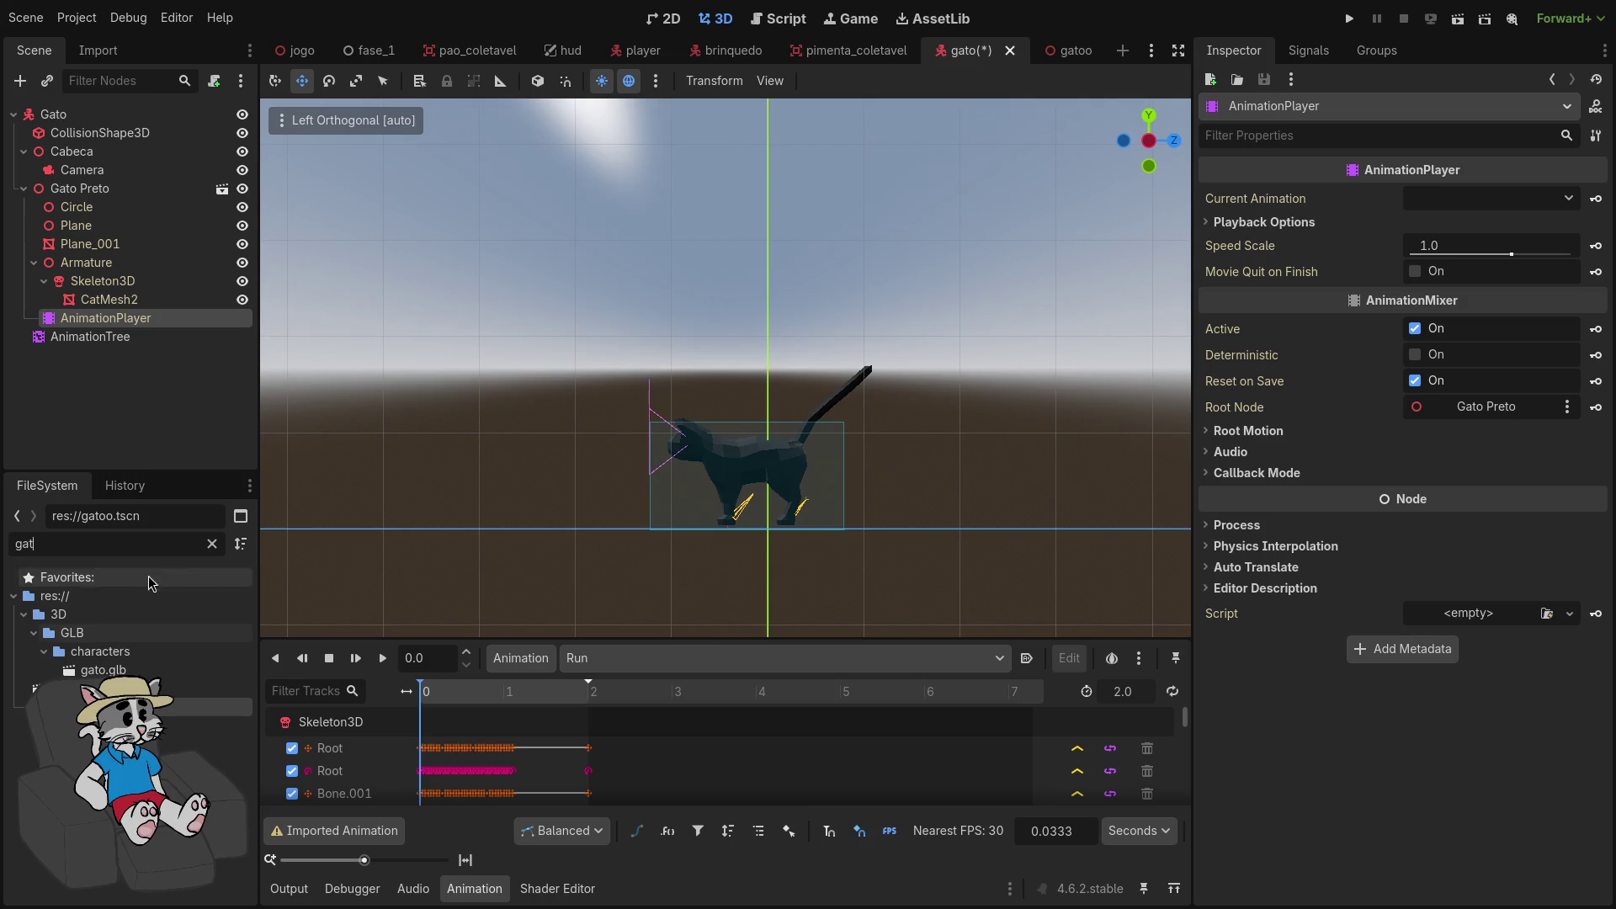
pyautogui.click(141, 670)
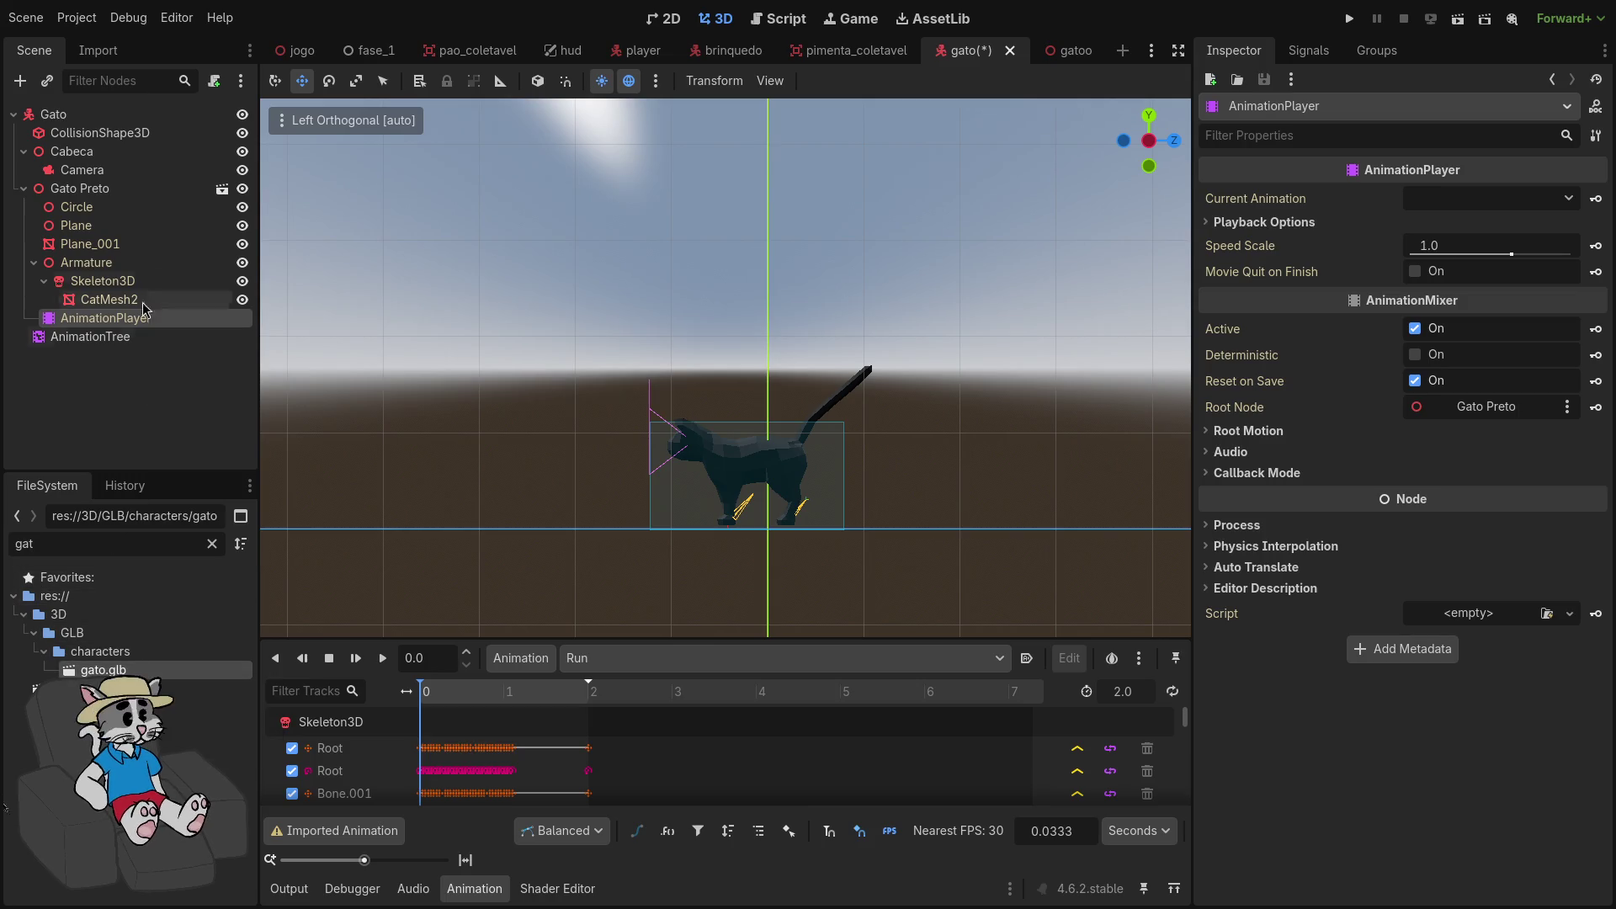
pyautogui.click(220, 190)
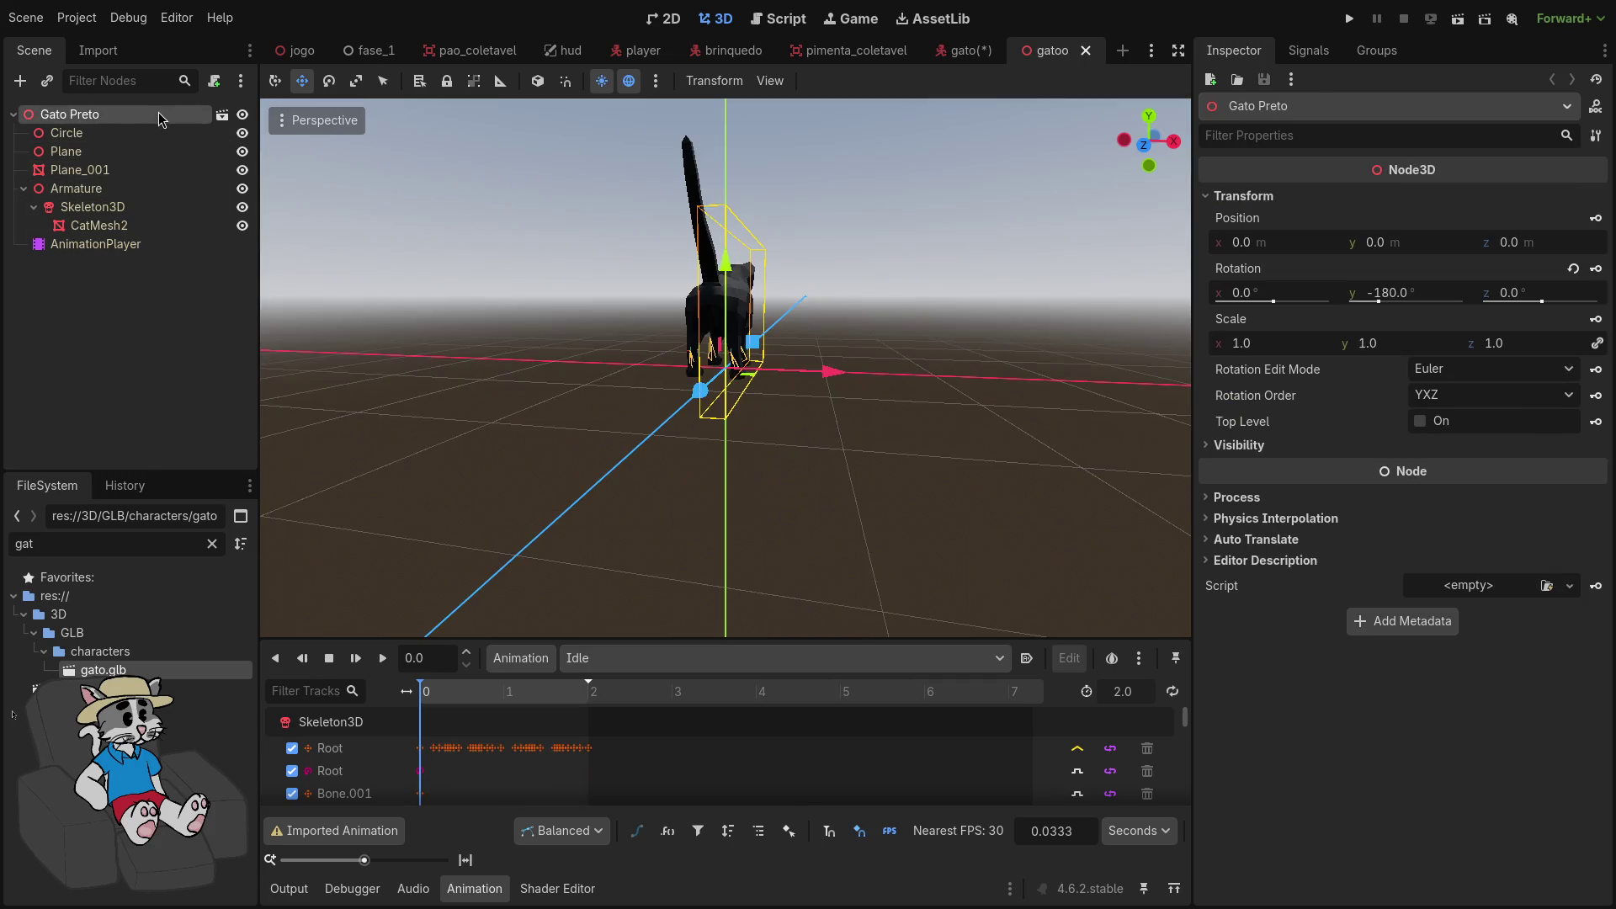
# In gato.glb's import settings, give Idle Linear looping and play its preview.
pyautogui.doubleClick(122, 670)
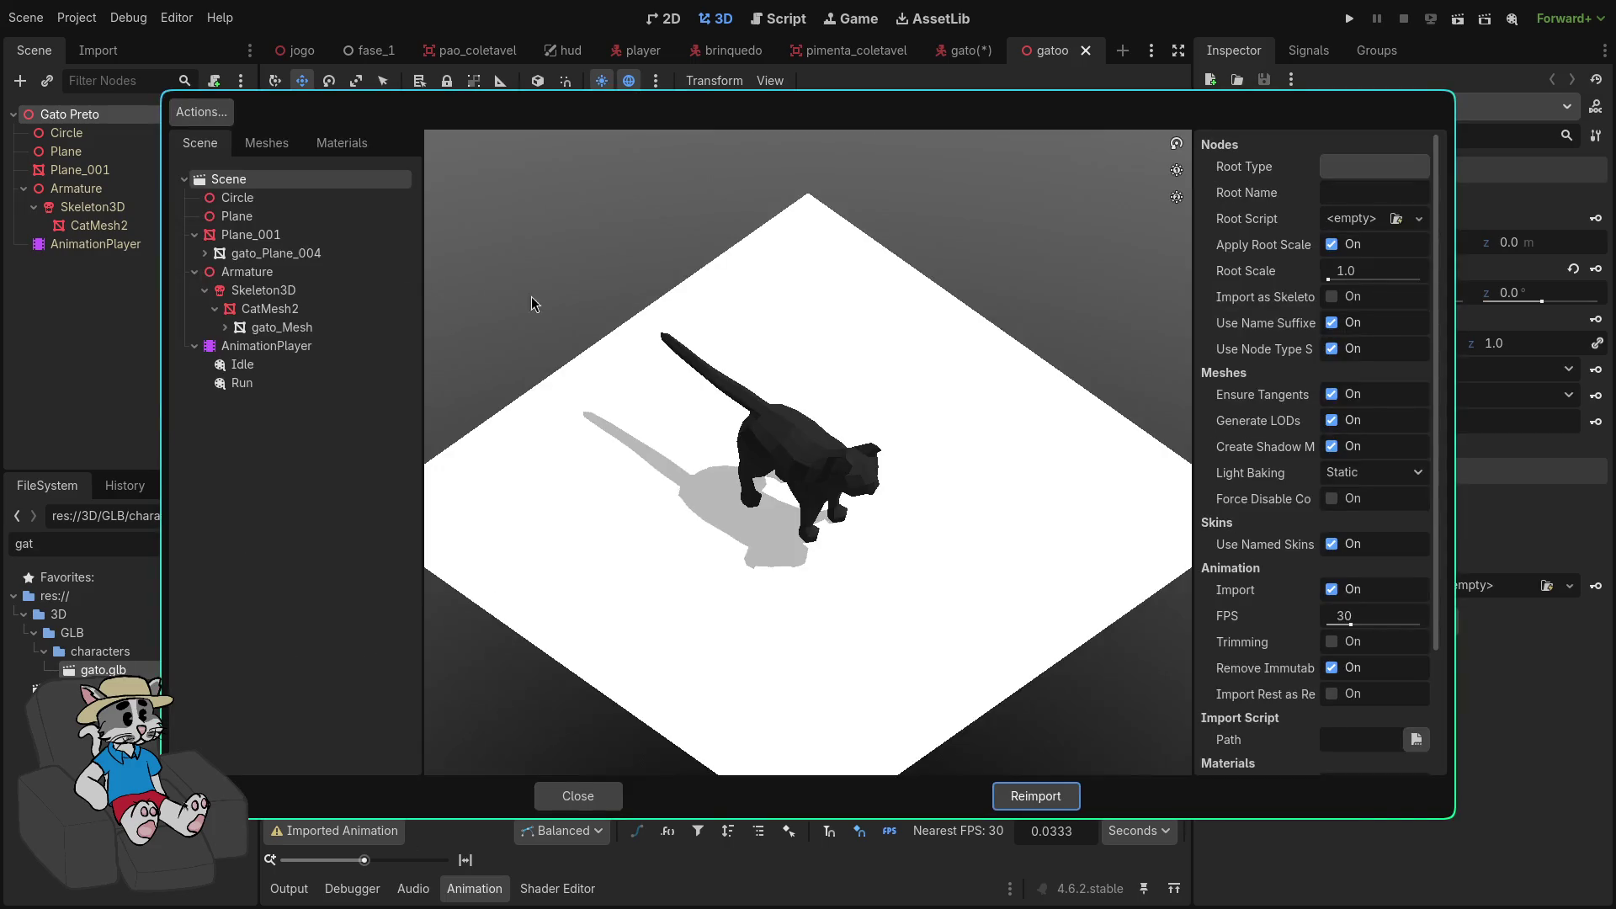
pyautogui.click(253, 365)
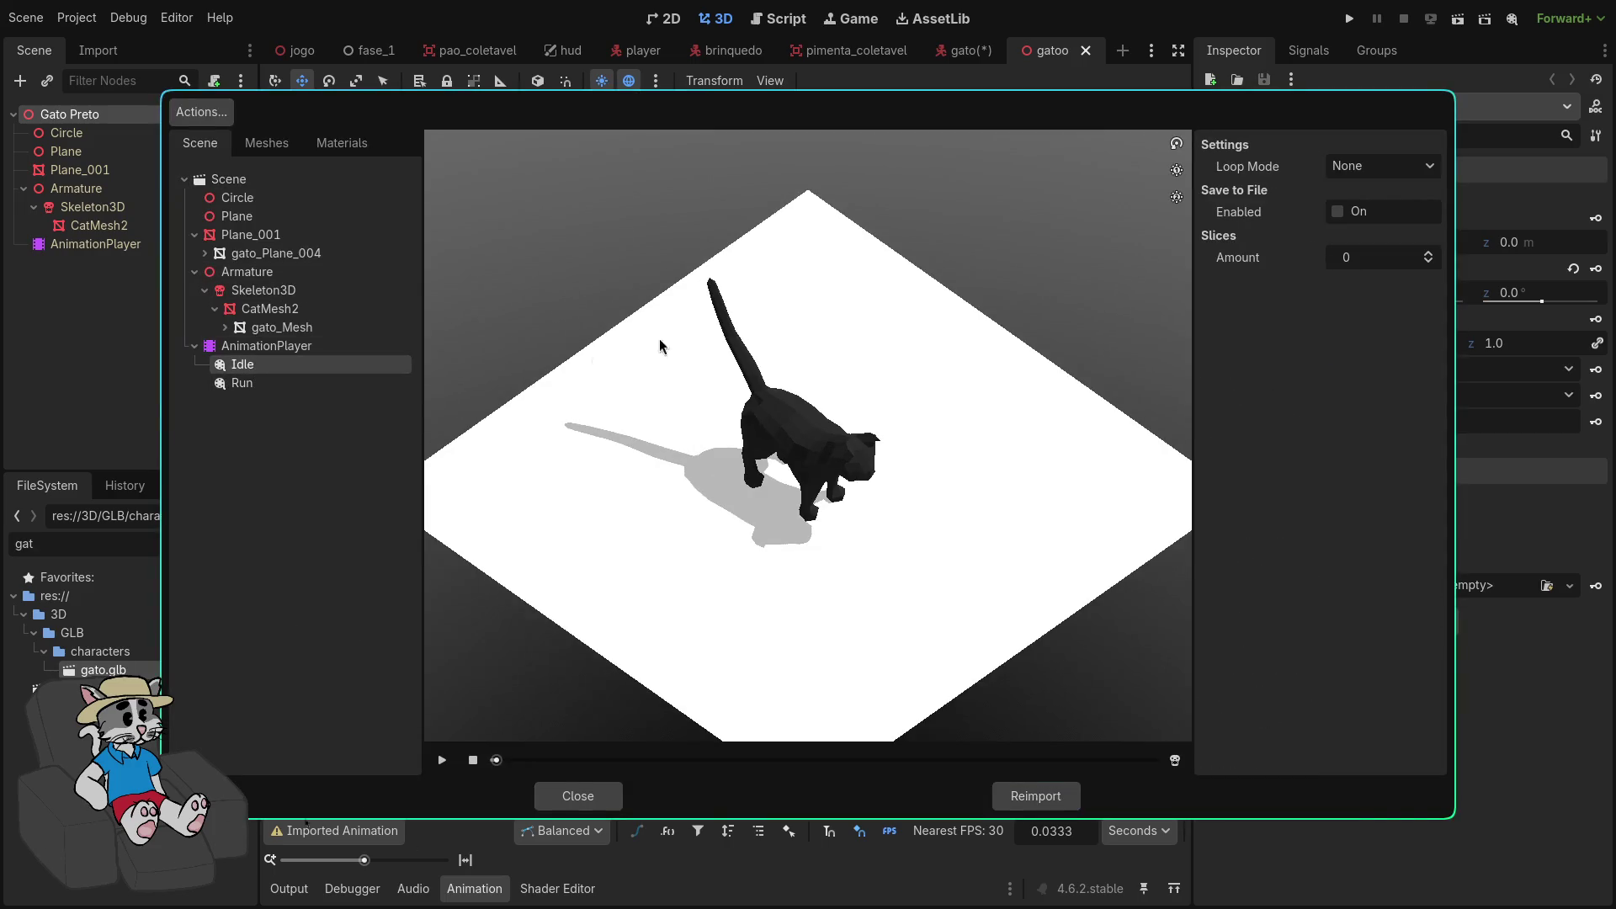
pyautogui.click(1397, 166)
pyautogui.click(1355, 214)
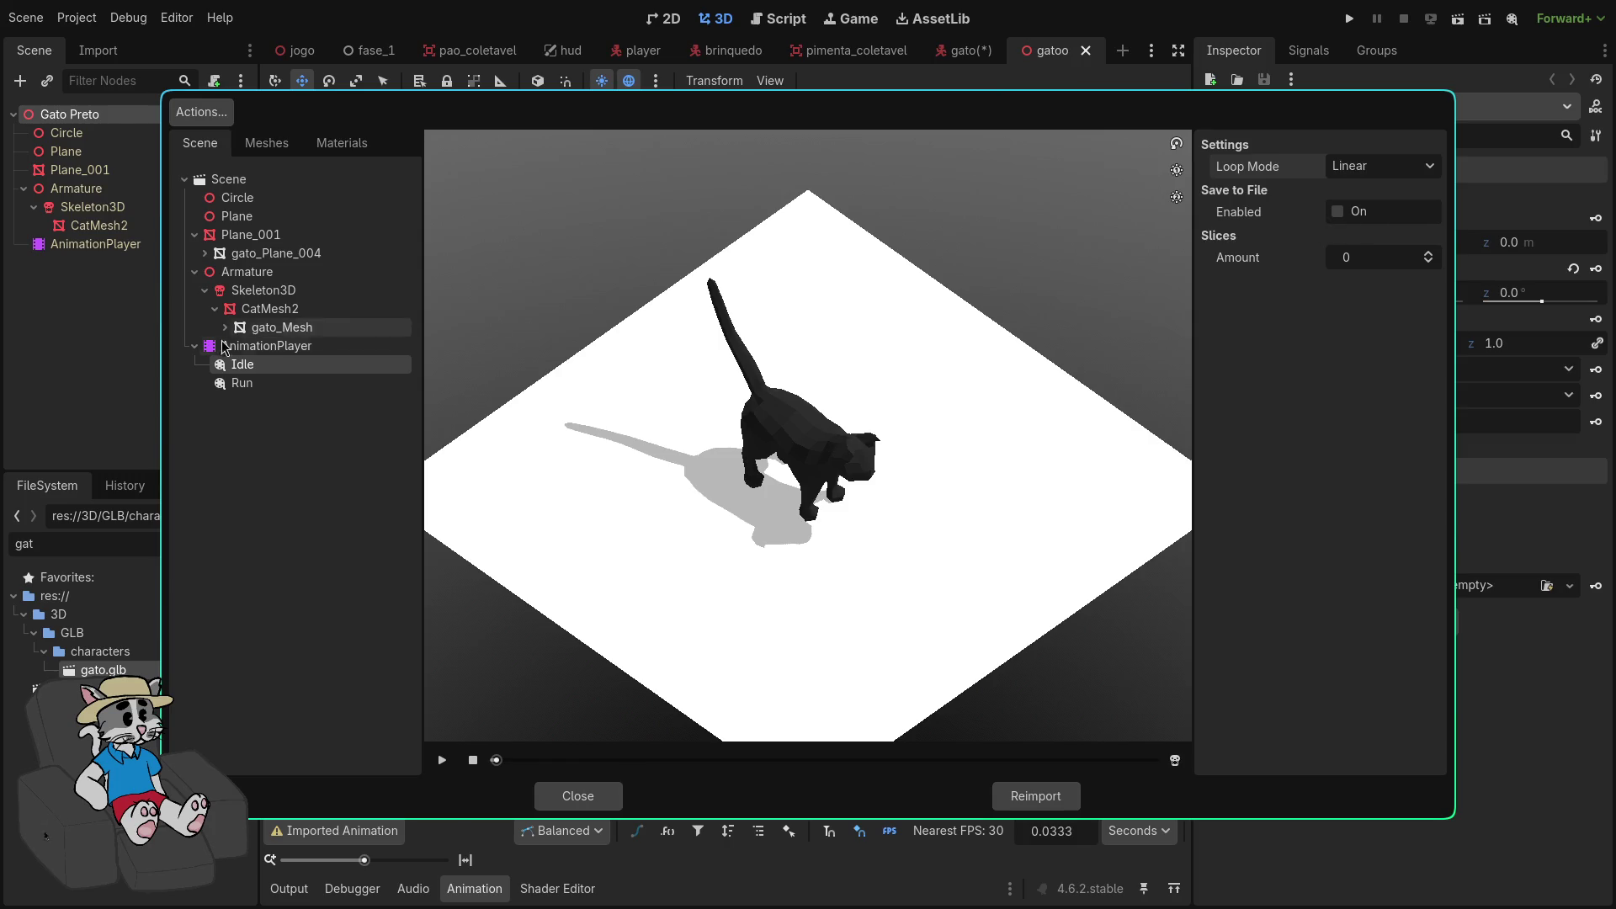
pyautogui.click(444, 761)
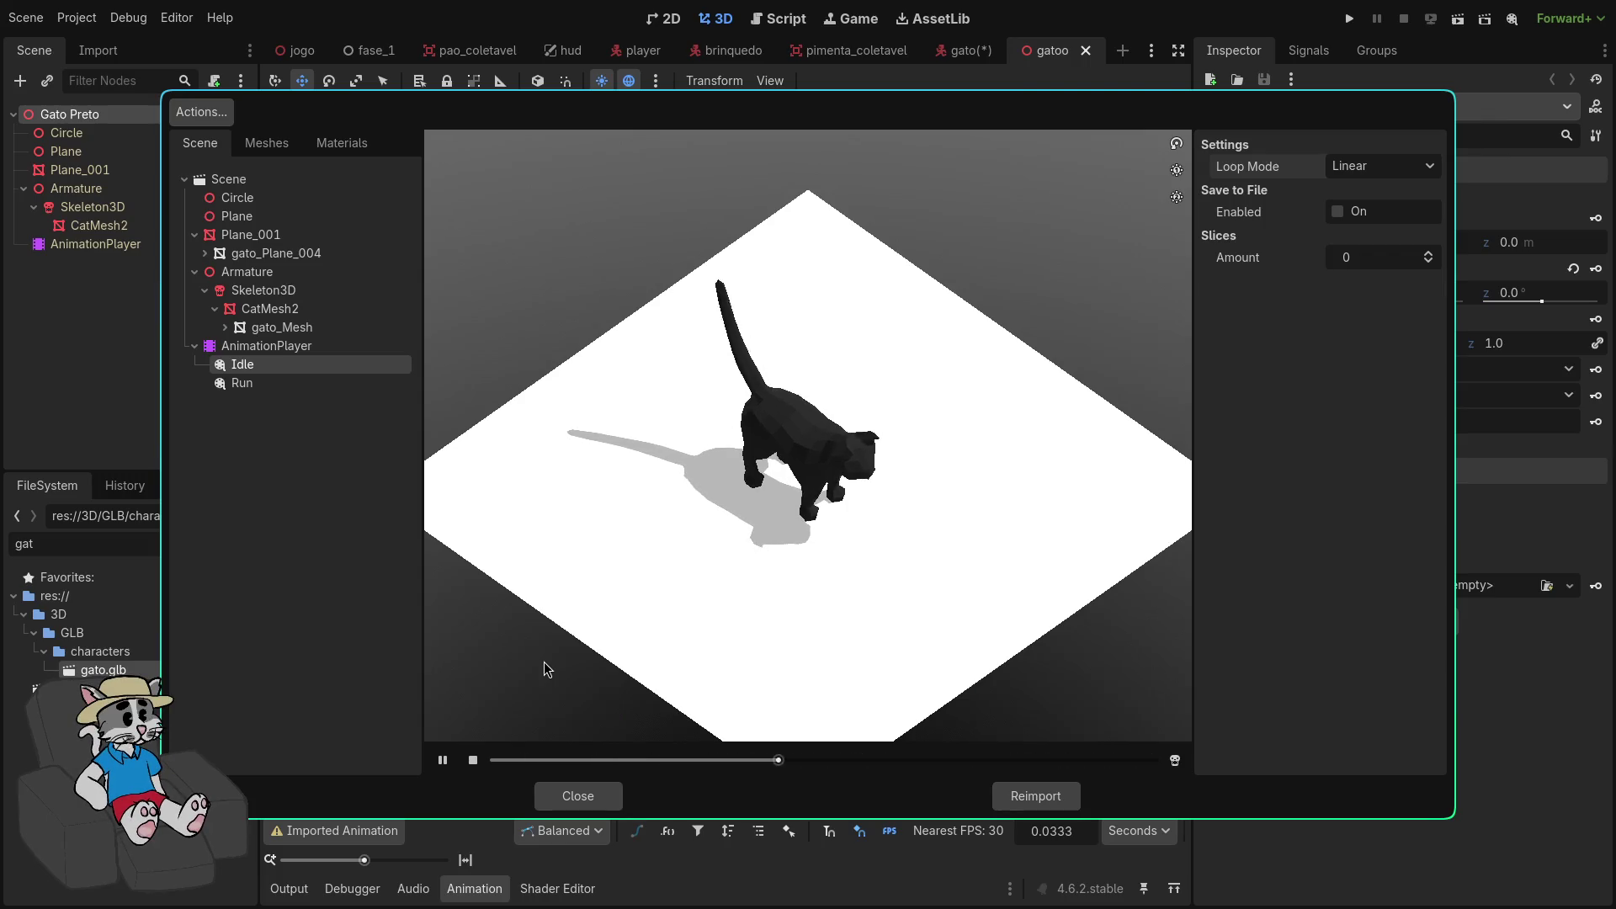
# Set the Idle animation's loop mode to Linear (after trying Pingpong) and reimport gato.glb.
pyautogui.click(1355, 166)
pyautogui.click(1356, 232)
pyautogui.click(1358, 160)
pyautogui.click(1351, 212)
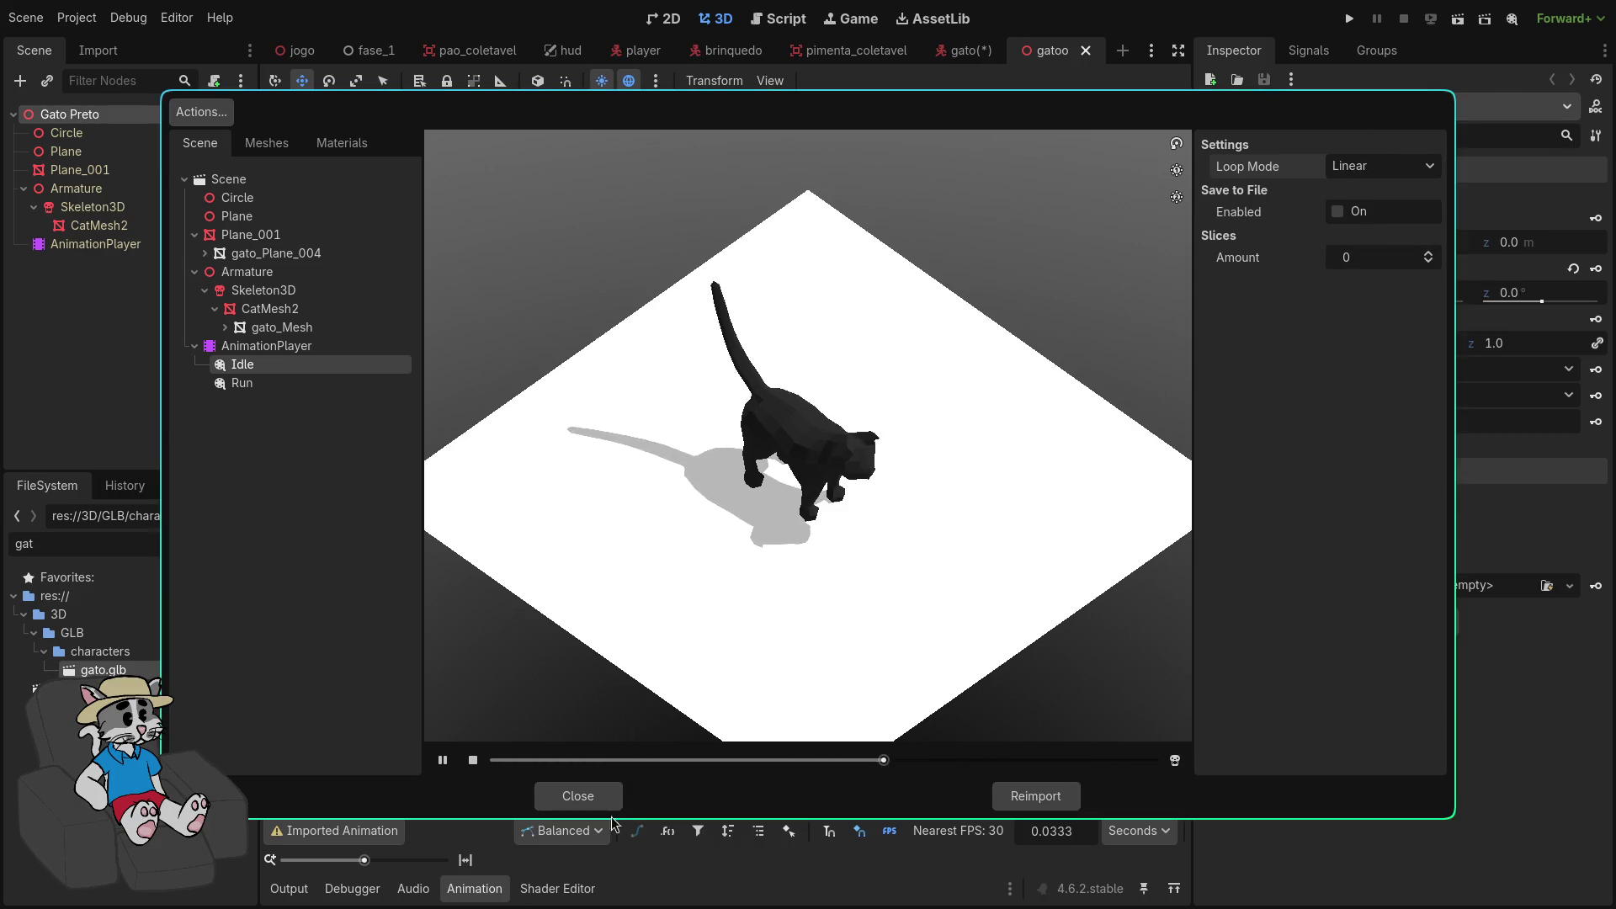
pyautogui.click(1040, 796)
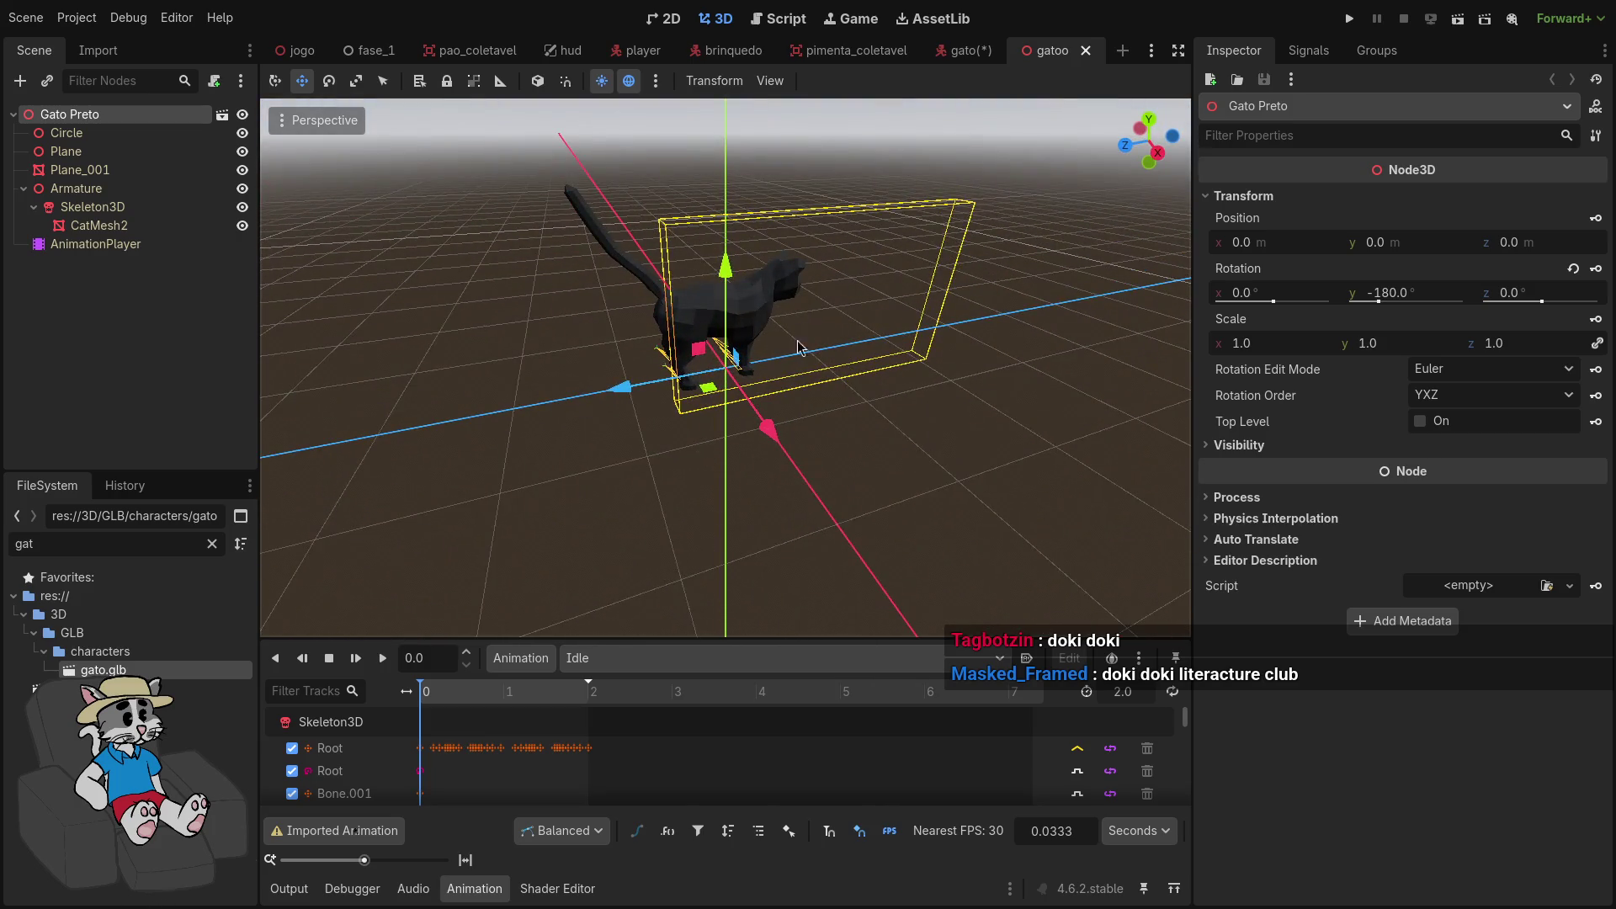
# Inspect CatMesh2 and AnimationPlayer, try enabling animation looping, and dismiss the loop-mode error.
pyautogui.click(156, 225)
pyautogui.click(156, 247)
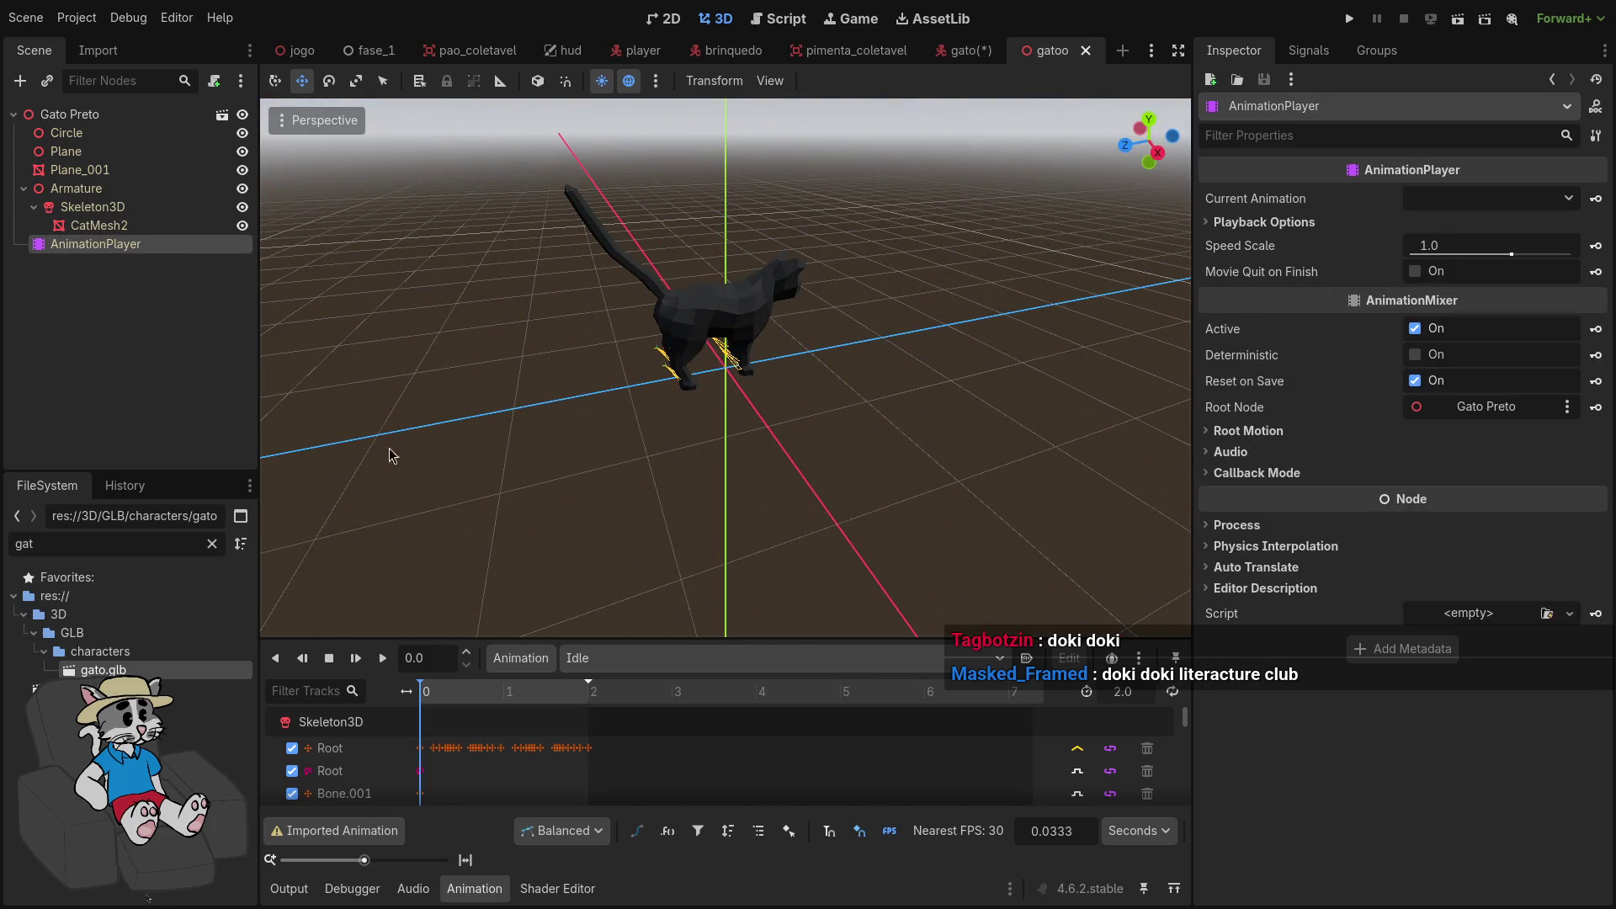
pyautogui.click(1173, 691)
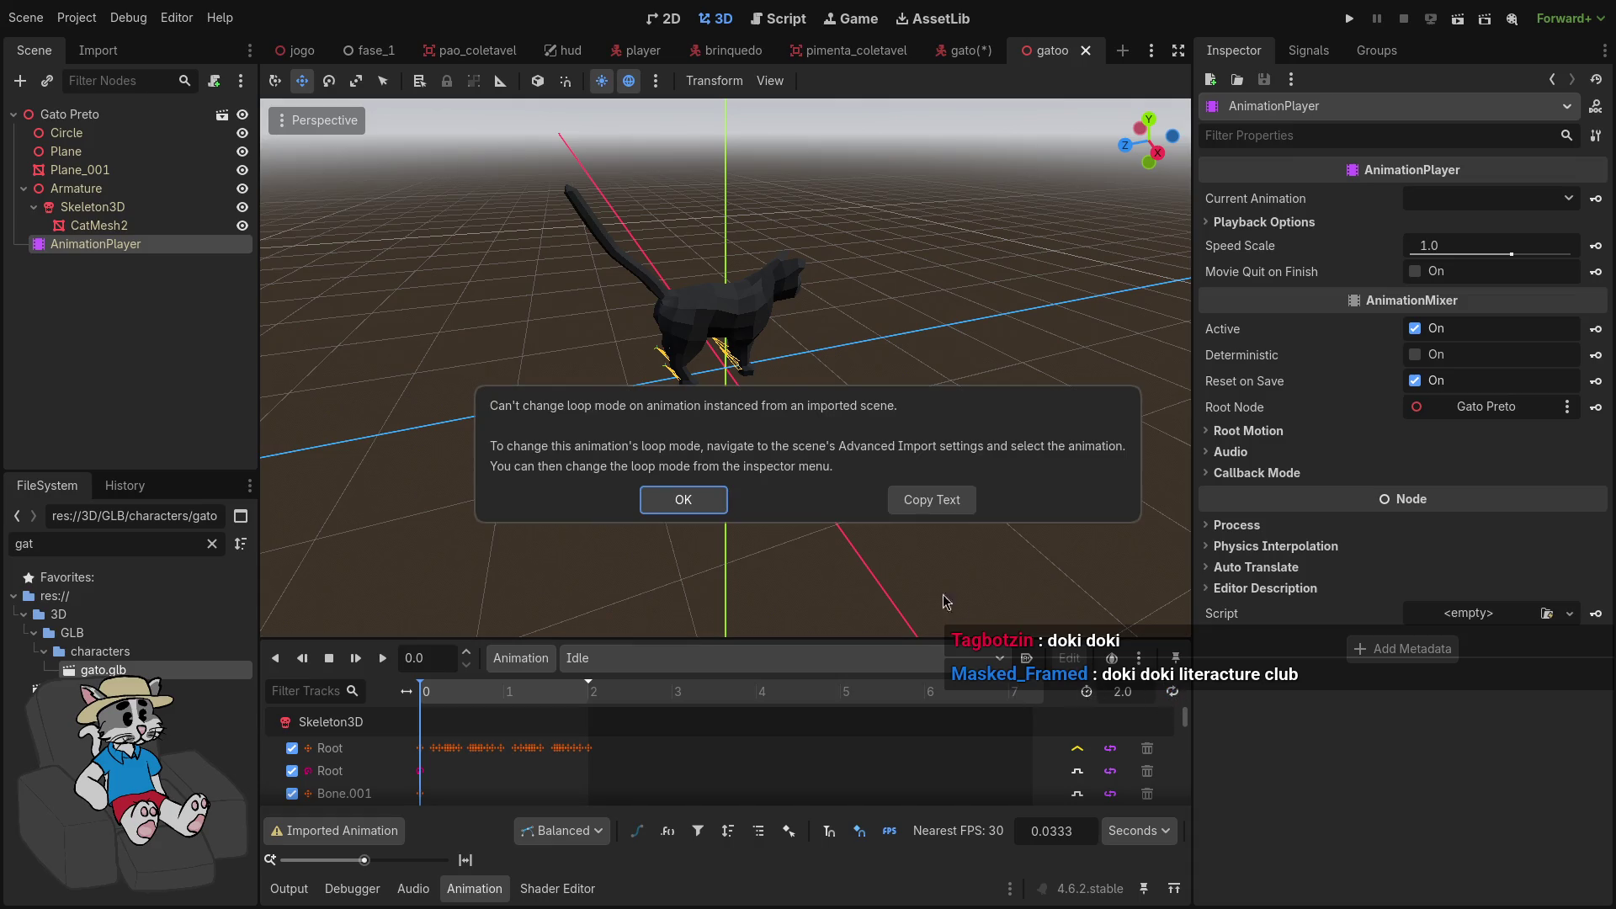
pyautogui.click(683, 500)
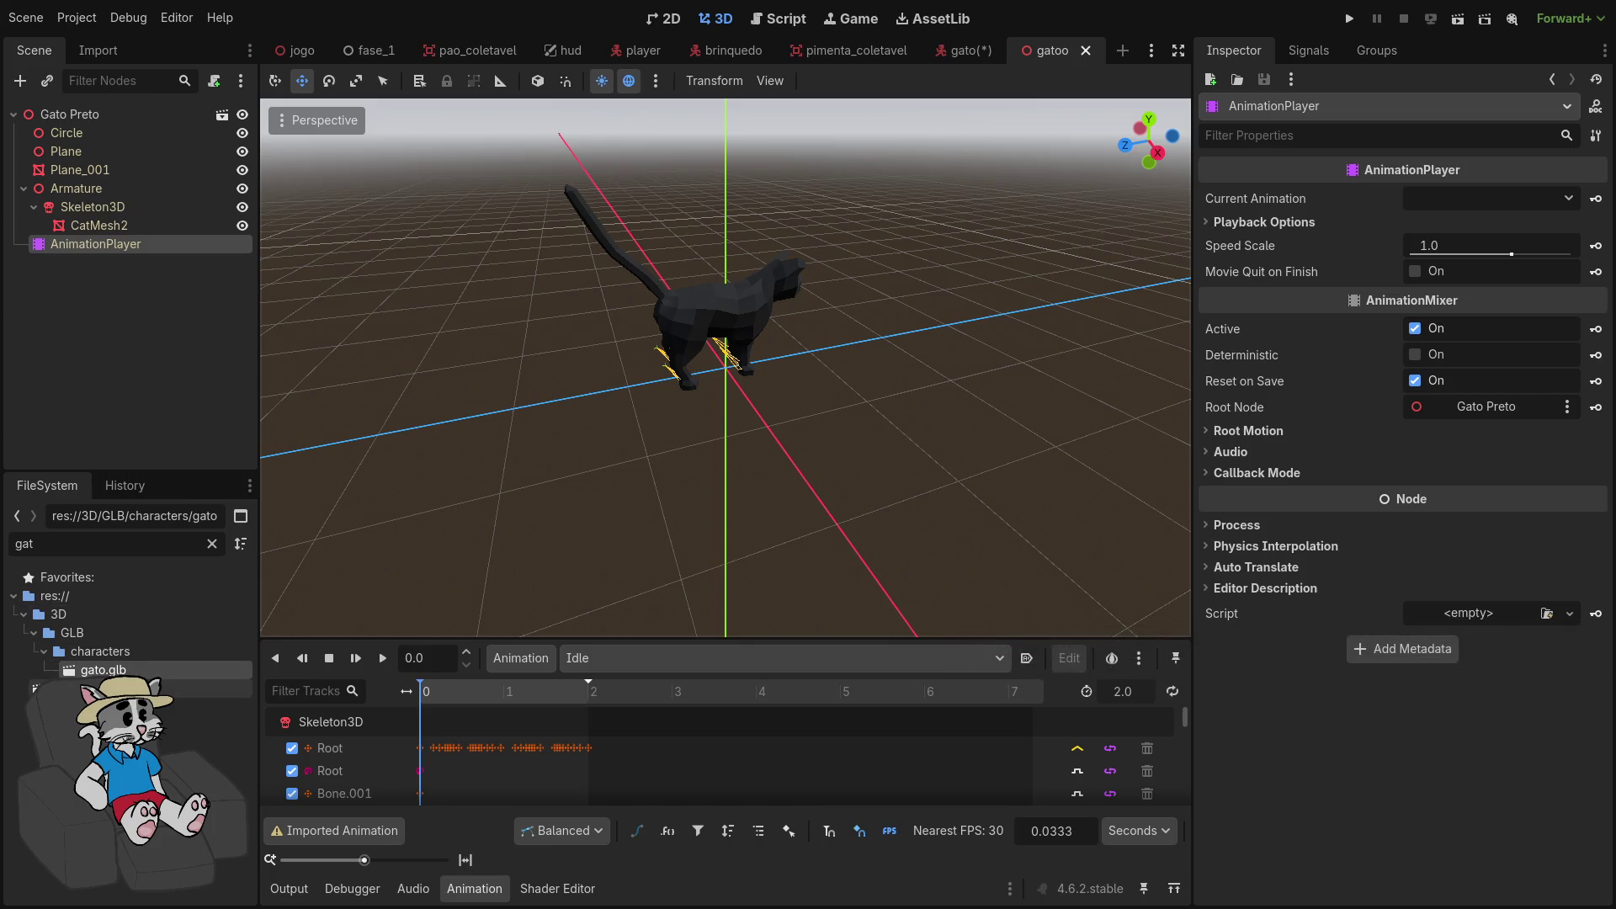
# Drag a gato.glb instance into the viewport, then undo adding it.
pyautogui.click(98, 135)
pyautogui.moveTo(164, 674)
pyautogui.mouseDown()
pyautogui.moveTo(732, 469)
pyautogui.moveTo(757, 396)
pyautogui.moveTo(754, 468)
pyautogui.moveTo(750, 443)
pyautogui.mouseUp()
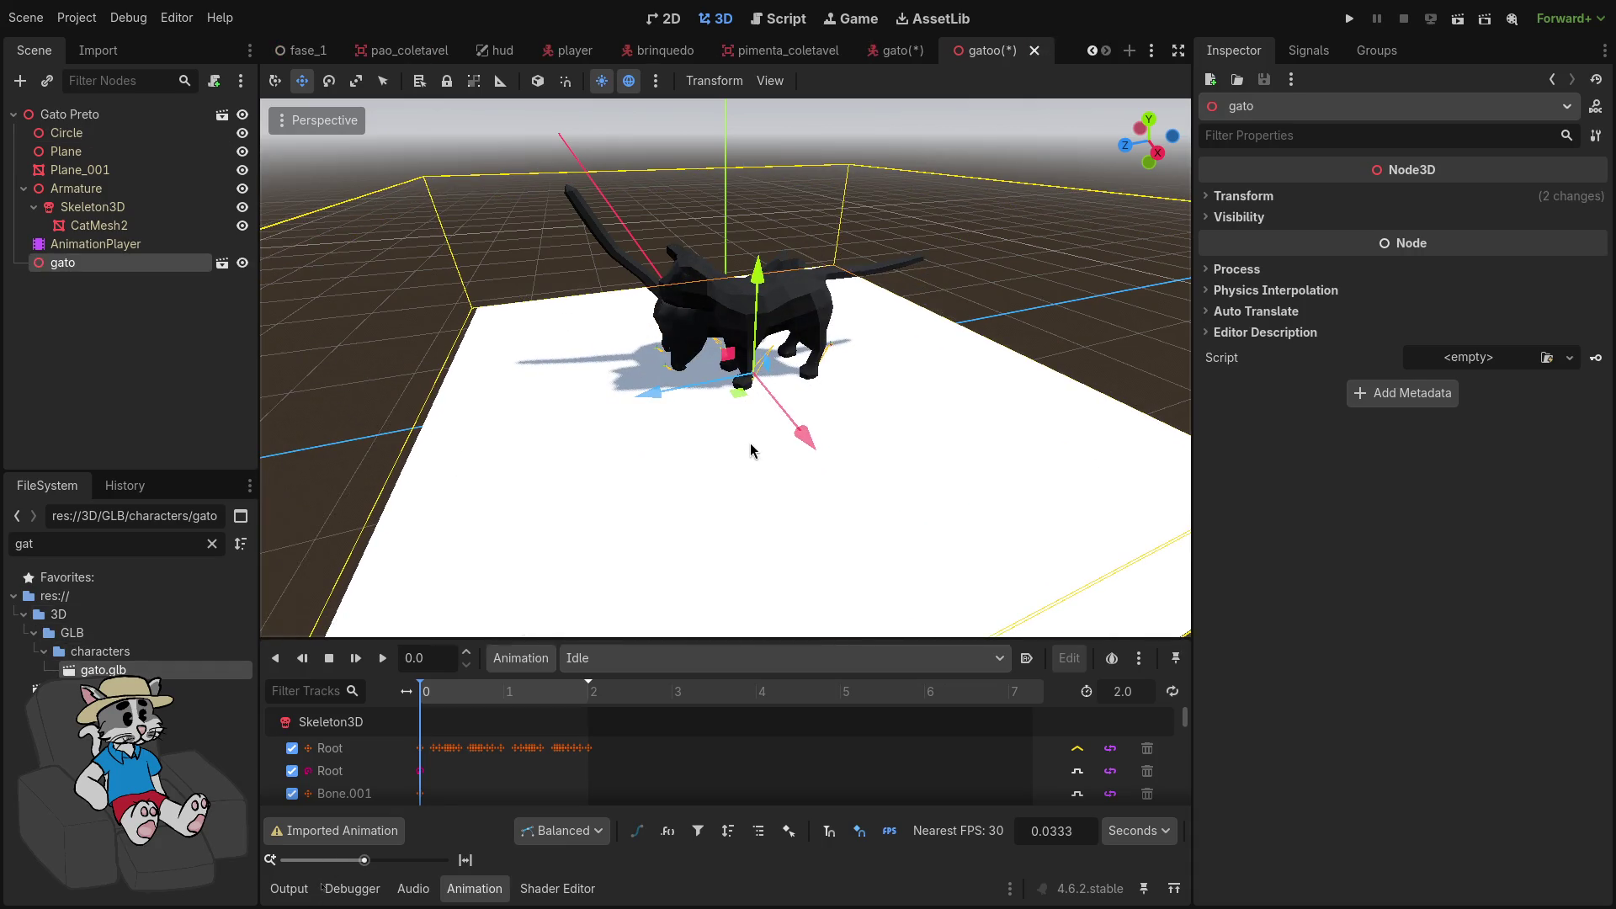
pyautogui.hotkey('ctrl', 'z')
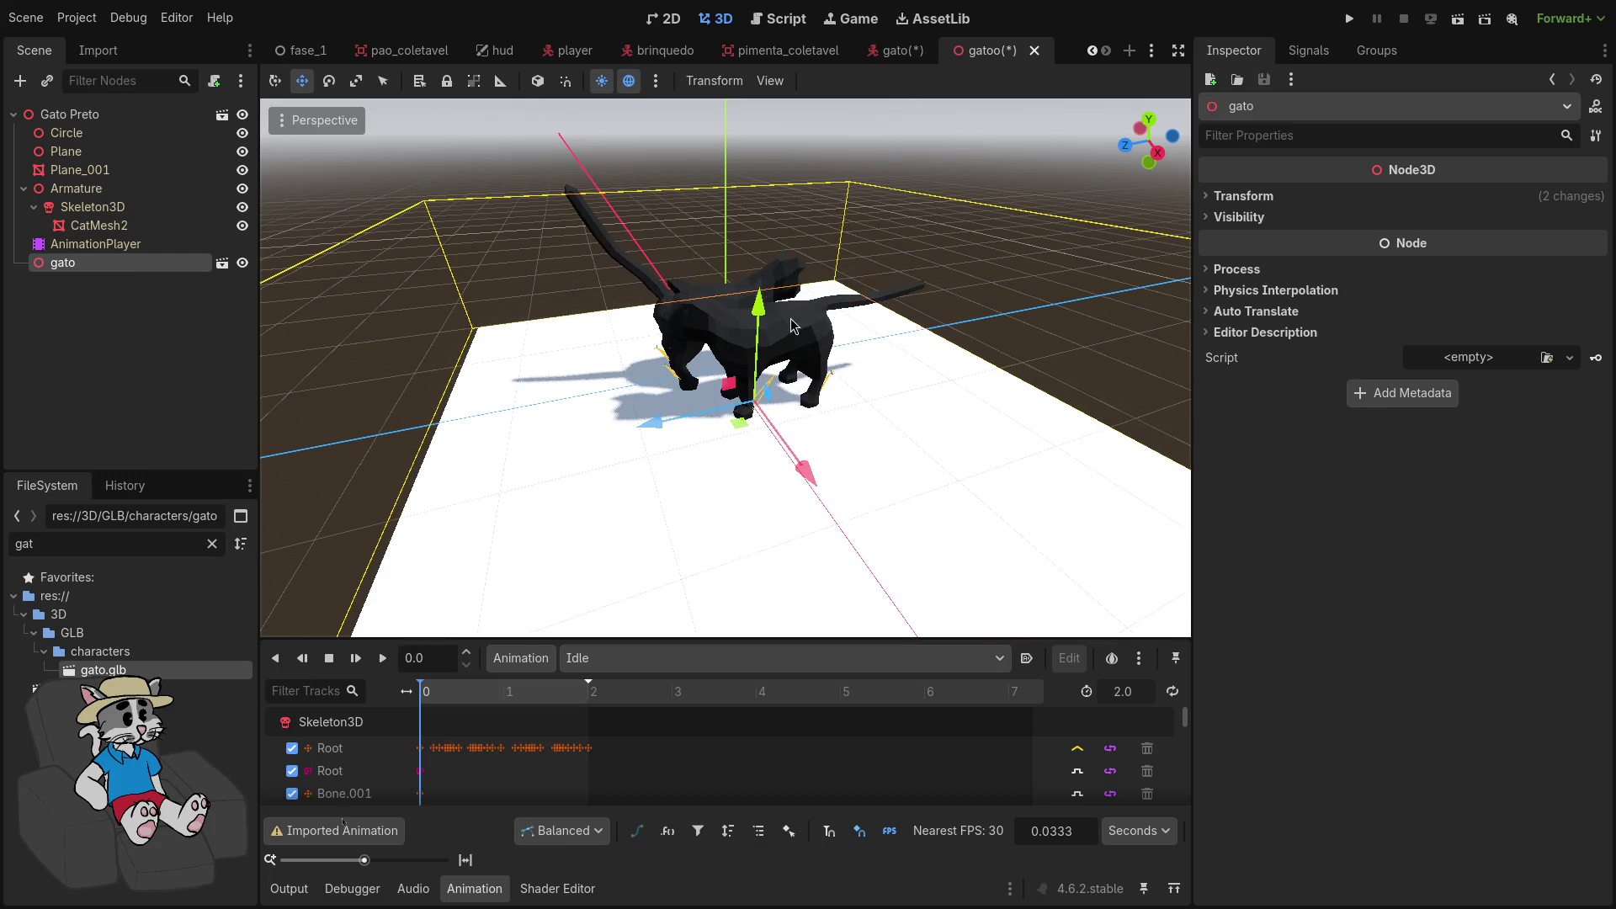
pyautogui.hotkey('ctrl', 'z')
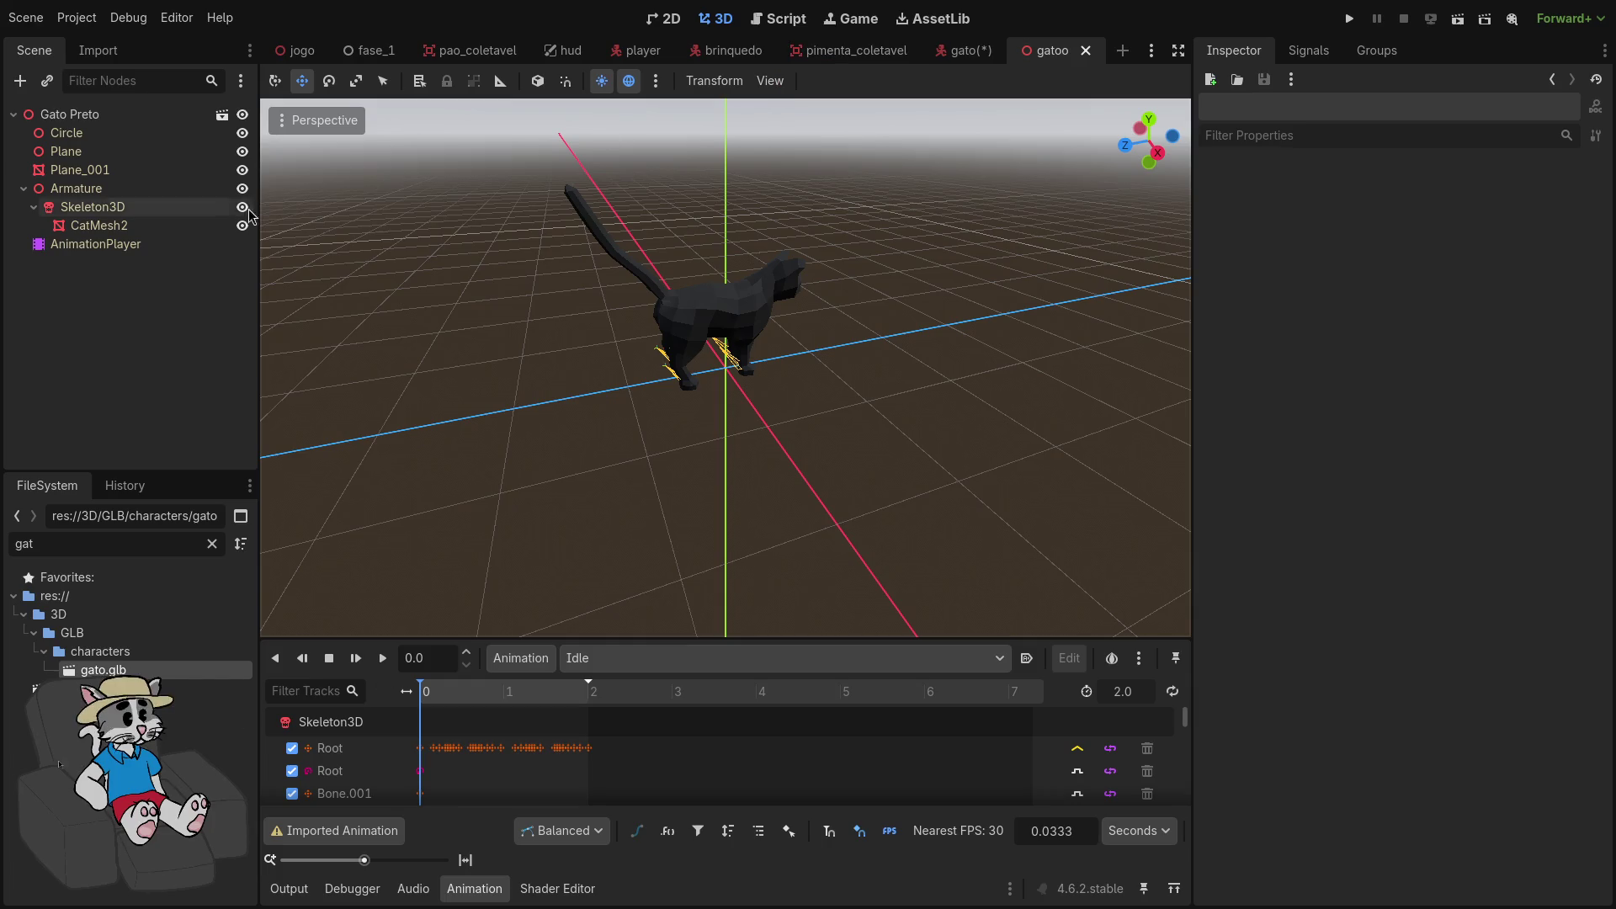
# Check the gato scene's animation list, keeping Run selected, and return to gatoo.
pyautogui.click(985, 54)
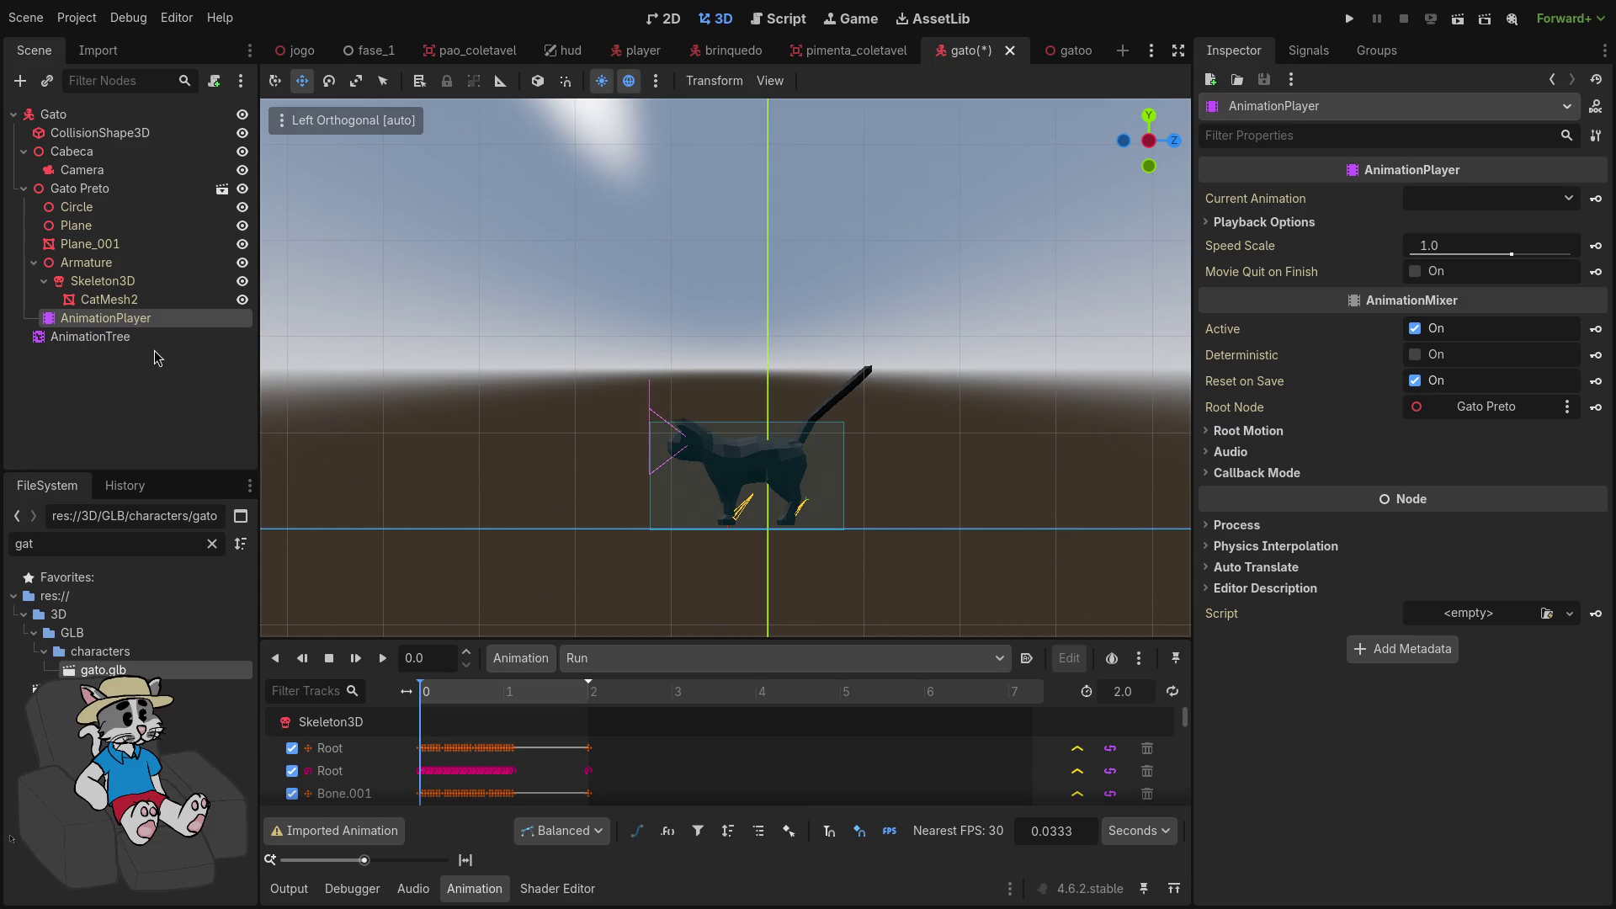
pyautogui.click(615, 663)
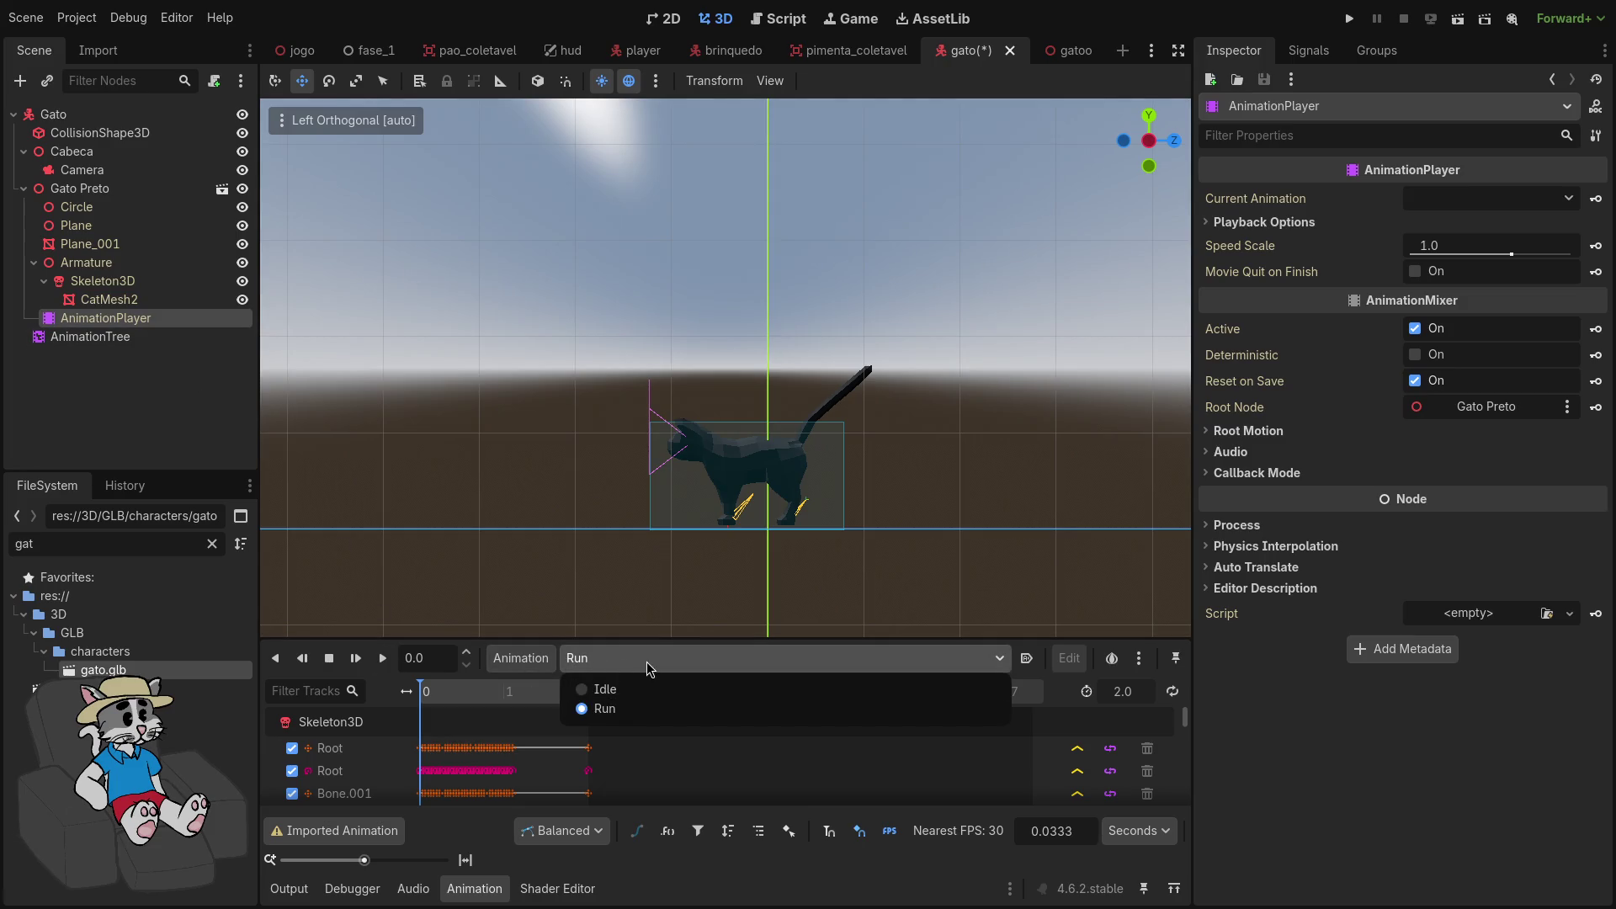
pyautogui.click(505, 515)
pyautogui.click(1052, 53)
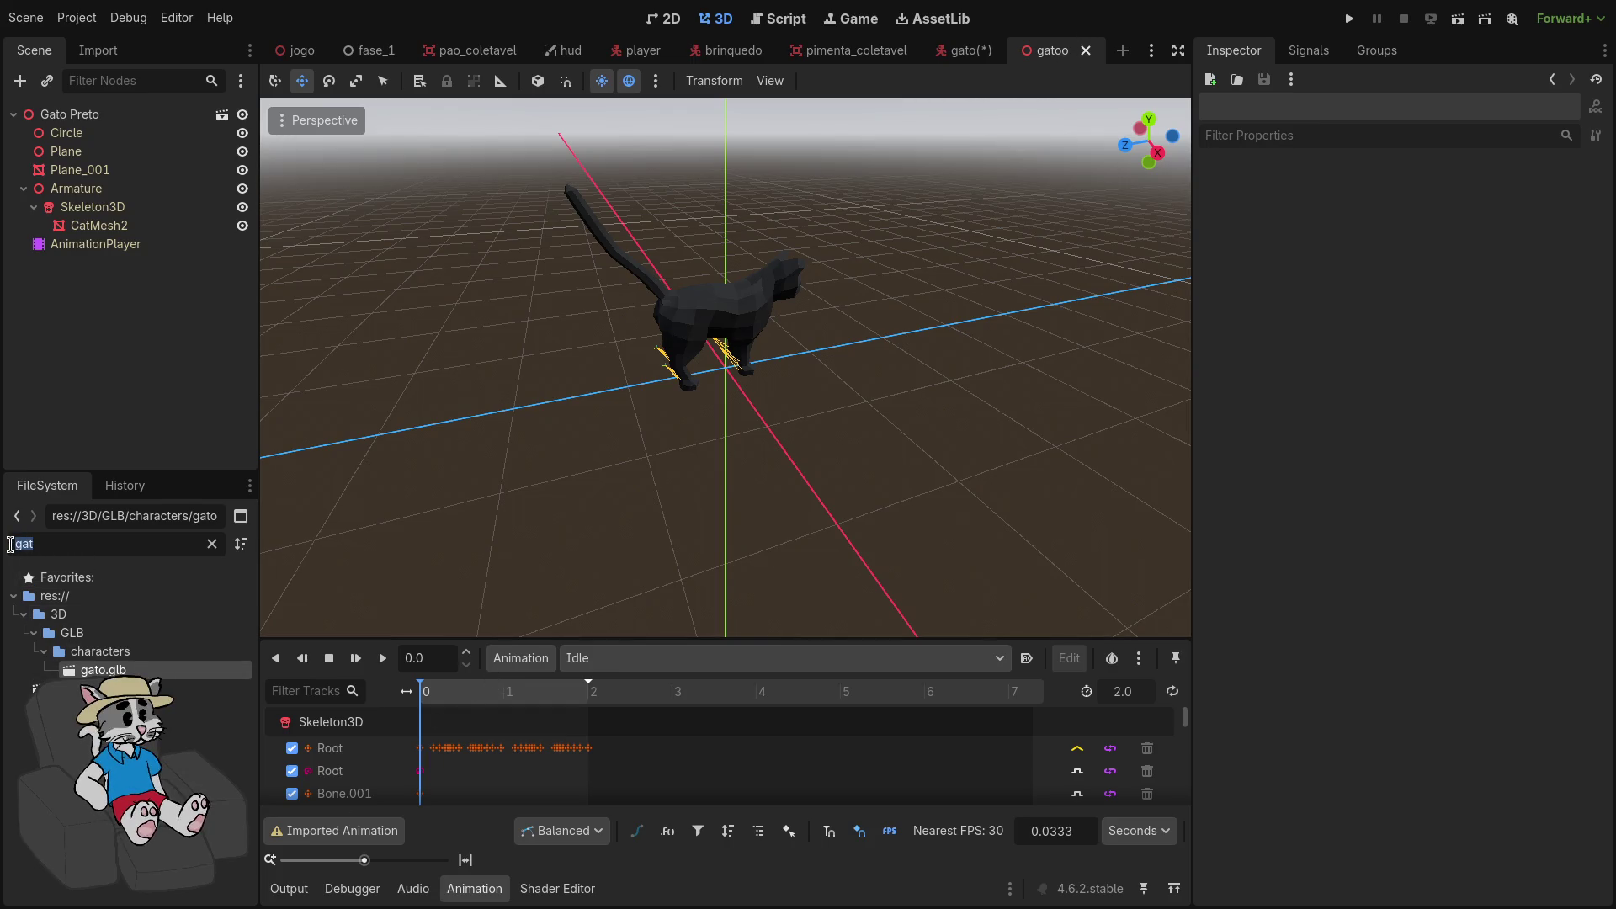
pyautogui.click(969, 53)
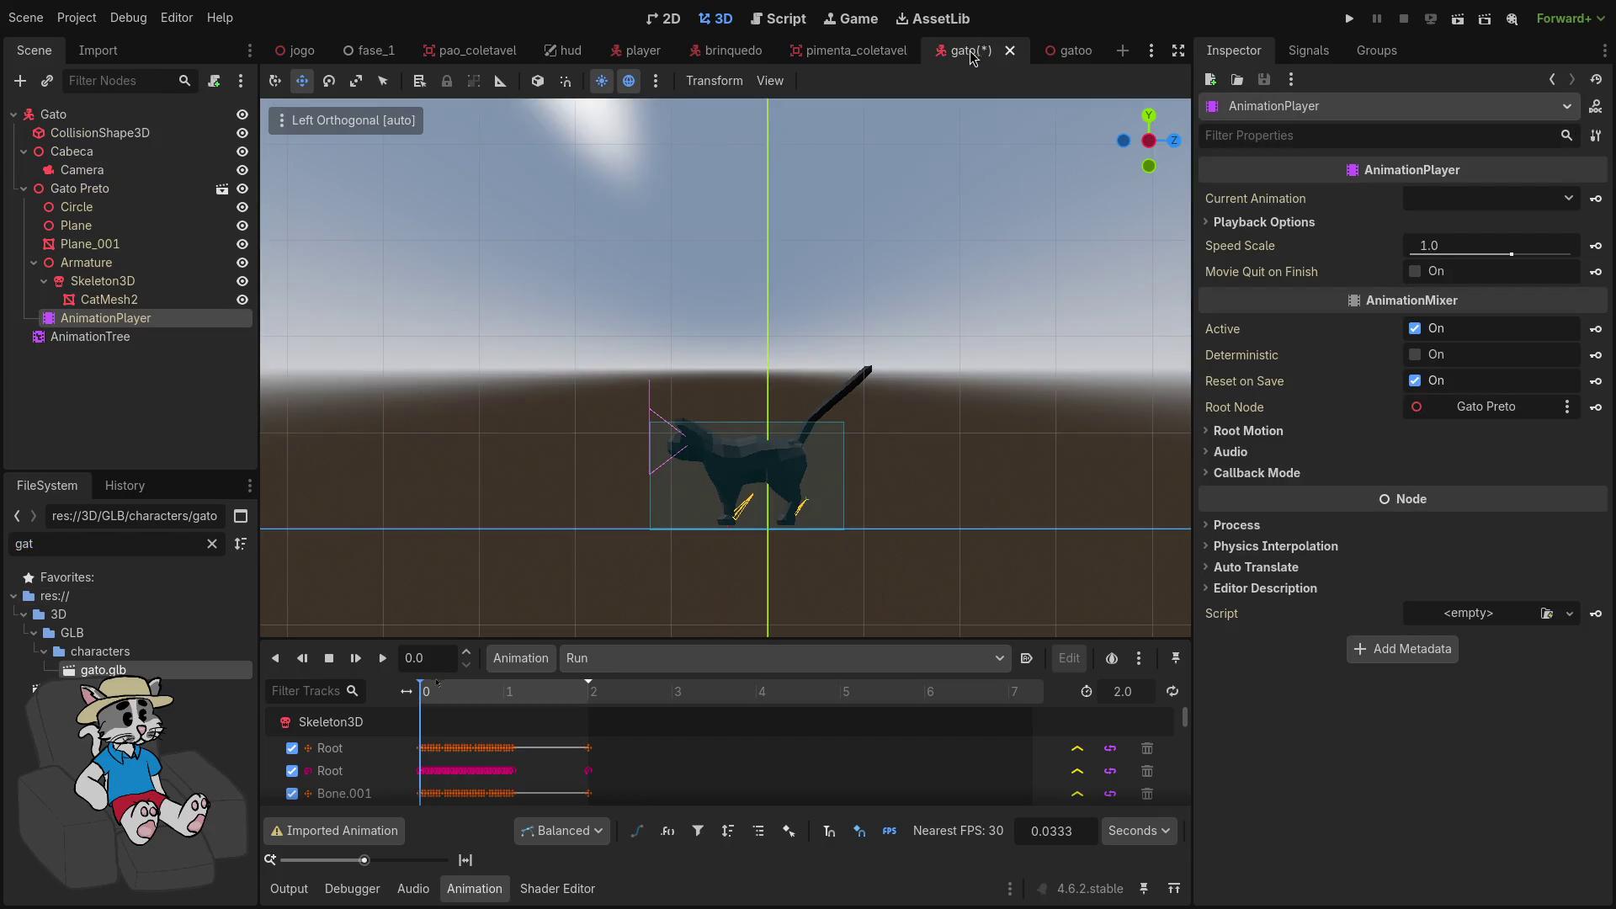
pyautogui.click(1054, 52)
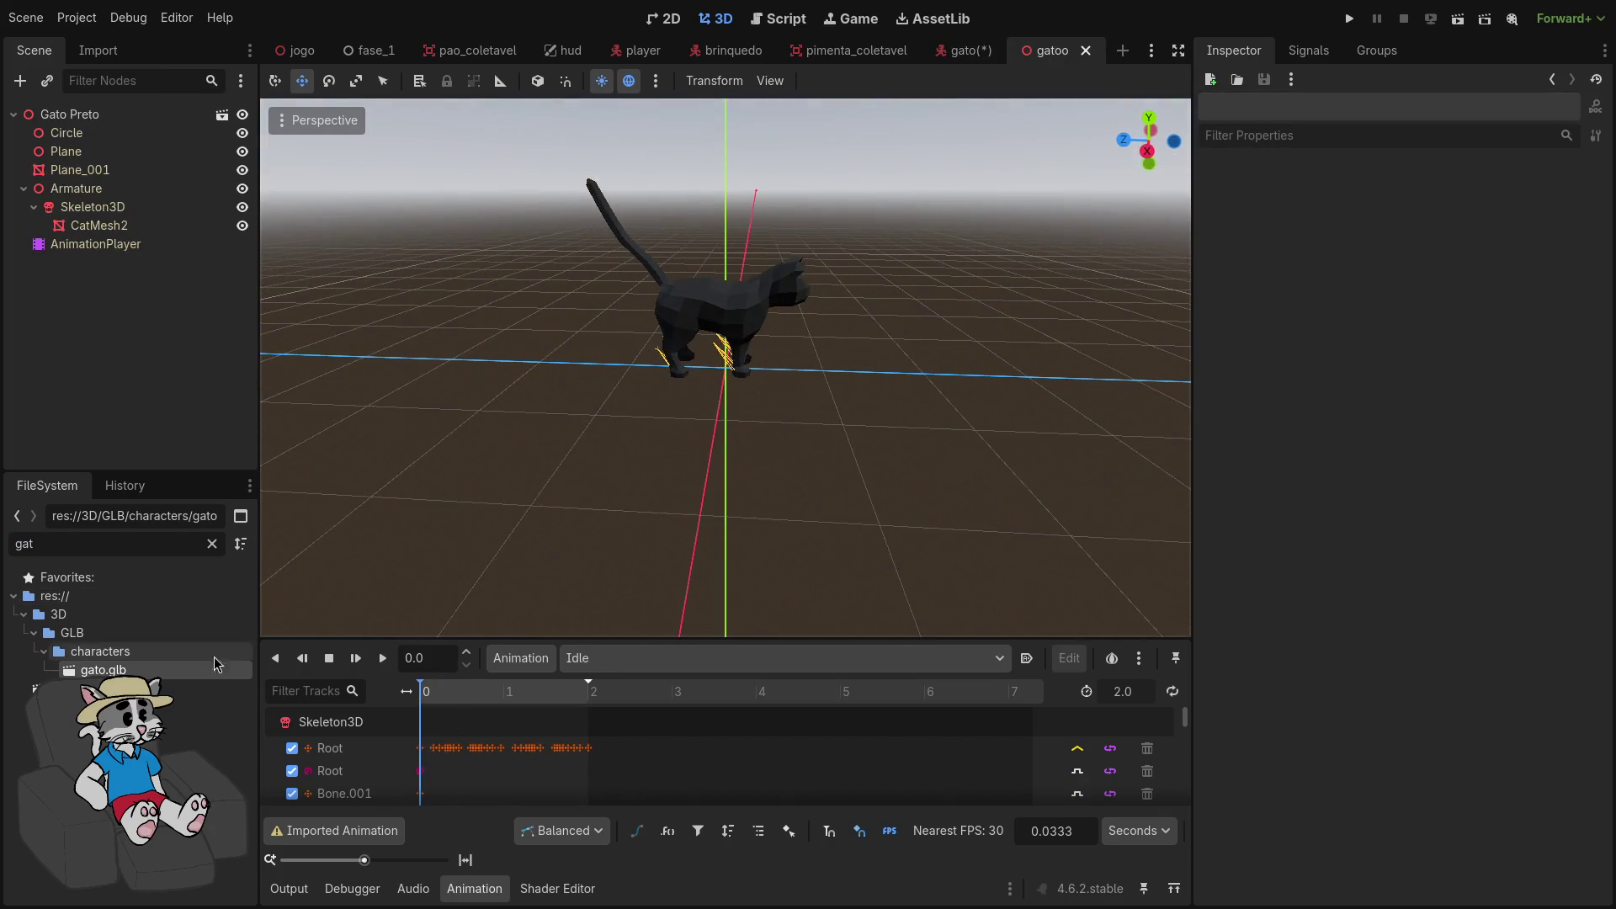
# Drop a gato.glb instance into gatoo and reset its position and rotation to zero.
pyautogui.moveTo(126, 688)
pyautogui.mouseDown()
pyautogui.moveTo(687, 452)
pyautogui.moveTo(689, 394)
pyautogui.mouseUp()
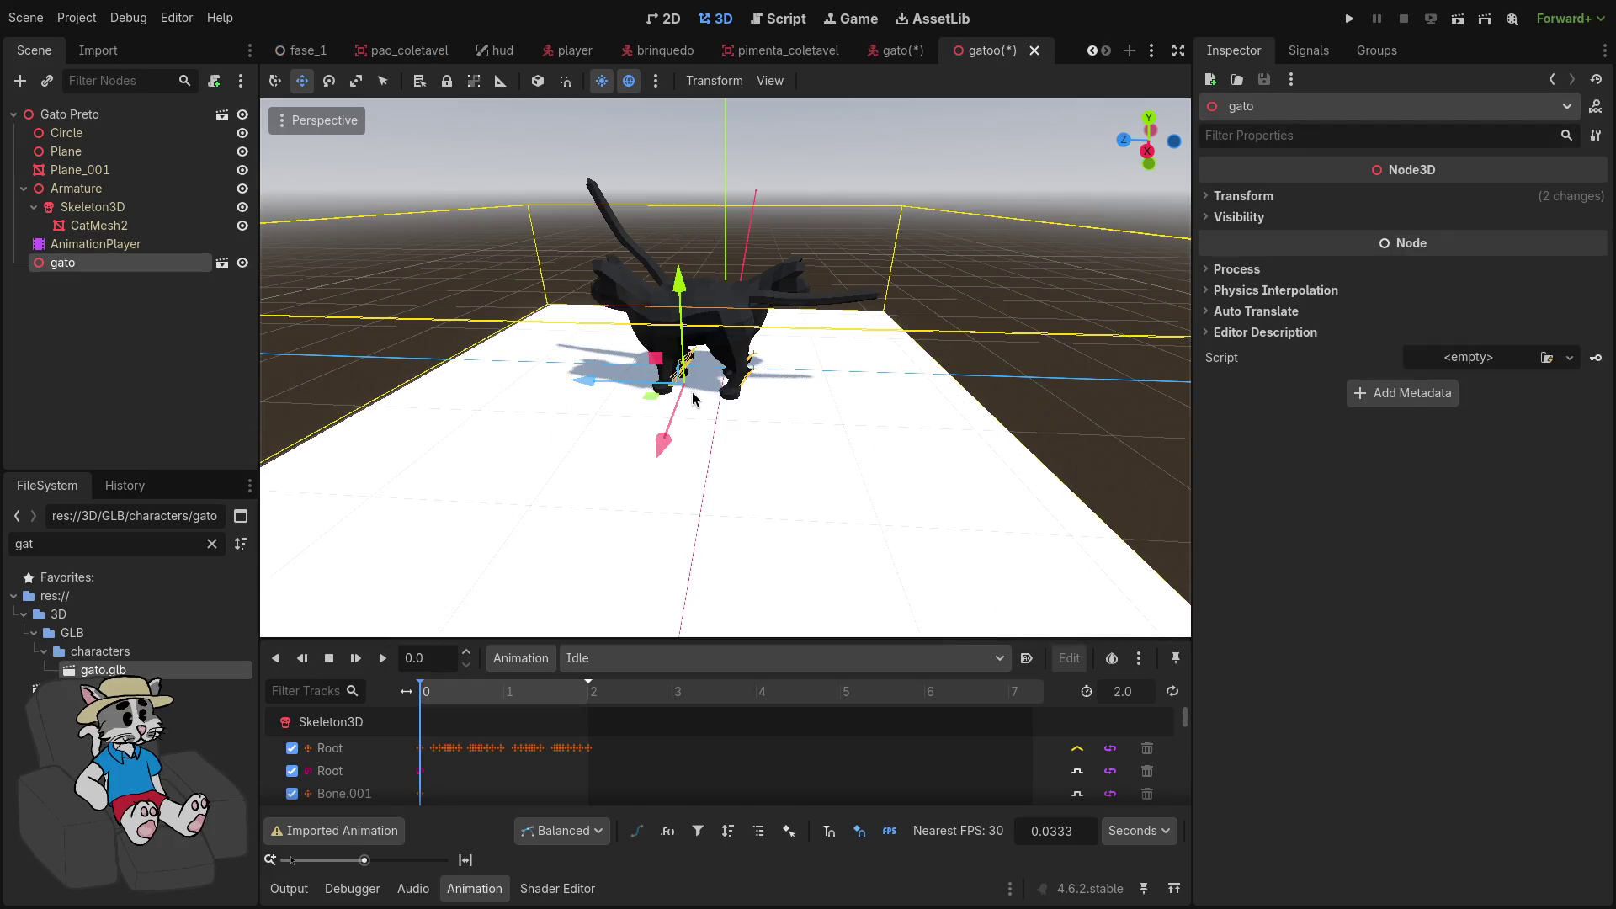
pyautogui.moveTo(463, 426); pyautogui.dragTo(812, 462)
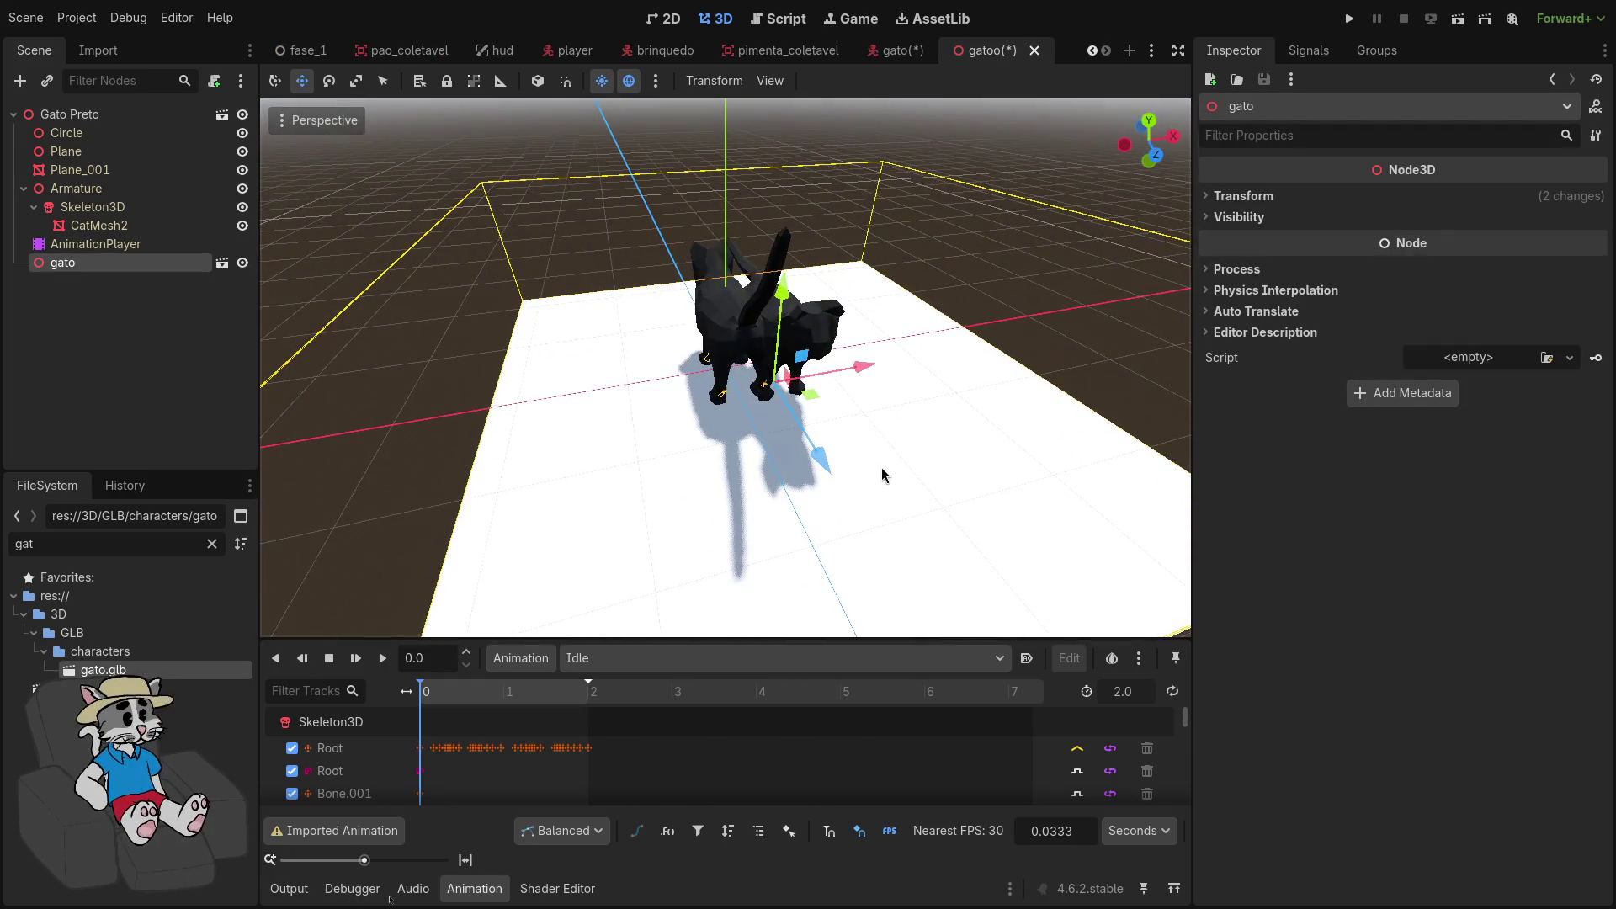
pyautogui.click(1243, 196)
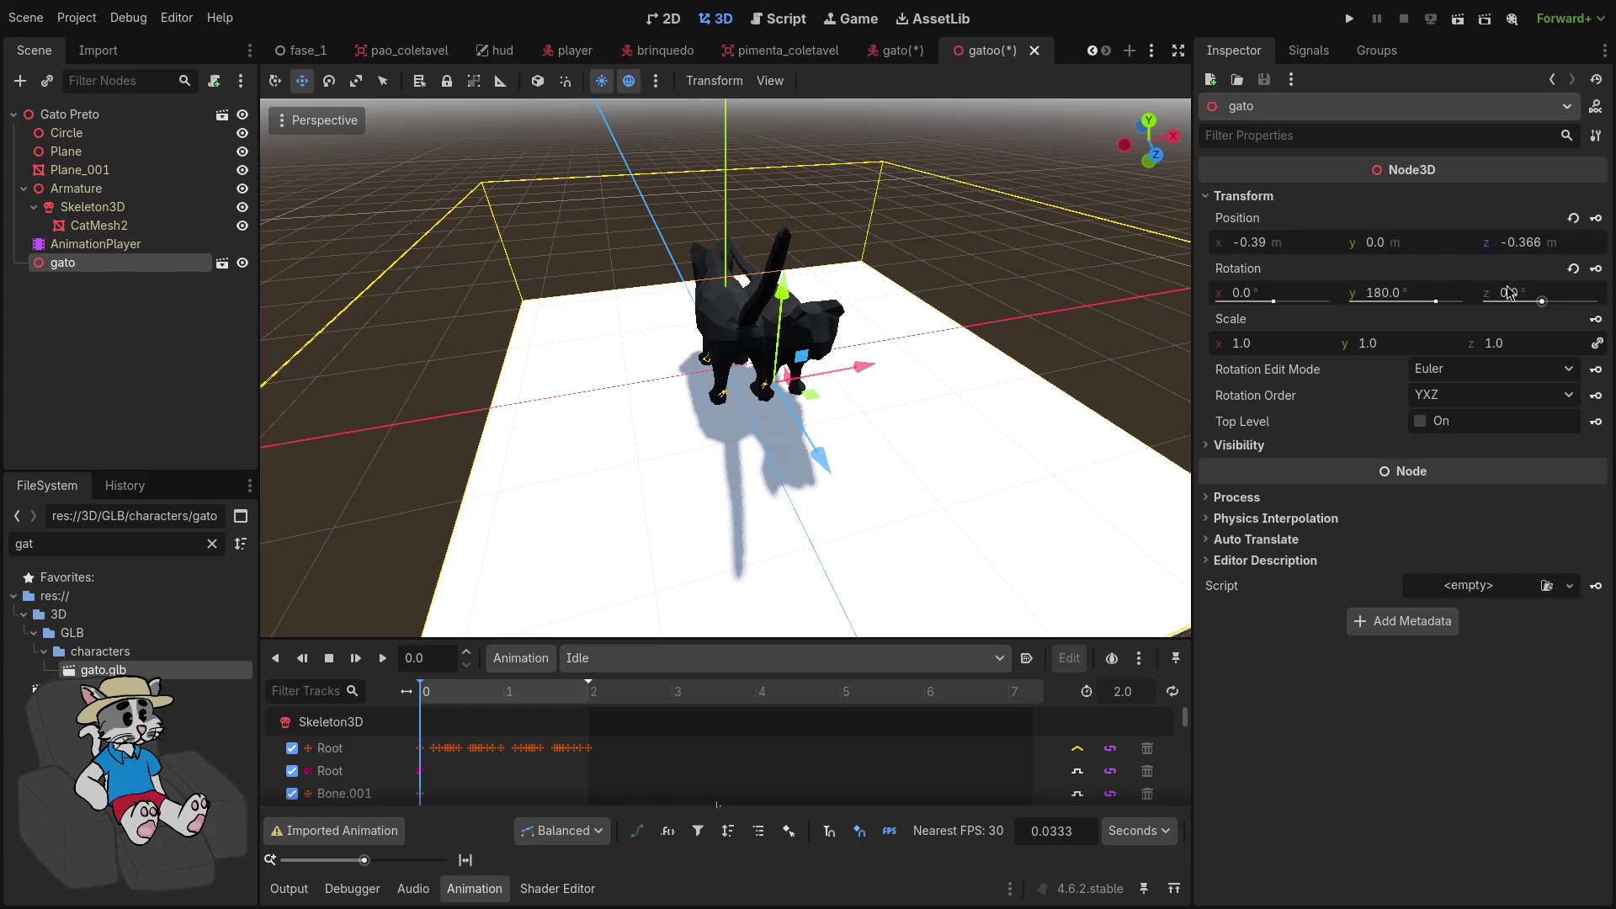
pyautogui.click(1572, 218)
pyautogui.click(1574, 272)
pyautogui.moveTo(841, 391); pyautogui.dragTo(581, 406)
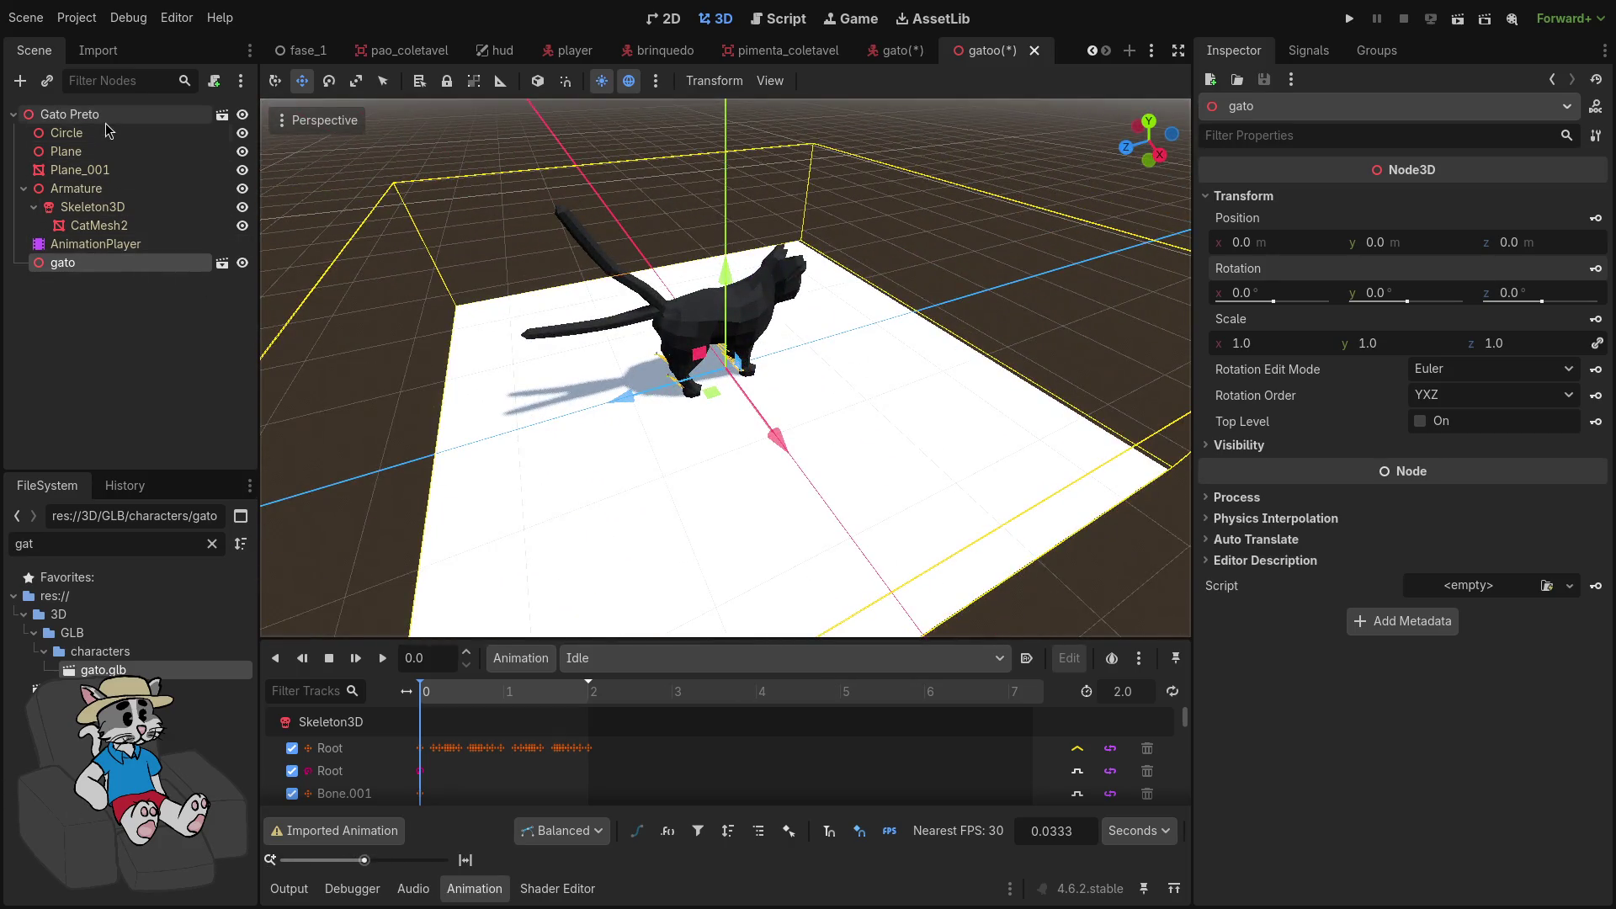
# Create a New Inherited scene from gato.glb and close gatoo without saving.
pyautogui.click(220, 261)
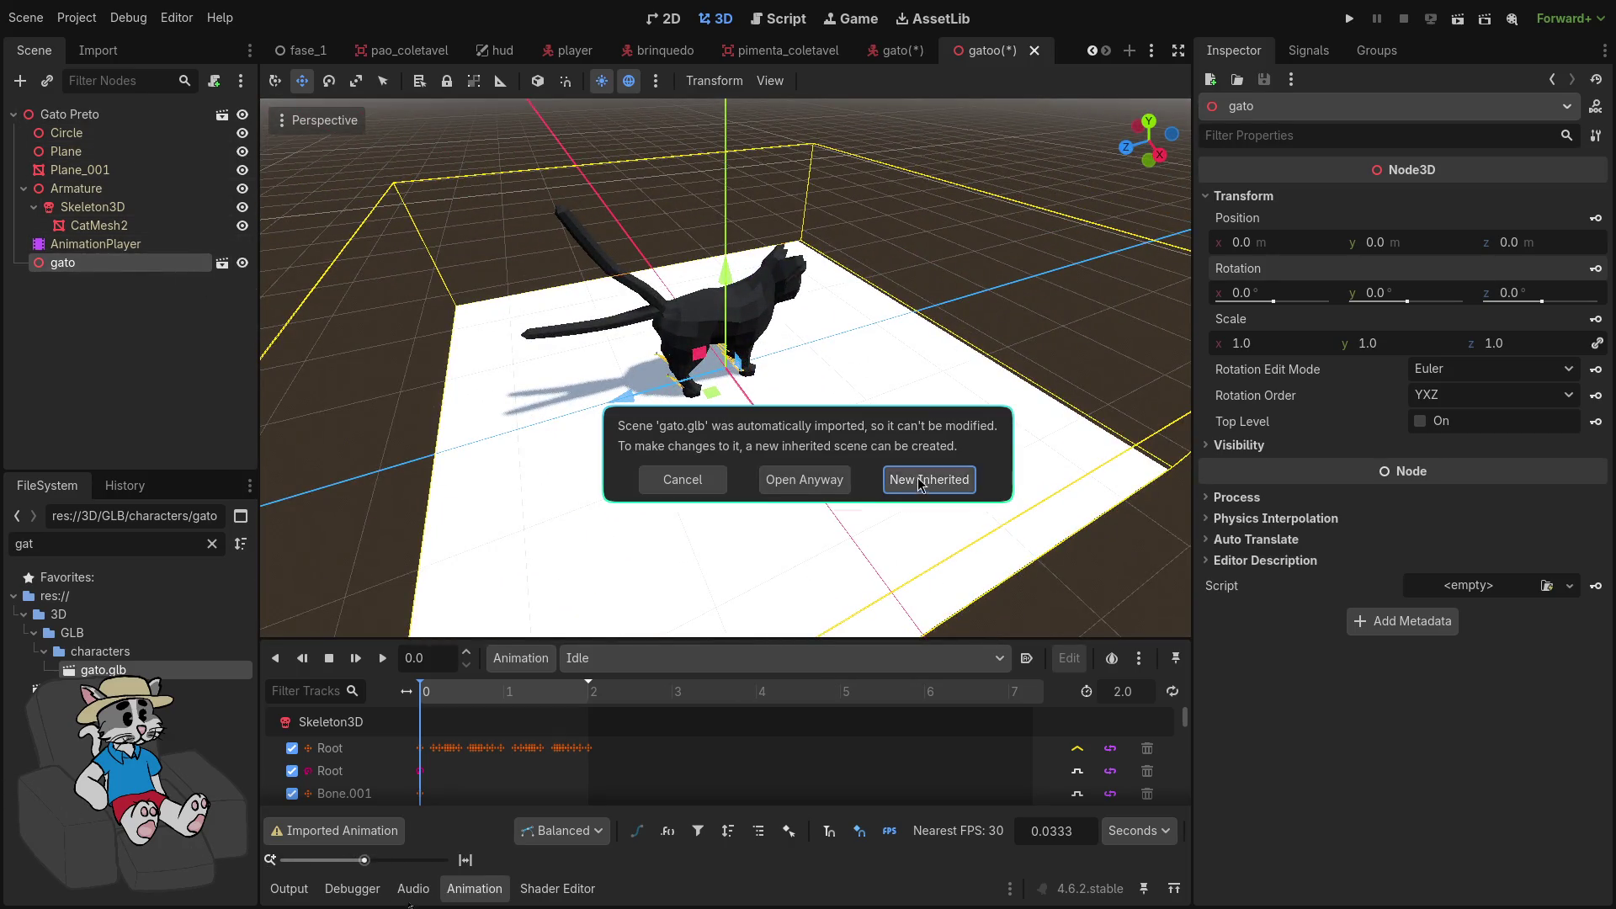
pyautogui.click(892, 478)
pyautogui.click(787, 51)
pyautogui.click(832, 50)
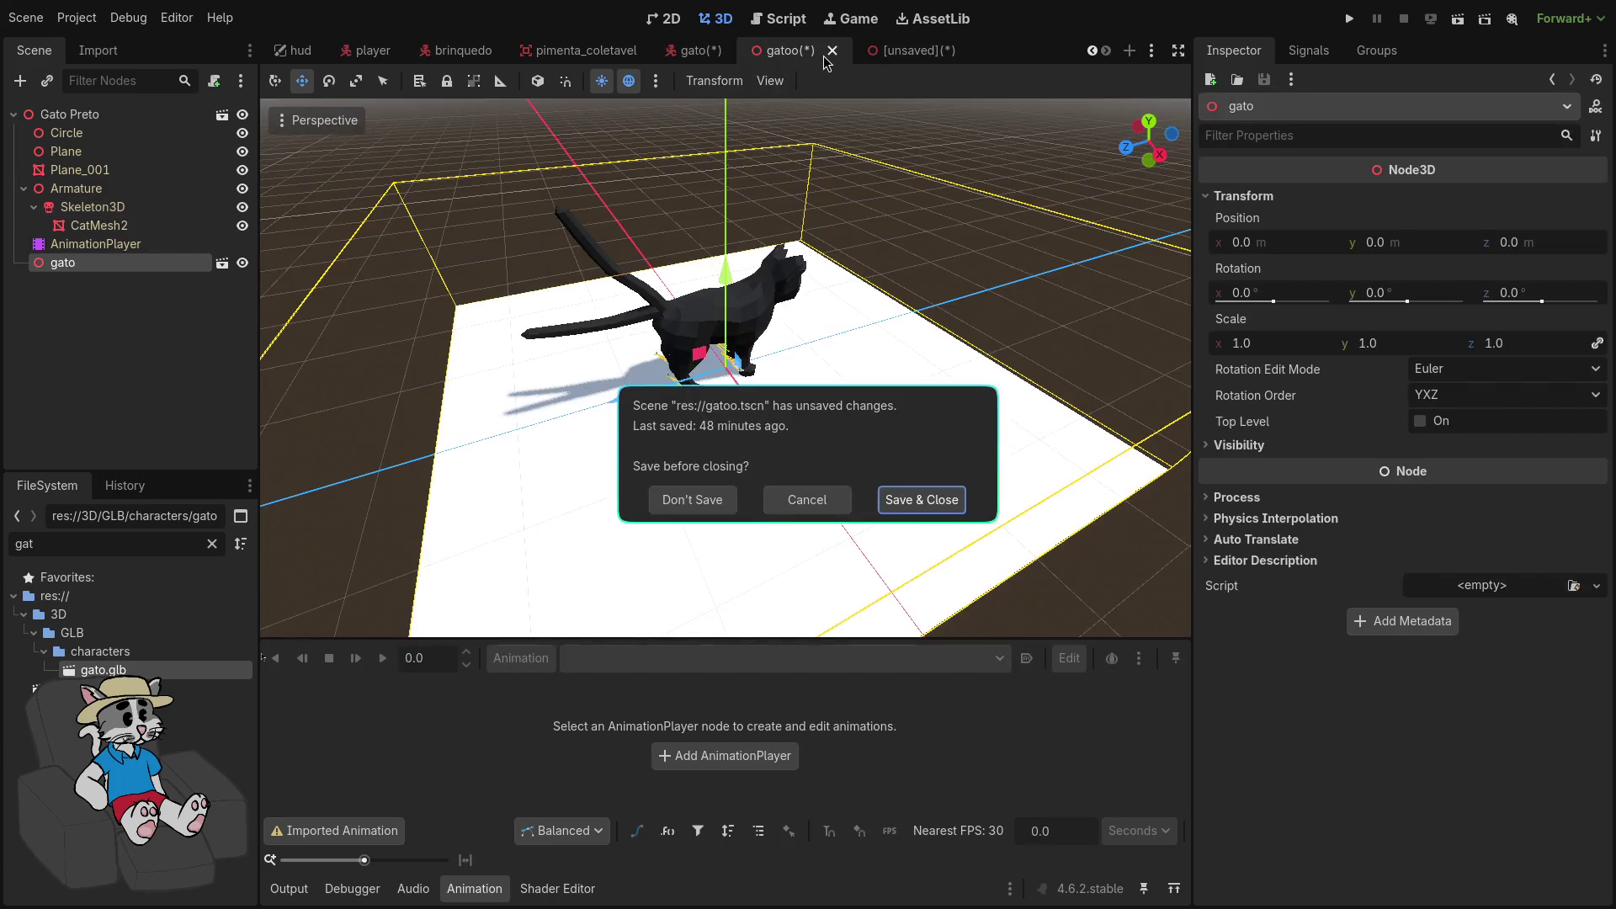
pyautogui.click(711, 499)
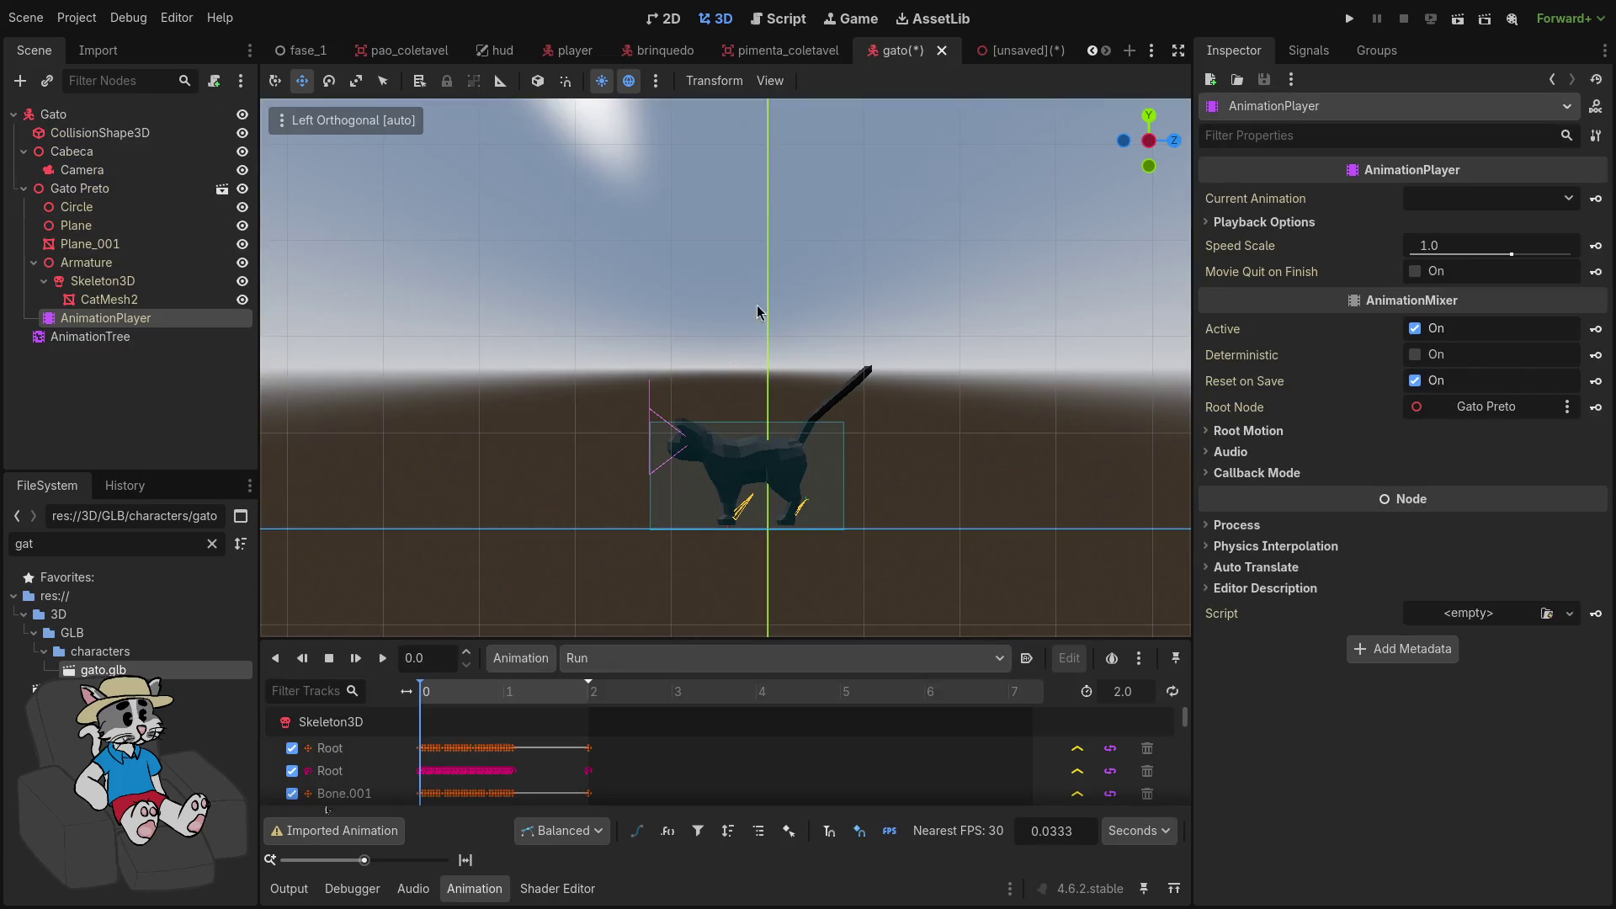
pyautogui.click(977, 50)
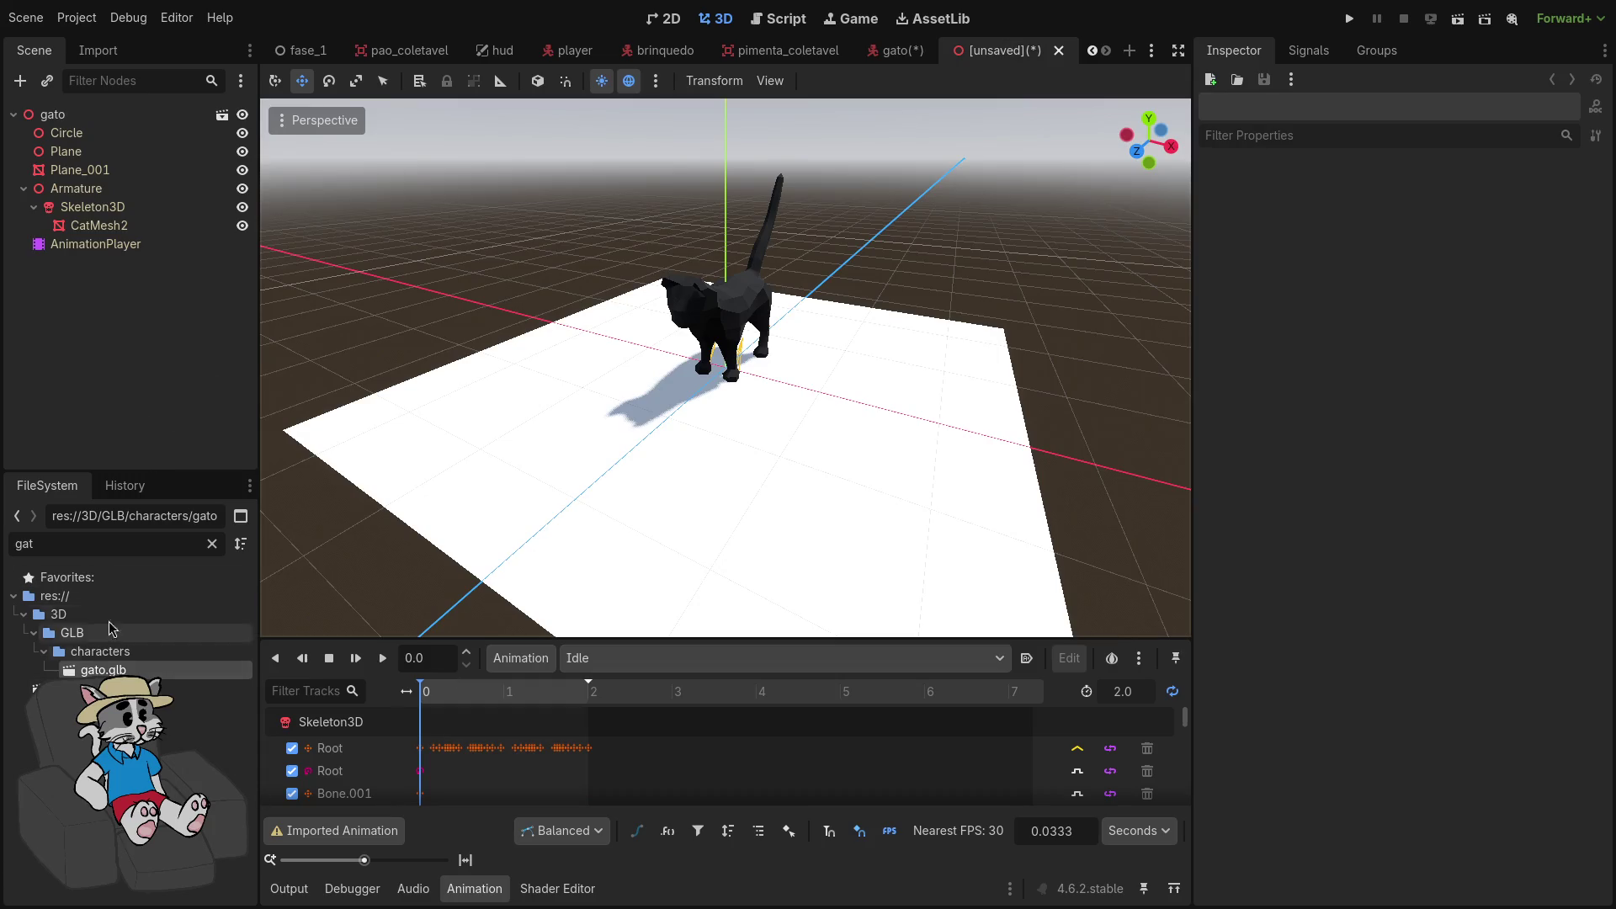
# Delete gatoo.tscn from the FileSystem, then try deleting the floor plane Plane_001.
pyautogui.click(126, 707)
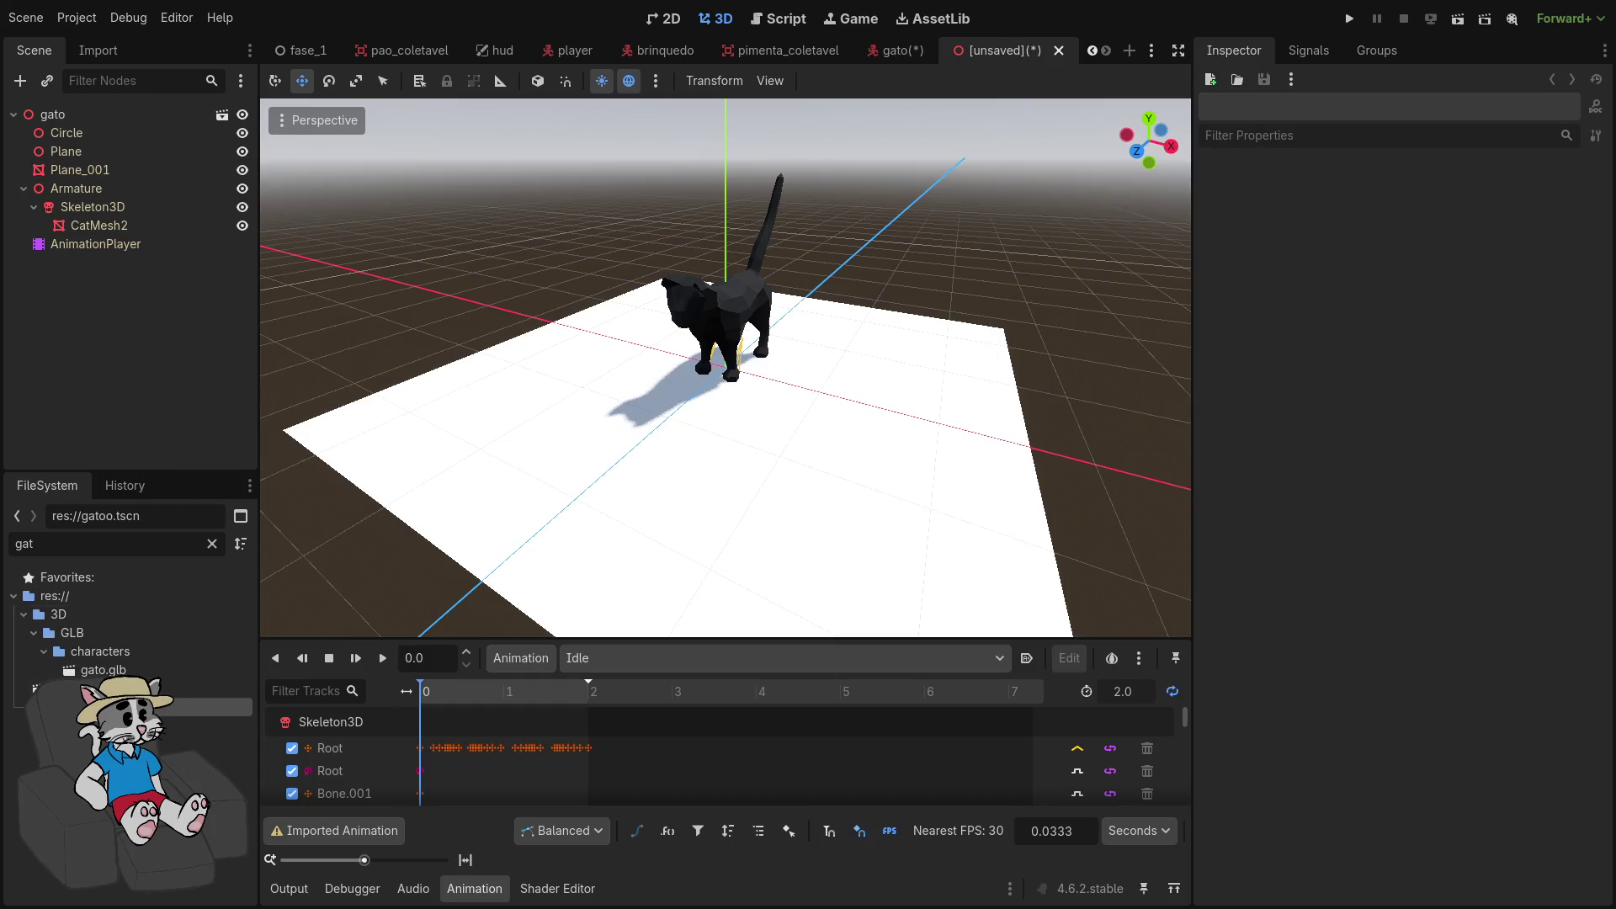
pyautogui.press('Delete')
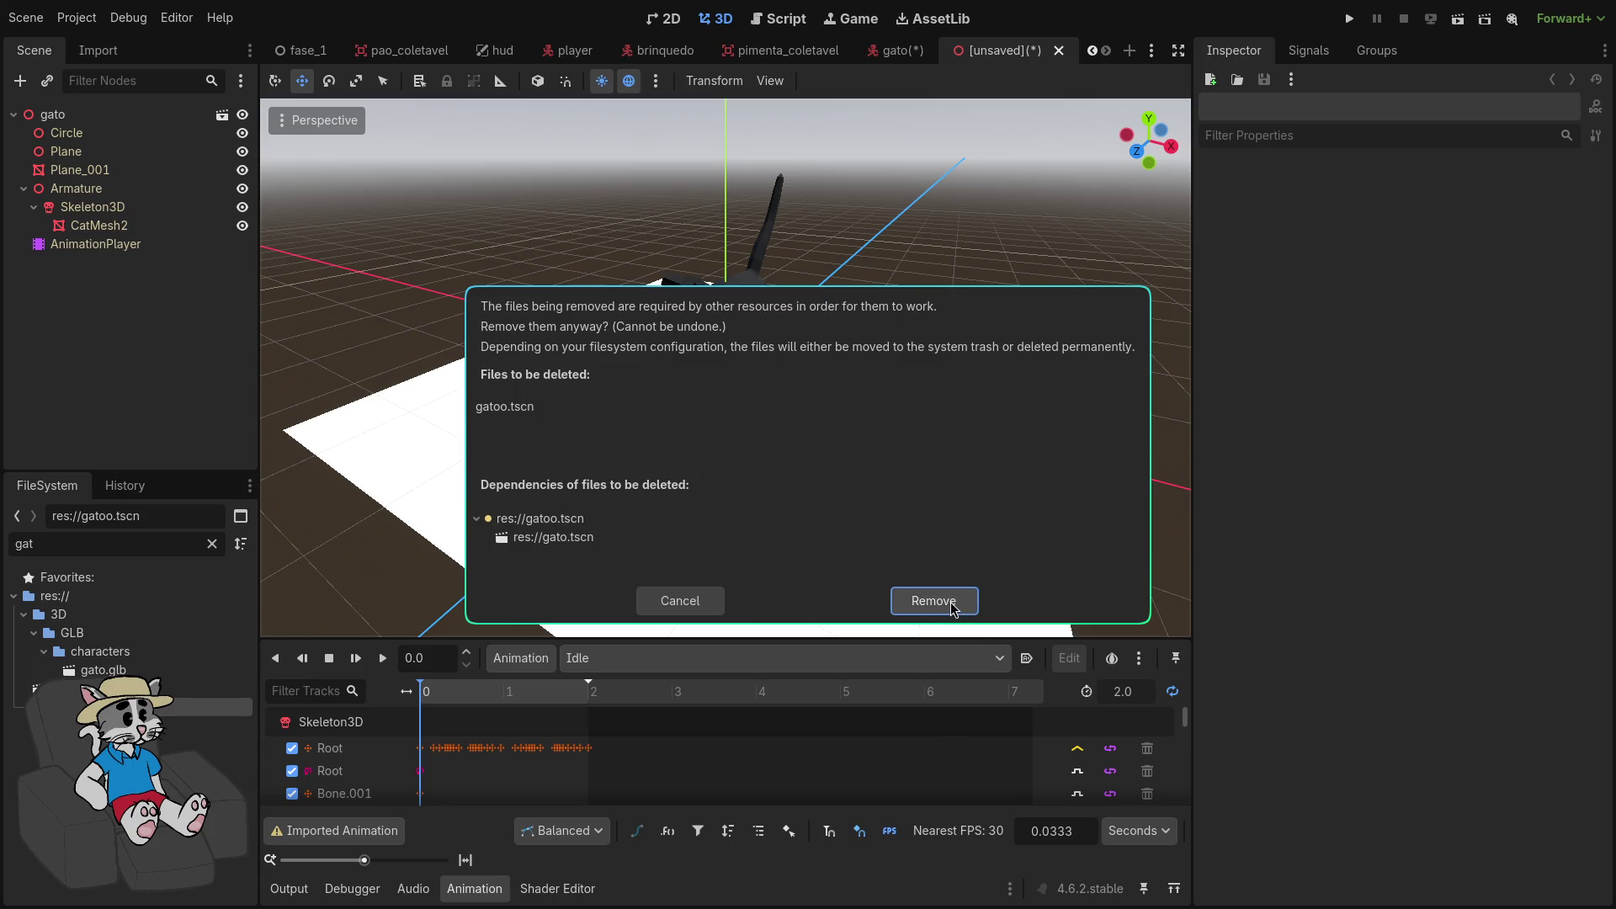
pyautogui.click(943, 606)
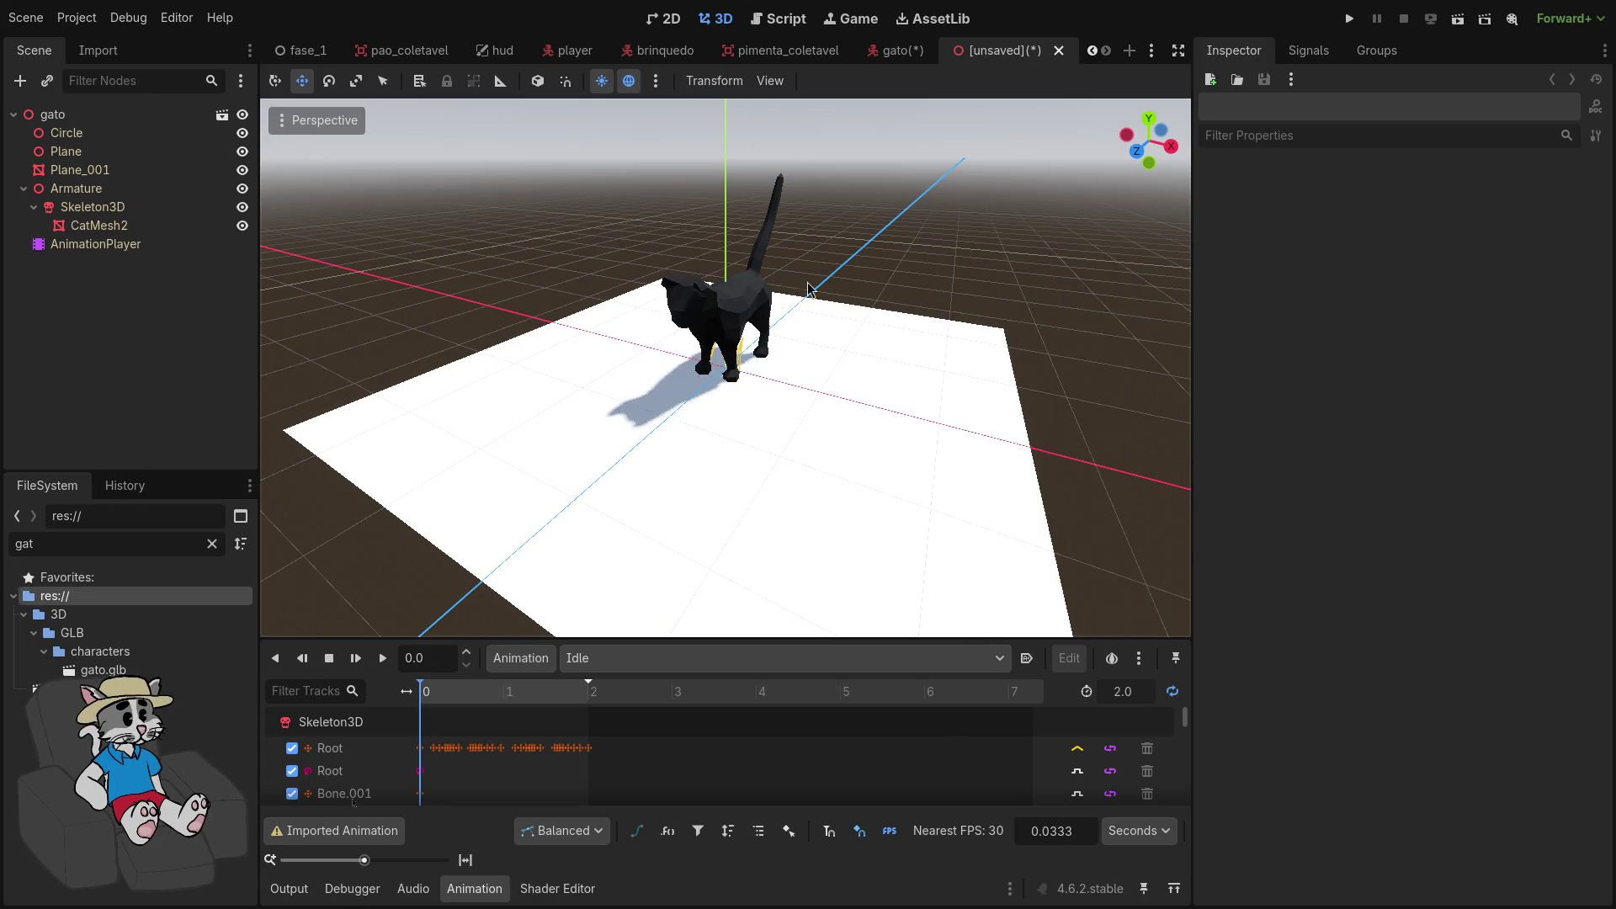
pyautogui.click(775, 442)
pyautogui.press('Delete')
# Dismiss the inherited-node error and look through the gato root node's actions without choosing any.
pyautogui.click(806, 469)
pyautogui.moveTo(614, 465)
pyautogui.mouseDown()
pyautogui.moveTo(653, 454)
pyautogui.moveTo(565, 457)
pyautogui.mouseUp()
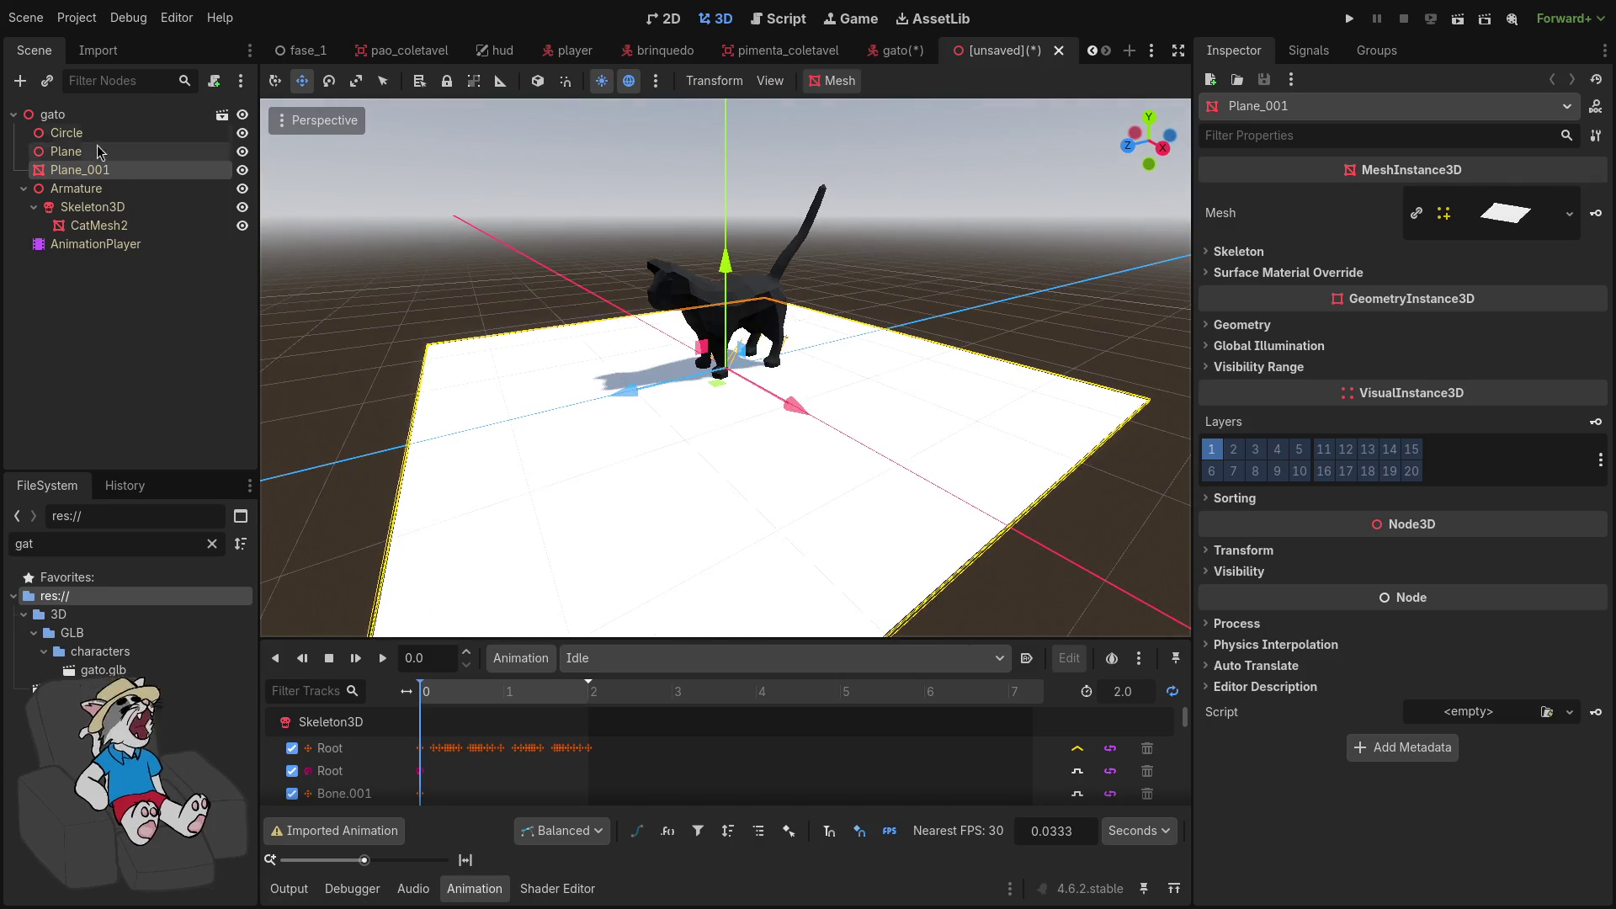
pyautogui.rightClick(80, 126)
pyautogui.click(79, 115)
pyautogui.rightClick(79, 117)
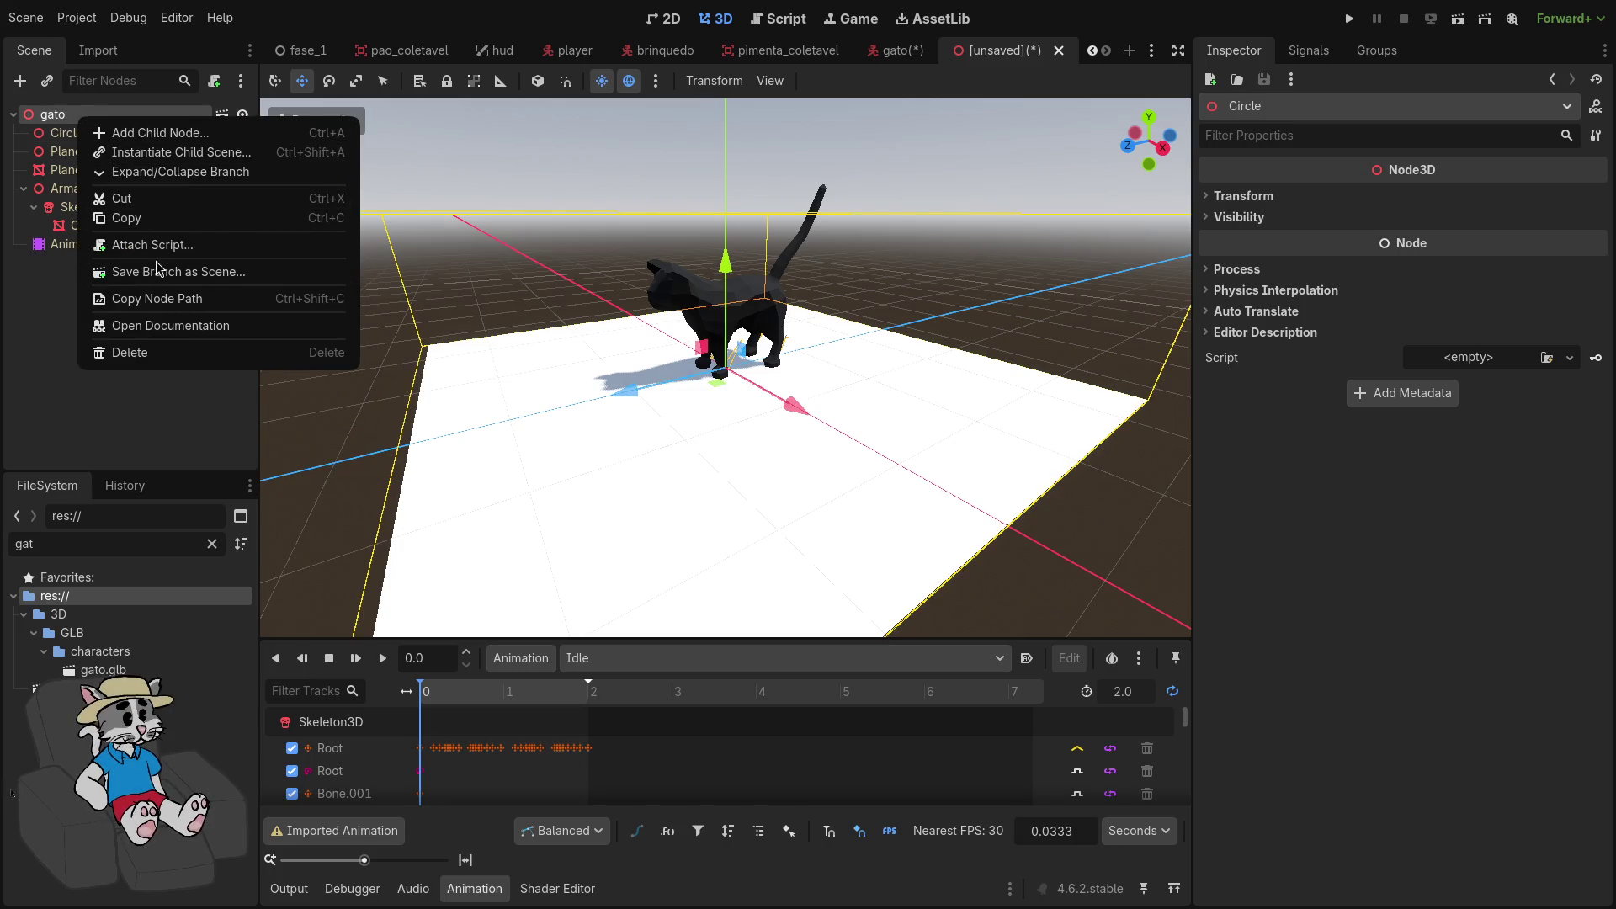
pyautogui.click(80, 192)
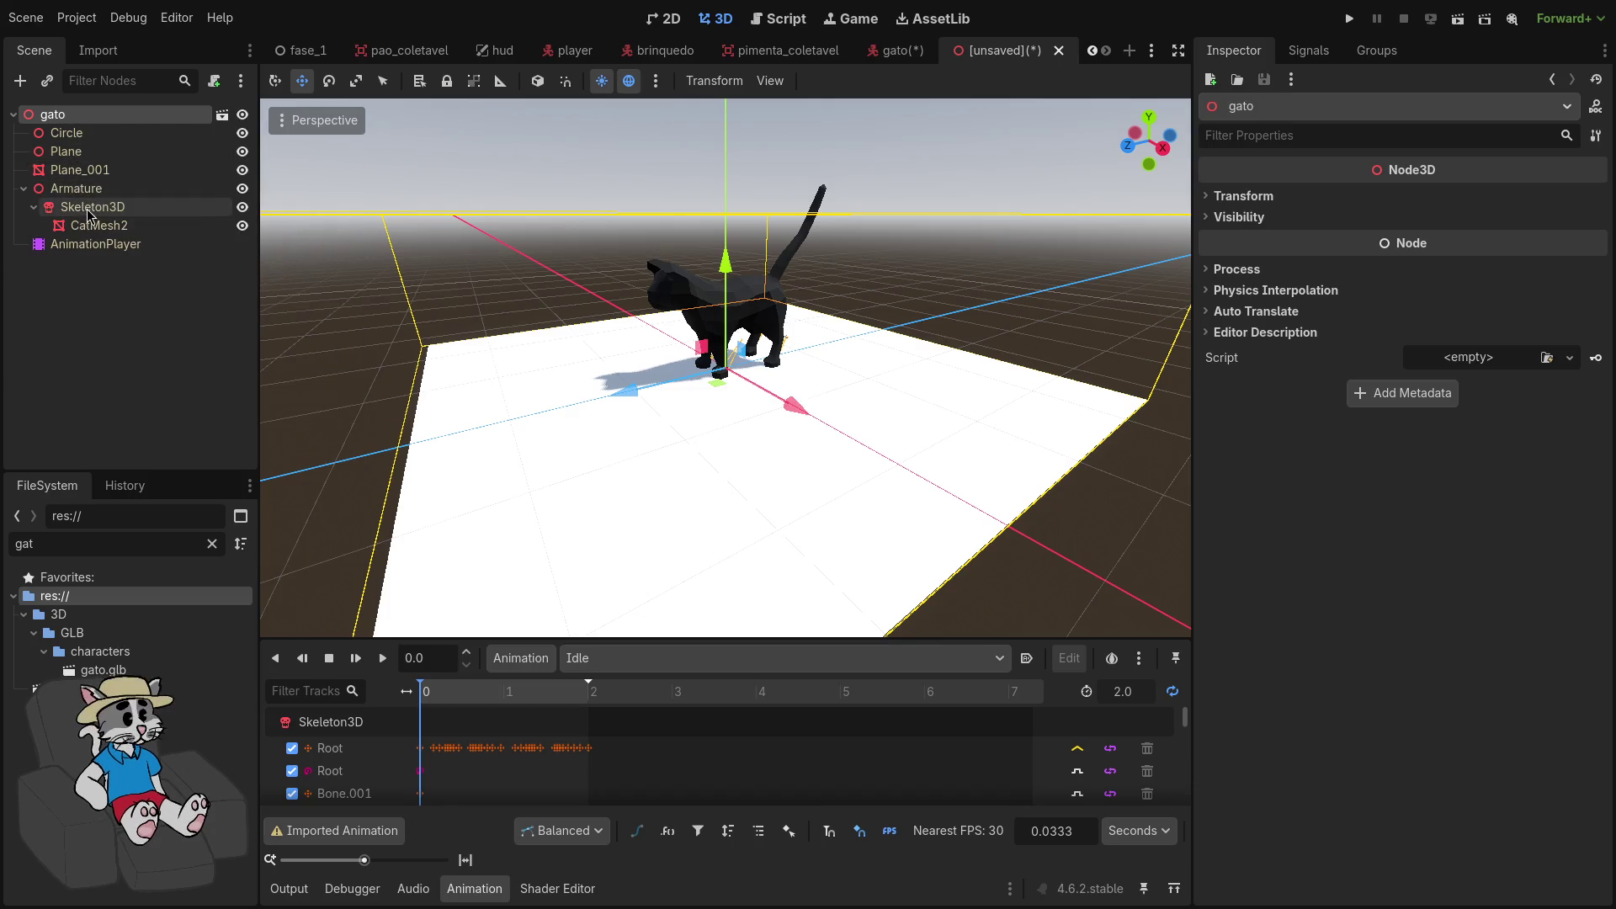
pyautogui.click(77, 151)
pyautogui.click(81, 133)
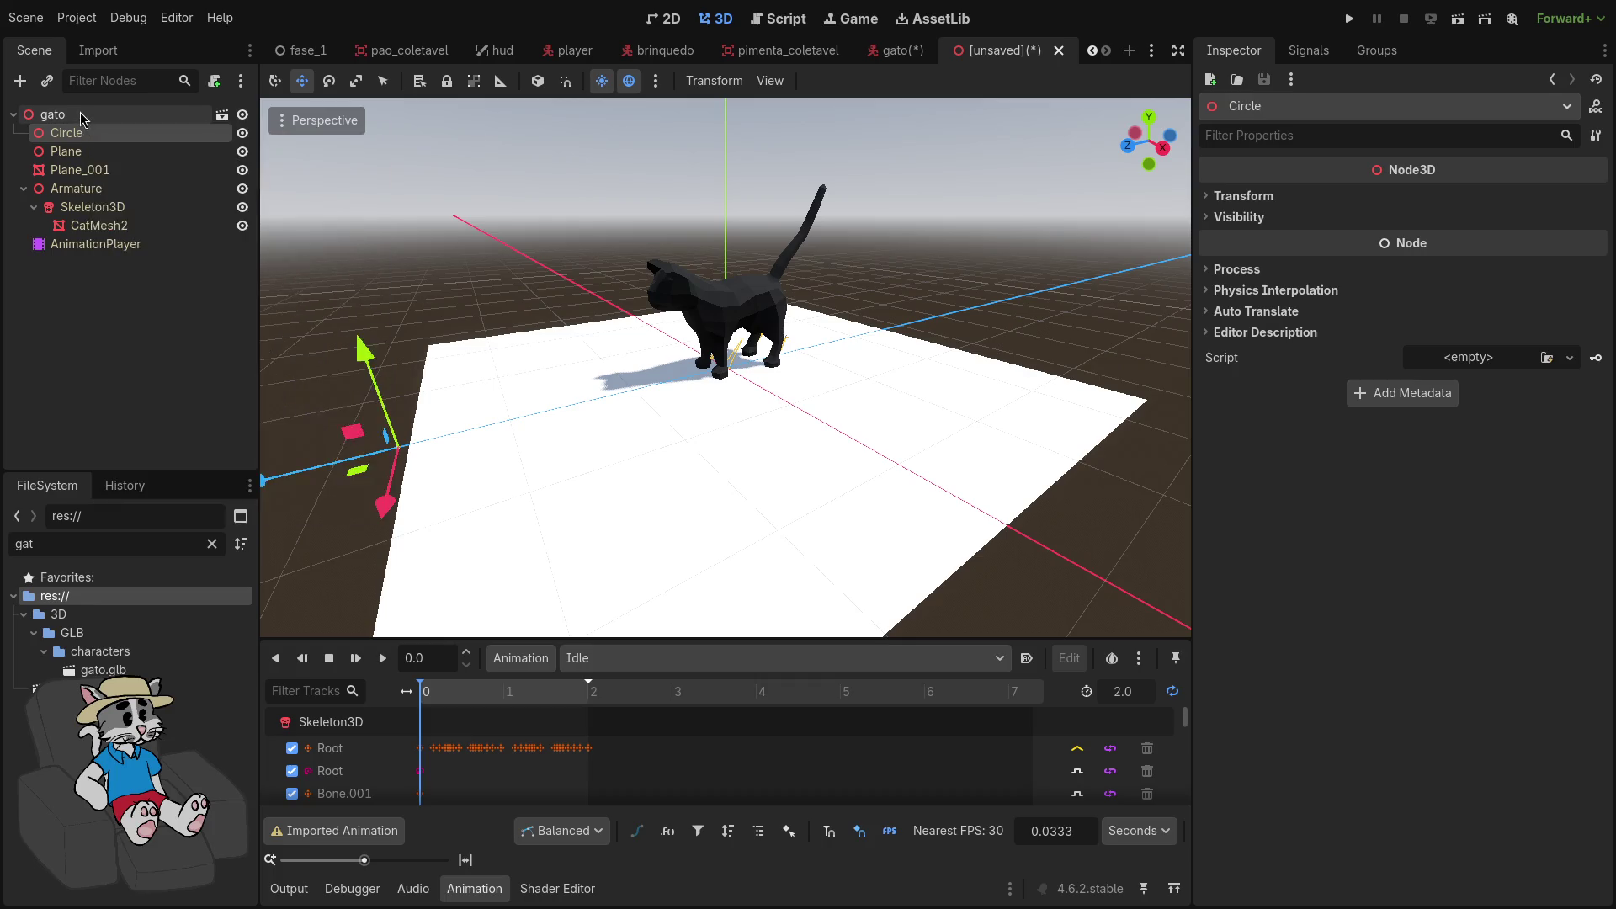
pyautogui.rightClick(82, 118)
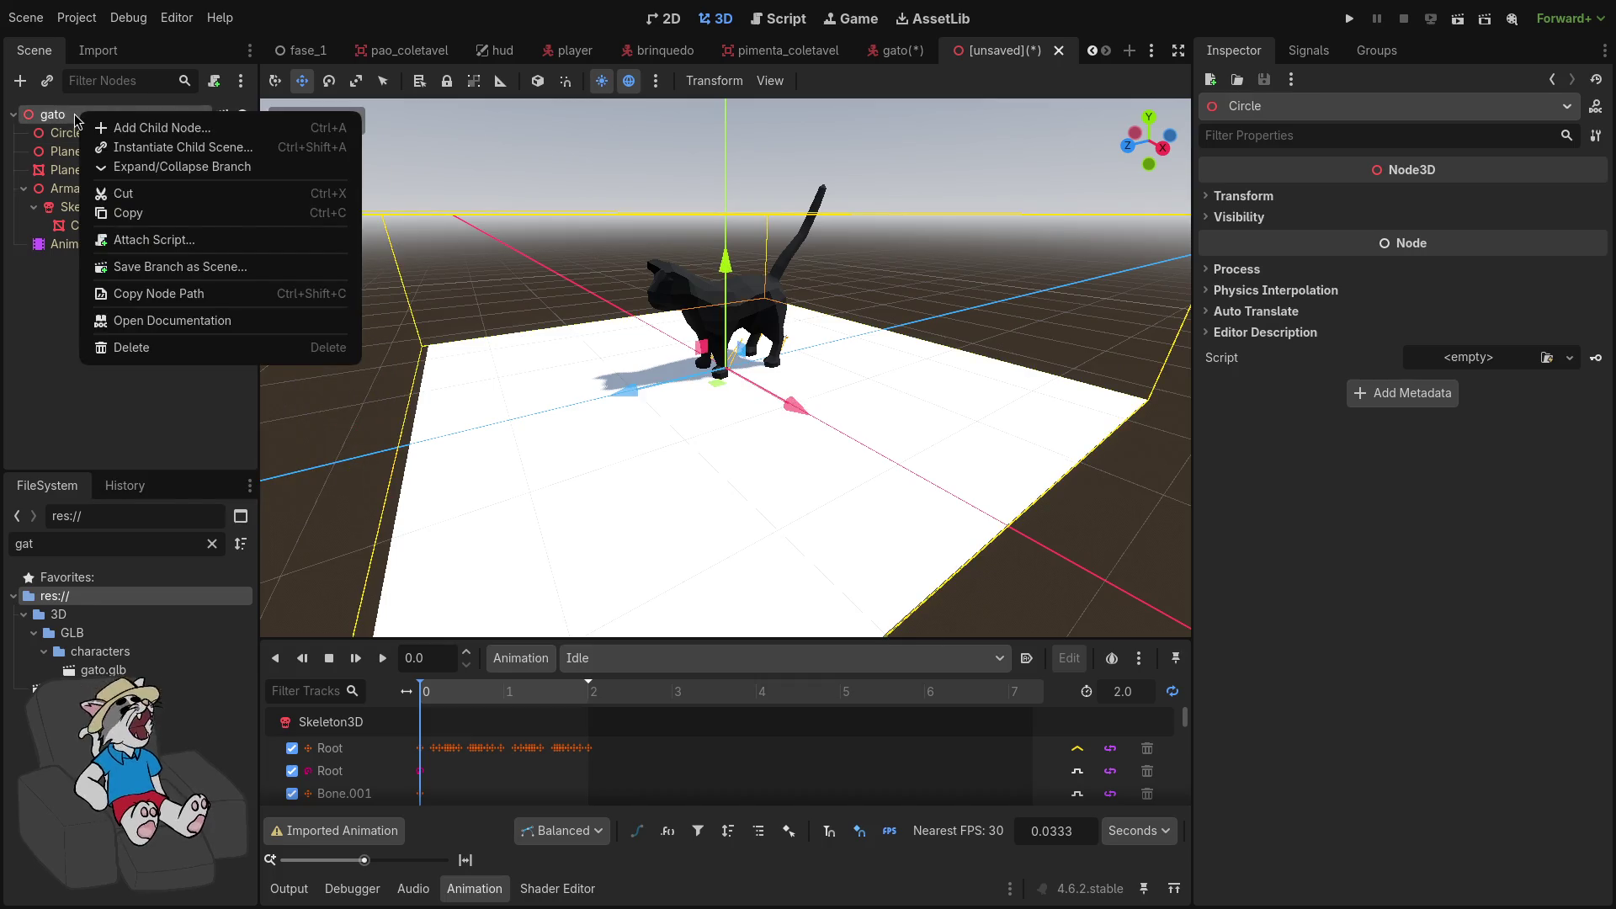
pyautogui.click(76, 120)
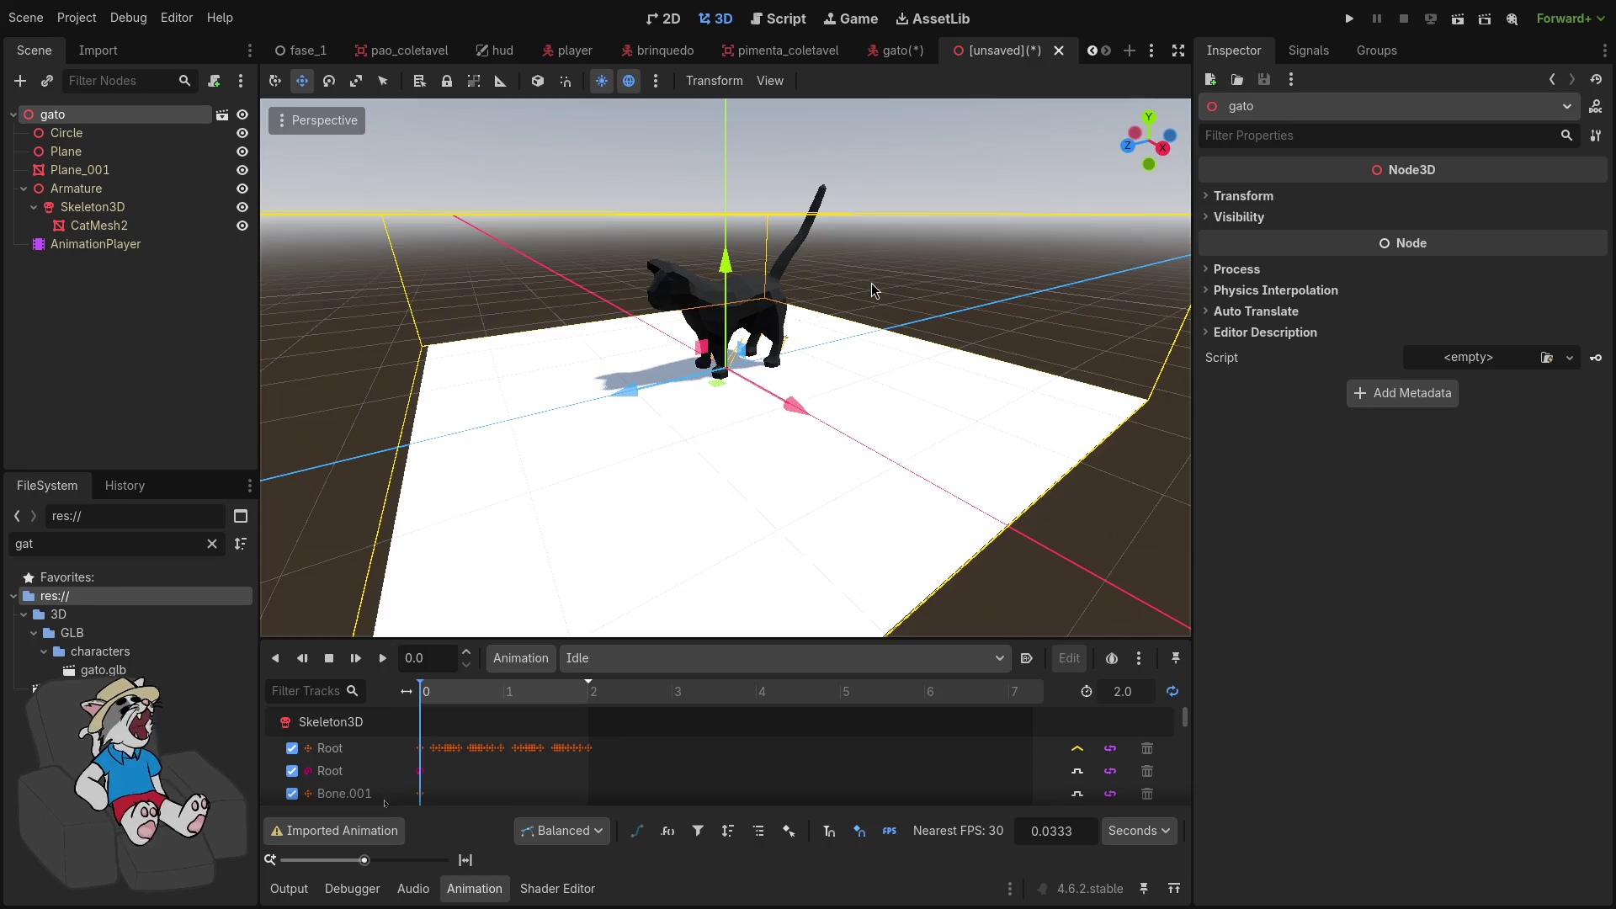
# Save the inherited cat scene as gatoo.tscn and return to the gato player scene.
pyautogui.hotkey('ctrl', 's')
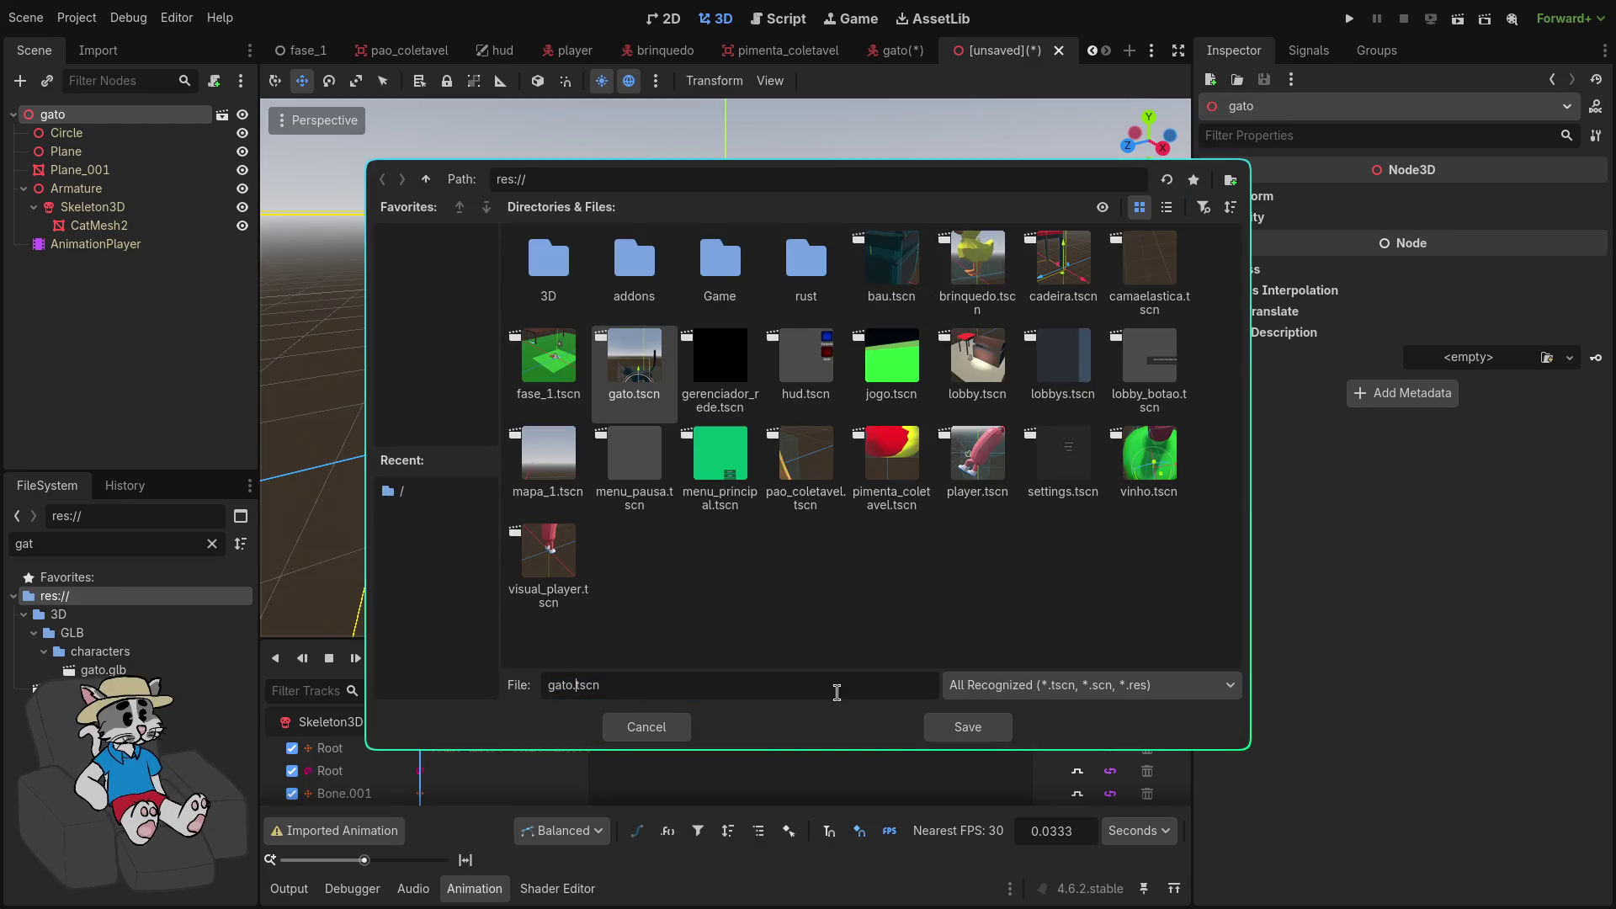
pyautogui.click(967, 727)
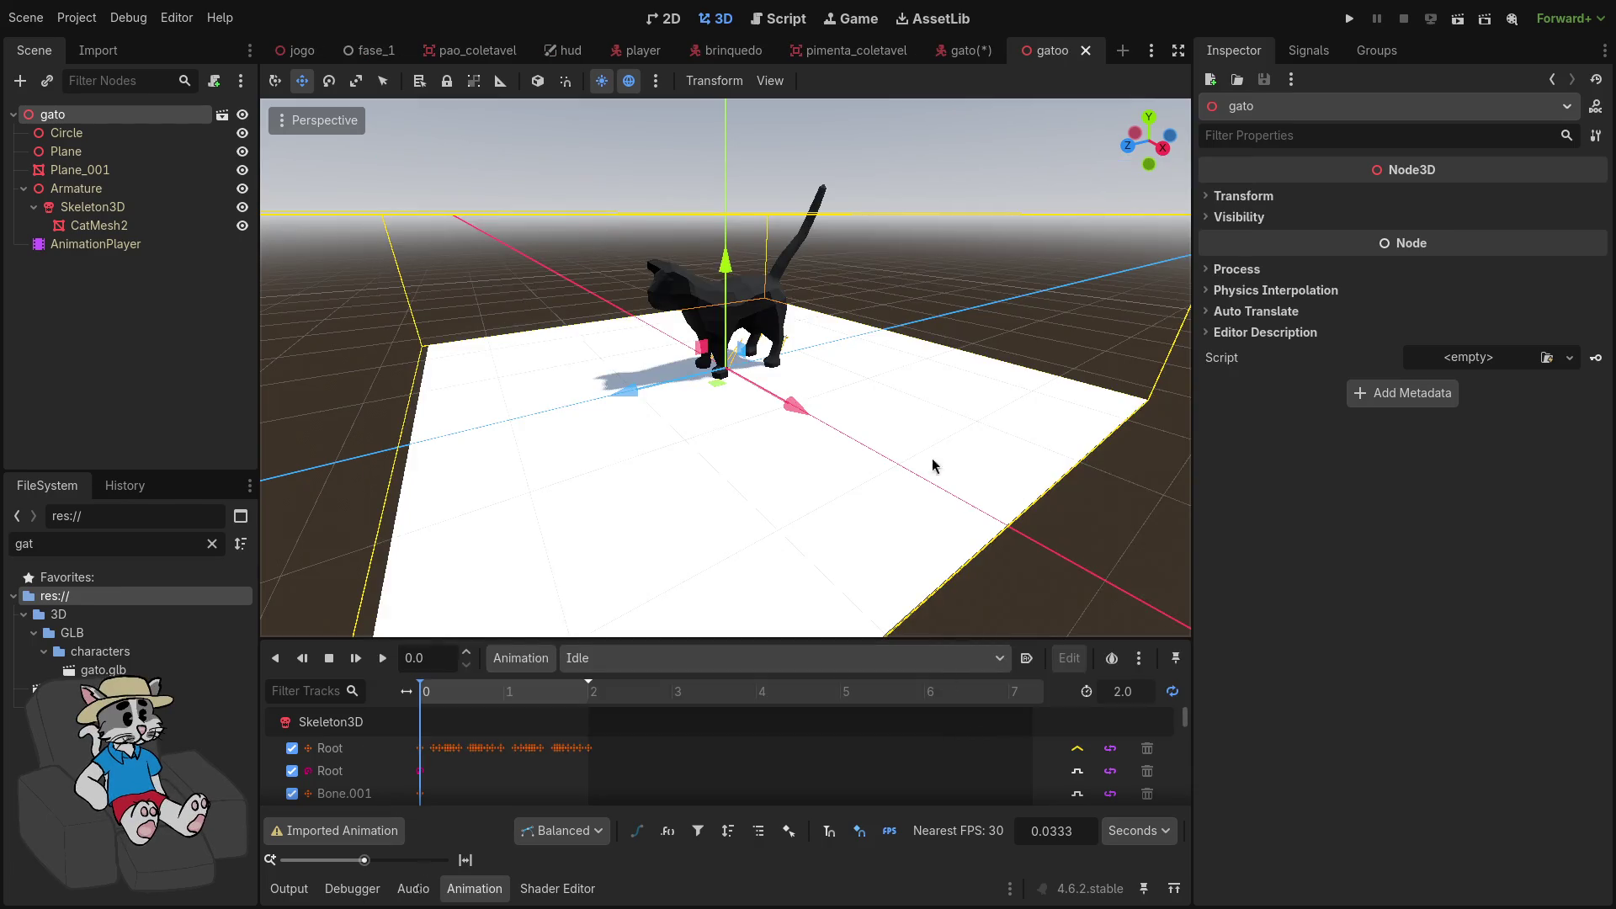
pyautogui.click(960, 50)
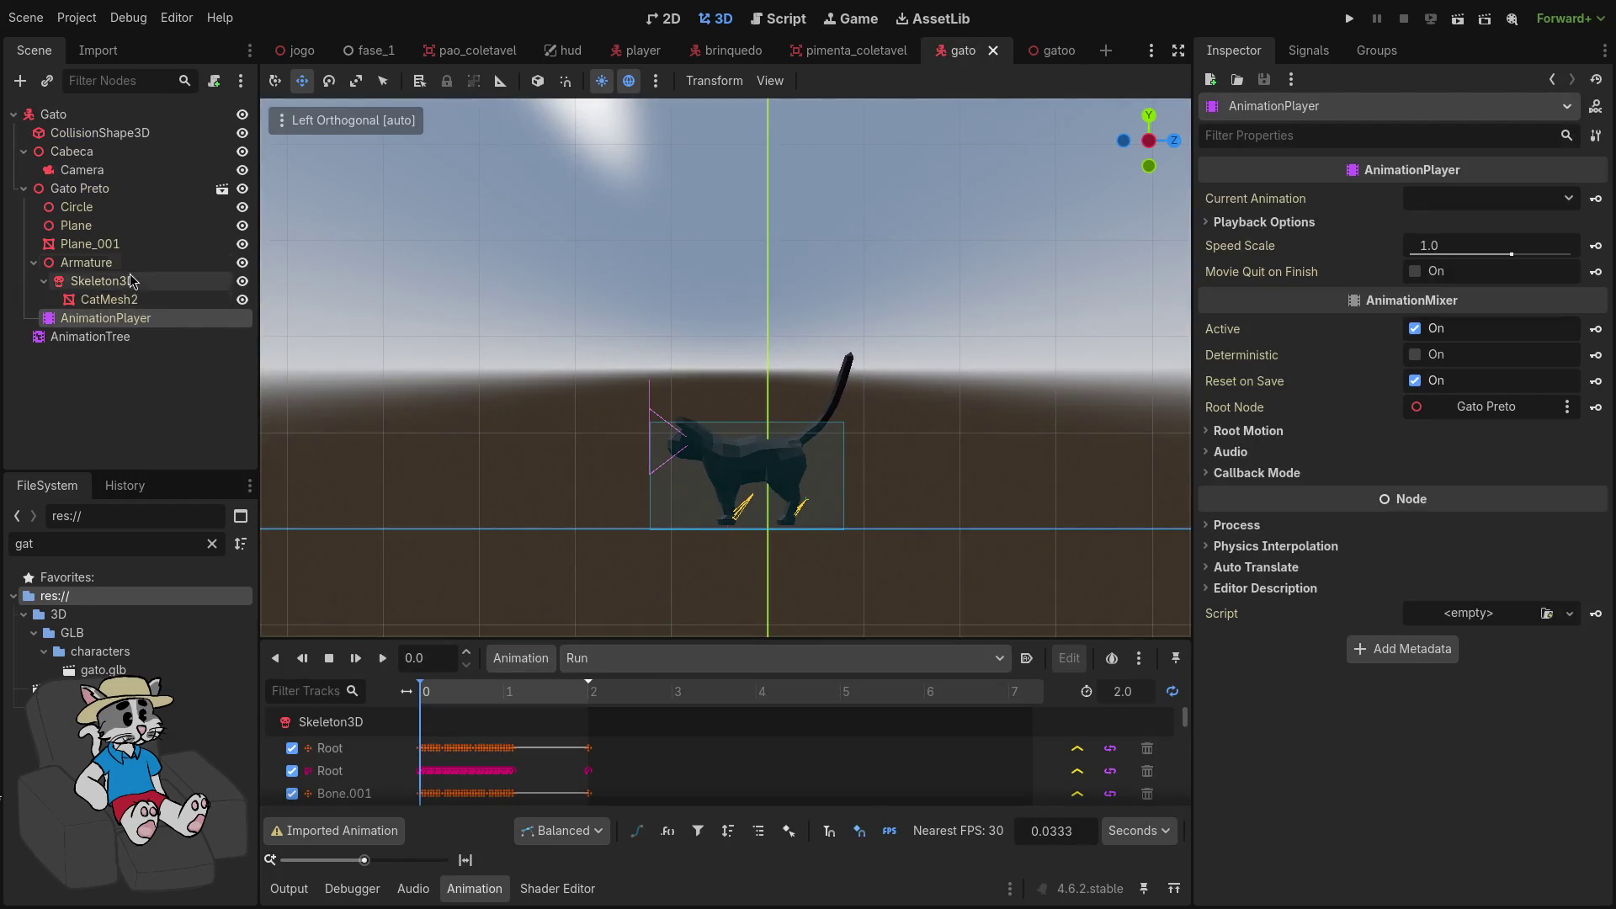
# Delete the Gato Preto branch from the player scene.
pyautogui.click(123, 190)
pyautogui.rightClick(122, 191)
pyautogui.press('Escape')
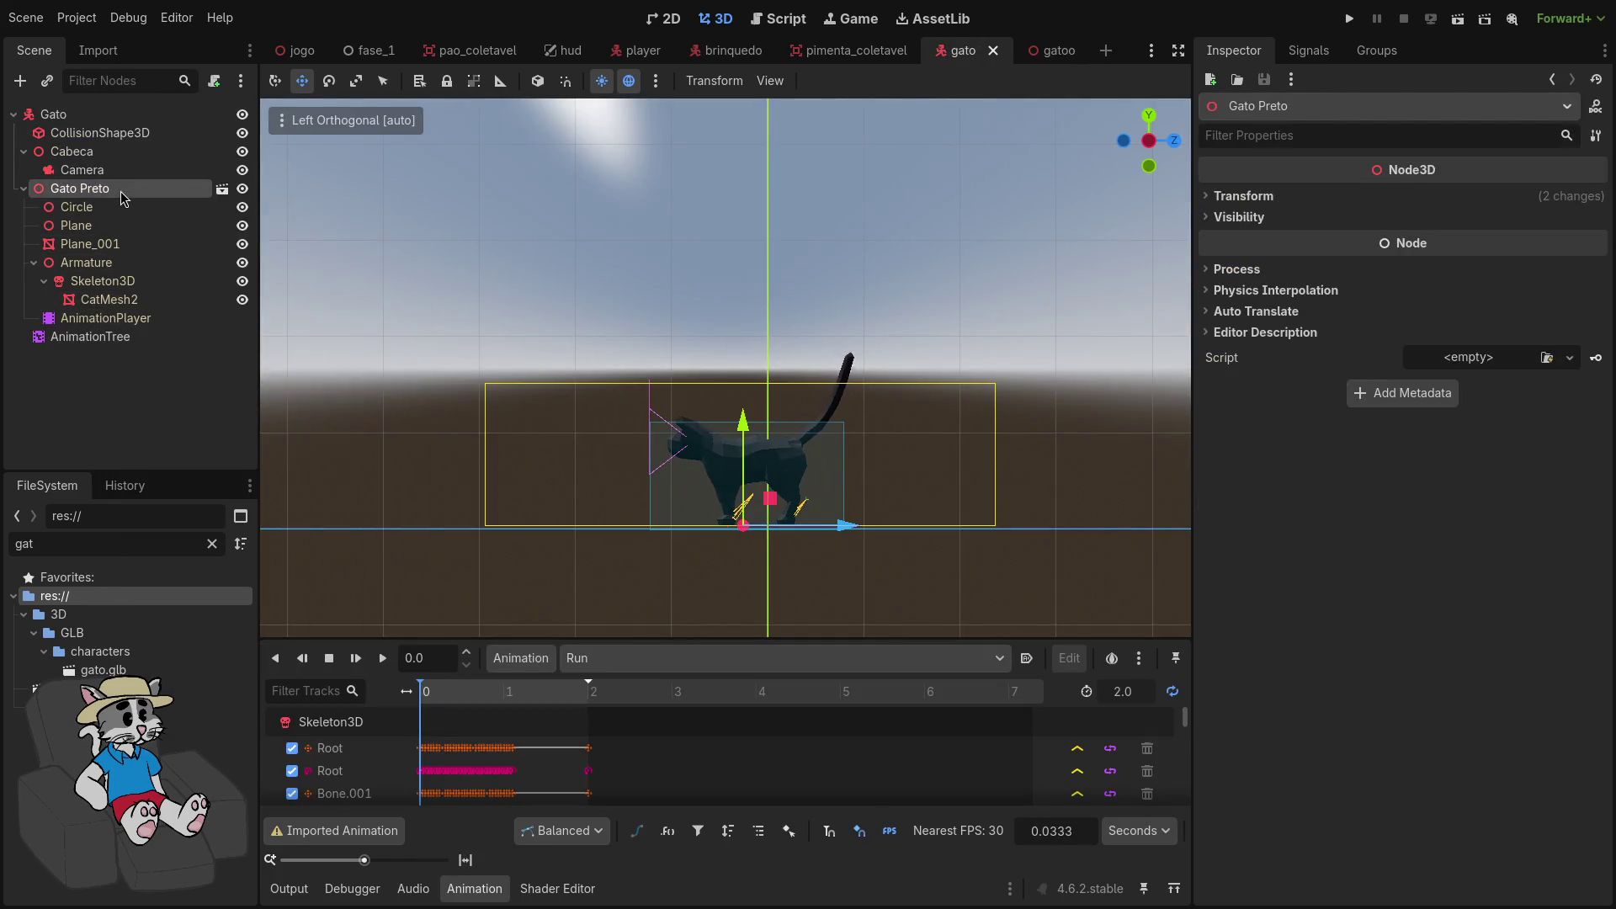
pyautogui.moveTo(406, 345)
pyautogui.mouseDown()
pyautogui.moveTo(469, 451)
pyautogui.moveTo(518, 350)
pyautogui.mouseUp()
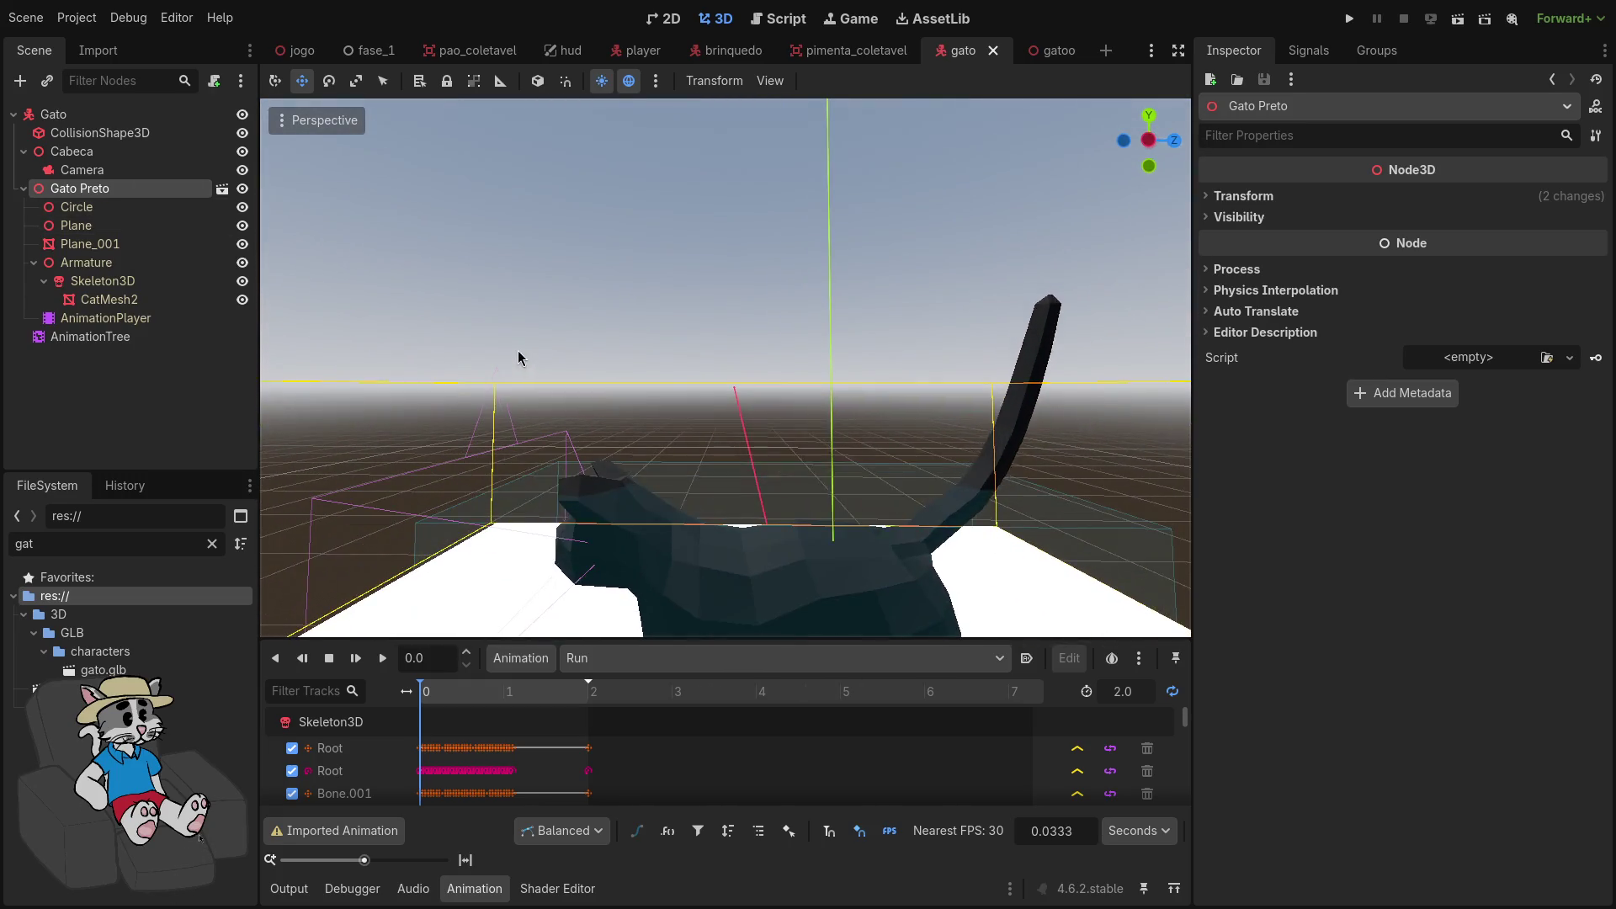
pyautogui.press('Delete')
pyautogui.click(867, 465)
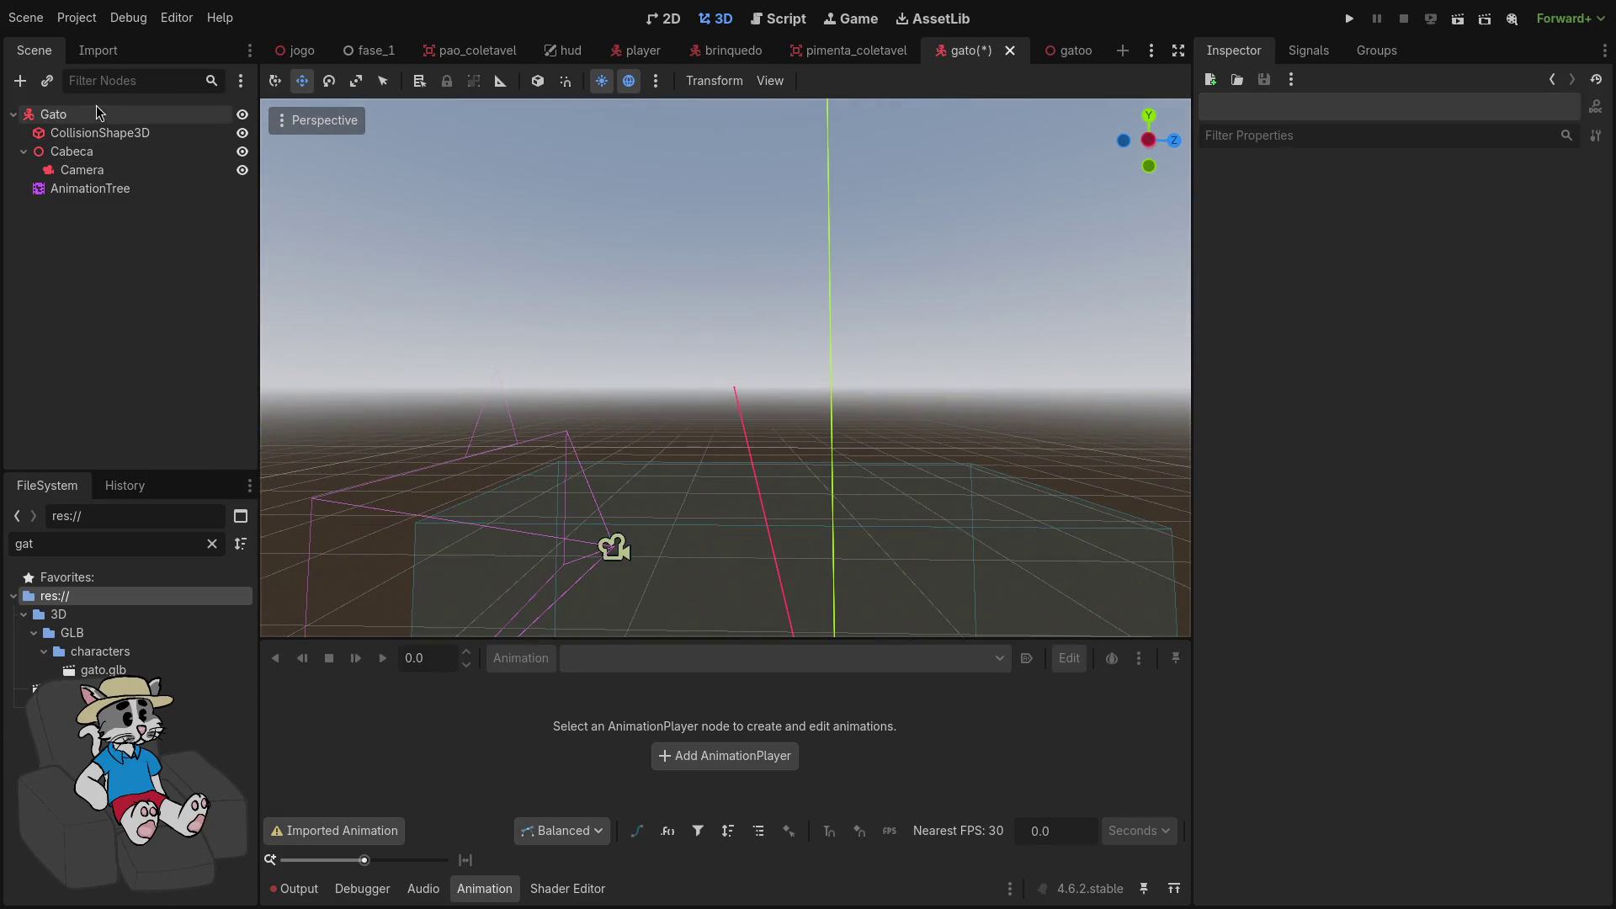
pyautogui.hotkey('ctrl', 'z')
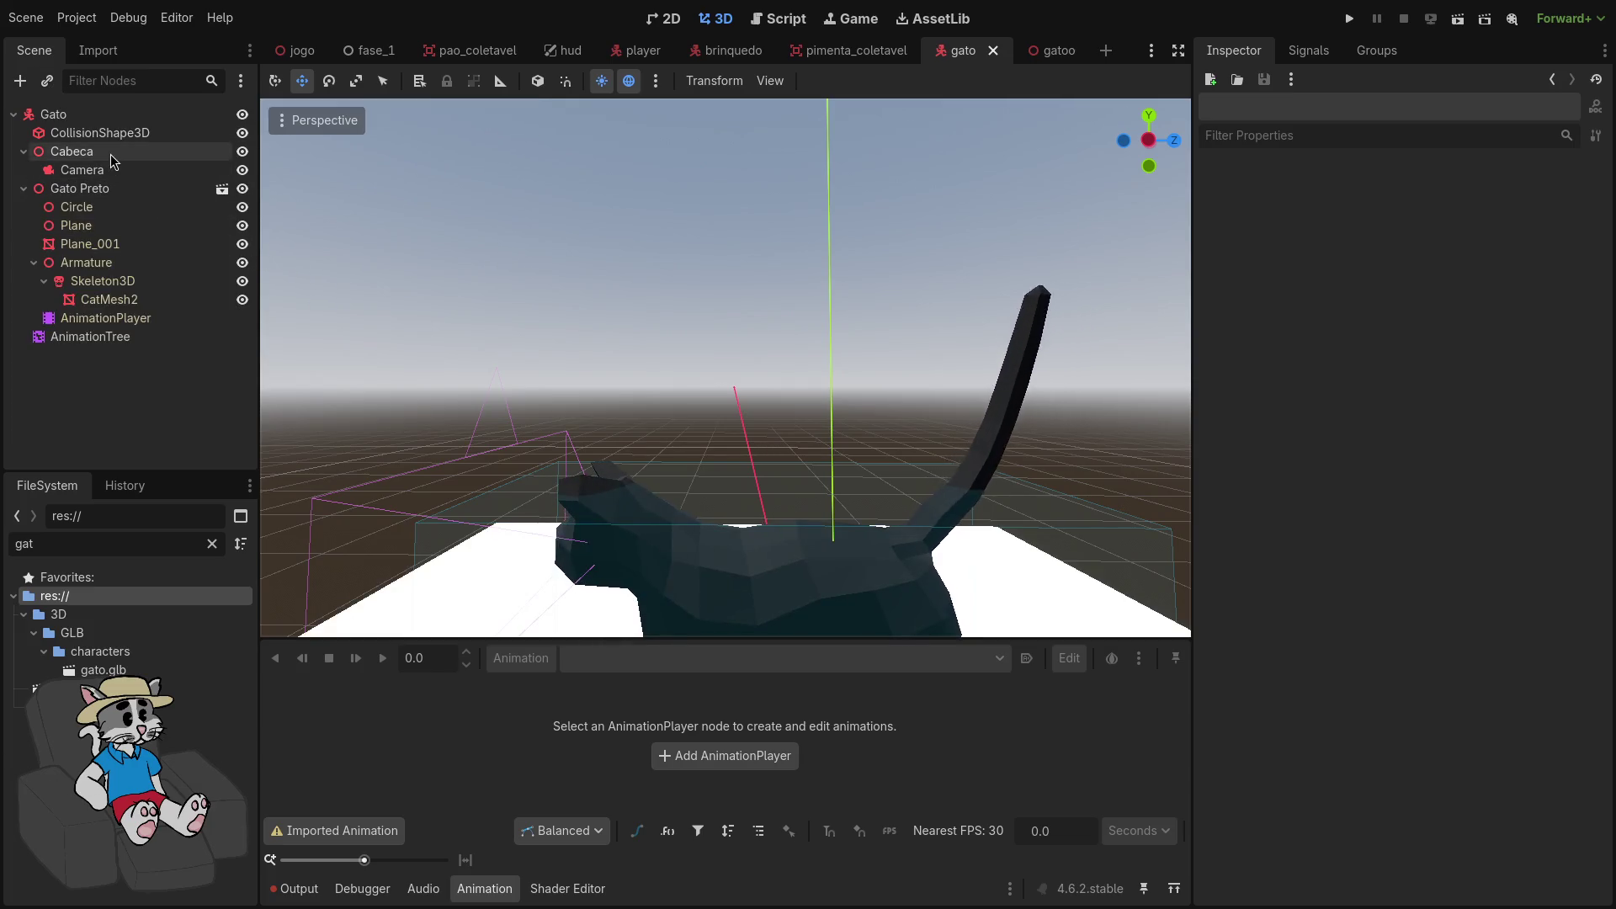
pyautogui.hotkey('ctrl', 'shift', 'z')
# Instance gatoo.tscn as a child and move the gato node just above AnimationTree.
pyautogui.click(48, 83)
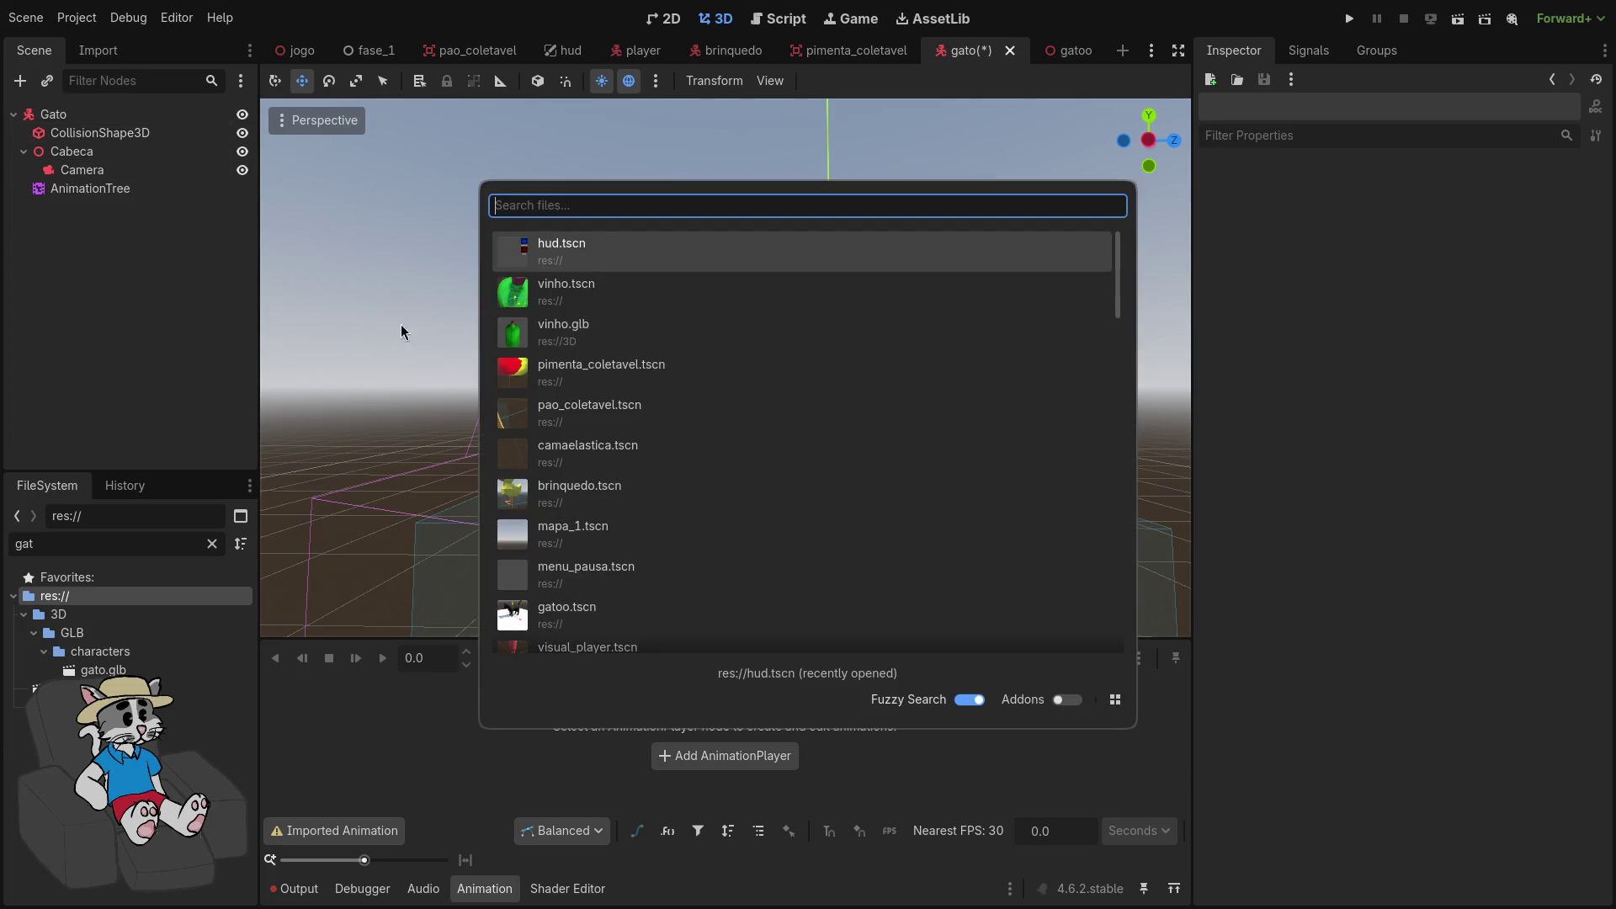
pyautogui.write('gat')
pyautogui.doubleClick(703, 246)
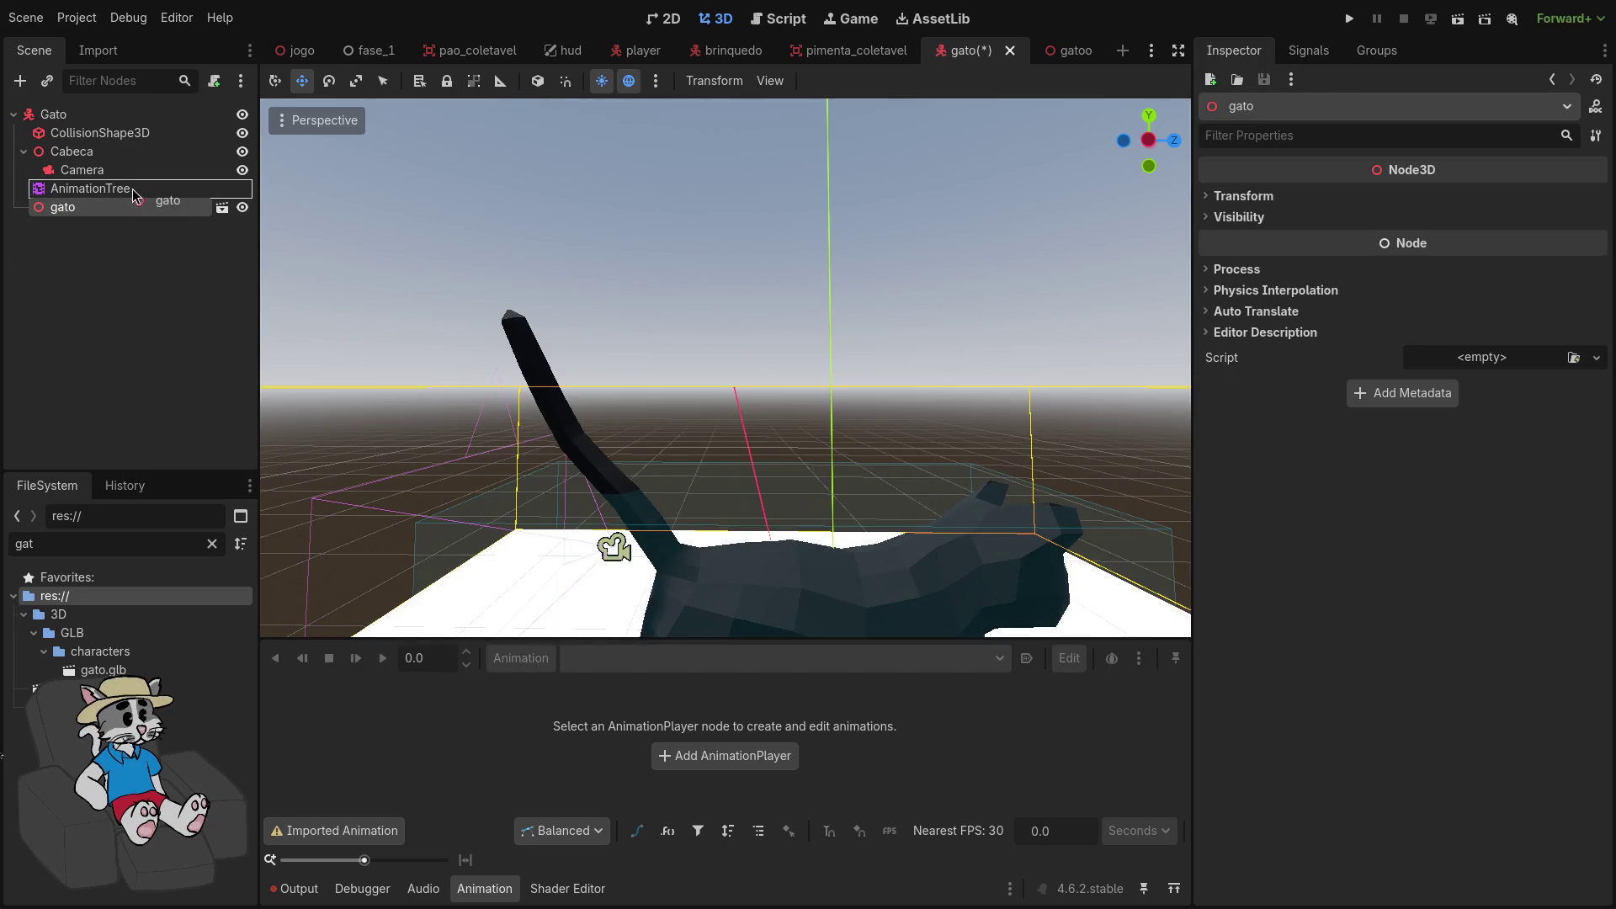
pyautogui.moveTo(135, 187); pyautogui.dragTo(136, 188)
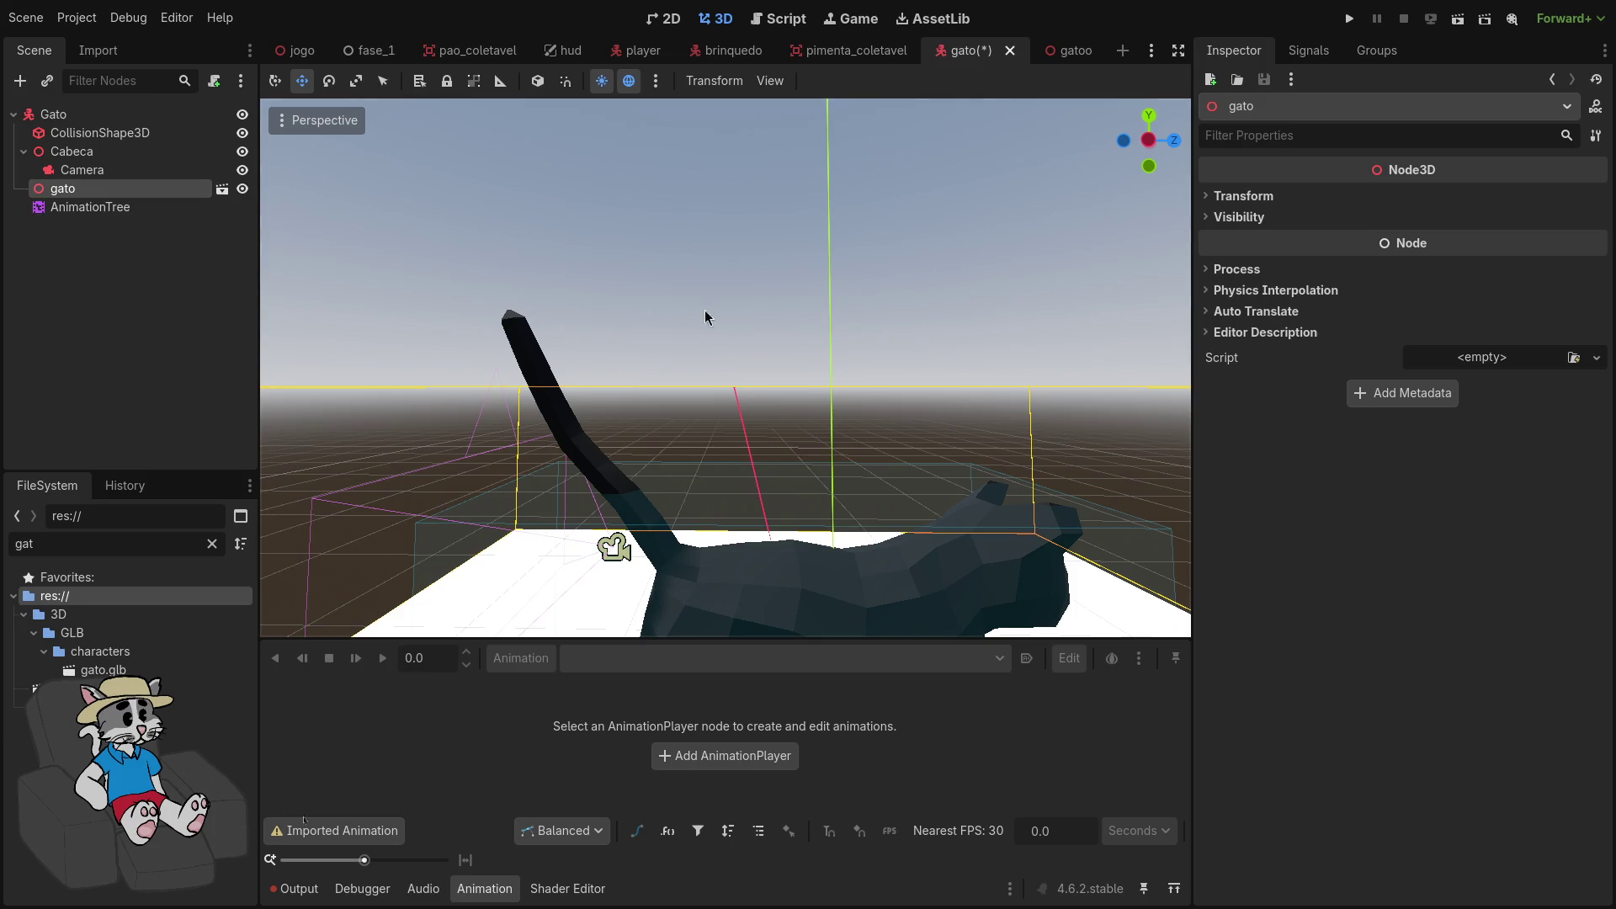
pyautogui.scroll(-4, 823, 438)
# Compare the gato node's transform values in the player and gatoo scenes.
pyautogui.click(1229, 196)
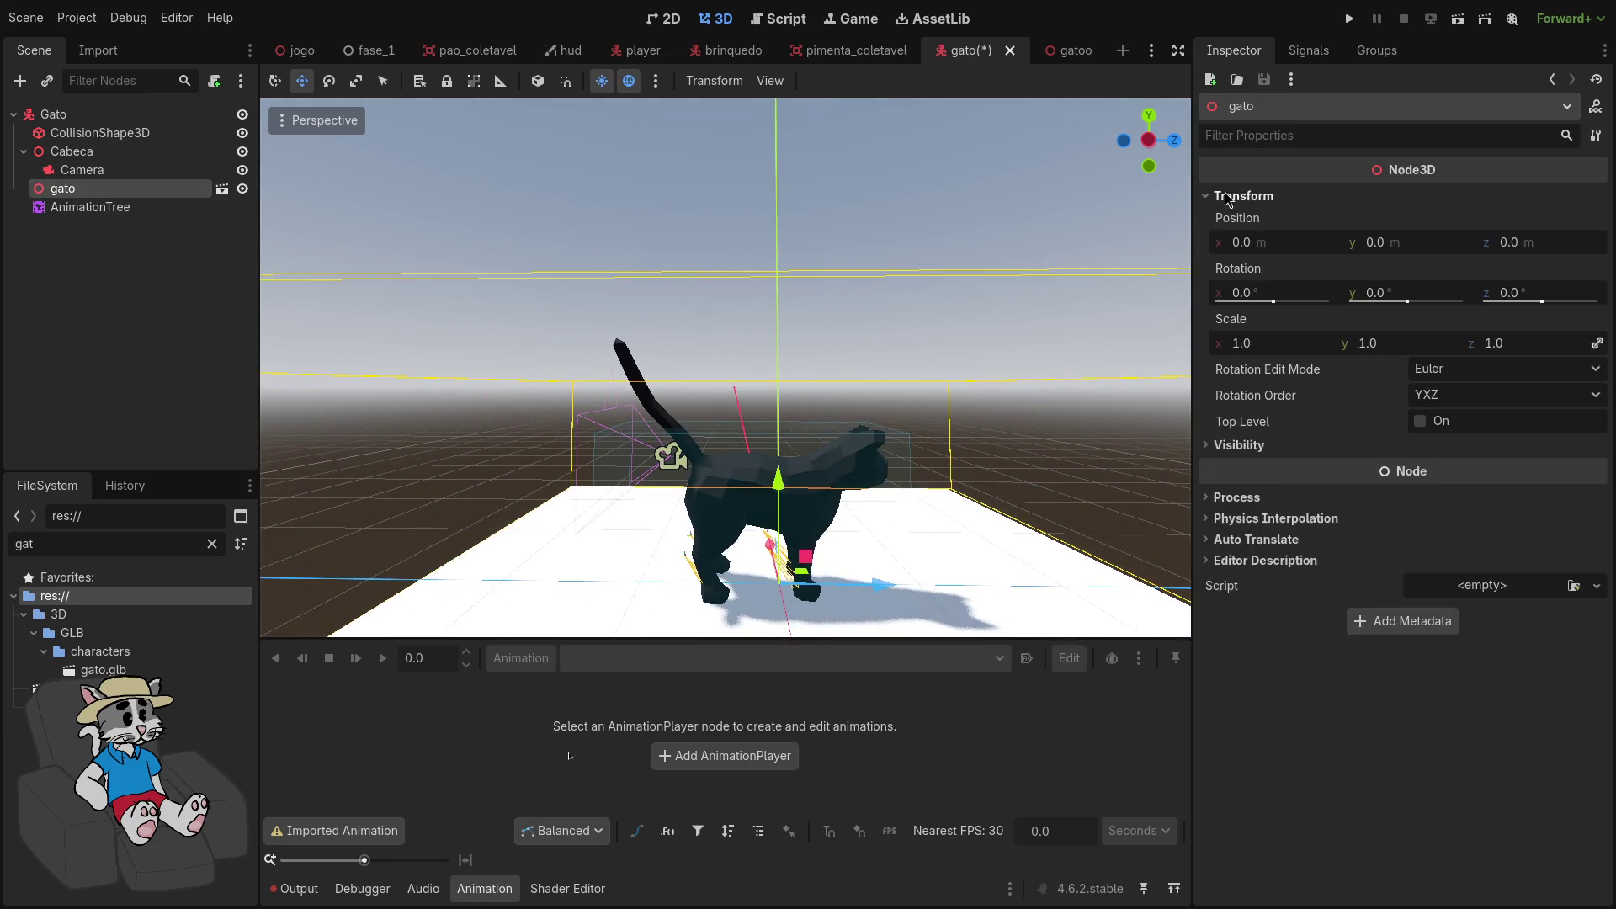
pyautogui.click(1228, 198)
pyautogui.click(1062, 51)
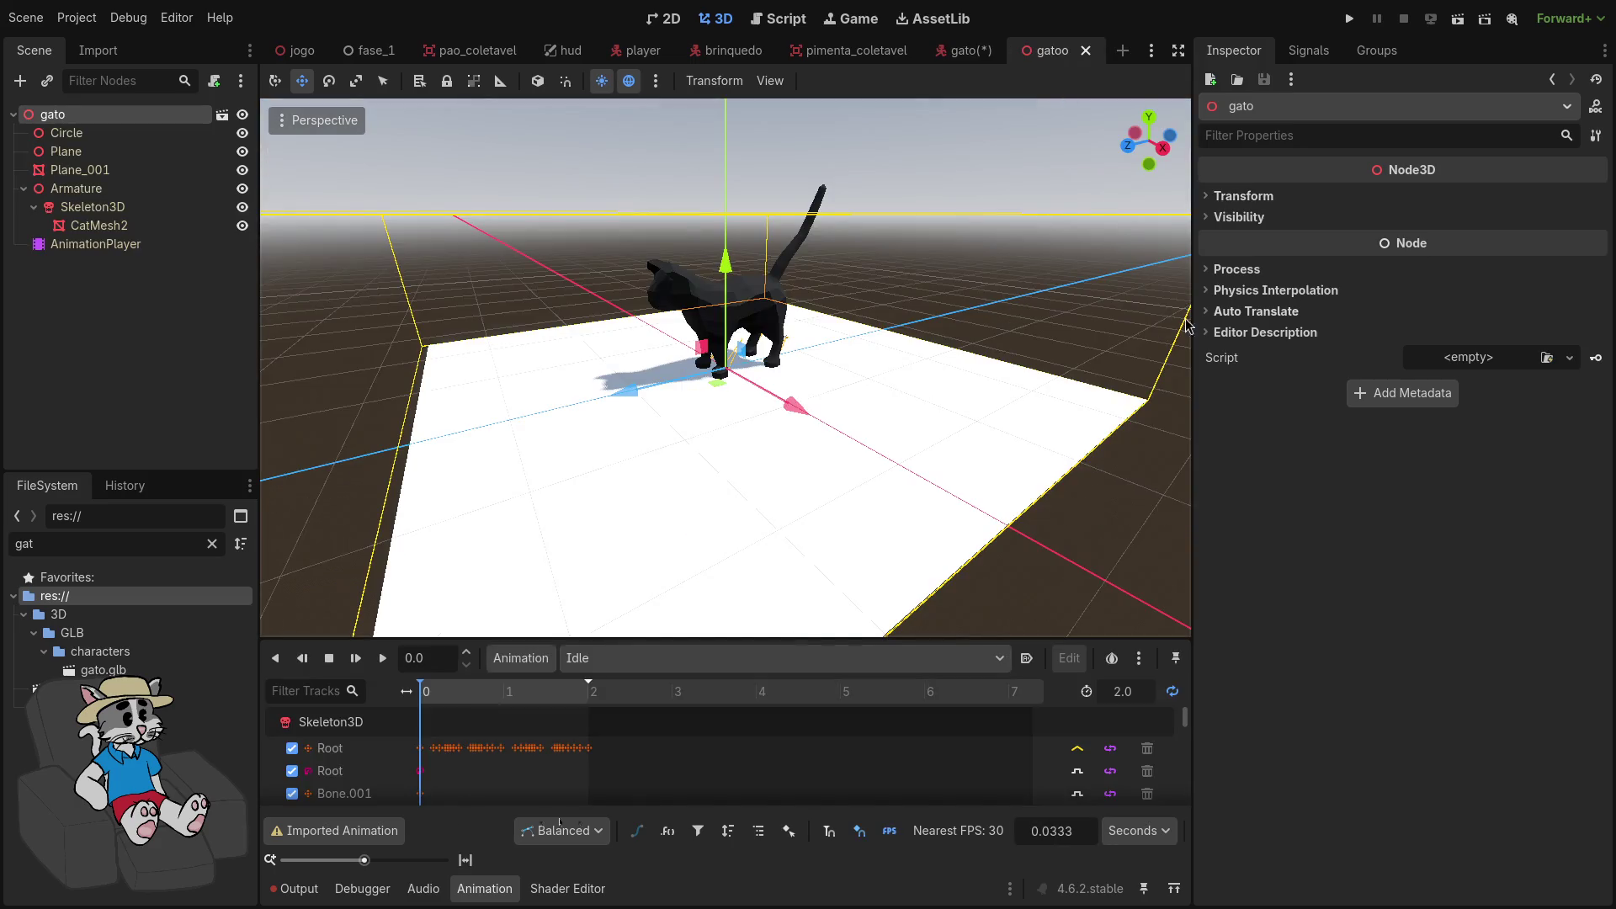
pyautogui.click(1237, 198)
pyautogui.click(1244, 197)
pyautogui.click(964, 52)
pyautogui.moveTo(907, 306)
pyautogui.mouseDown()
pyautogui.moveTo(870, 364)
pyautogui.moveTo(776, 356)
pyautogui.moveTo(867, 335)
pyautogui.moveTo(888, 381)
pyautogui.moveTo(875, 376)
pyautogui.mouseUp()
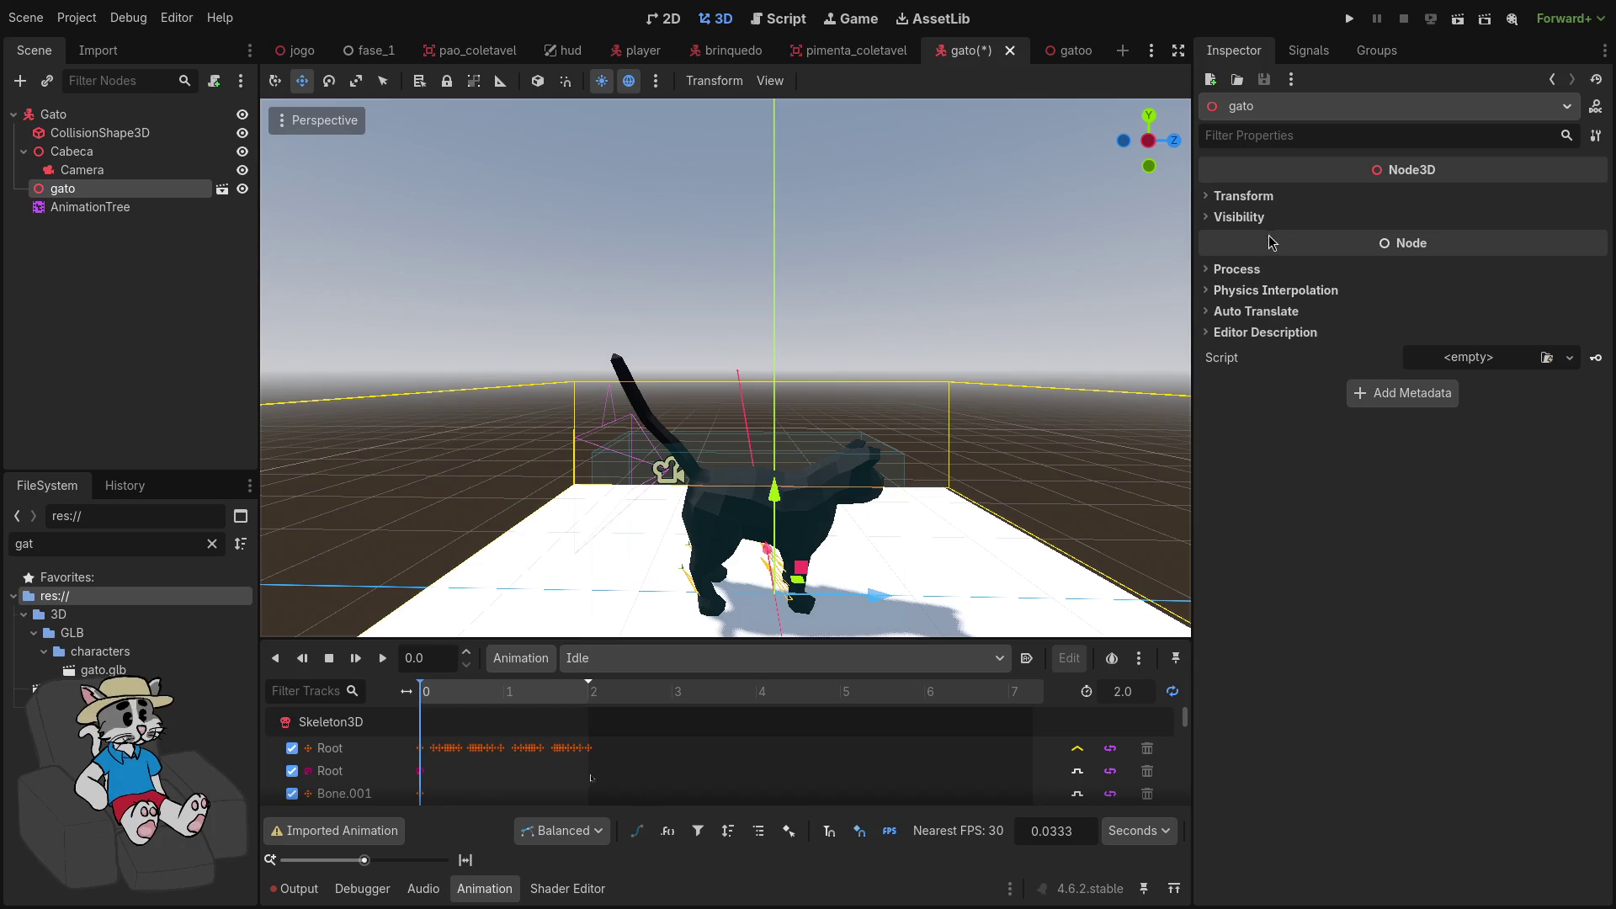
# Enable Editable Children on the gato node and select its AnimationPlayer.
pyautogui.rightClick(227, 187)
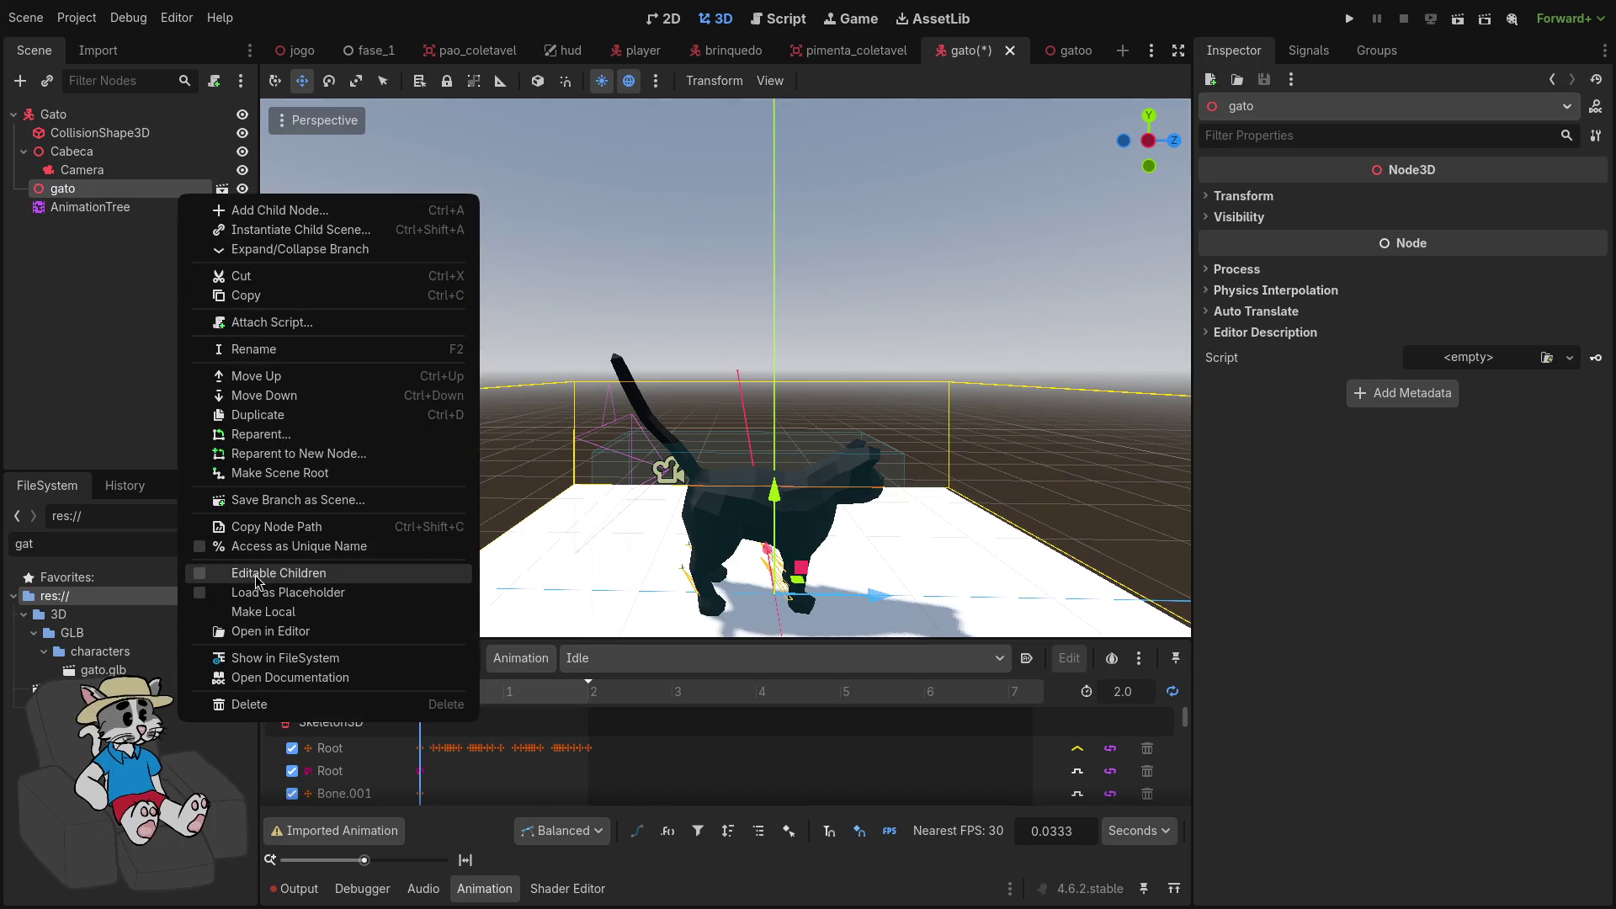
pyautogui.click(255, 573)
pyautogui.click(104, 320)
# Inspect the AnimationTree graph, its resource properties, and the Debugger Errors list.
pyautogui.click(138, 338)
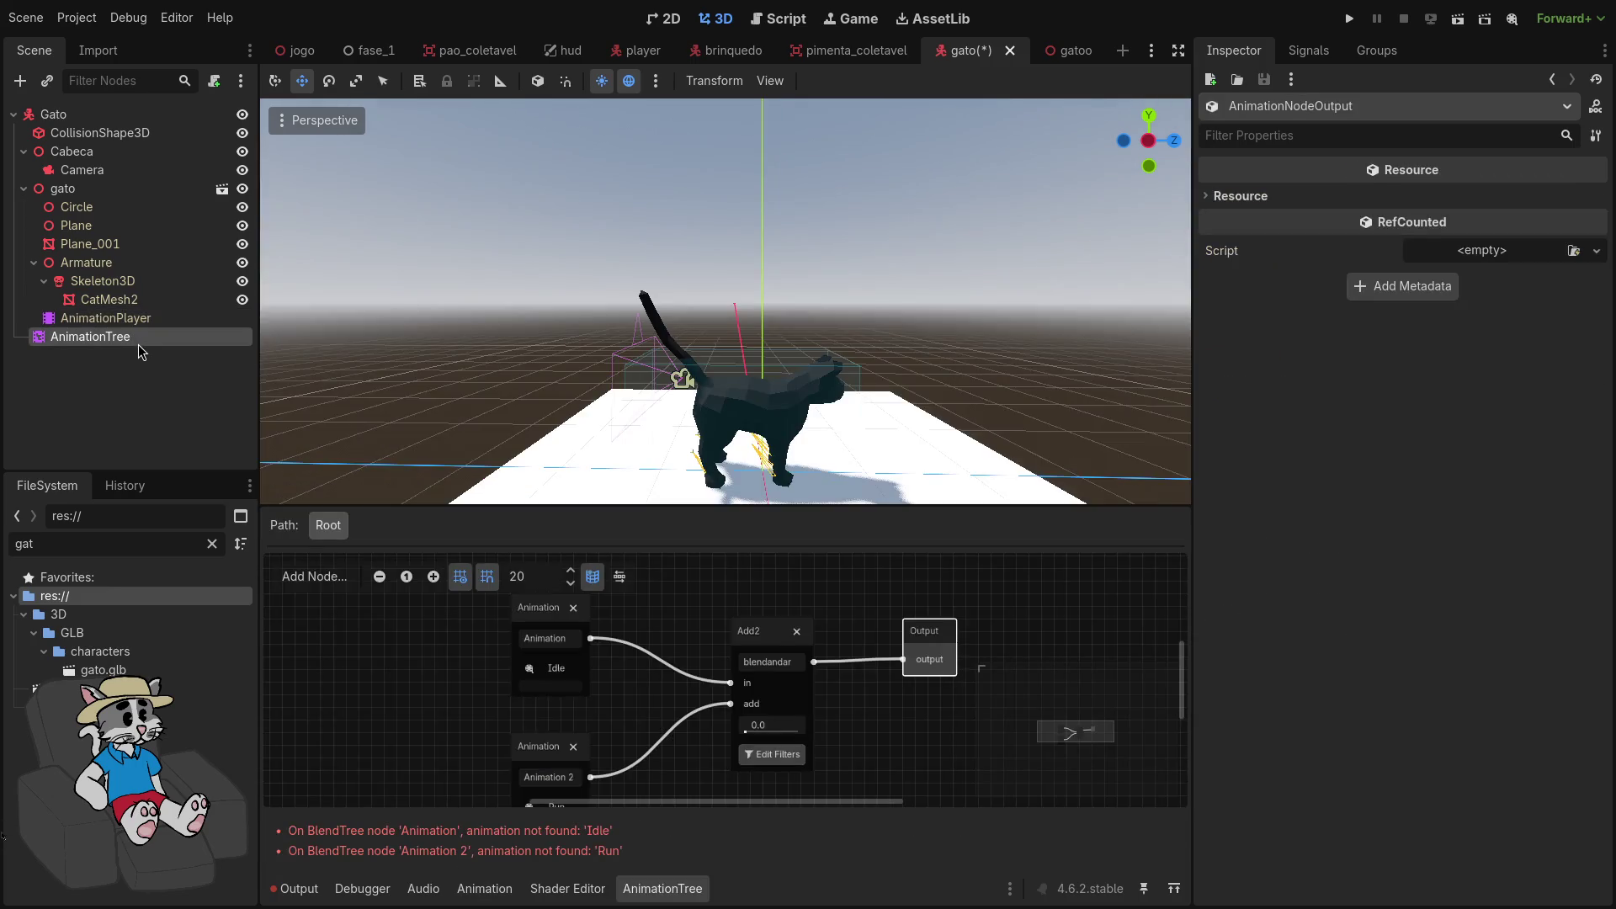
pyautogui.press('Up')
pyautogui.click(117, 341)
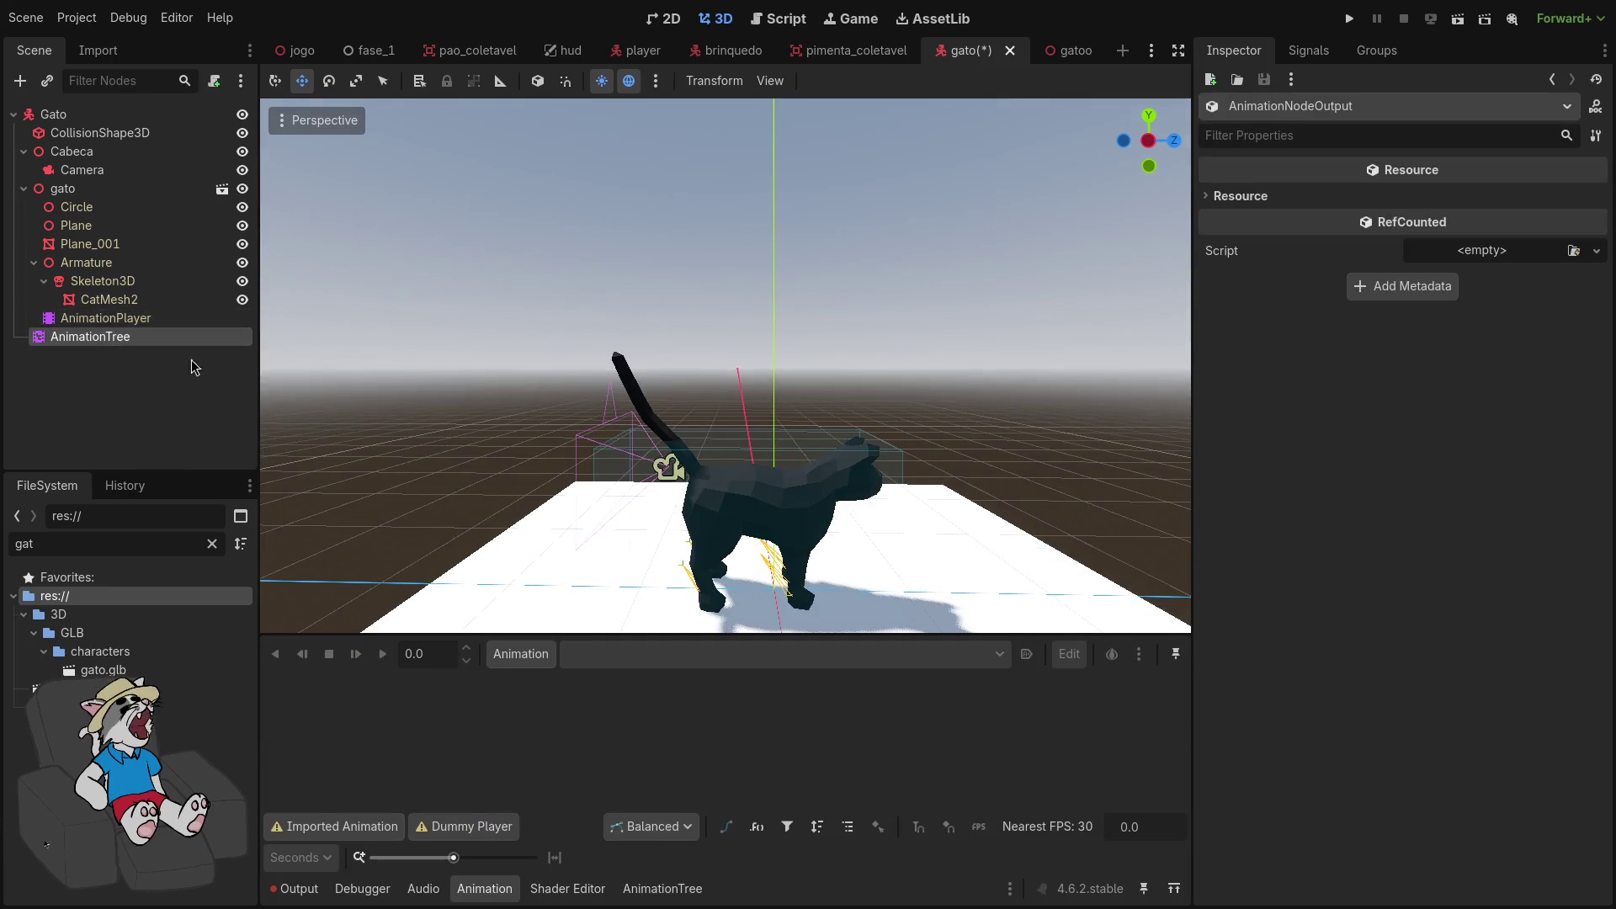
pyautogui.click(1226, 196)
pyautogui.click(1225, 196)
pyautogui.press('Up')
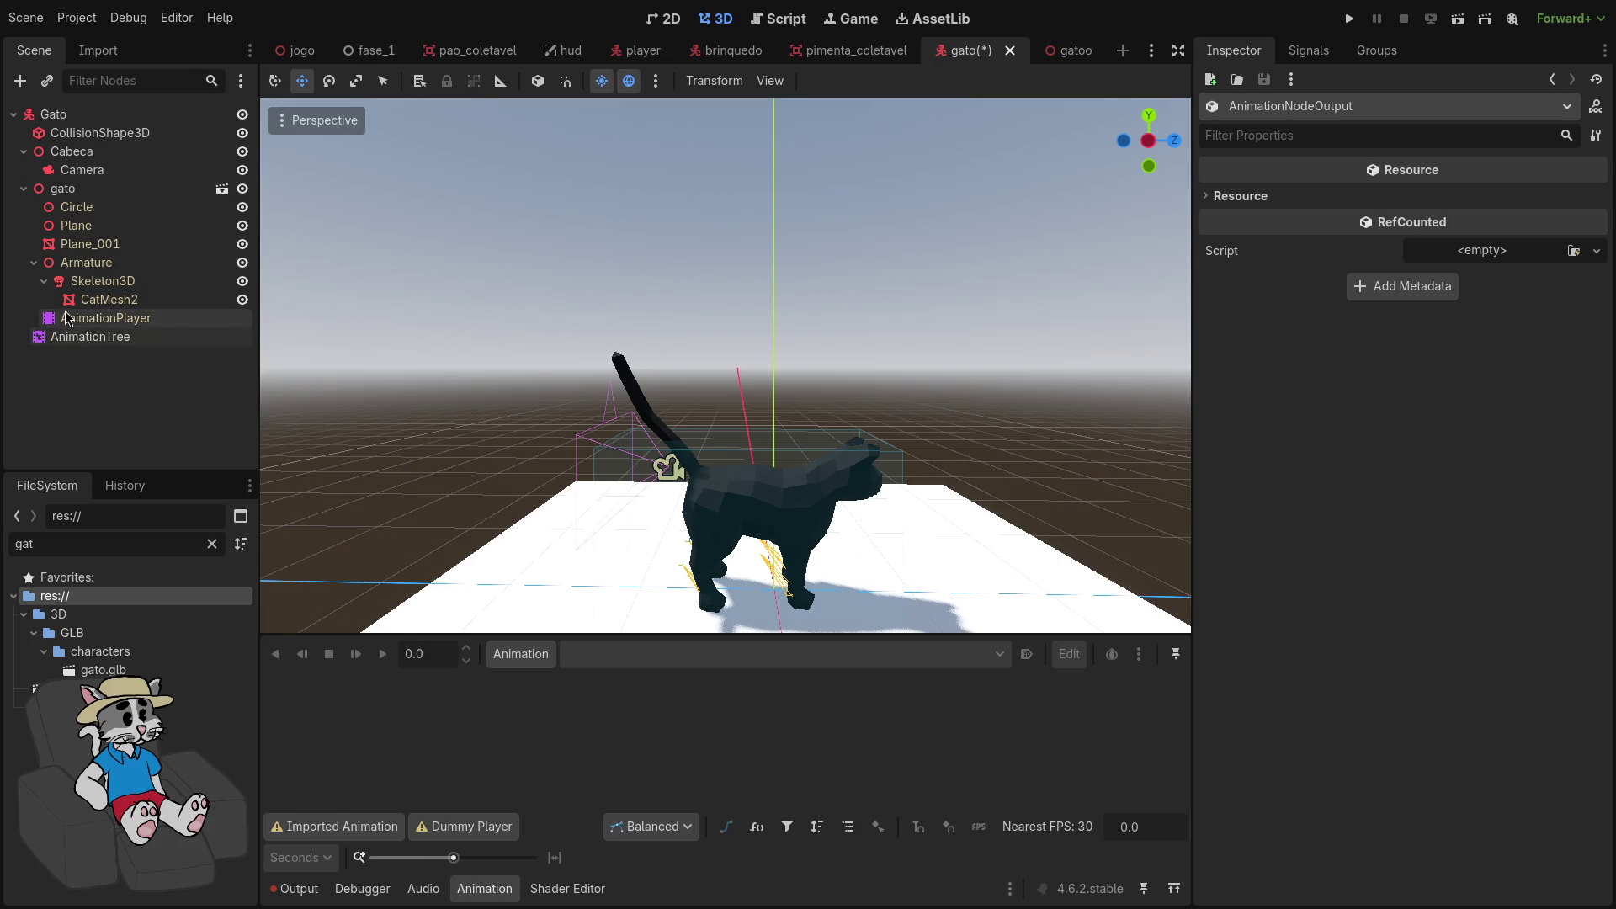
pyautogui.click(59, 341)
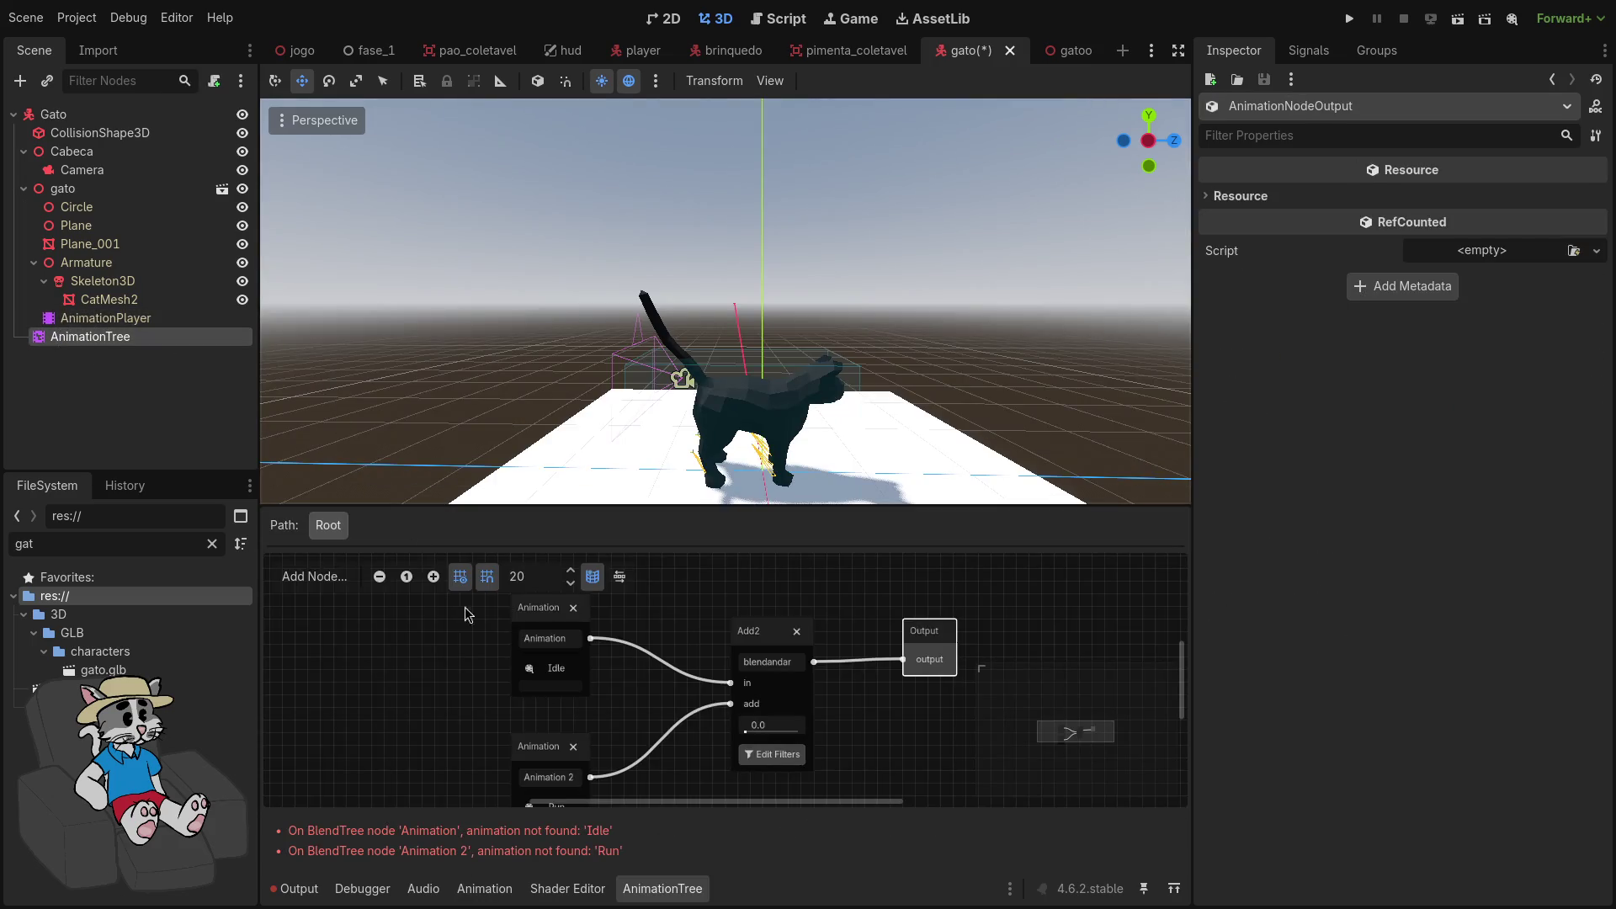
pyautogui.click(352, 894)
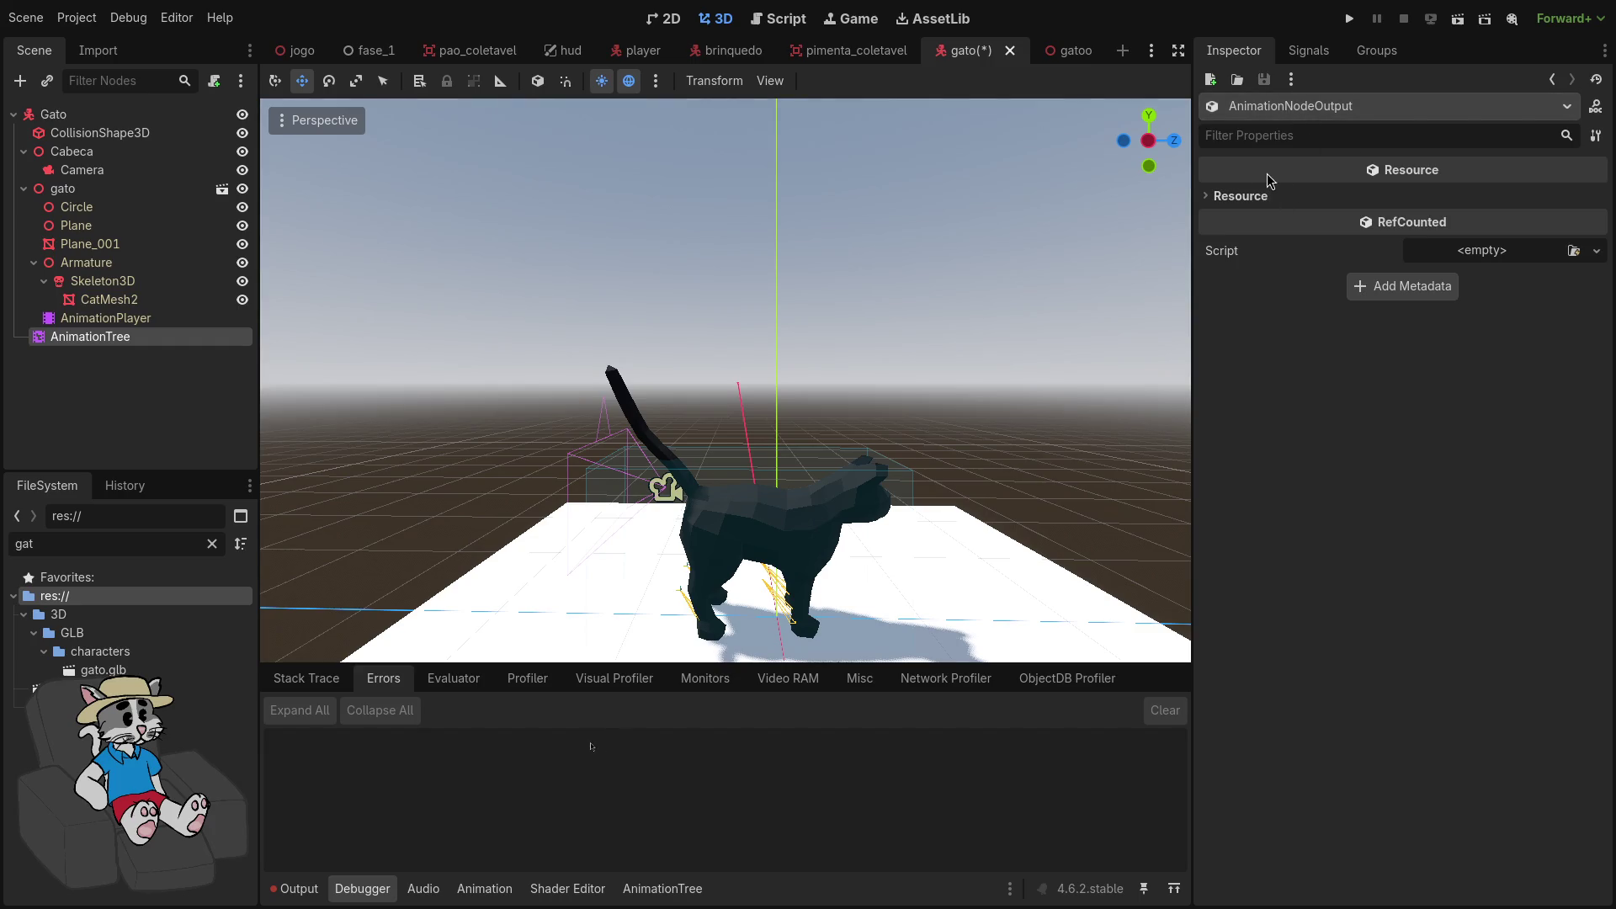
# Reopen the AnimationTree graph, then select the AnimationTree node and request its deletion.
pyautogui.click(106, 318)
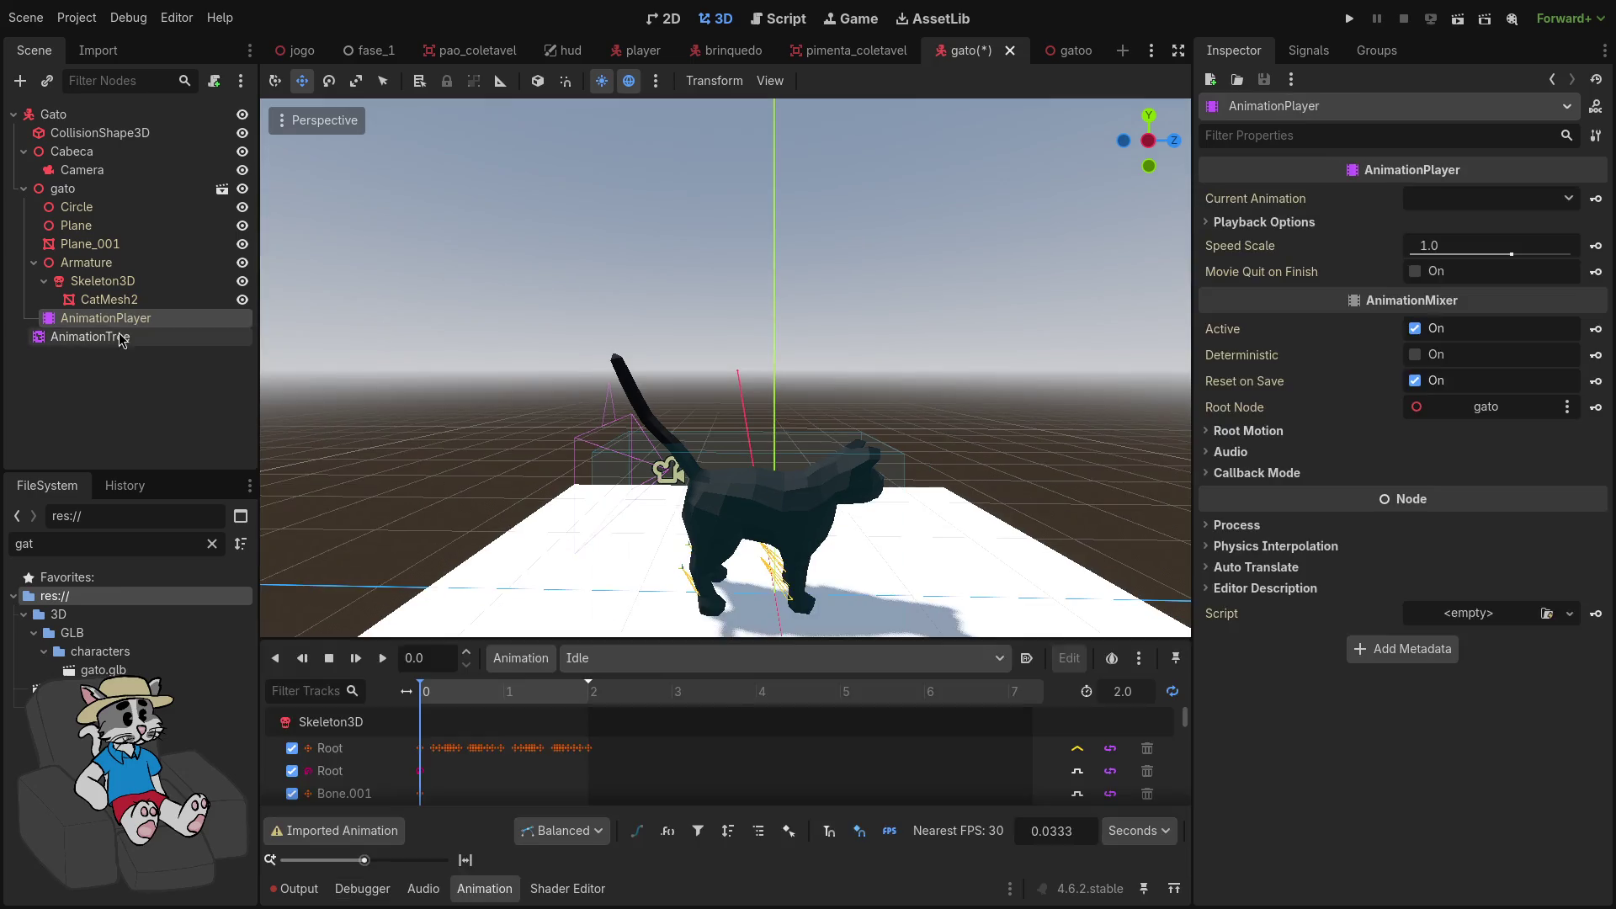
pyautogui.click(107, 339)
pyautogui.scroll(-3, 897, 745)
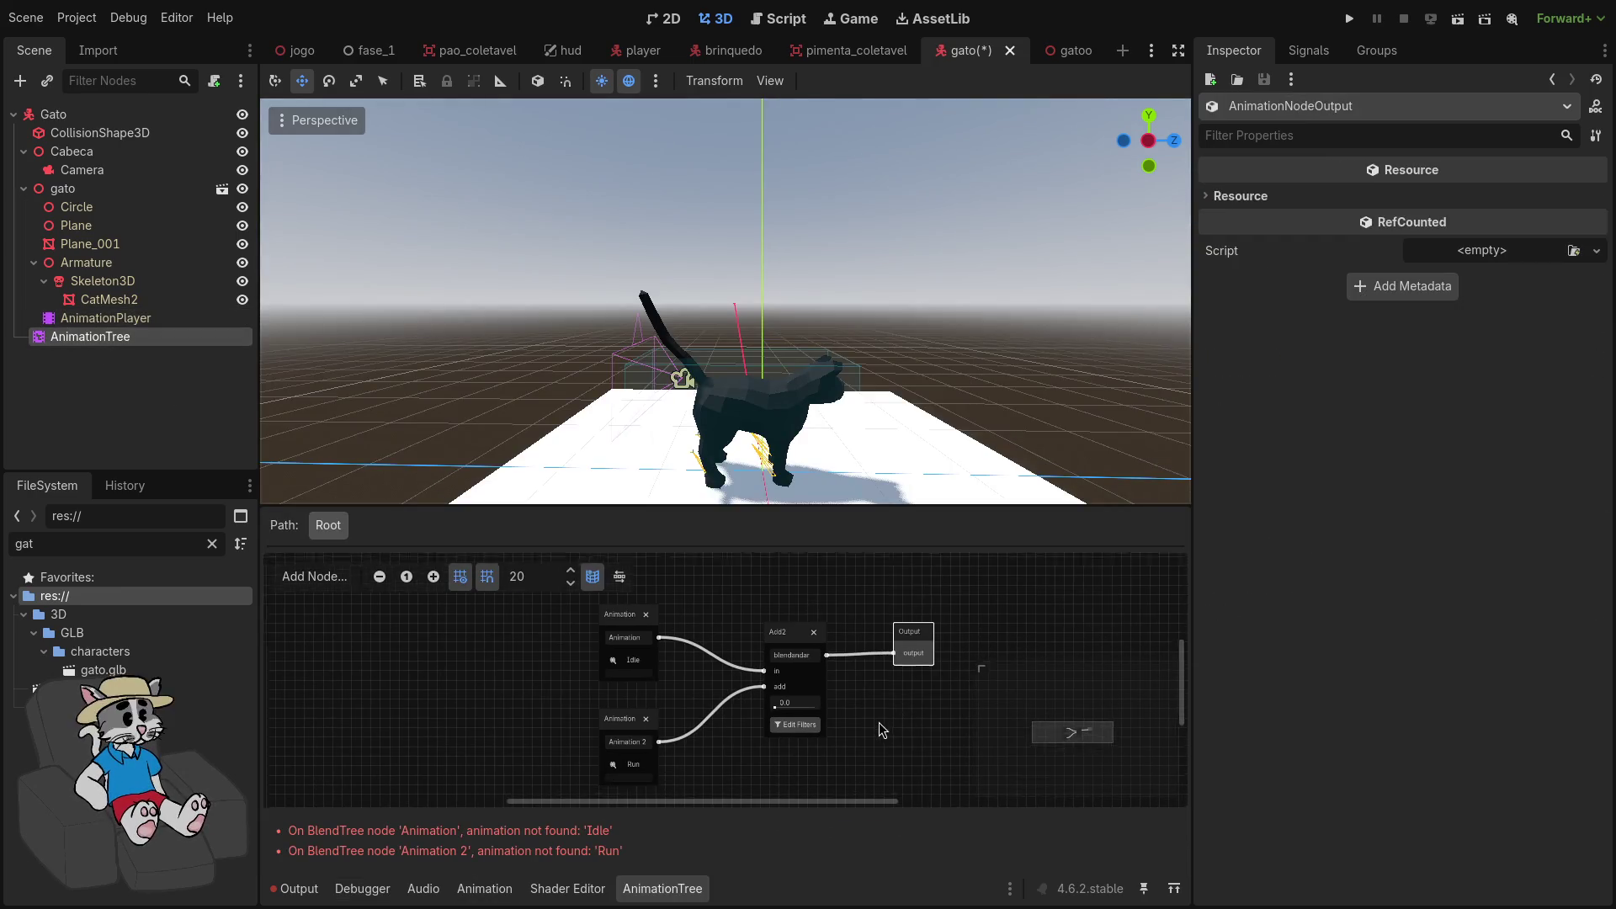
pyautogui.moveTo(899, 747); pyautogui.dragTo(819, 748)
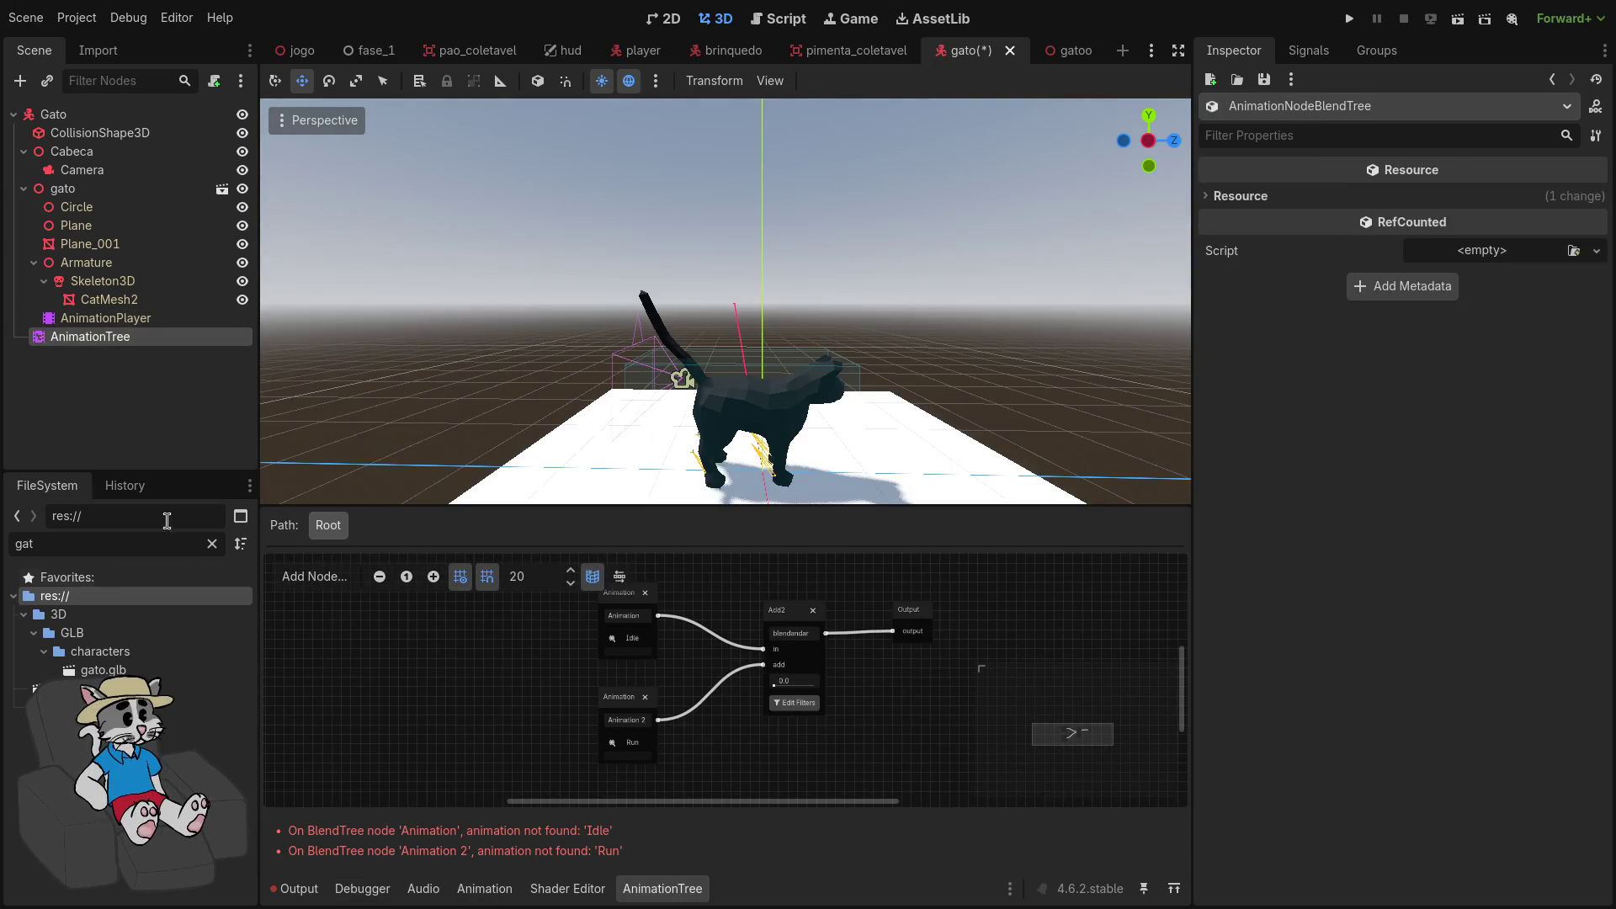
pyautogui.click(106, 367)
pyautogui.click(105, 338)
pyautogui.press('Delete')
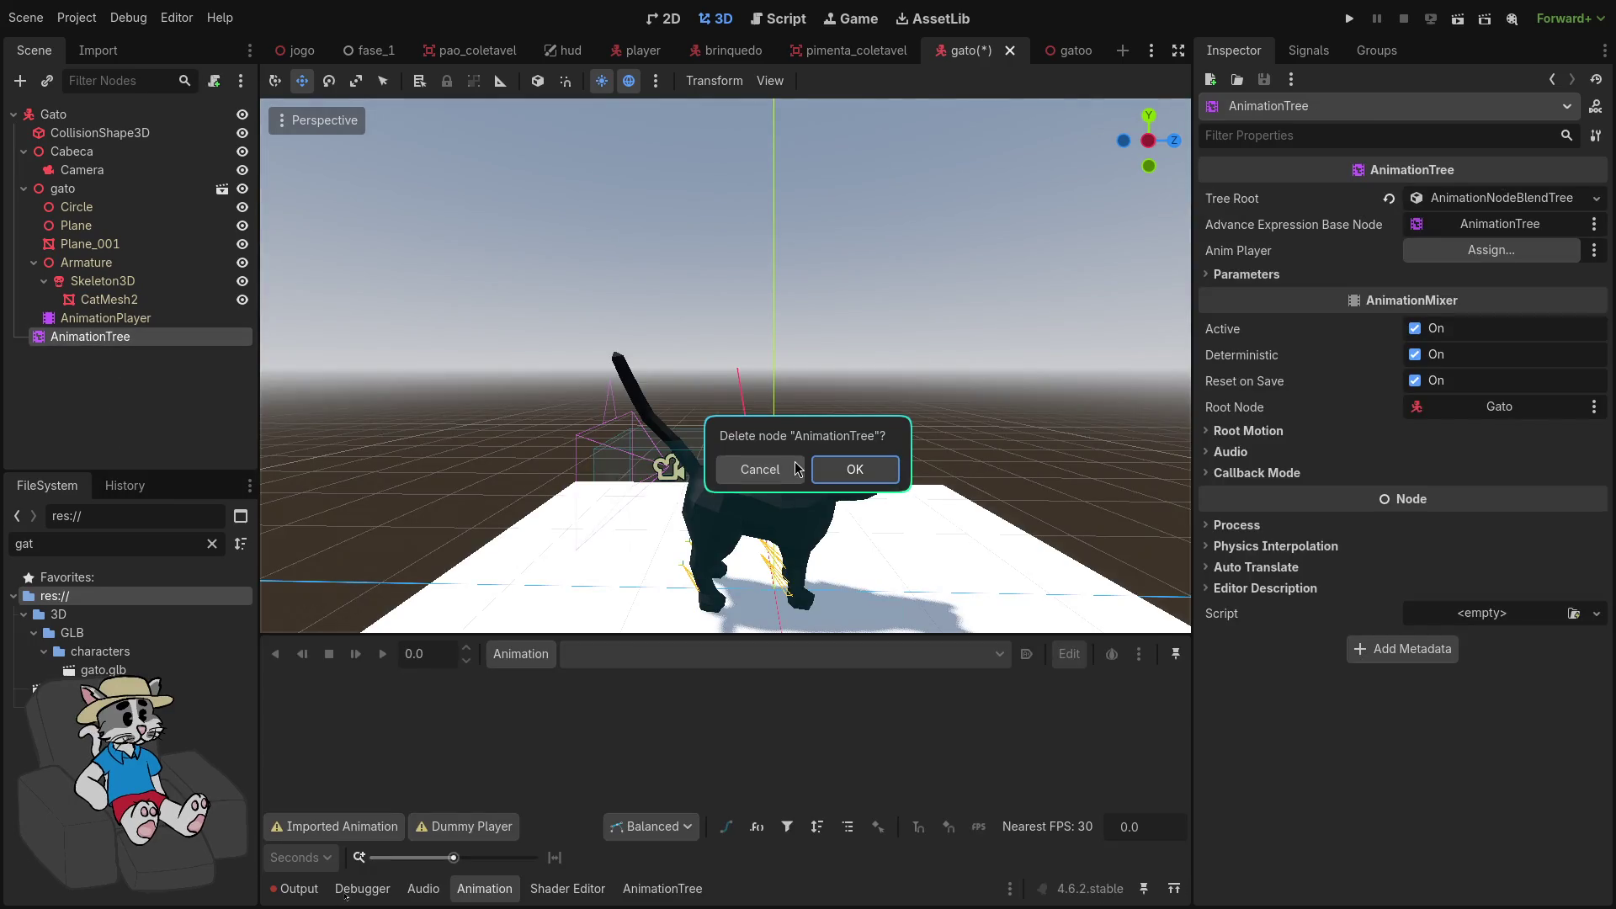
# Keep the AnimationTree, give it a new AnimationNodeBlendTree root, and assign the gato AnimationPlayer.
pyautogui.click(797, 469)
pyautogui.click(1389, 198)
pyautogui.click(1468, 252)
pyautogui.doubleClick(769, 447)
pyautogui.click(1470, 202)
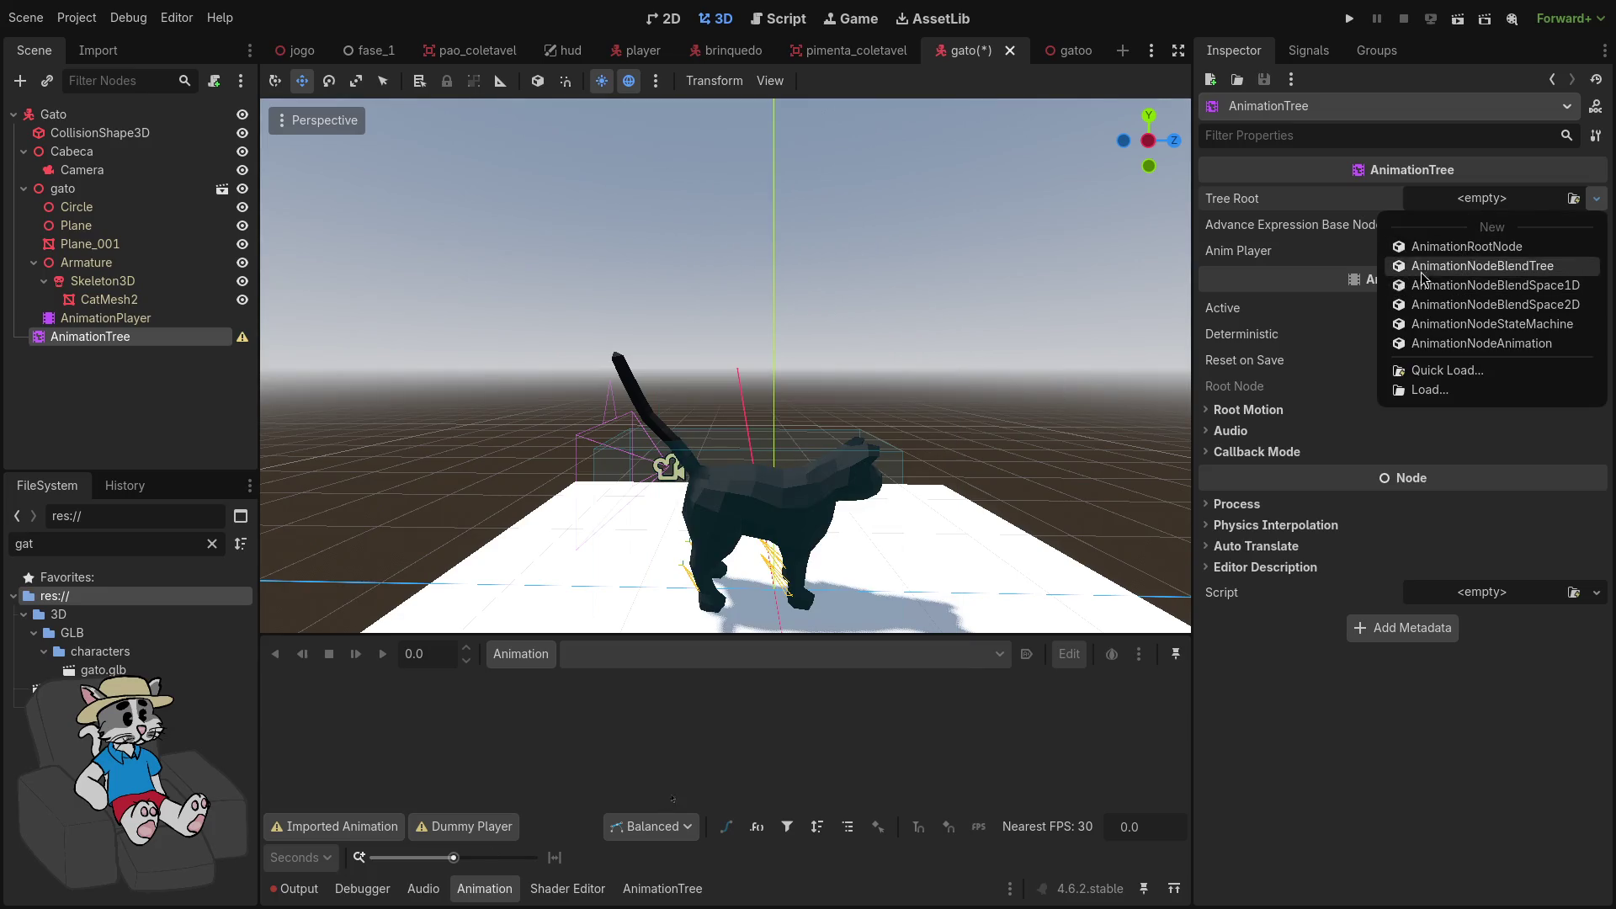
pyautogui.click(1482, 266)
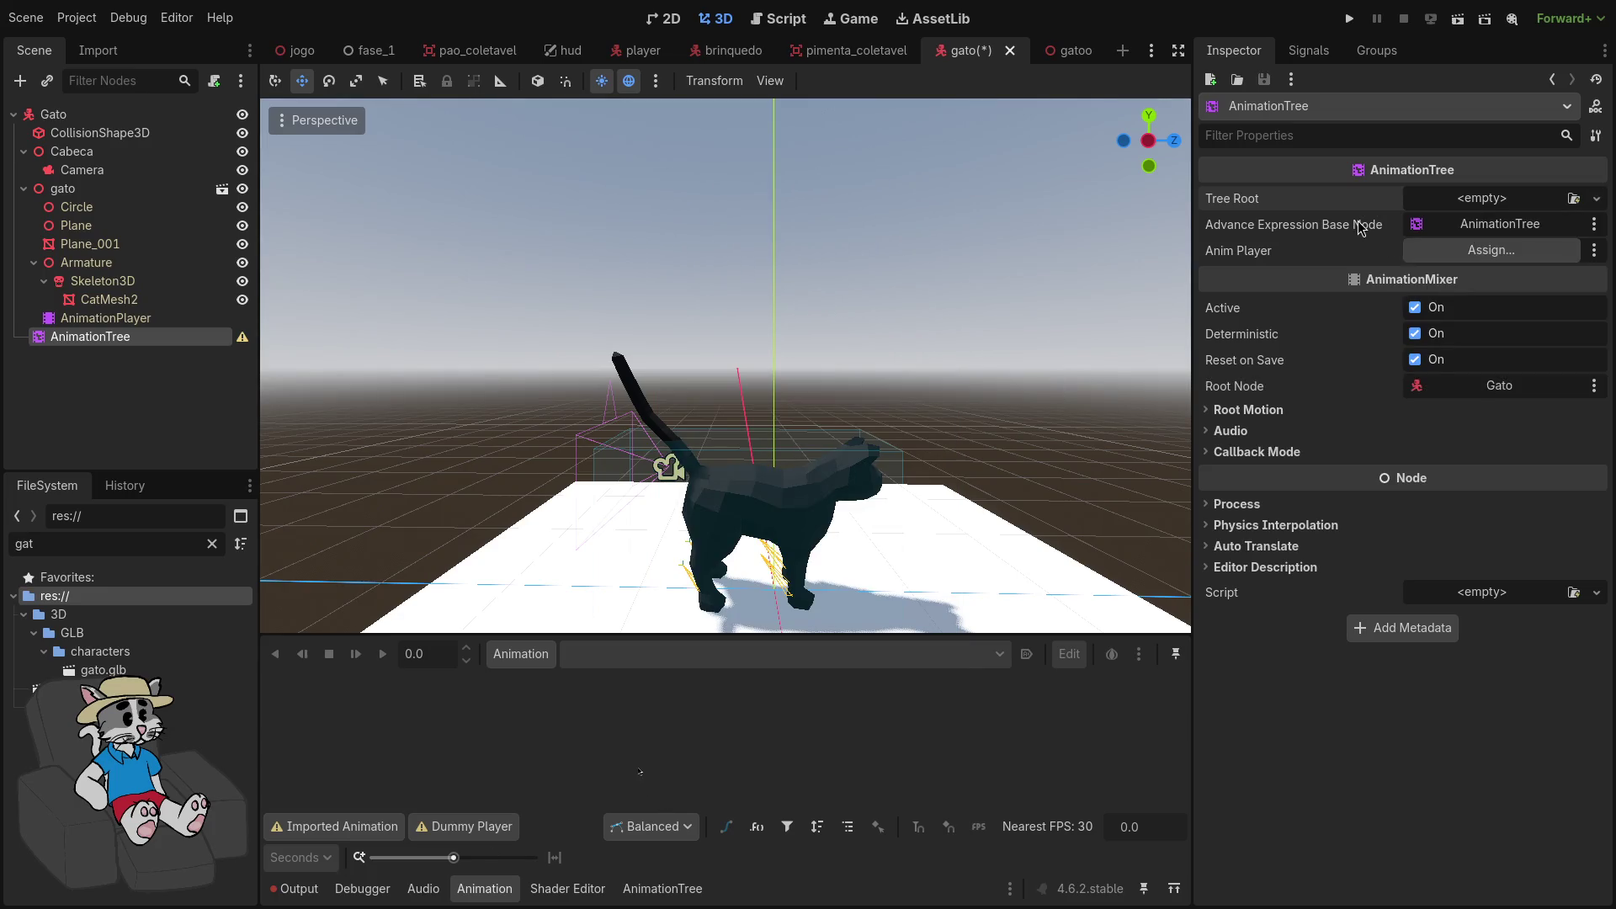
pyautogui.click(1457, 261)
pyautogui.click(842, 448)
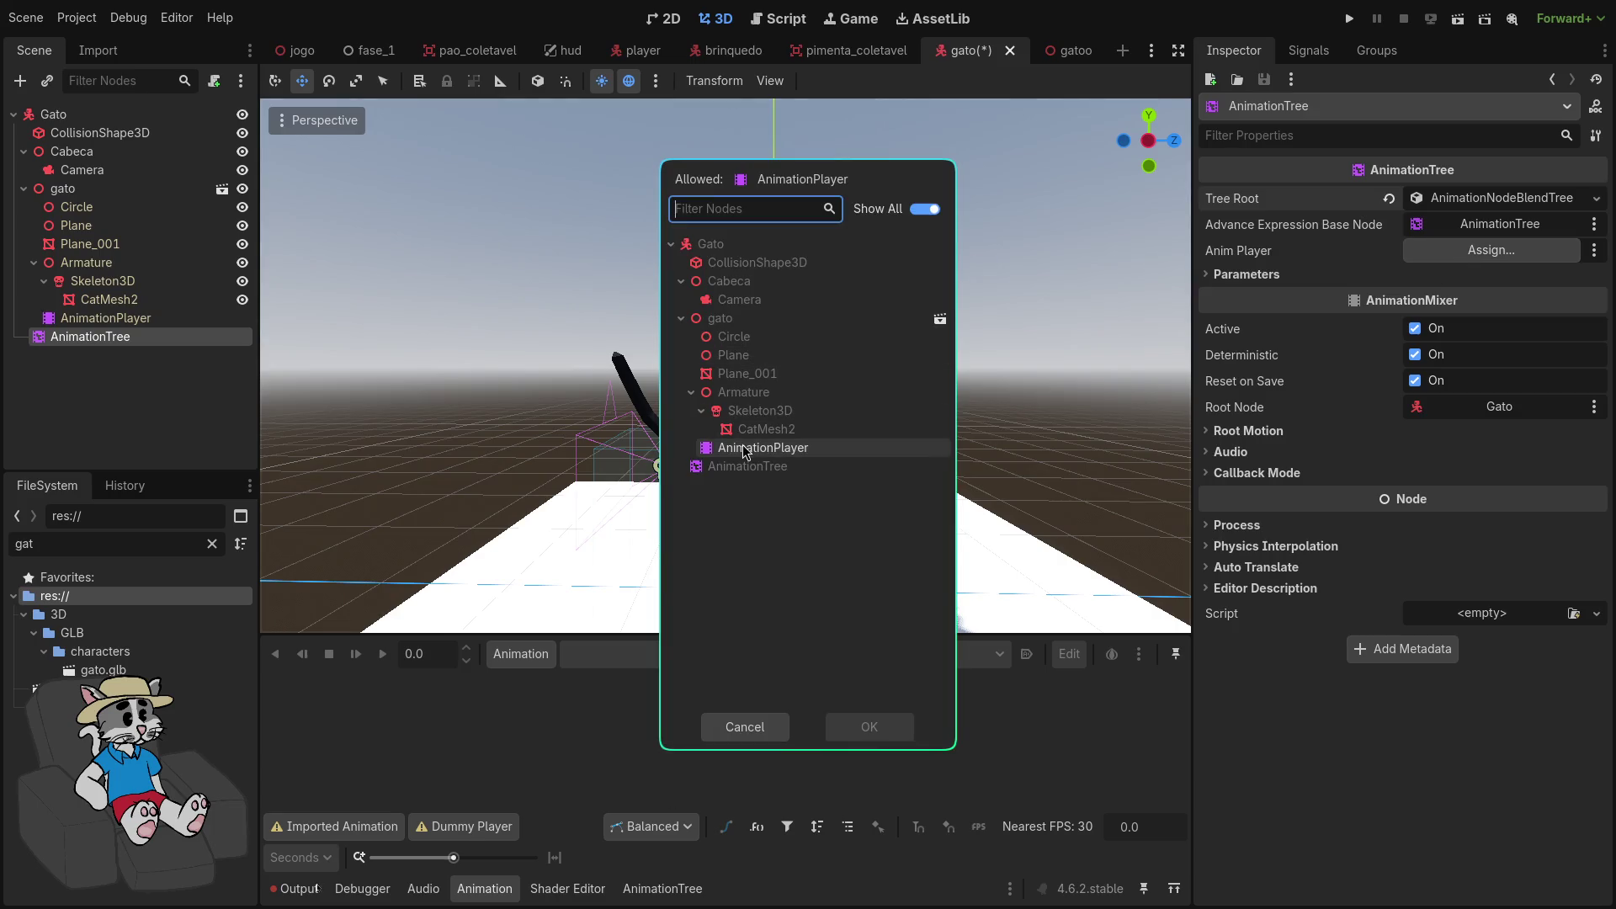
pyautogui.click(879, 734)
# Drag the Add node's blend amount to 0.91 in the blend-tree graph.
pyautogui.click(662, 888)
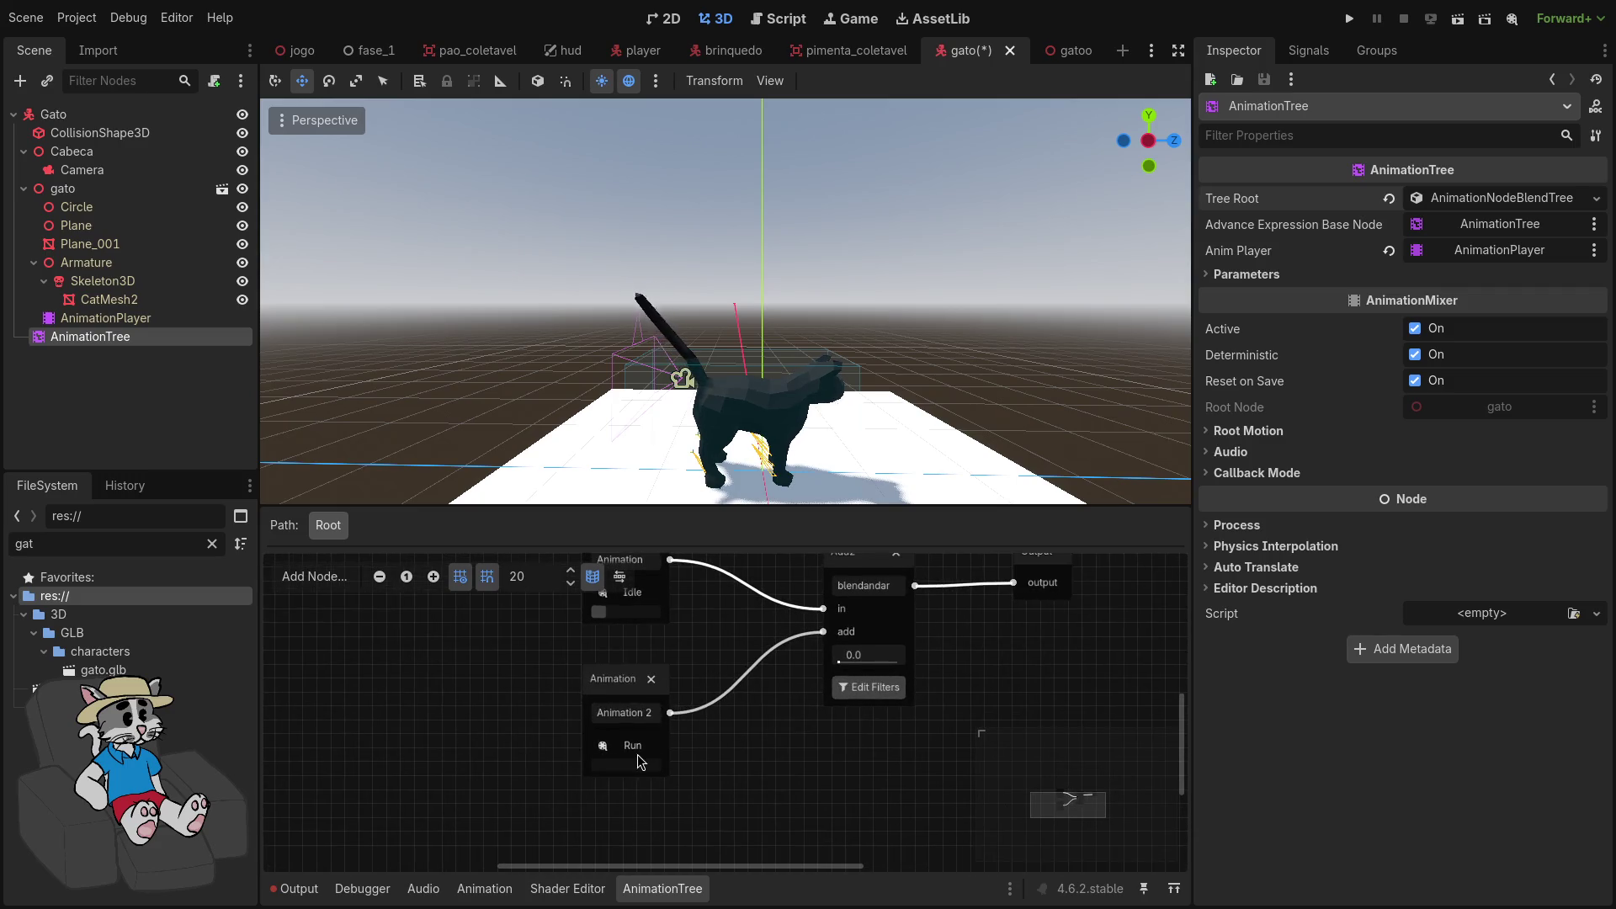
pyautogui.moveTo(867, 654); pyautogui.dragTo(857, 655)
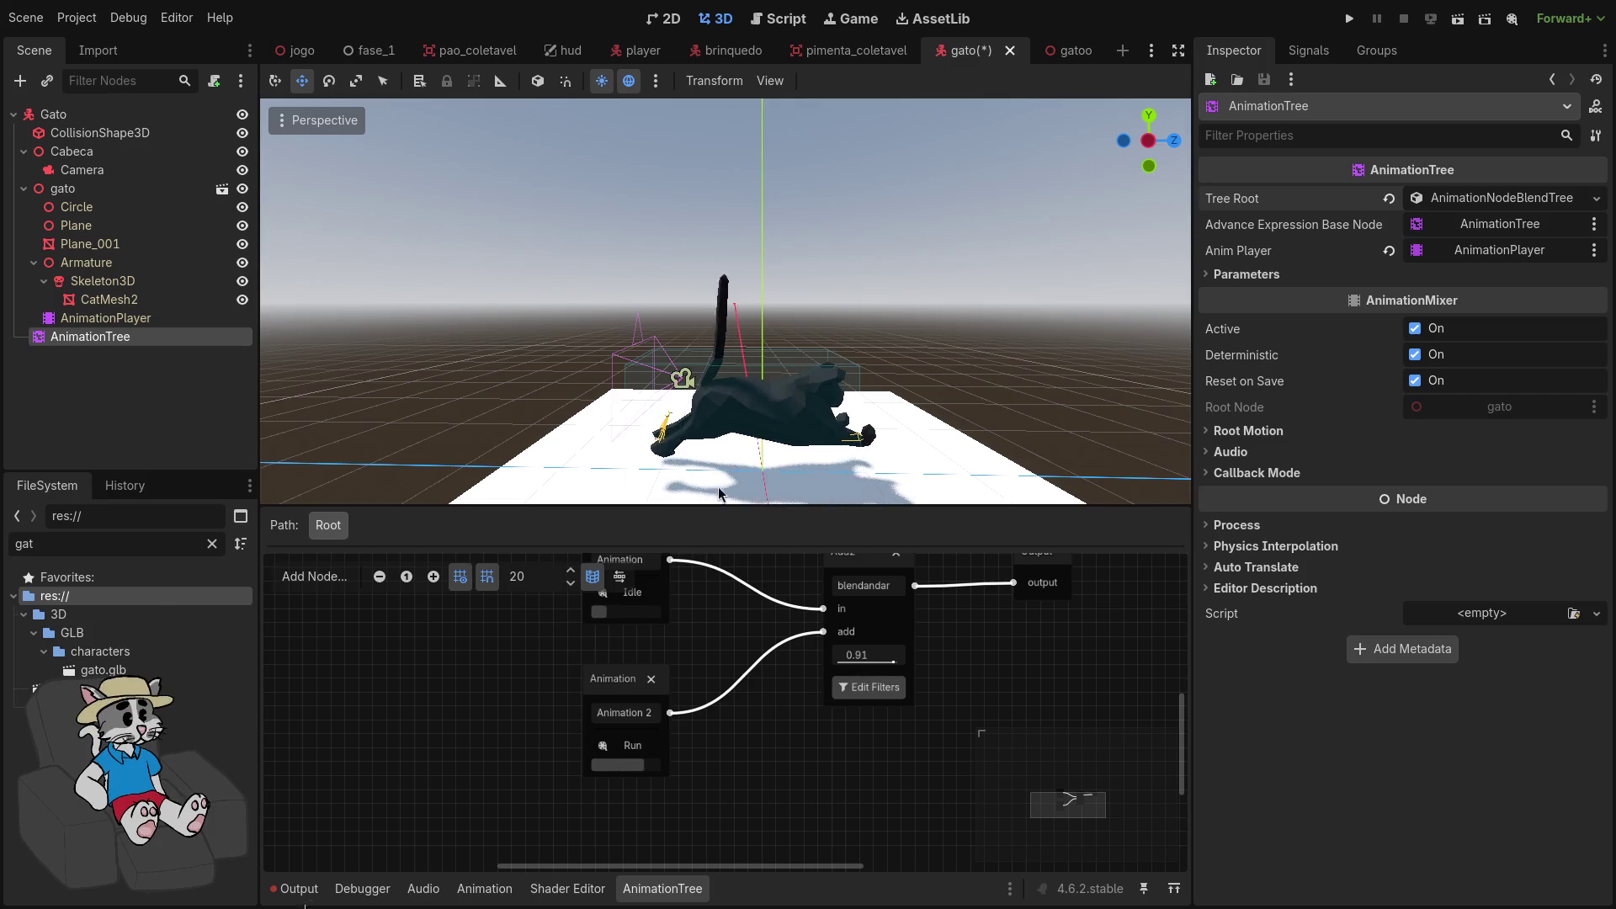
pyautogui.press('super+2')
# Search 'doky doky literact' in a private window and switch to image results.
pyautogui.hotkey('ctrl', 'shift', 'p')
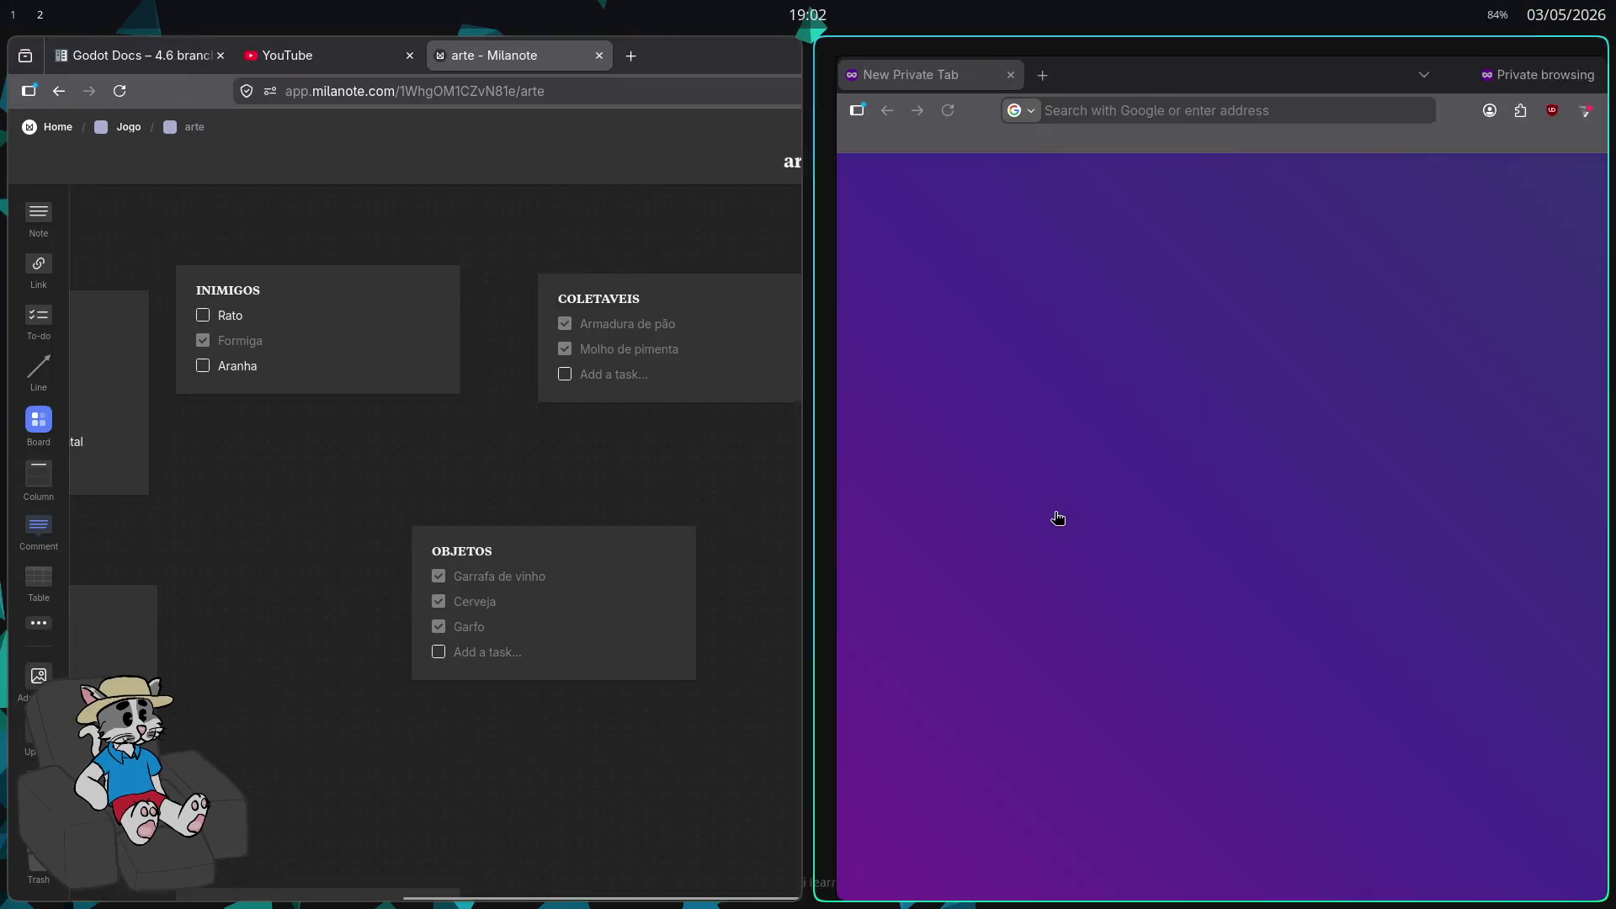
pyautogui.write('doky doky ')
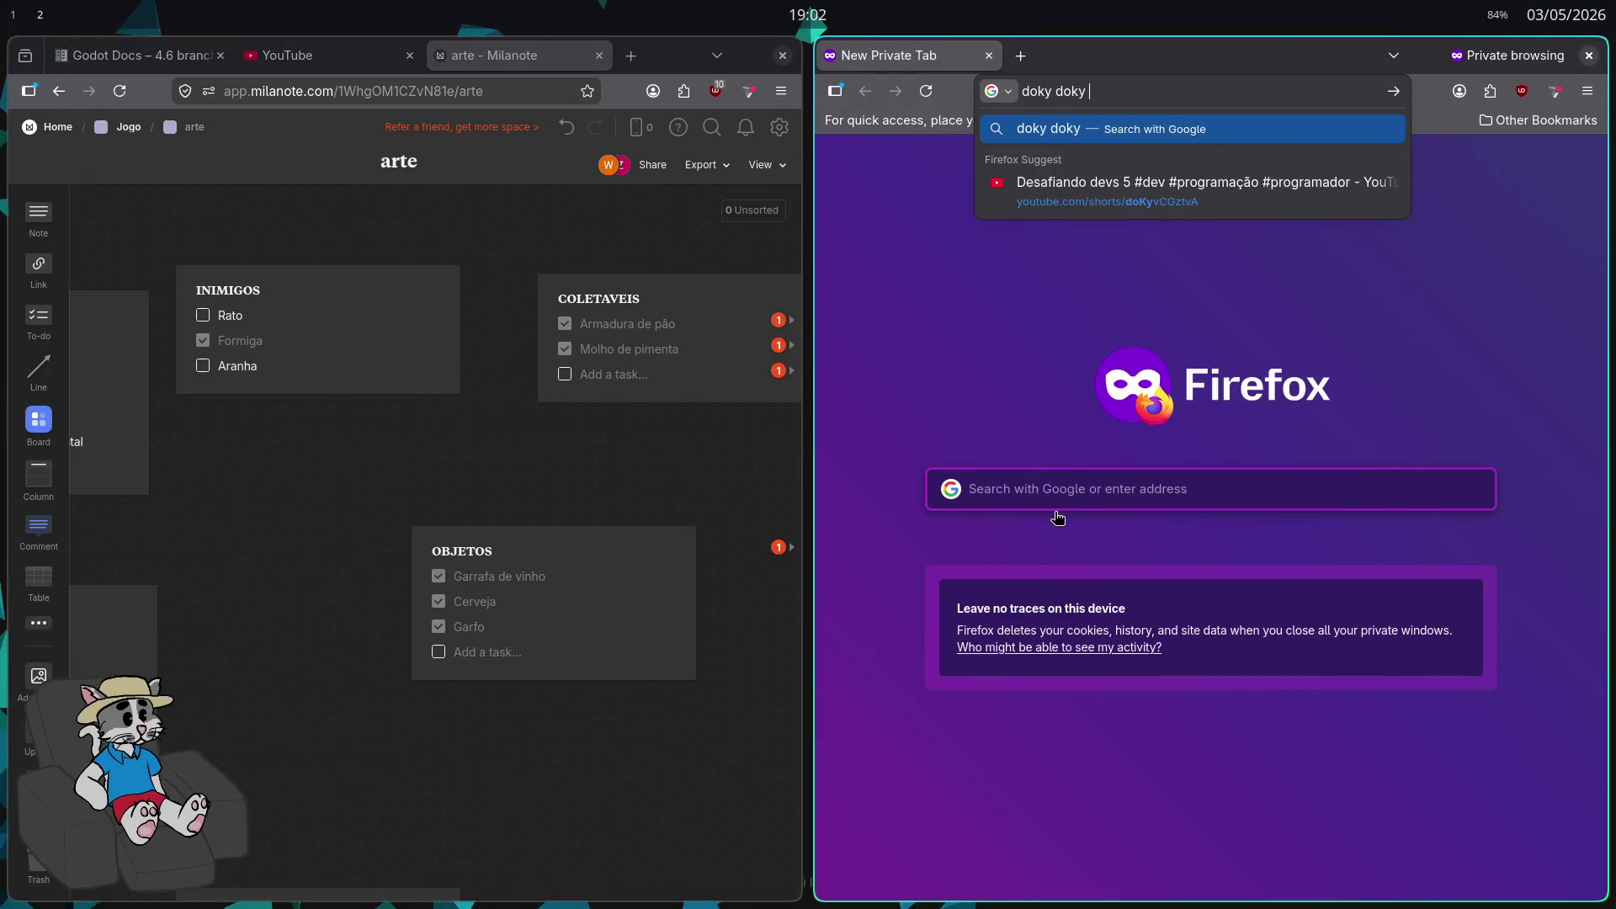
pyautogui.write('litera')
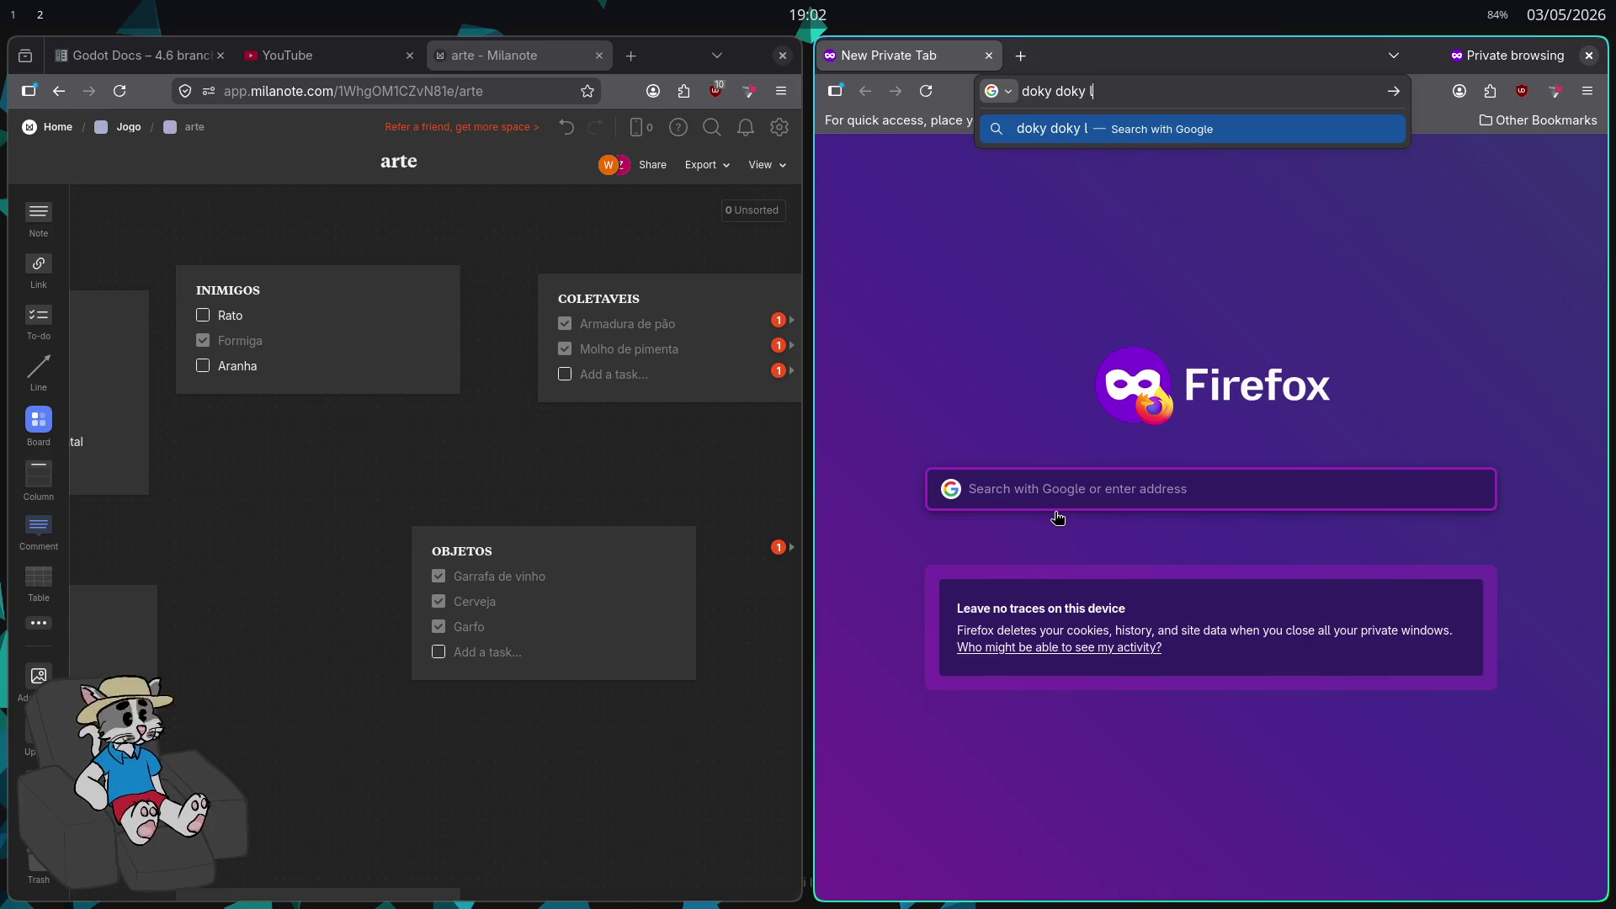
pyautogui.write('cture club')
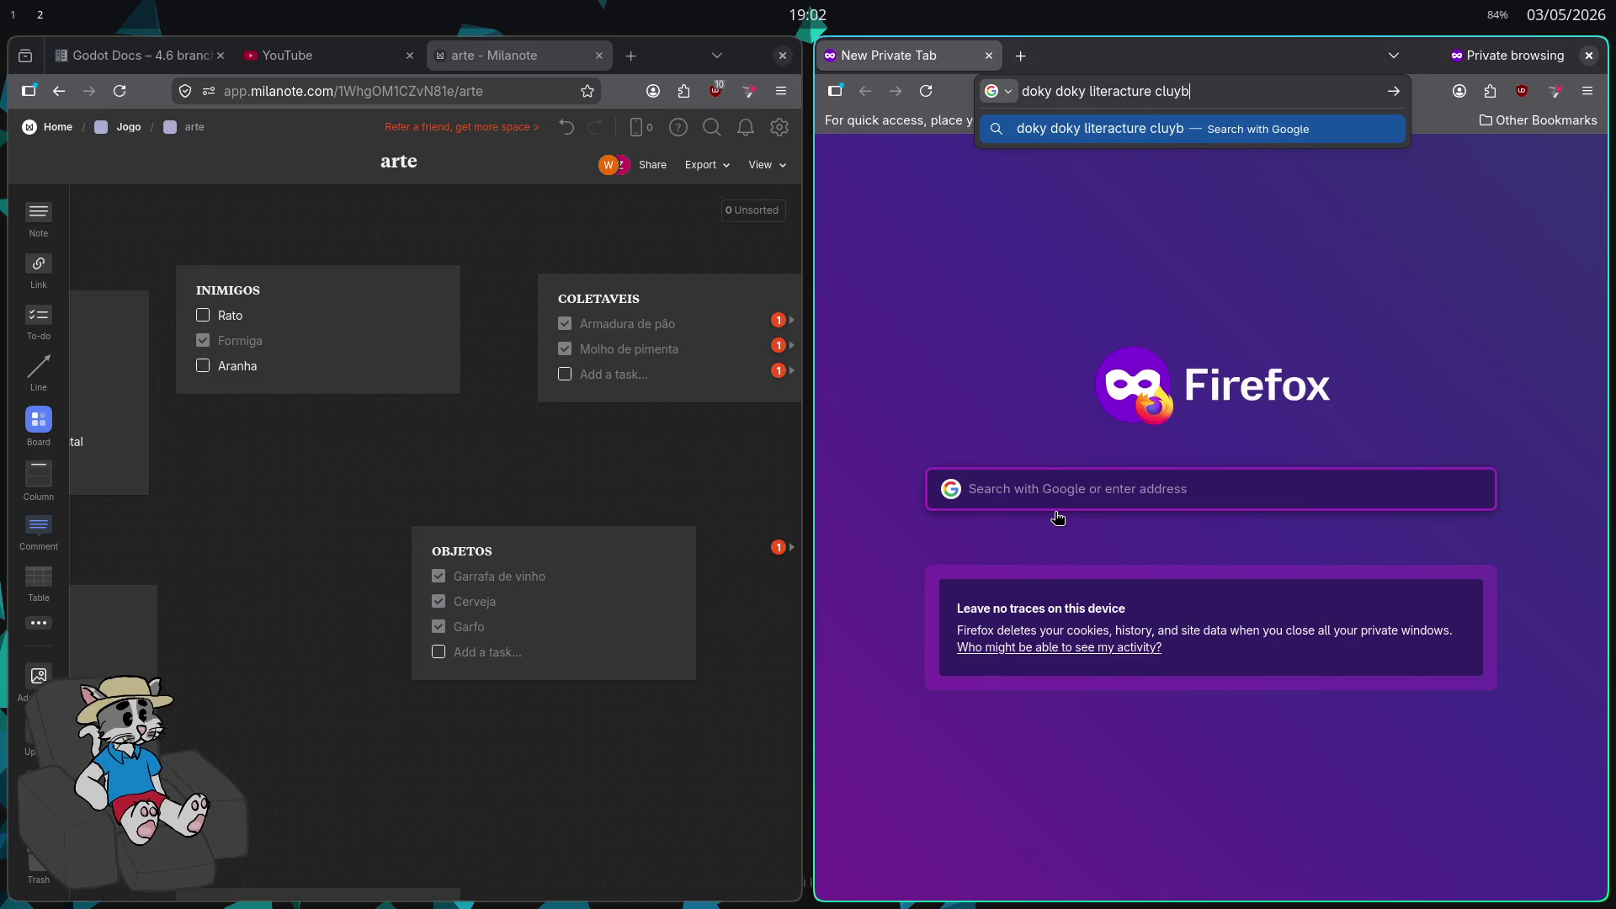
pyautogui.press('Return')
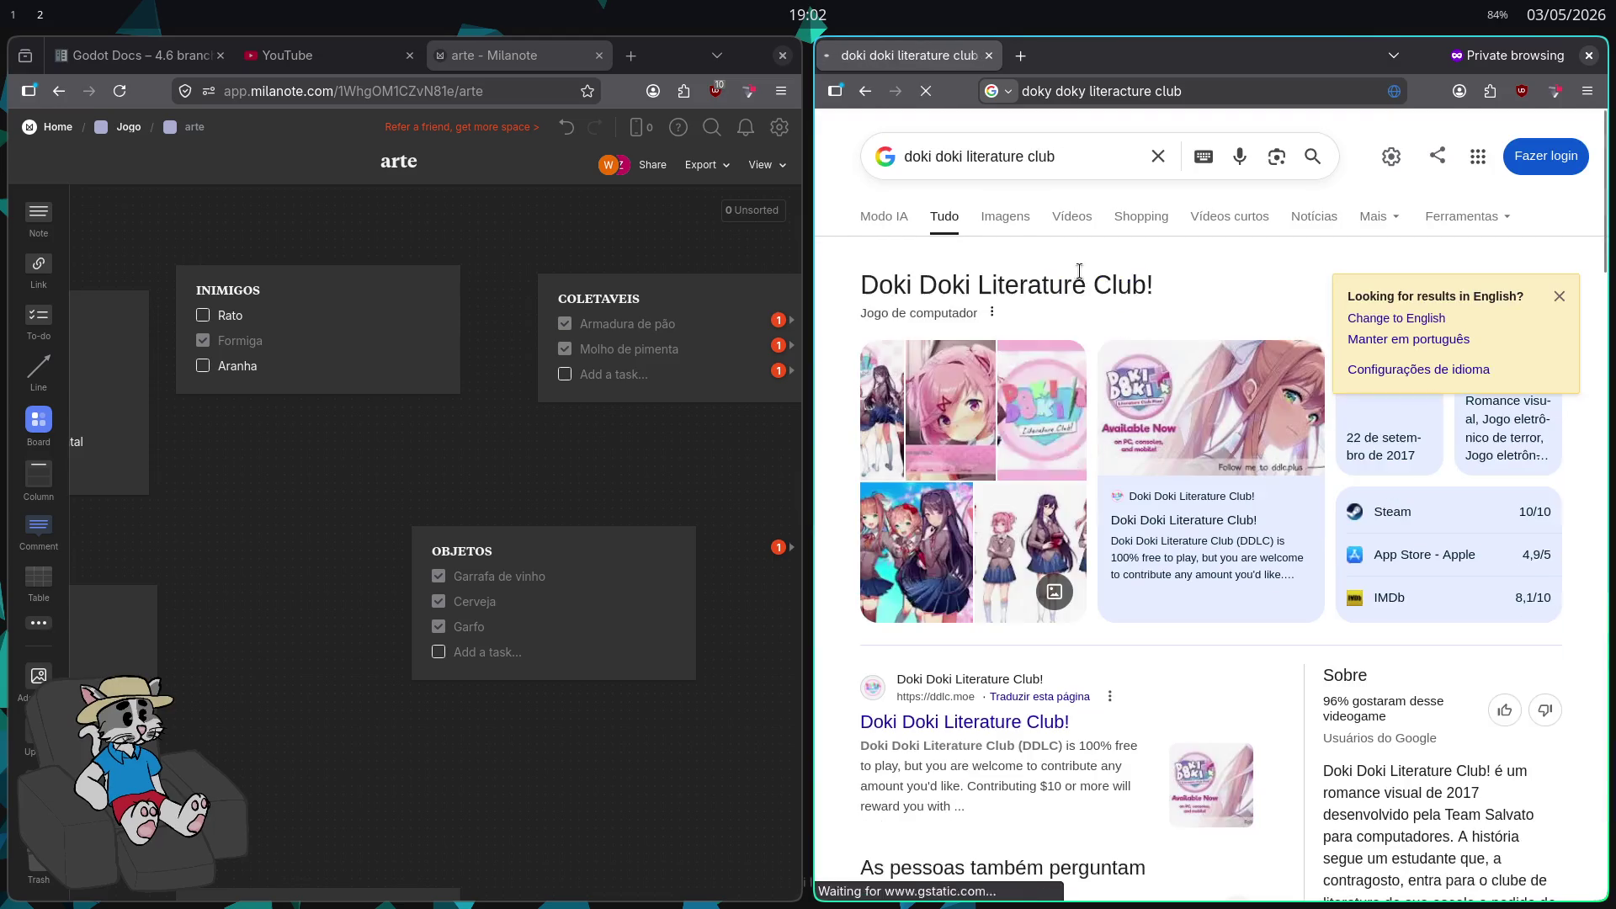
pyautogui.click(999, 221)
# Browse the image results full screen, then close the window and return to the Godot workspace.
pyautogui.press('F11')
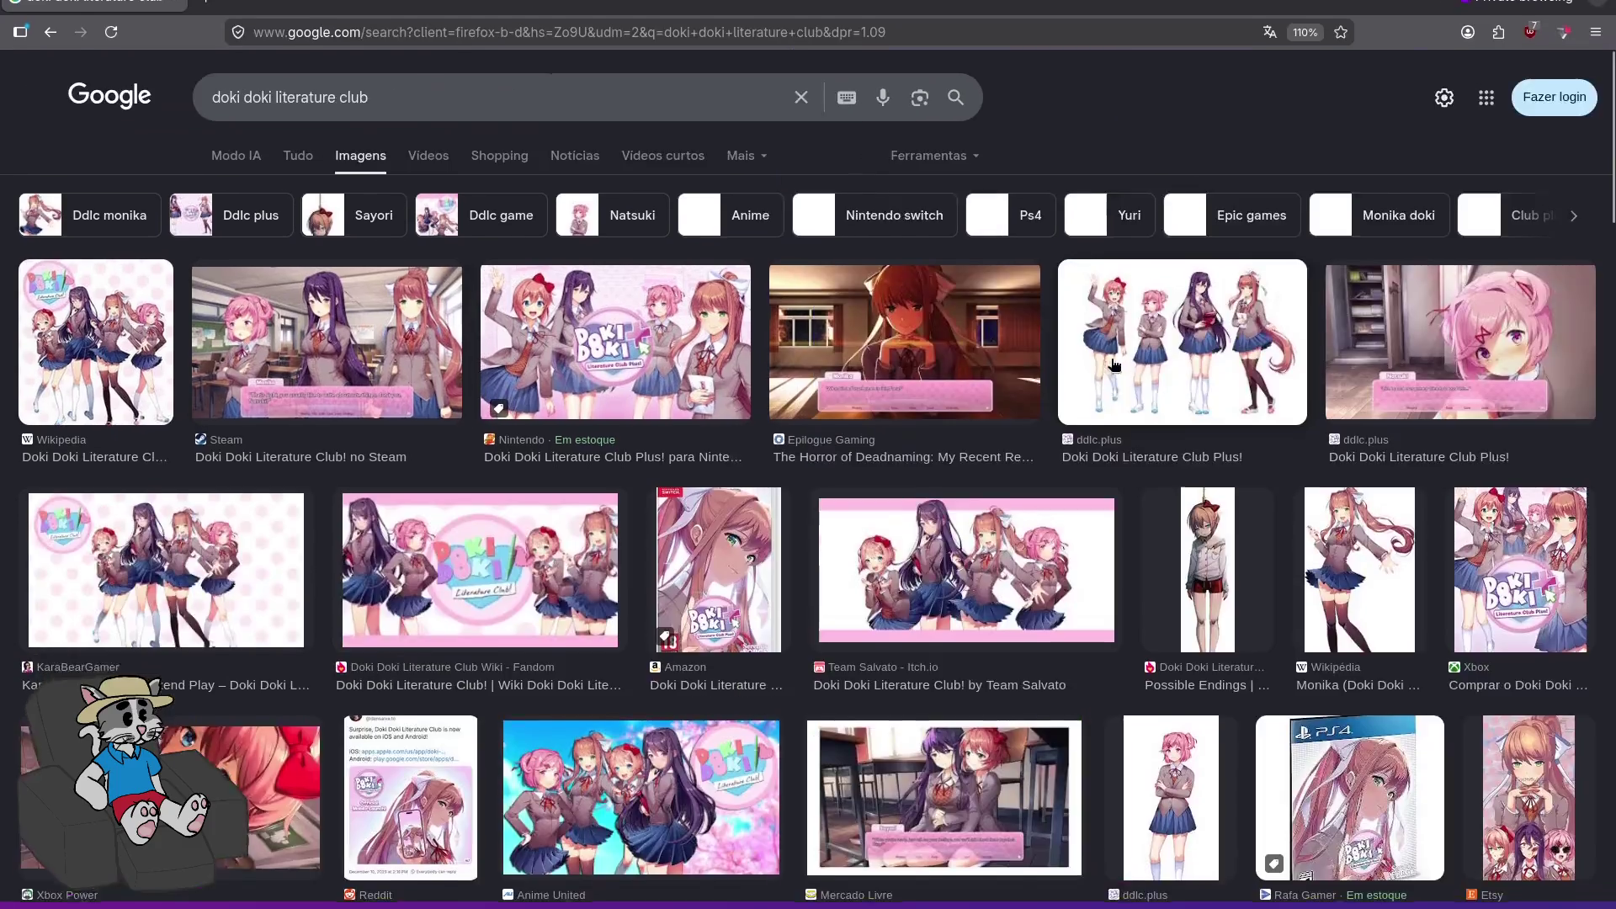
pyautogui.scroll(-3, 1153, 493)
pyautogui.scroll(-6, 1094, 473)
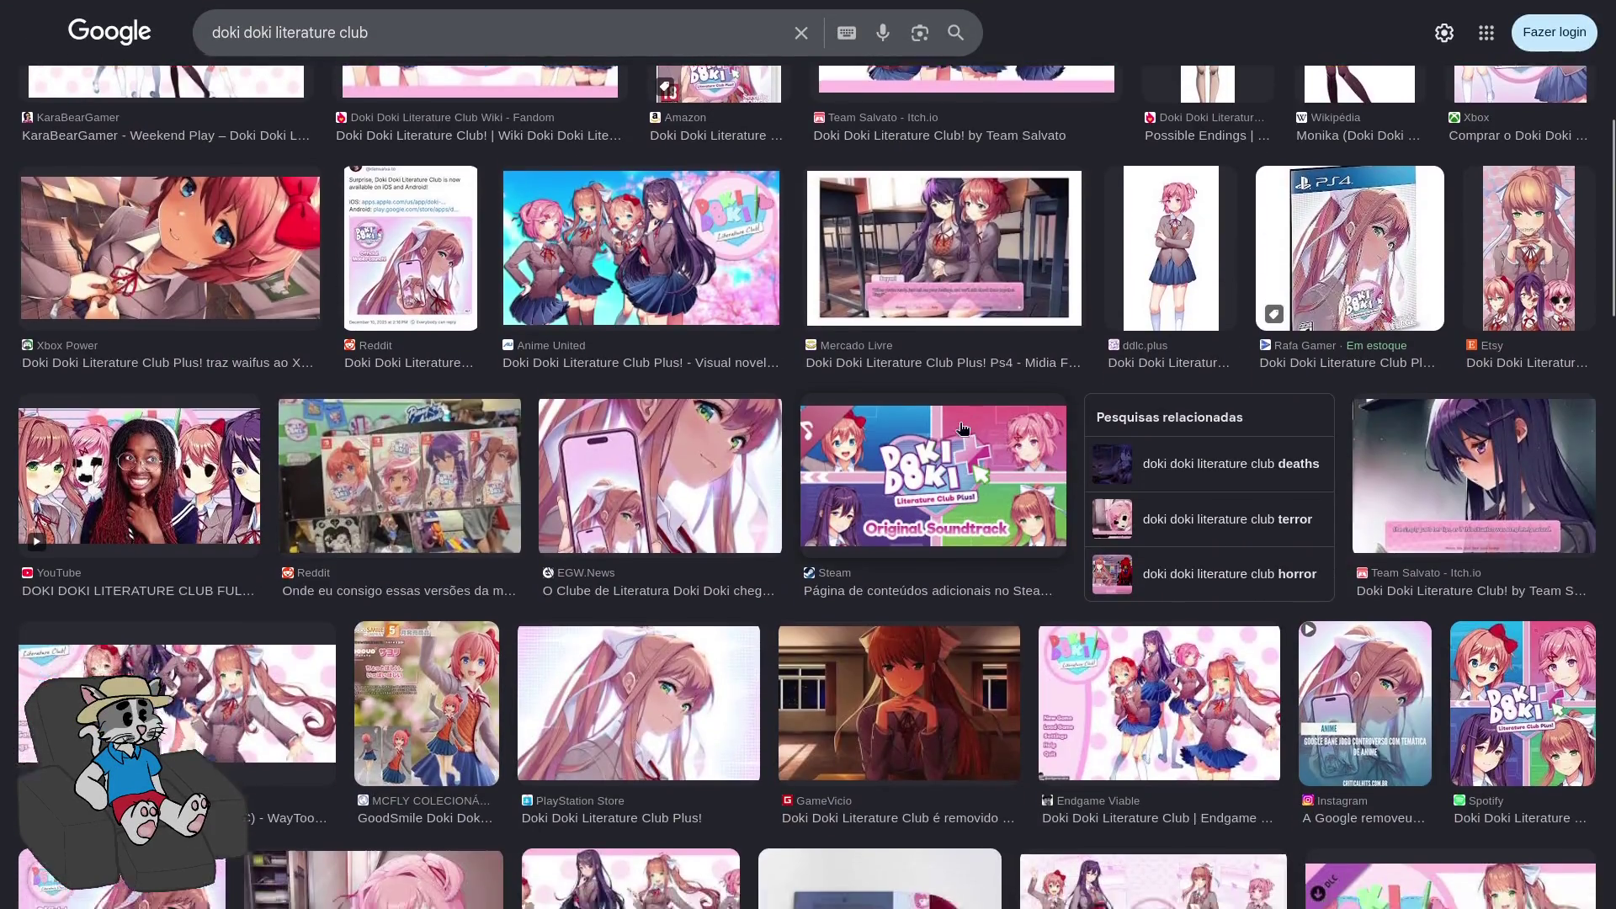
pyautogui.scroll(-5, 939, 444)
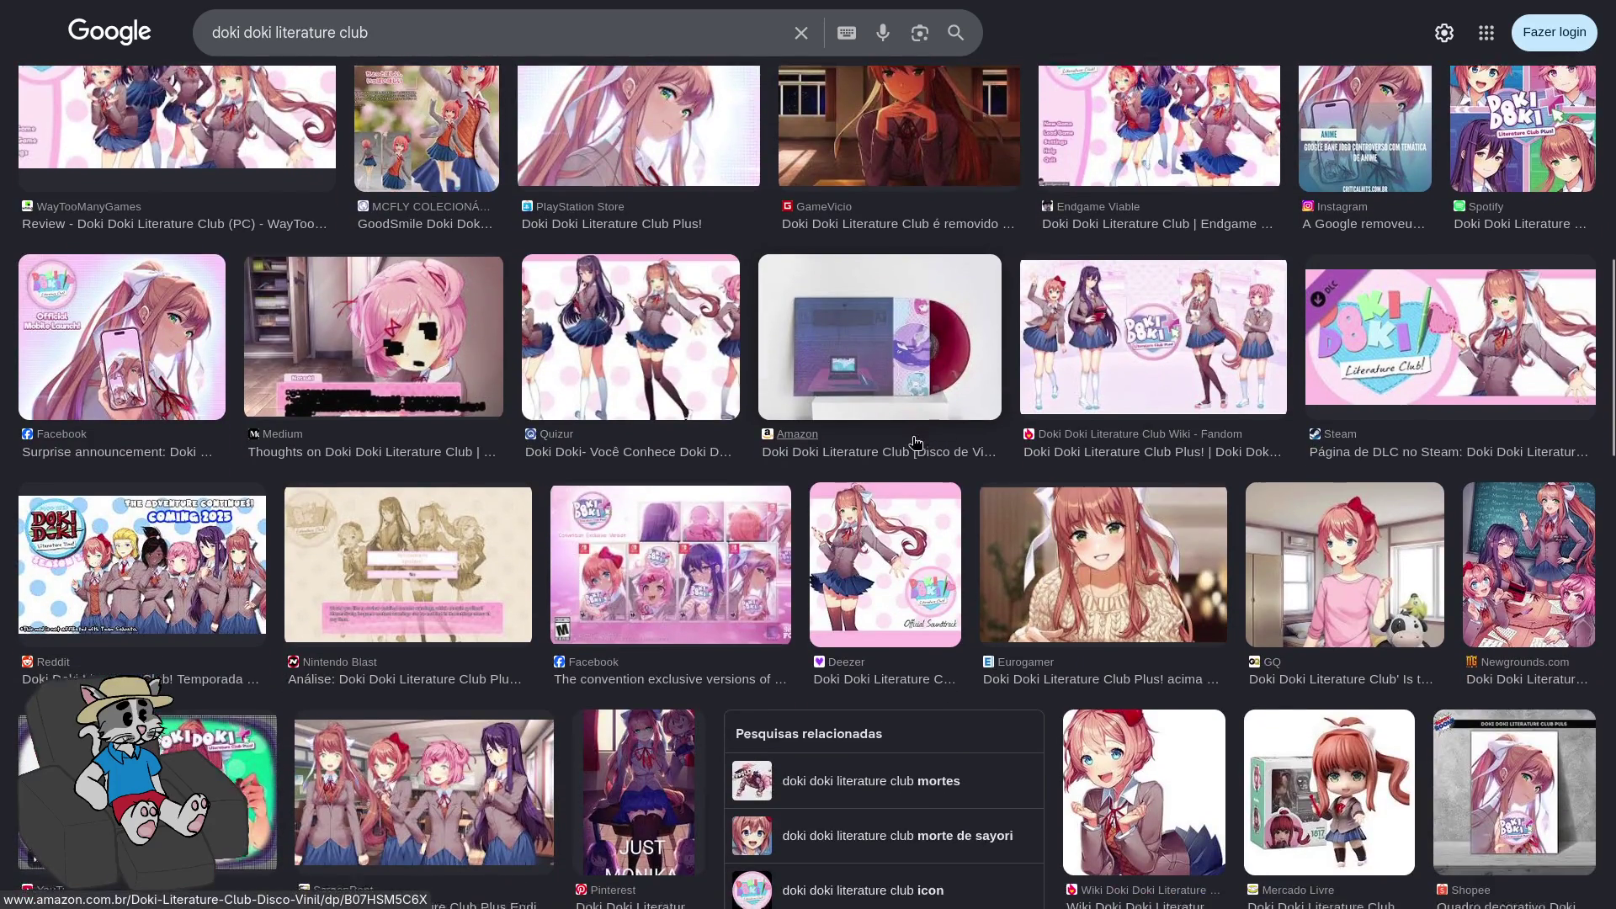
pyautogui.scroll(-5, 909, 438)
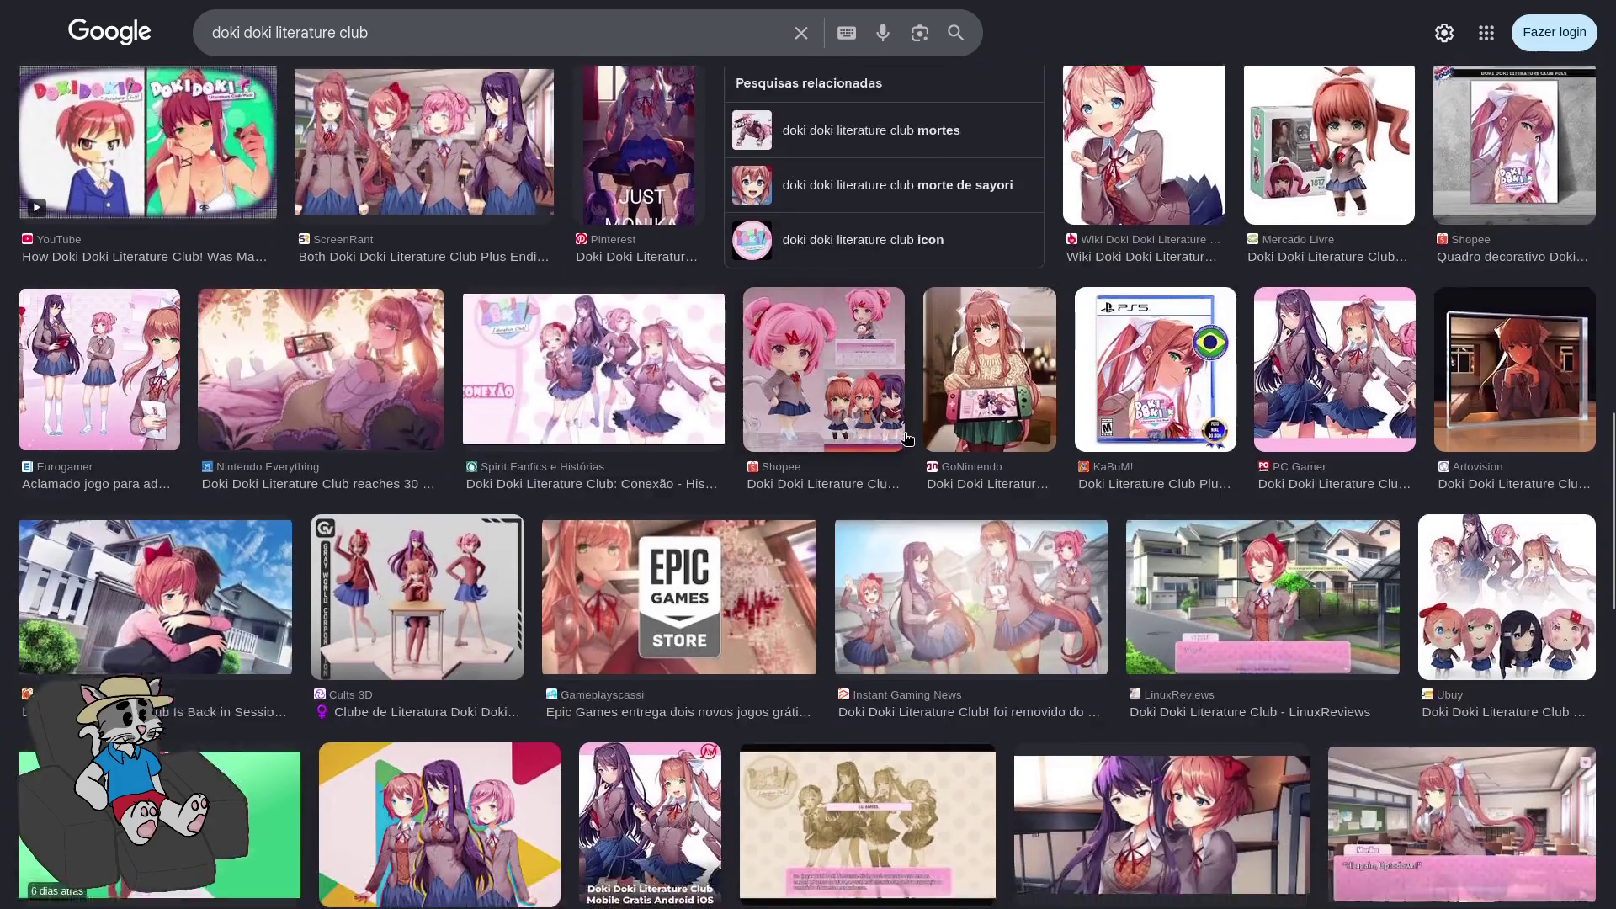
pyautogui.scroll(-5, 651, 558)
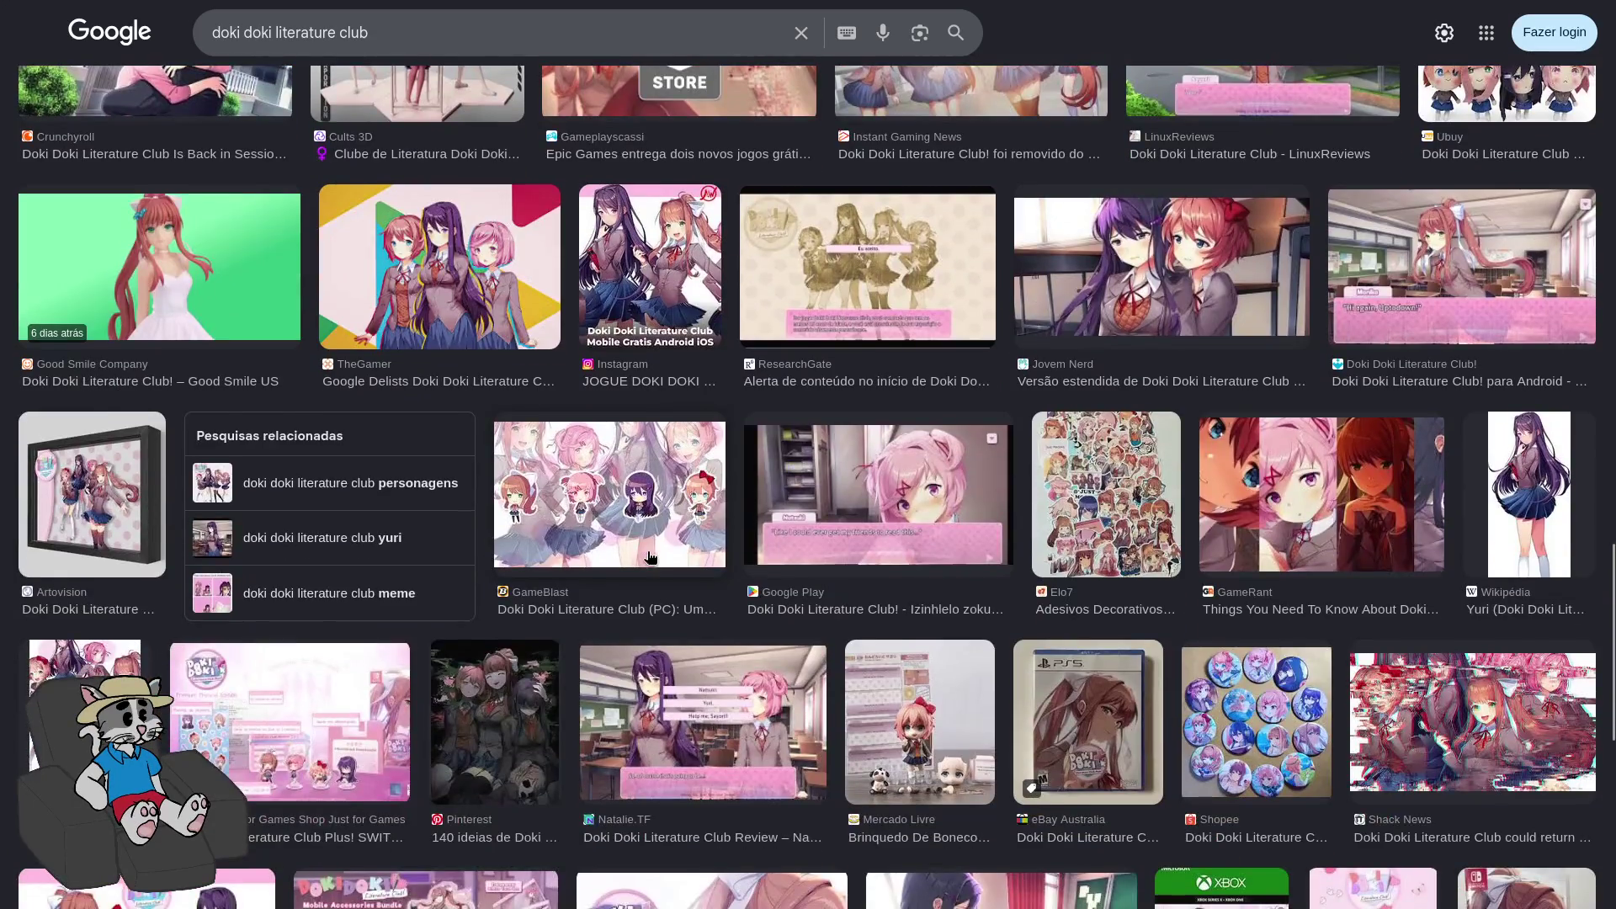
pyautogui.scroll(-3, 685, 551)
pyautogui.scroll(15, 690, 564)
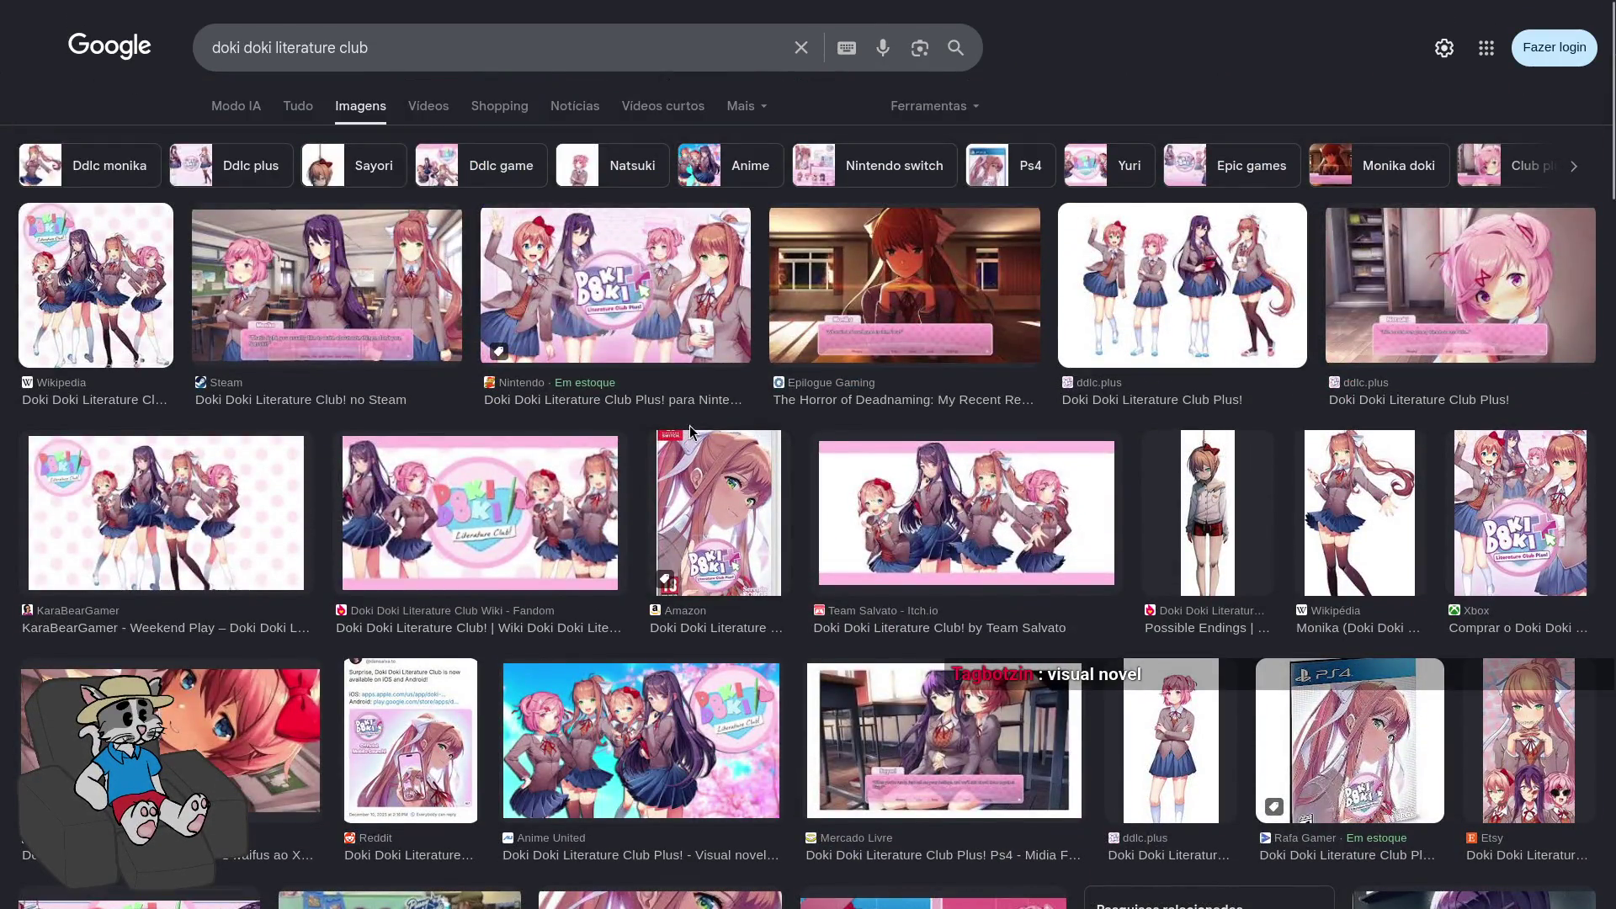
pyautogui.press('super+f')
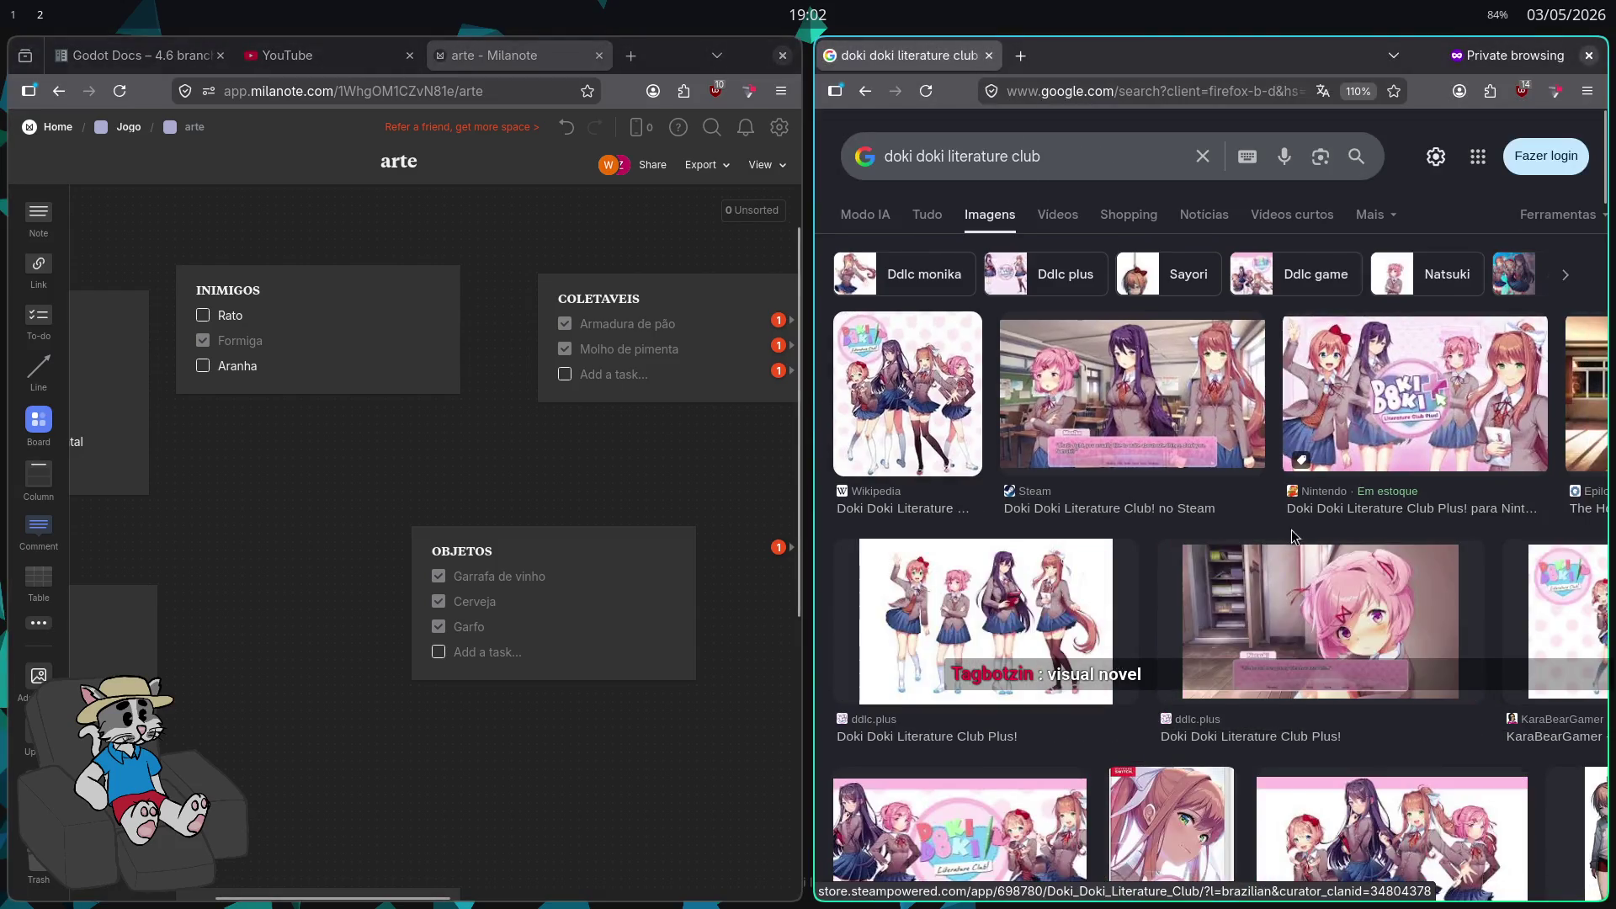
pyautogui.hotkey('ctrl', 'w')
pyautogui.press('super+1')
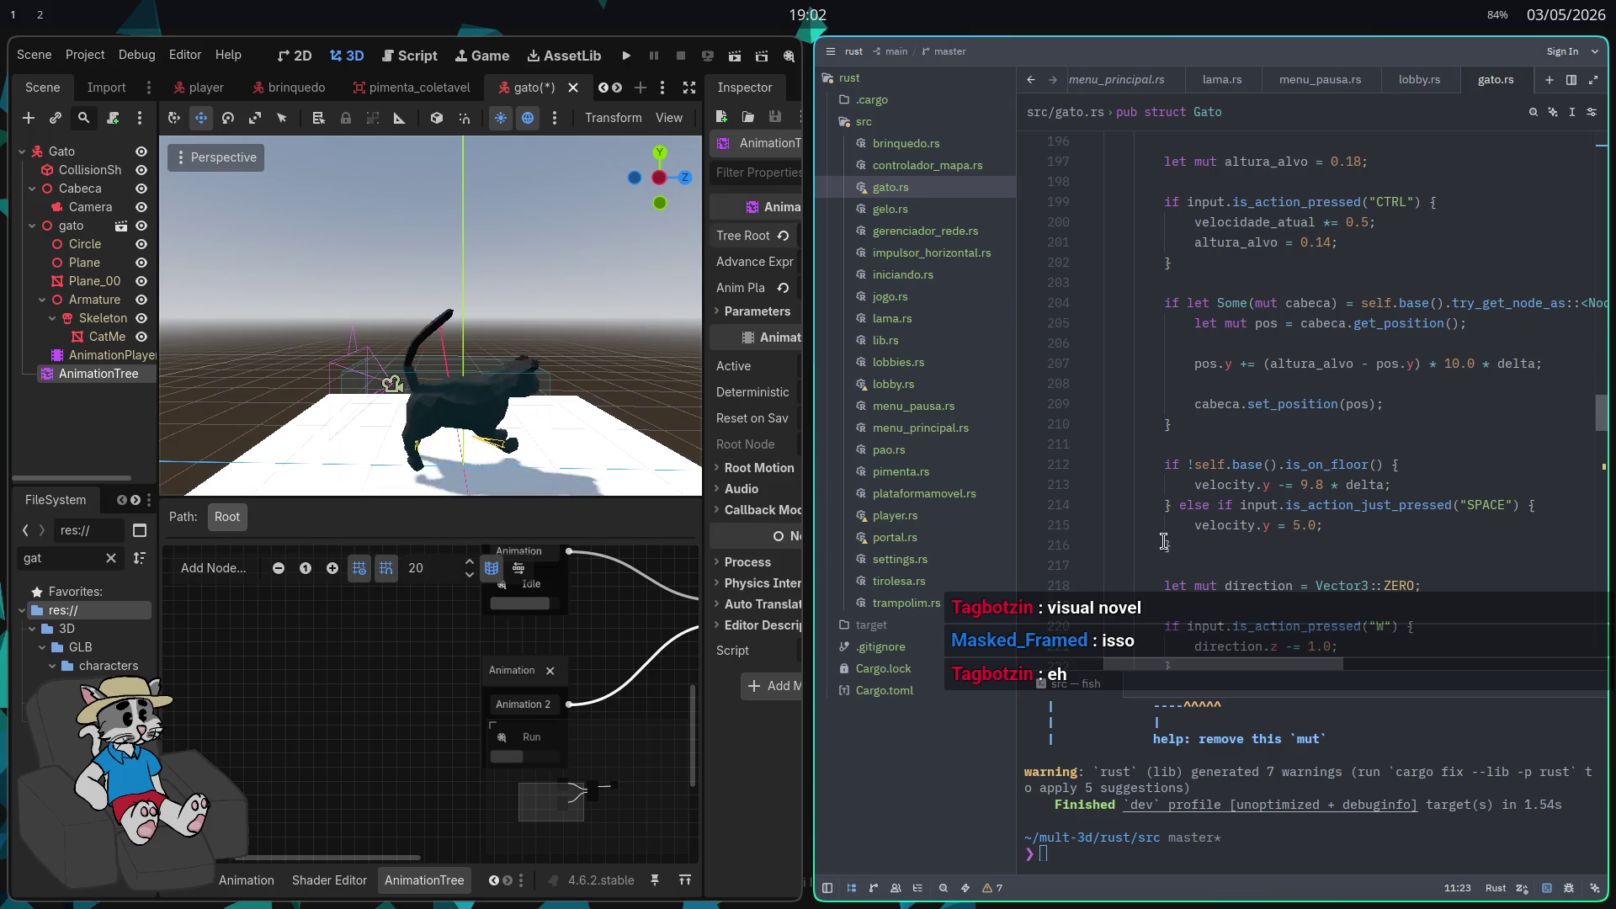
# Make the Godot editor fill the screen over the Zed window.
pyautogui.press('super+f')
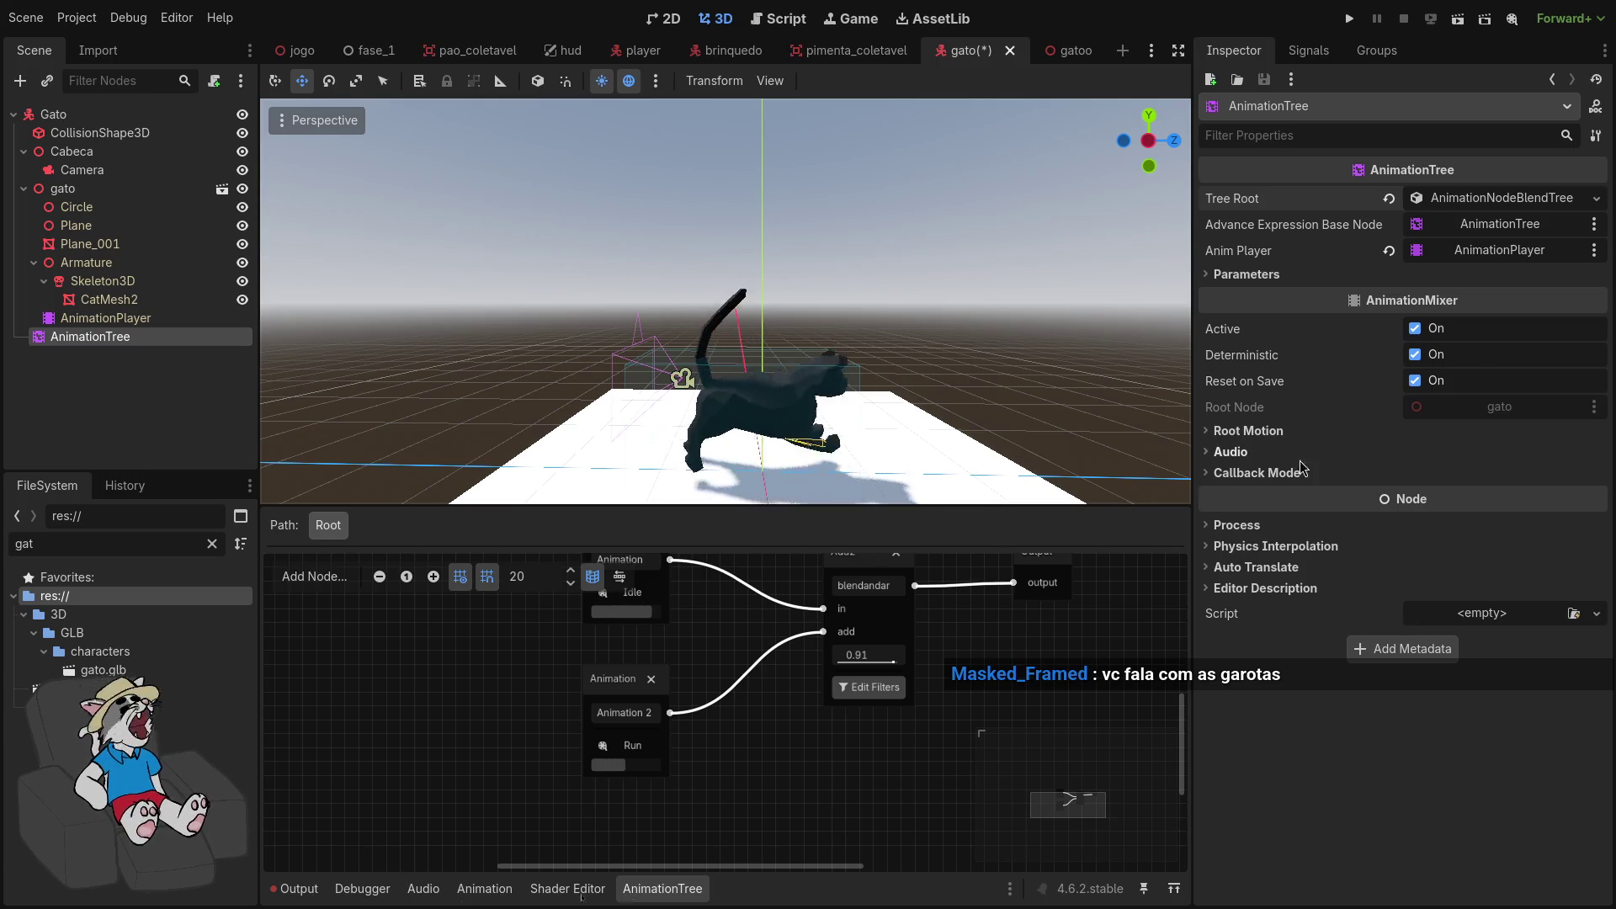
# Change the blendandar add amount from 0.91 to 0.0 and tile Godot beside the code editor.
pyautogui.scroll(-2, 1111, 429)
pyautogui.moveTo(820, 461)
pyautogui.mouseDown()
pyautogui.moveTo(937, 429)
pyautogui.moveTo(879, 459)
pyautogui.mouseUp()
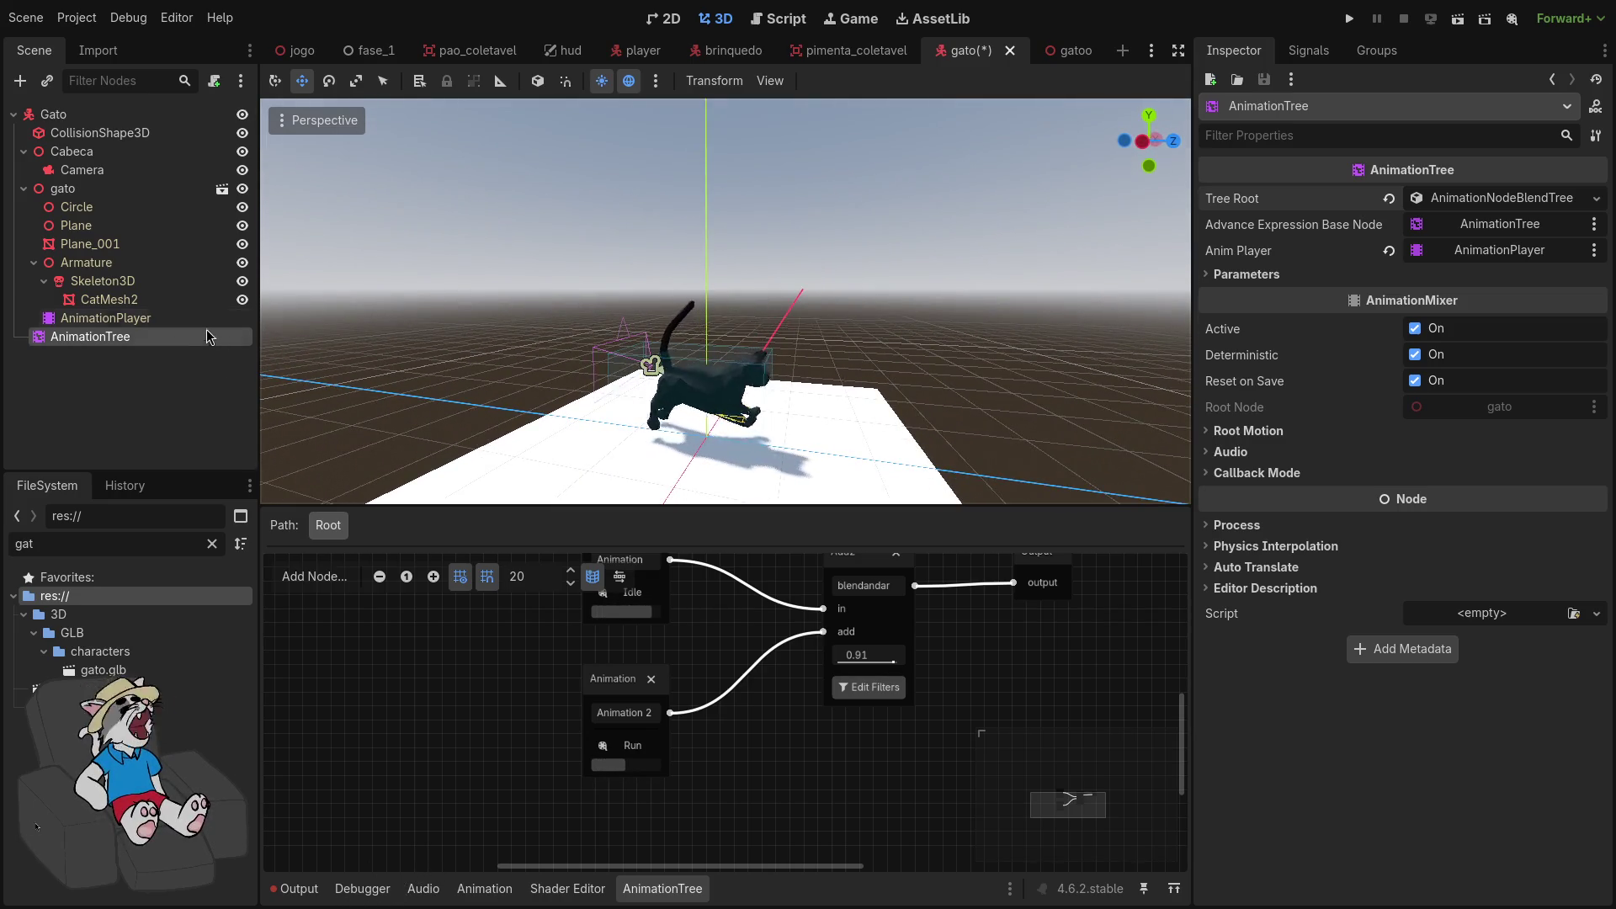
pyautogui.click(886, 657)
pyautogui.write('0')
pyautogui.press('Return')
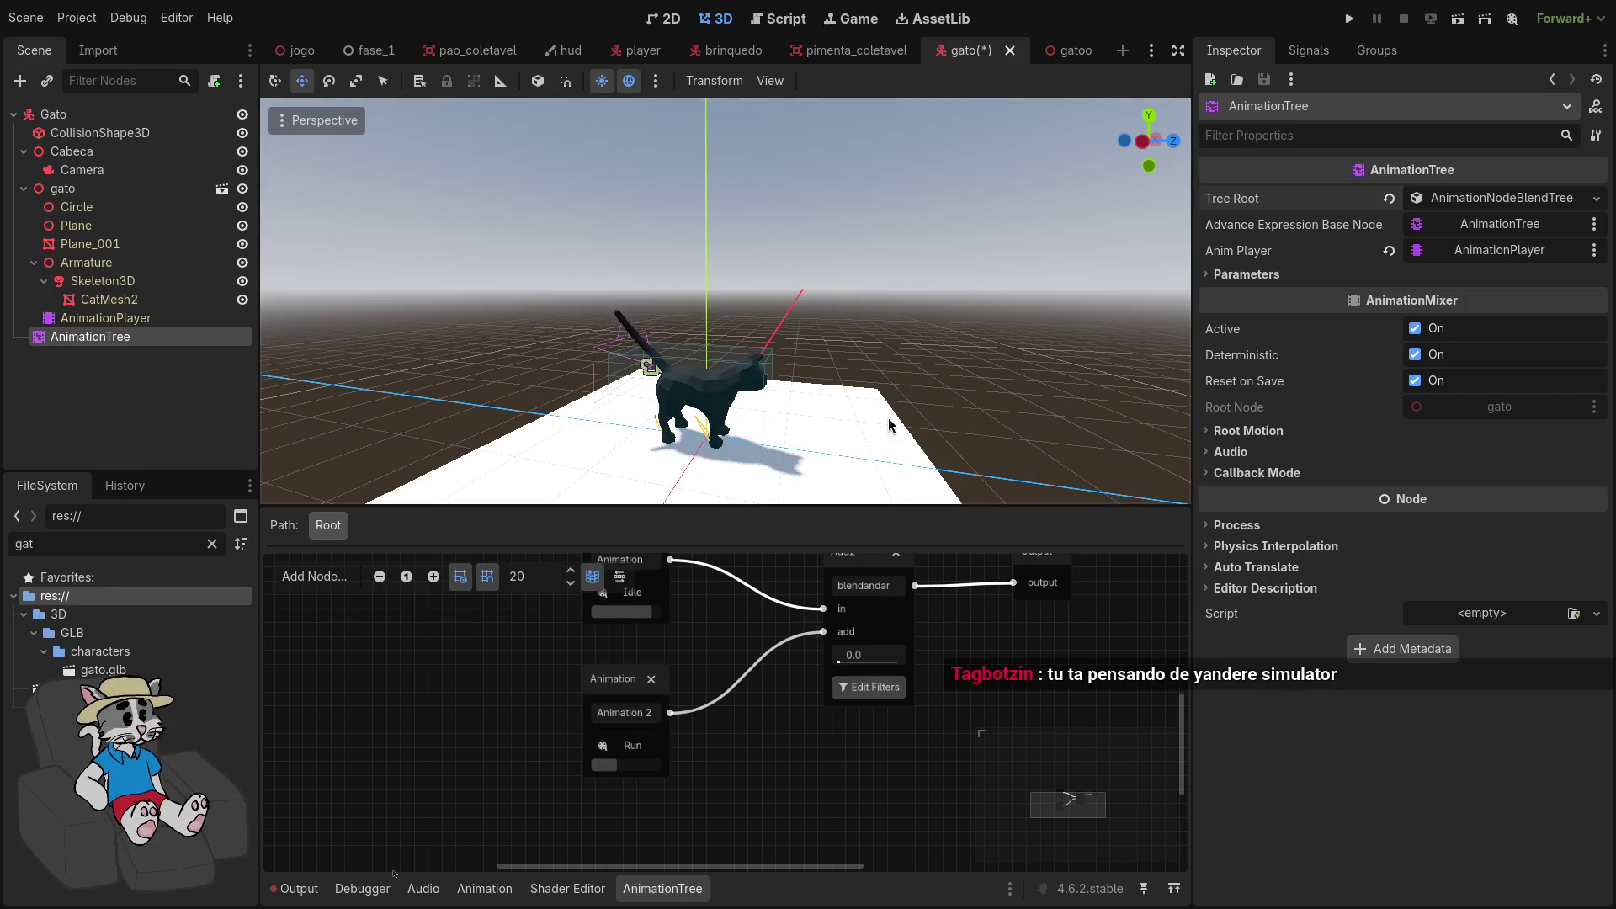
pyautogui.press('super+f')
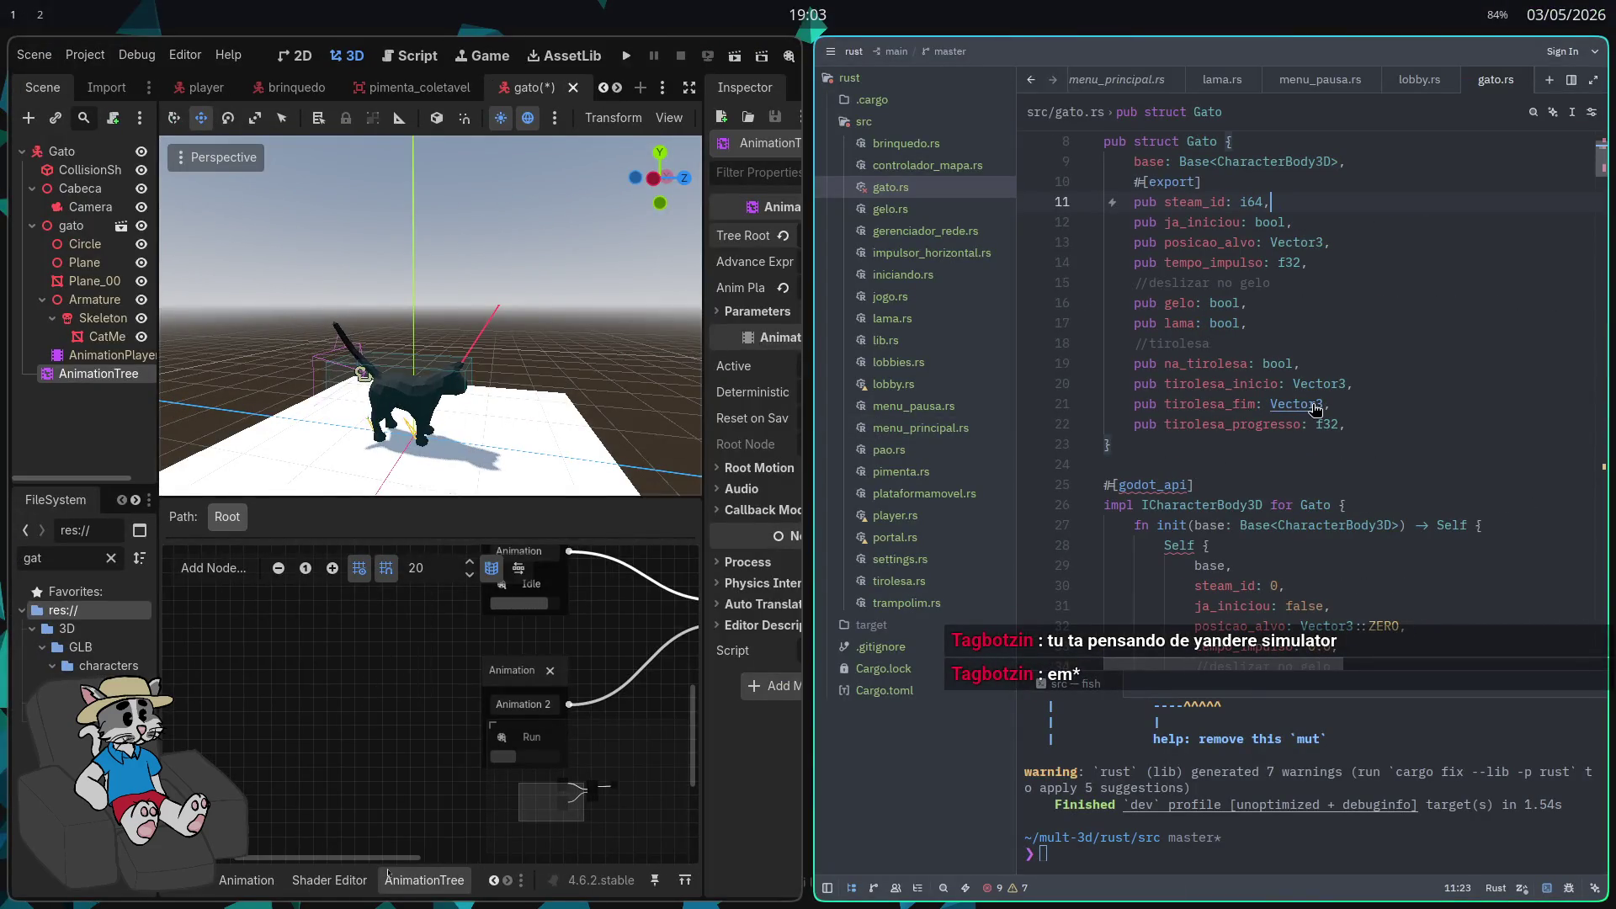
# Maximize Zed and scroll gato.rs to the Blend2 blend_amount code near line 254.
pyautogui.press('super+f')
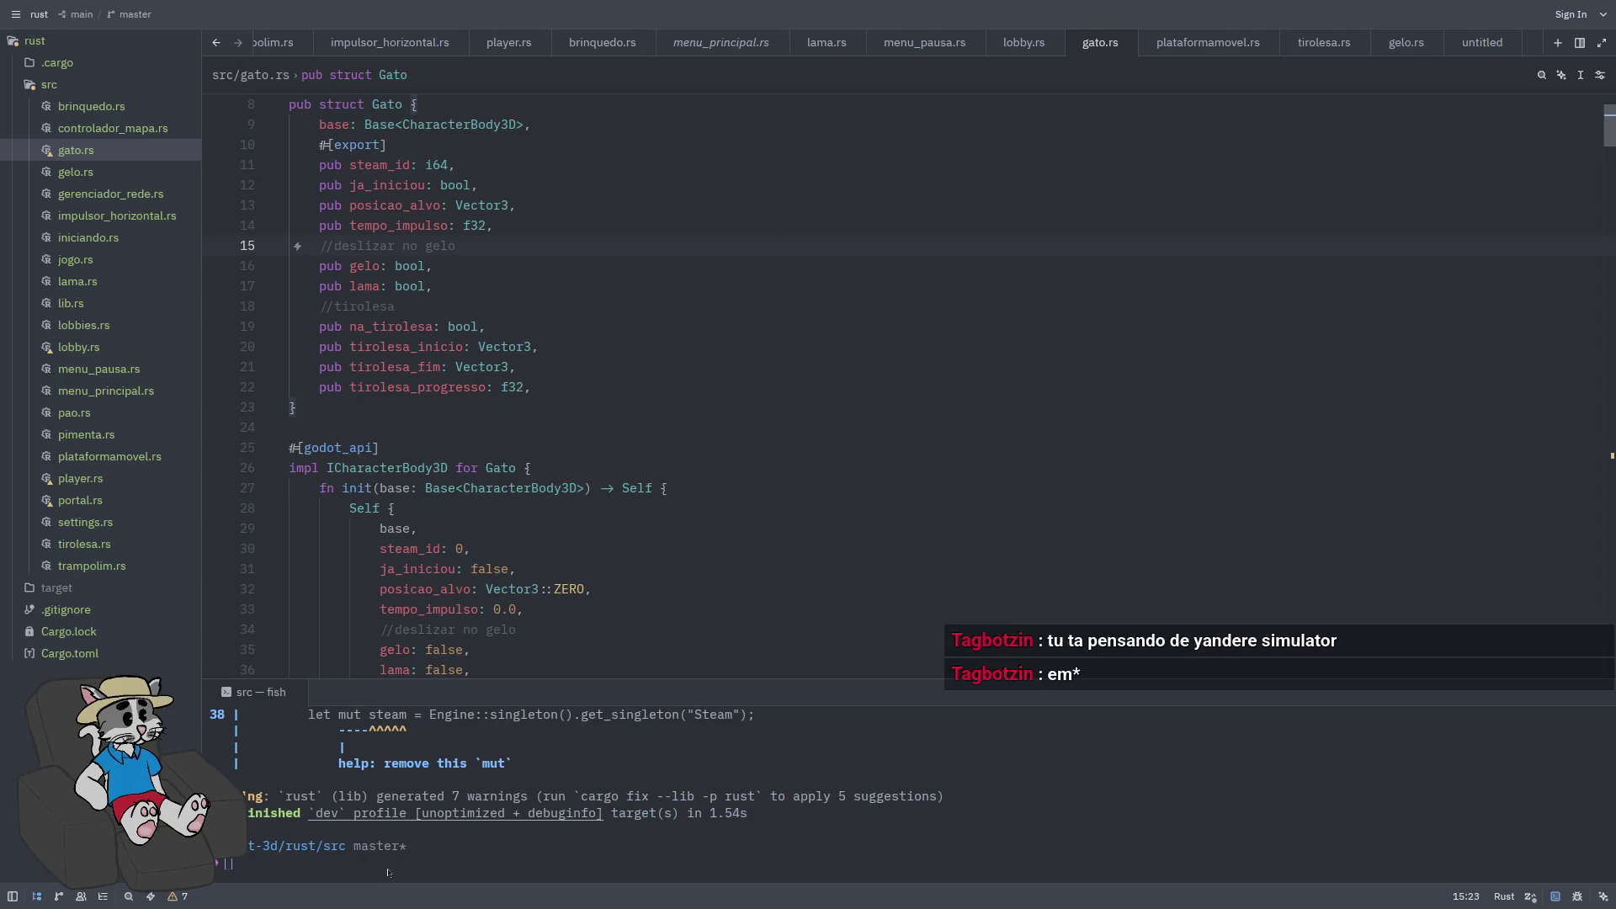
pyautogui.scroll(-6, 822, 385)
pyautogui.scroll(2, 817, 389)
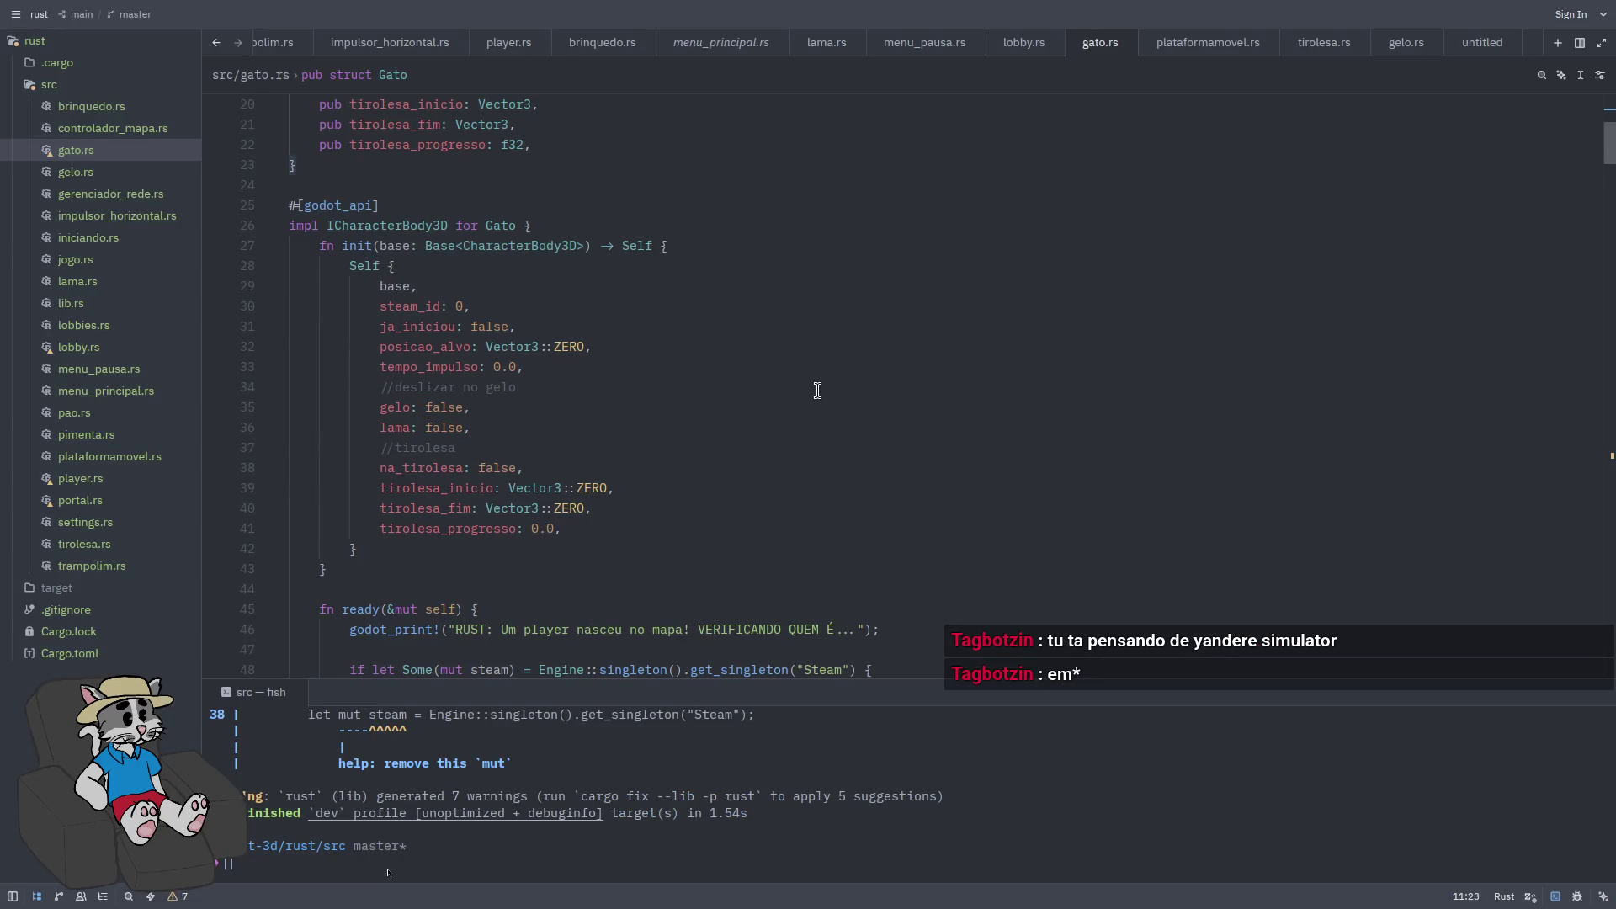
pyautogui.scroll(-15, 867, 413)
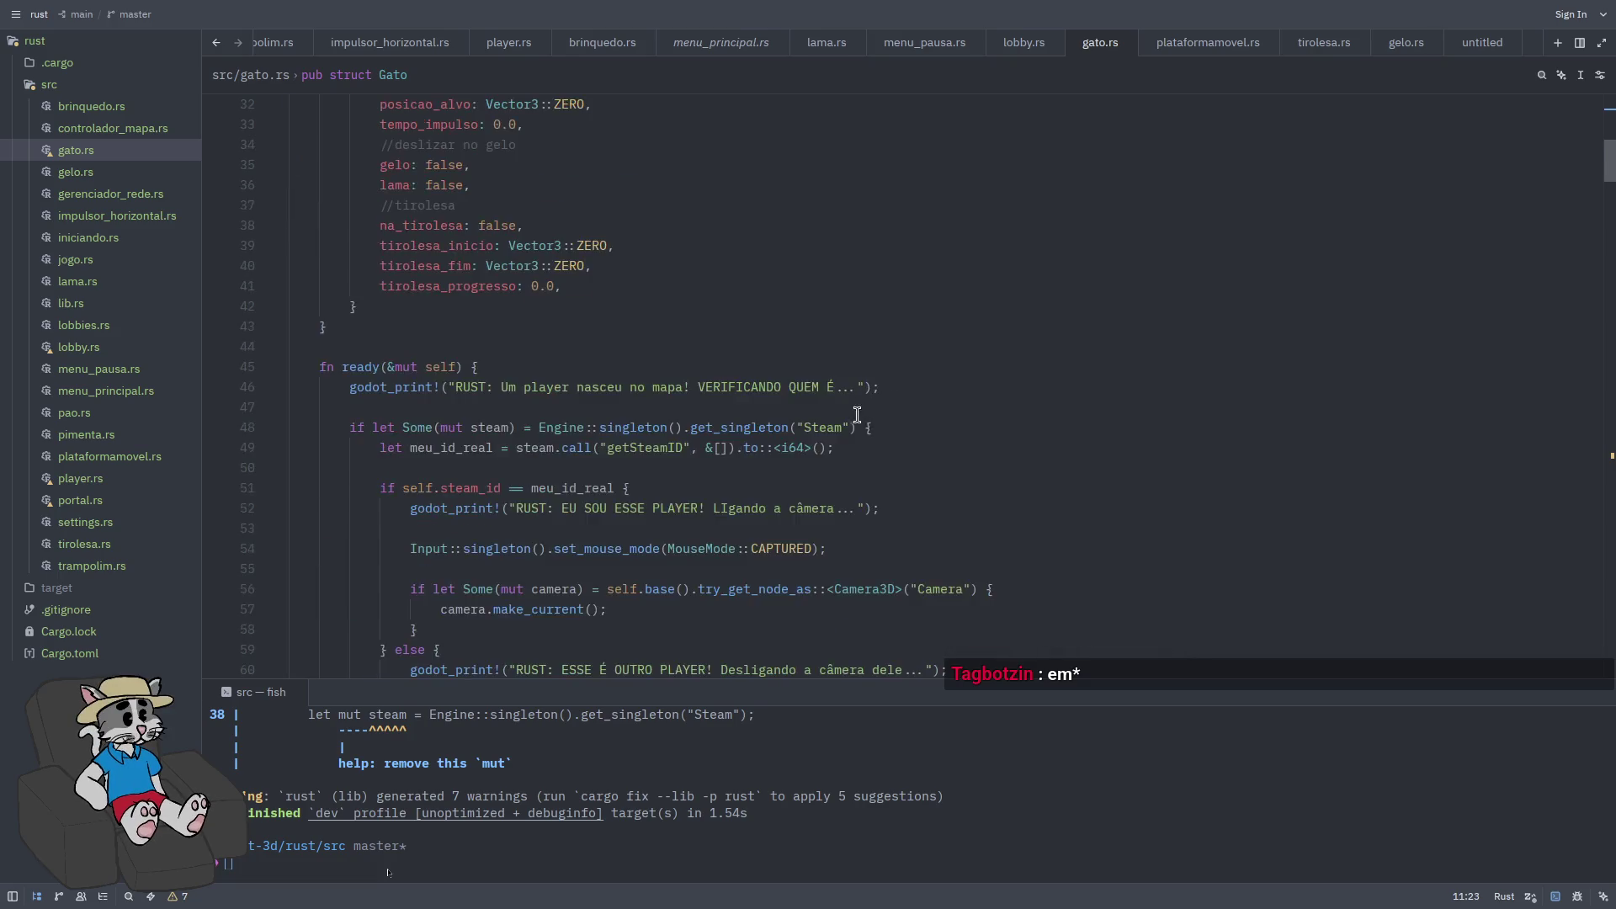
pyautogui.scroll(-4, 850, 424)
pyautogui.scroll(3, 851, 423)
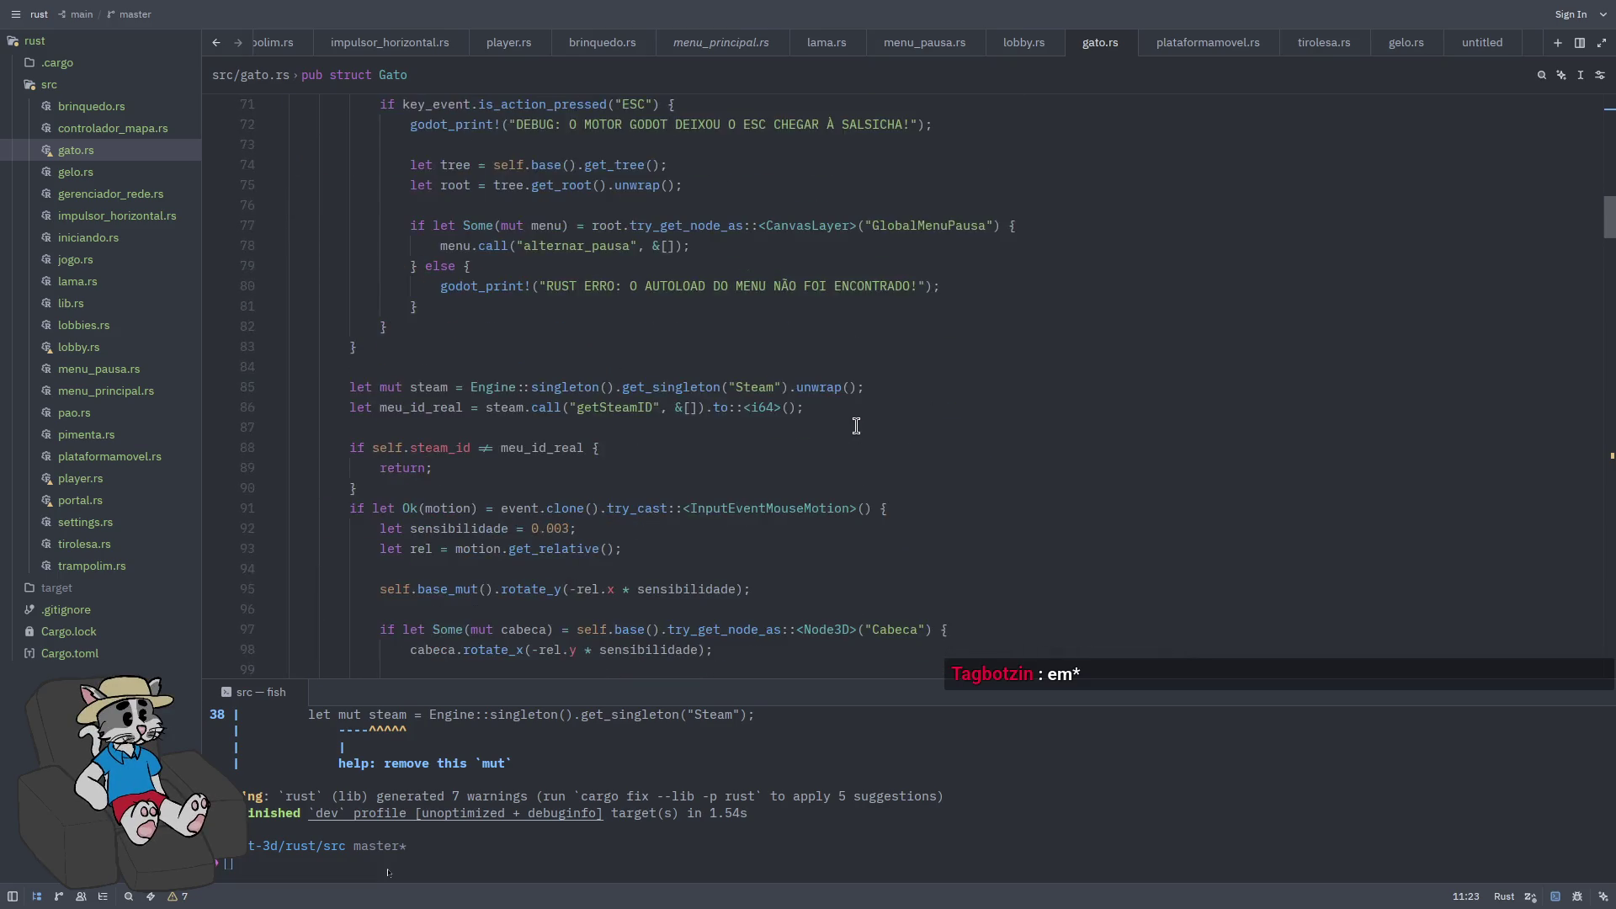
pyautogui.scroll(-3, 851, 423)
pyautogui.scroll(2, 851, 422)
pyautogui.scroll(6, 854, 419)
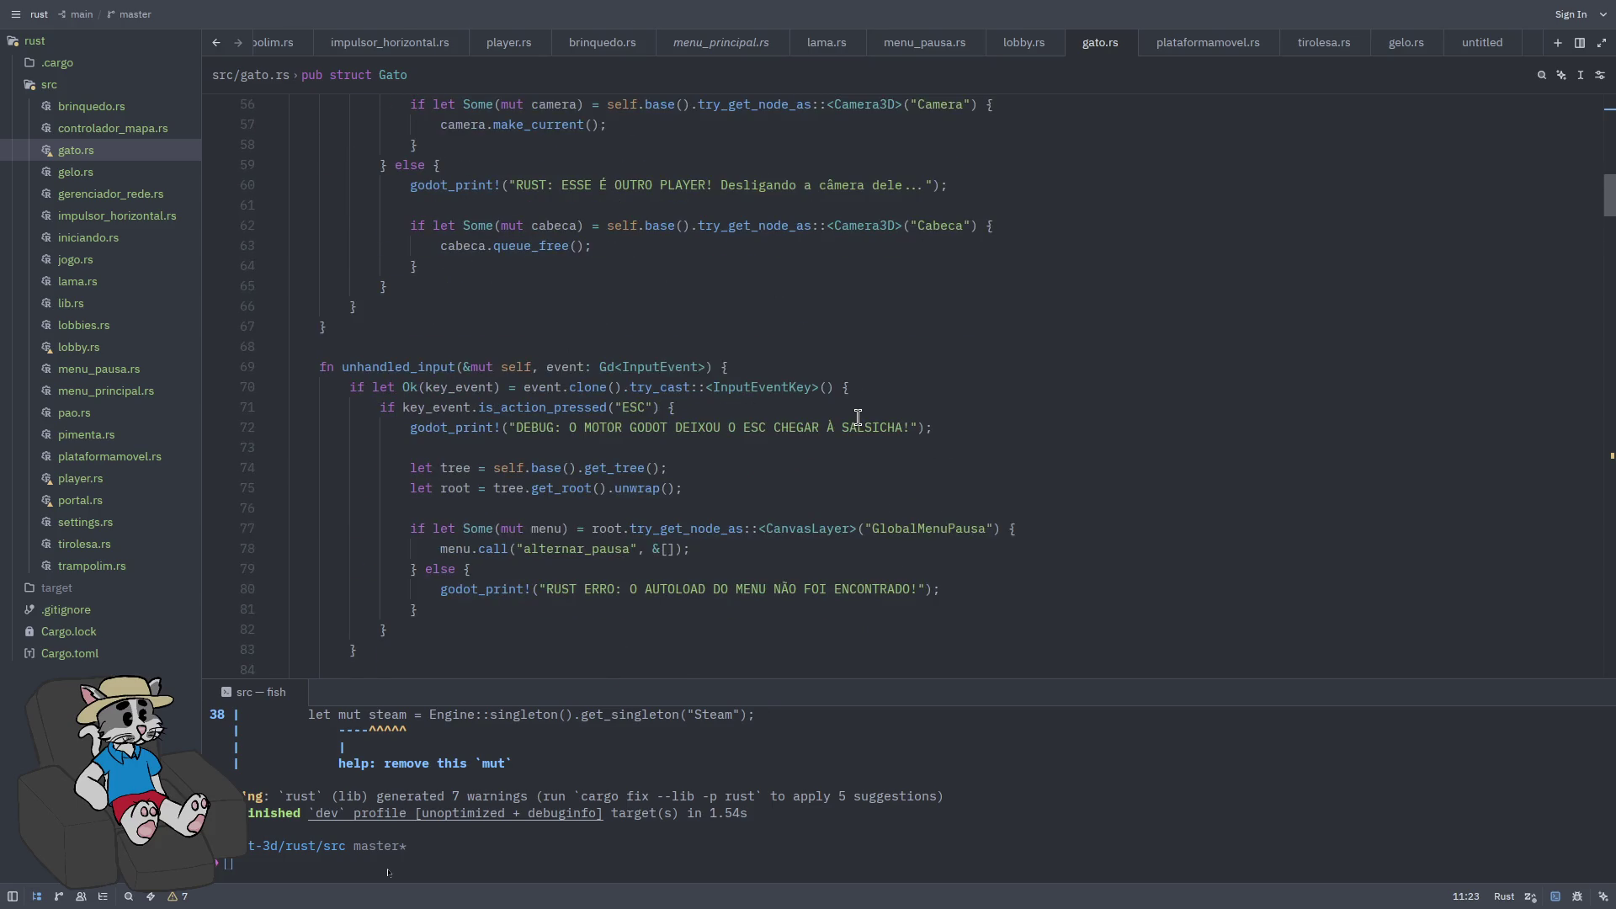
pyautogui.scroll(-20, 858, 417)
pyautogui.scroll(-20, 938, 446)
pyautogui.scroll(20, 944, 452)
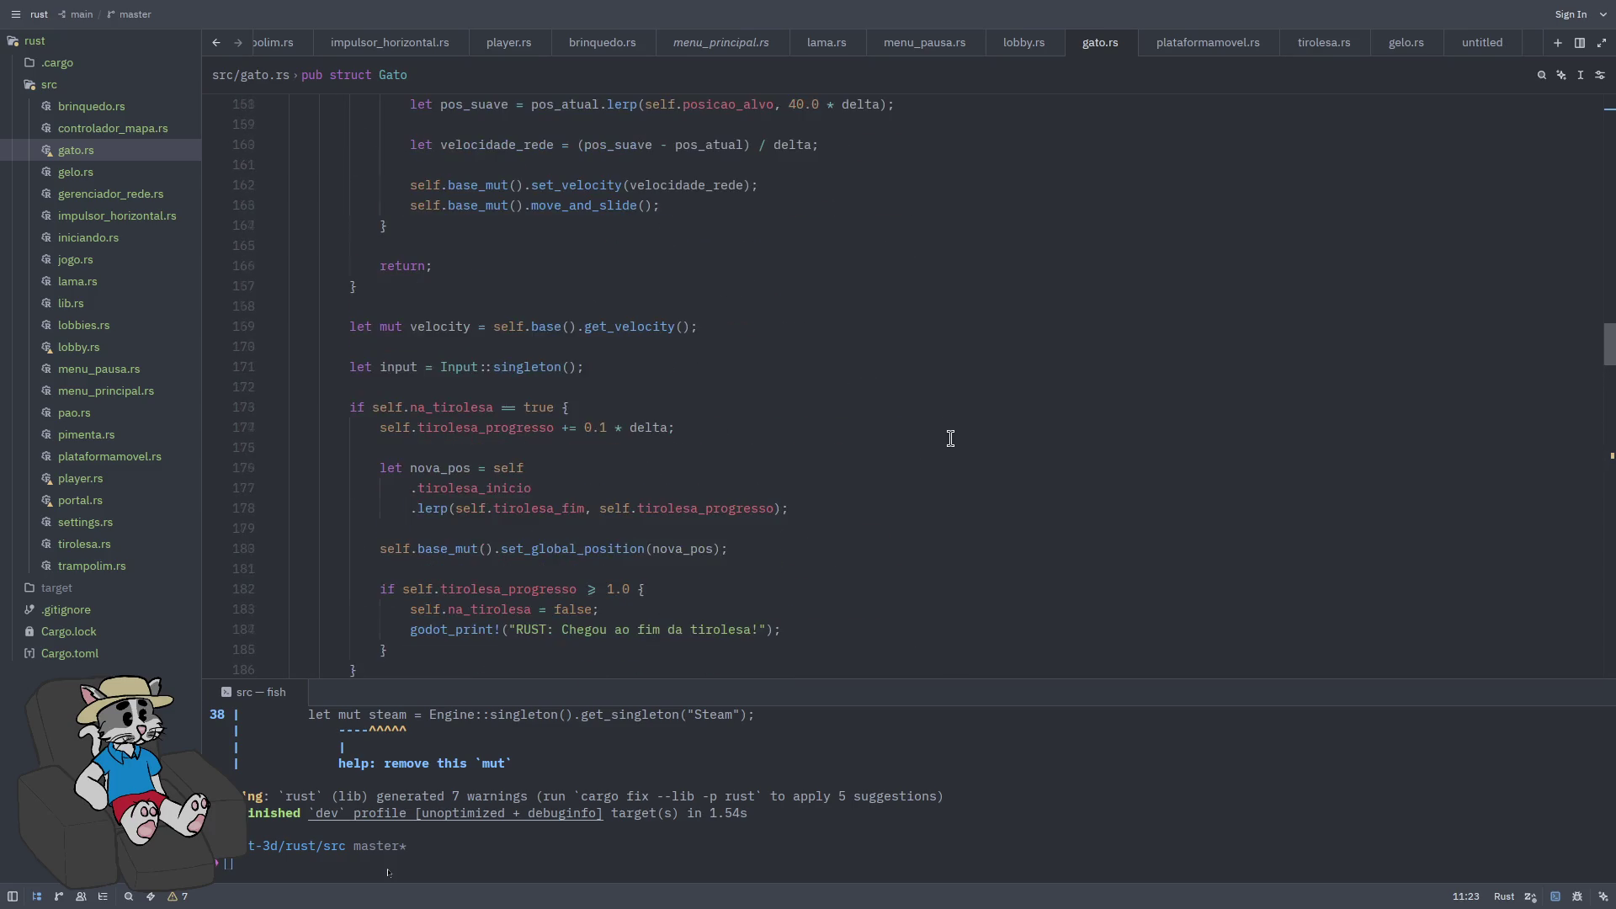
pyautogui.scroll(18, 950, 438)
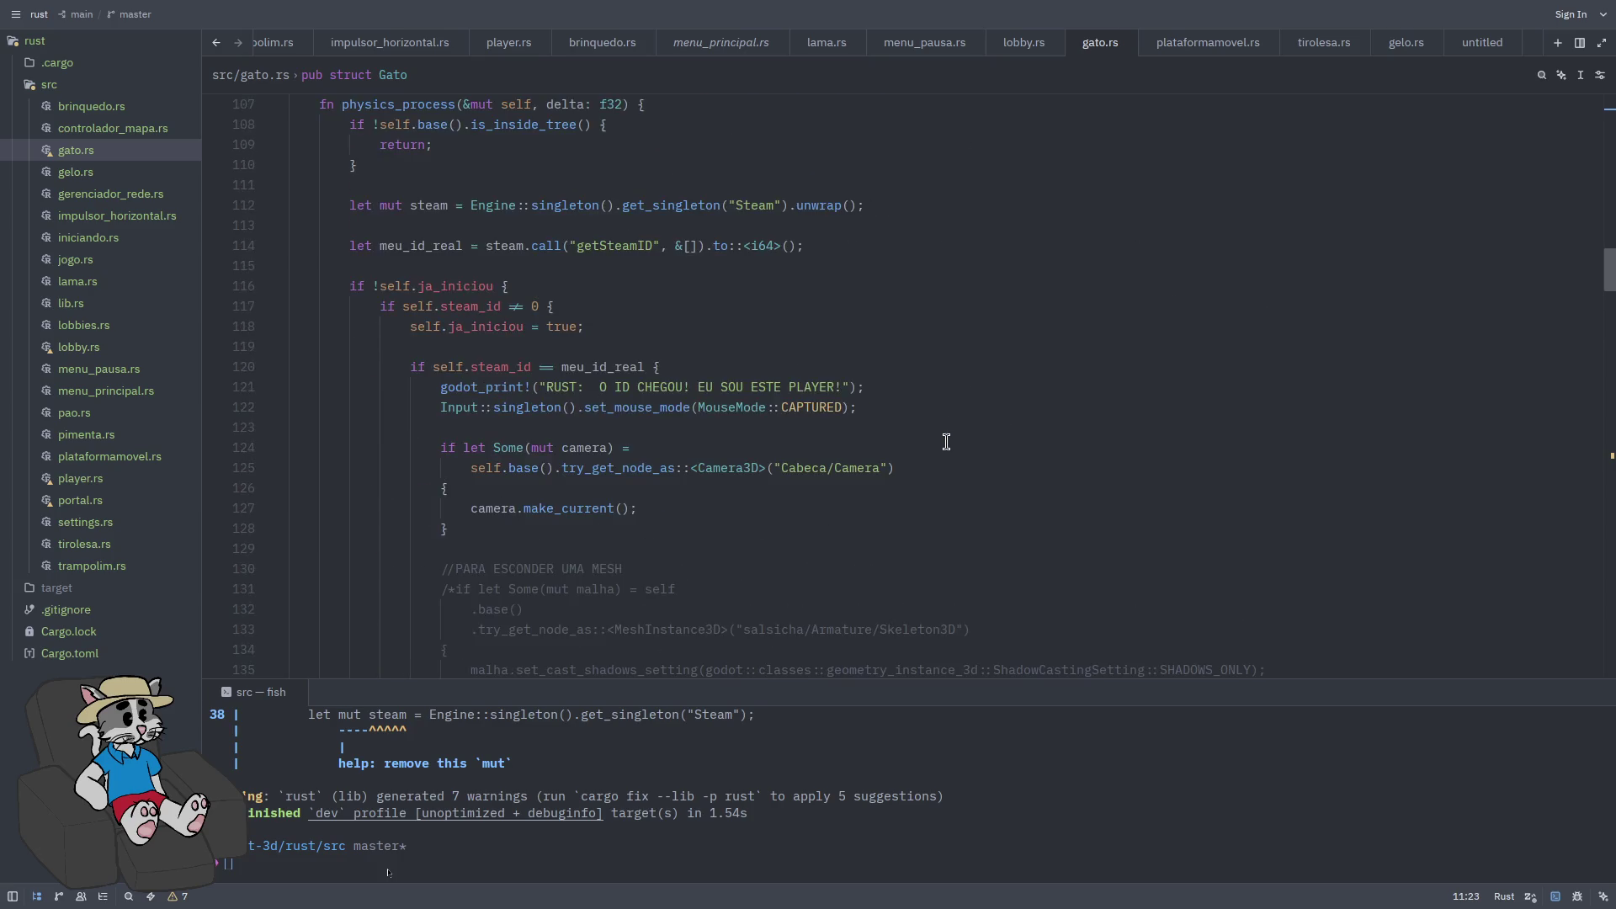
pyautogui.scroll(-20, 953, 435)
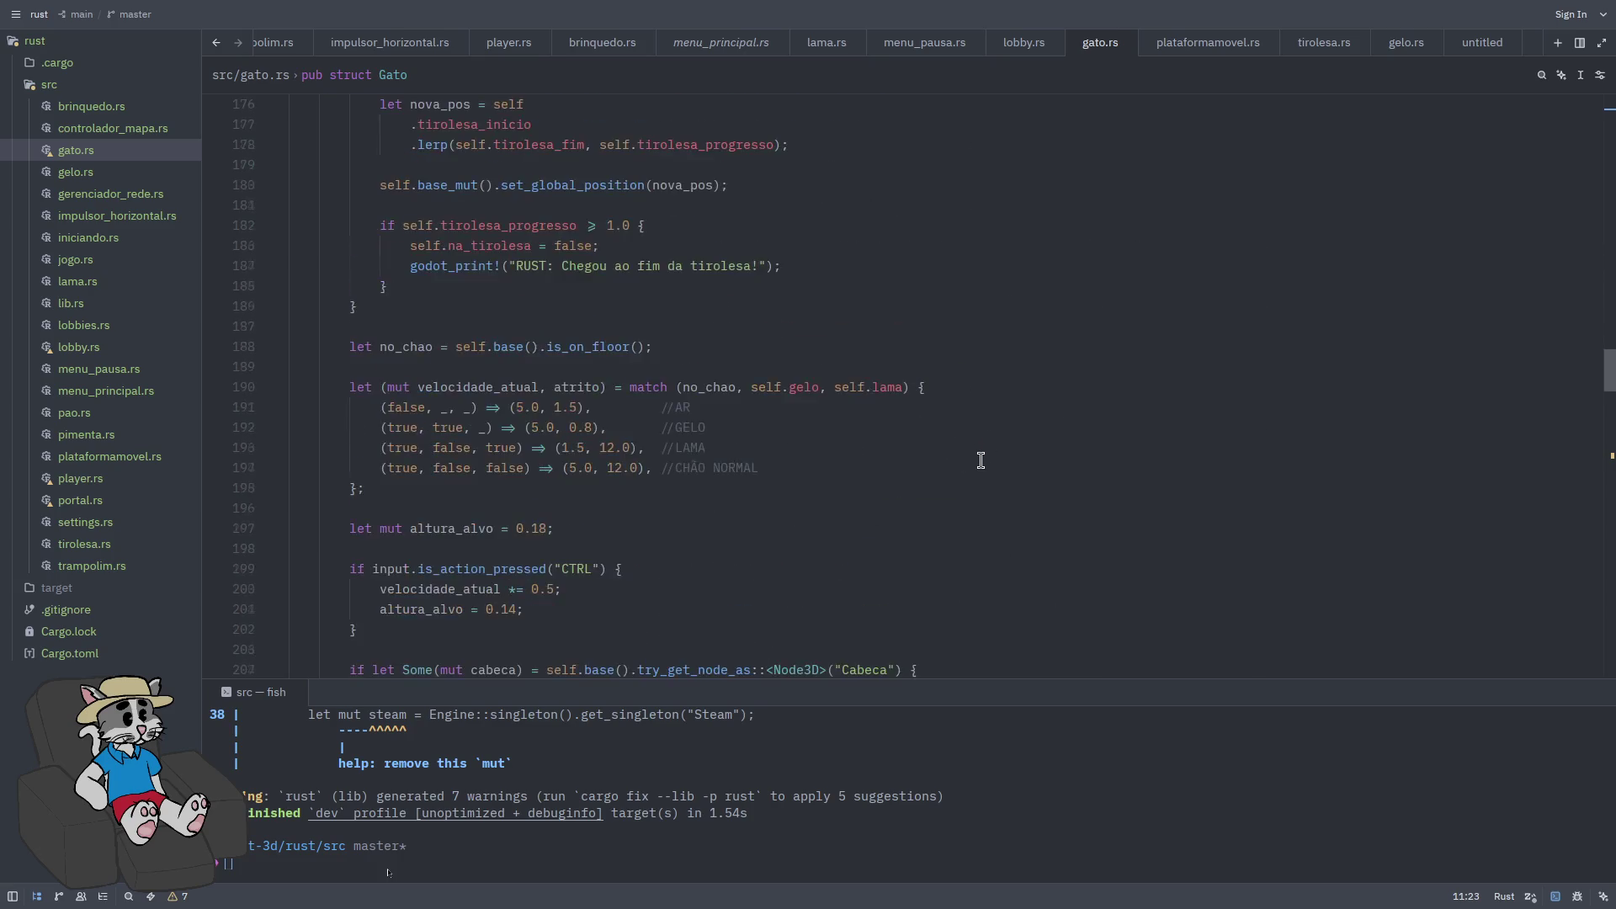
pyautogui.scroll(-20, 972, 455)
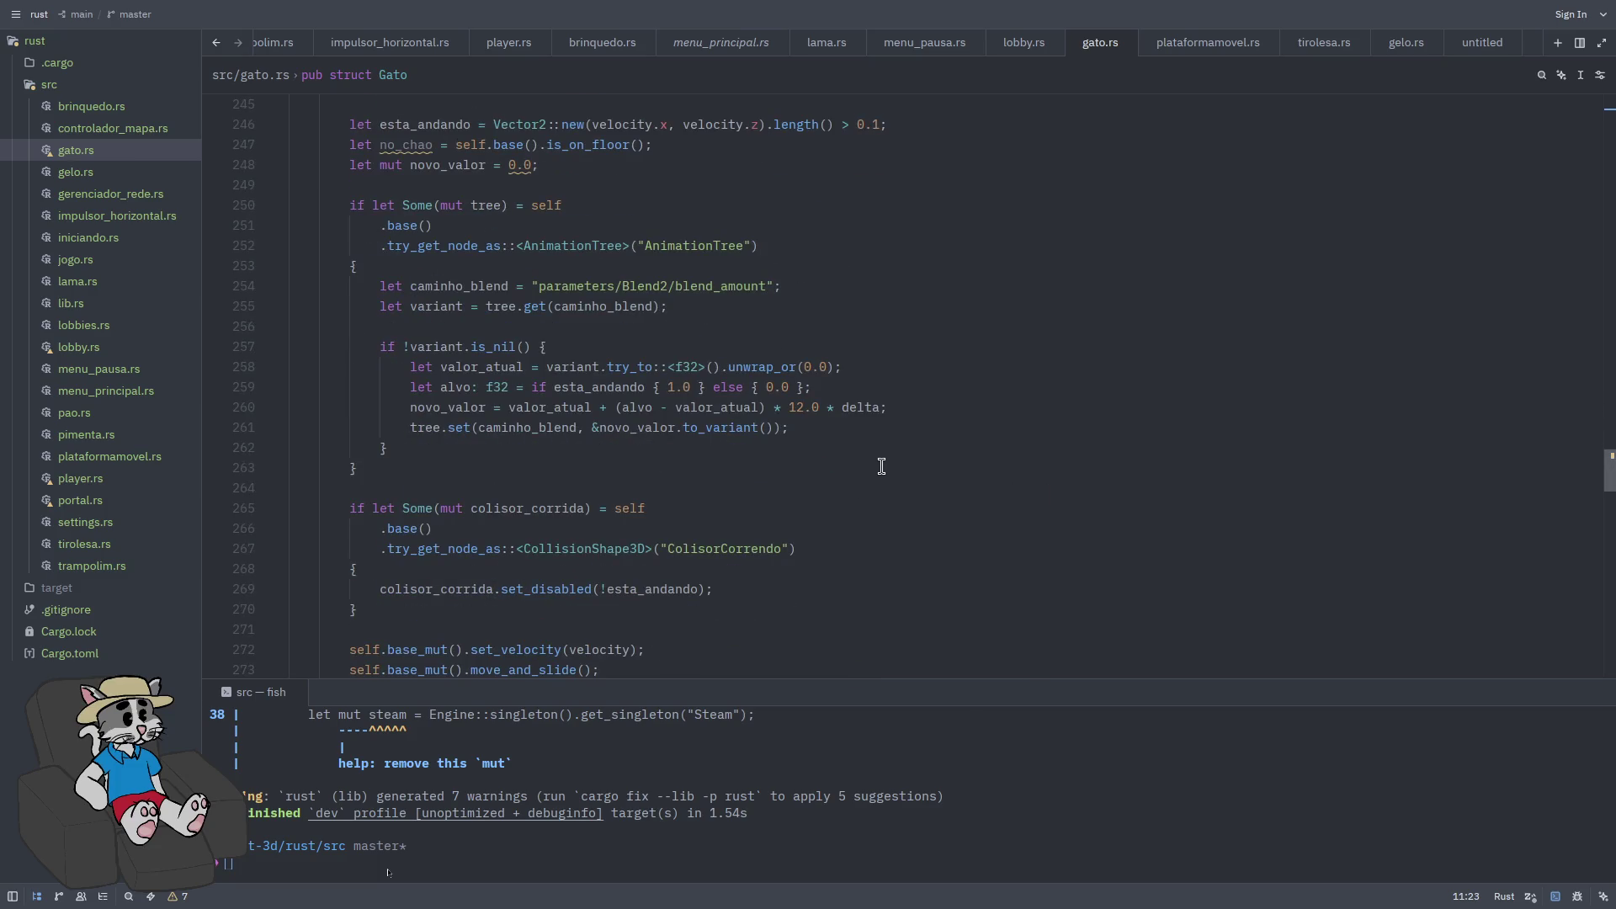
pyautogui.scroll(3, 882, 455)
pyautogui.scroll(-1, 834, 414)
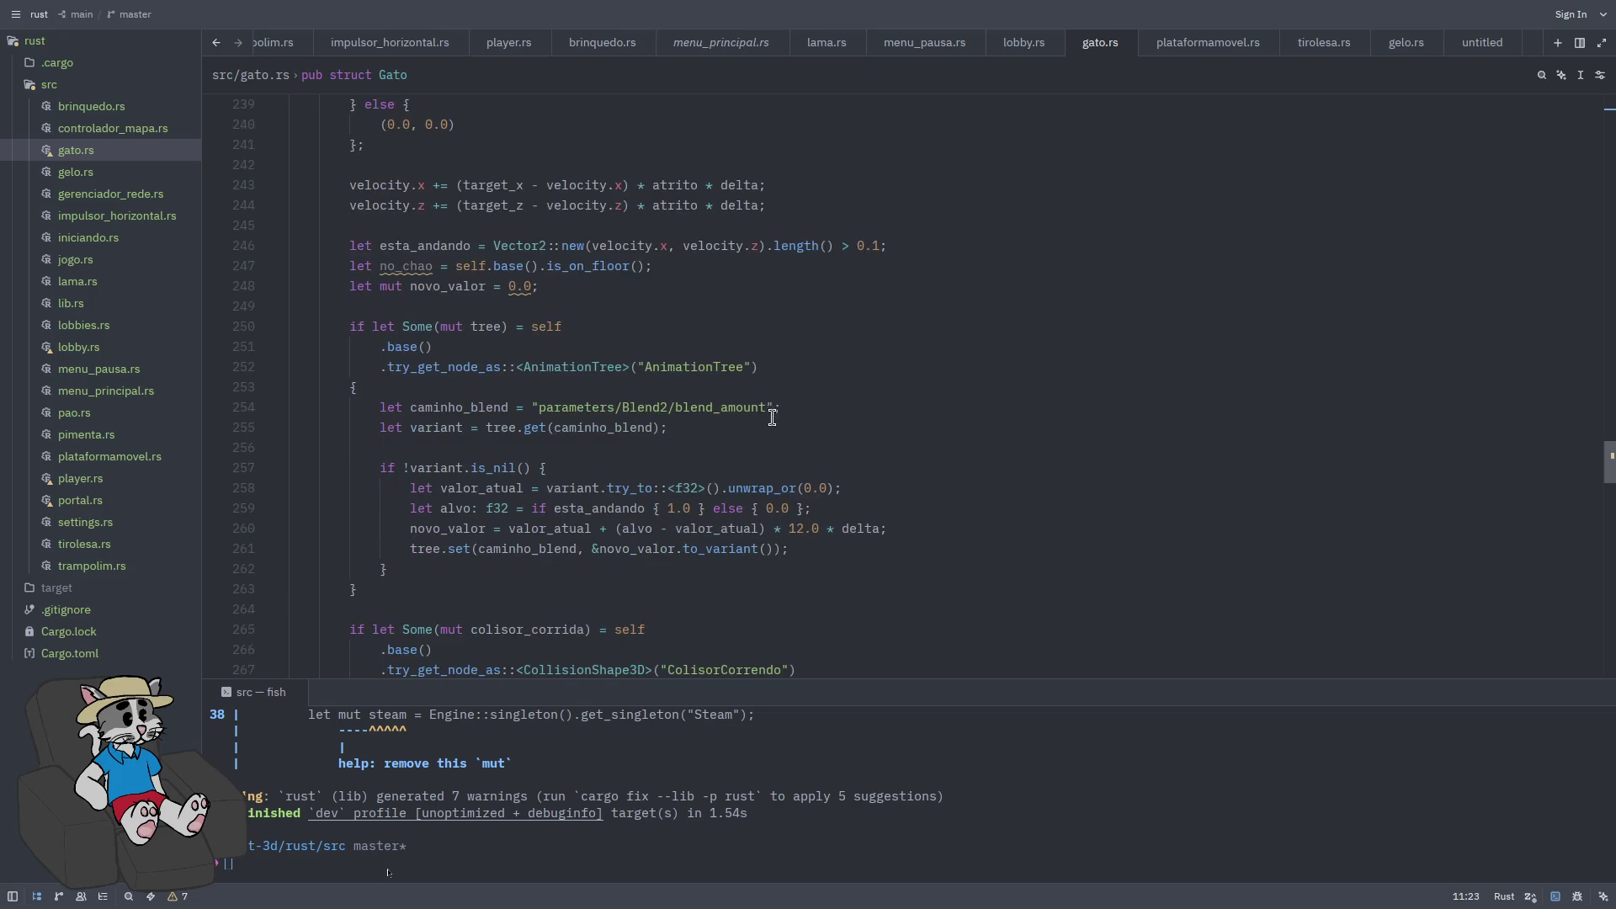
pyautogui.scroll(-9, 772, 418)
pyautogui.scroll(9, 751, 397)
pyautogui.scroll(3, 730, 383)
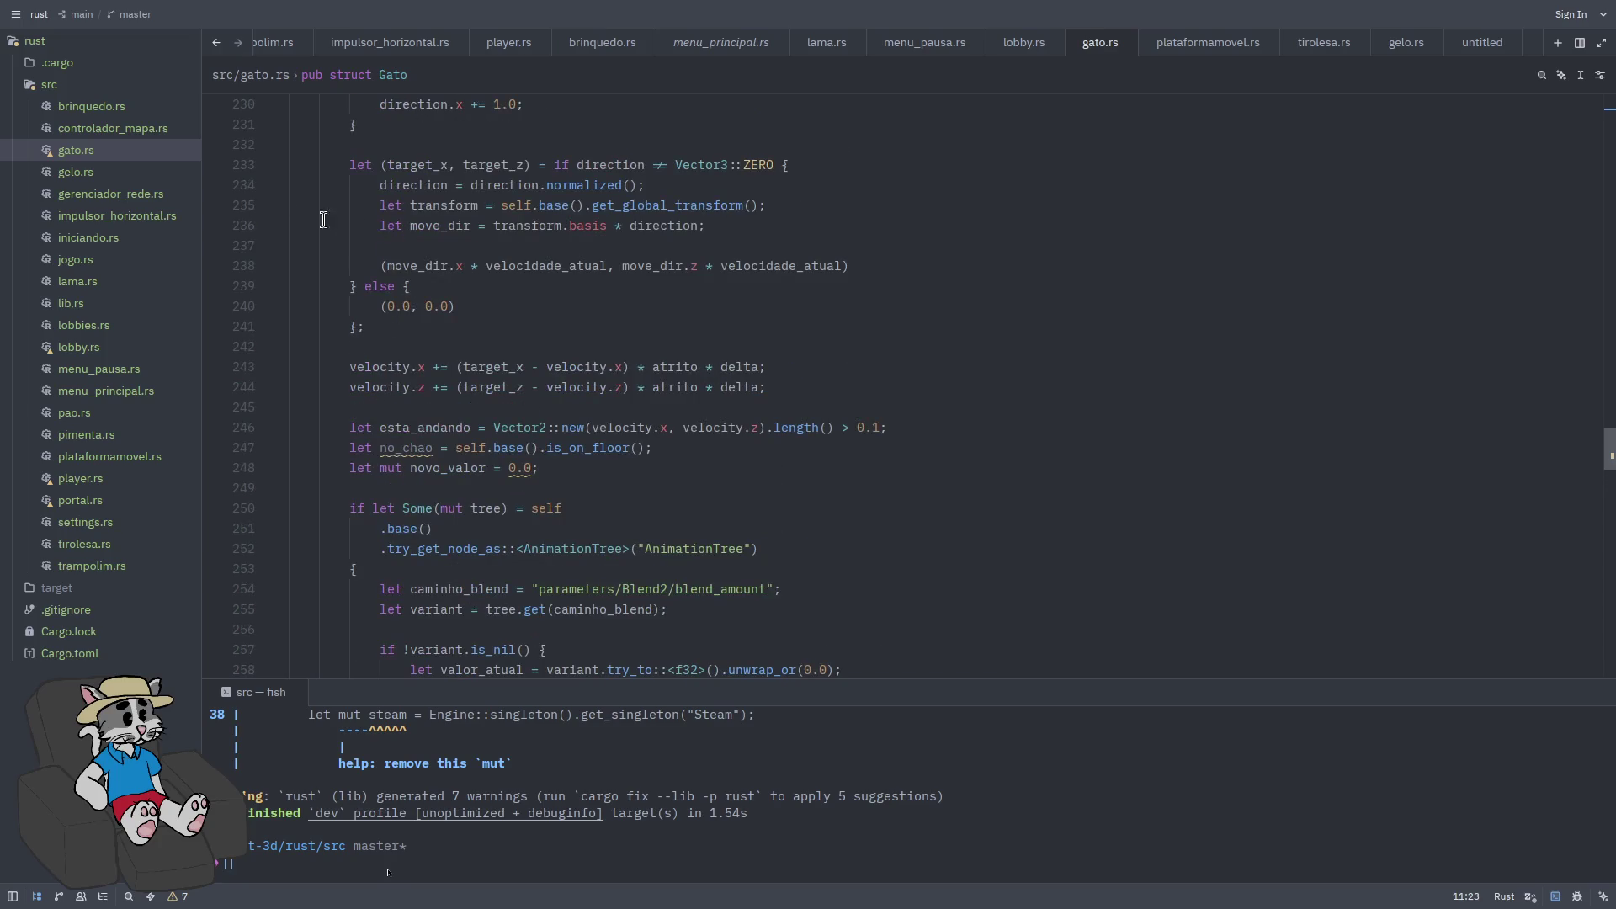
pyautogui.scroll(-1, 744, 463)
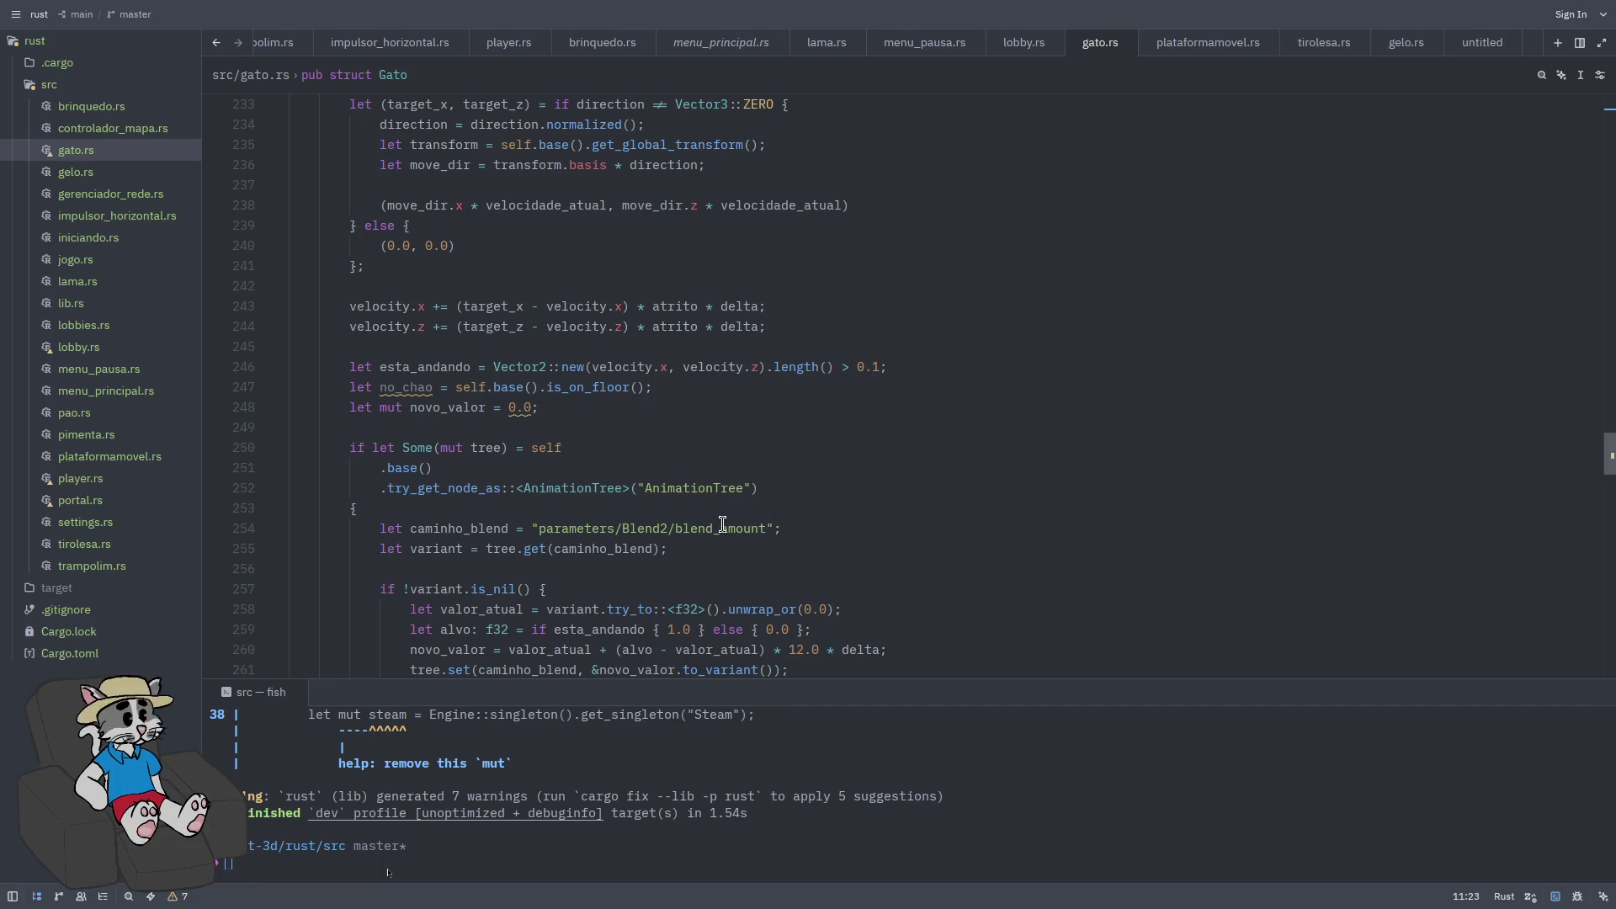
# Copy the property path of the AnimationTree's blendandar Add Amount parameter.
pyautogui.hotkey('alt', 'Tab')
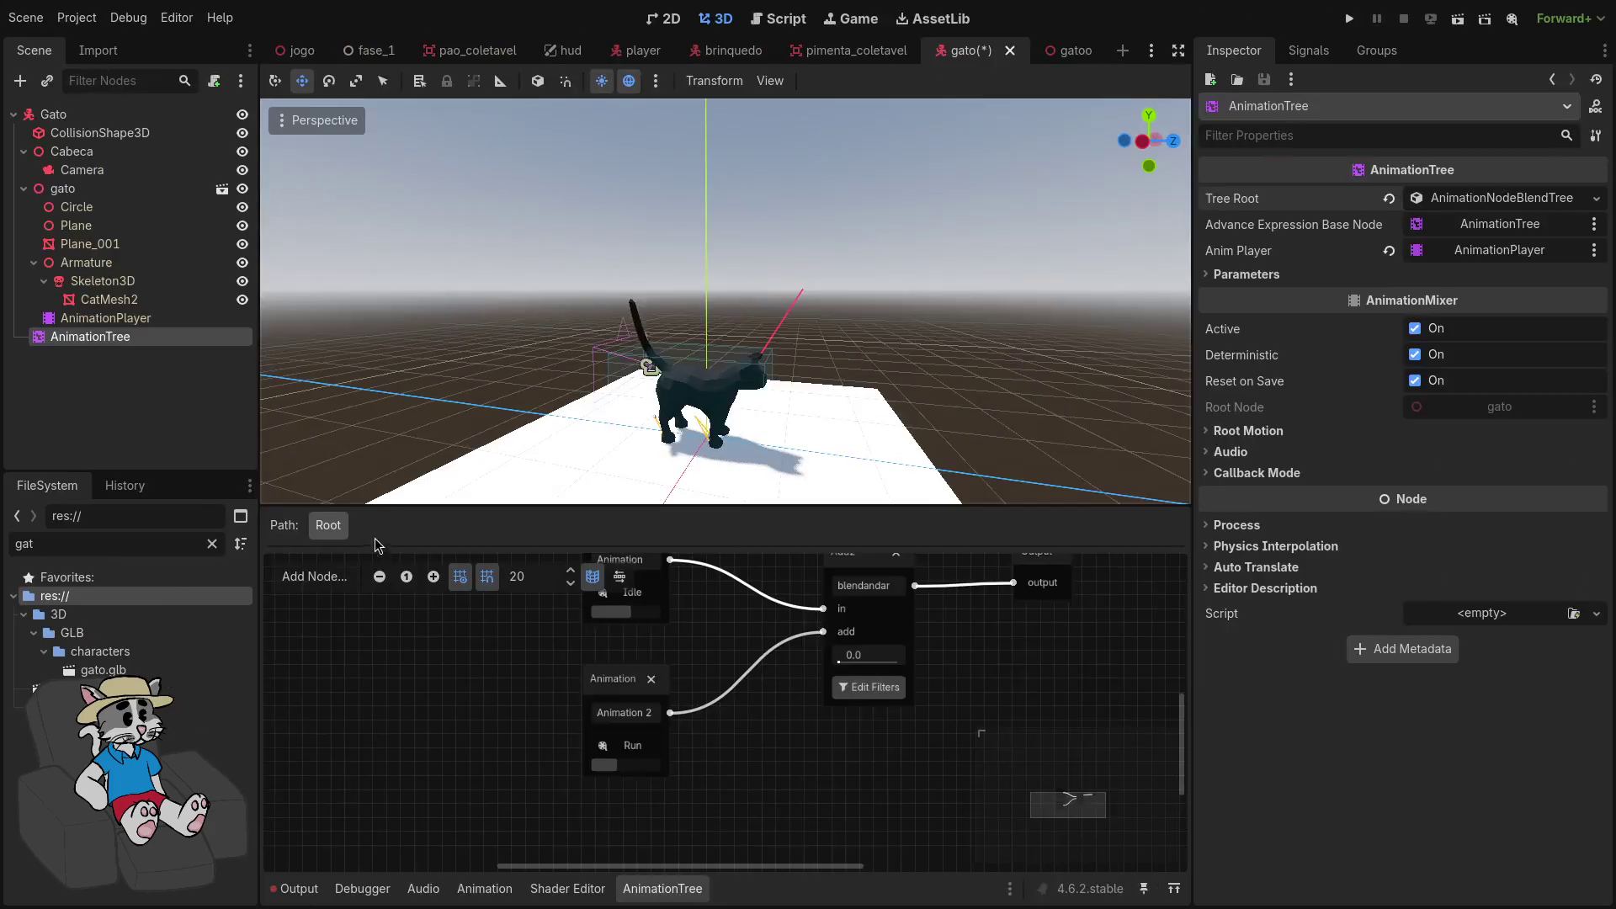
pyautogui.click(1246, 274)
pyautogui.click(1256, 293)
pyautogui.rightClick(1284, 320)
pyautogui.click(1359, 377)
pyautogui.hotkey('alt', 'Tab')
# Replace line 254's path string with parameters/blendandar/add_amount and save gato.rs.
pyautogui.click(668, 531)
pyautogui.doubleClick(737, 531)
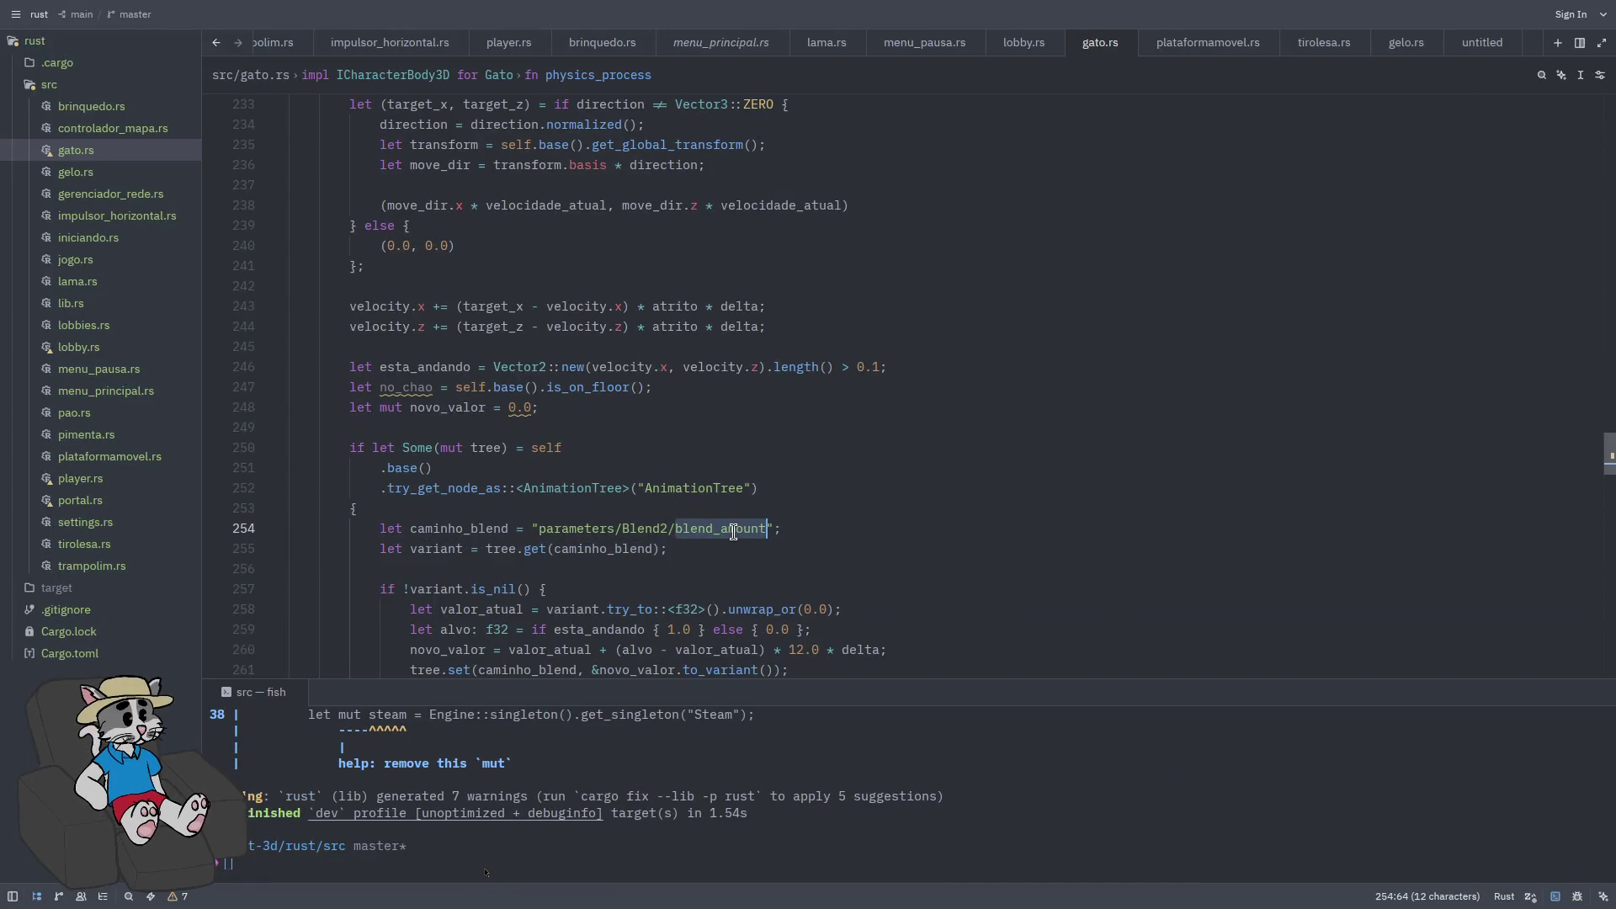
pyautogui.press('BackSpace')
pyautogui.hotkey('ctrl', 'BackSpace')
pyautogui.hotkey('ctrl', 'BackSpace')
pyautogui.hotkey('ctrl', 'v')
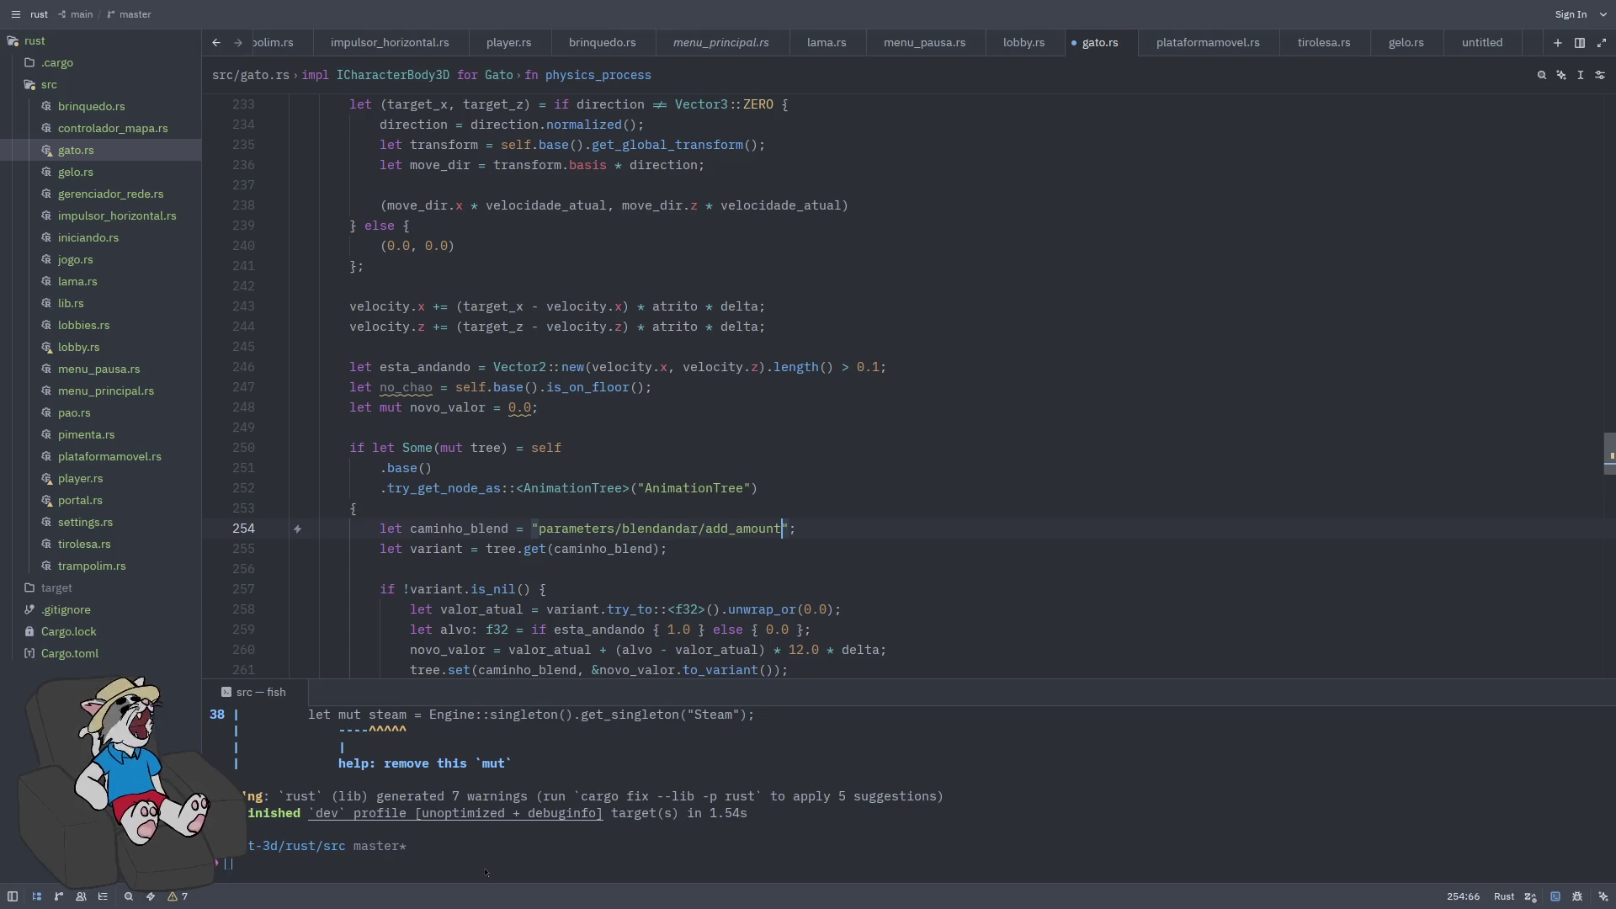
pyautogui.hotkey('ctrl', 's')
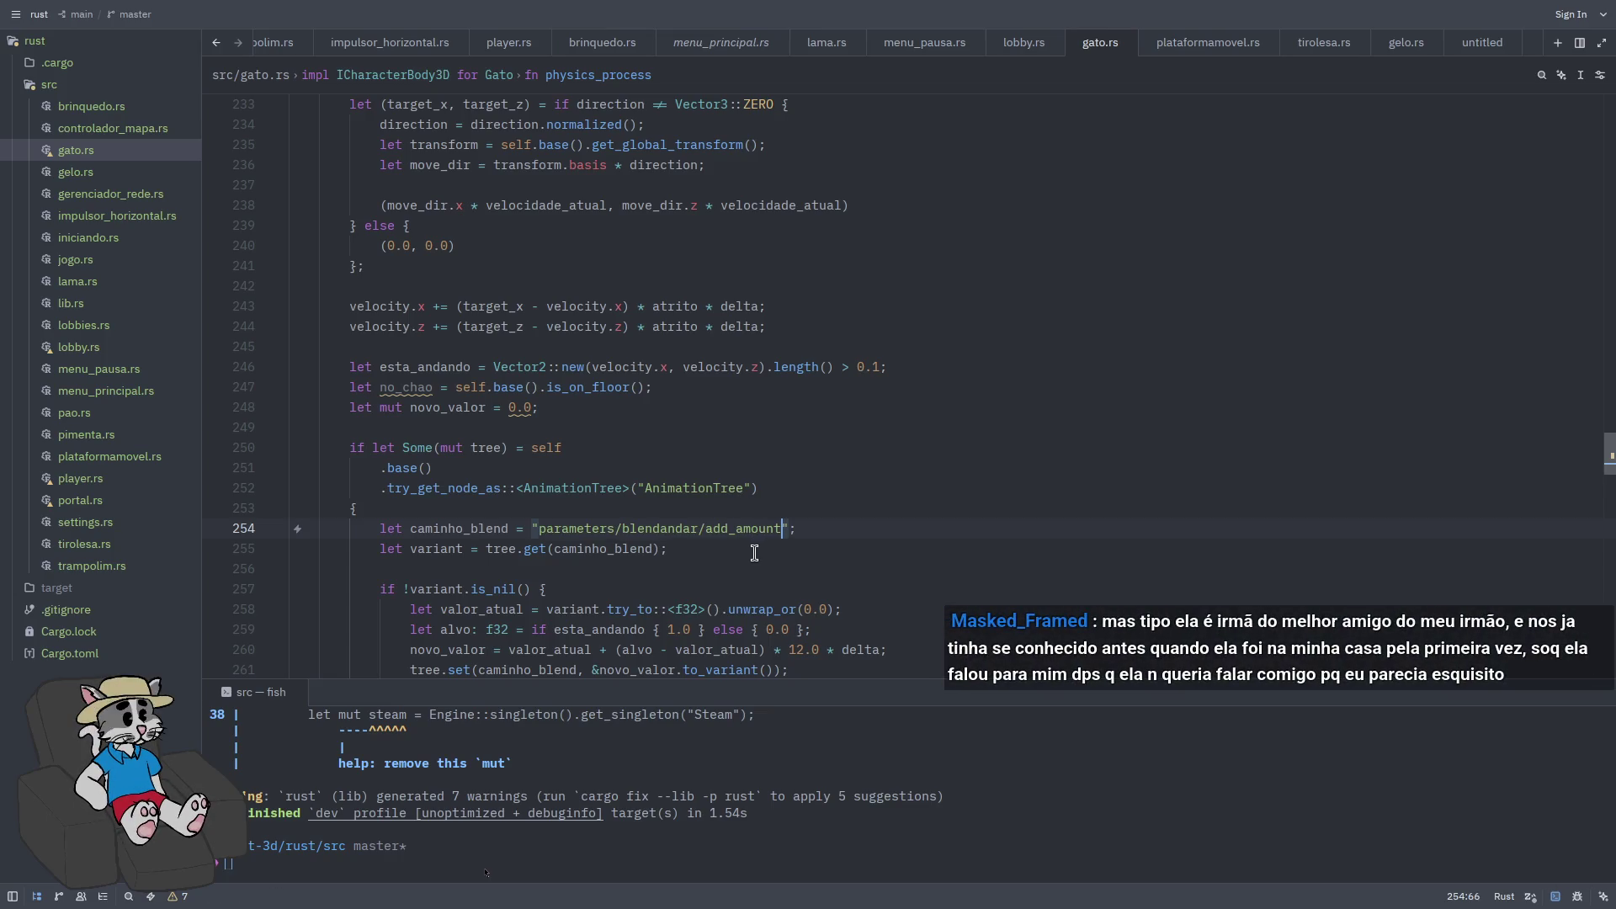
pyautogui.hotkey('ctrl', 'z')
pyautogui.hotkey('ctrl', 'z')
pyautogui.hotkey('ctrl', 'shift', 'z')
pyautogui.hotkey('ctrl', 'v')
pyautogui.hotkey('alt', 'Tab')
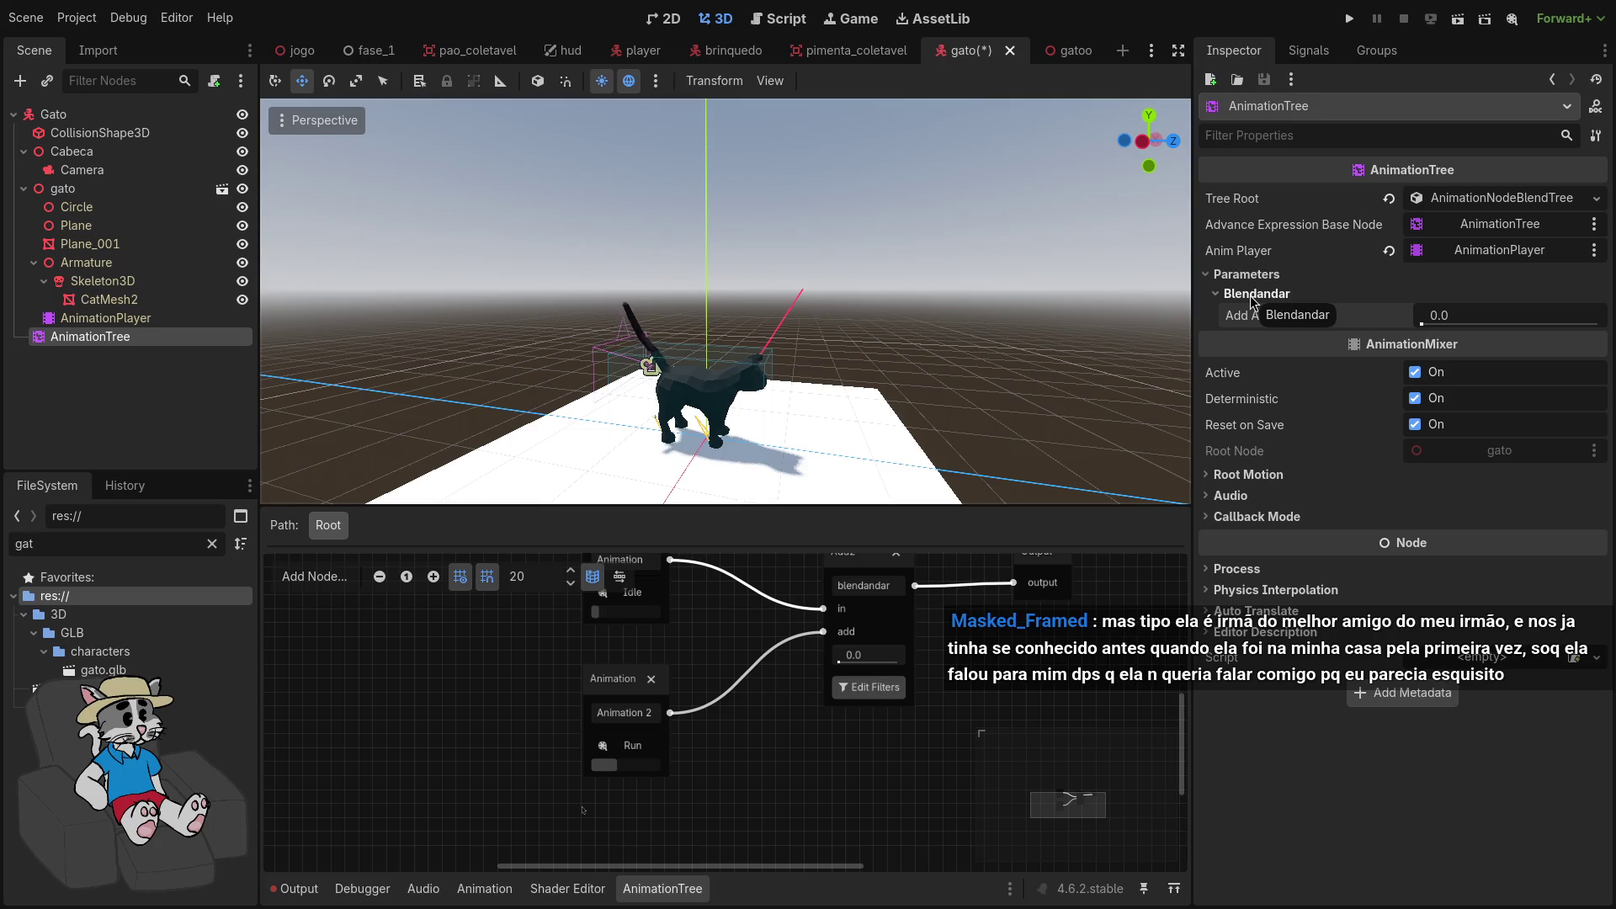
pyautogui.moveTo(1255, 330)
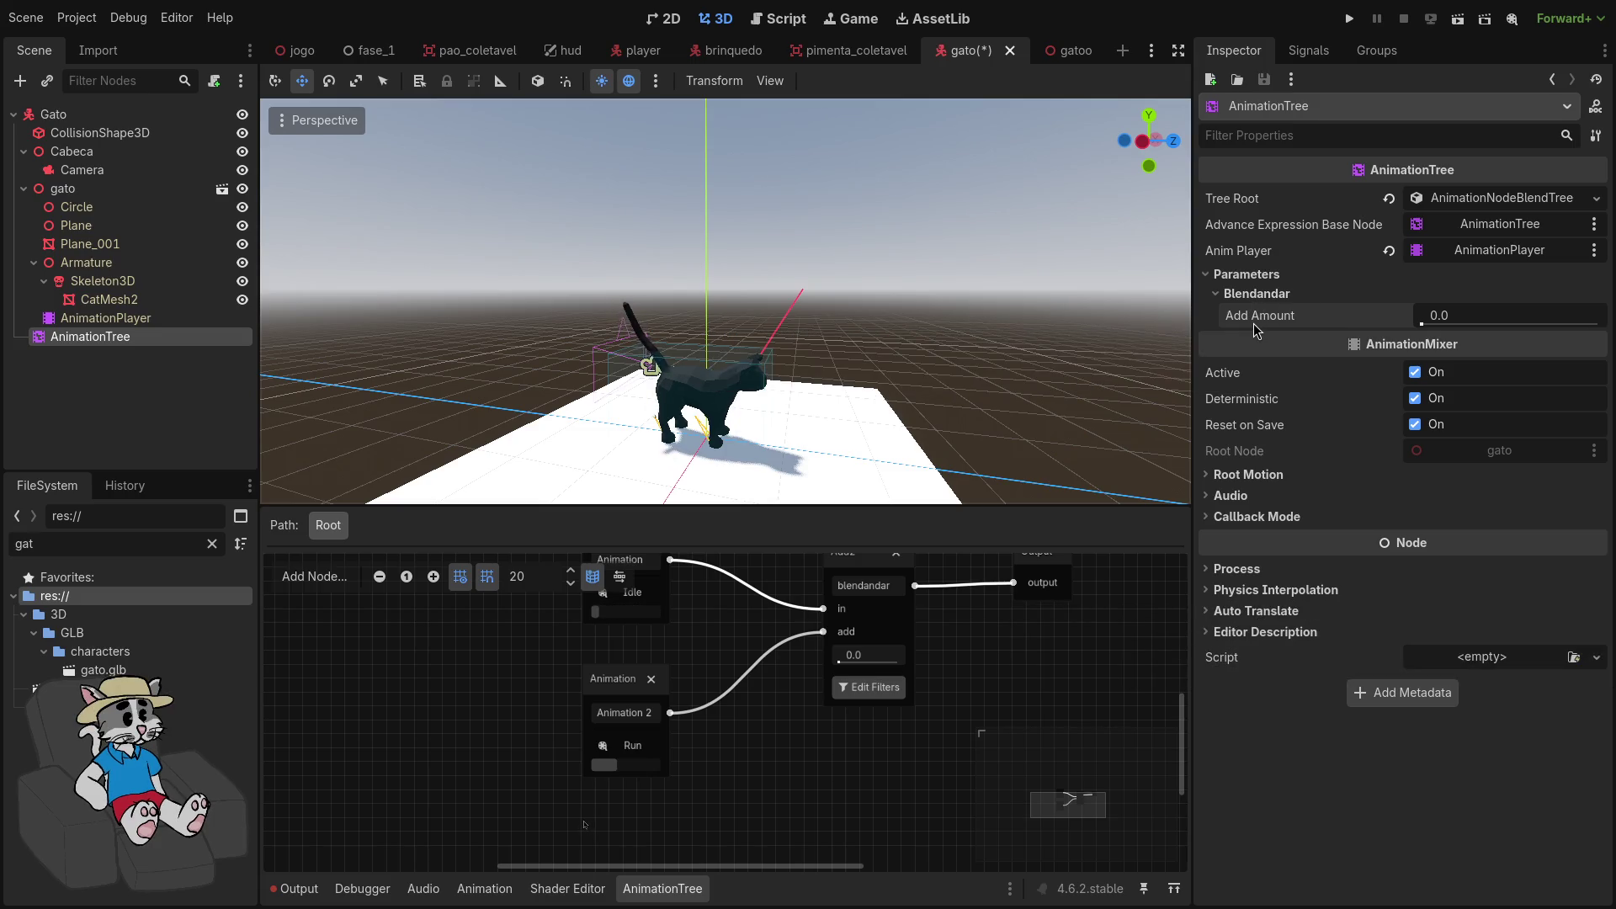
pyautogui.moveTo(1439, 315)
pyautogui.mouseDown()
pyautogui.moveTo(1405, 315)
pyautogui.moveTo(1410, 347)
pyautogui.mouseUp()
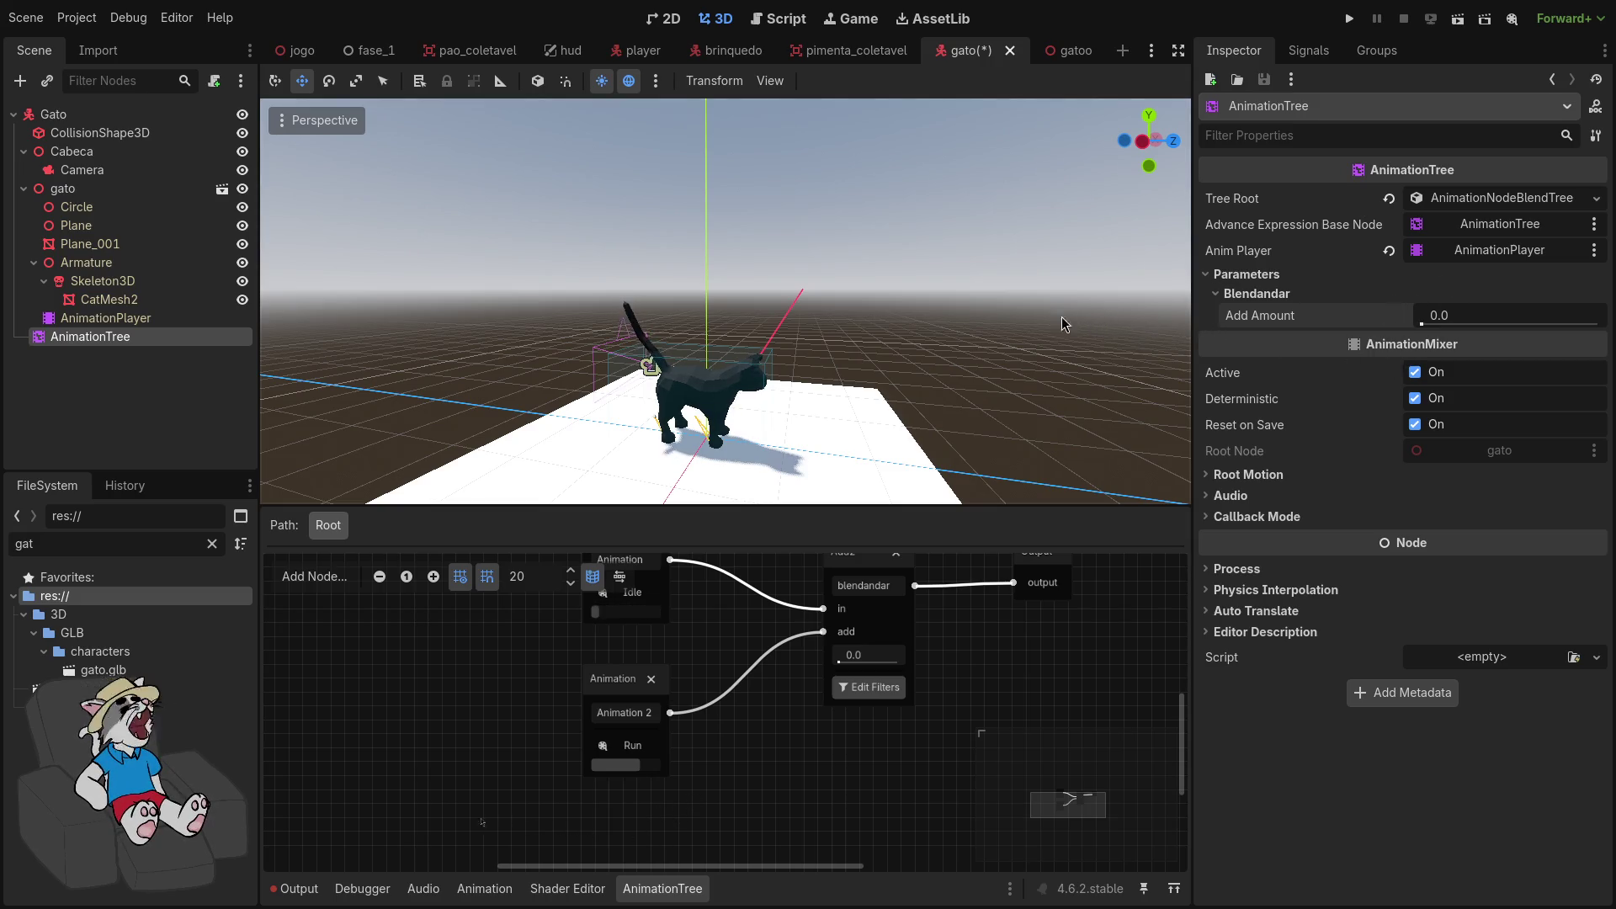
pyautogui.click(636, 50)
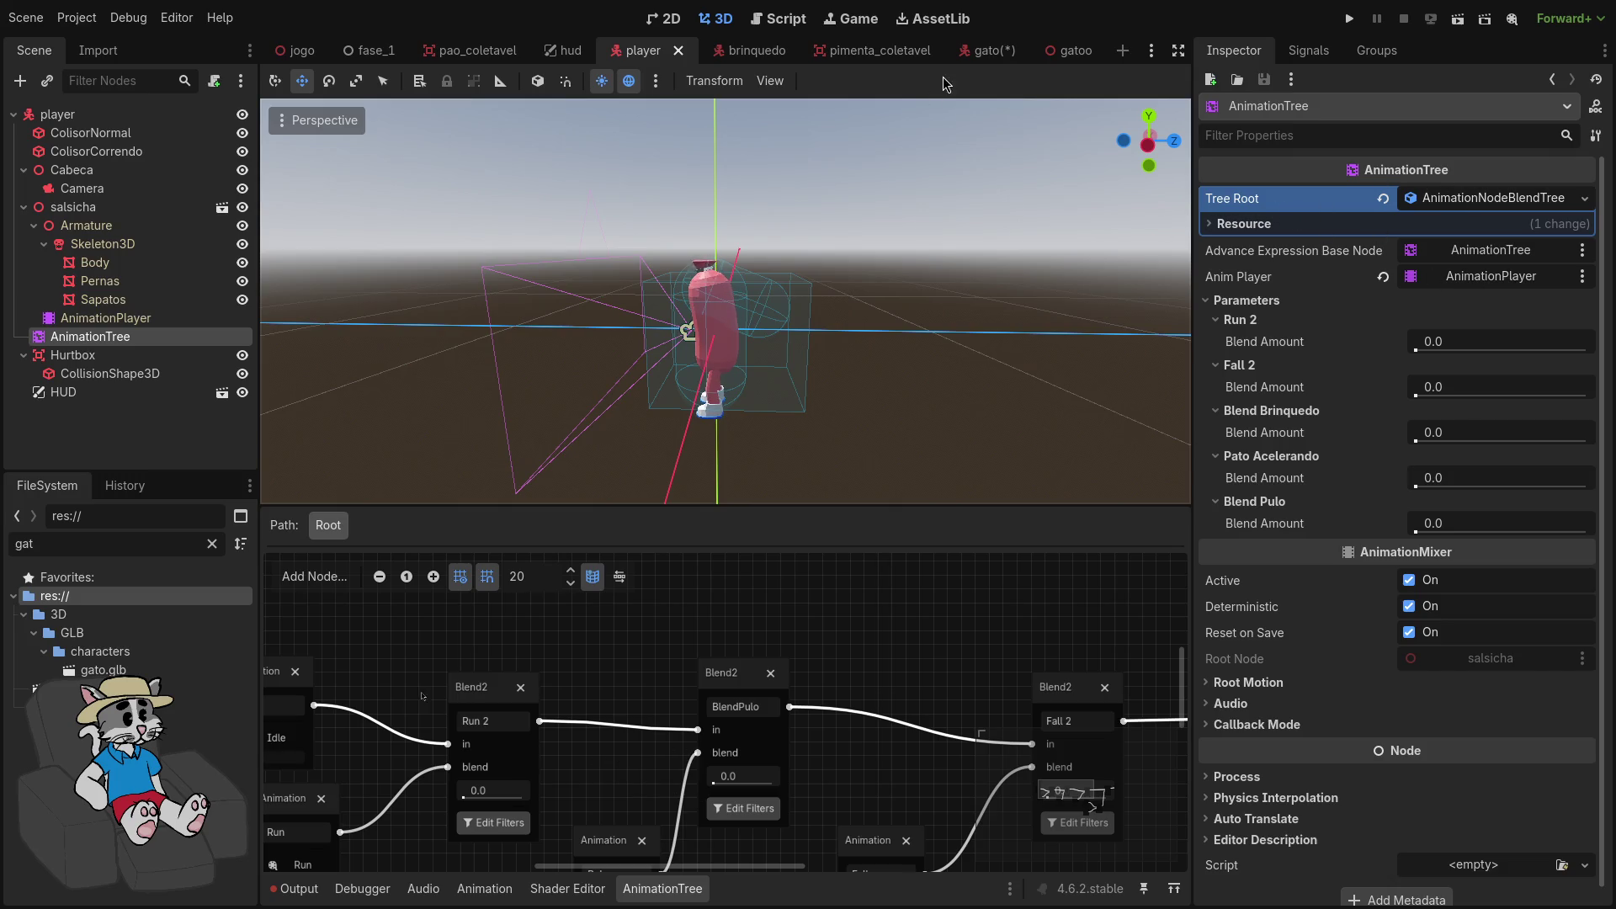
pyautogui.click(989, 52)
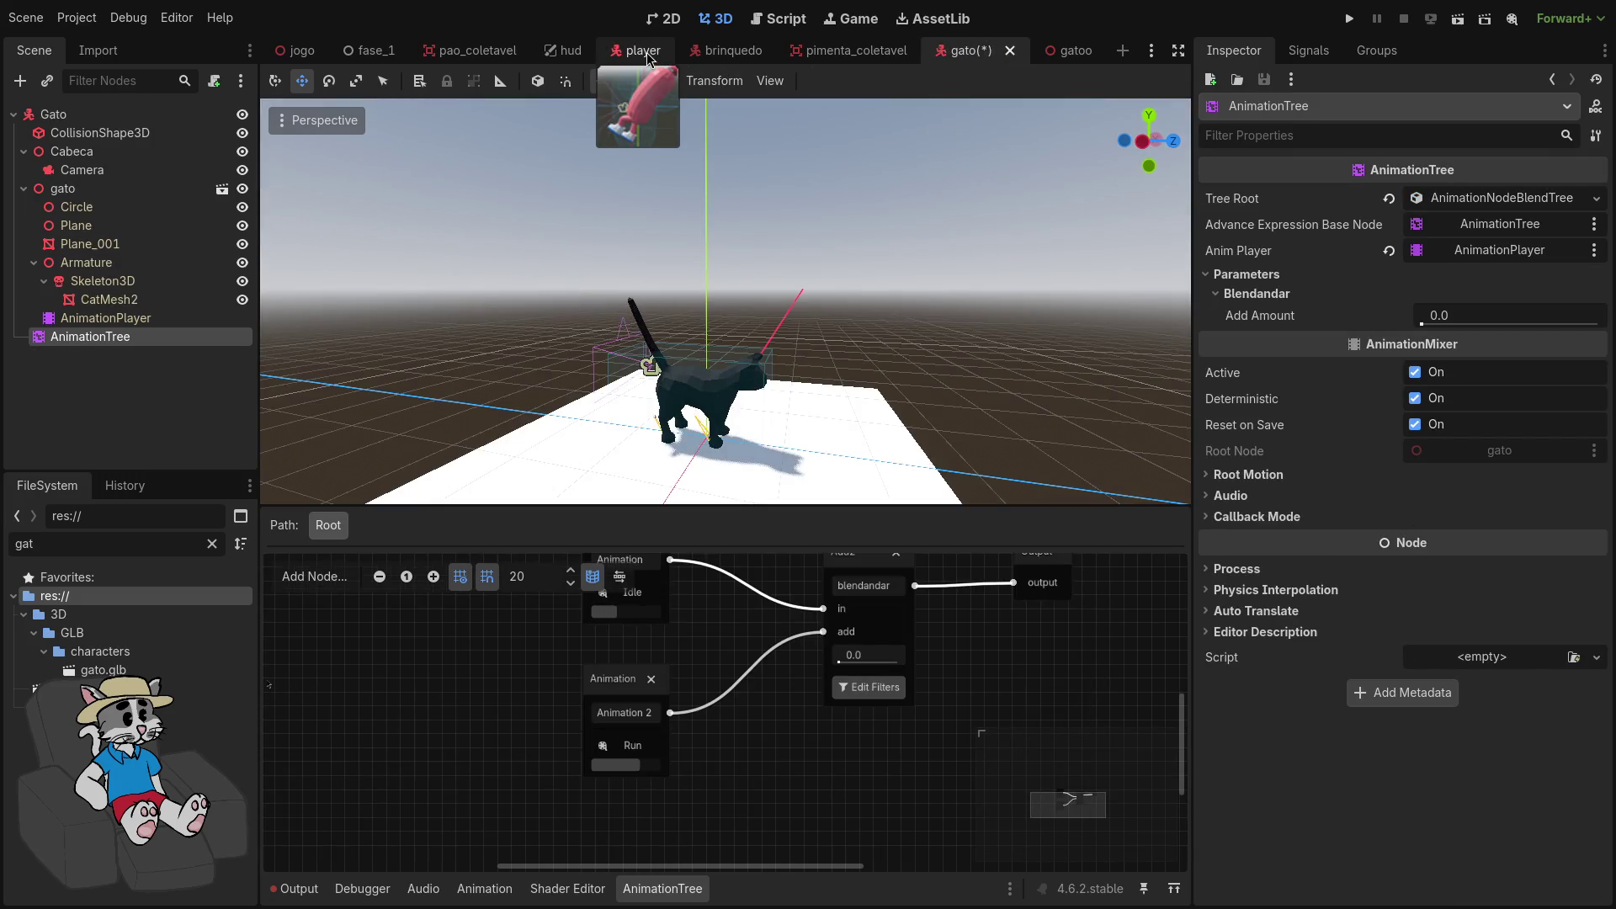
pyautogui.click(643, 52)
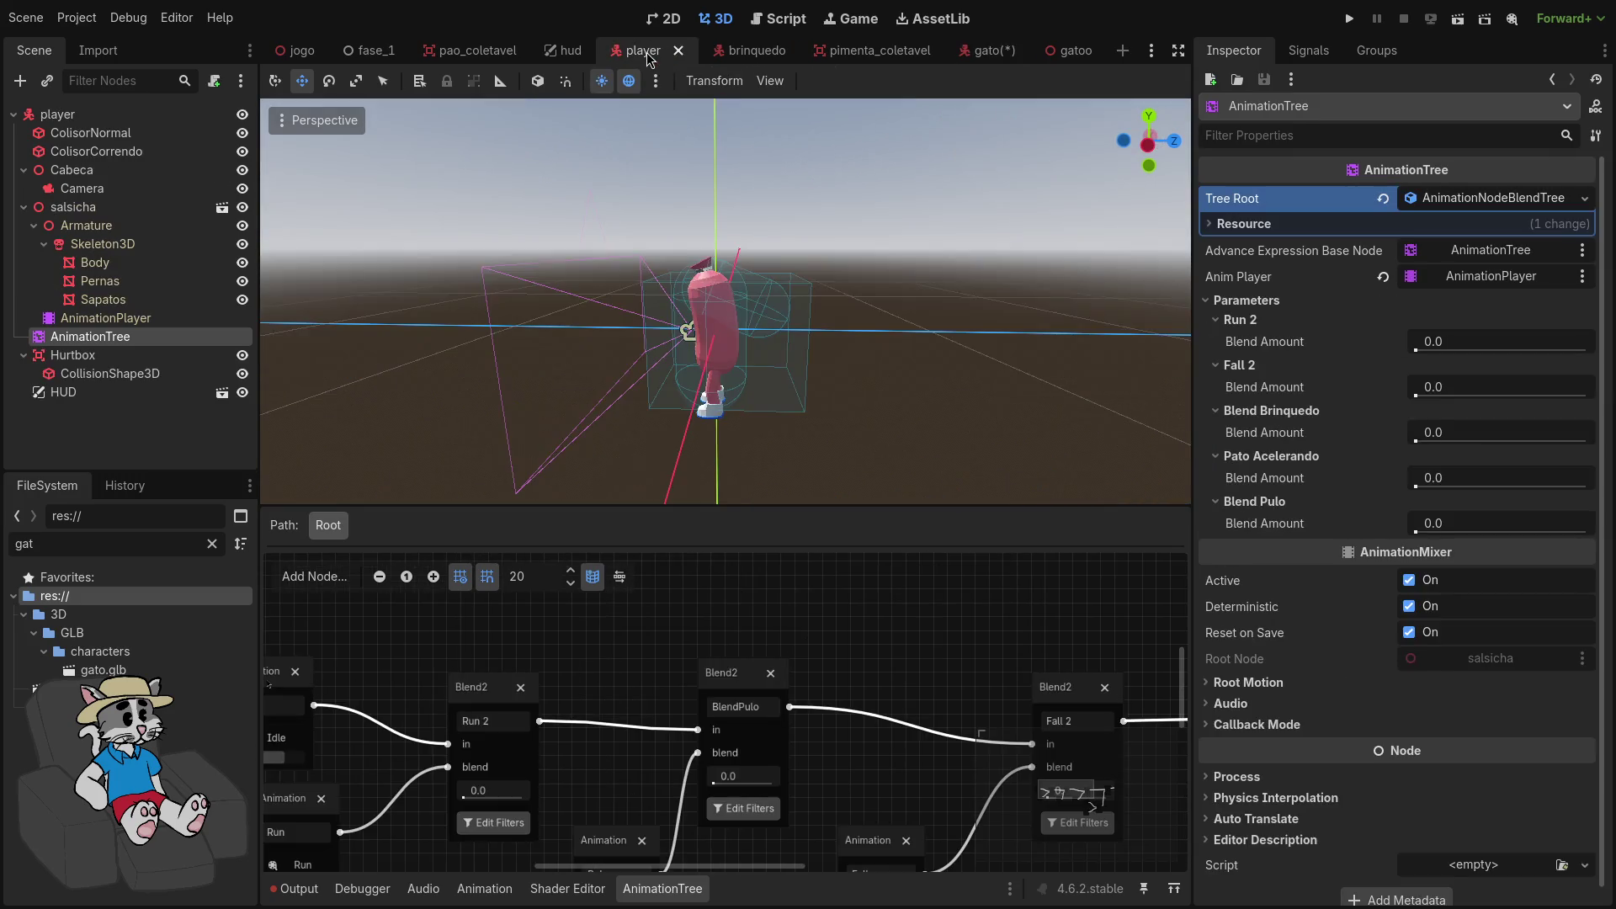
pyautogui.click(1408, 287)
pyautogui.press('Escape')
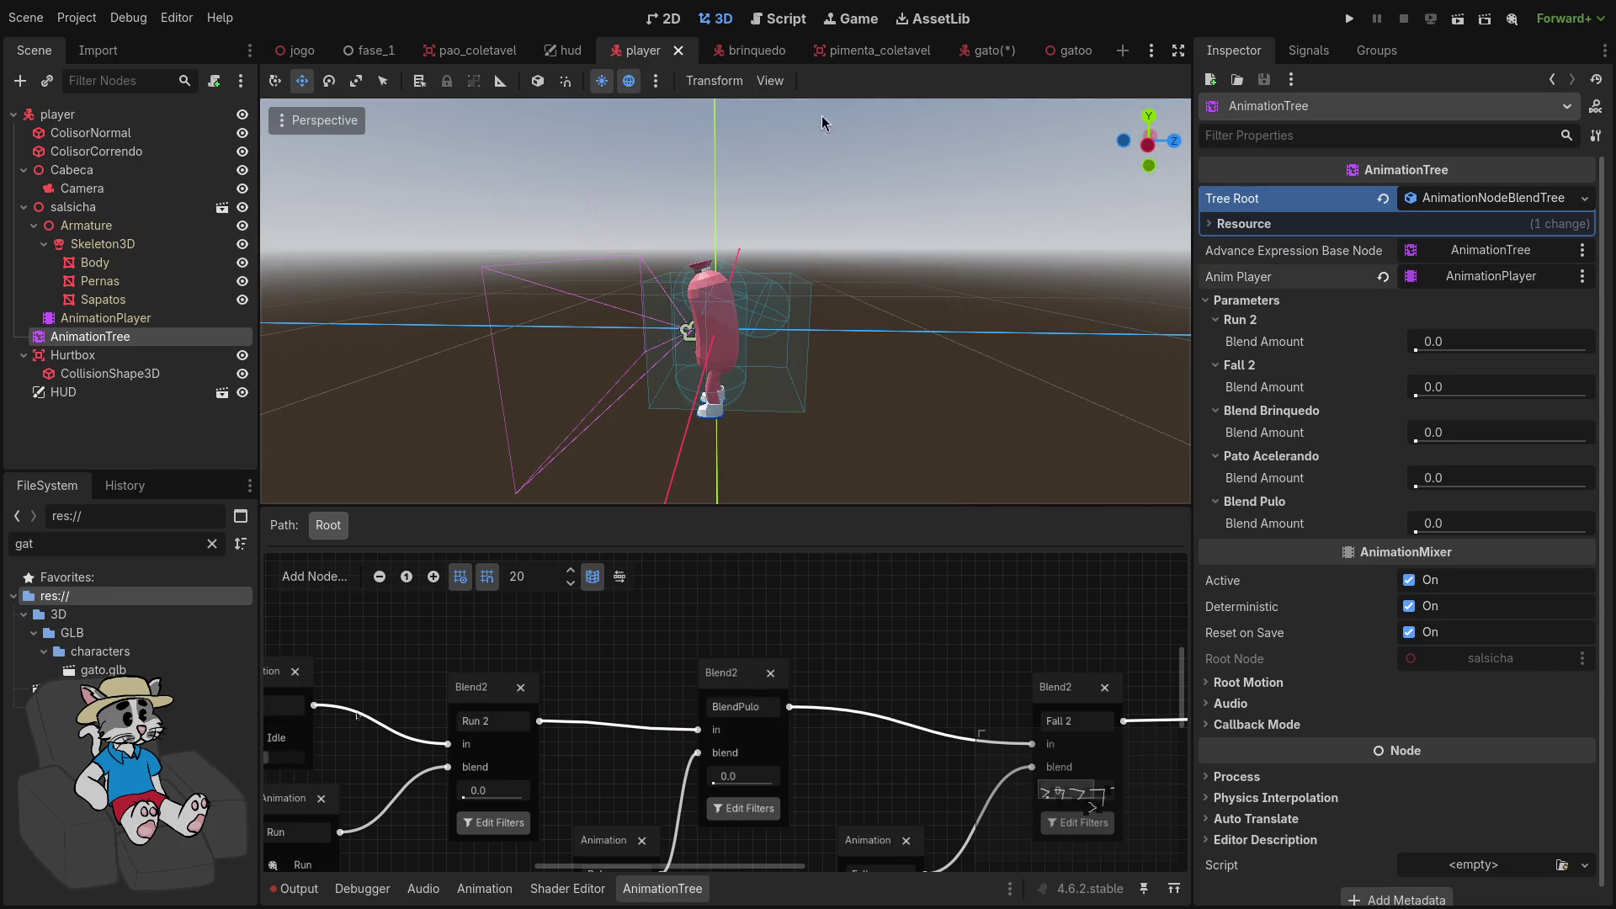
pyautogui.click(989, 51)
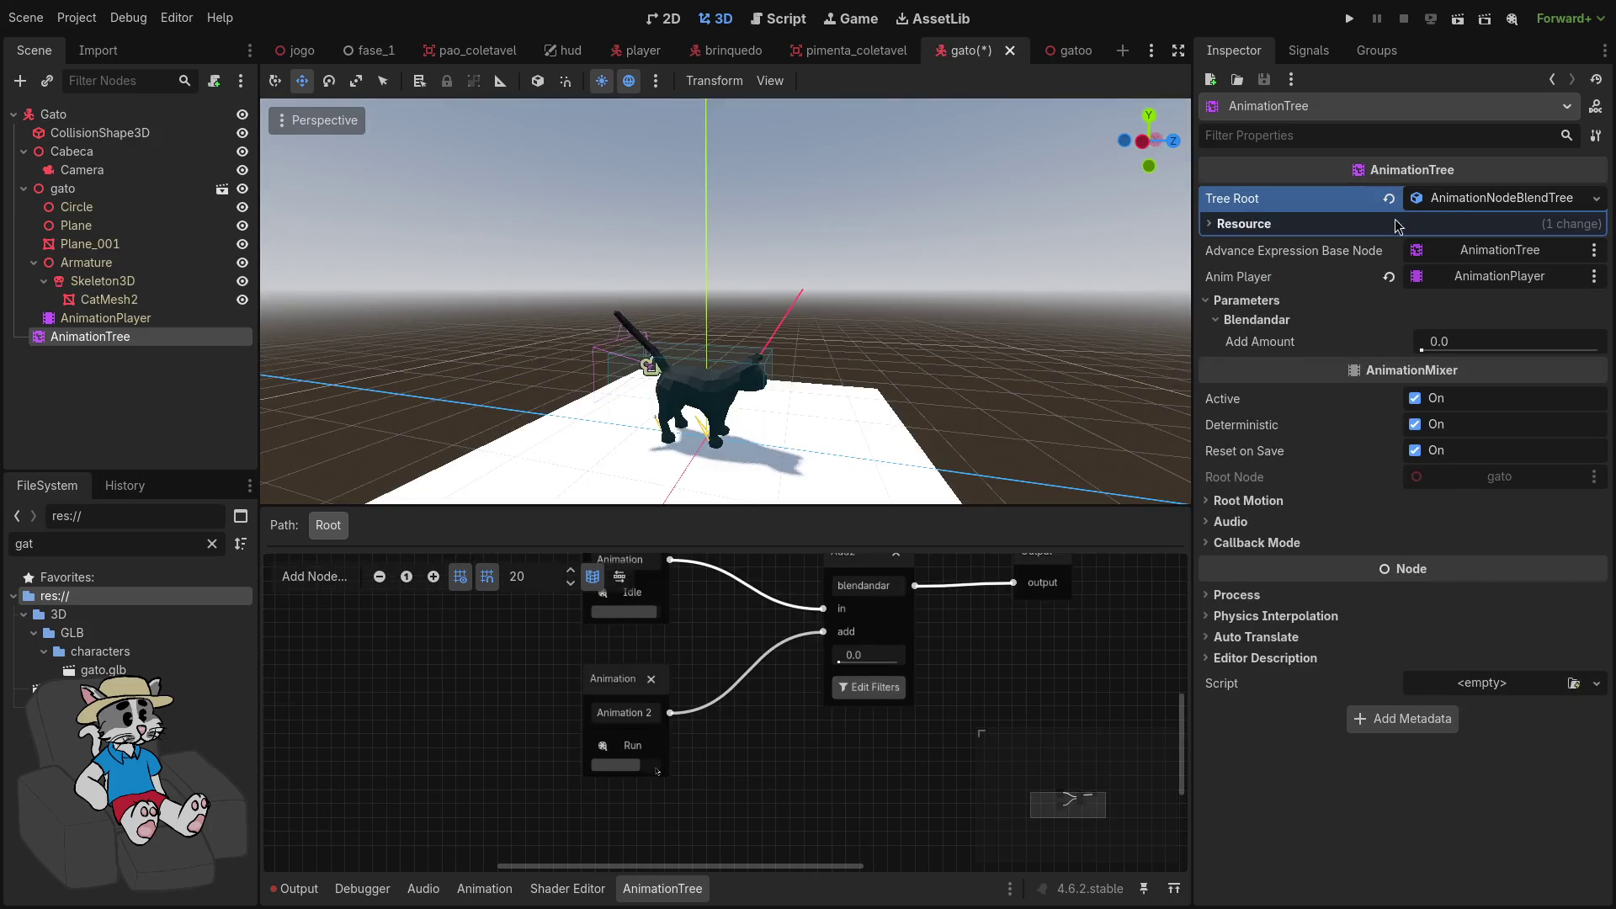
pyautogui.click(643, 50)
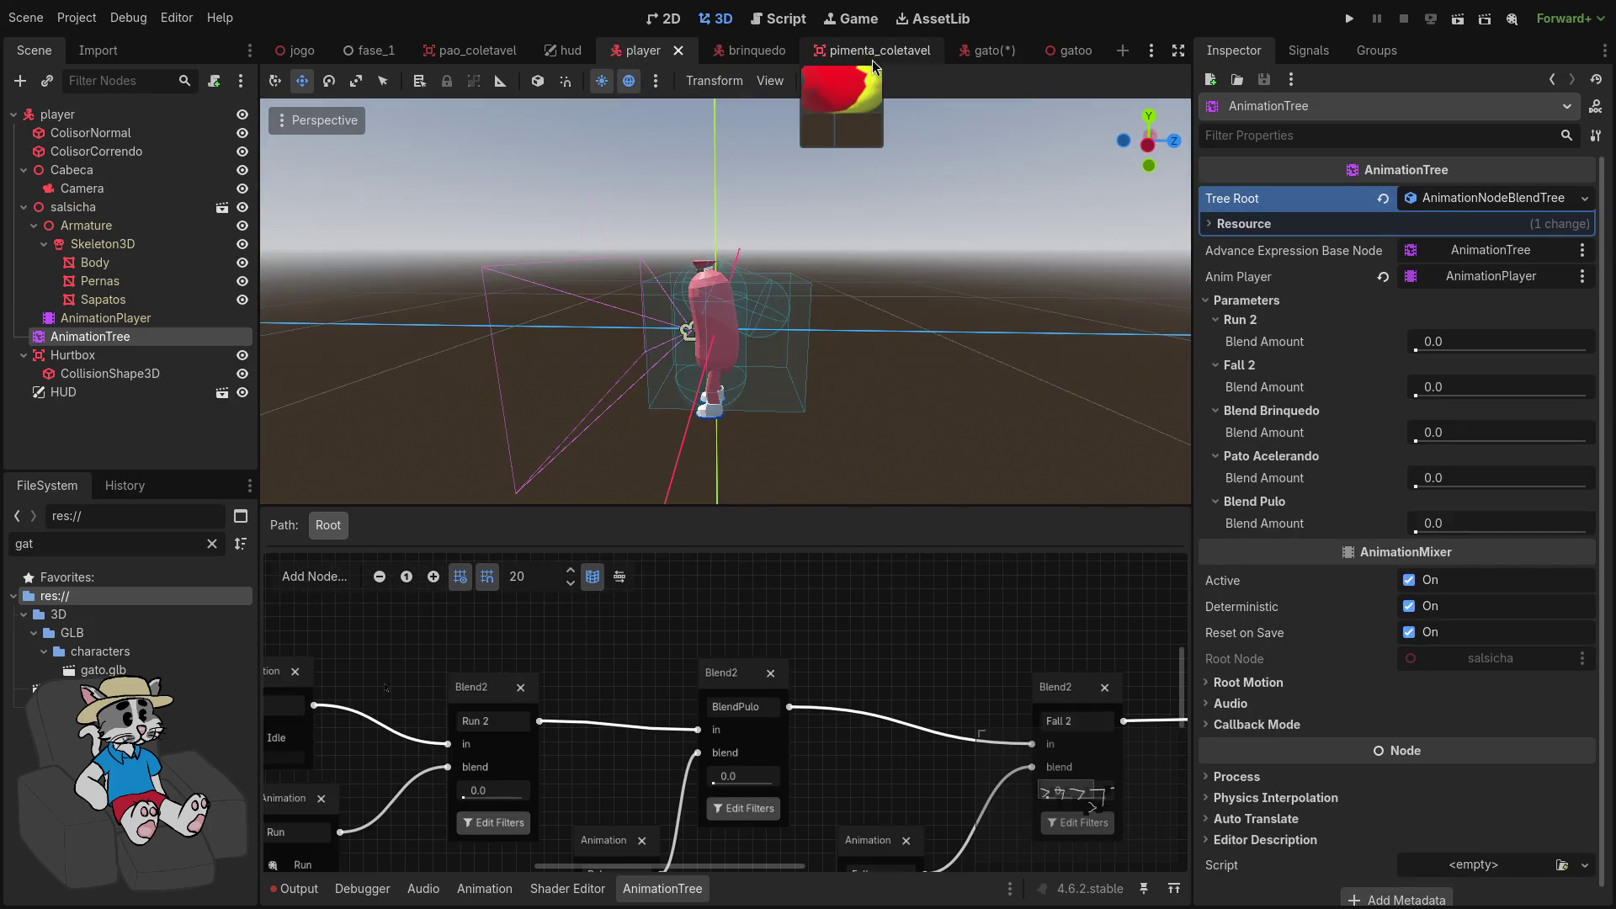
pyautogui.click(975, 56)
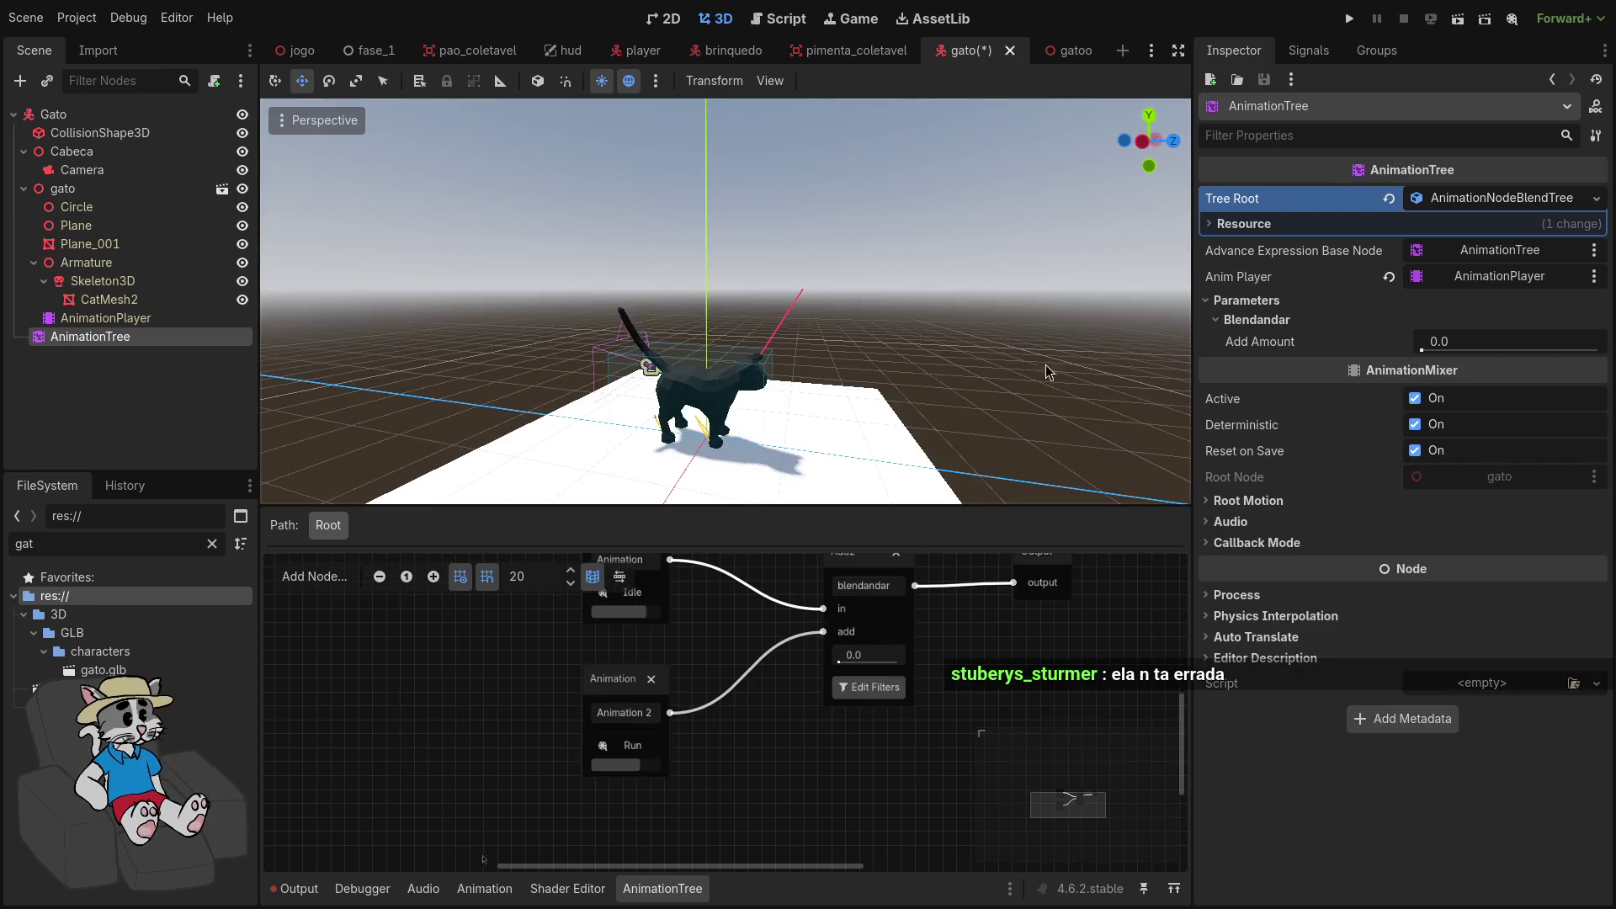
pyautogui.click(847, 597)
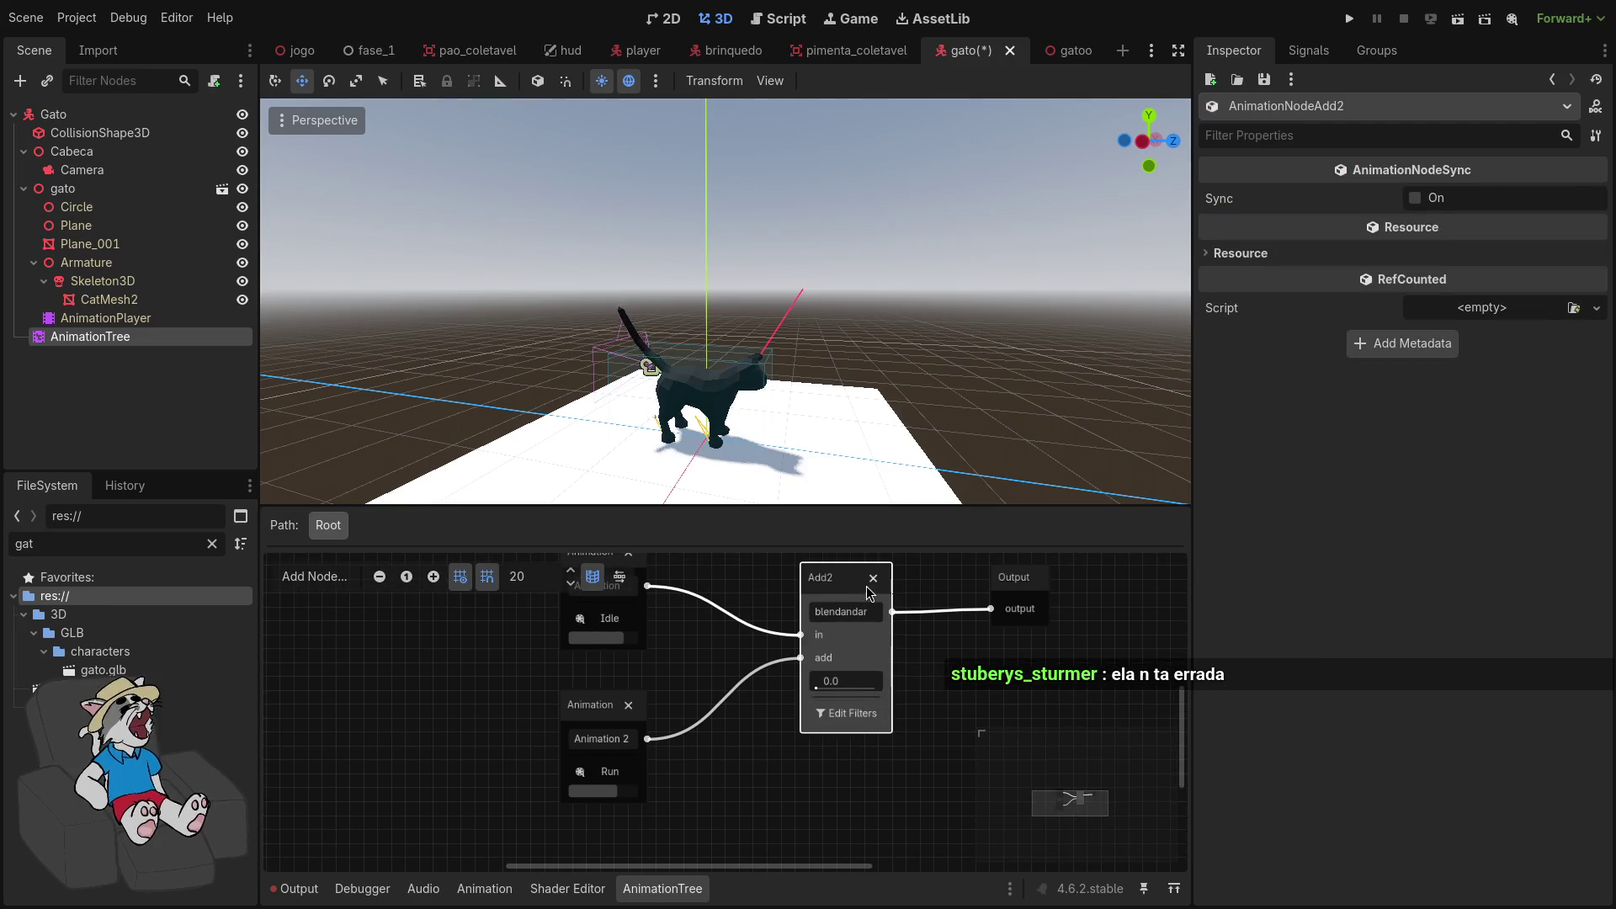
# Replace the Add2 node with a Blend2 wired from Idle and Run to Output.
pyautogui.click(876, 584)
pyautogui.rightClick(826, 635)
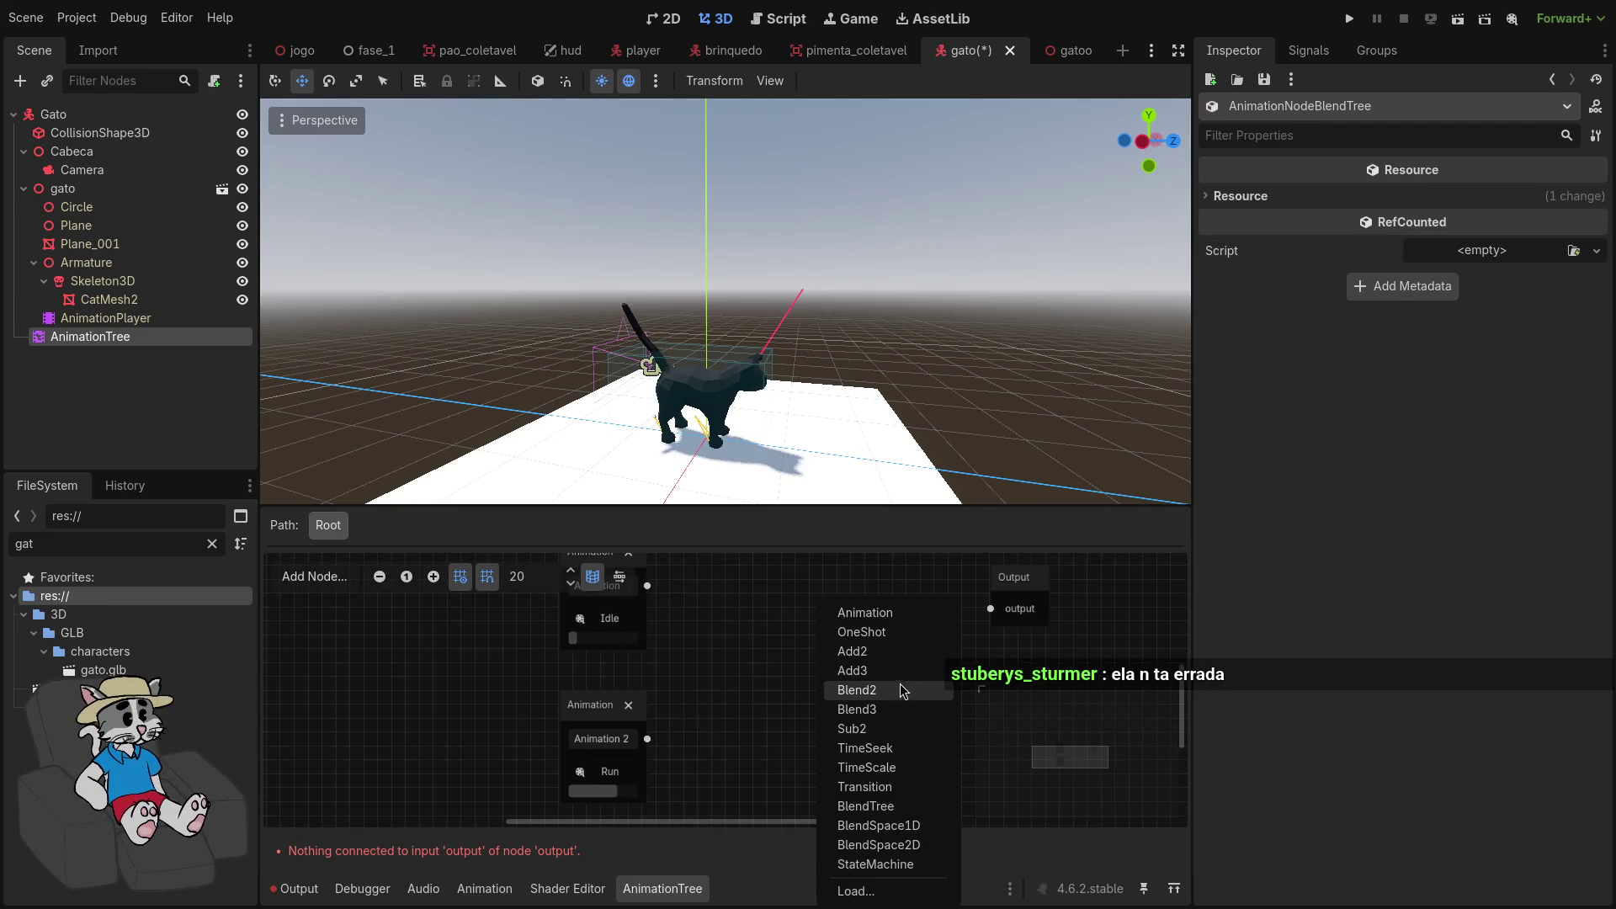
pyautogui.click(900, 683)
pyautogui.moveTo(861, 658); pyautogui.dragTo(826, 587)
pyautogui.moveTo(647, 586); pyautogui.dragTo(791, 637)
pyautogui.moveTo(647, 739); pyautogui.dragTo(783, 659)
pyautogui.moveTo(880, 613); pyautogui.dragTo(995, 609)
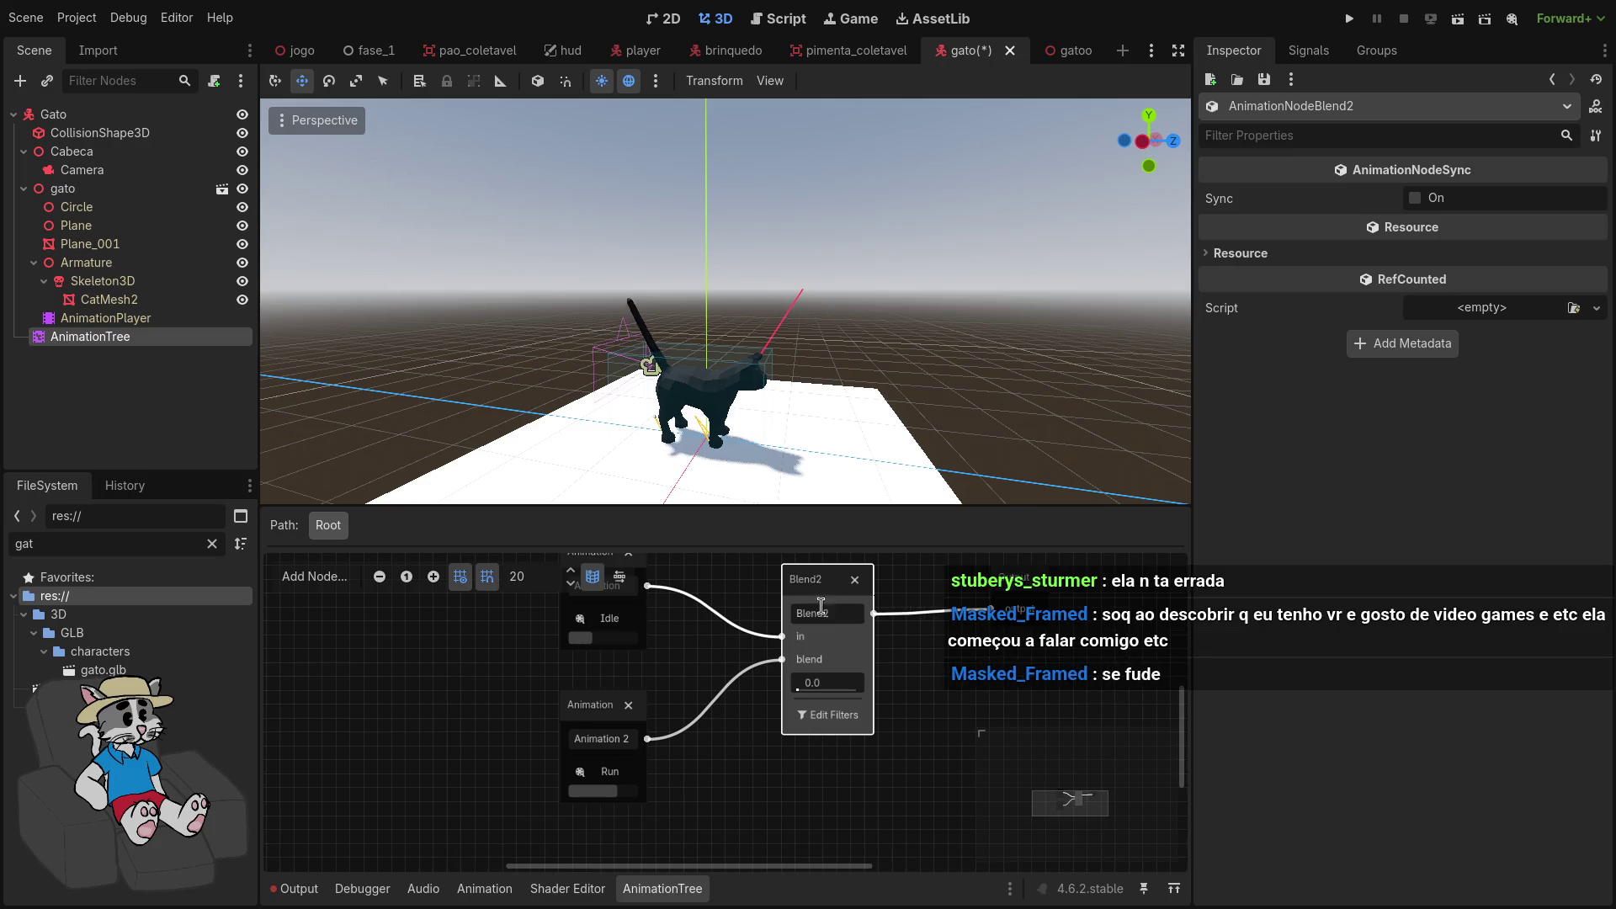
# Rename the Blend2 node to BlendAndar.
pyautogui.doubleClick(839, 614)
pyautogui.write('blend')
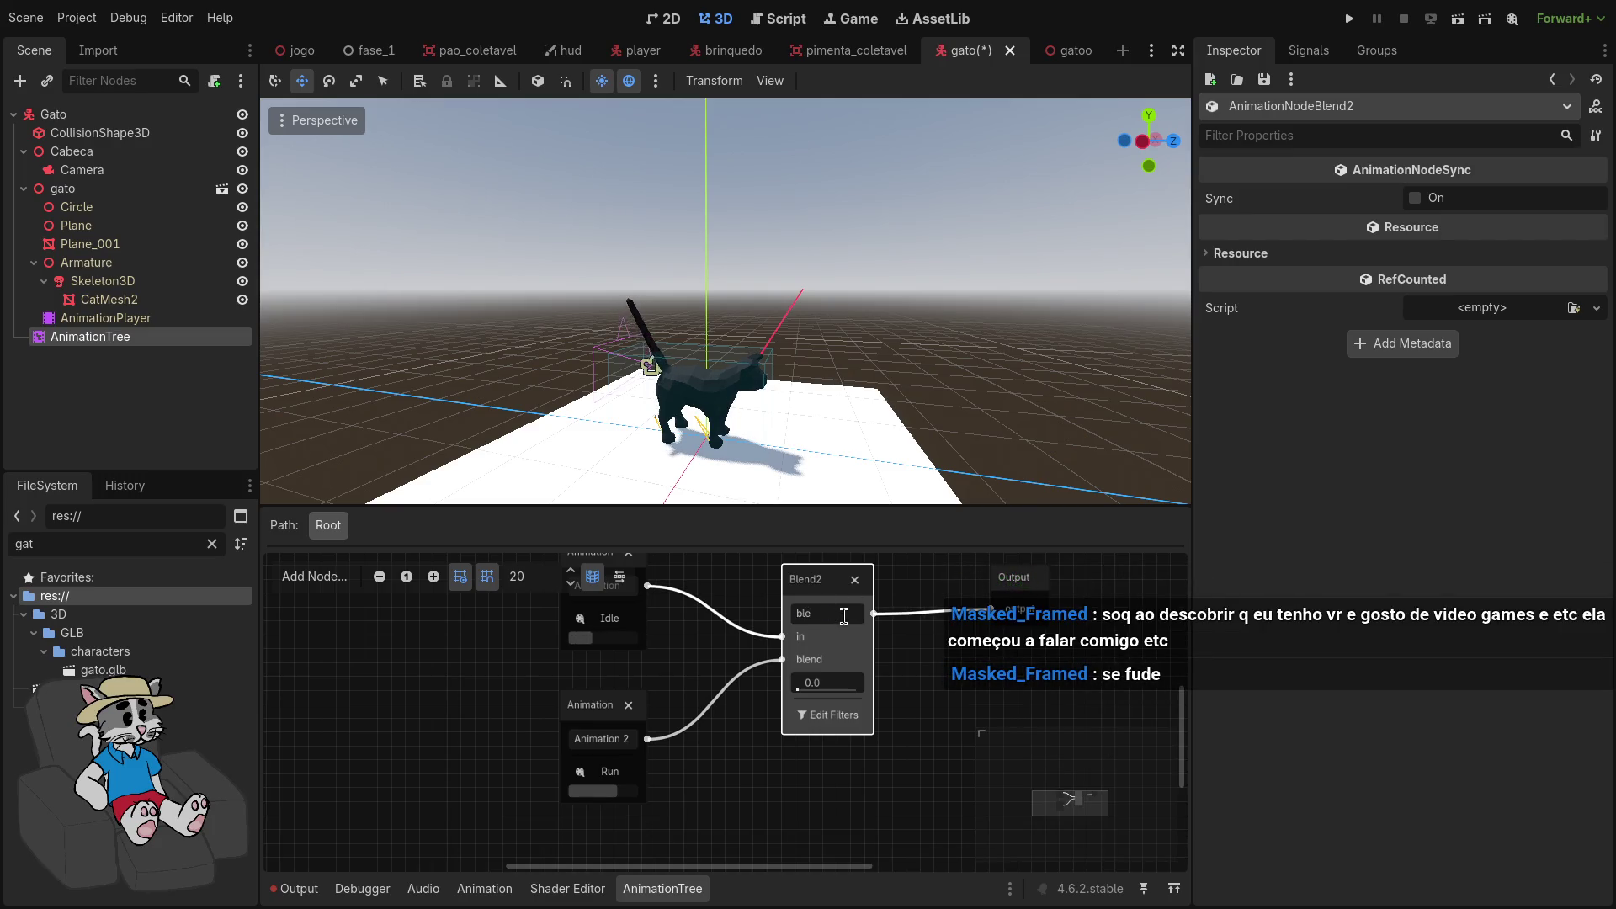
pyautogui.press('BackSpace')
pyautogui.press('BackSpace')
pyautogui.press('BackSpace')
pyautogui.write('Blend')
pyautogui.write('Andar')
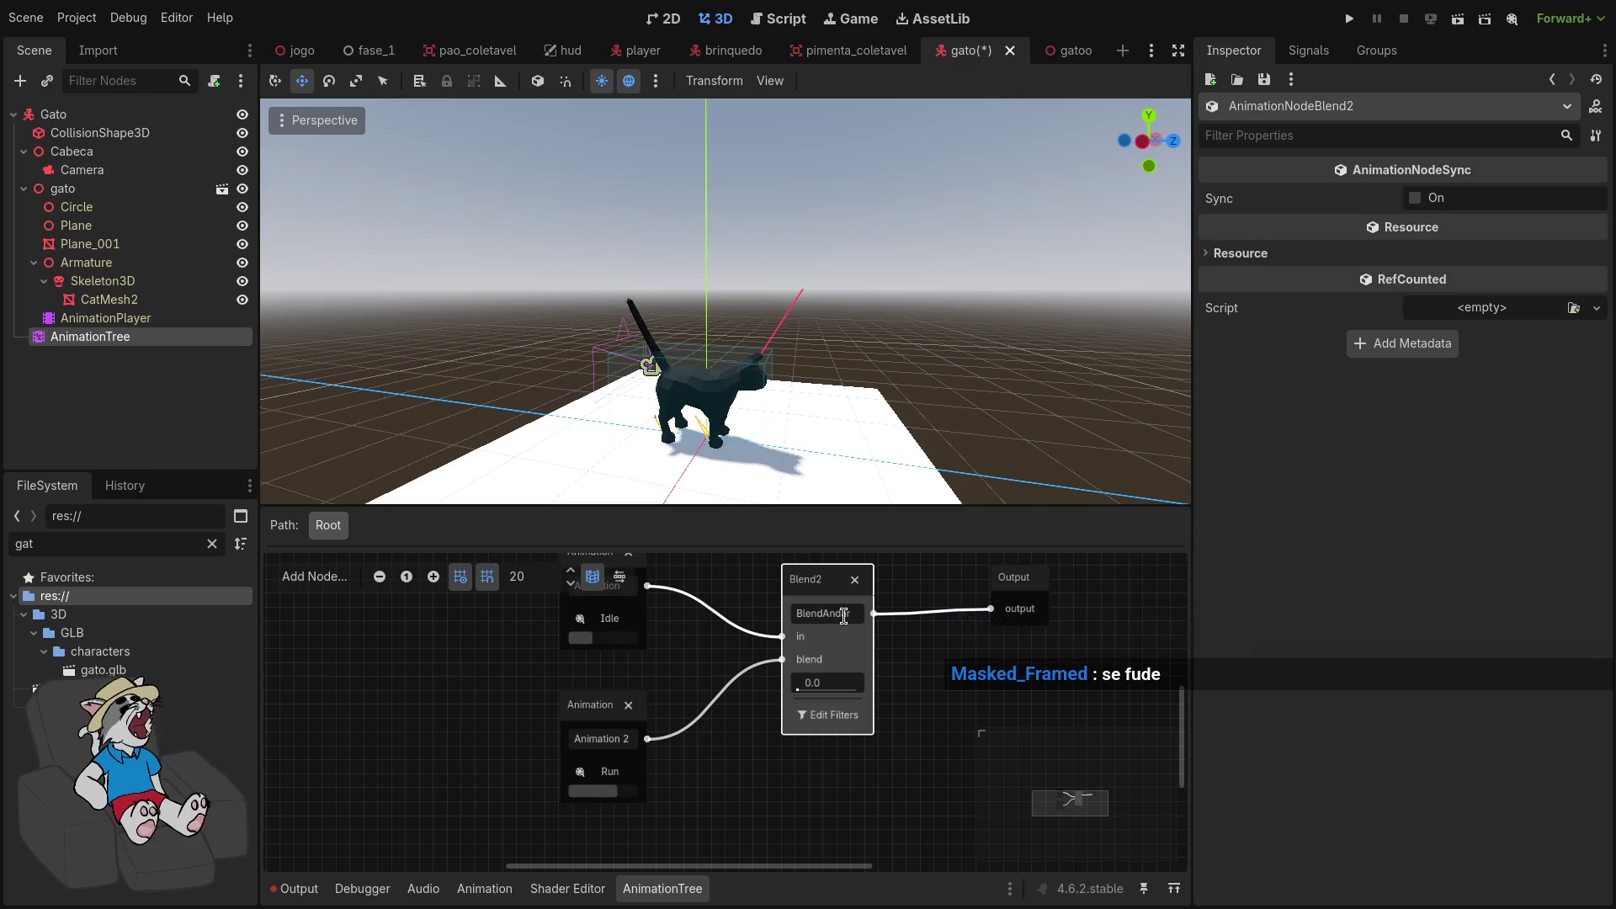
pyautogui.press('Return')
# Paste the BlendAndar Blend Amount property path over line 254's old path in gato.rs.
pyautogui.click(144, 336)
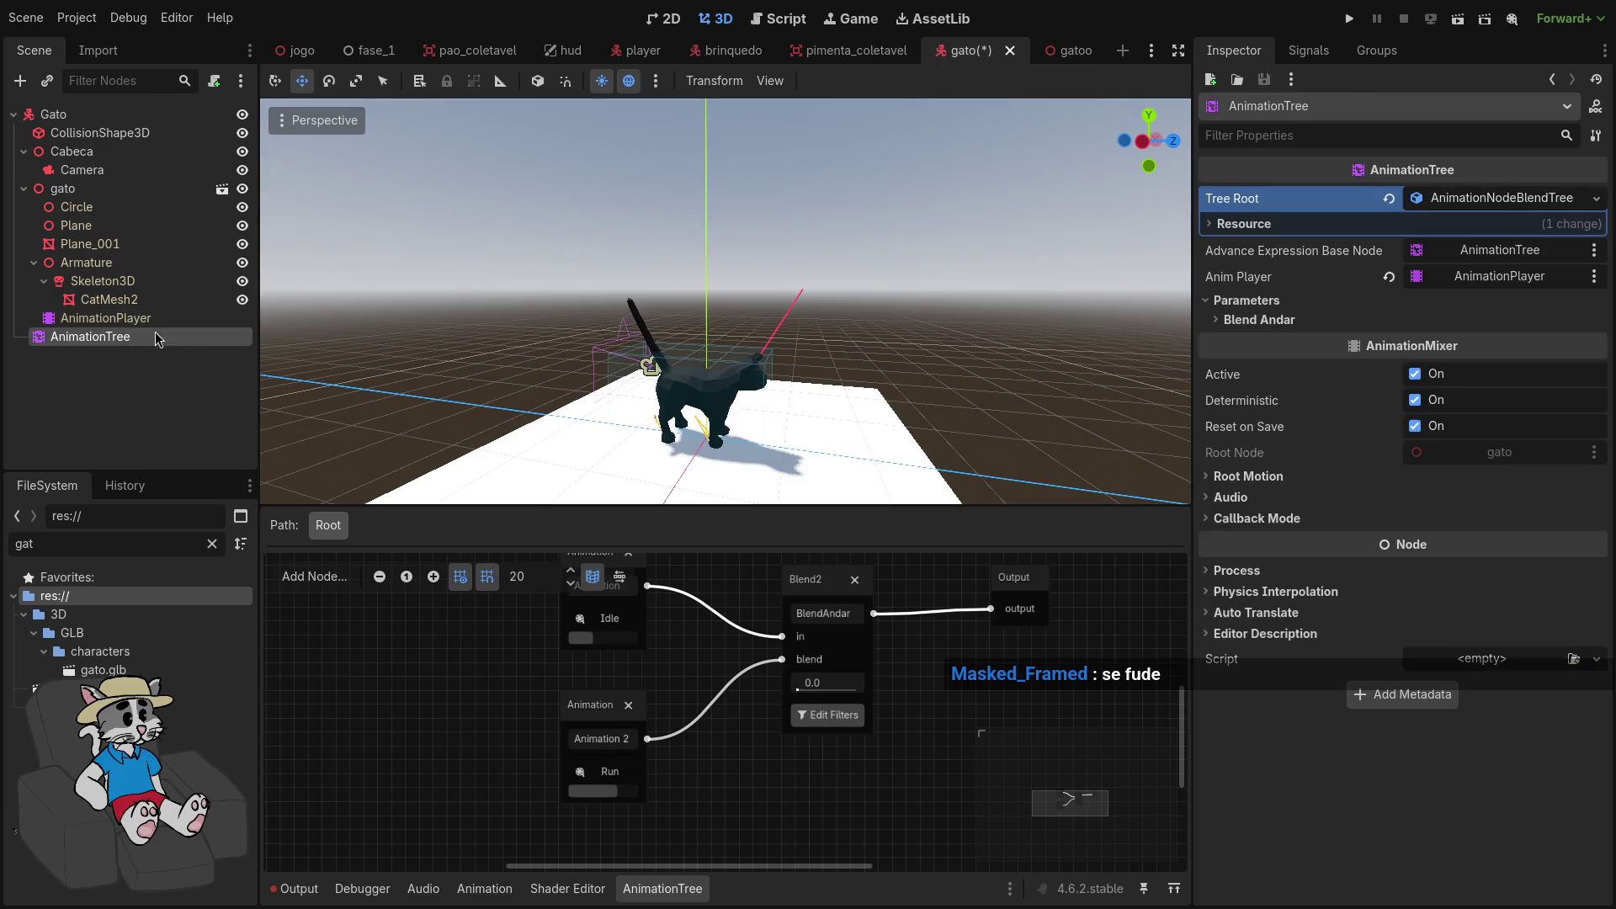
pyautogui.click(1254, 320)
pyautogui.rightClick(1265, 342)
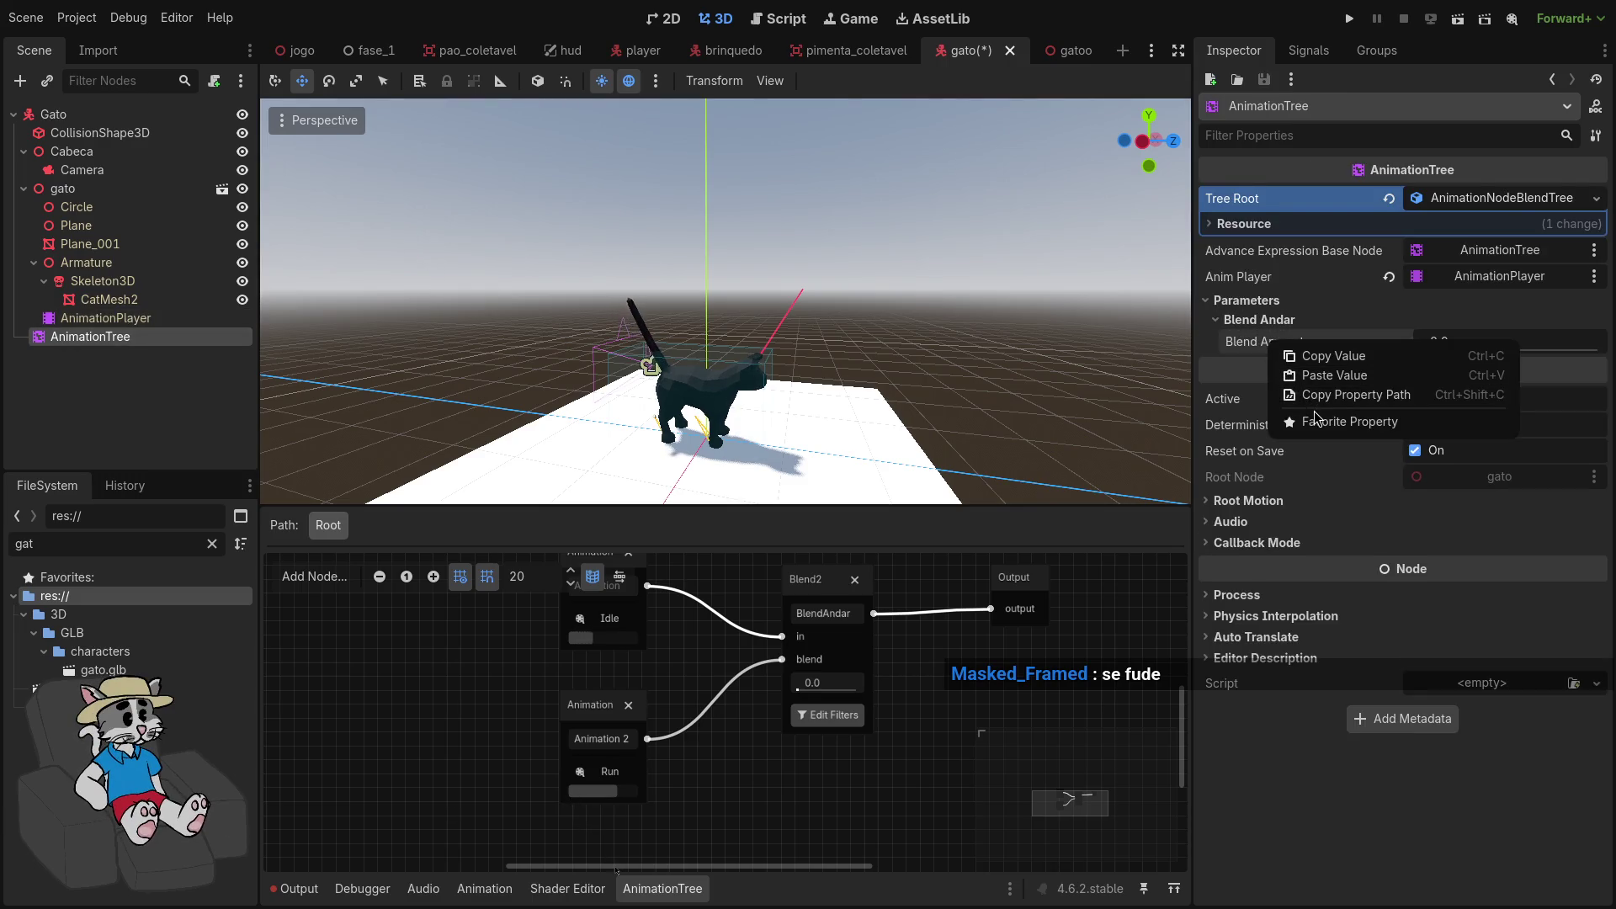
pyautogui.click(1287, 394)
pyautogui.hotkey('alt', 'Tab')
pyautogui.moveTo(782, 529); pyautogui.dragTo(540, 528)
pyautogui.write('parameters/BlendAndar/blend_amount')
pyautogui.click(891, 528)
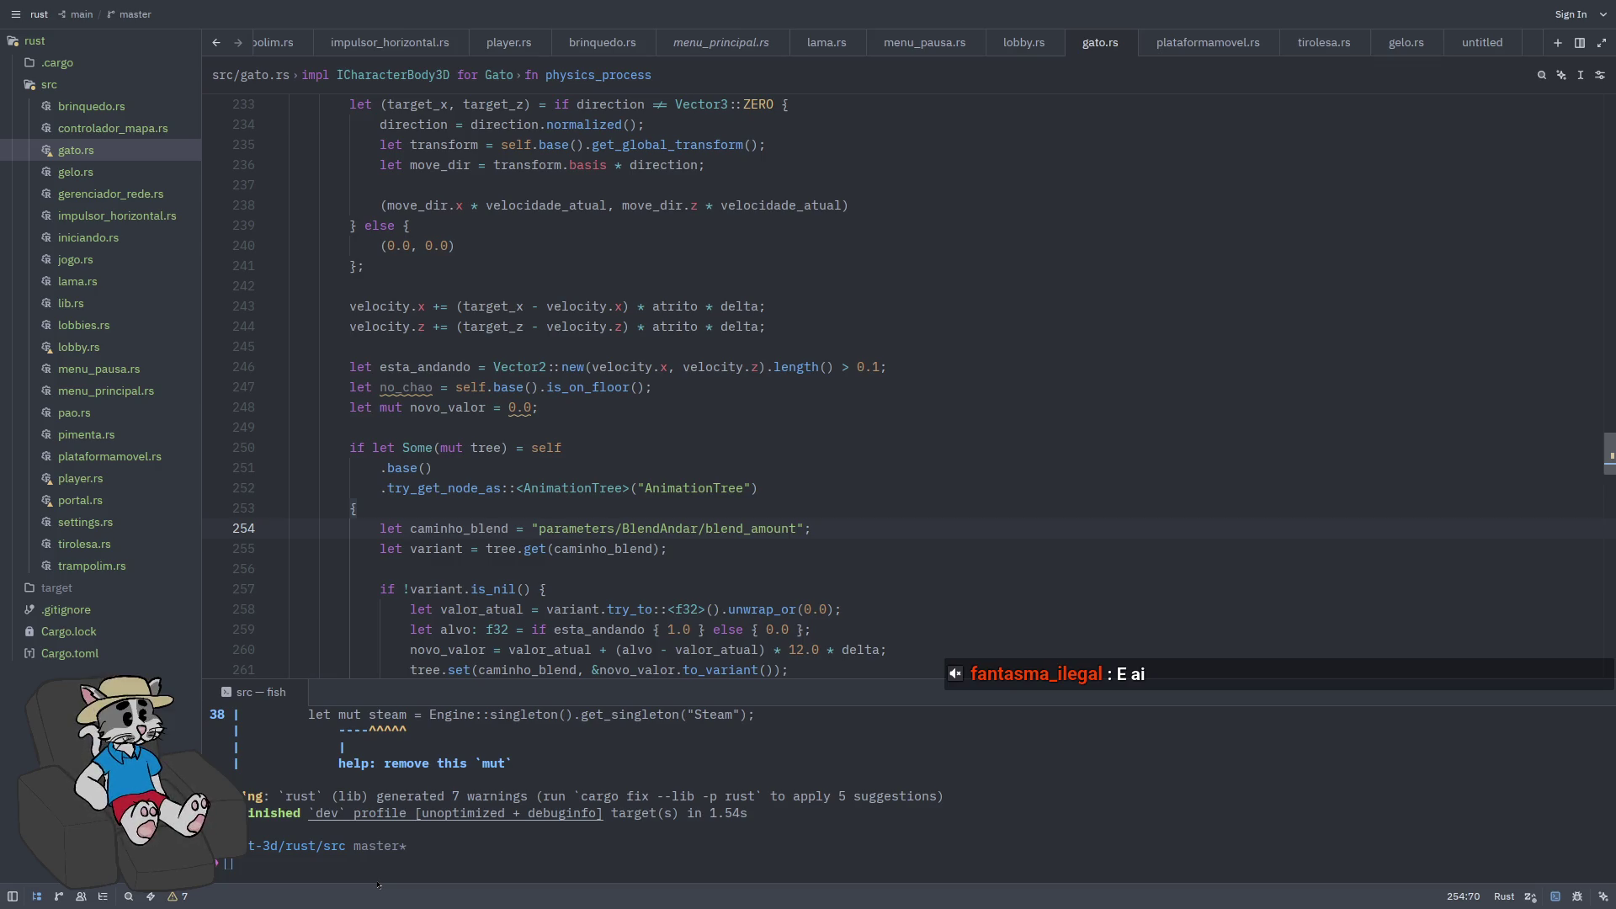
pyautogui.hotkey('alt', 'Tab')
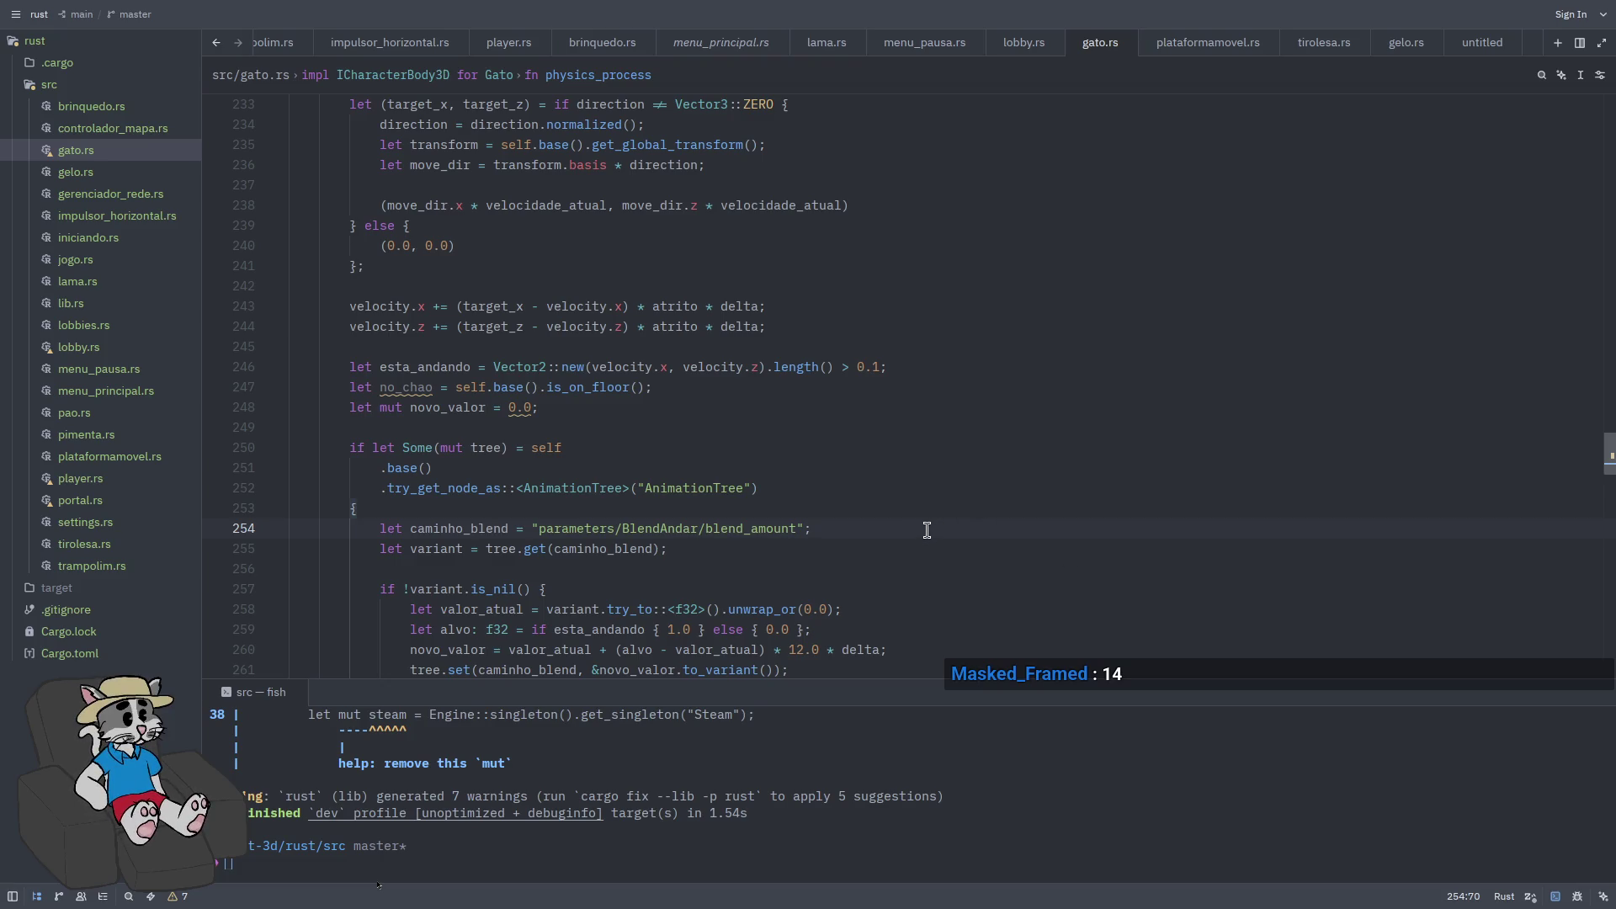
pyautogui.scroll(-2, 892, 536)
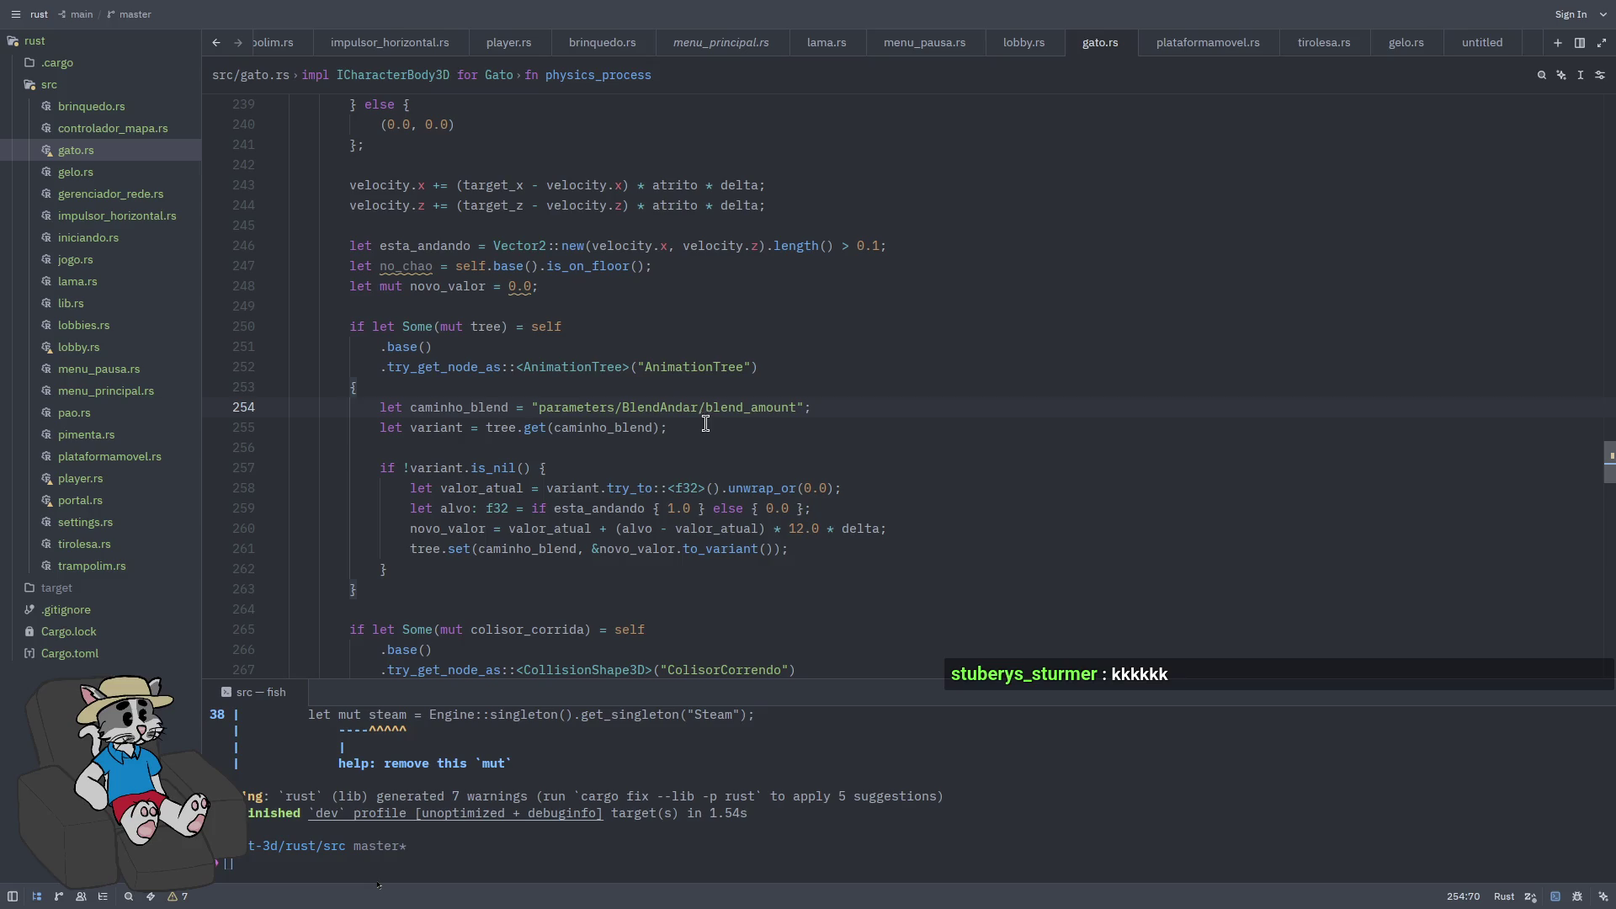
pyautogui.doubleClick(492, 408)
pyautogui.press('Escape')
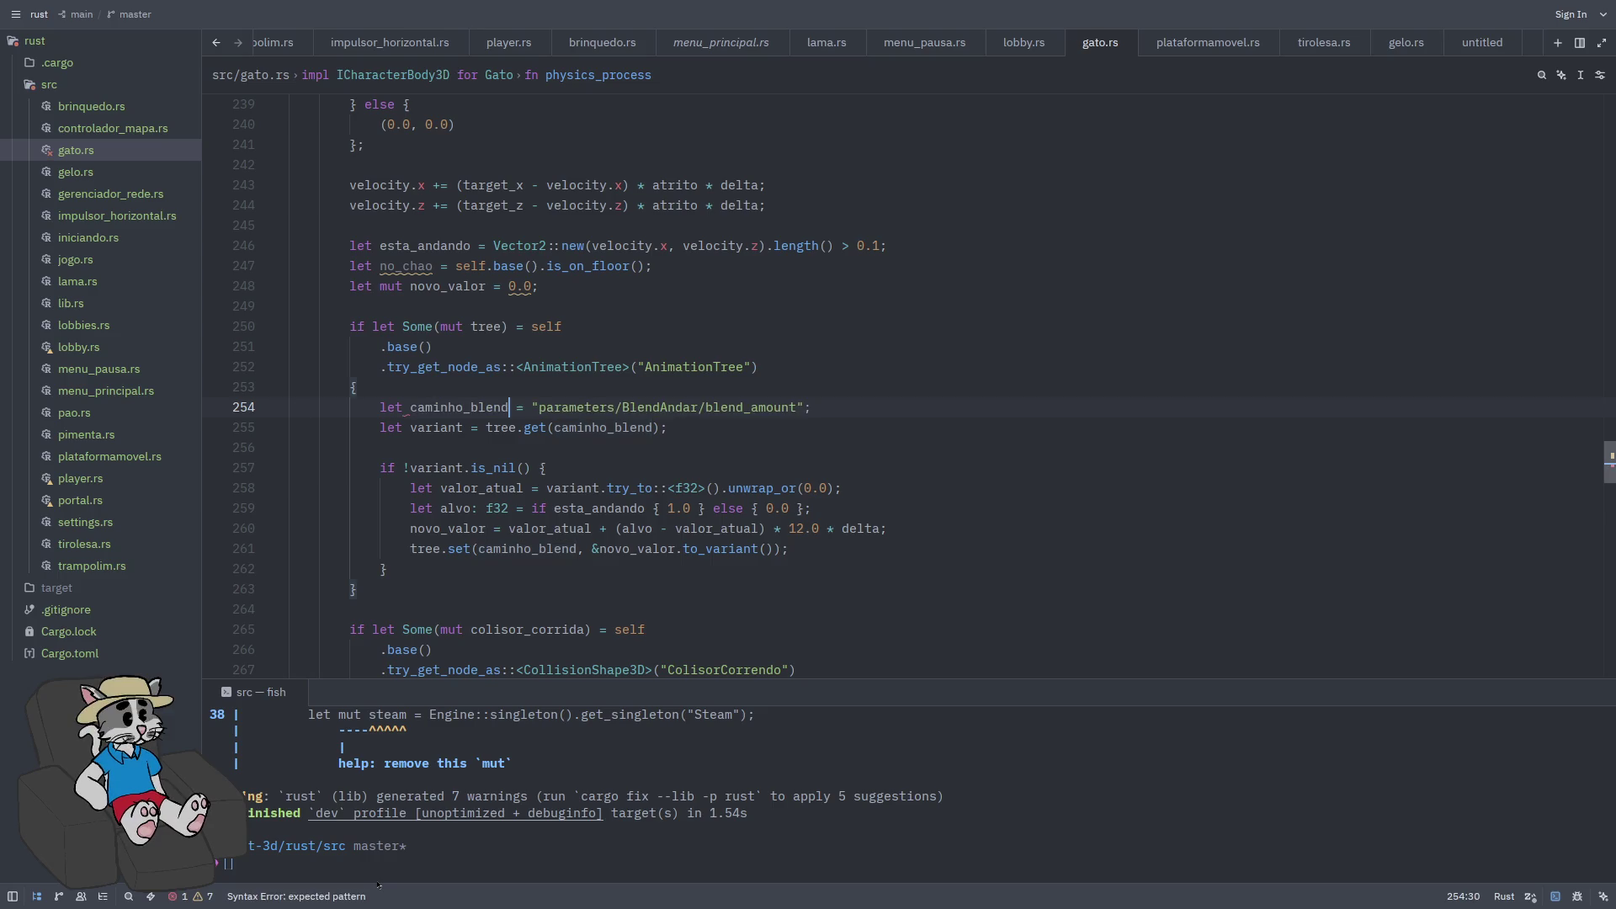
pyautogui.press('Delete')
pyautogui.press('BackSpace')
pyautogui.press('BackSpace')
pyautogui.press('BackSpace')
pyautogui.write('andar')
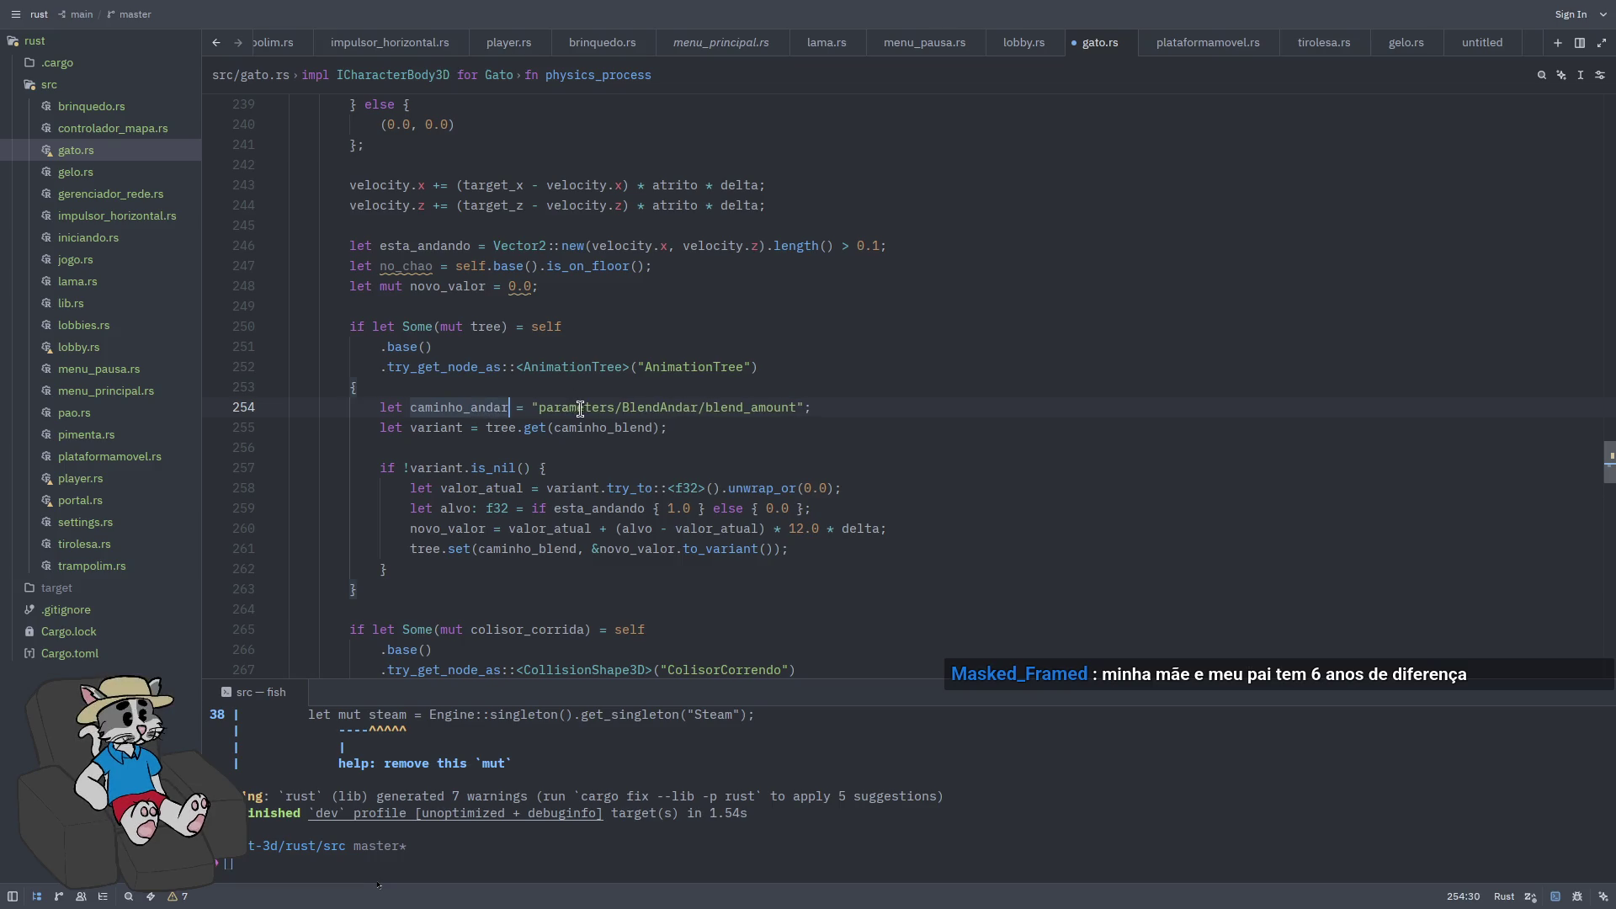
pyautogui.click(682, 435)
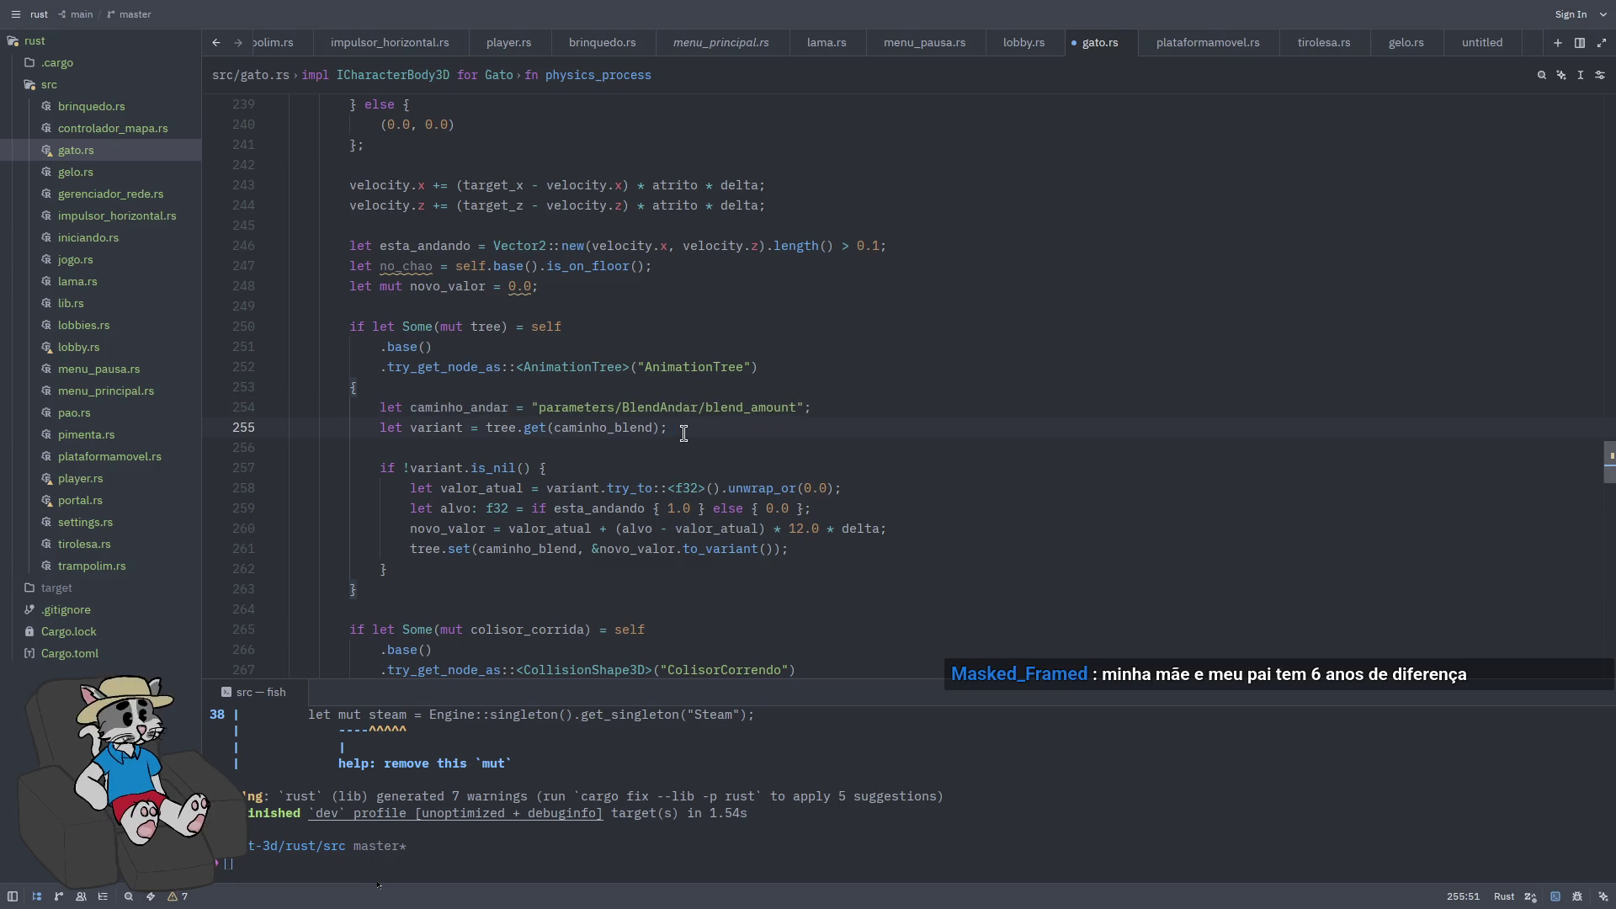
pyautogui.moveTo(677, 429)
pyautogui.mouseDown()
pyautogui.moveTo(295, 410)
pyautogui.moveTo(241, 392)
pyautogui.moveTo(224, 427)
pyautogui.mouseUp()
pyautogui.press('BackSpace')
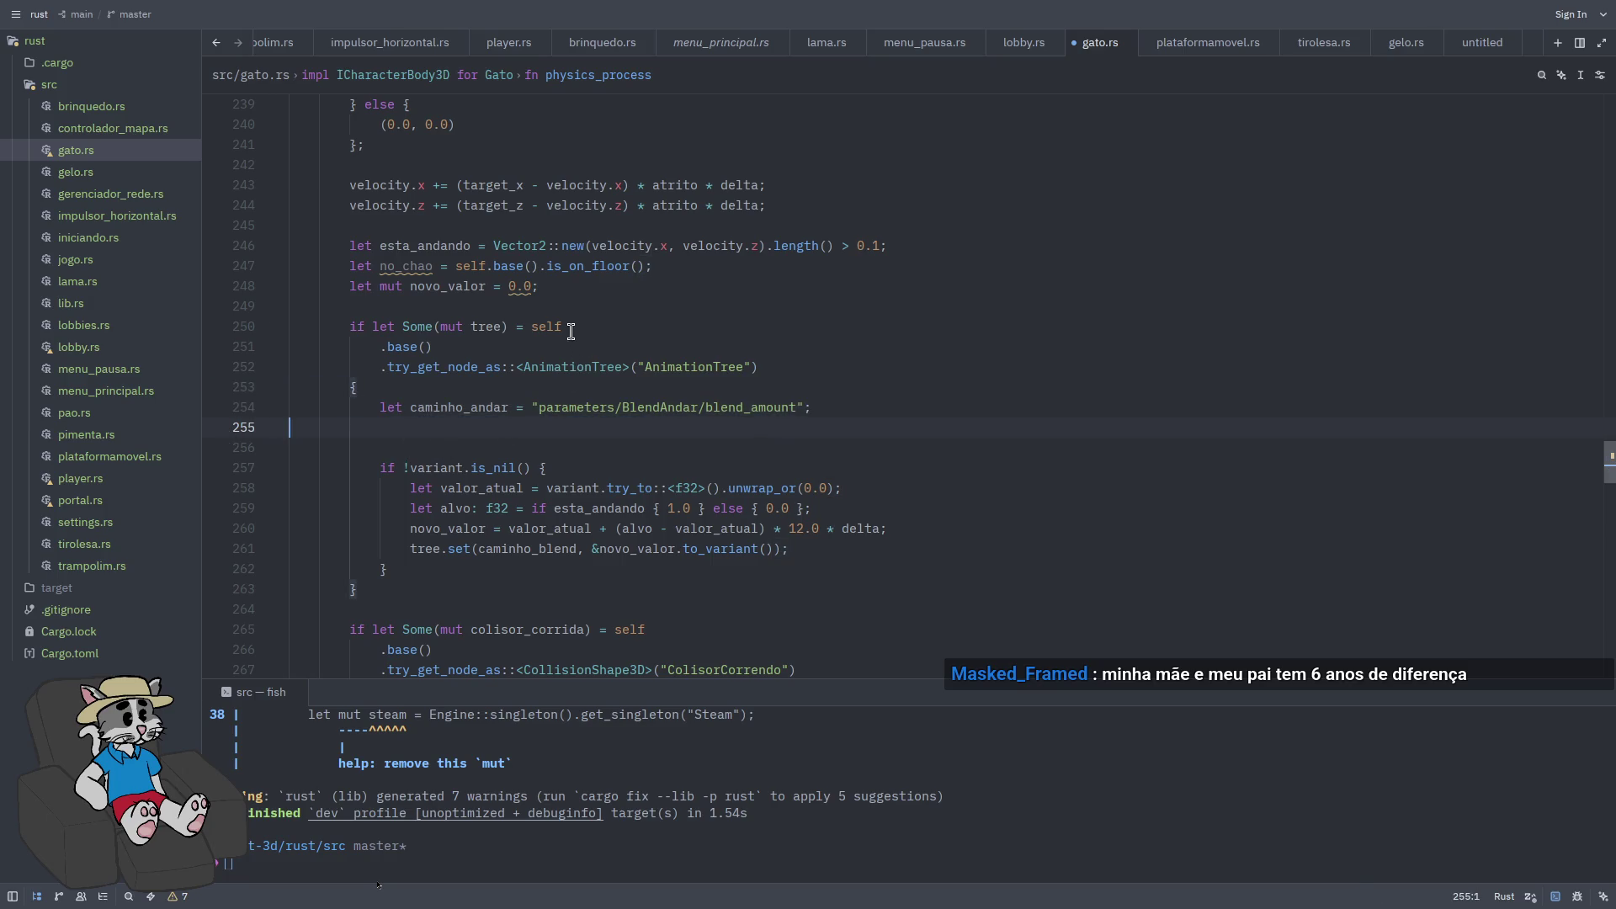
pyautogui.press('BackSpace')
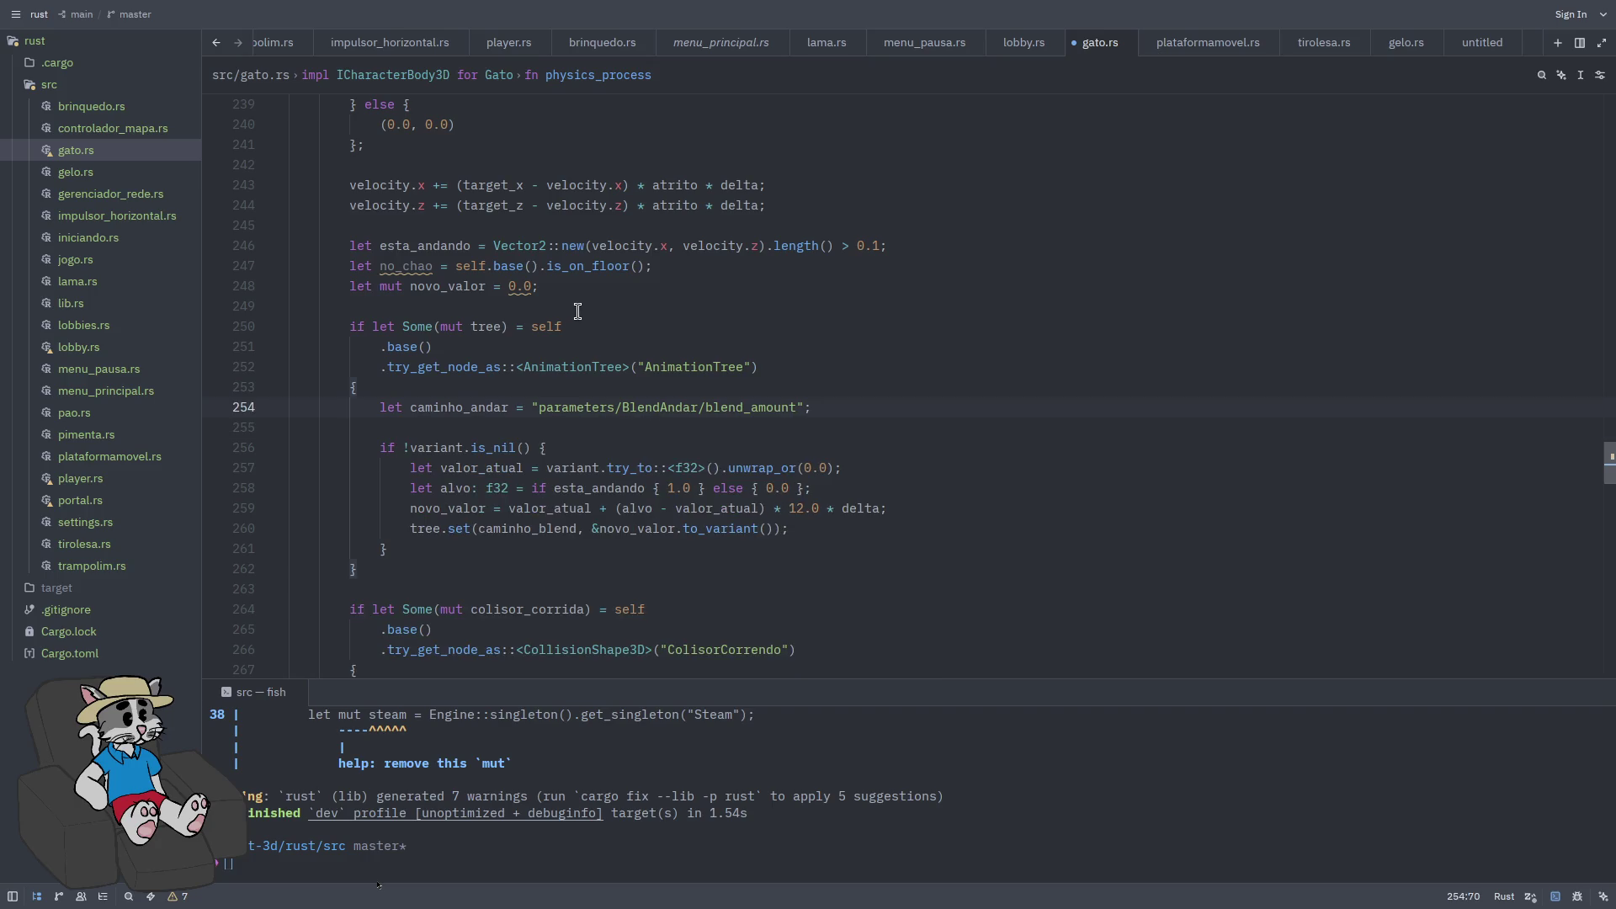
pyautogui.press('Return')
pyautogui.press('Tab')
pyautogui.press('Tab')
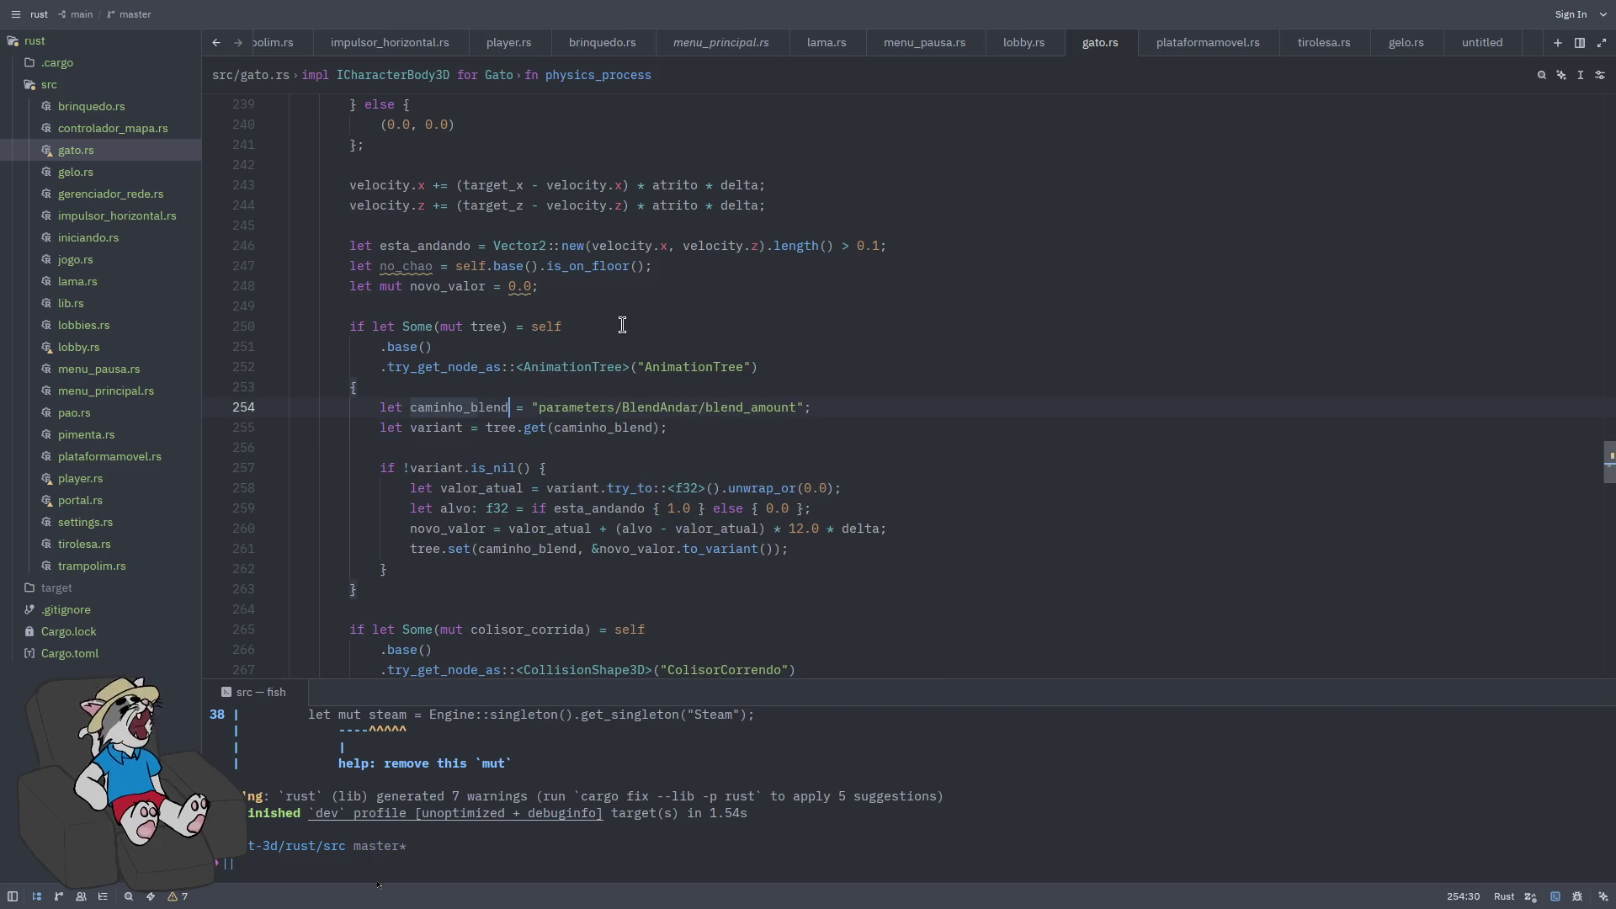
pyautogui.click(857, 566)
pyautogui.scroll(-1, 833, 572)
pyautogui.click(761, 536)
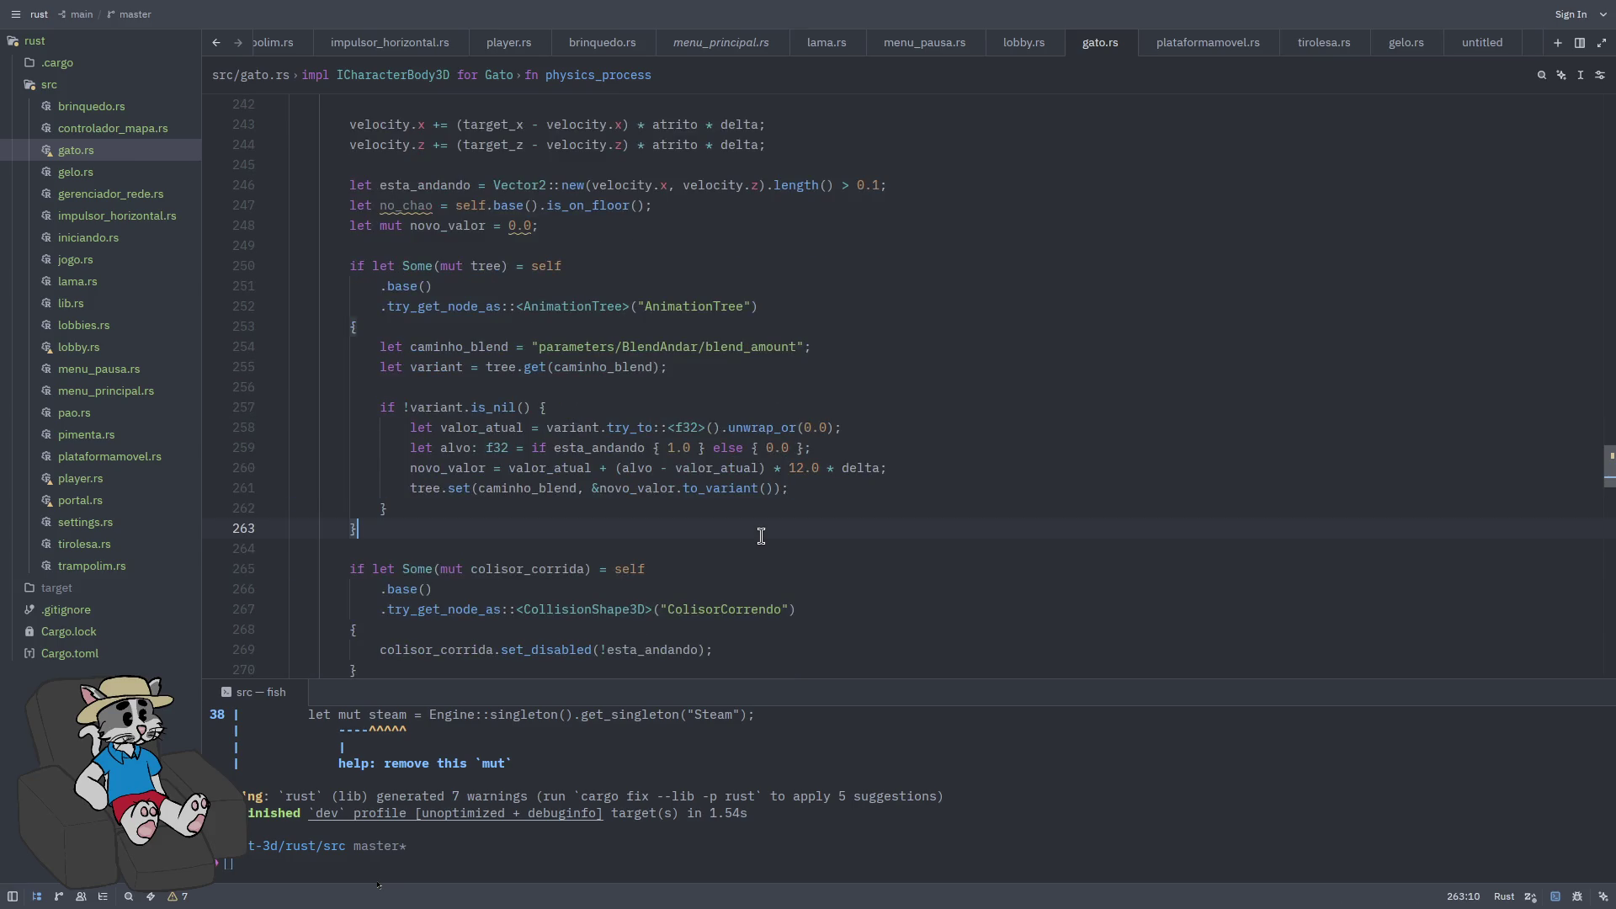
pyautogui.click(802, 514)
pyautogui.moveTo(802, 515)
pyautogui.mouseDown()
pyautogui.moveTo(791, 530)
pyautogui.moveTo(370, 405)
pyautogui.moveTo(290, 198)
pyautogui.moveTo(288, 383)
pyautogui.moveTo(263, 251)
pyautogui.mouseUp()
pyautogui.scroll(8, 467, 308)
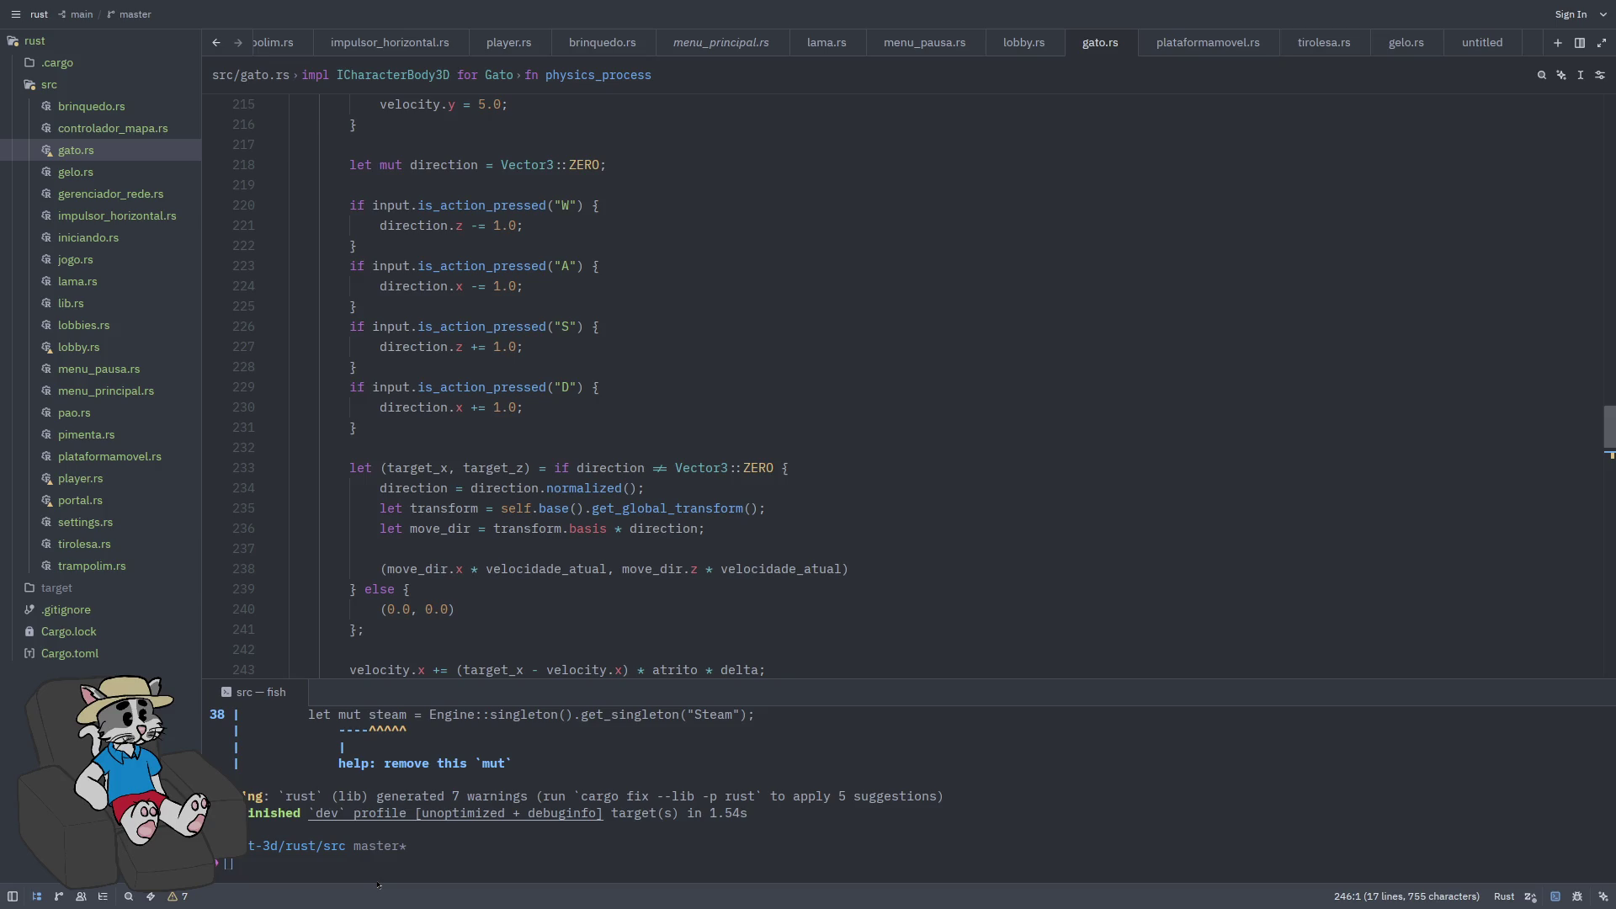
pyautogui.scroll(-6, 855, 509)
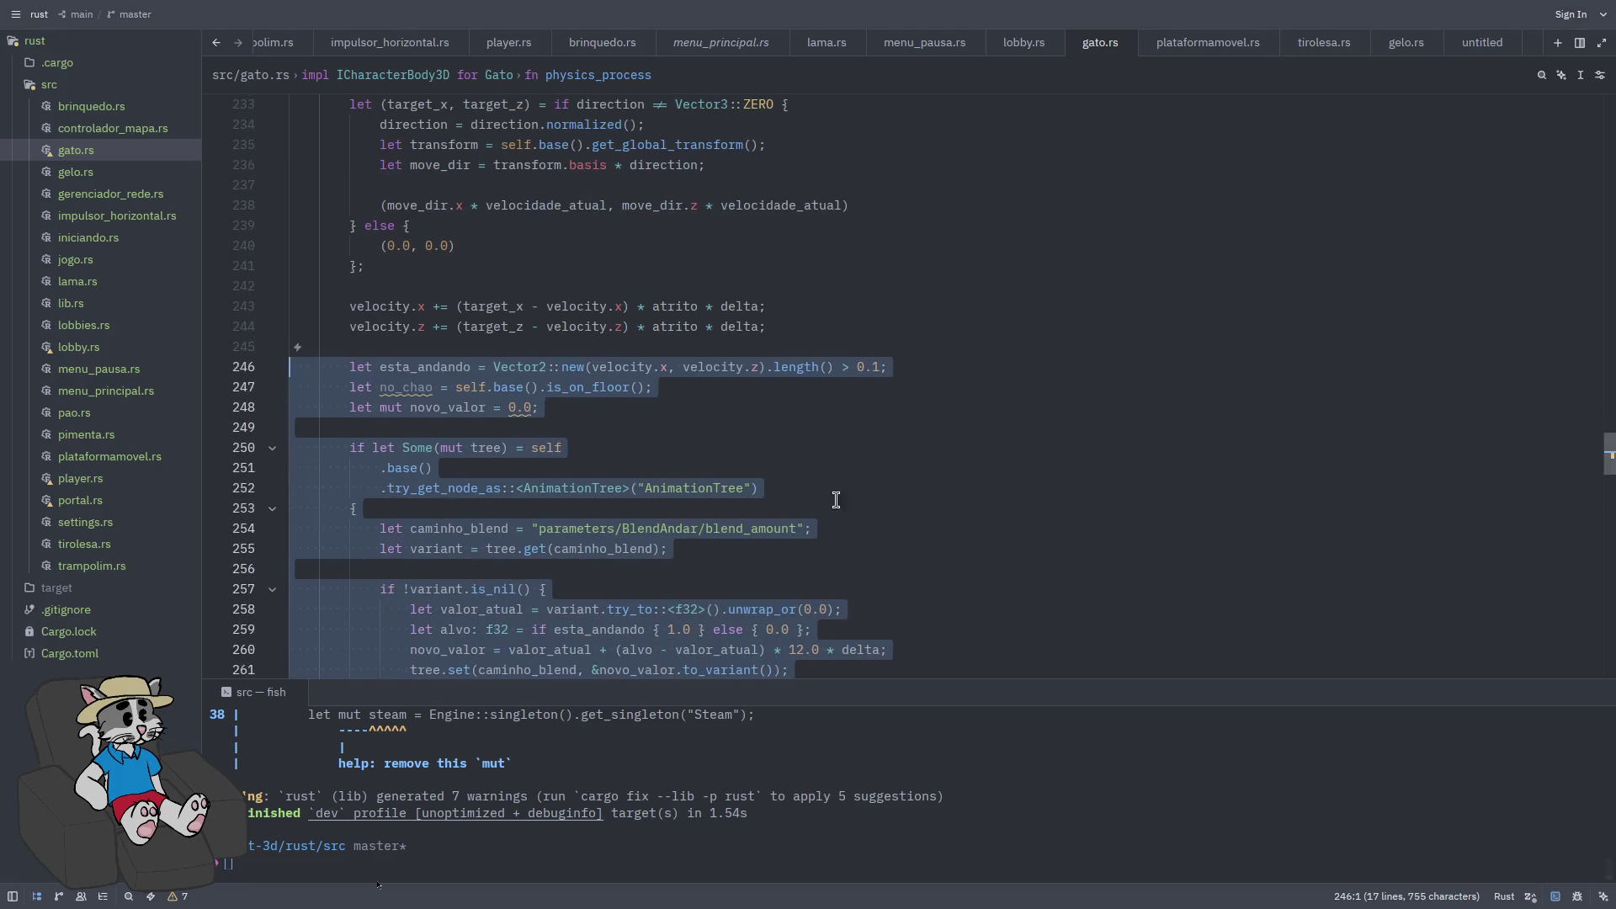
pyautogui.click(842, 493)
pyautogui.scroll(-1, 844, 502)
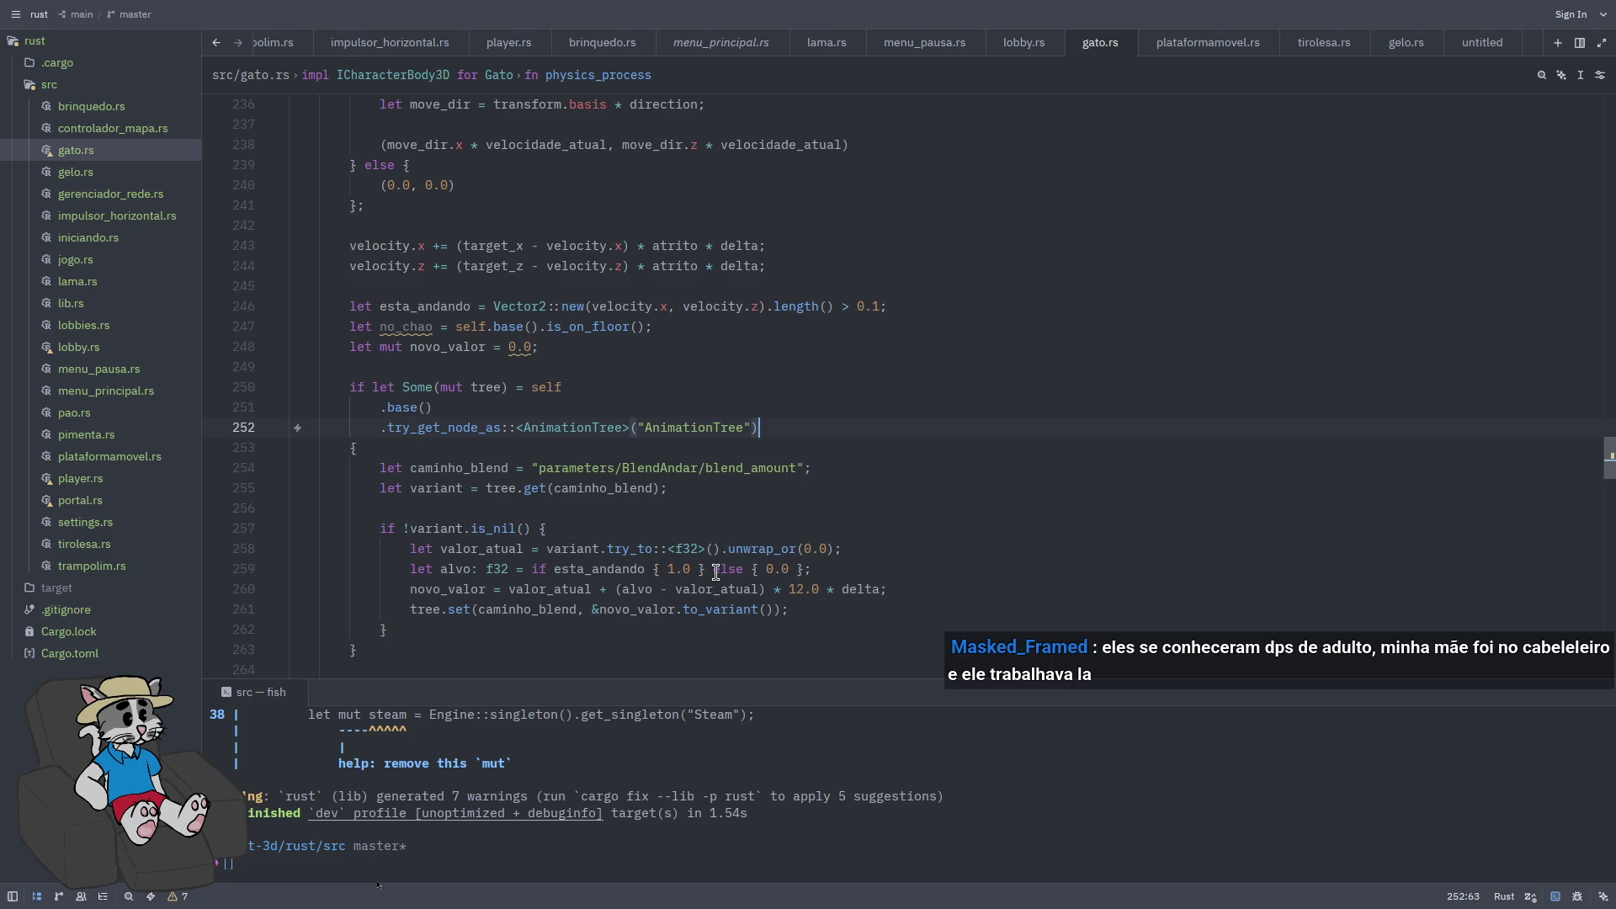
pyautogui.scroll(-2, 724, 562)
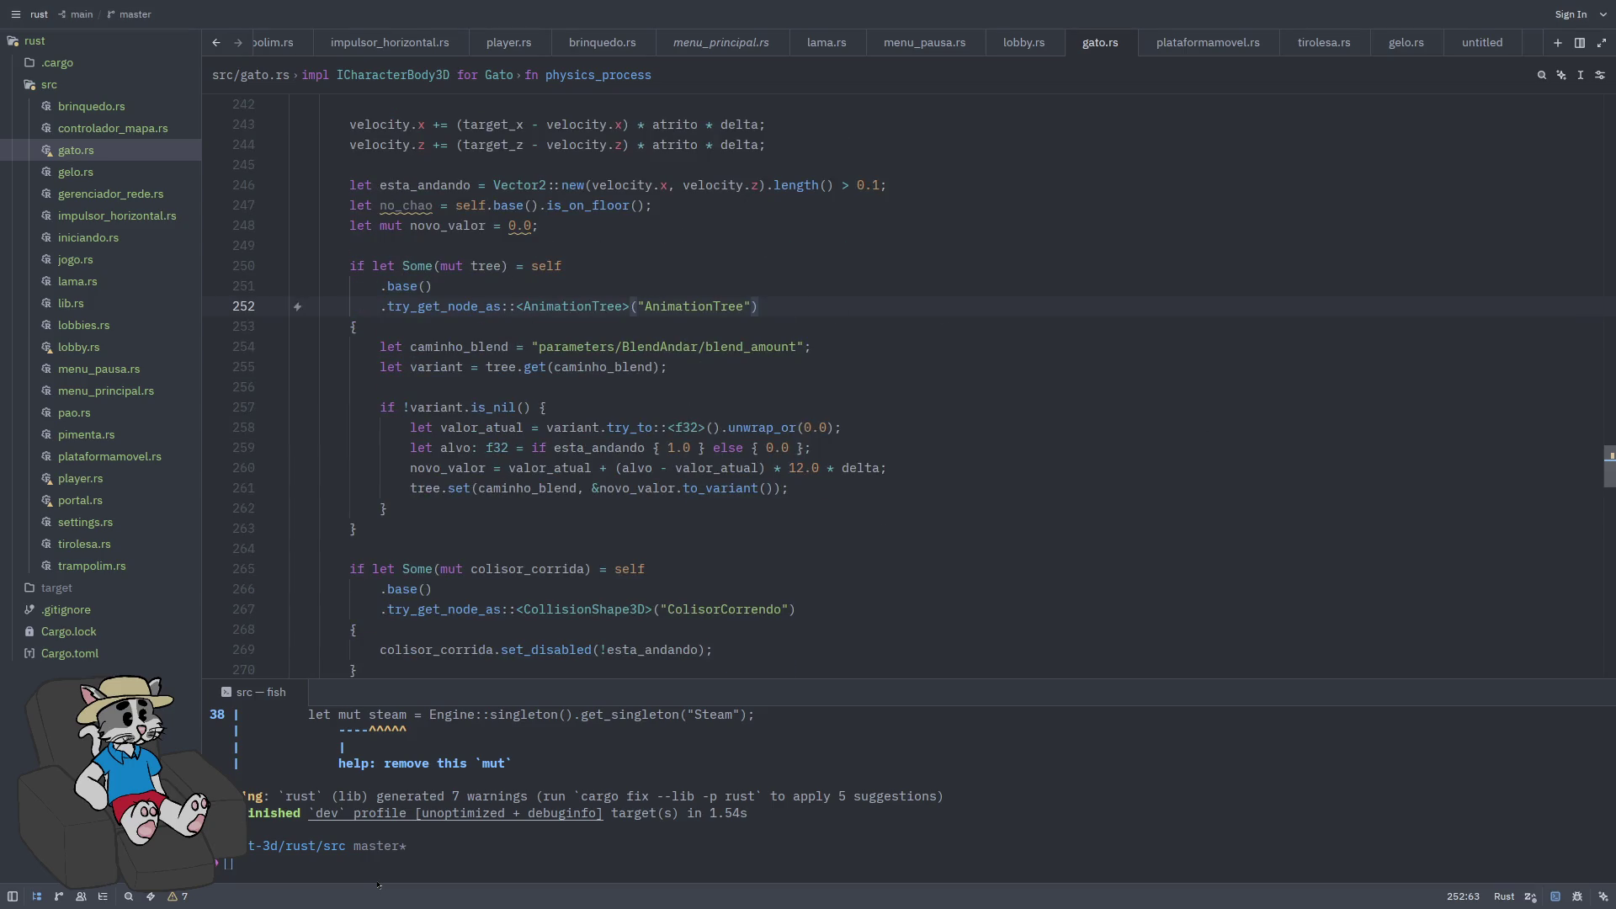
pyautogui.scroll(-1, 775, 518)
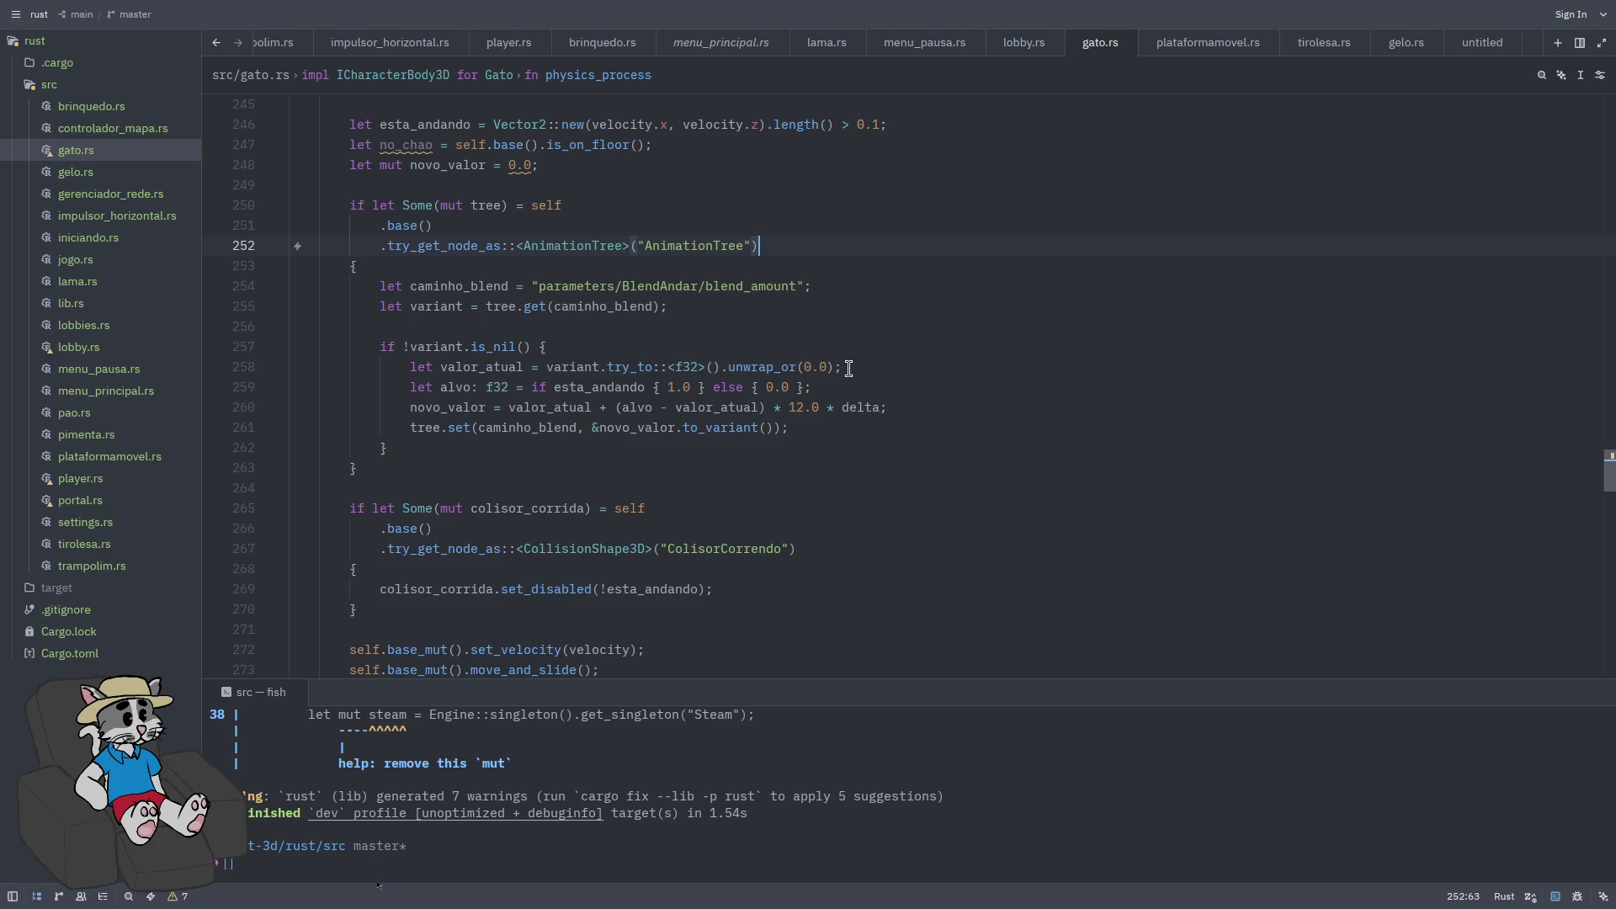
pyautogui.moveTo(797, 307); pyautogui.dragTo(290, 307)
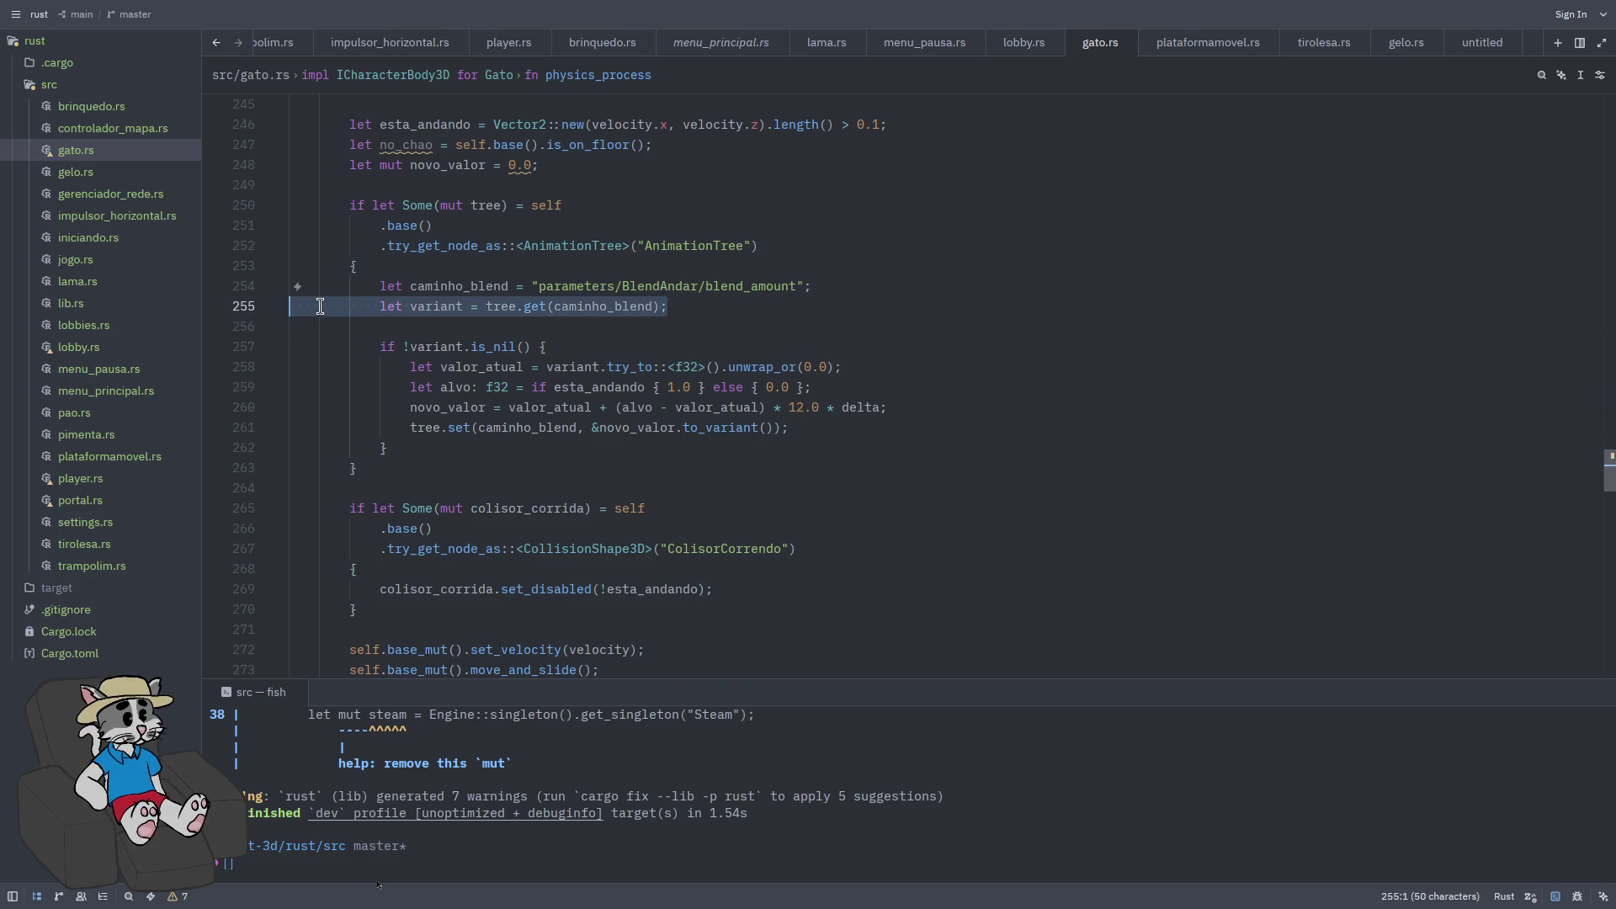
# Delete the let variant line in gato.rs, then undo to restore it.
pyautogui.press('BackSpace')
pyautogui.press('BackSpace')
pyautogui.press('Down')
pyautogui.press('Down')
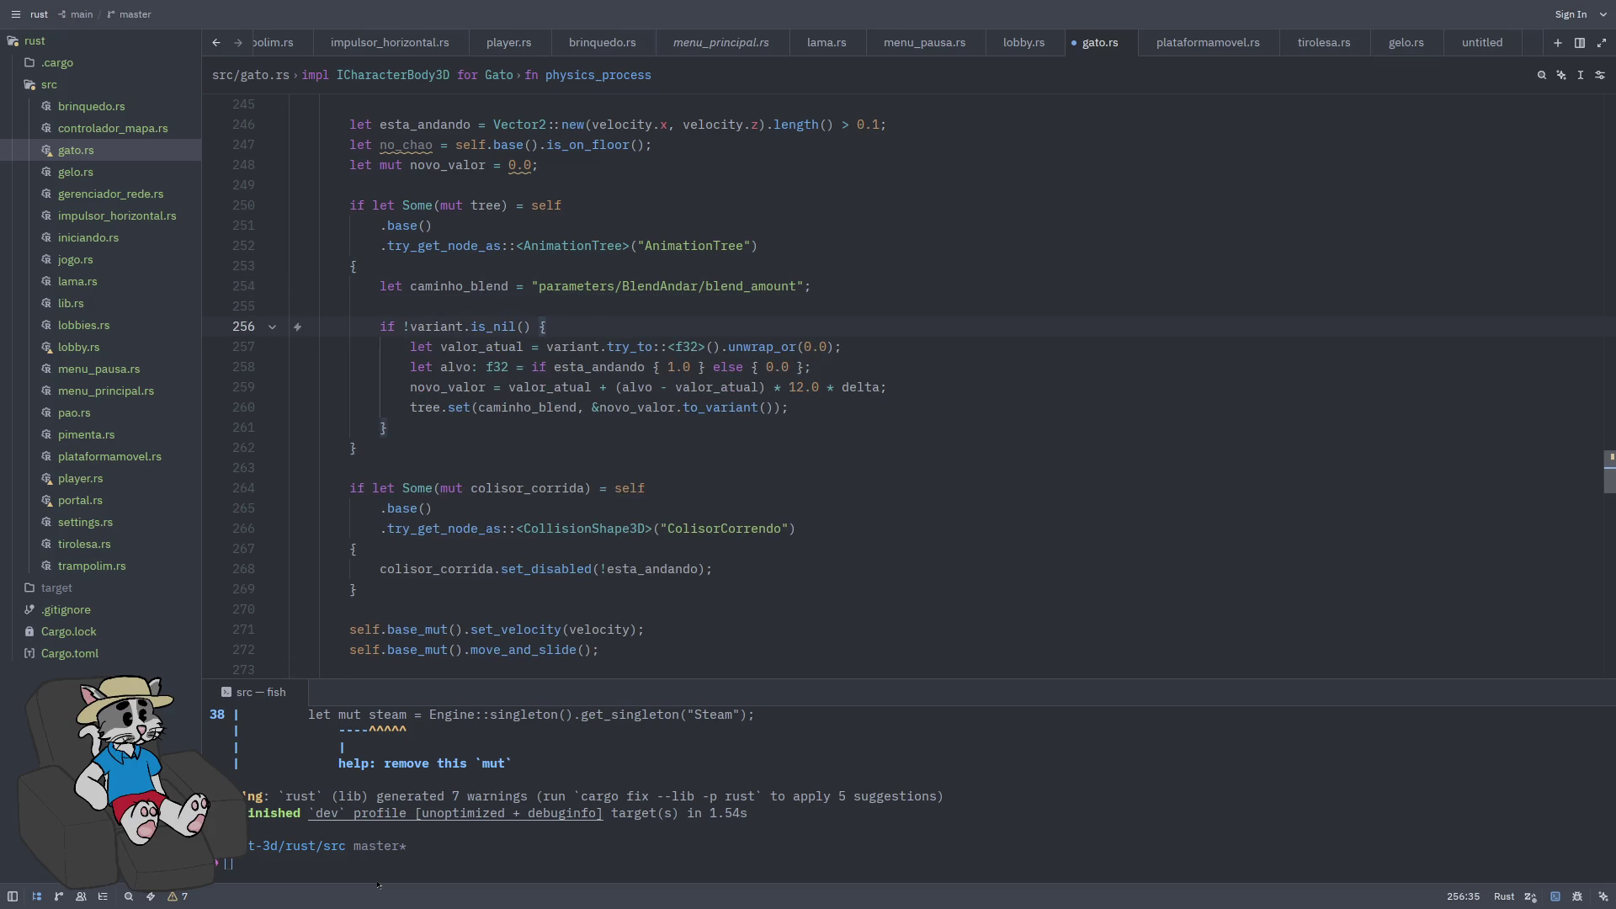
pyautogui.press('Left')
pyautogui.press('Left')
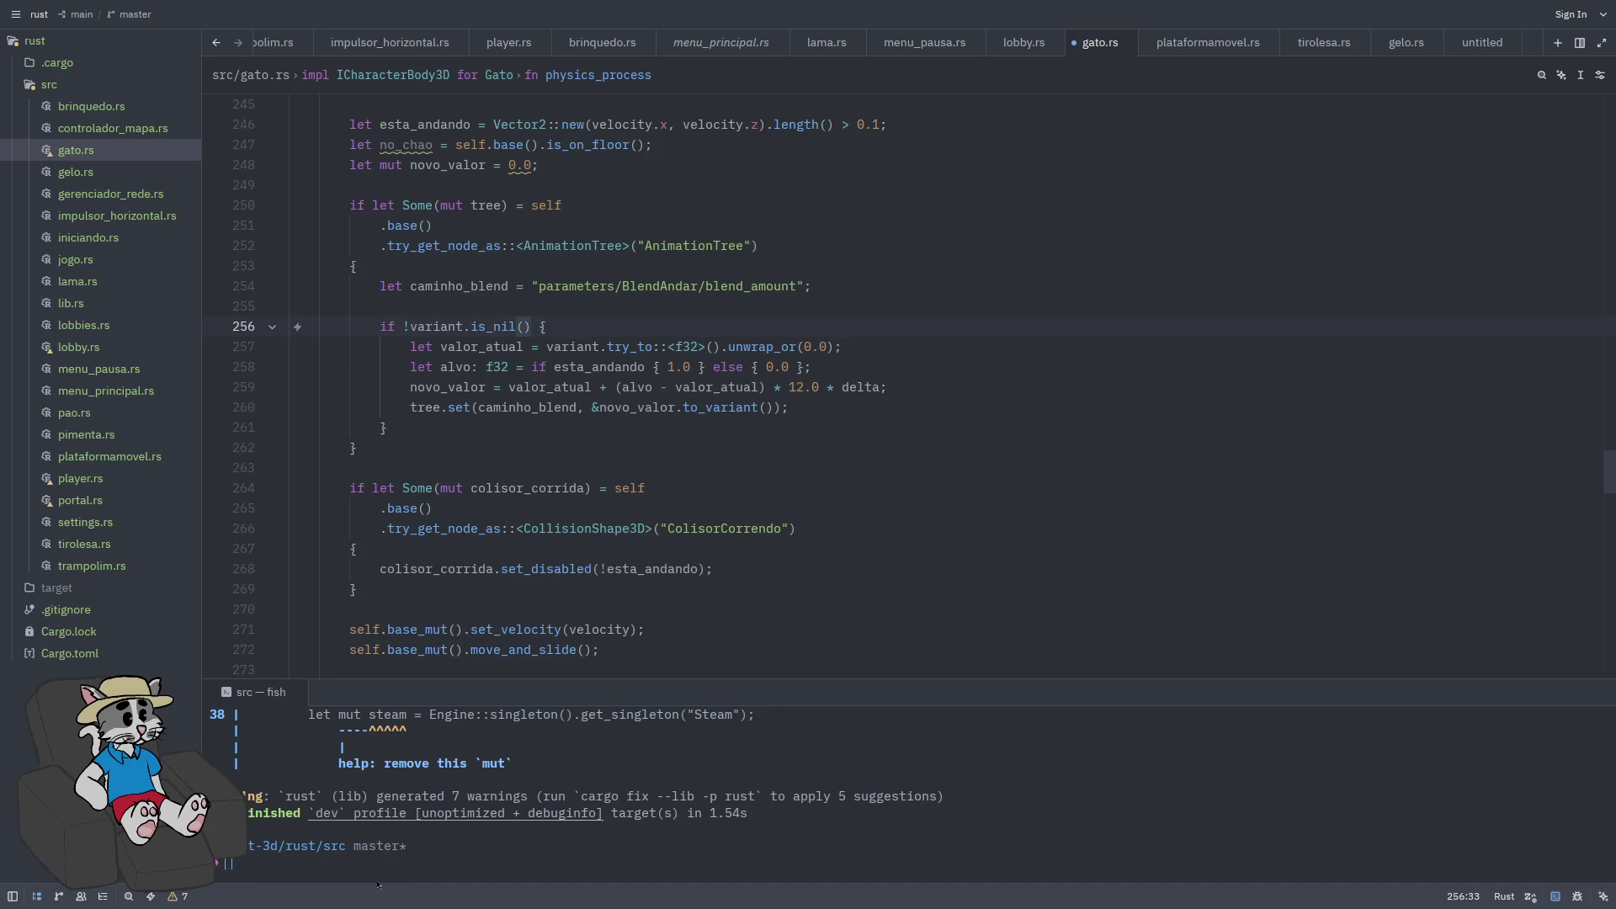
pyautogui.hotkey('ctrl', 'z')
pyautogui.click(818, 367)
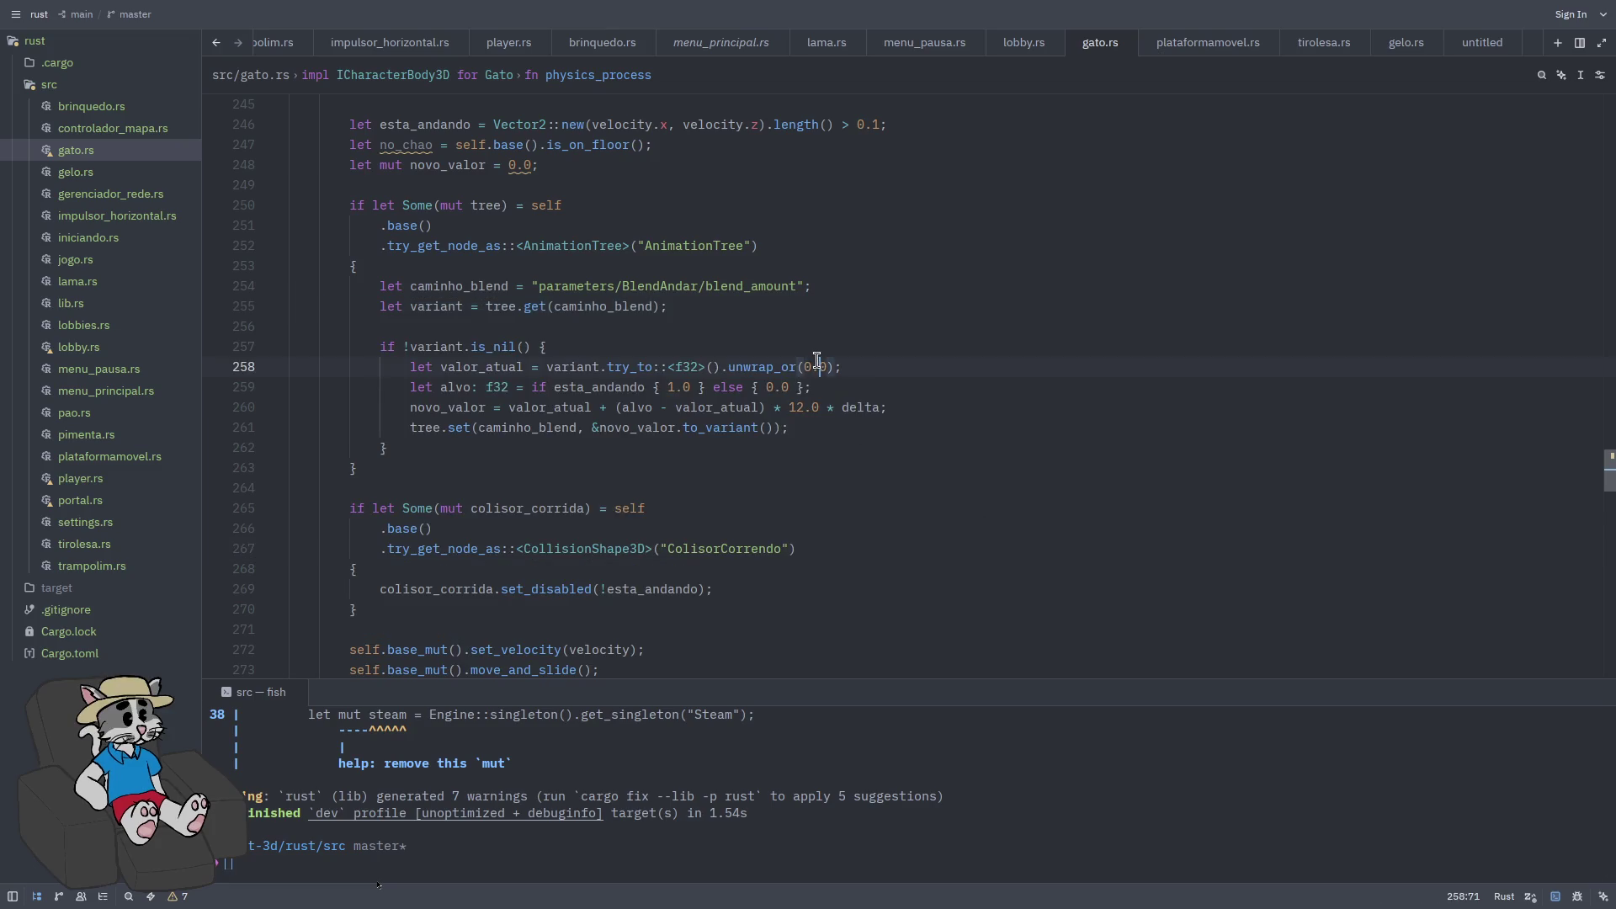
pyautogui.scroll(2, 818, 362)
# Run cargo build in Zed's terminal and tile Zed beside Godot.
pyautogui.click(1011, 862)
pyautogui.write('car')
pyautogui.press('Right')
pyautogui.press('Return')
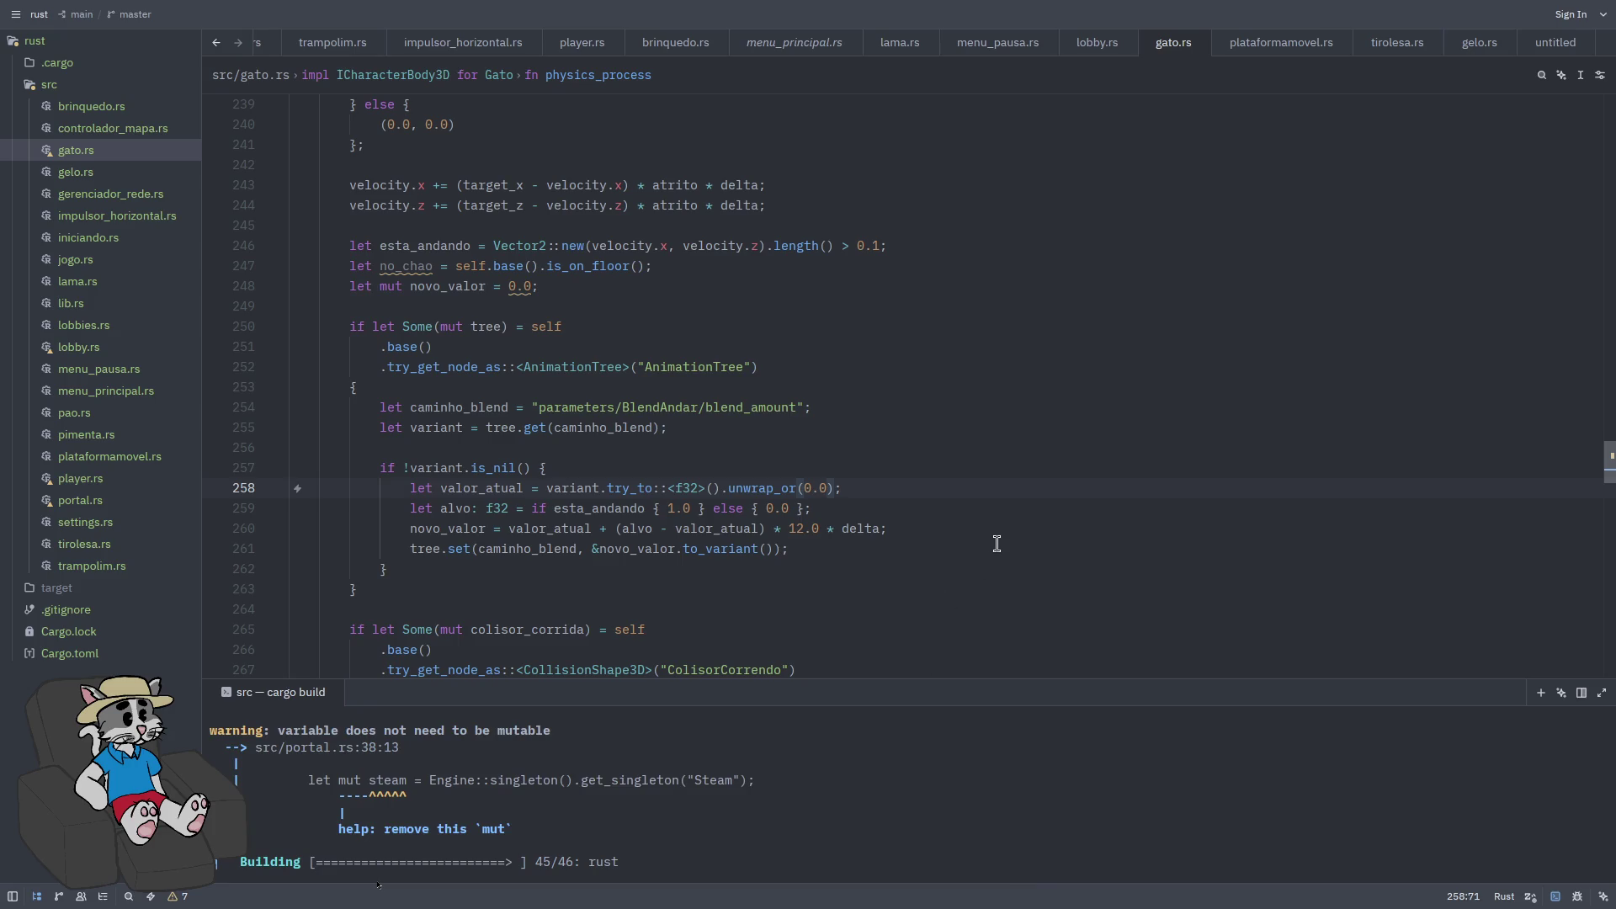
pyautogui.press('super+f')
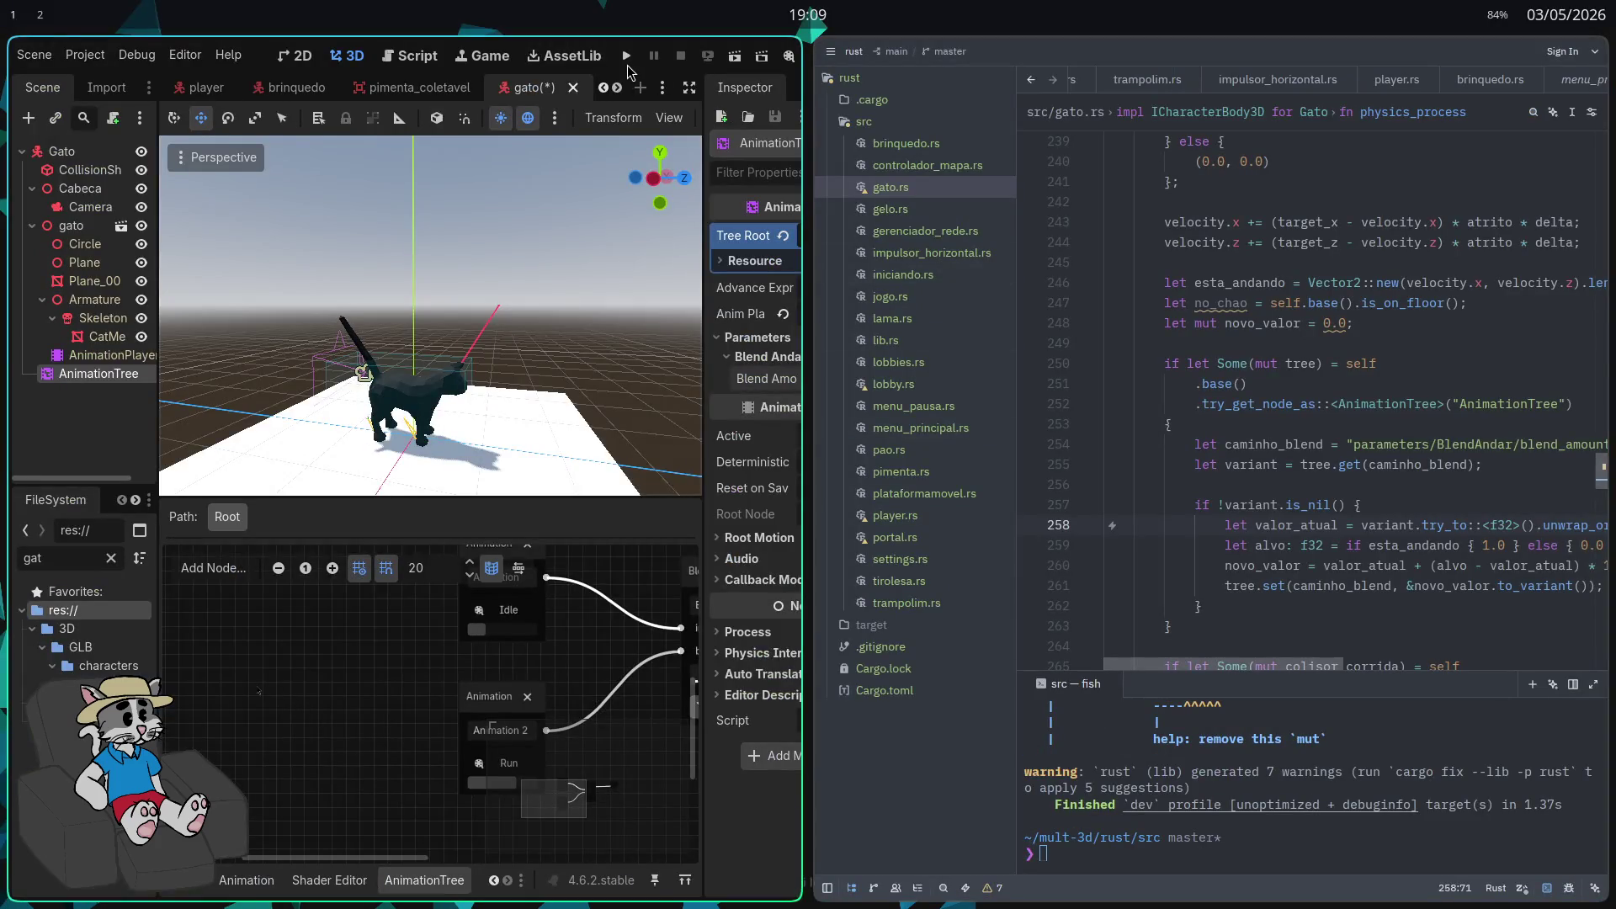
# Playtest the project through the lobby's Start button, then quit the game and maximize Godot.
pyautogui.click(627, 55)
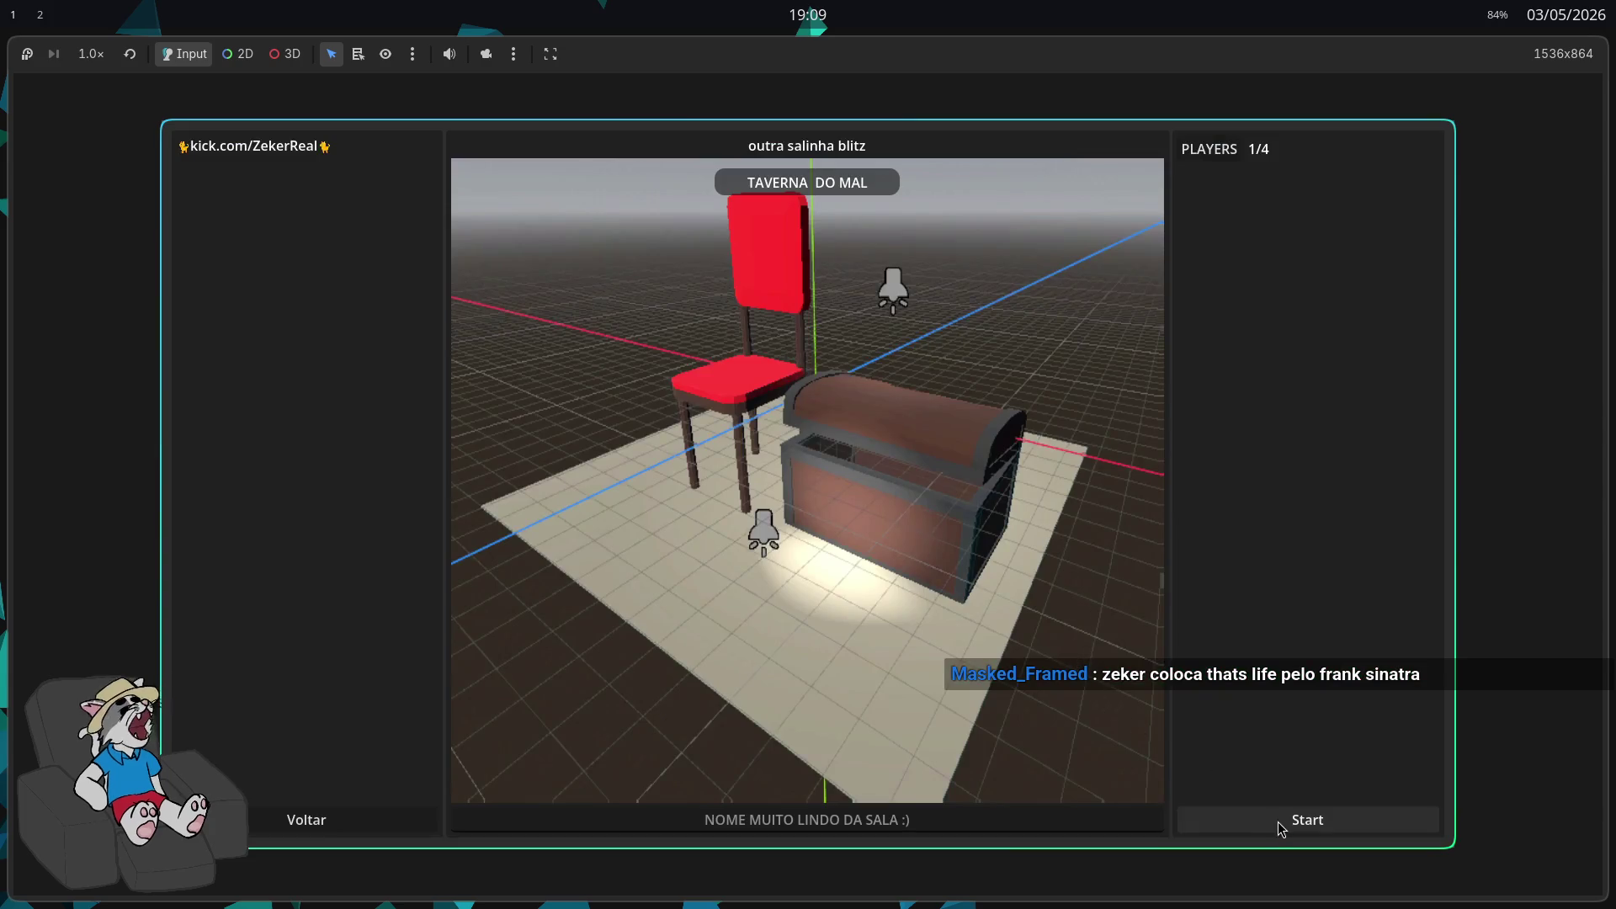
pyautogui.click(1279, 821)
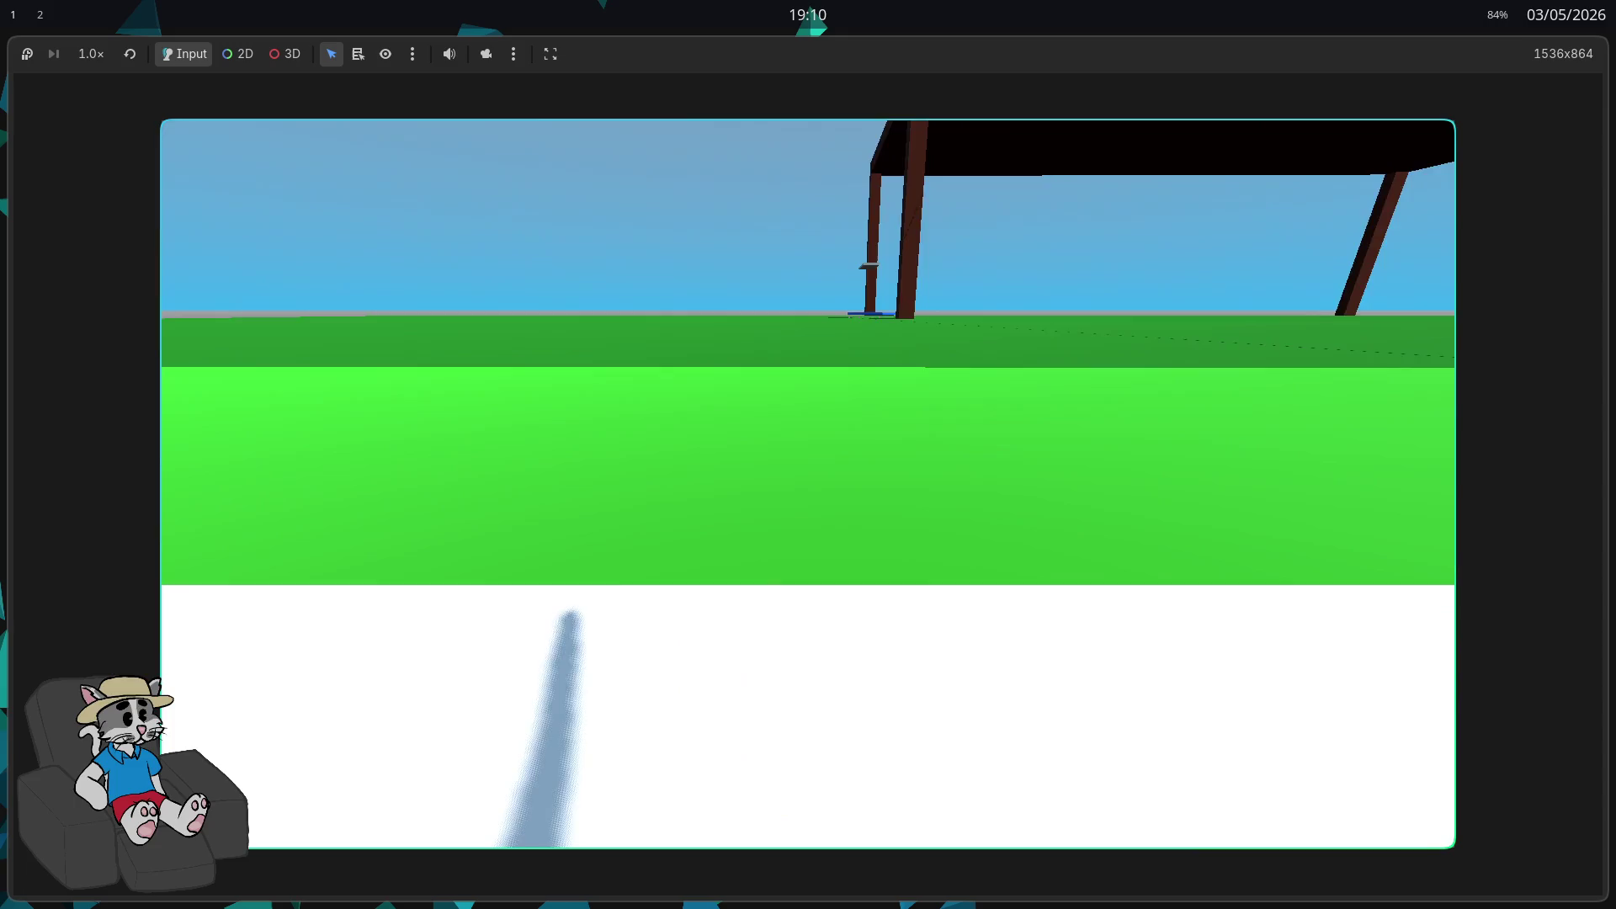
pyautogui.hotkey('alt', 'F4')
pyautogui.press('super+f')
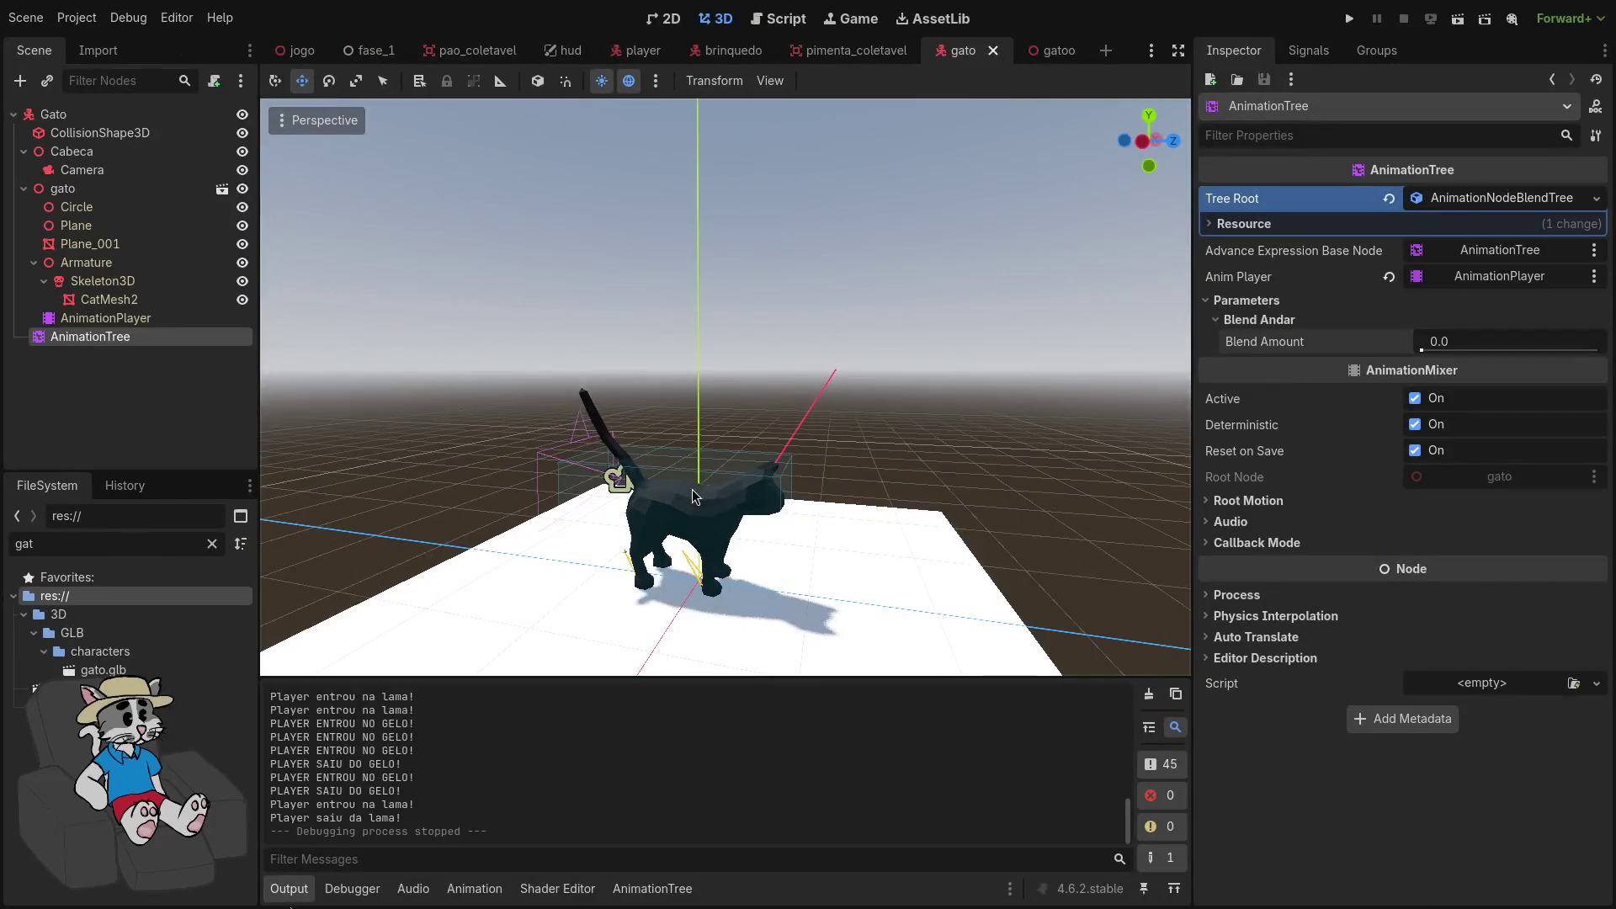
# Set the gatoo scene's gato root Y rotation to 180.
pyautogui.click(90, 243)
pyautogui.click(131, 196)
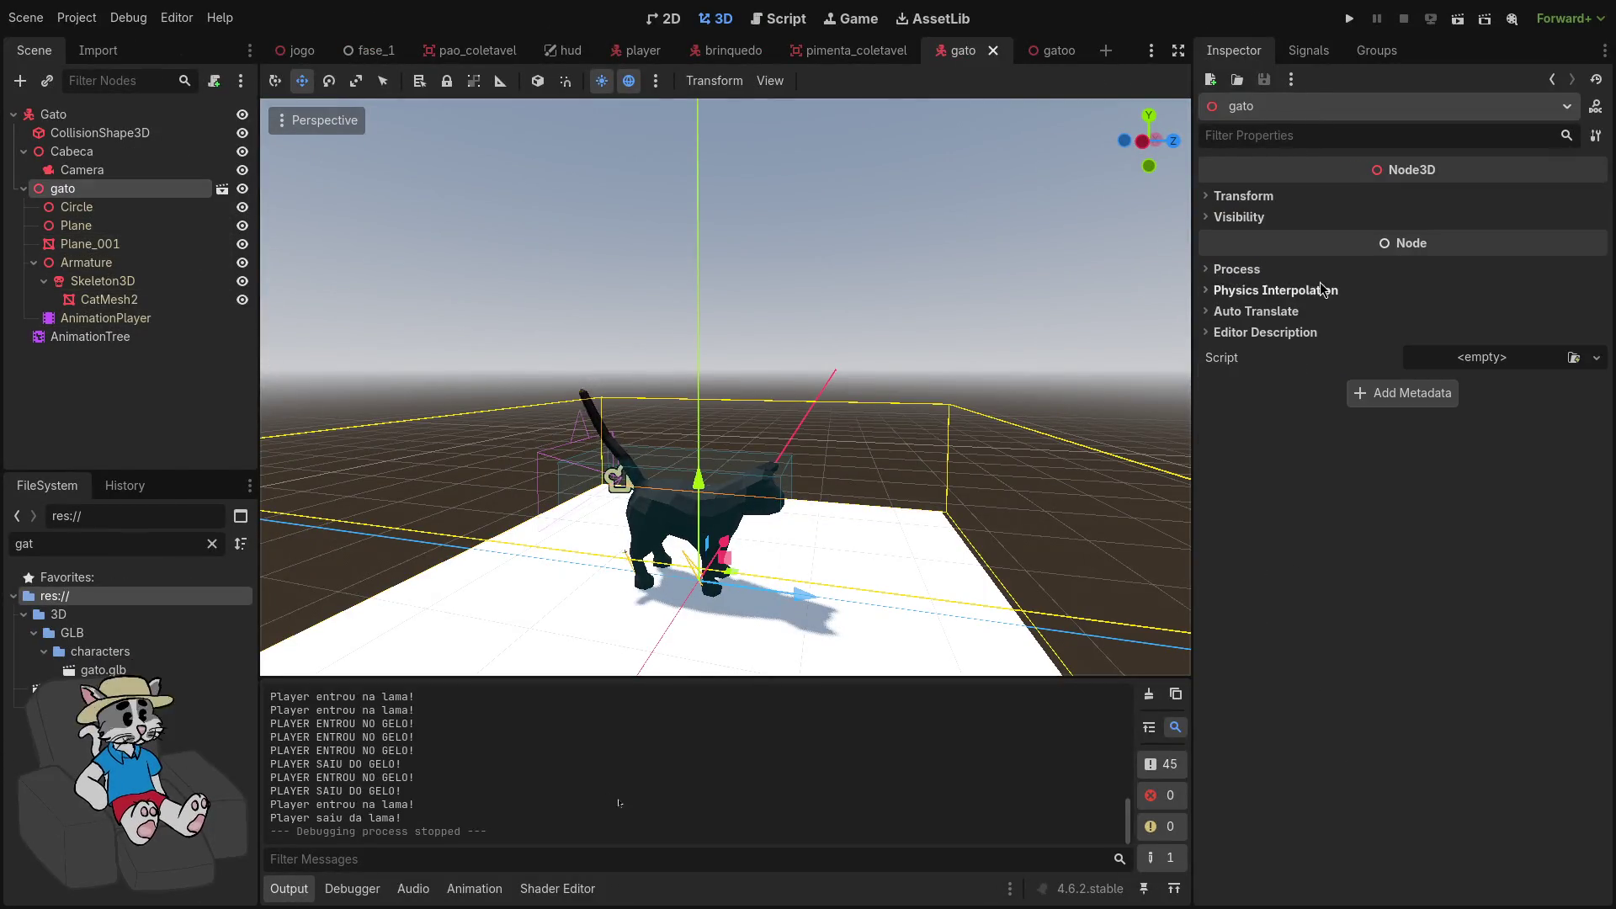
pyautogui.click(1092, 56)
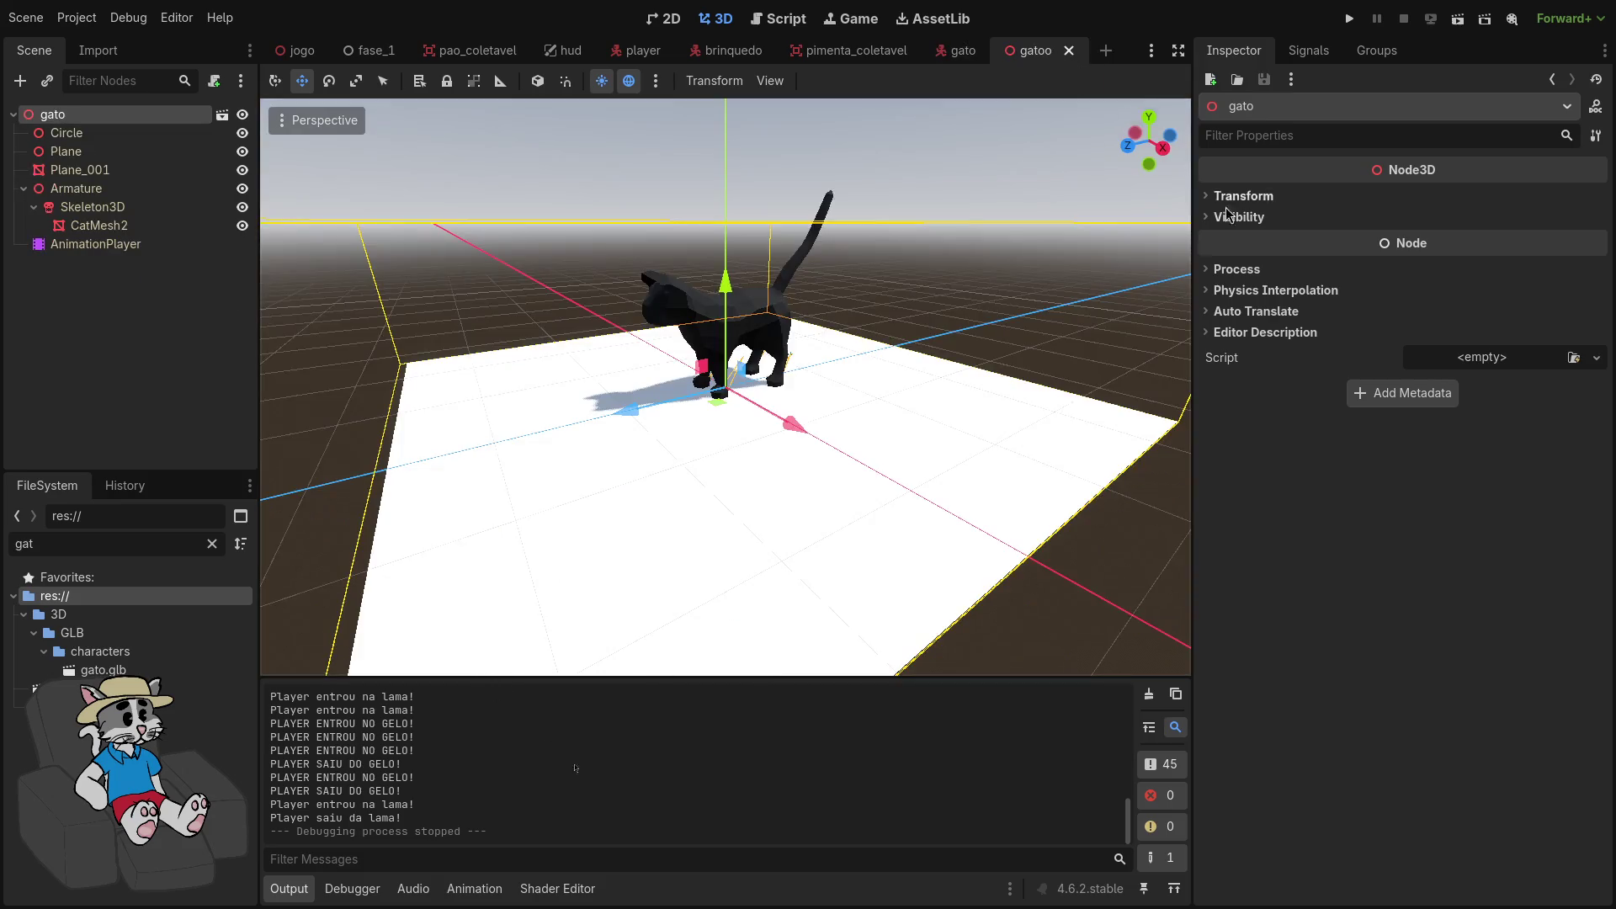
pyautogui.click(1243, 196)
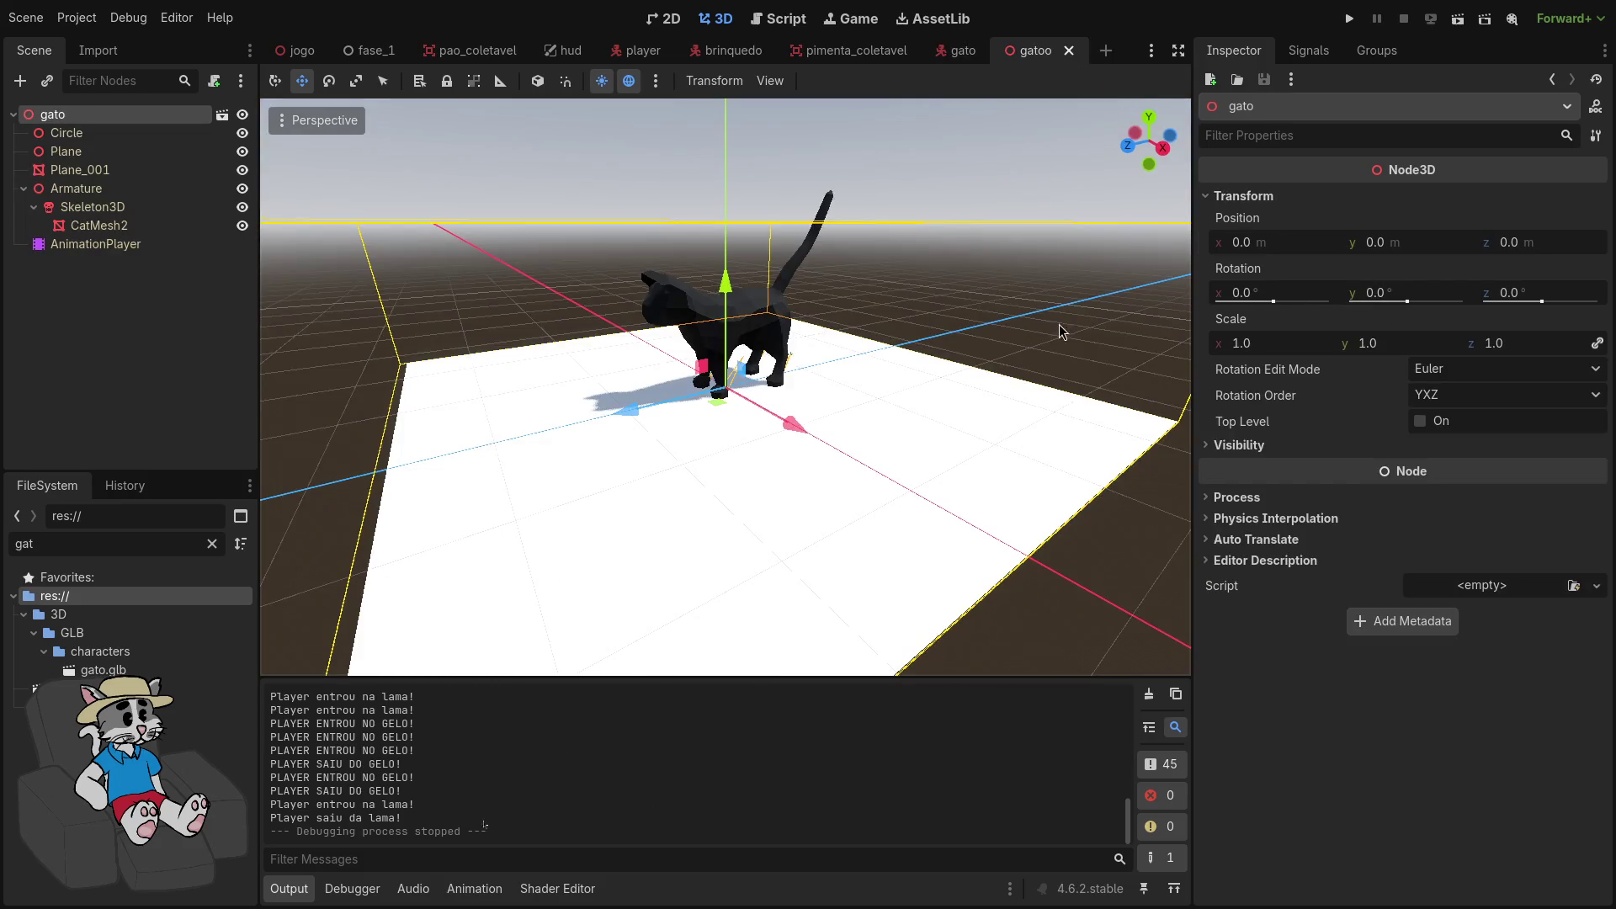
pyautogui.moveTo(1065, 333); pyautogui.dragTo(1437, 240)
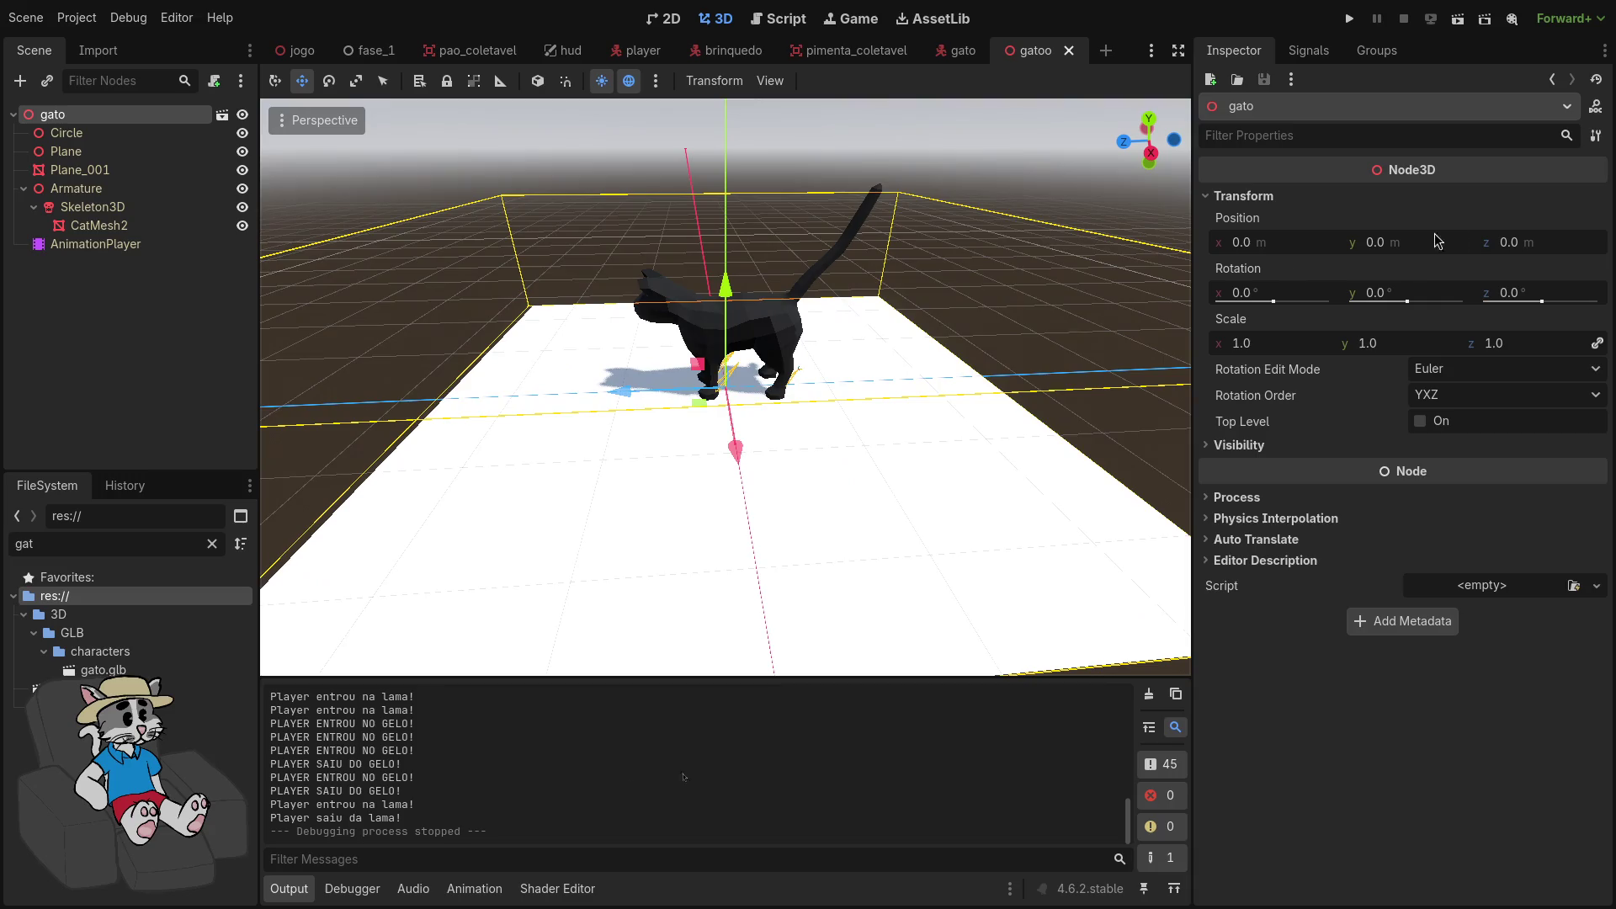
pyautogui.click(1398, 294)
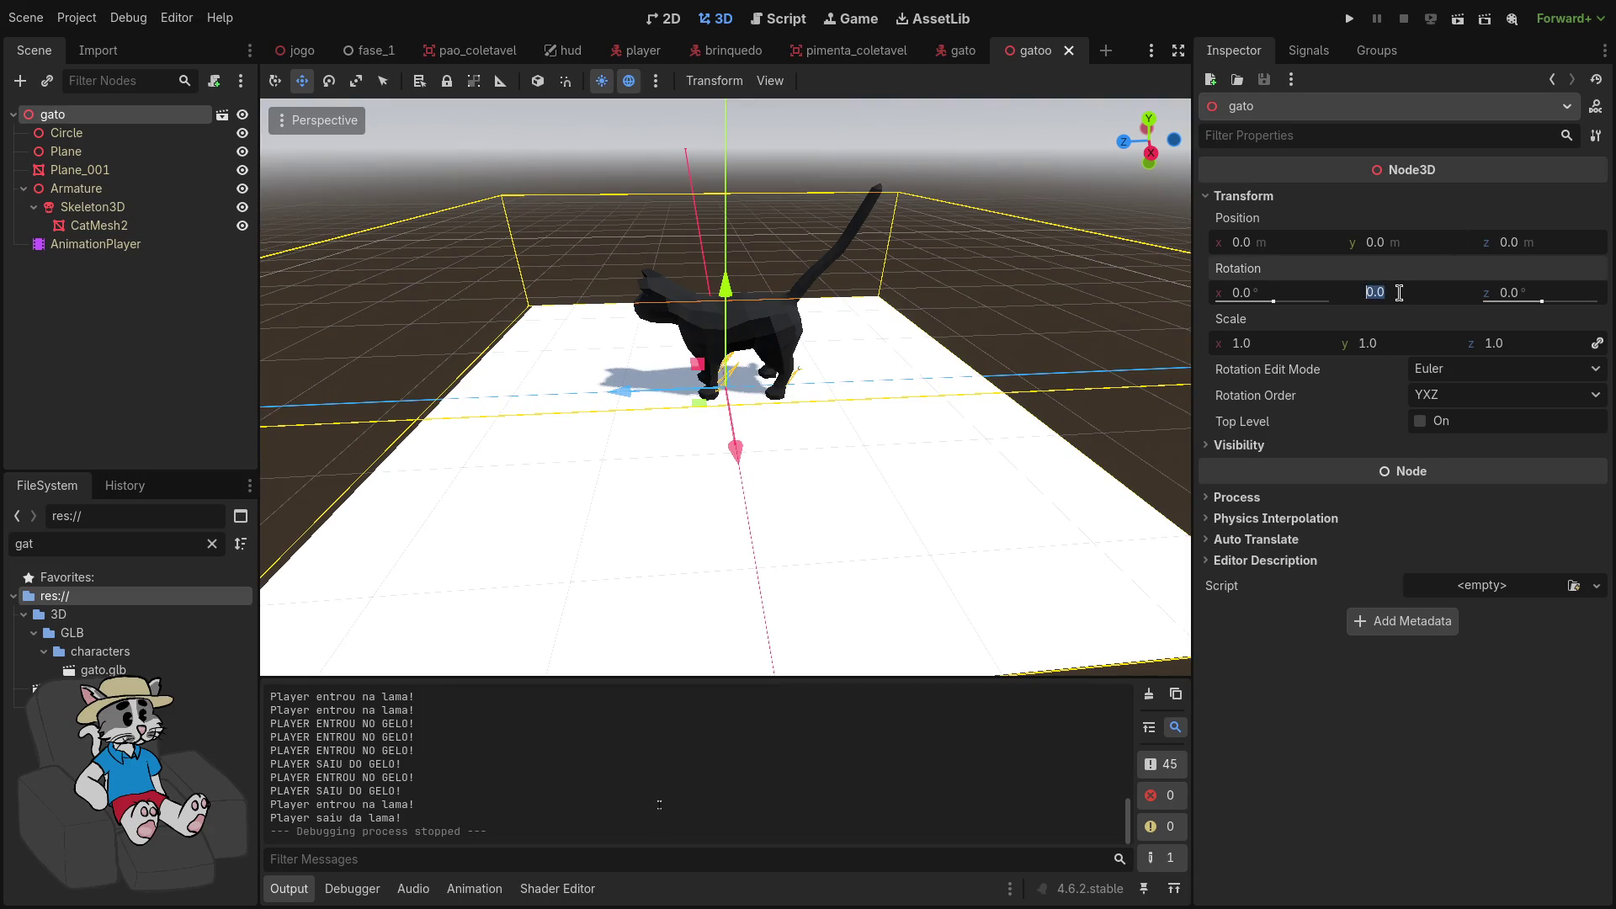
pyautogui.write('180')
pyautogui.press('Return')
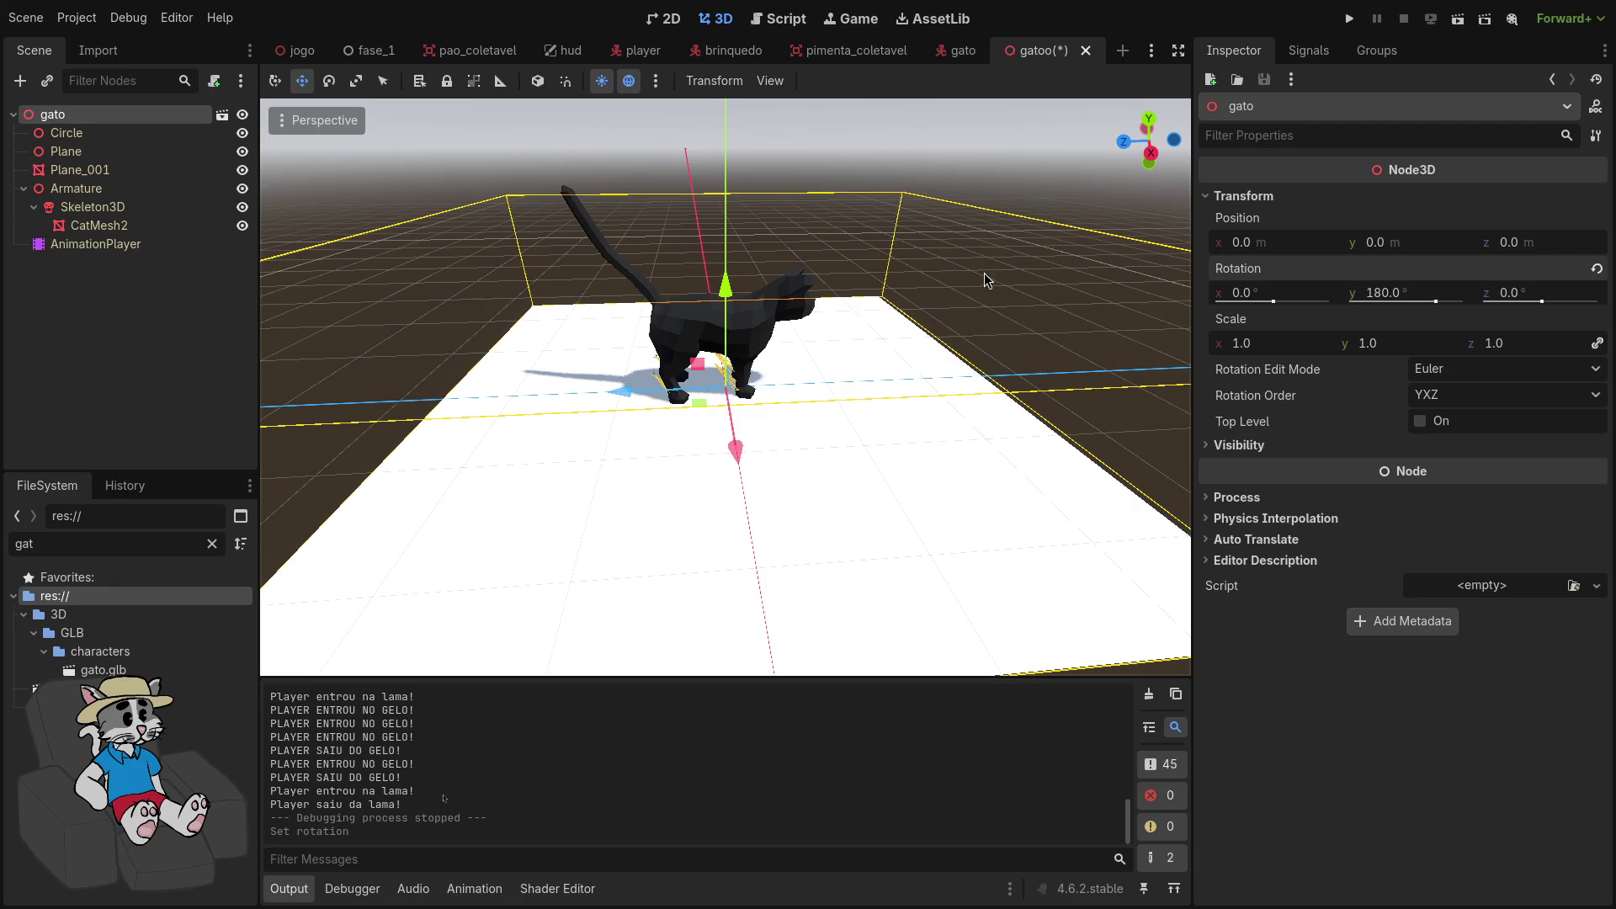
# Save the gatoo scene and run the project again from the gato tab.
pyautogui.hotkey('ctrl', 's')
pyautogui.click(963, 50)
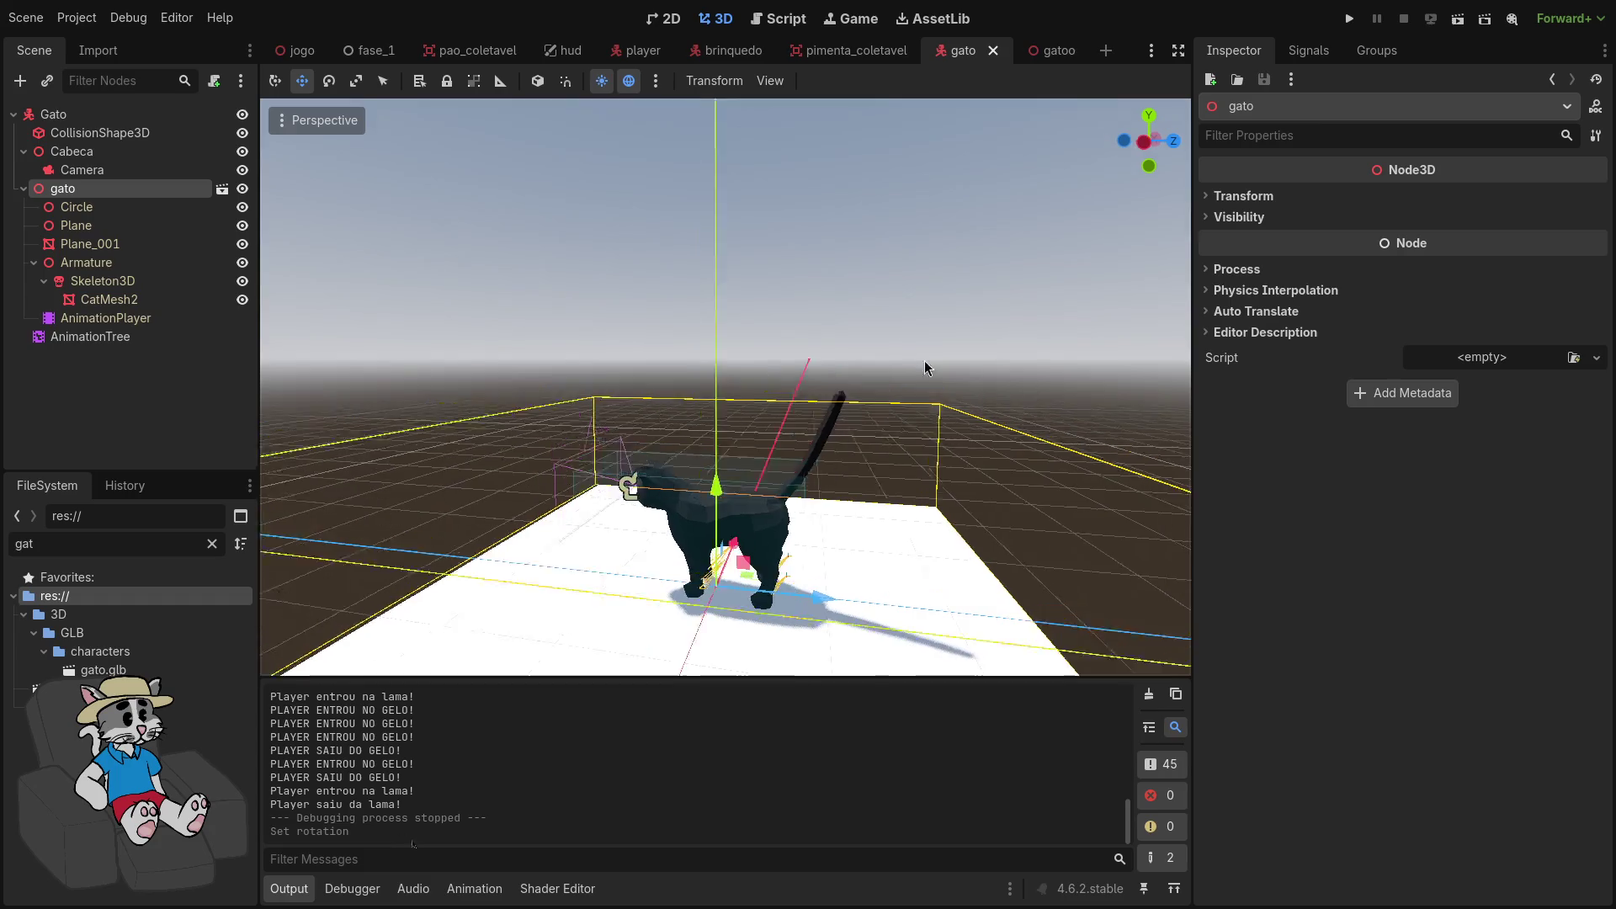
pyautogui.click(1351, 18)
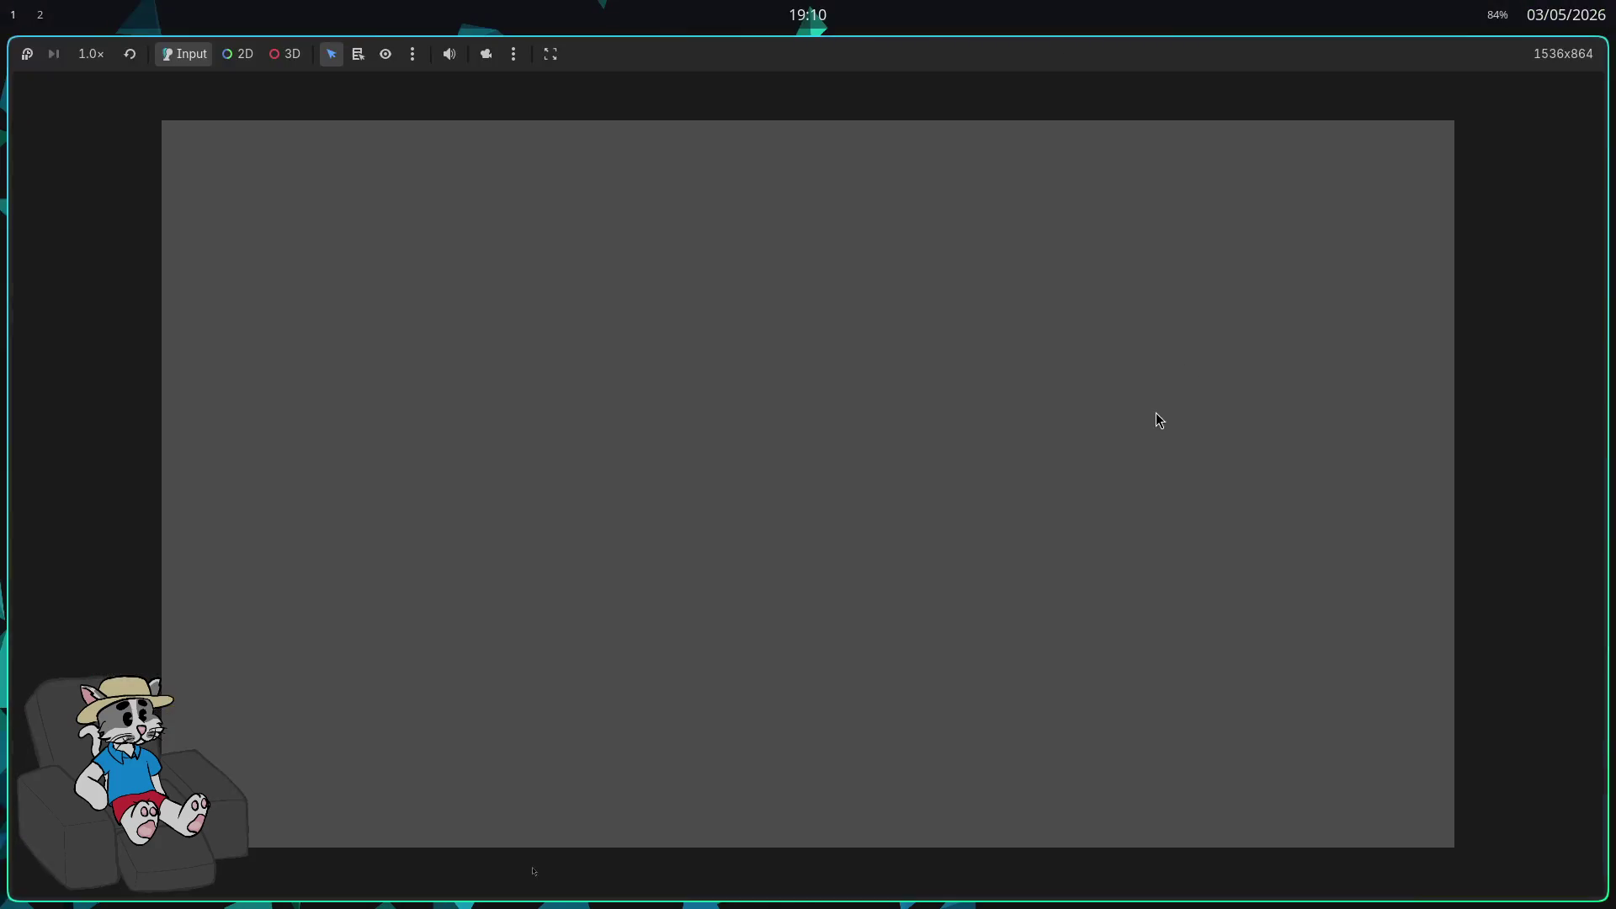
# Host a game, start the match from the lobby, and play until quitting.
pyautogui.click(845, 440)
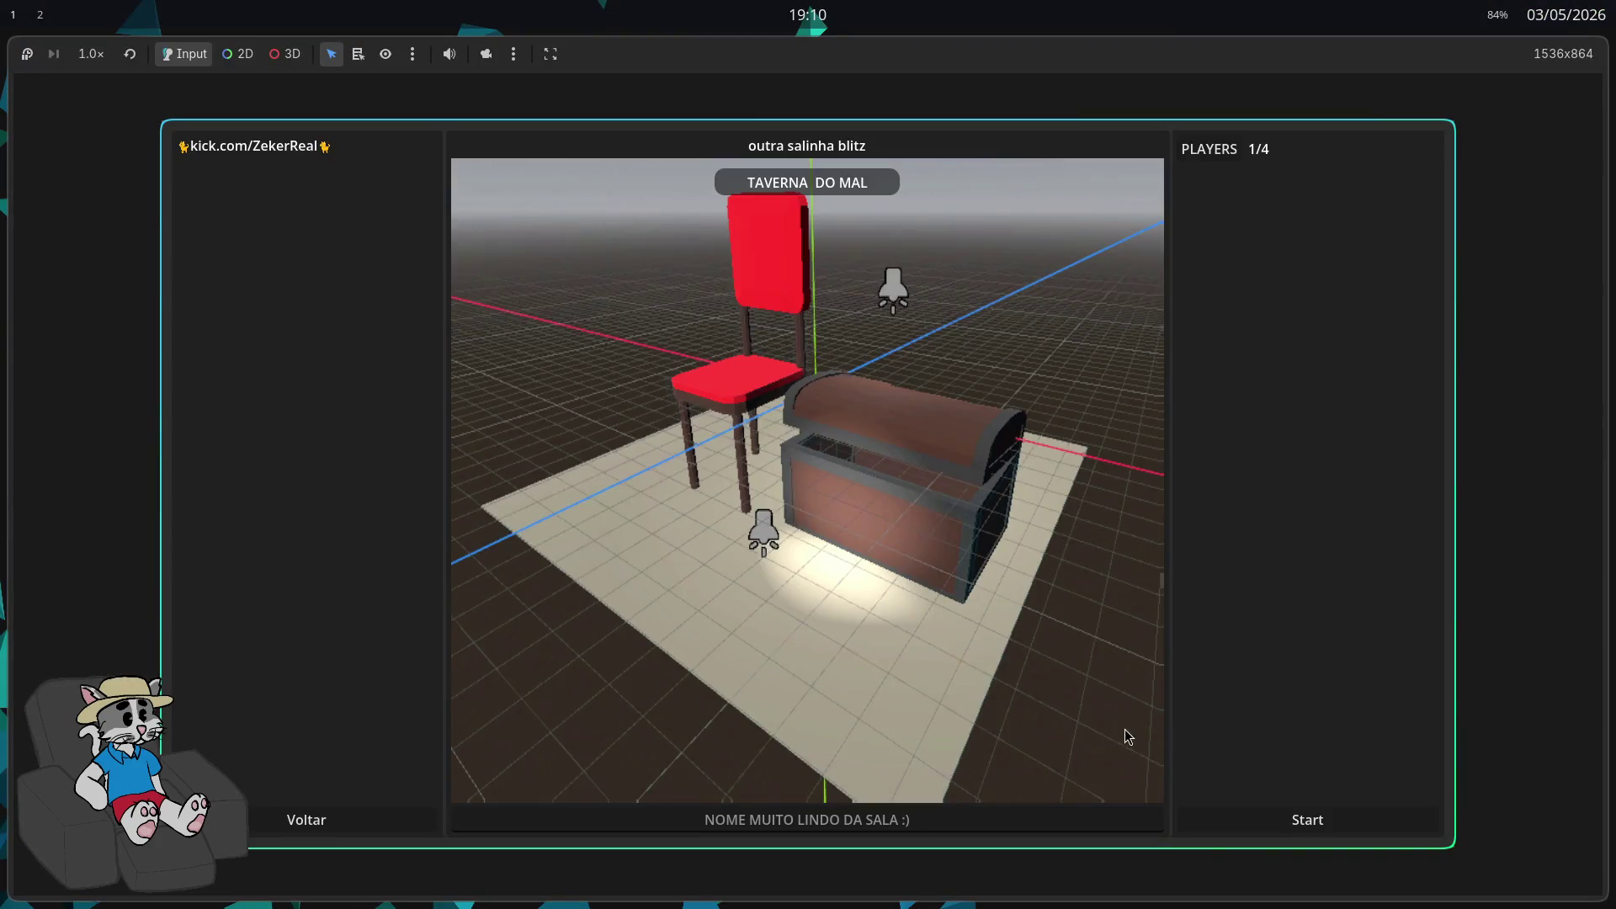
pyautogui.click(1266, 823)
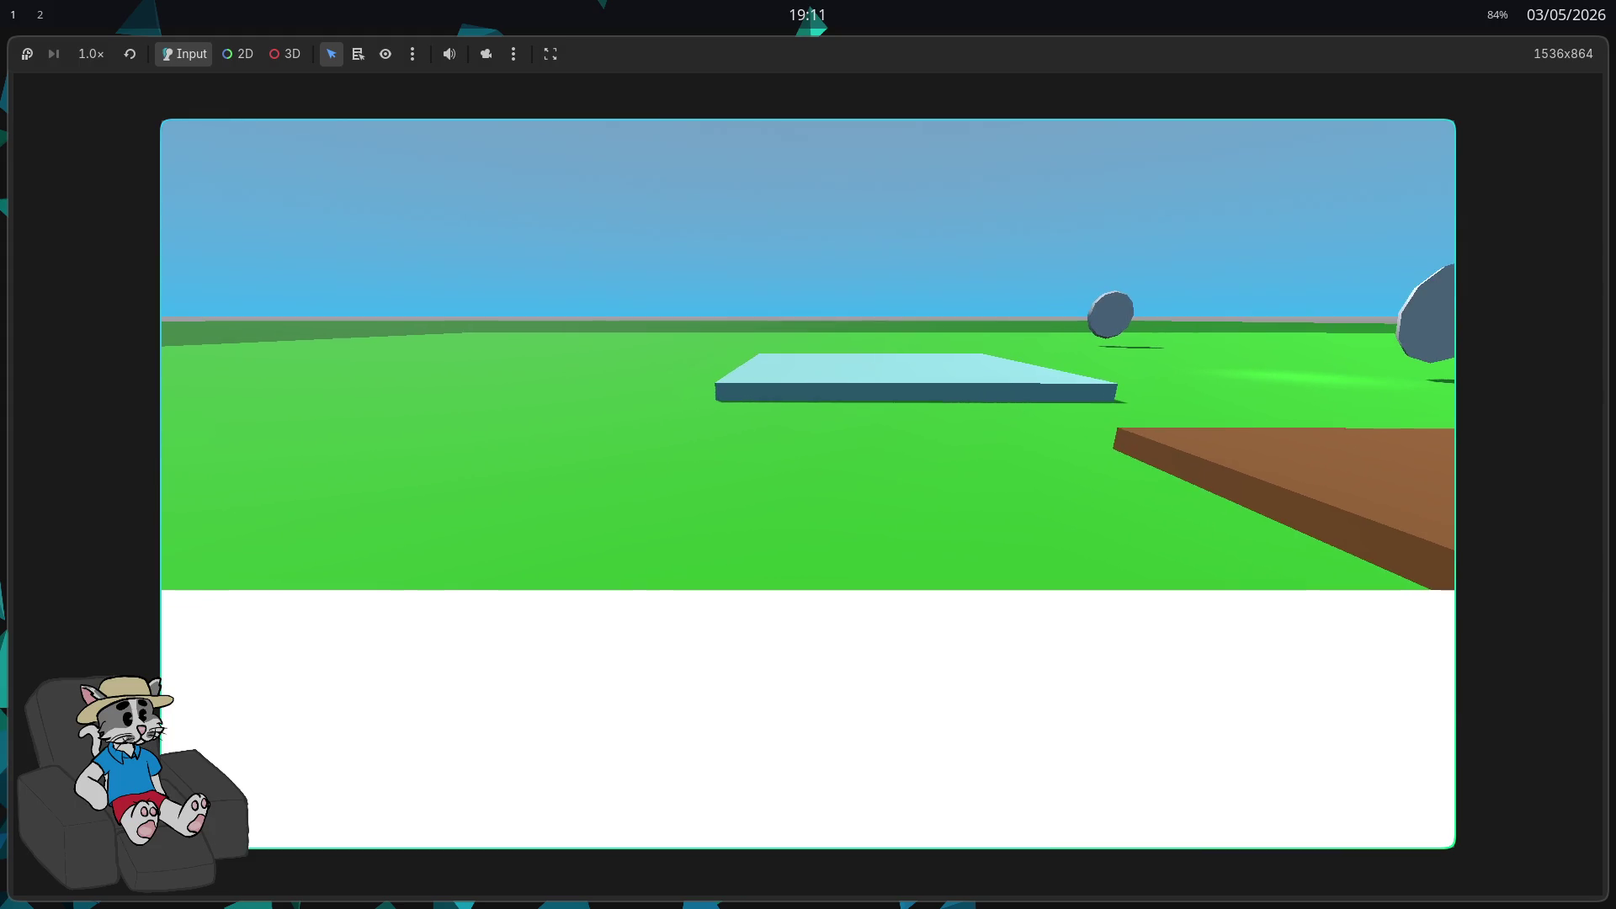
pyautogui.press('super+q')
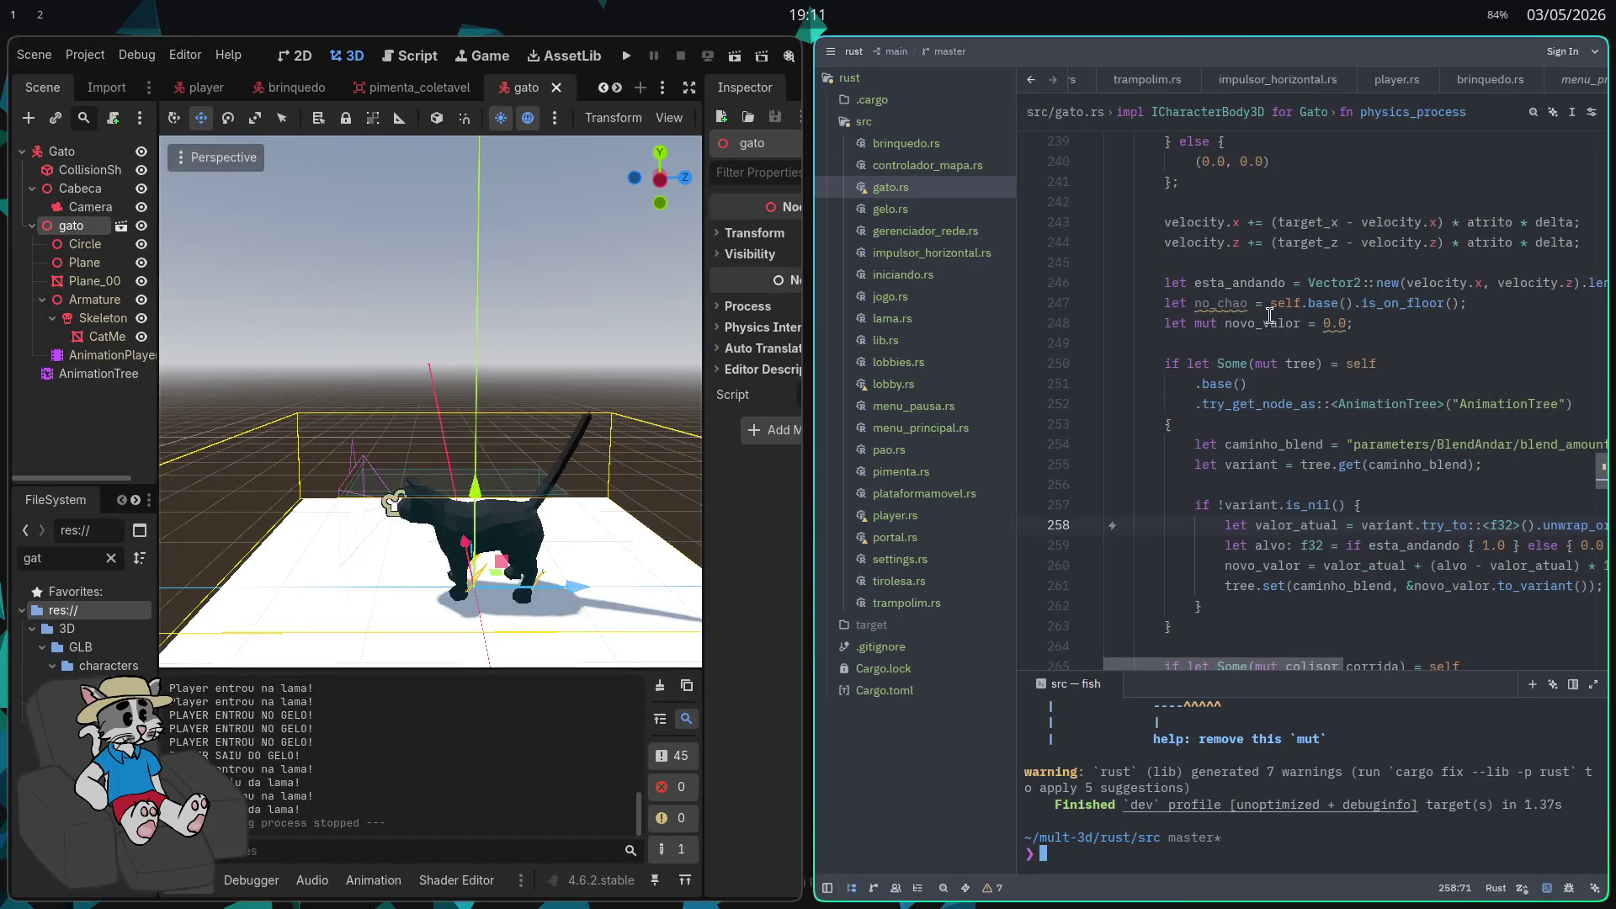
# Read the AnimationTree docs in Zed, maximize Godot, and open gato.glb's import settings.
pyautogui.moveTo(1348, 404)
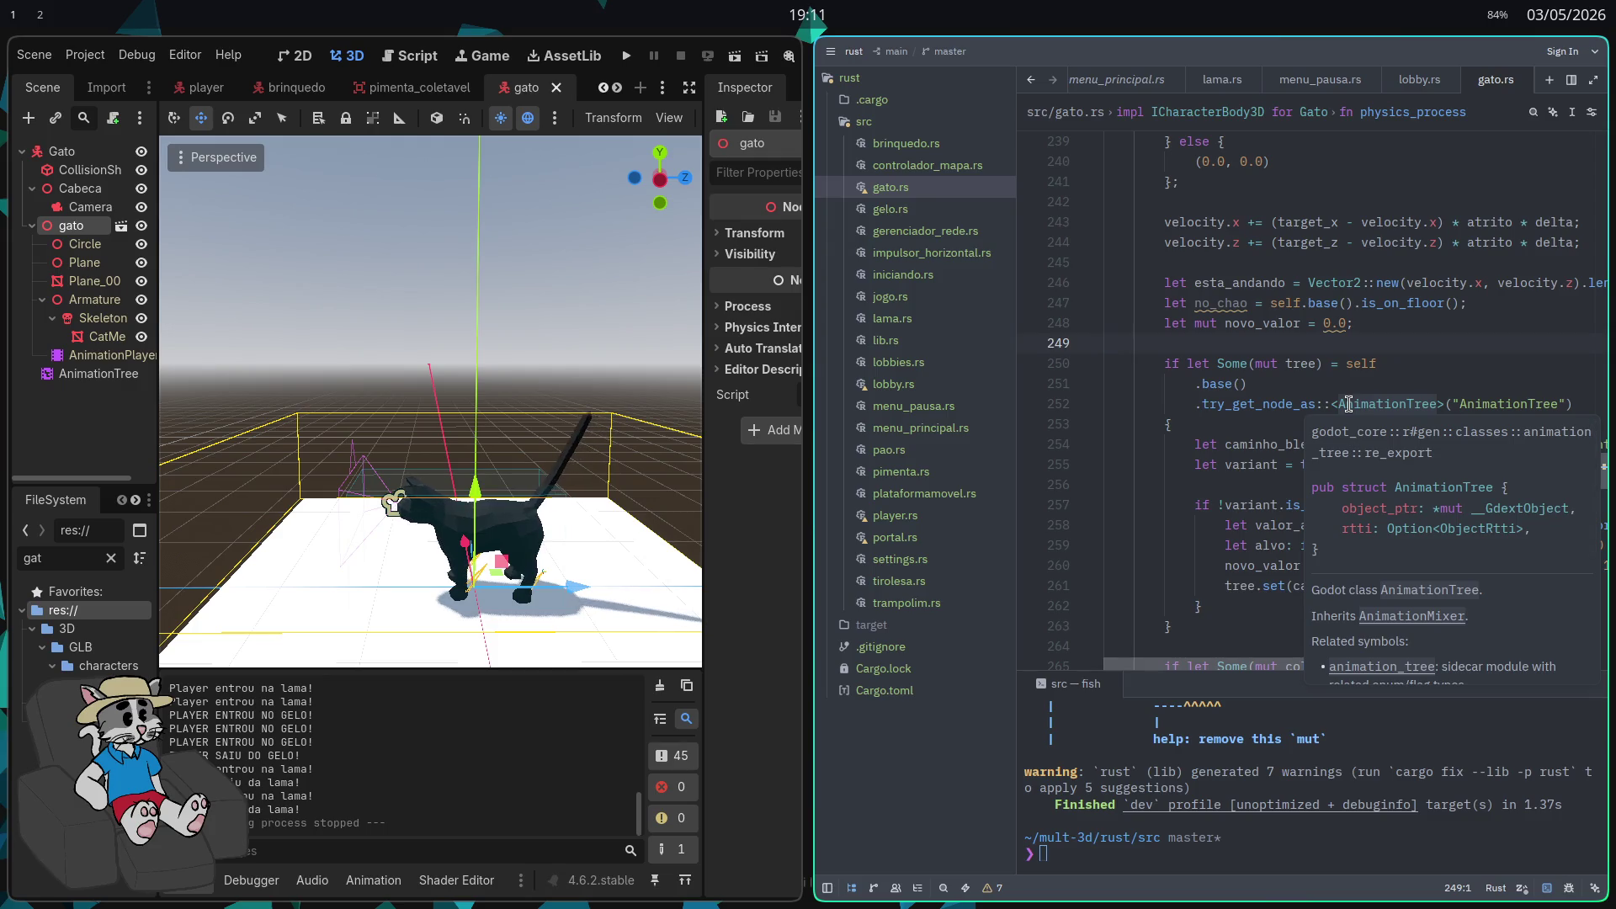
pyautogui.press('super+f')
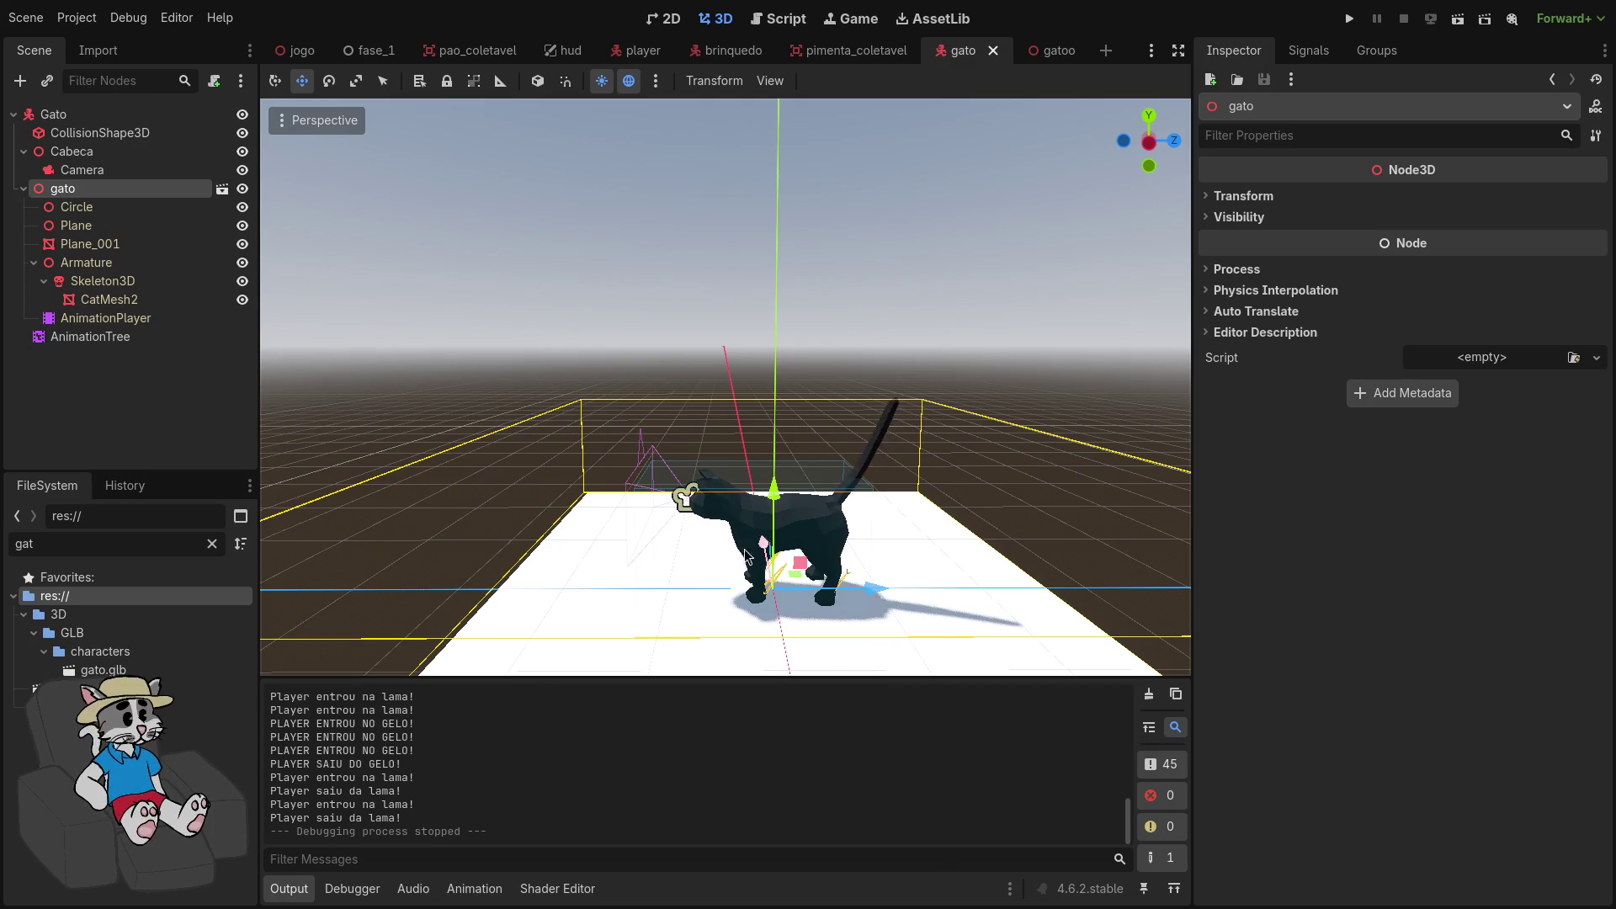
pyautogui.moveTo(727, 362)
pyautogui.mouseDown()
pyautogui.moveTo(657, 467)
pyautogui.moveTo(653, 356)
pyautogui.mouseUp()
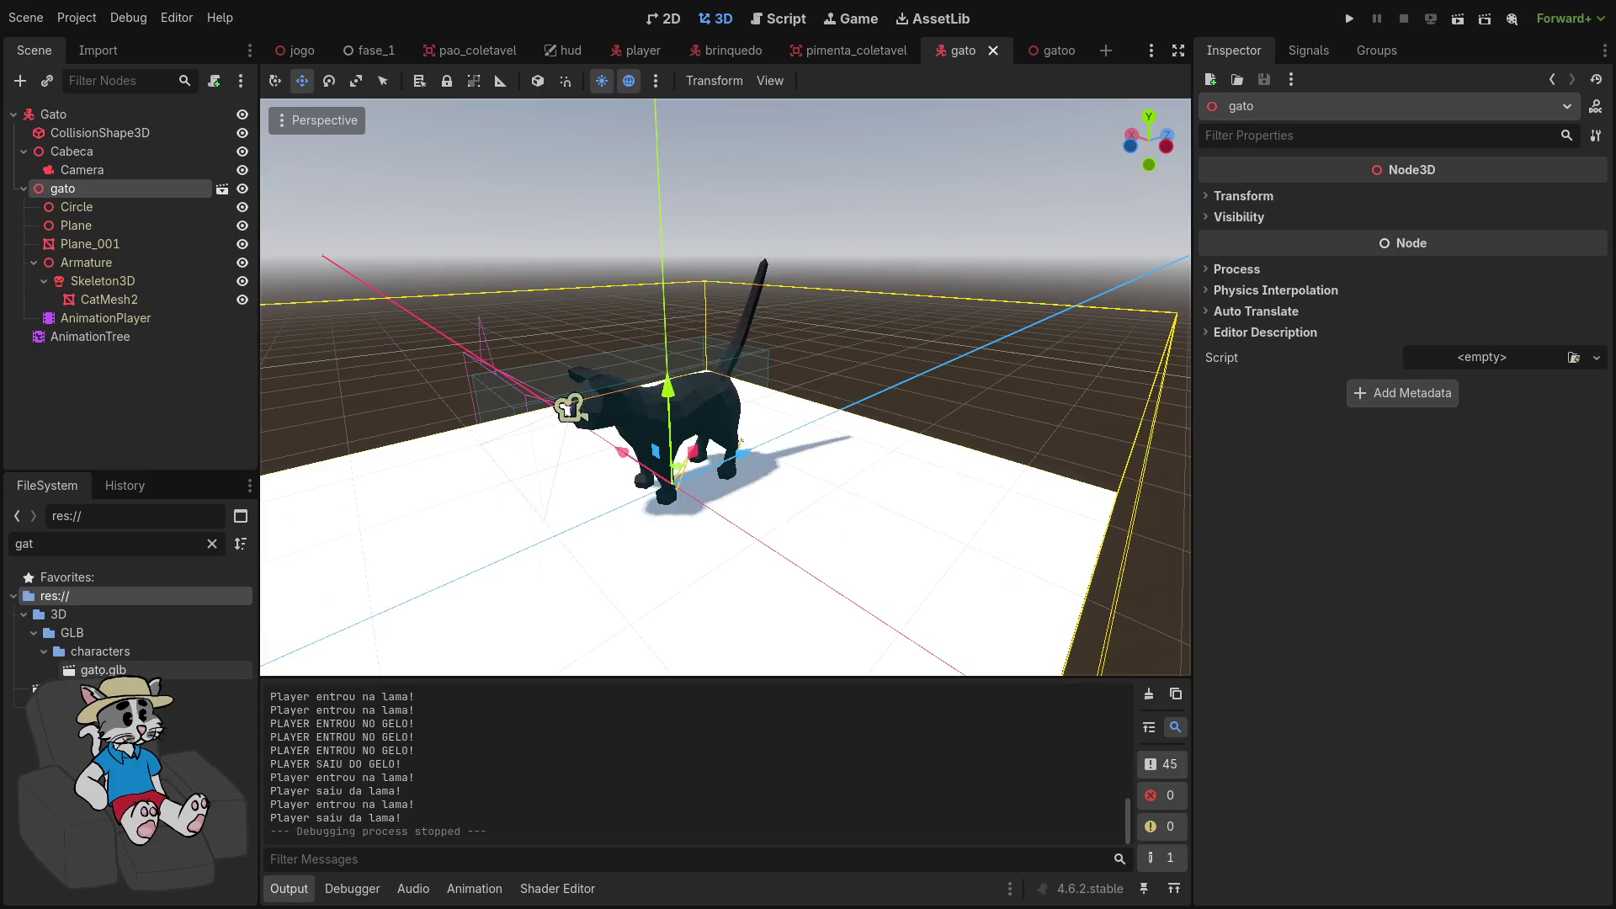
pyautogui.doubleClick(131, 671)
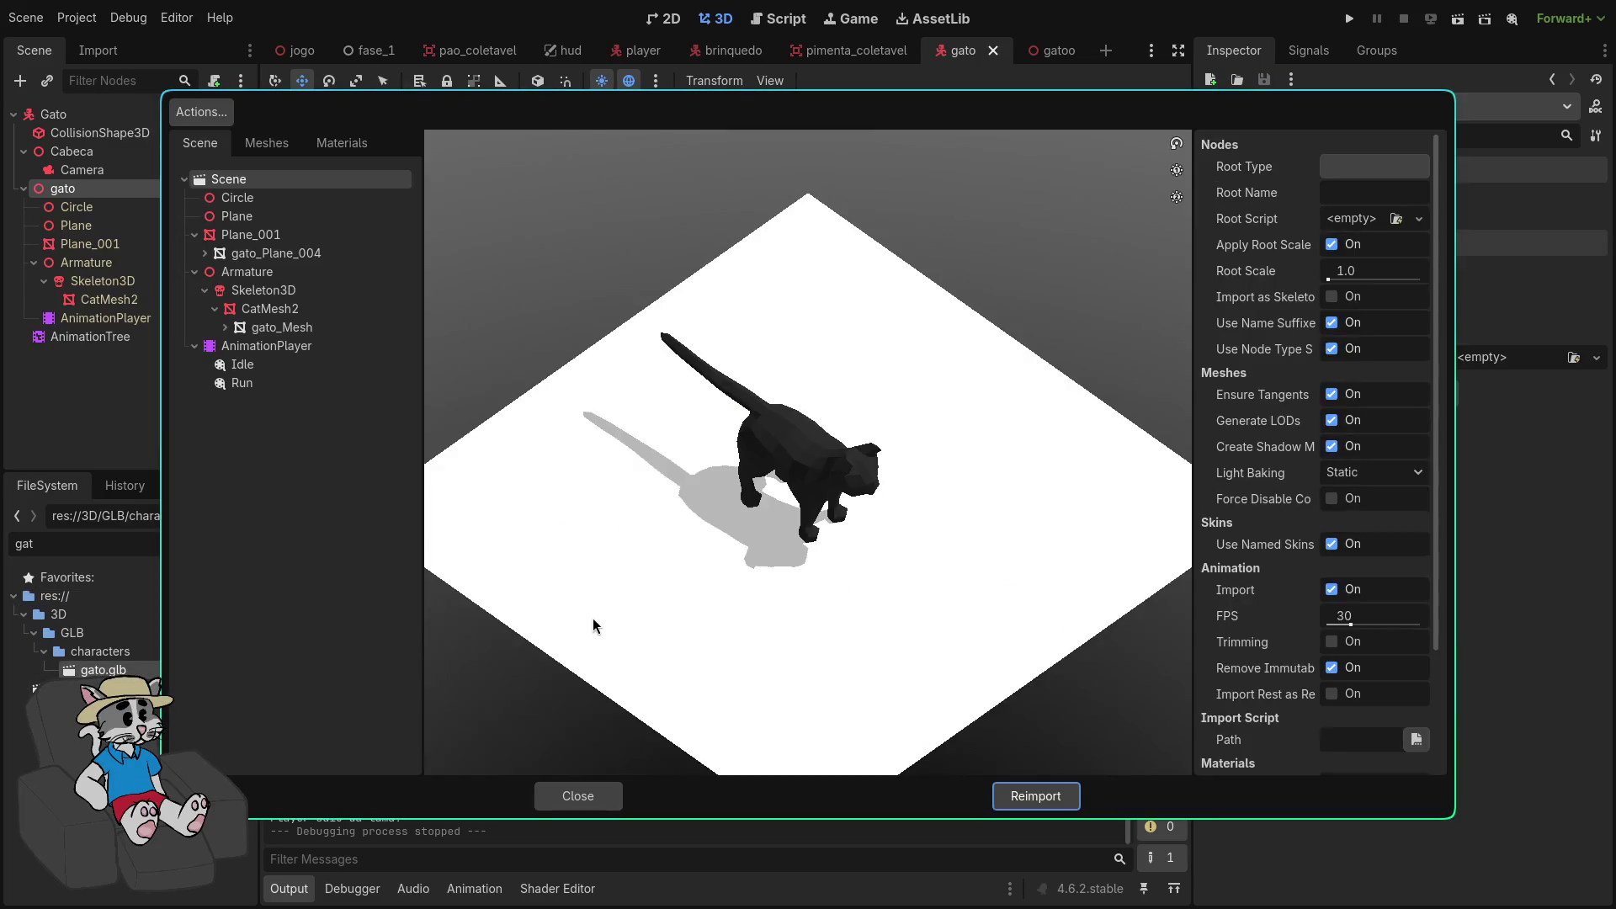
# Mark Plane_001 to skip import and review the gato_Plane_004 mesh options, keeping defaults.
pyautogui.click(299, 312)
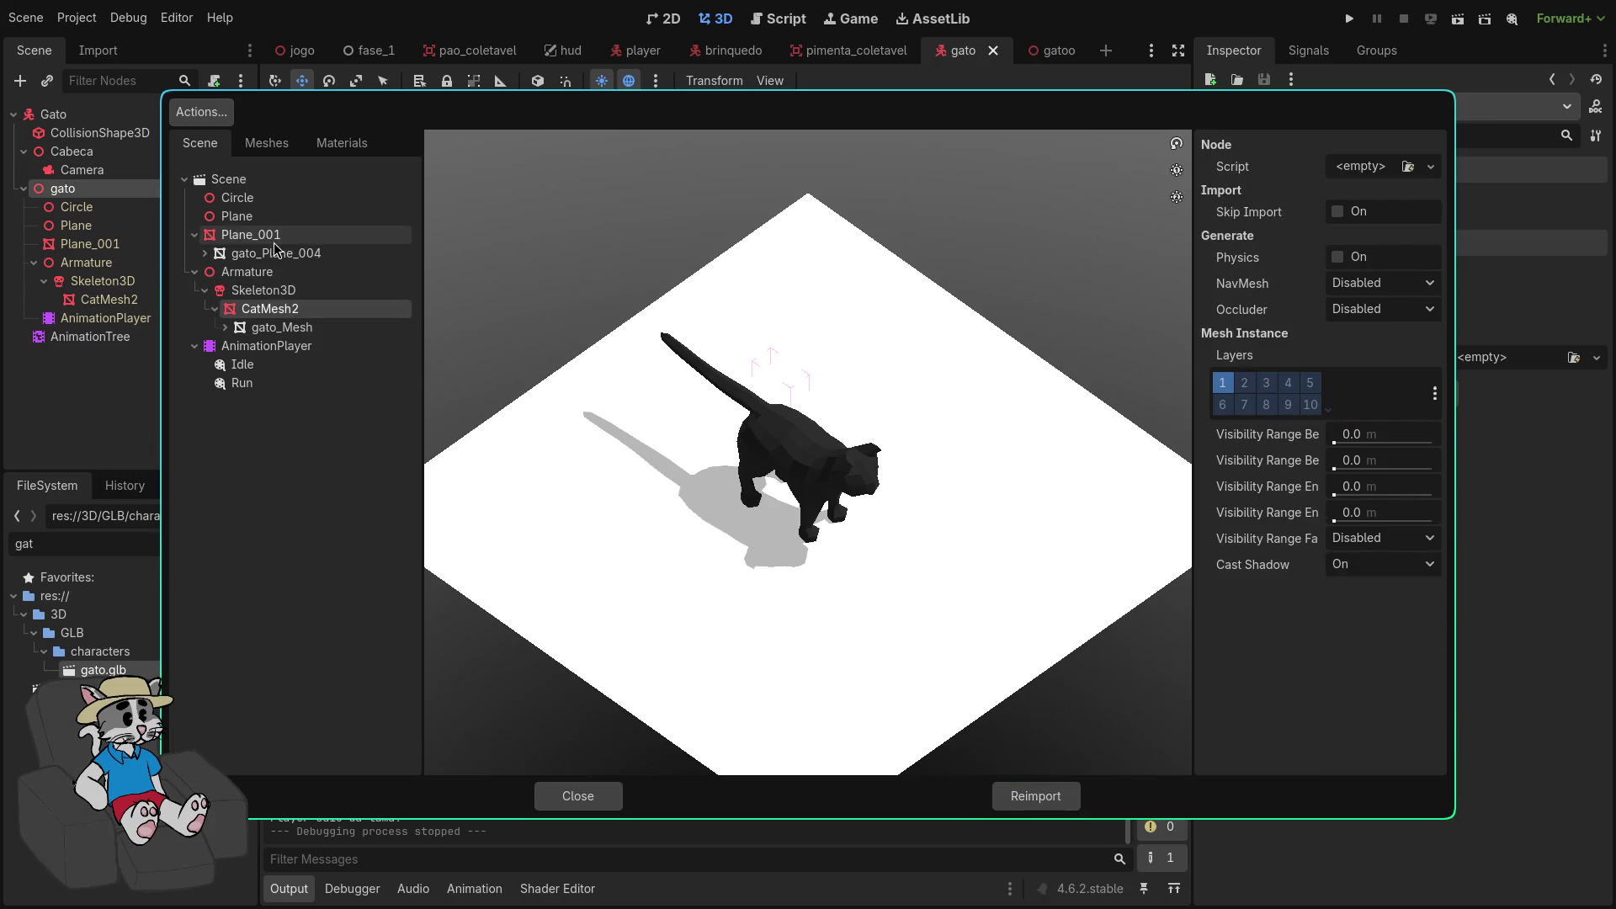
pyautogui.click(275, 242)
pyautogui.click(1338, 212)
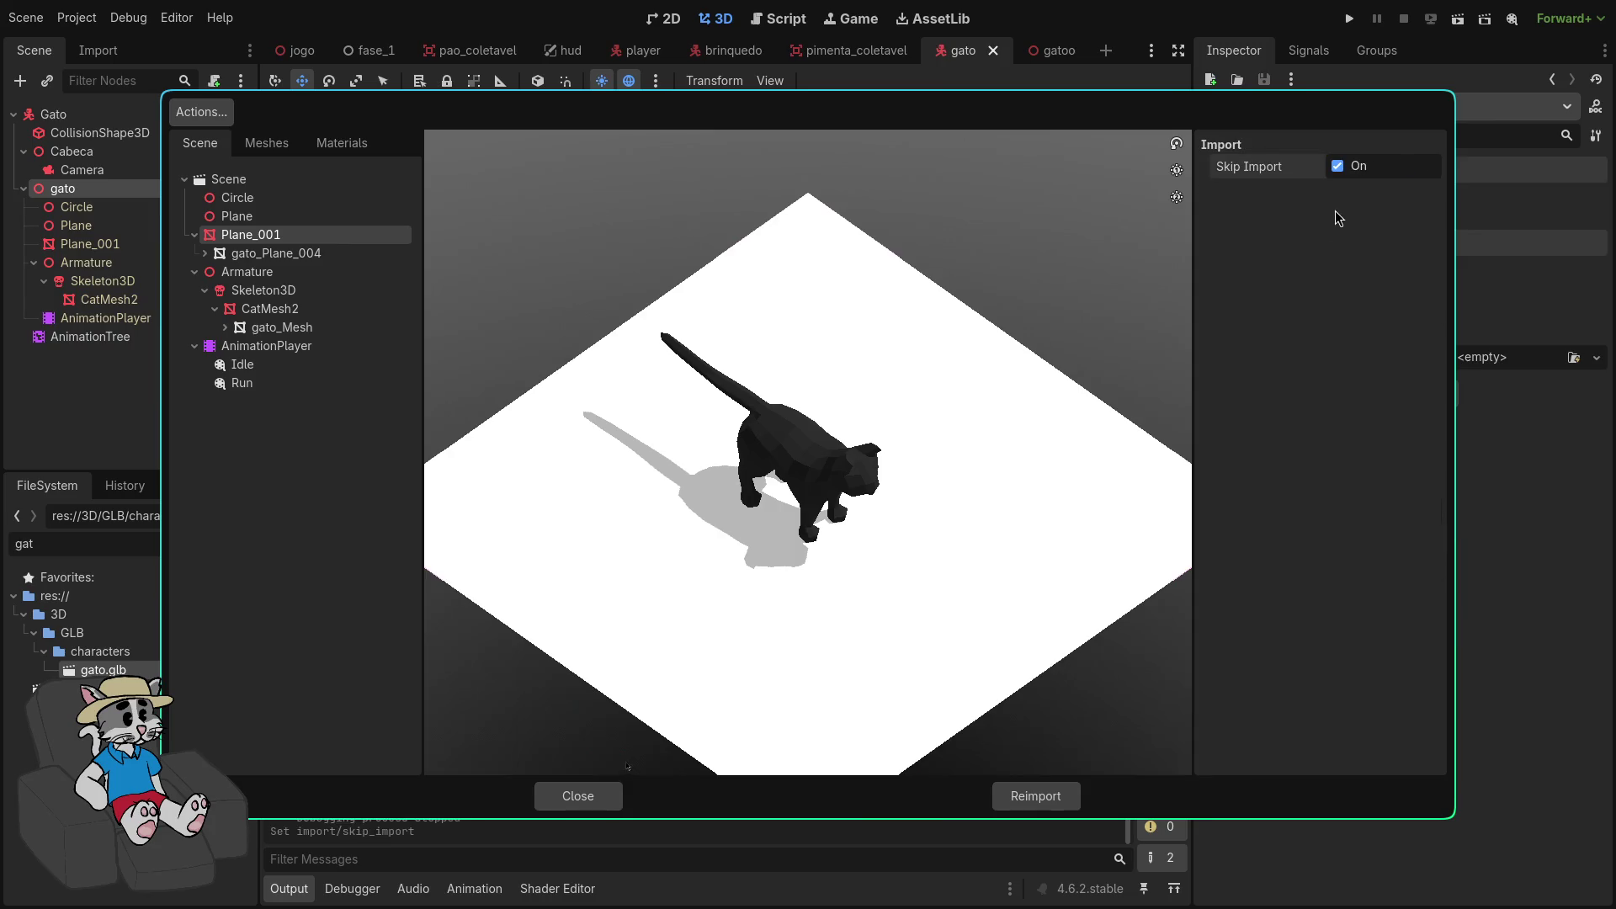
pyautogui.click(305, 254)
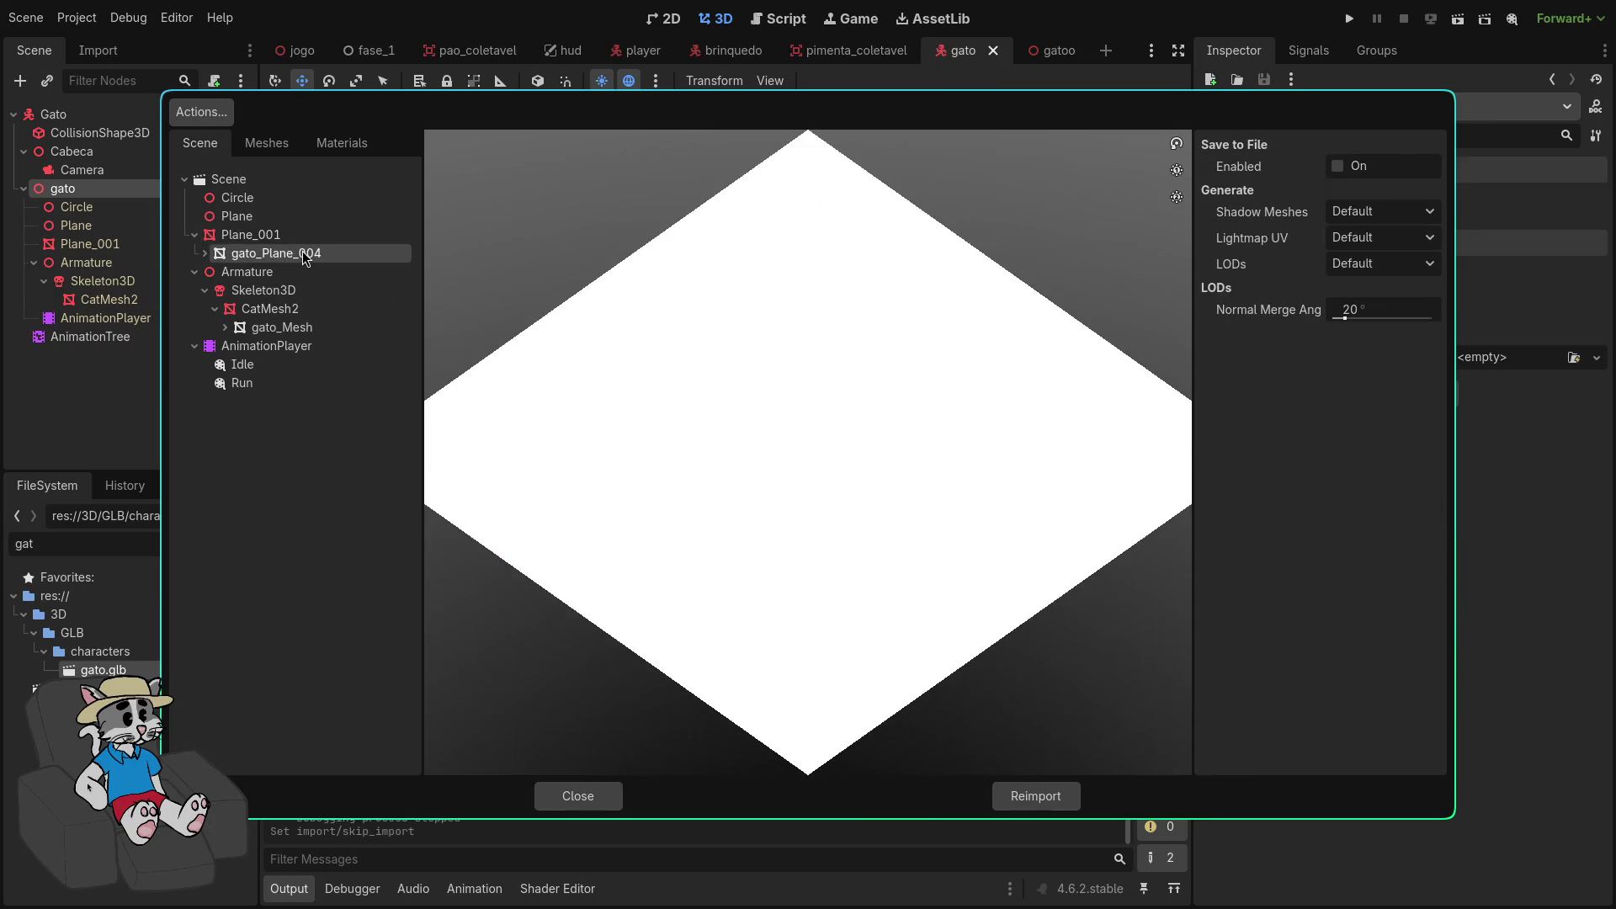
pyautogui.click(1339, 170)
pyautogui.click(1340, 169)
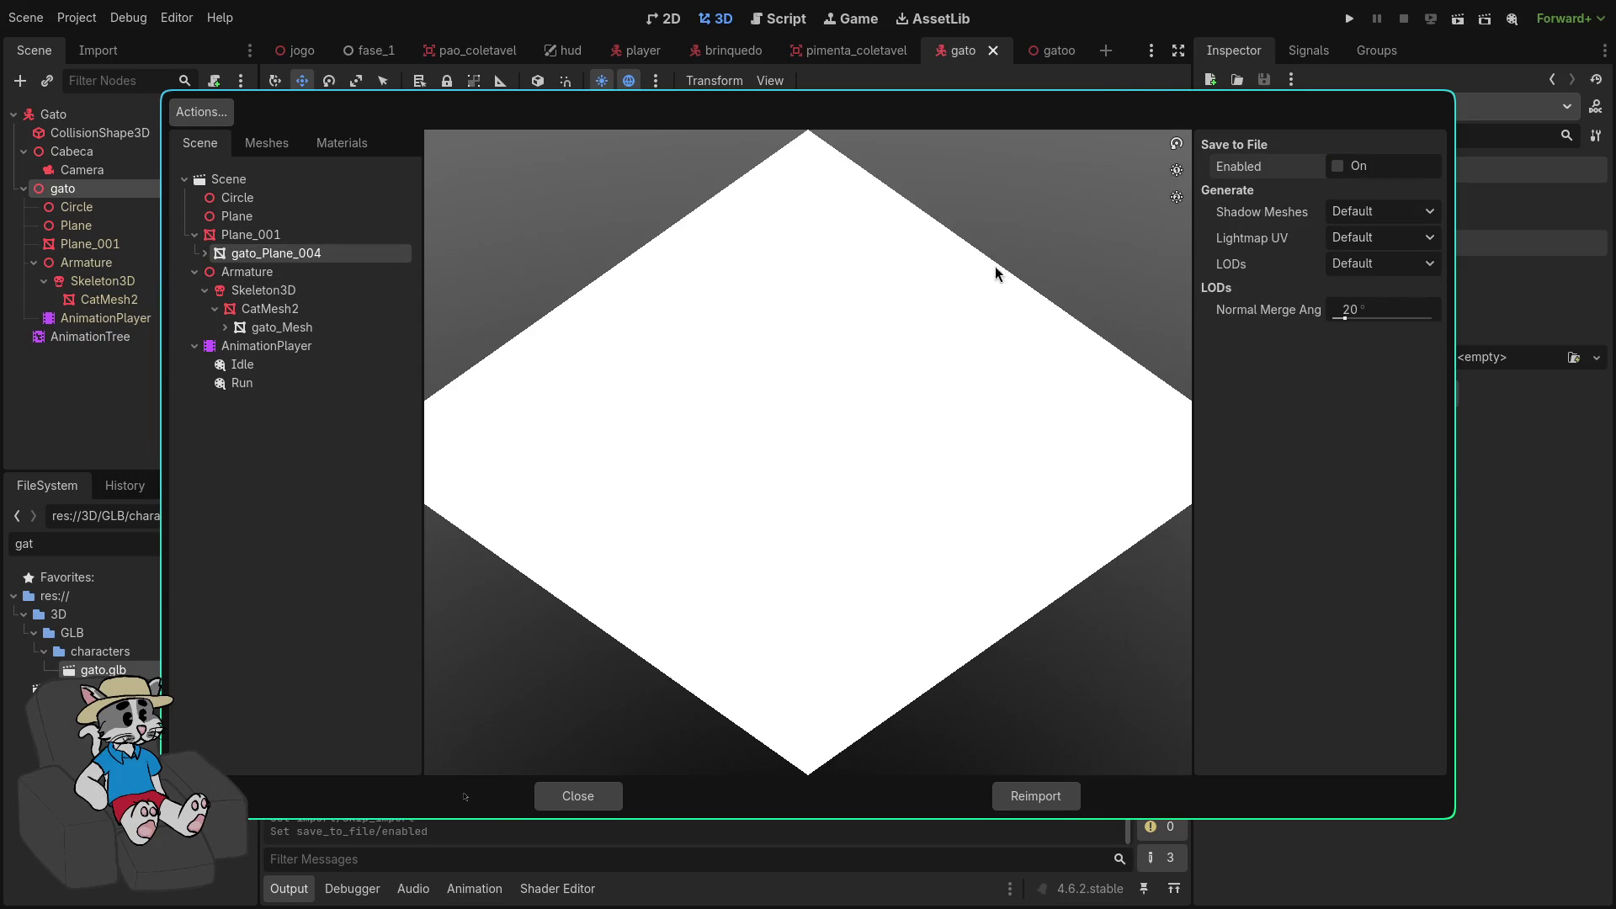
pyautogui.click(1384, 264)
pyautogui.click(1360, 278)
# Reimport gato.glb without Plane_001 and launch the project.
pyautogui.click(283, 218)
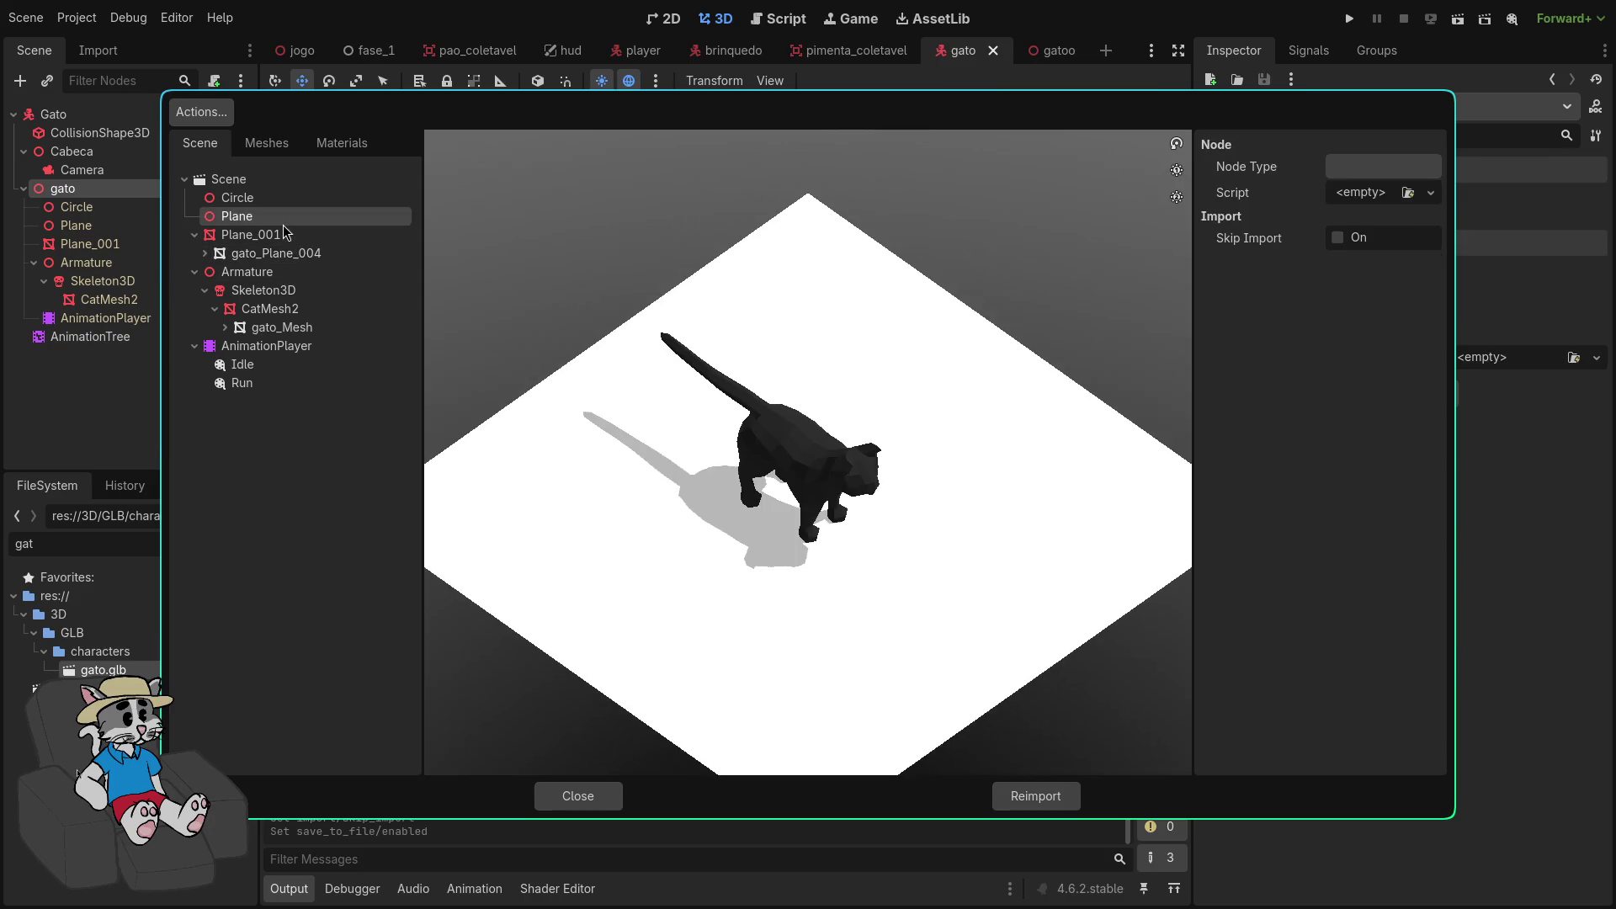
pyautogui.click(285, 239)
pyautogui.click(1022, 802)
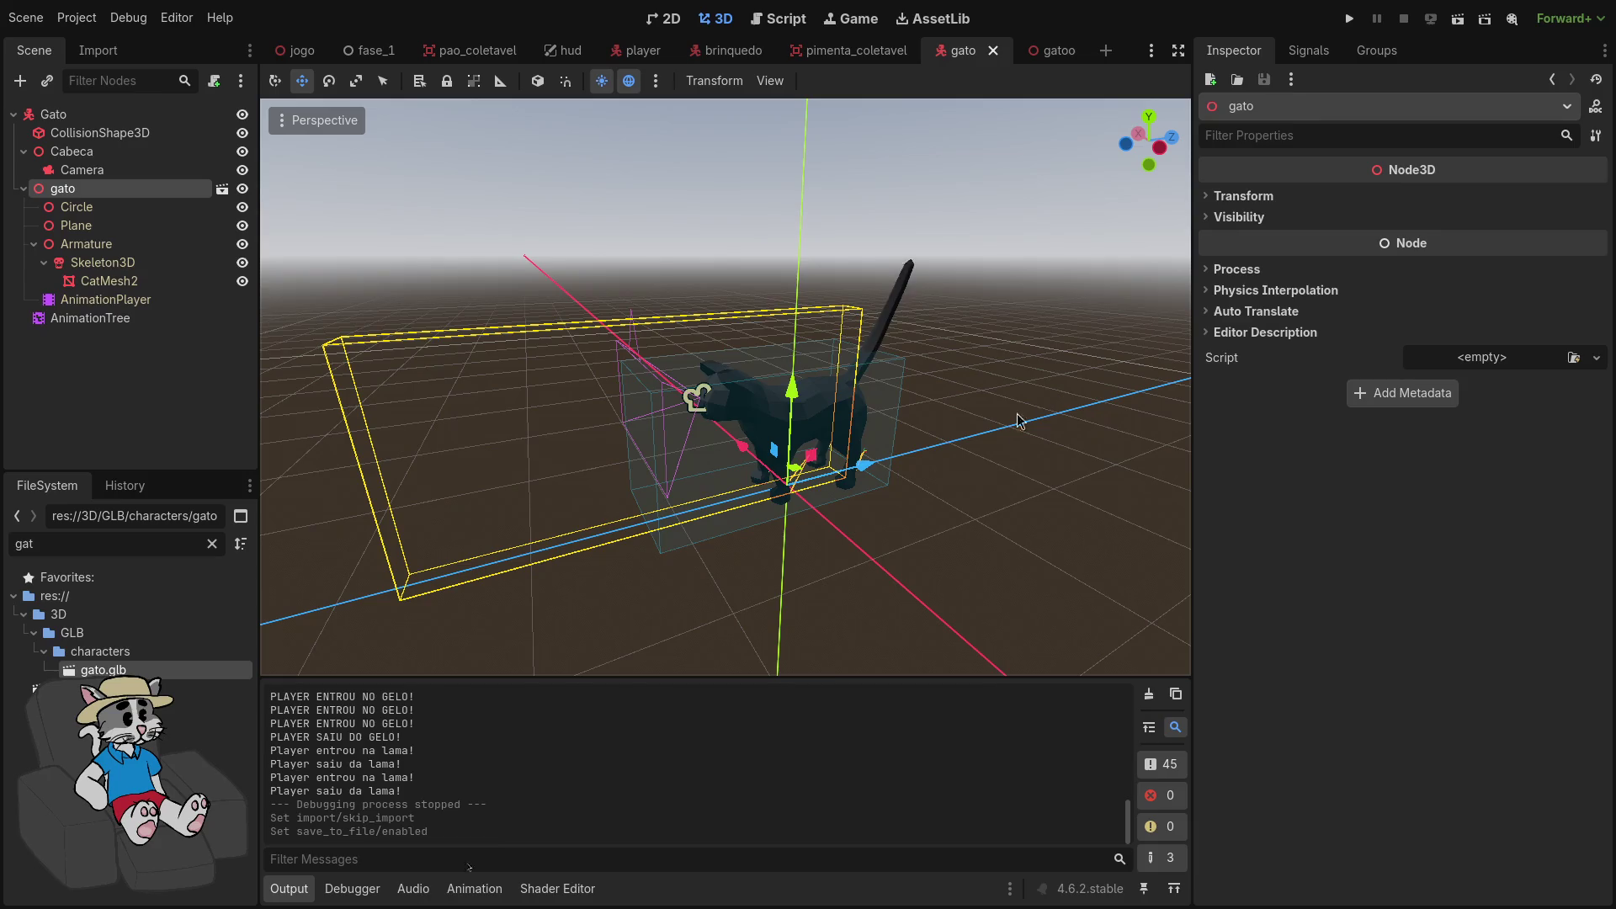
pyautogui.click(1350, 19)
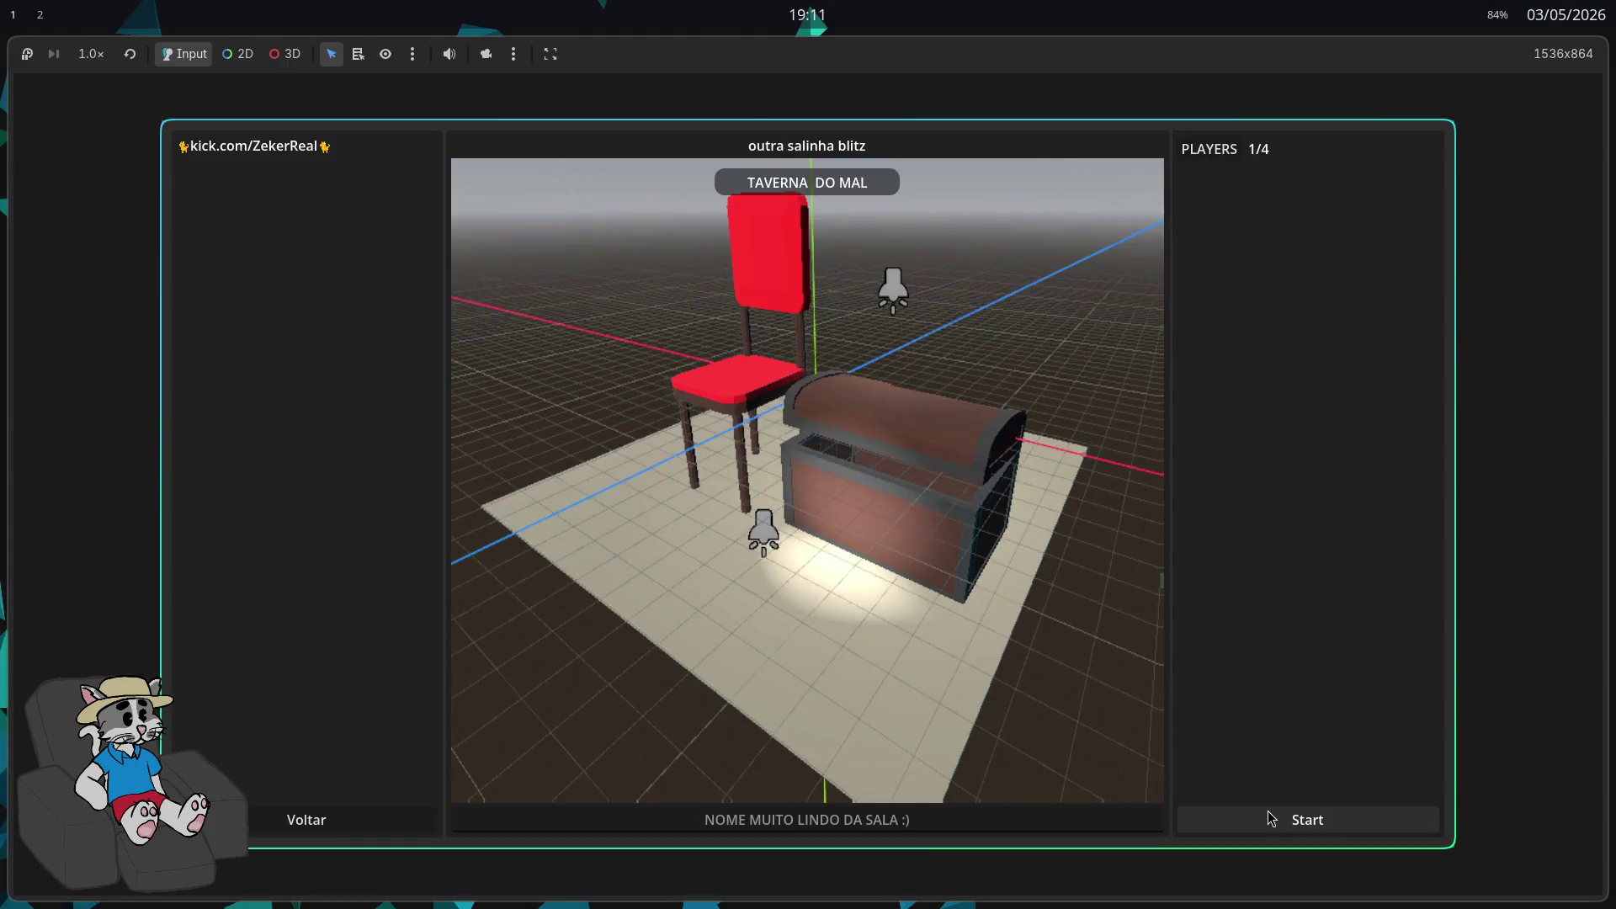
# Start the match from the lobby, play briefly, close the game, and switch to the Milanote board.
pyautogui.click(1302, 826)
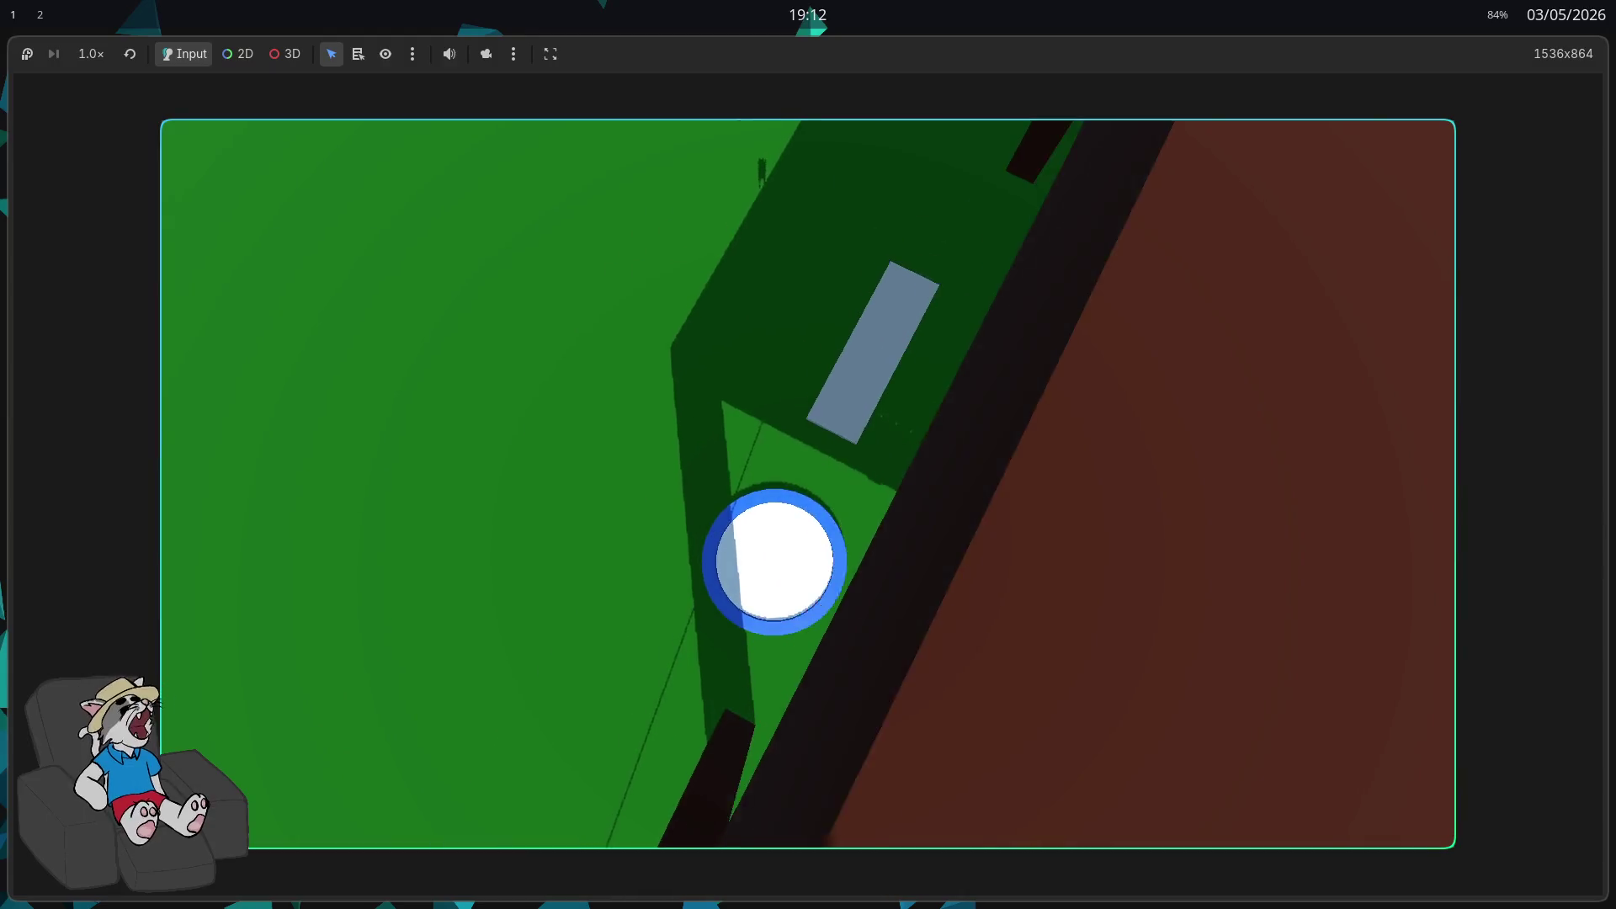
pyautogui.press('super+q')
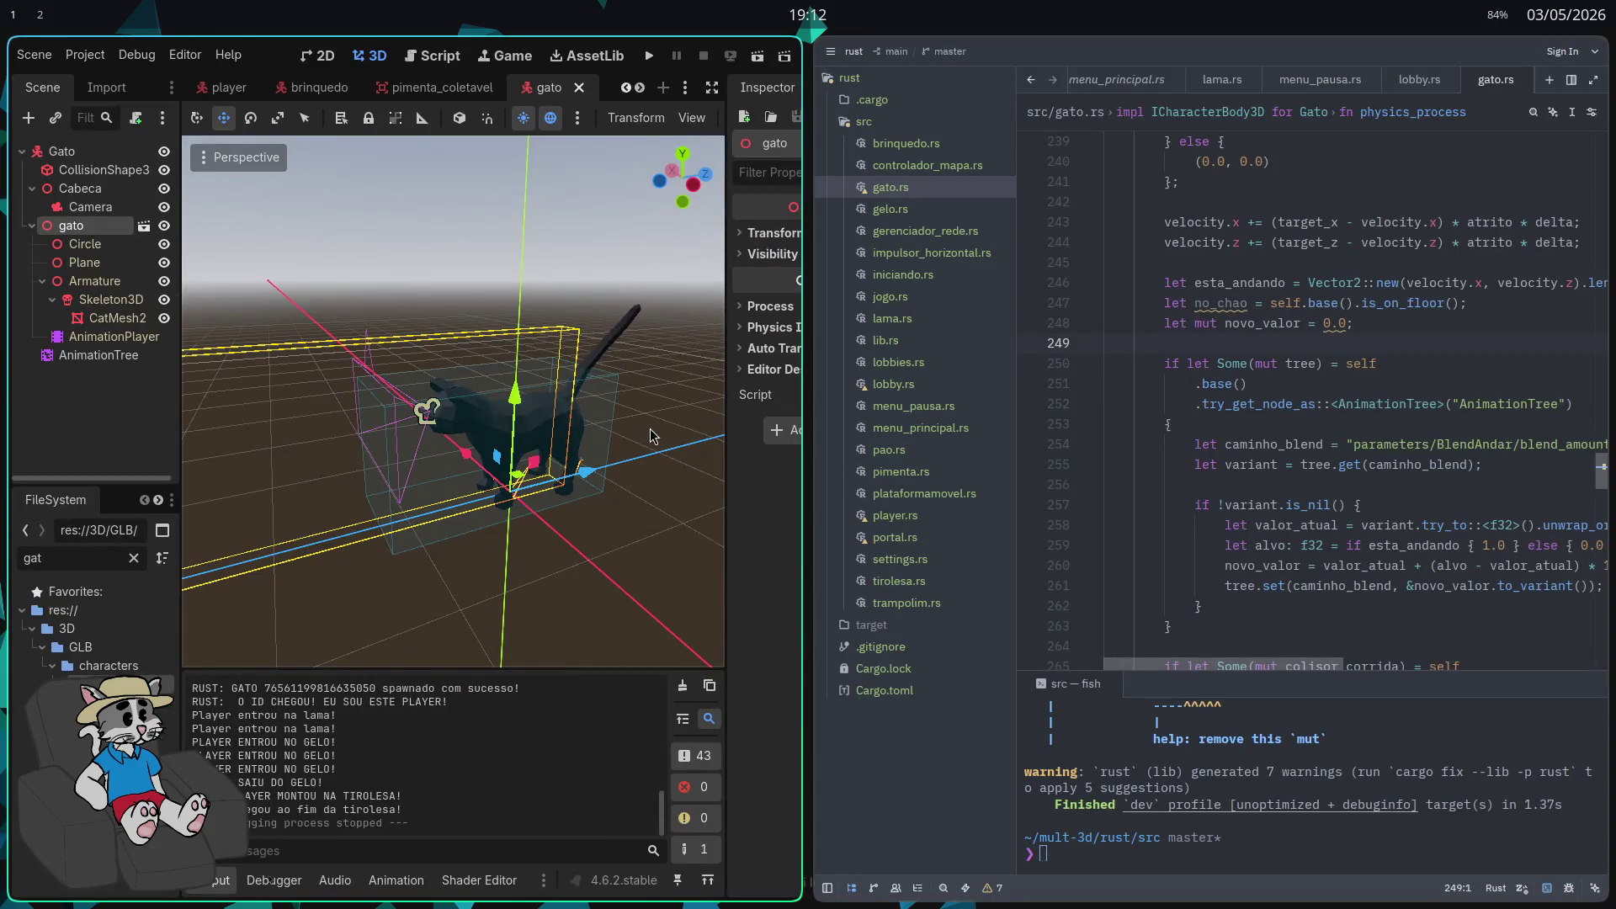
pyautogui.press('super+2')
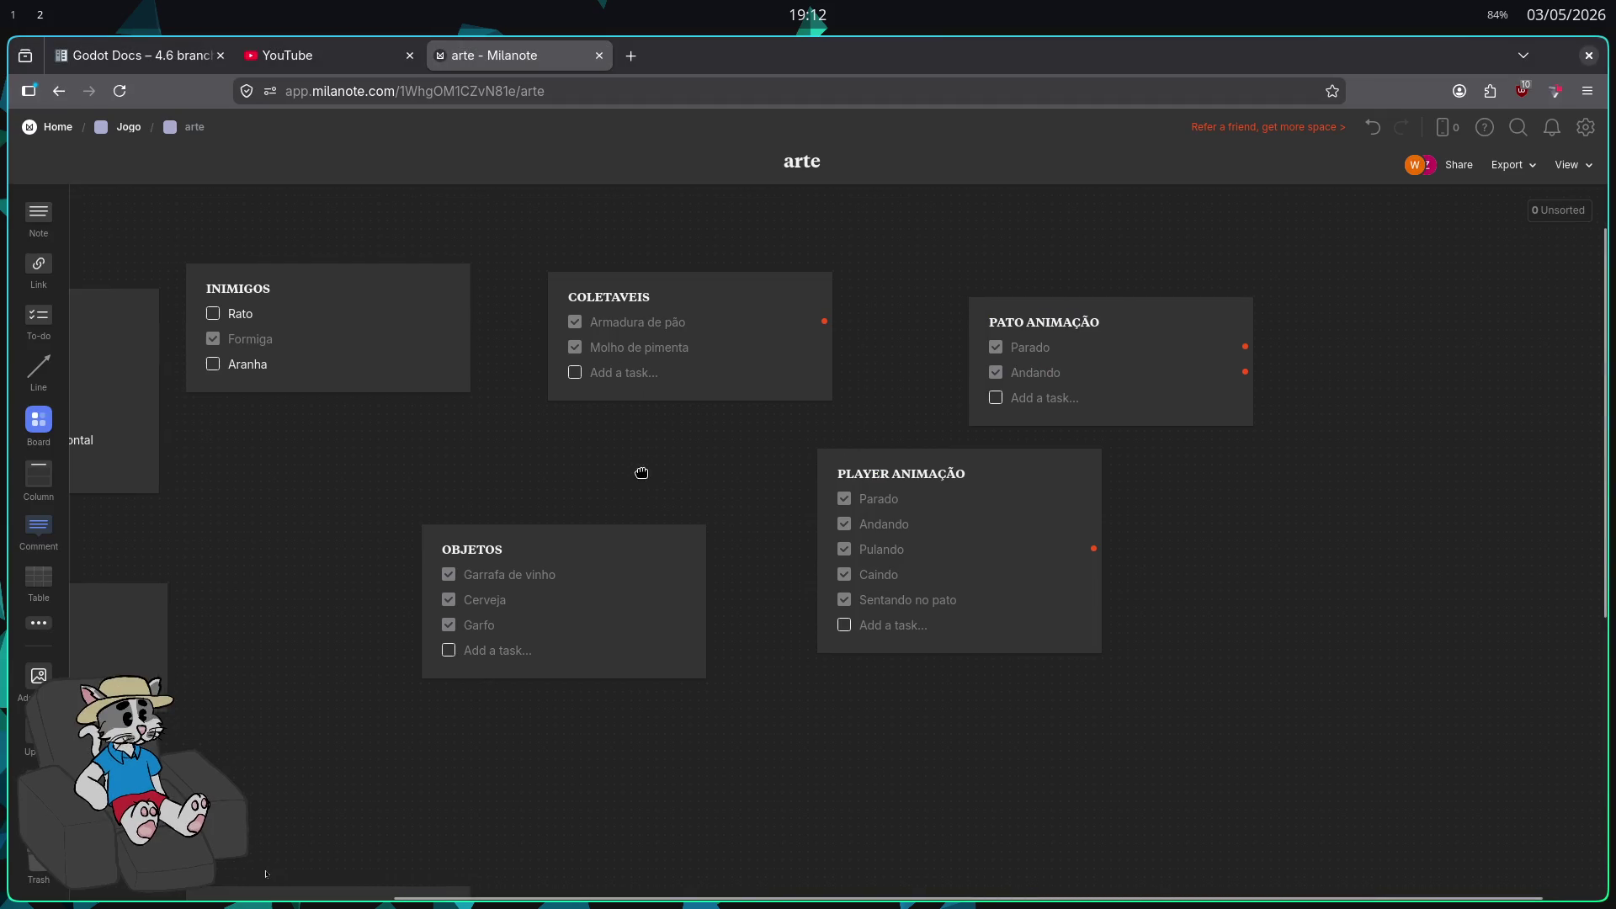
# Duplicate the PLAYER ANIMAÇÃO list as GATO ANIMAÇÃO and retitle the original SALSICHA ANIMAÇÃO.
pyautogui.hscroll(-5, 642, 469)
pyautogui.press('n')
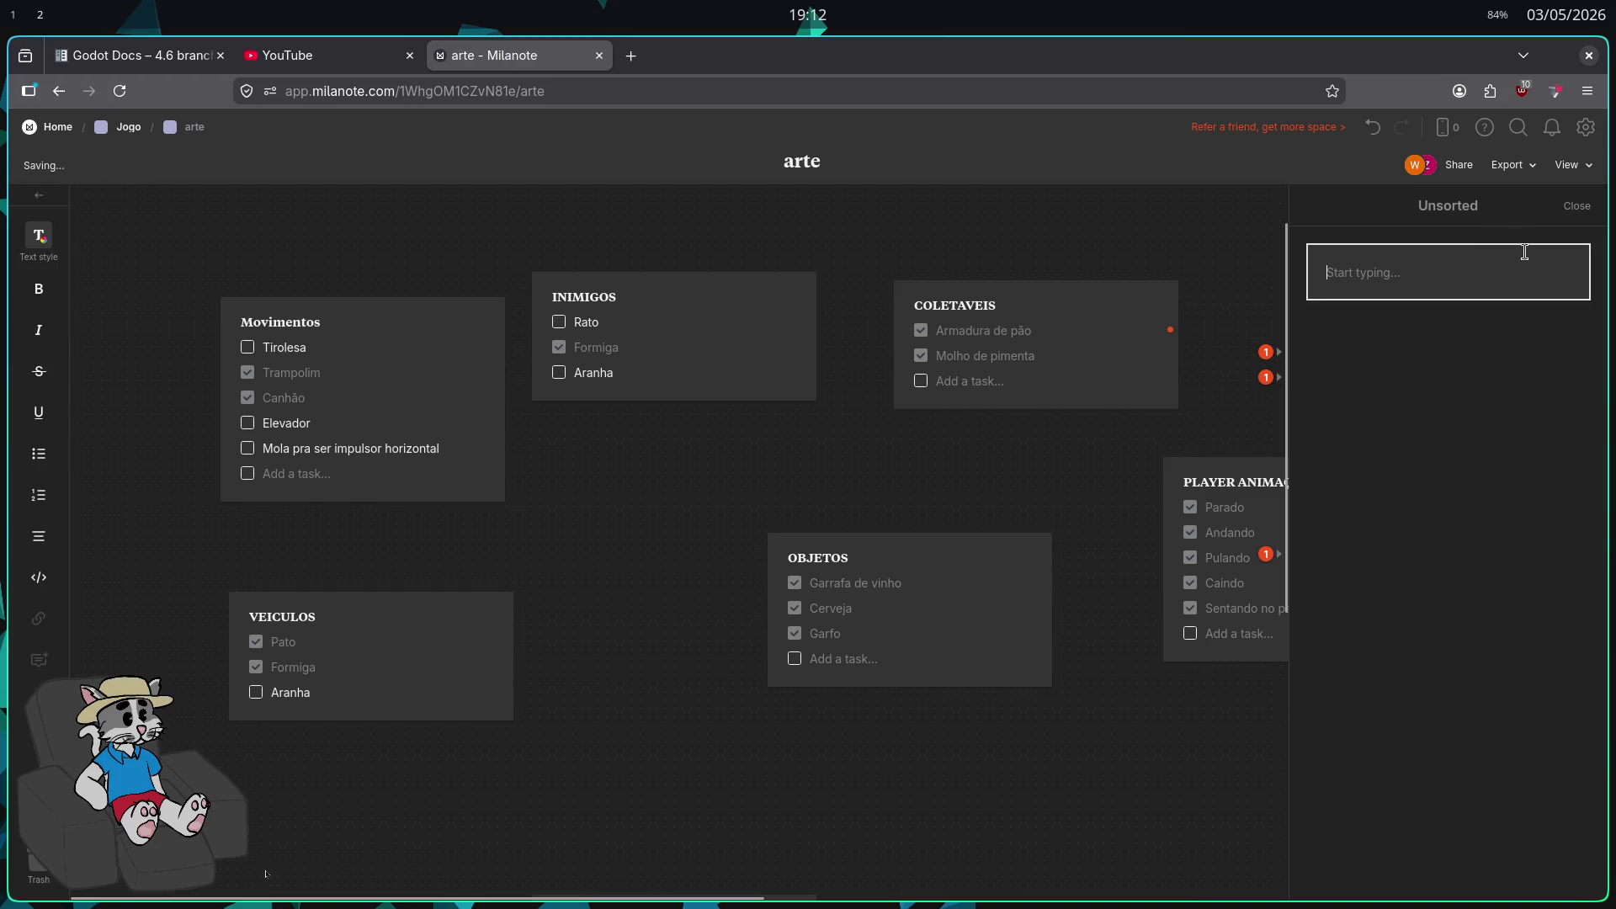
pyautogui.click(1570, 210)
pyautogui.moveTo(1401, 646)
pyautogui.mouseDown()
pyautogui.moveTo(1436, 657)
pyautogui.moveTo(1042, 603)
pyautogui.mouseUp()
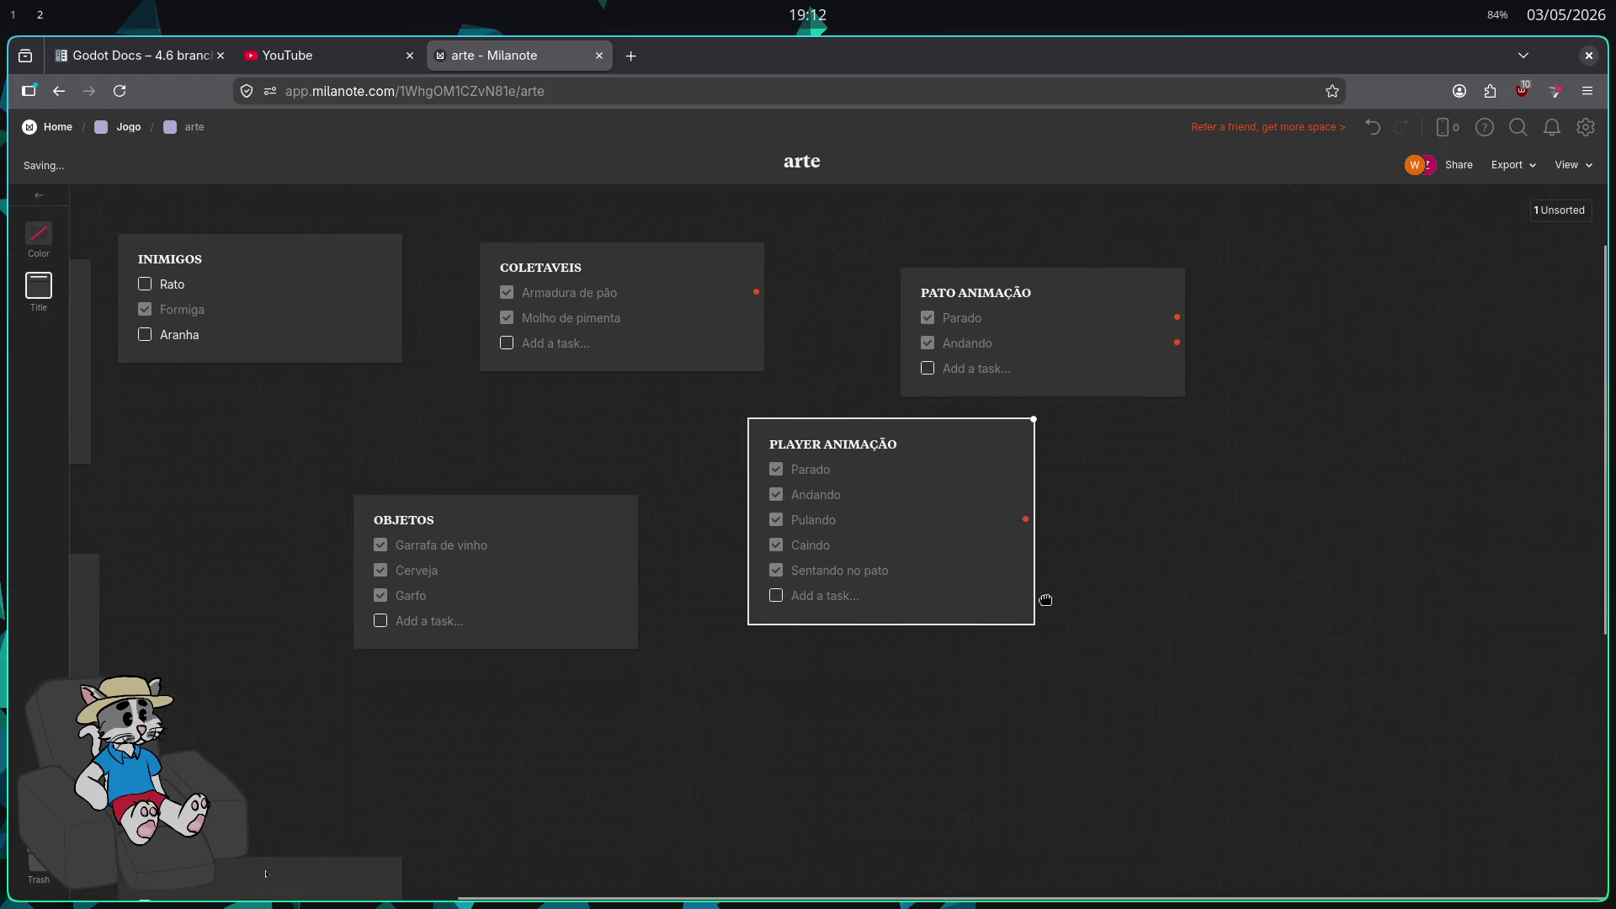
pyautogui.press('n')
pyautogui.click(1572, 208)
pyautogui.moveTo(895, 457)
pyautogui.mouseDown()
pyautogui.moveTo(912, 474)
pyautogui.moveTo(952, 445)
pyautogui.moveTo(1315, 542)
pyautogui.mouseUp()
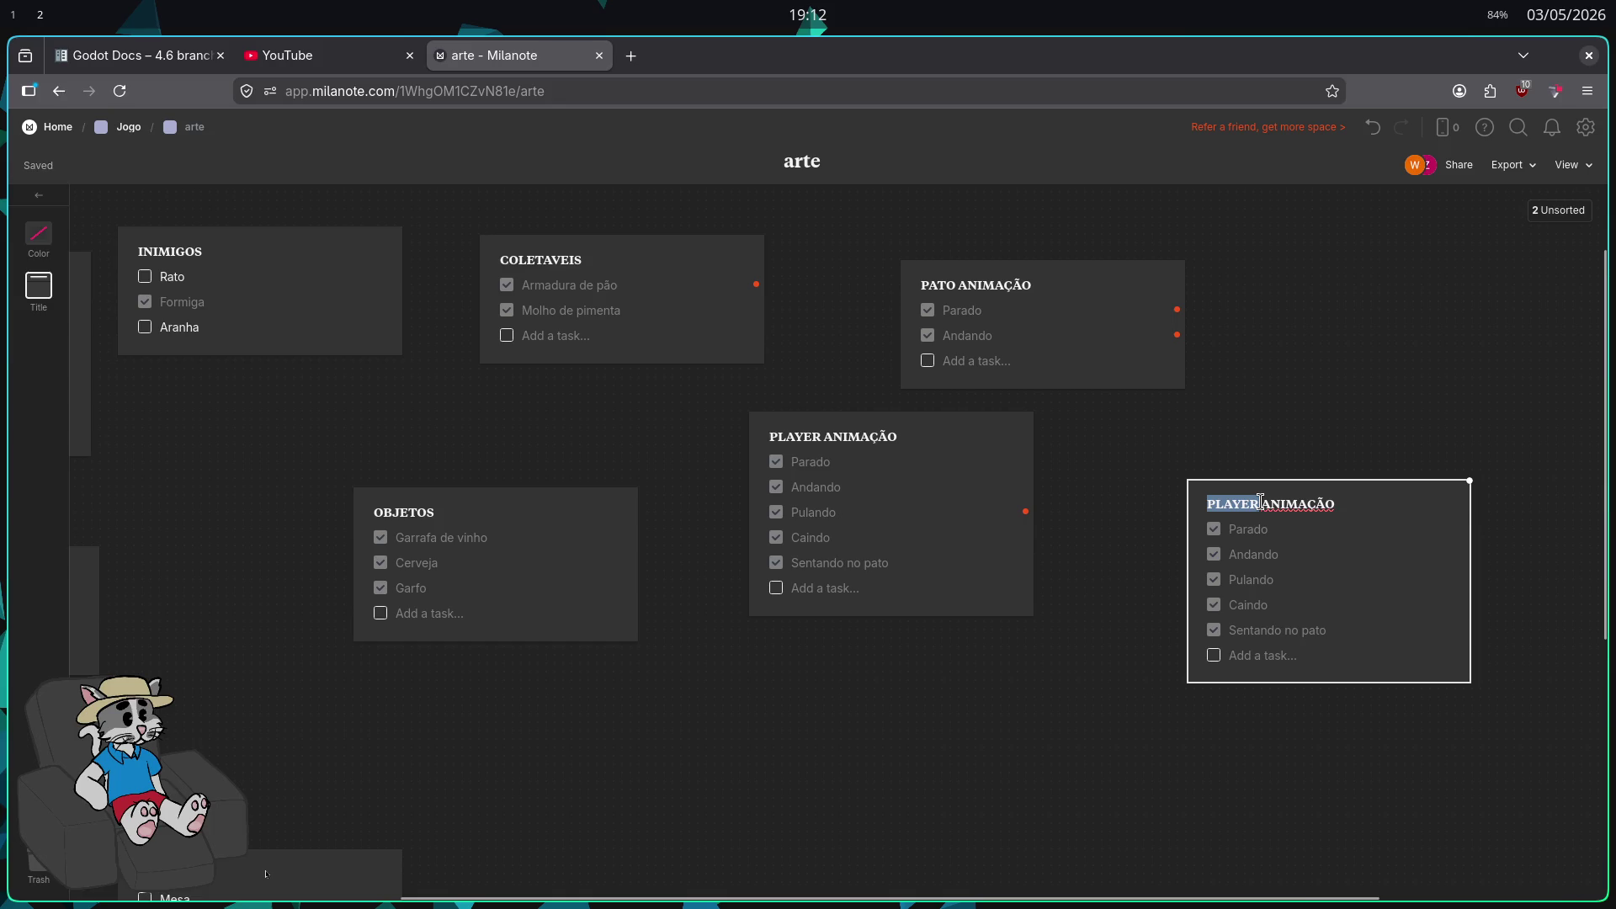
pyautogui.write('TO')
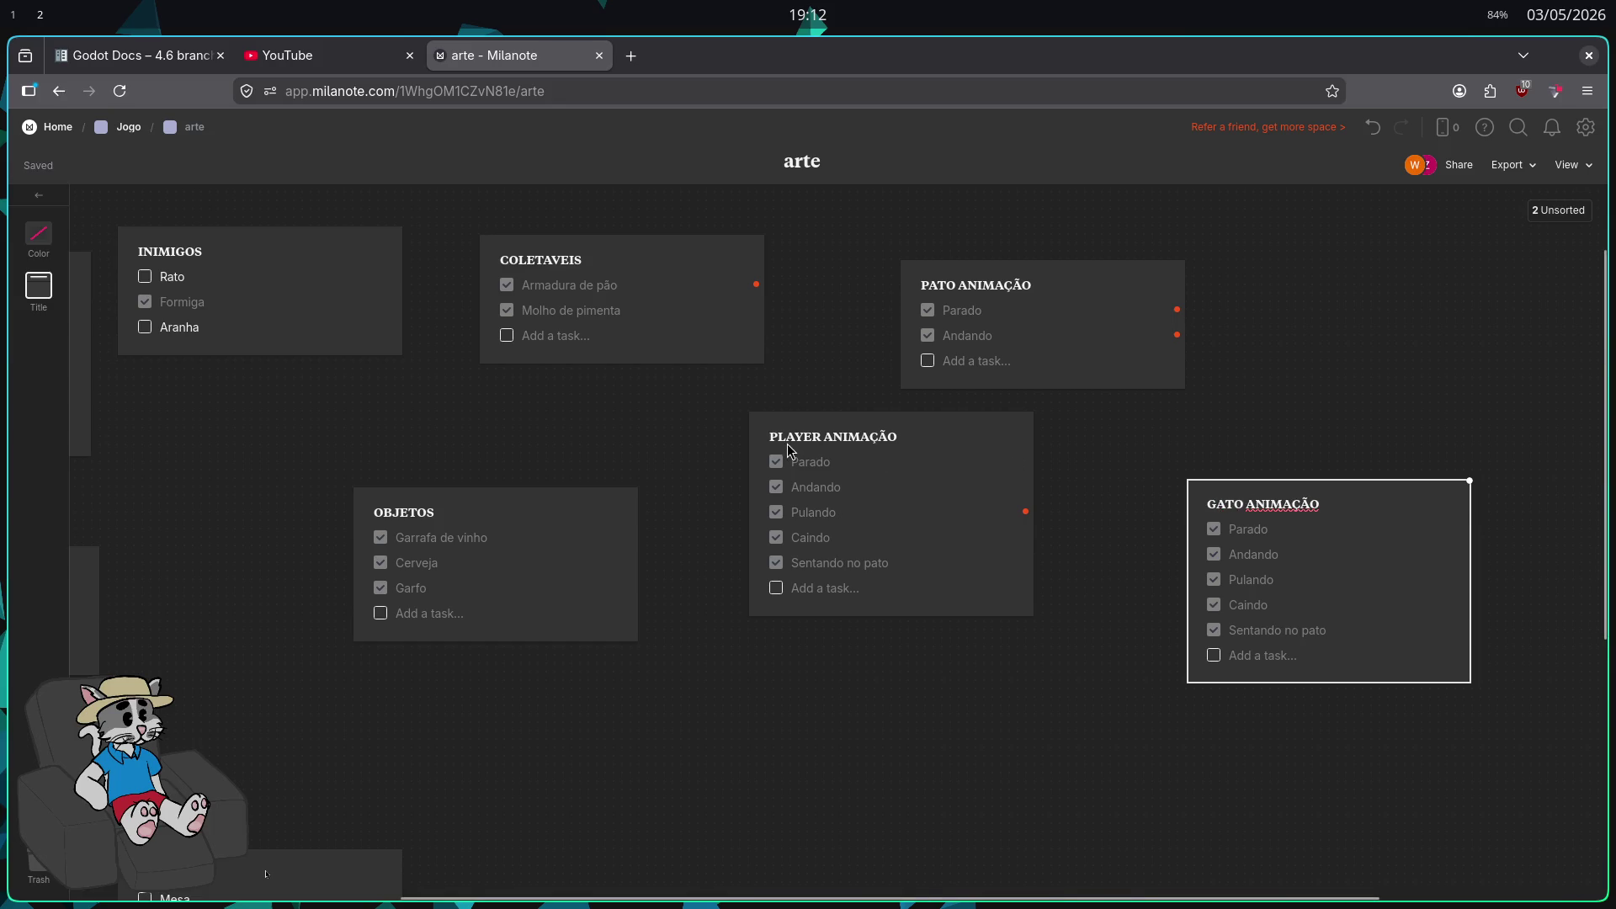
pyautogui.click(824, 437)
pyautogui.write('SALSICH')
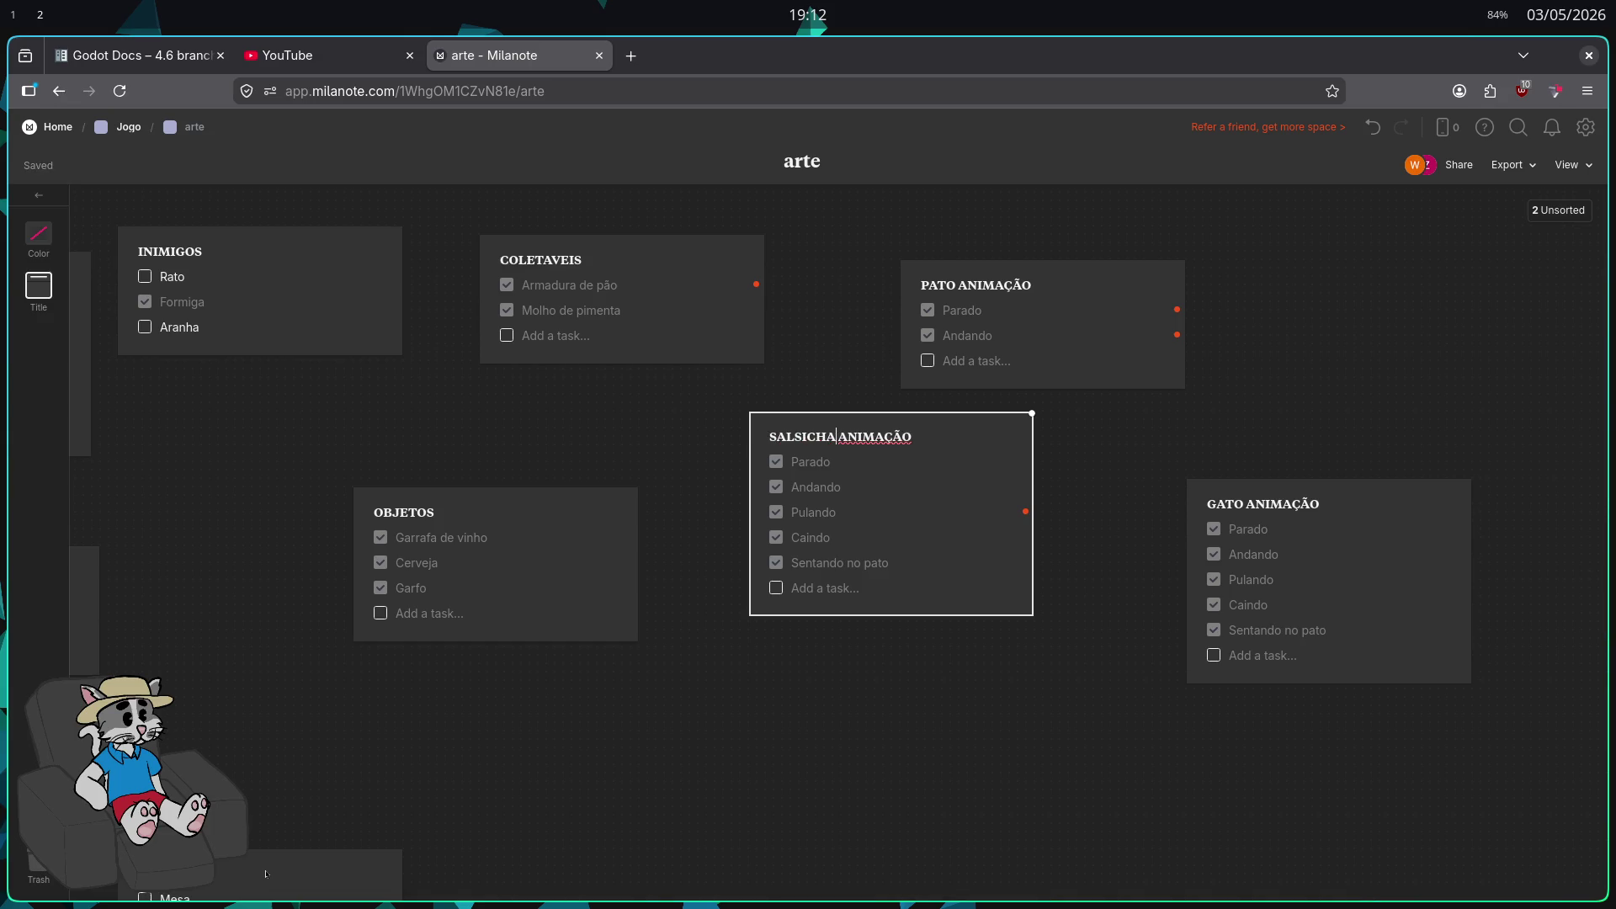
# Remove 'Sentando no pato' from GATO ANIMAÇÃO, then go to the Jogo > programação board.
pyautogui.click(1280, 507)
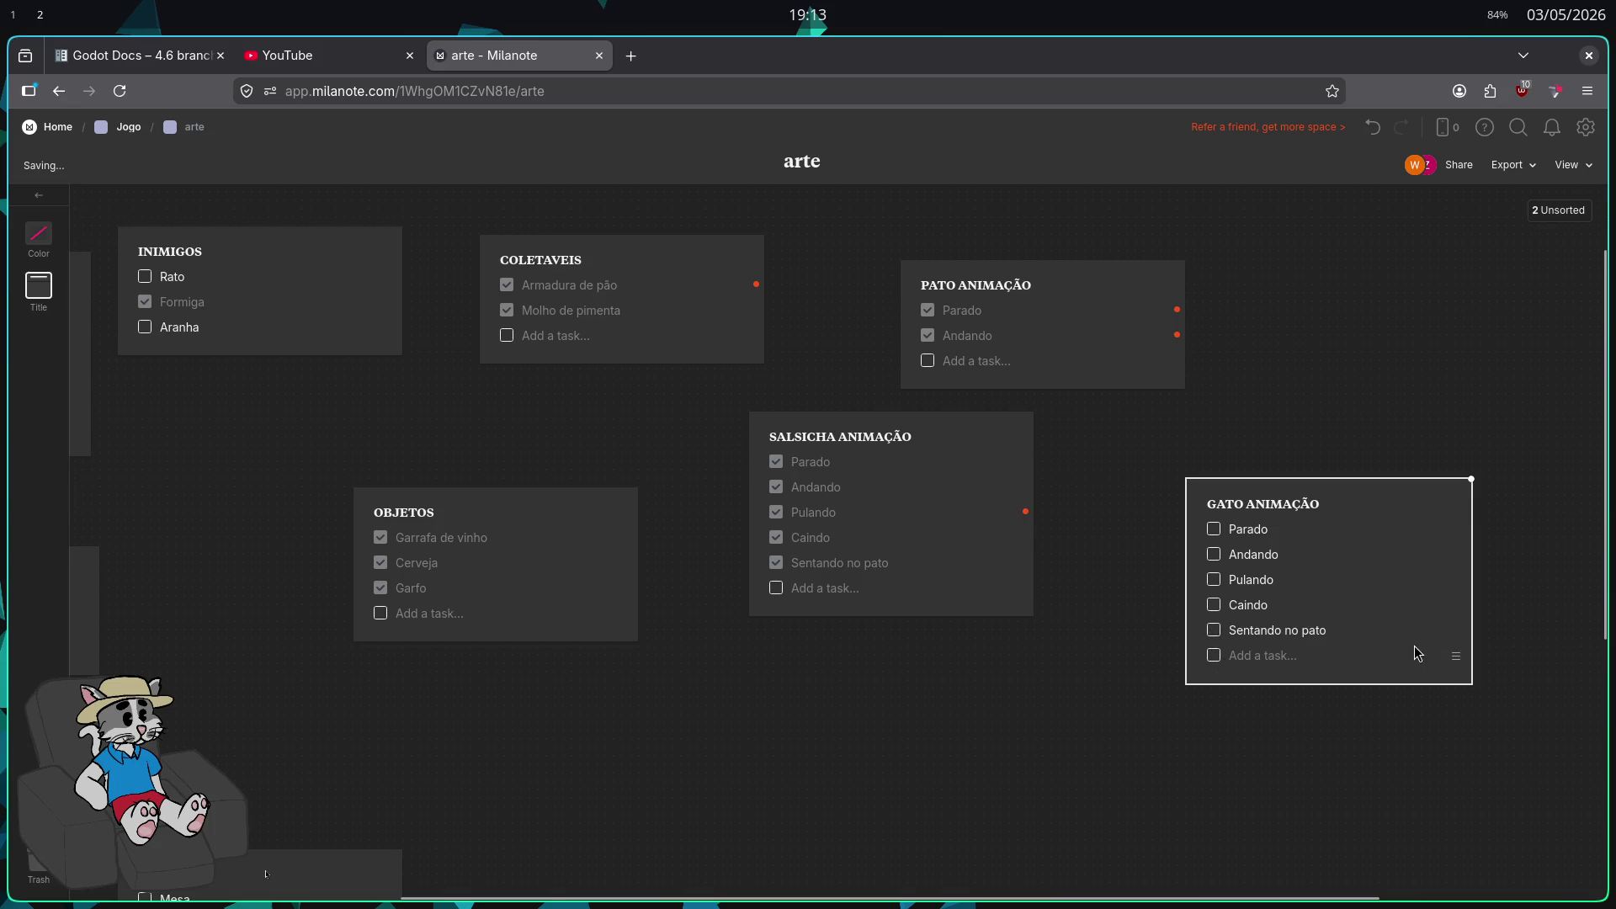
pyautogui.click(1354, 637)
pyautogui.press('BackSpace')
pyautogui.press('BackSpace')
pyautogui.doubleClick(1234, 601)
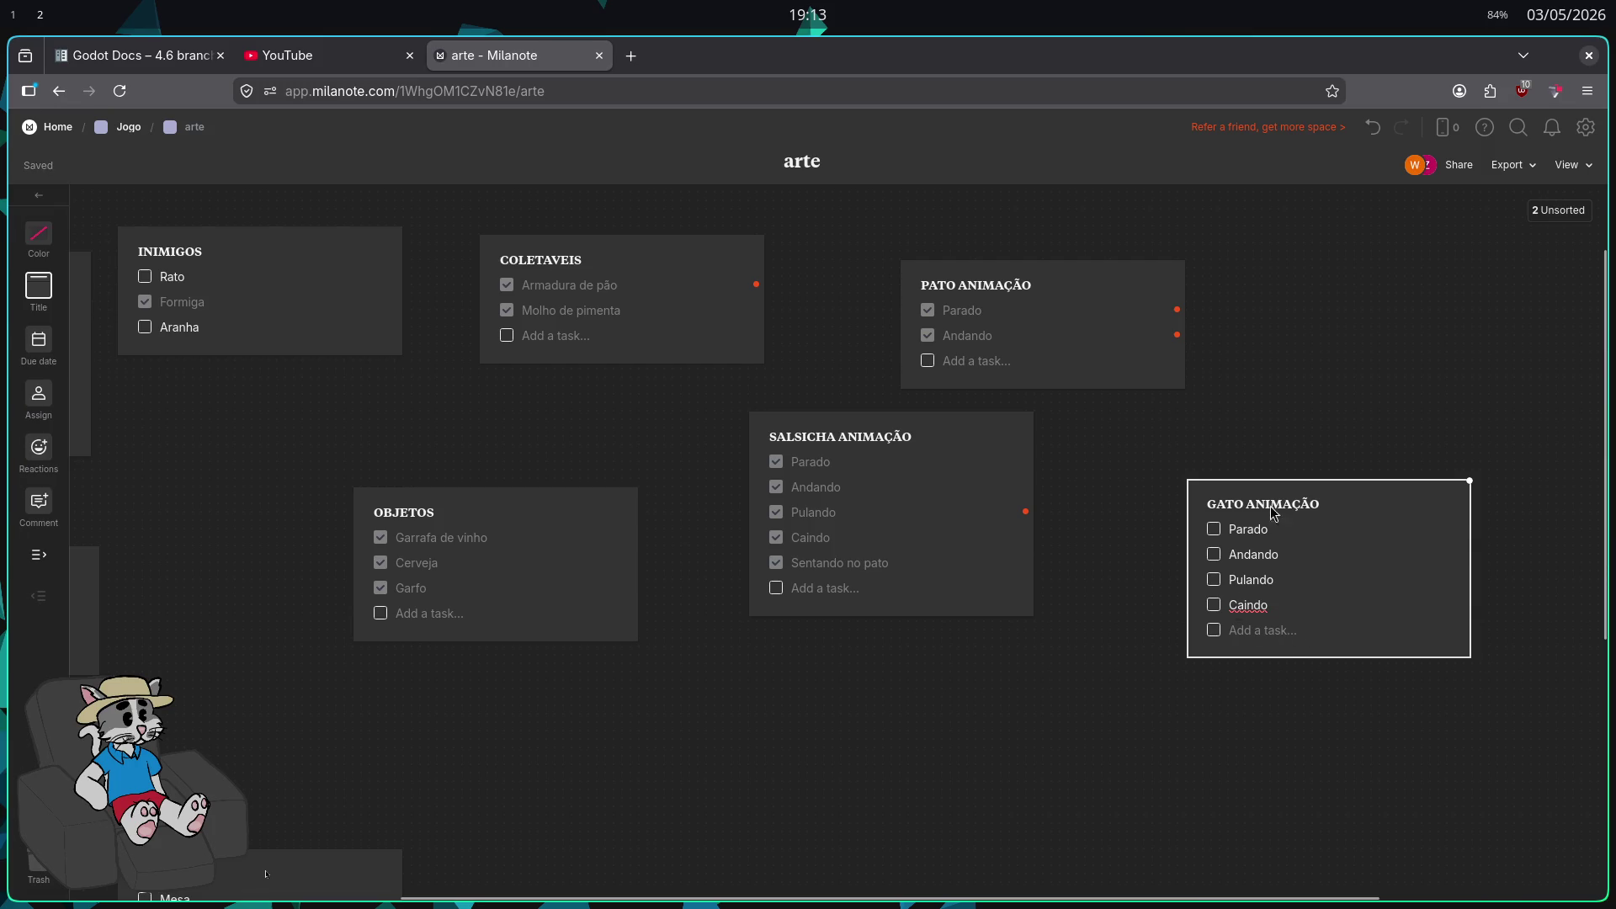
pyautogui.press('Escape')
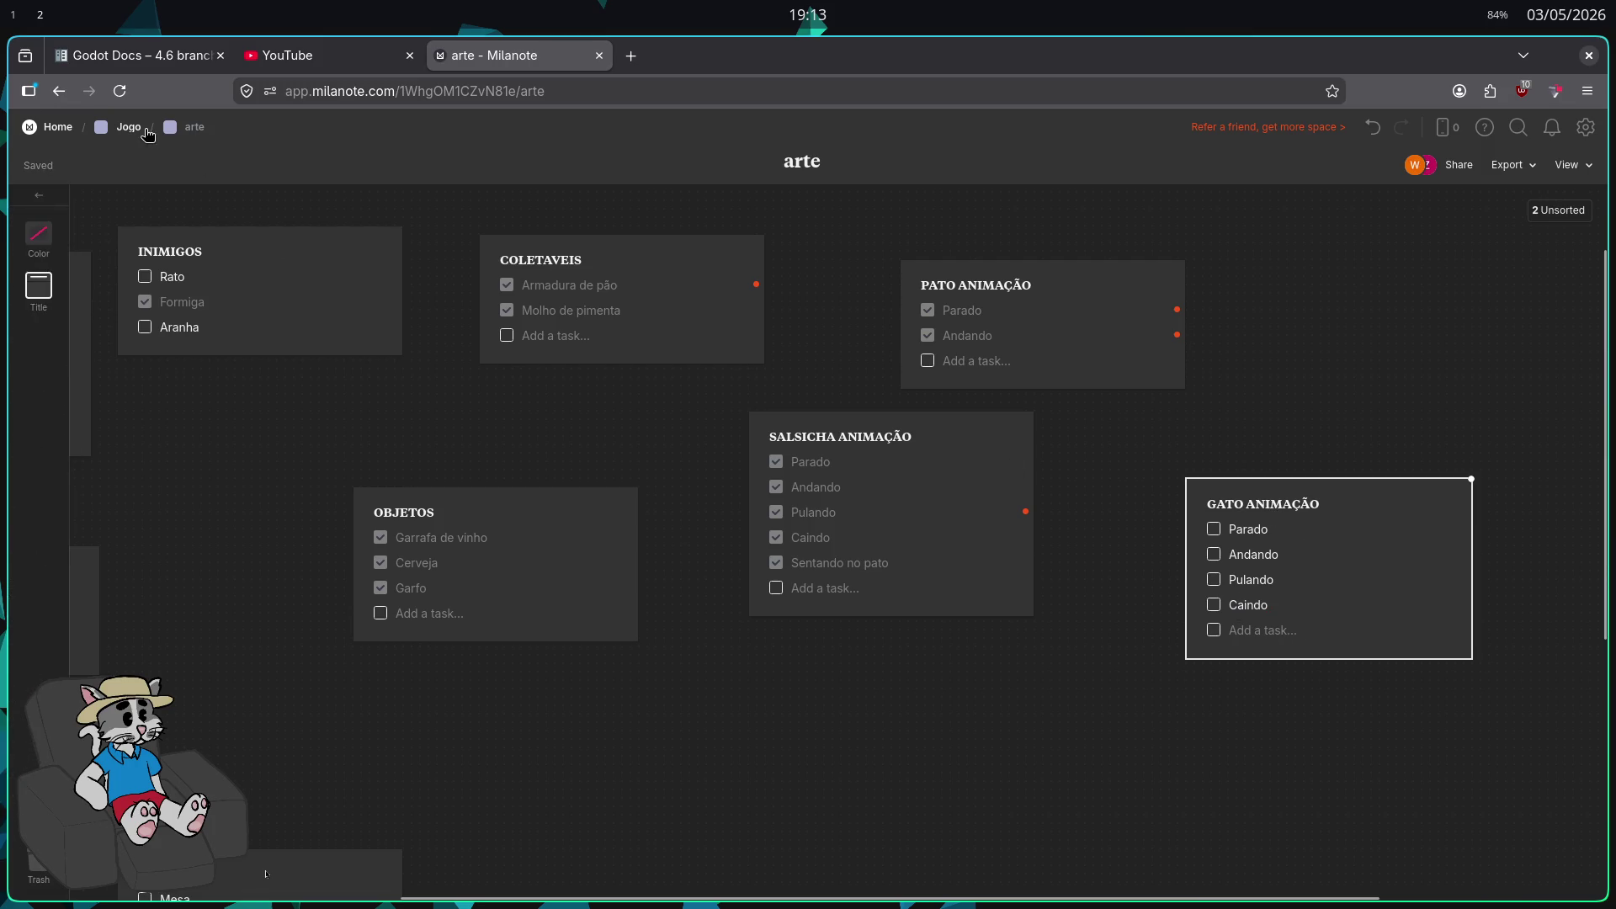
pyautogui.click(128, 127)
pyautogui.press('Return')
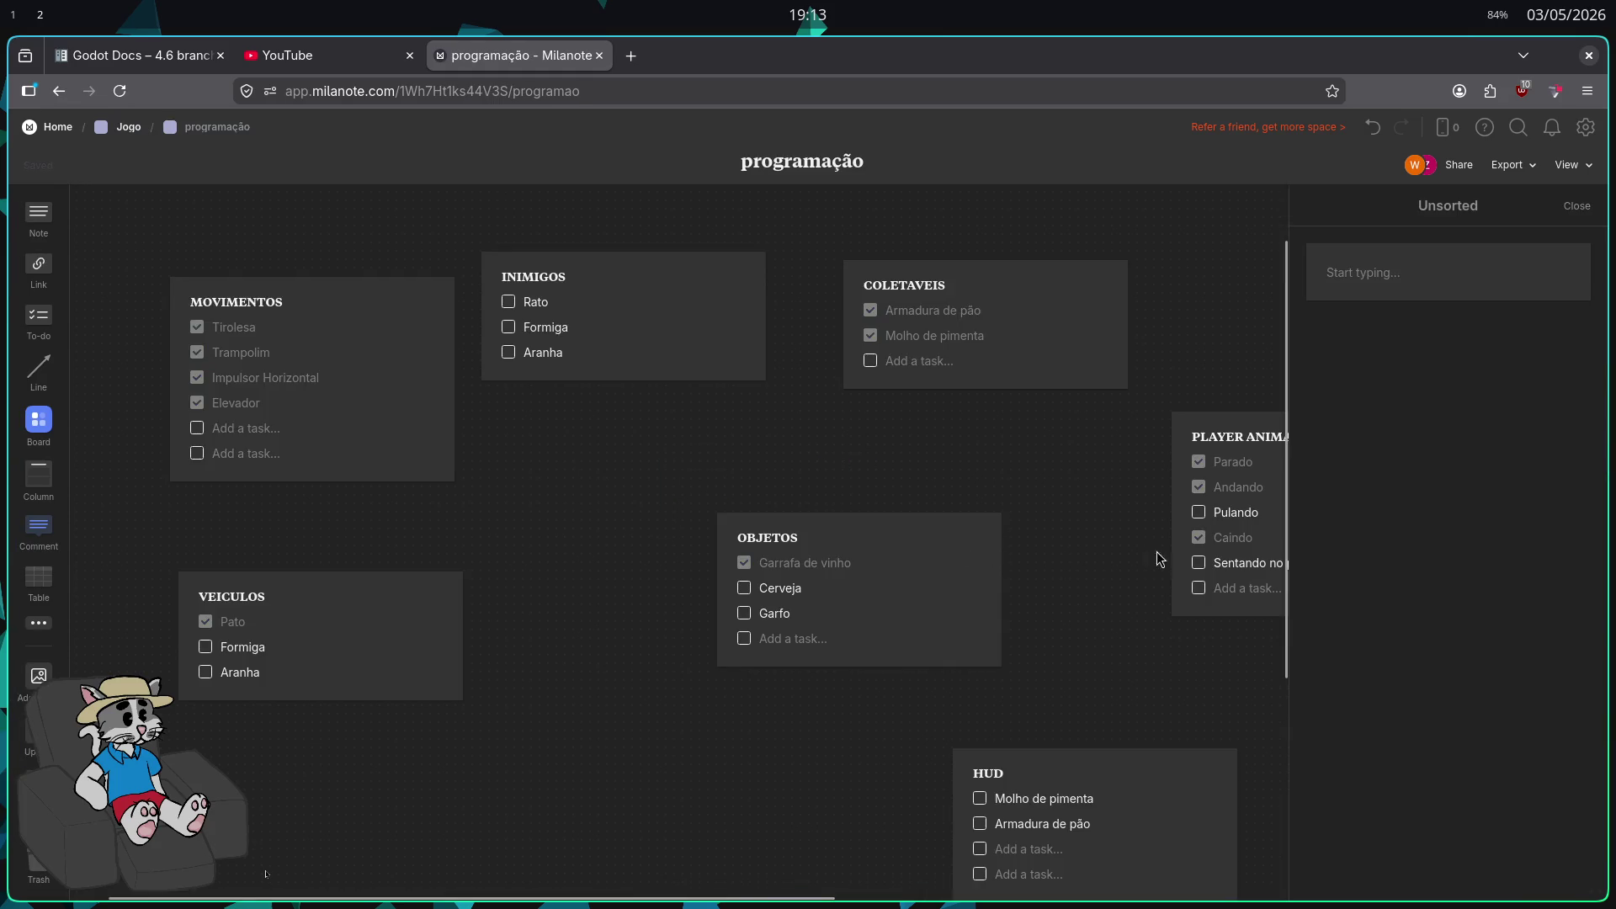
# Mark the HUD tasks as done on the programação board.
pyautogui.click(1576, 207)
pyautogui.hotkey('ctrl', 'z')
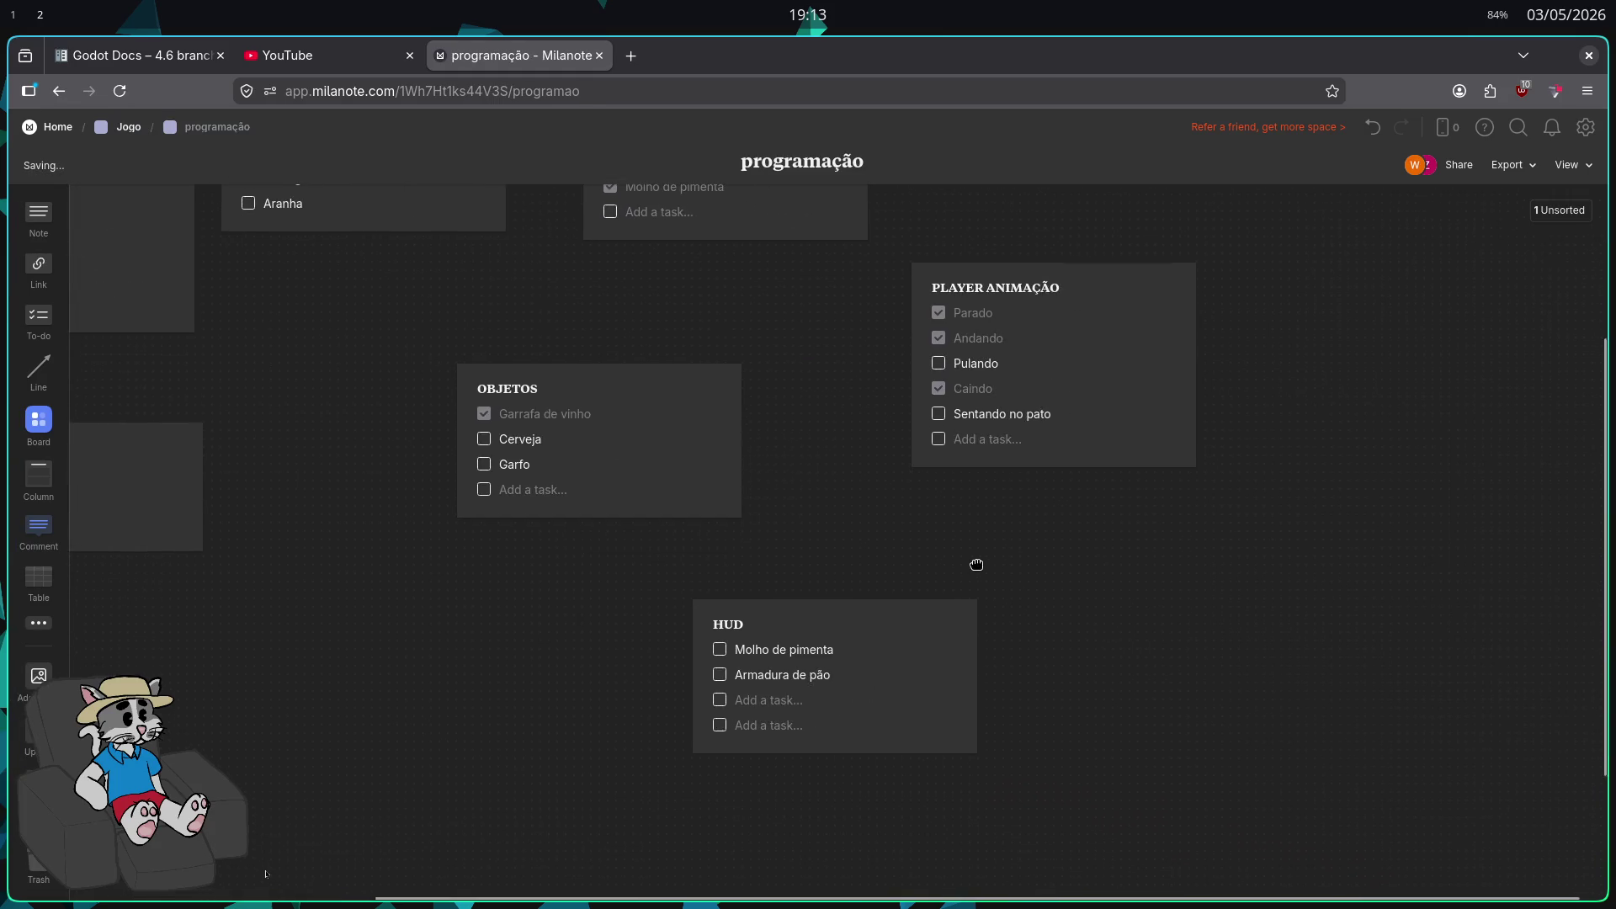
pyautogui.click(1576, 206)
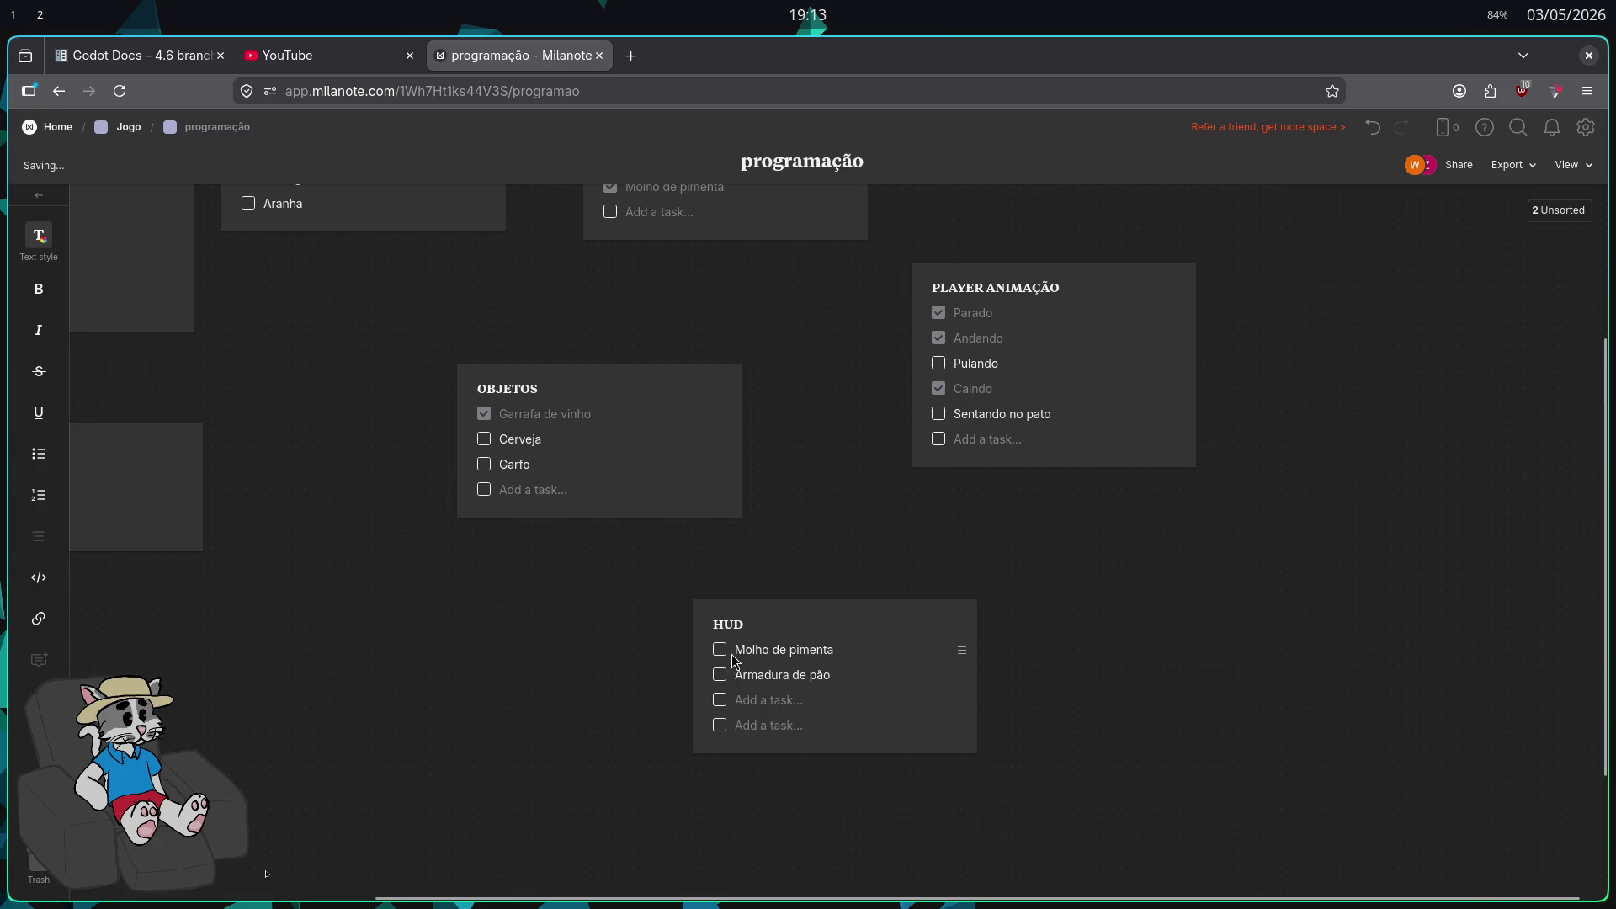
pyautogui.click(719, 680)
# Paste the GATO ANIMAÇÃO list beside HUD and tick Parado and Andando.
pyautogui.hotkey('ctrl', 'v')
pyautogui.moveTo(1353, 410)
pyautogui.mouseDown()
pyautogui.moveTo(1052, 659)
pyautogui.moveTo(1083, 660)
pyautogui.mouseUp()
pyautogui.click(1015, 649)
pyautogui.click(1015, 674)
pyautogui.hotkey('ctrl', 'z')
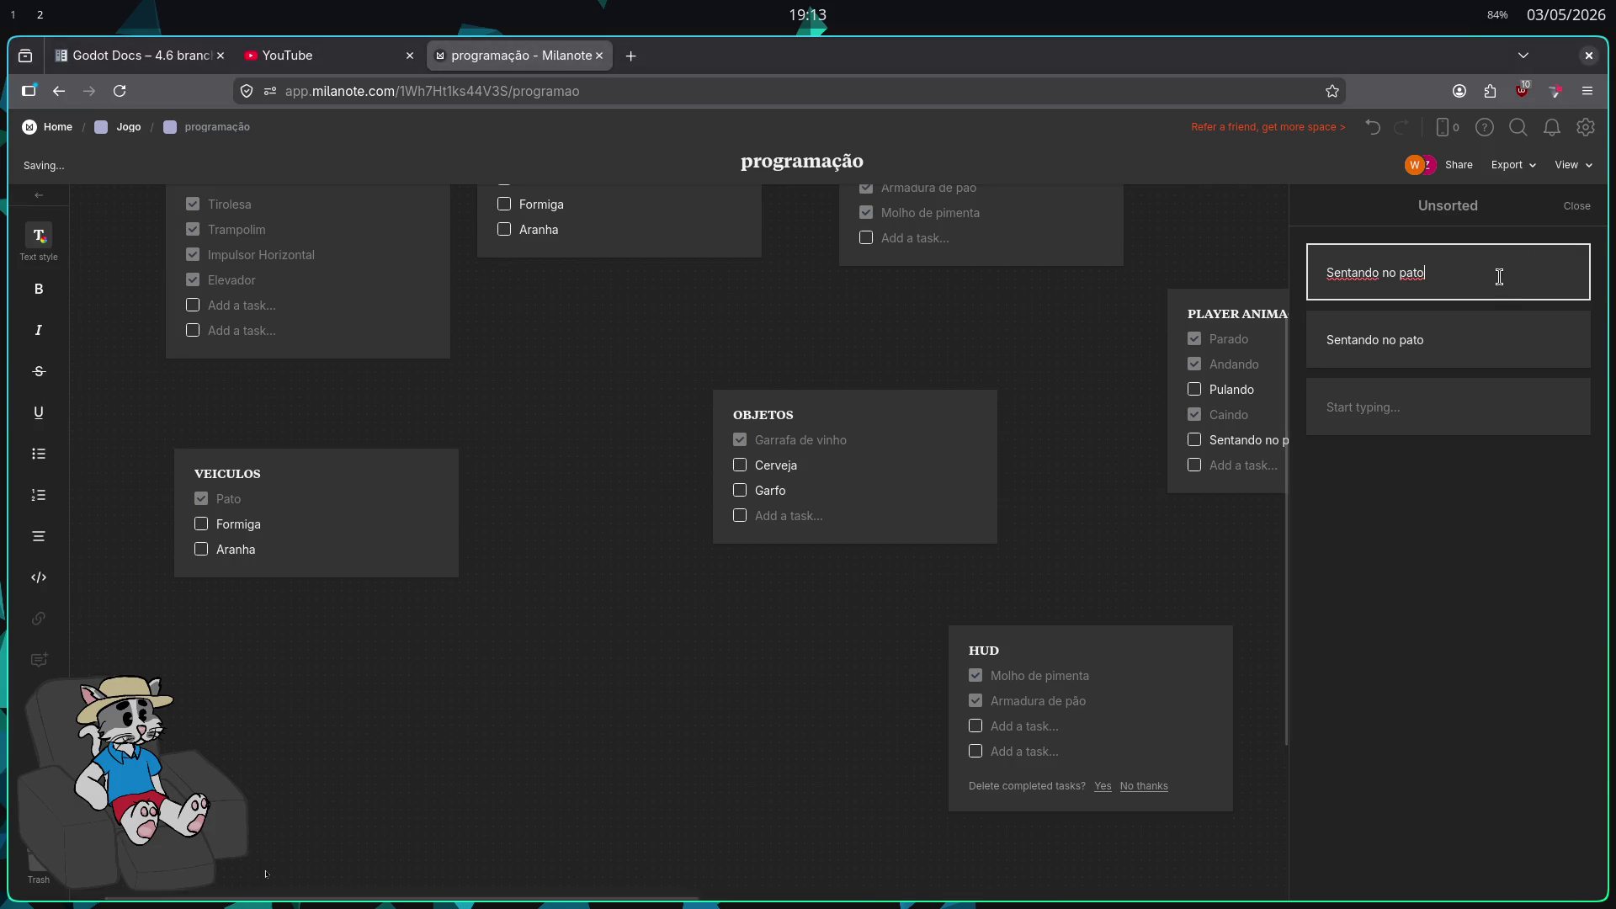
# Open the Milanote account settings from the account menu.
pyautogui.click(1577, 205)
pyautogui.click(1586, 127)
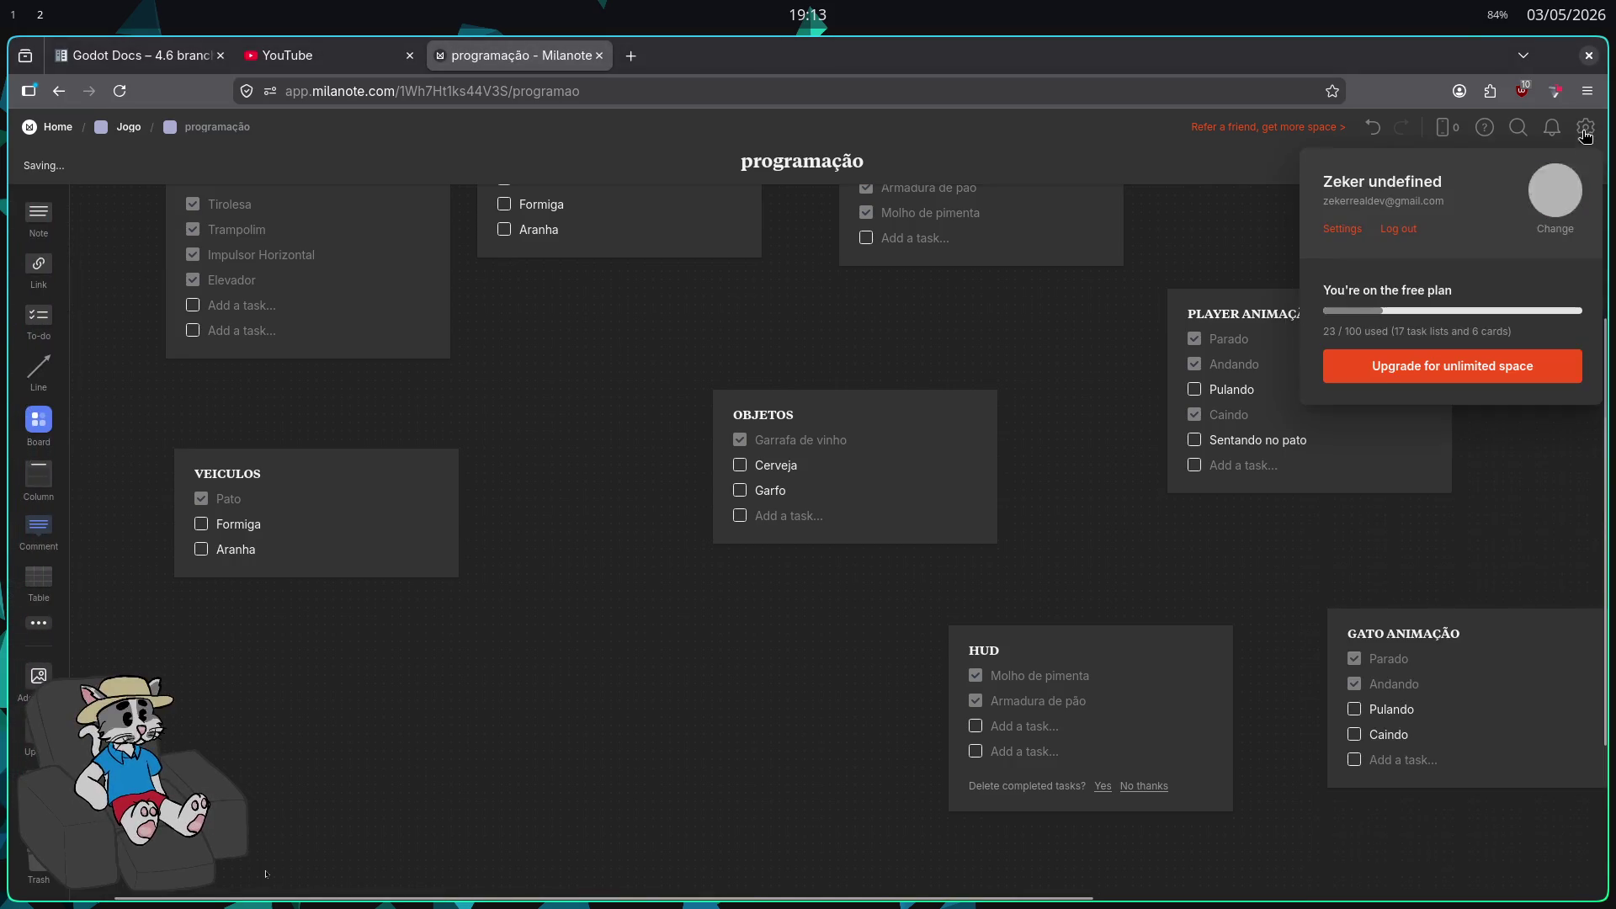
pyautogui.click(1342, 229)
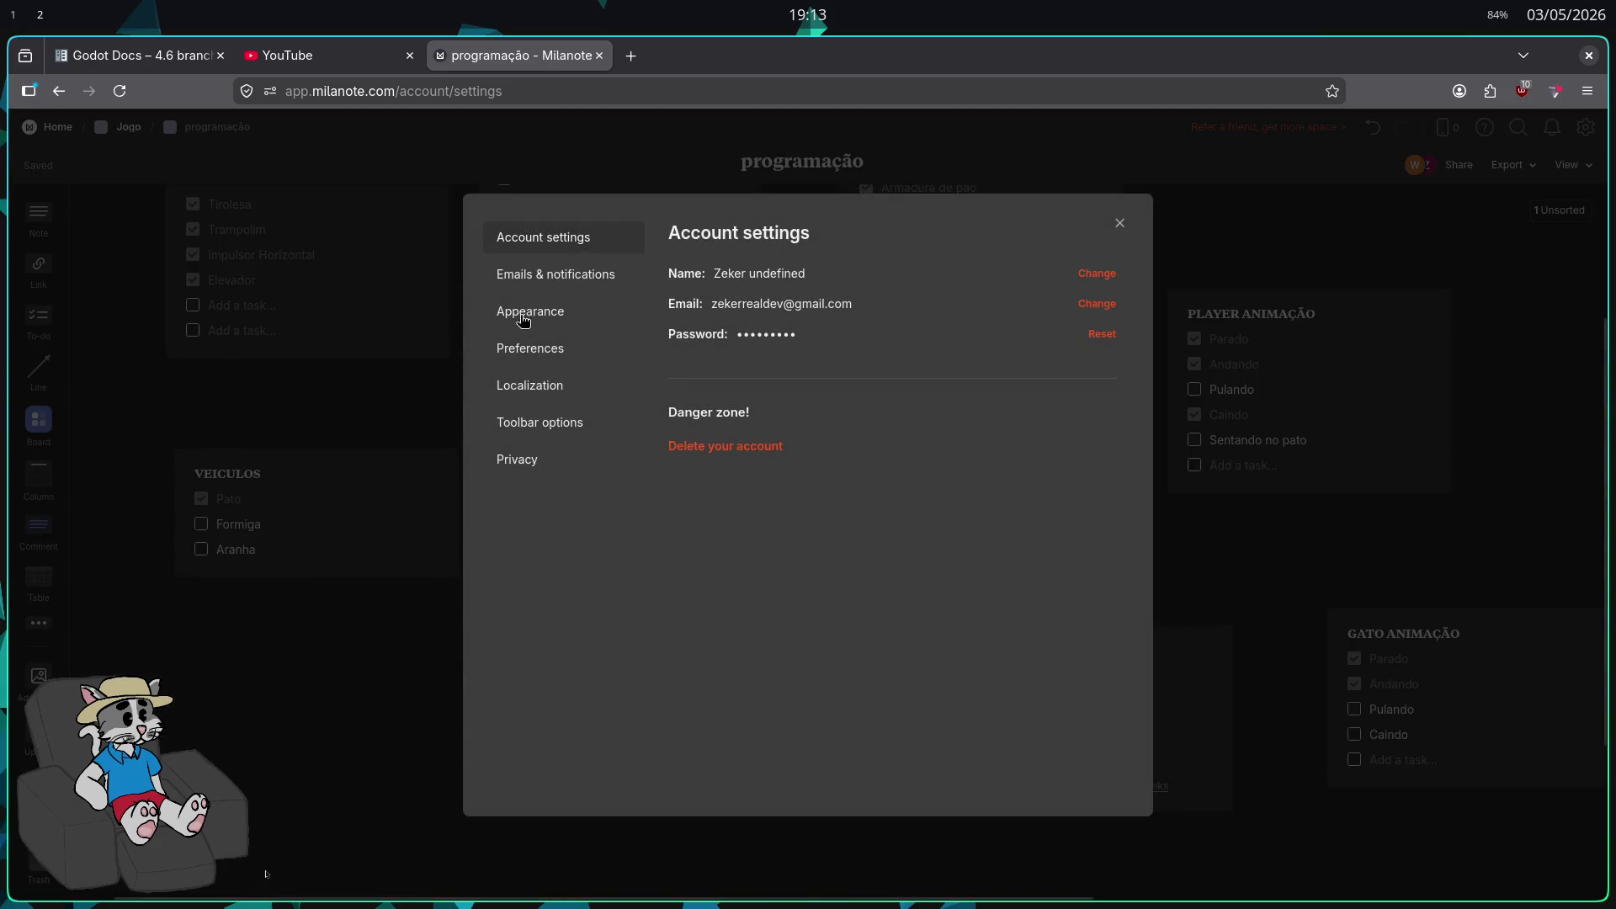
# Look through the Appearance, Preferences and Localization settings pages, then close the settings dialog.
pyautogui.click(549, 327)
pyautogui.click(551, 348)
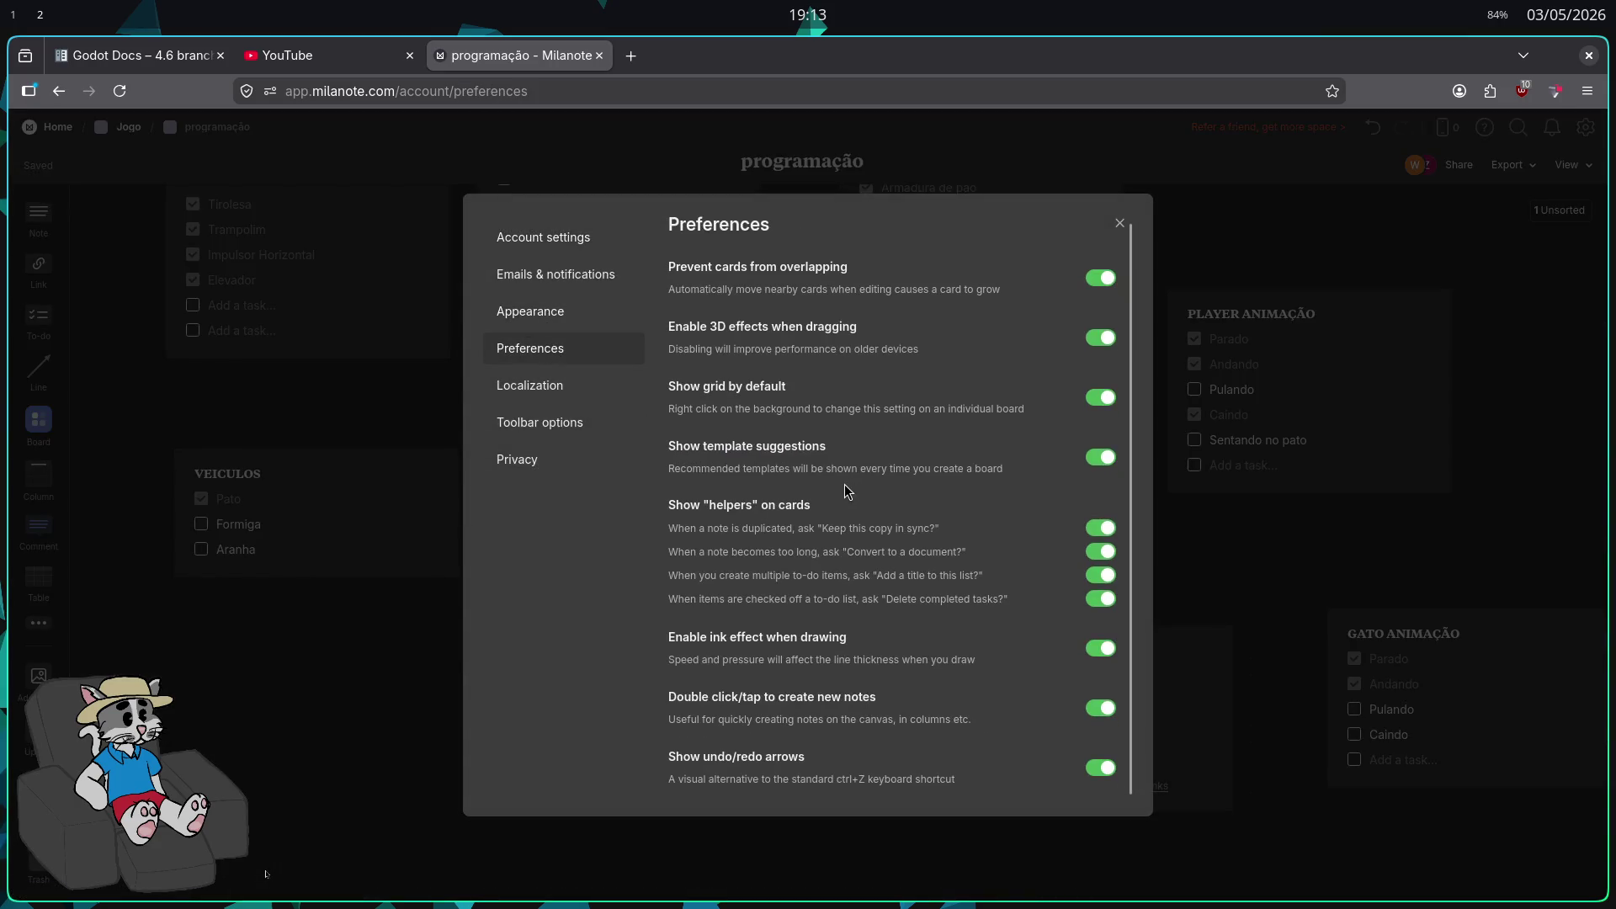
pyautogui.click(533, 392)
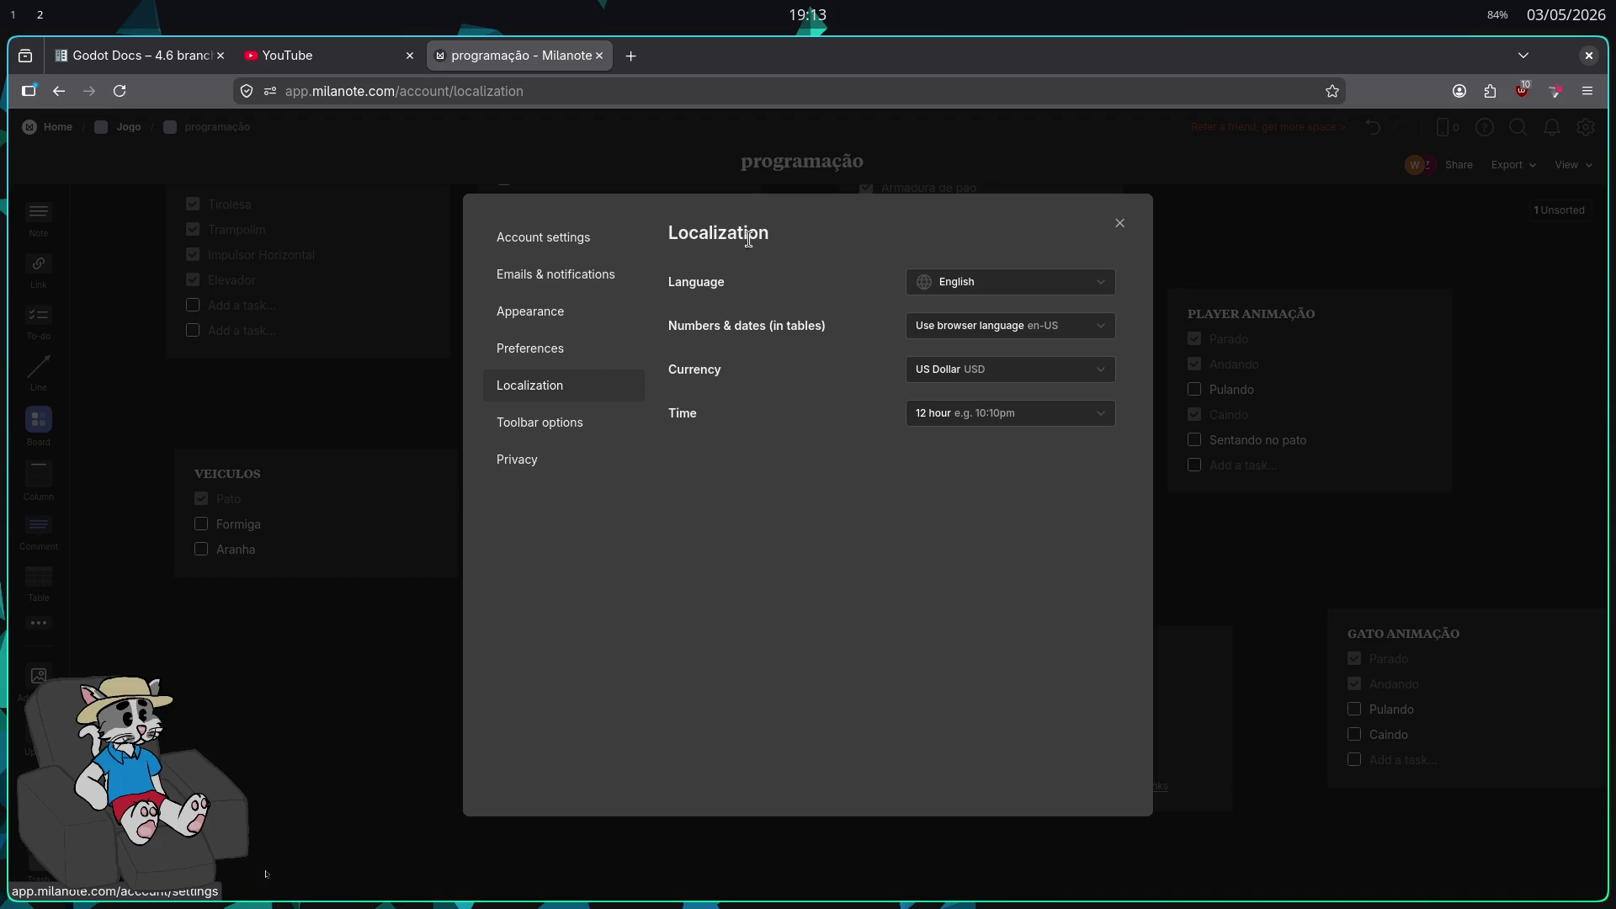
pyautogui.click(1119, 223)
pyautogui.rightClick(1159, 572)
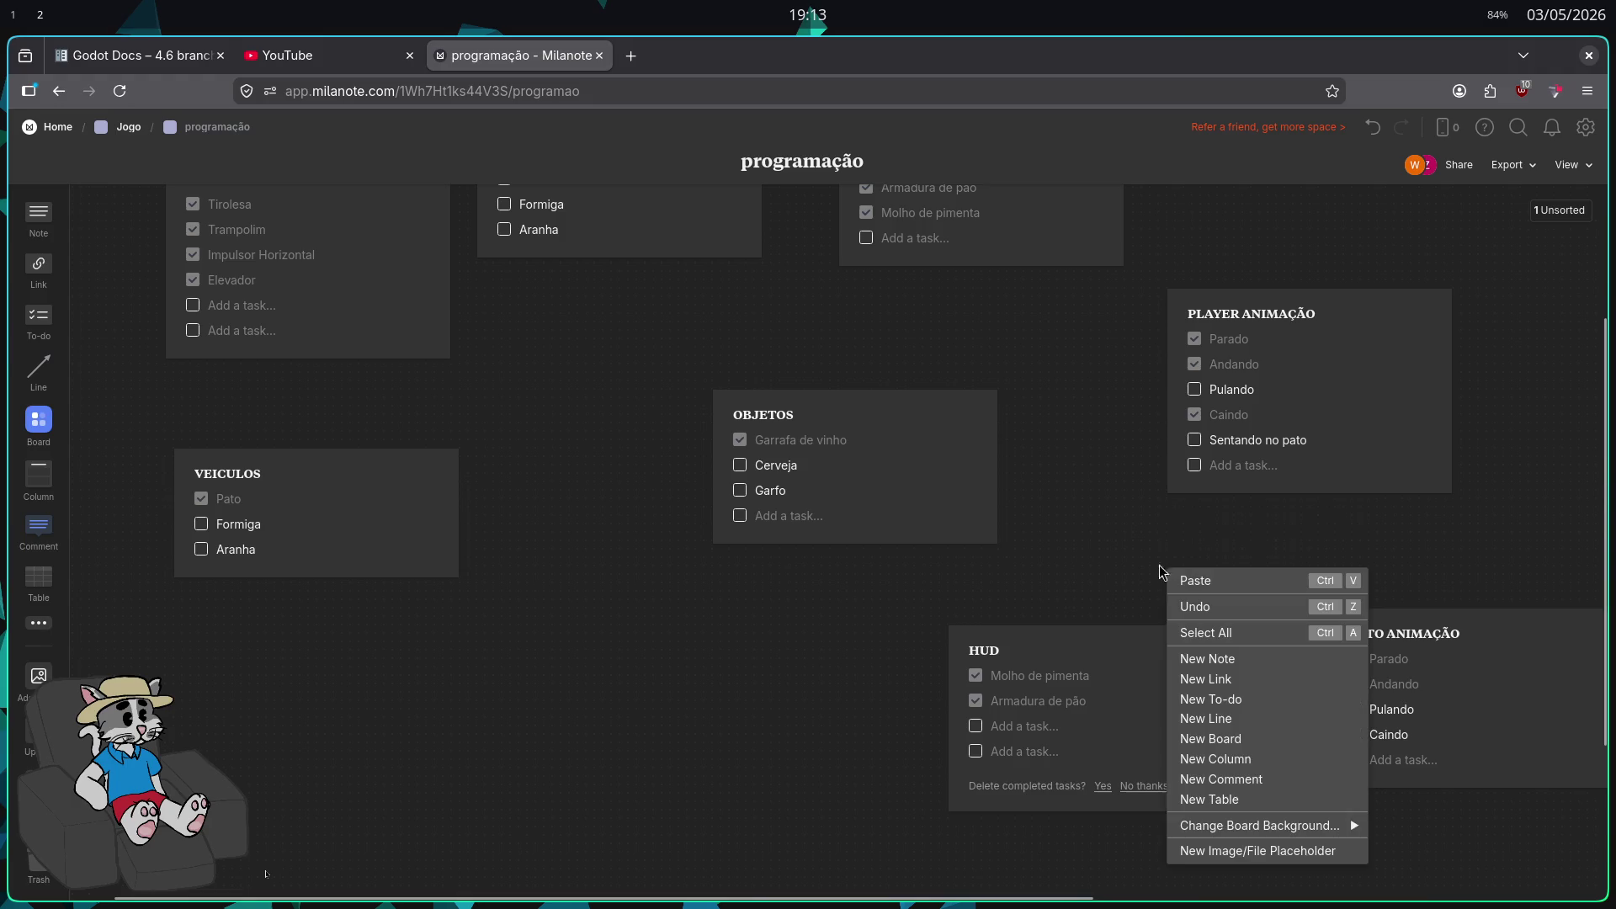
# Paste text into the Sentando no pato unsorted note and delete its duplicate.
pyautogui.click(1158, 552)
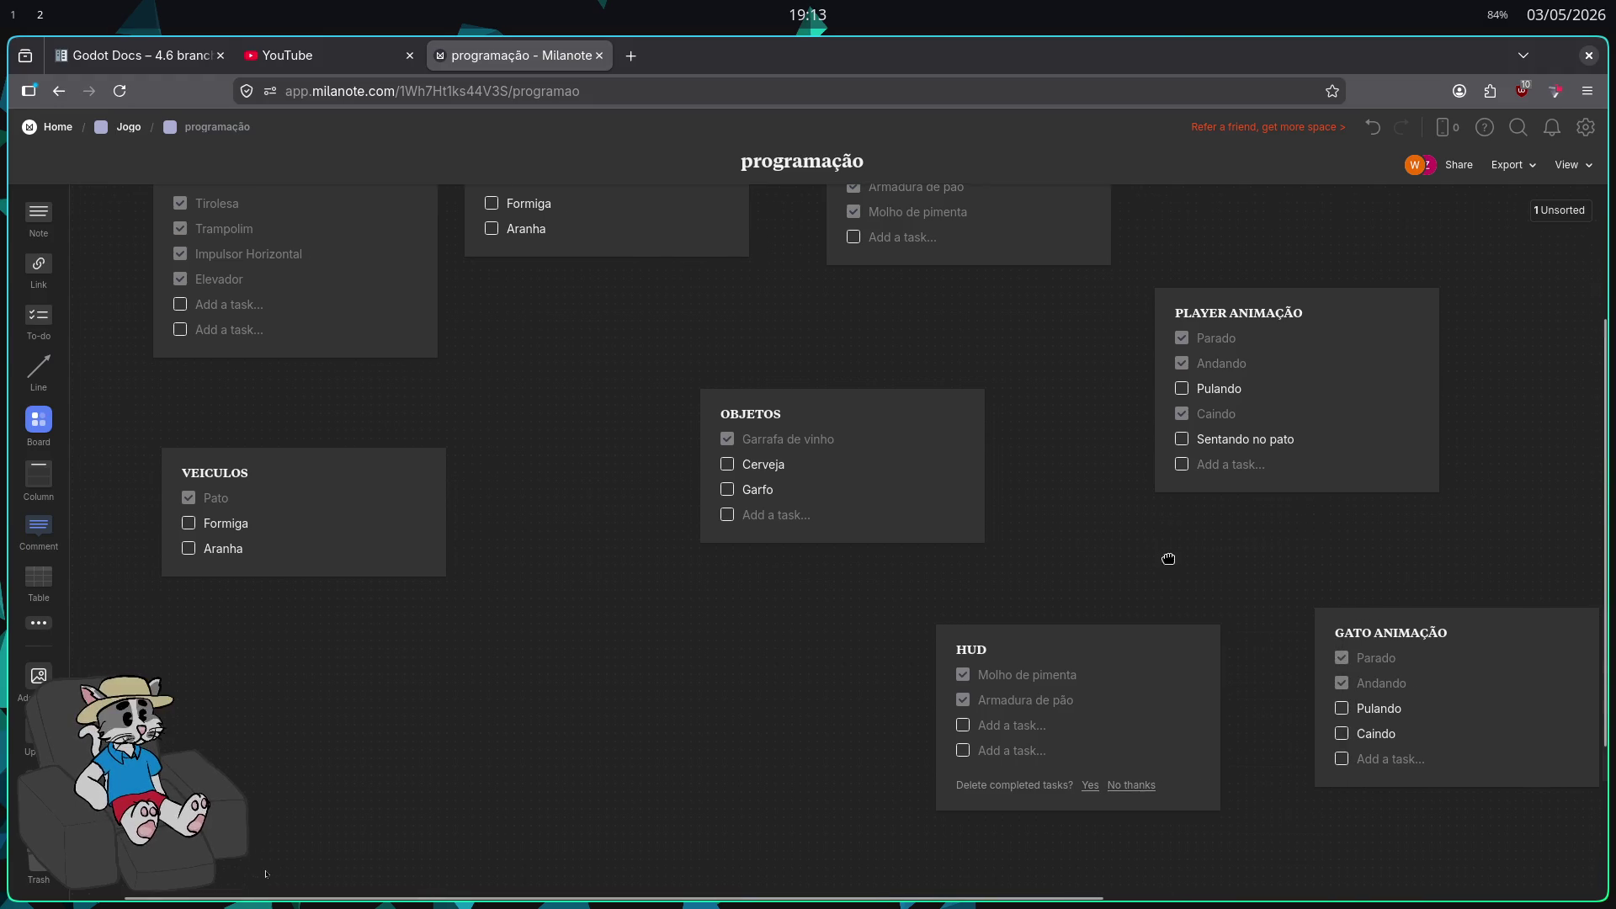
pyautogui.moveTo(1165, 558); pyautogui.dragTo(978, 555)
pyautogui.click(1560, 210)
pyautogui.click(1438, 278)
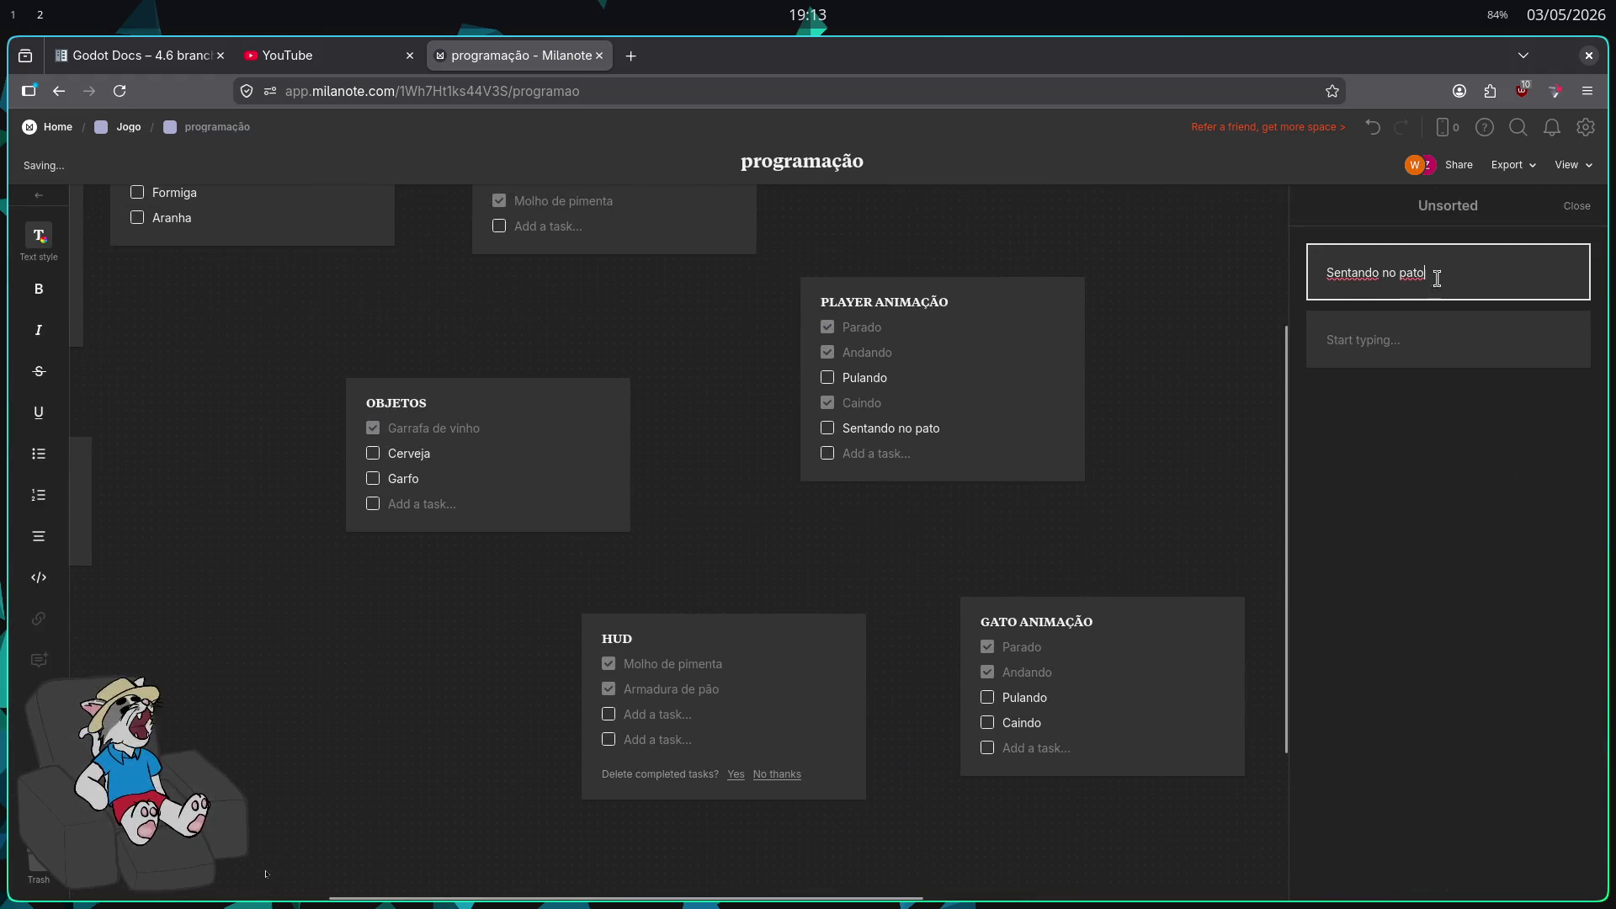
pyautogui.click(1587, 208)
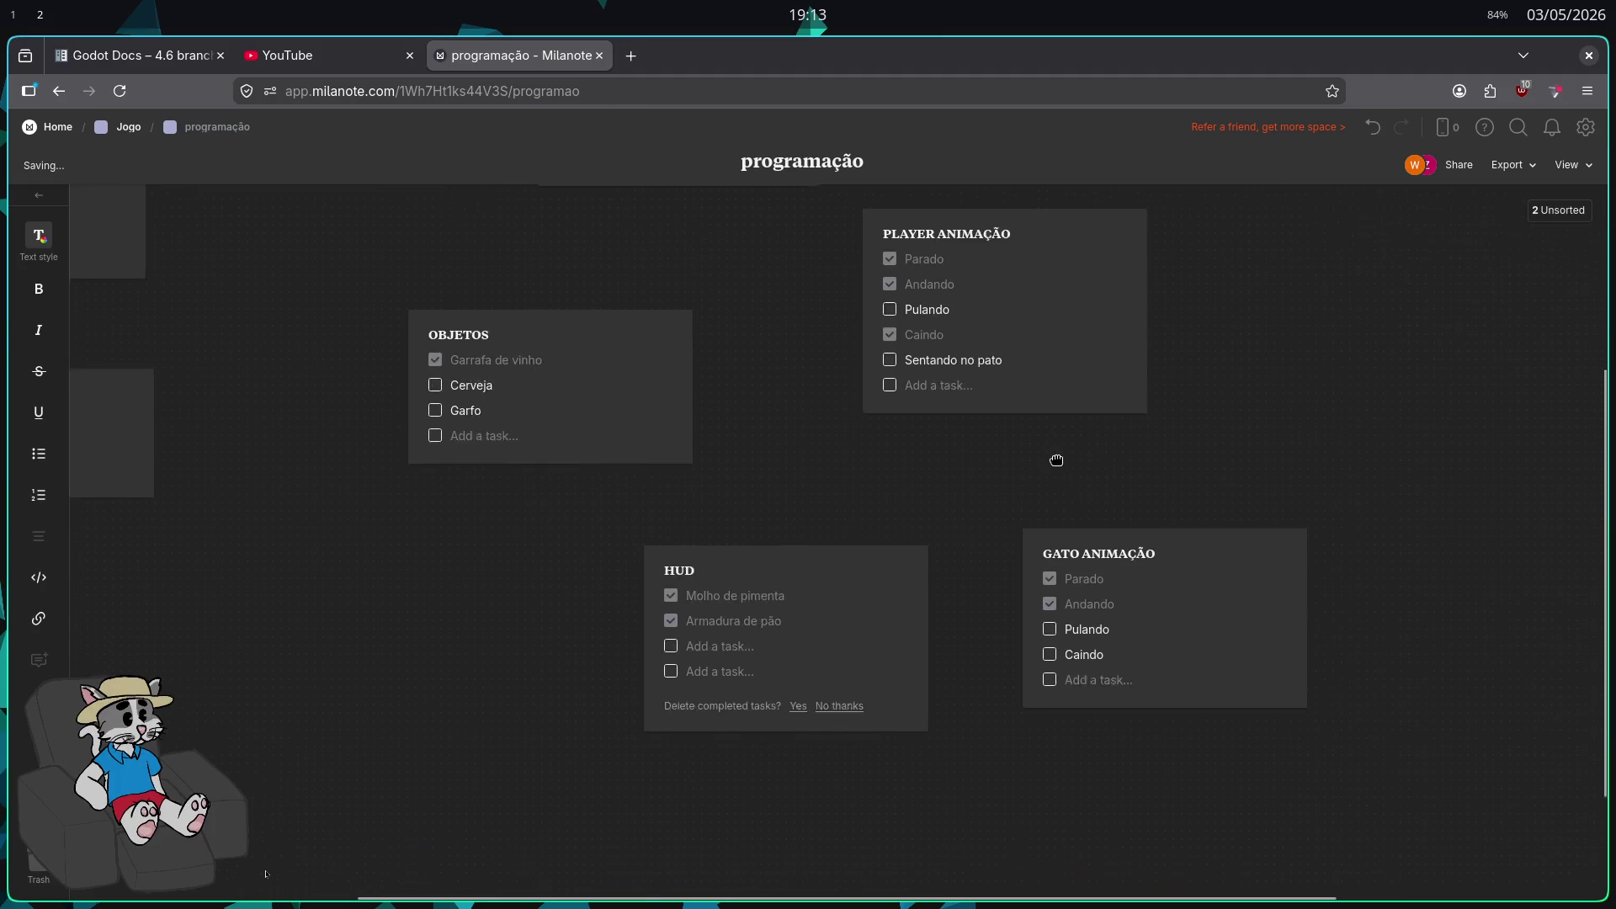
pyautogui.write('Sentando no pato')
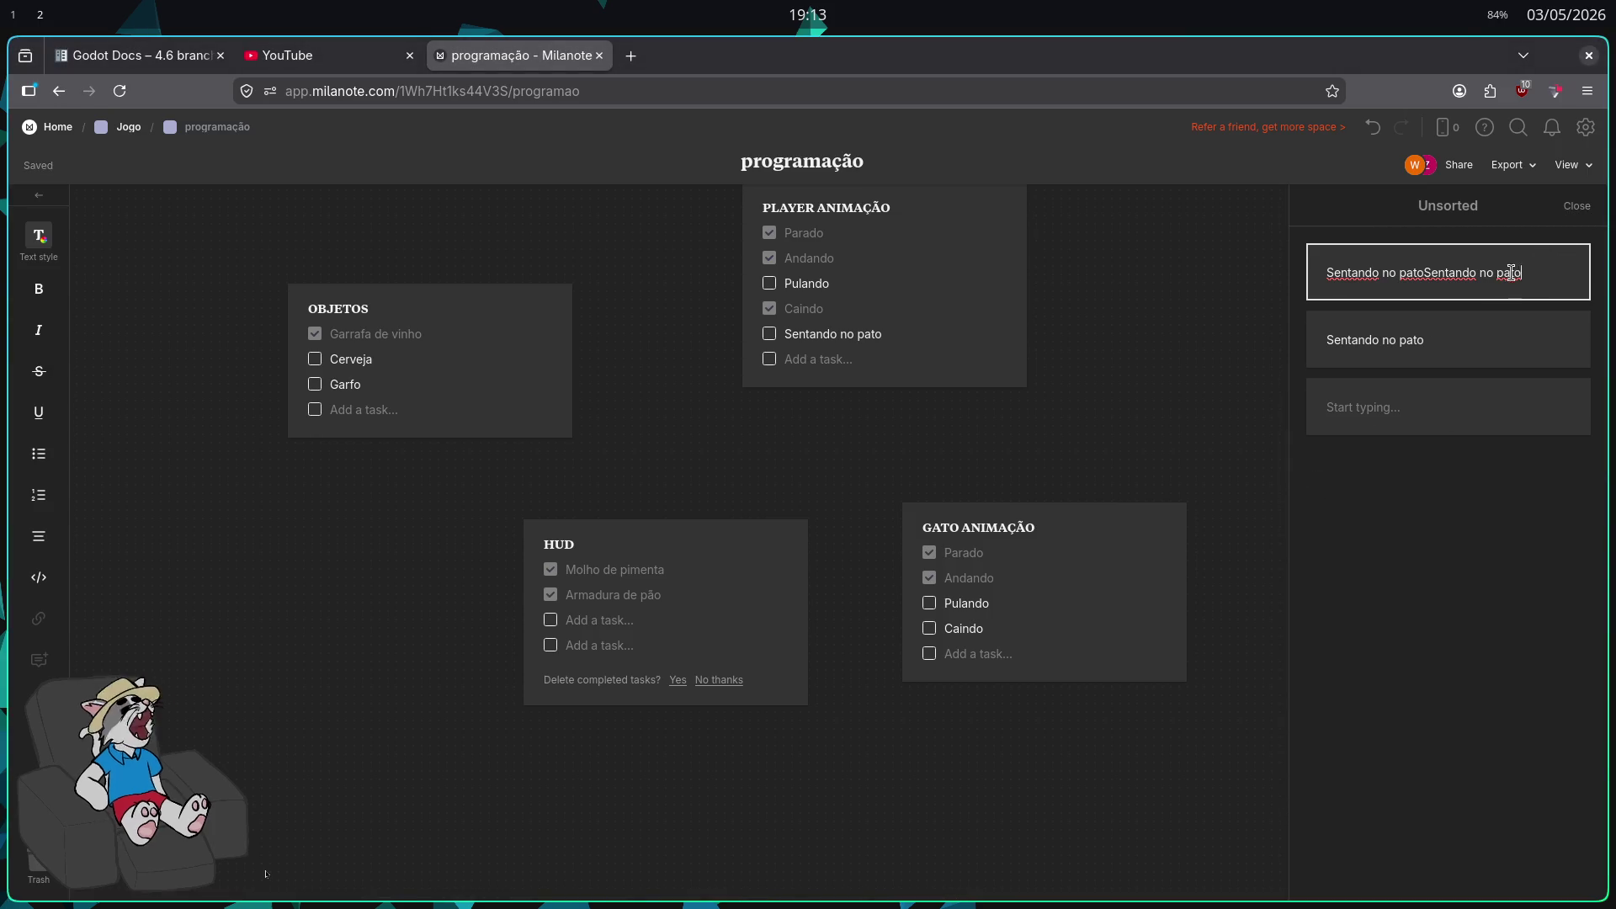
pyautogui.click(1428, 318)
pyautogui.press('Delete')
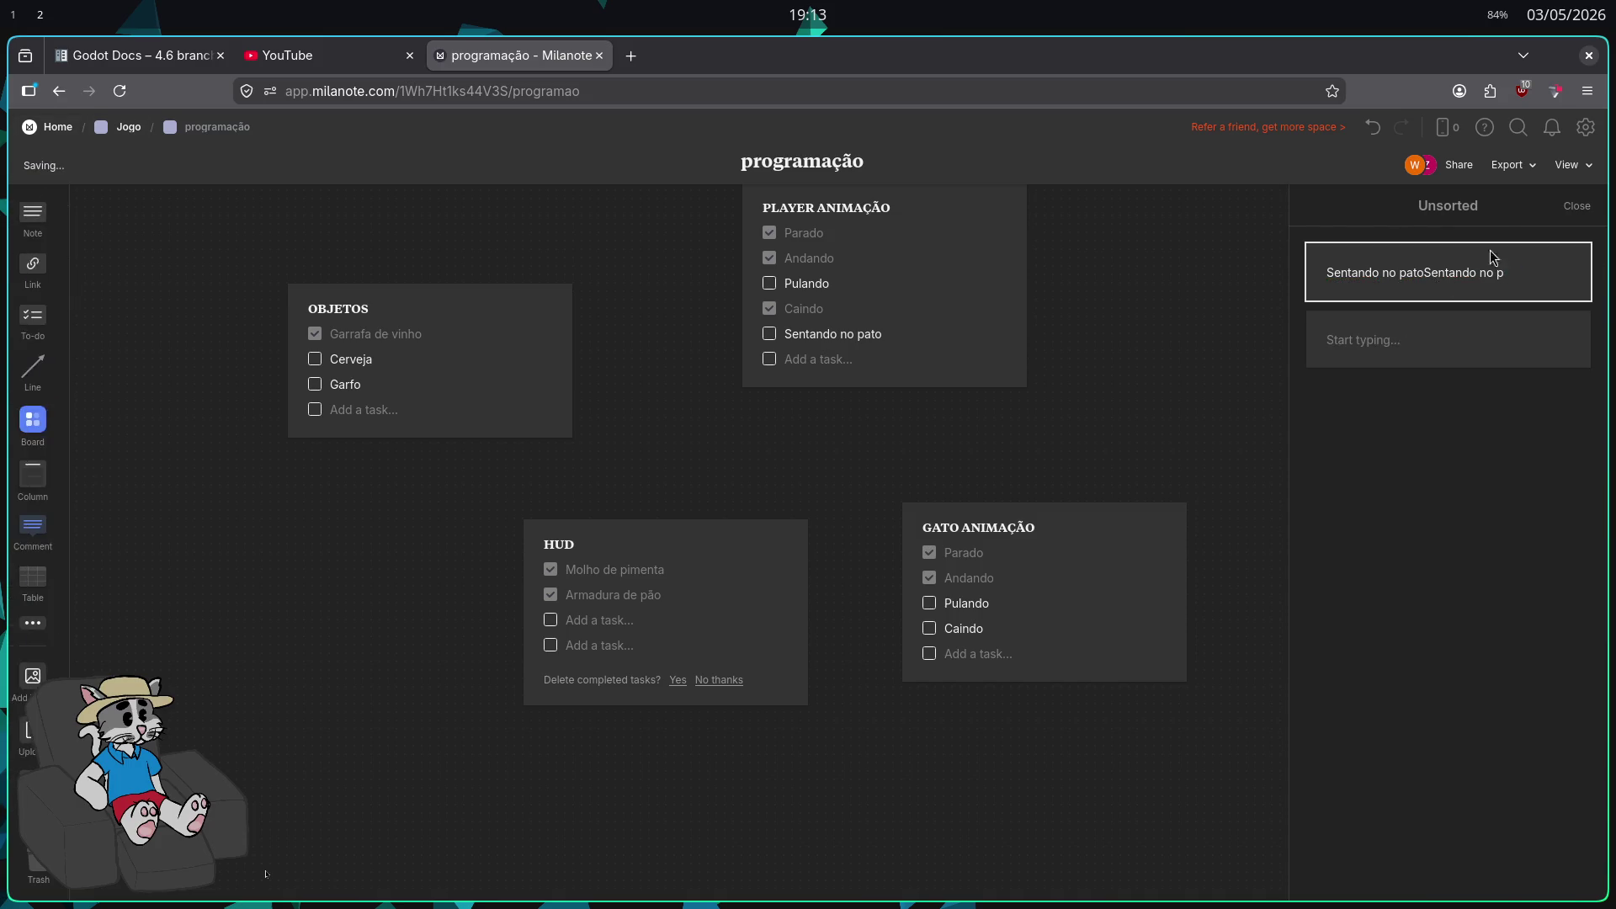
pyautogui.click(1577, 205)
# Delete the empty unsorted note, leave one new card in Unsorted, and close the panel.
pyautogui.click(1565, 212)
pyautogui.click(1472, 277)
pyautogui.press('Delete')
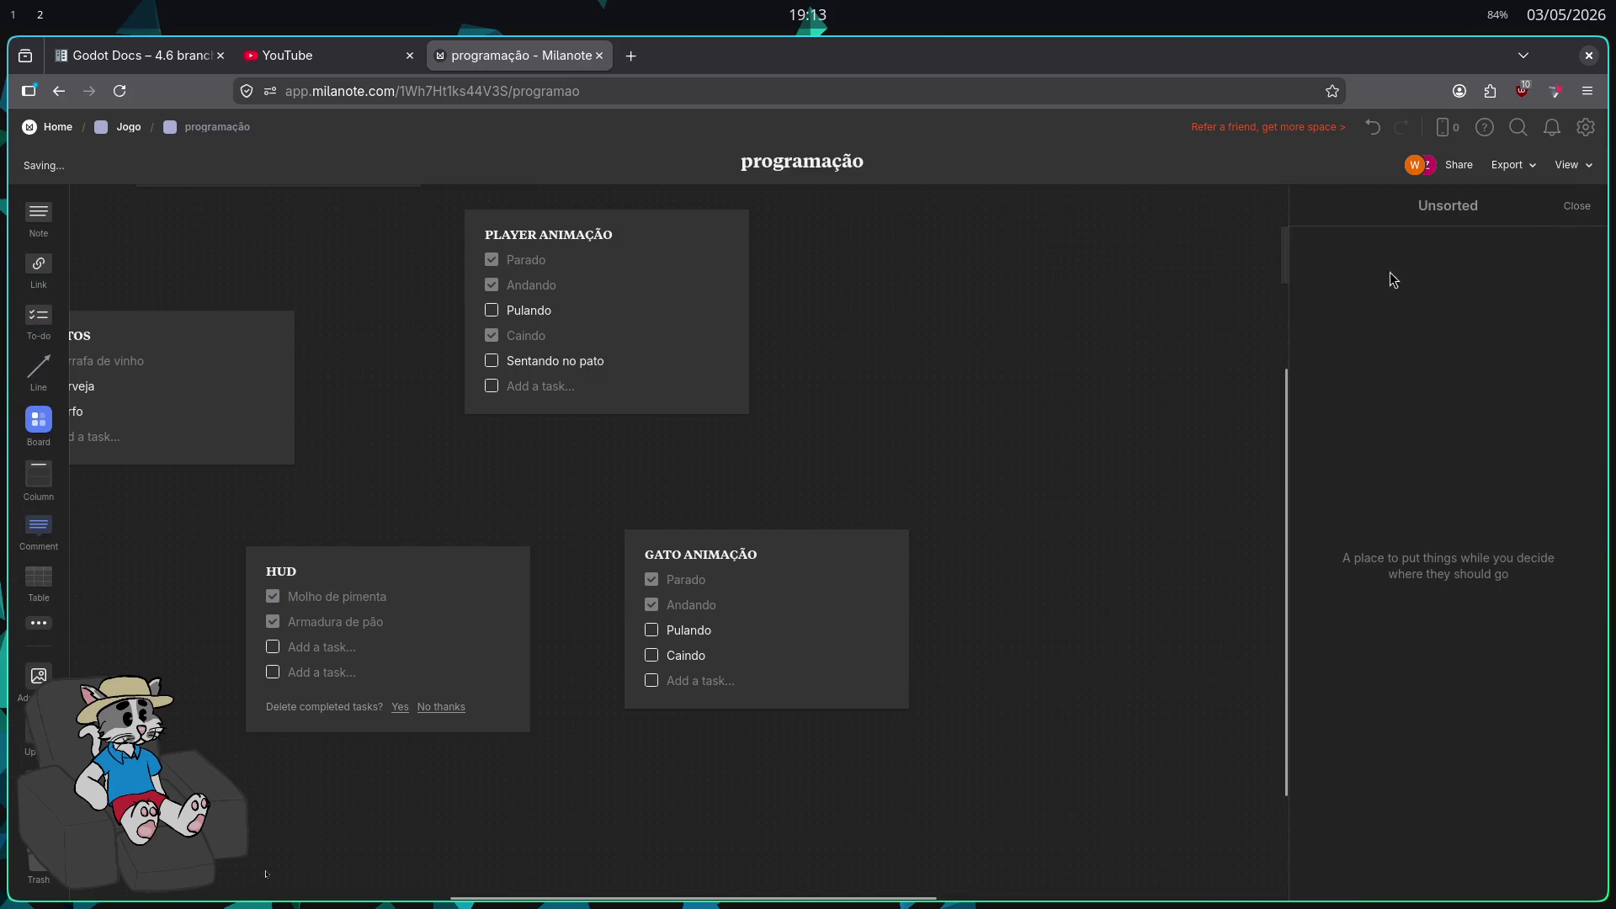
pyautogui.hotkey('ctrl', 'z')
pyautogui.hotkey('ctrl', 'z')
pyautogui.hotkey('ctrl', 'z')
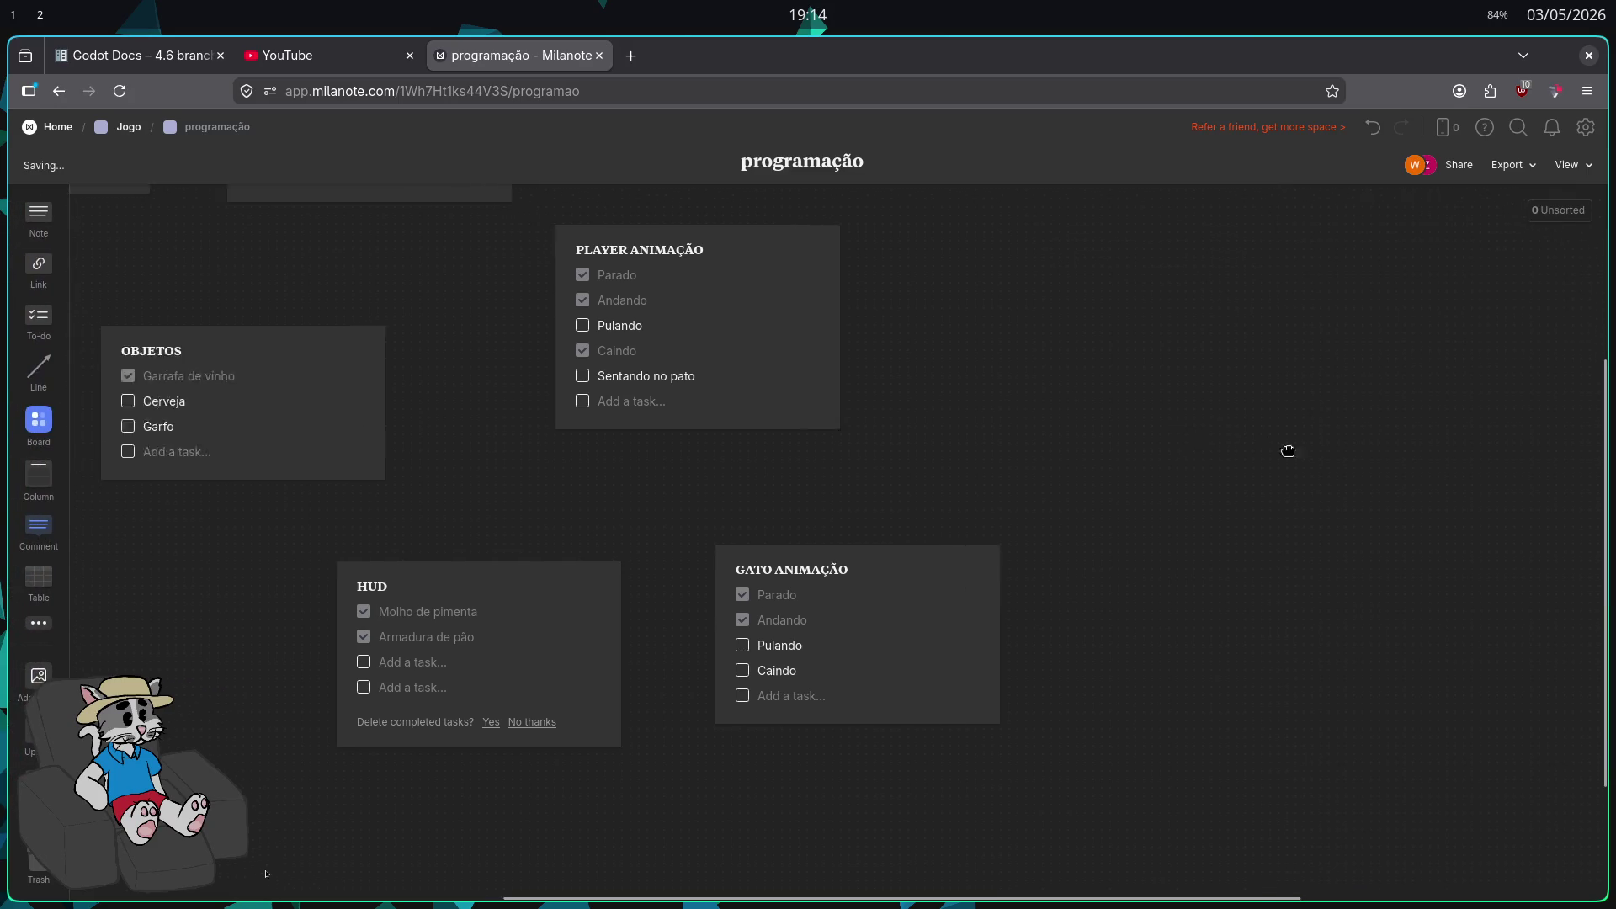
pyautogui.write('atoato')
pyautogui.click(1519, 291)
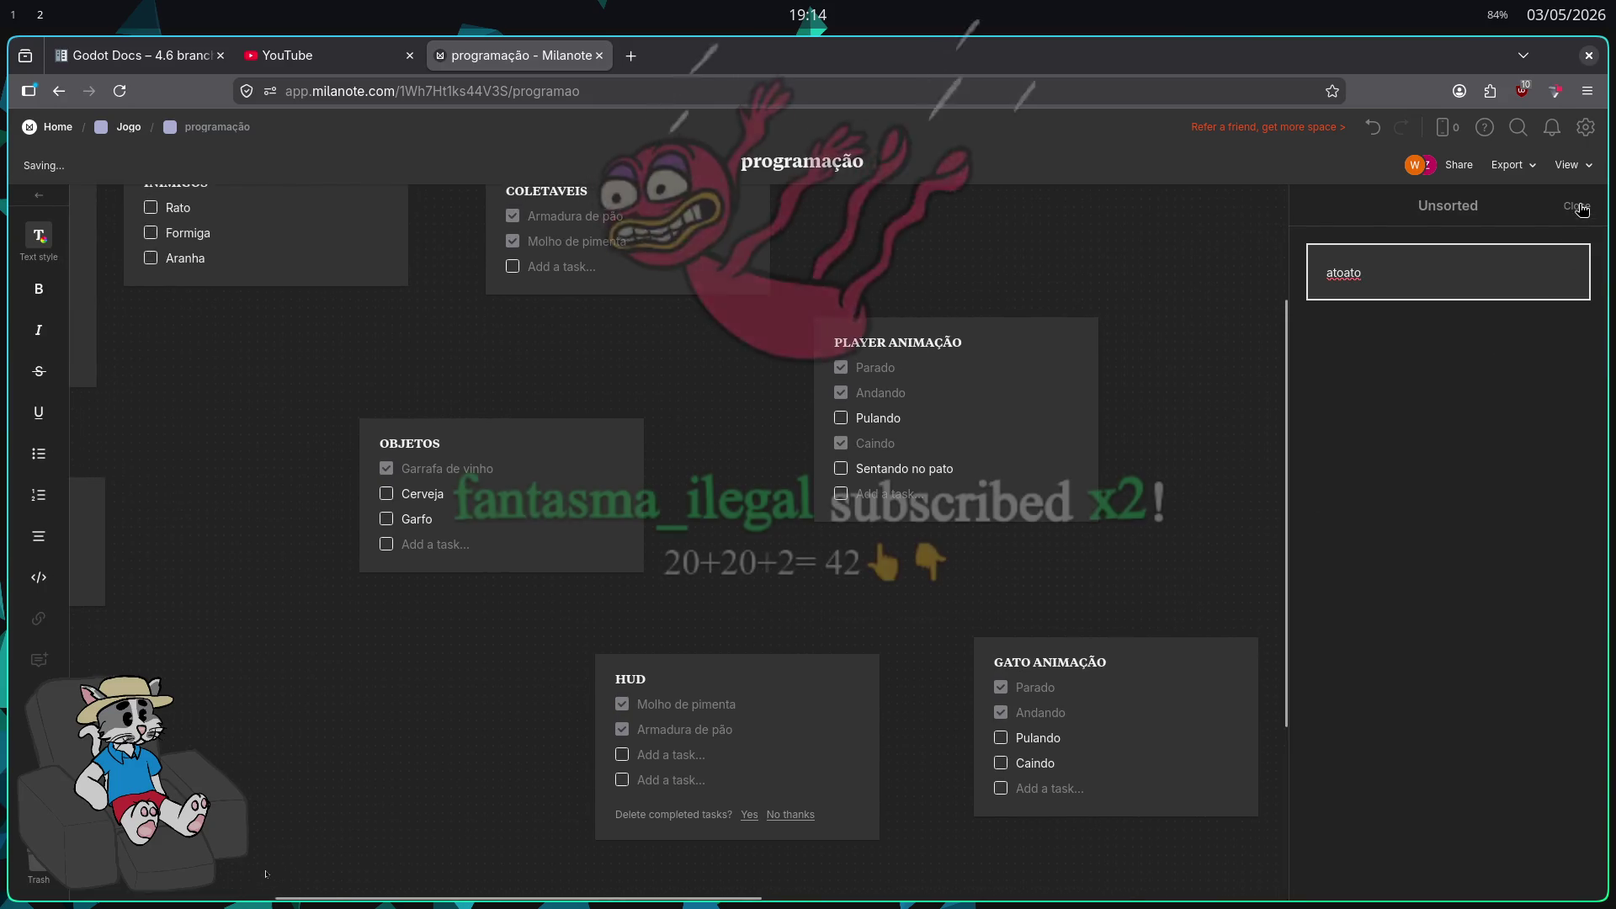
pyautogui.click(1571, 206)
# Open twitch.tv in a new browser tab.
pyautogui.moveTo(1084, 457)
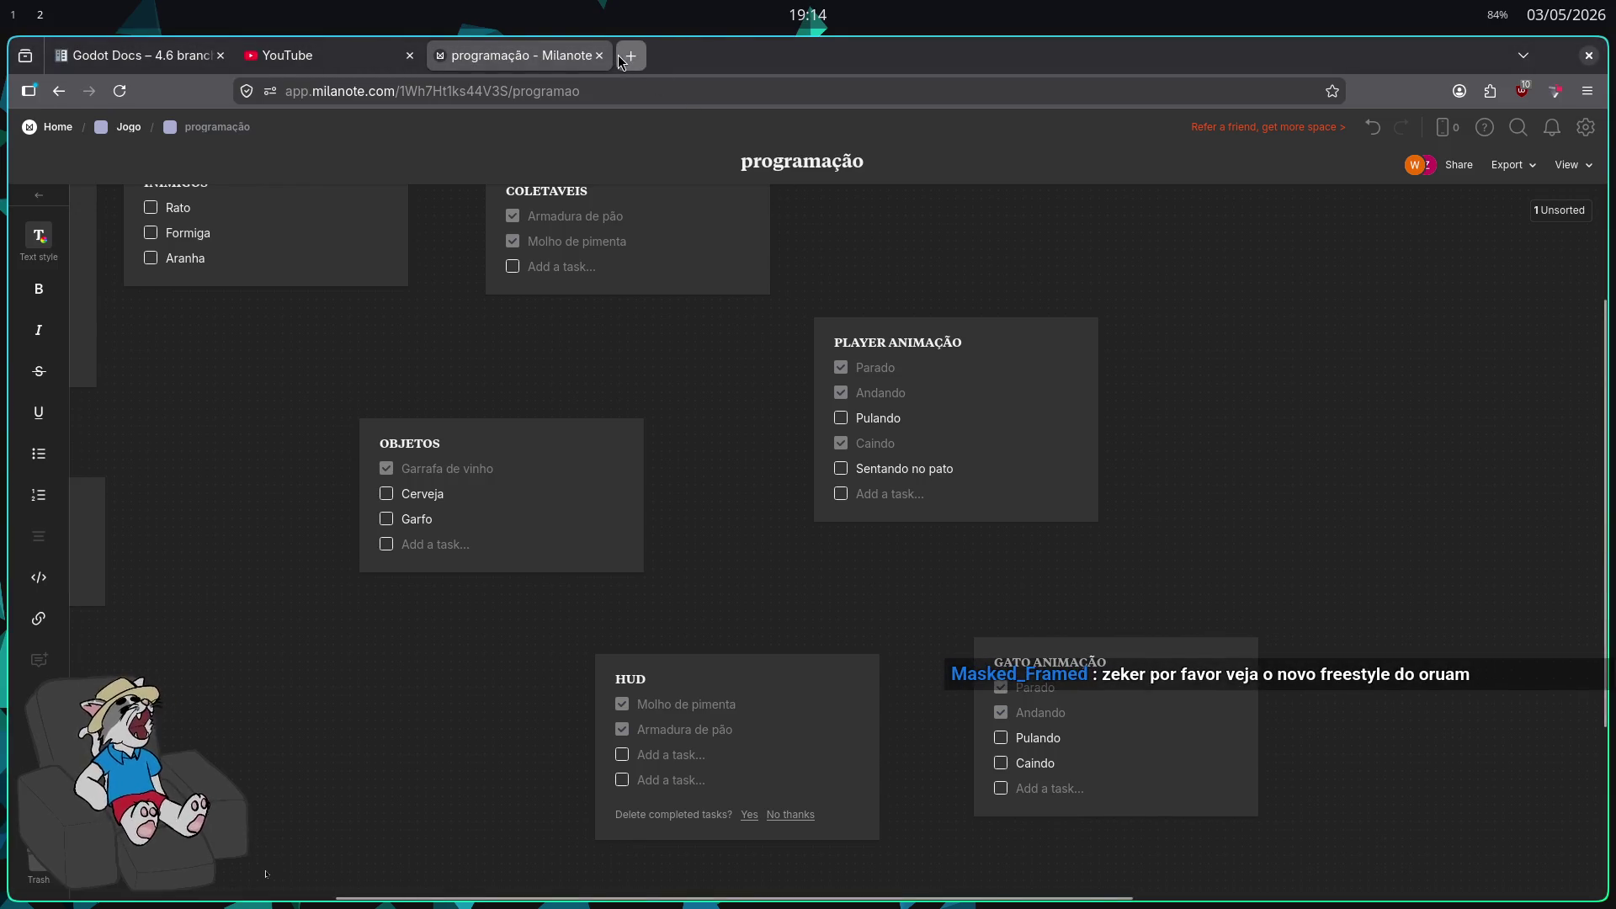
pyautogui.hotkey('ctrl', 't')
pyautogui.write('TW')
pyautogui.press('Return')
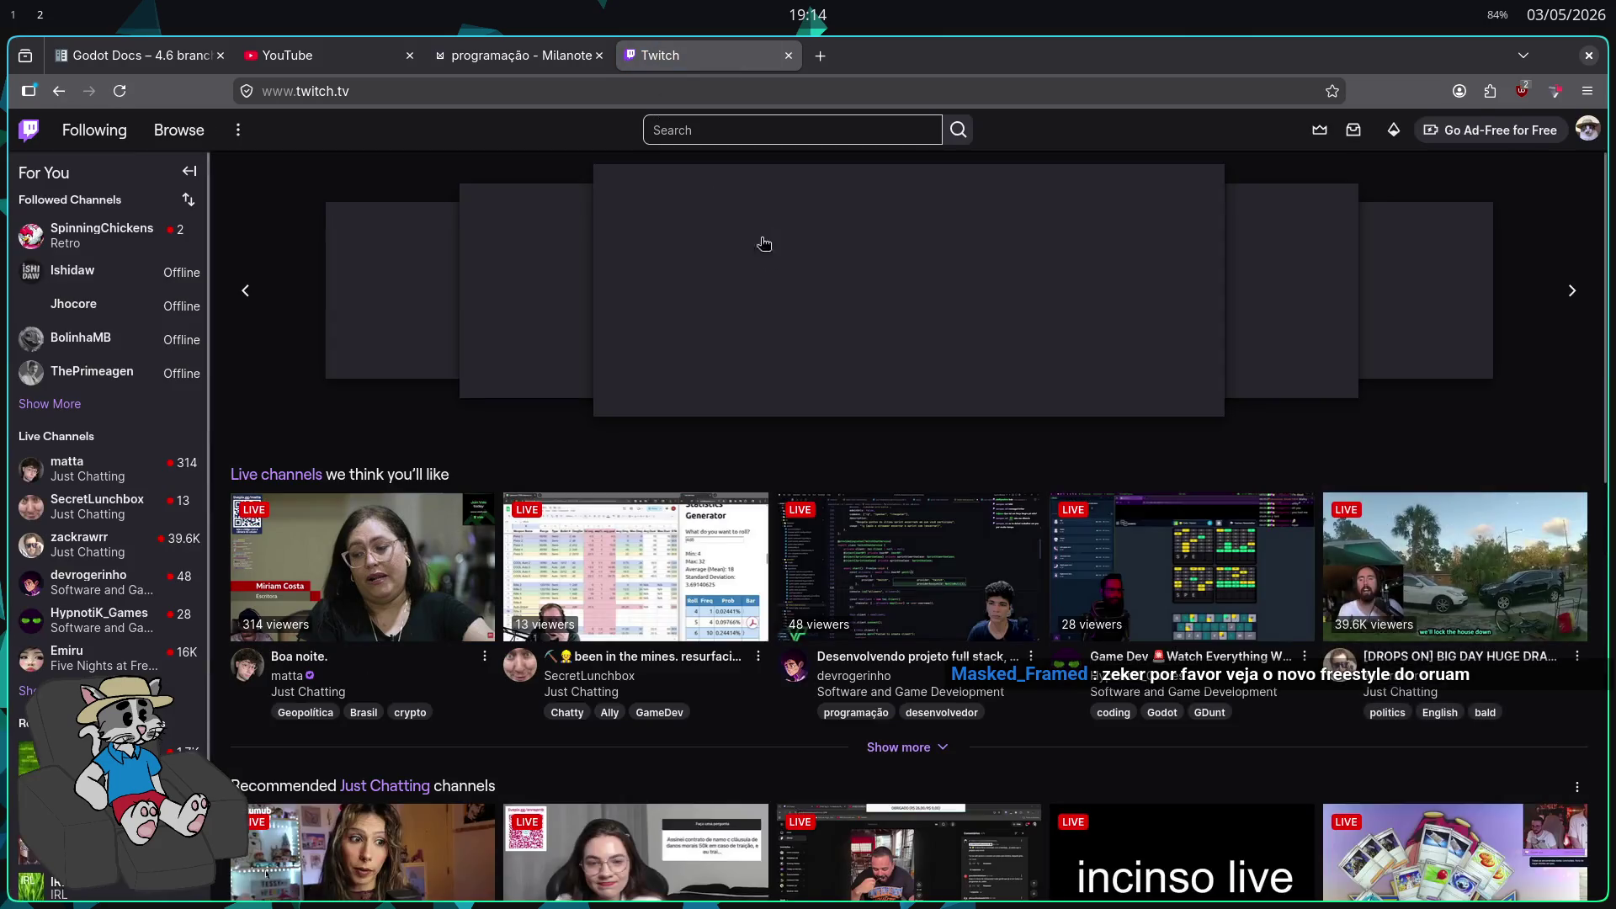
# Watch the user's own Twitch channel, check the subscription details, then close the Twitch tab.
pyautogui.click(1587, 129)
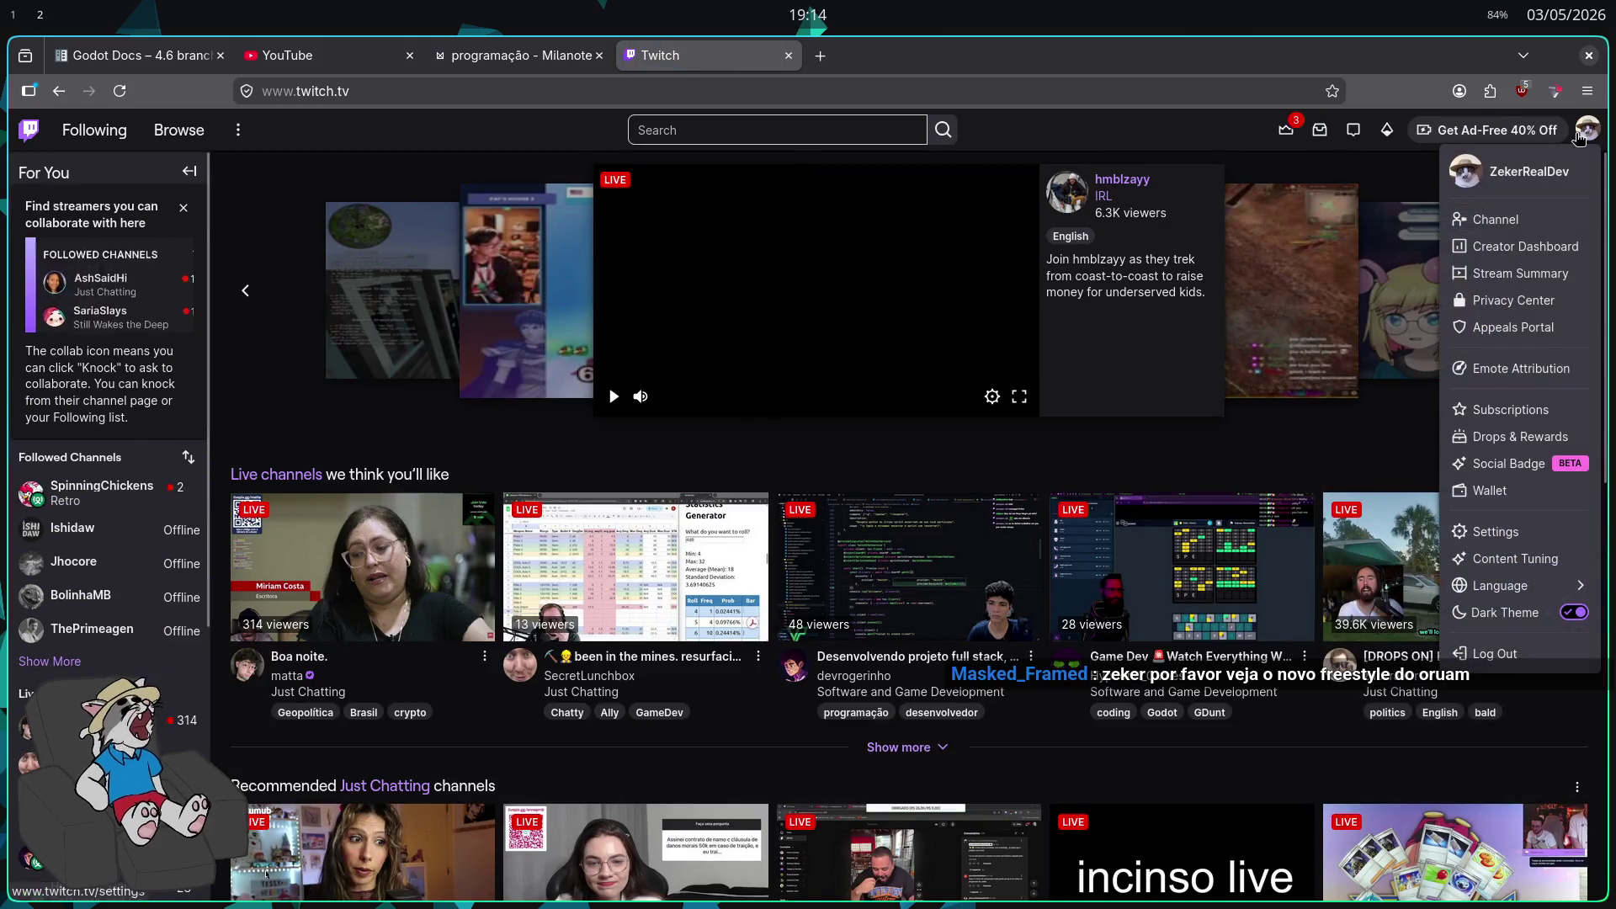
pyautogui.click(1517, 219)
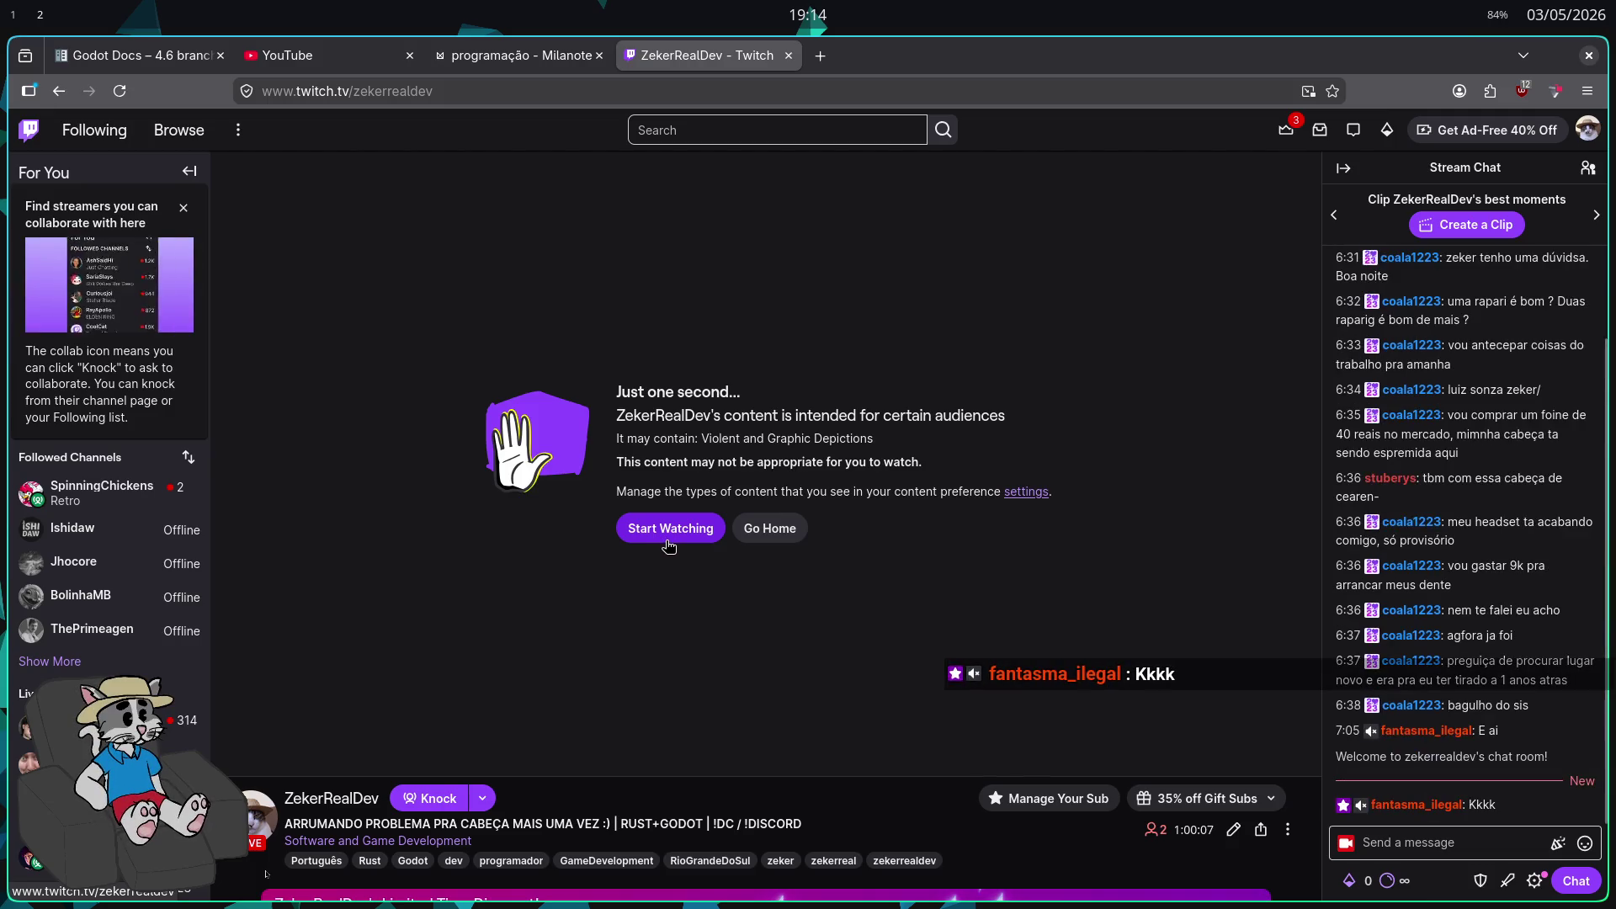
pyautogui.click(680, 533)
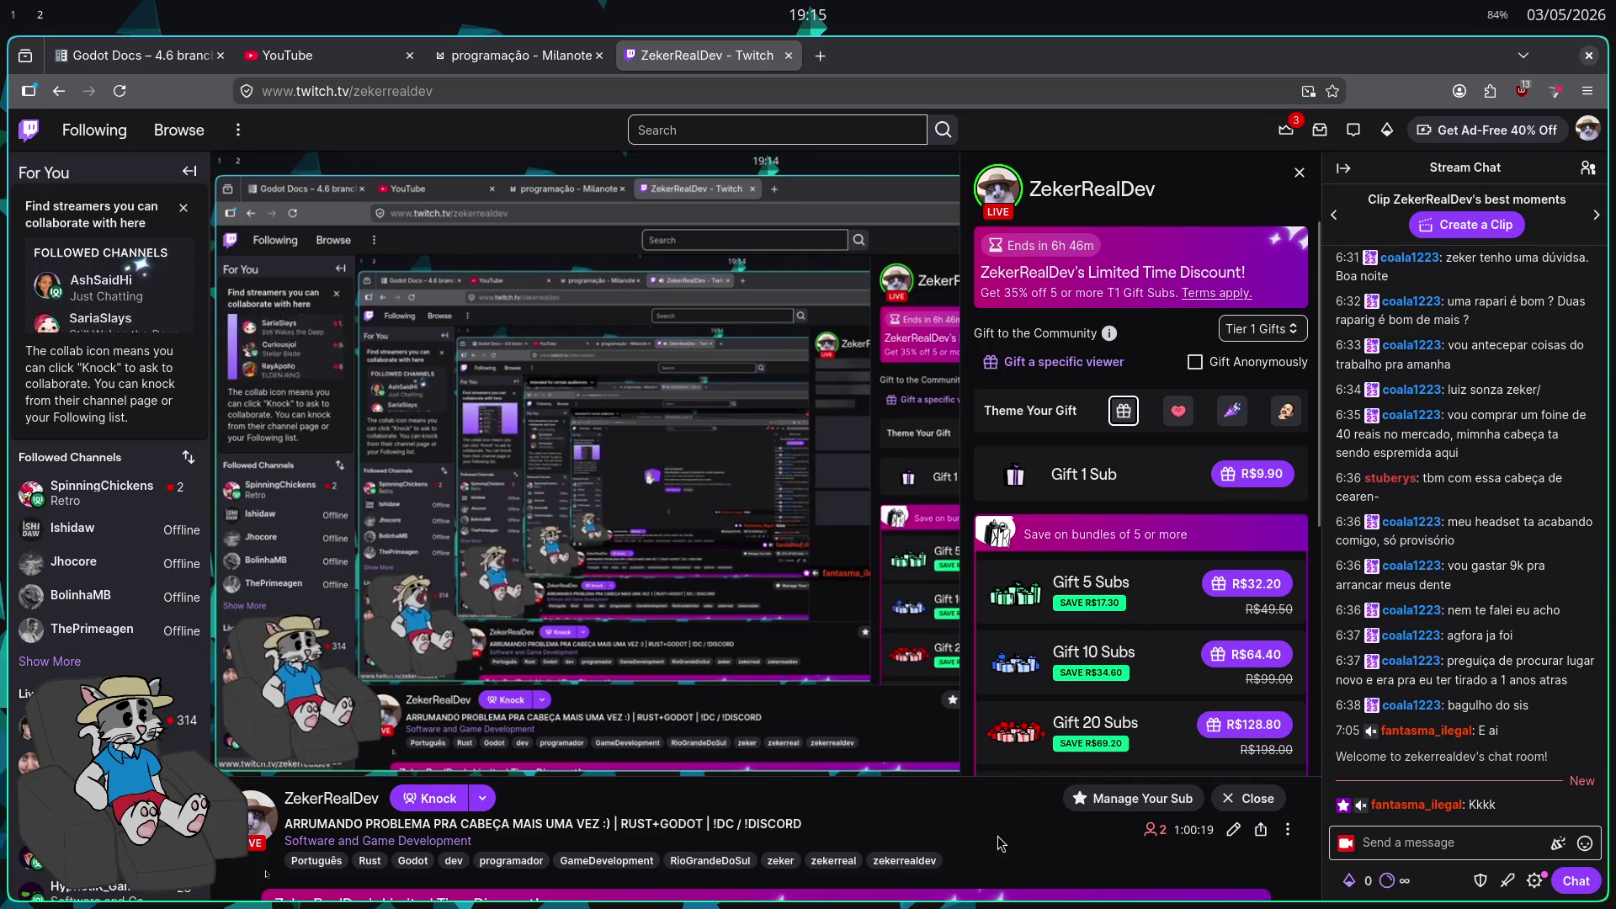
pyautogui.click(1097, 811)
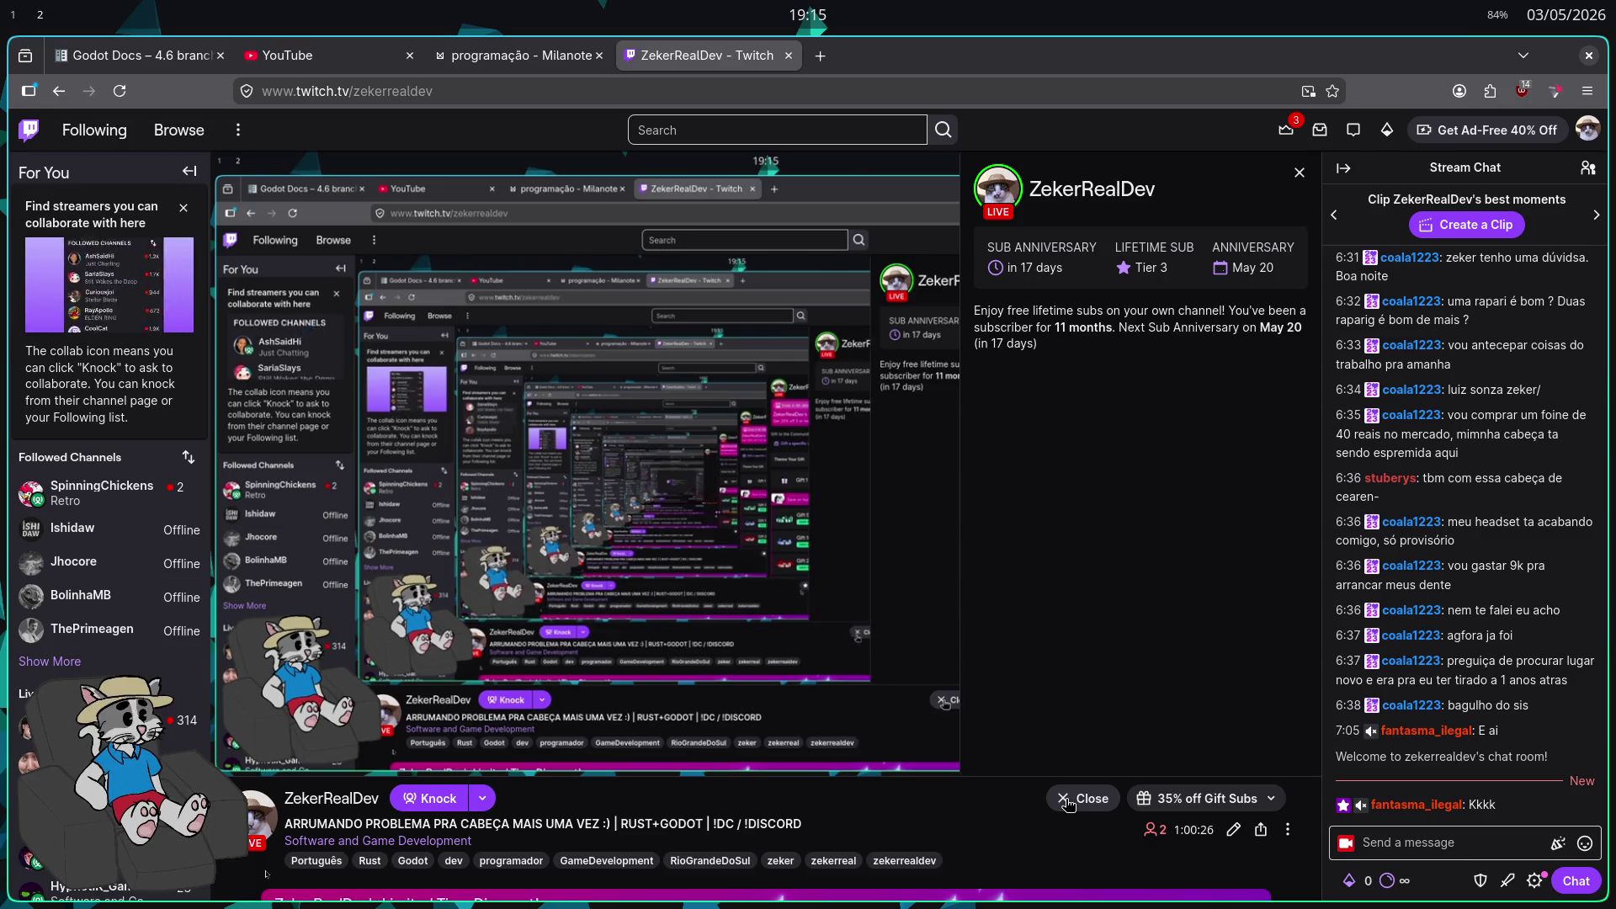
pyautogui.click(1052, 812)
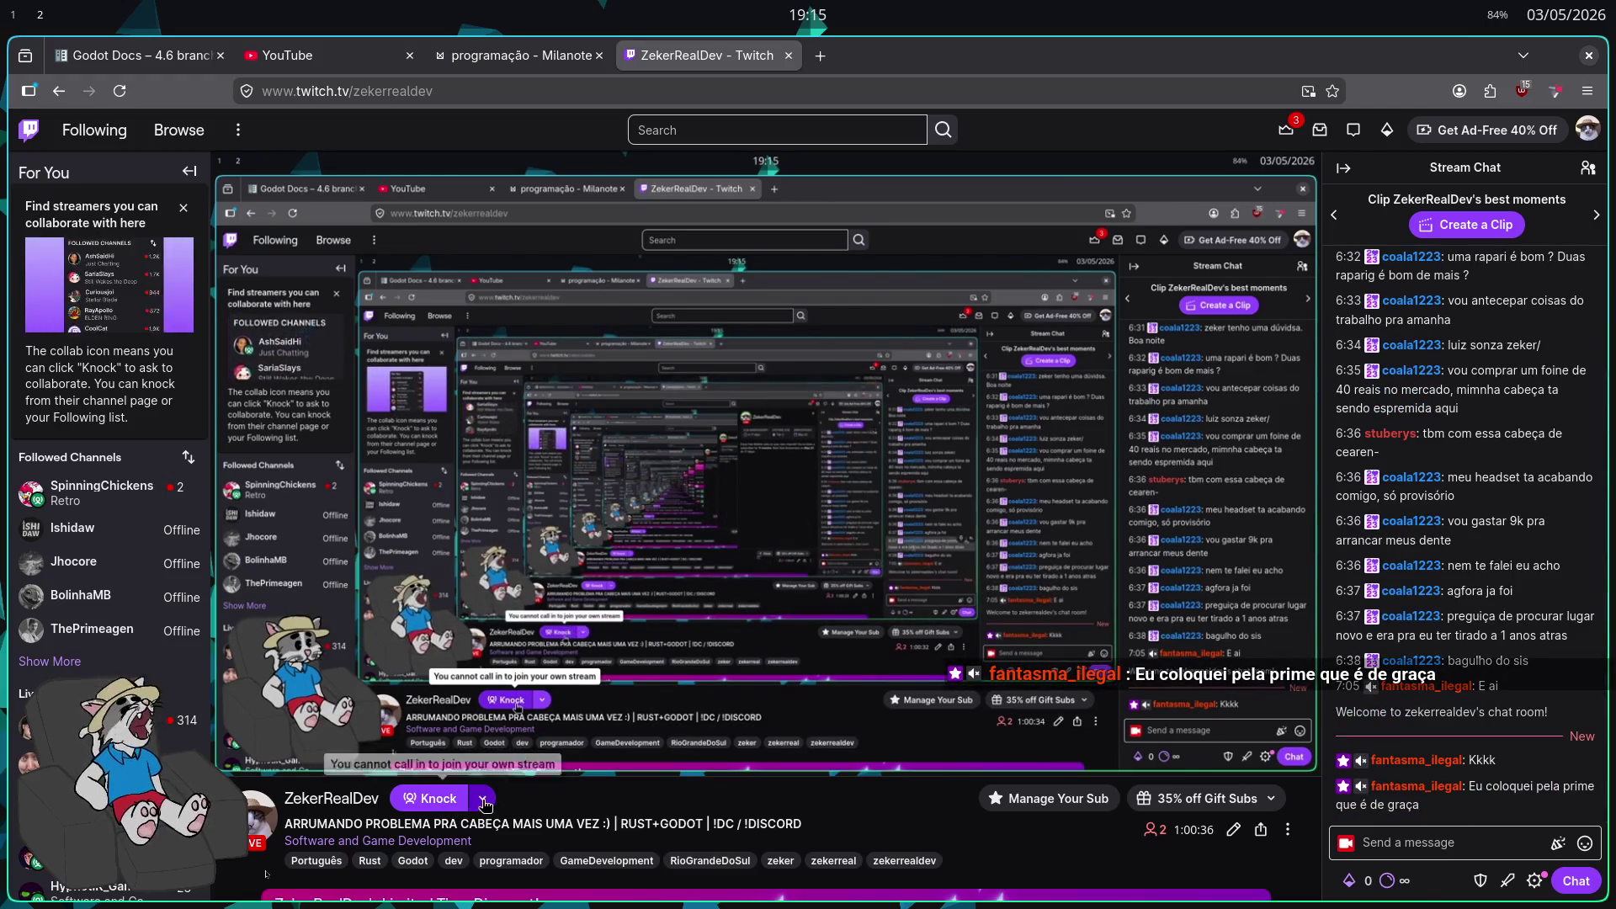
pyautogui.hotkey('ctrl', 'w')
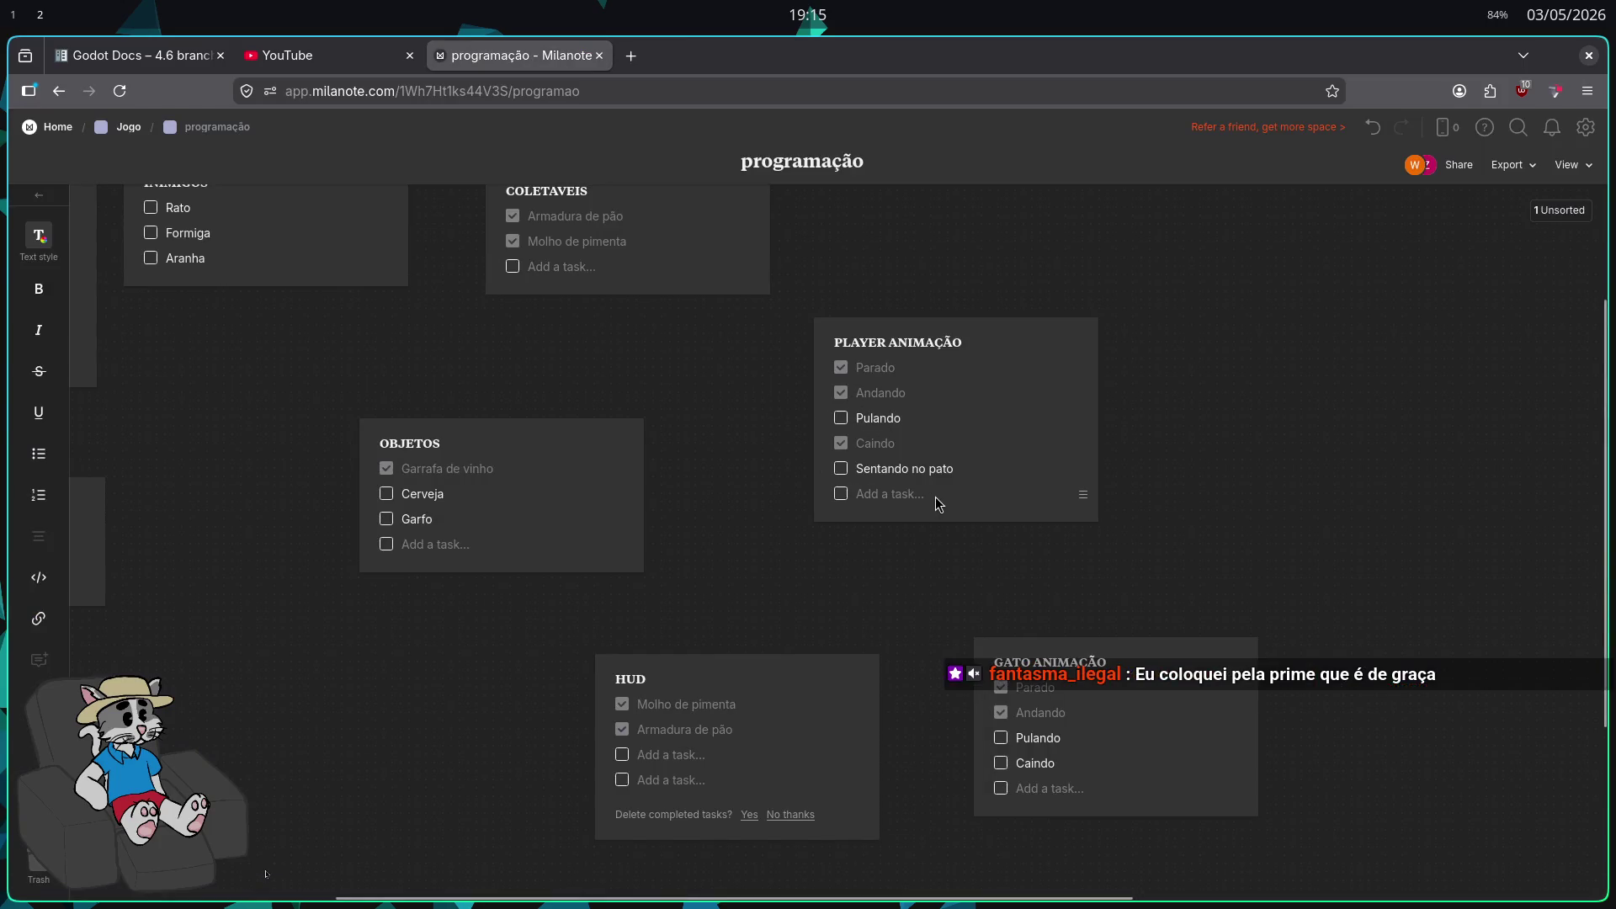
# Switch to workspace 1, where Godot sits beside the Zed editor showing gato.rs.
pyautogui.press('super+1')
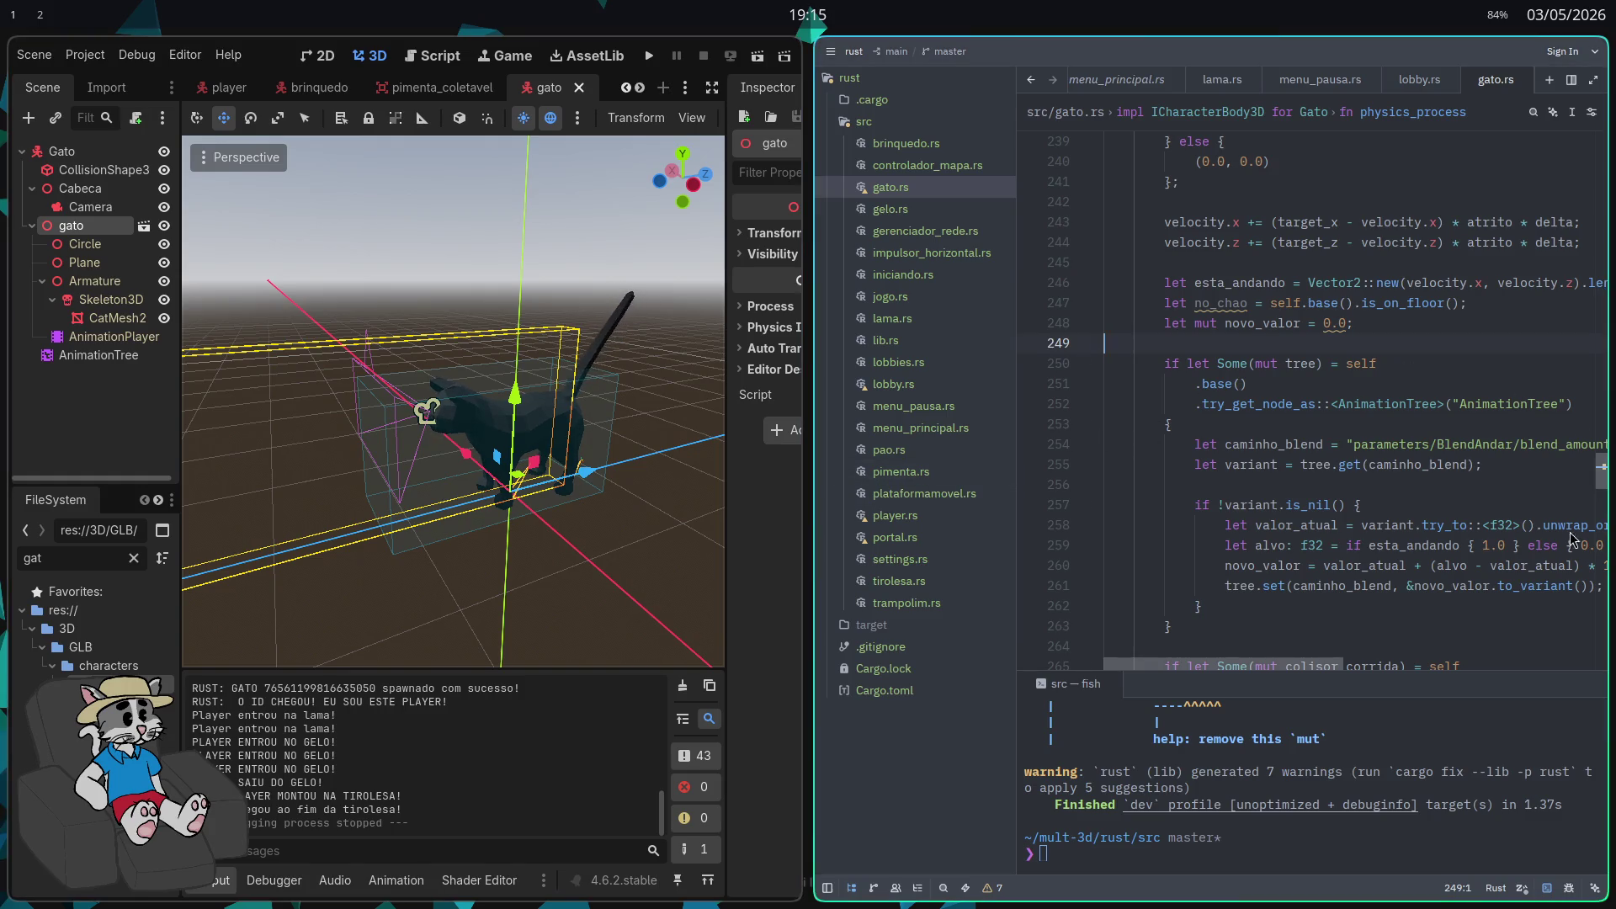
# Make the Godot editor fullscreen with the gato cat scene in the 3D view.
pyautogui.moveTo(1282, 579)
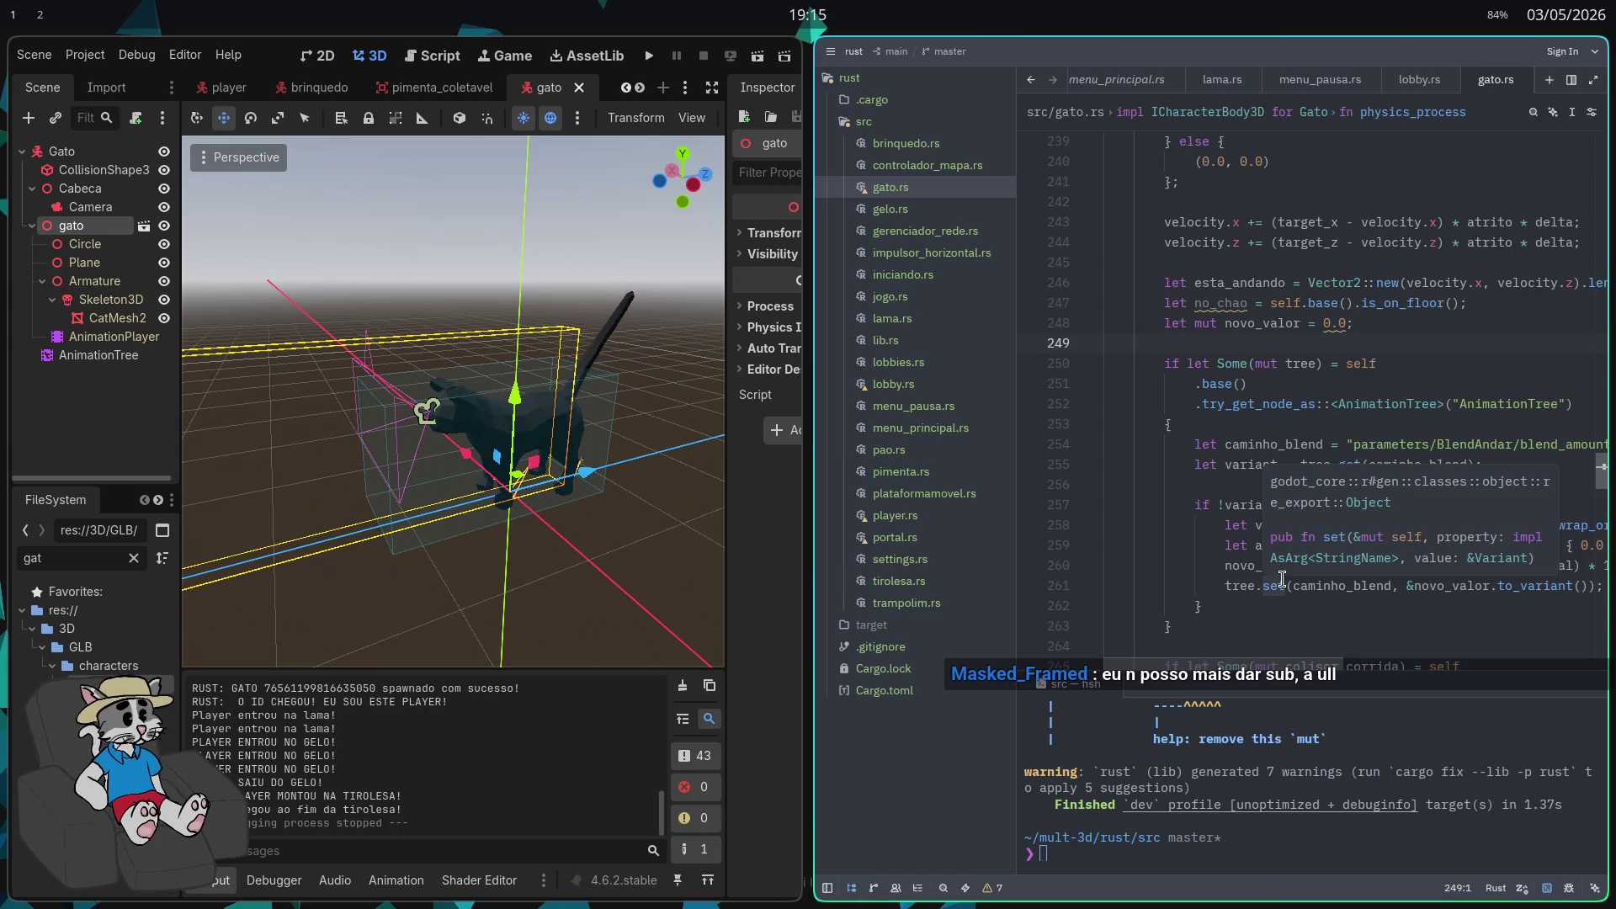
pyautogui.press('super+f')
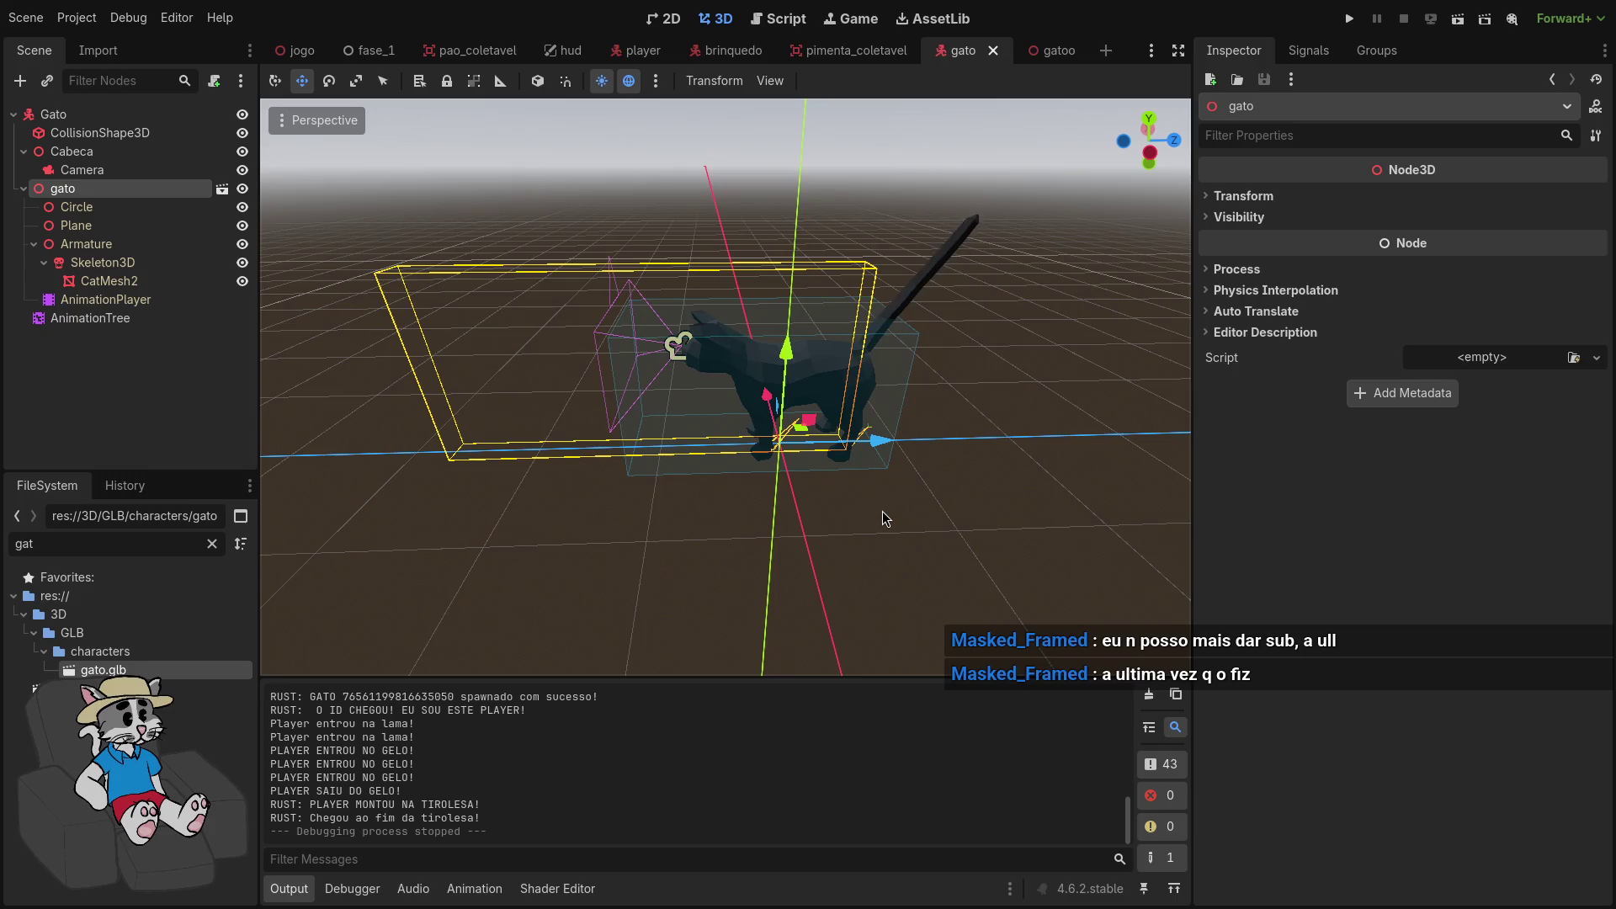
pyautogui.moveTo(967, 534)
pyautogui.mouseDown()
pyautogui.moveTo(1153, 523)
pyautogui.moveTo(1170, 590)
pyautogui.moveTo(289, 271)
pyautogui.mouseUp()
pyautogui.click(90, 319)
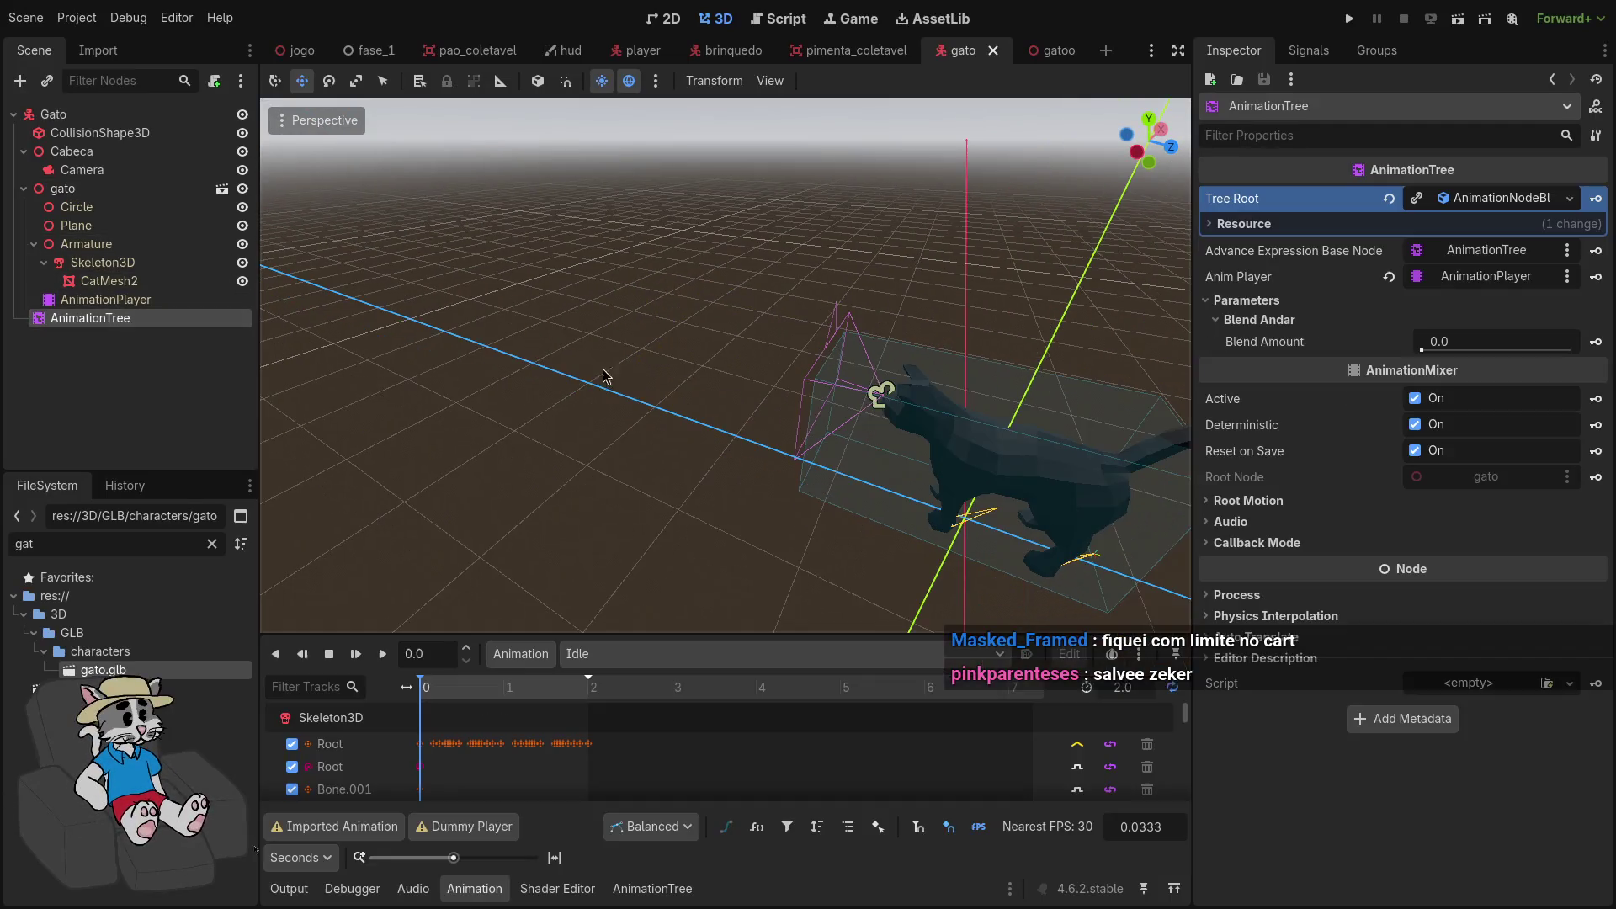
pyautogui.click(81, 169)
pyautogui.click(76, 152)
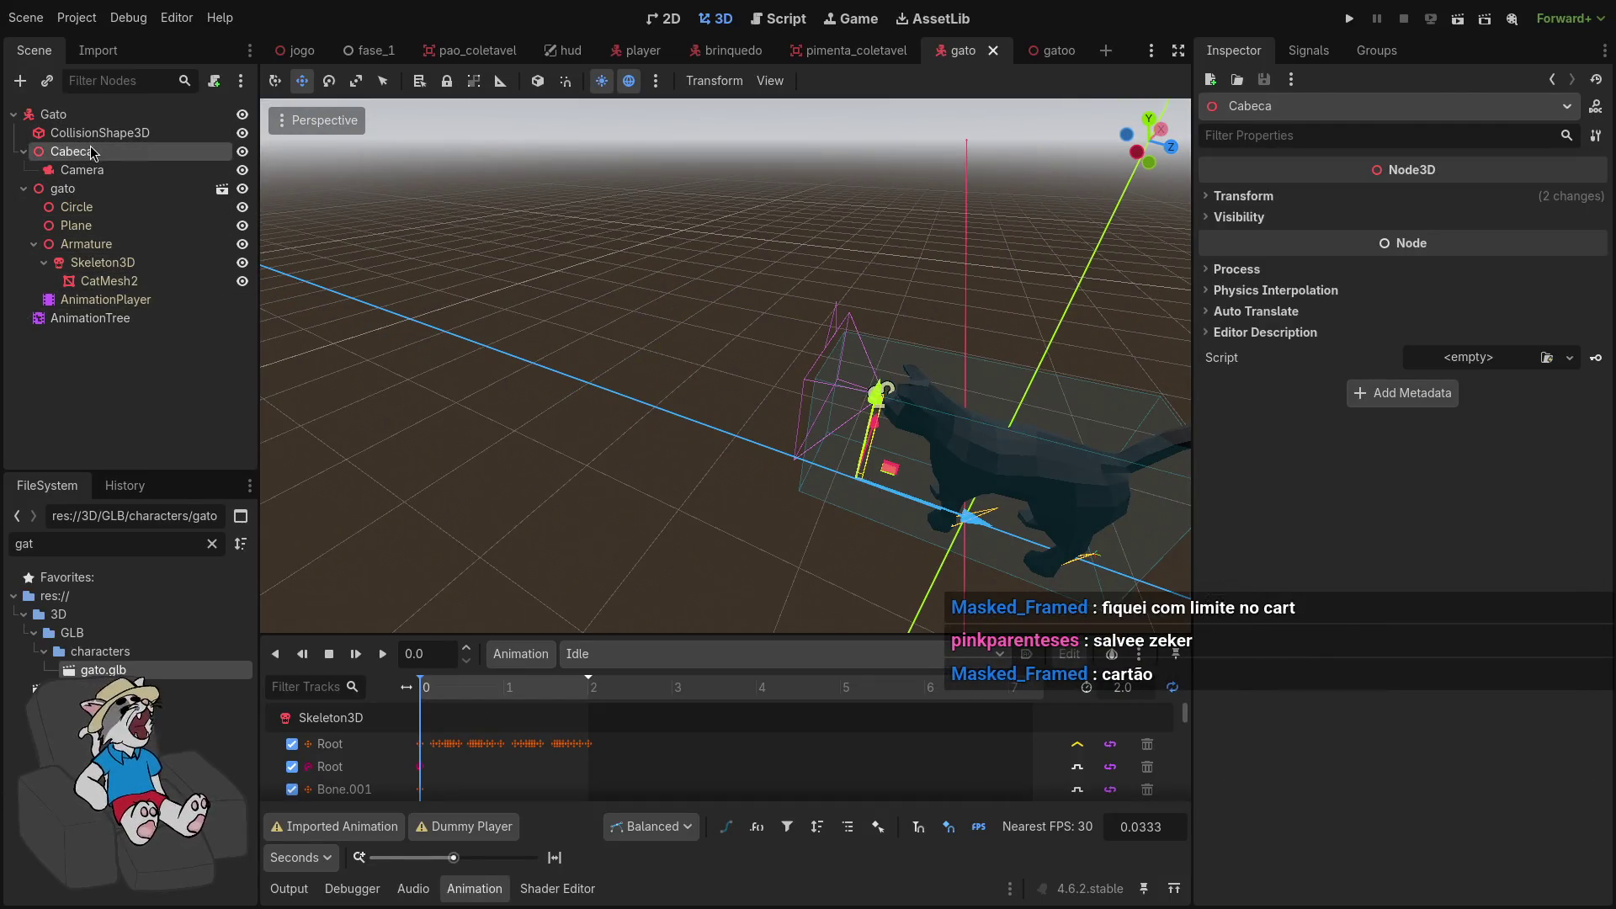
pyautogui.click(93, 133)
pyautogui.click(102, 172)
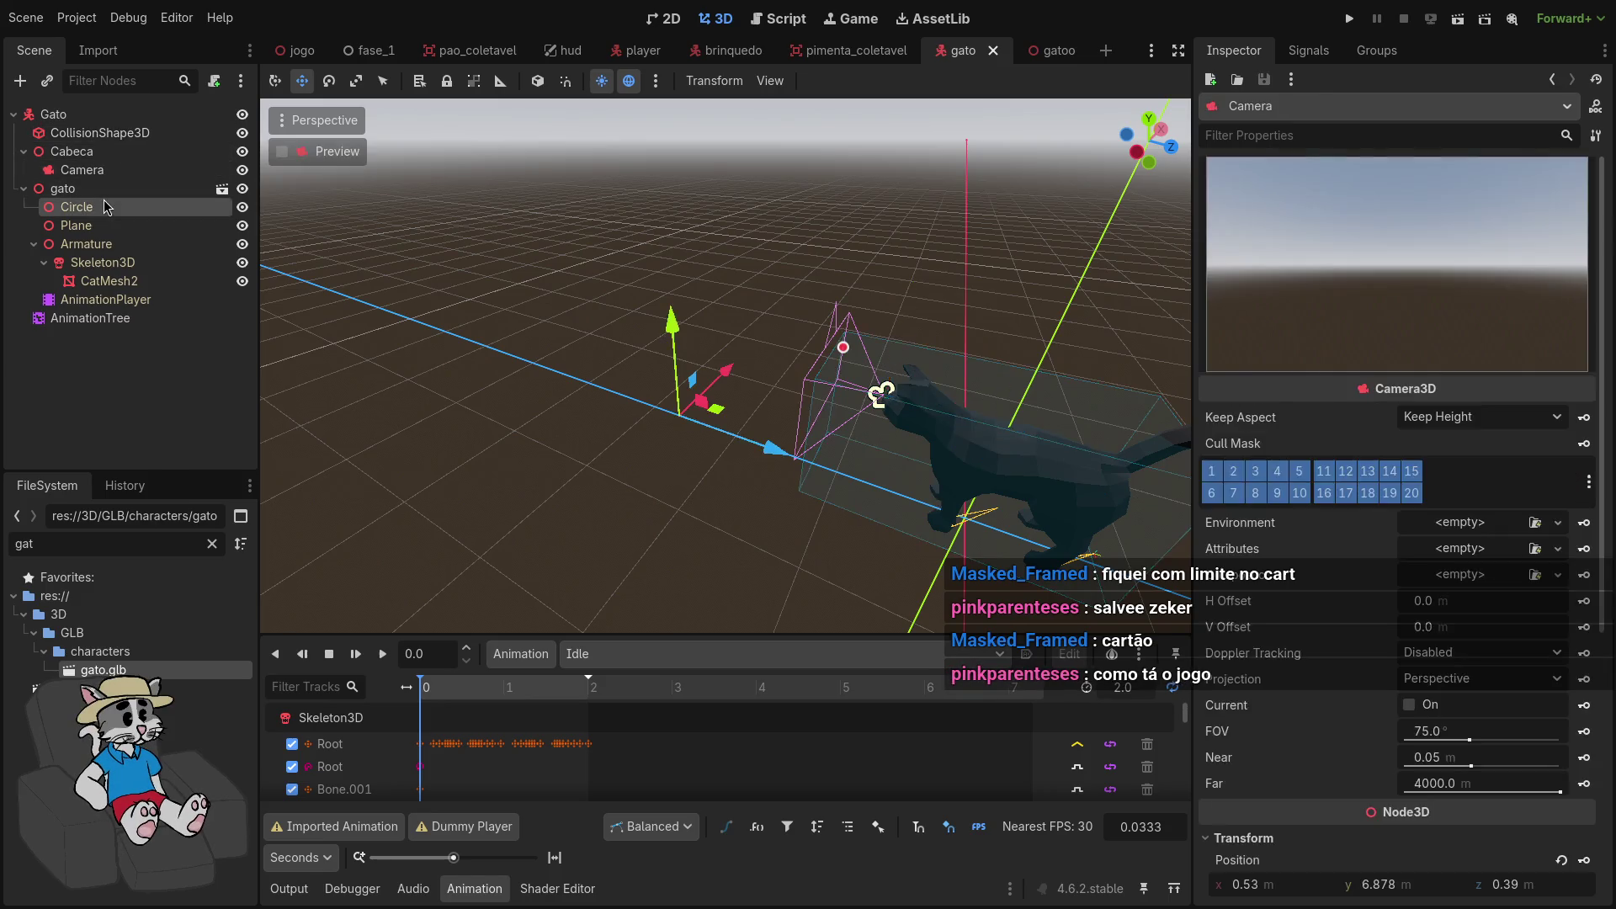
pyautogui.click(103, 190)
pyautogui.moveTo(370, 320); pyautogui.dragTo(386, 313)
pyautogui.click(125, 208)
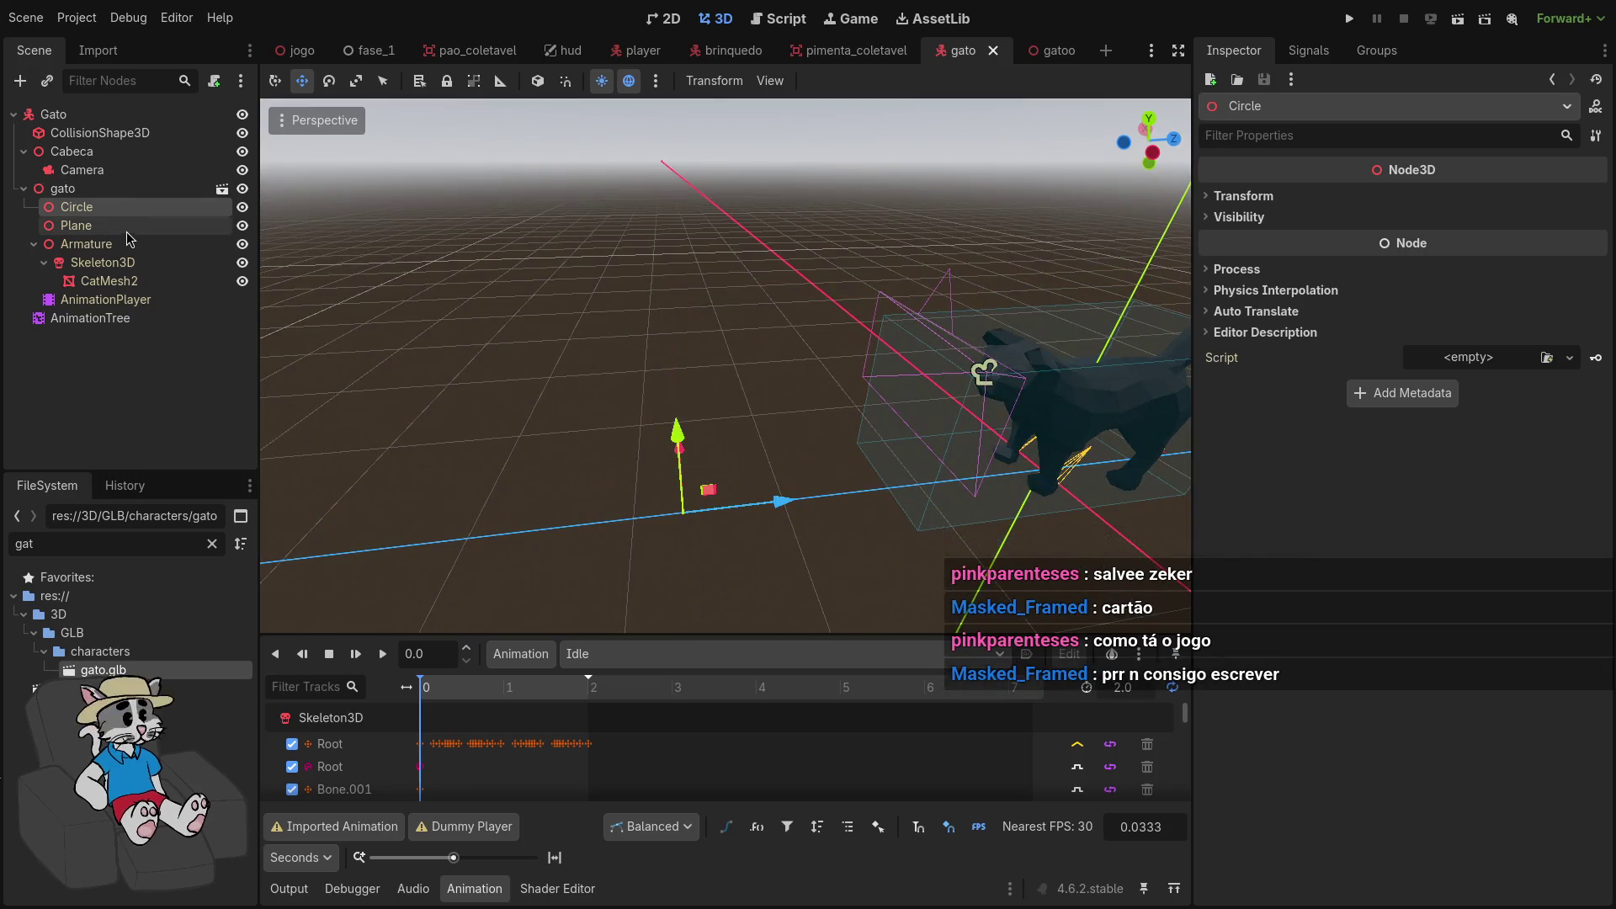
pyautogui.click(124, 226)
pyautogui.click(121, 210)
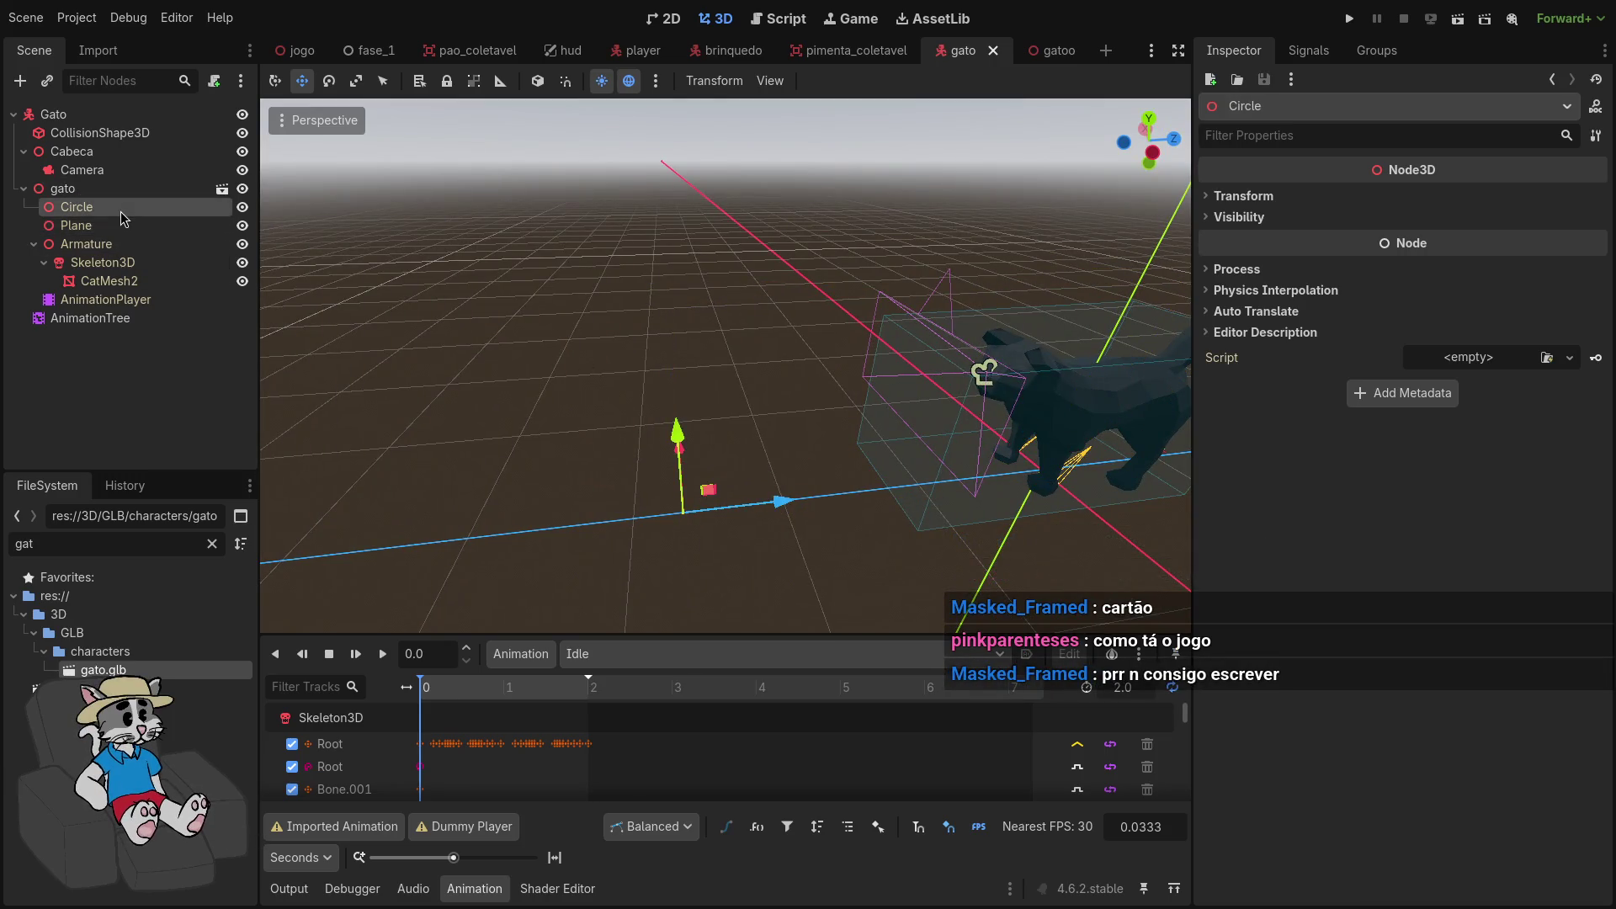
pyautogui.moveTo(677, 436); pyautogui.dragTo(694, 218)
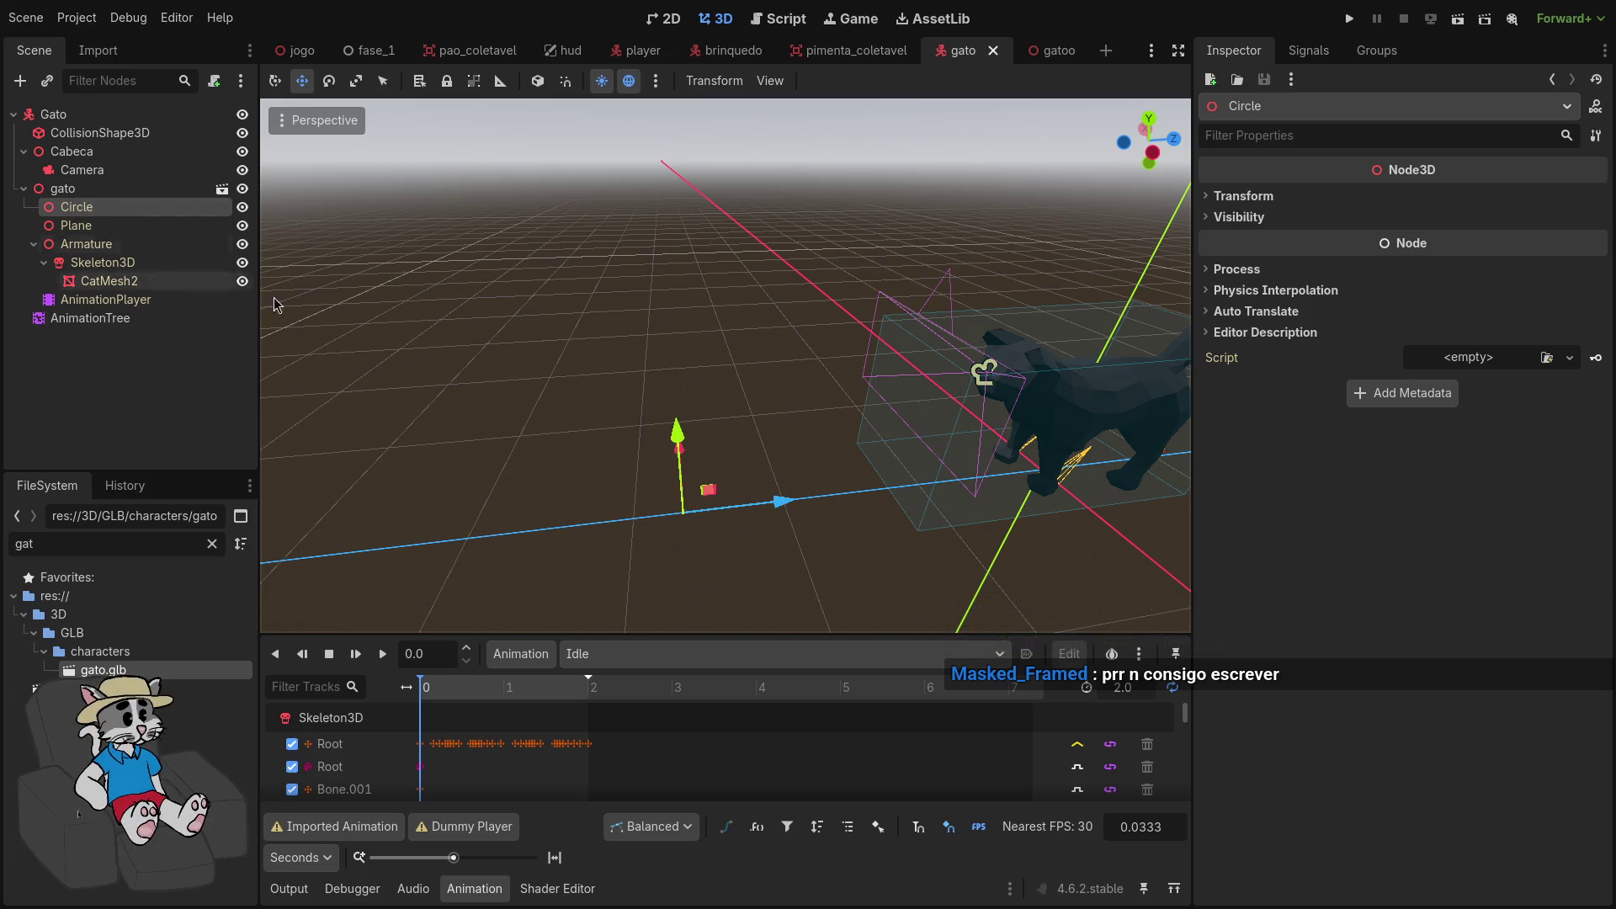
# Reimport gato.glb with its Circle node set to Skip Import in Advanced Import Settings.
pyautogui.doubleClick(128, 670)
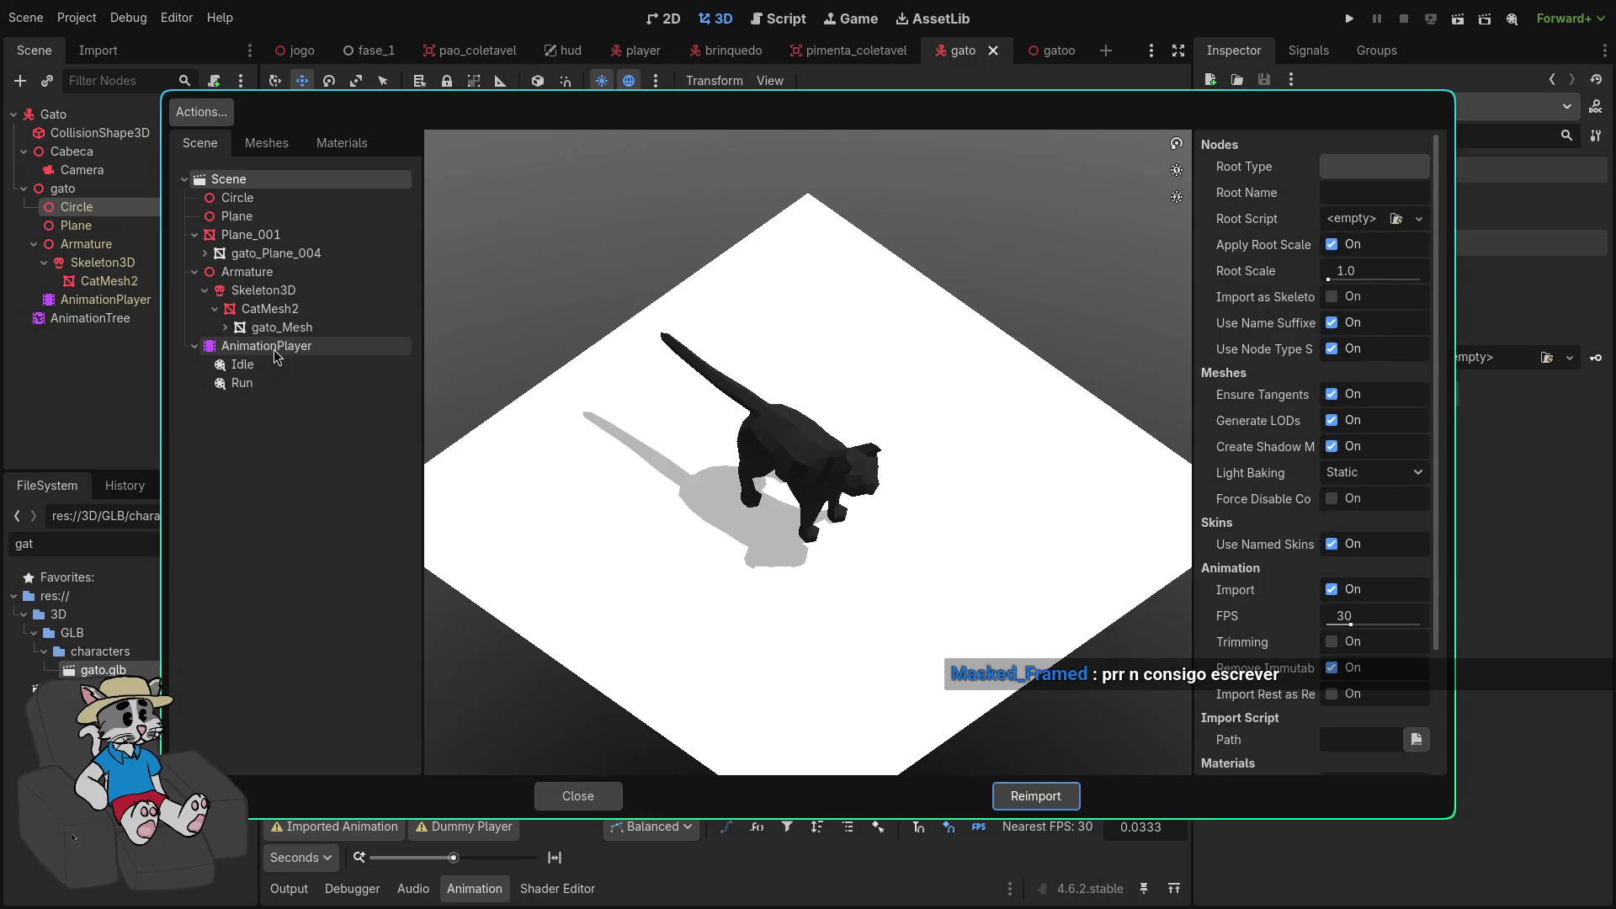
pyautogui.click(223, 327)
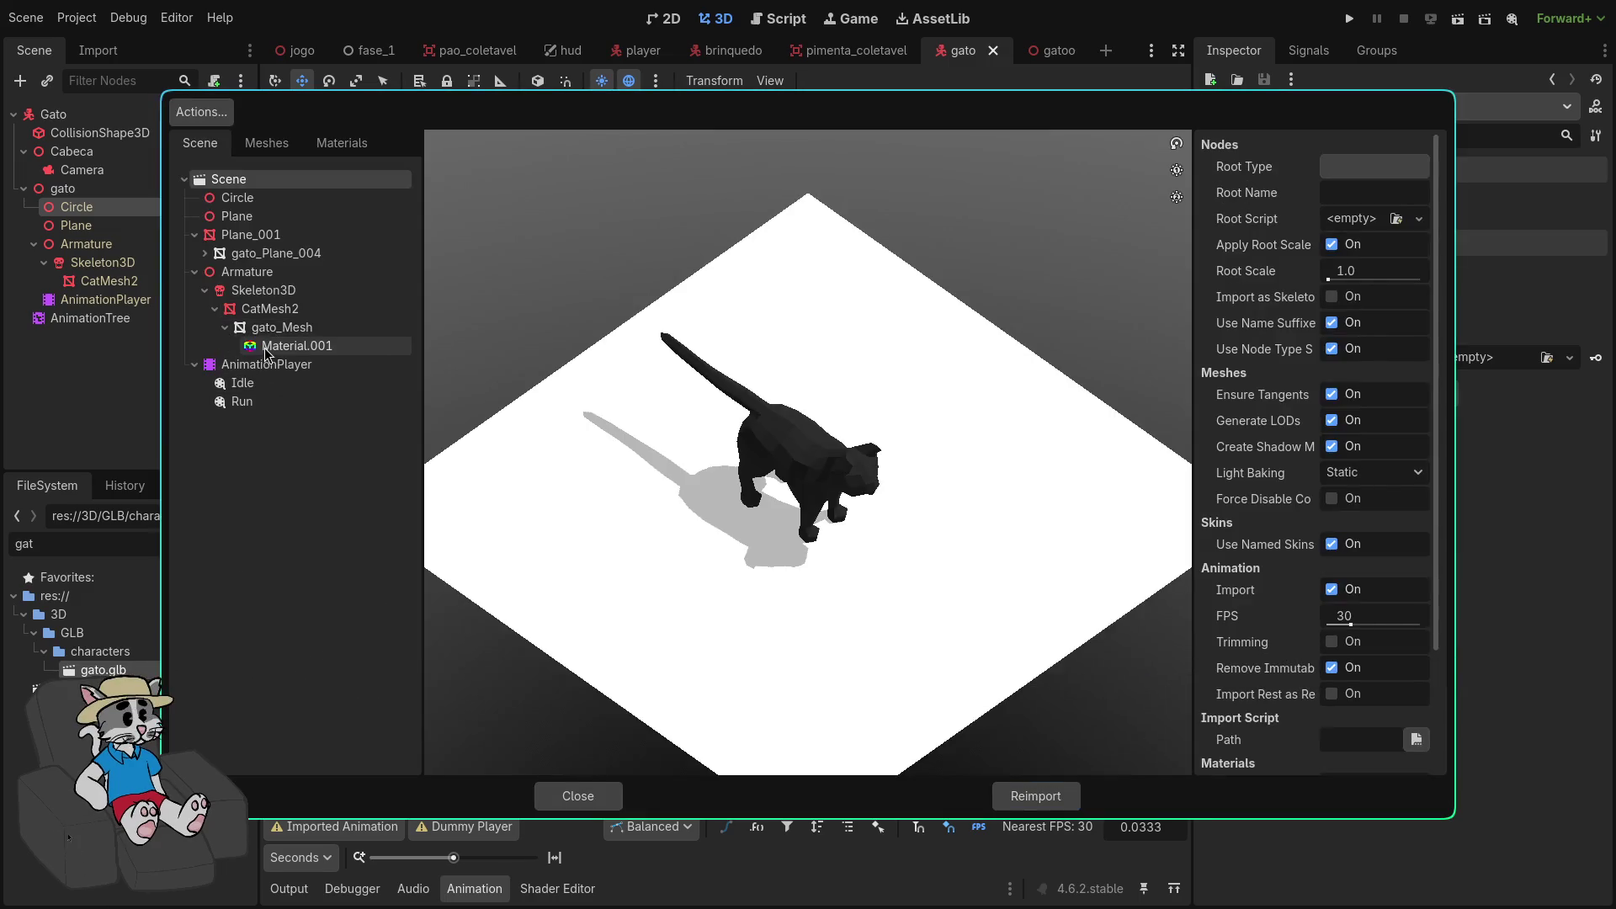
pyautogui.click(264, 346)
pyautogui.click(253, 331)
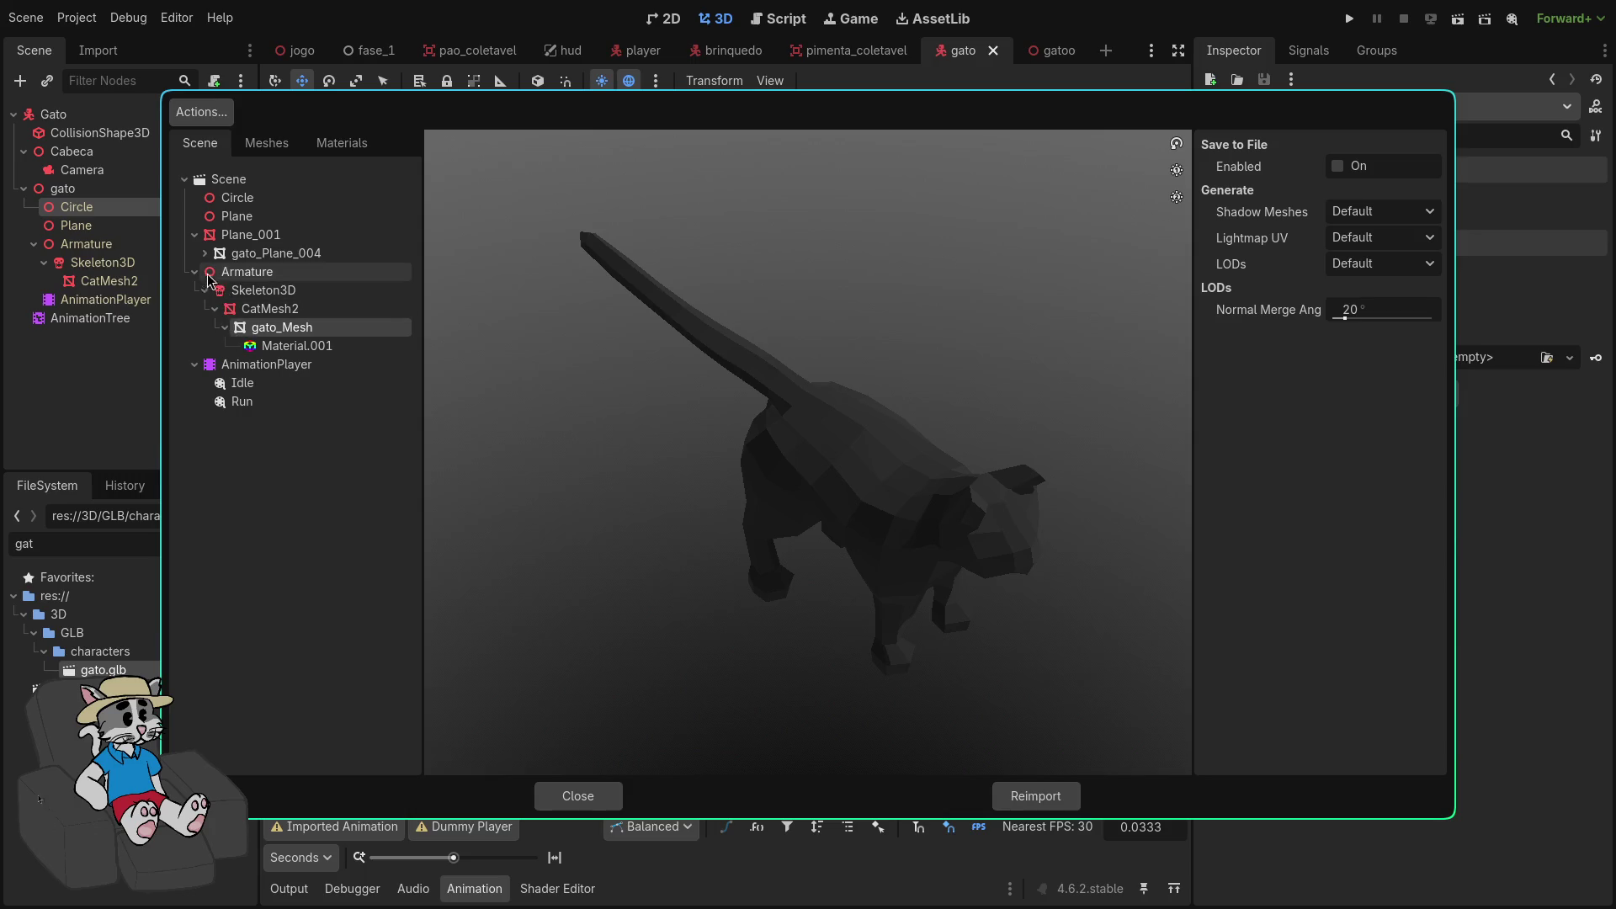
pyautogui.click(228, 274)
pyautogui.click(249, 293)
pyautogui.click(238, 216)
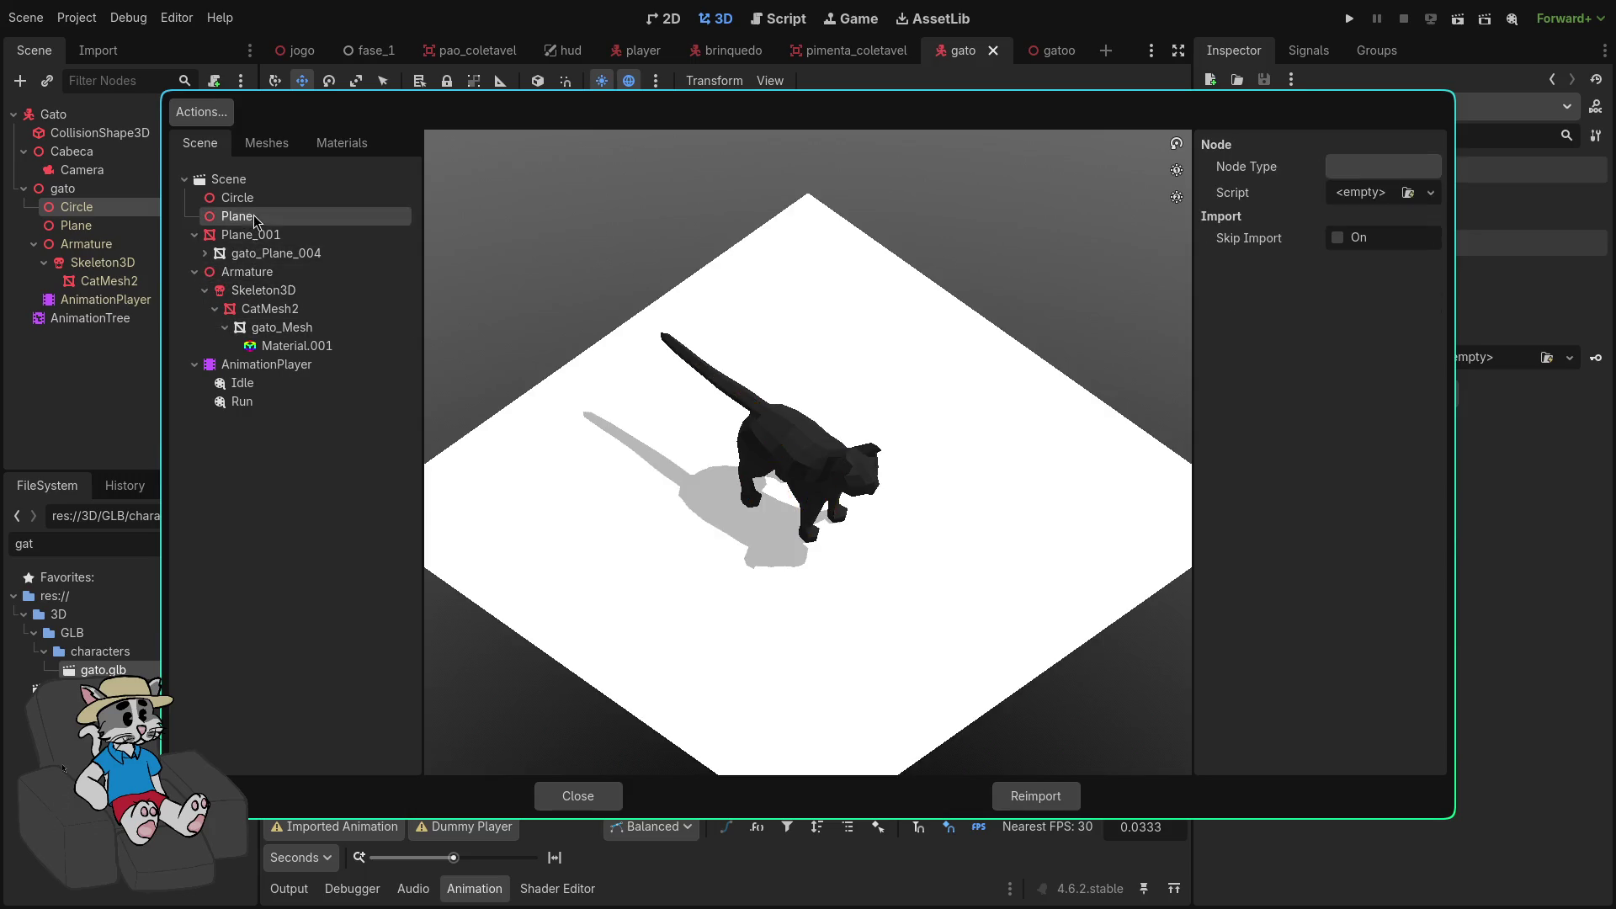
pyautogui.click(261, 202)
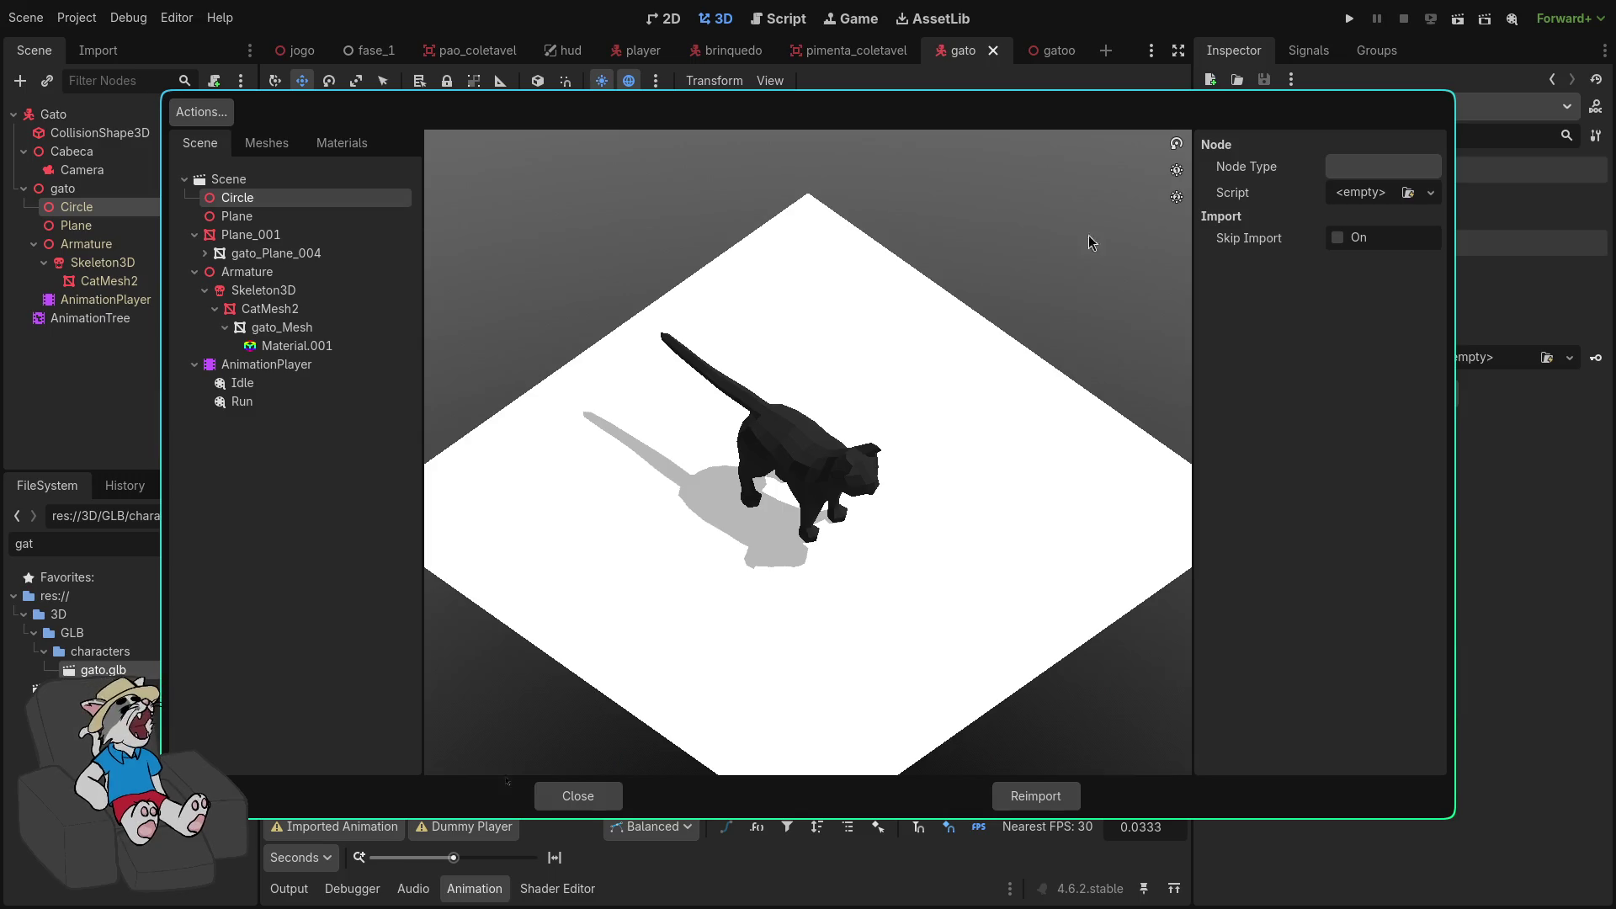
pyautogui.click(1337, 237)
pyautogui.click(1054, 796)
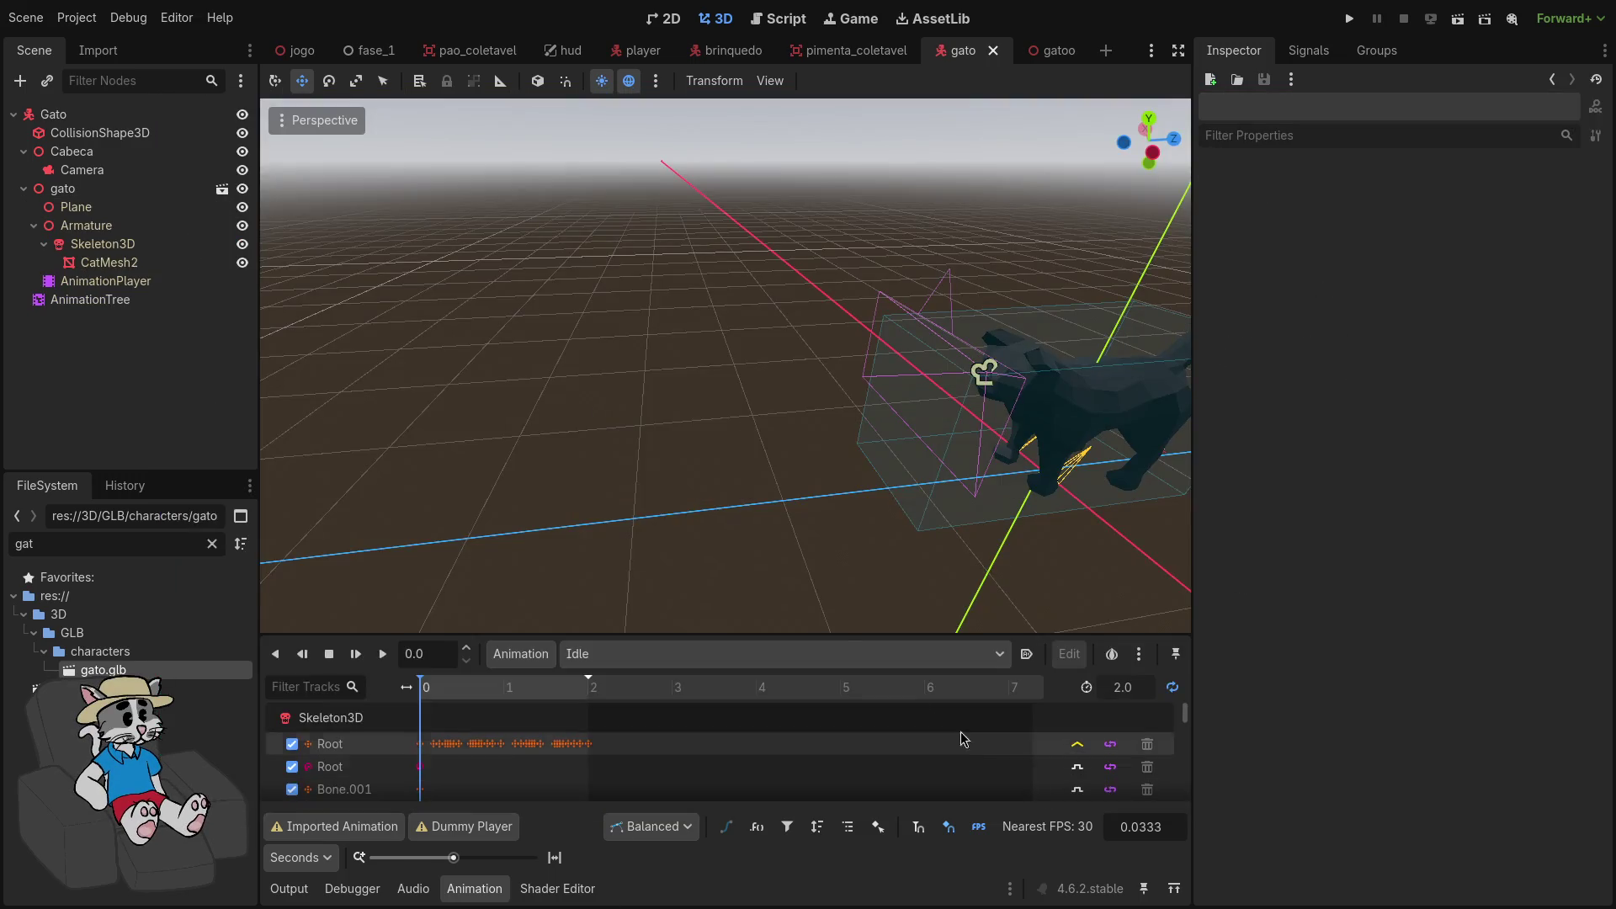
pyautogui.click(909, 340)
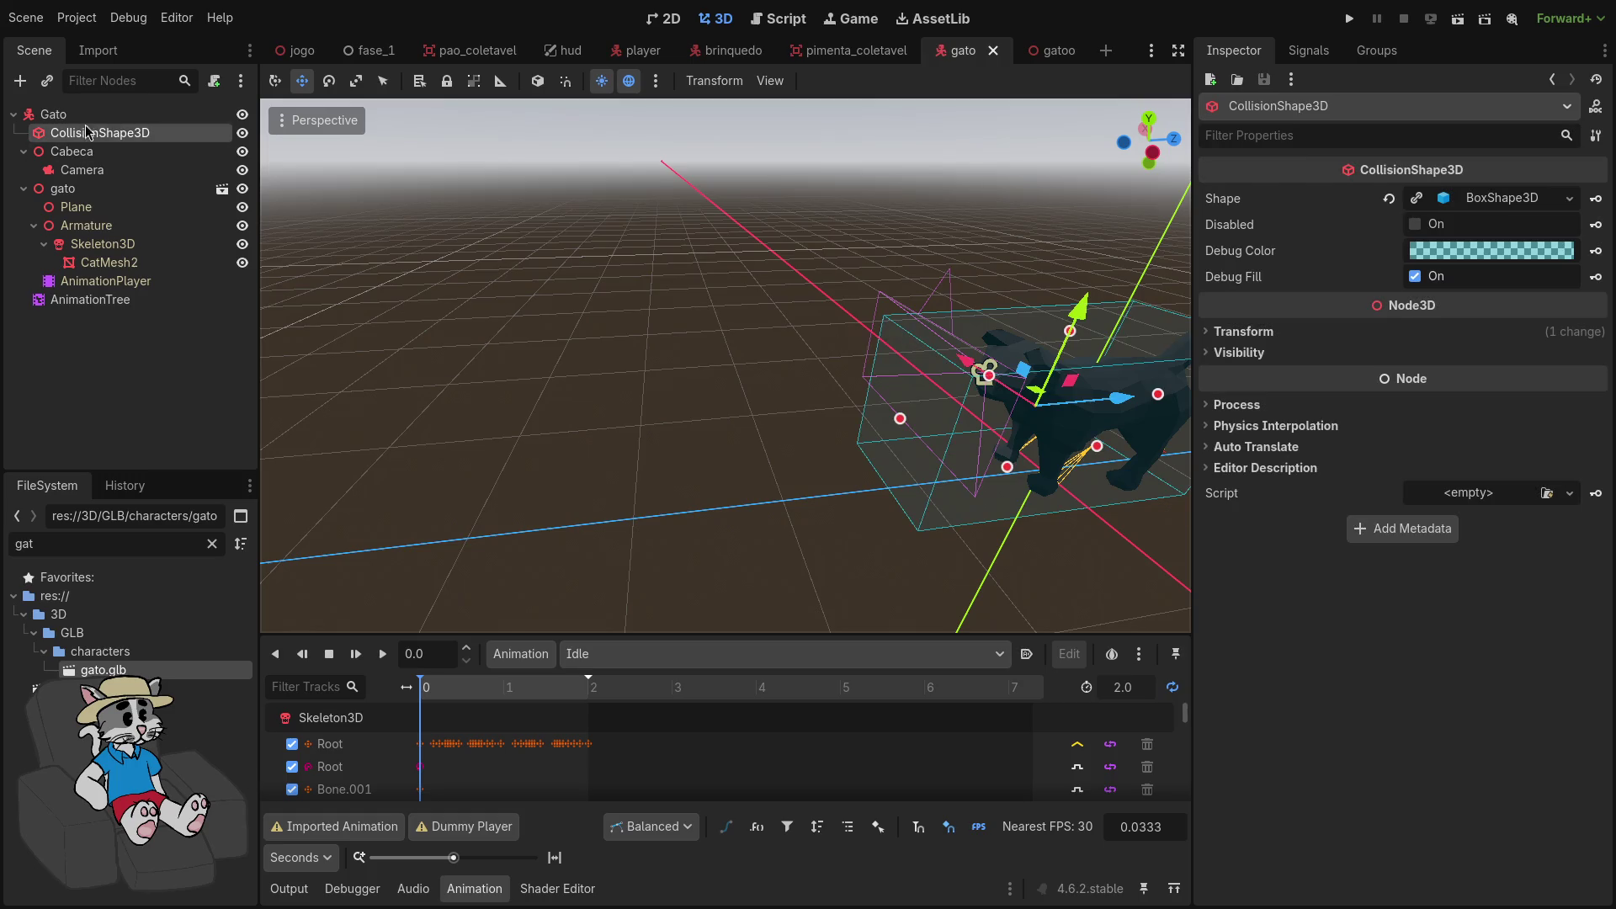
pyautogui.click(53, 114)
pyautogui.press('f')
pyautogui.scroll(3, 725, 366)
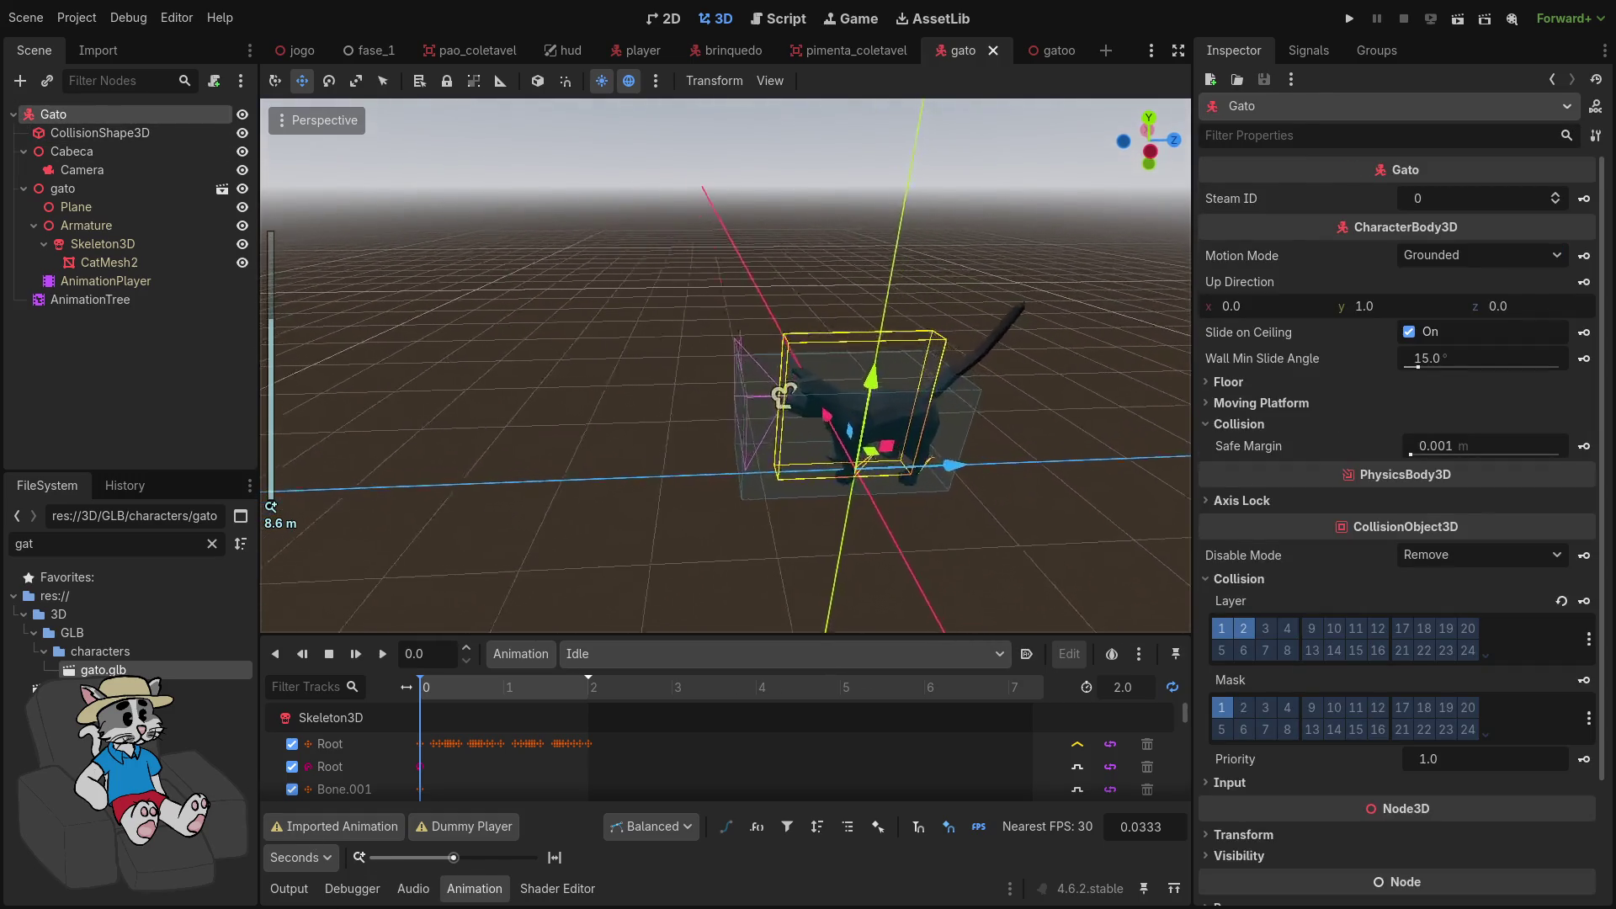
pyautogui.scroll(5, 782, 395)
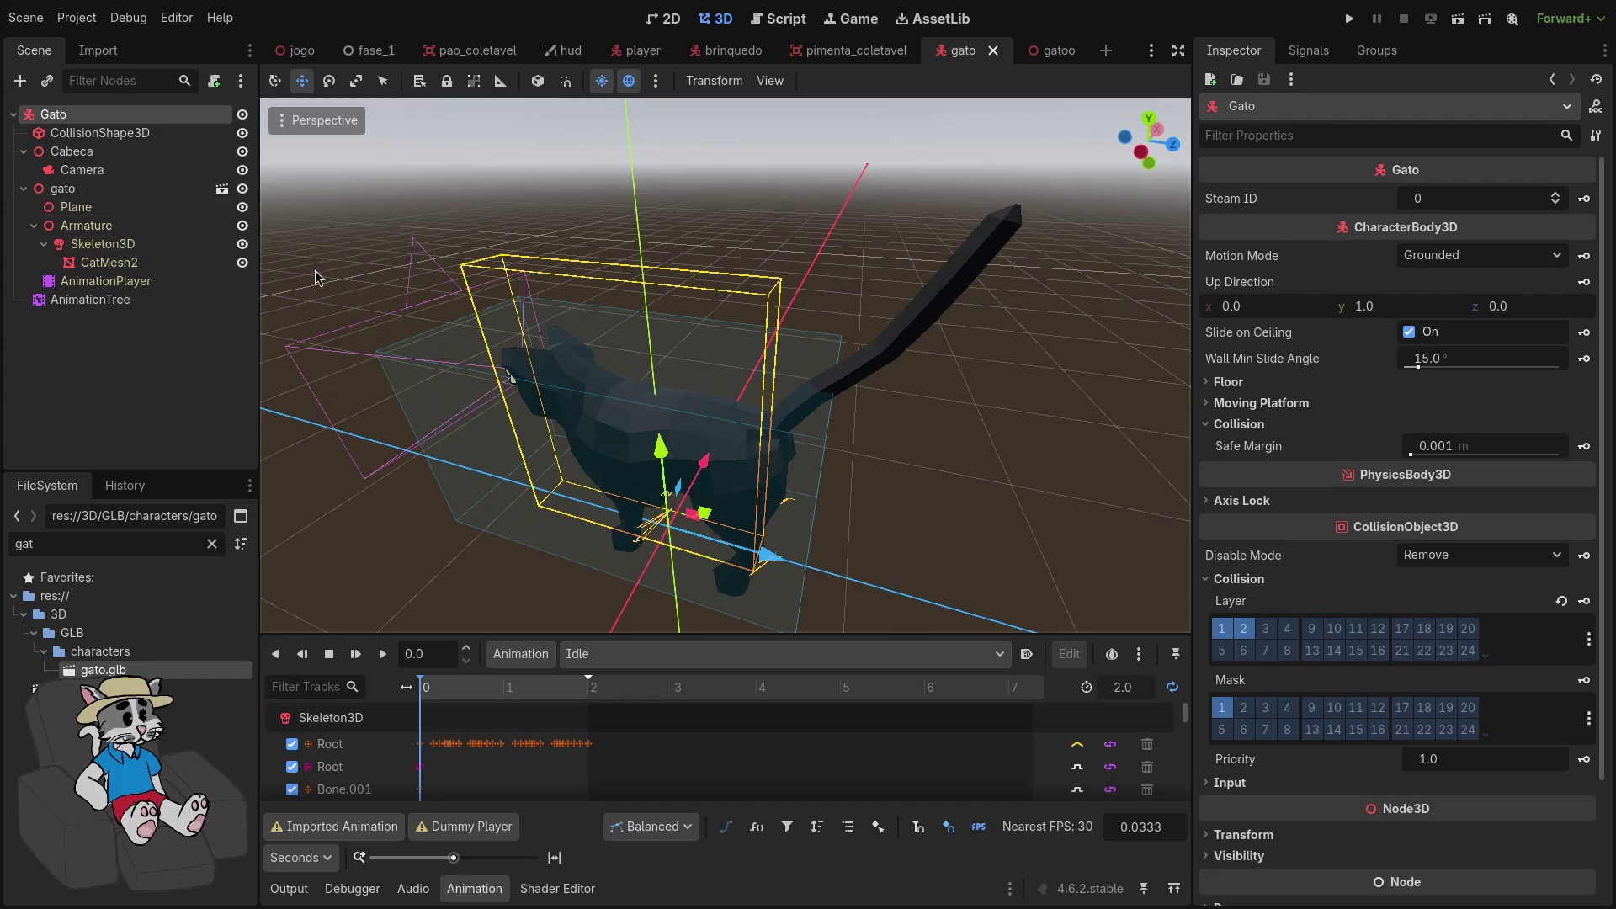
pyautogui.scroll(-5, 316, 278)
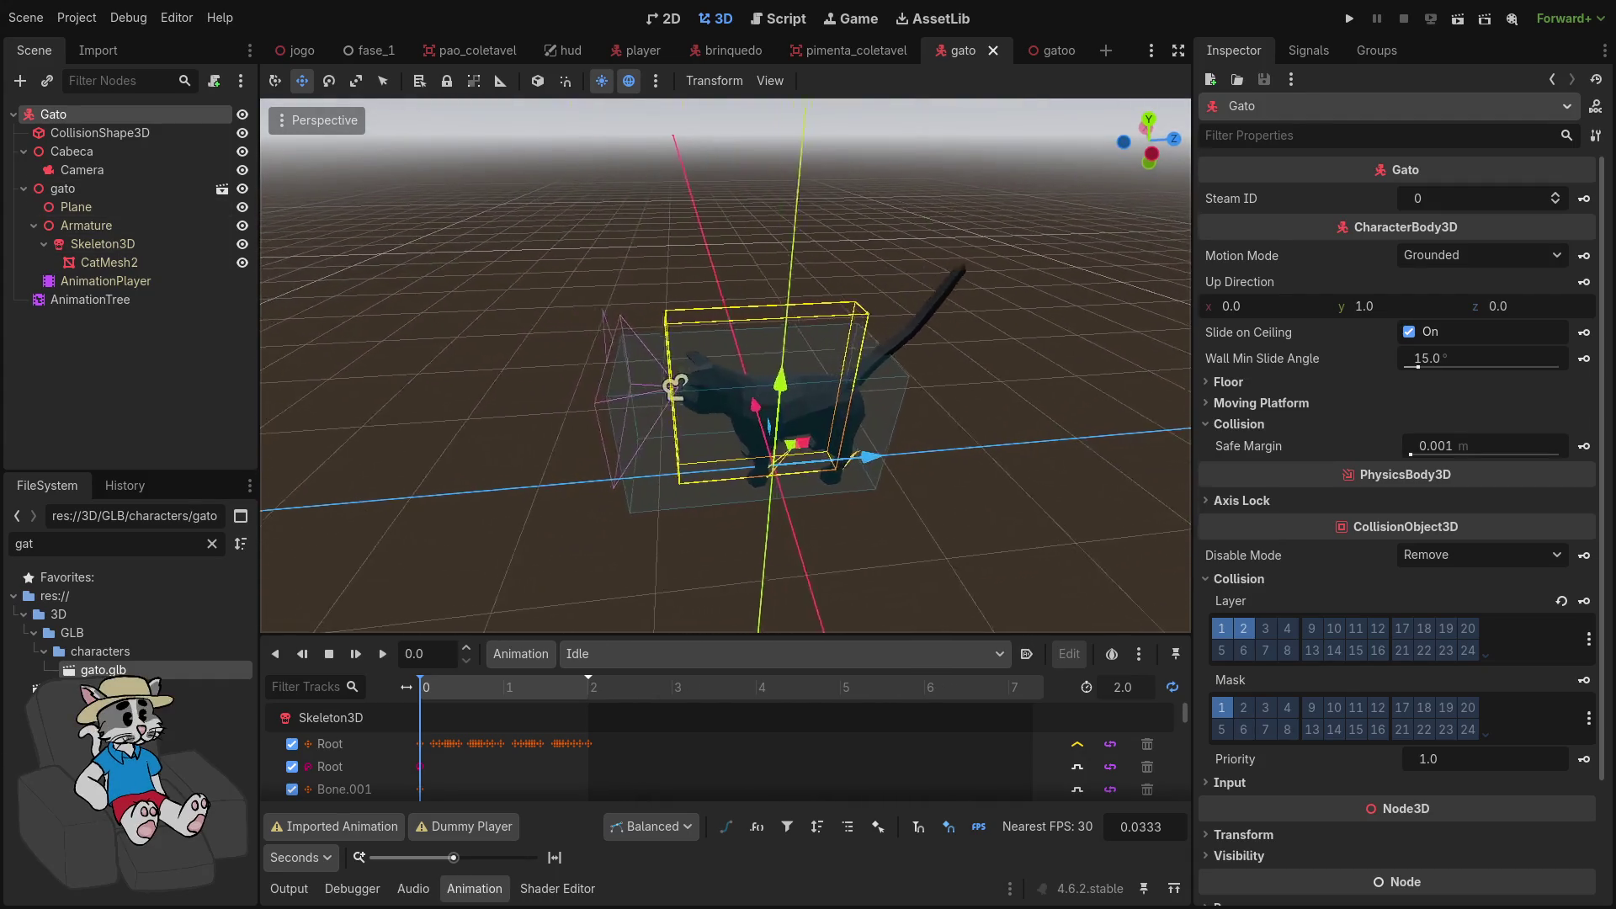
pyautogui.scroll(2, 448, 346)
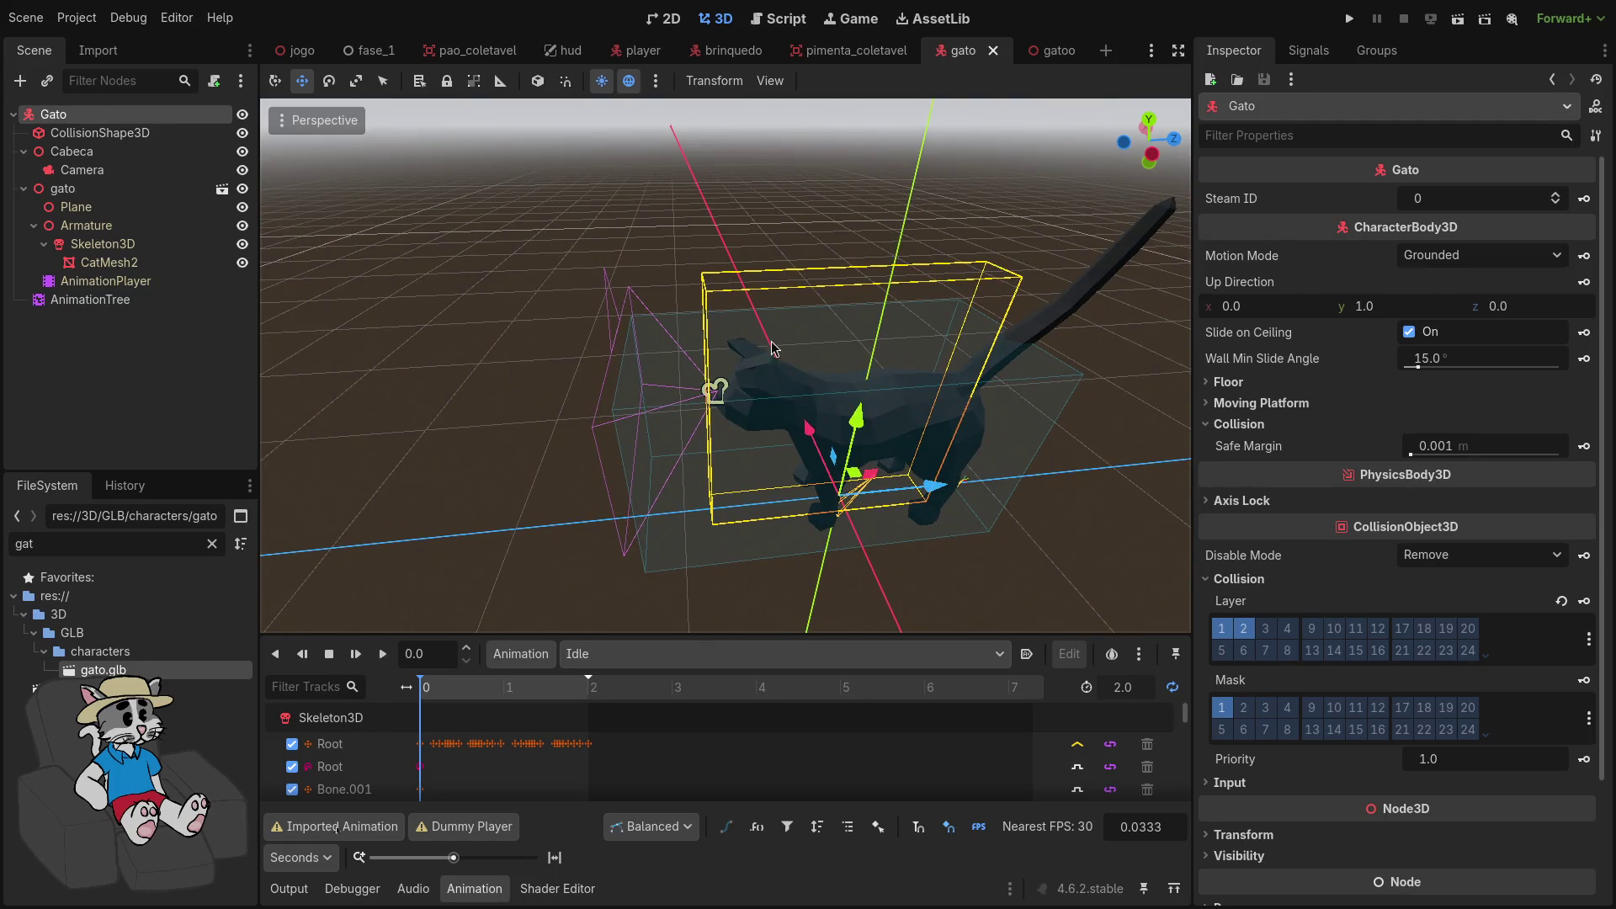
pyautogui.scroll(-4, 773, 347)
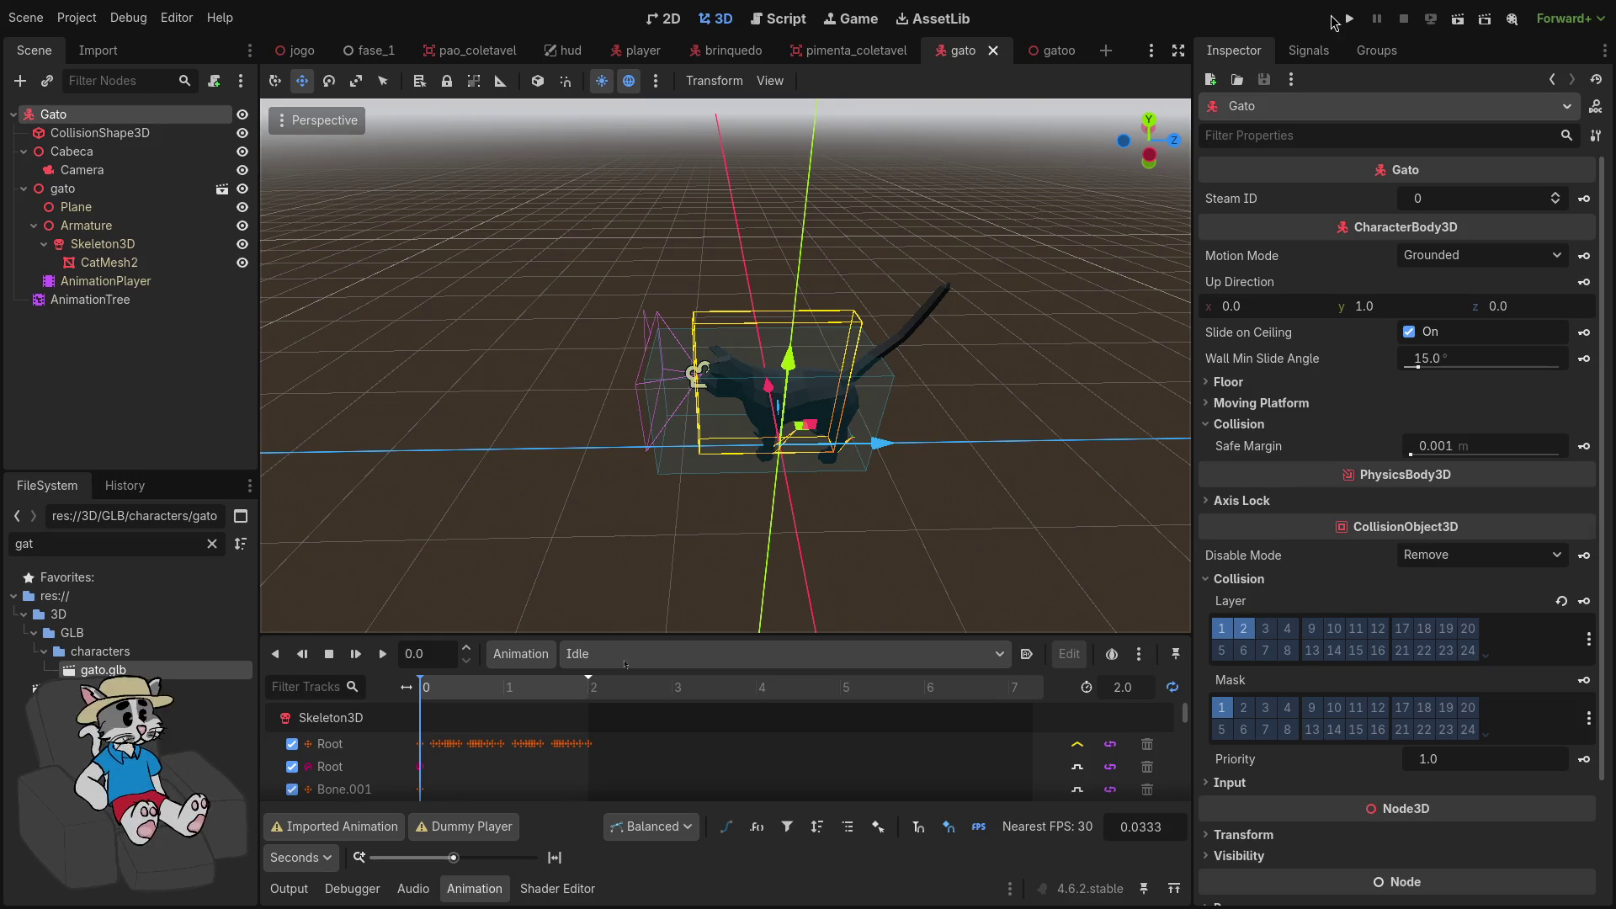
pyautogui.click(1348, 18)
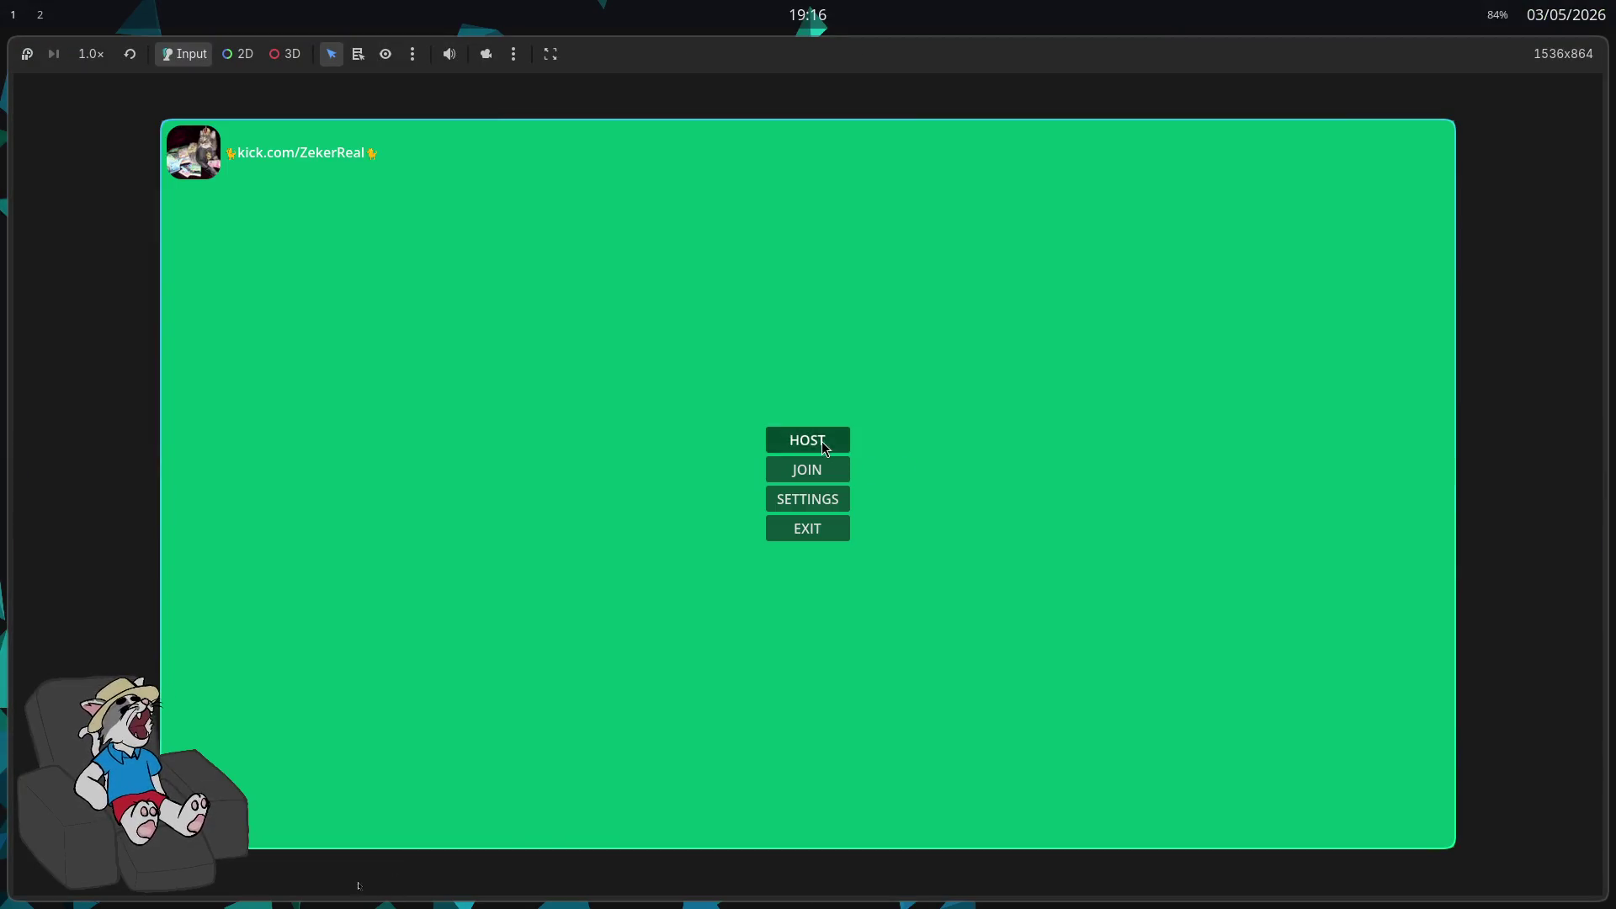
# Host a match, start it from the lobby, and pick up the pickle in the level.
pyautogui.click(825, 447)
pyautogui.click(1267, 818)
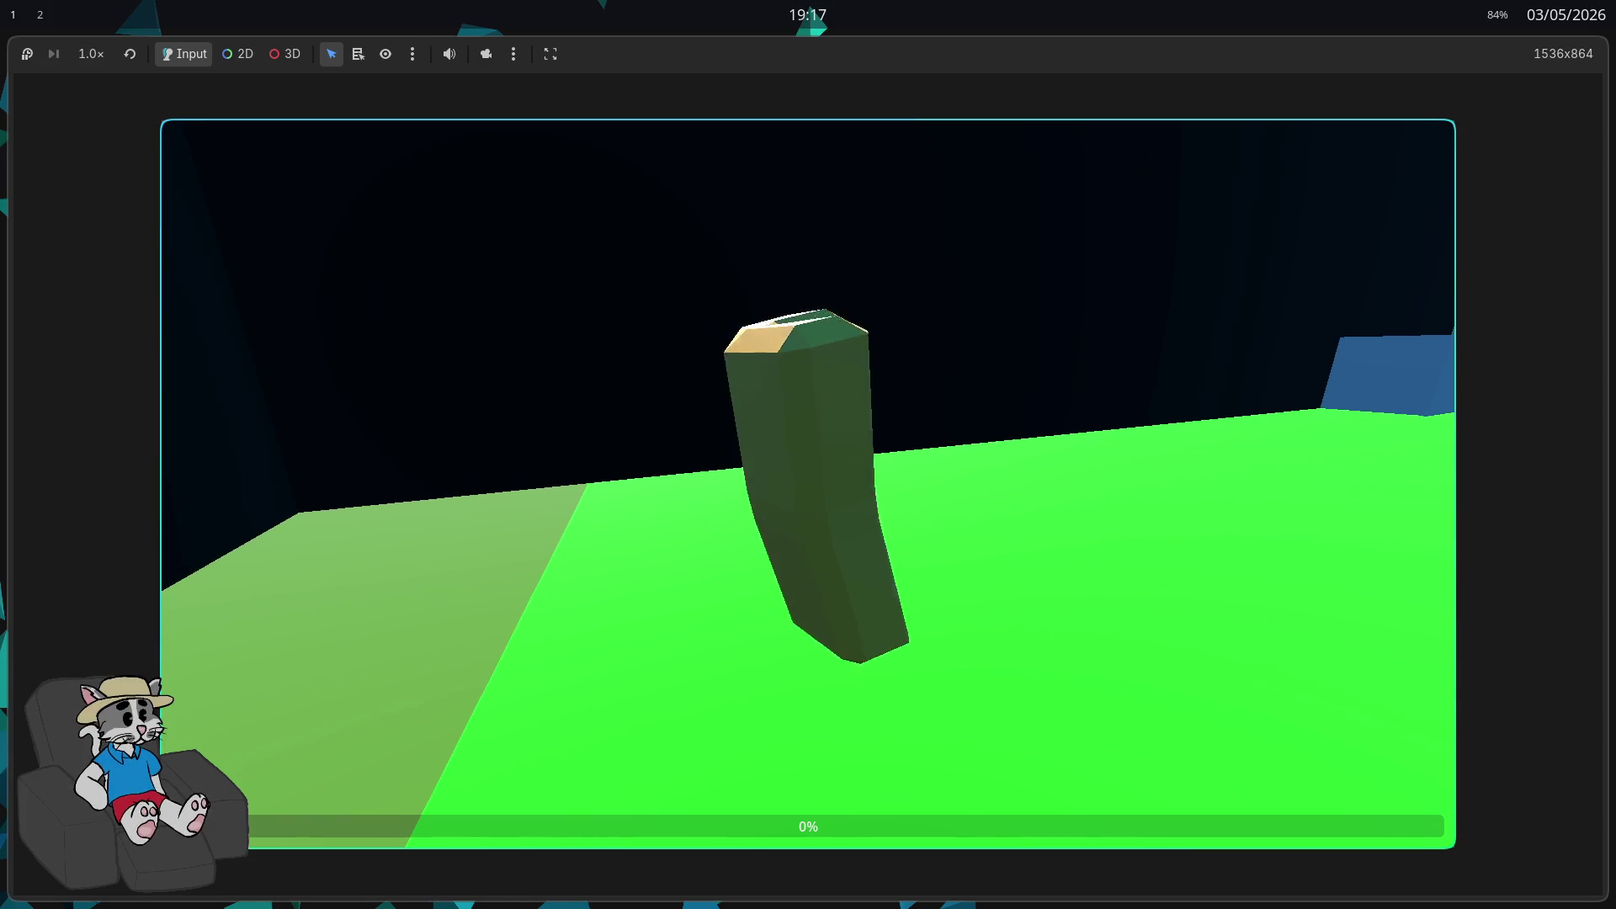
pyautogui.press('e')
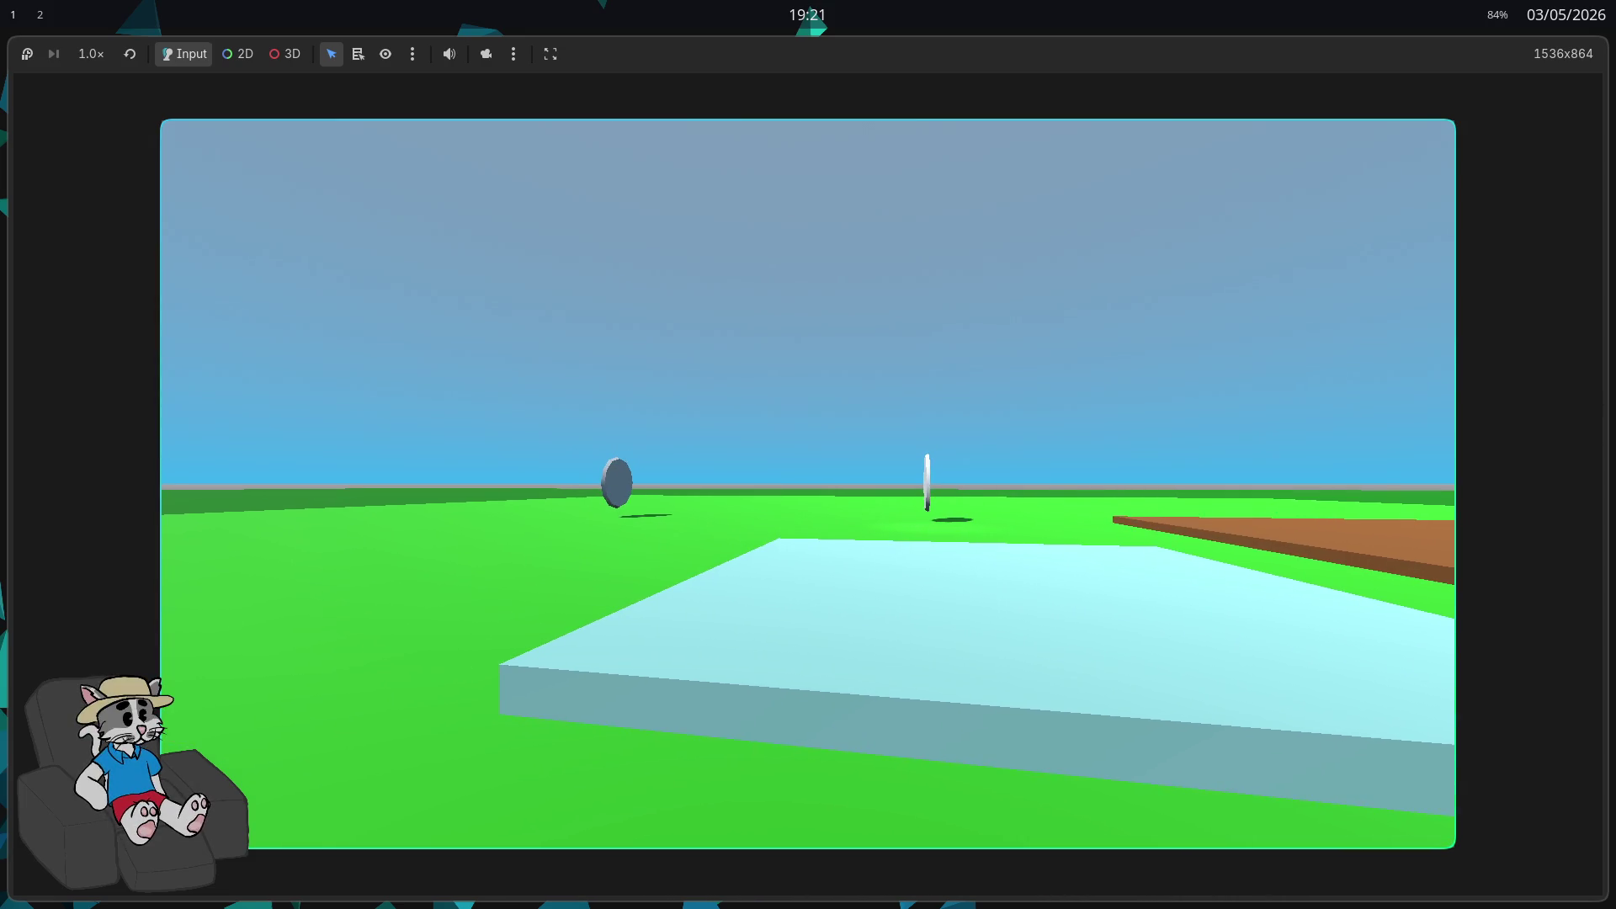
# Leave the fullscreen playtest by switching to workspace 1.
pyautogui.press('super+1')
# On empty workspace 3, launch Blender from the app launcher by searching 'BL'.
pyautogui.press('super+3')
pyautogui.press('super+d')
pyautogui.write('BL')
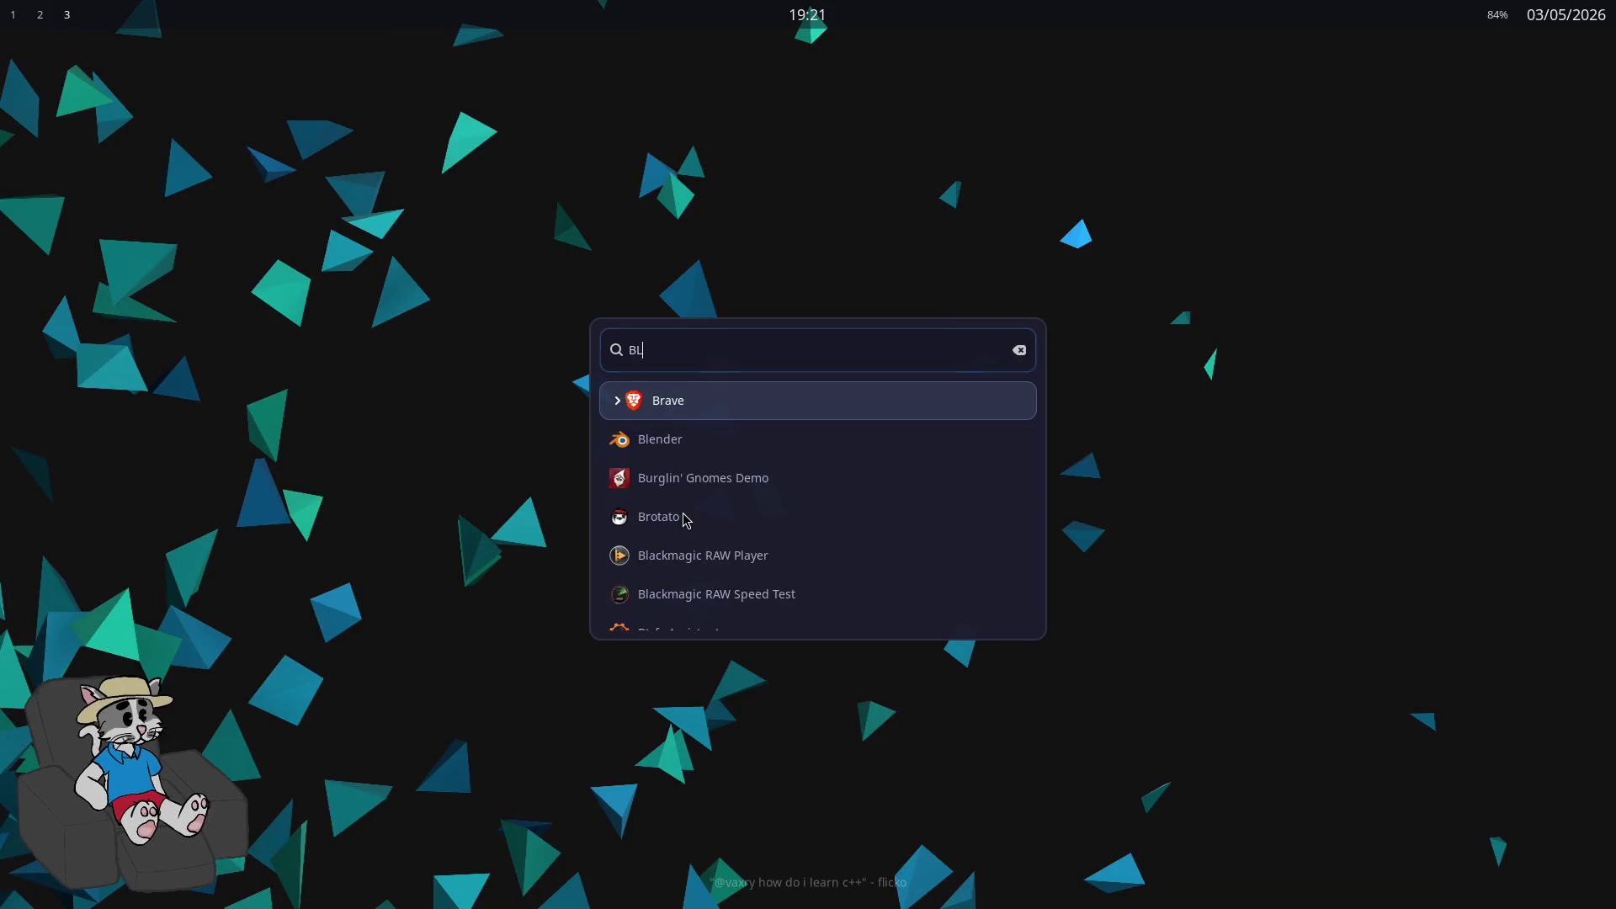
pyautogui.press('Return')
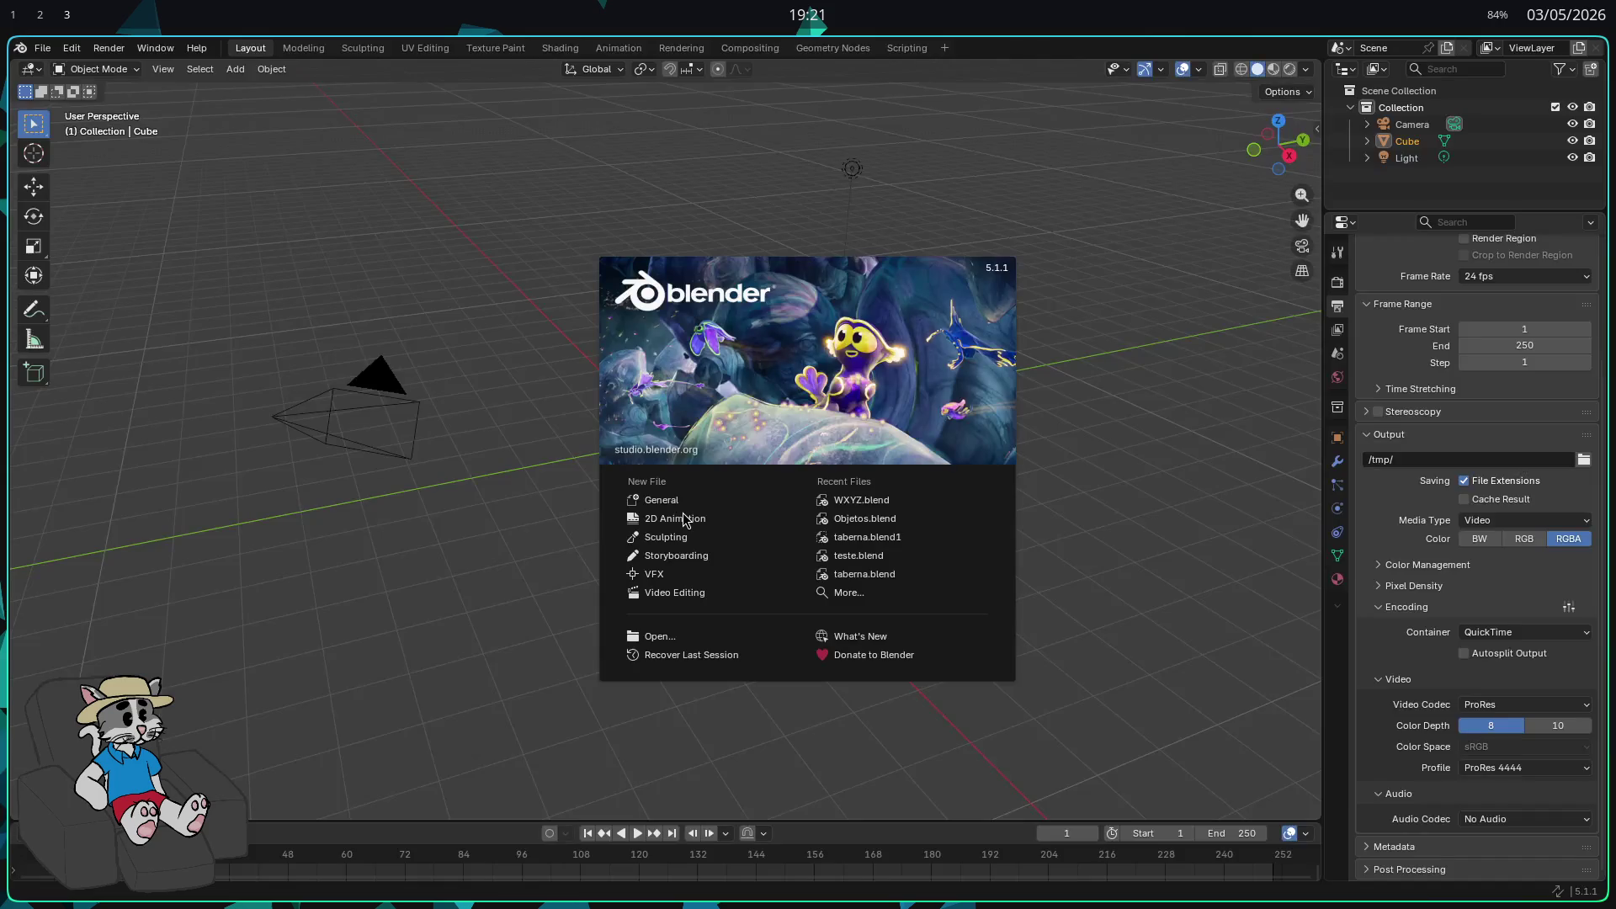
# Dismiss the splash and delete the default camera, cube, light and Collection.
pyautogui.click(586, 572)
pyautogui.moveTo(1402, 198); pyautogui.dragTo(1342, 86)
pyautogui.press('Delete')
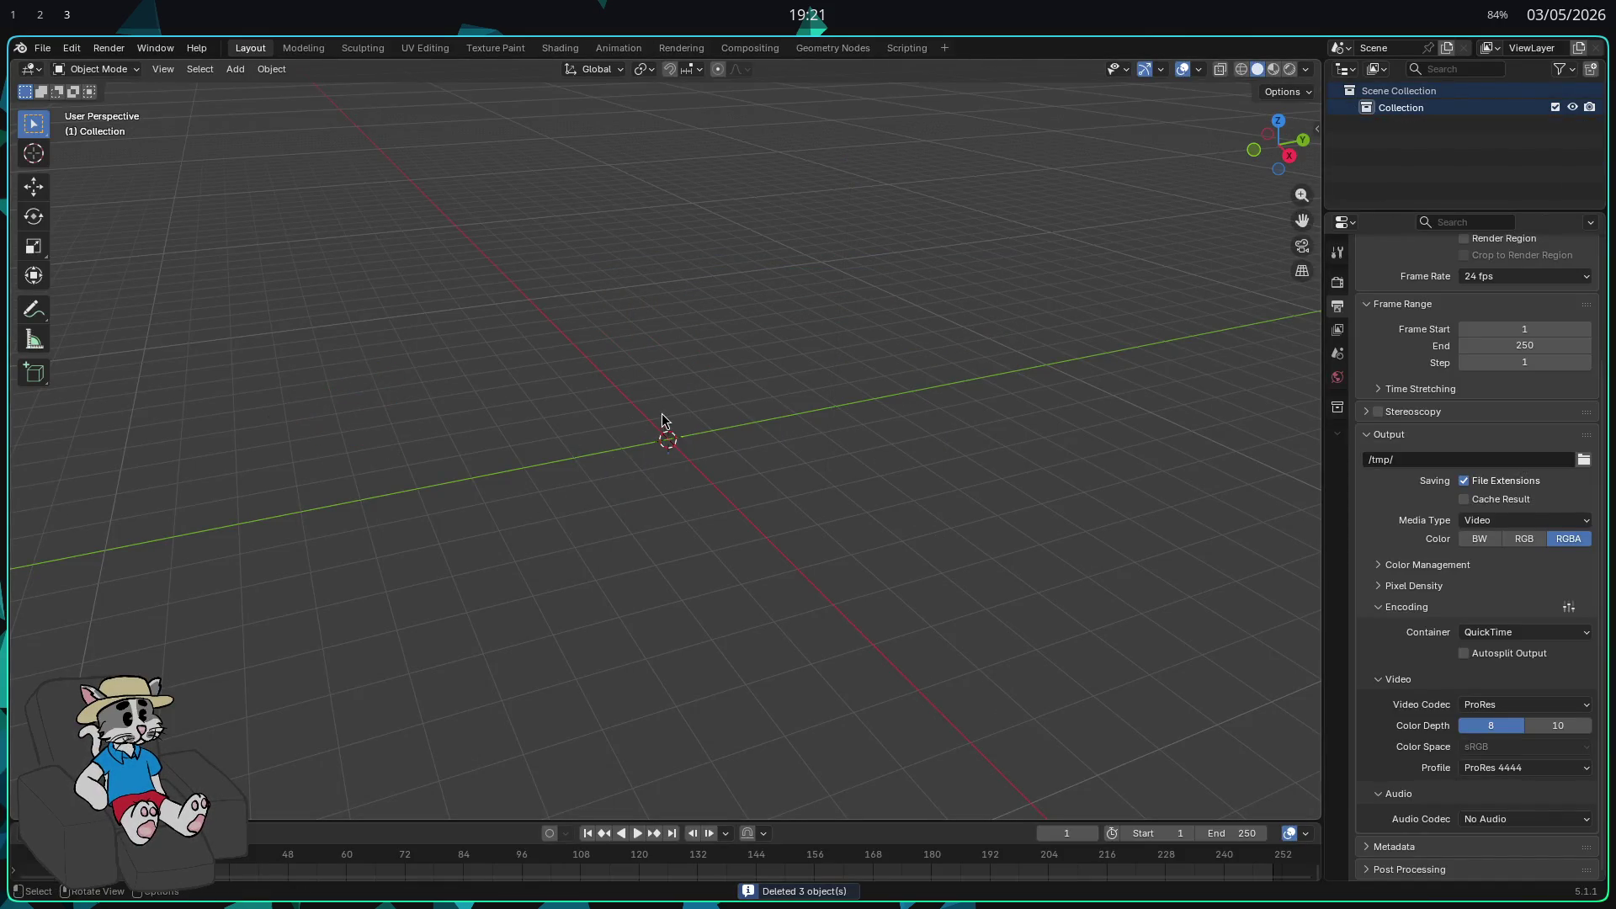
pyautogui.press('Delete')
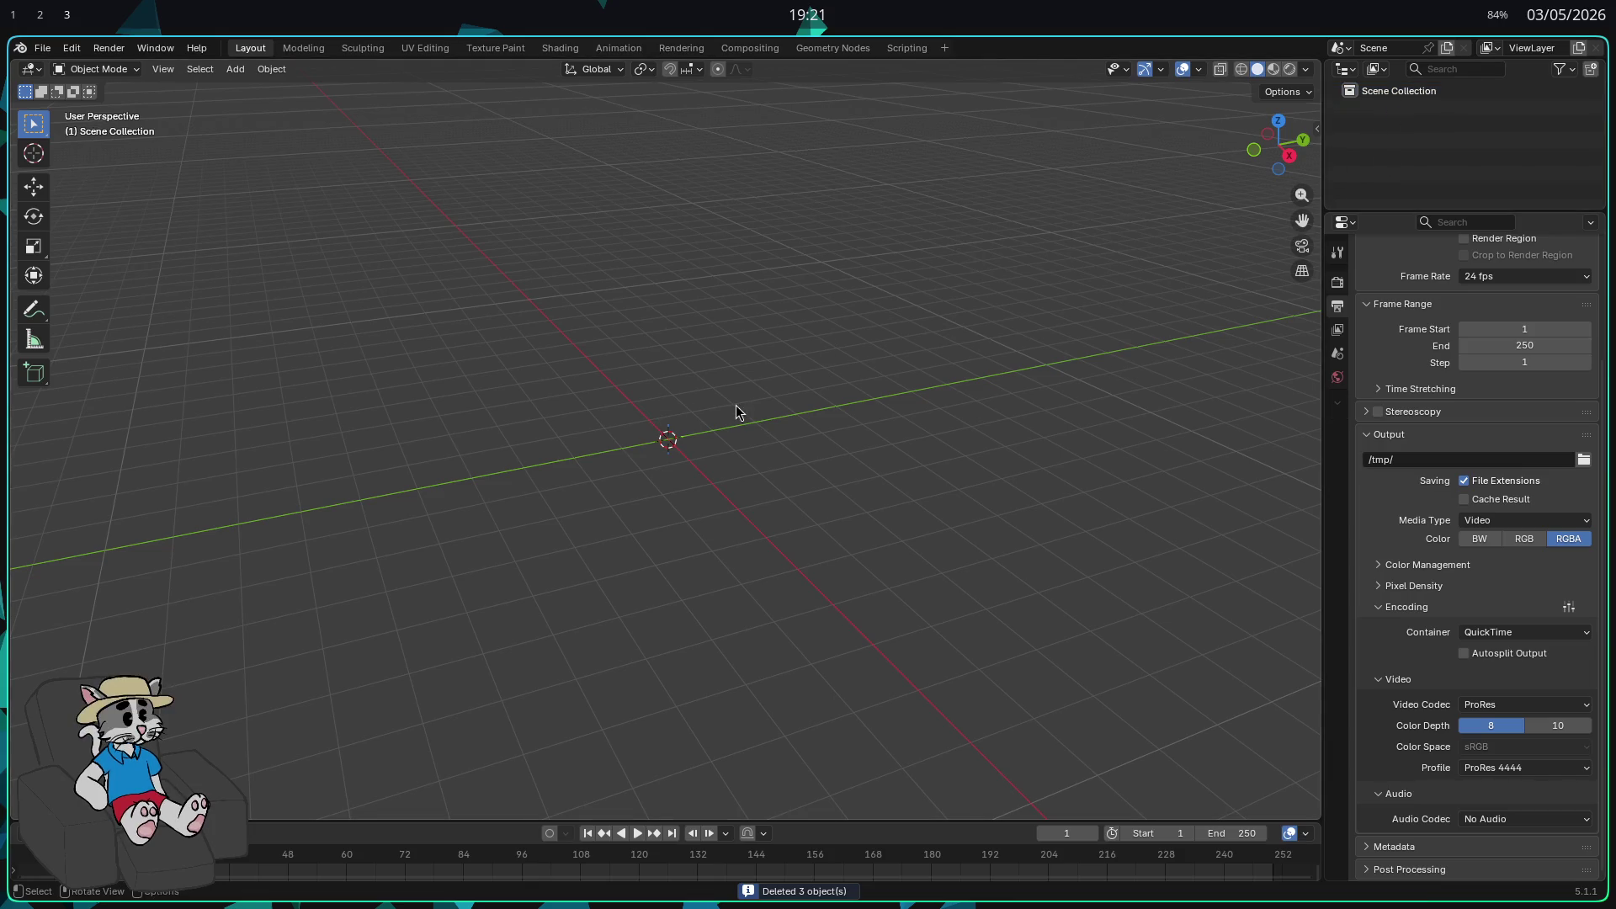
# Add a new cube, flatten it along X into a thin slab, and enter Edit Mode.
pyautogui.hotkey('shift', 'a')
pyautogui.moveTo(676, 453)
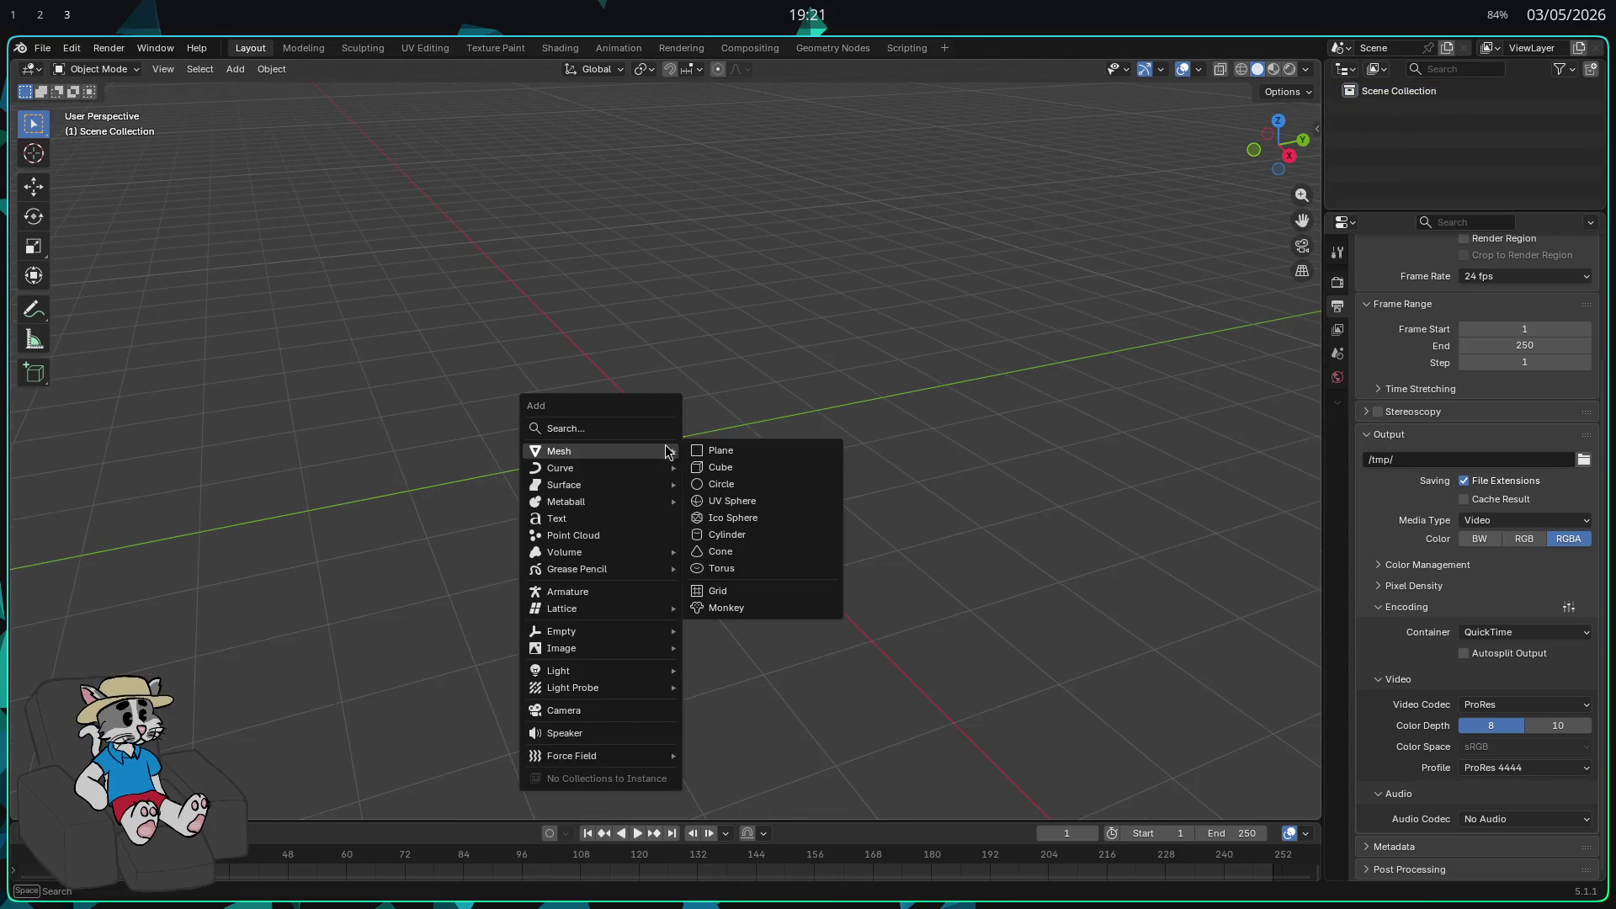
pyautogui.click(741, 469)
pyautogui.press('s')
pyautogui.press('x')
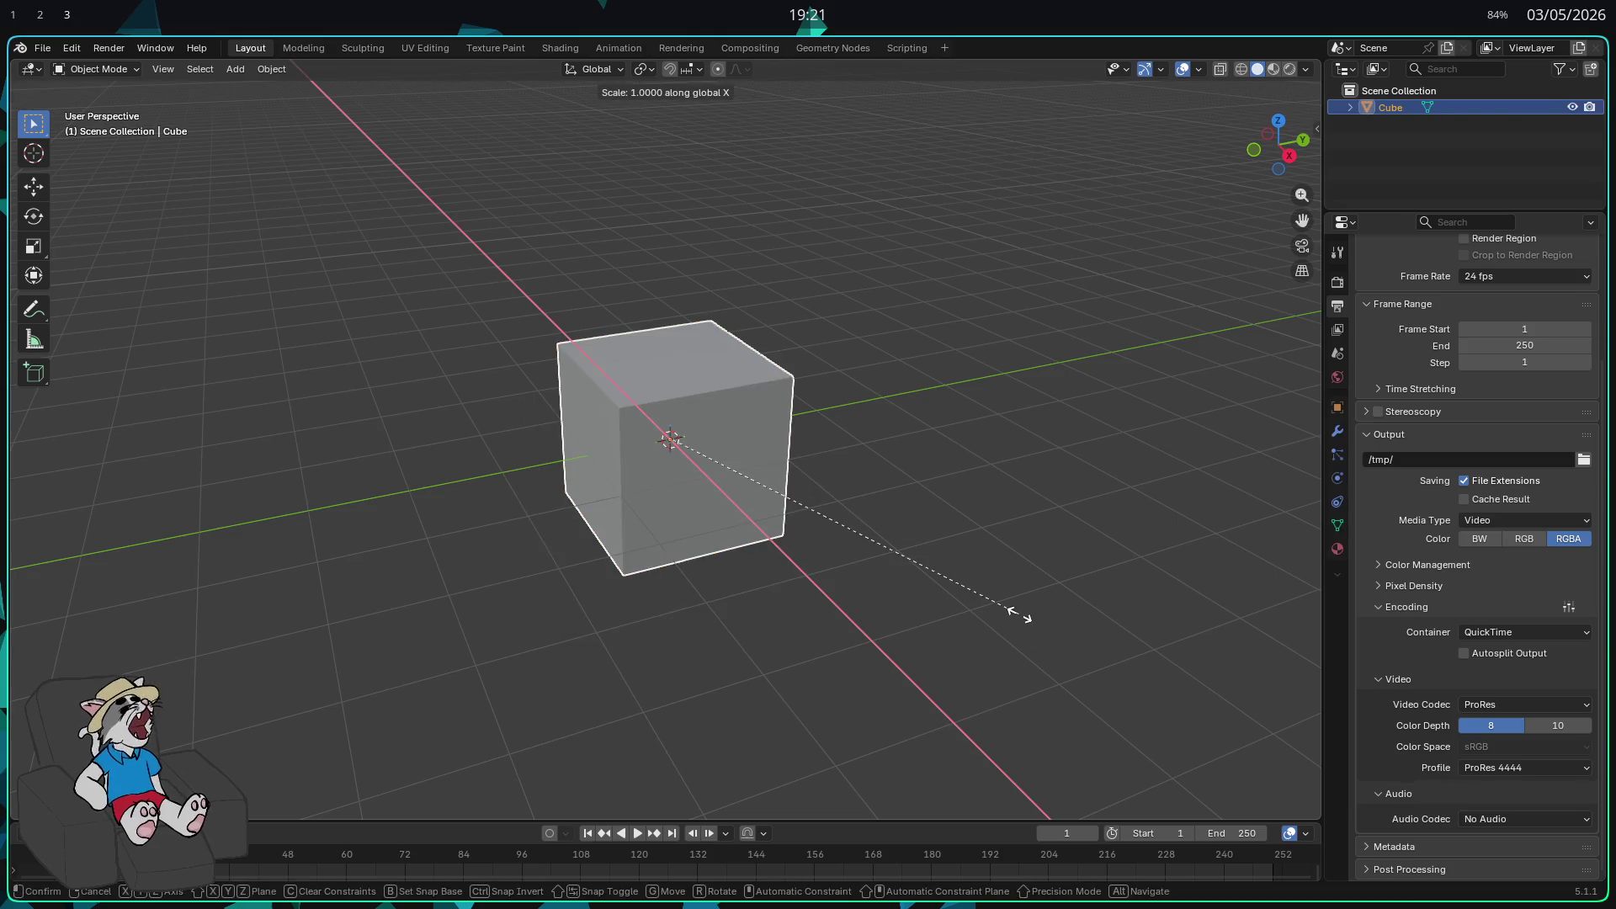
pyautogui.click(906, 483)
pyautogui.press('s')
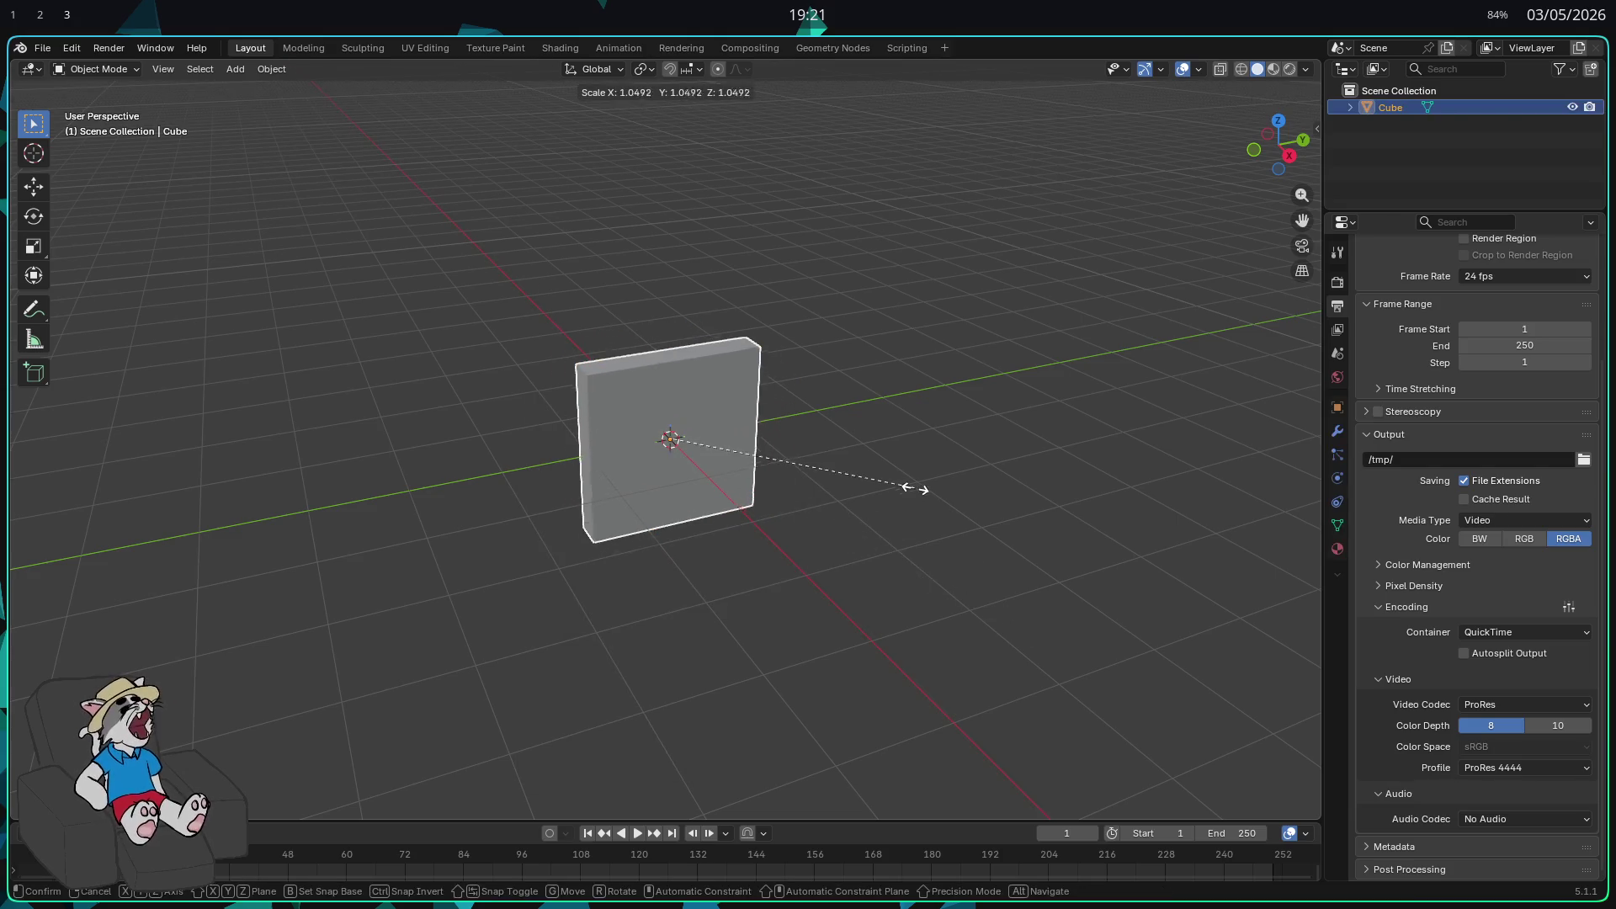
pyautogui.press('Escape')
pyautogui.press('Tab')
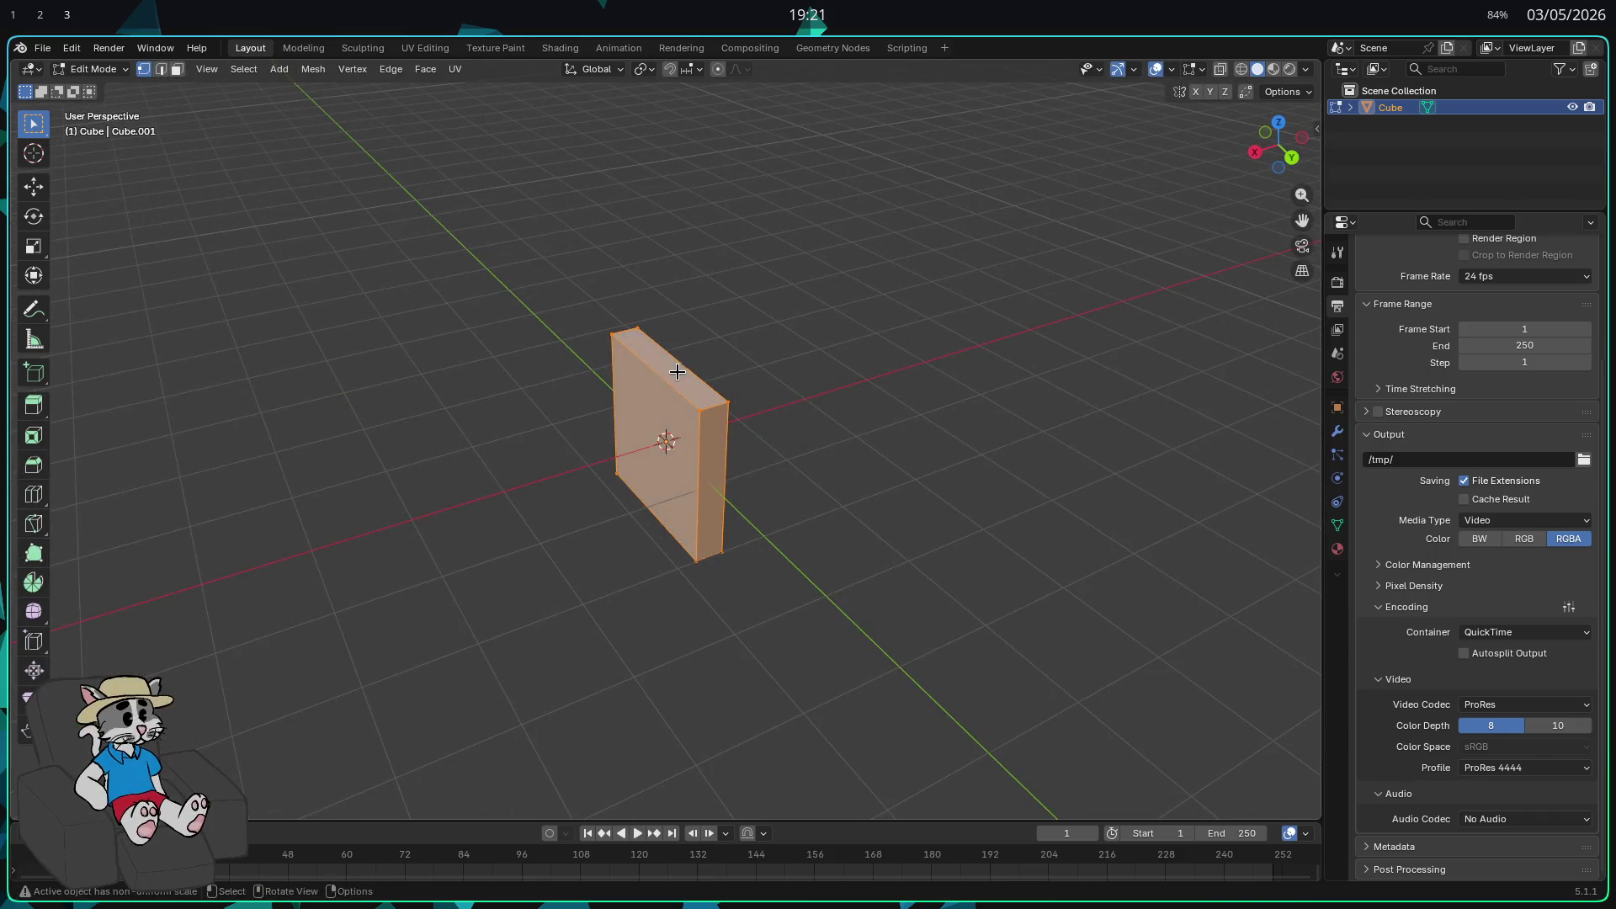
# Select the whole slab mesh in face mode, undoing and cancelling accidental rescales.
pyautogui.click(502, 284)
pyautogui.click(177, 69)
pyautogui.click(671, 383)
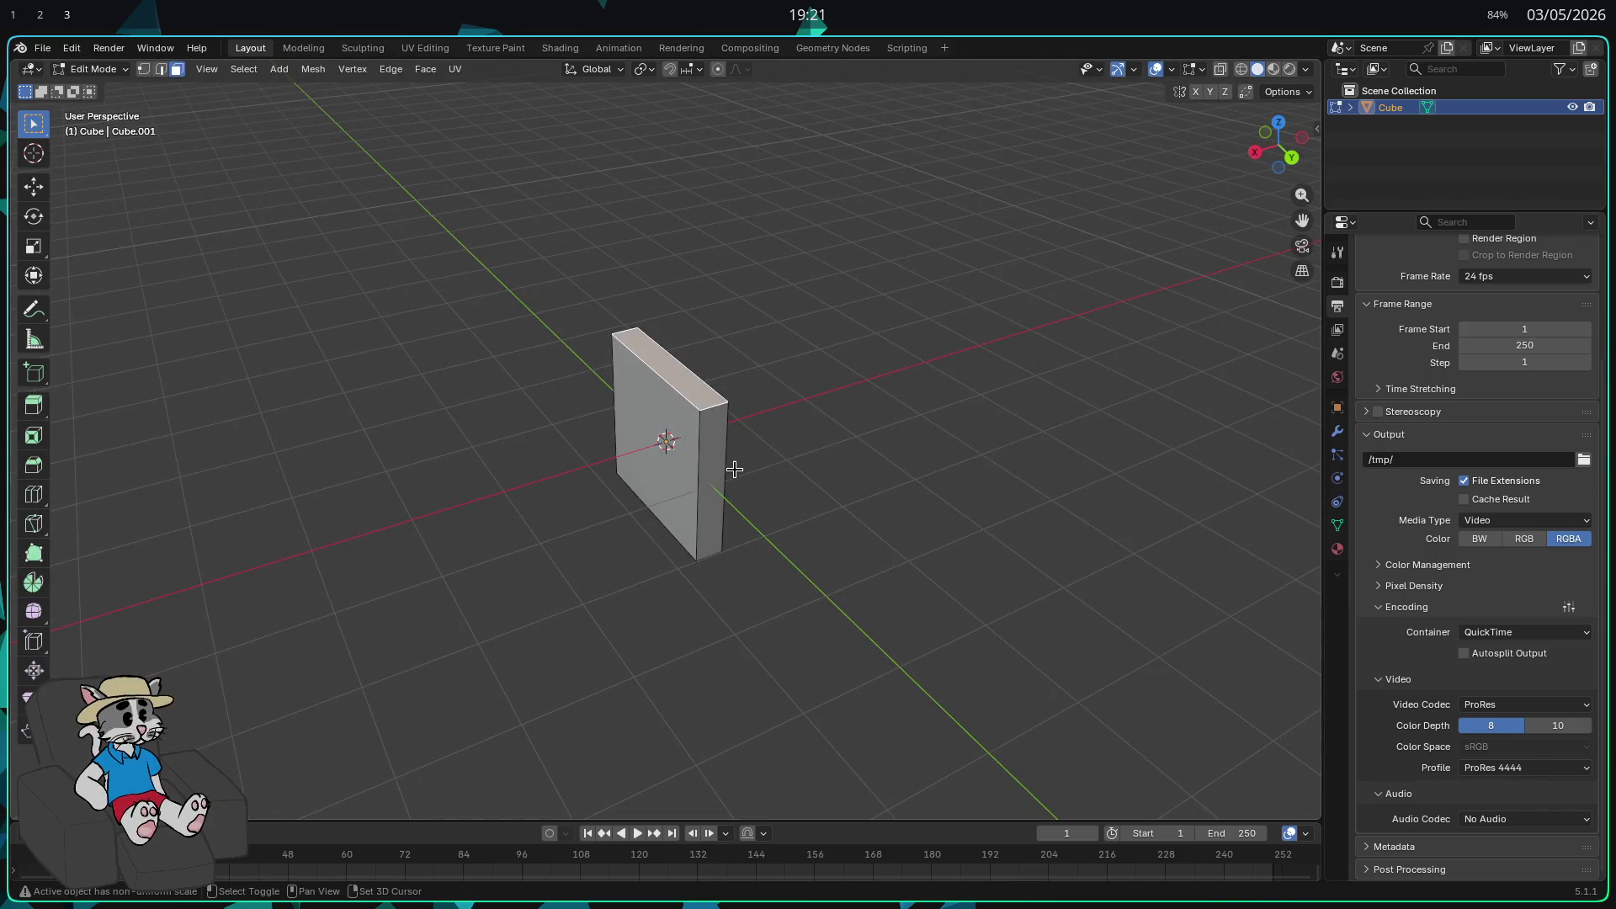
pyautogui.press('a')
pyautogui.press('s')
pyautogui.click(927, 657)
pyautogui.moveTo(927, 656)
pyautogui.mouseDown()
pyautogui.moveTo(1075, 603)
pyautogui.moveTo(1164, 537)
pyautogui.mouseUp()
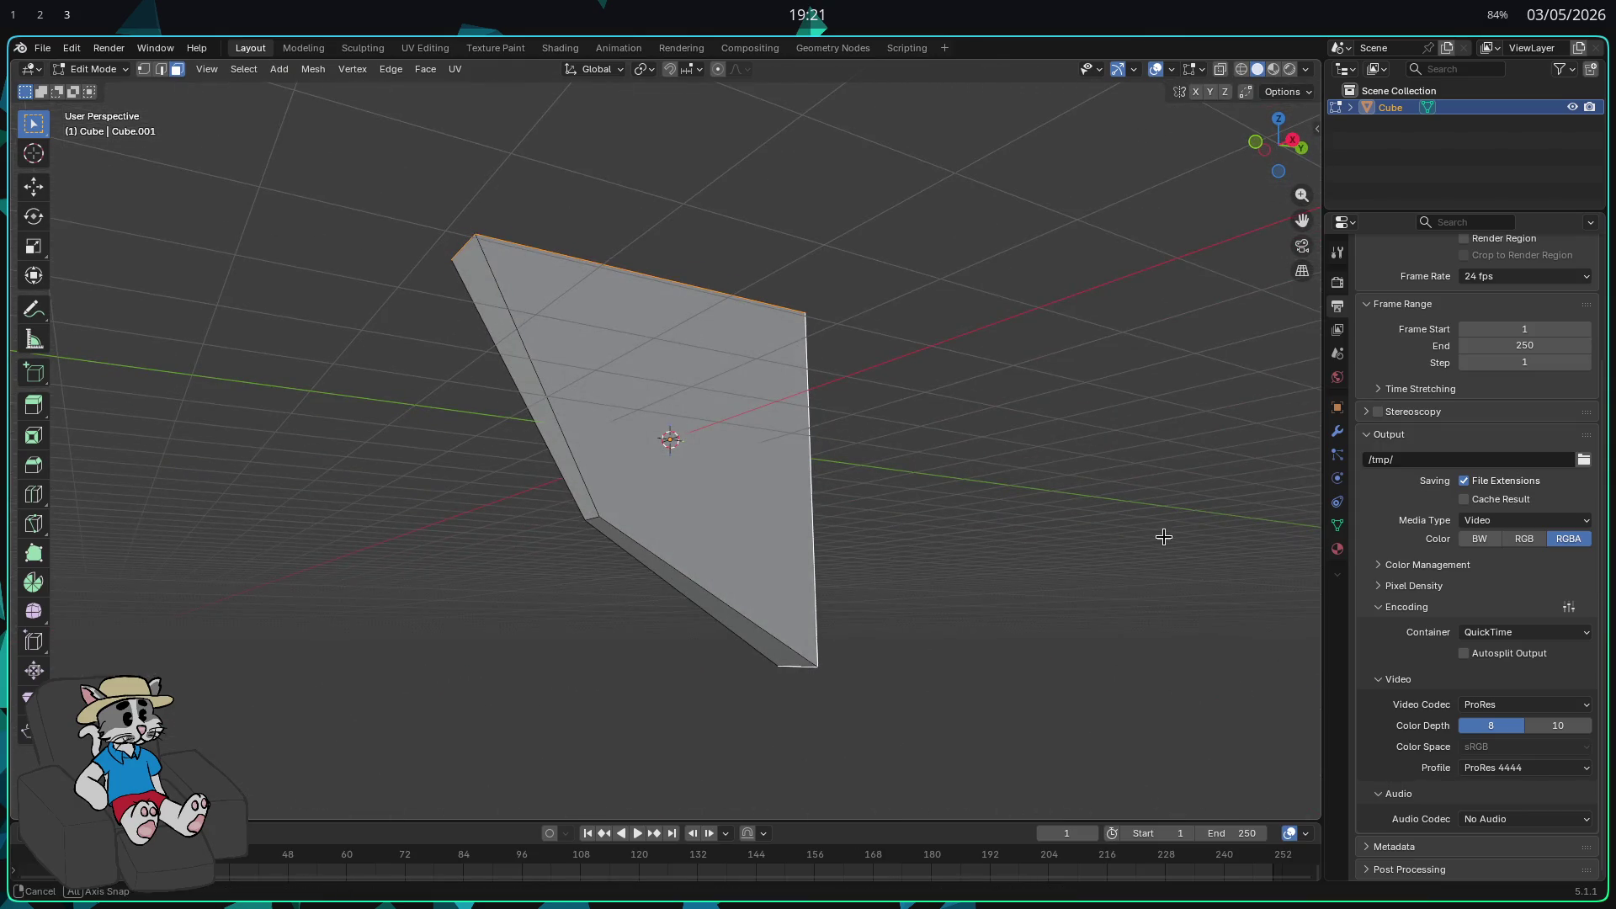
pyautogui.hotkey('ctrl', 'z')
pyautogui.press('s')
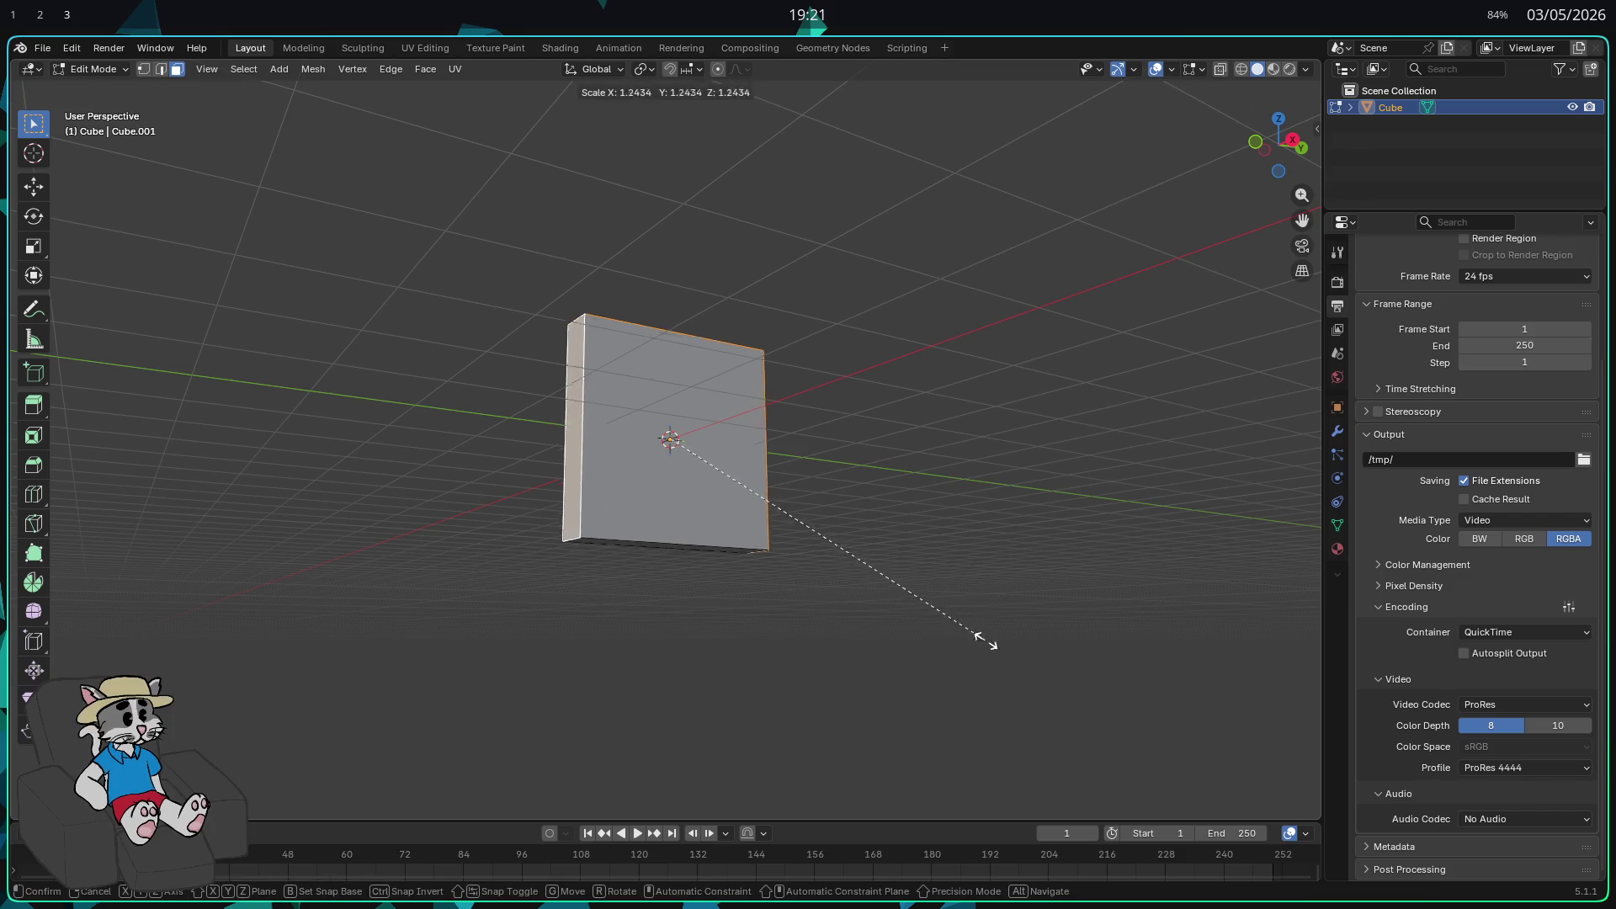
pyautogui.rightClick(963, 623)
pyautogui.moveTo(963, 624)
pyautogui.mouseDown()
pyautogui.moveTo(924, 556)
pyautogui.moveTo(866, 548)
pyautogui.moveTo(794, 606)
pyautogui.mouseUp()
# Move the selection along Y to widen the slab.
pyautogui.press('g')
pyautogui.press('y')
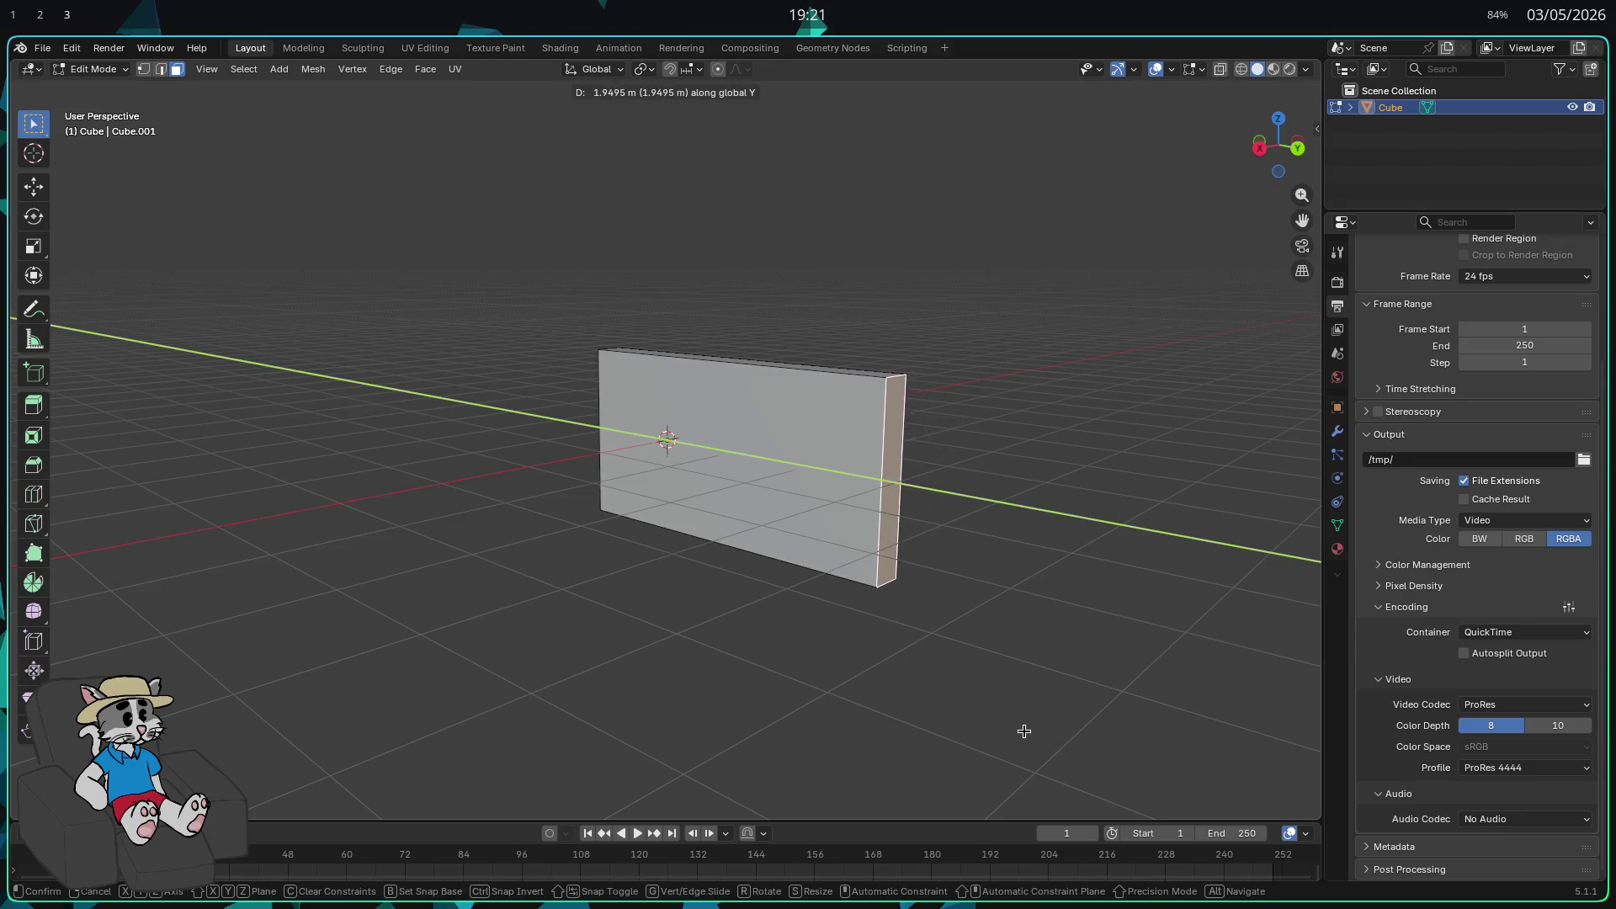
pyautogui.click(1003, 729)
pyautogui.moveTo(1002, 729)
pyautogui.mouseDown()
pyautogui.moveTo(1122, 735)
pyautogui.moveTo(884, 511)
pyautogui.mouseUp()
# In Object Mode, centre the slab's geometry on the world origin with Geometry to Origin.
pyautogui.press('Tab')
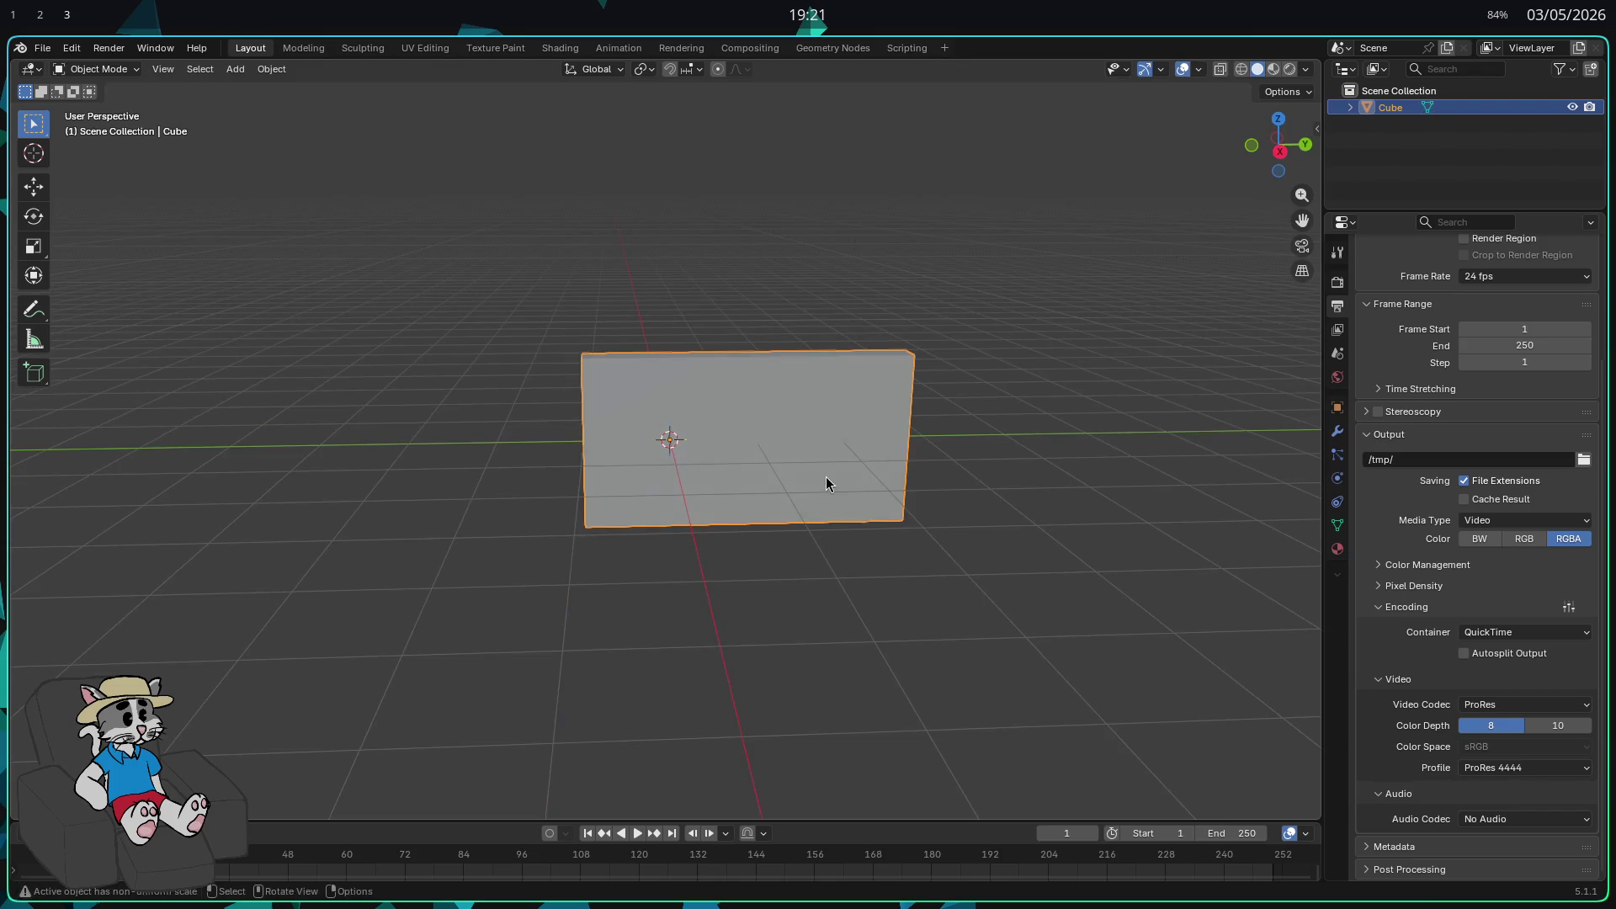
pyautogui.rightClick(808, 488)
pyautogui.moveTo(795, 546)
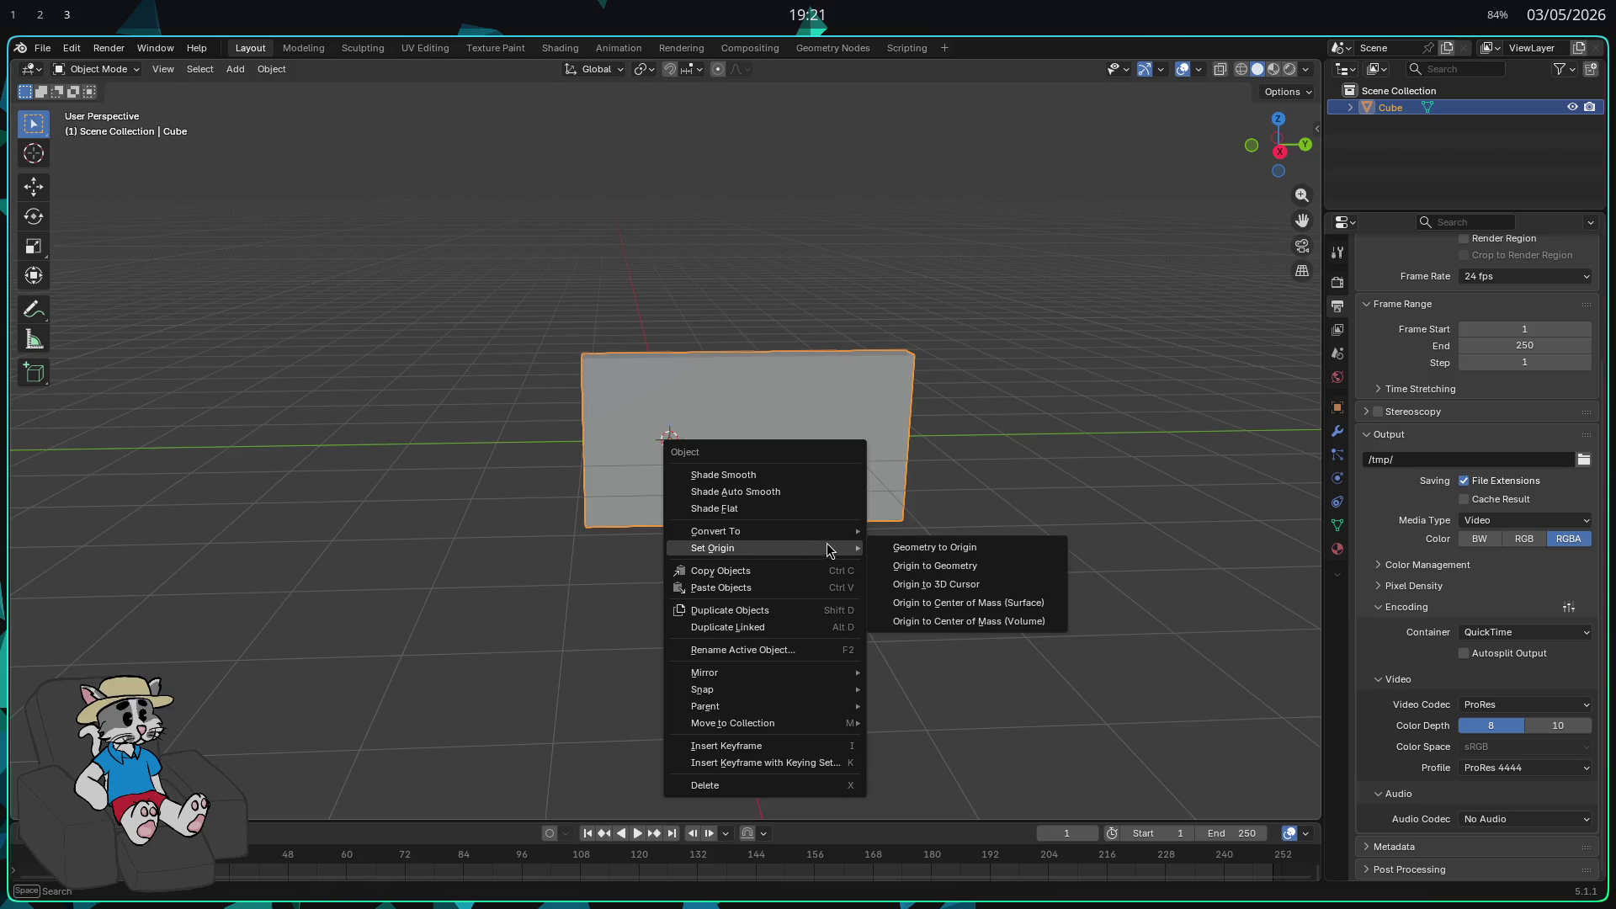
pyautogui.click(943, 547)
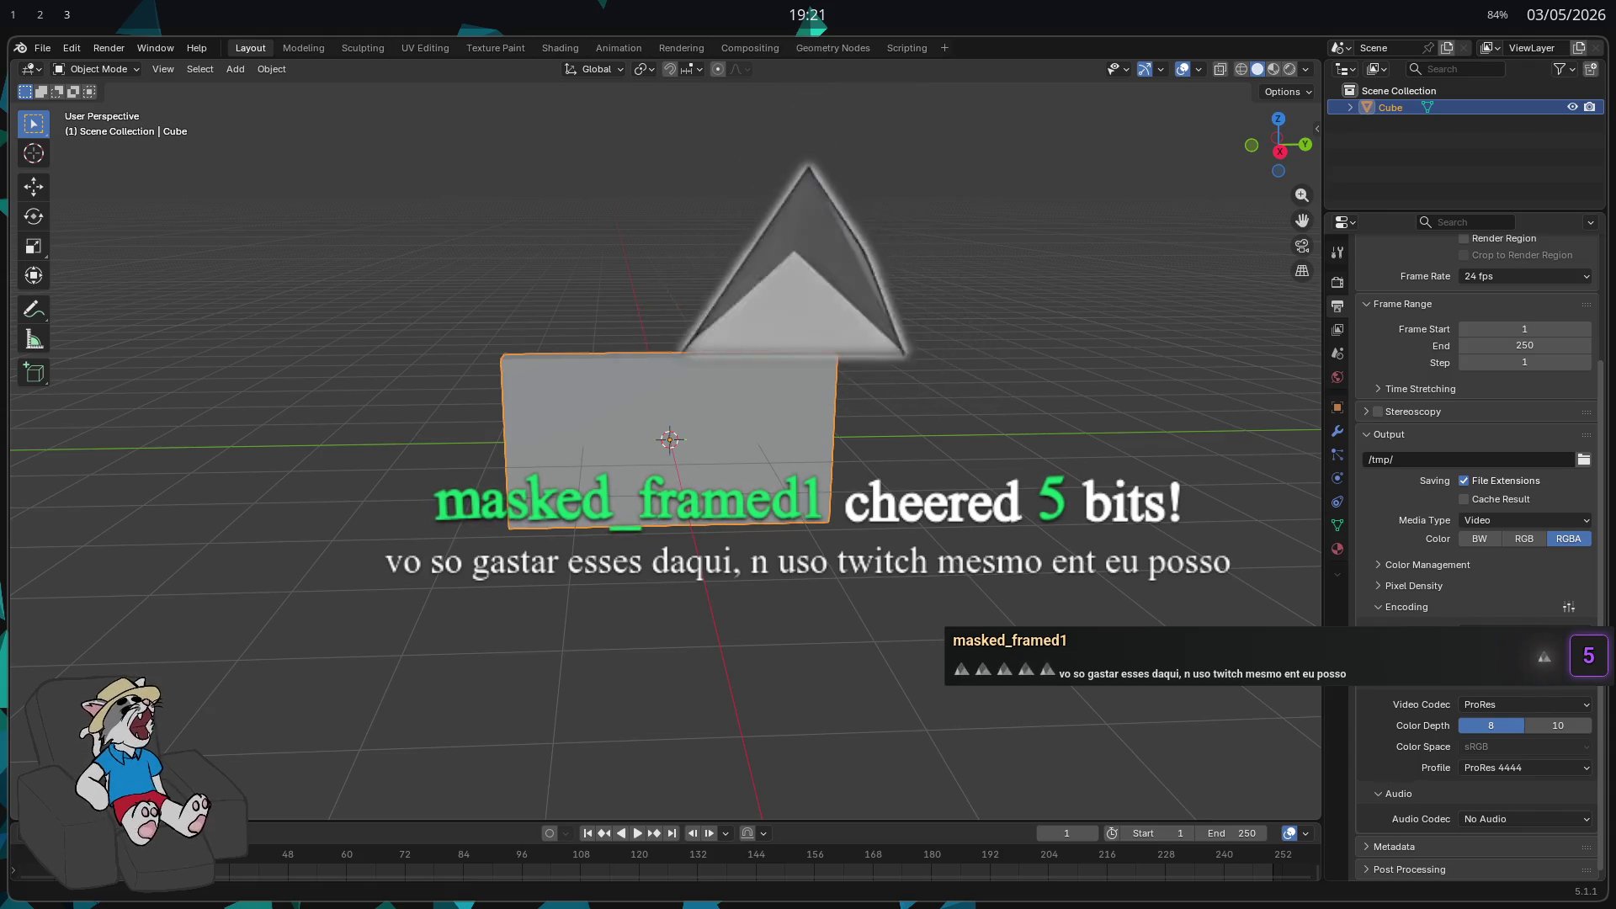
# Back in Edit Mode, raise the slab's top along Z to make it taller.
pyautogui.press('Tab')
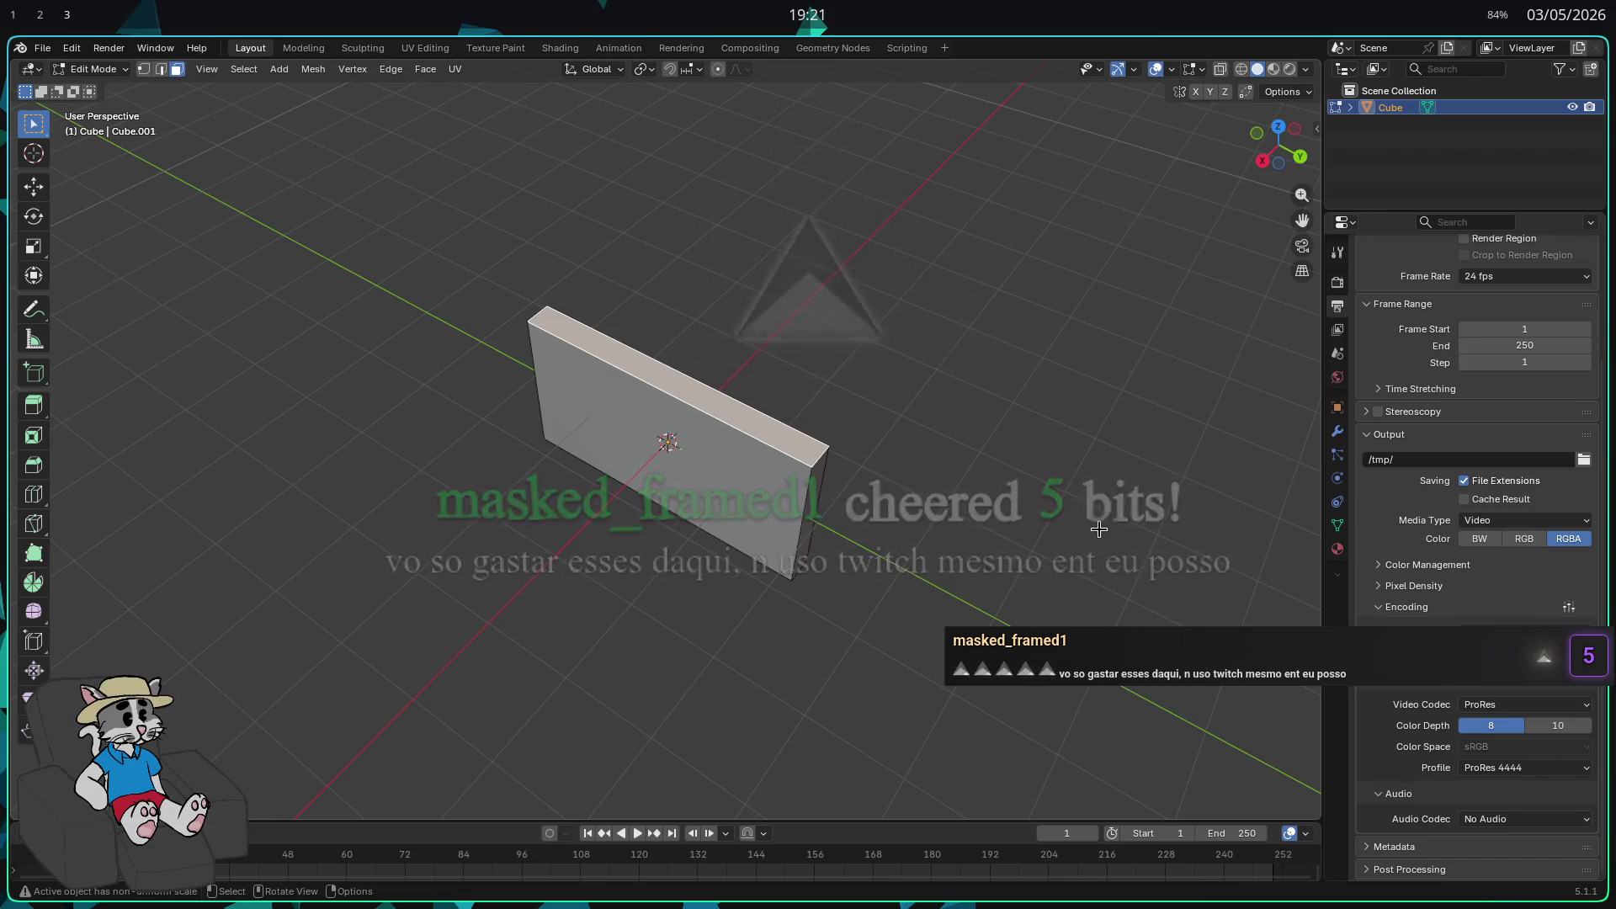
pyautogui.press('g')
pyautogui.press('z')
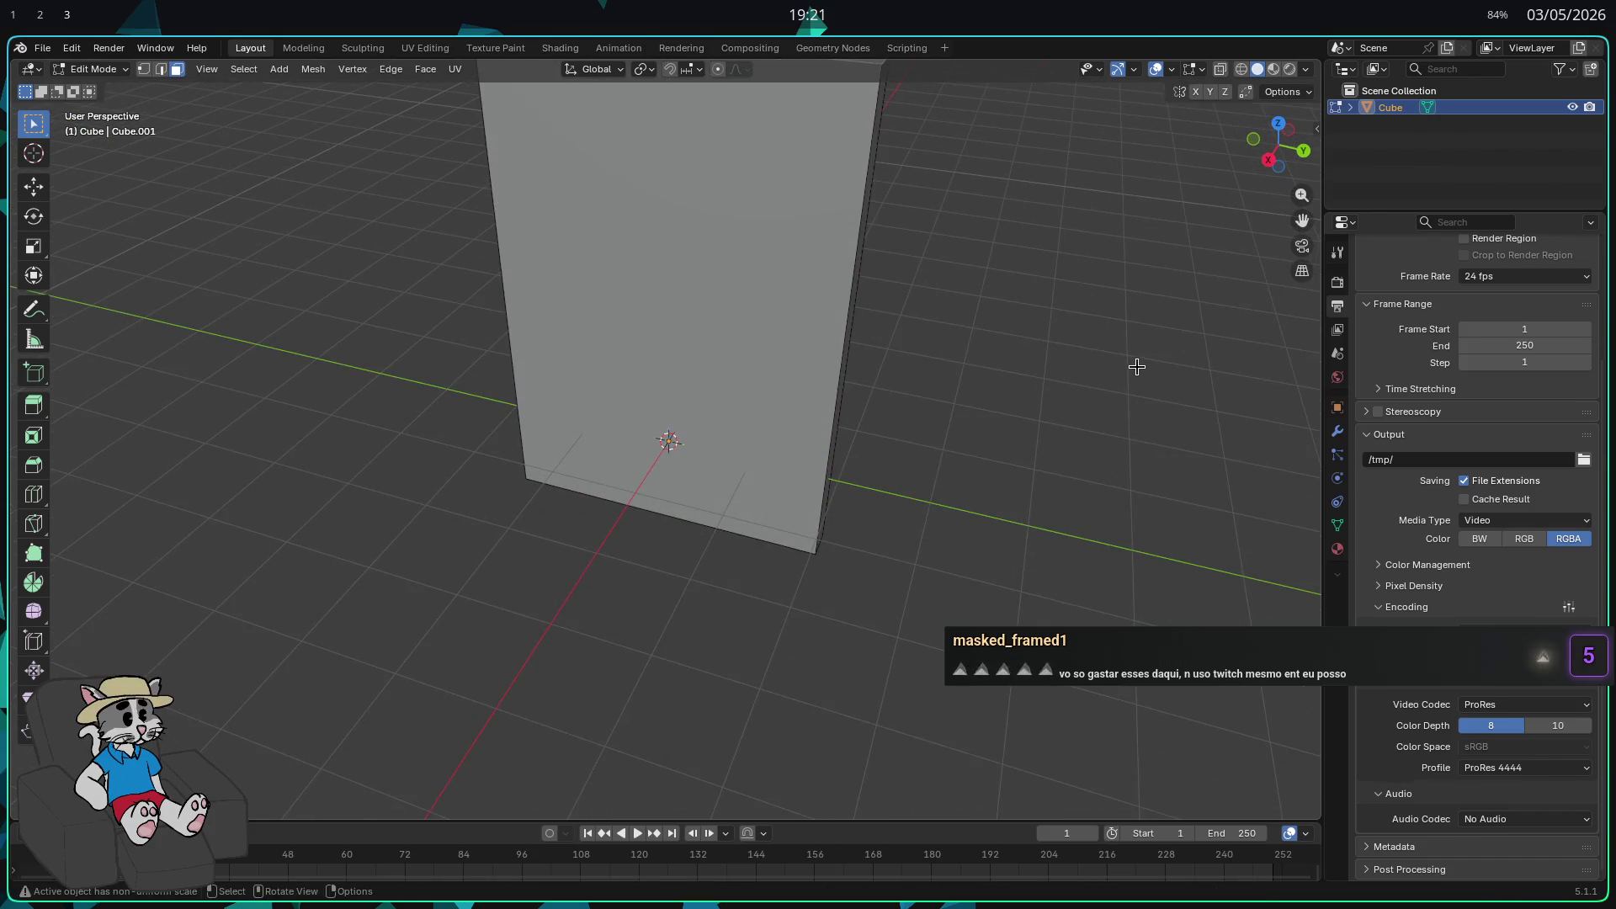
pyautogui.click(1136, 361)
pyautogui.scroll(-3, 1106, 446)
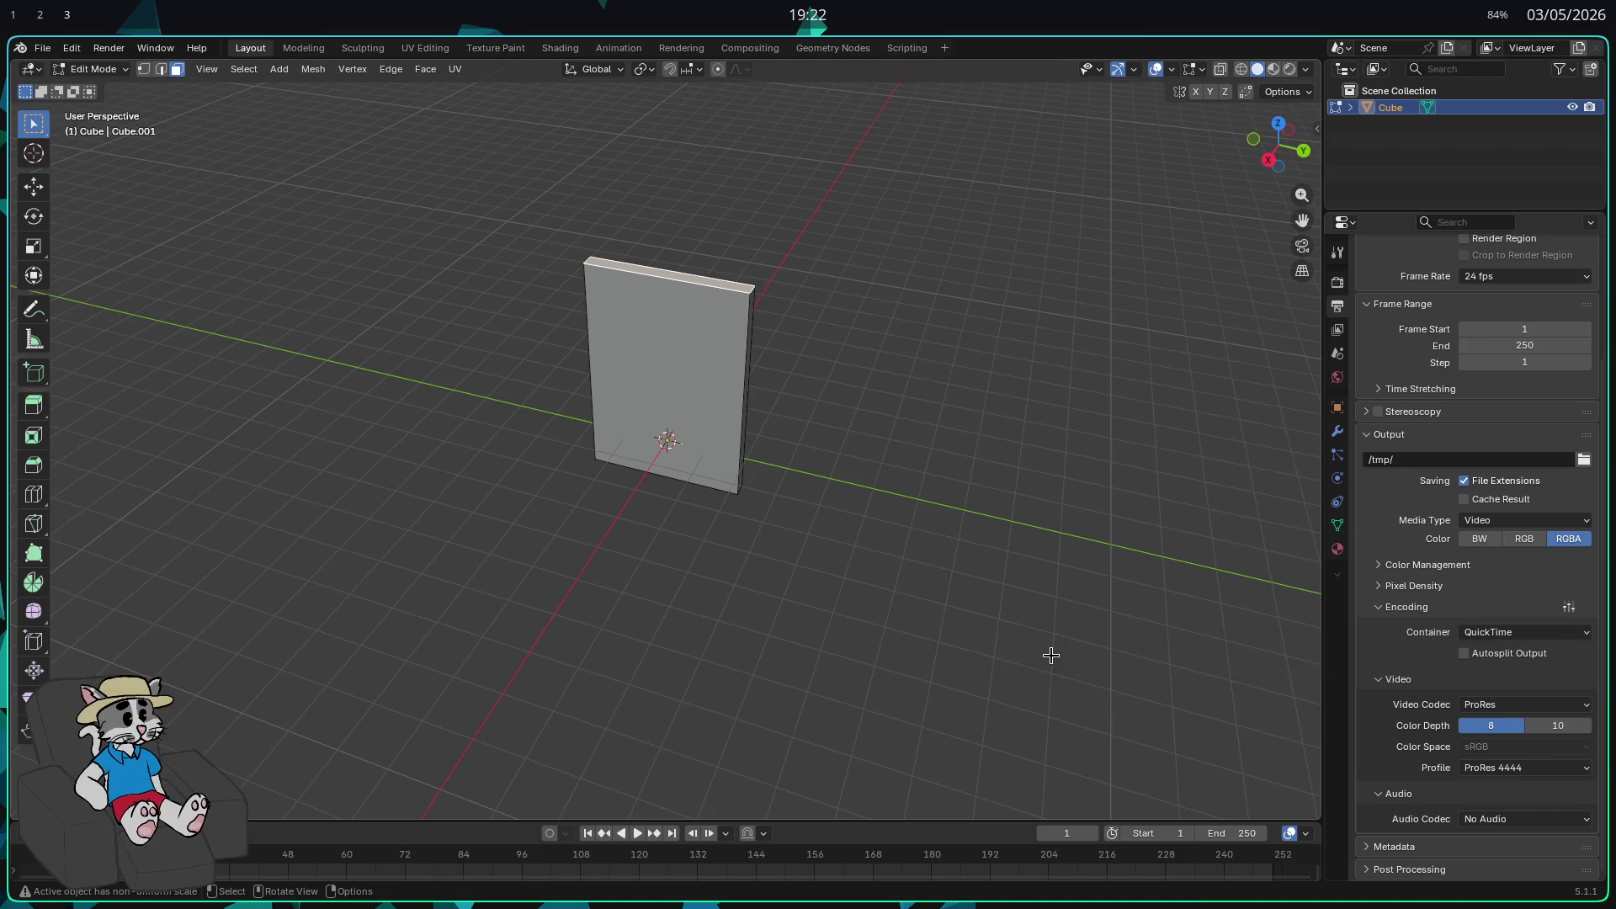
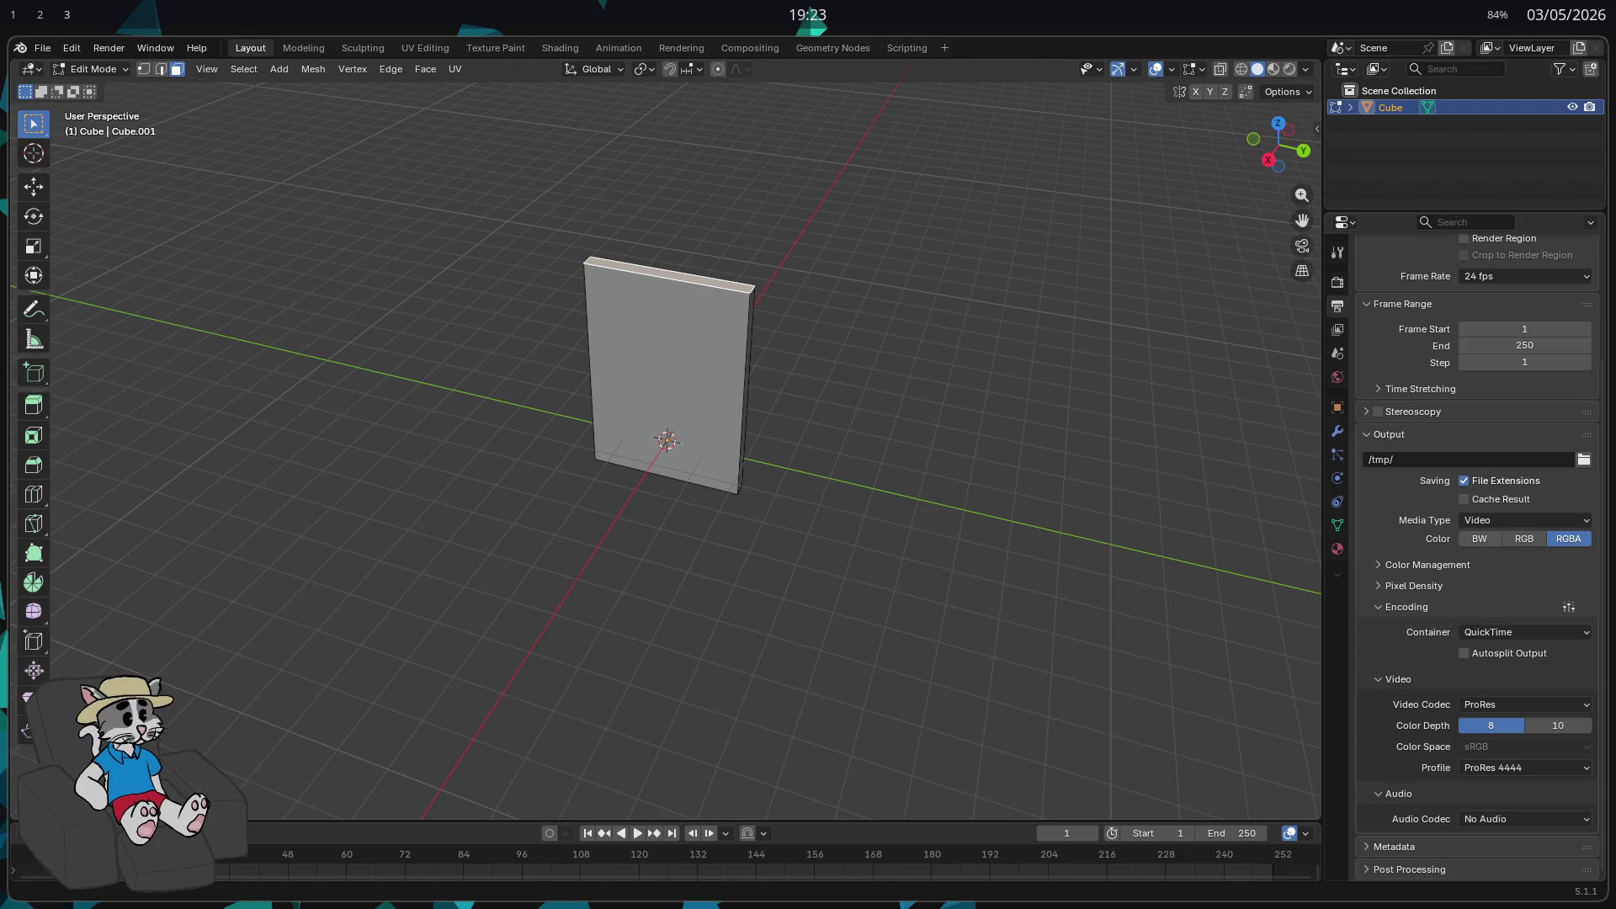
# Extrude the slab's top face upward so the slab becomes taller.
pyautogui.moveTo(1010, 451)
pyautogui.mouseDown()
pyautogui.moveTo(833, 401)
pyautogui.moveTo(783, 325)
pyautogui.moveTo(734, 304)
pyautogui.mouseUp()
pyautogui.press('e')
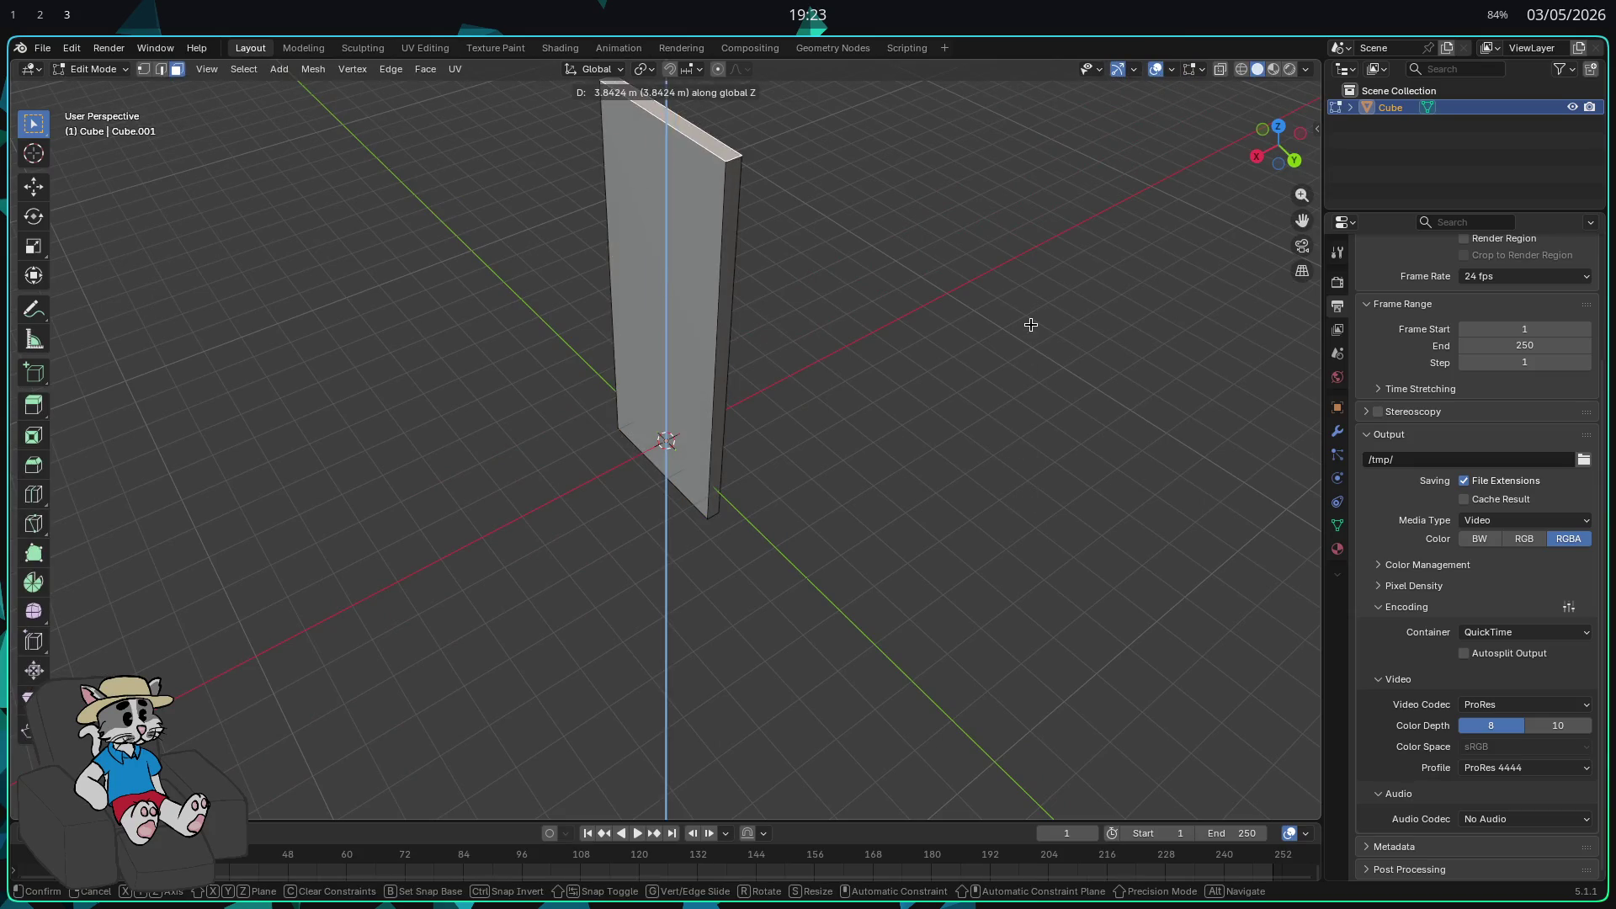
pyautogui.click(954, 364)
pyautogui.moveTo(953, 363)
pyautogui.mouseDown()
pyautogui.moveTo(1100, 264)
pyautogui.moveTo(992, 303)
pyautogui.mouseUp()
pyautogui.scroll(-3, 1100, 264)
# Cancel a Z scale on the top face and toggle between wireframe and solid shading.
pyautogui.press('s')
pyautogui.press('z')
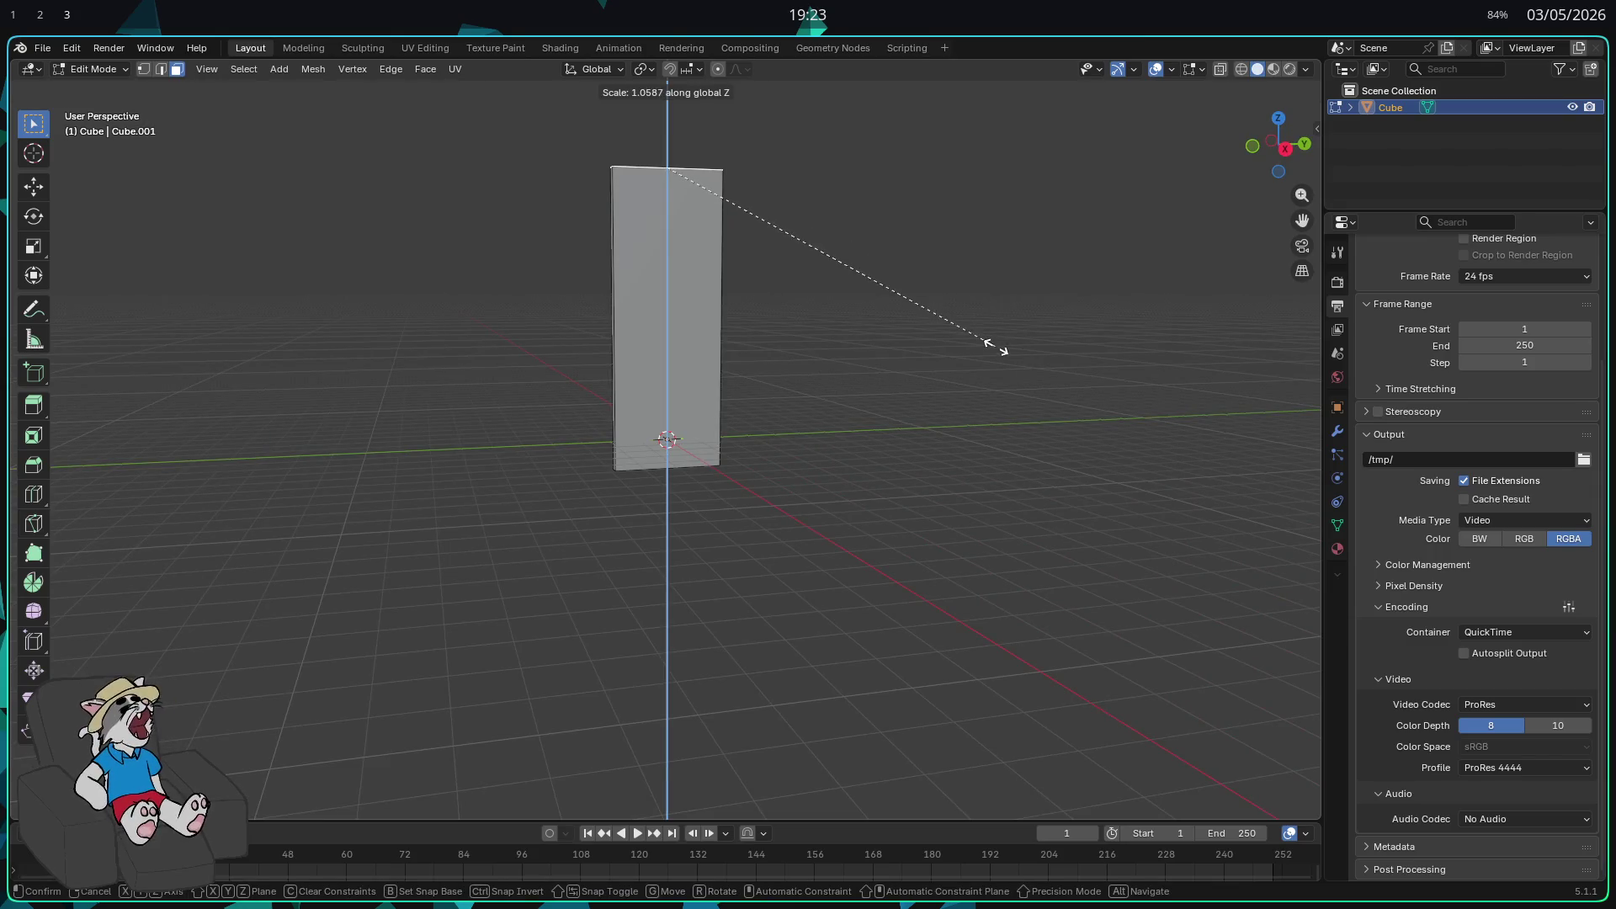
pyautogui.press('Escape')
pyautogui.press('z')
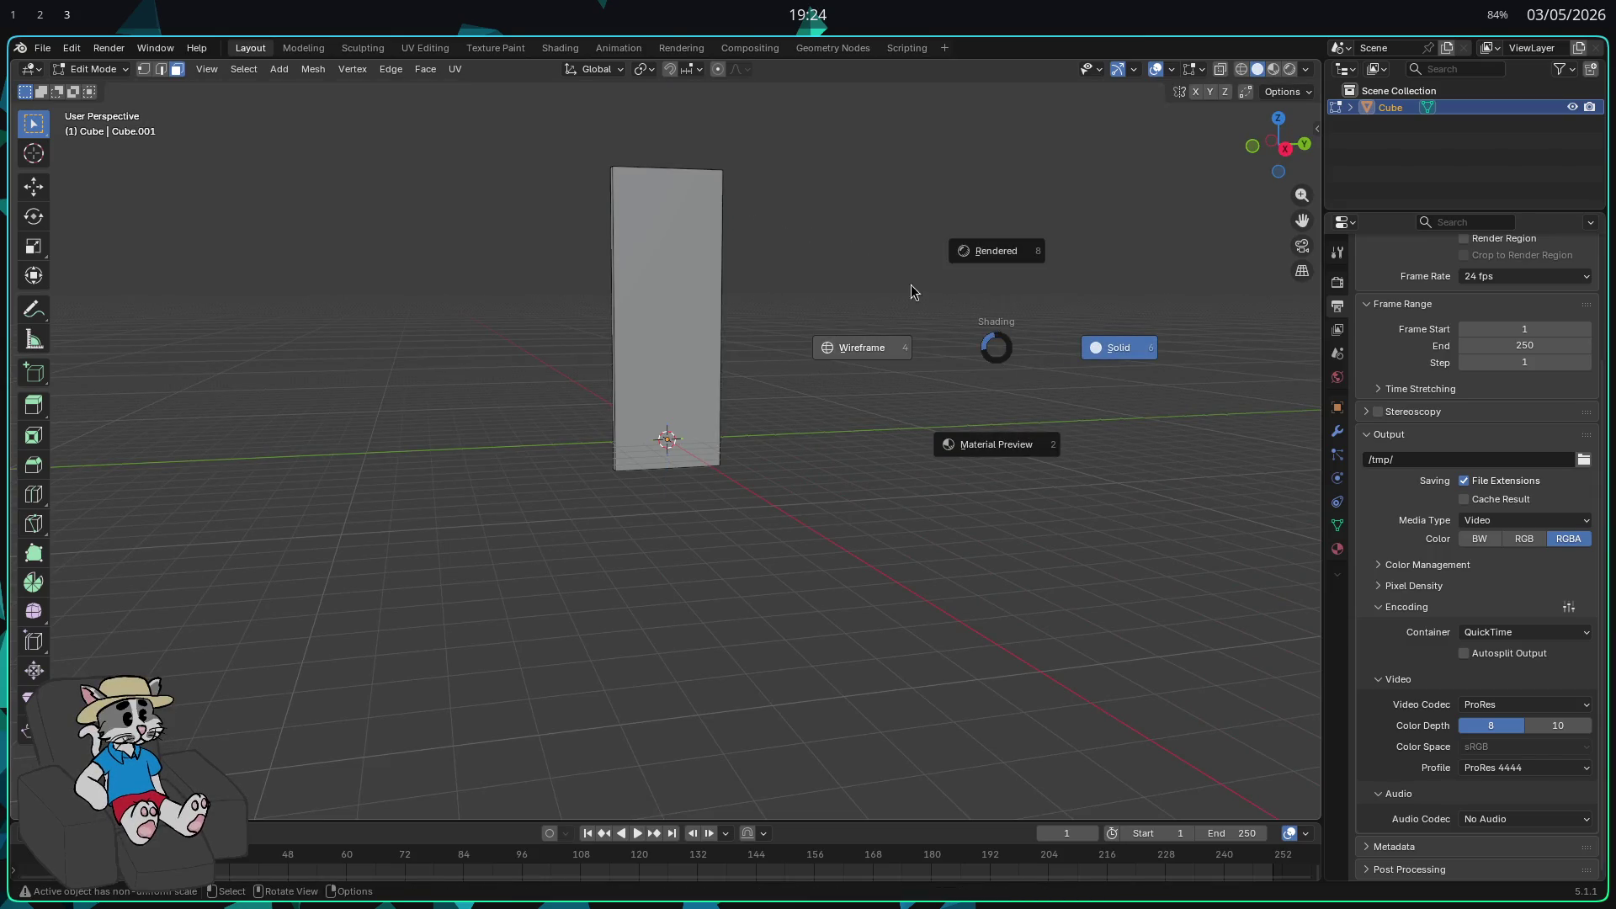
pyautogui.click(875, 243)
pyautogui.press('z')
pyautogui.click(1010, 332)
# Select the slab's top face and move it down along Z to adjust the height.
pyautogui.moveTo(1018, 332)
pyautogui.mouseDown()
pyautogui.moveTo(690, 266)
pyautogui.moveTo(634, 224)
pyautogui.moveTo(639, 188)
pyautogui.mouseUp()
pyautogui.click(639, 188)
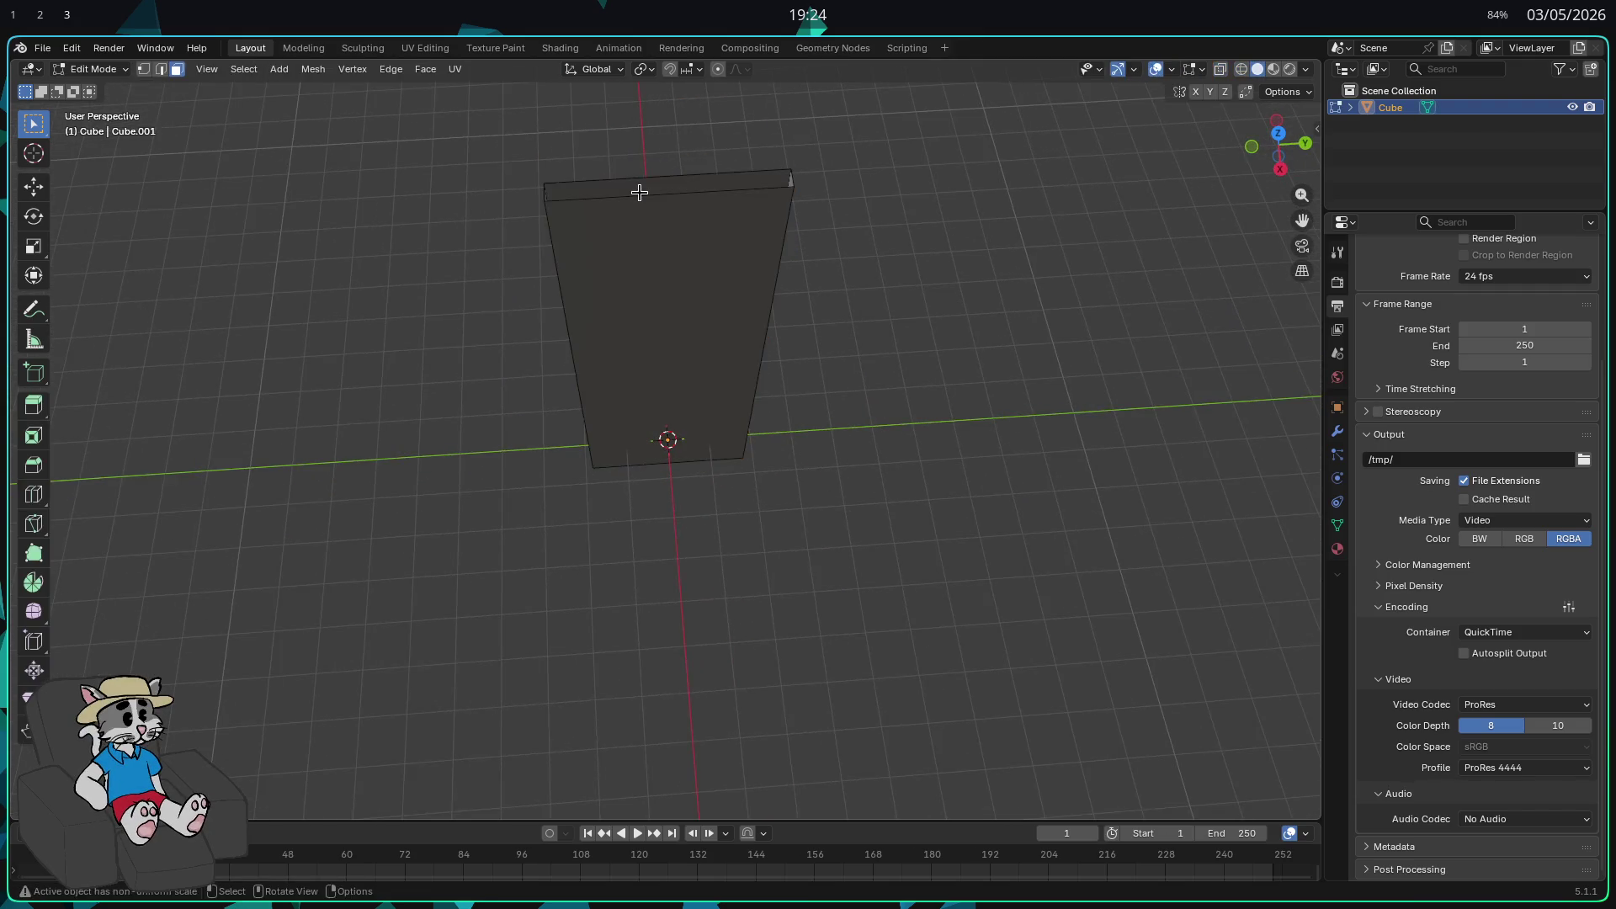
pyautogui.moveTo(994, 331); pyautogui.dragTo(904, 373)
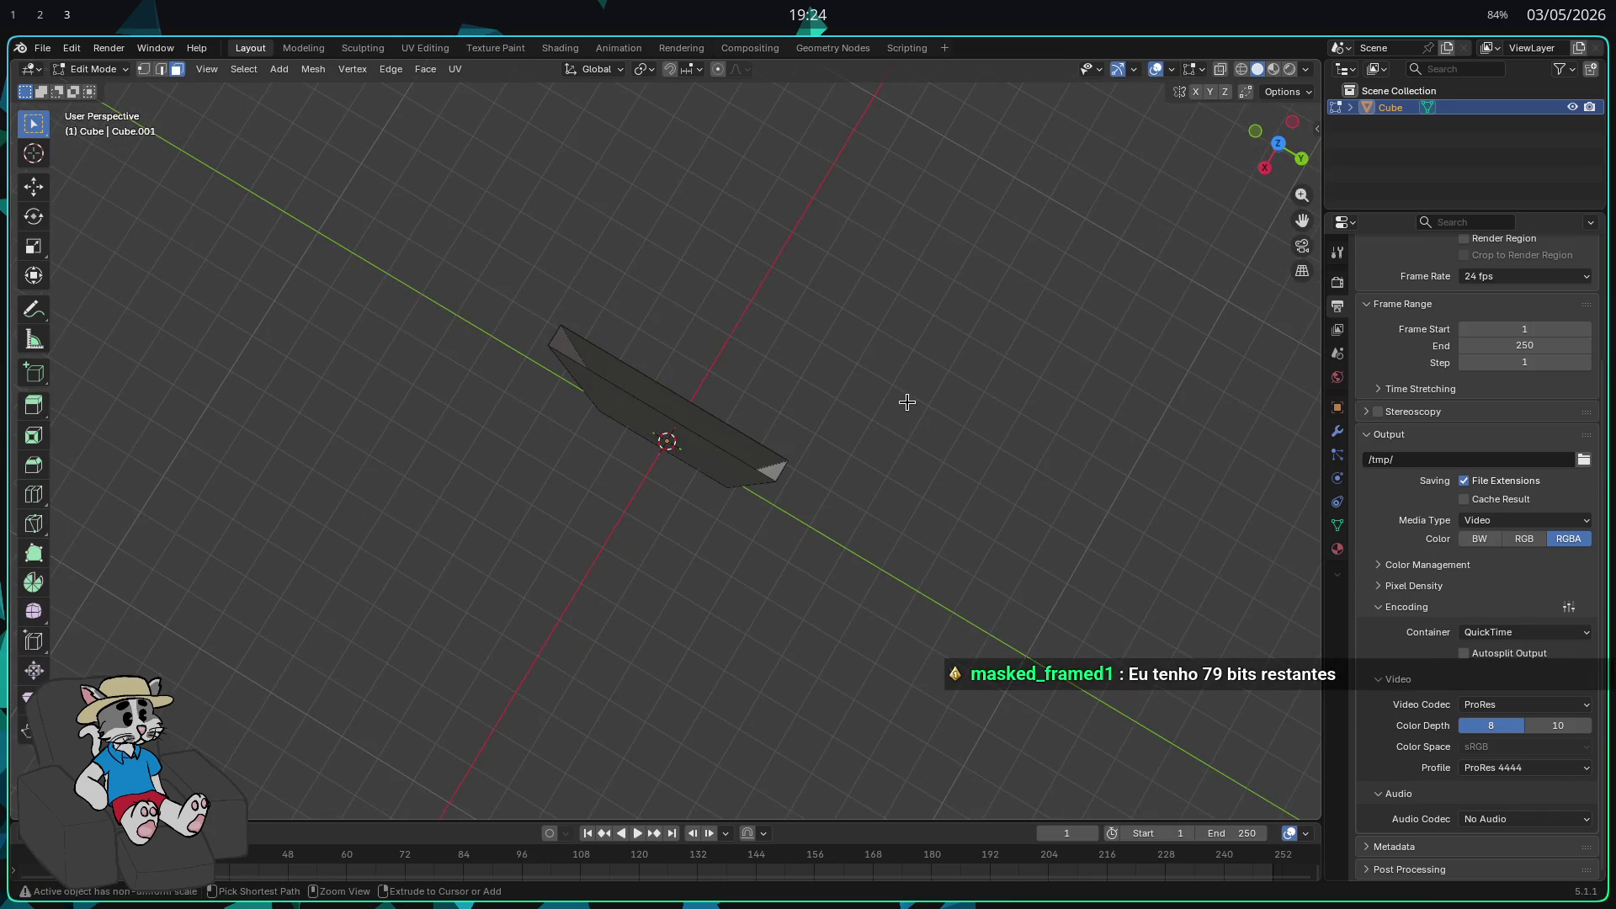
pyautogui.hotkey('shift', 'n')
pyautogui.scroll(-5, 707, 426)
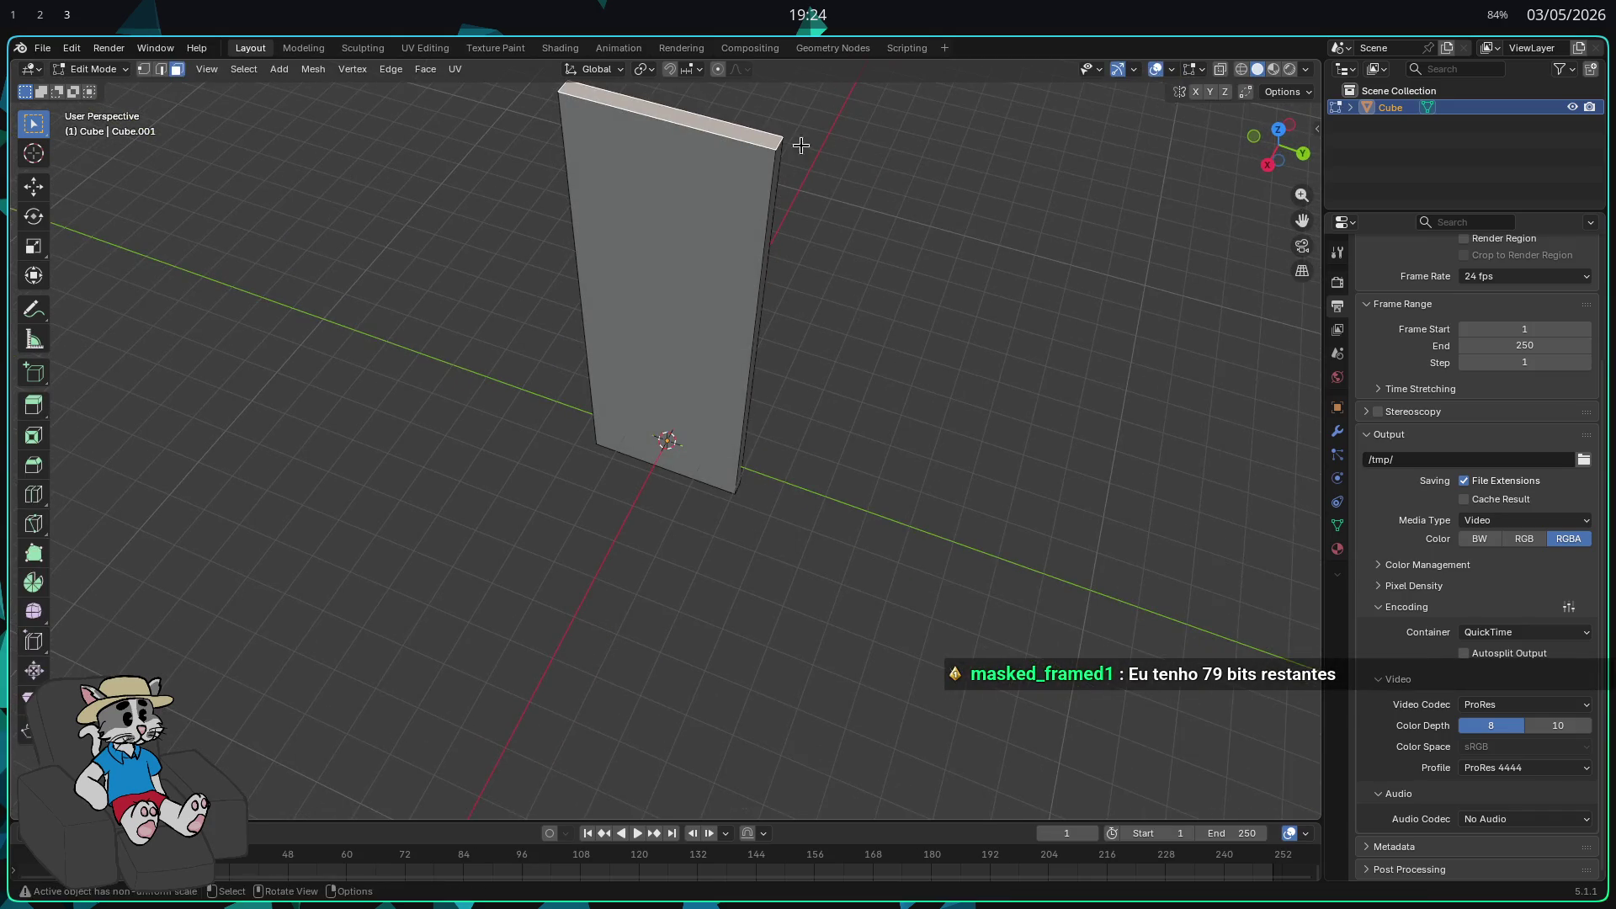
pyautogui.press('g')
pyautogui.press('z')
pyautogui.click(1018, 336)
pyautogui.scroll(5, 1018, 336)
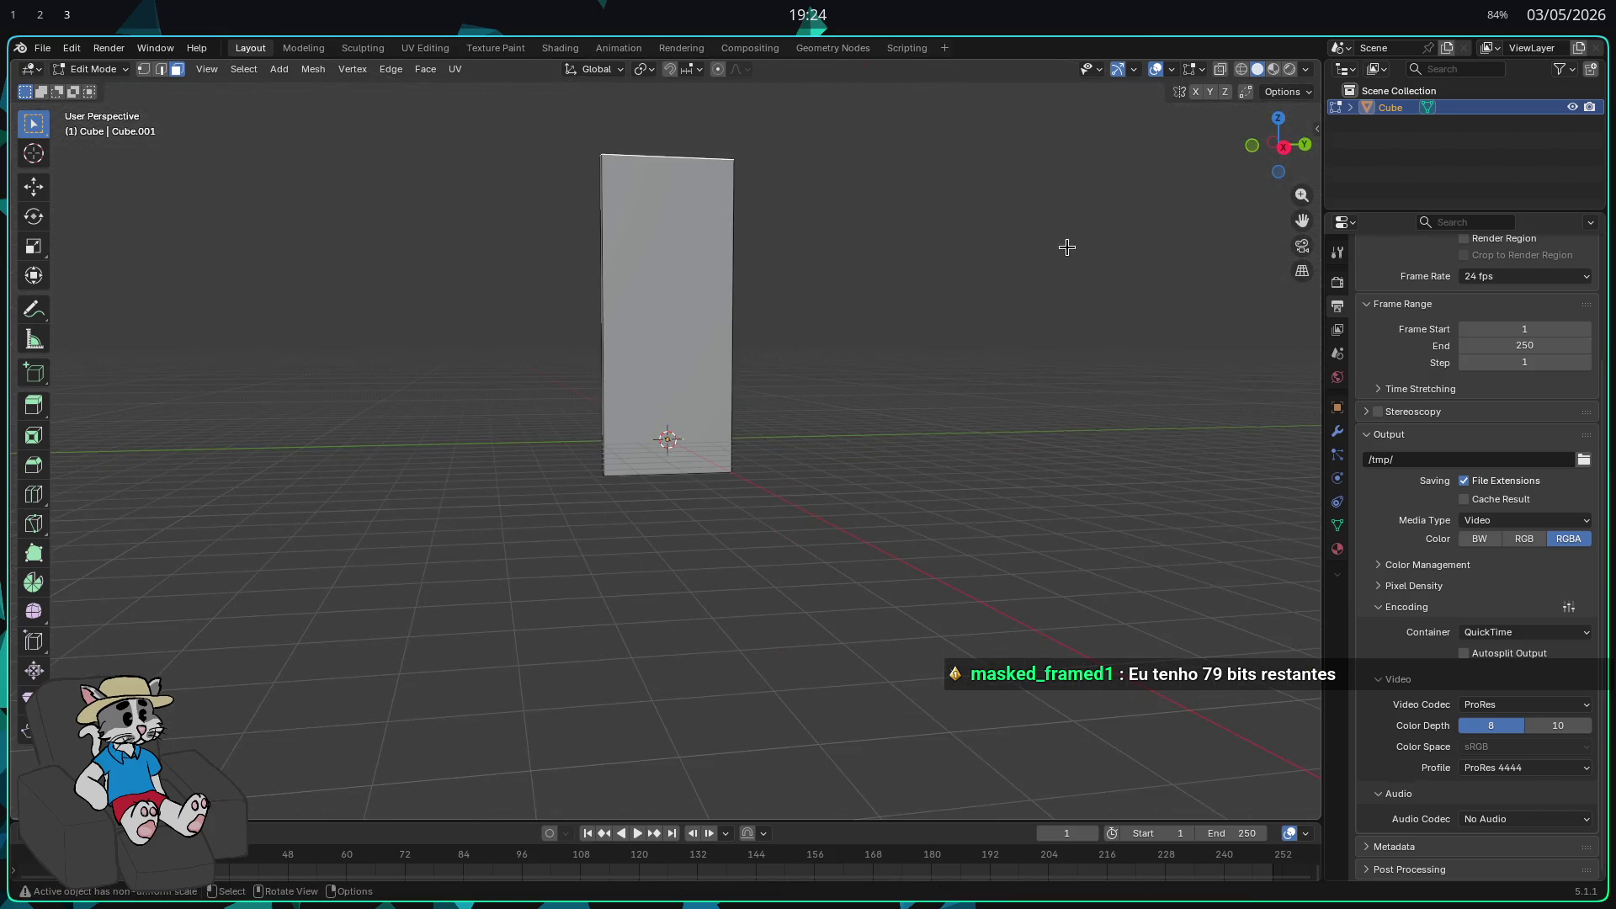
# Inspect the slab from the top view and reselect its top face.
pyautogui.press('z')
pyautogui.press('Escape')
pyautogui.press('KP_7')
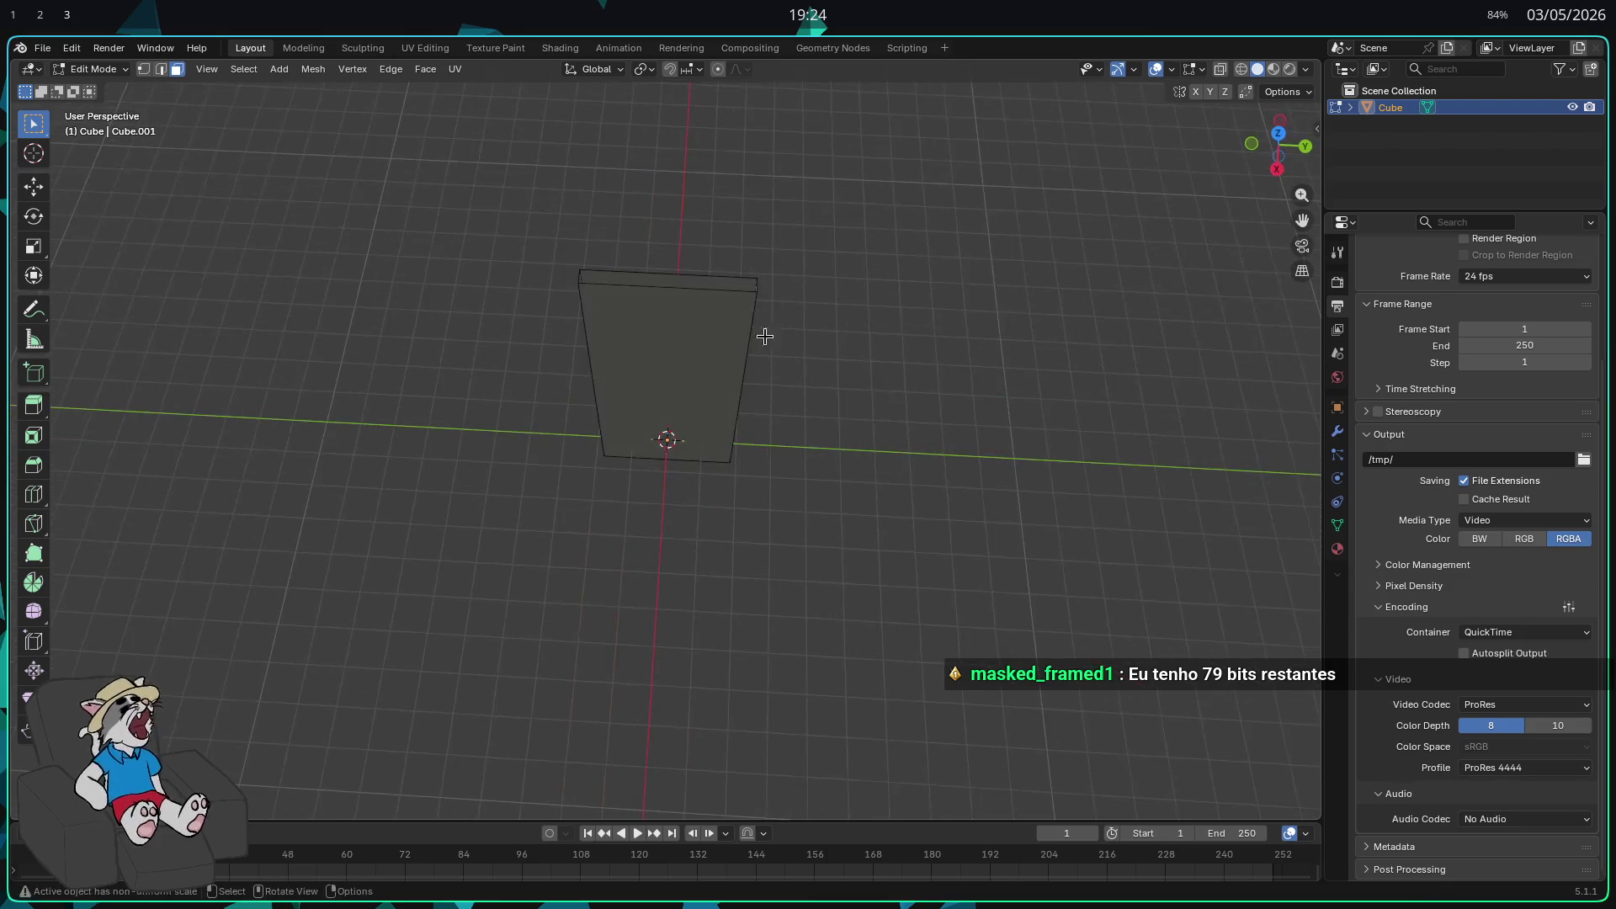
pyautogui.scroll(3, 840, 325)
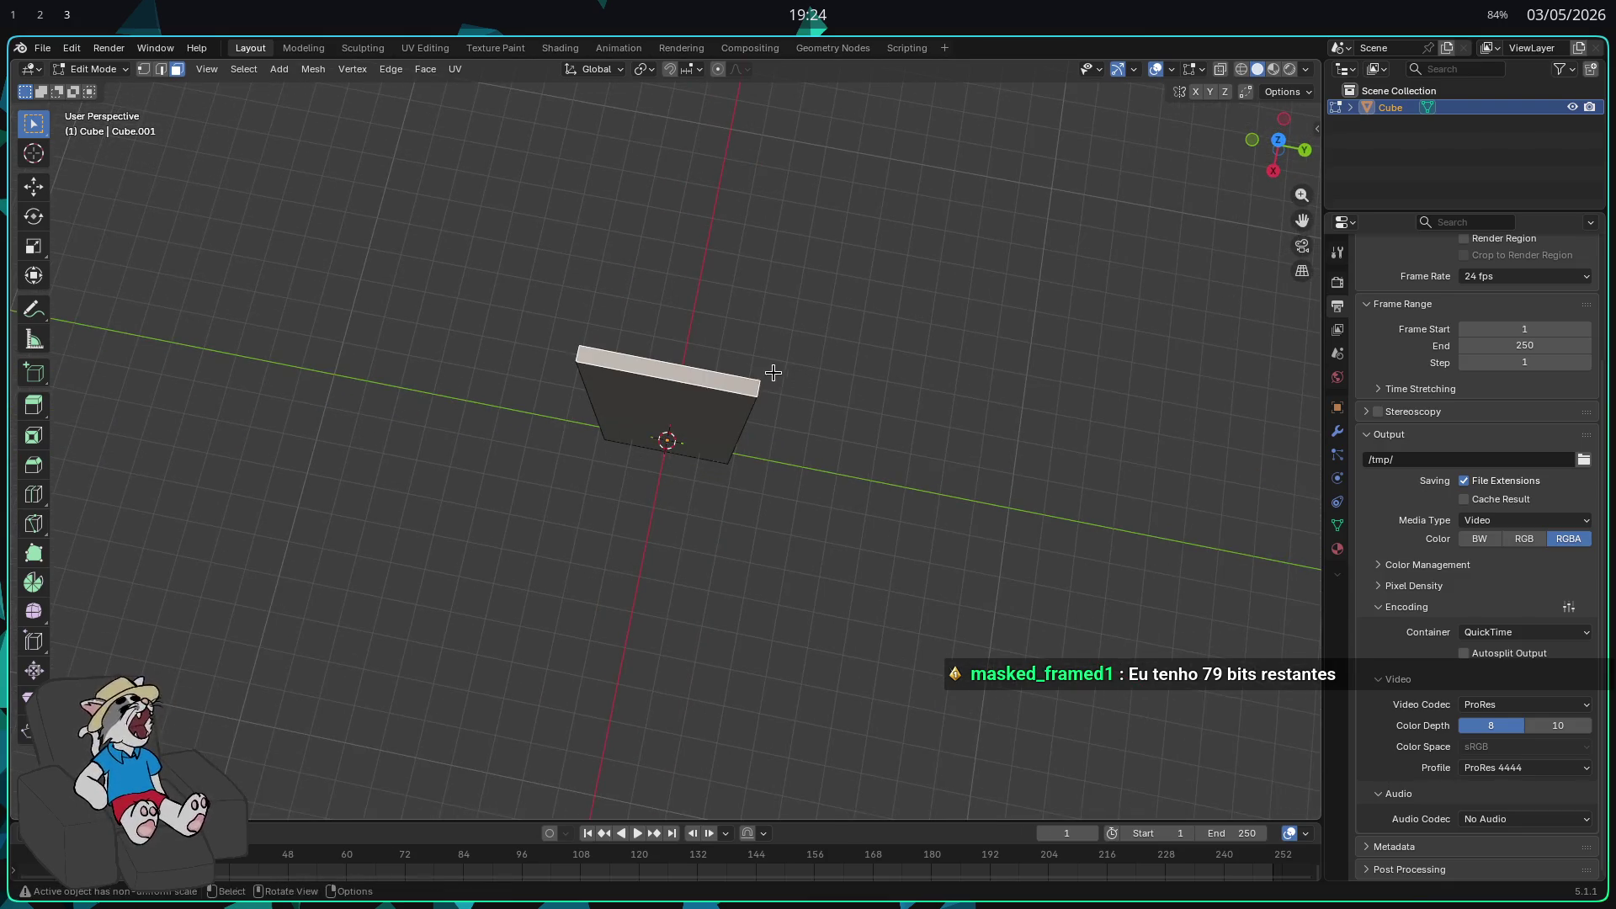
pyautogui.scroll(-5, 968, 374)
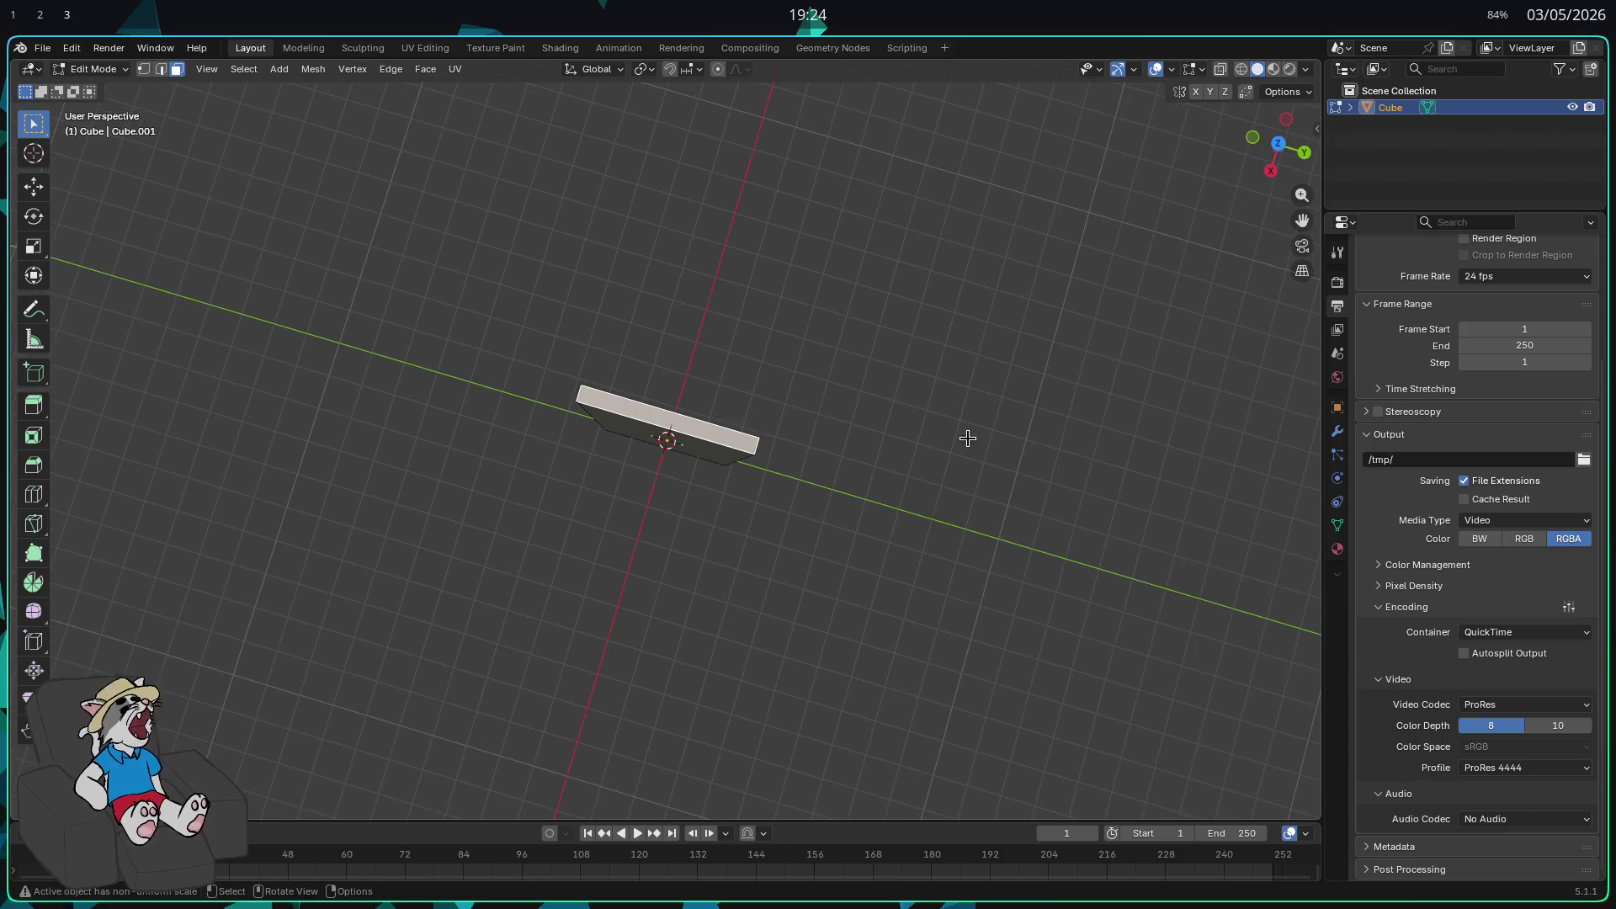
pyautogui.scroll(-5, 960, 417)
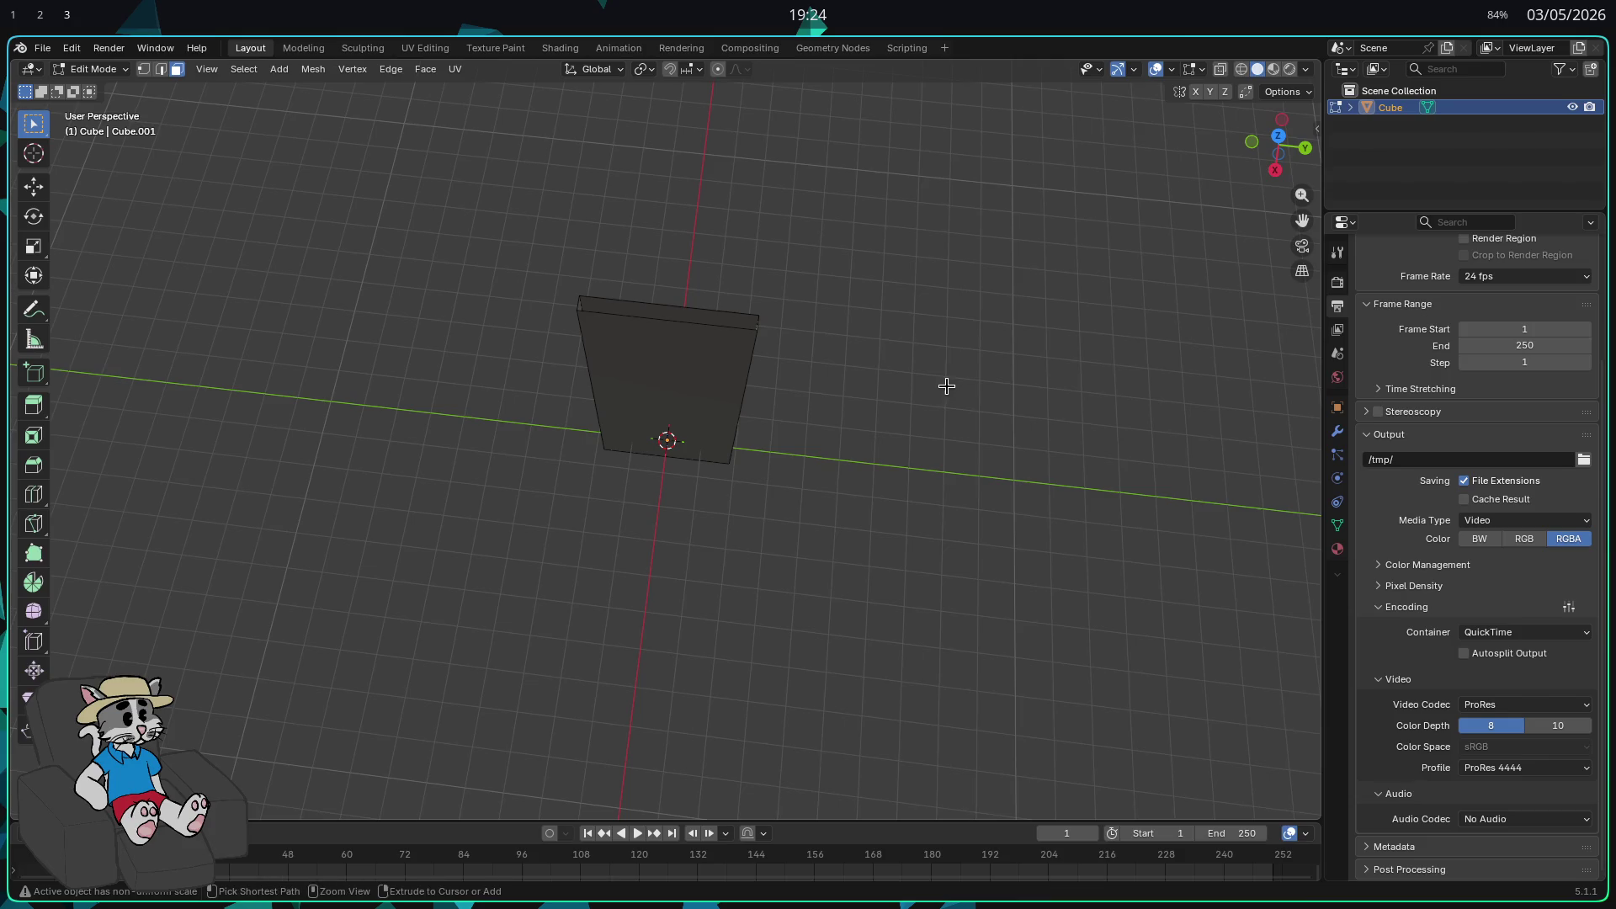
pyautogui.click(753, 321)
pyautogui.press('s')
pyautogui.press('Escape')
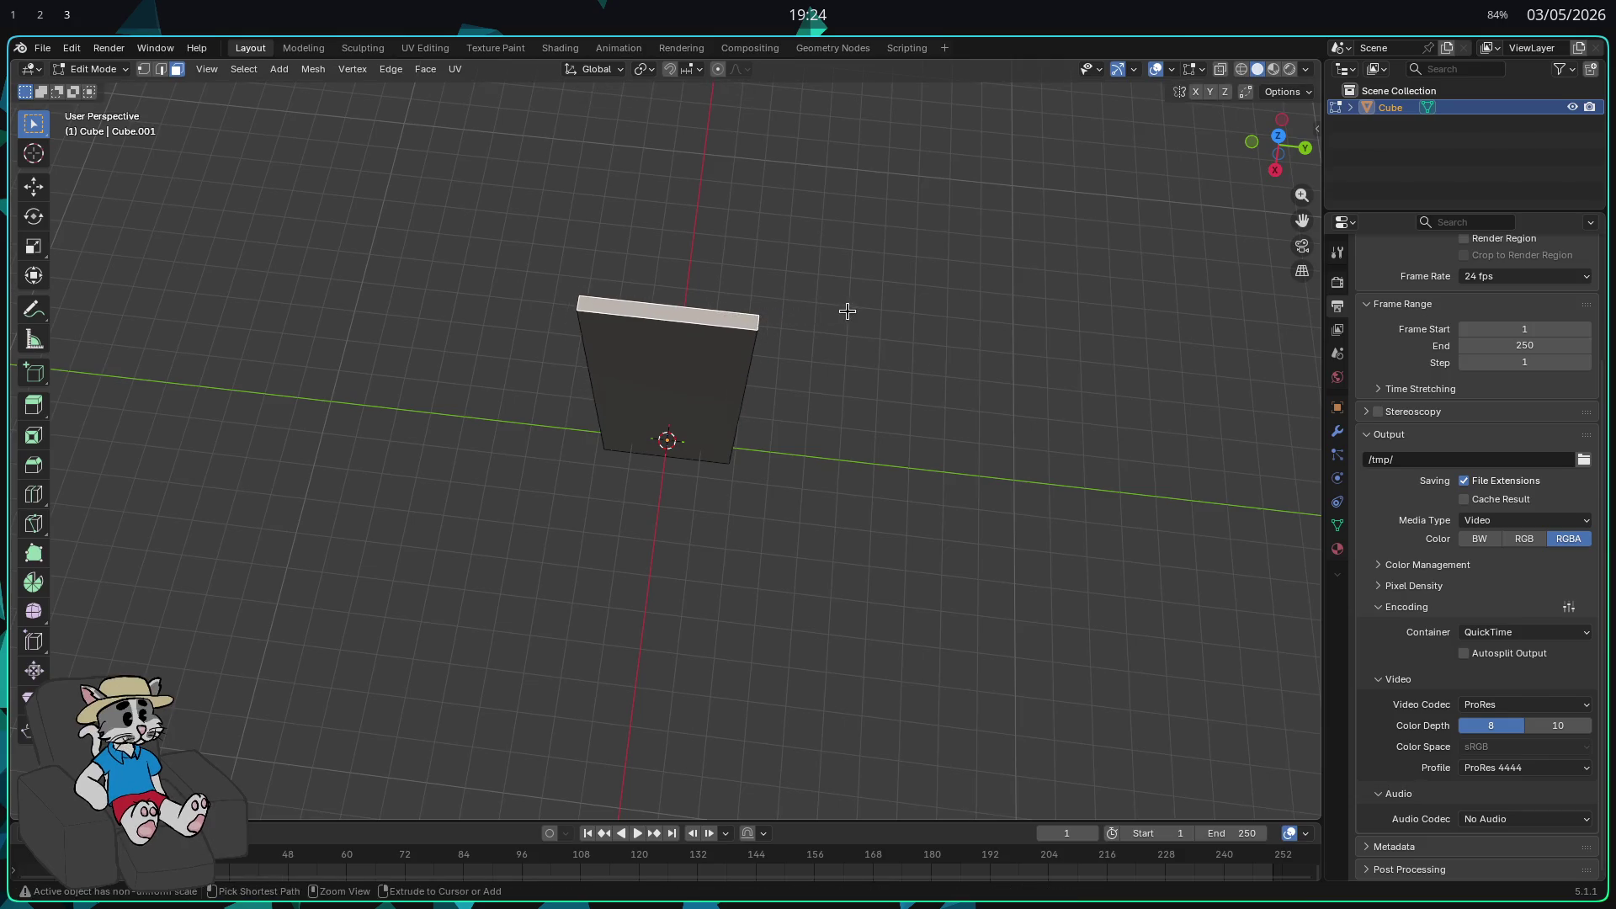
# Zoom over the finished slab and return the Cube to Object Mode.
pyautogui.scroll(5, 901, 339)
pyautogui.scroll(-5, 956, 336)
pyautogui.scroll(5, 979, 263)
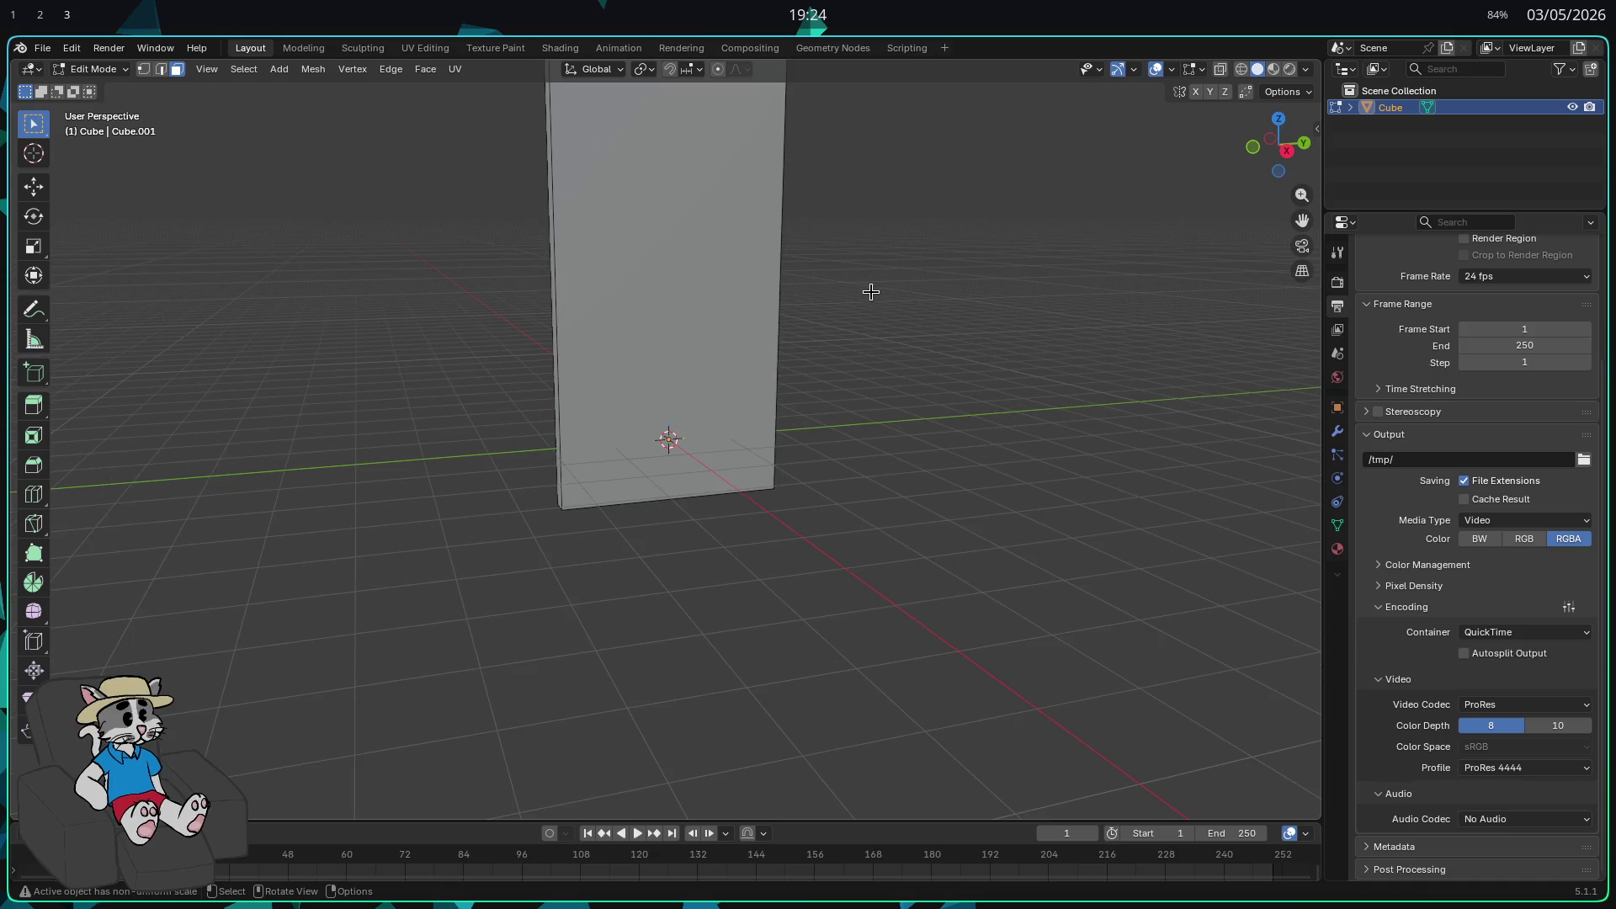
pyautogui.press('Tab')
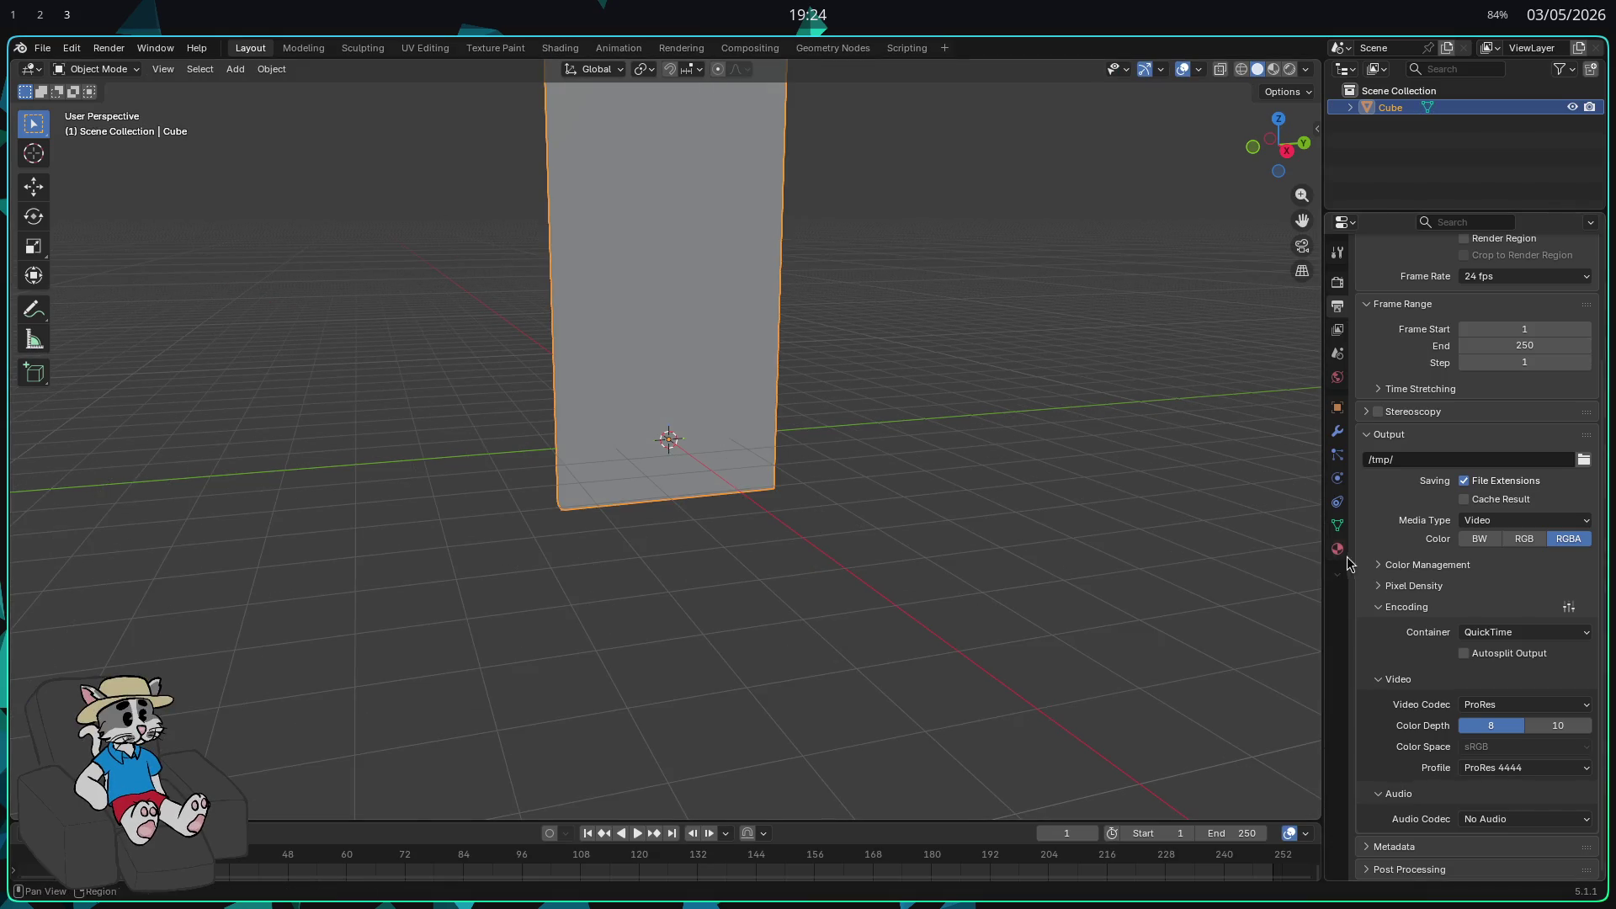
# Create Material.001 for the Cube in Material Properties, waiting out the unresponsive prompt.
pyautogui.click(1339, 550)
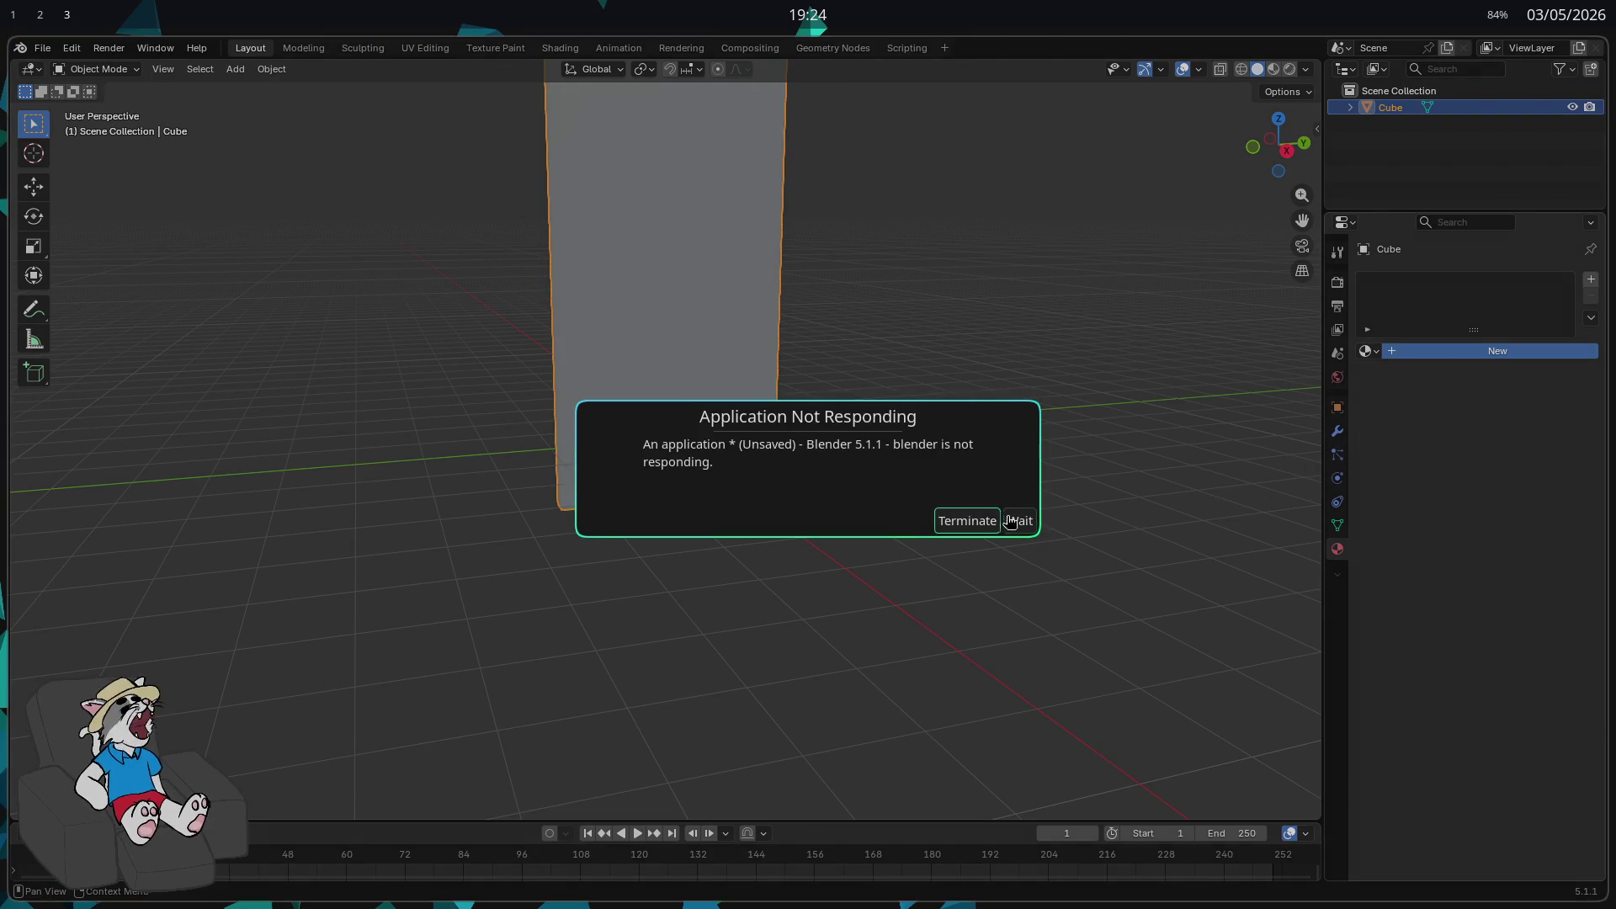
pyautogui.click(1022, 522)
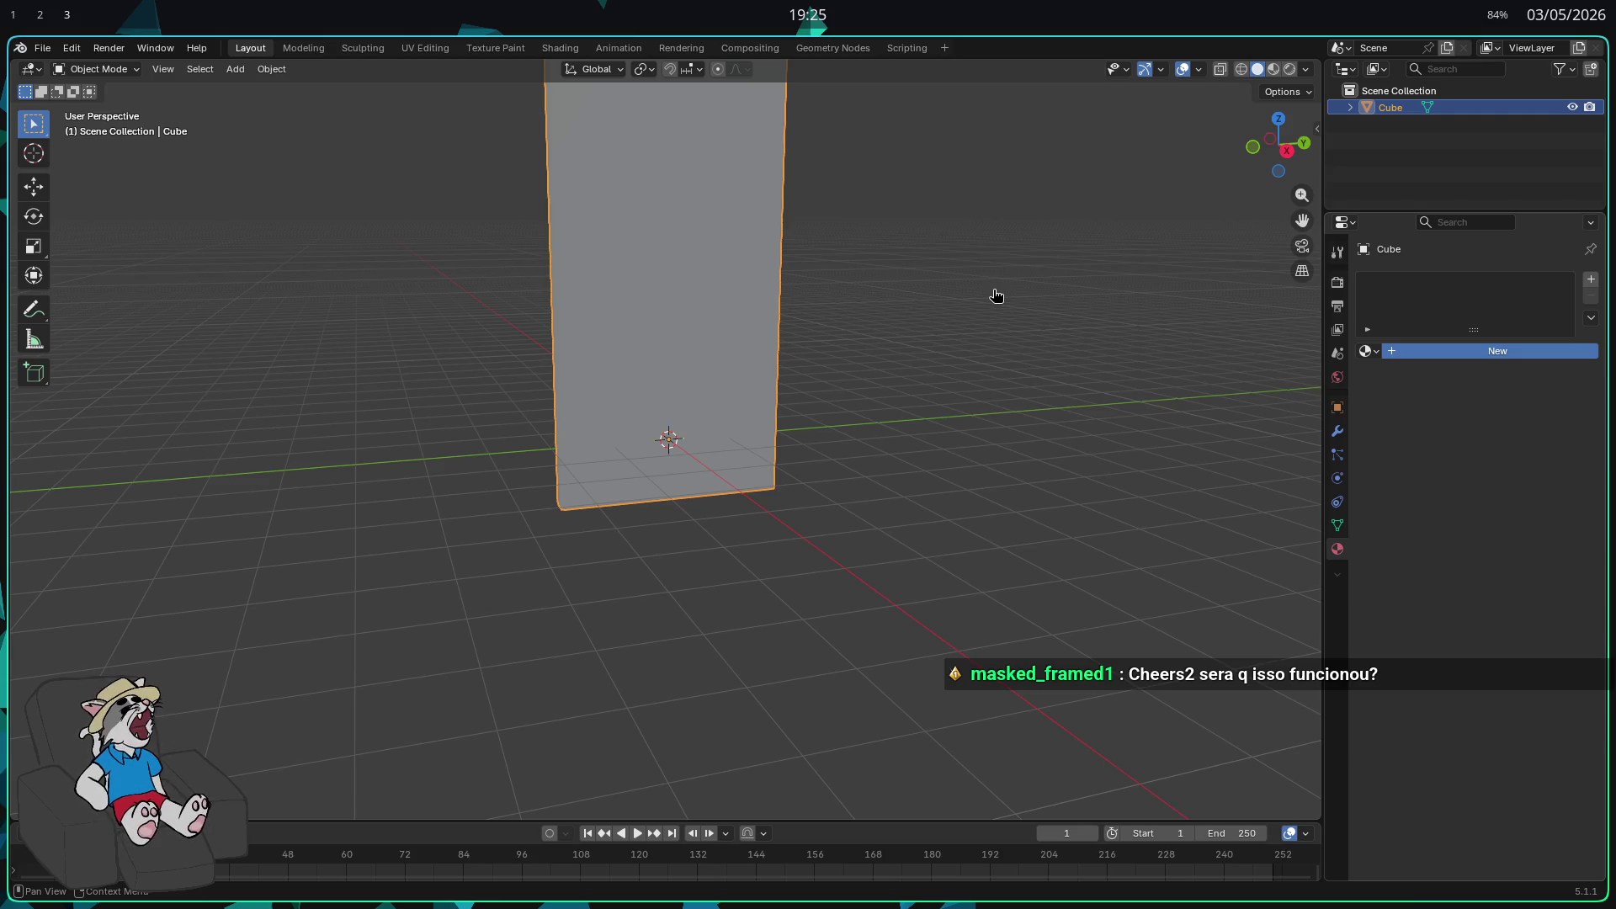
pyautogui.click(1498, 350)
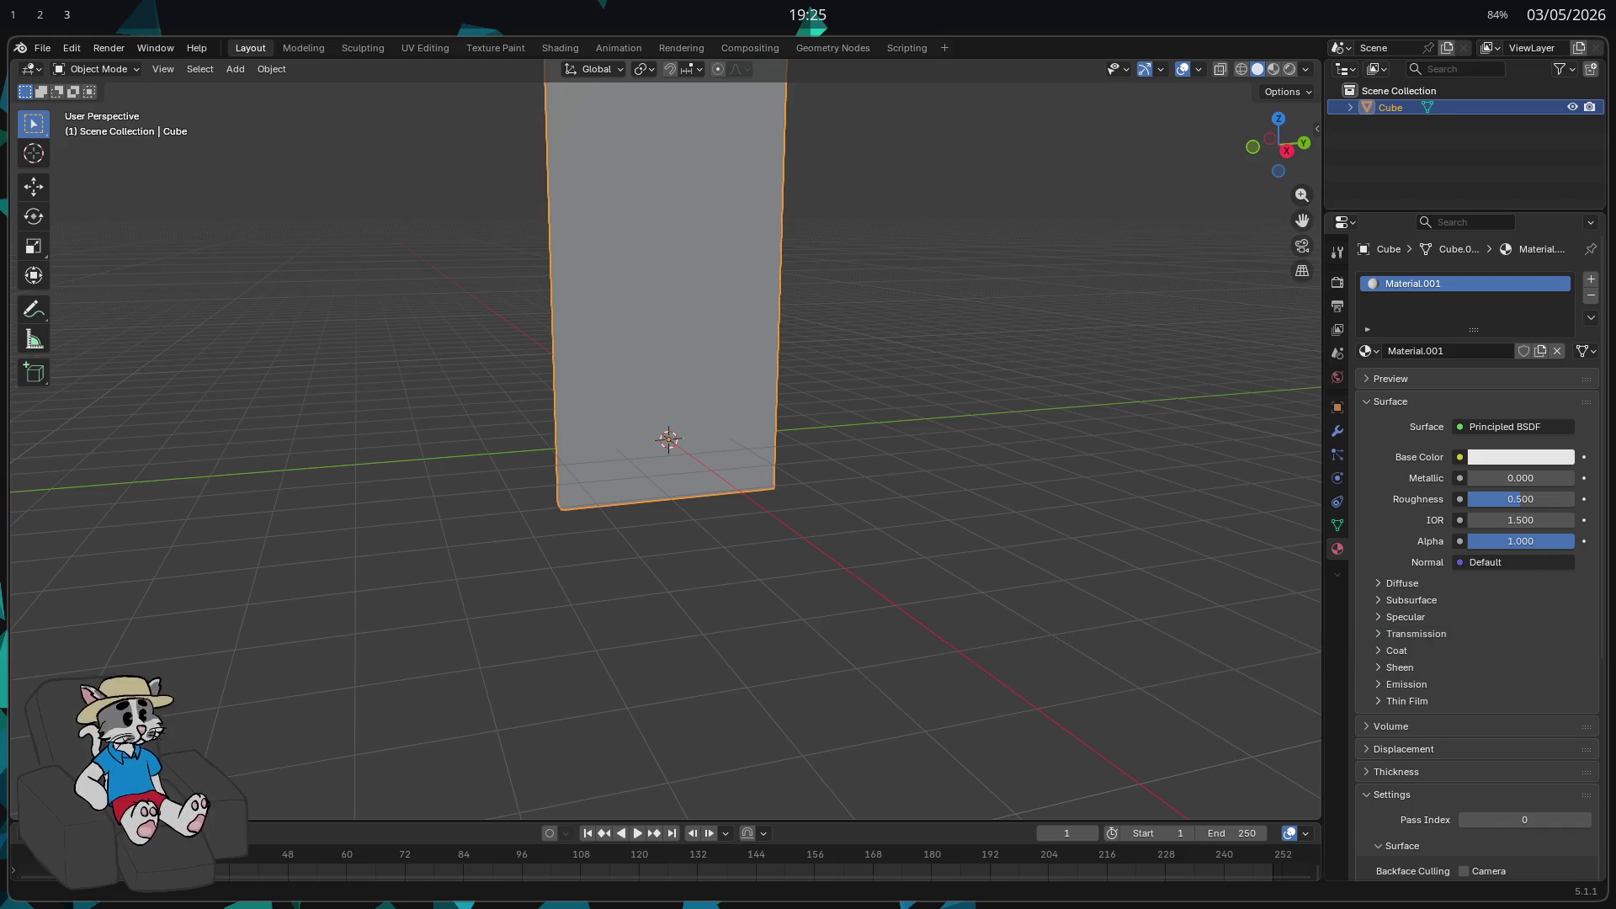
pyautogui.click(1517, 462)
# Give Material.001 an orange Base Color and switch the viewport to Material Preview shading.
pyautogui.click(1452, 267)
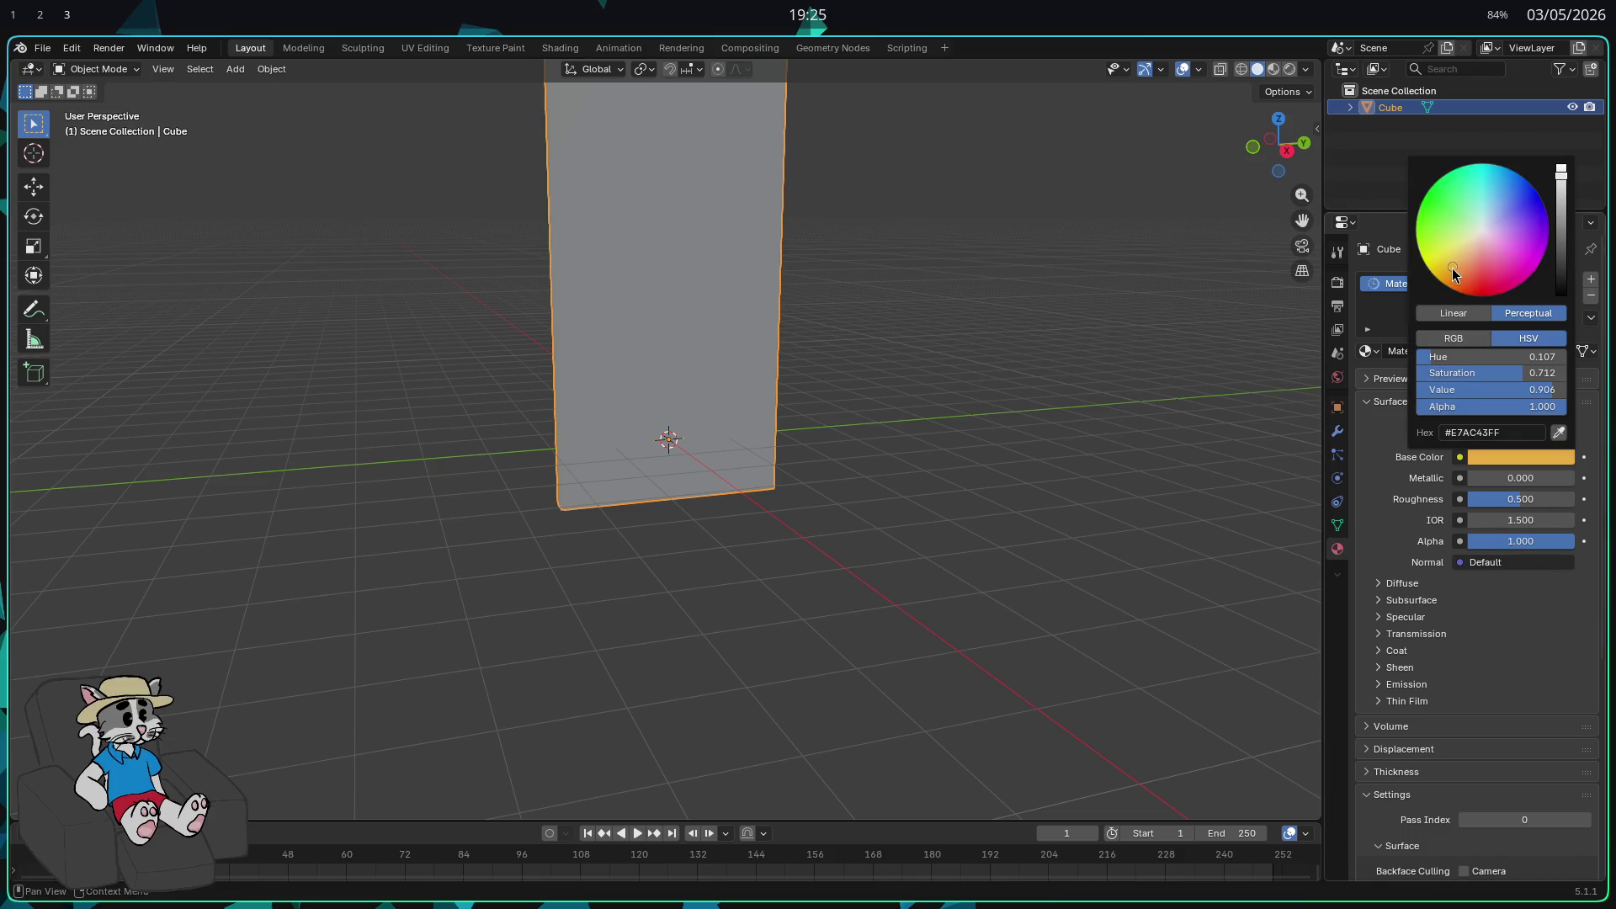
pyautogui.click(1273, 69)
pyautogui.click(1532, 453)
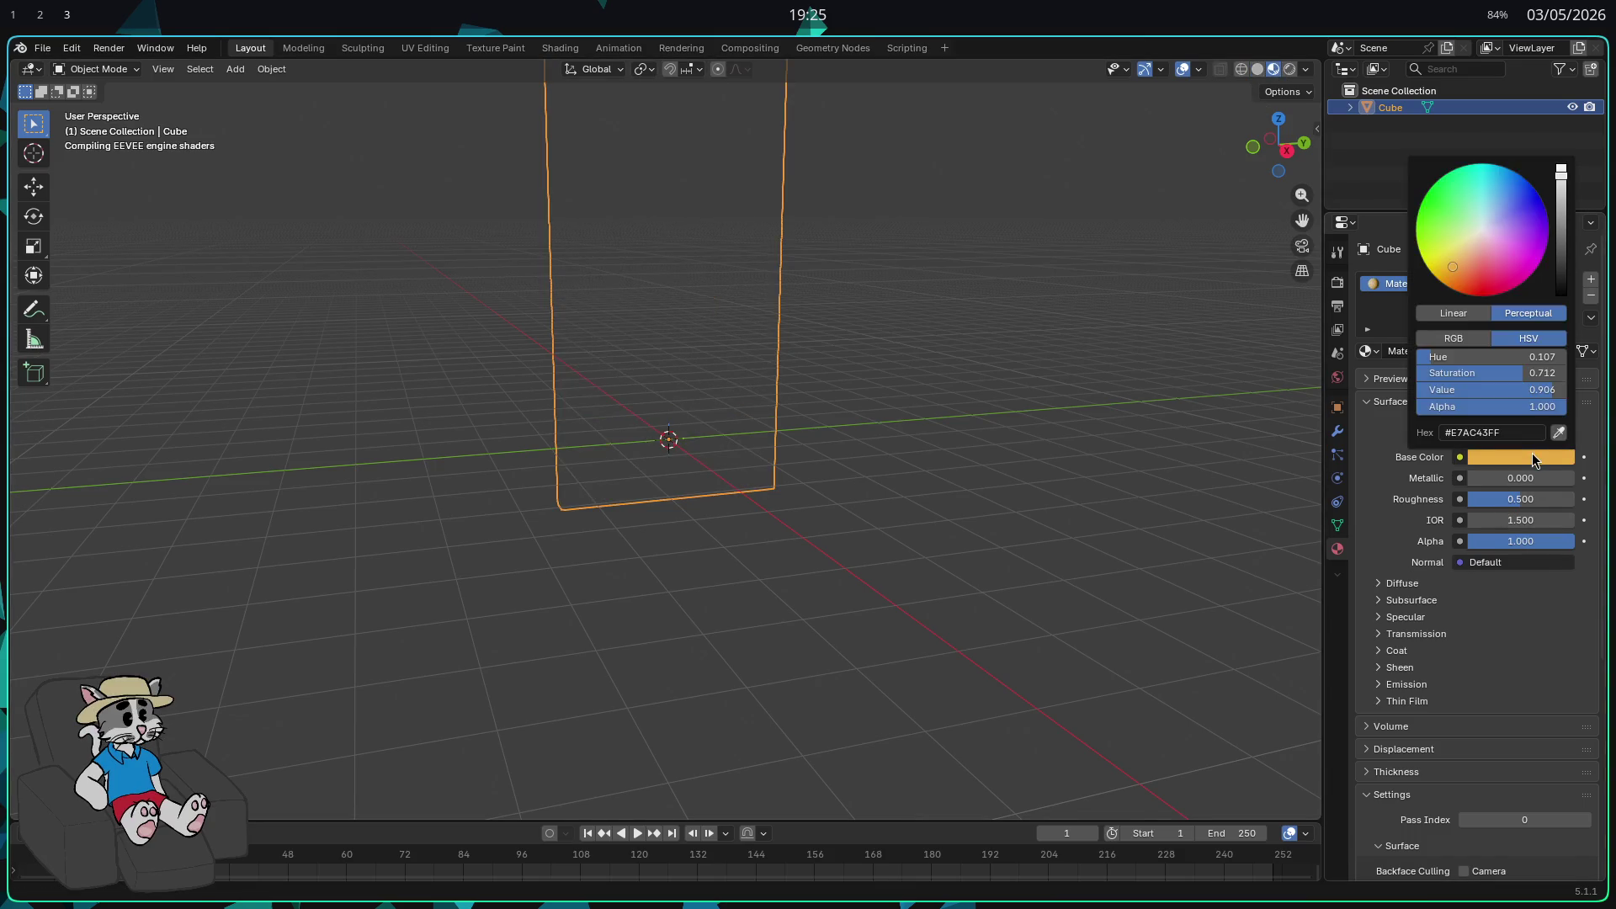
pyautogui.moveTo(1452, 267); pyautogui.dragTo(1454, 268)
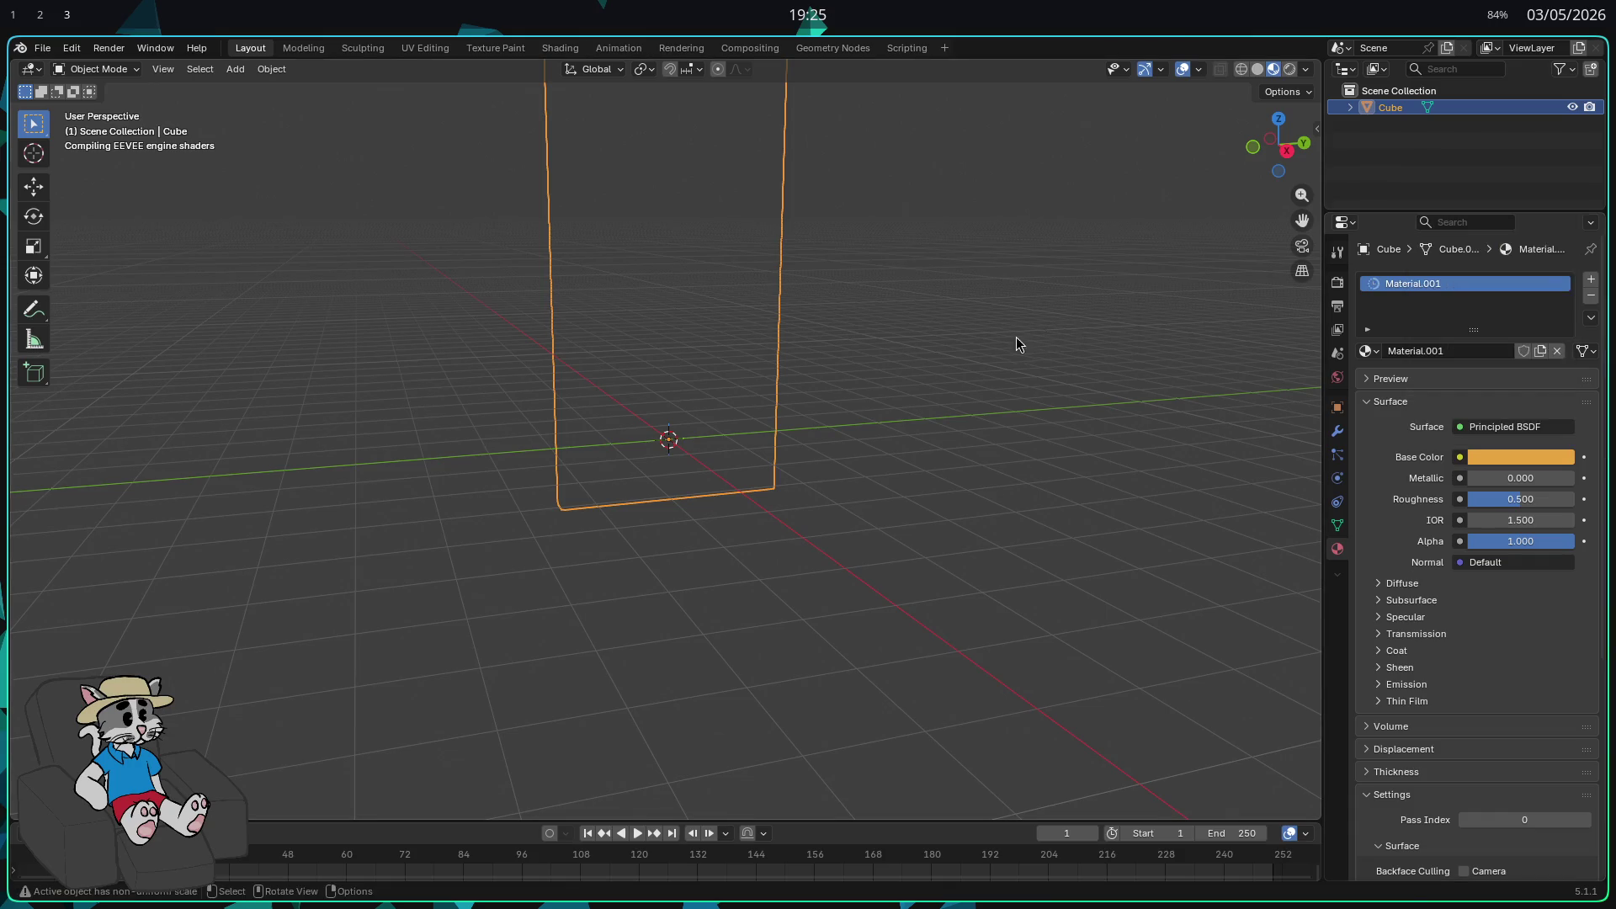
# Orbit around the orange door, briefly hiding and unhiding the slab.
pyautogui.moveTo(1010, 285)
pyautogui.mouseDown()
pyautogui.moveTo(789, 384)
pyautogui.moveTo(855, 387)
pyautogui.moveTo(826, 271)
pyautogui.moveTo(862, 255)
pyautogui.mouseUp()
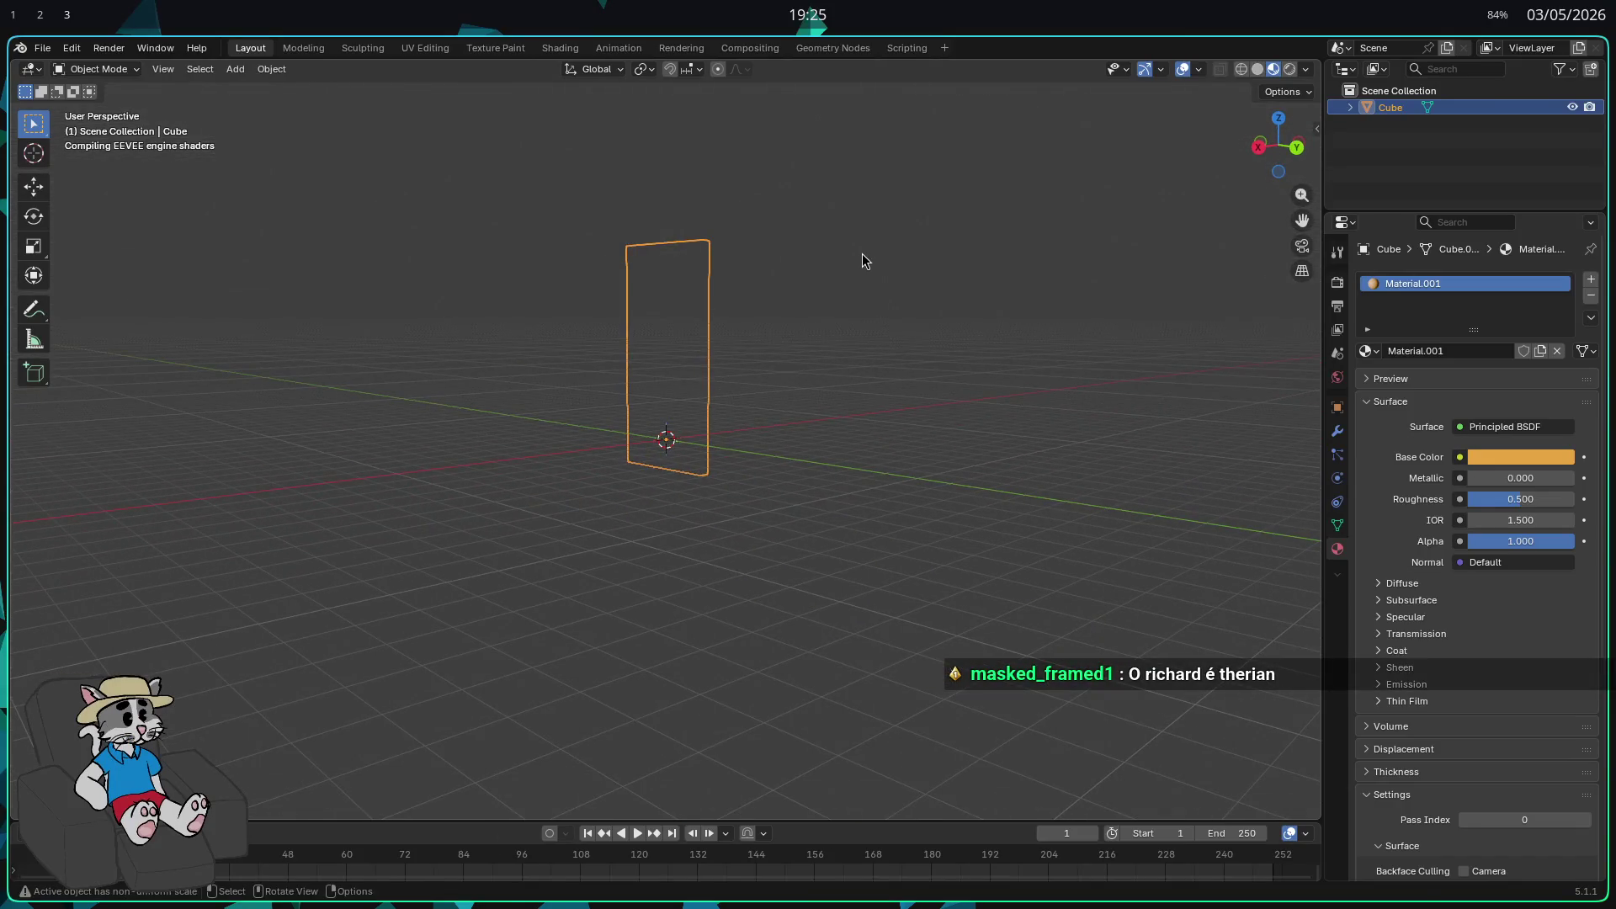
pyautogui.moveTo(855, 321); pyautogui.dragTo(803, 301)
pyautogui.press('h')
pyautogui.hotkey('alt', 'h')
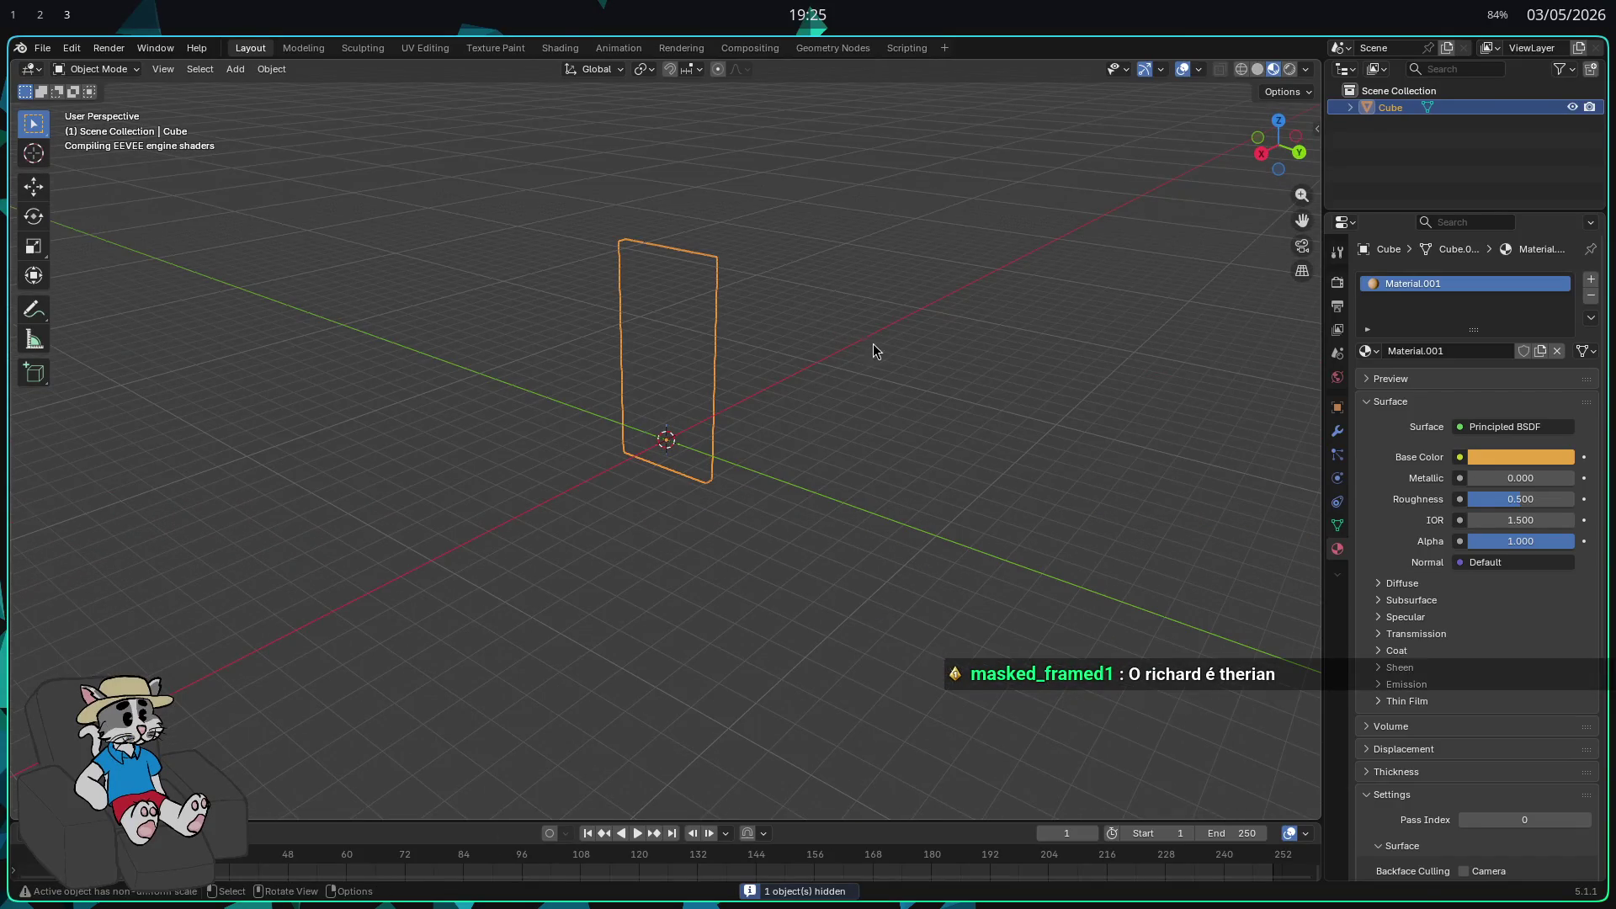
pyautogui.moveTo(906, 339)
pyautogui.mouseDown()
pyautogui.moveTo(877, 339)
pyautogui.moveTo(941, 345)
pyautogui.moveTo(847, 303)
pyautogui.moveTo(711, 285)
pyautogui.moveTo(560, 308)
pyautogui.mouseUp()
pyautogui.moveTo(742, 379)
pyautogui.mouseDown()
pyautogui.moveTo(796, 326)
pyautogui.moveTo(868, 337)
pyautogui.moveTo(871, 366)
pyautogui.mouseUp()
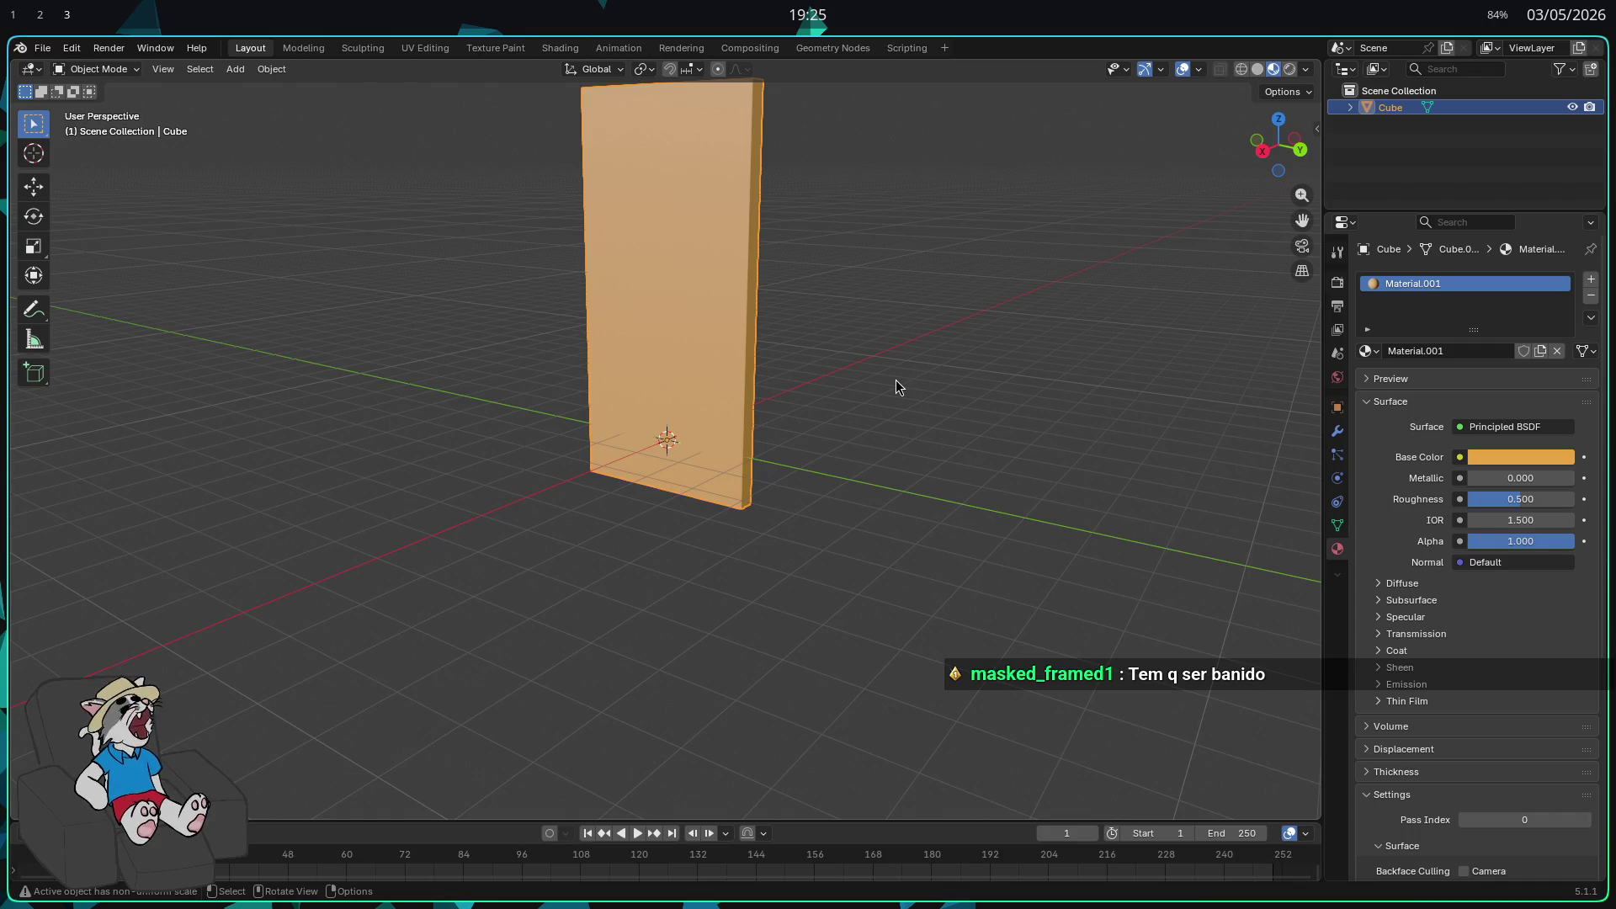
pyautogui.press('super+Return')
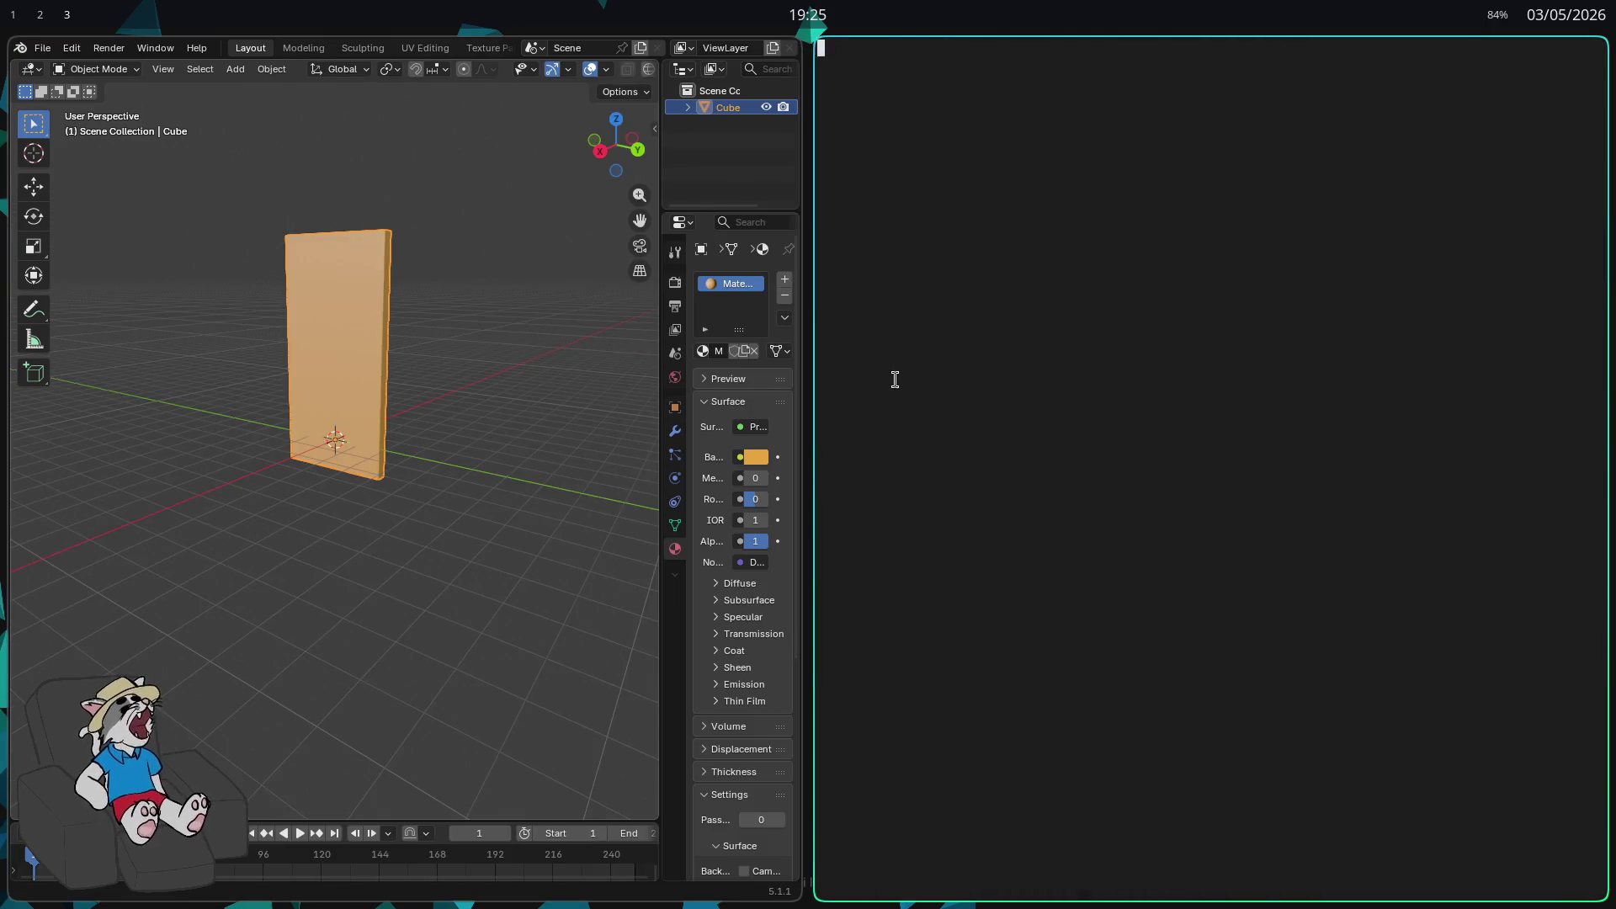
pyautogui.write('c')
# Run a sudo pacman -Syu system upgrade, accept with y, then clear and close the terminal.
pyautogui.hotkey('ctrl', 'l')
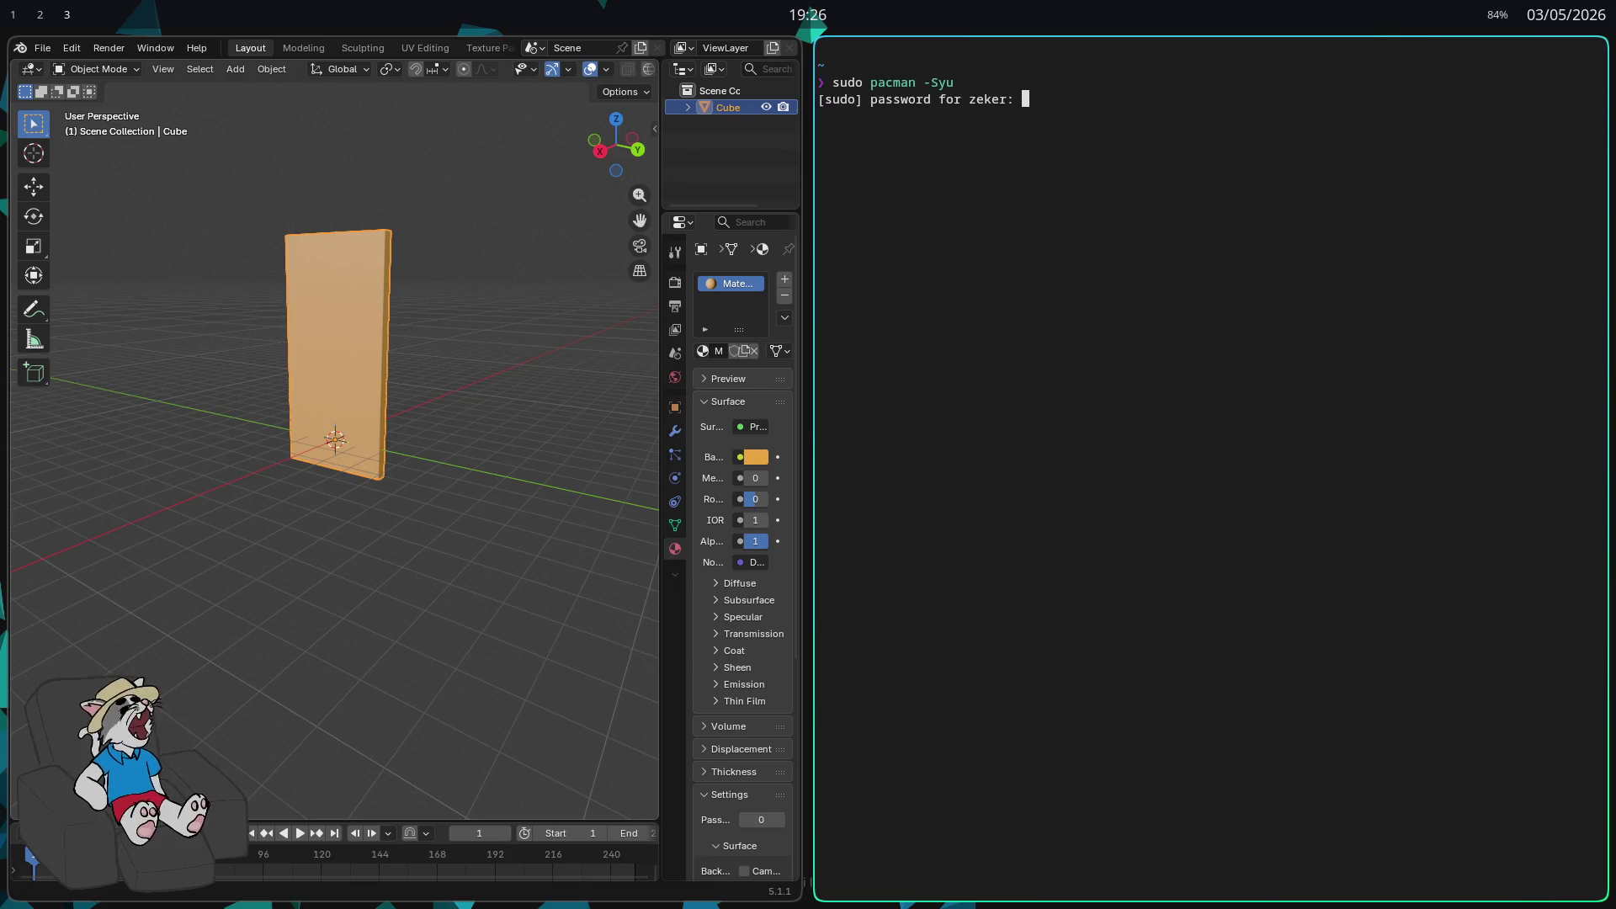
pyautogui.press('Return')
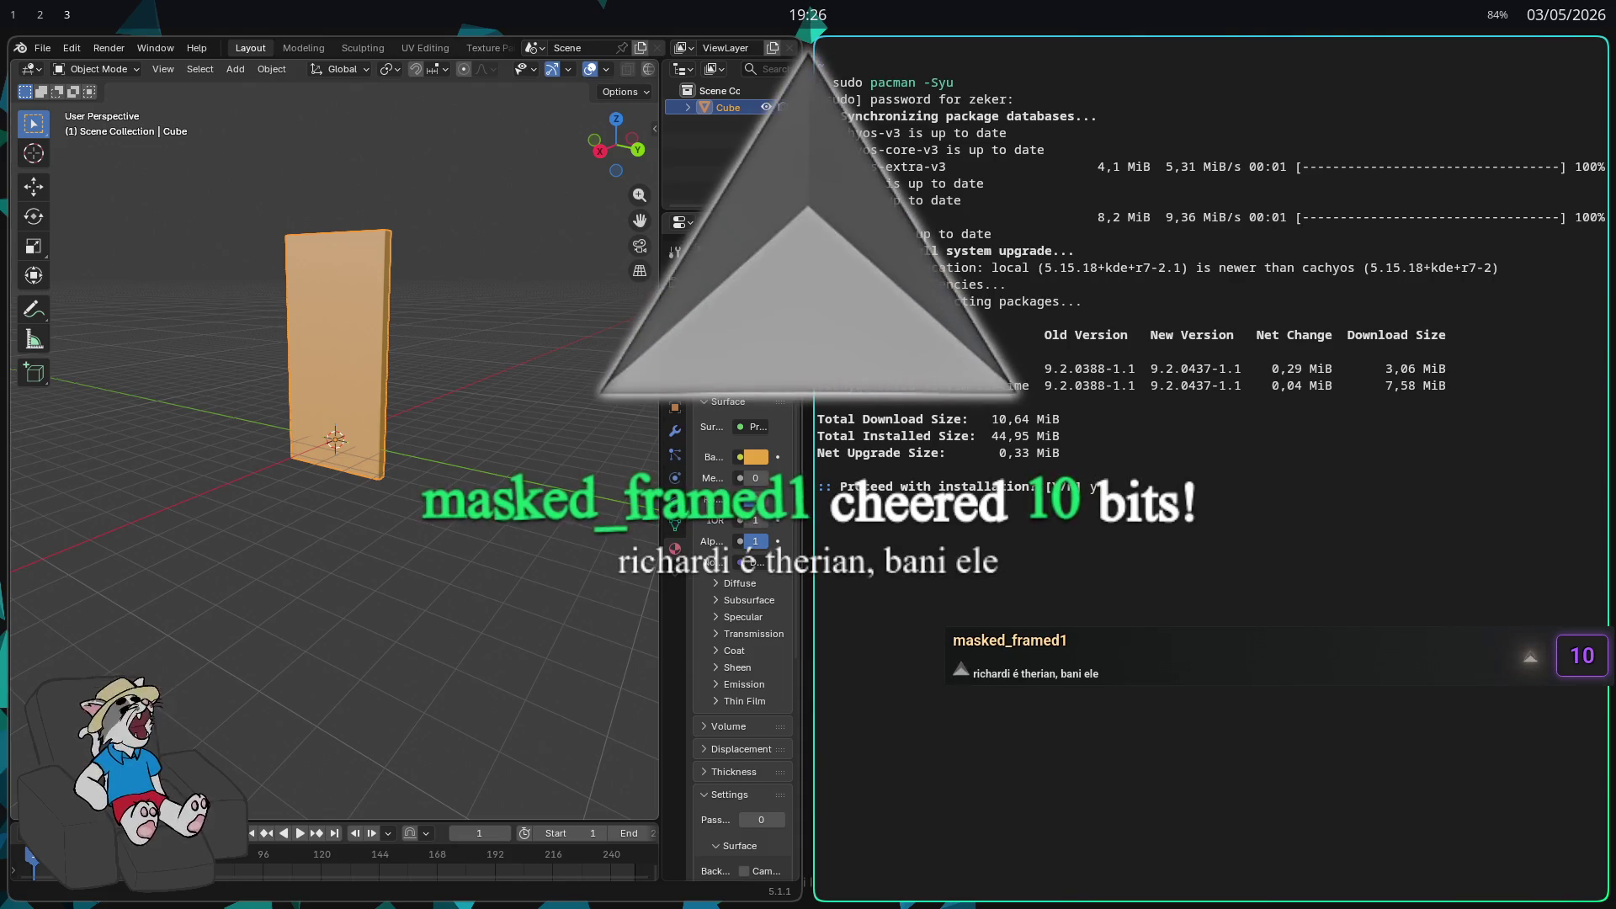
pyautogui.write('y')
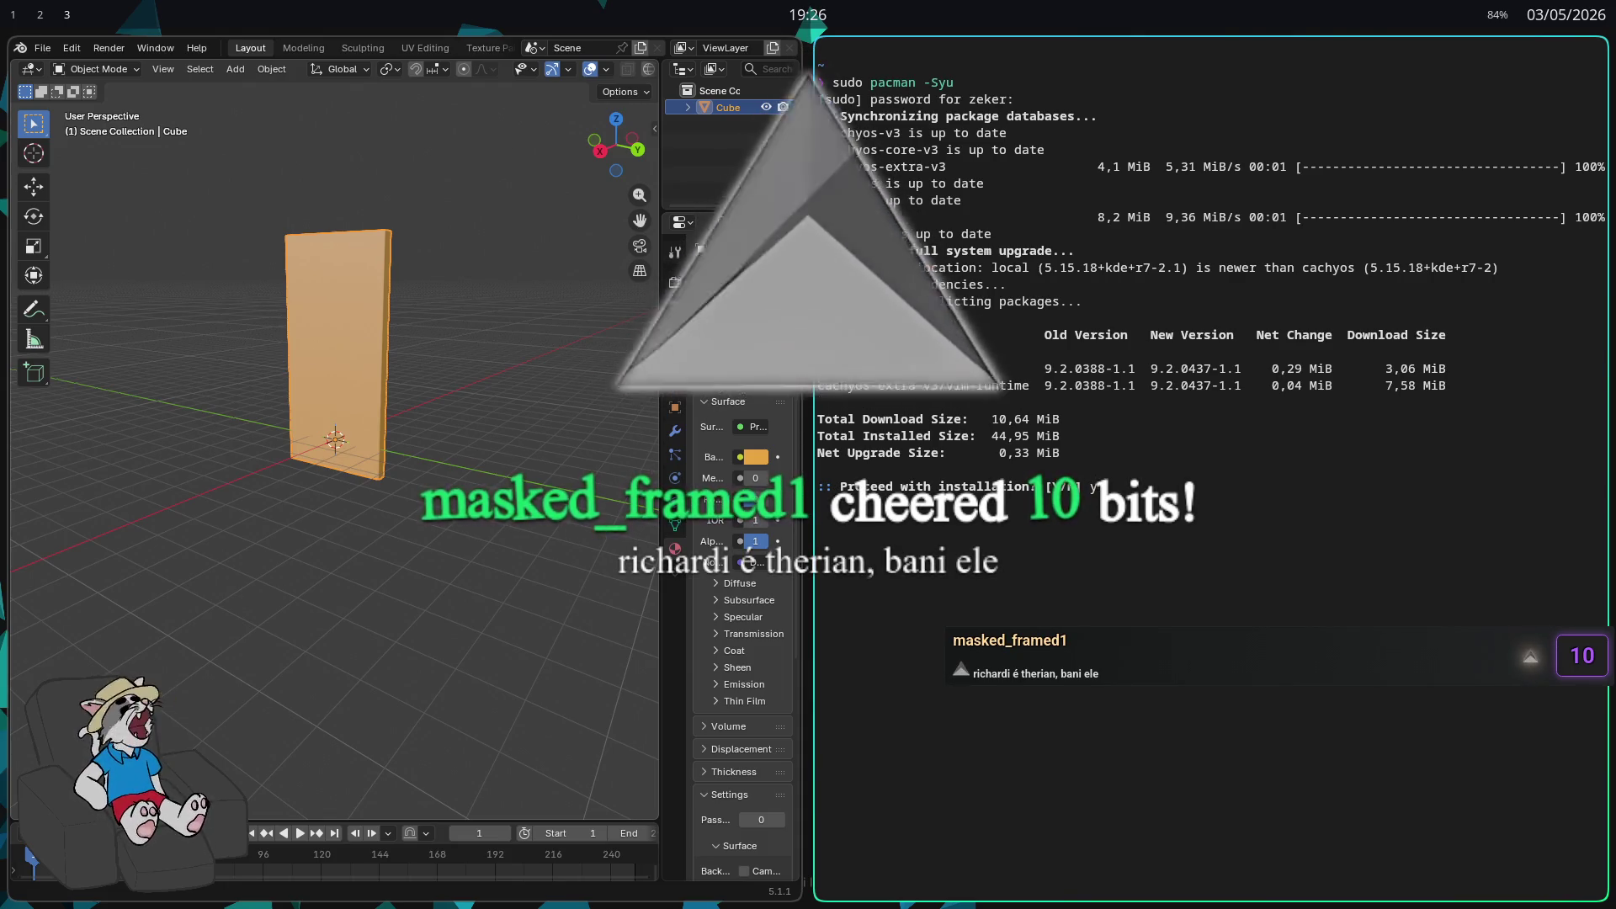
pyautogui.press('Return')
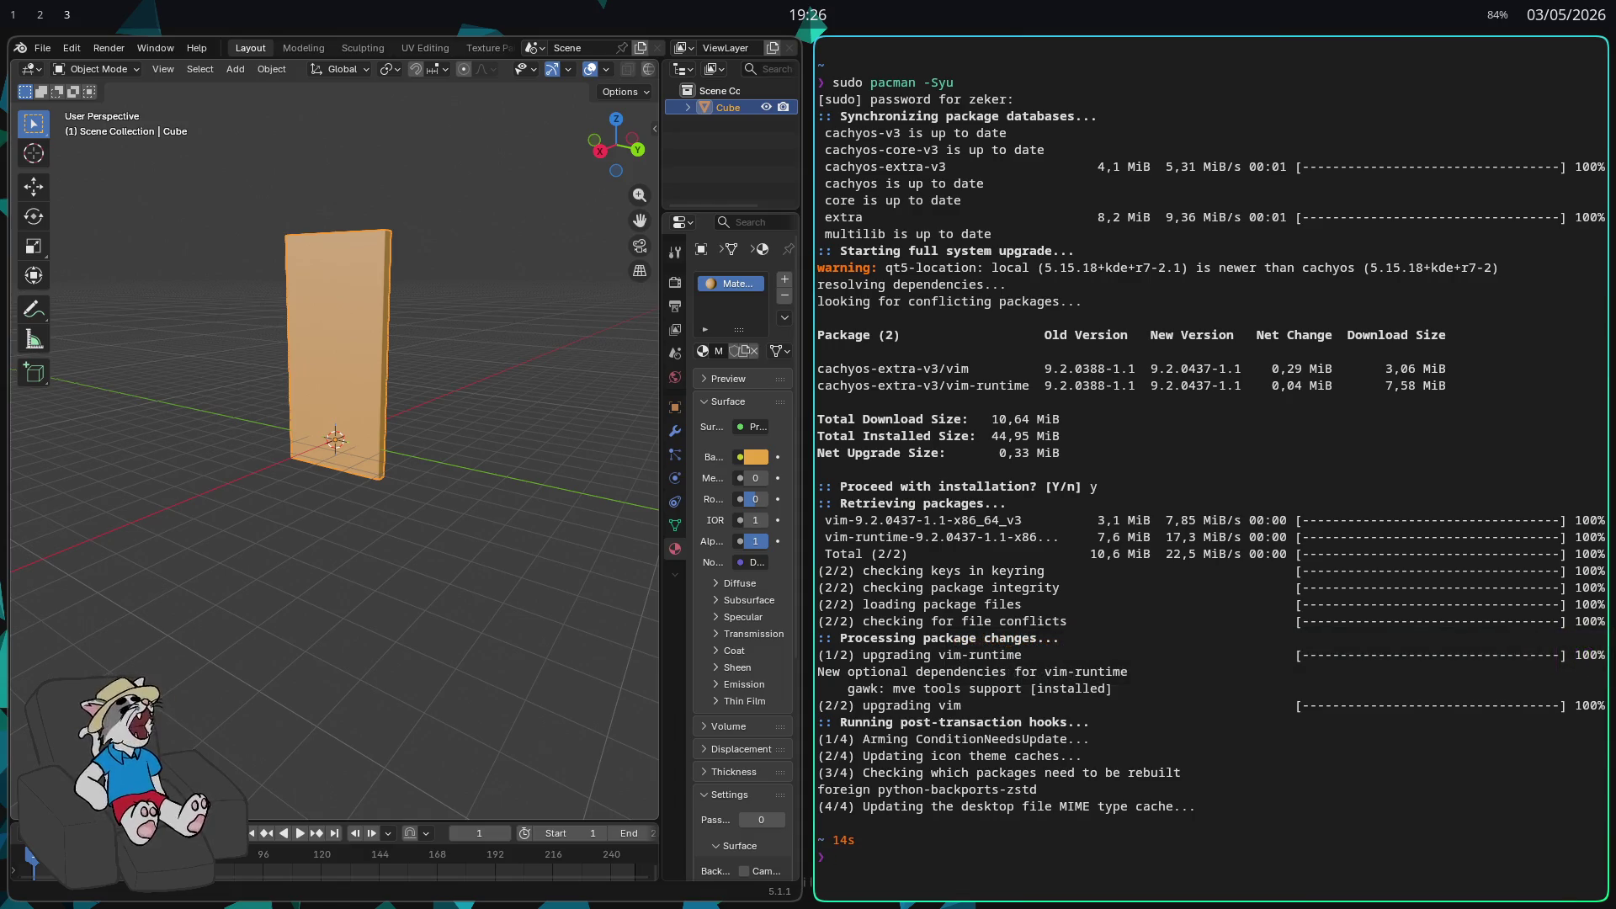
pyautogui.write('clear')
pyautogui.press('Return')
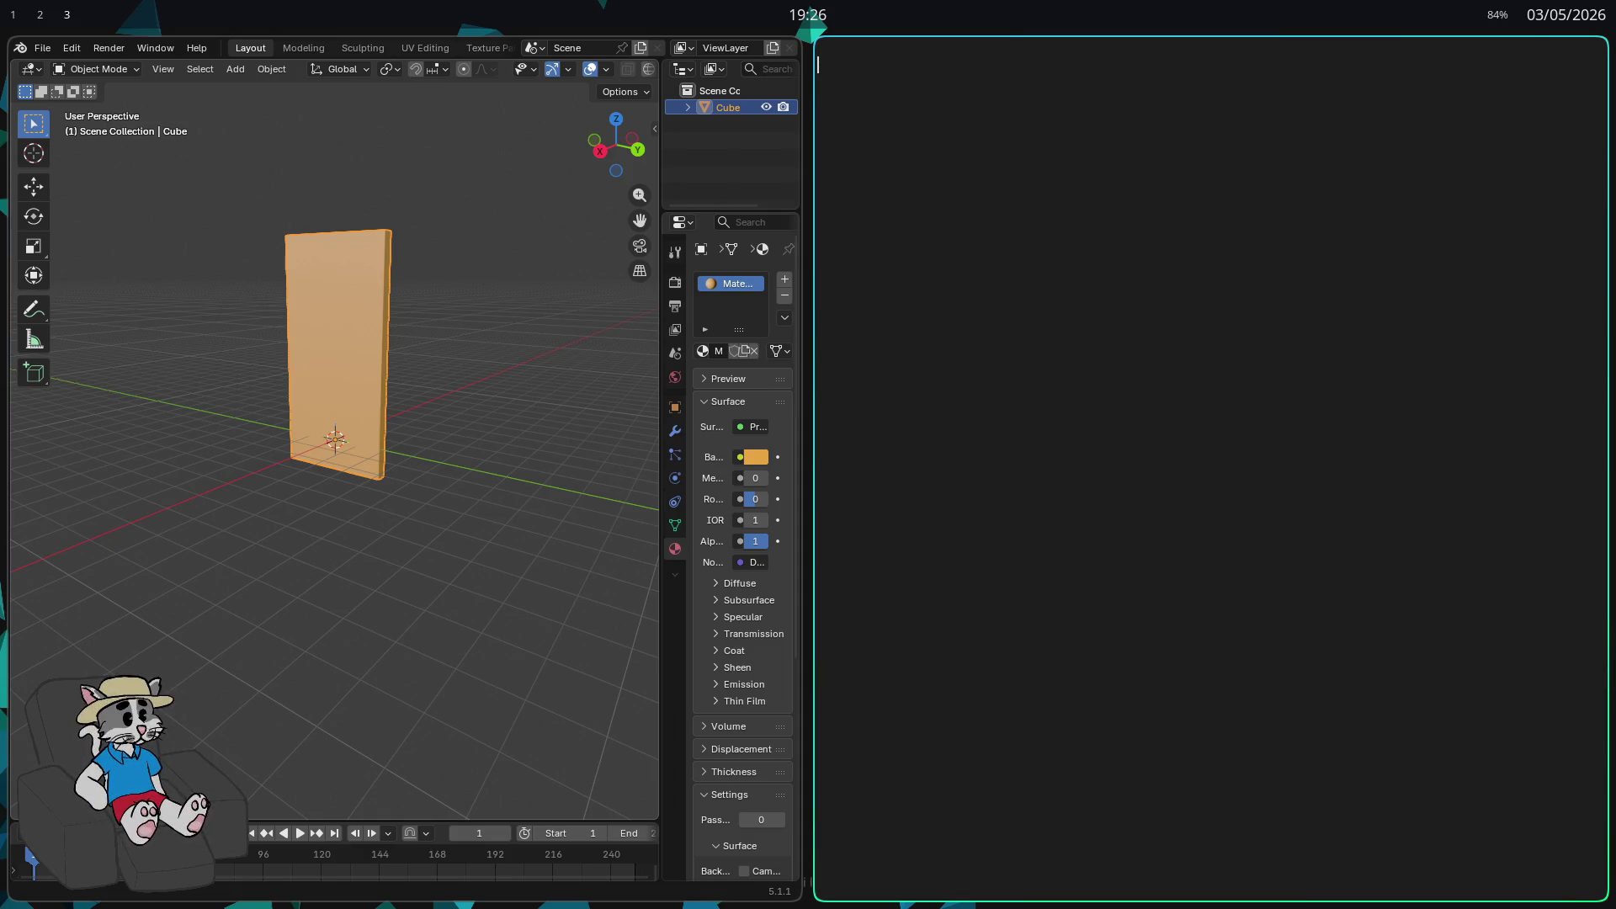
pyautogui.hotkey('ctrl', 'd')
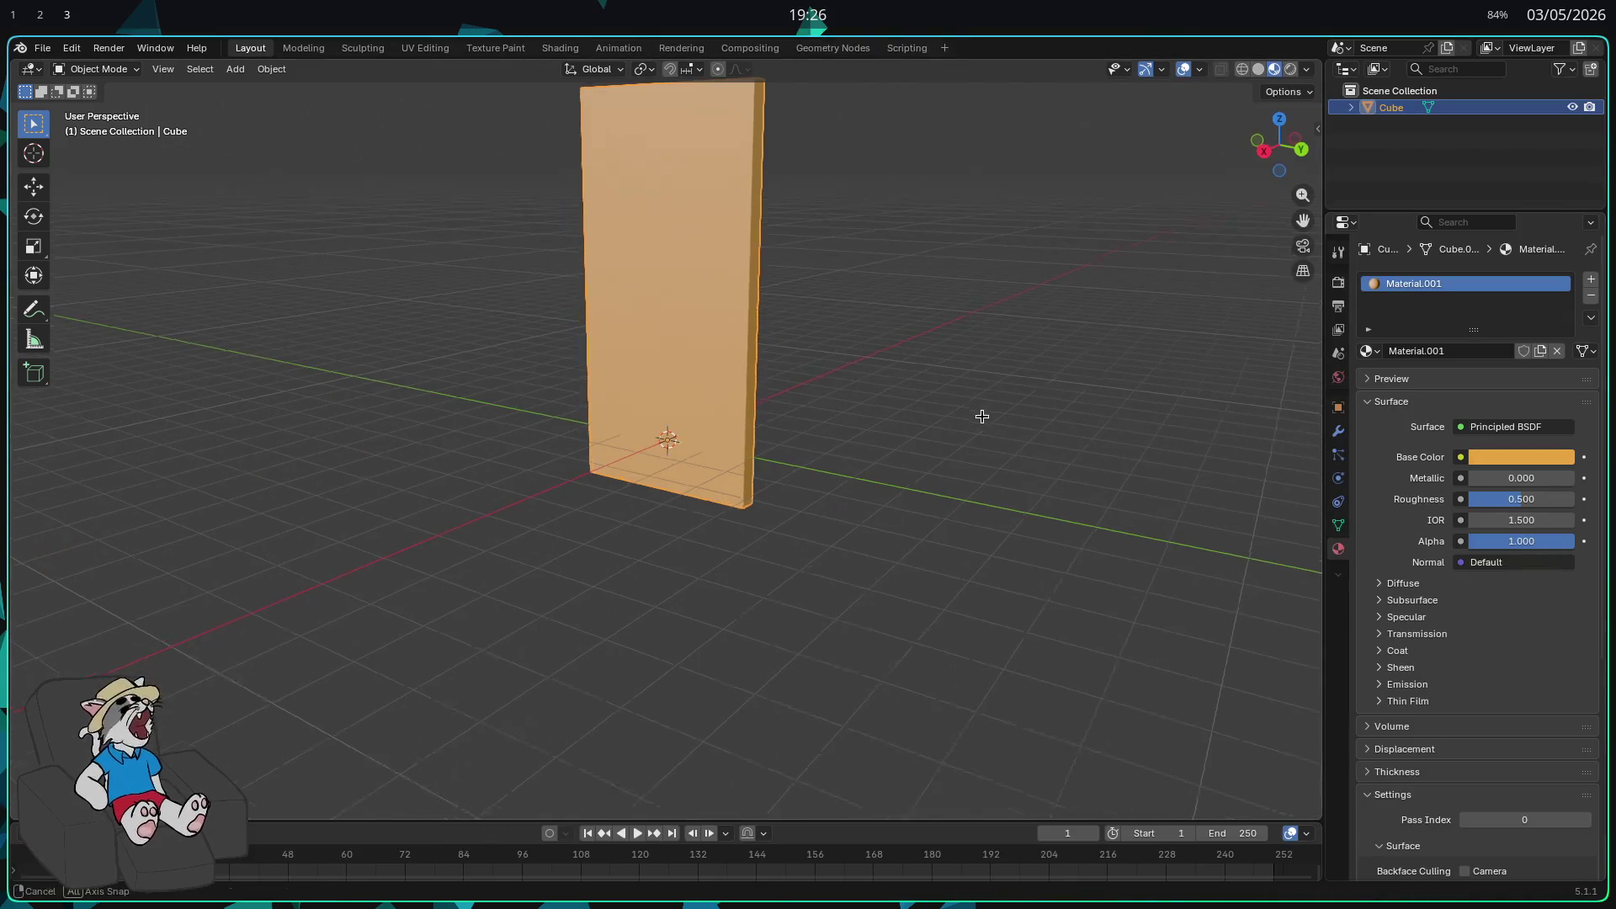
# Darken the door material's Base Color to a deeper golden-brown orange.
pyautogui.click(1507, 460)
pyautogui.moveTo(1457, 272); pyautogui.dragTo(1452, 279)
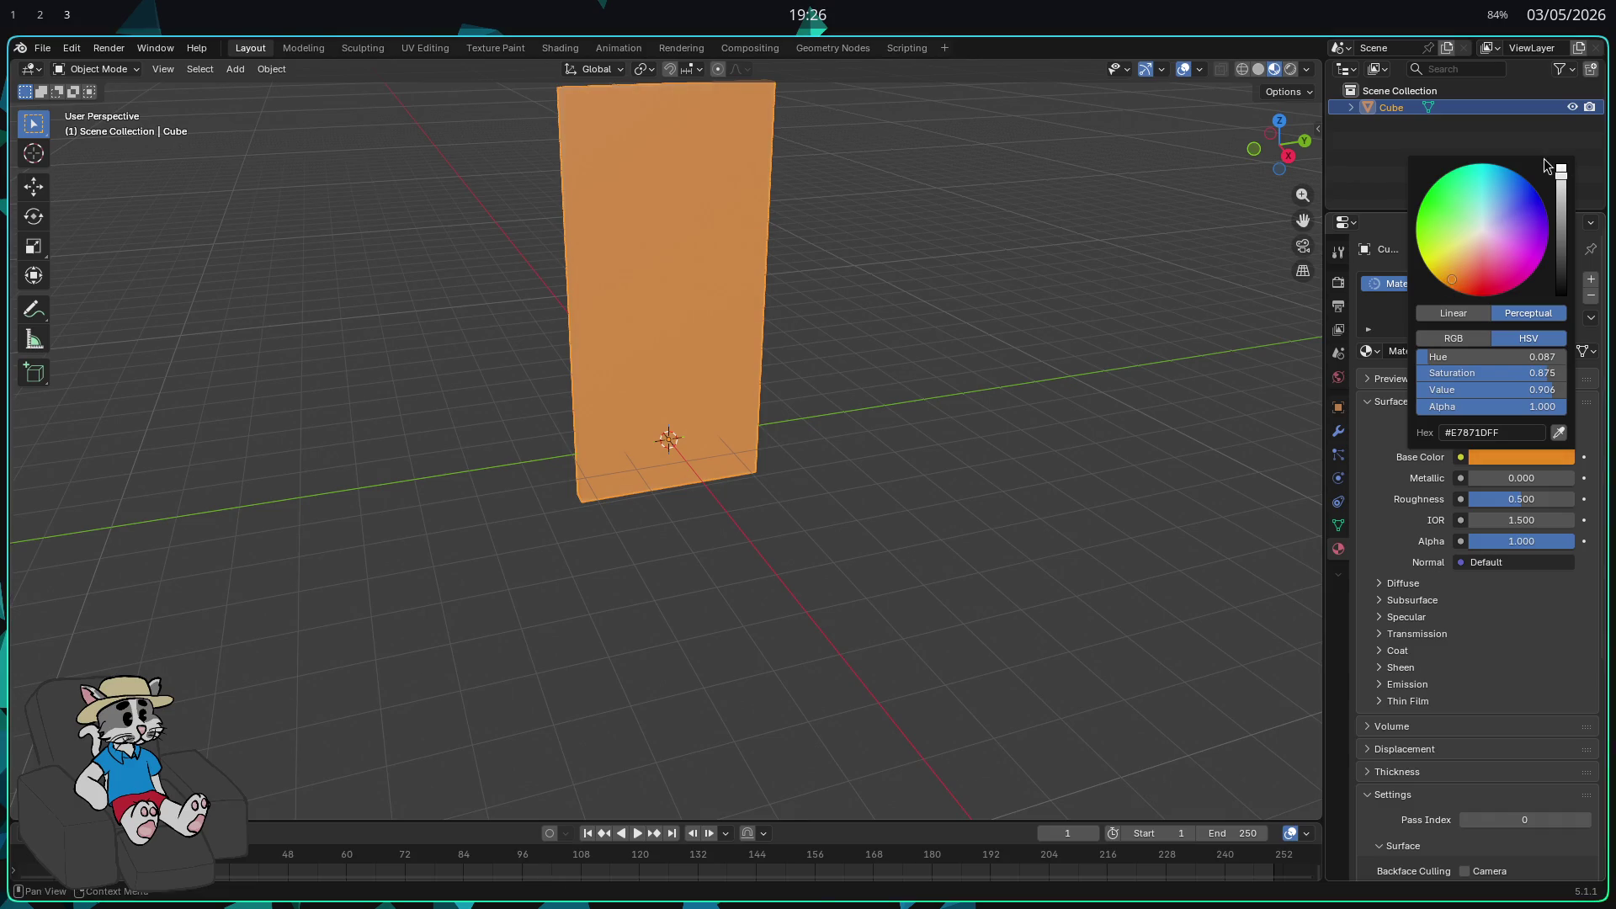
pyautogui.moveTo(1561, 192); pyautogui.dragTo(1562, 199)
pyautogui.moveTo(1058, 337)
pyautogui.mouseDown()
pyautogui.moveTo(985, 328)
pyautogui.moveTo(1097, 320)
pyautogui.moveTo(989, 305)
pyautogui.moveTo(952, 249)
pyautogui.moveTo(948, 447)
pyautogui.mouseUp()
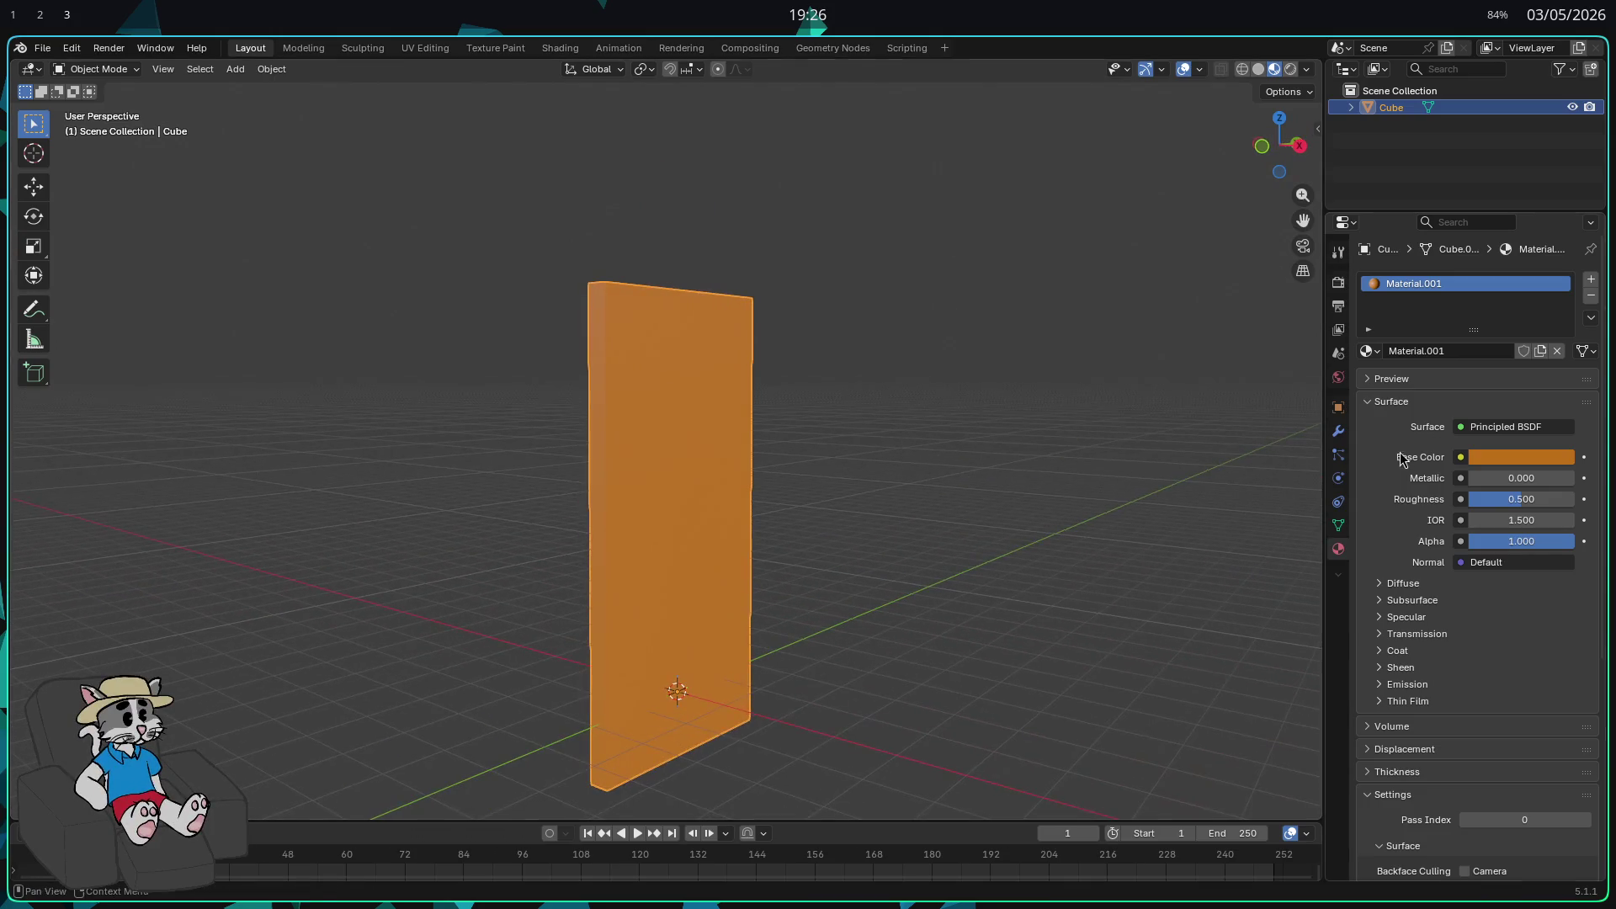
pyautogui.click(1495, 455)
pyautogui.moveTo(1451, 289); pyautogui.dragTo(1439, 277)
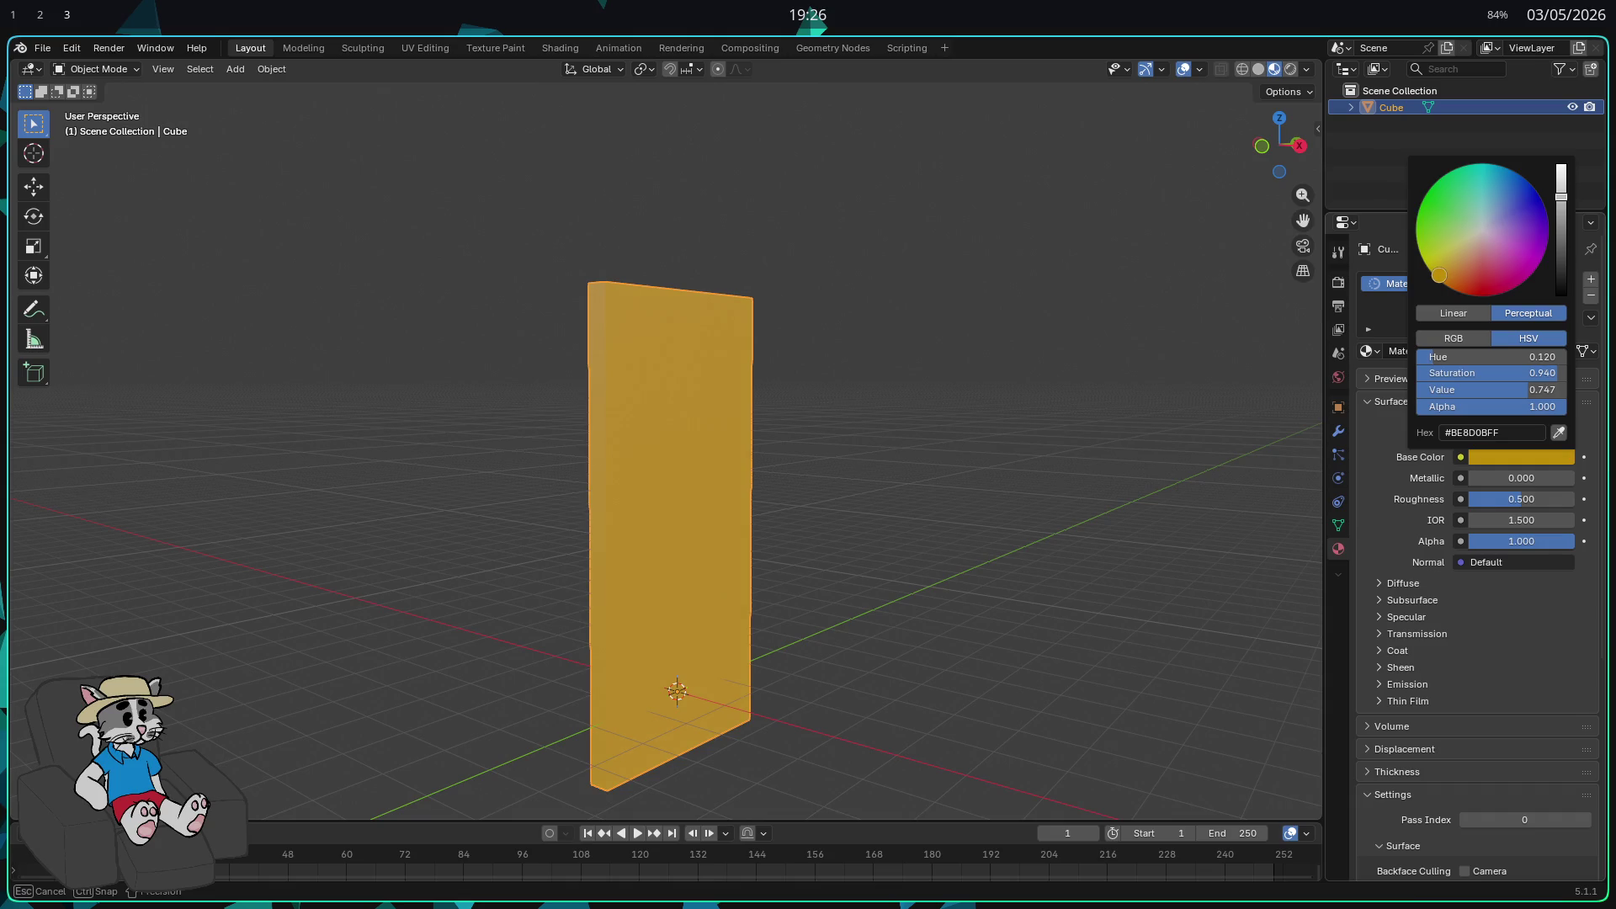
pyautogui.moveTo(1568, 257)
pyautogui.mouseDown()
pyautogui.moveTo(1562, 213)
pyautogui.moveTo(1562, 233)
pyautogui.mouseUp()
pyautogui.moveTo(1443, 287); pyautogui.dragTo(1441, 275)
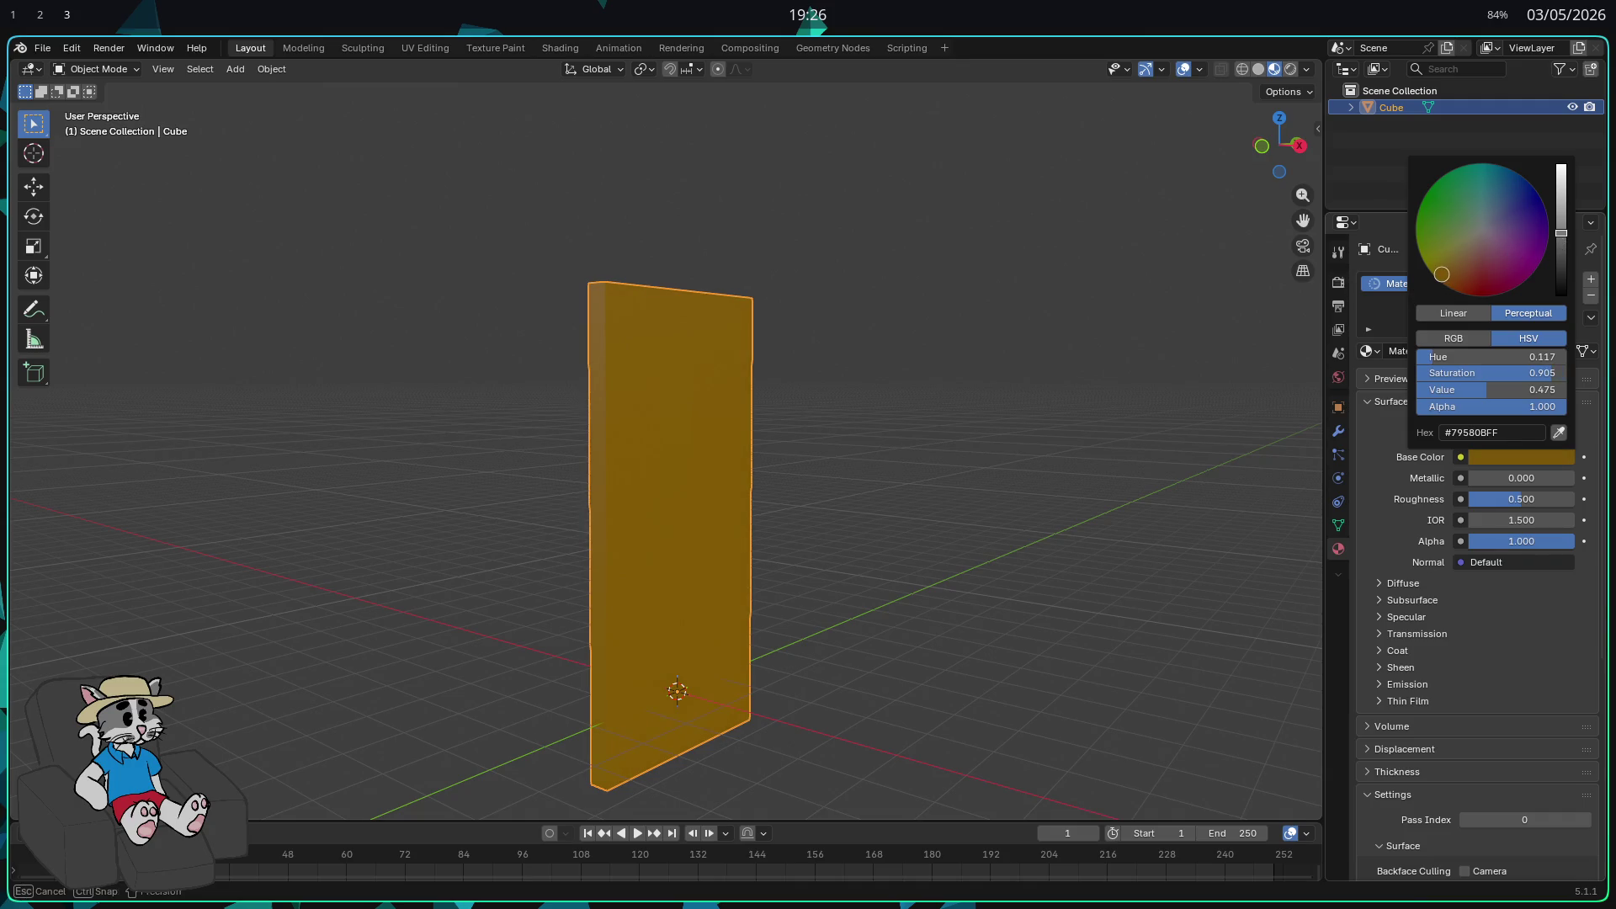
pyautogui.moveTo(866, 432)
pyautogui.mouseDown()
pyautogui.moveTo(623, 403)
pyautogui.moveTo(909, 458)
pyautogui.moveTo(987, 516)
pyautogui.mouseUp()
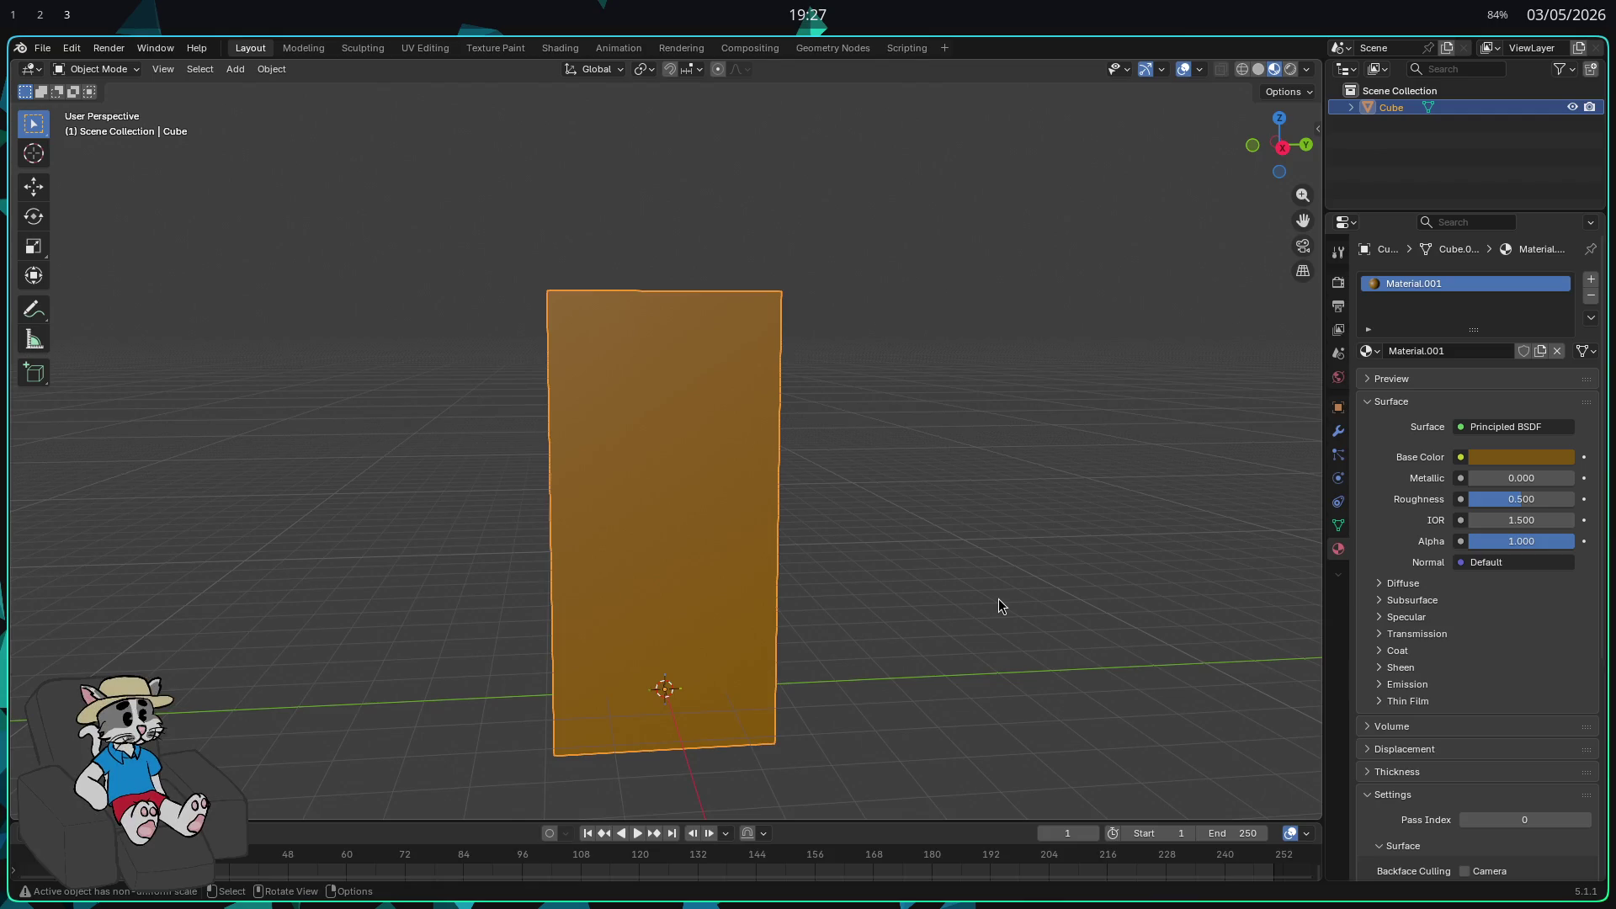
pyautogui.moveTo(895, 577)
pyautogui.mouseDown()
pyautogui.moveTo(765, 566)
pyautogui.moveTo(766, 542)
pyautogui.moveTo(721, 552)
pyautogui.moveTo(828, 574)
pyautogui.mouseUp()
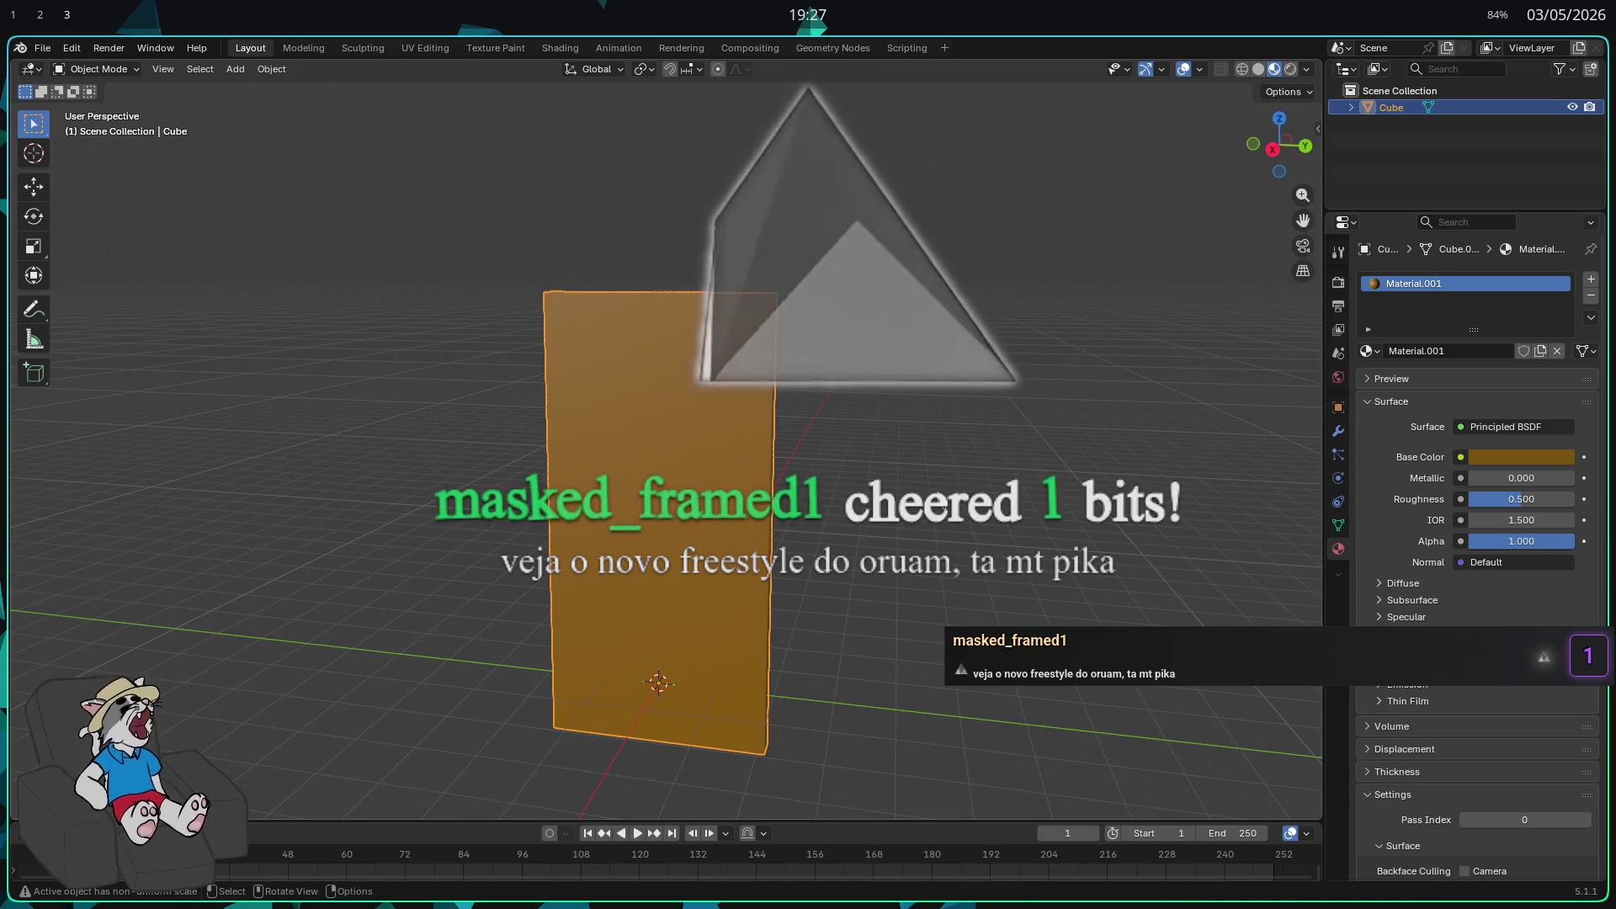
pyautogui.moveTo(943, 507)
pyautogui.mouseDown()
pyautogui.moveTo(909, 541)
pyautogui.moveTo(943, 539)
pyautogui.mouseUp()
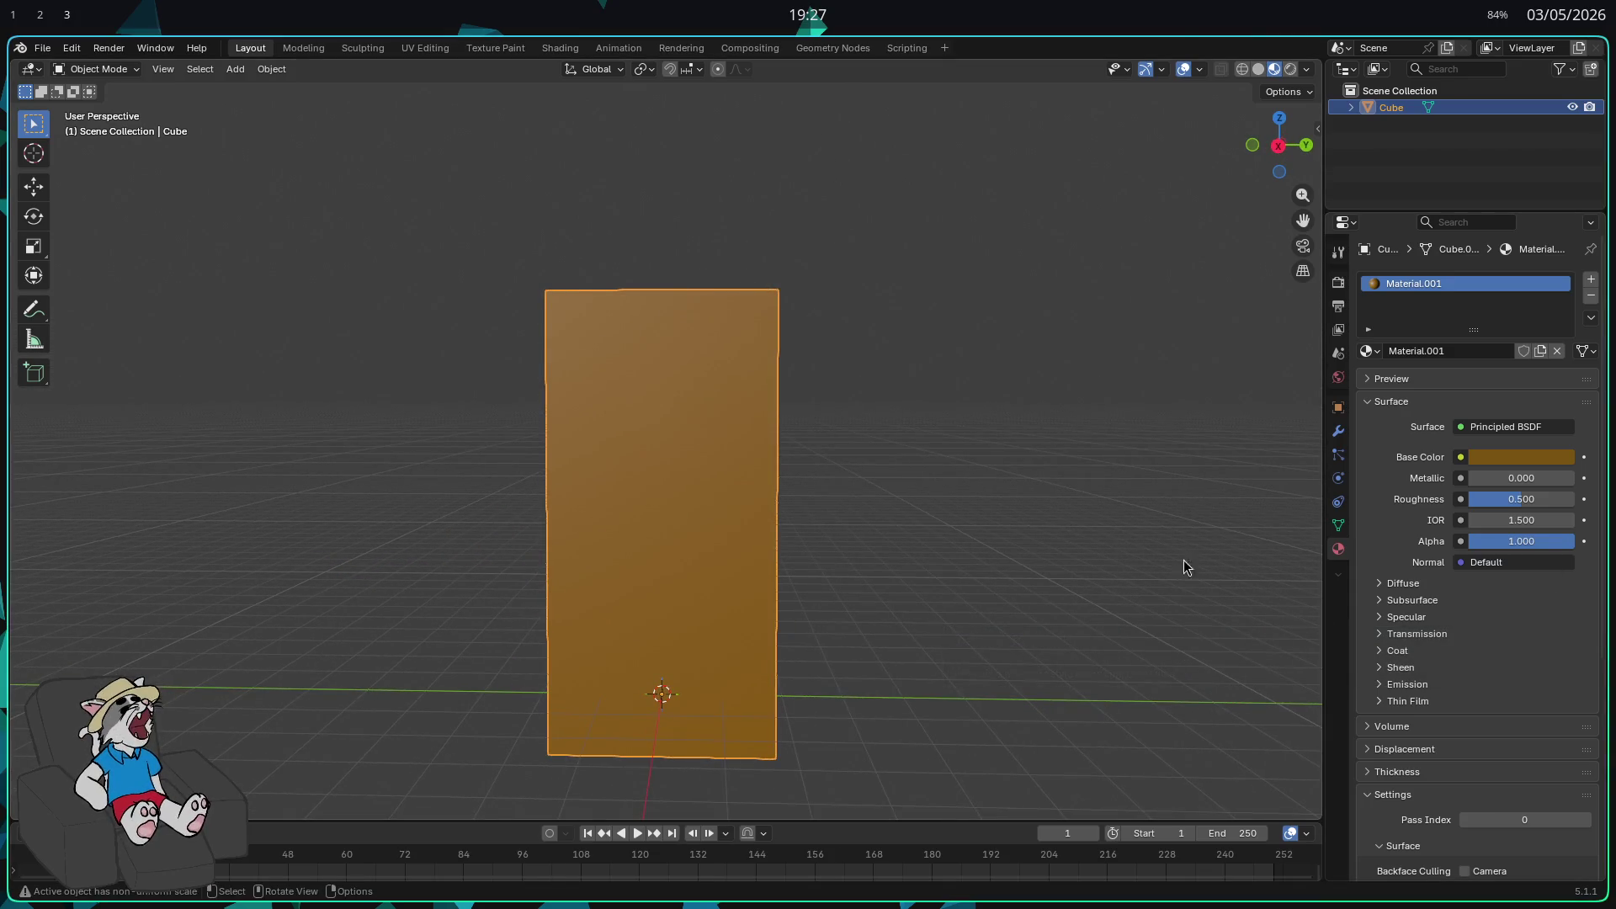
pyautogui.moveTo(912, 498)
pyautogui.mouseDown()
pyautogui.moveTo(1028, 515)
pyautogui.moveTo(999, 511)
pyautogui.moveTo(985, 550)
pyautogui.mouseUp()
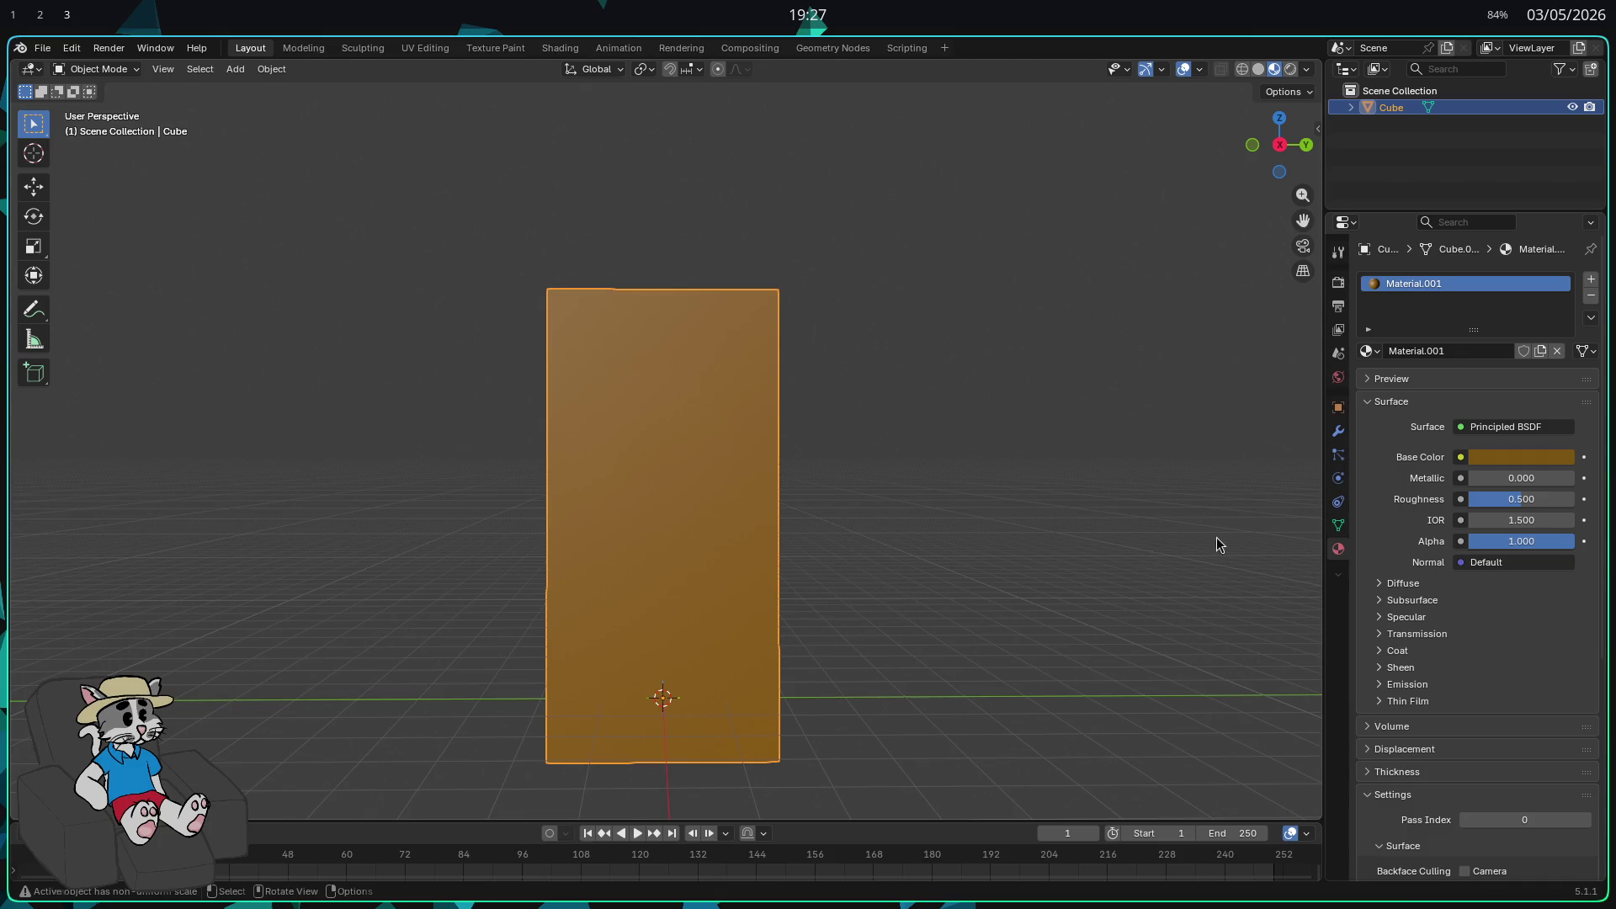
# Set the material's Roughness to 1.000 and IOR to 1.000 for a matte door.
pyautogui.moveTo(1520, 507); pyautogui.dragTo(1571, 505)
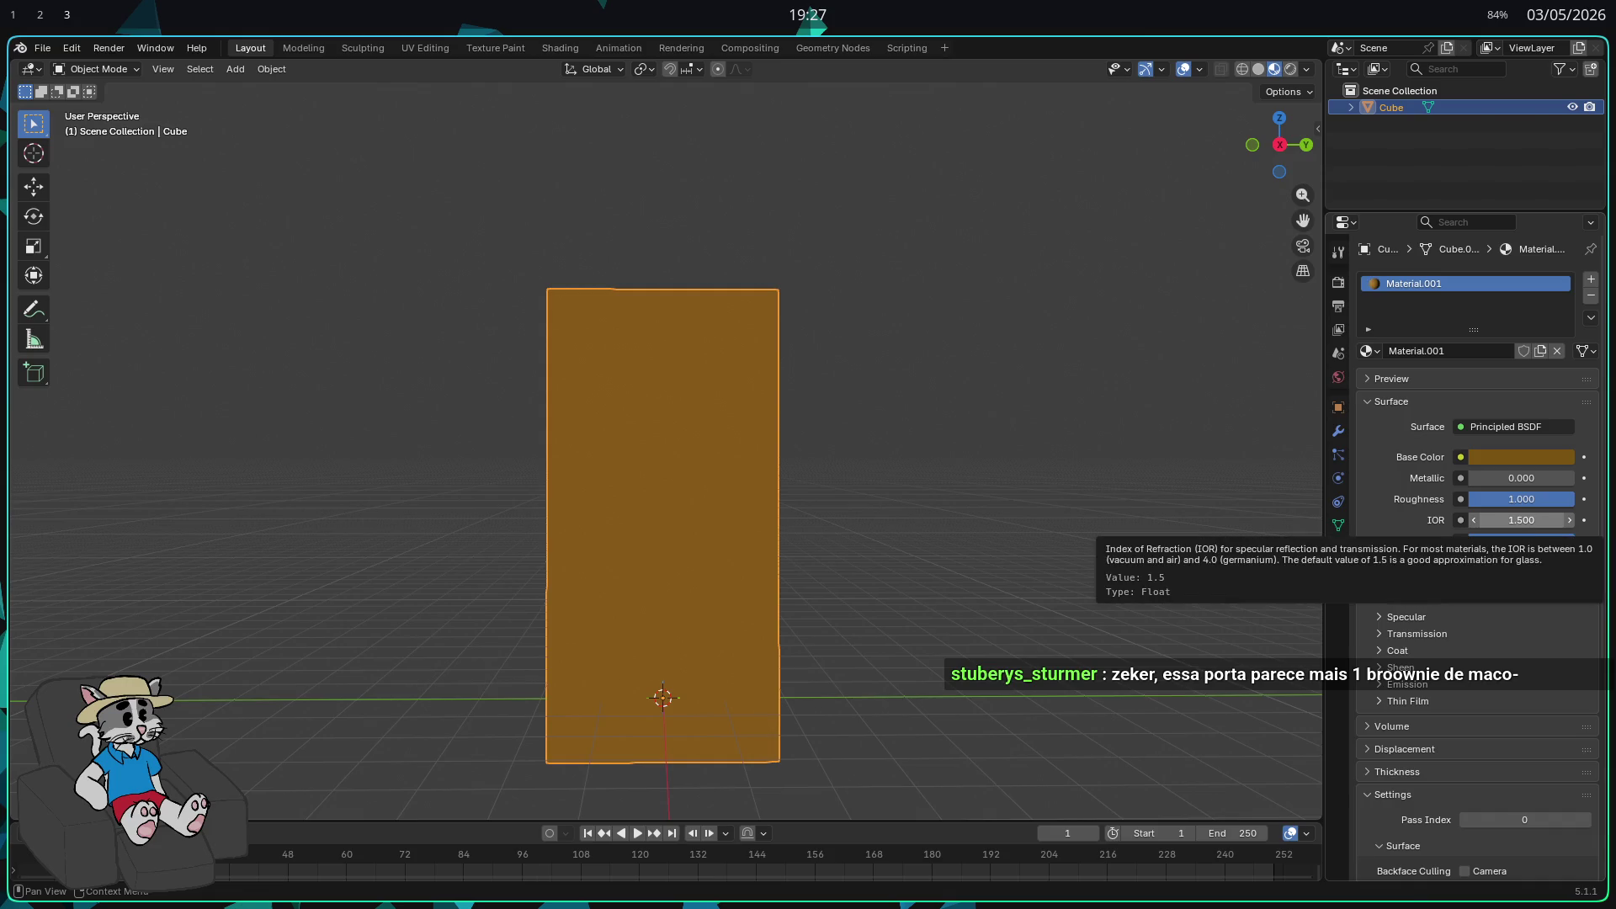
pyautogui.moveTo(1510, 521); pyautogui.dragTo(1473, 521)
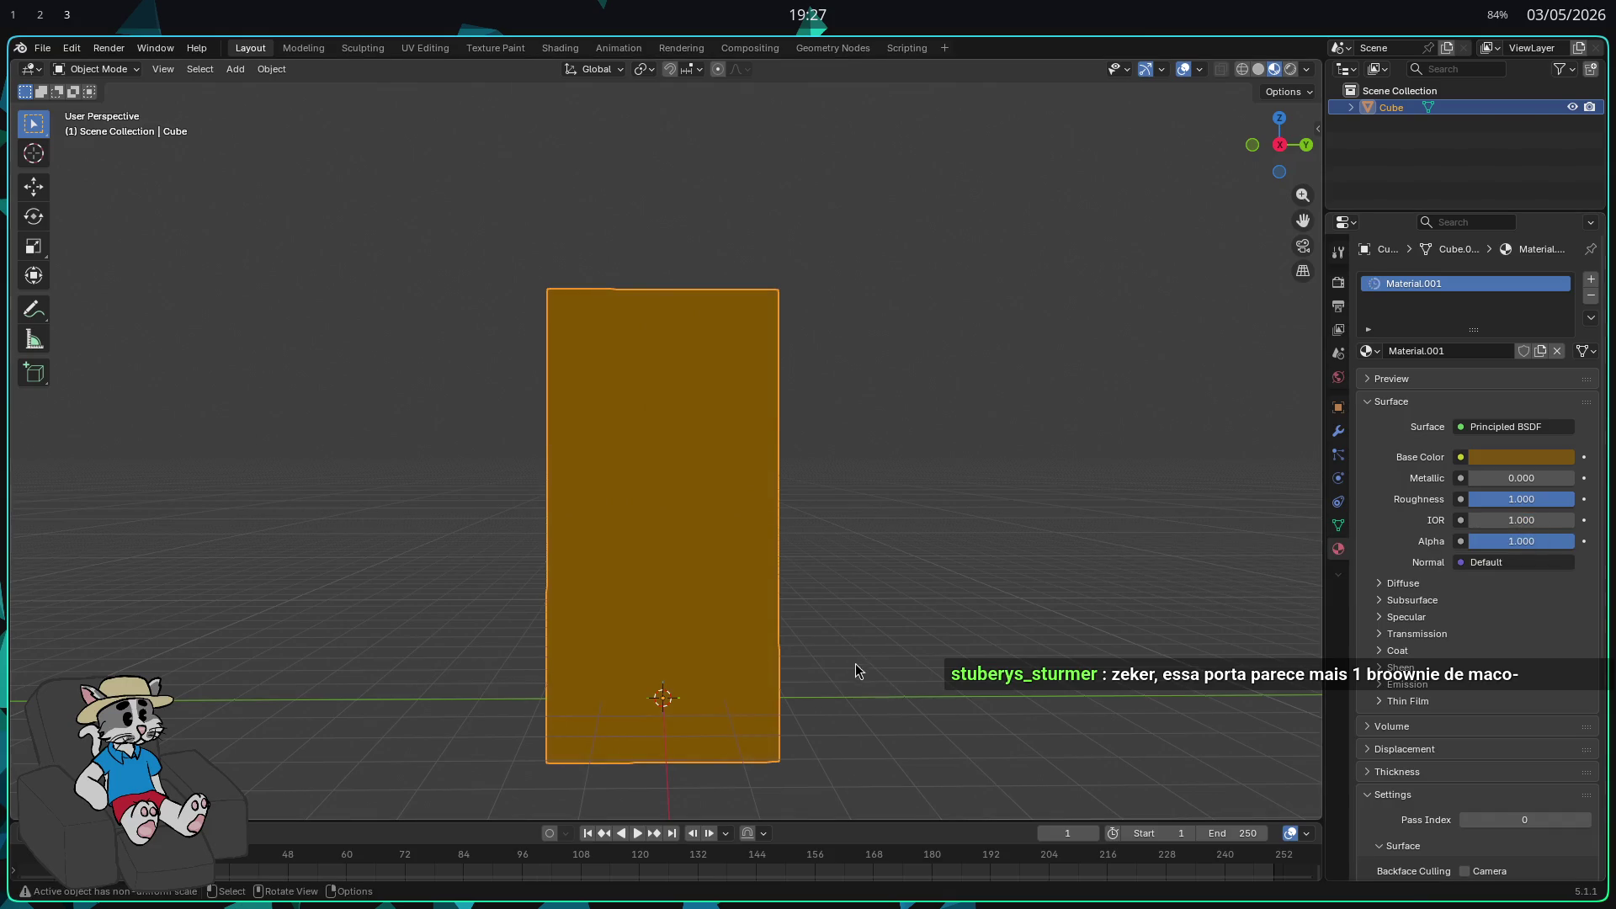
pyautogui.moveTo(915, 580); pyautogui.dragTo(894, 552)
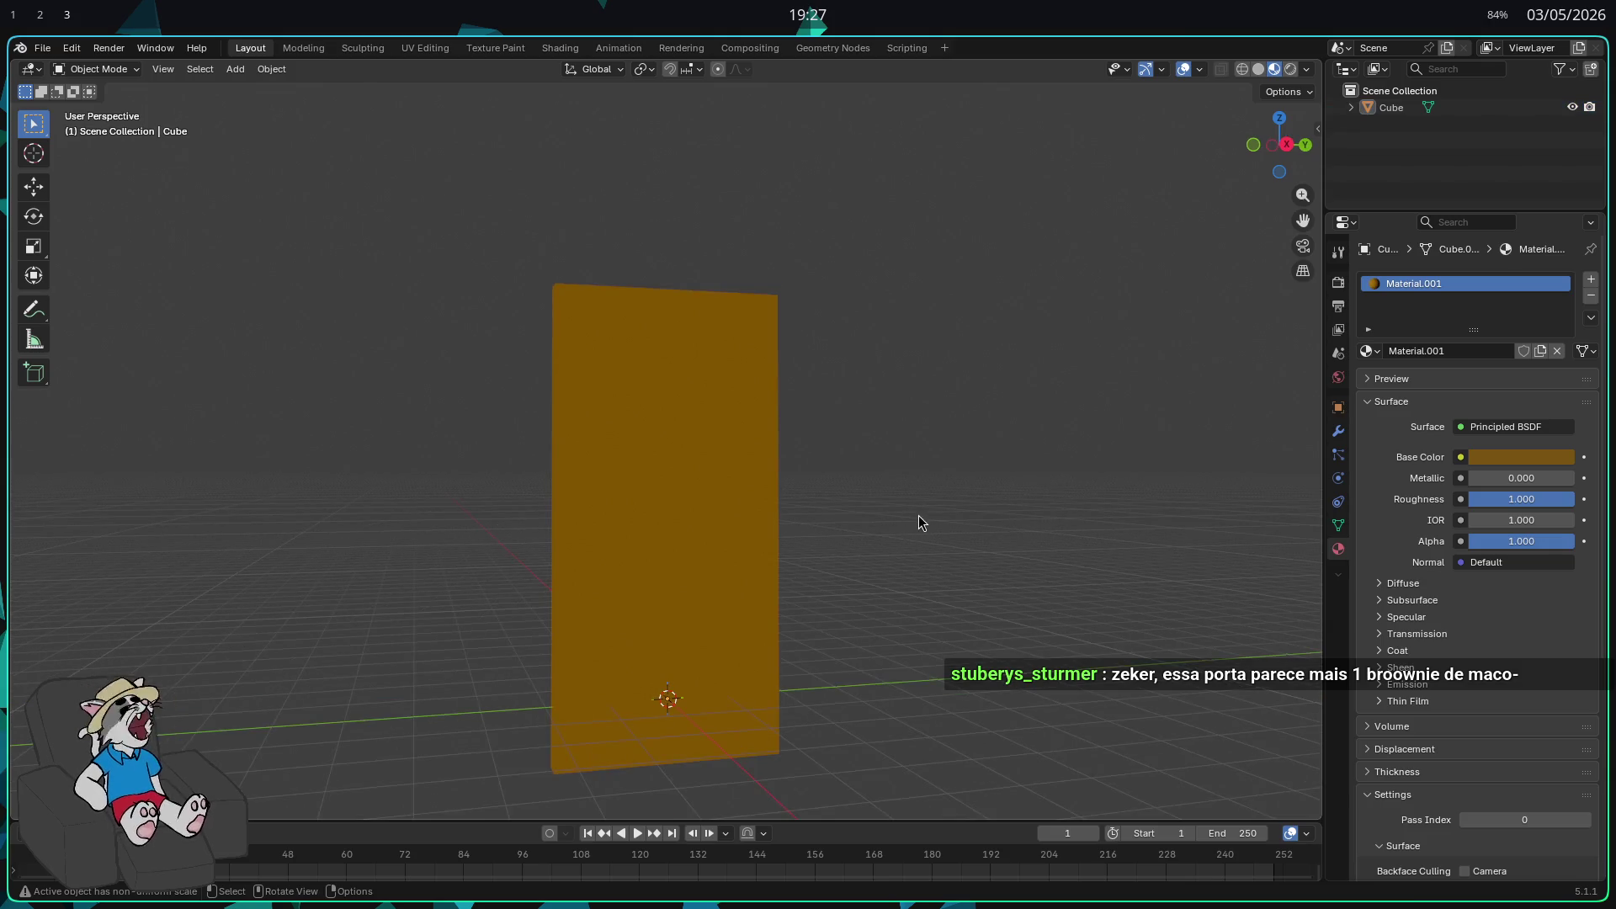
pyautogui.moveTo(911, 496); pyautogui.dragTo(926, 512)
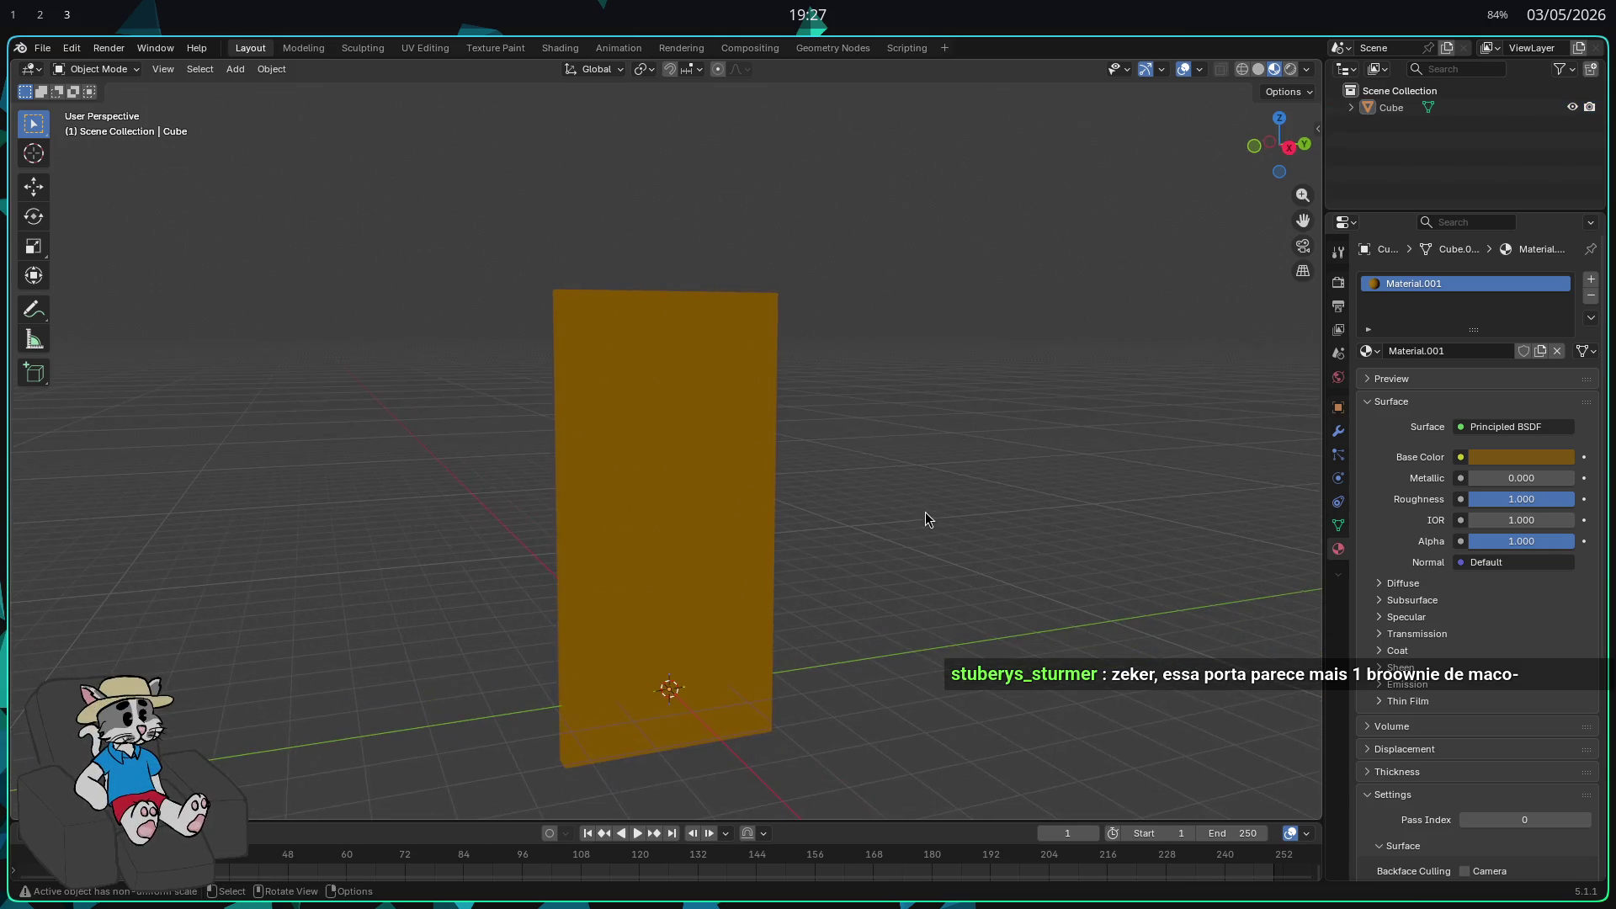
pyautogui.click(720, 506)
# Add a UV sphere at the door's base with 4 segments and 3 rings.
pyautogui.click(927, 493)
pyautogui.hotkey('shift', 'a')
pyautogui.moveTo(901, 508)
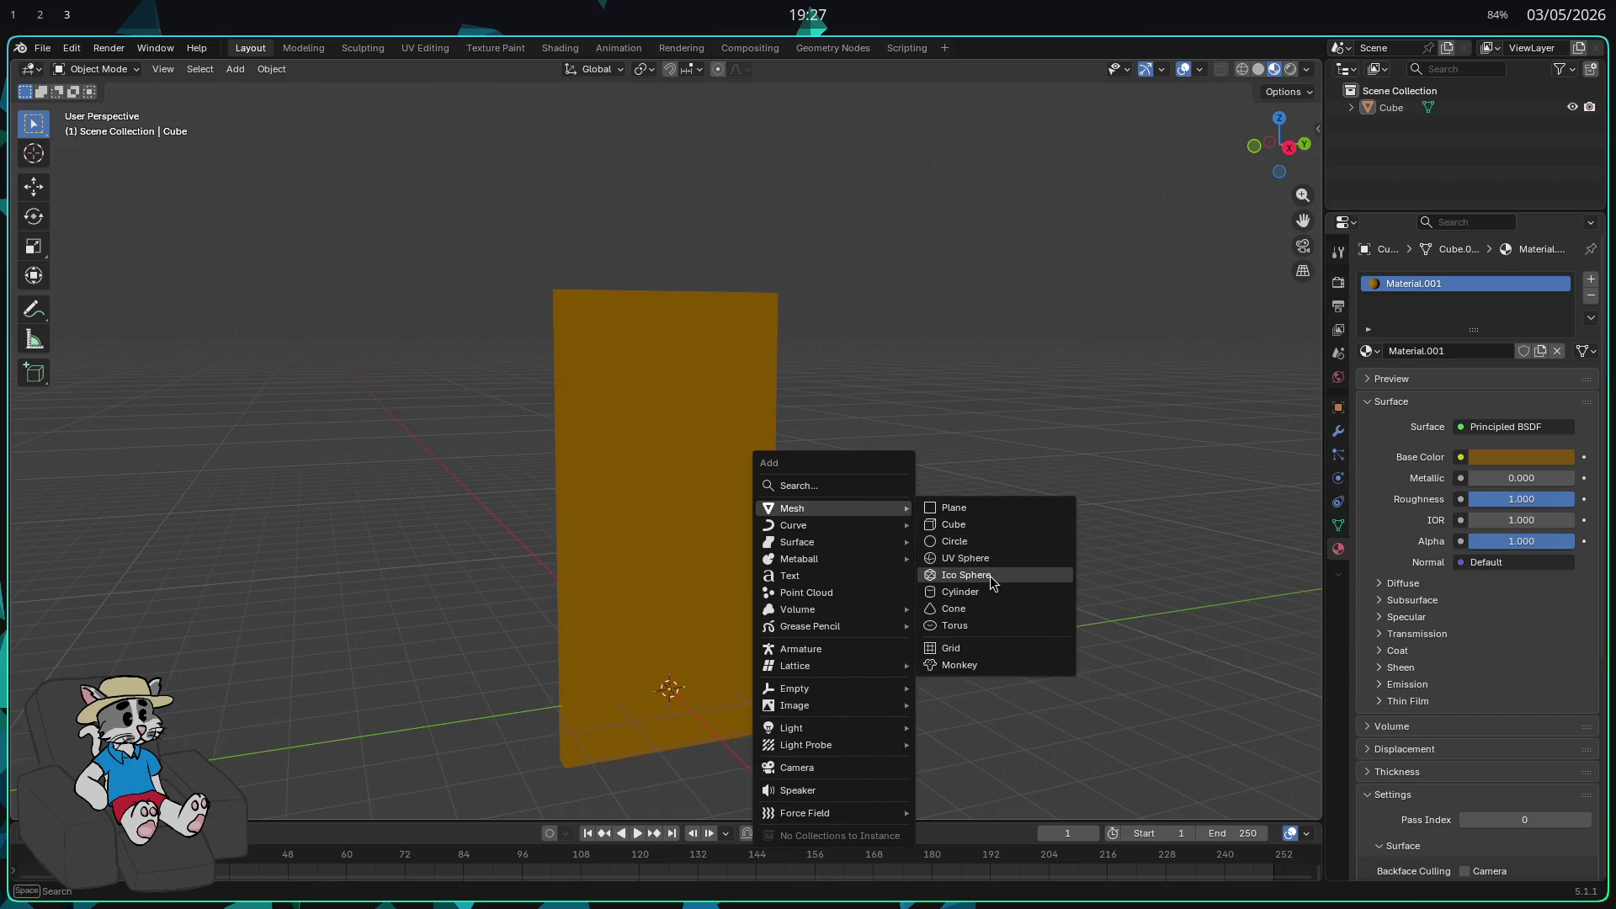
pyautogui.click(995, 559)
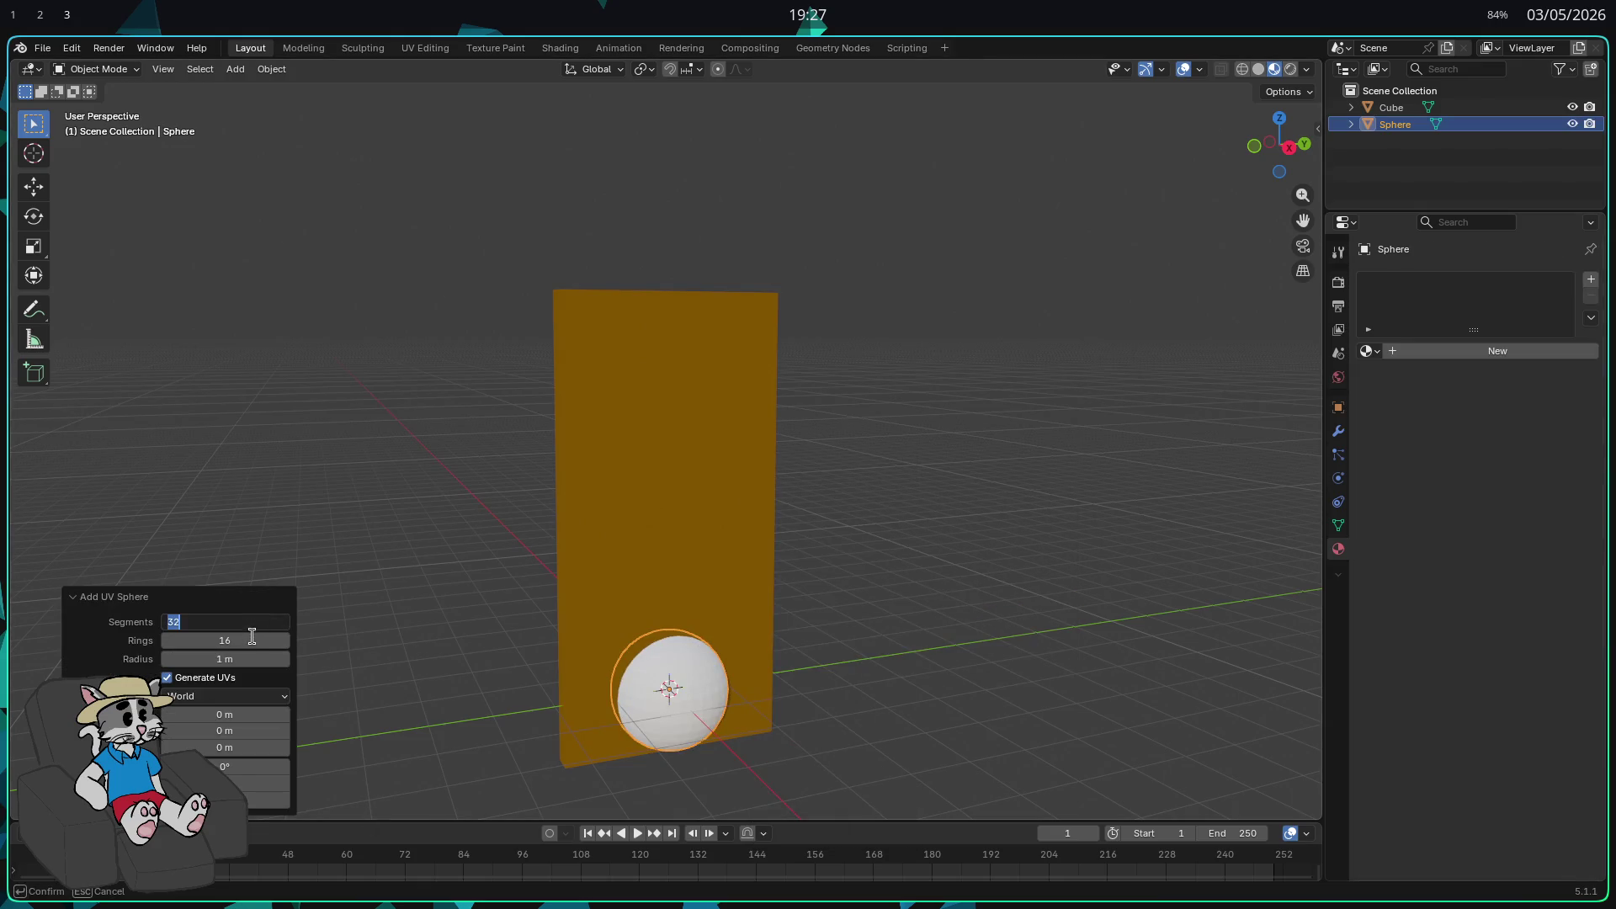
pyautogui.write('4')
pyautogui.press('Return')
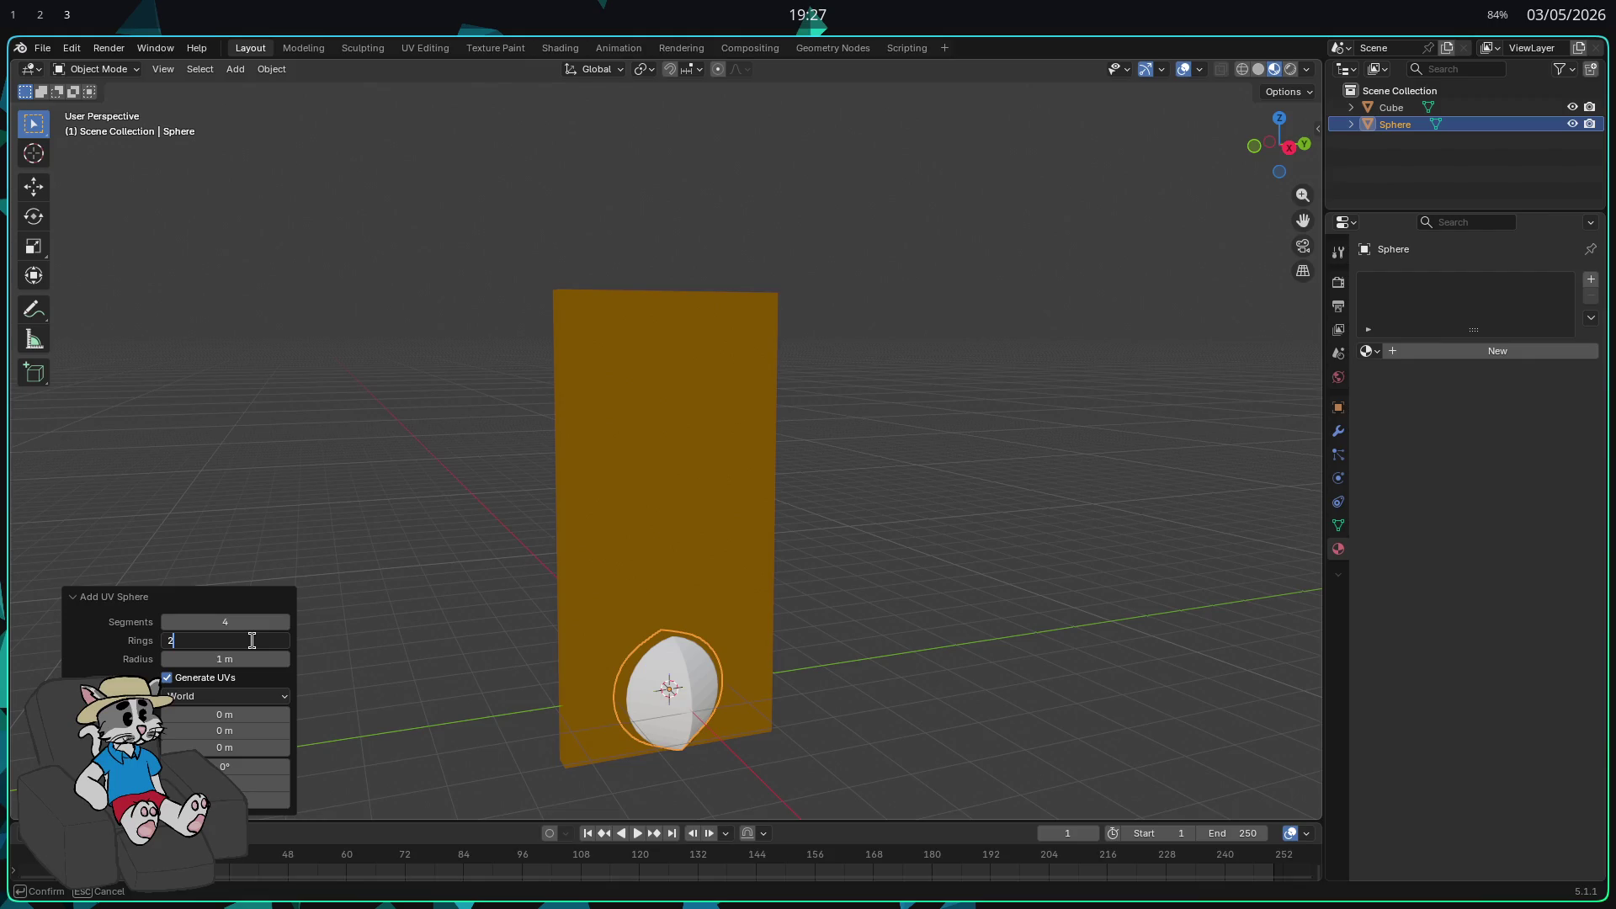
pyautogui.press('Return')
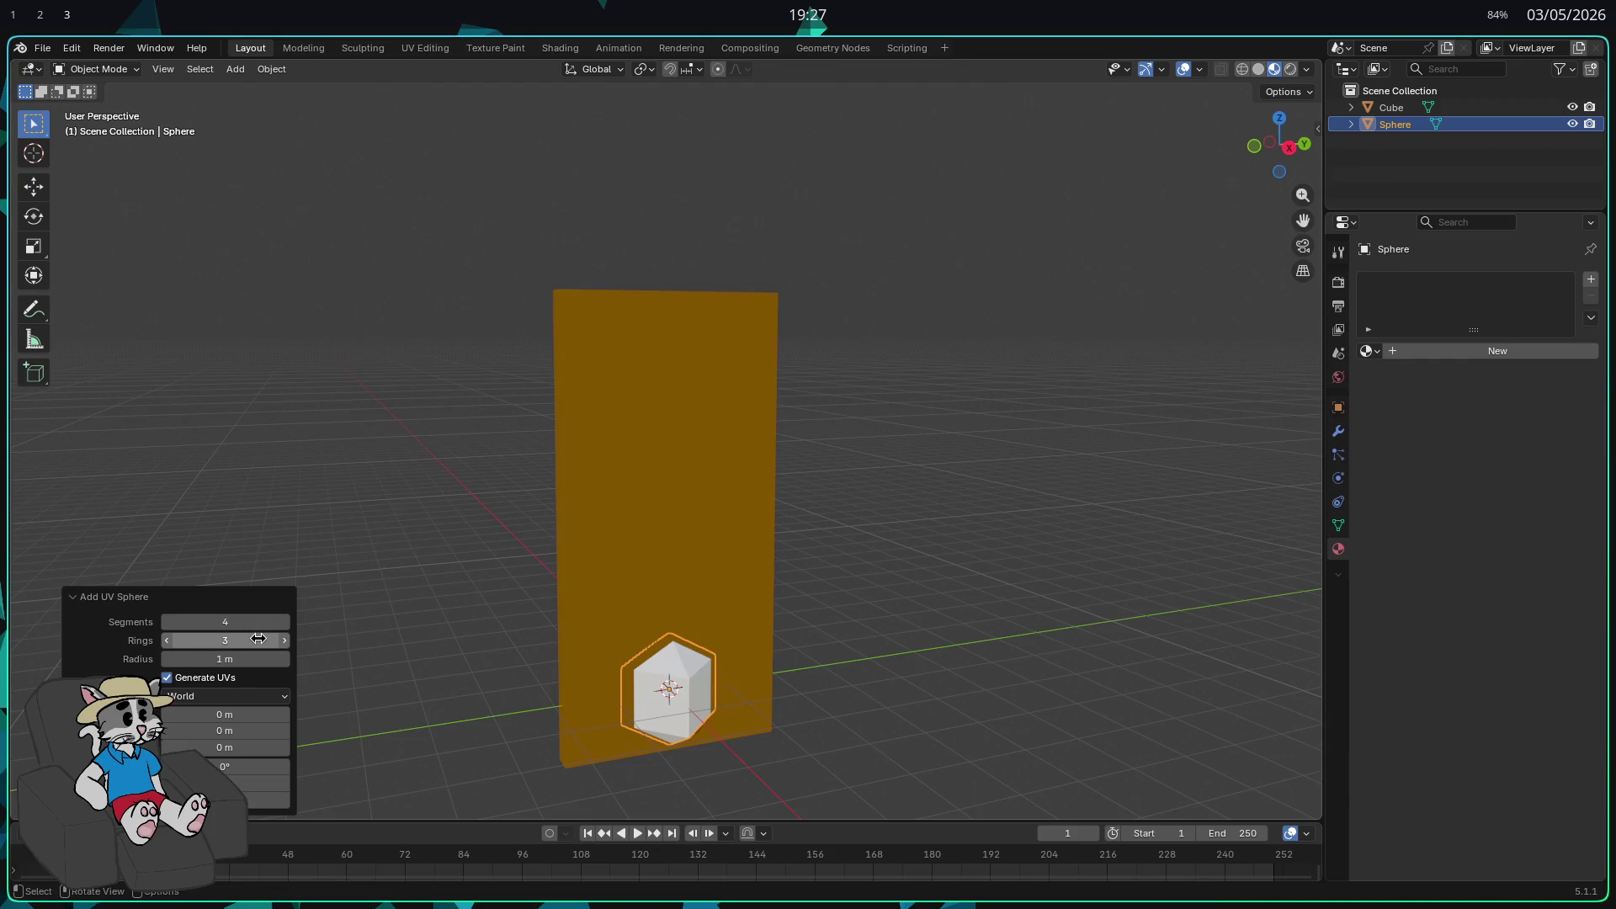
pyautogui.moveTo(253, 622); pyautogui.dragTo(269, 622)
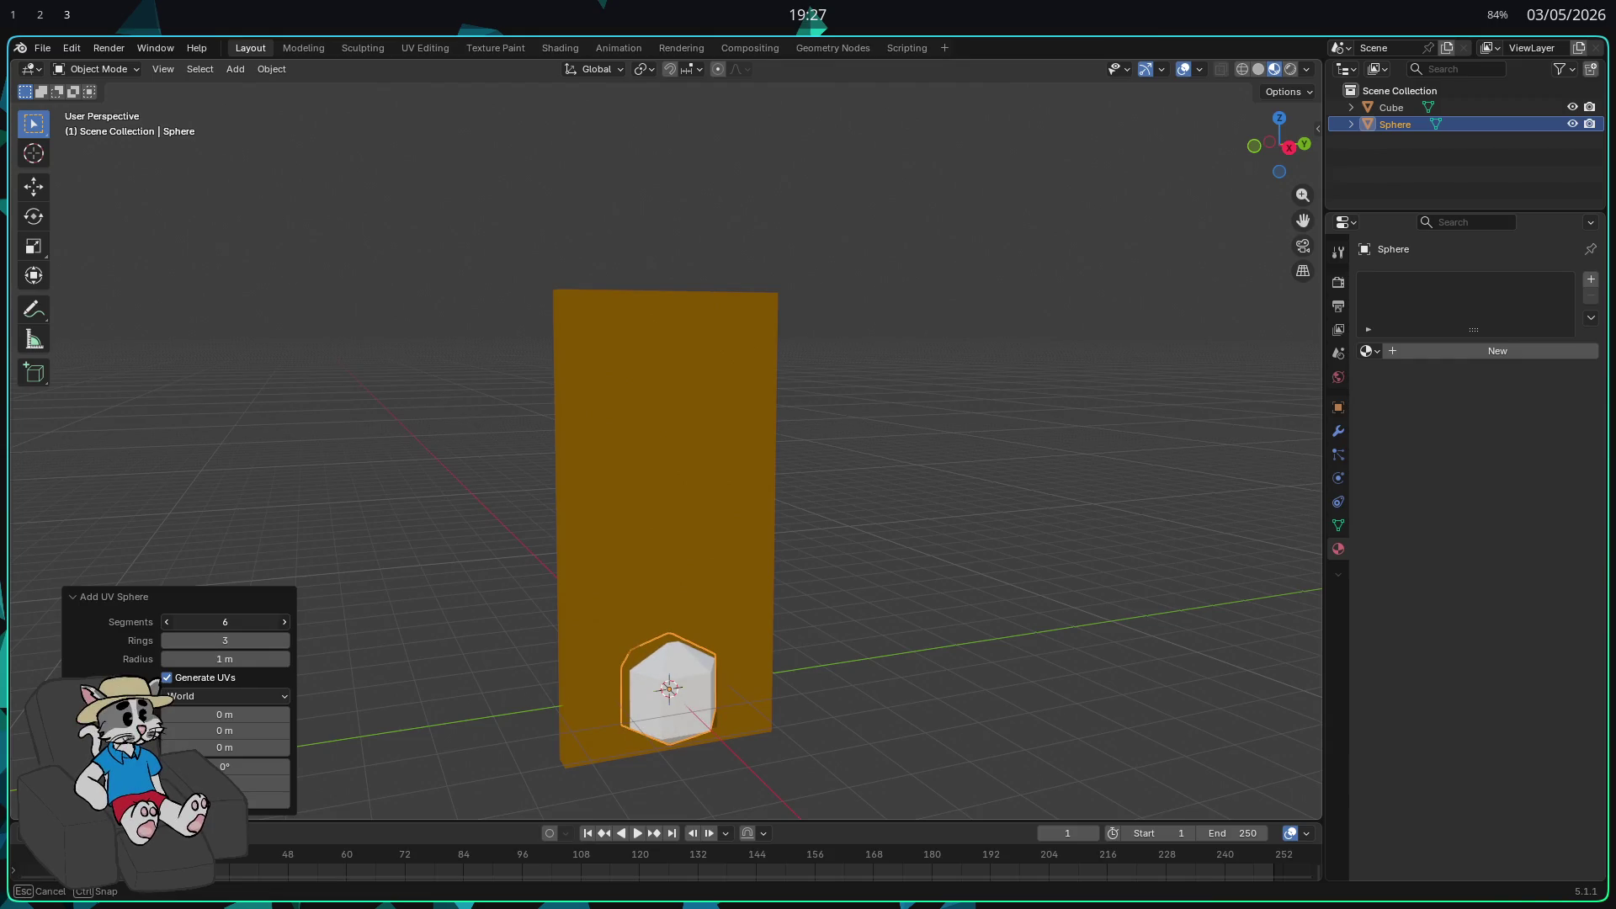
pyautogui.moveTo(224, 622); pyautogui.dragTo(202, 622)
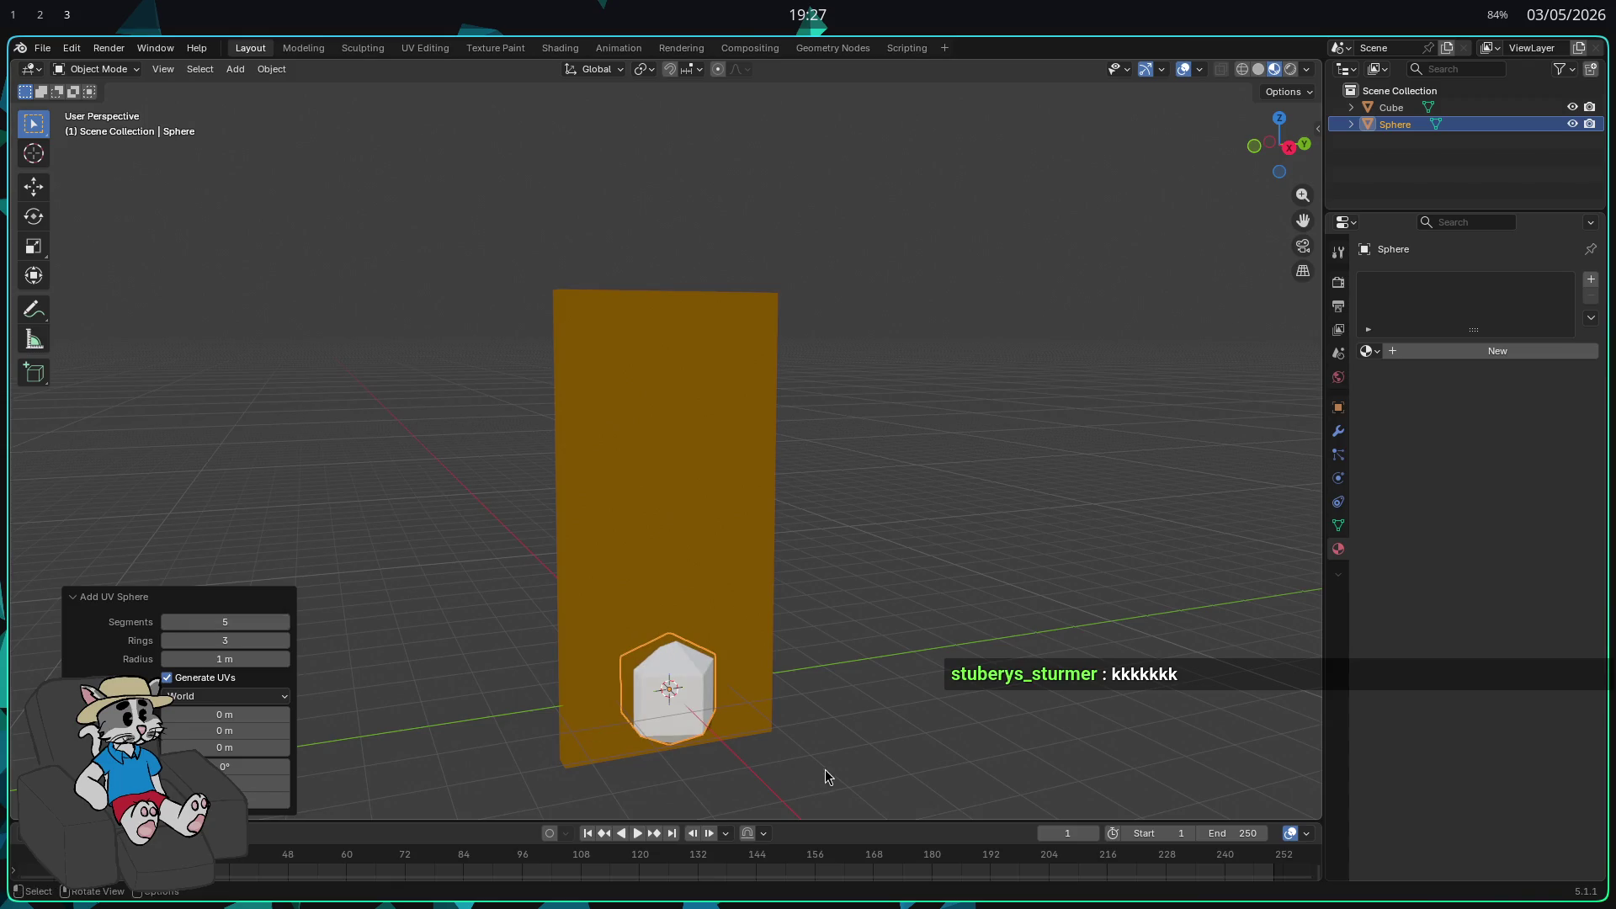
pyautogui.click(1047, 726)
# Move the low-poly sphere up onto the door's front face at knob height.
pyautogui.hotkey('ctrl', 'z')
pyautogui.press('g')
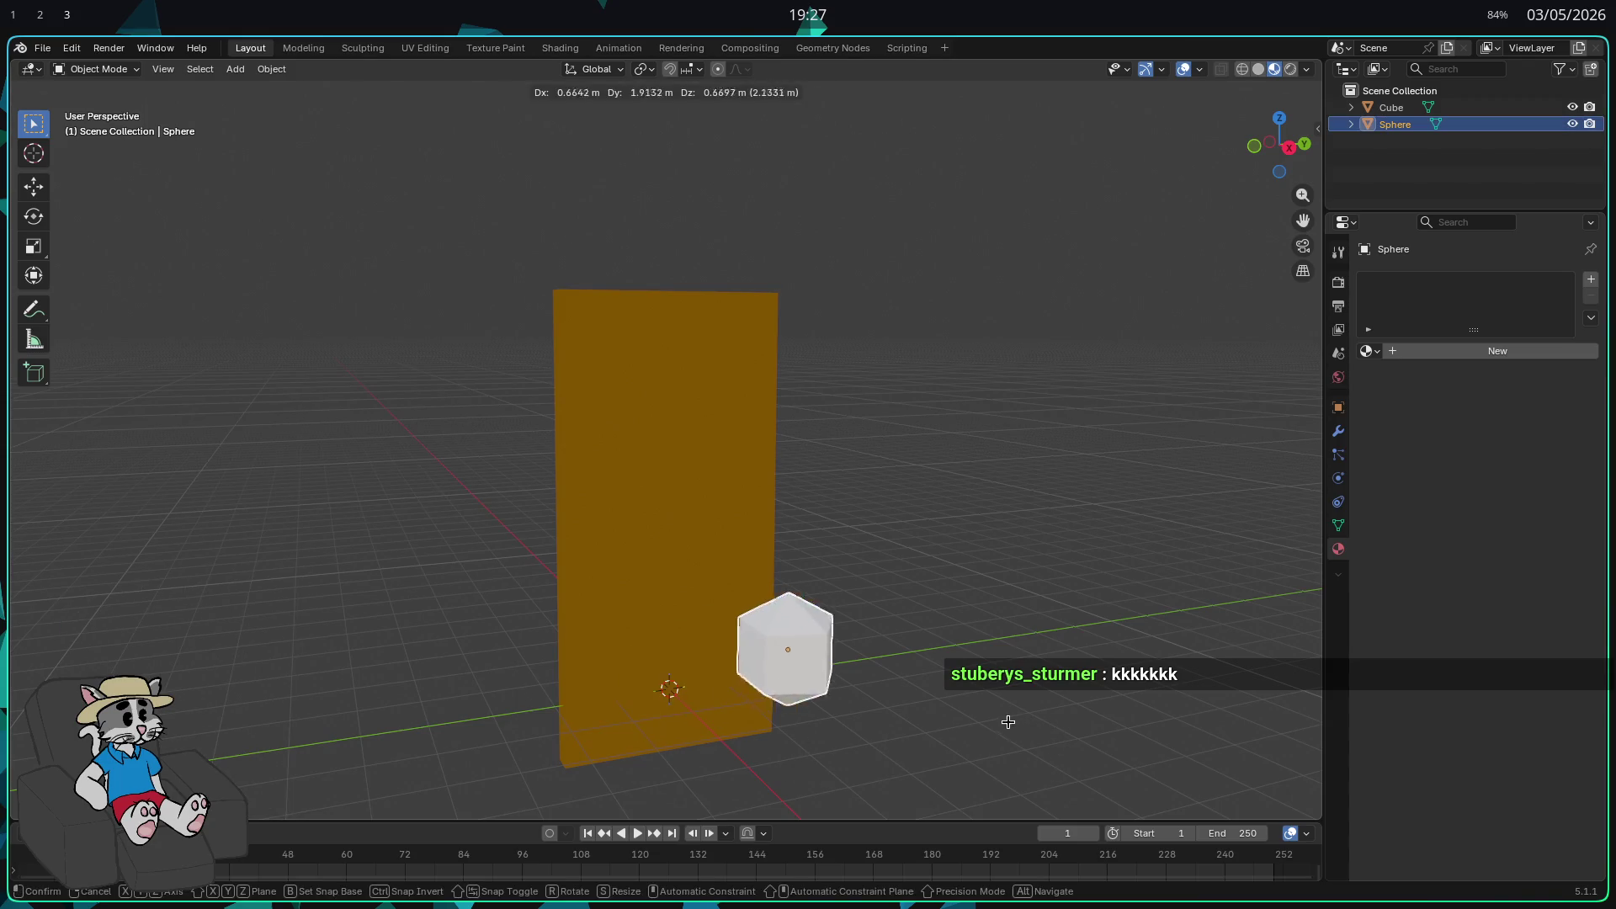
pyautogui.click(949, 602)
pyautogui.press('g')
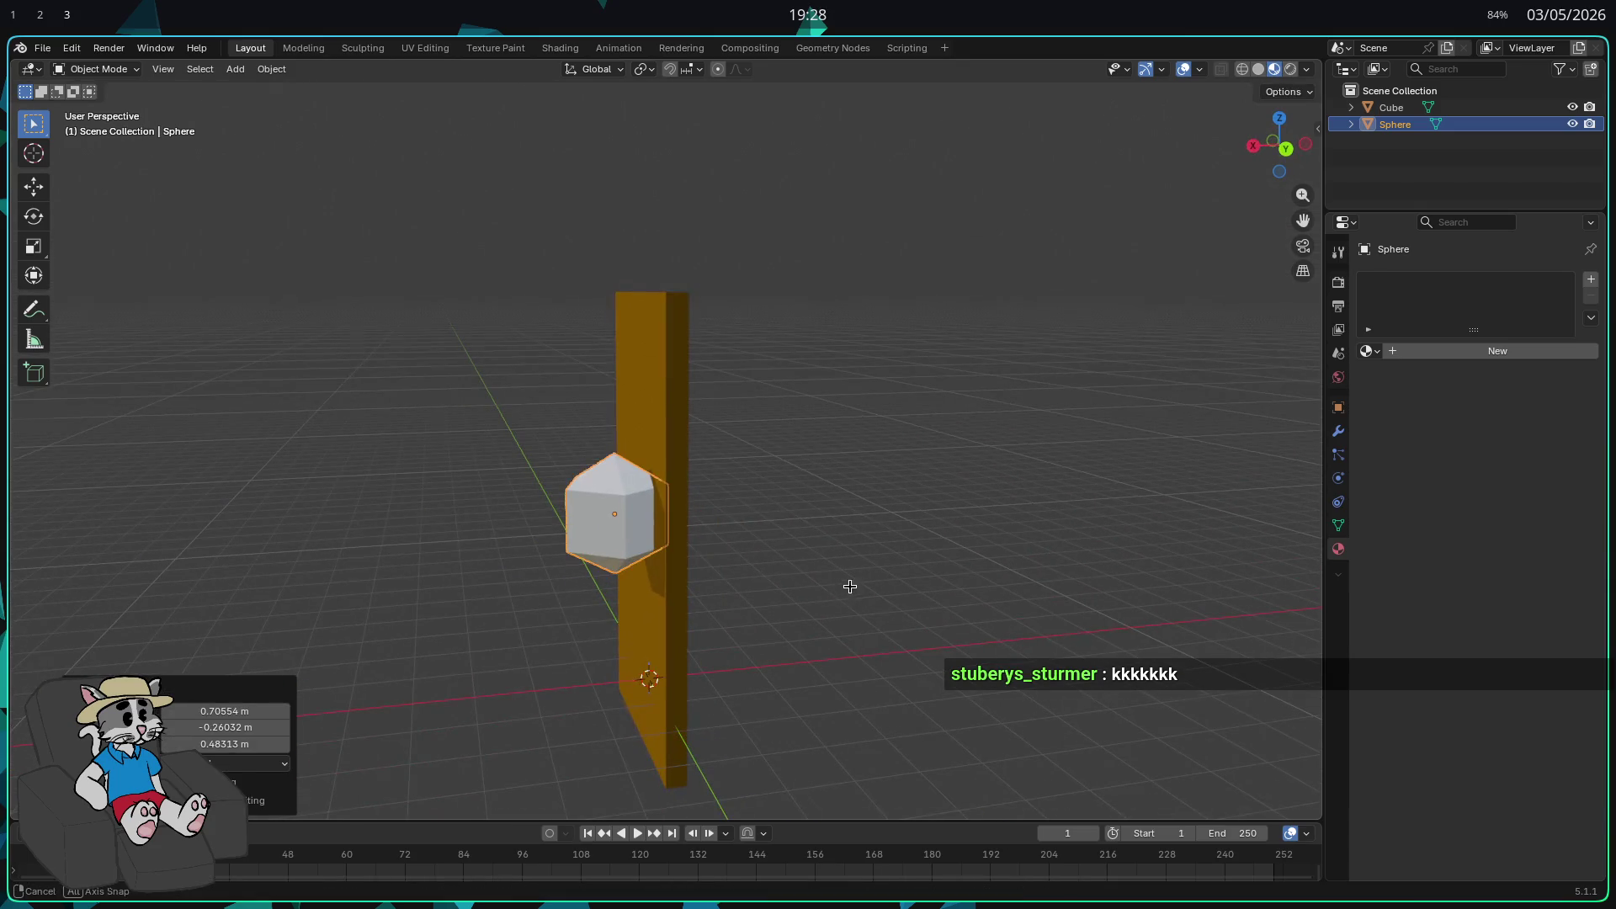
pyautogui.click(1027, 581)
pyautogui.scroll(2, 1026, 581)
pyautogui.hscroll(5, 1025, 595)
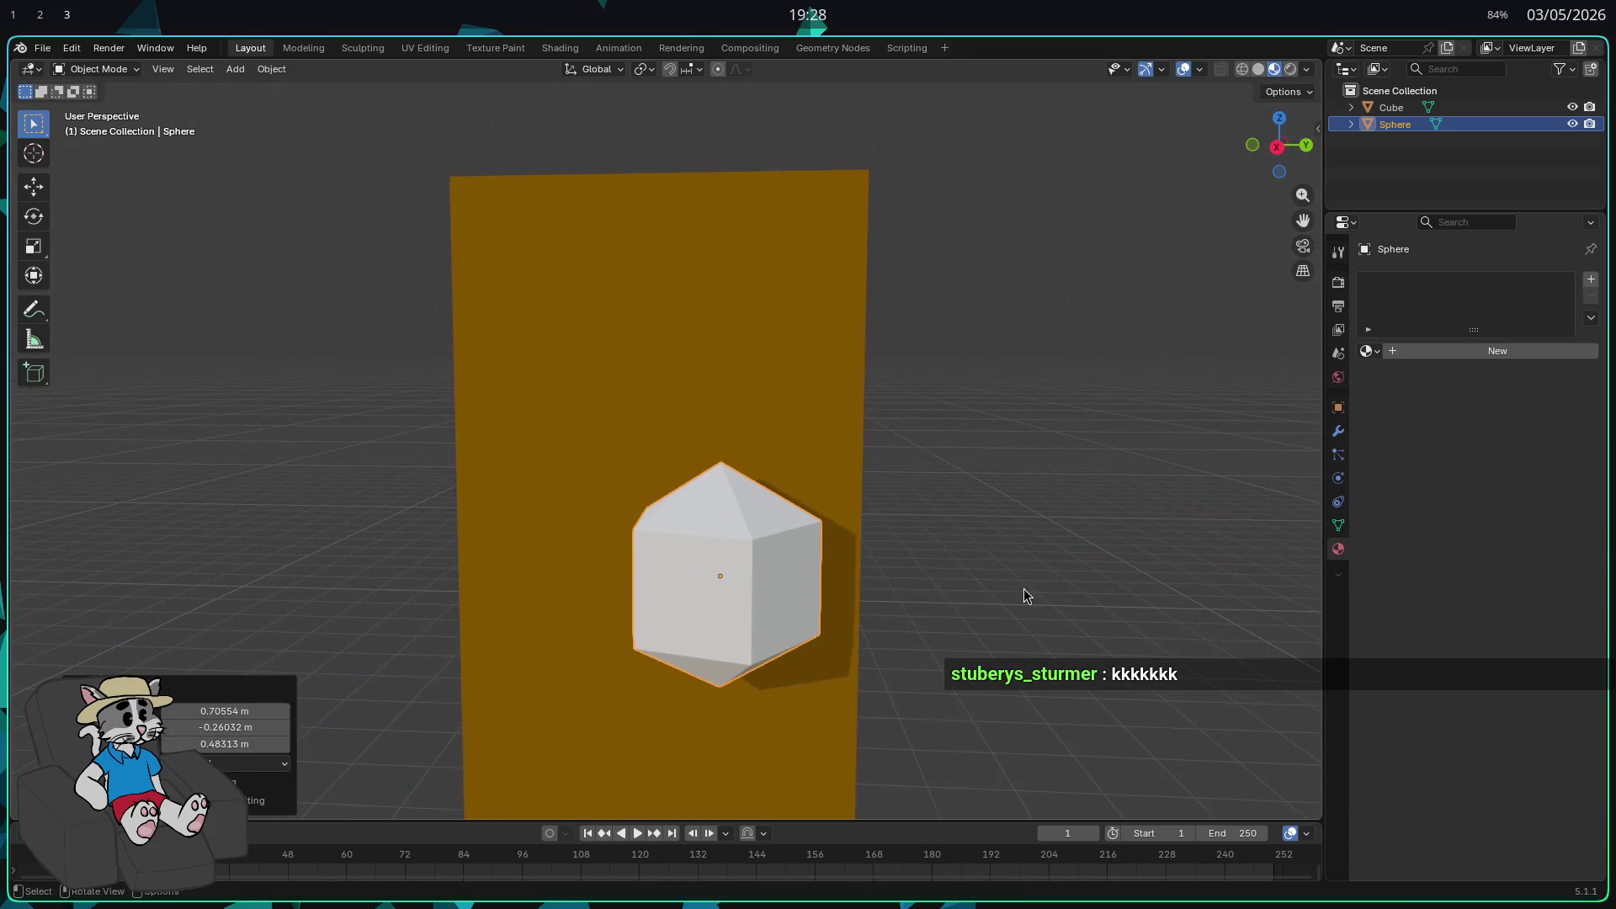
pyautogui.press('g')
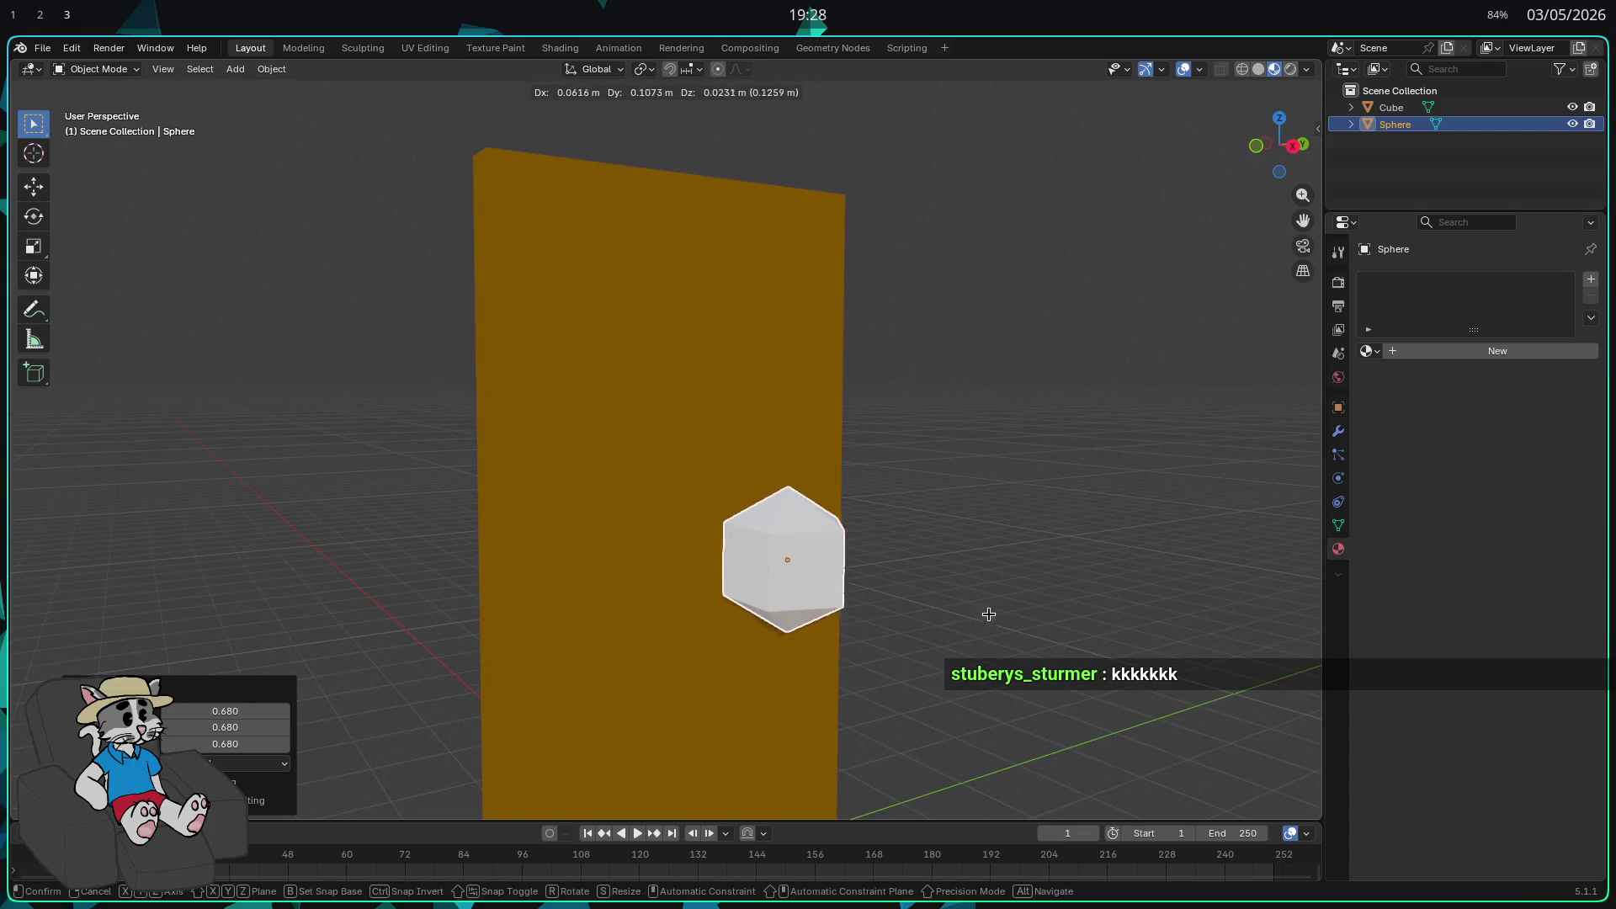
pyautogui.click(985, 613)
pyautogui.hscroll(5, 901, 621)
pyautogui.press('g')
pyautogui.click(862, 645)
pyautogui.hscroll(5, 862, 645)
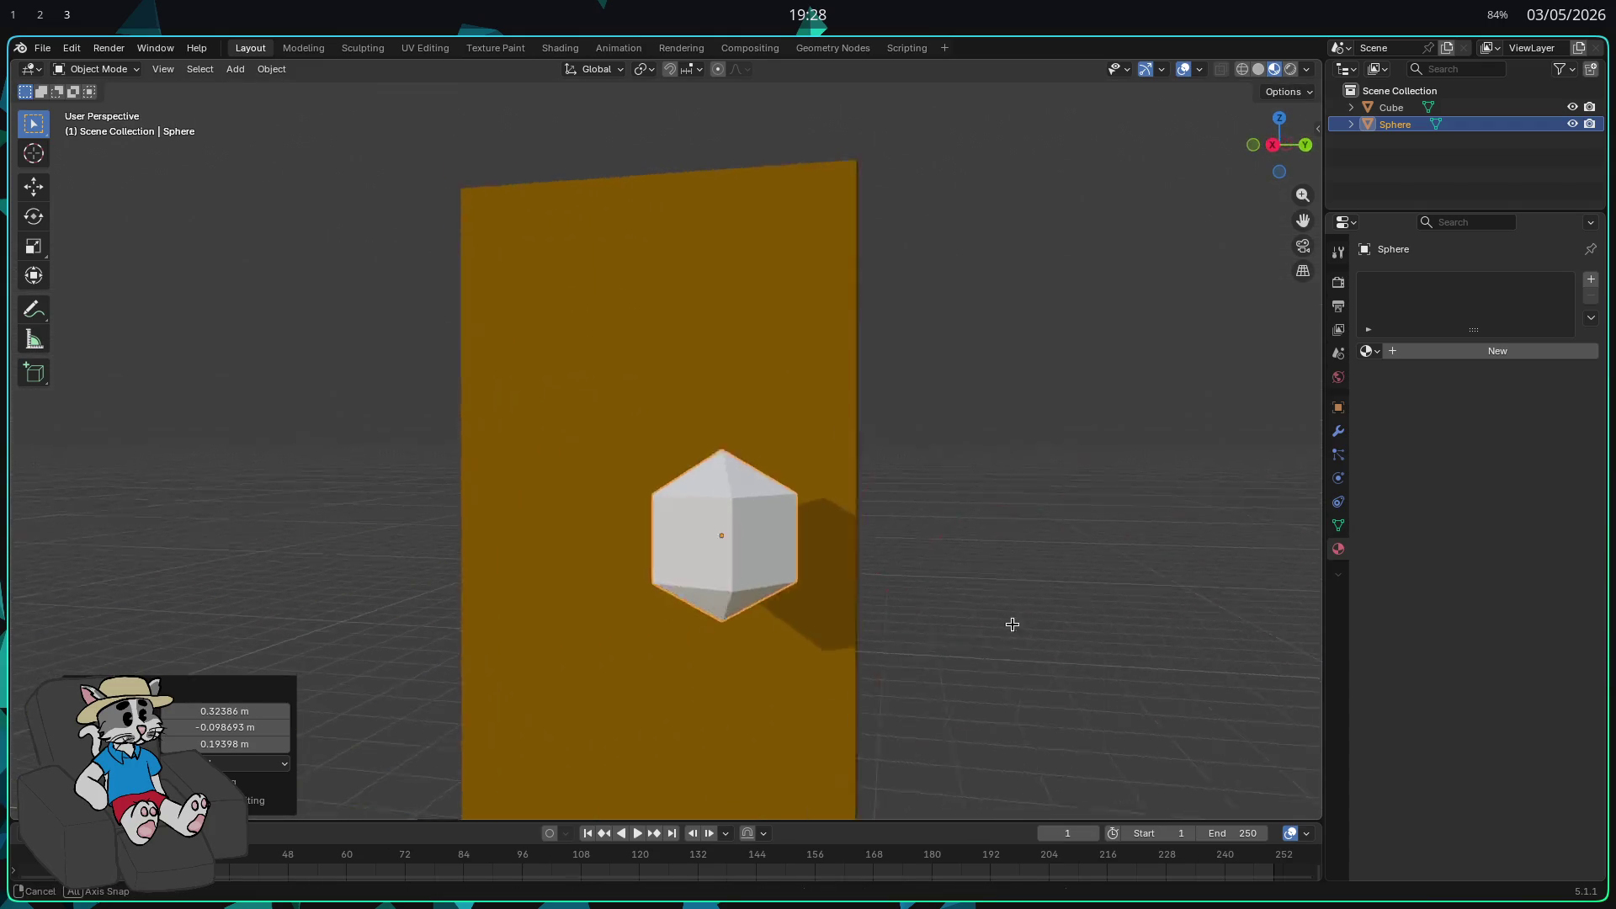
pyautogui.hscroll(1, 1091, 650)
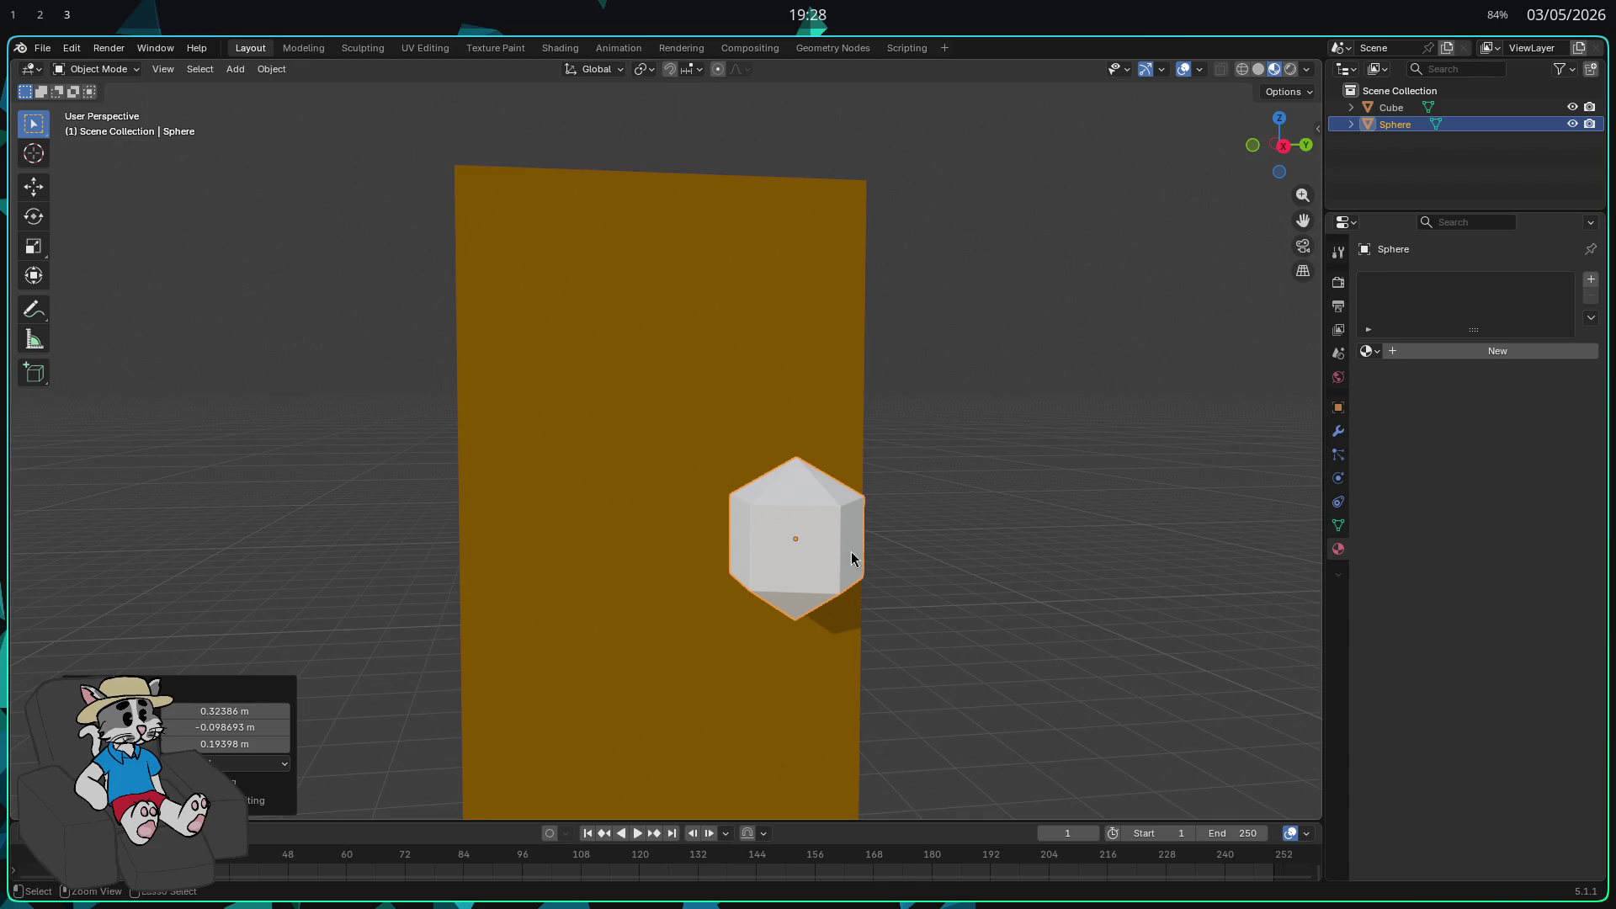
# Try a Ctrl+2 subdivision on the sphere, then undo it to keep it low-poly.
pyautogui.hotkey('ctrl', '2')
pyautogui.scroll(4, 1061, 566)
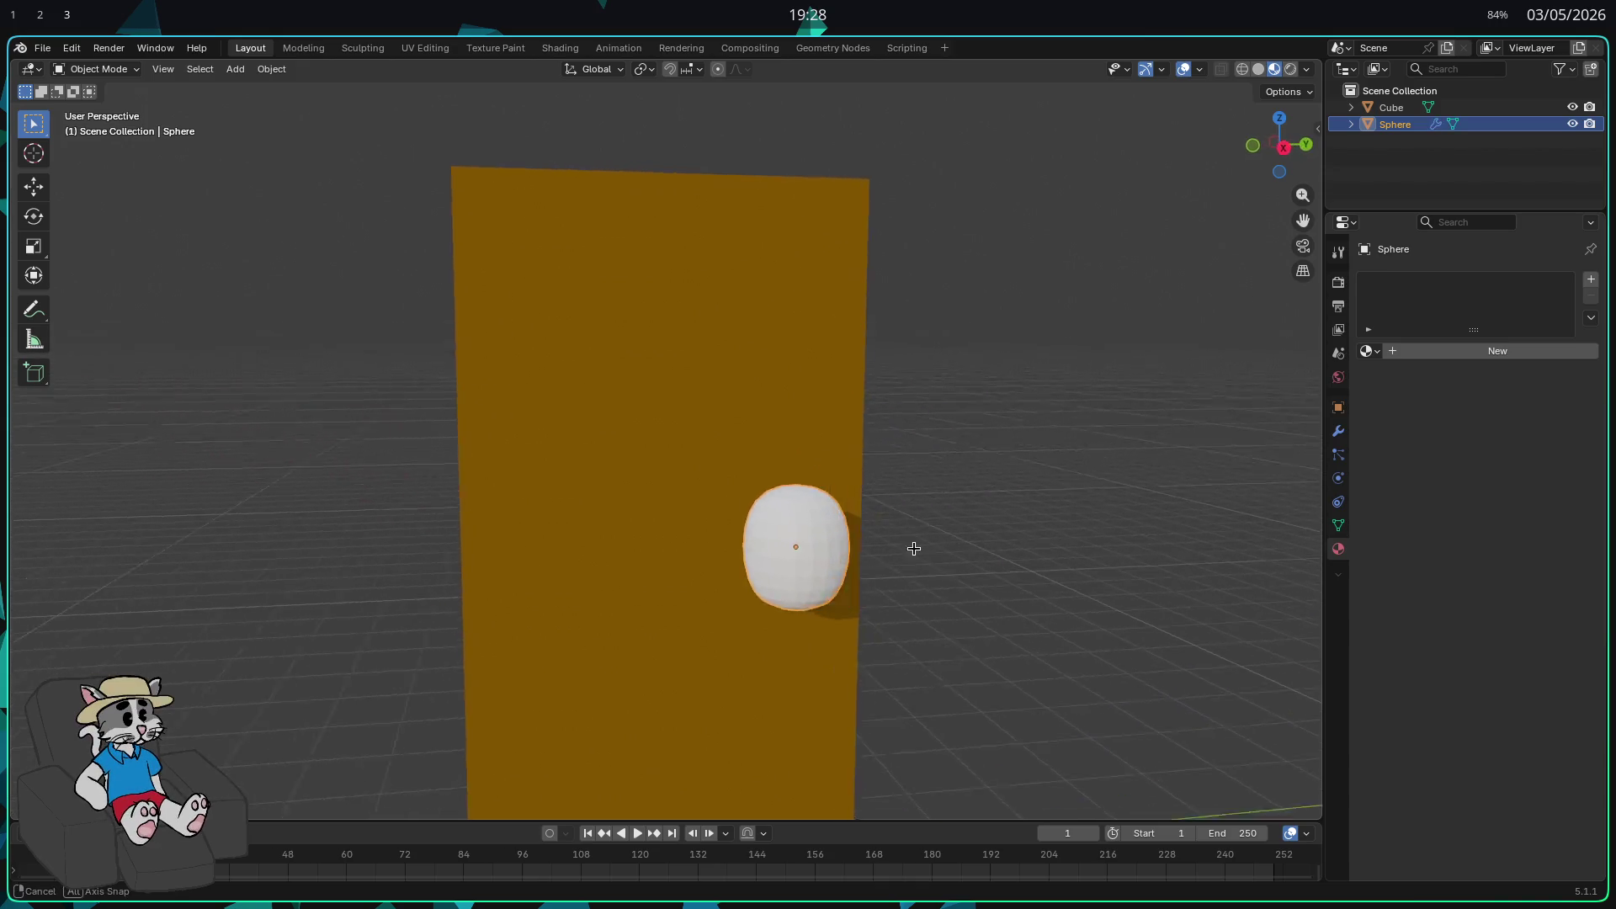
pyautogui.hscroll(5, 1056, 591)
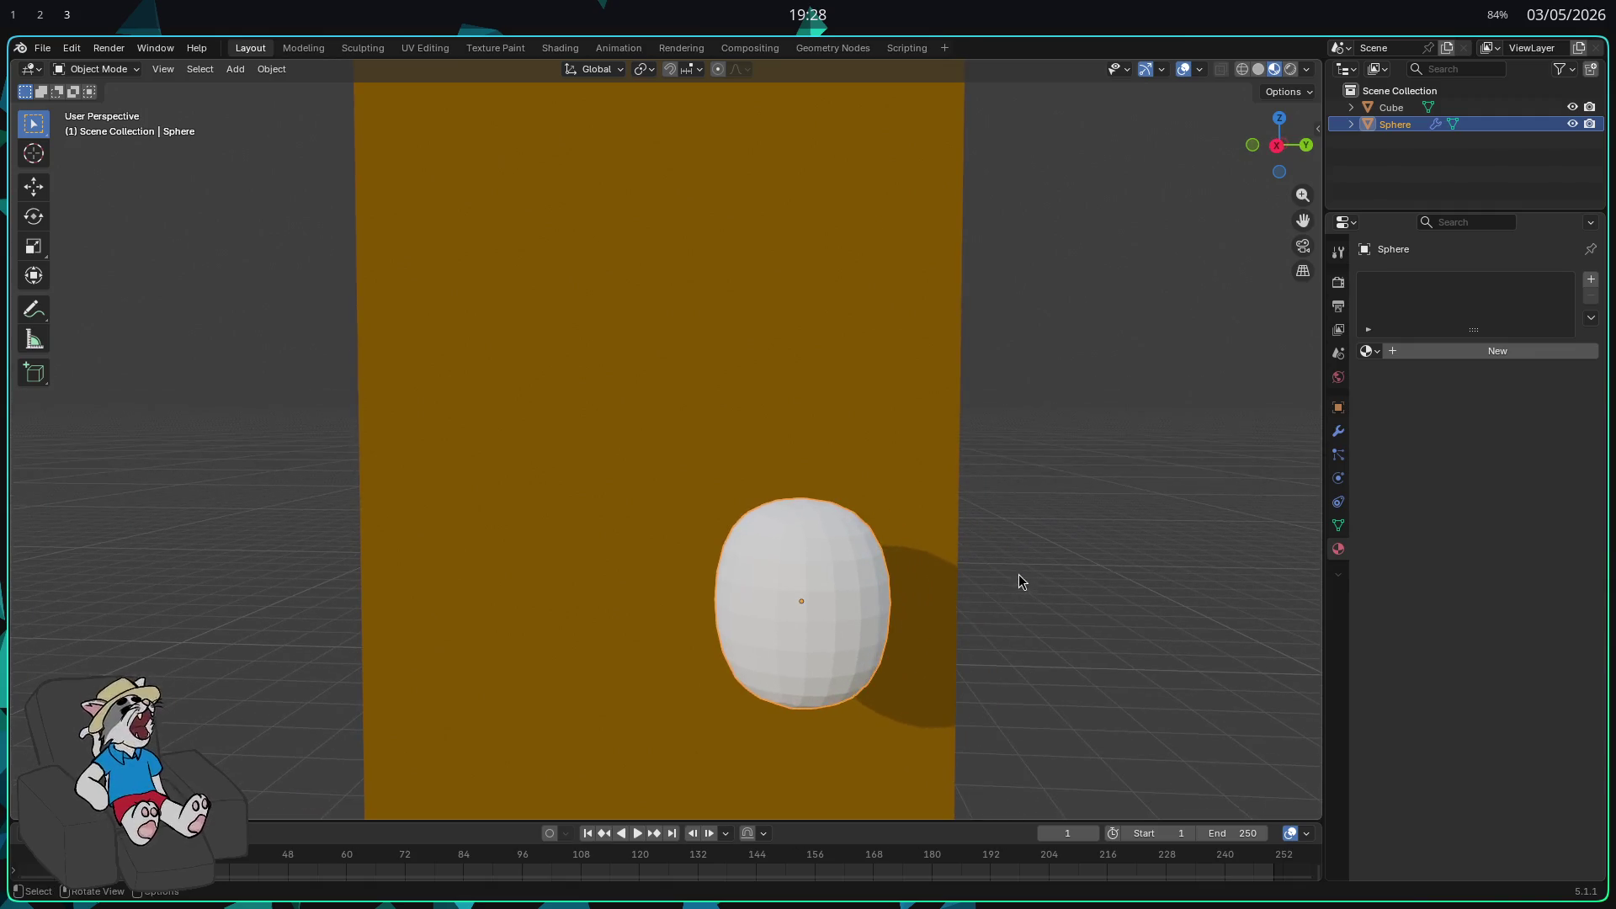
pyautogui.hotkey('ctrl', 'z')
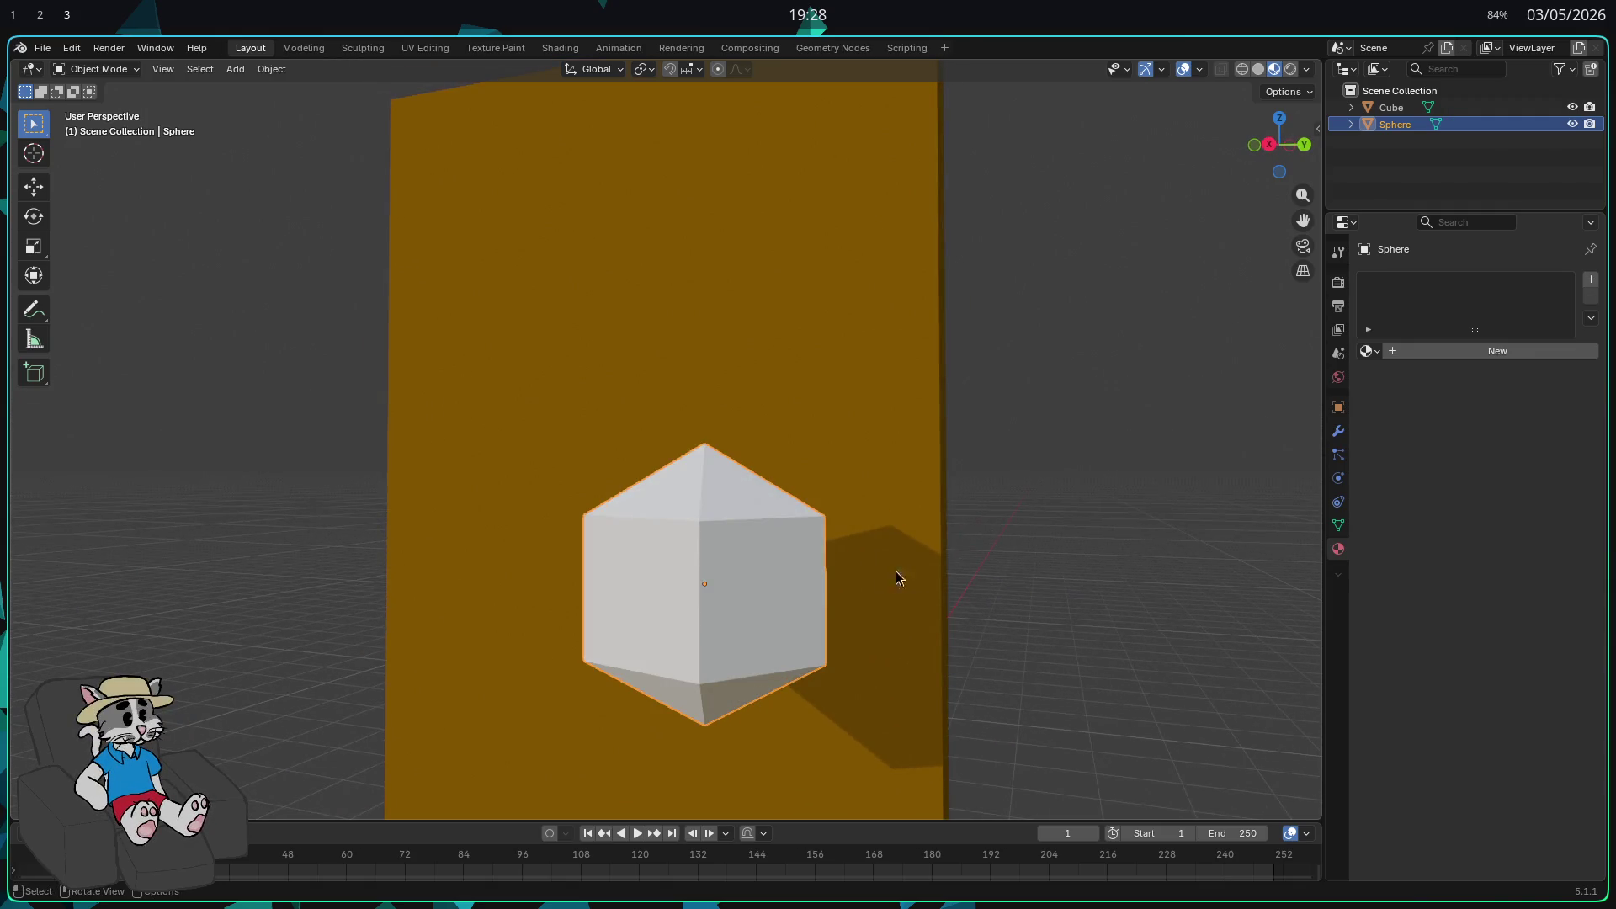
pyautogui.hscroll(5, 895, 571)
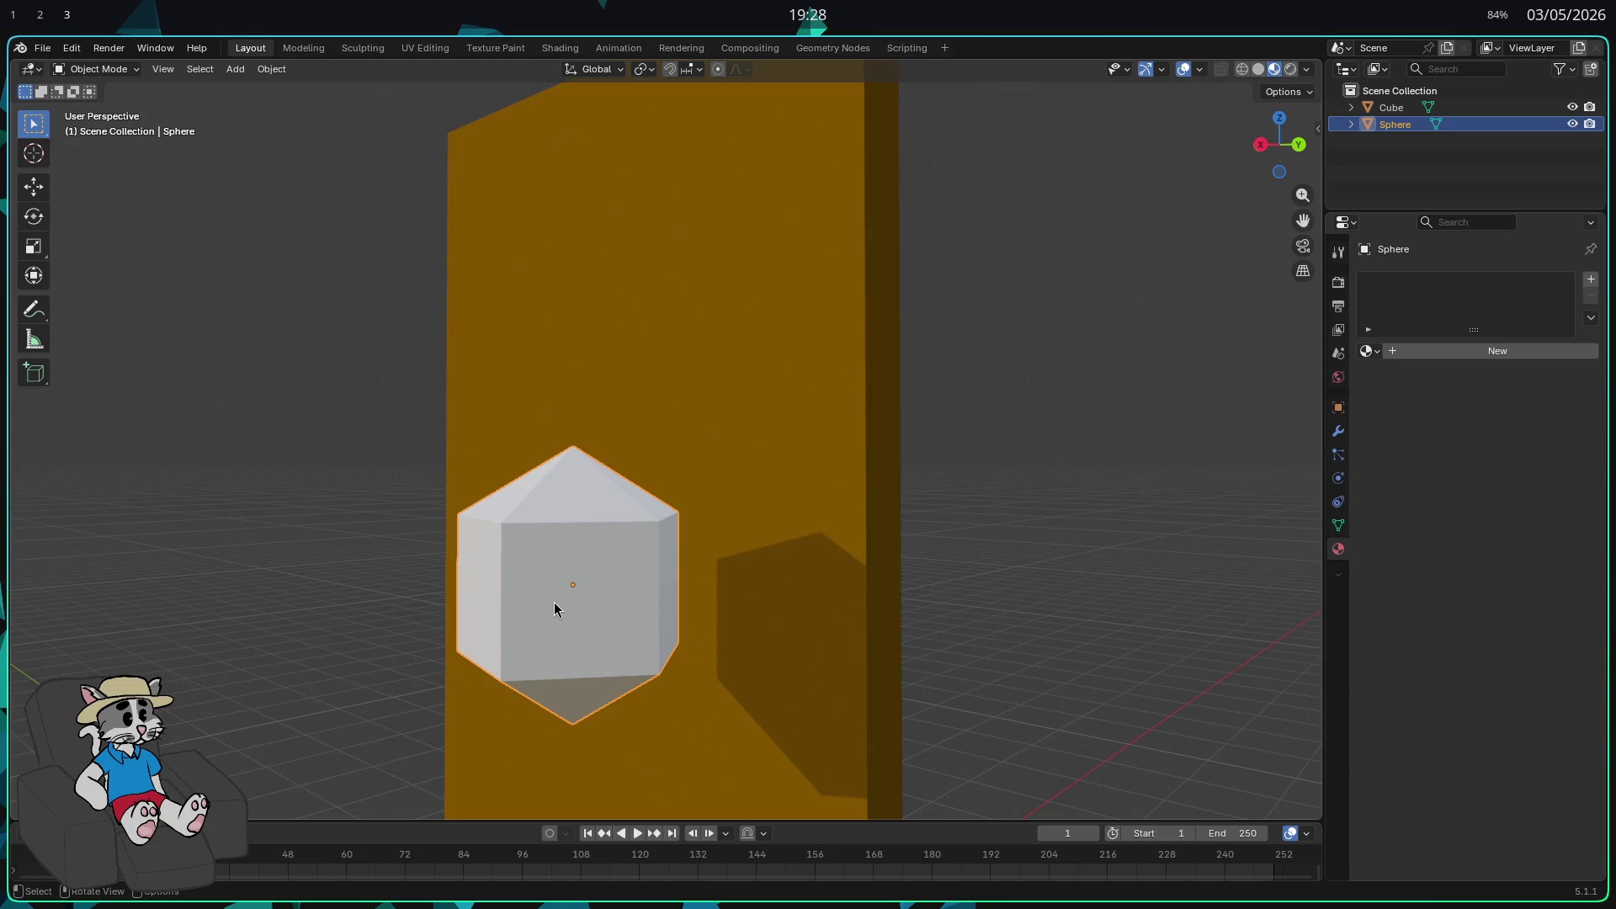
pyautogui.hscroll(-5, 955, 551)
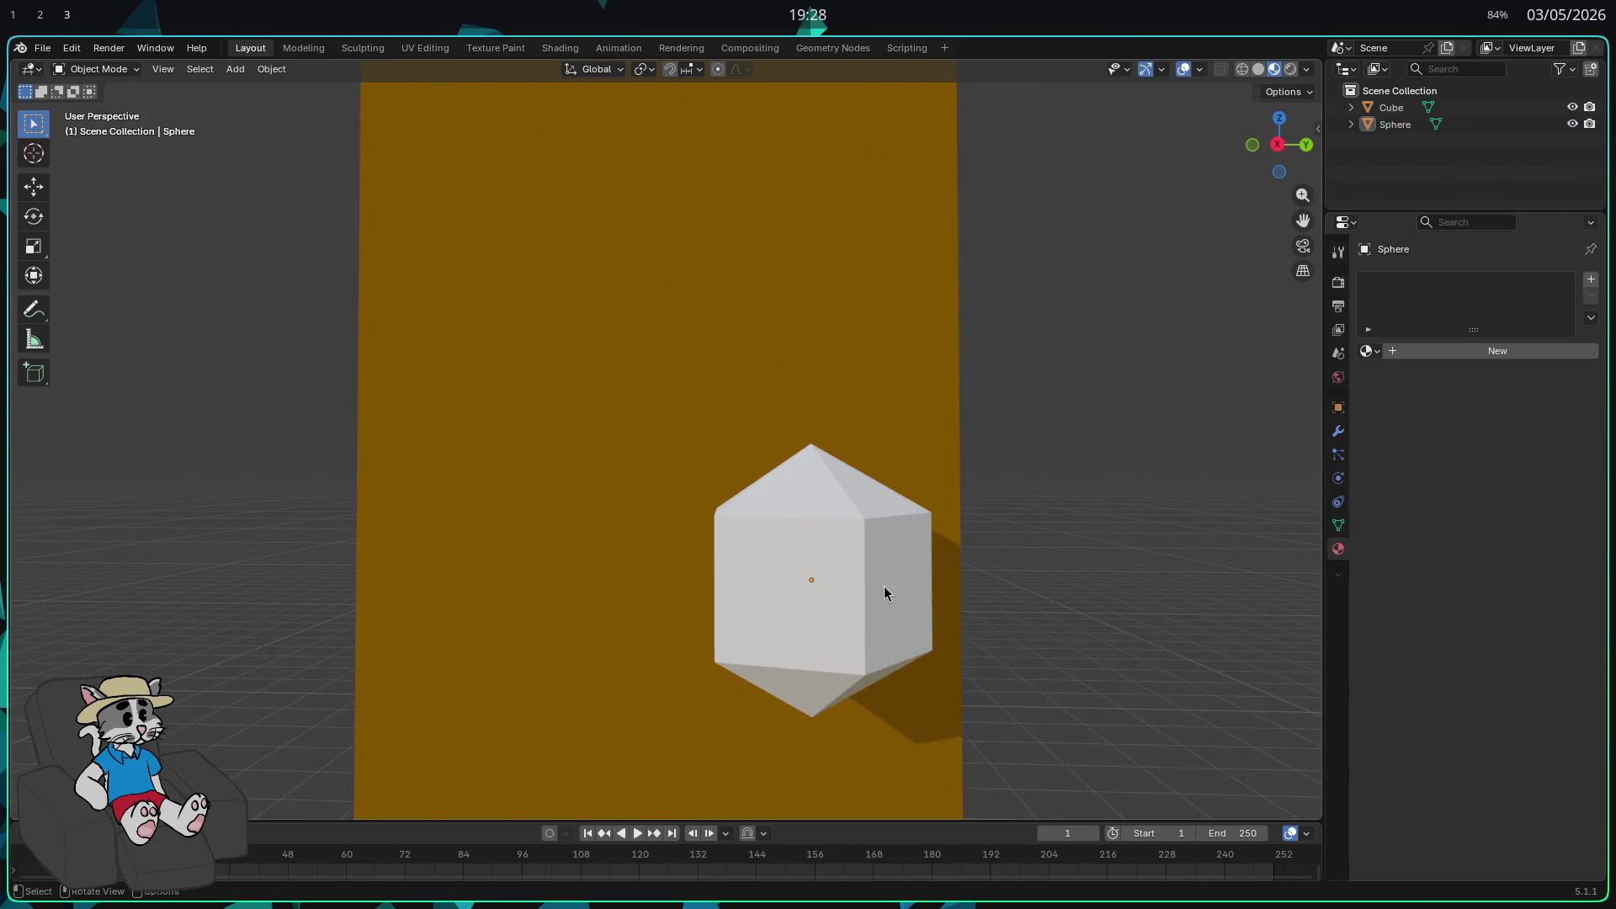
pyautogui.hotkey('alt', 'a')
pyautogui.press('Tab')
pyautogui.hscroll(-2, 1065, 581)
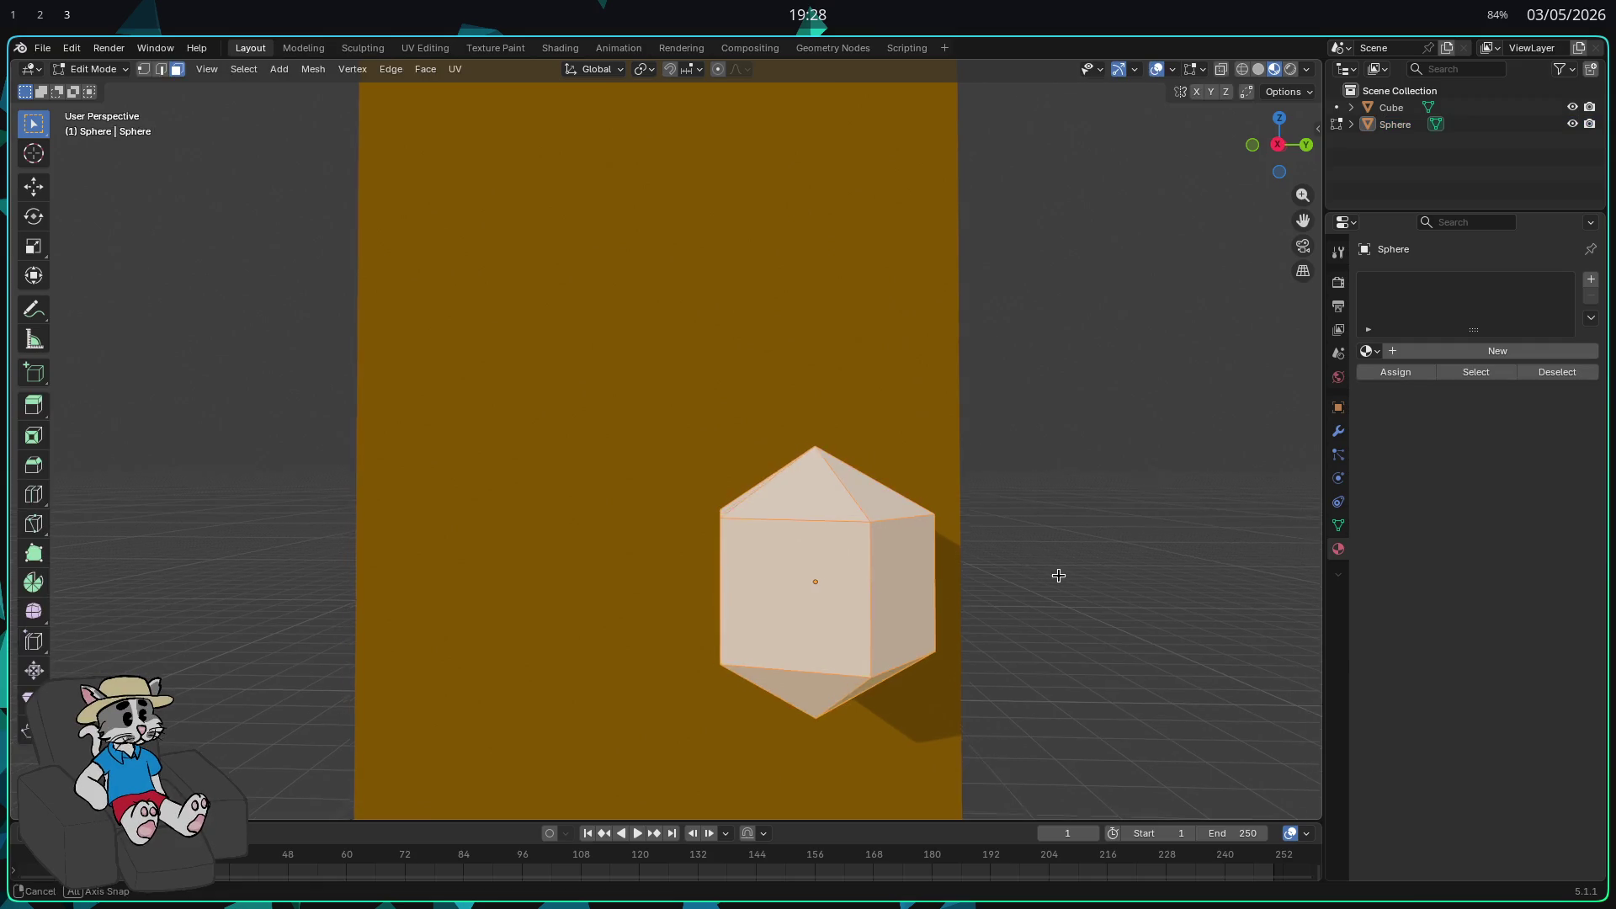
pyautogui.press('Tab')
pyautogui.hotkey('ctrl', '1')
pyautogui.click(926, 564)
pyautogui.hotkey('ctrl', '1')
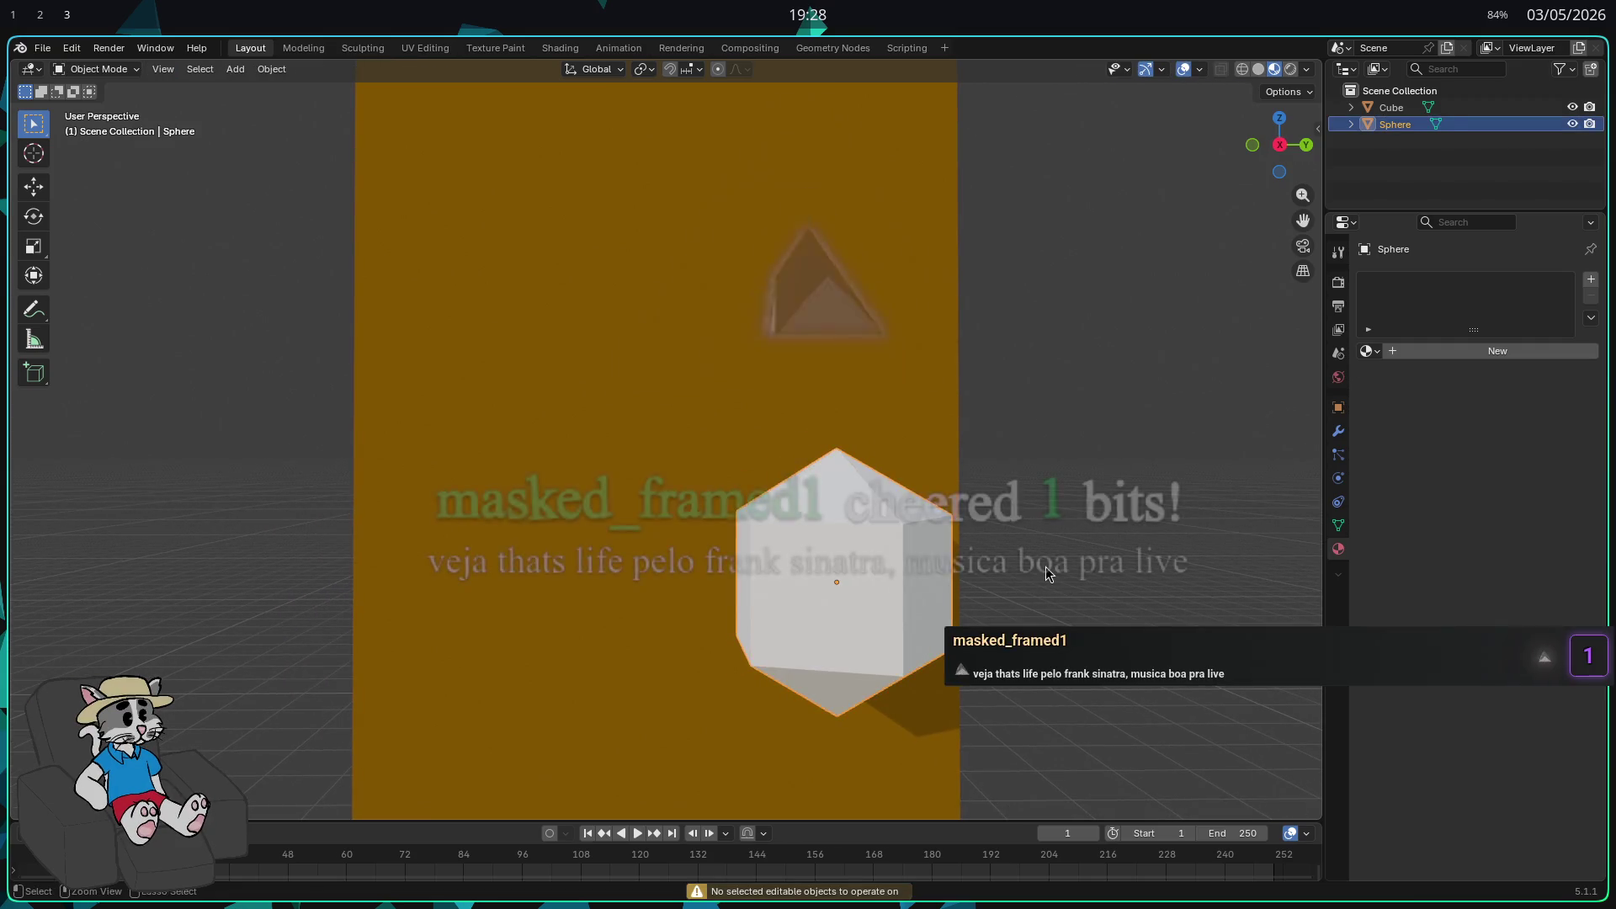
pyautogui.hscroll(-5, 1053, 572)
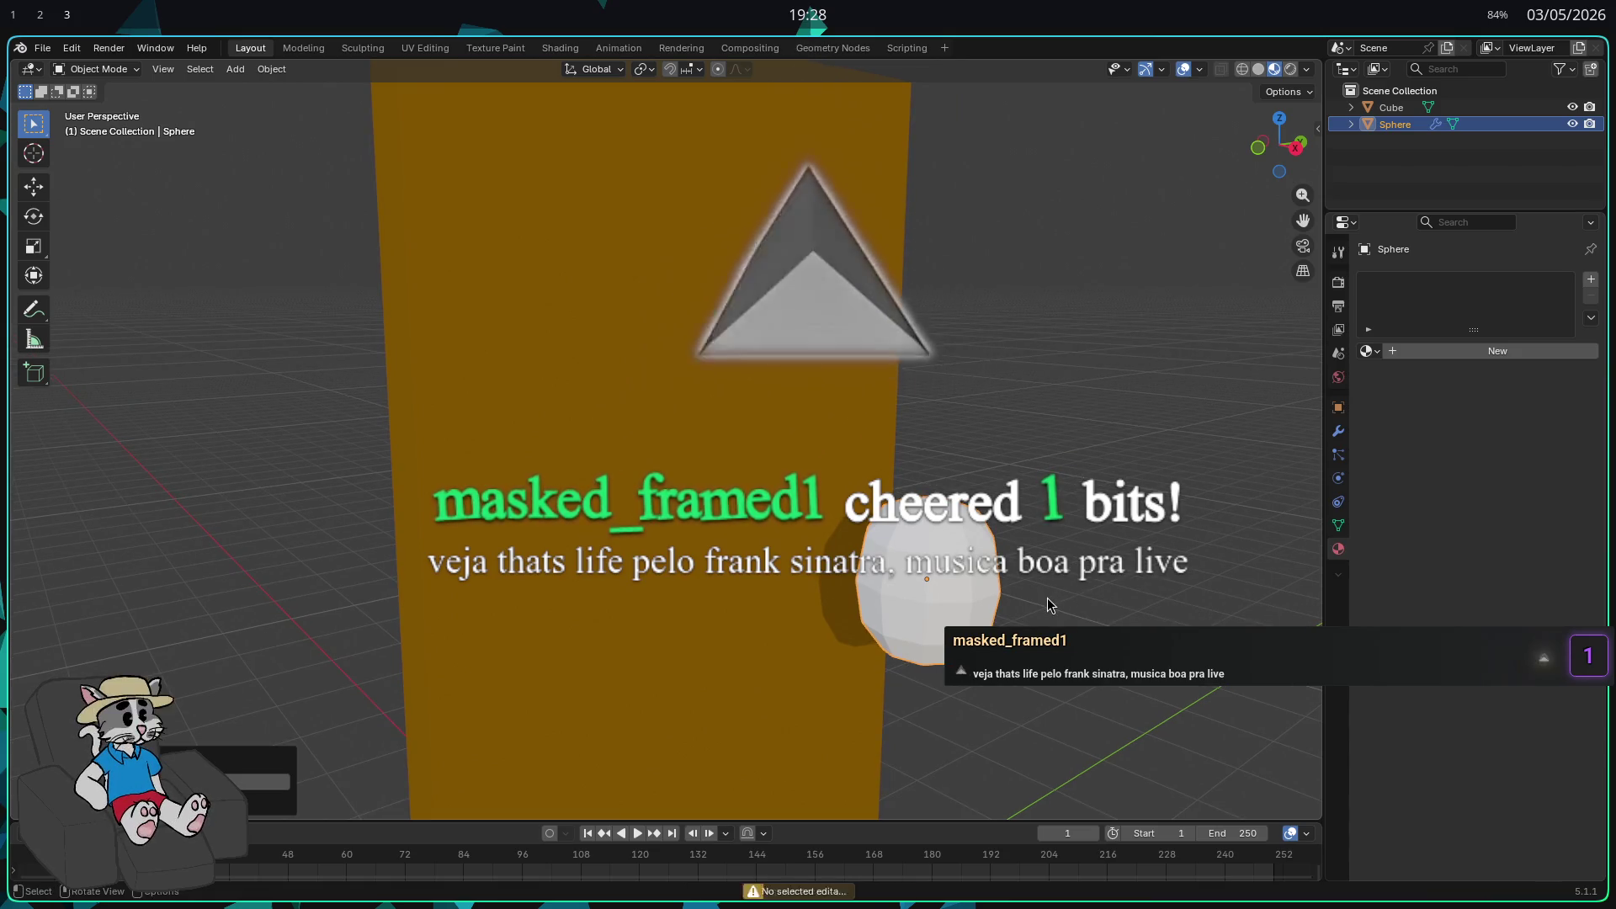
pyautogui.hotkey('ctrl', 'z')
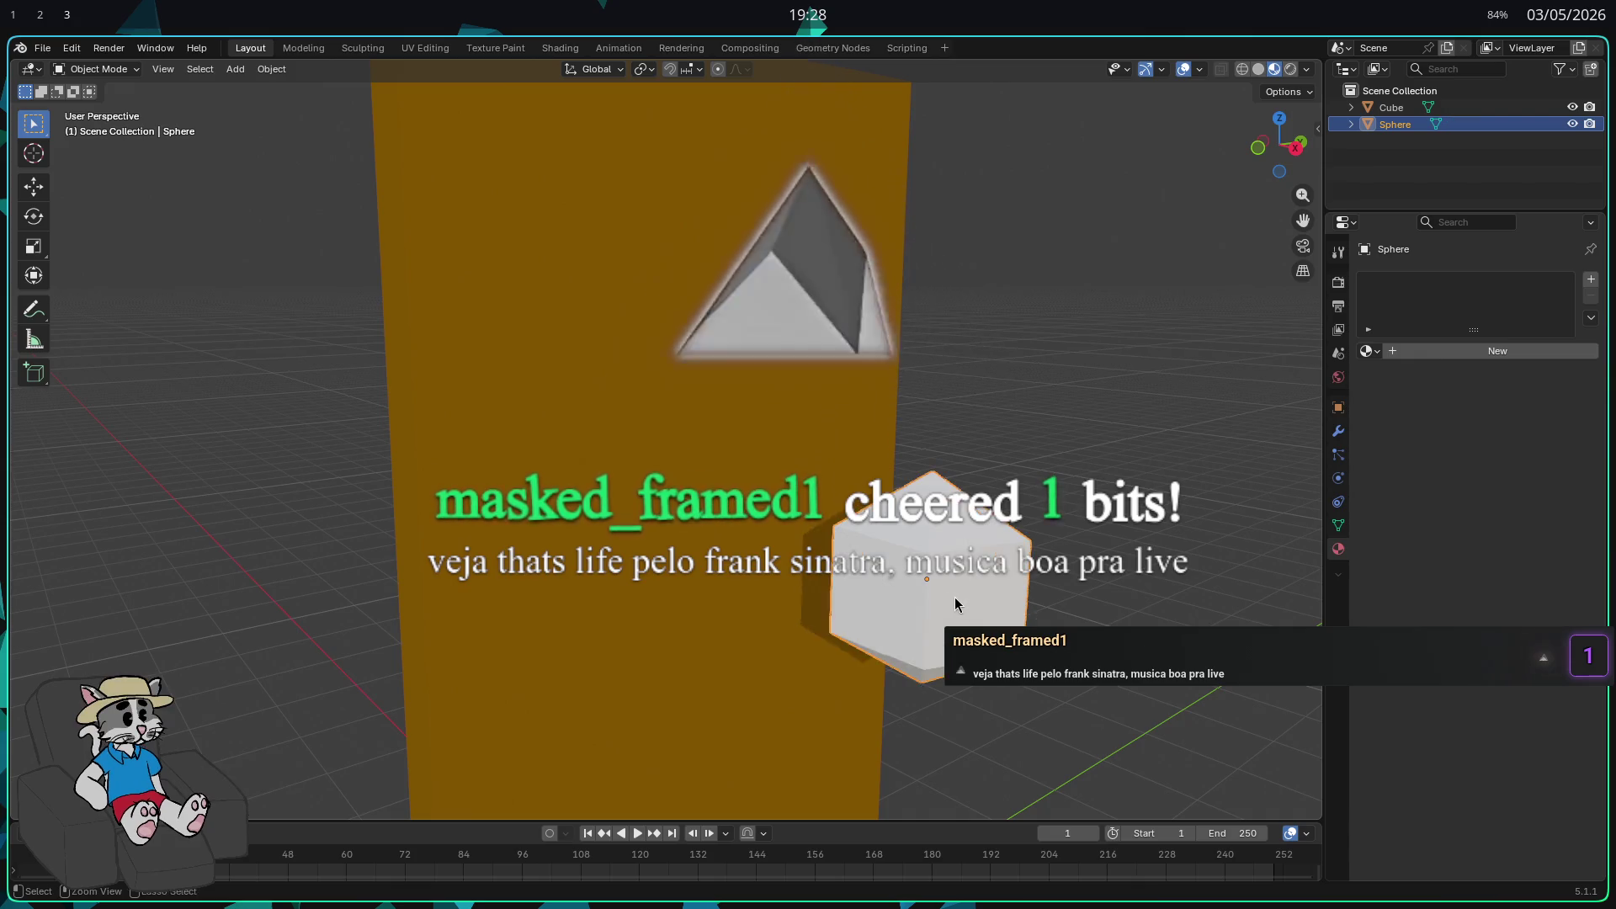
pyautogui.hscroll(-3, 991, 621)
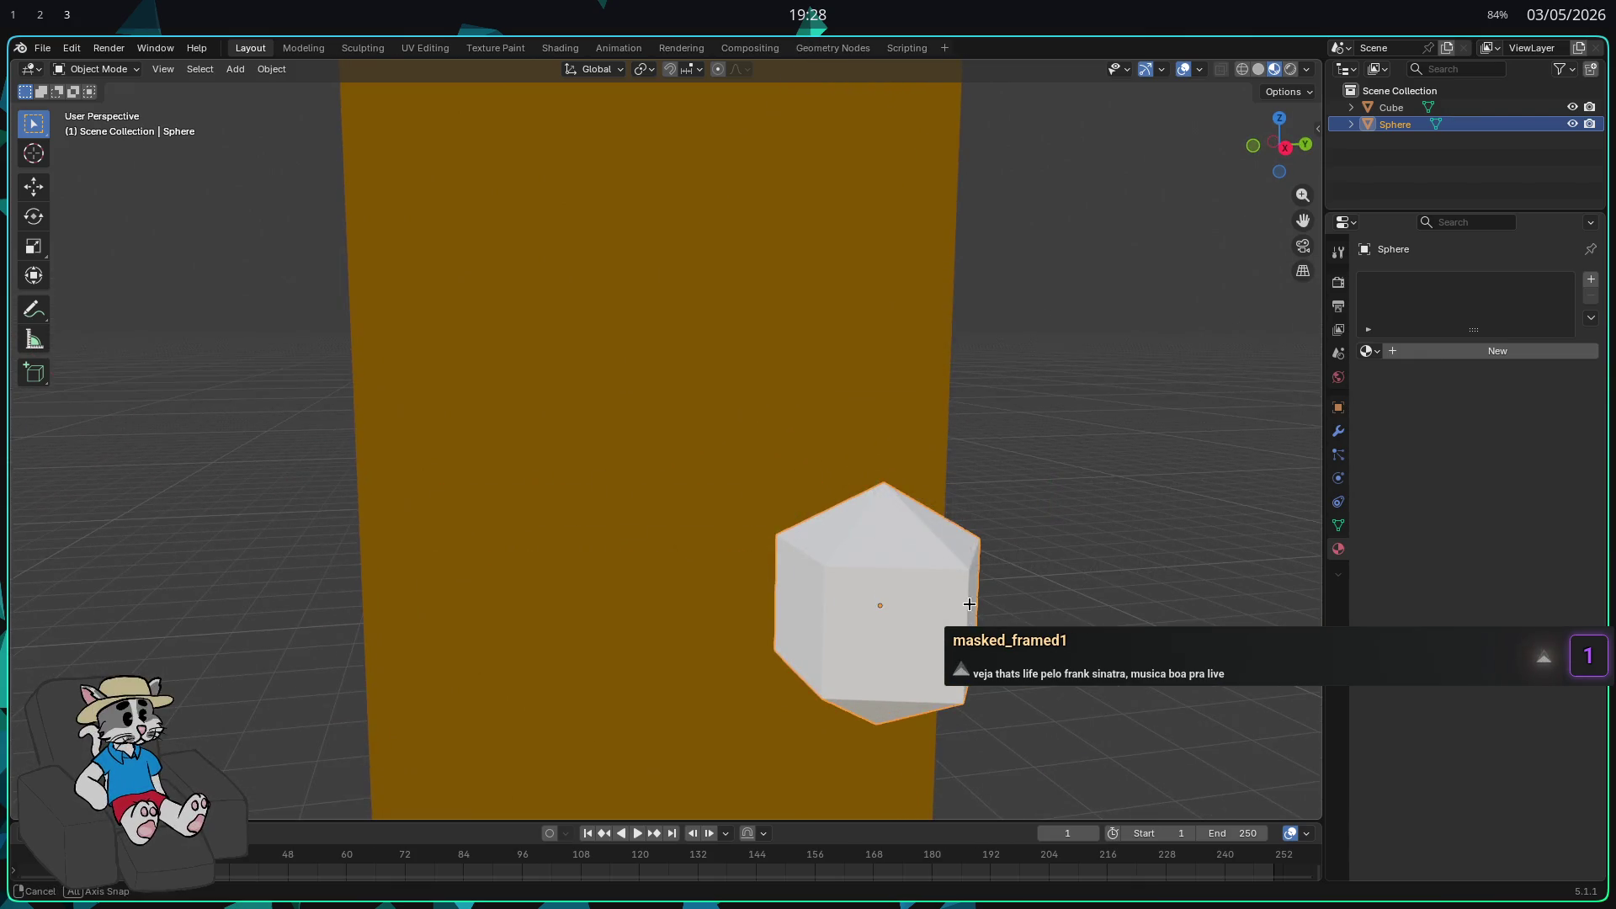
pyautogui.press('Tab')
pyautogui.scroll(-3, 969, 604)
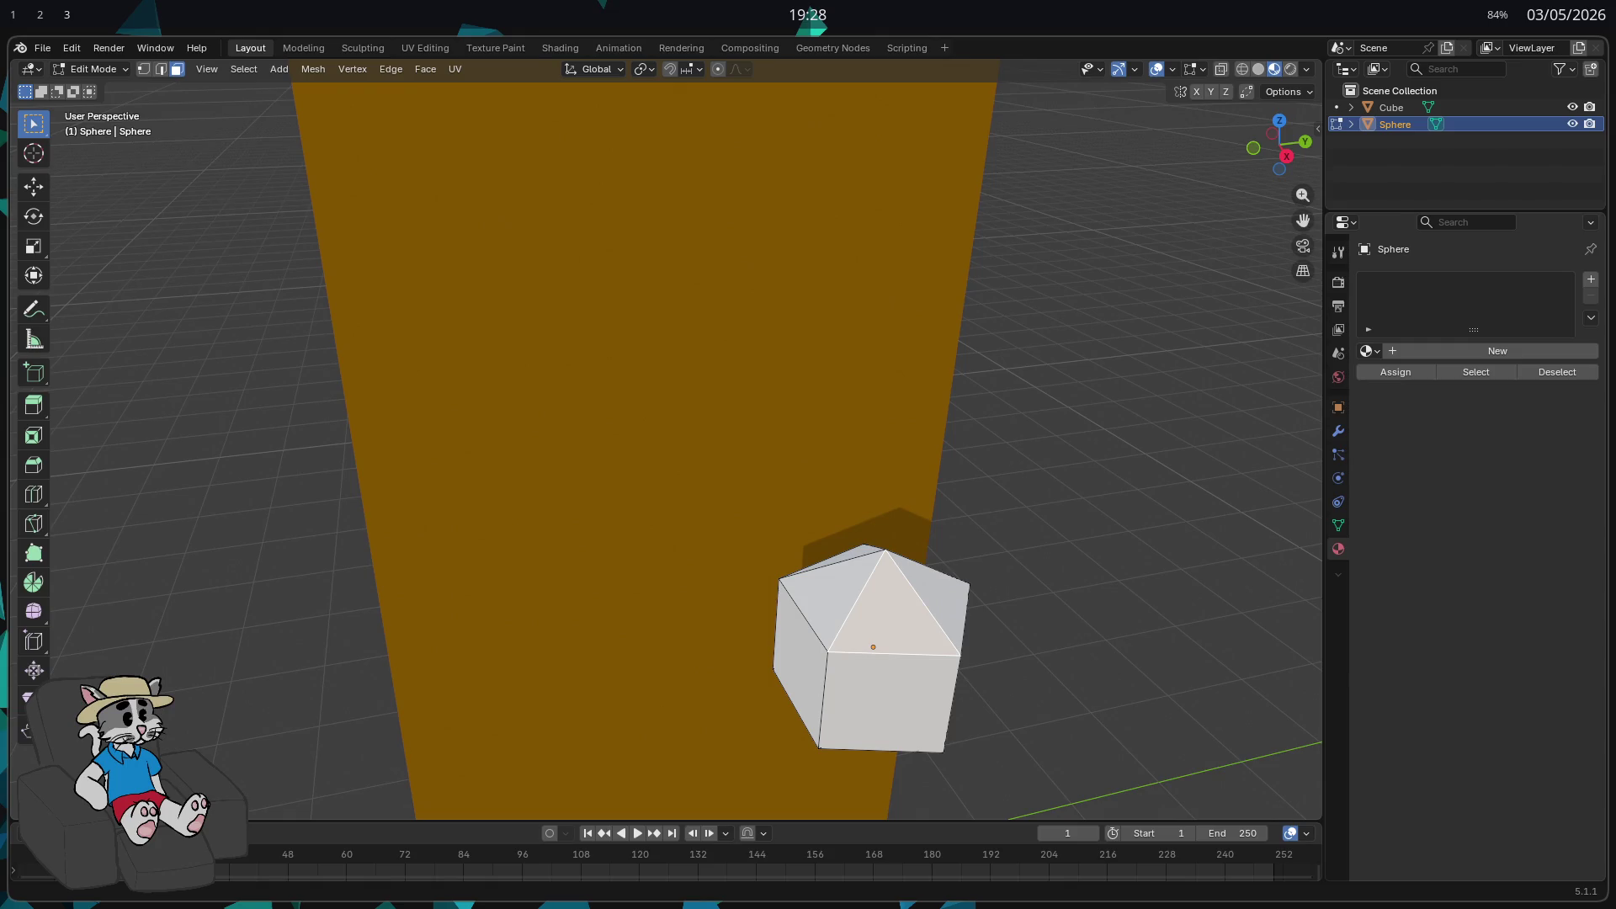
# Move sphere vertices vertically with G Z, lowering the top vertex.
pyautogui.moveTo(1182, 489)
pyautogui.mouseDown()
pyautogui.moveTo(1195, 487)
pyautogui.moveTo(1053, 559)
pyautogui.moveTo(1122, 534)
pyautogui.moveTo(1100, 531)
pyautogui.moveTo(1084, 432)
pyautogui.mouseUp()
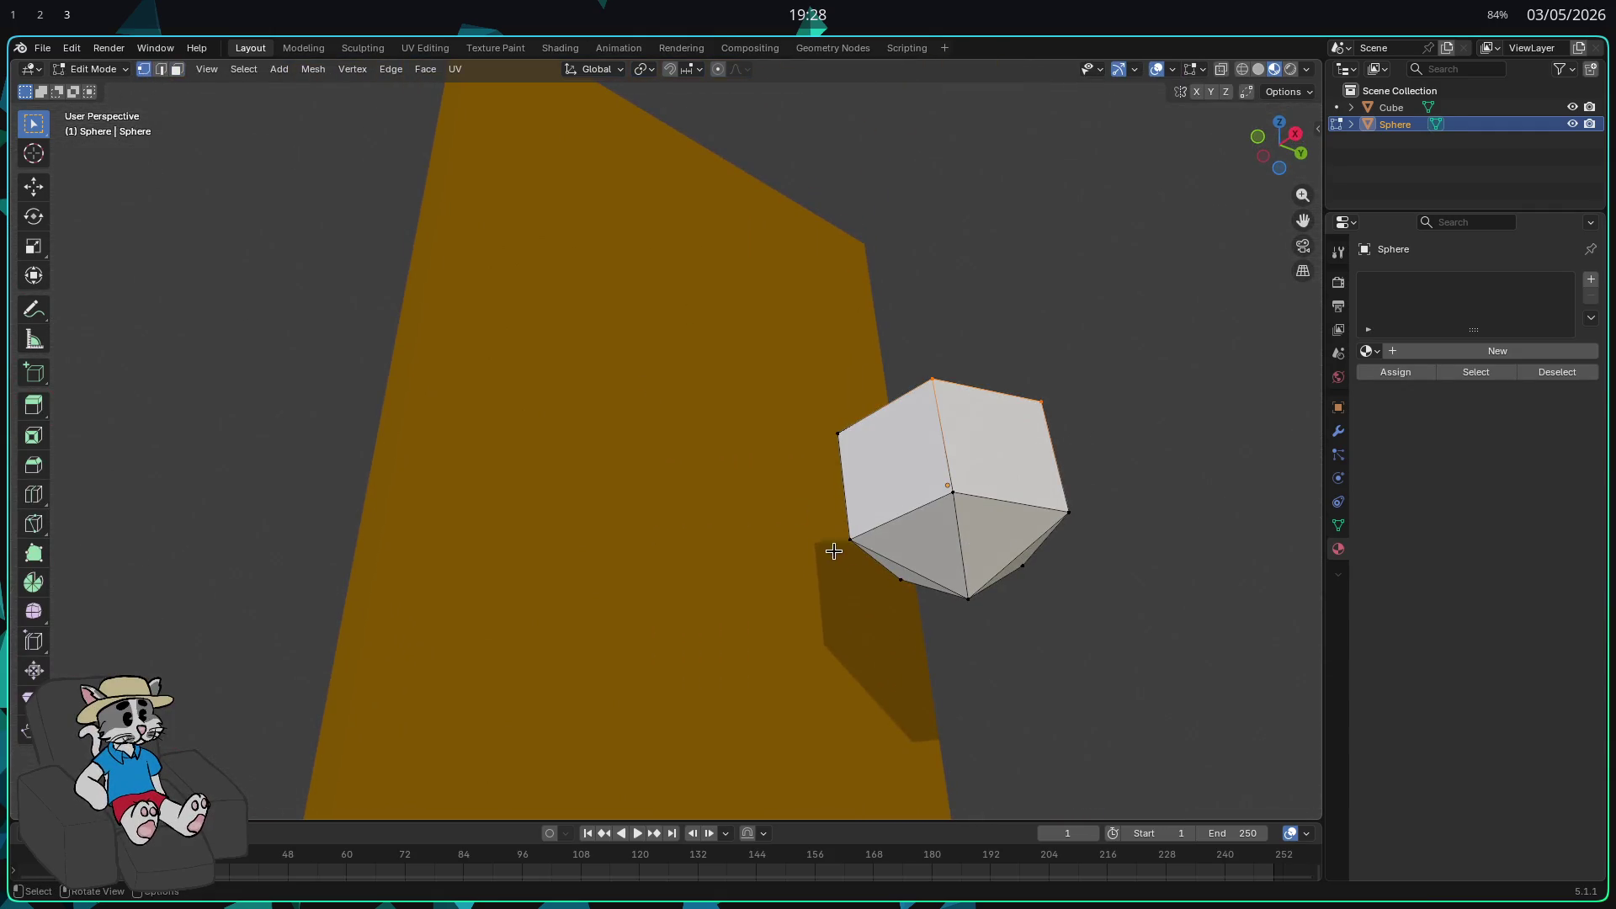
pyautogui.press('g')
pyautogui.press('z')
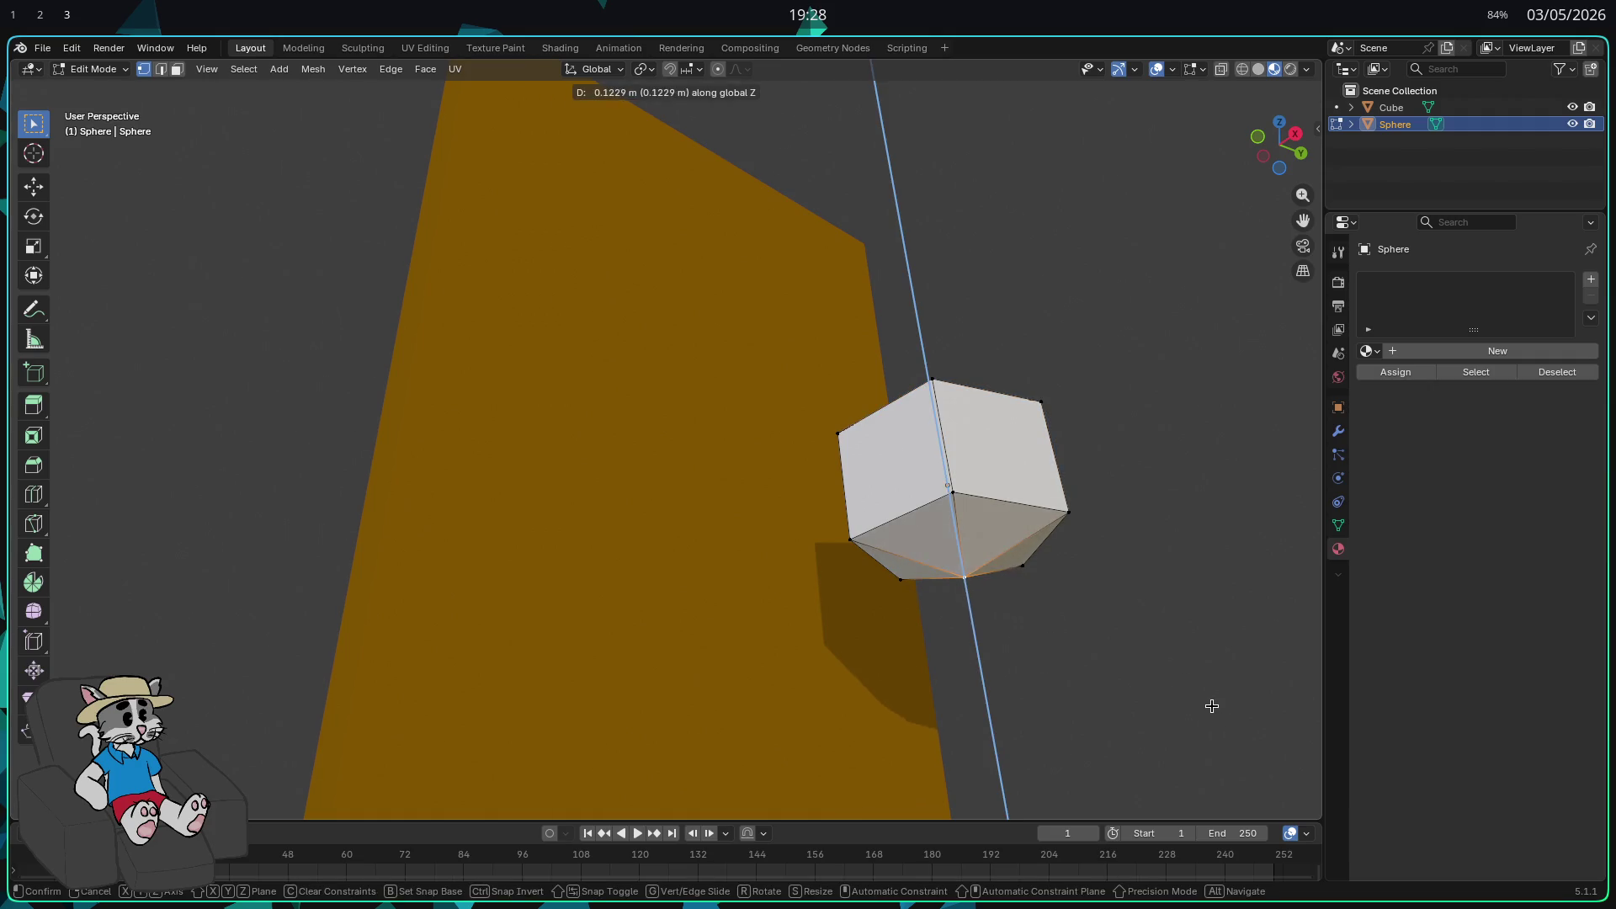
pyautogui.click(1212, 711)
pyautogui.moveTo(1172, 627)
pyautogui.mouseDown()
pyautogui.moveTo(1114, 702)
pyautogui.moveTo(862, 532)
pyautogui.mouseUp()
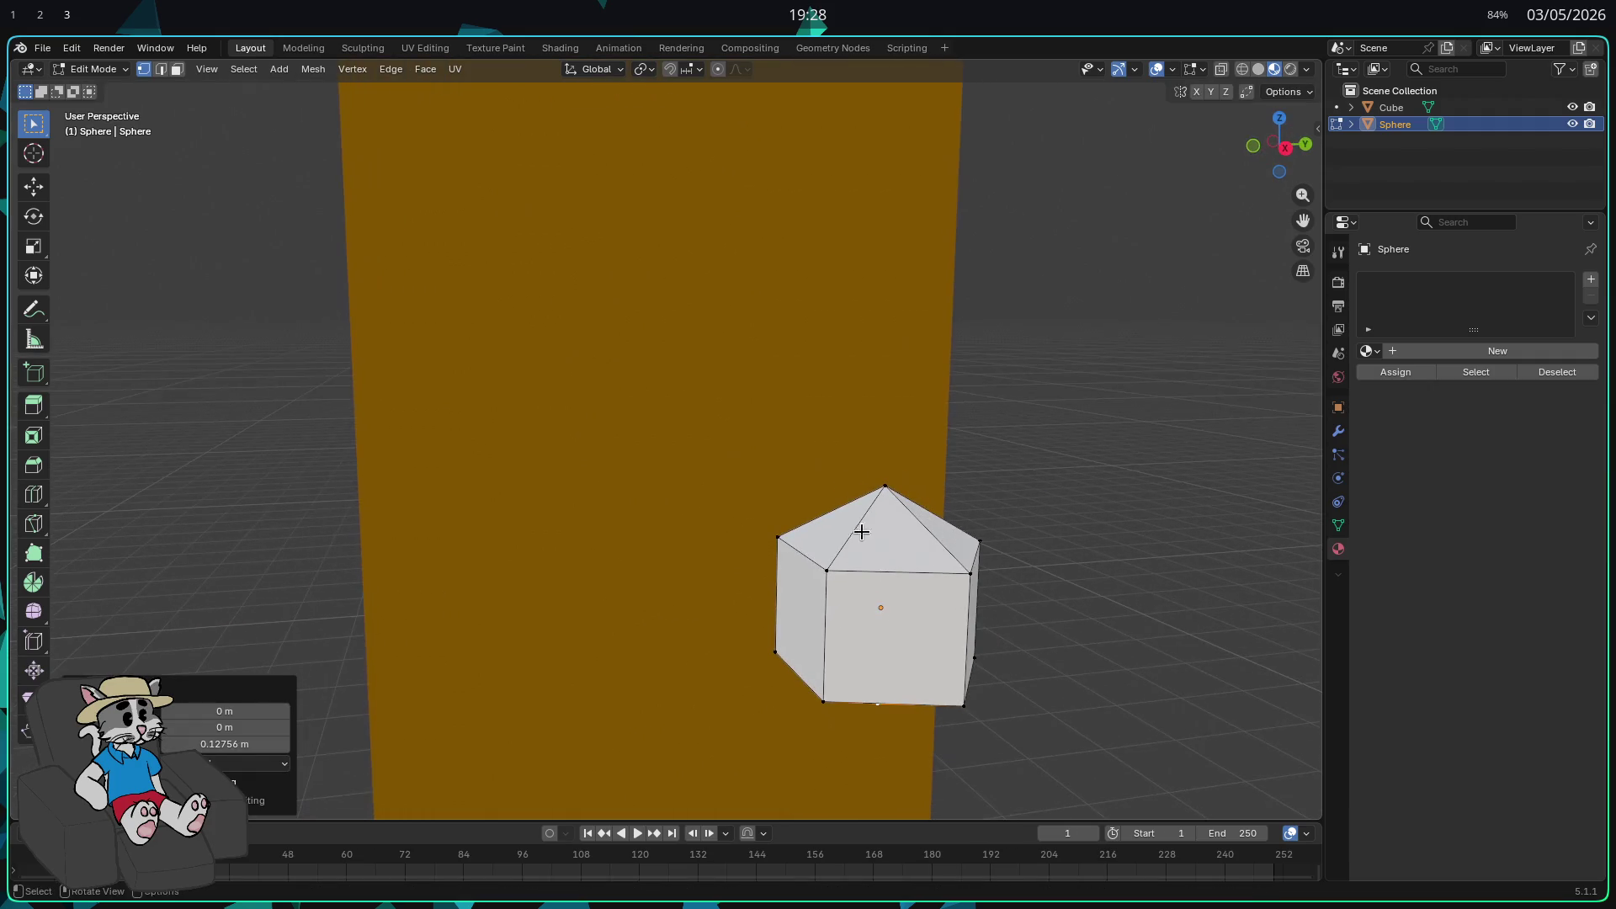
pyautogui.click(884, 488)
pyautogui.press('g')
pyautogui.press('z')
pyautogui.click(1104, 577)
# Drag the upper-right, right and neighbouring sphere vertices to new positions to roughen the shape.
pyautogui.moveTo(1094, 577); pyautogui.dragTo(915, 566)
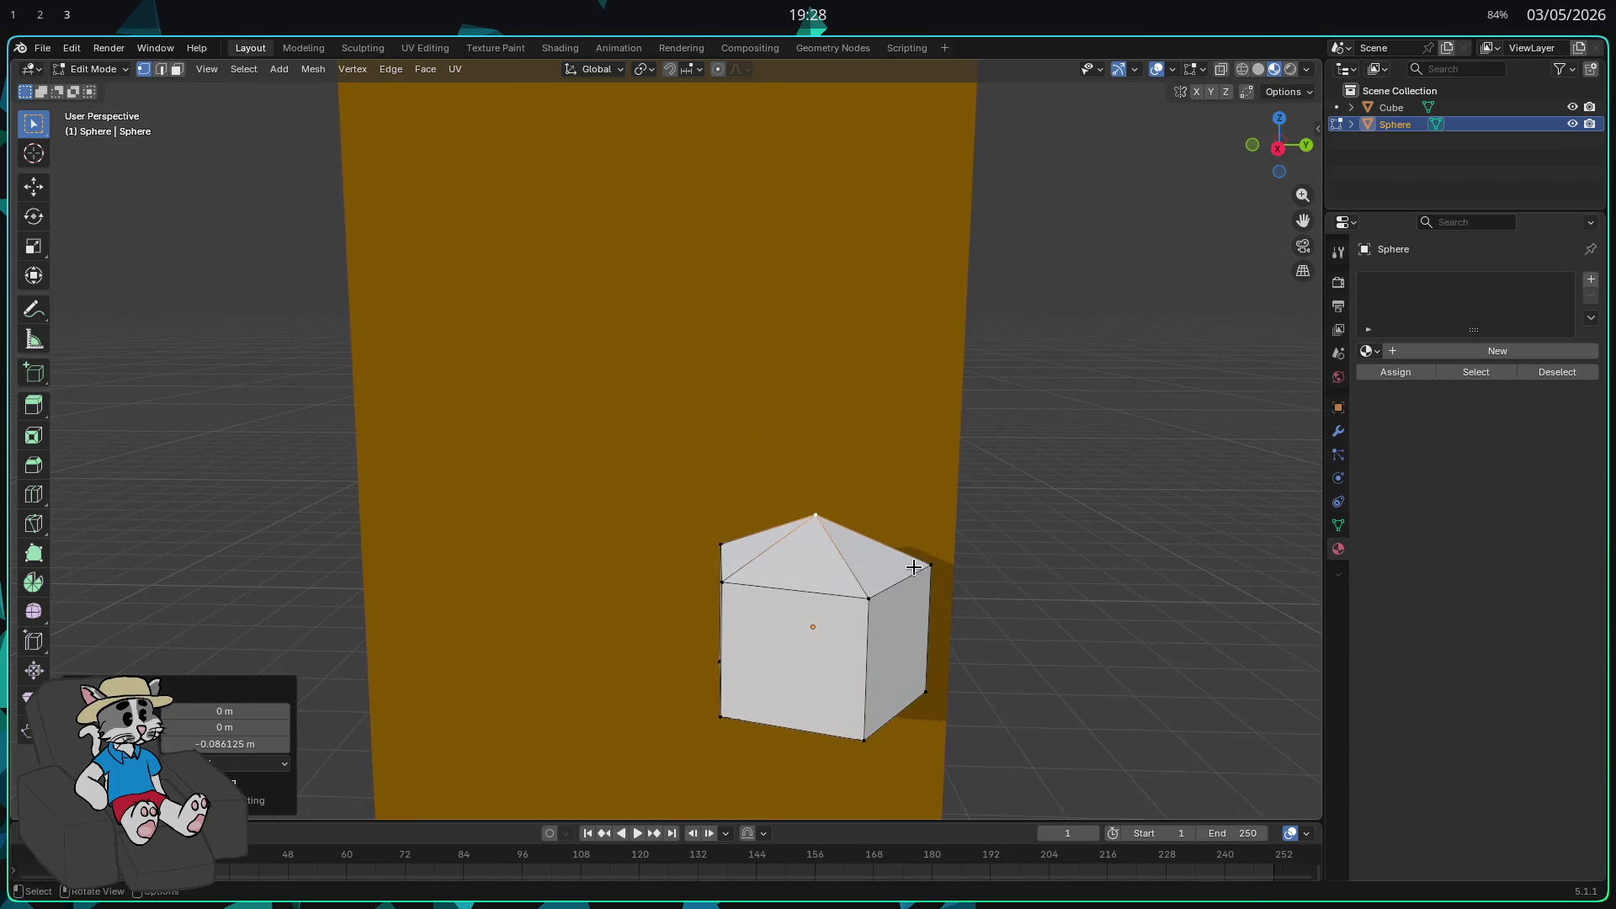
pyautogui.click(914, 566)
pyautogui.press('g')
pyautogui.click(1067, 624)
pyautogui.moveTo(1068, 623); pyautogui.dragTo(884, 709)
pyautogui.press('g')
pyautogui.click(1067, 735)
pyautogui.moveTo(1067, 735); pyautogui.dragTo(1075, 693)
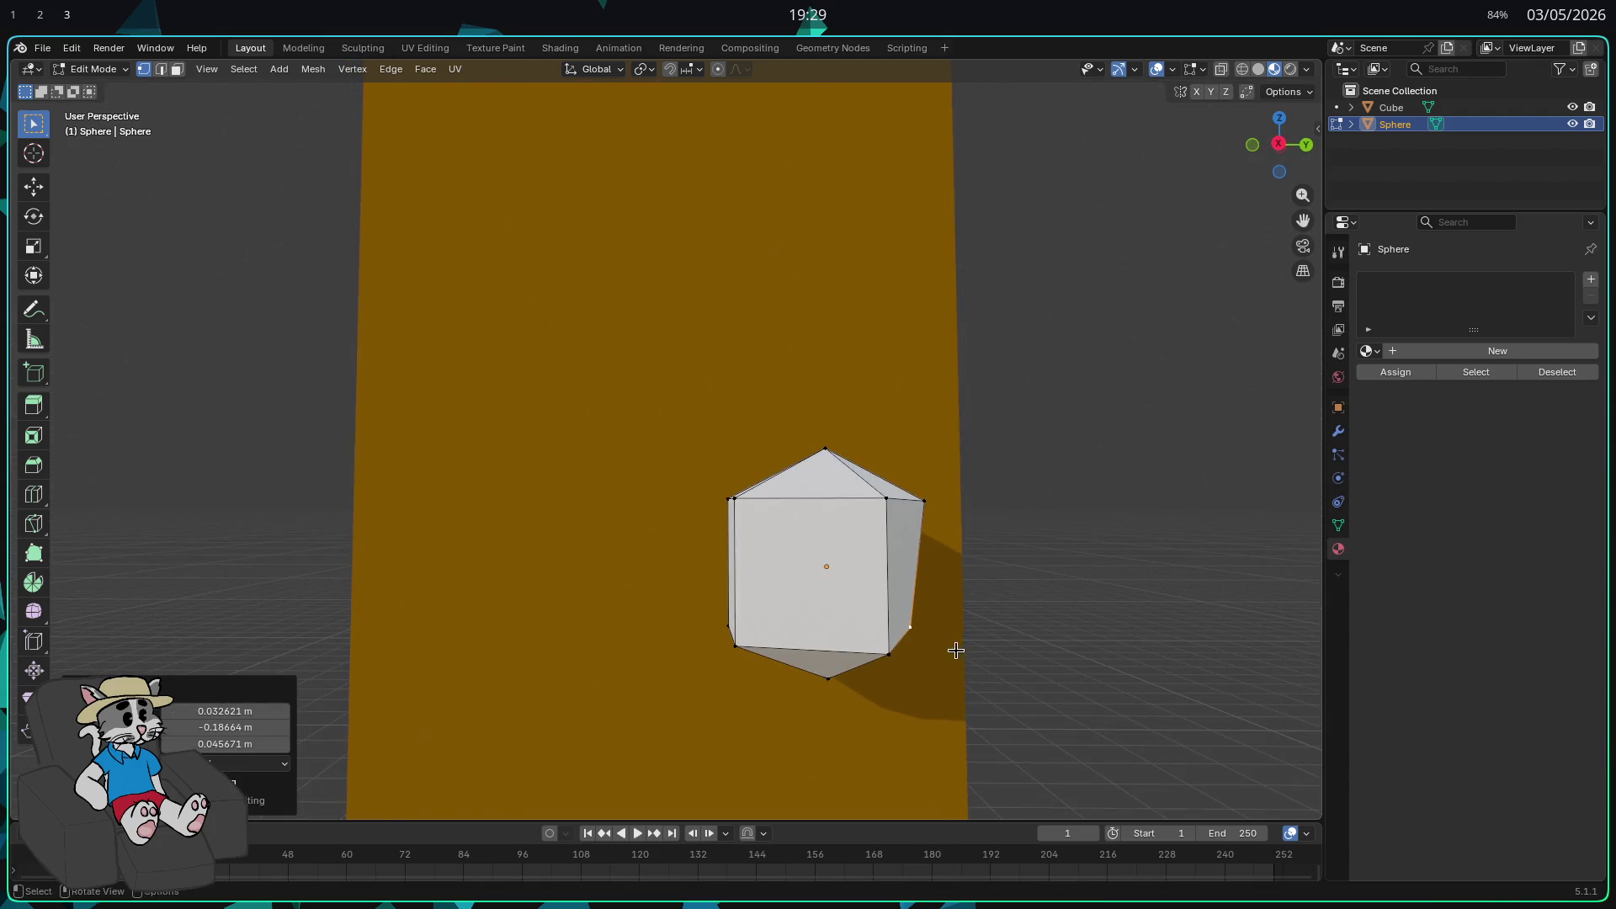
pyautogui.moveTo(934, 671); pyautogui.dragTo(1190, 715)
pyautogui.press('g')
pyautogui.click(1178, 684)
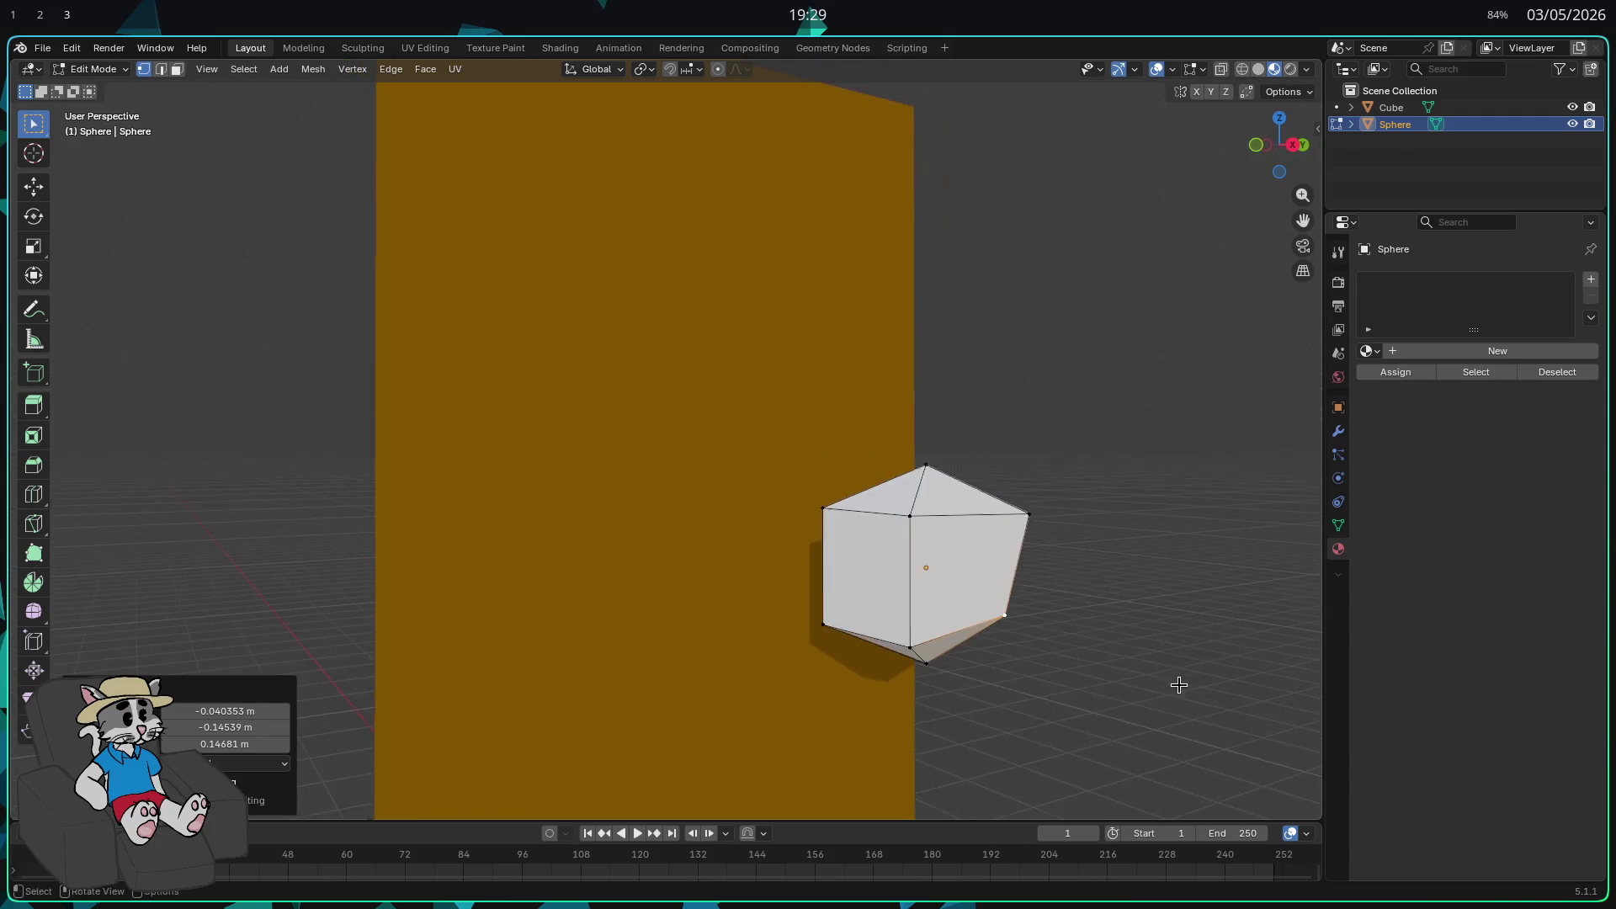
pyautogui.press('g')
pyautogui.click(1043, 674)
pyautogui.moveTo(1043, 673)
pyautogui.mouseDown()
pyautogui.moveTo(858, 568)
pyautogui.moveTo(912, 599)
pyautogui.mouseUp()
pyautogui.press('g')
pyautogui.click(871, 613)
pyautogui.press('g')
pyautogui.click(866, 649)
# Raise the sphere's bottom vertex, lower the top one again, and shift the right vertex.
pyautogui.moveTo(866, 649)
pyautogui.mouseDown()
pyautogui.moveTo(792, 665)
pyautogui.moveTo(783, 612)
pyautogui.mouseUp()
pyautogui.click(822, 559)
pyautogui.press('g')
pyautogui.click(848, 620)
pyautogui.click(779, 606)
pyautogui.press('g')
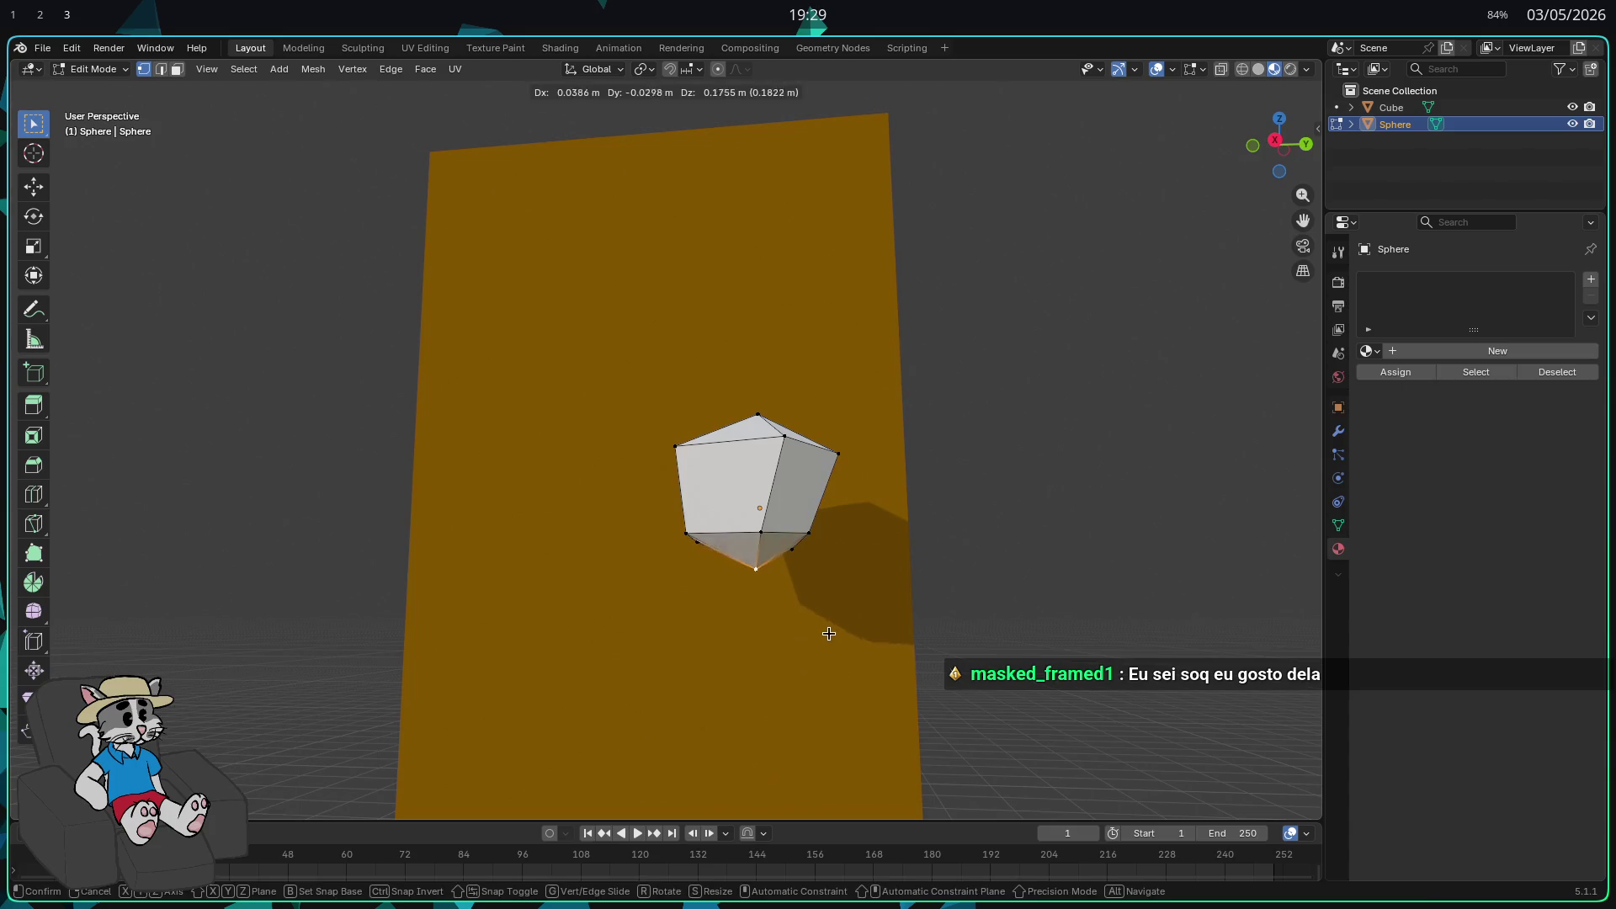
pyautogui.click(830, 622)
pyautogui.moveTo(830, 622); pyautogui.dragTo(760, 536)
pyautogui.press('g')
pyautogui.click(729, 476)
pyautogui.click(800, 497)
pyautogui.press('g')
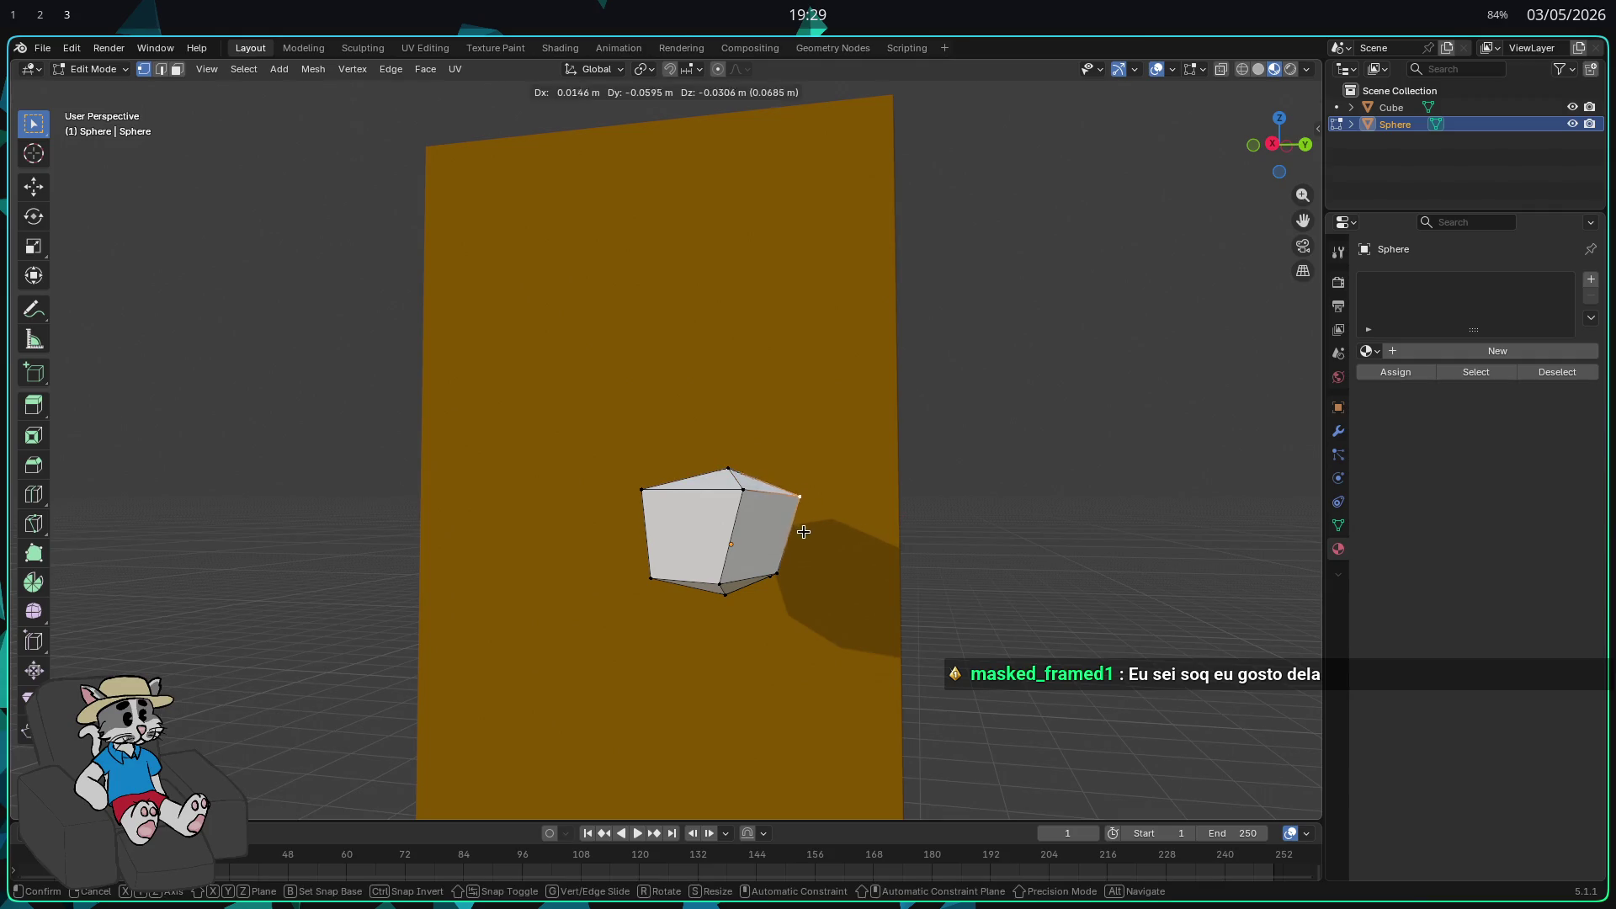
pyautogui.click(775, 537)
# Pull the lower-right vertex inward and adjust the remaining vertices into an irregular knob.
pyautogui.moveTo(774, 536)
pyautogui.mouseDown()
pyautogui.moveTo(693, 567)
pyautogui.moveTo(707, 578)
pyautogui.moveTo(685, 577)
pyautogui.moveTo(688, 629)
pyautogui.mouseUp()
pyautogui.press('g')
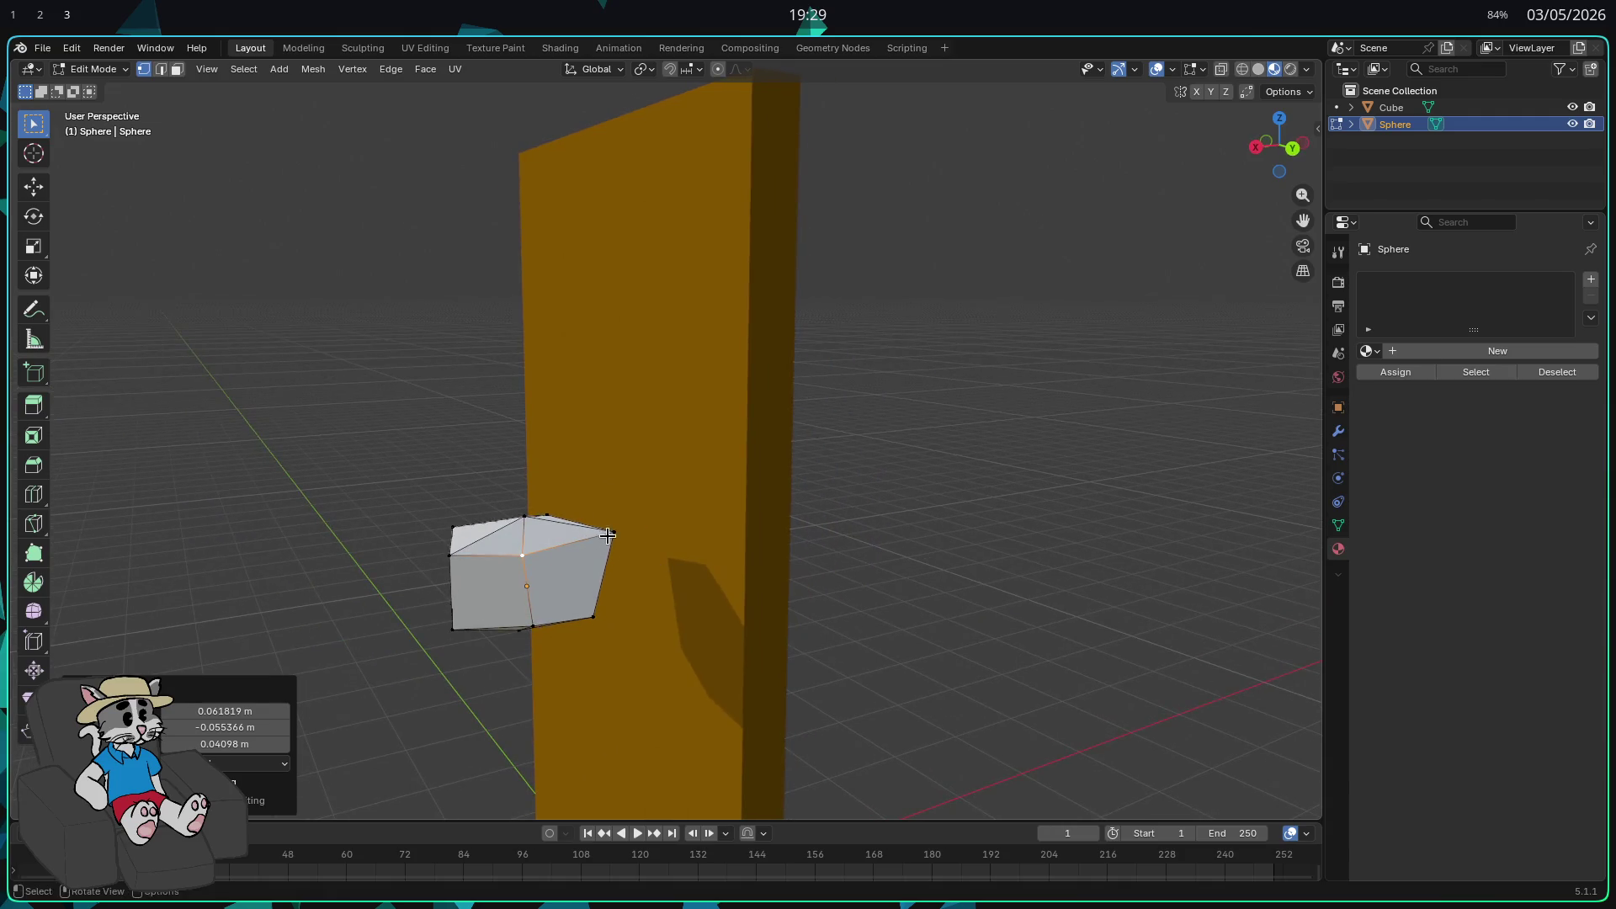
pyautogui.click(654, 633)
pyautogui.click(593, 617)
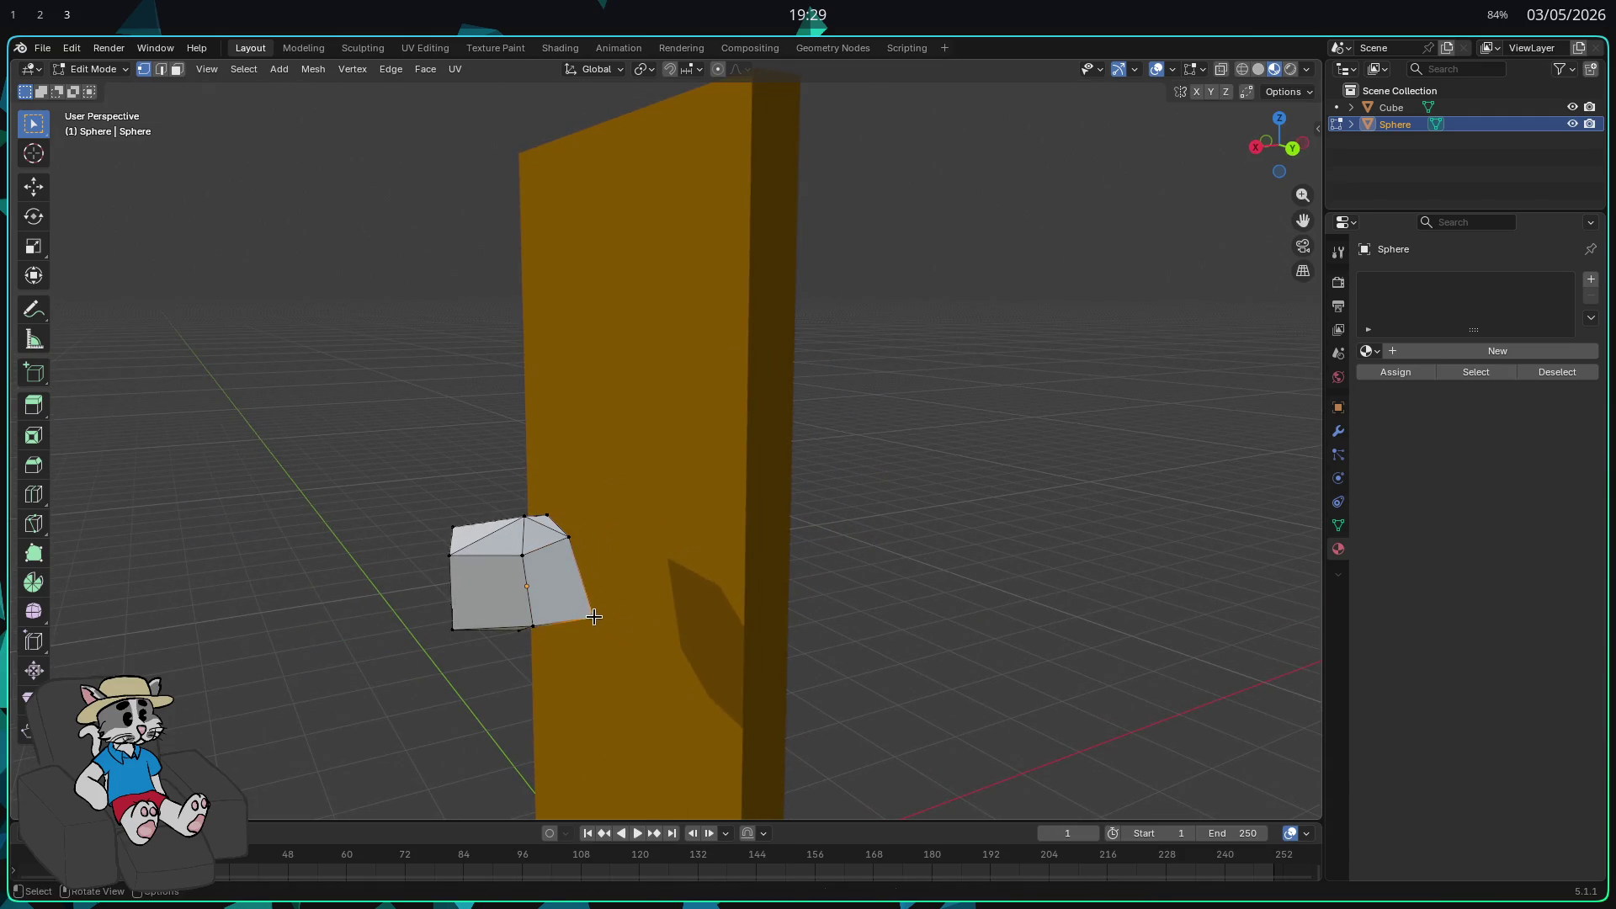
pyautogui.press('g')
pyautogui.click(692, 649)
pyautogui.moveTo(692, 649)
pyautogui.mouseDown()
pyautogui.moveTo(741, 610)
pyautogui.moveTo(1014, 608)
pyautogui.mouseUp()
pyautogui.press('g')
pyautogui.click(1078, 633)
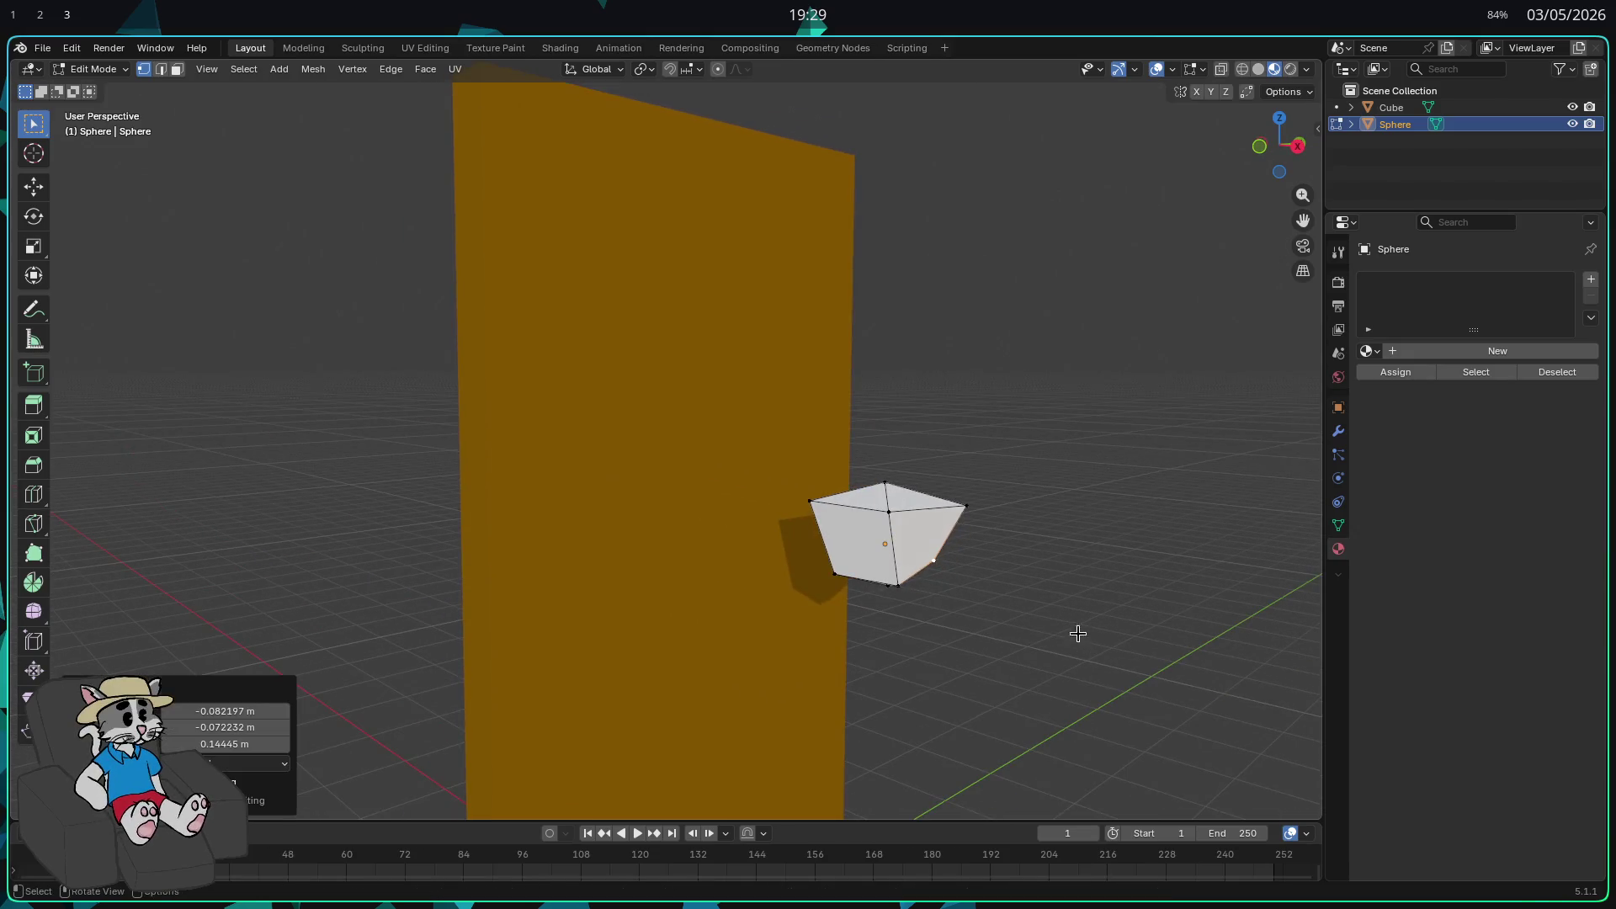
pyautogui.press('g')
pyautogui.click(1035, 569)
pyautogui.moveTo(1036, 570)
pyautogui.mouseDown()
pyautogui.moveTo(1096, 600)
pyautogui.moveTo(1077, 602)
pyautogui.mouseUp()
pyautogui.press('g')
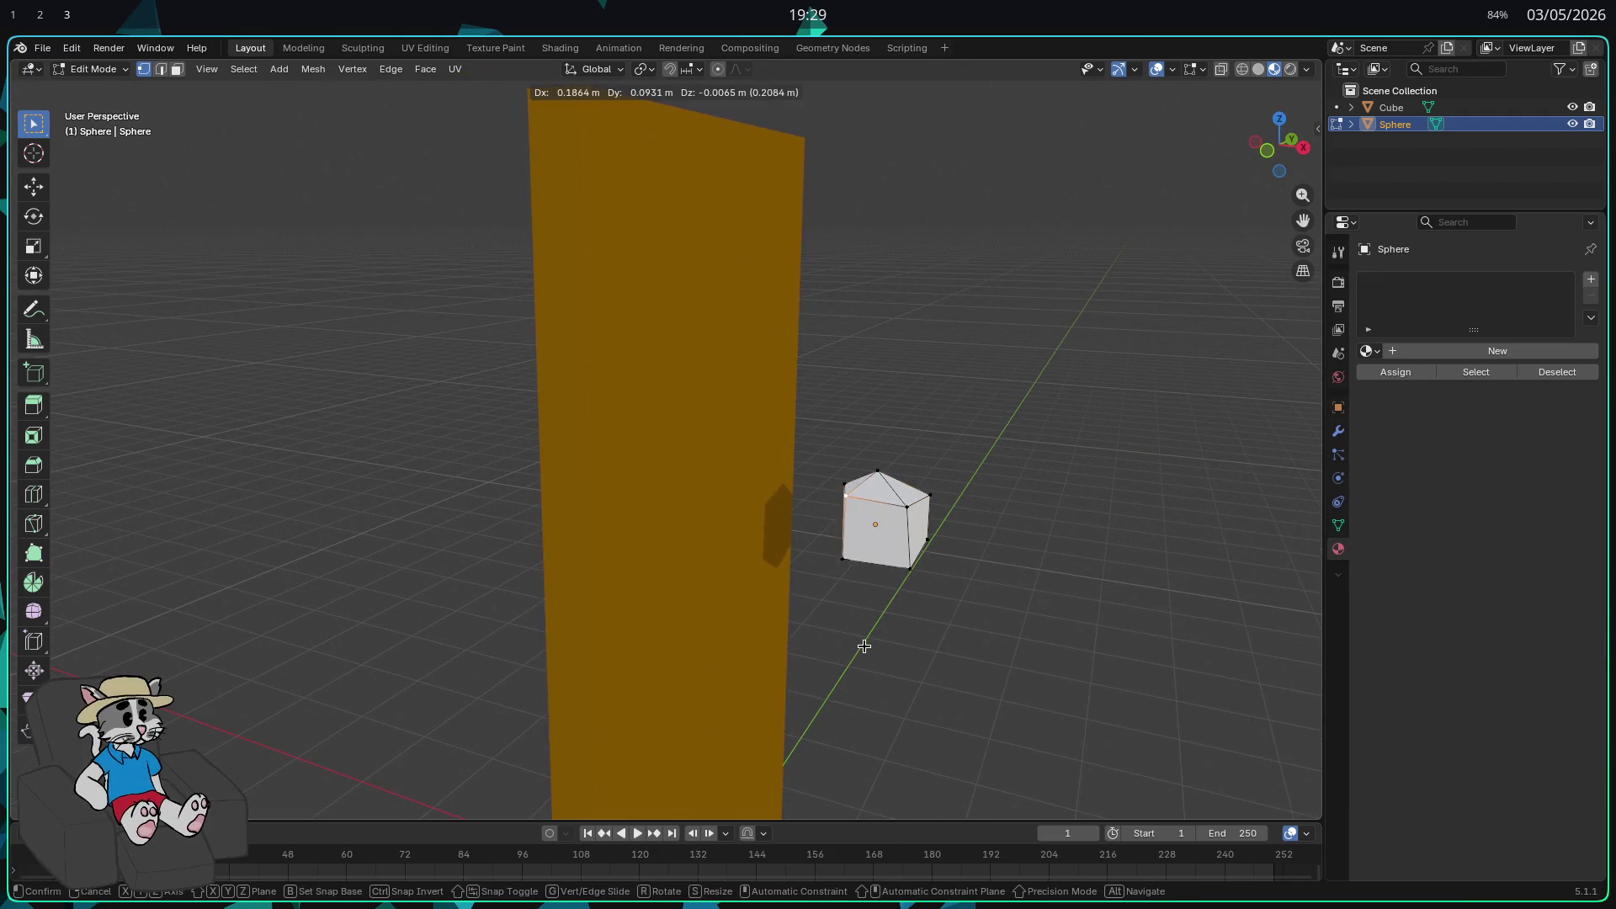
pyautogui.click(867, 646)
pyautogui.press('g')
pyautogui.click(841, 589)
pyautogui.moveTo(842, 589)
pyautogui.mouseDown()
pyautogui.moveTo(859, 616)
pyautogui.moveTo(848, 565)
pyautogui.mouseUp()
pyautogui.press('g')
pyautogui.click(941, 598)
# Try a bevel on the top vertex, undo it, then exit Edit Mode and delete the sphere.
pyautogui.moveTo(941, 599)
pyautogui.mouseDown()
pyautogui.moveTo(916, 660)
pyautogui.moveTo(843, 484)
pyautogui.mouseUp()
pyautogui.keyDown('shift'); pyautogui.click(843, 484); pyautogui.keyUp('shift')
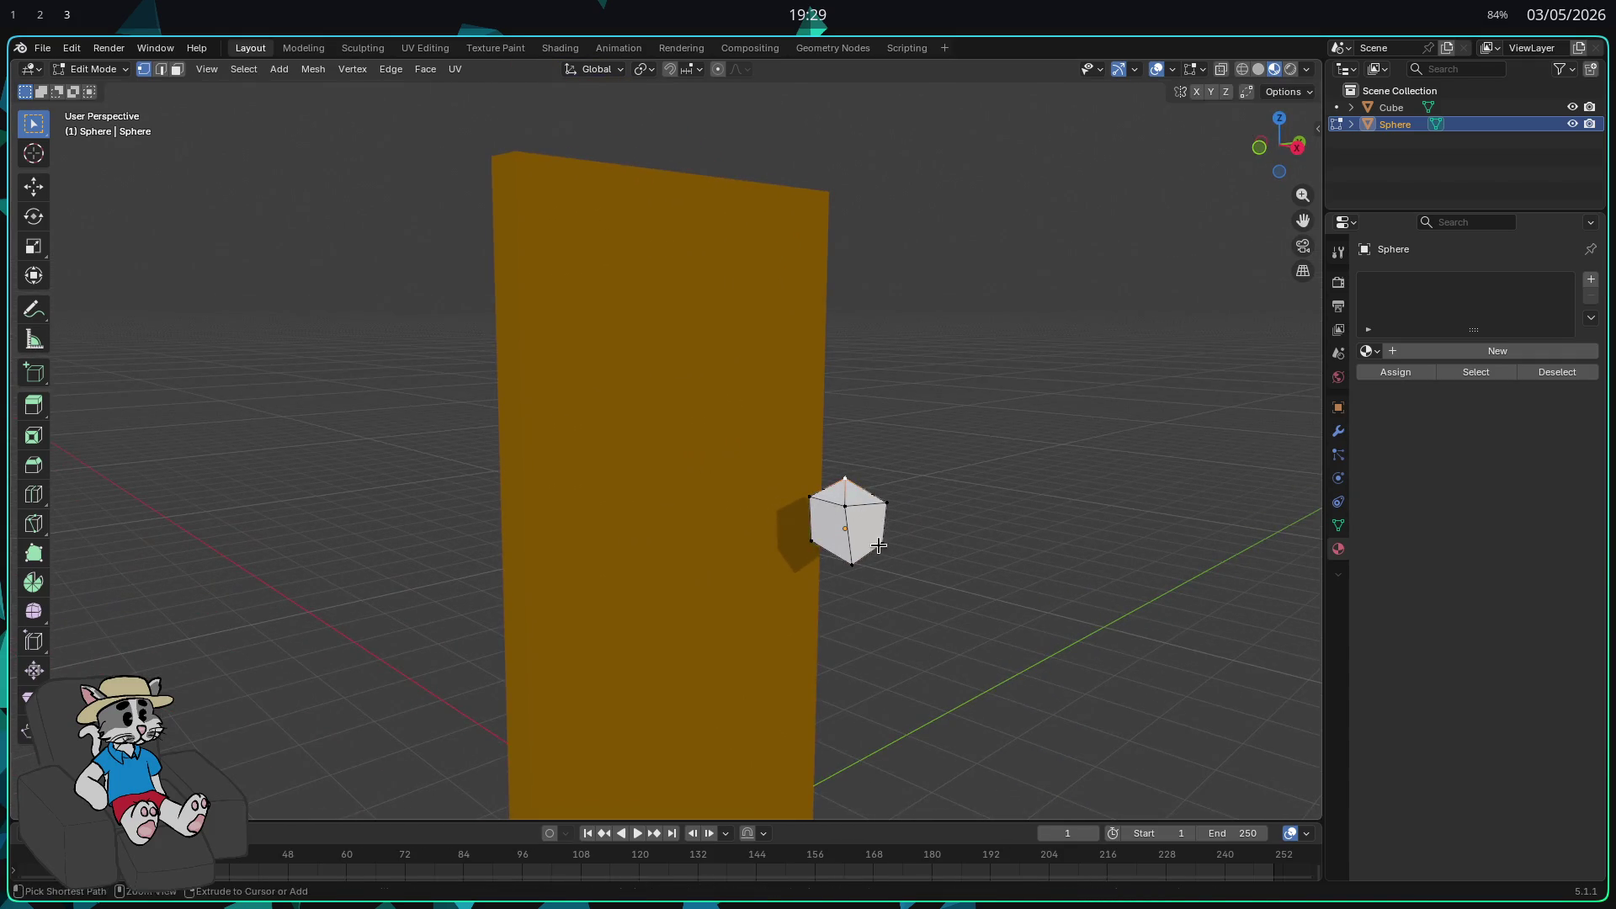
pyautogui.hotkey('ctrl', 'b')
pyautogui.click(925, 572)
pyautogui.moveTo(926, 572); pyautogui.dragTo(929, 590)
pyautogui.hotkey('ctrl', 'z')
pyautogui.press('Tab')
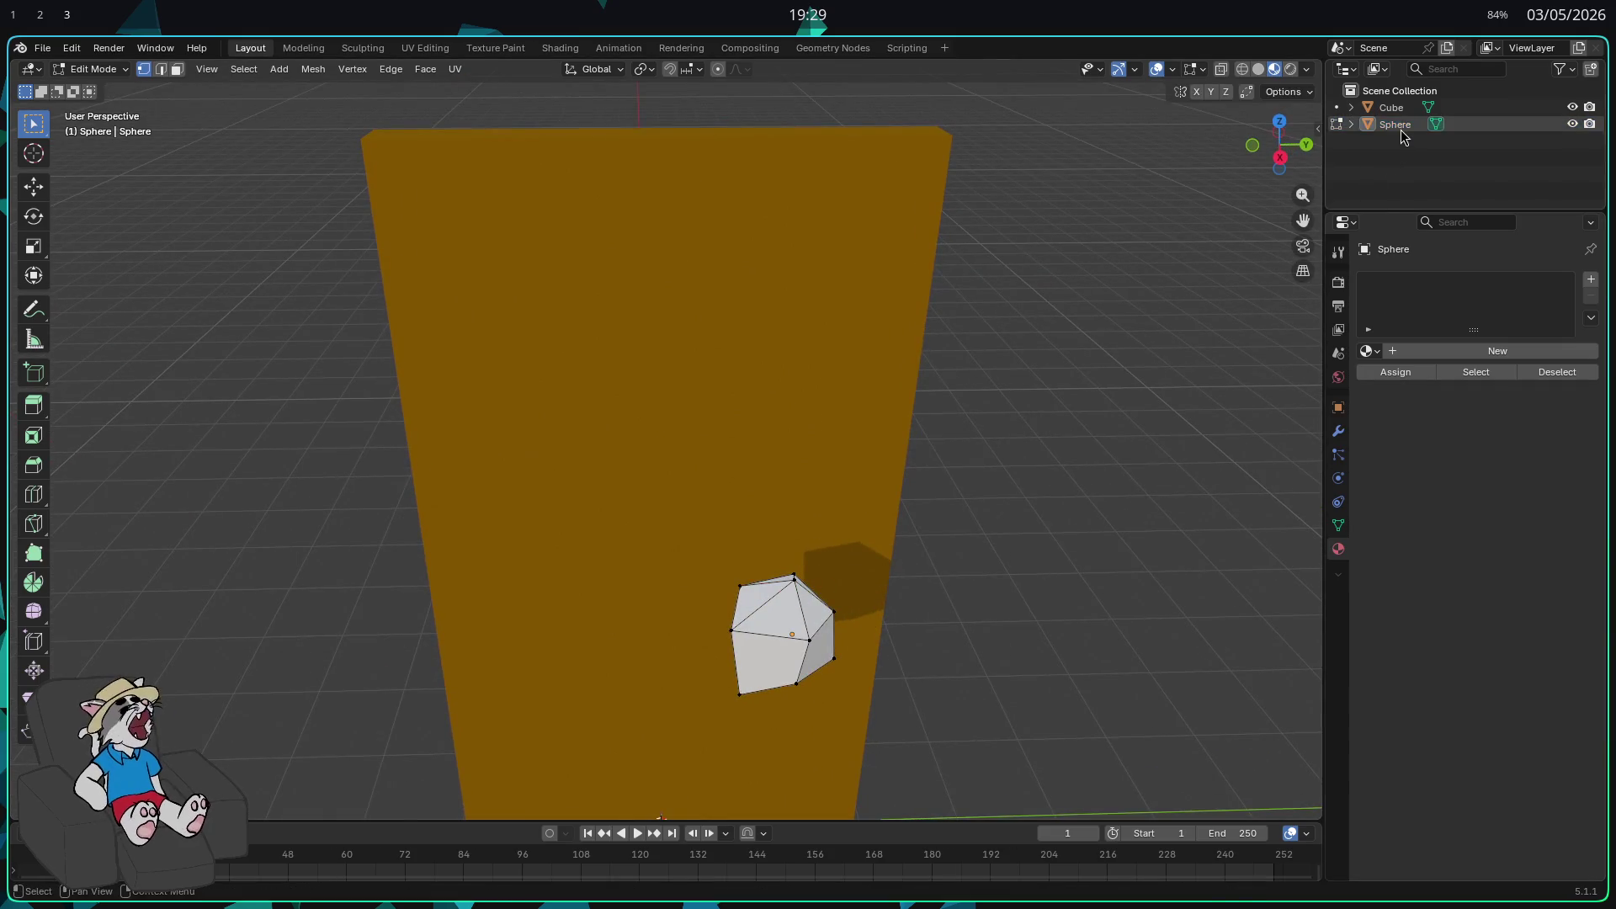
pyautogui.press('Delete')
# Add a new cube instead of a plane, scale it to 0.371, and move it beside the slab.
pyautogui.hotkey('shift', 'a')
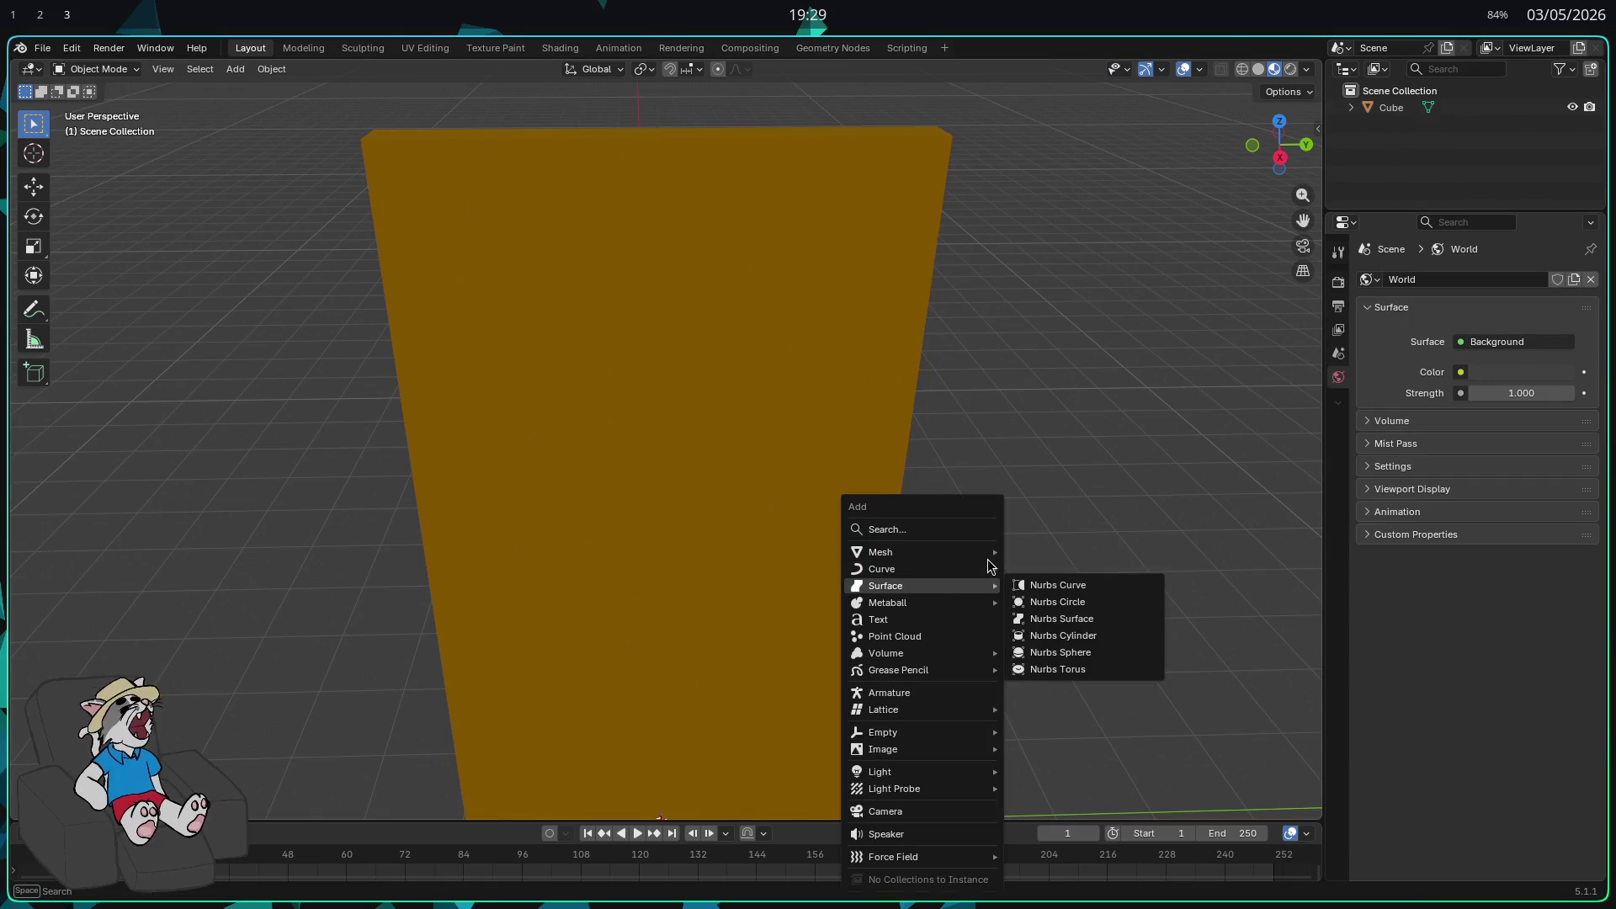
pyautogui.moveTo(992, 552)
pyautogui.click(1070, 557)
pyautogui.hotkey('ctrl', 'z')
pyautogui.hotkey('shift', 'a')
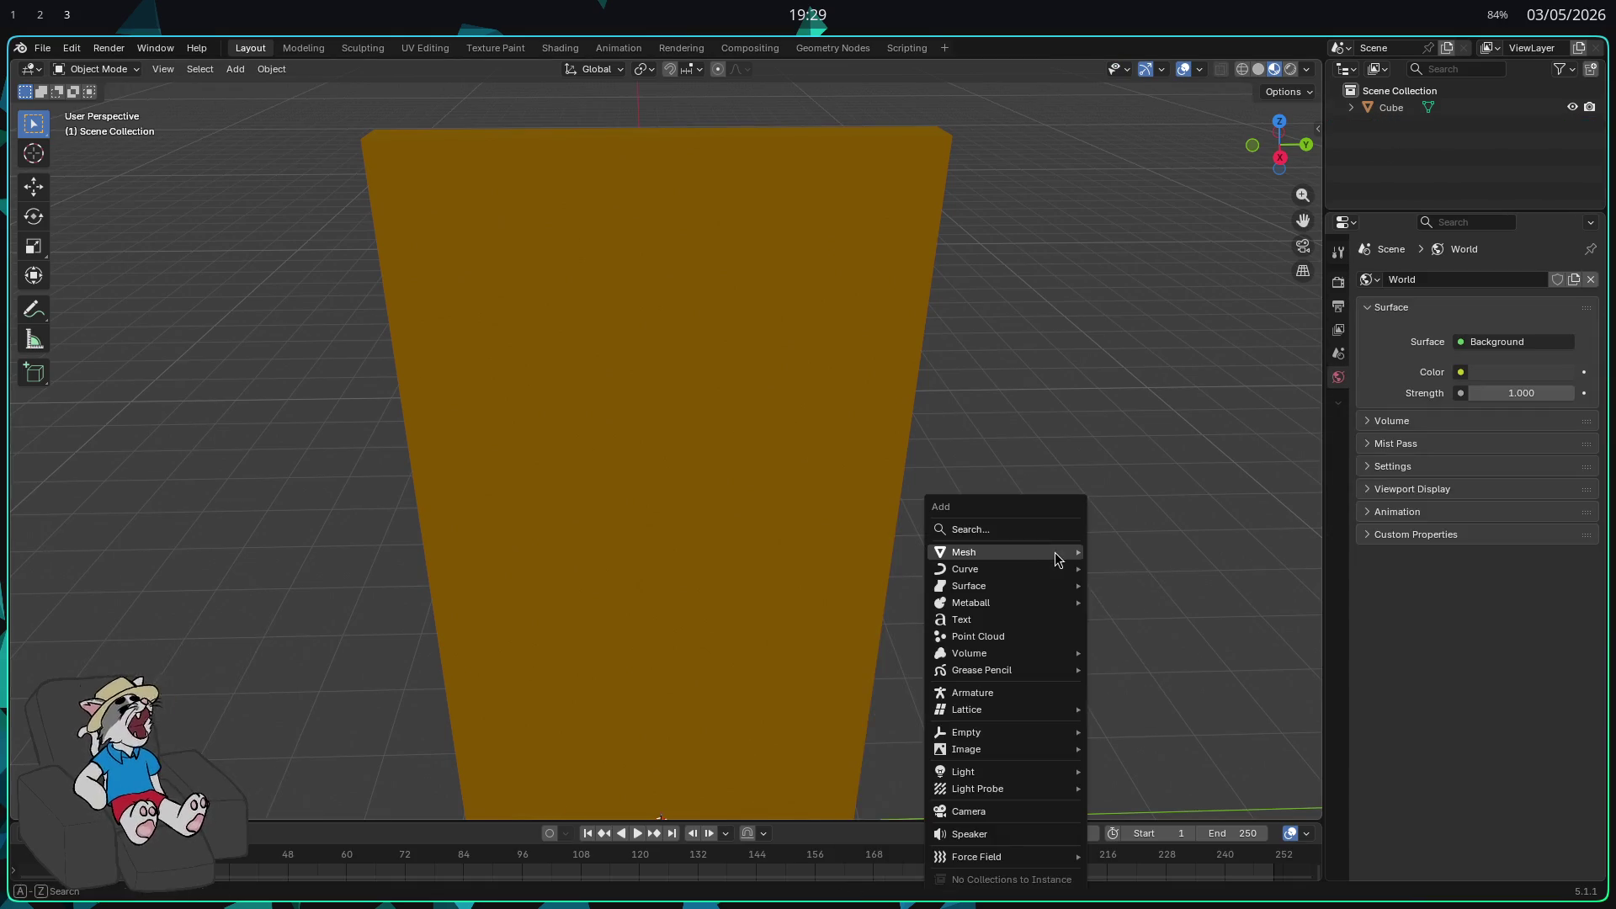
pyautogui.click(1074, 569)
pyautogui.scroll(-5, 1092, 581)
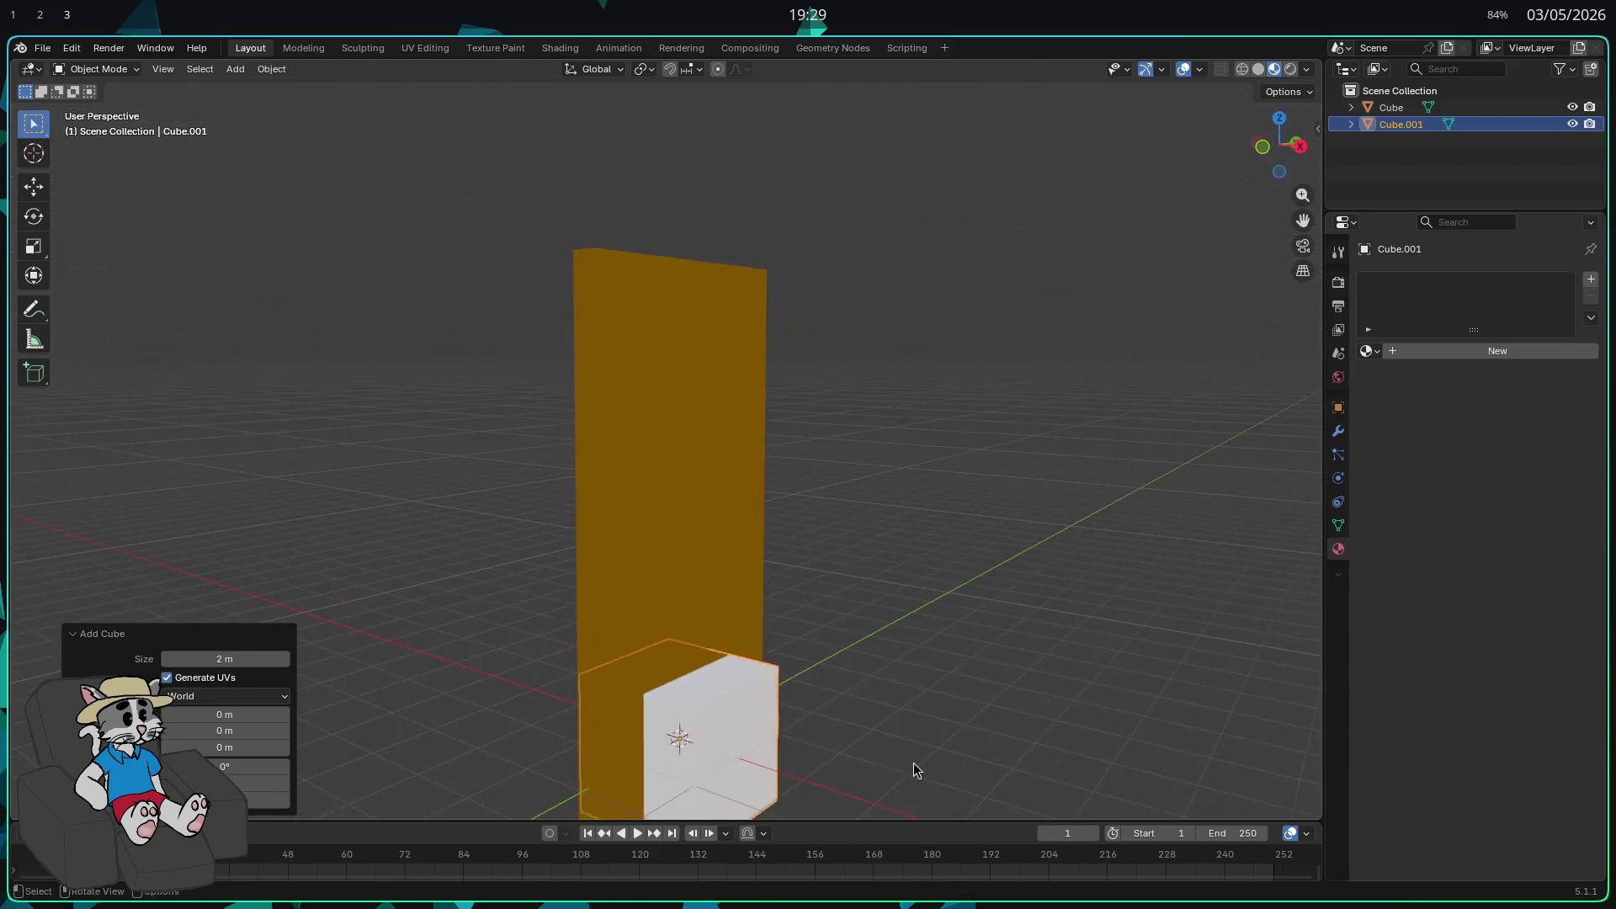
pyautogui.press('g')
pyautogui.click(1042, 606)
pyautogui.press('s')
pyautogui.click(906, 557)
pyautogui.press('g')
pyautogui.click(992, 527)
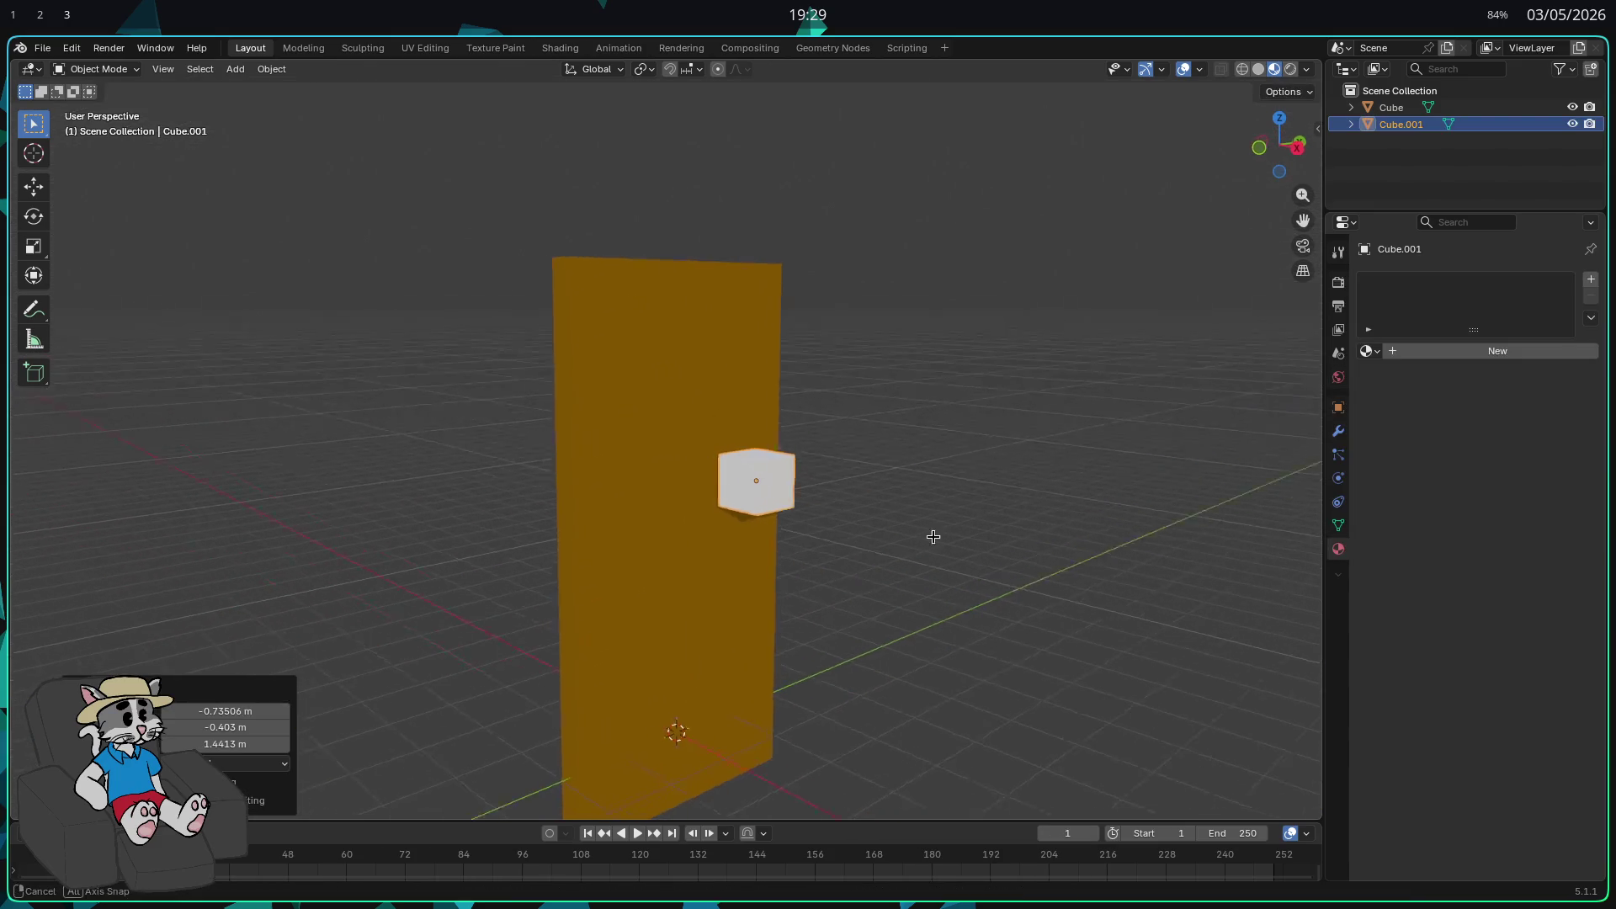
# Resize the small cube to 0.839 and bevel it in Edit Mode into a rounded knob.
pyautogui.click(1002, 553)
pyautogui.scroll(2, 798, 560)
pyautogui.moveTo(716, 564)
pyautogui.mouseDown()
pyautogui.moveTo(844, 620)
pyautogui.moveTo(833, 642)
pyautogui.moveTo(920, 606)
pyautogui.mouseUp()
pyautogui.press('s')
pyautogui.click(813, 612)
pyautogui.press('b')
pyautogui.press('Escape')
pyautogui.press('Tab')
pyautogui.hotkey('ctrl', 'b')
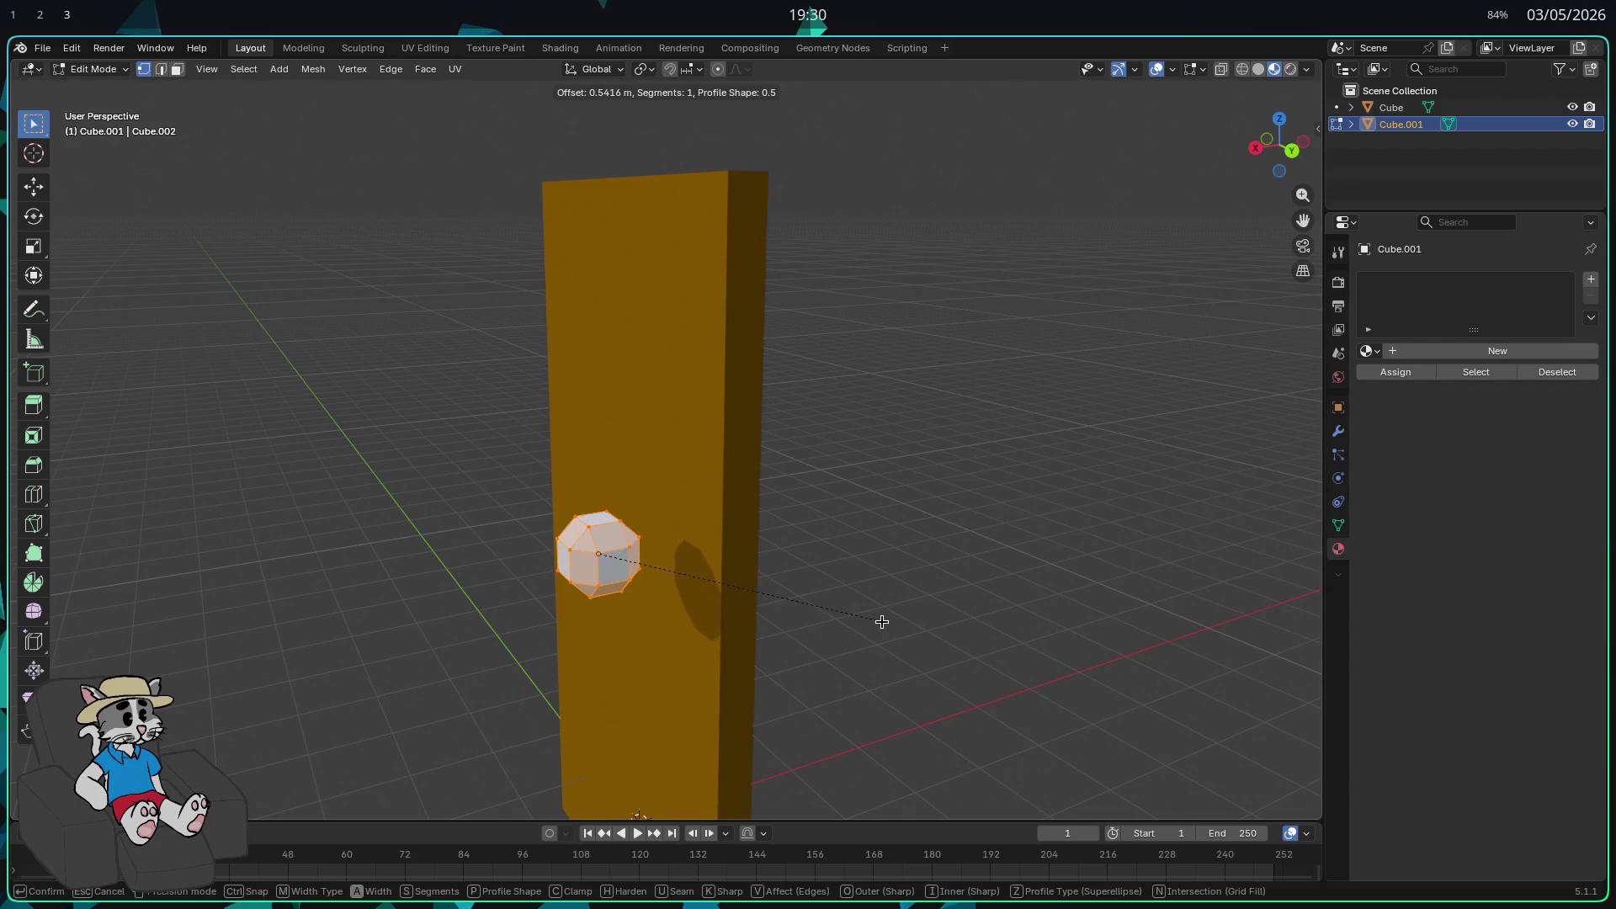
pyautogui.click(882, 621)
pyautogui.moveTo(881, 621)
pyautogui.mouseDown()
pyautogui.moveTo(1027, 577)
pyautogui.moveTo(1046, 541)
pyautogui.moveTo(1139, 534)
pyautogui.moveTo(1128, 595)
pyautogui.moveTo(987, 616)
pyautogui.moveTo(813, 581)
pyautogui.moveTo(822, 538)
pyautogui.mouseUp()
pyautogui.press('Tab')
pyautogui.press('Tab')
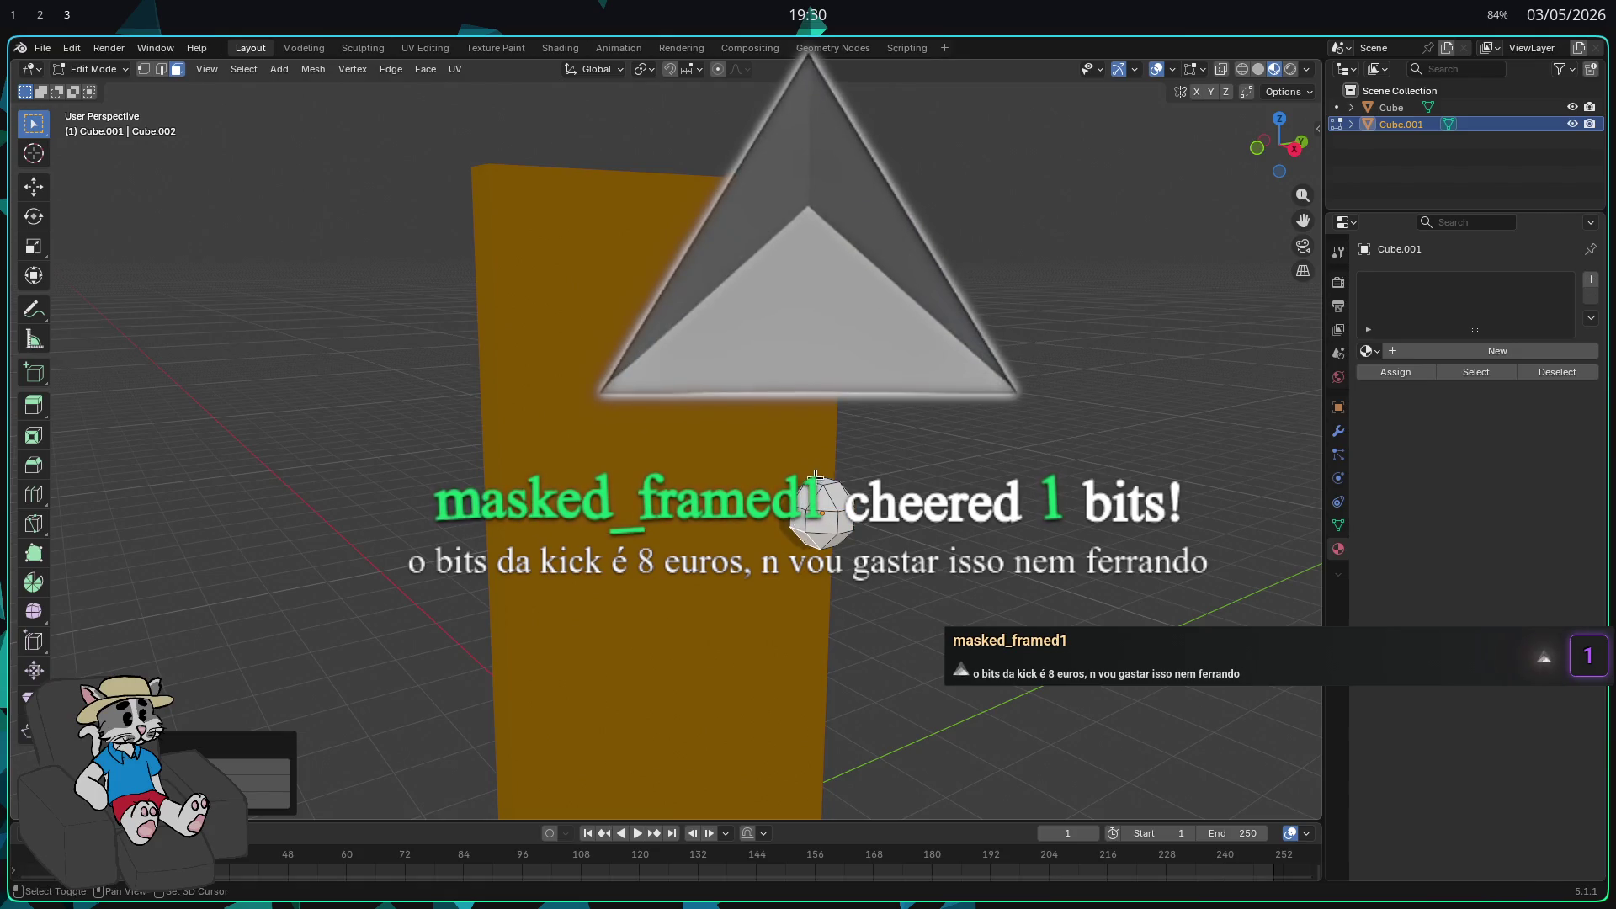
# Shrink the knob to 0.689 and shift it -0.15588 m along X.
pyautogui.keyDown('ctrl'); pyautogui.click(815, 477); pyautogui.keyUp('ctrl')
pyautogui.moveTo(804, 527)
pyautogui.mouseDown()
pyautogui.moveTo(691, 512)
pyautogui.moveTo(761, 431)
pyautogui.mouseUp()
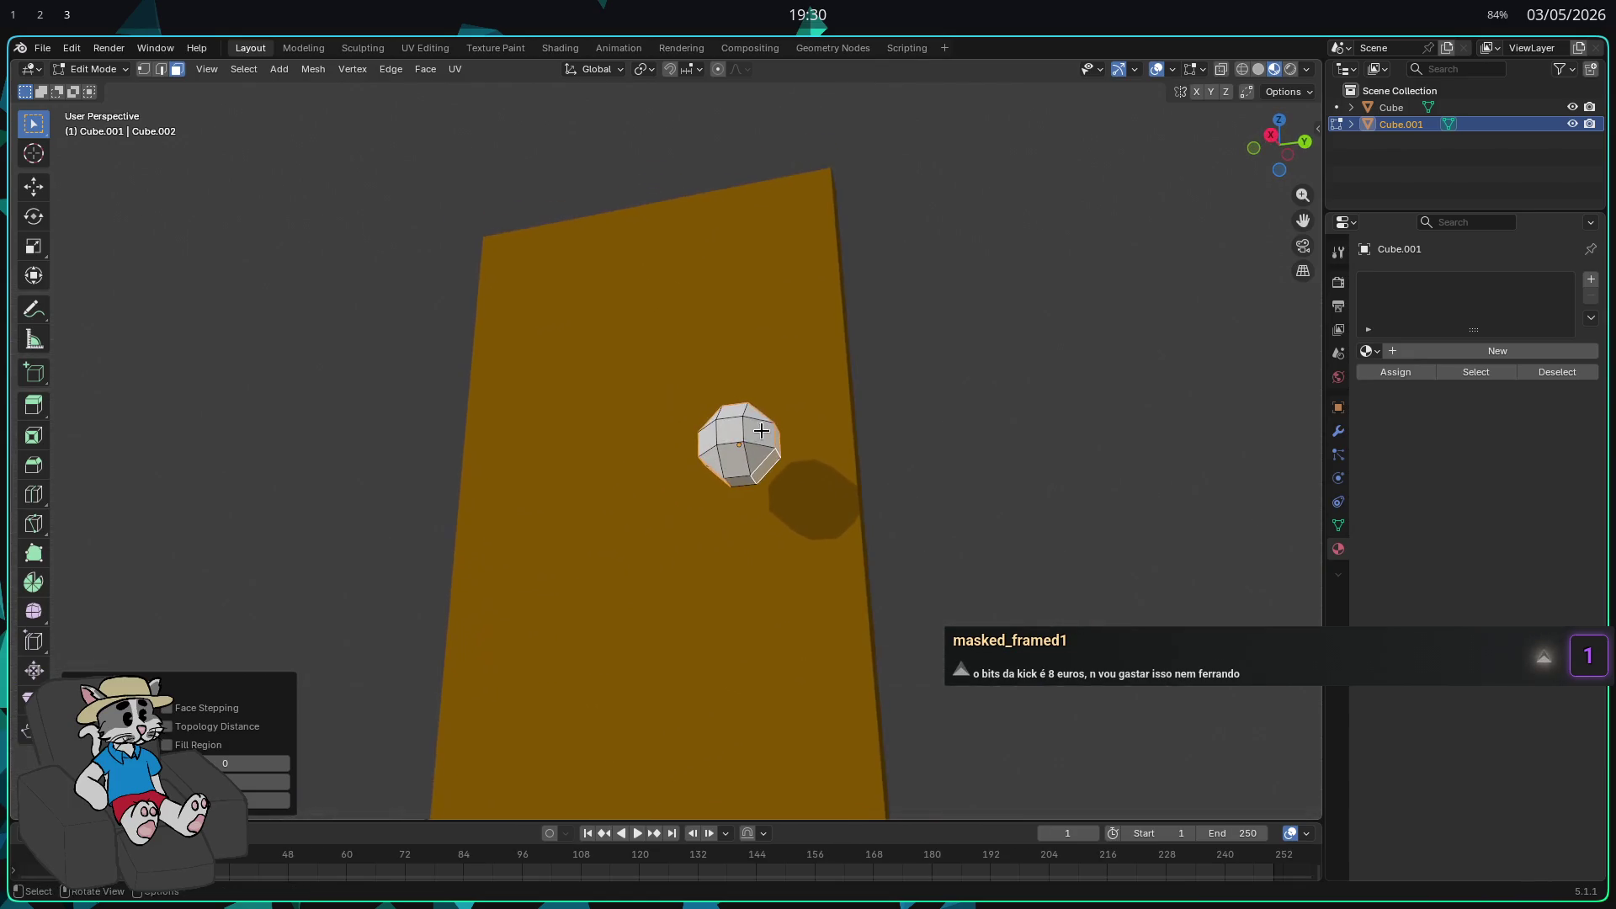
pyautogui.moveTo(819, 508); pyautogui.dragTo(931, 552)
pyautogui.press('s')
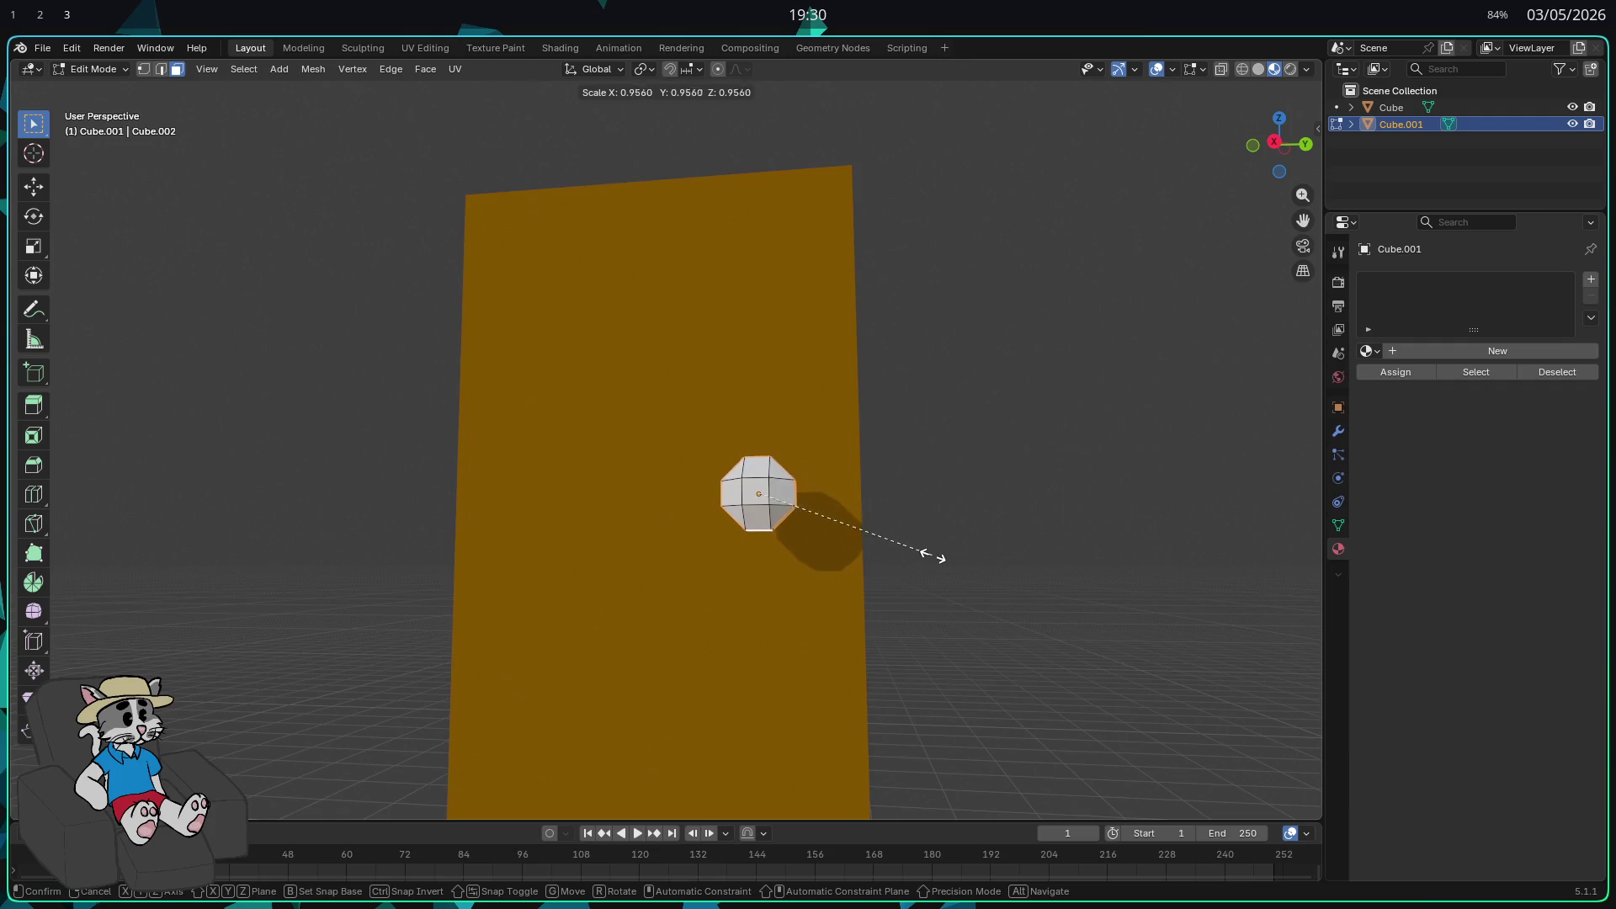
pyautogui.click(881, 545)
pyautogui.moveTo(880, 544)
pyautogui.mouseDown()
pyautogui.moveTo(1042, 577)
pyautogui.moveTo(1031, 588)
pyautogui.moveTo(1053, 614)
pyautogui.moveTo(800, 628)
pyautogui.moveTo(597, 603)
pyautogui.mouseUp()
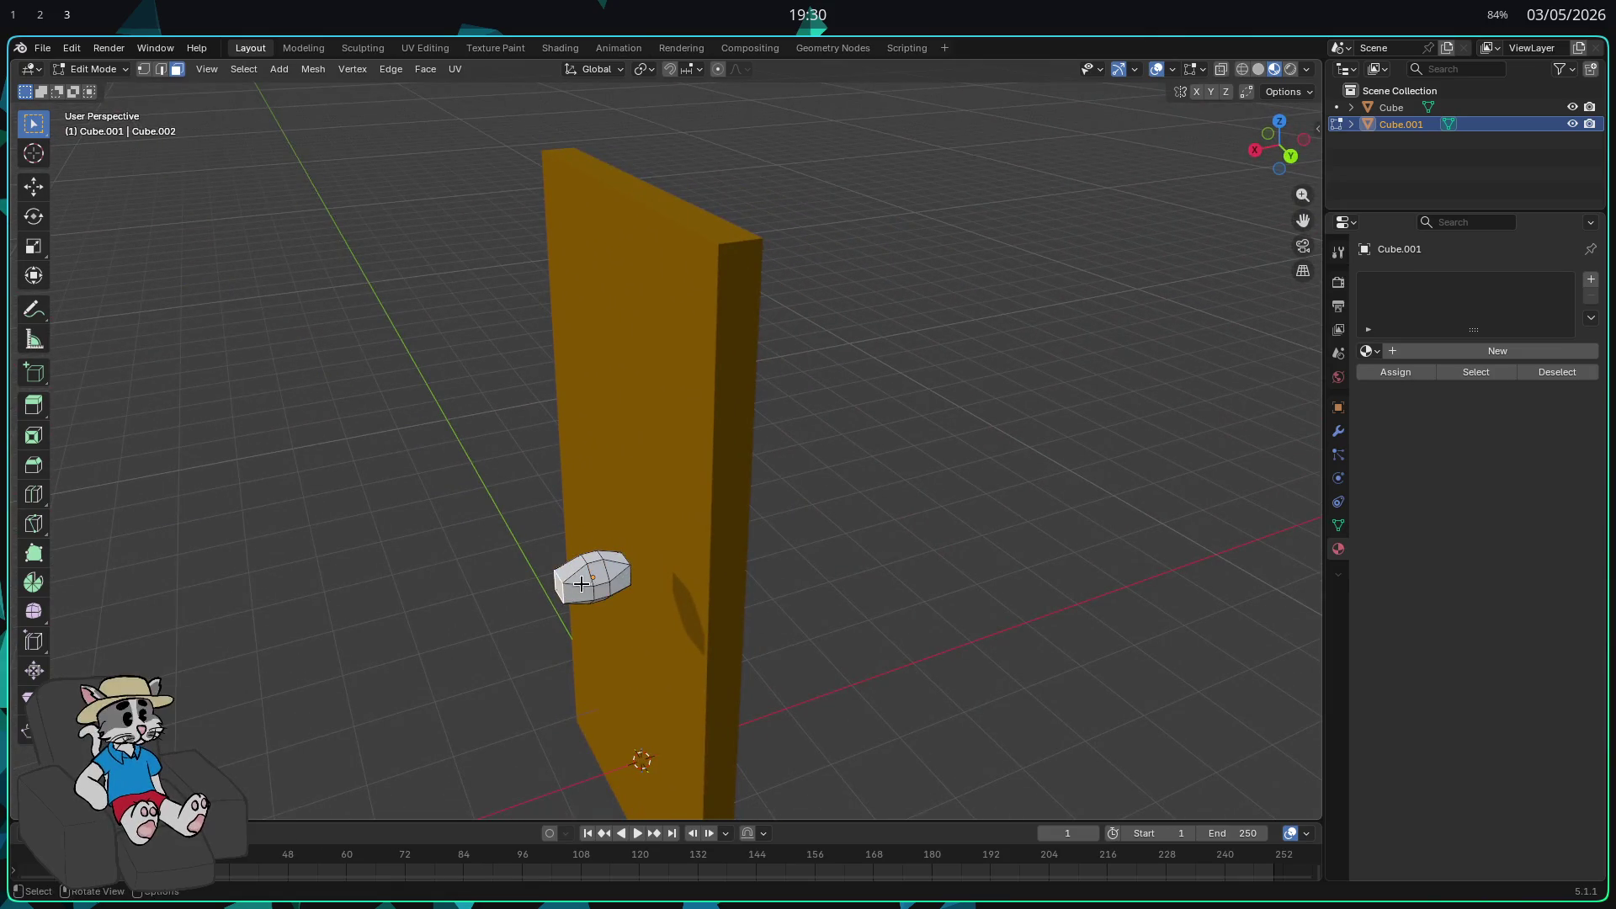
pyautogui.press('g')
pyautogui.press('x')
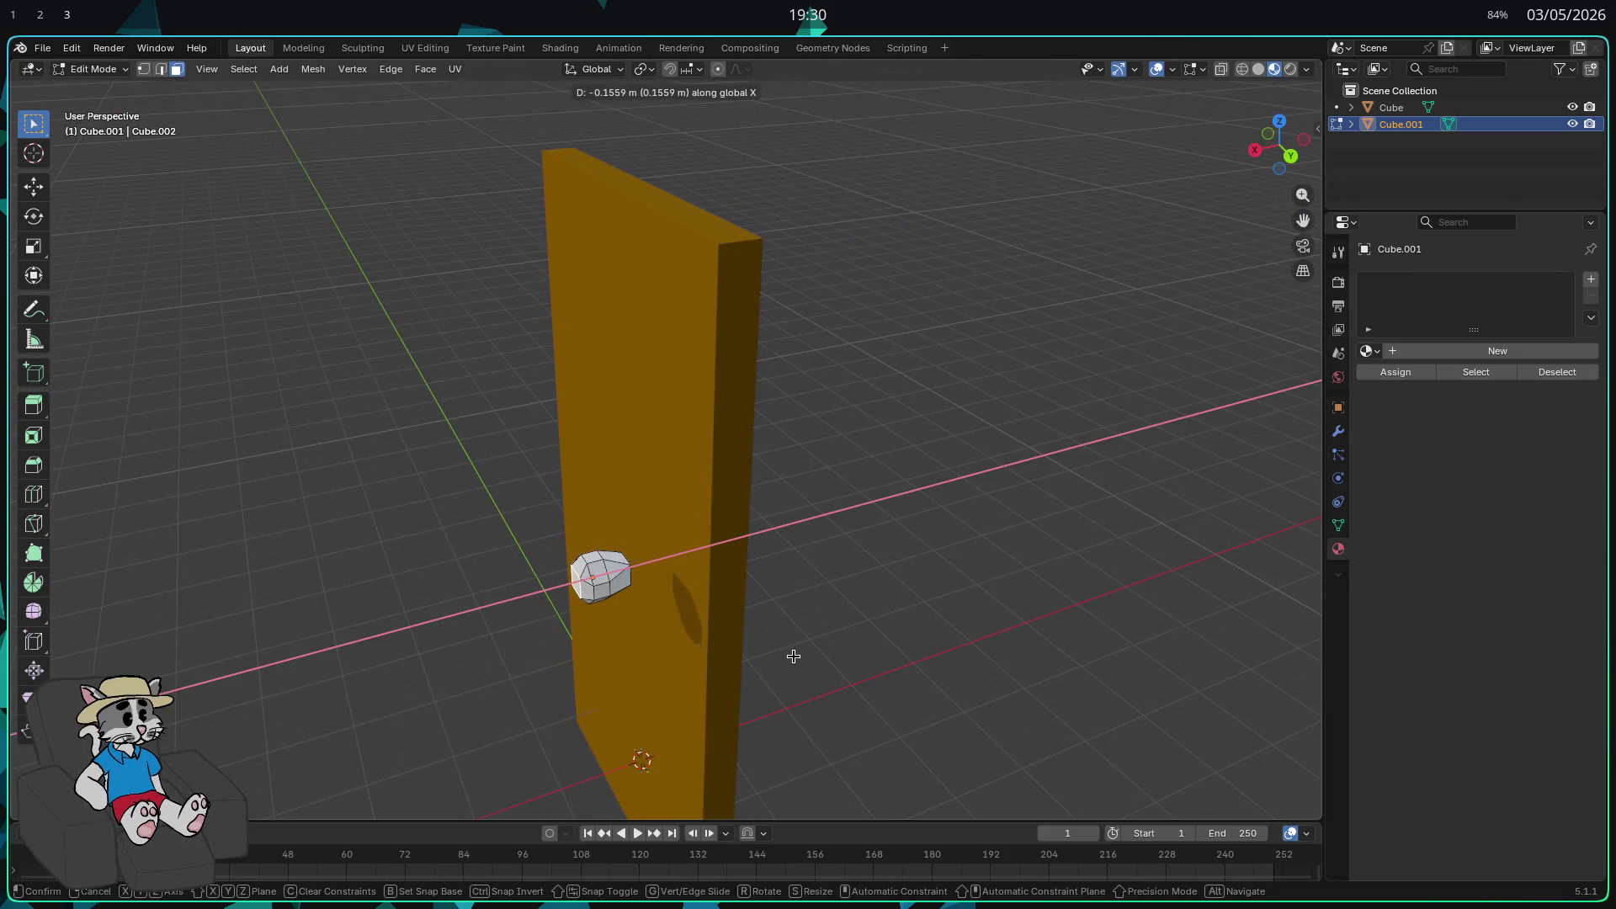
pyautogui.click(794, 656)
pyautogui.moveTo(639, 612)
pyautogui.mouseDown()
pyautogui.moveTo(598, 614)
pyautogui.moveTo(628, 552)
pyautogui.moveTo(663, 549)
pyautogui.mouseUp()
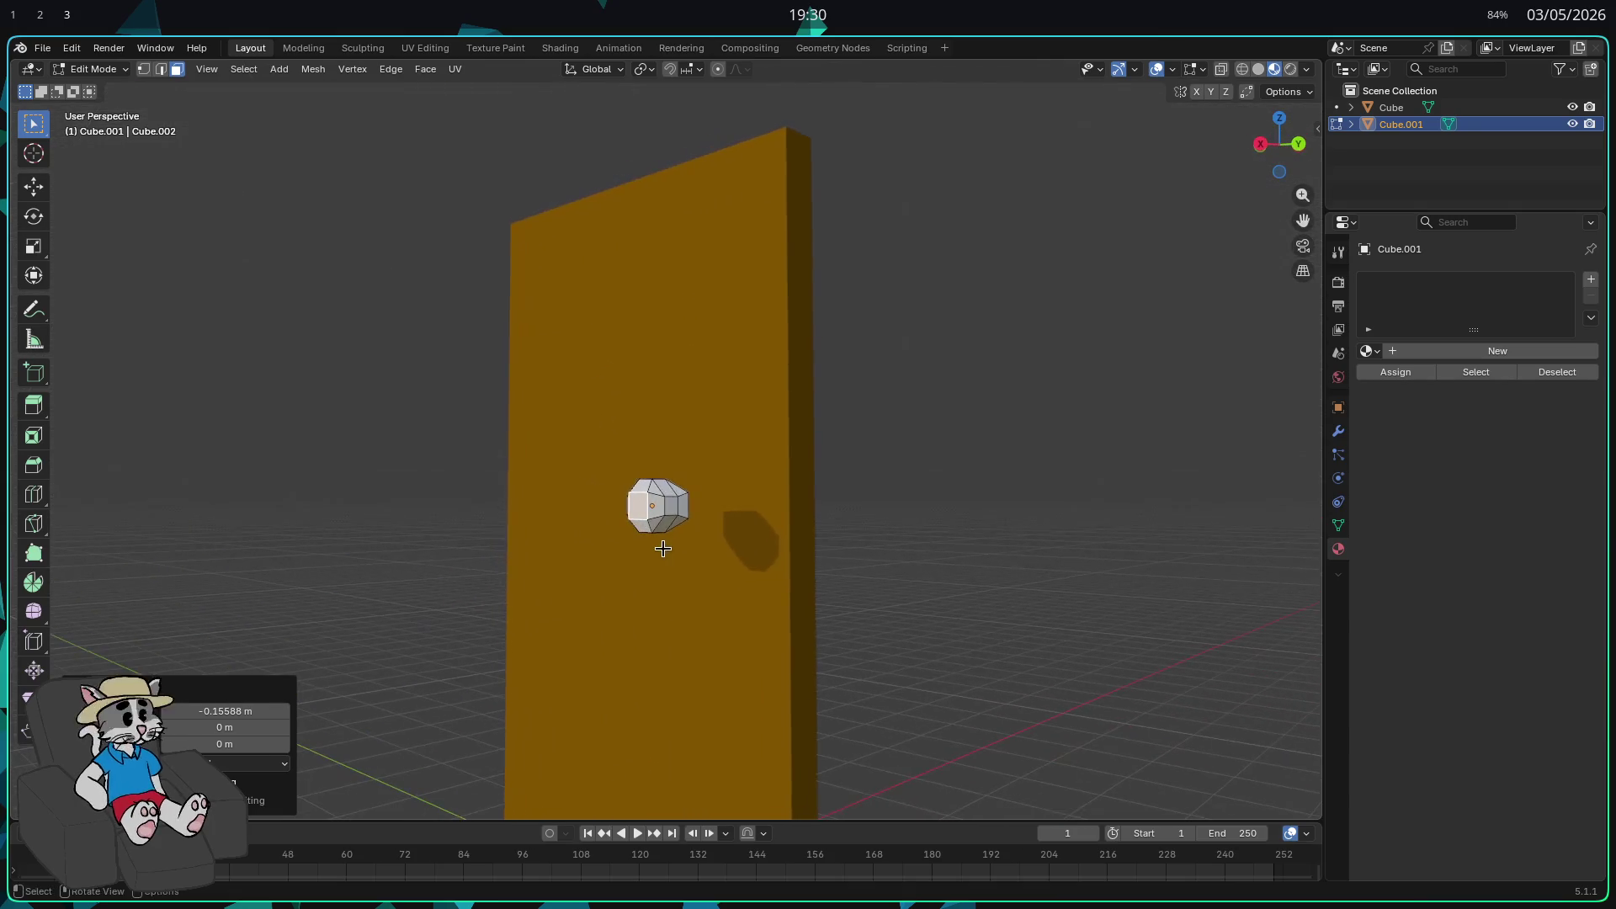
pyautogui.press('Tab')
pyautogui.moveTo(967, 569)
pyautogui.mouseDown()
pyautogui.moveTo(1176, 574)
pyautogui.moveTo(1159, 636)
pyautogui.mouseUp()
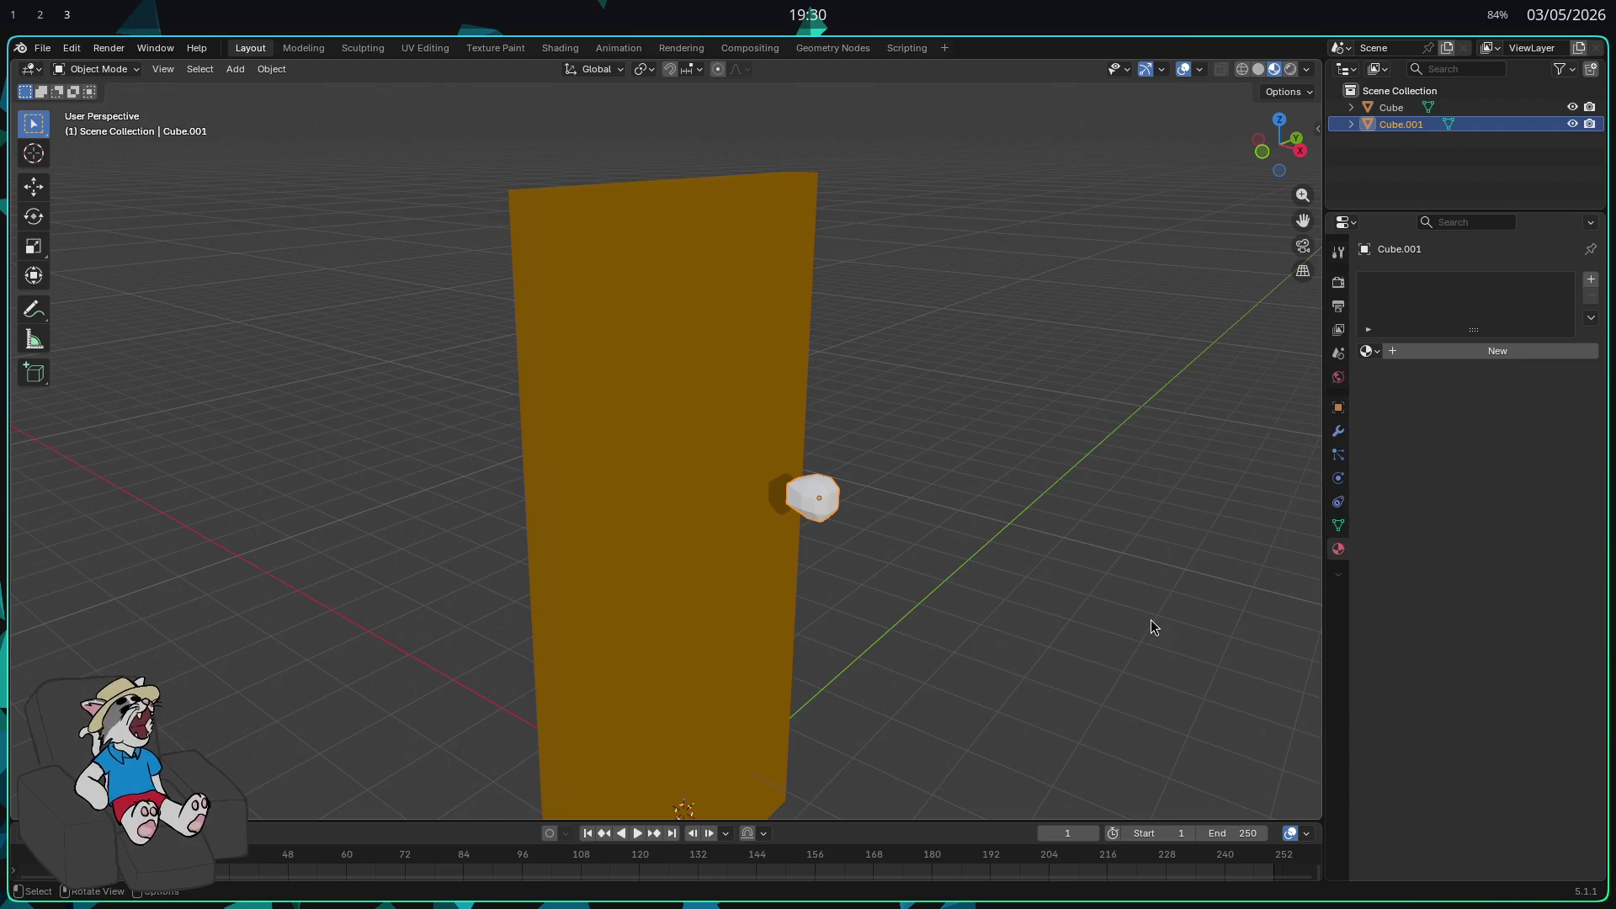
# In Edit Mode, move the knob's geometry onto the door plank's face and lower it.
pyautogui.press('Tab')
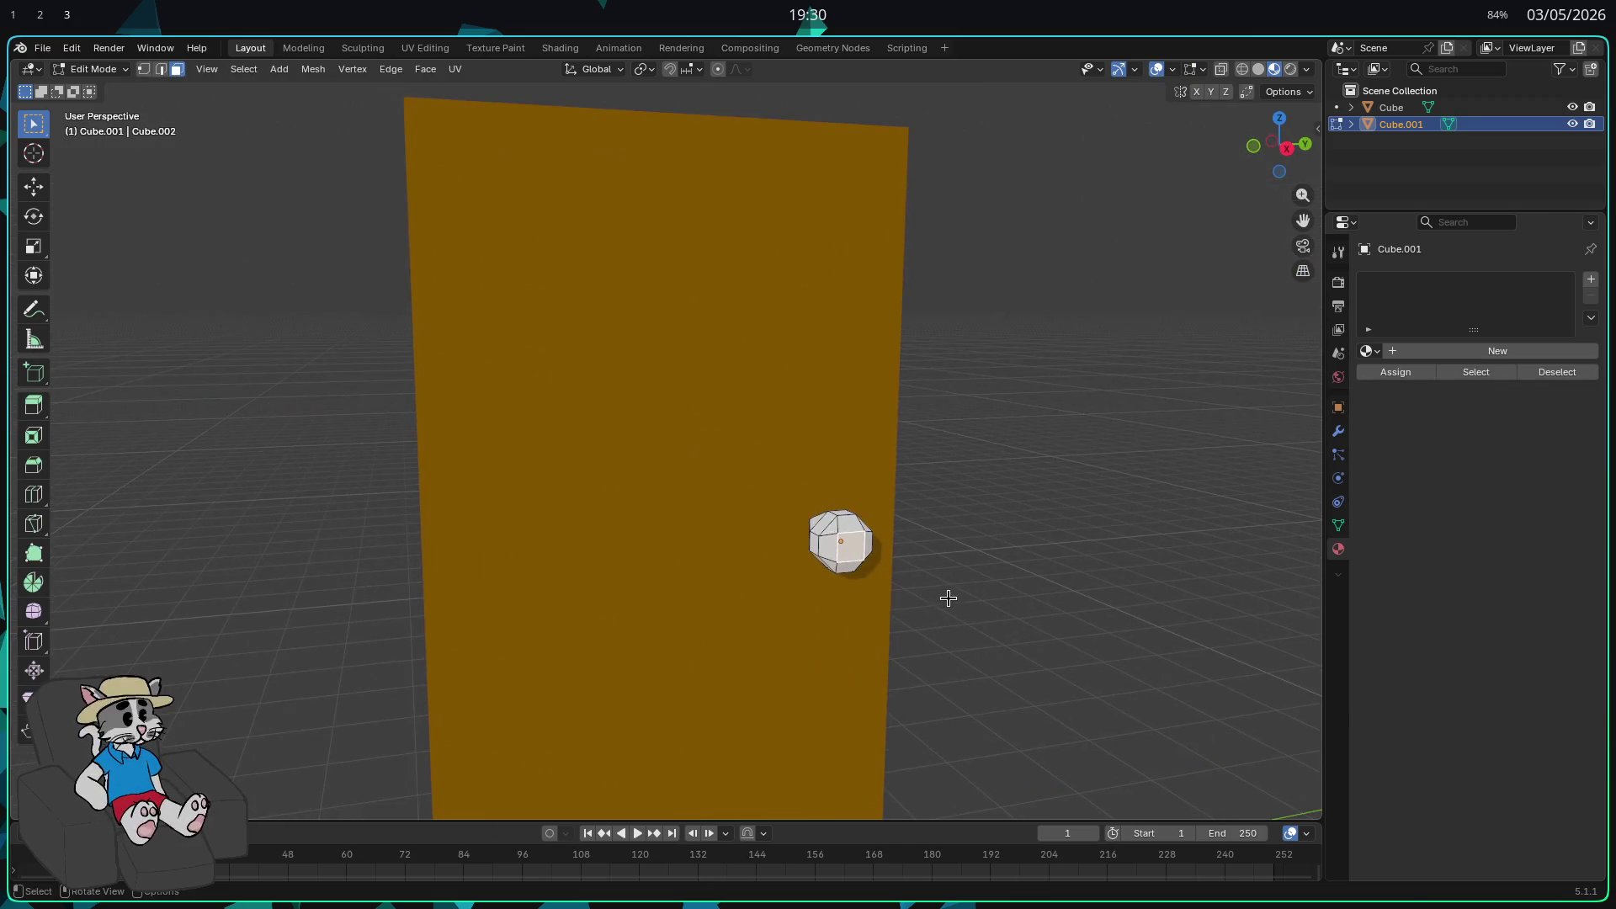
pyautogui.press('Tab')
pyautogui.press('Tab')
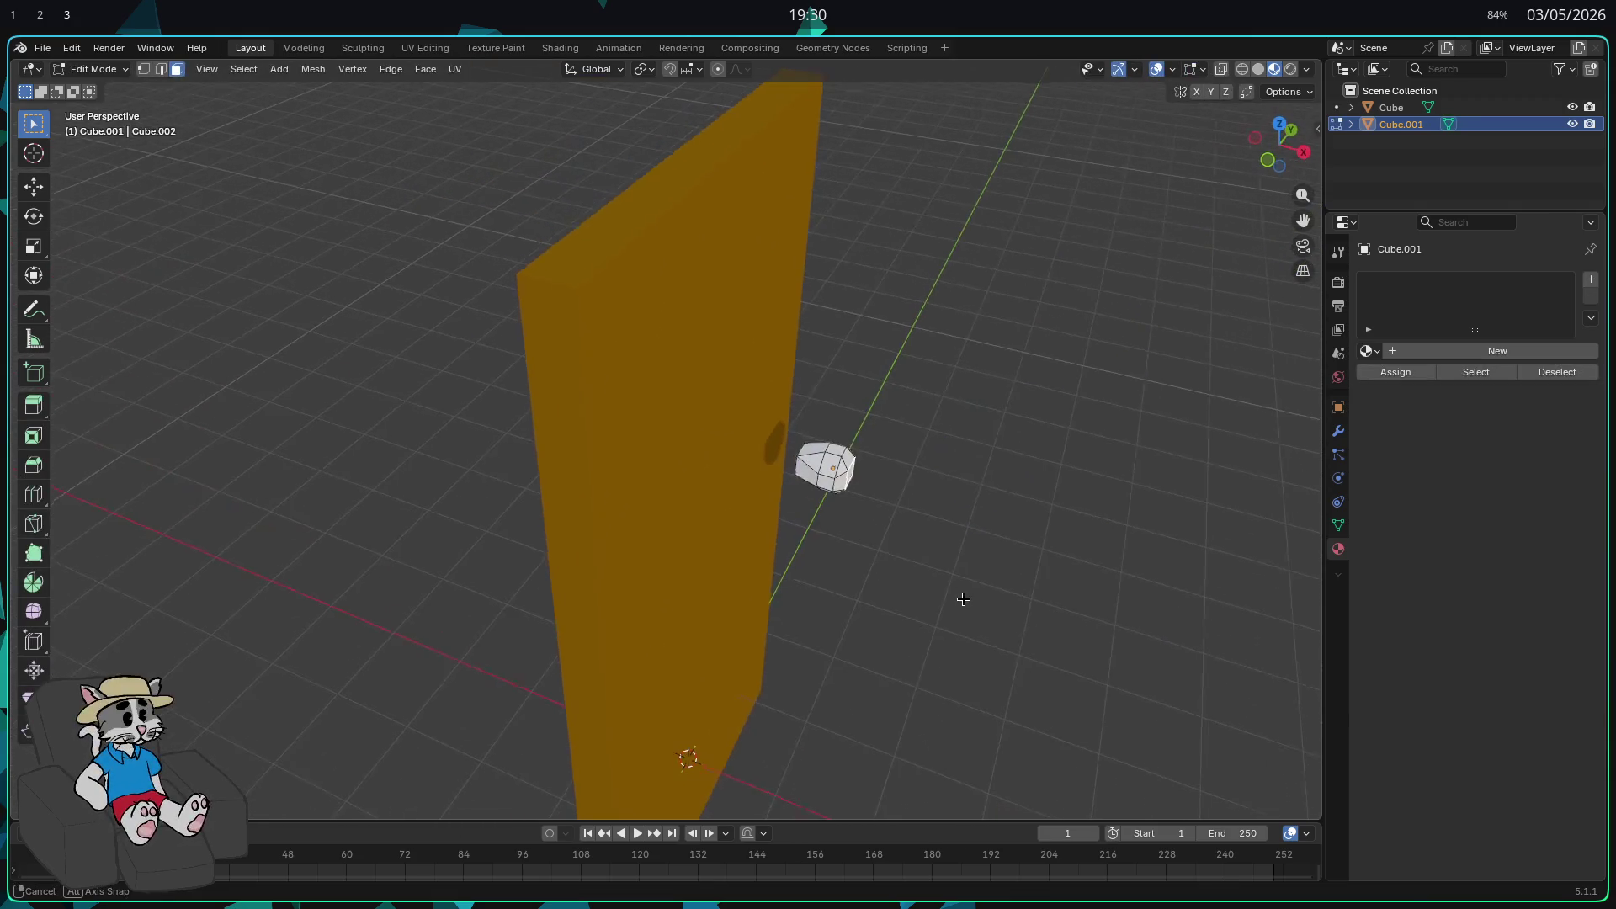
pyautogui.moveTo(923, 566)
pyautogui.mouseDown()
pyautogui.moveTo(588, 549)
pyautogui.moveTo(573, 522)
pyautogui.moveTo(781, 631)
pyautogui.moveTo(837, 642)
pyautogui.moveTo(739, 674)
pyautogui.moveTo(938, 552)
pyautogui.moveTo(909, 584)
pyautogui.moveTo(826, 589)
pyautogui.moveTo(854, 549)
pyautogui.moveTo(975, 521)
pyautogui.moveTo(1007, 491)
pyautogui.mouseUp()
pyautogui.press('Tab')
pyautogui.press('g')
pyautogui.click(730, 666)
pyautogui.press('g')
pyautogui.click(949, 576)
pyautogui.press('g')
pyautogui.press('z')
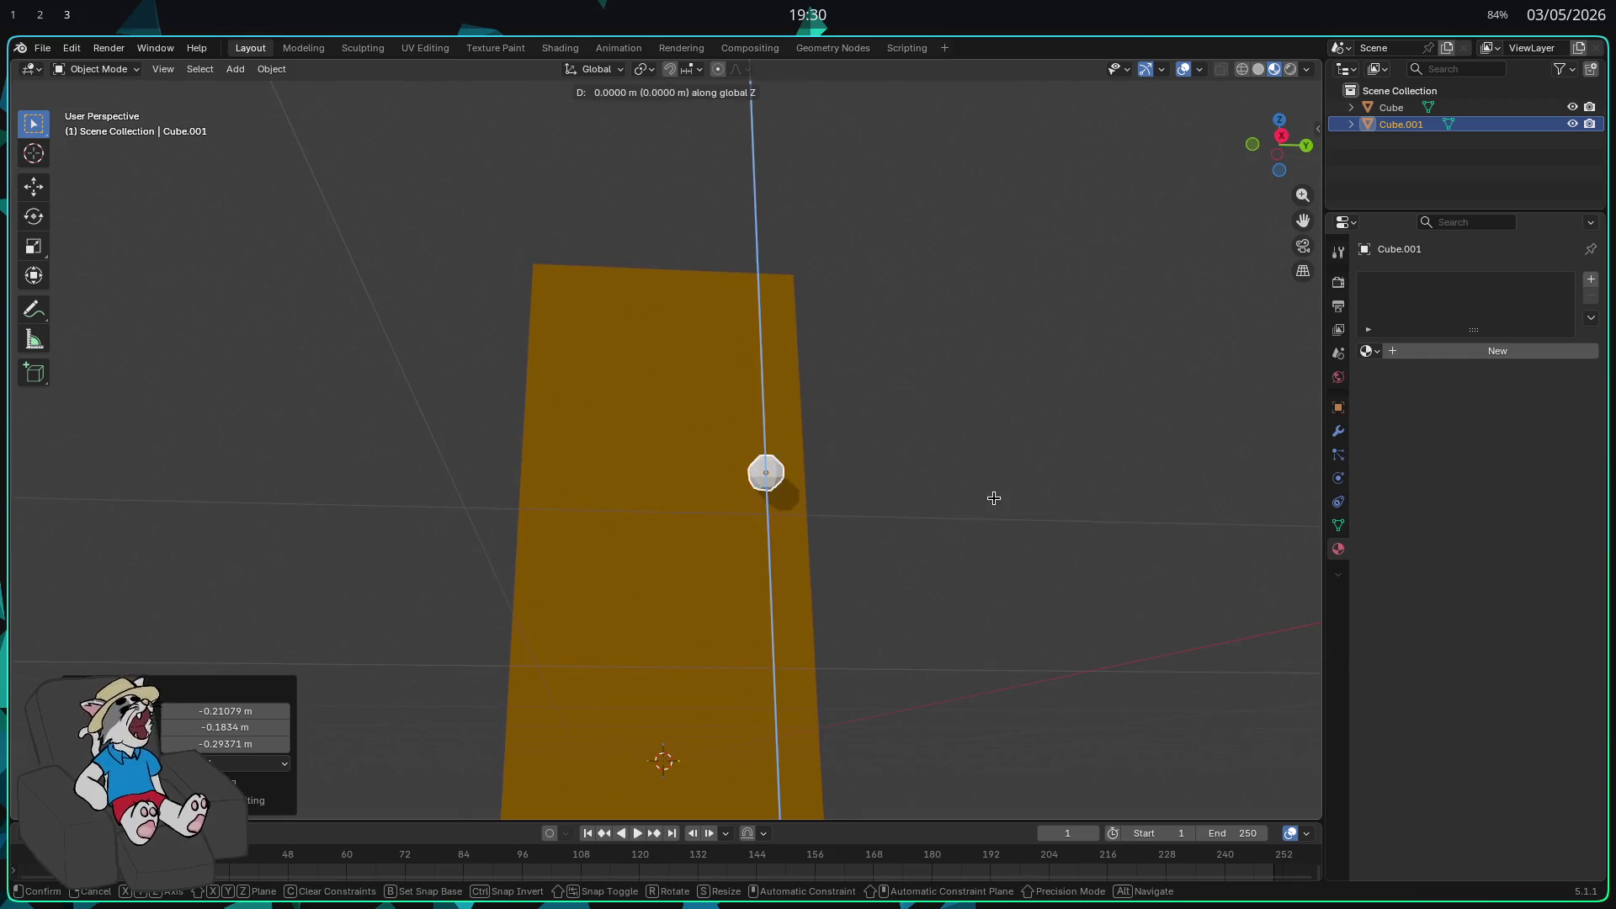
pyautogui.click(1000, 588)
# Fine-tune the knob's height and nudge it along X toward the plank's right edge.
pyautogui.moveTo(1000, 588)
pyautogui.mouseDown()
pyautogui.moveTo(977, 646)
pyautogui.moveTo(1027, 628)
pyautogui.moveTo(1162, 635)
pyautogui.moveTo(976, 616)
pyautogui.mouseUp()
pyautogui.press('g')
pyautogui.press('z')
pyautogui.click(1032, 620)
pyautogui.press('g')
pyautogui.press('x')
pyautogui.click(1162, 633)
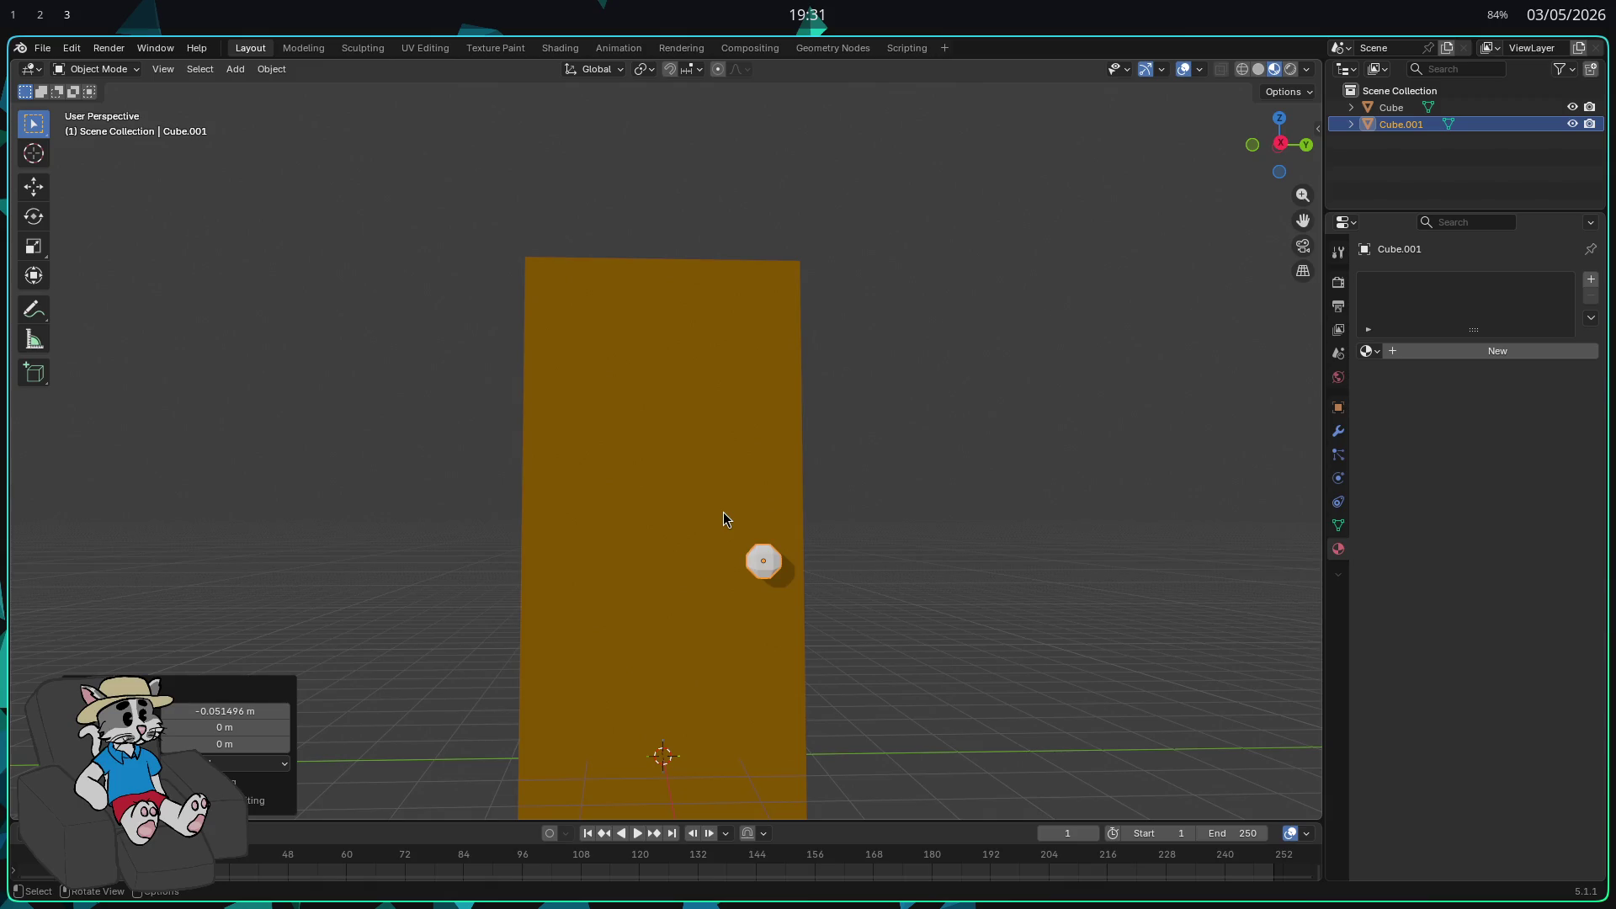
pyautogui.scroll(4, 830, 603)
pyautogui.rightClick(916, 605)
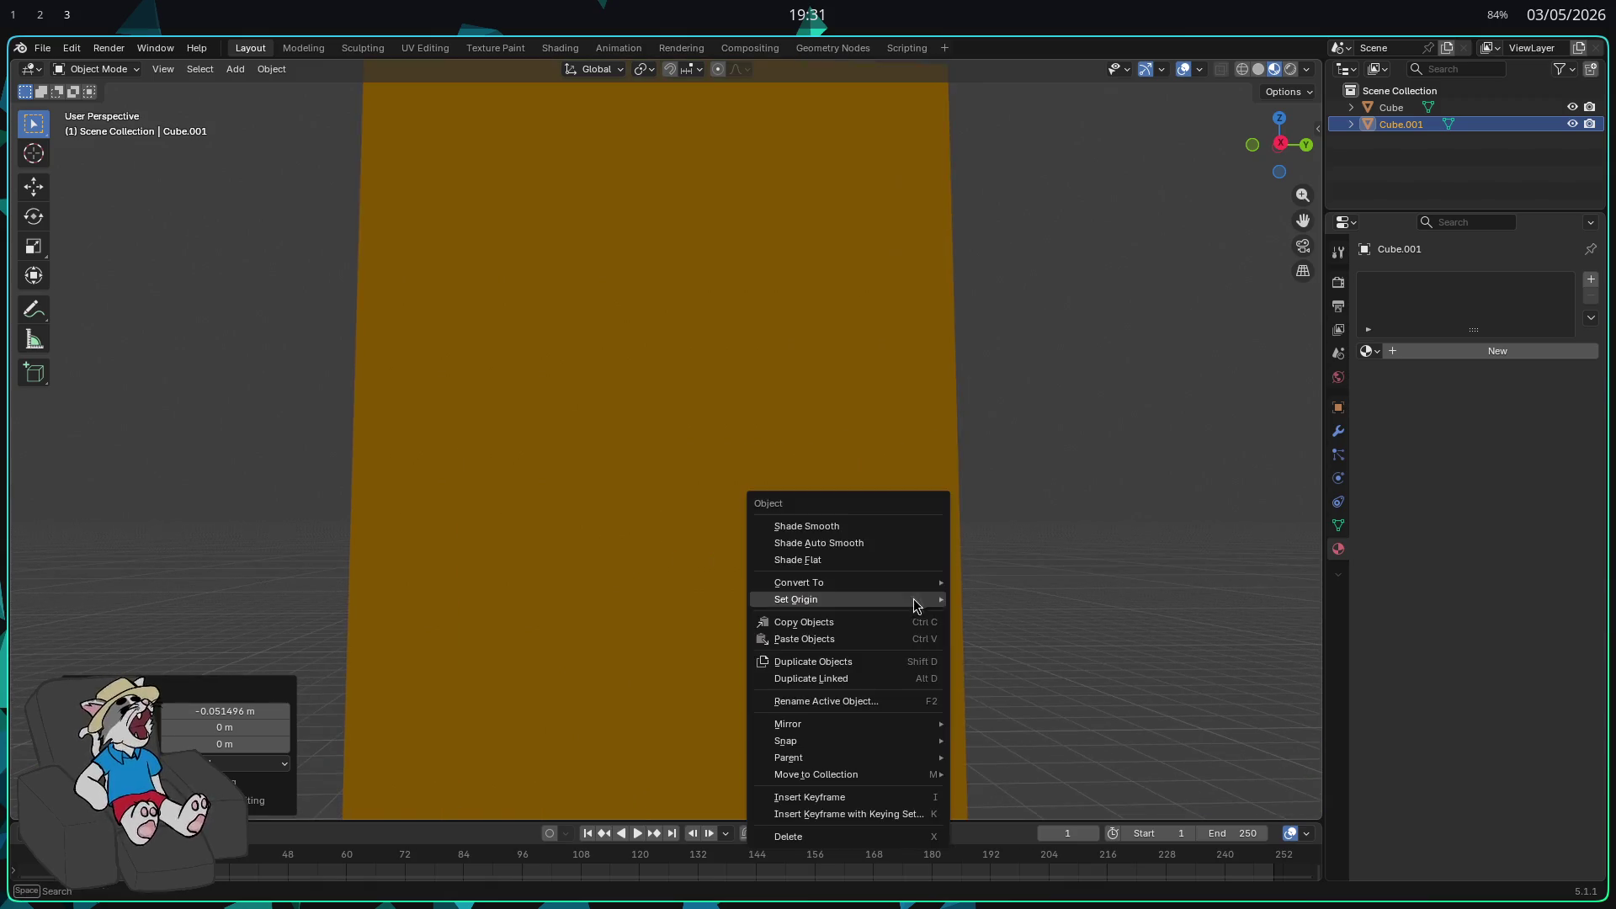
# Add a new material to the knob and try an orange-red base colour, then discard it.
pyautogui.moveTo(915, 603)
pyautogui.moveTo(999, 386)
pyautogui.mouseDown()
pyautogui.moveTo(1151, 345)
pyautogui.moveTo(1176, 379)
pyautogui.moveTo(1062, 418)
pyautogui.mouseUp()
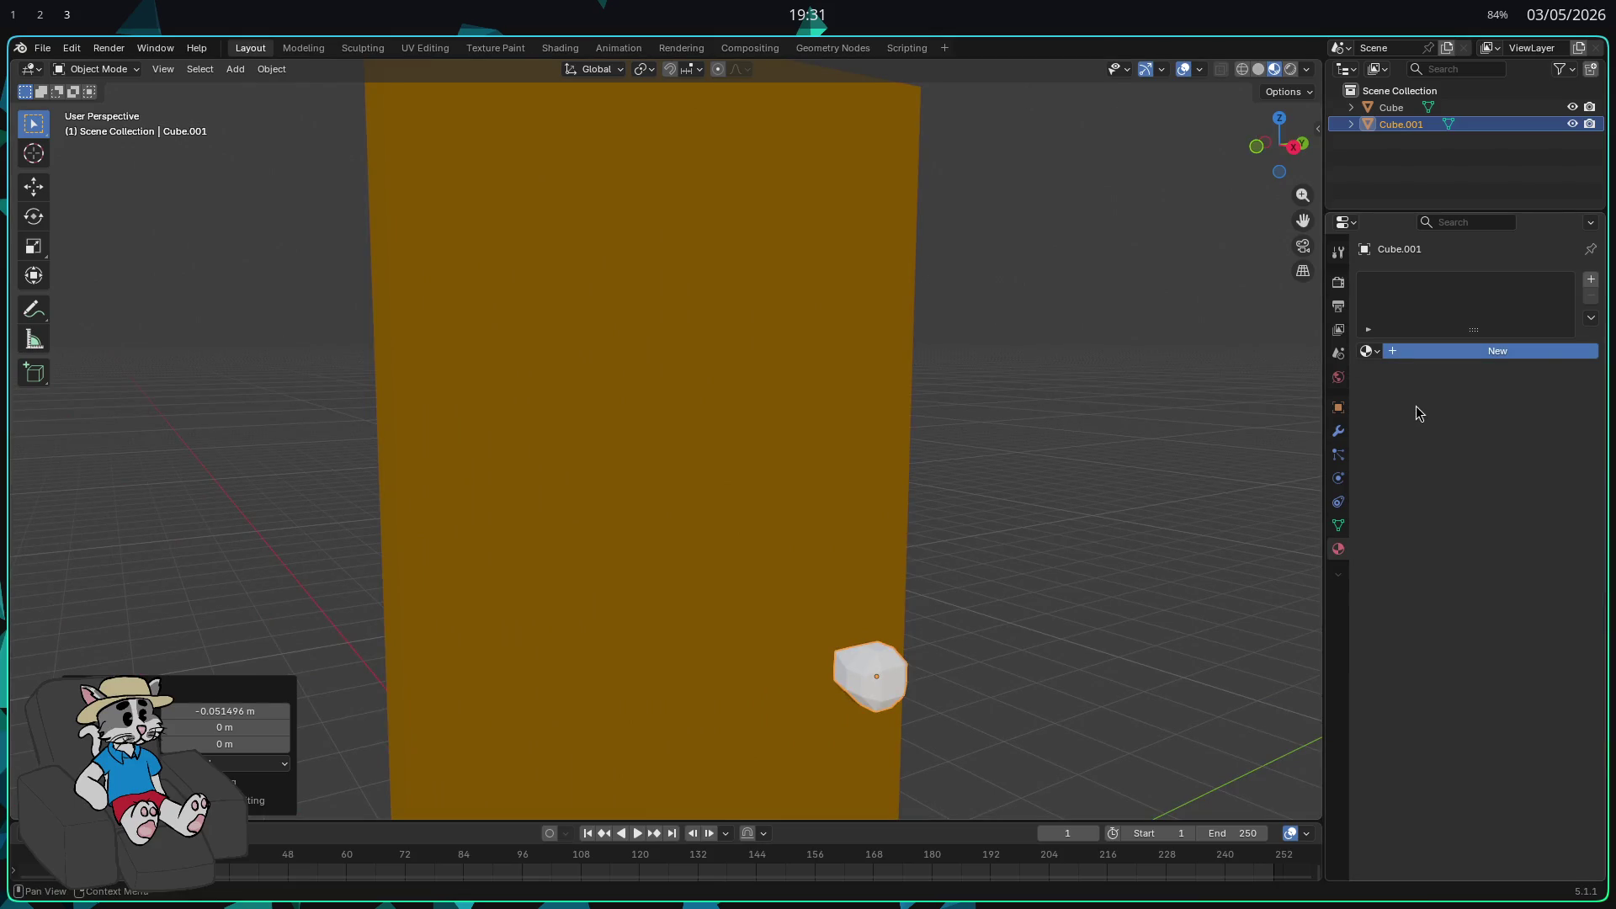
pyautogui.click(1422, 351)
pyautogui.click(1489, 459)
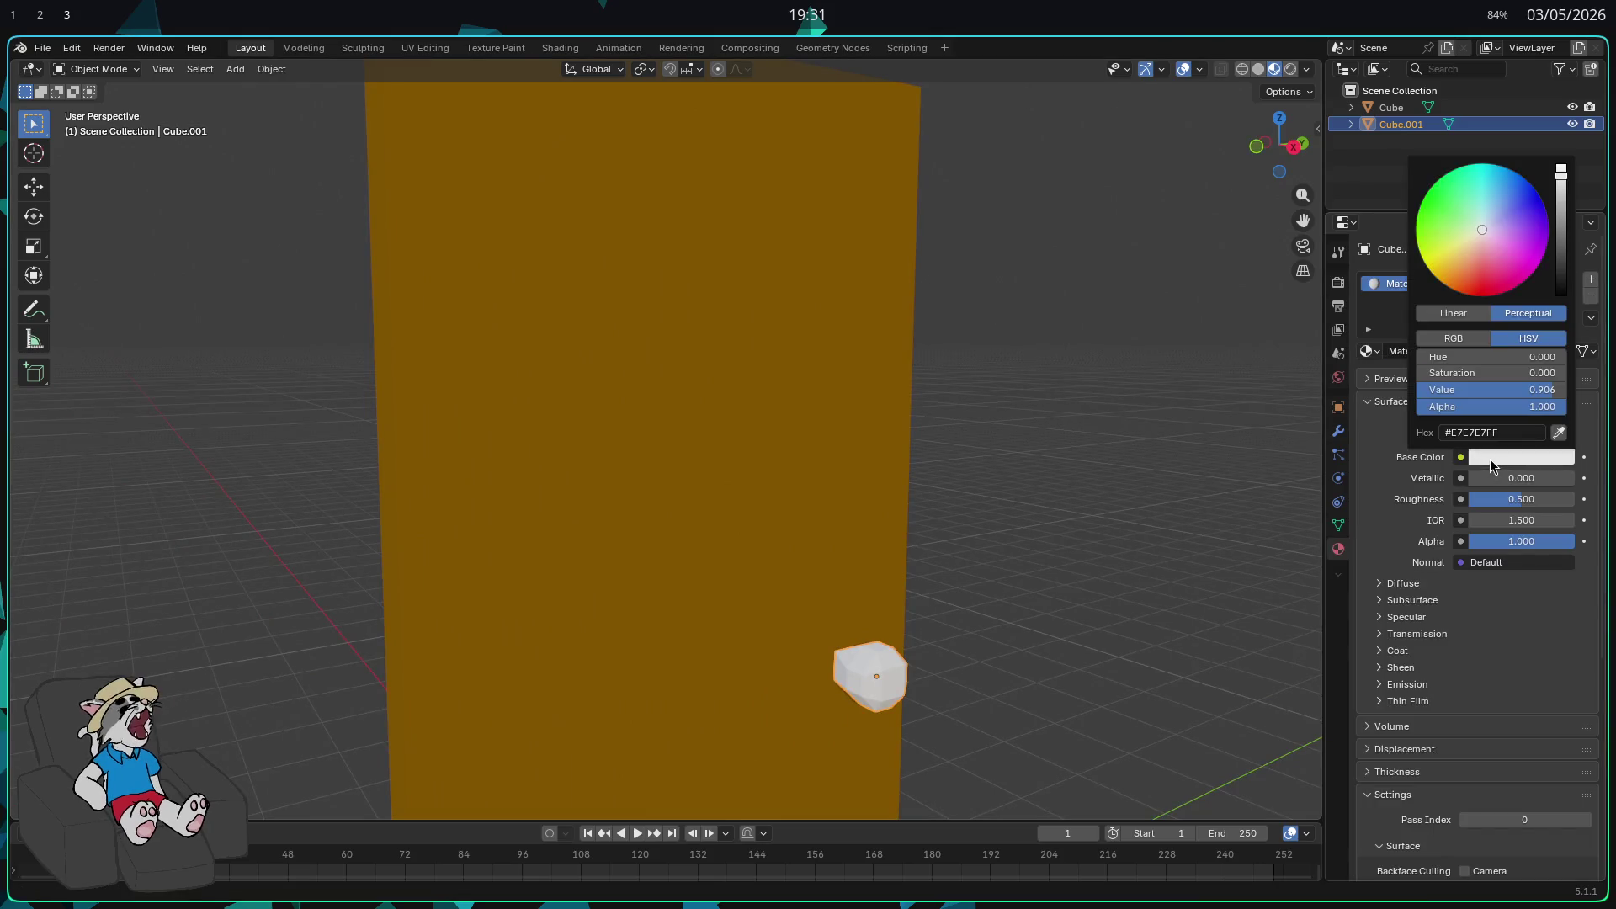
pyautogui.click(1461, 287)
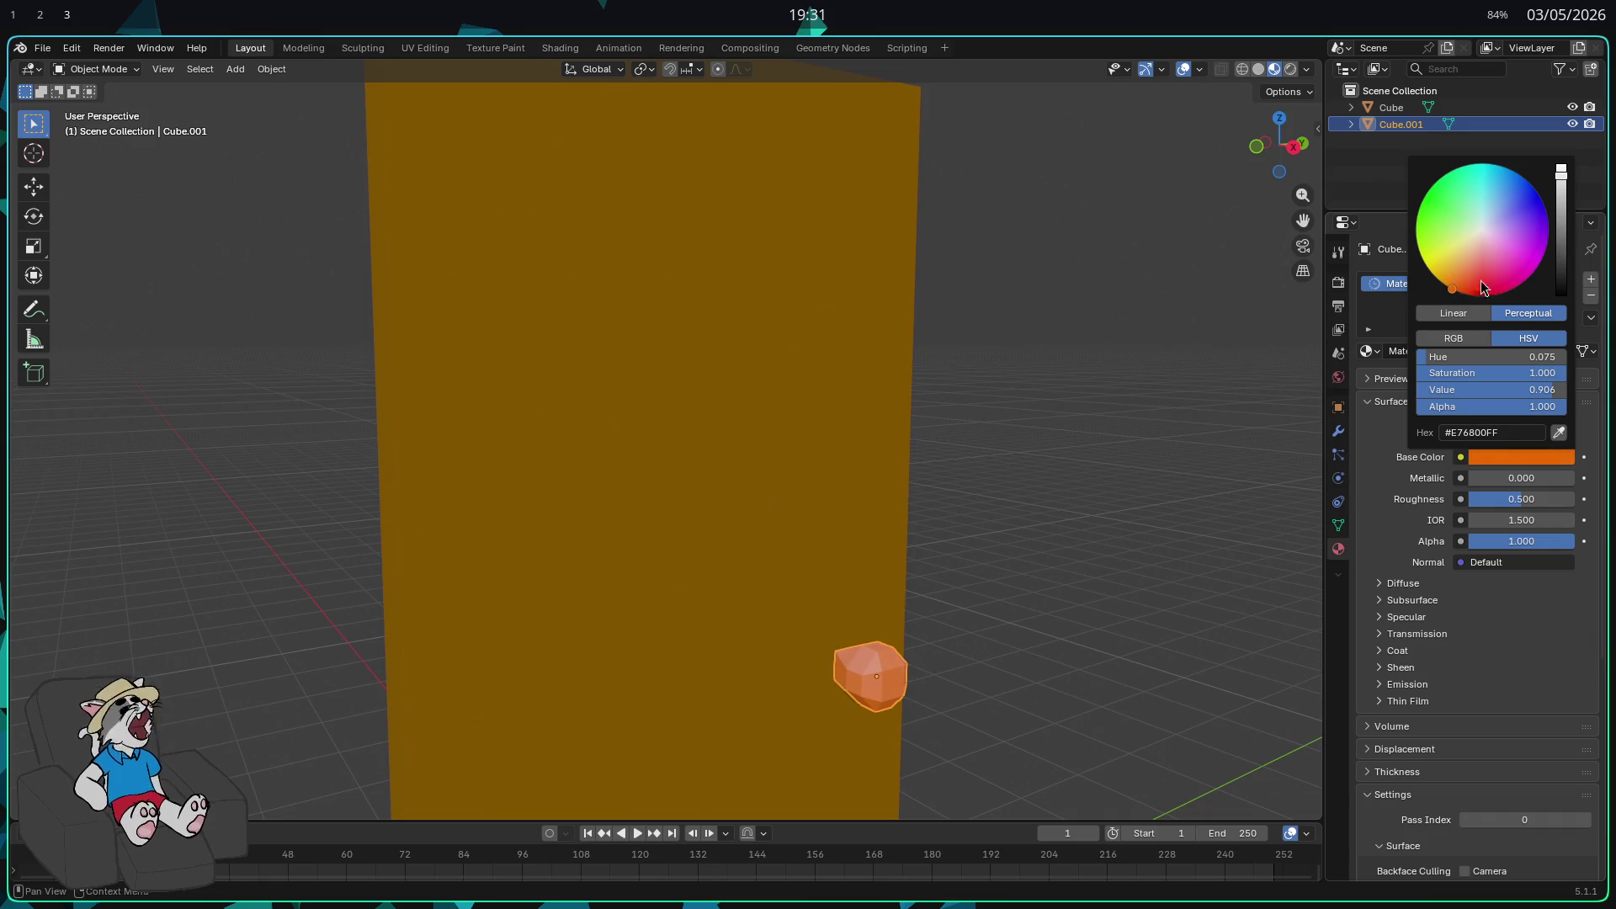
pyautogui.moveTo(1561, 172); pyautogui.dragTo(1554, 268)
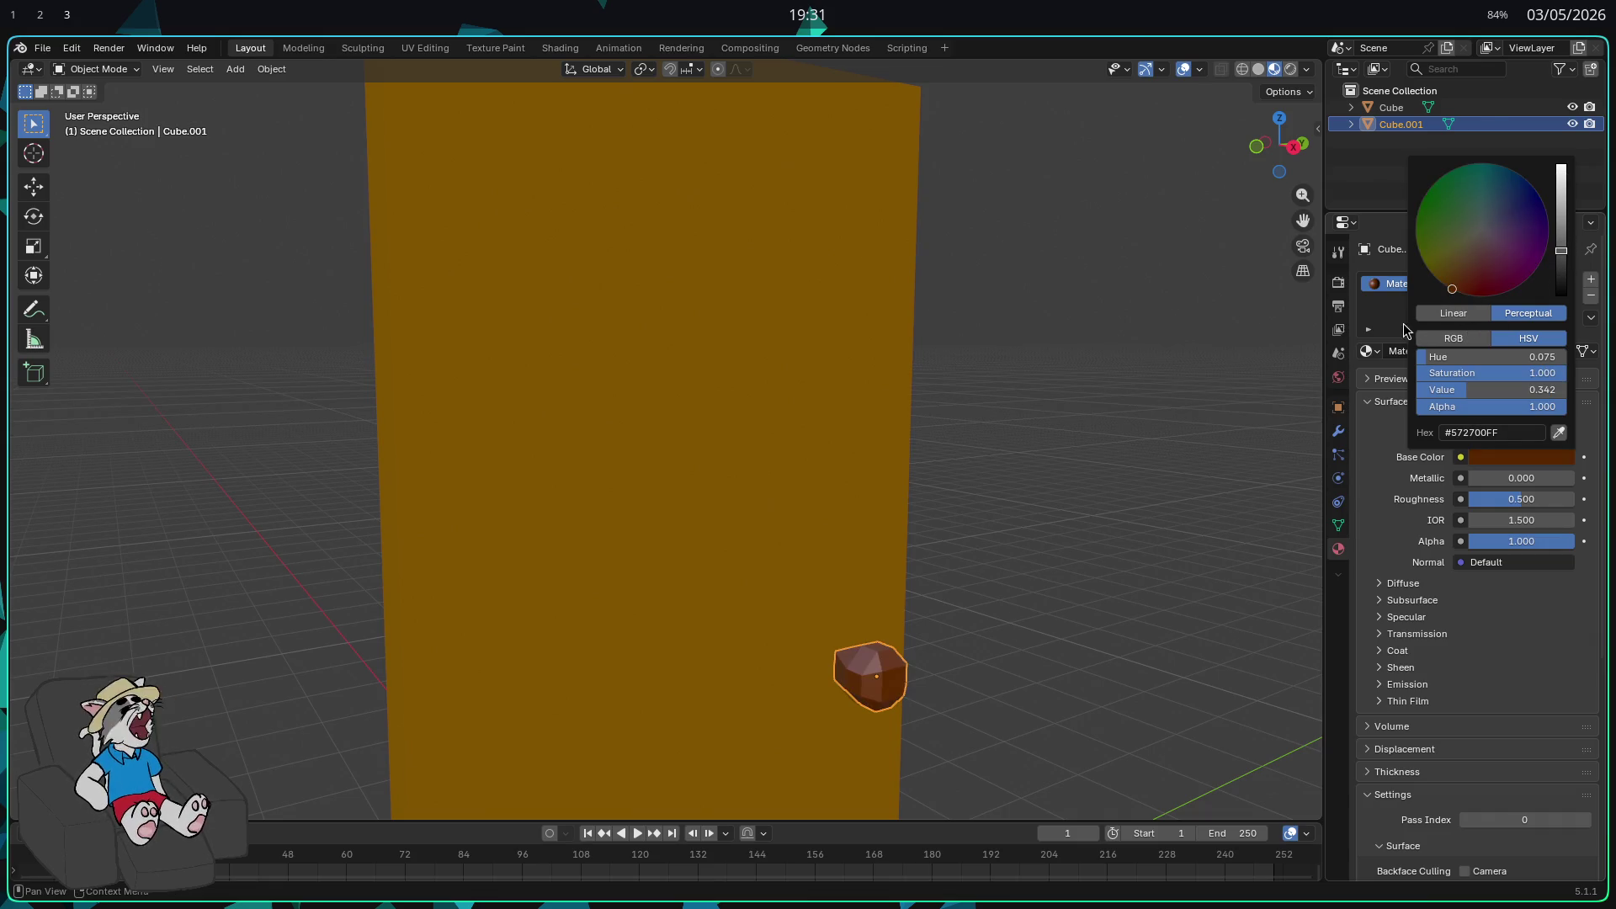
pyautogui.moveTo(1451, 285); pyautogui.dragTo(1454, 270)
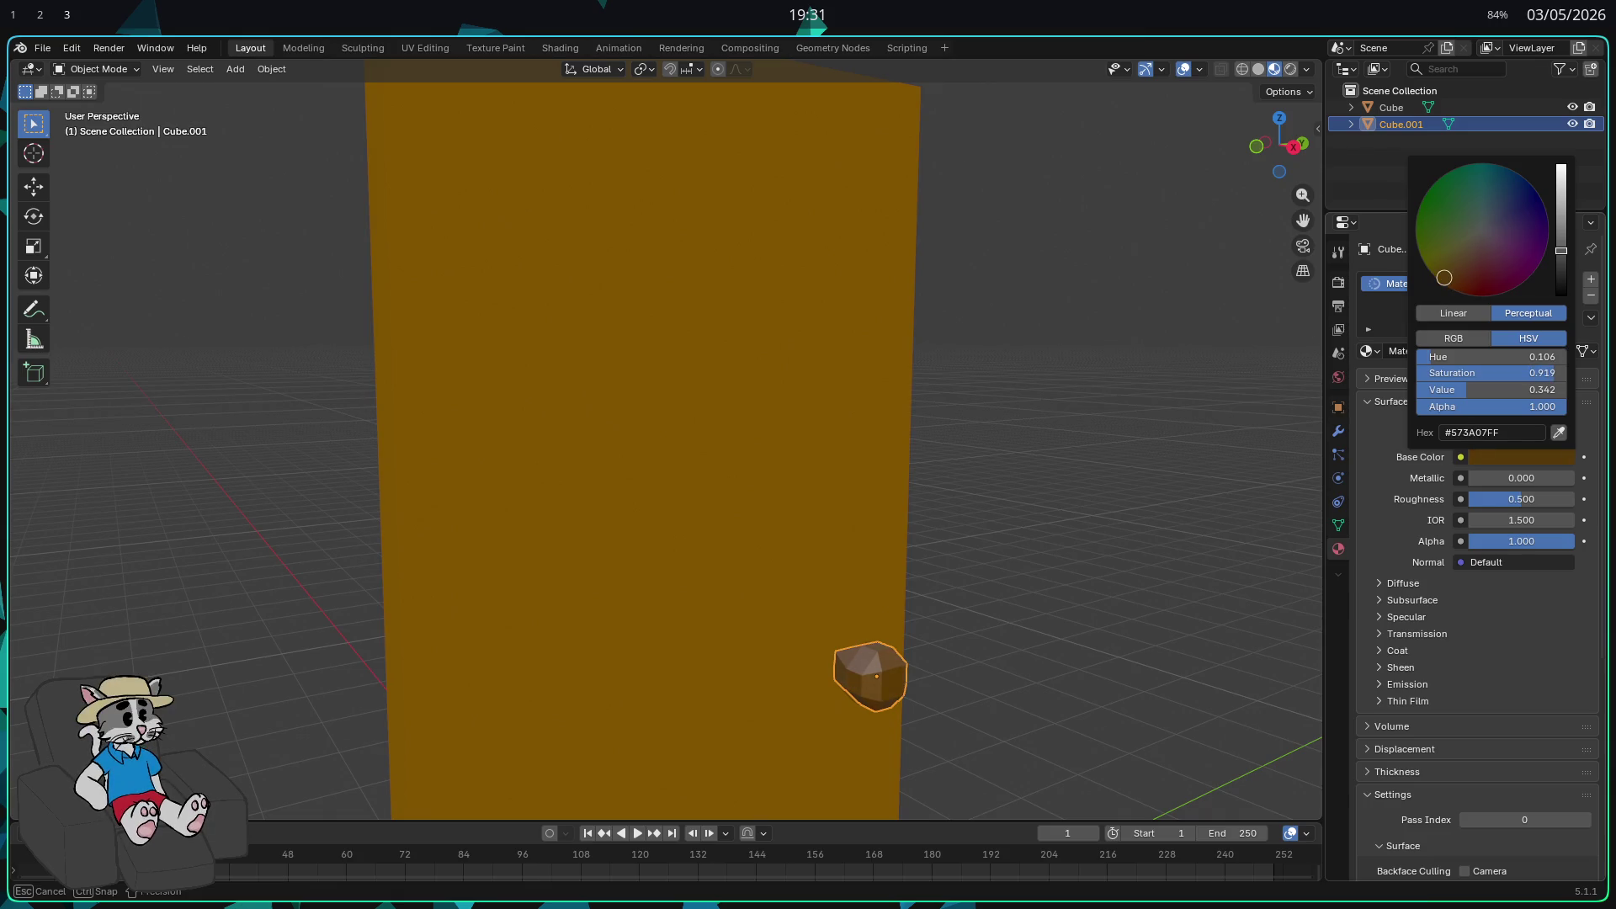
pyautogui.press('Escape')
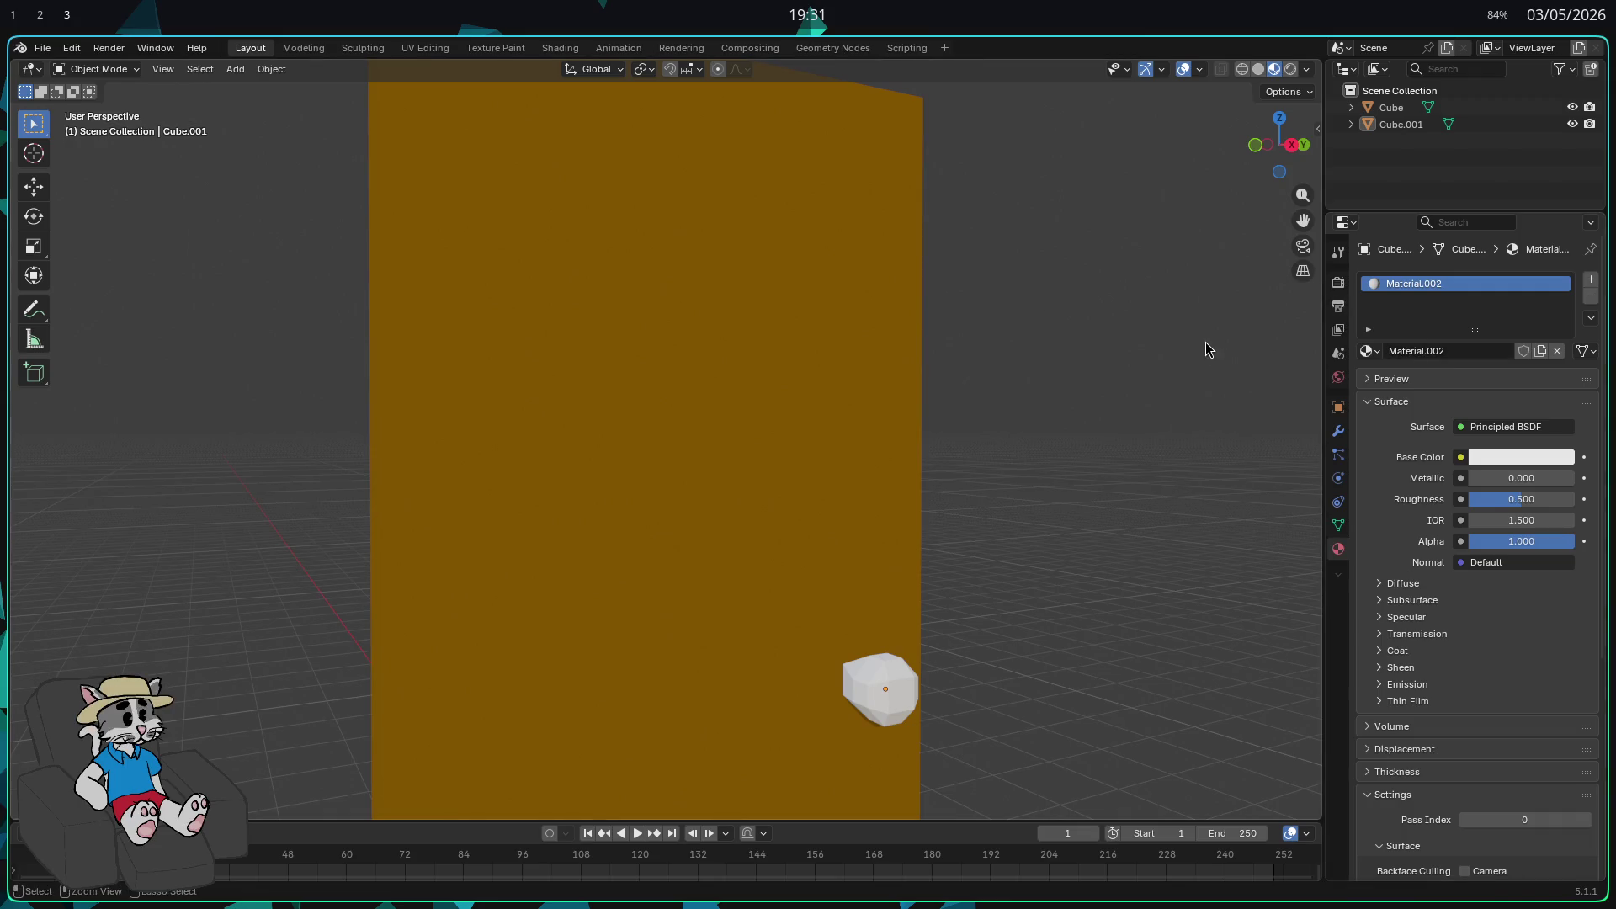
# Give the knob's material a dark brown base colour.
pyautogui.click(1510, 457)
pyautogui.click(1457, 276)
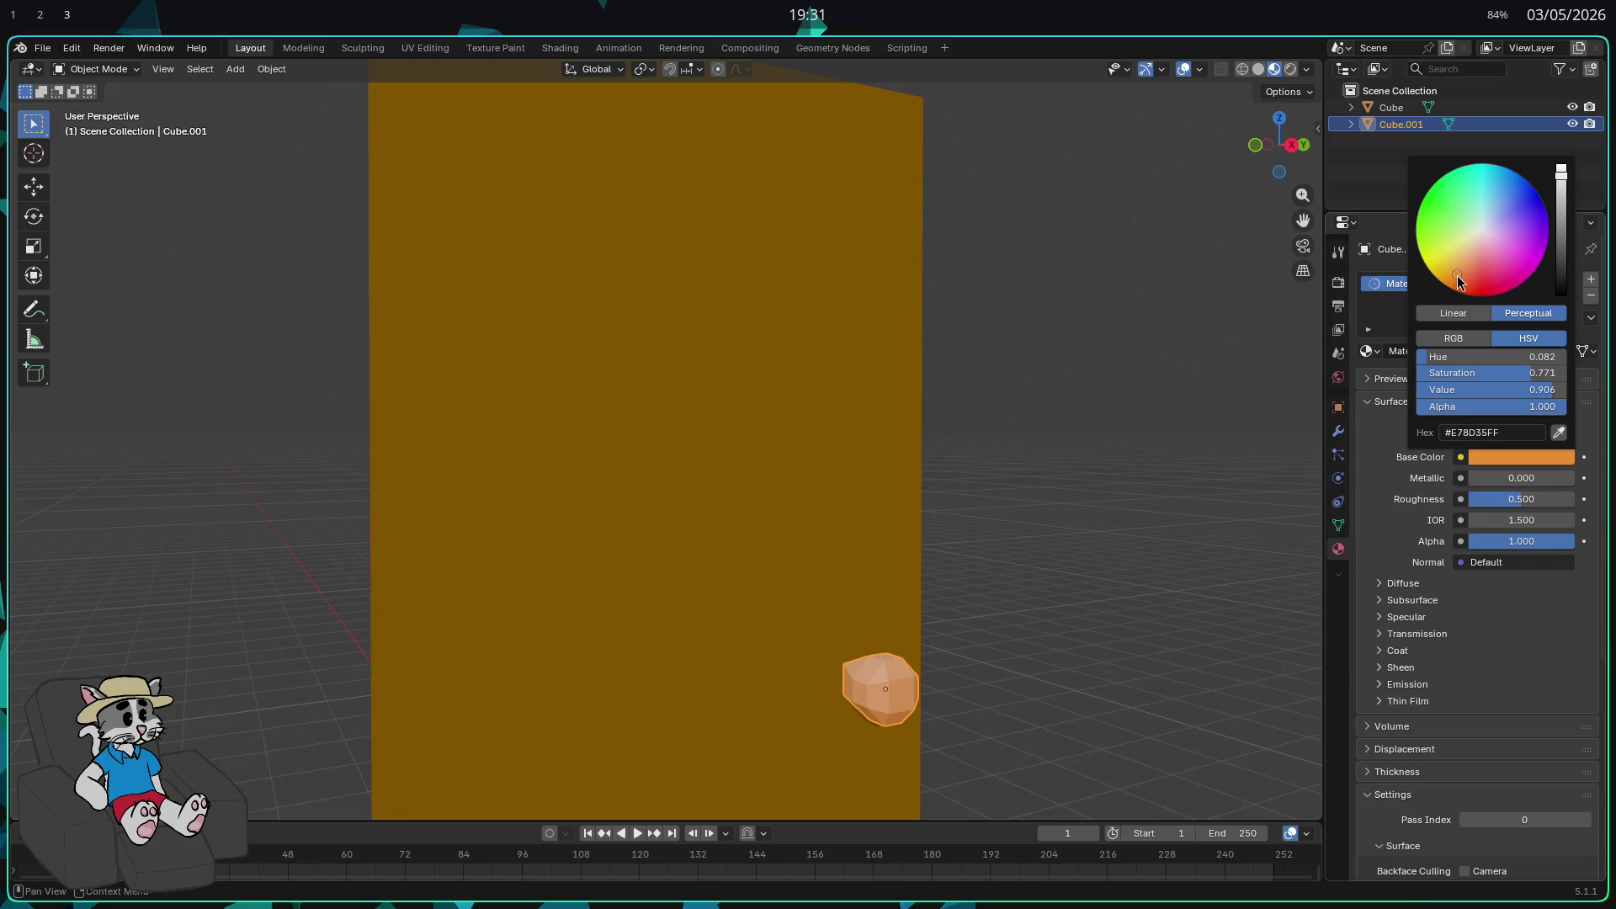
pyautogui.click(1565, 238)
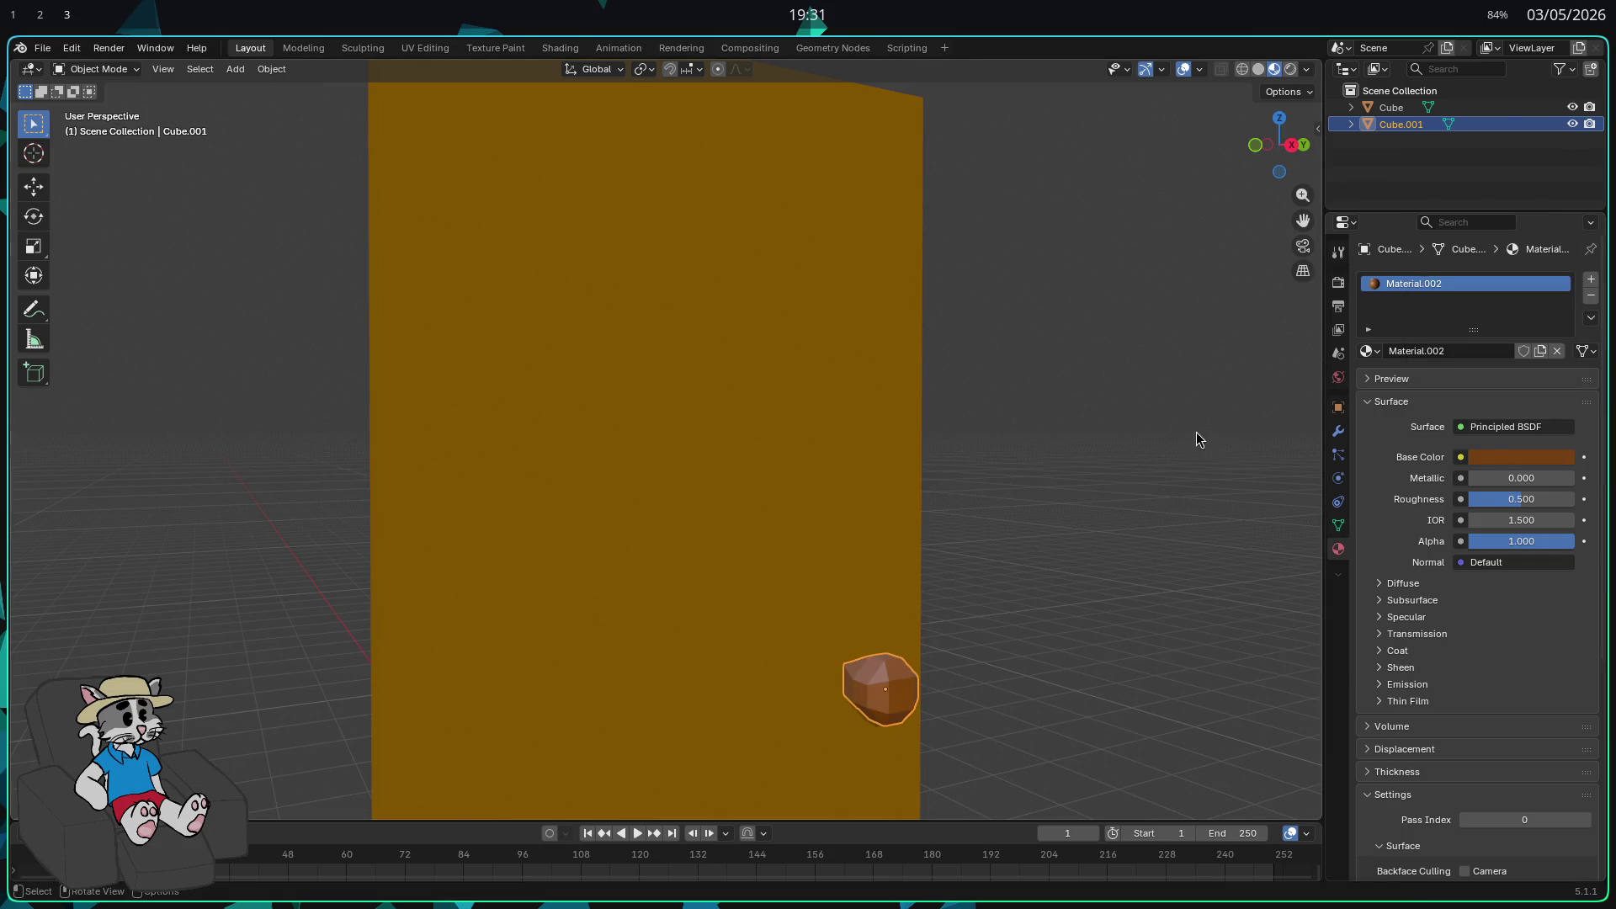
pyautogui.scroll(-5, 1178, 447)
# Reselect the knob and raise its material roughness to 1.000.
pyautogui.click(1075, 455)
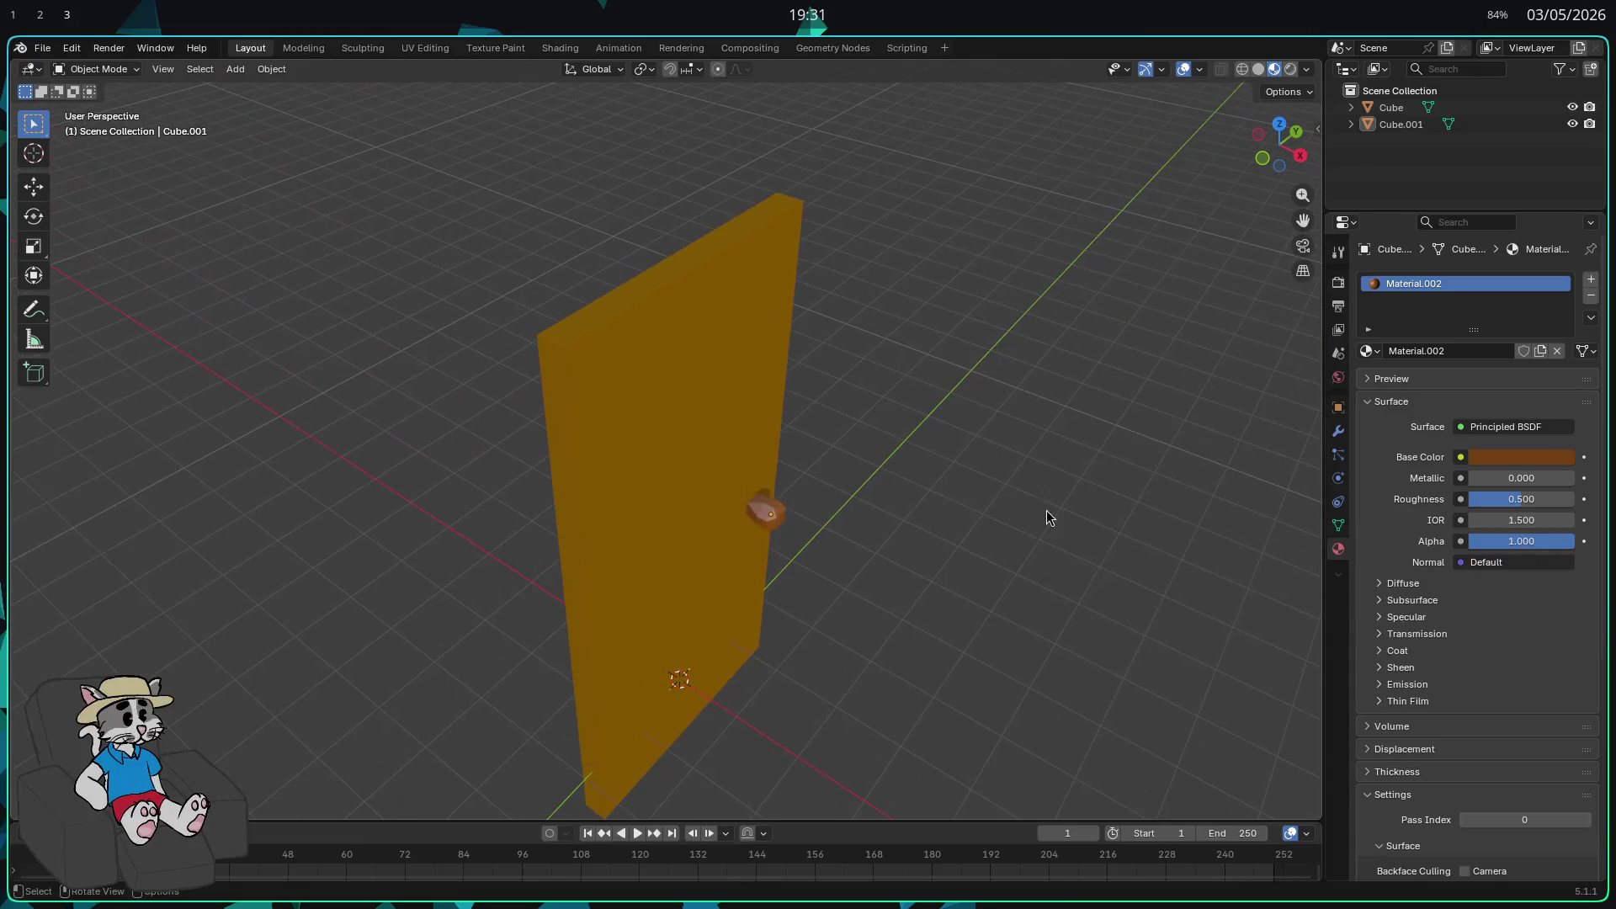
pyautogui.moveTo(1129, 526)
pyautogui.mouseDown()
pyautogui.moveTo(1093, 512)
pyautogui.moveTo(1052, 451)
pyautogui.moveTo(1111, 462)
pyautogui.mouseUp()
pyautogui.click(758, 495)
pyautogui.click(774, 570)
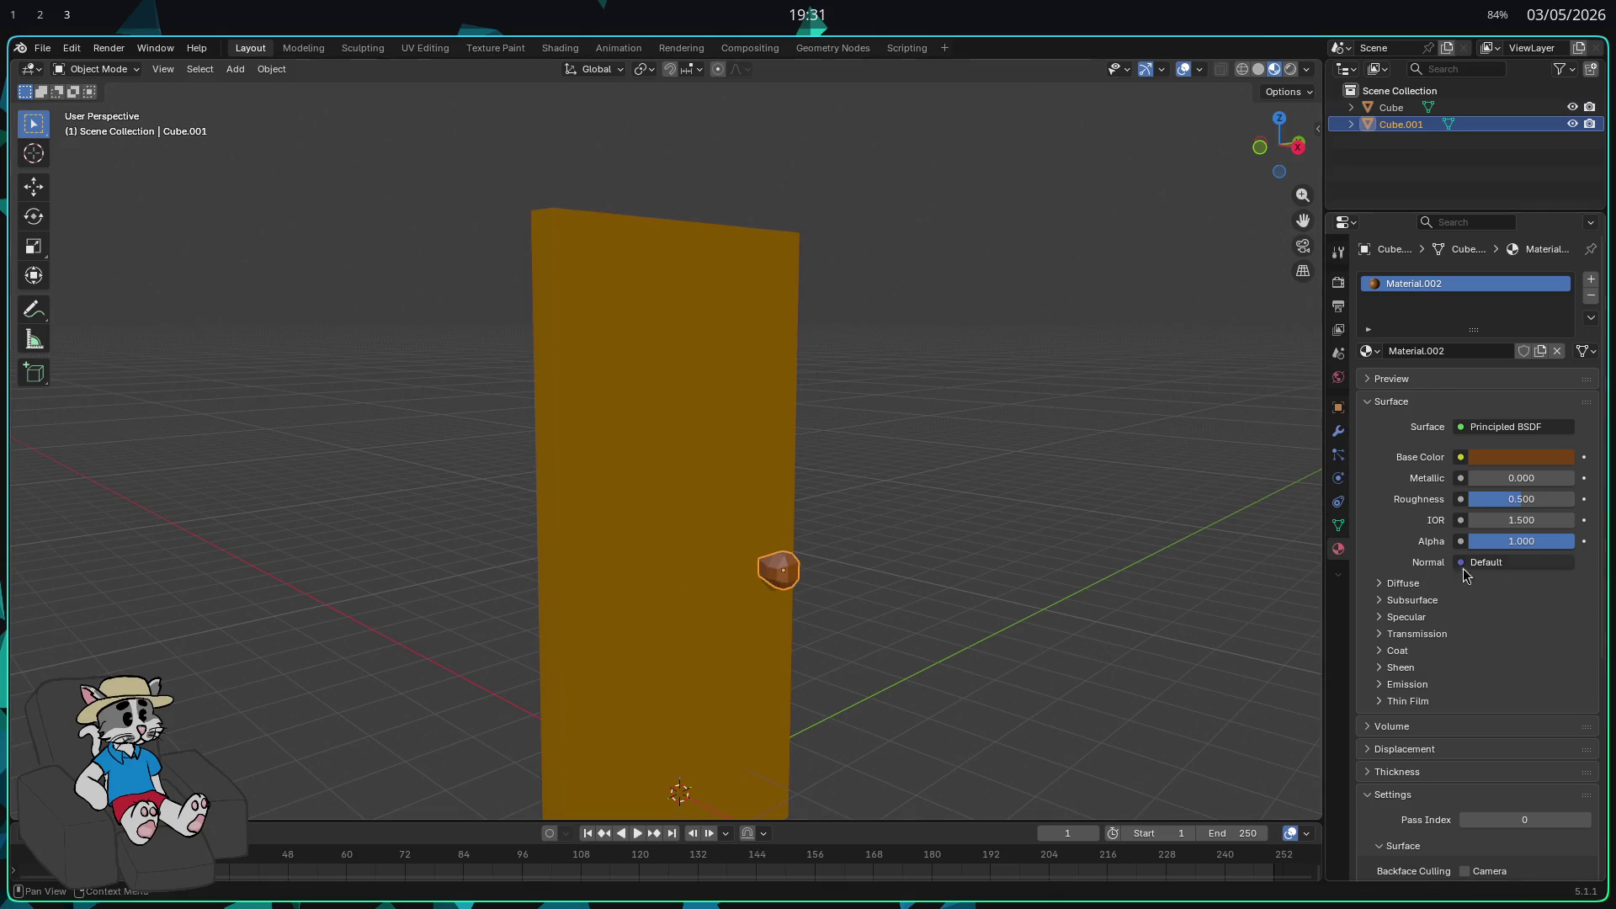
pyautogui.moveTo(1522, 499); pyautogui.dragTo(1574, 499)
pyautogui.moveTo(1035, 513)
pyautogui.mouseDown()
pyautogui.moveTo(992, 508)
pyautogui.moveTo(954, 541)
pyautogui.mouseUp()
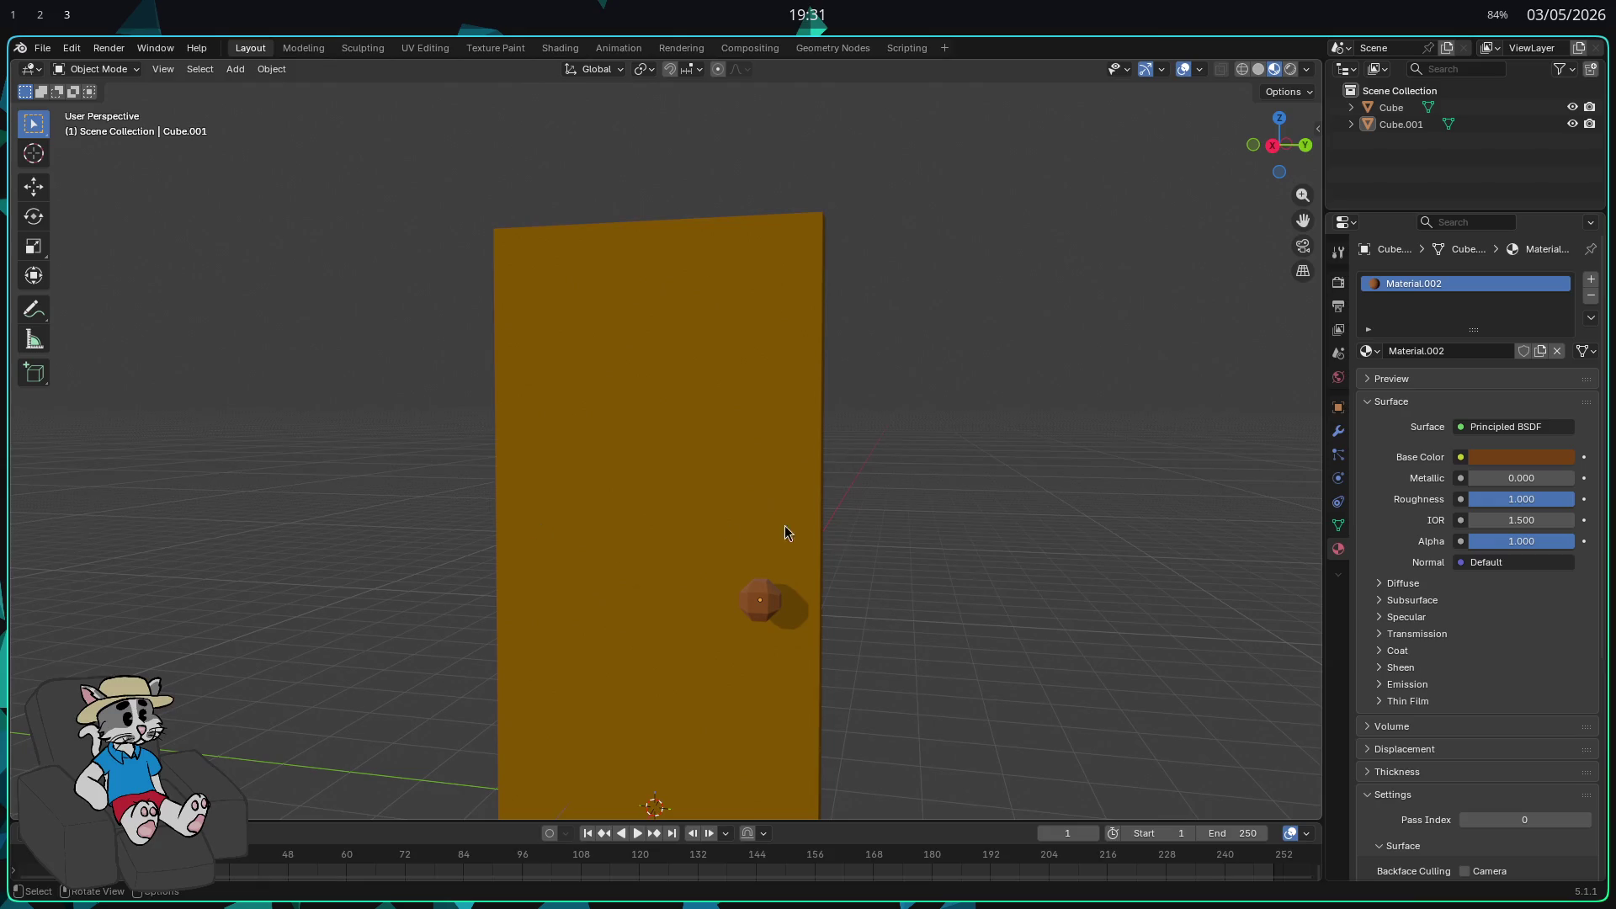
pyautogui.moveTo(972, 555)
pyautogui.mouseDown()
pyautogui.moveTo(1114, 553)
pyautogui.moveTo(1006, 548)
pyautogui.mouseUp()
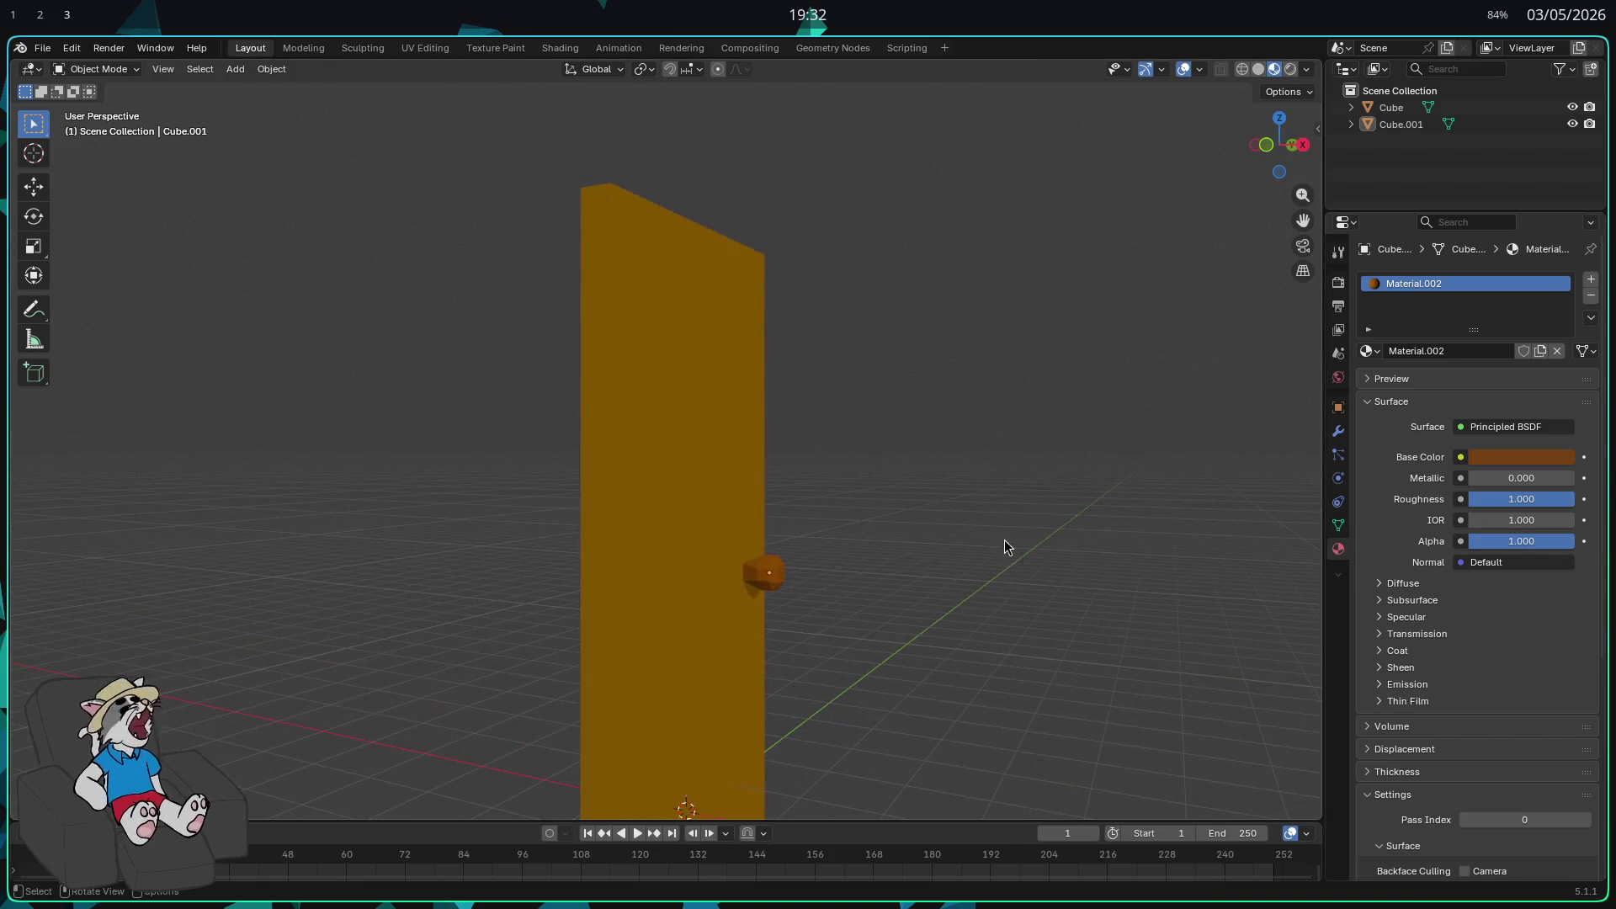
pyautogui.click(1398, 125)
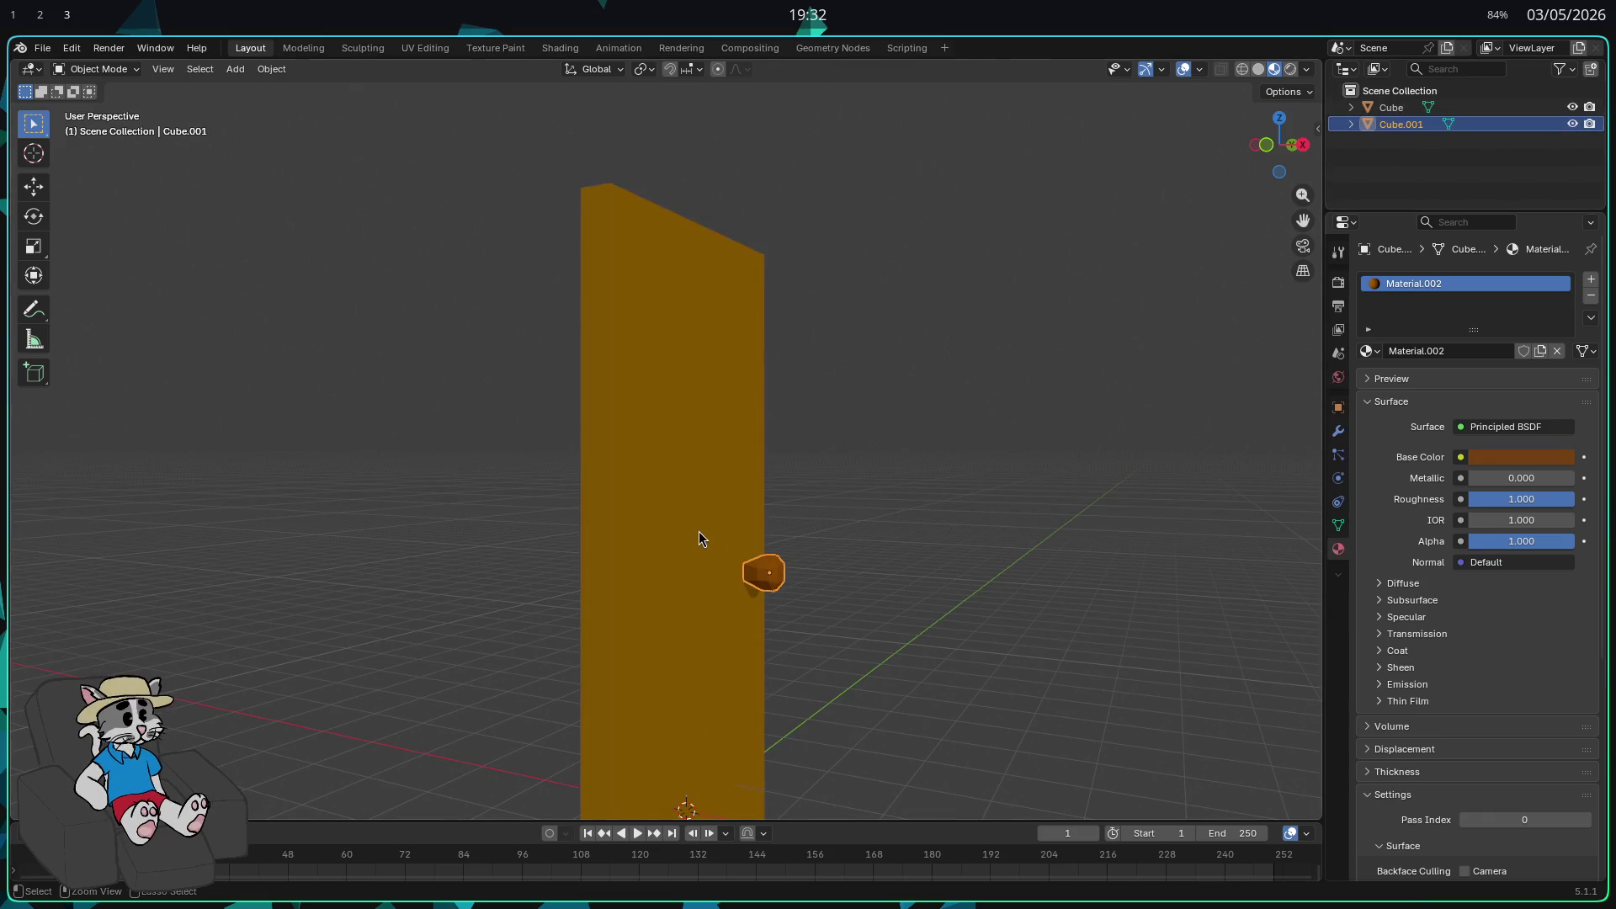
pyautogui.click(842, 583)
# Parent the knob to the door and rotate the door about Z to square it to the view.
pyautogui.keyDown('shift'); pyautogui.click(703, 562); pyautogui.keyUp('shift')
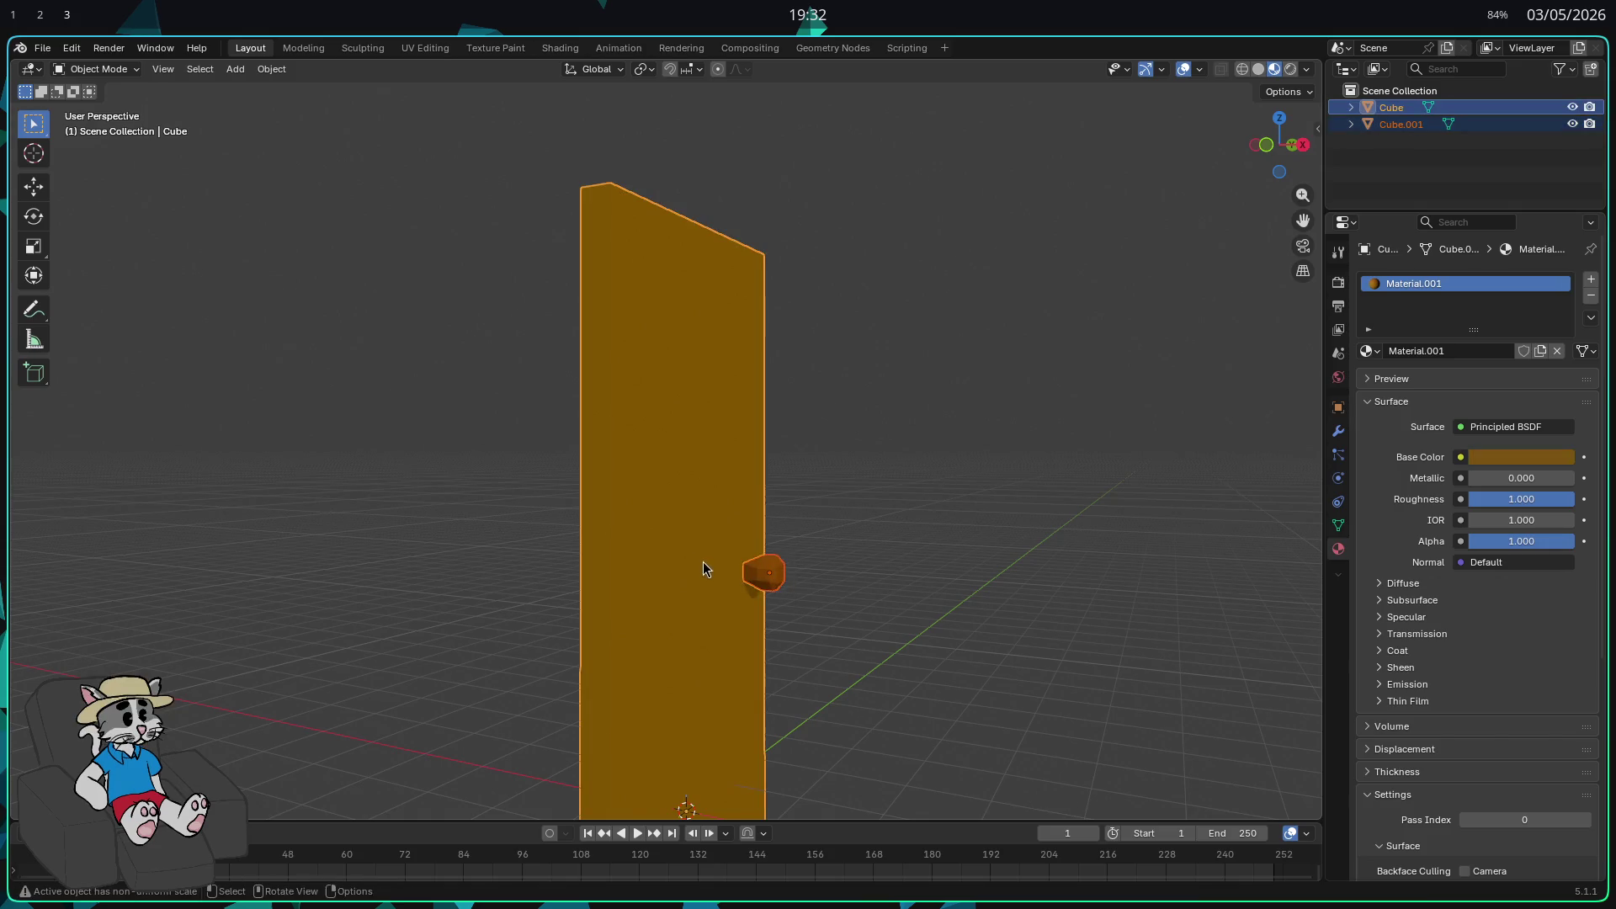
pyautogui.hotkey('ctrl', 'p')
pyautogui.click(715, 557)
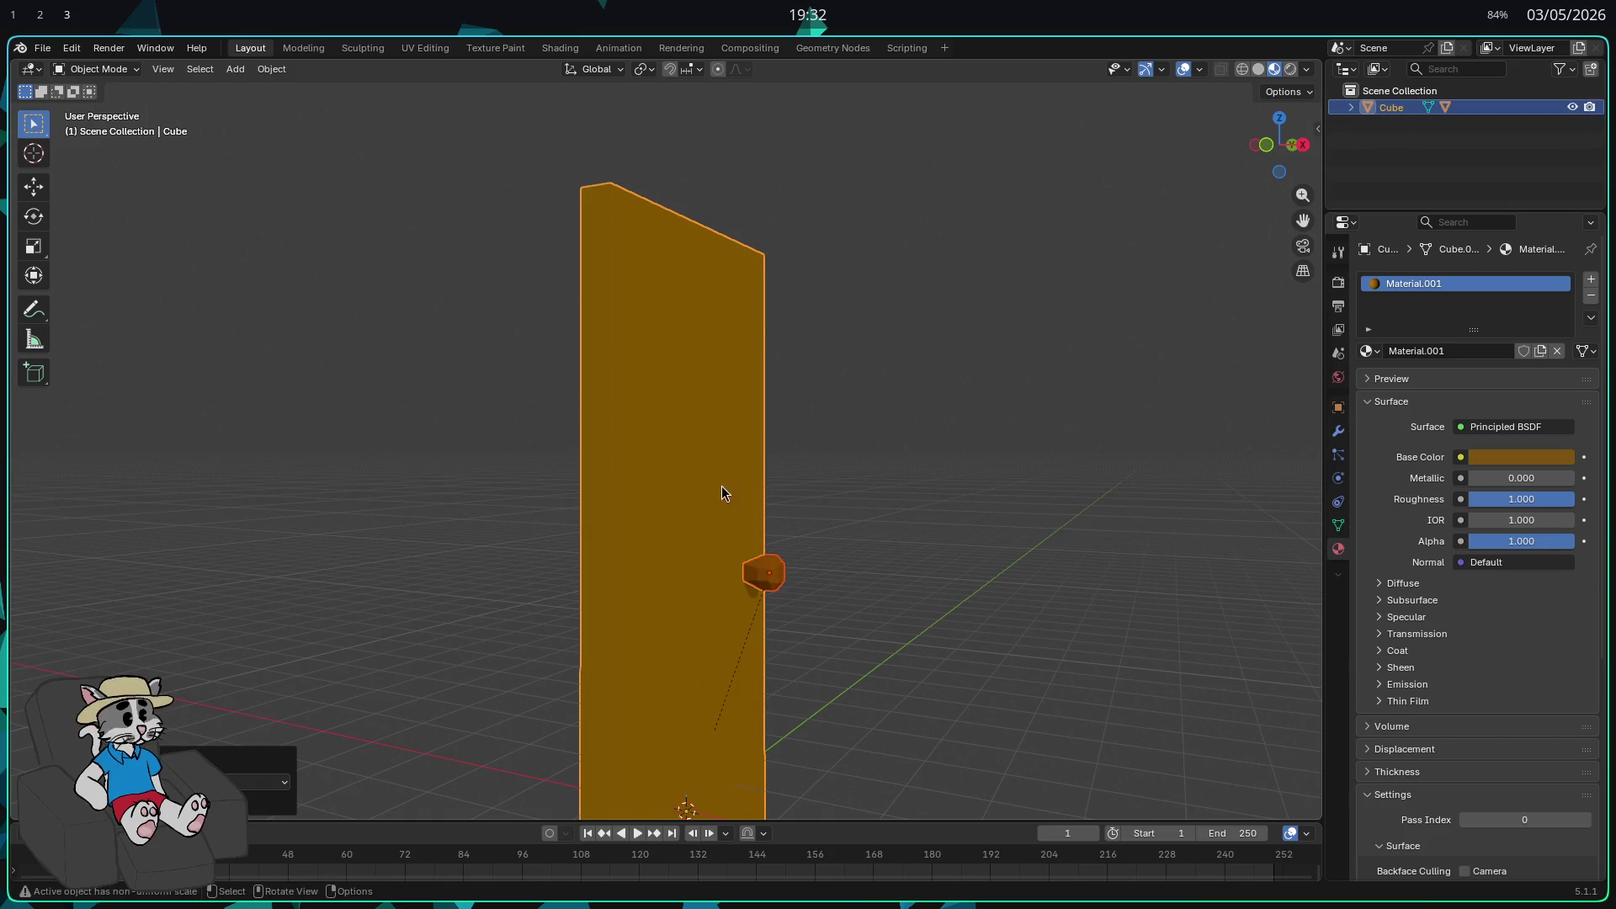
pyautogui.press('r')
pyautogui.press('z')
pyautogui.click(891, 663)
pyautogui.press('r')
pyautogui.press('z')
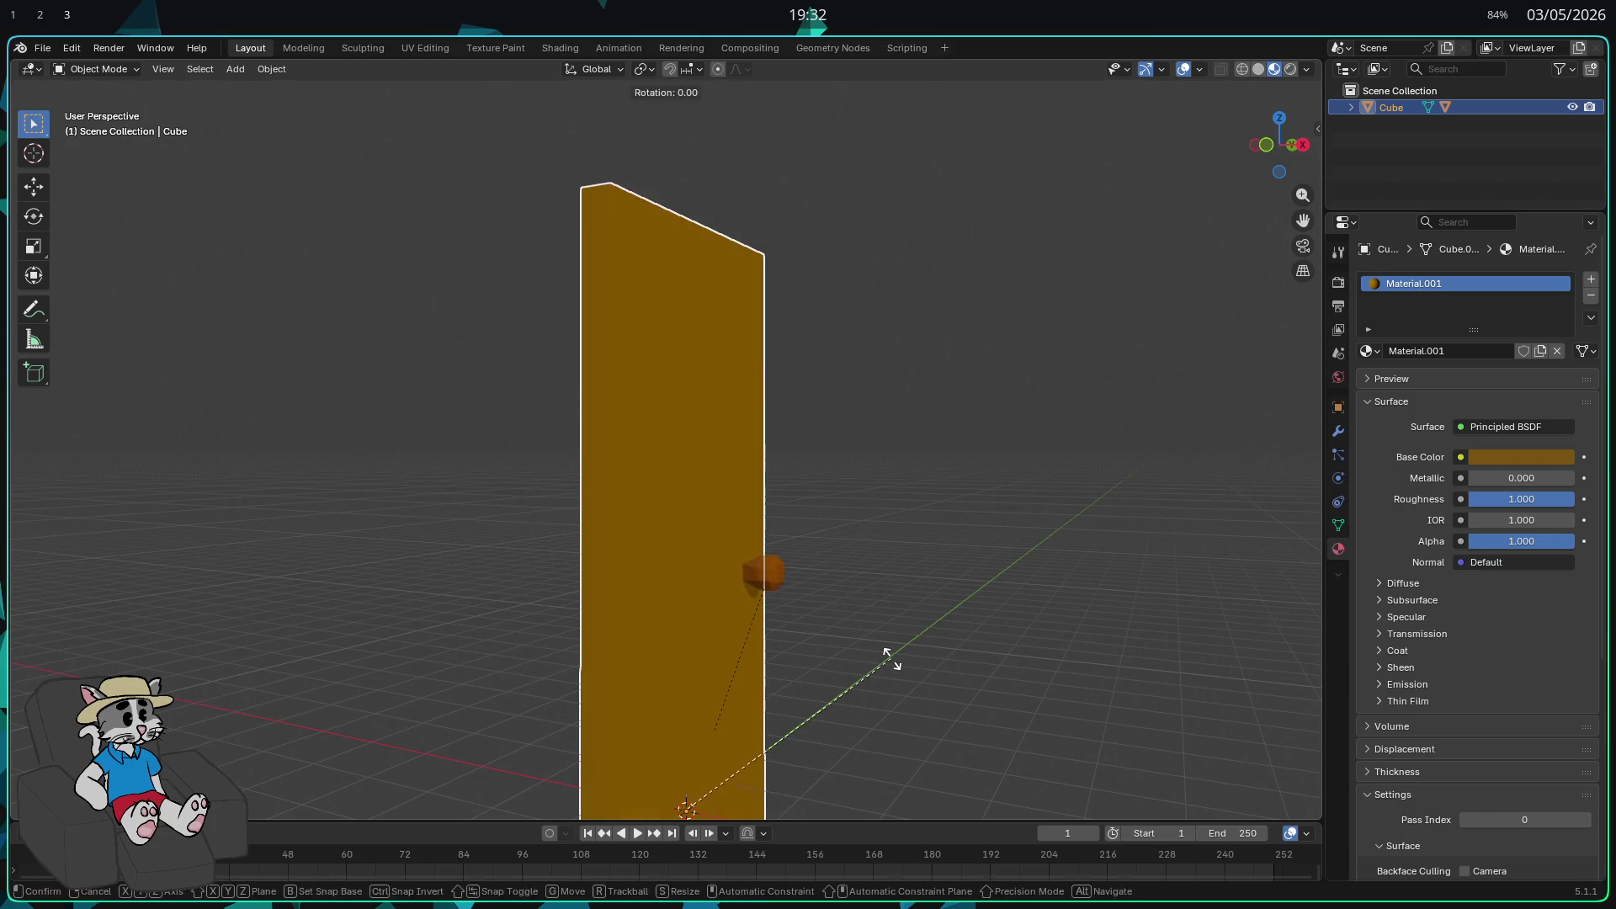
pyautogui.click(911, 692)
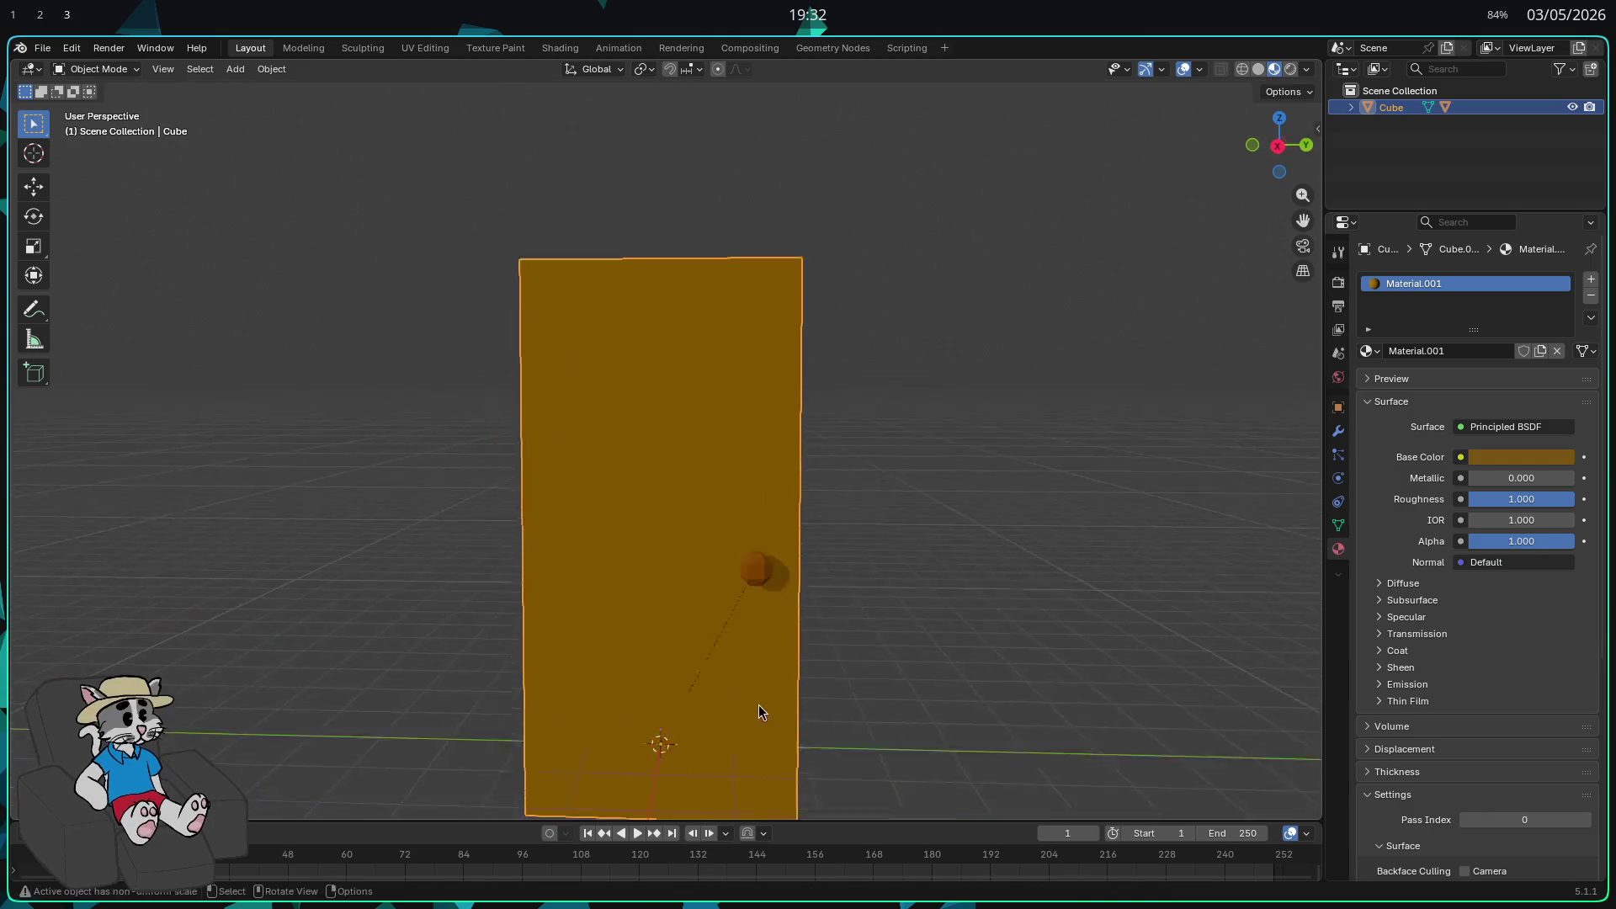
# Slide the door along Y and raise it about 0.96 m.
pyautogui.press('g')
pyautogui.press('x')
pyautogui.press('z')
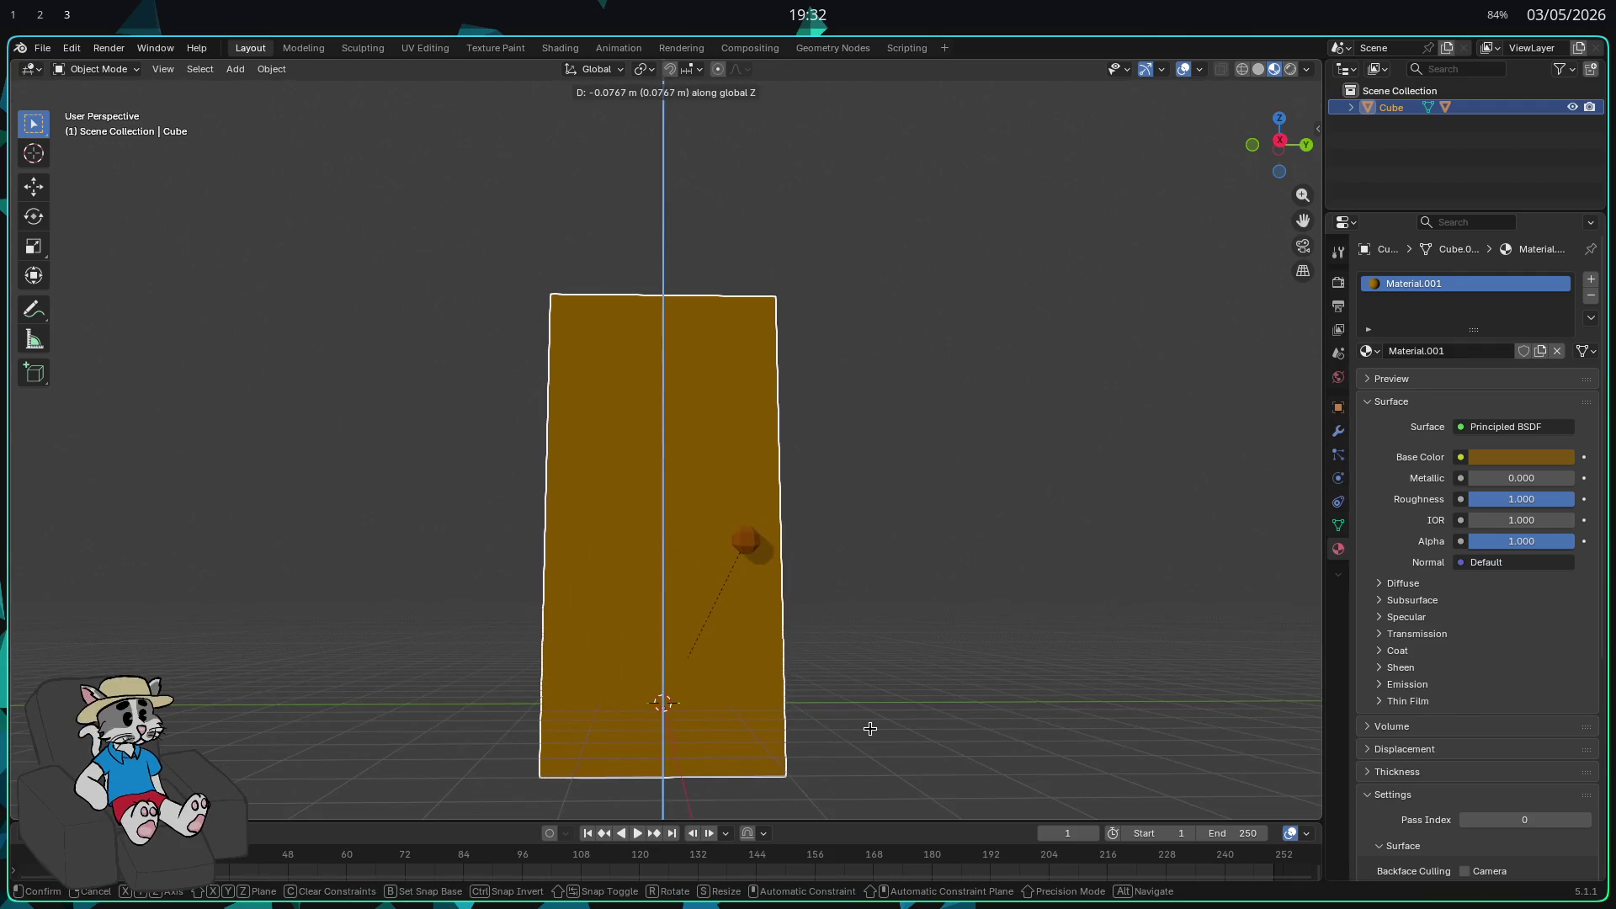
pyautogui.press('y')
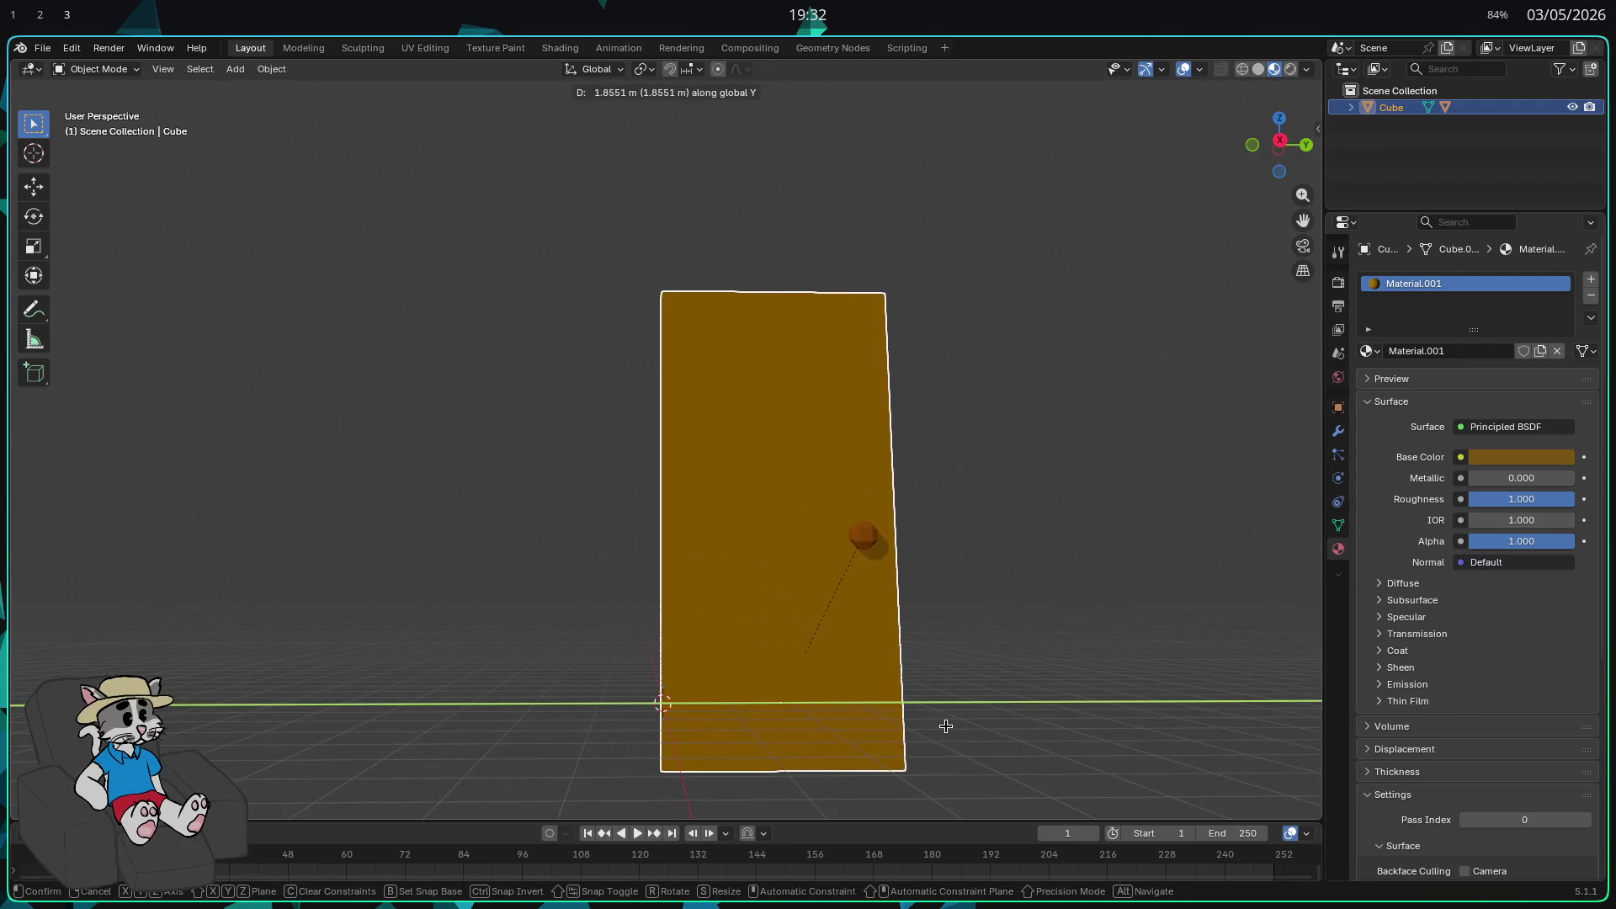
pyautogui.click(947, 726)
pyautogui.press('g')
pyautogui.press('z')
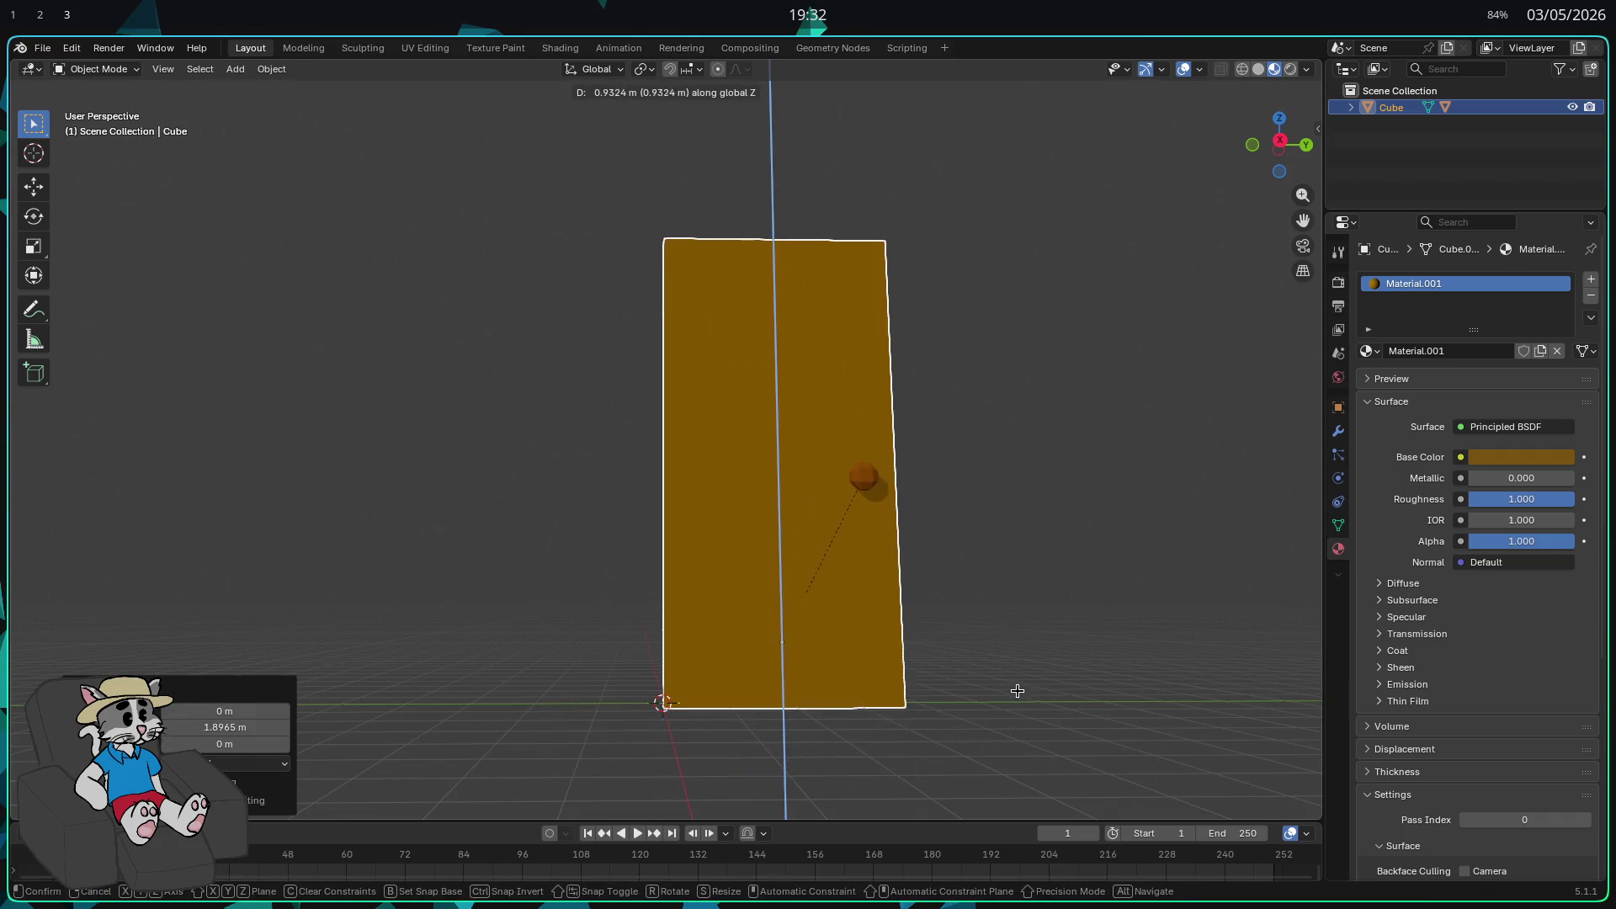
pyautogui.click(1012, 700)
# Turn the door about Z to face the view and set its origin to its bottom corner.
pyautogui.press('r')
pyautogui.press('z')
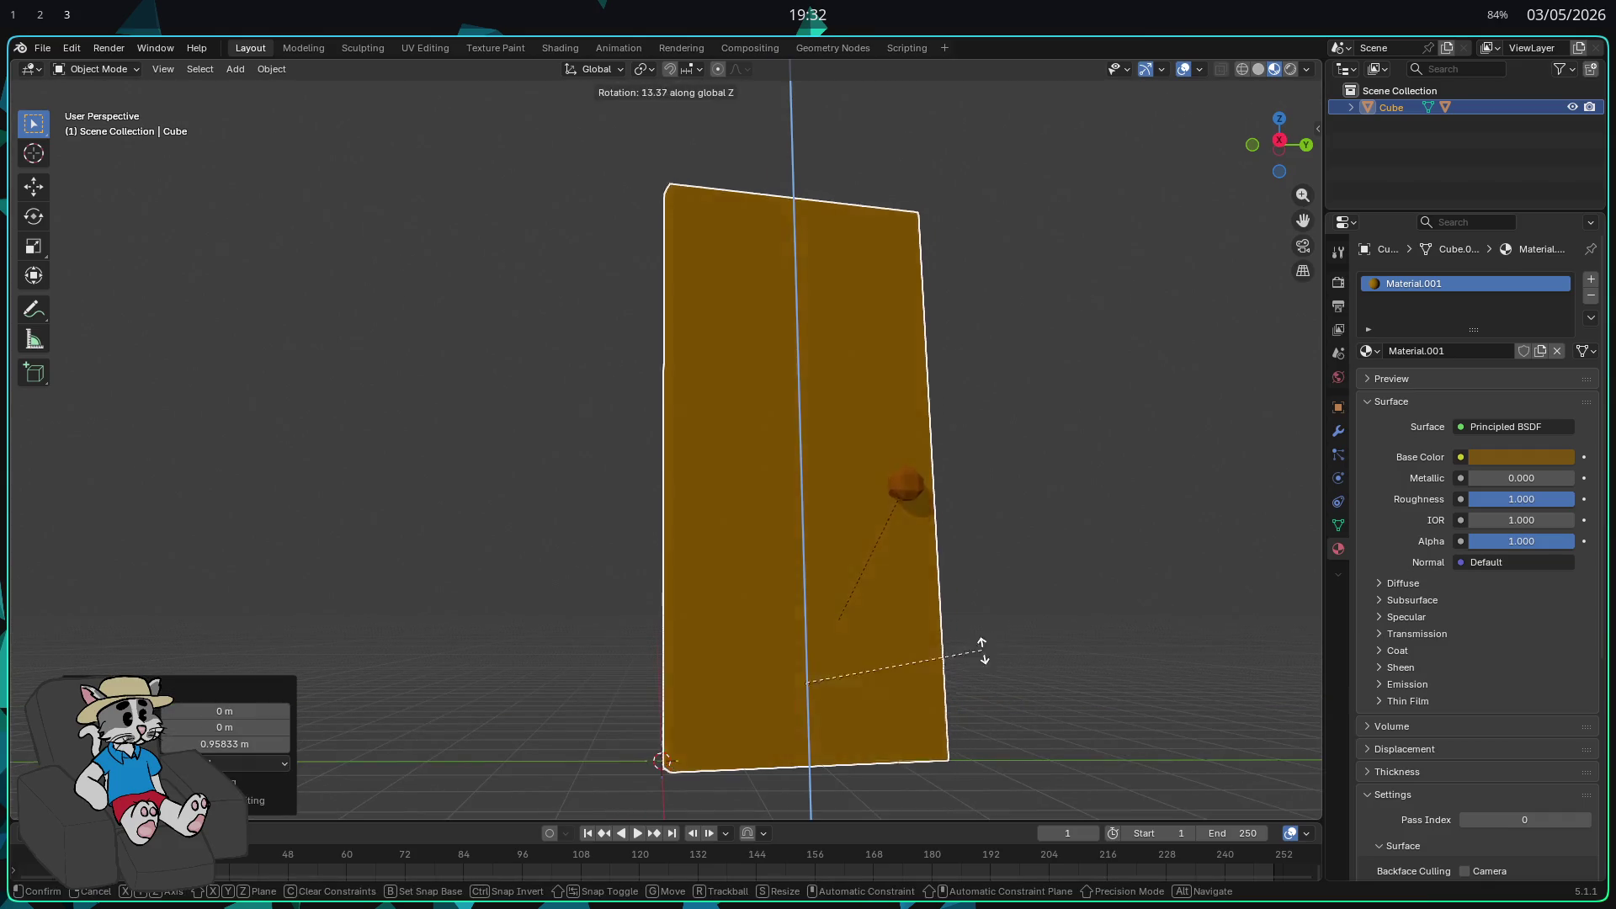
pyautogui.click(762, 661)
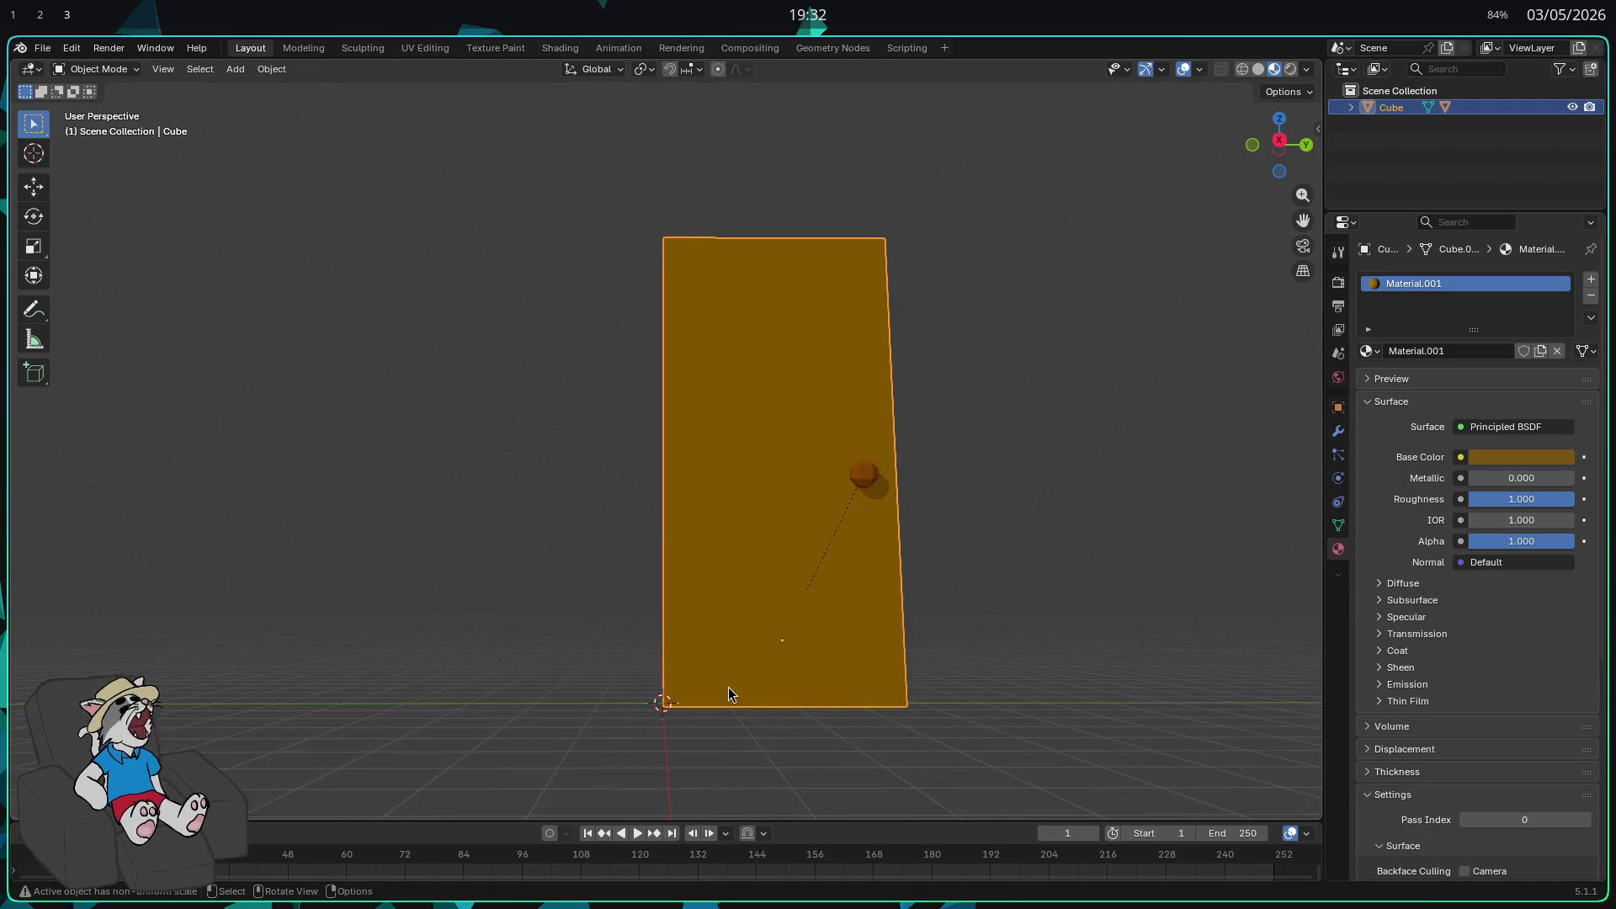
pyautogui.rightClick(761, 661)
pyautogui.moveTo(738, 642)
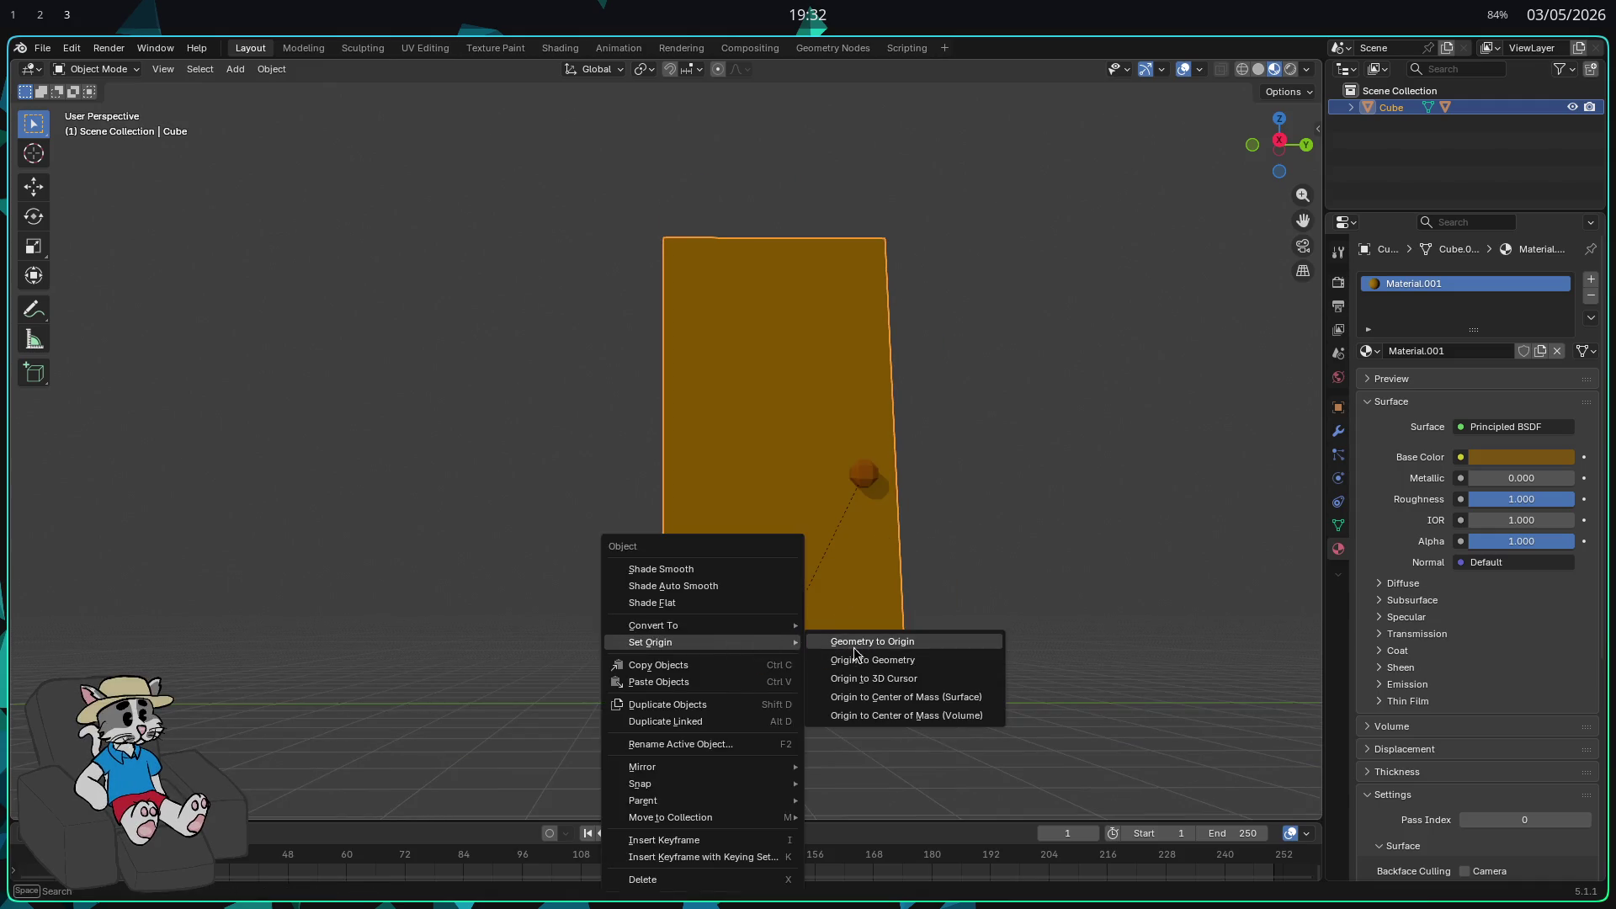
pyautogui.click(874, 679)
# Rotate the door slab 2.57° about Z around its new origin and check it from several angles.
pyautogui.press('r')
pyautogui.press('z')
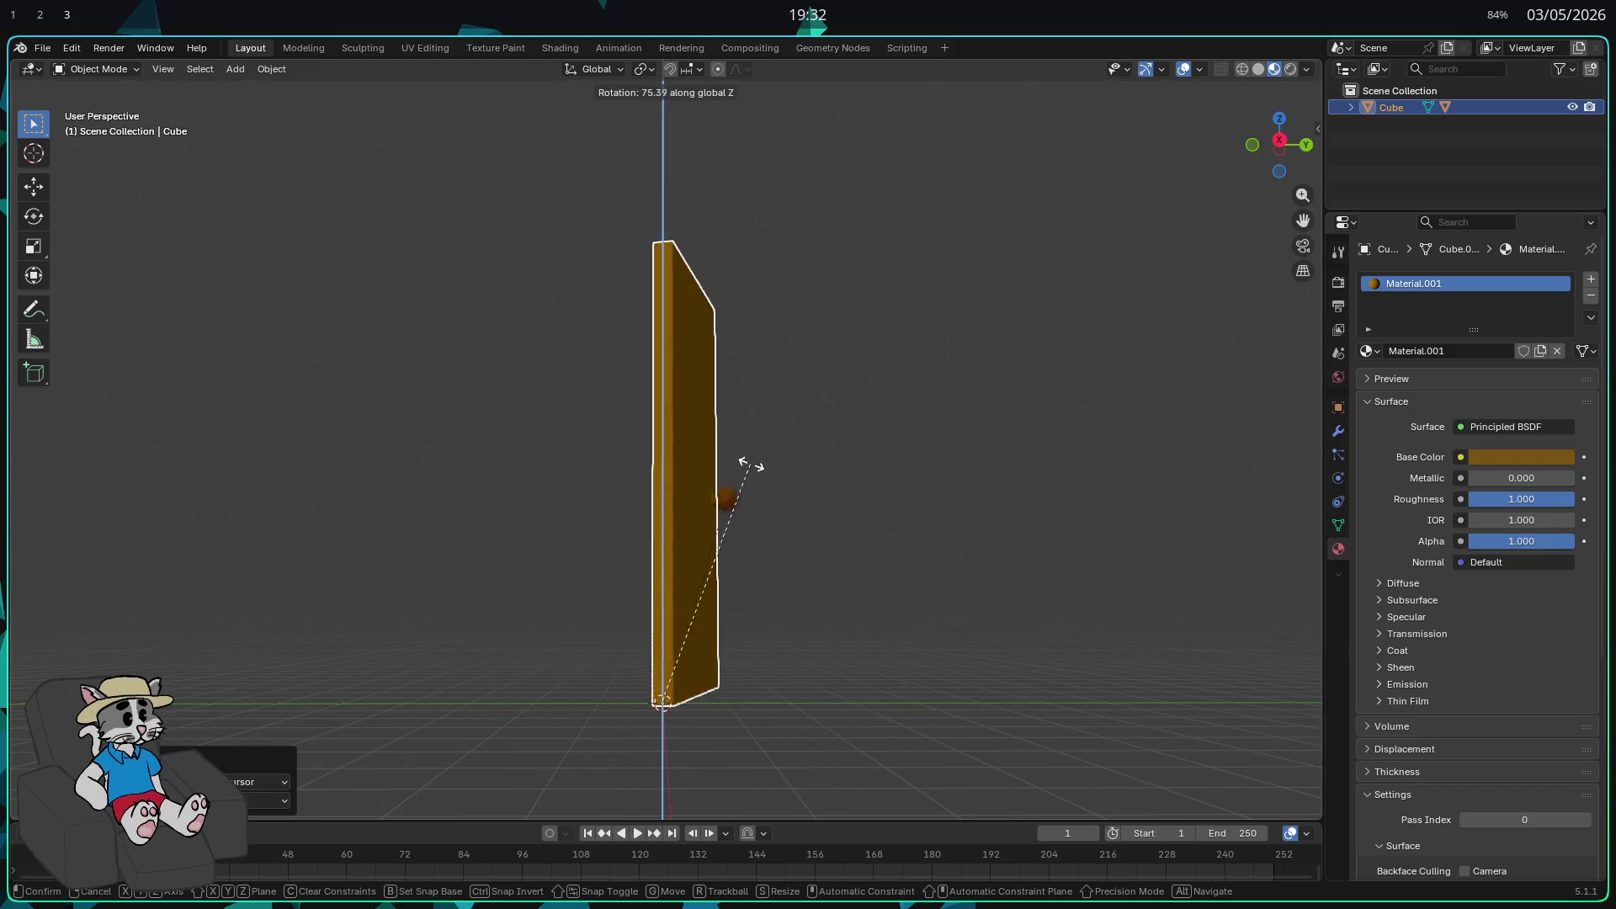
pyautogui.click(935, 731)
pyautogui.moveTo(935, 731); pyautogui.dragTo(1114, 753)
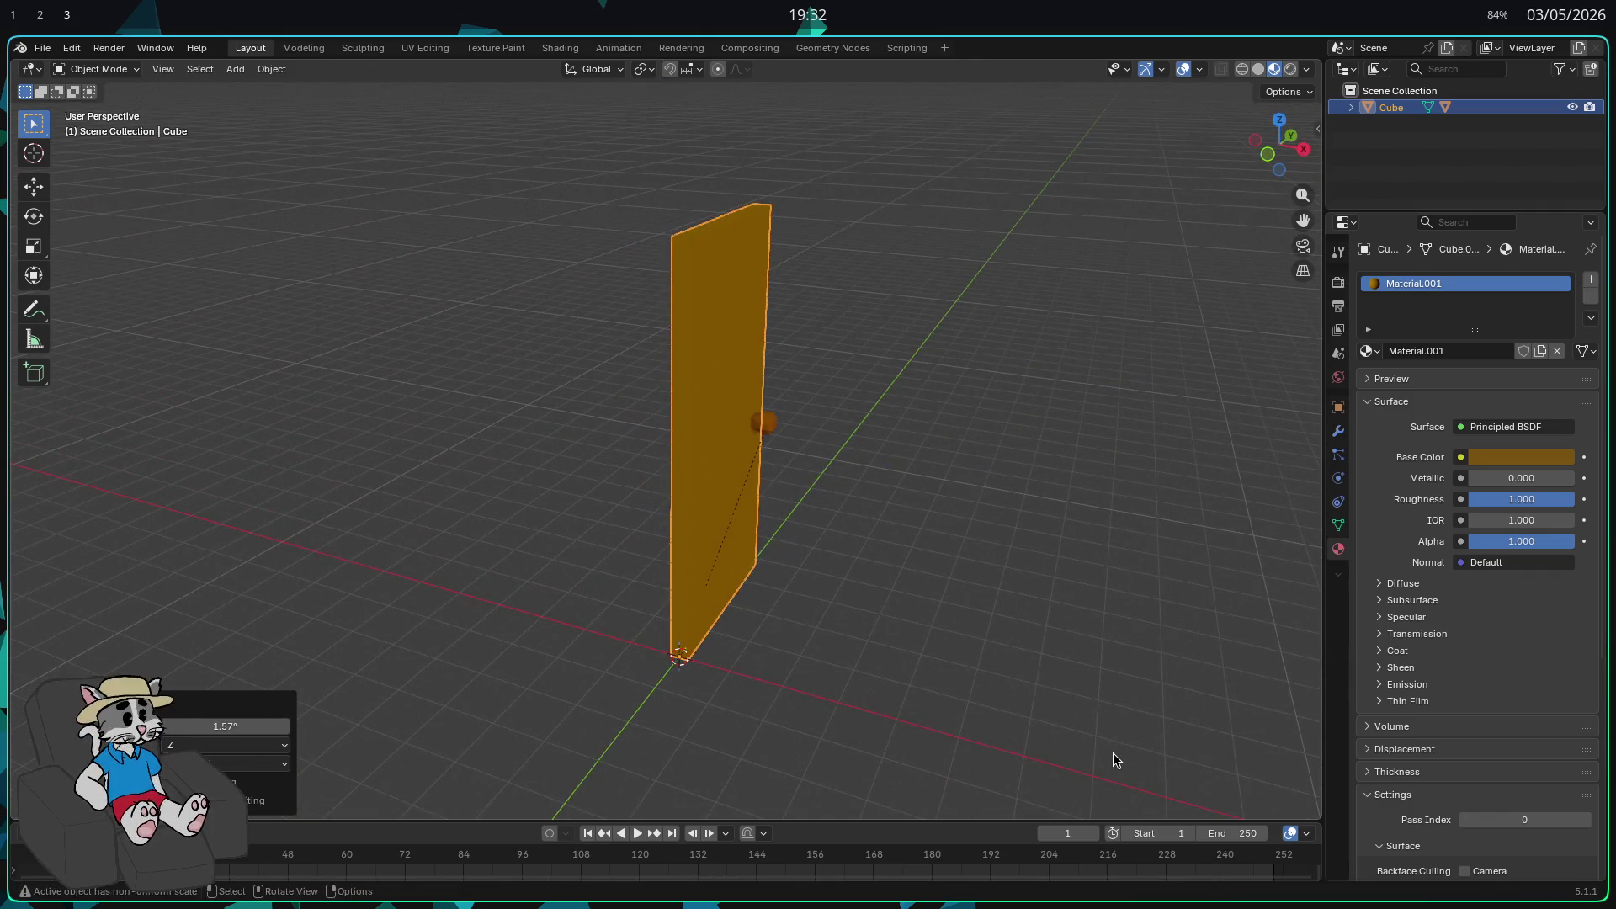
pyautogui.moveTo(1100, 740)
pyautogui.mouseDown()
pyautogui.moveTo(836, 621)
pyautogui.moveTo(846, 647)
pyautogui.mouseUp()
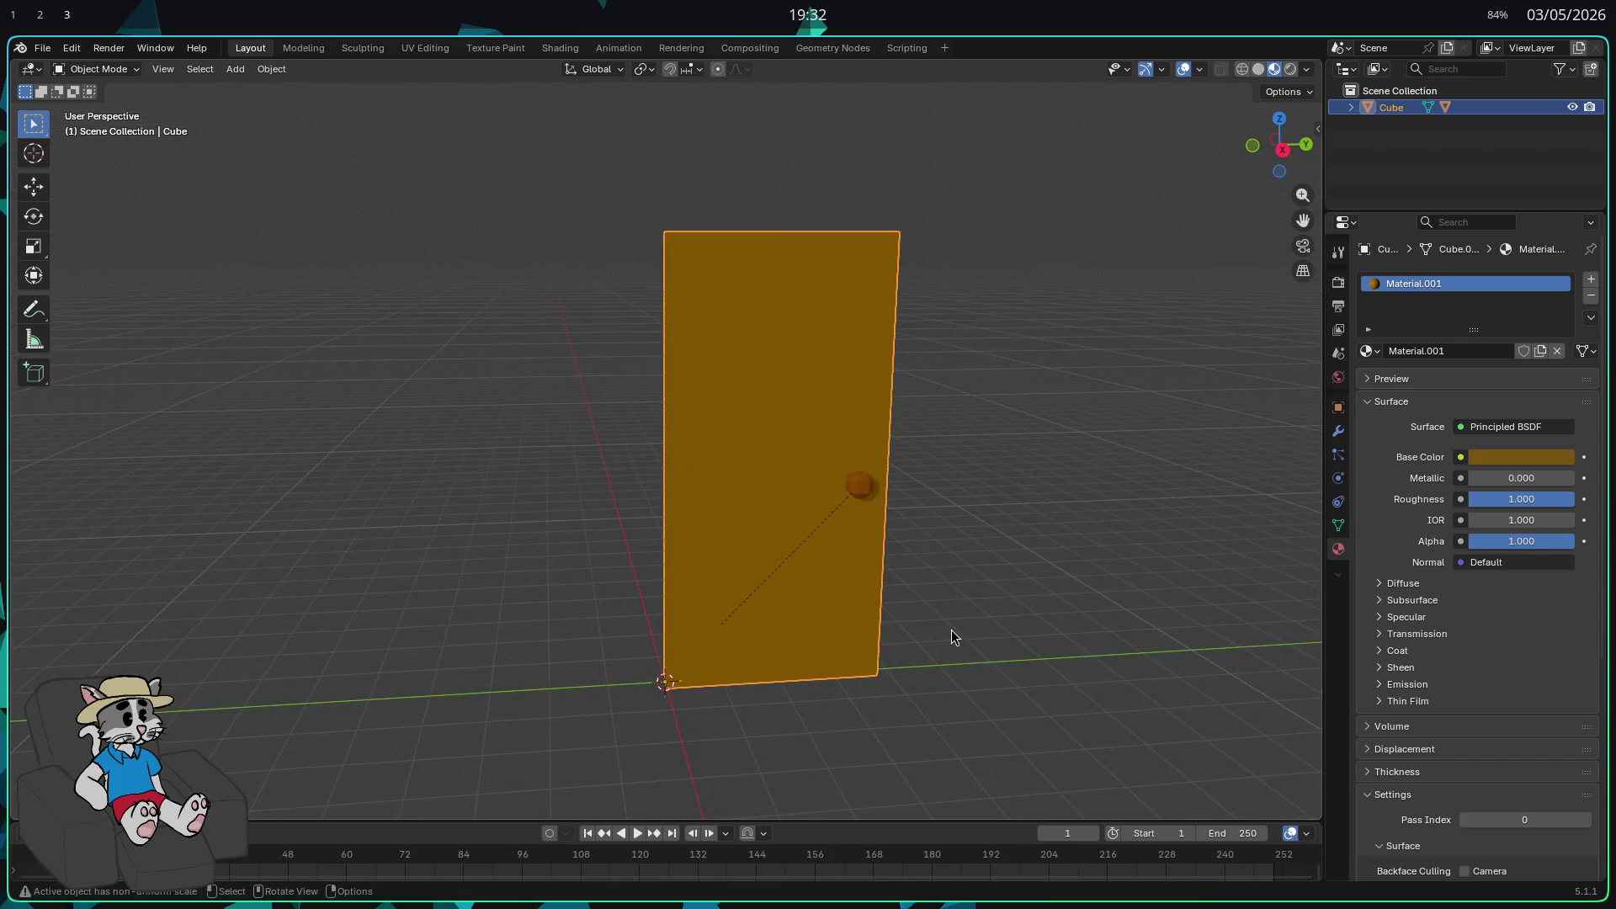
pyautogui.moveTo(952, 636); pyautogui.dragTo(972, 642)
pyautogui.click(39, 50)
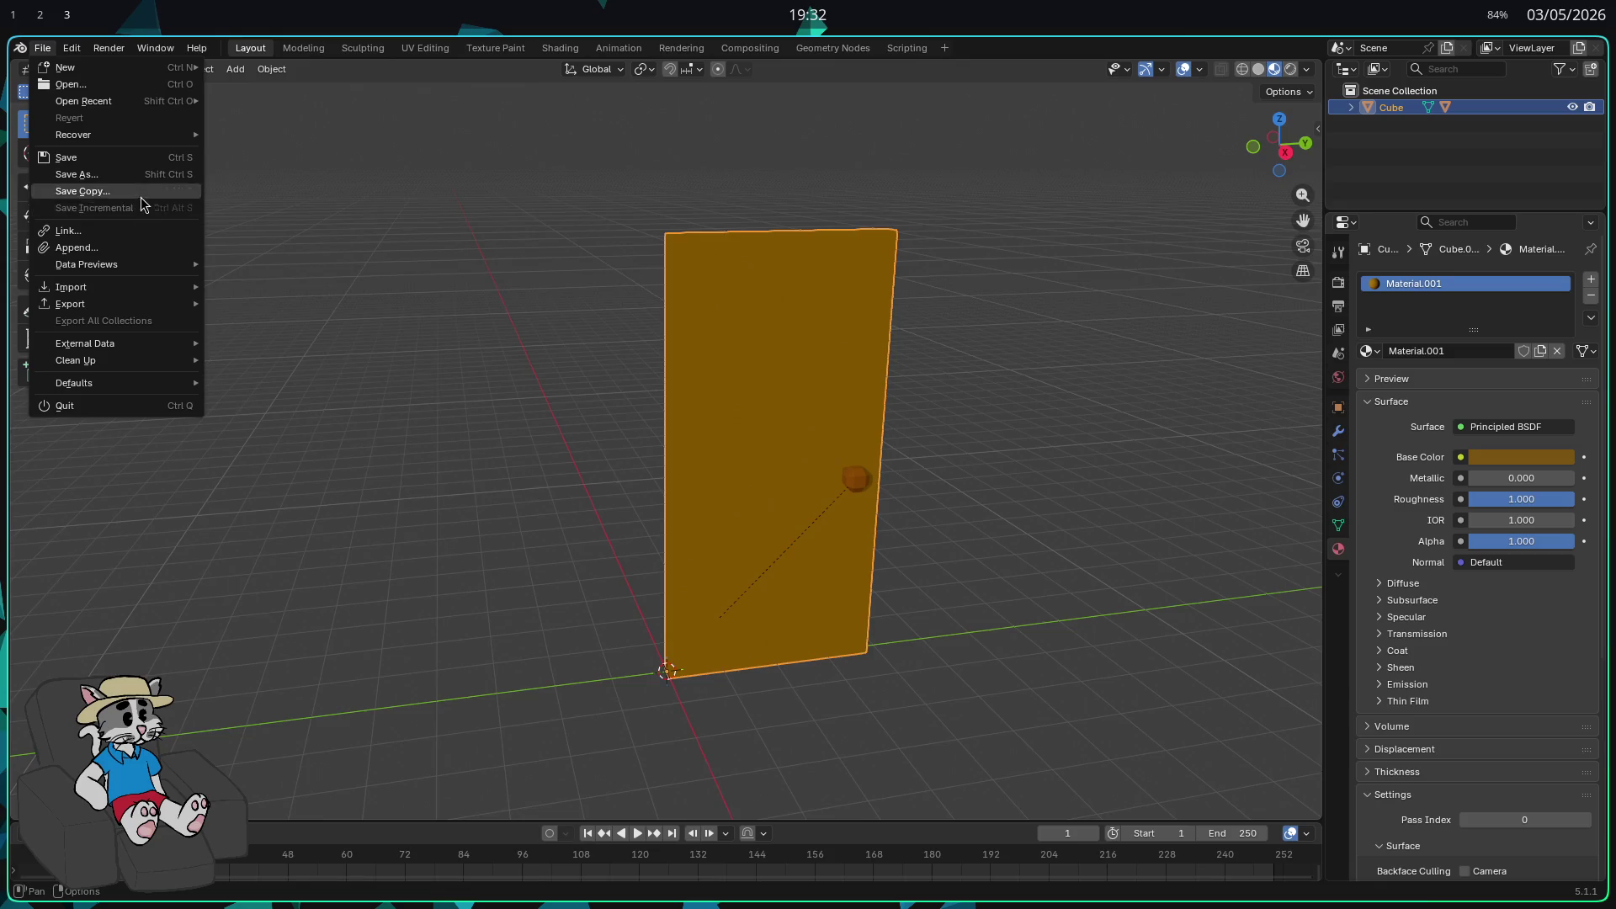
# Export the door as glTF 2.0 to porta.glb in the mult-3d/3D folder.
pyautogui.moveTo(146, 295)
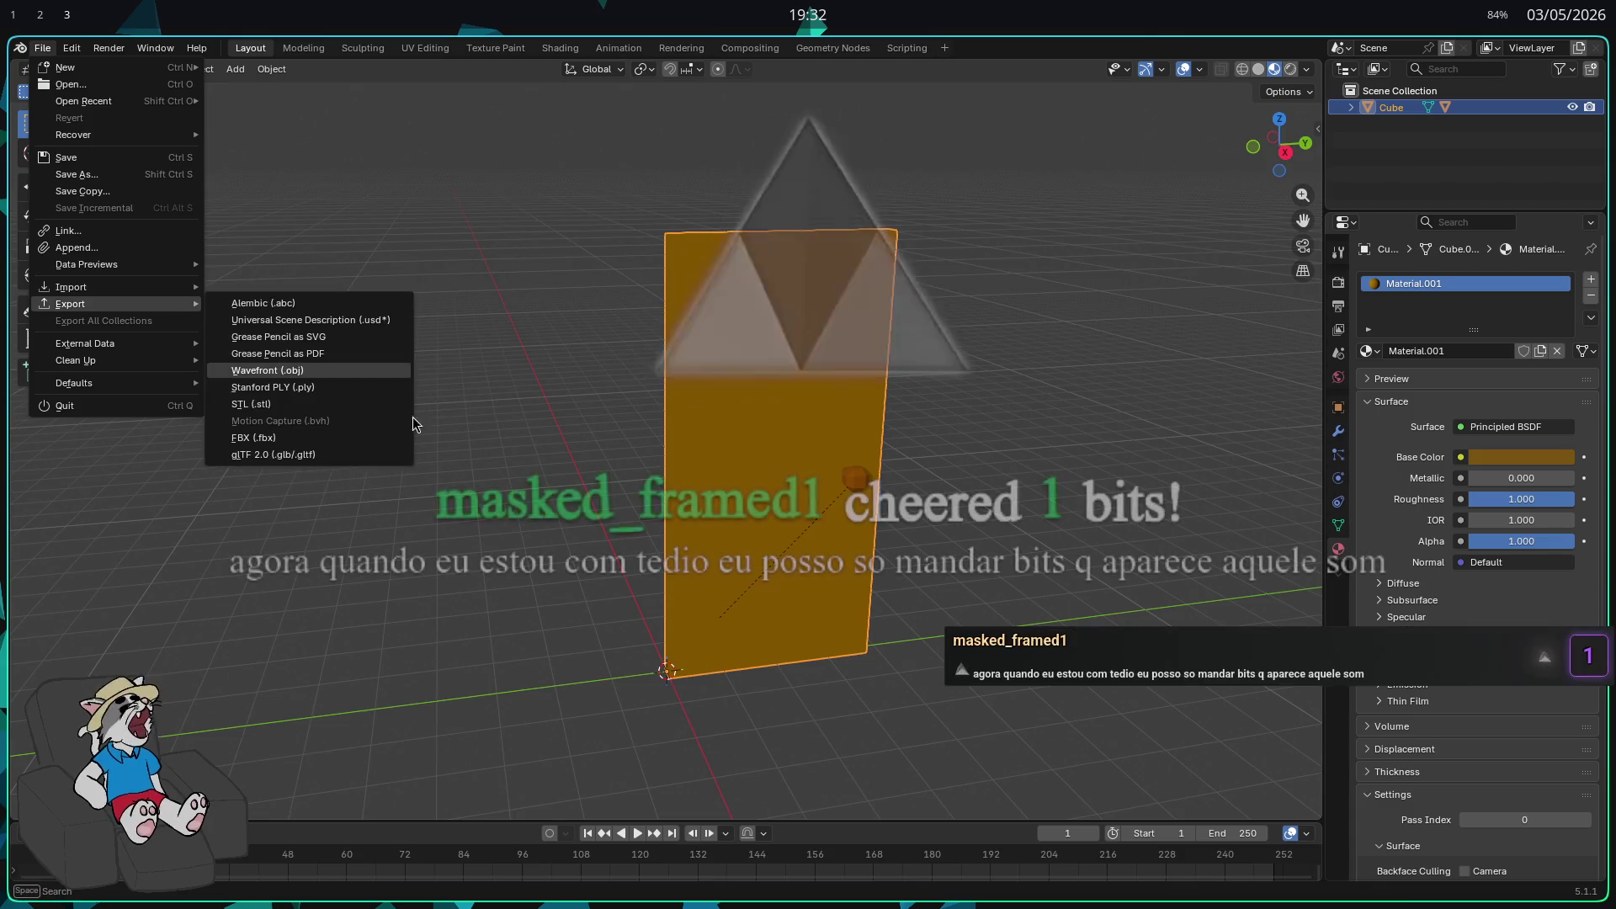
pyautogui.click(351, 456)
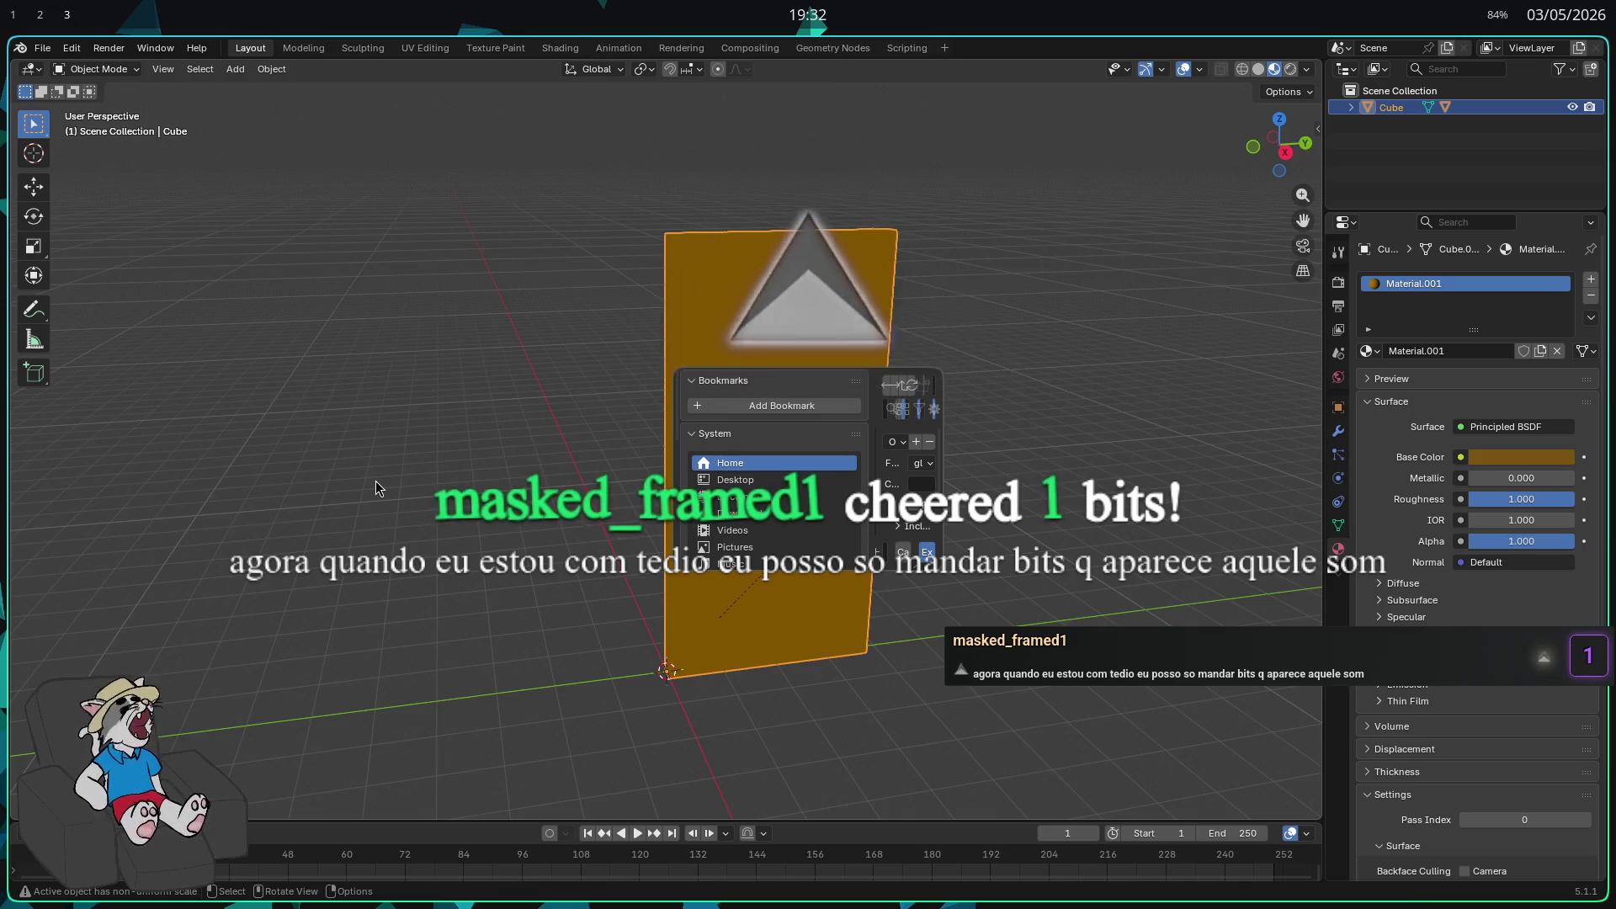
pyautogui.moveTo(746, 391)
pyautogui.mouseDown()
pyautogui.moveTo(674, 385)
pyautogui.moveTo(329, 208)
pyautogui.mouseUp()
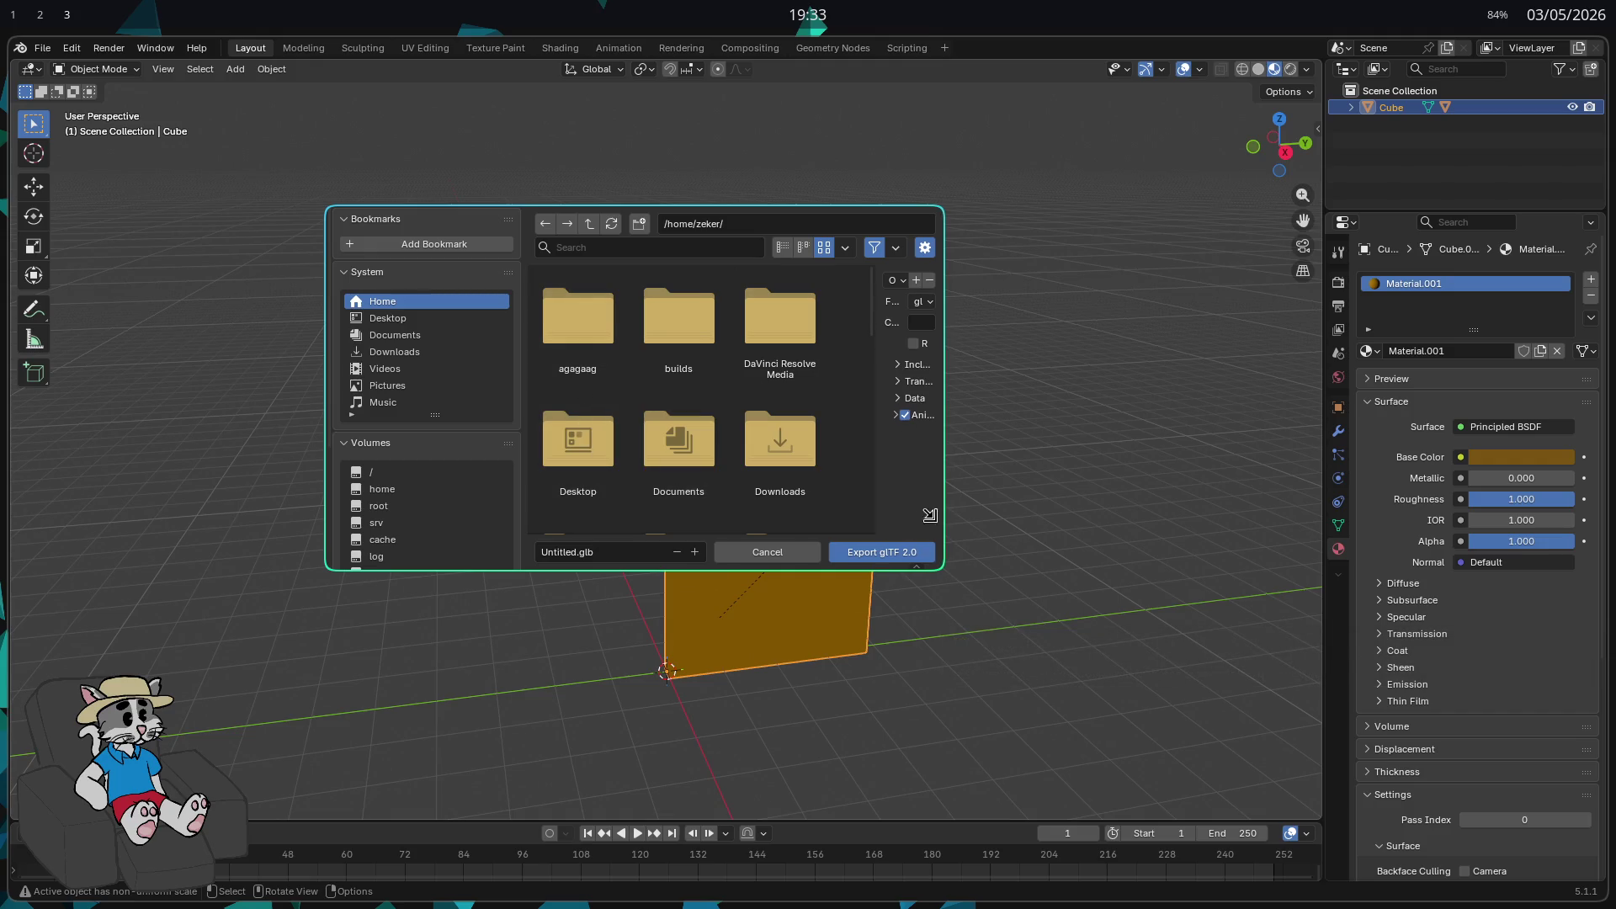
pyautogui.moveTo(929, 515); pyautogui.dragTo(1211, 718)
pyautogui.doubleClick(1082, 449)
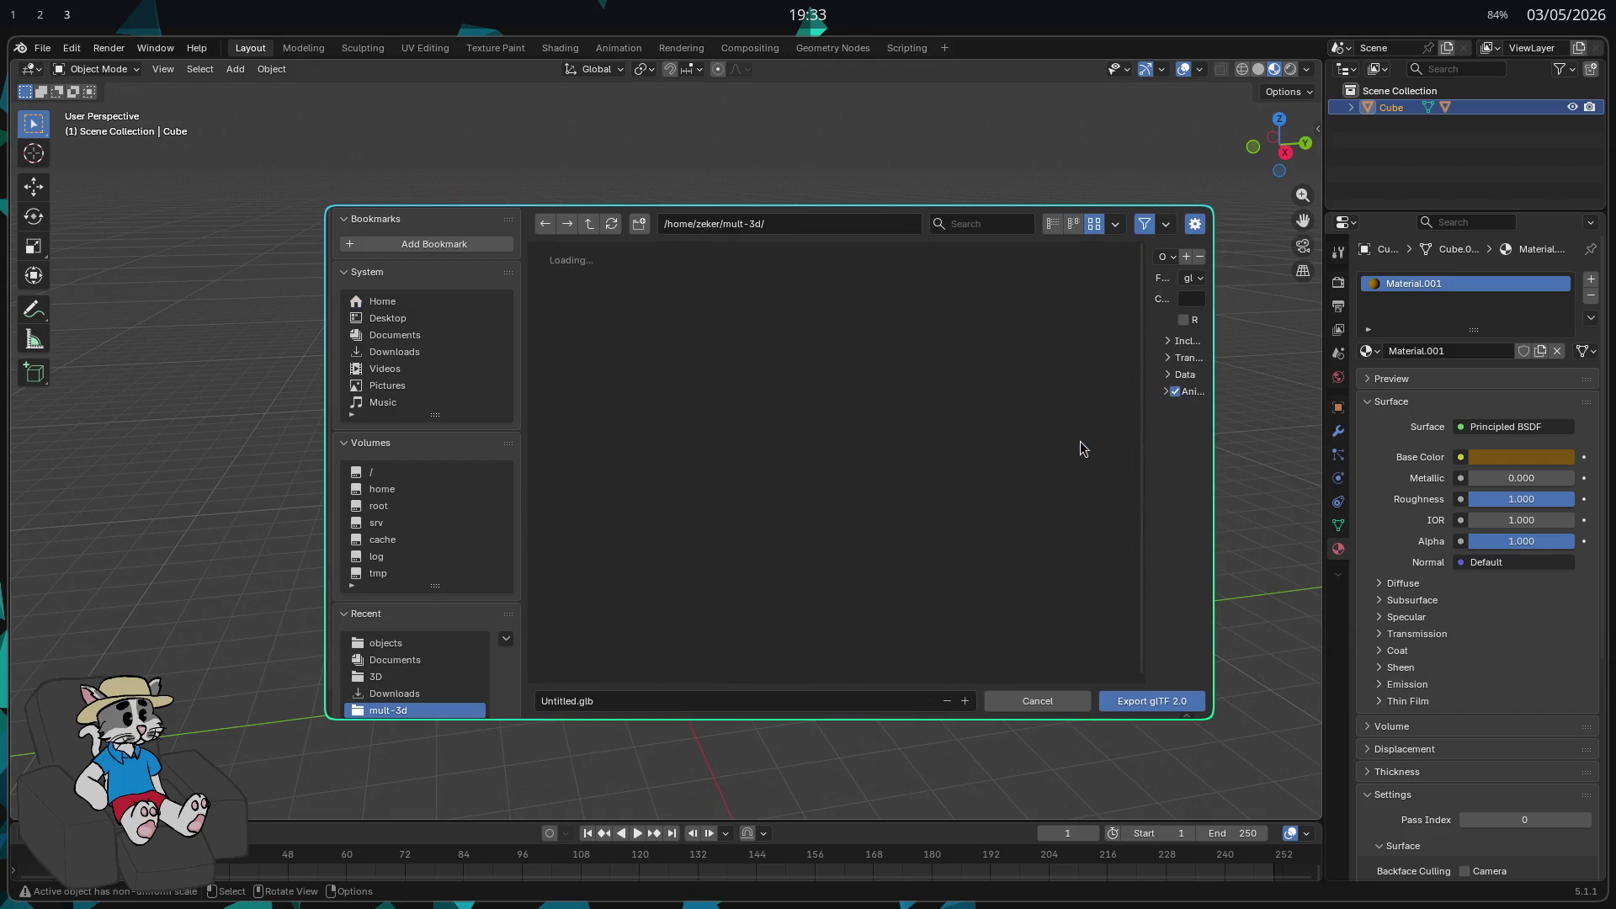
pyautogui.doubleClick(577, 294)
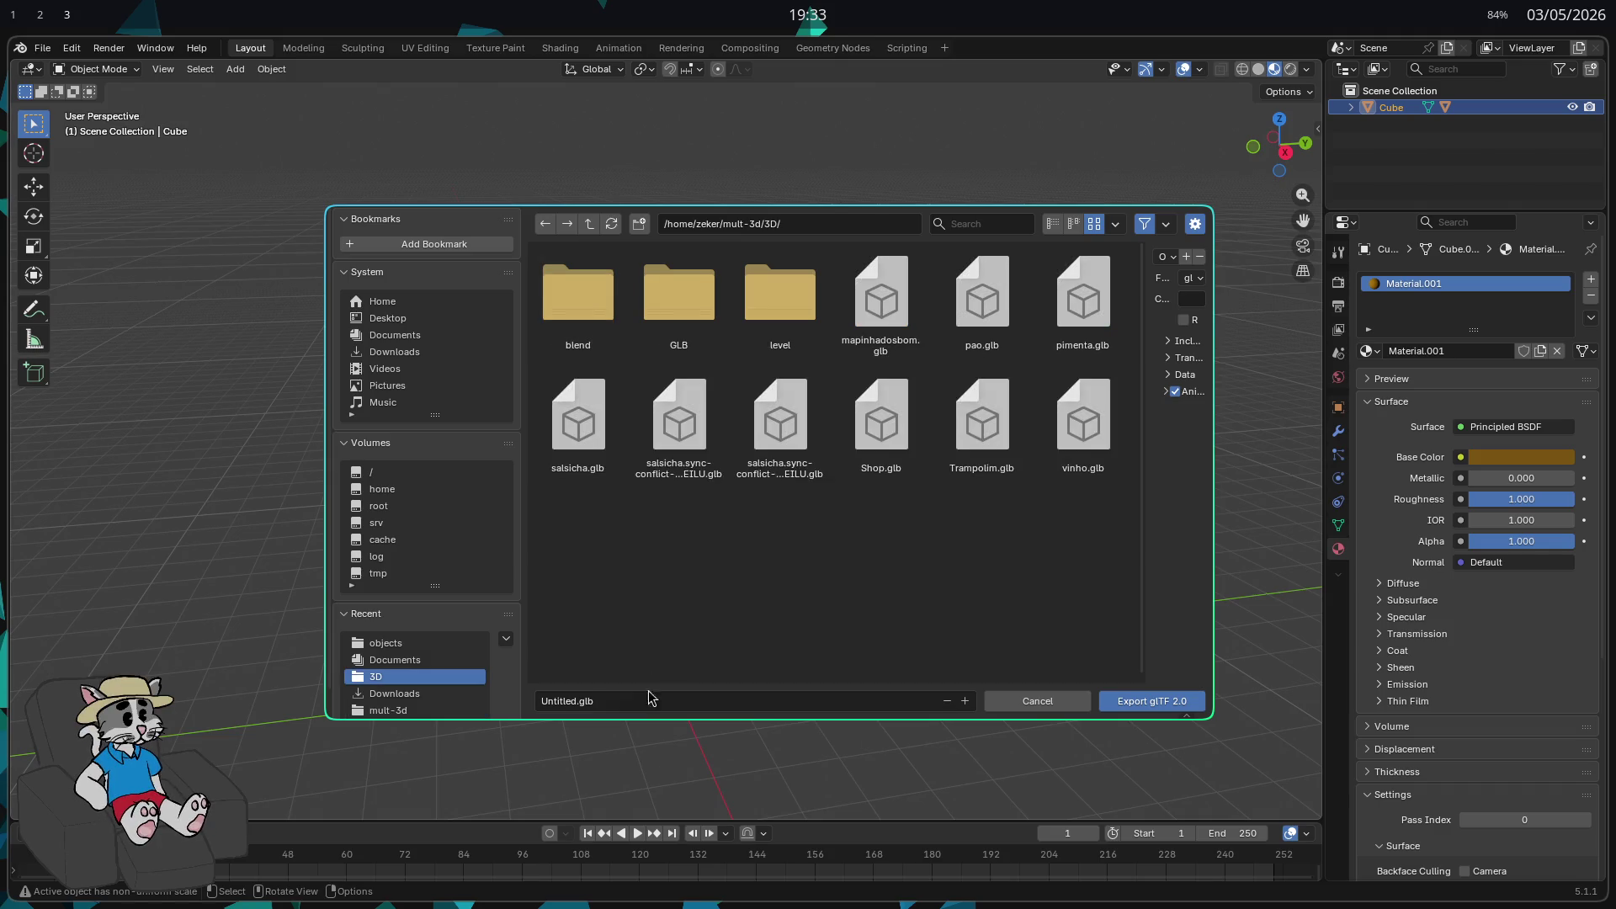
pyautogui.click(566, 693)
pyautogui.write('porta')
pyautogui.click(1146, 701)
pyautogui.click(1146, 704)
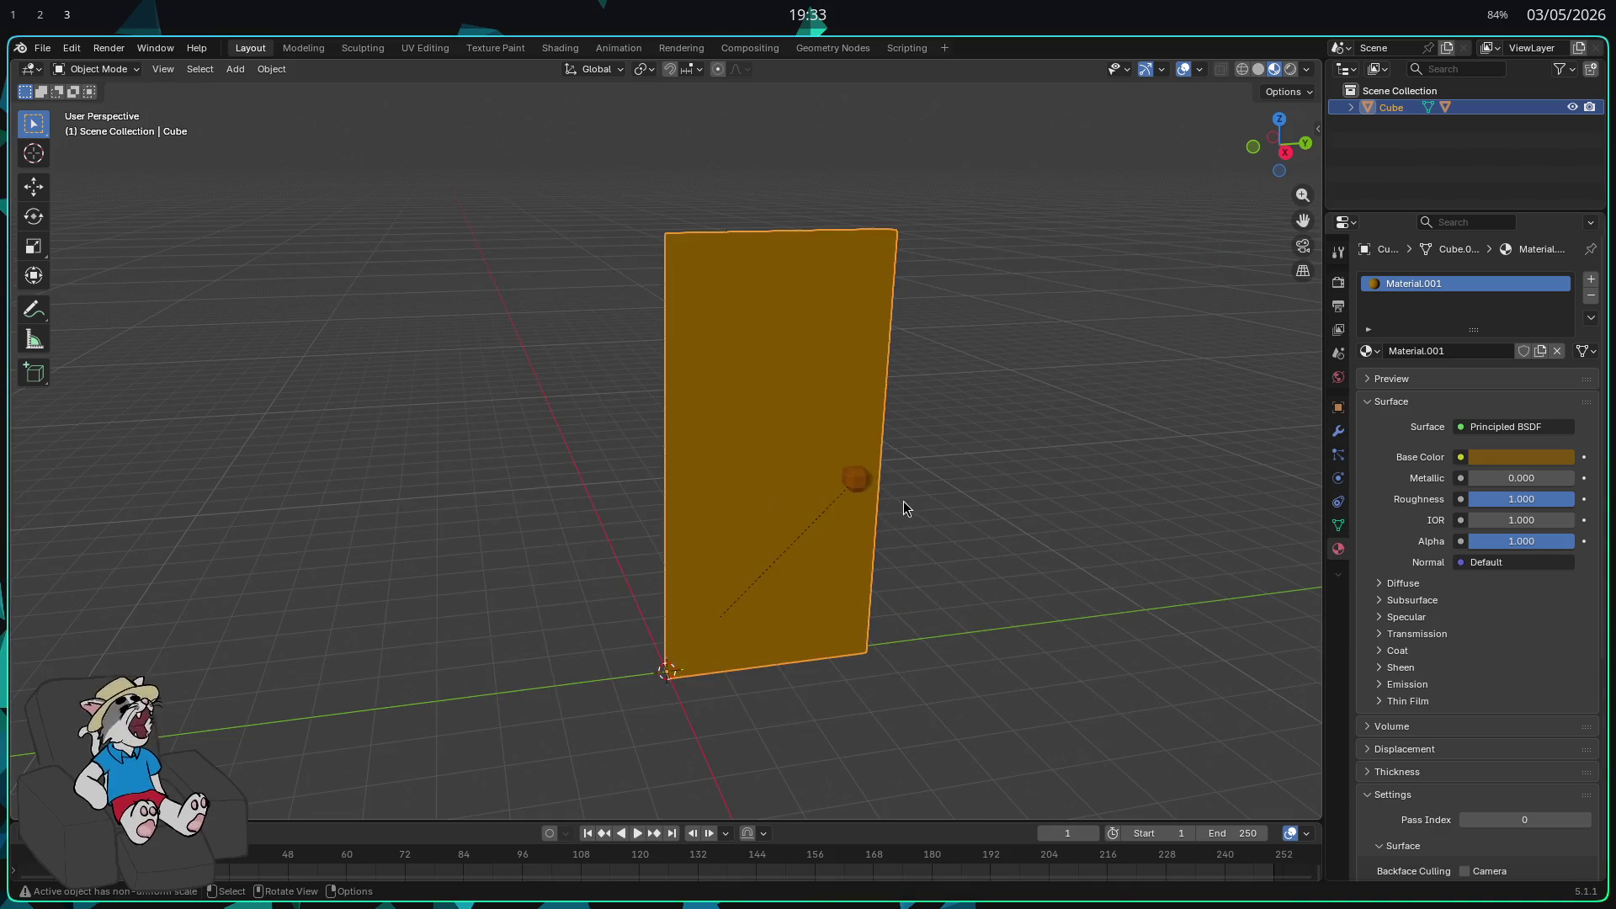
pyautogui.hotkey('alt', 'Tab')
# Dismiss the board's print dialog and open YouTube in a new browser window.
pyautogui.click(1241, 345)
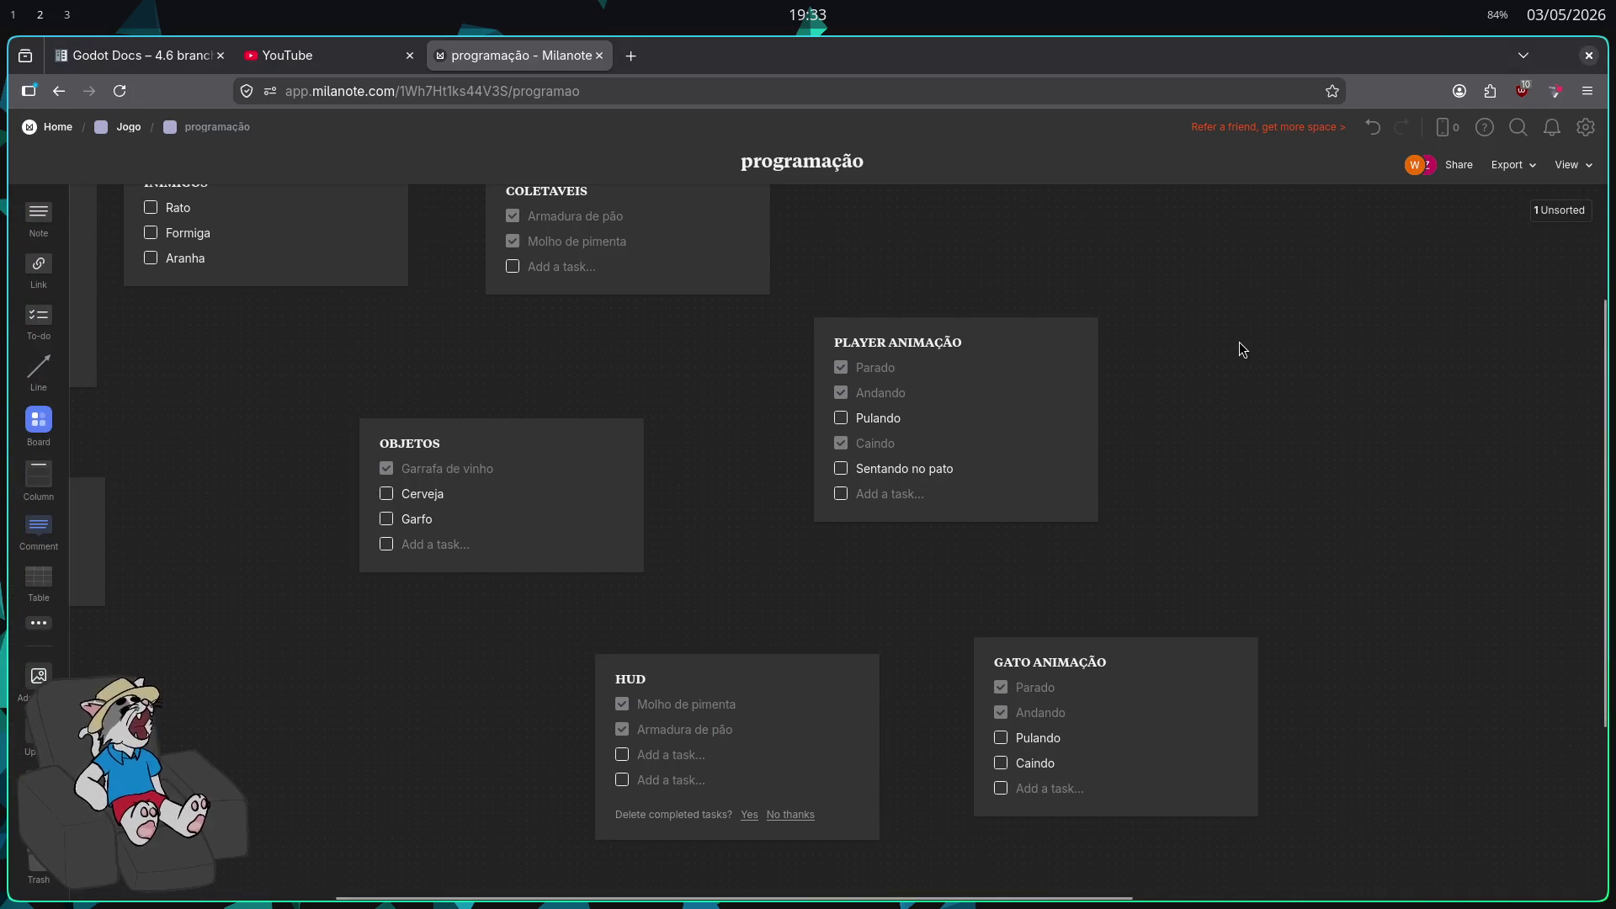
pyautogui.hotkey('ctrl', 'p')
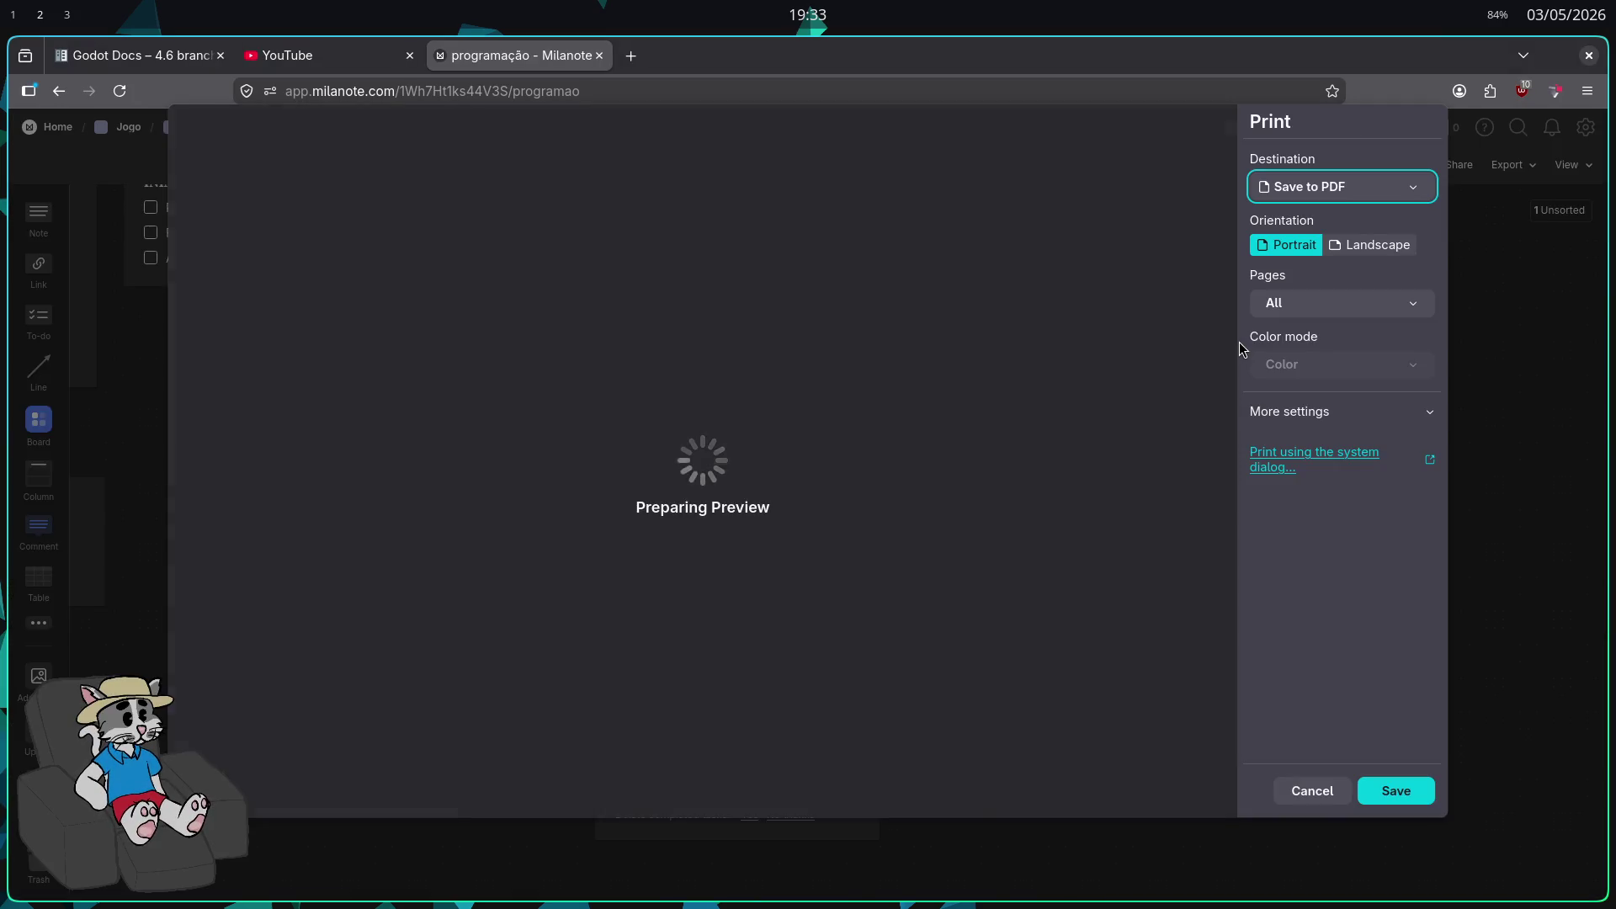
pyautogui.press('Escape')
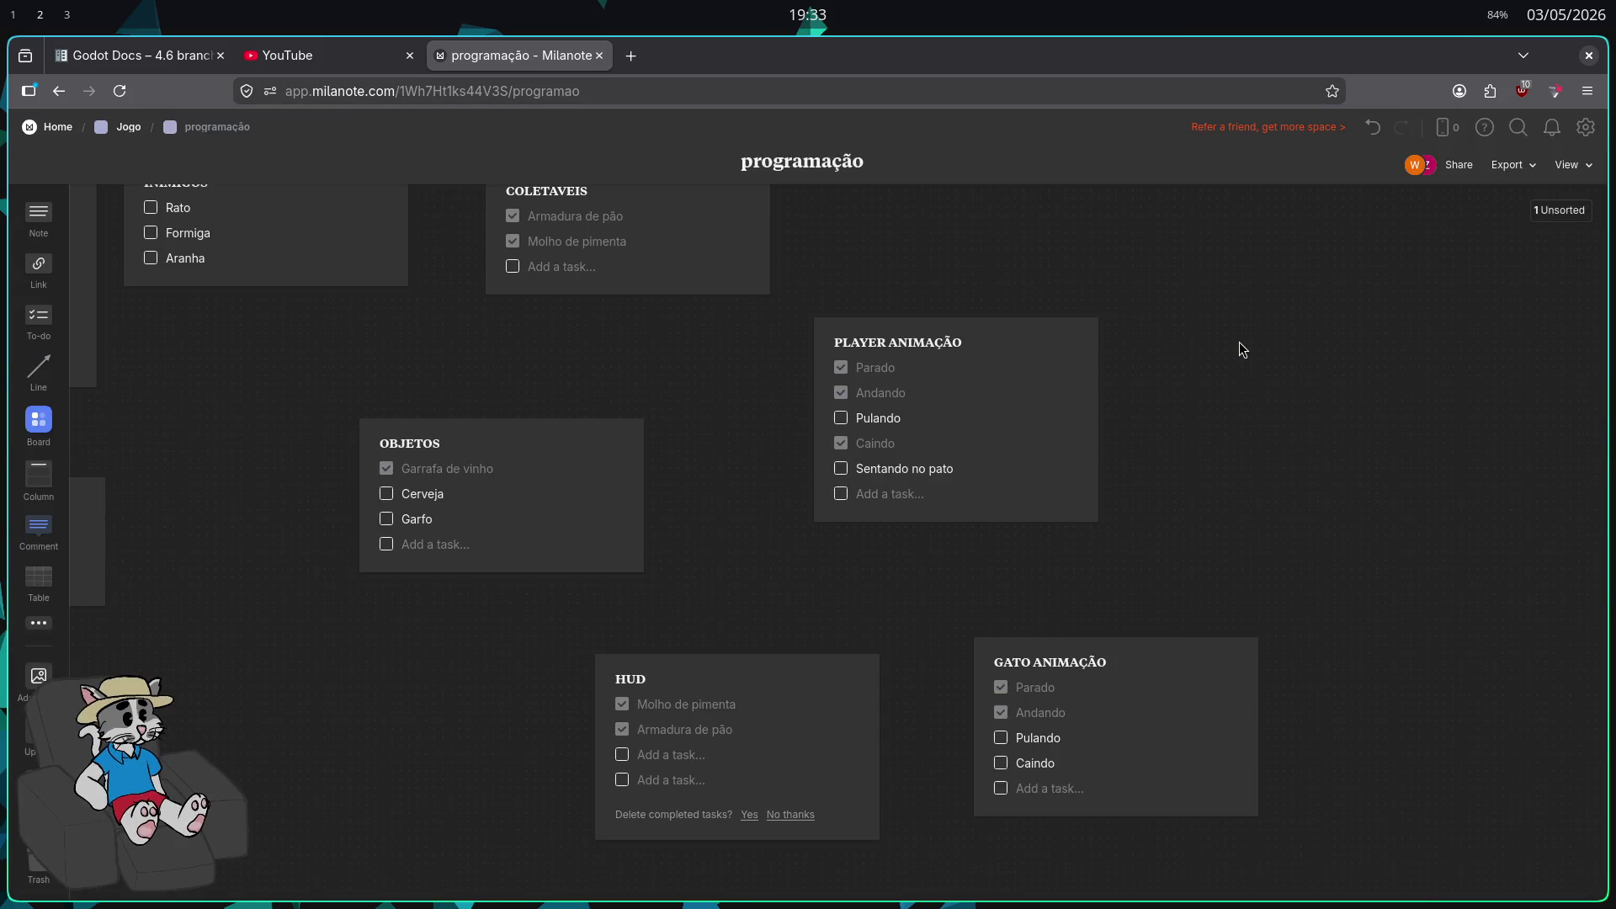
pyautogui.hotkey('ctrl', 'n')
pyautogui.write('yo')
pyautogui.press('Return')
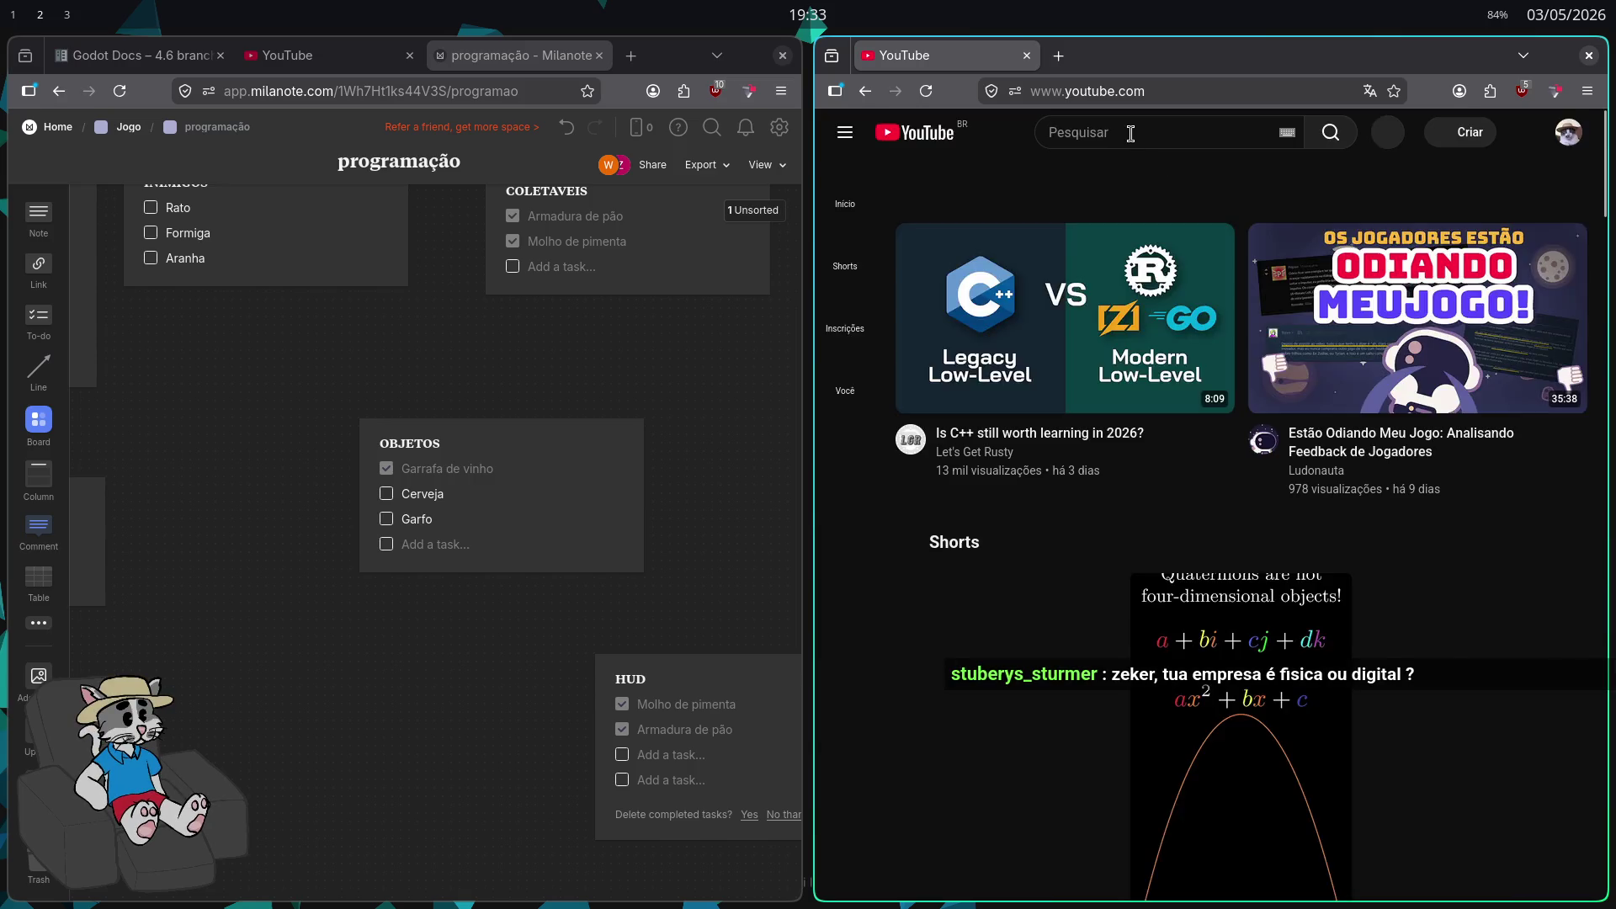
# Search YouTube for 'how work a door on game', scroll the results, then close the window.
pyautogui.click(1129, 133)
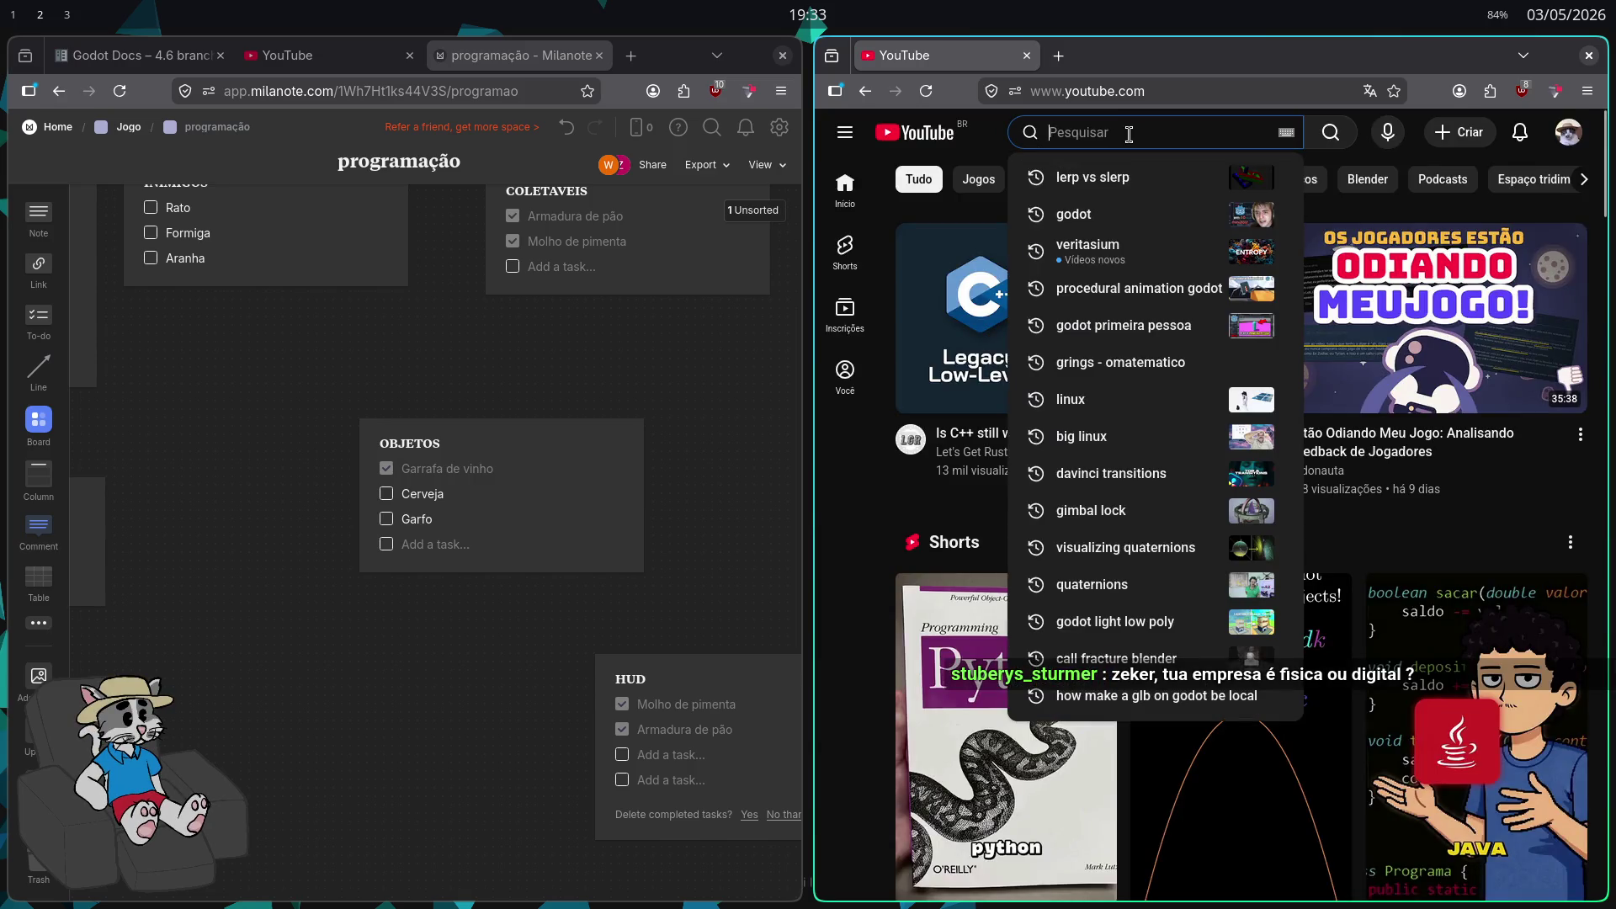
pyautogui.write('how work ')
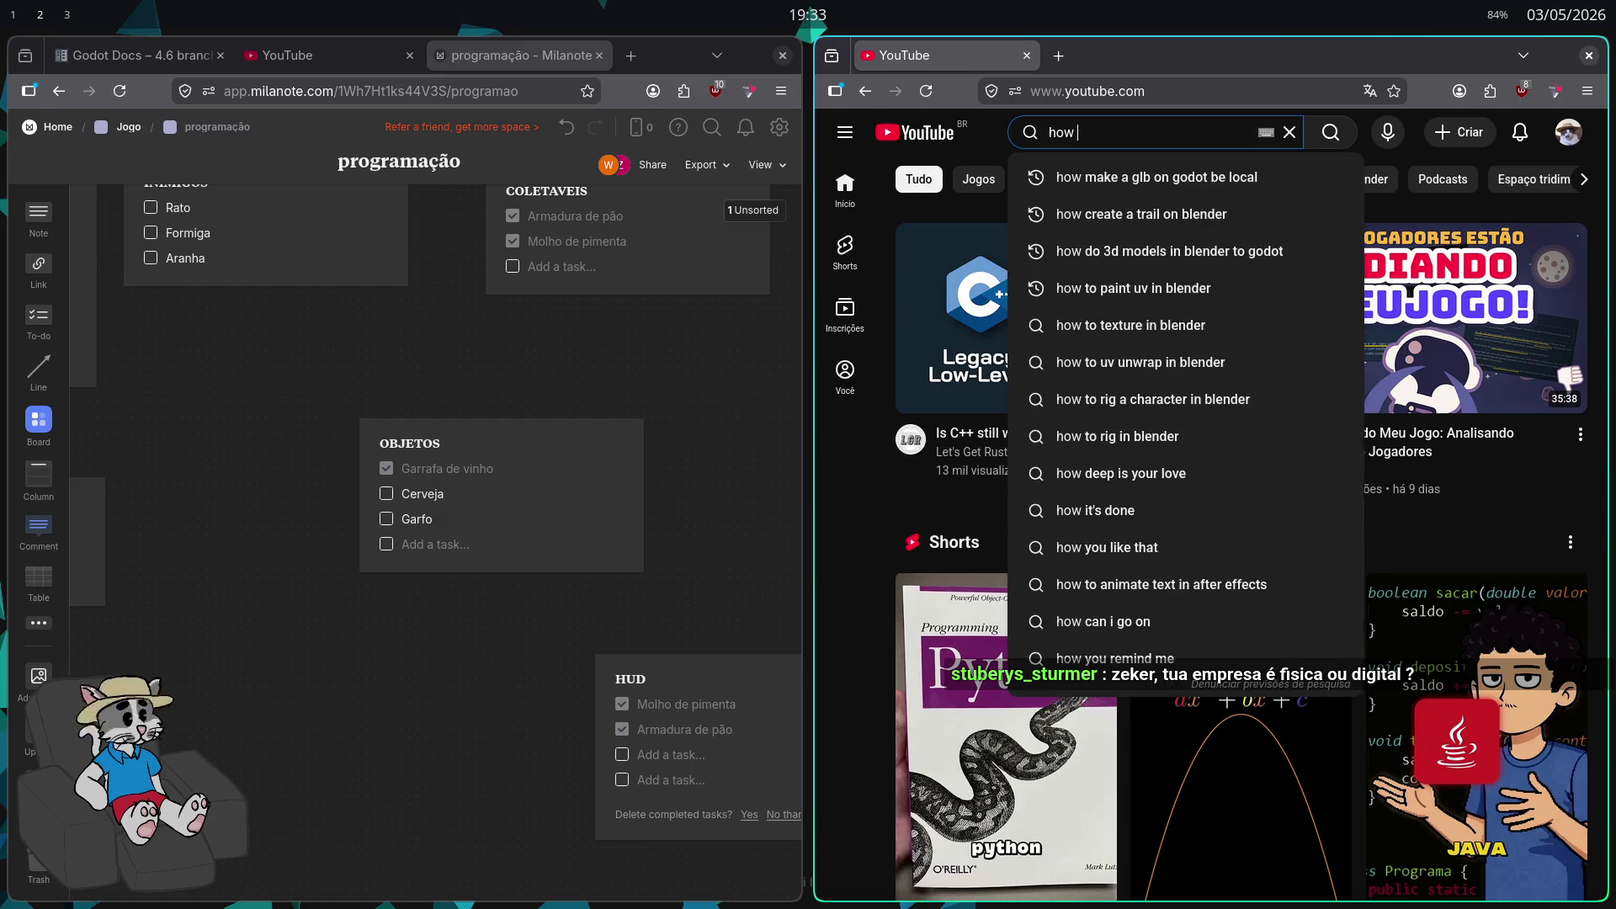
pyautogui.write('a door on ')
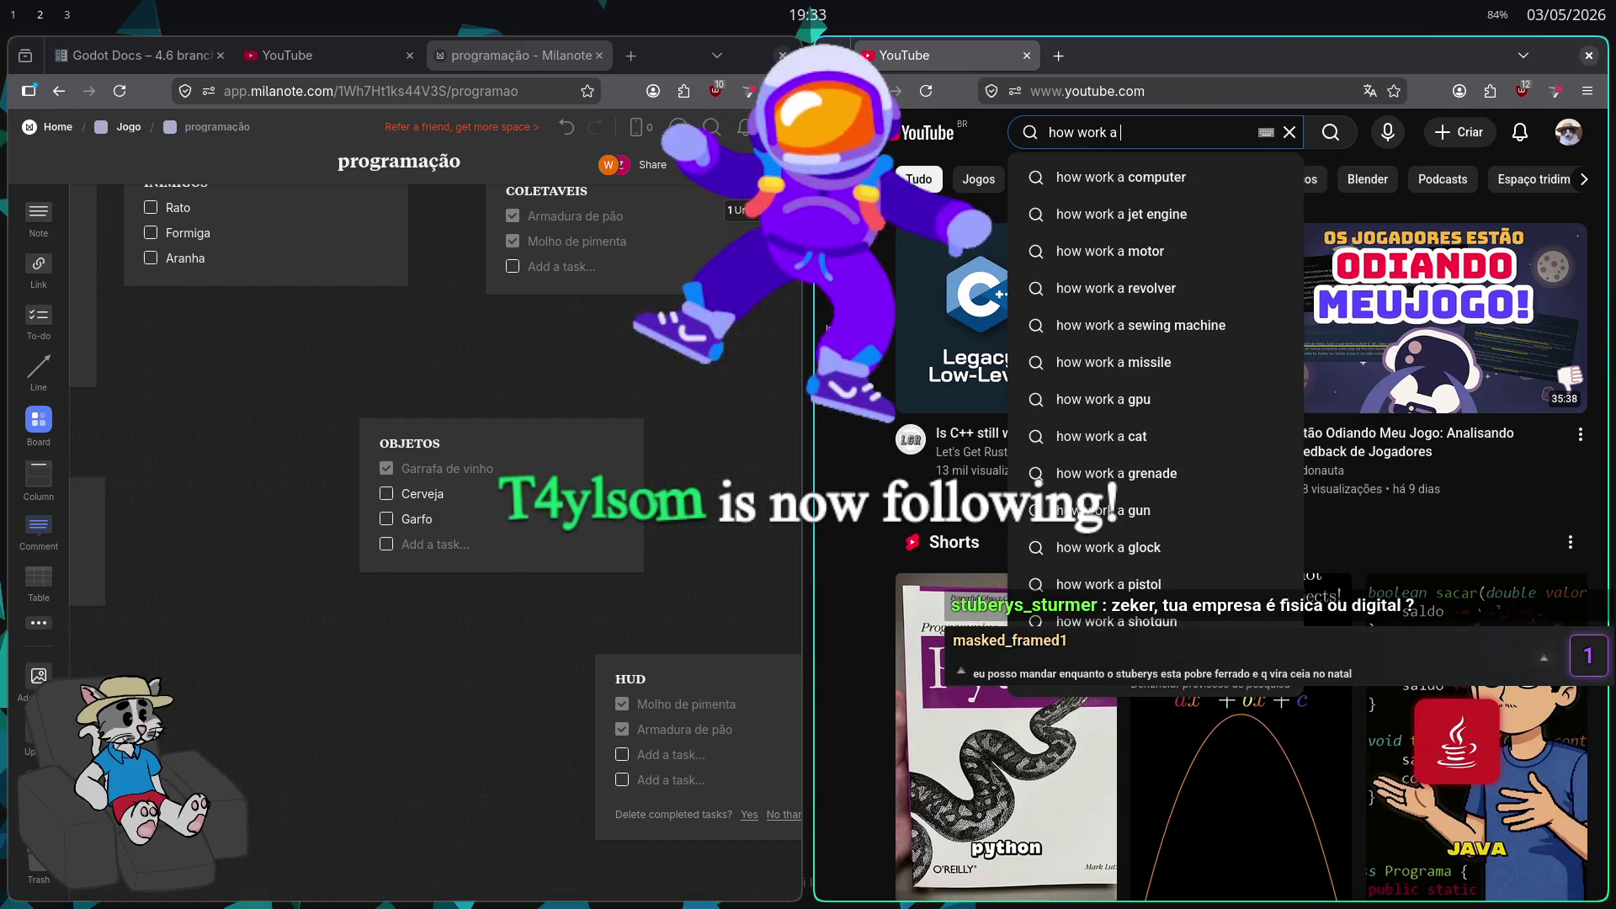
pyautogui.write('game')
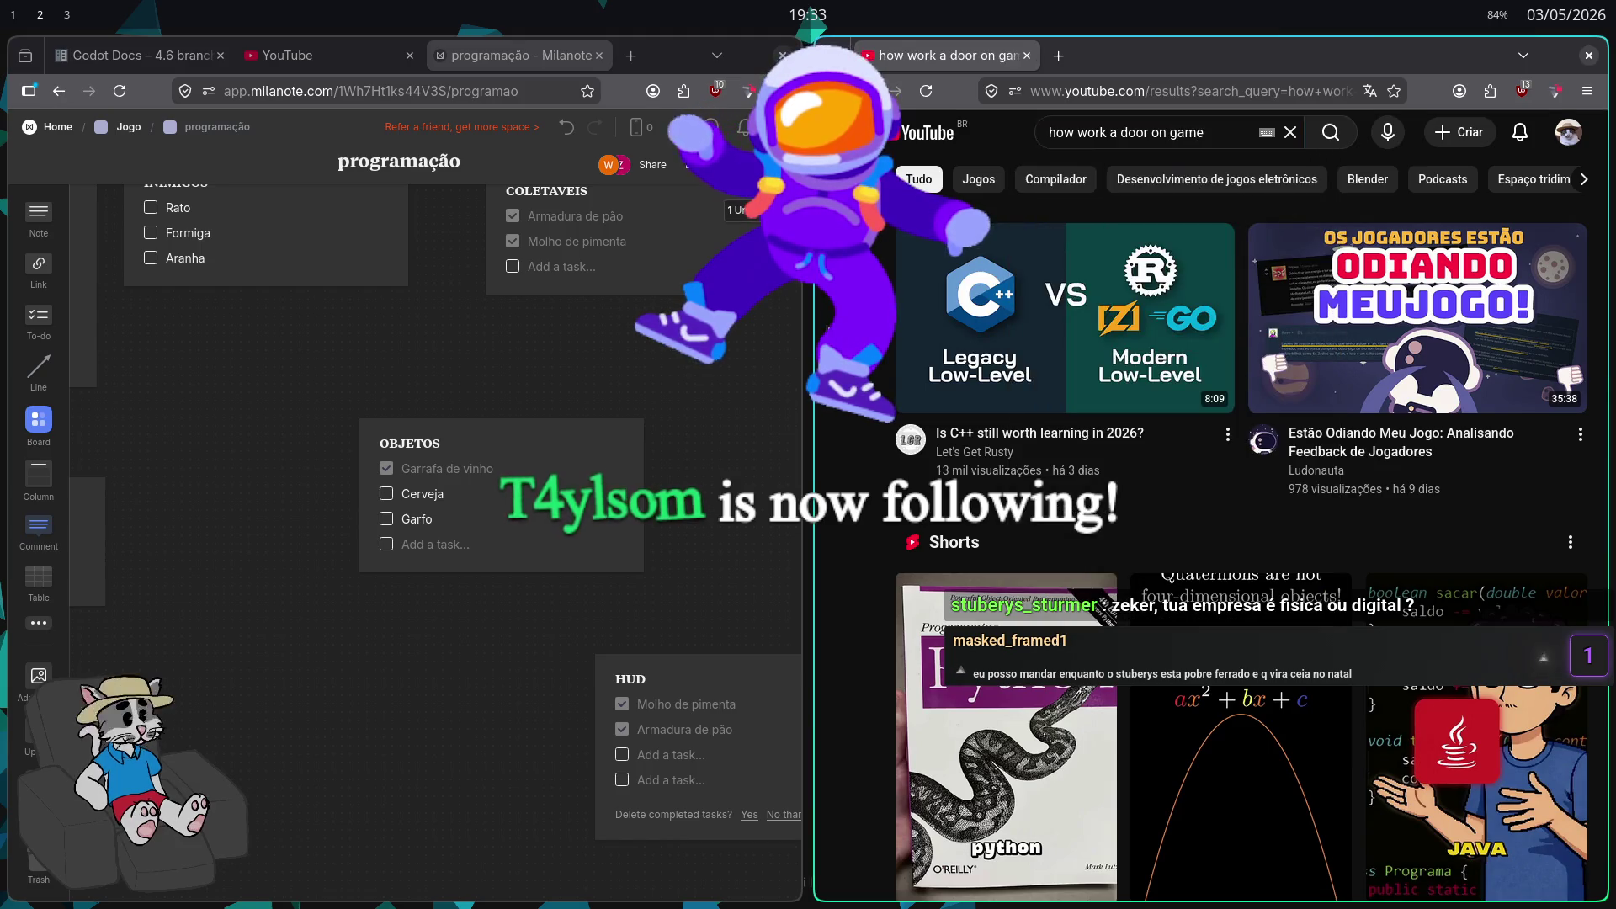
pyautogui.press('Return')
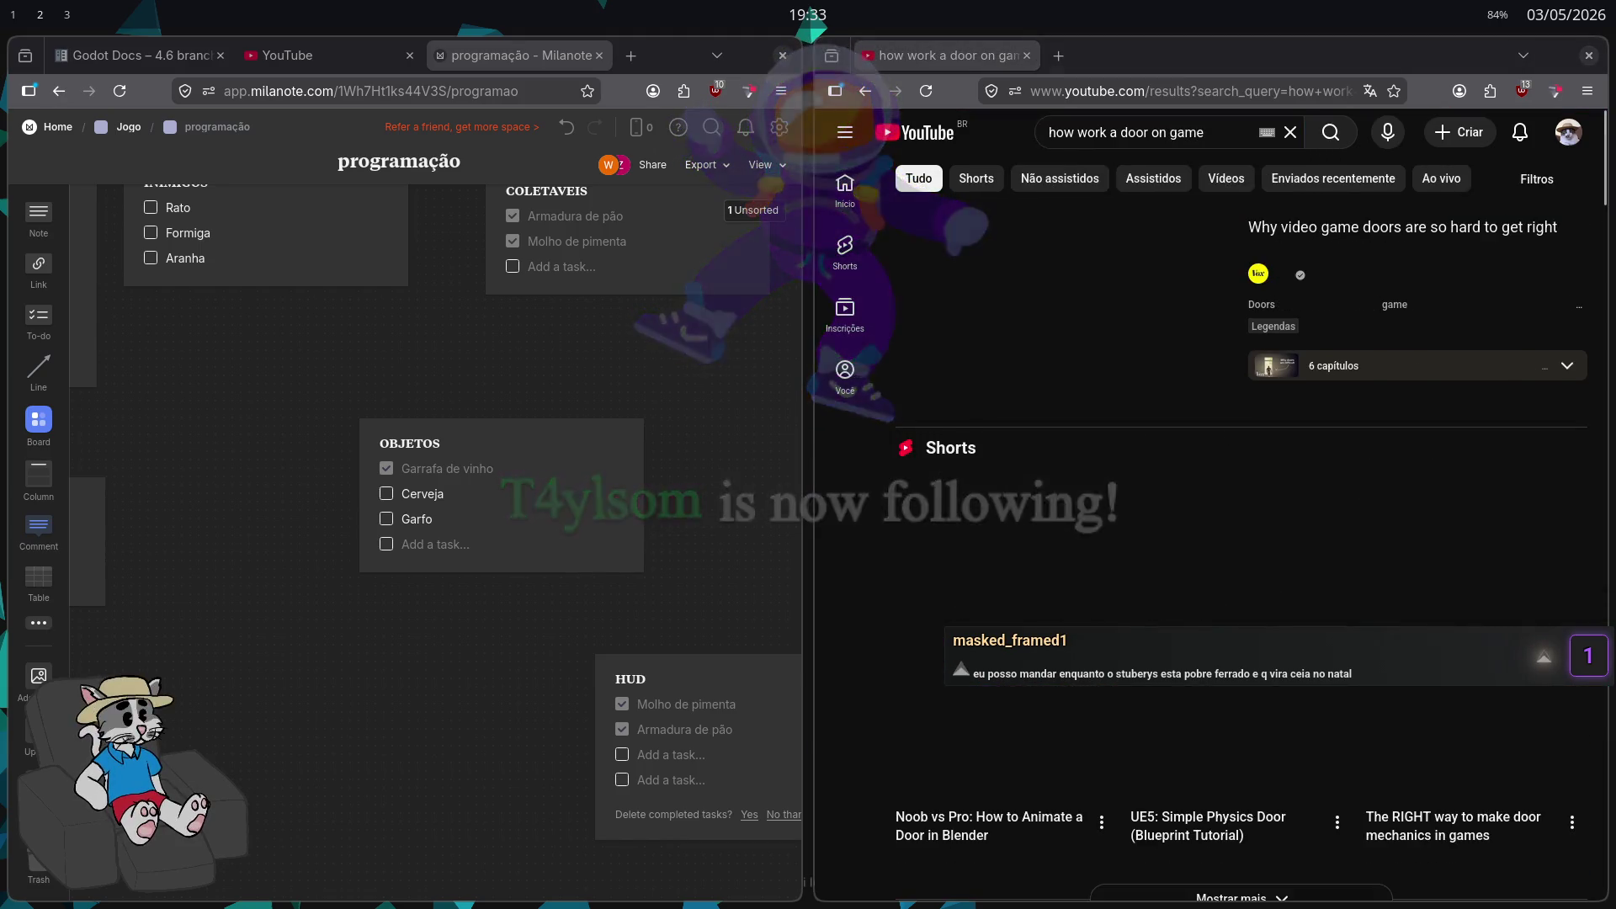
pyautogui.scroll(-2, 1086, 445)
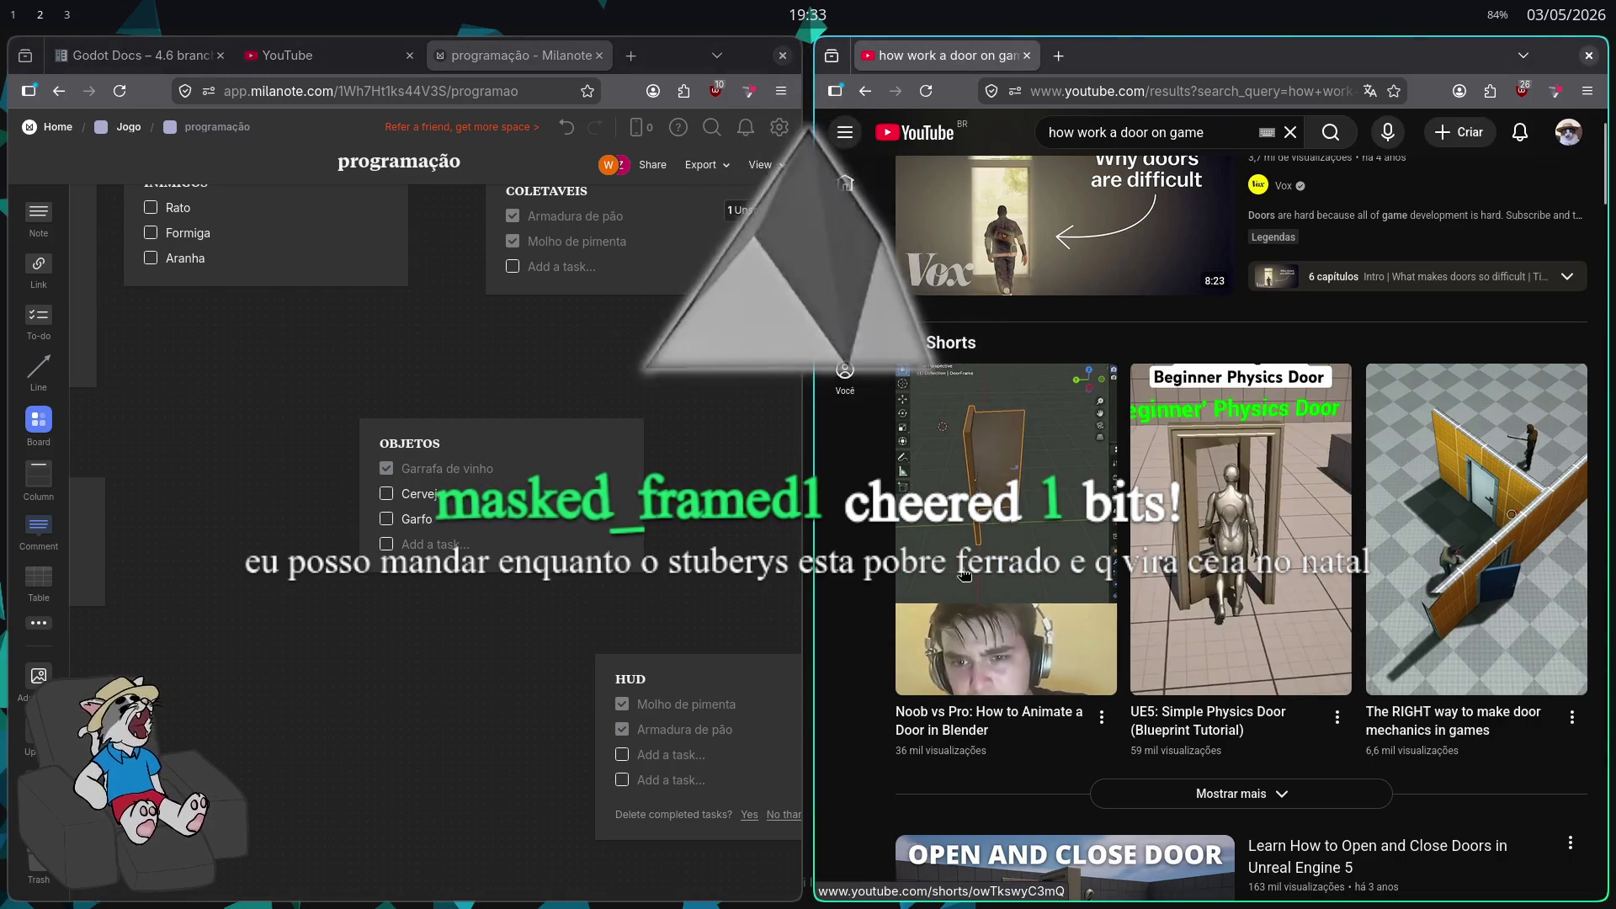
pyautogui.click(1026, 57)
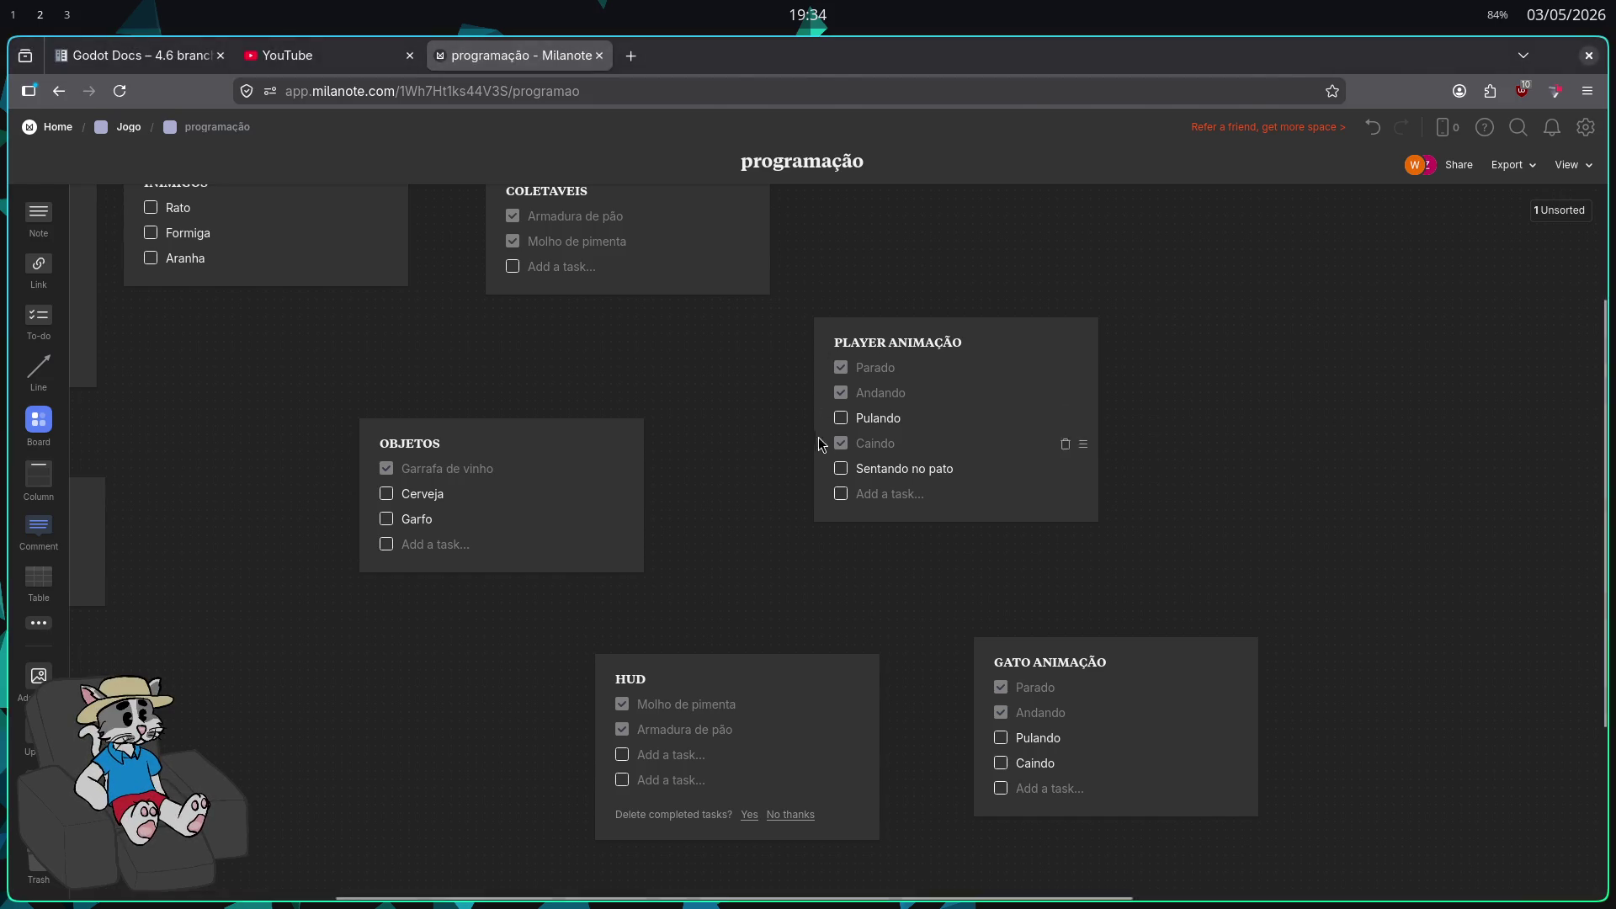
# Switch to the Godot workspace, maximize the editor and start a new empty scene.
pyautogui.press('super+1')
pyautogui.press('super+f')
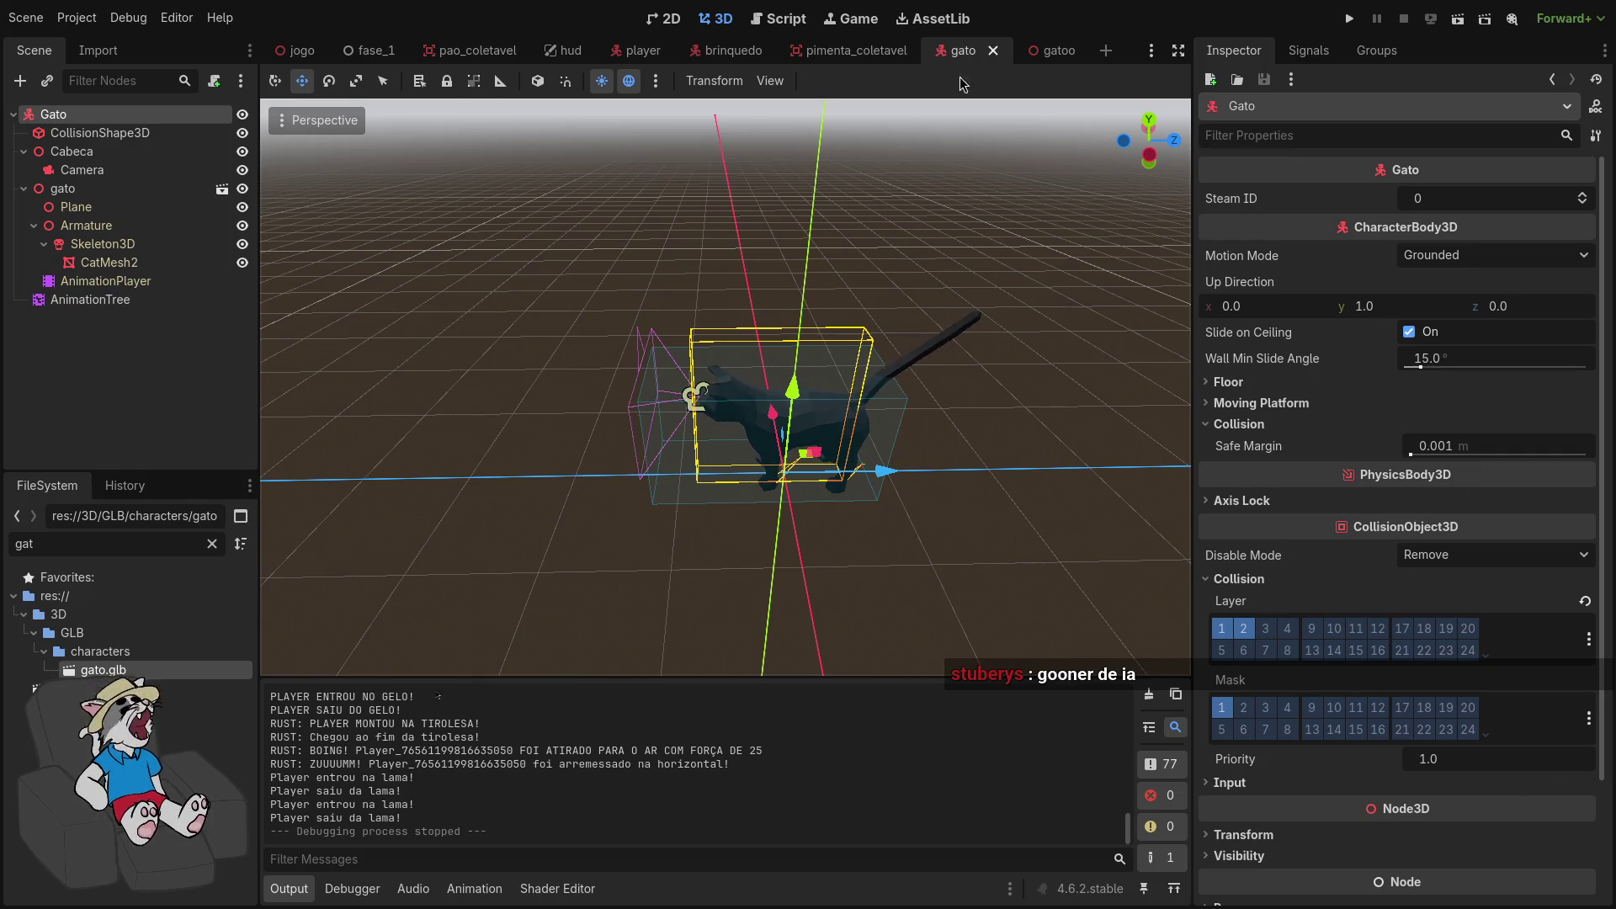
pyautogui.click(1106, 49)
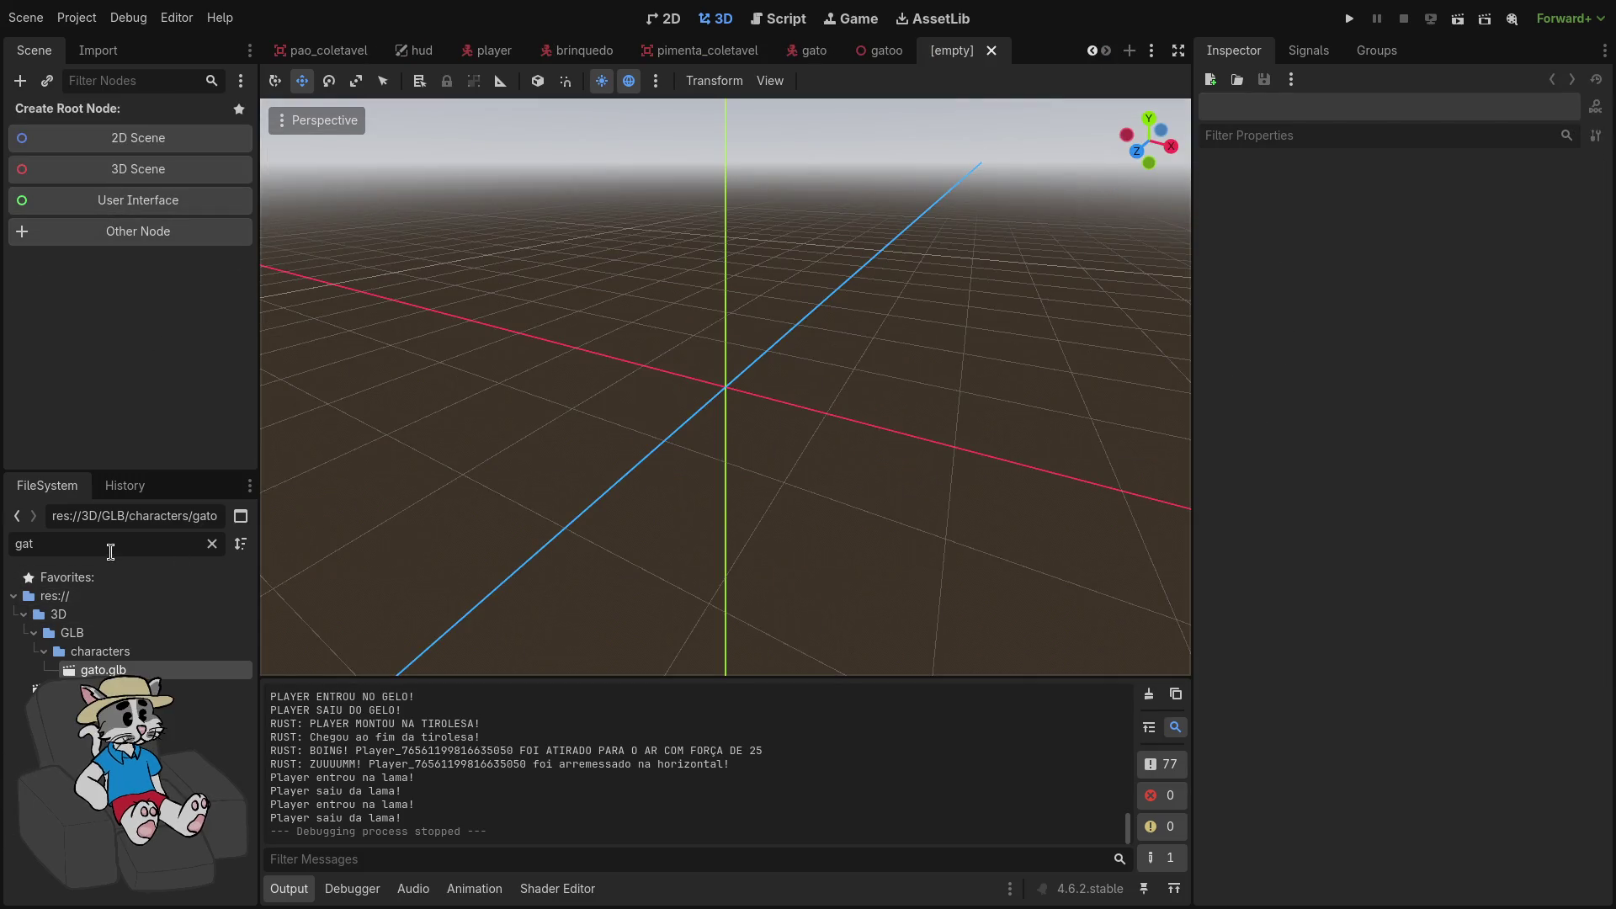
# Clear the FileSystem filter, drop porta.glb into the scene and create an inherited scene from it.
pyautogui.hotkey('ctrl', 'a')
pyautogui.press('BackSpace')
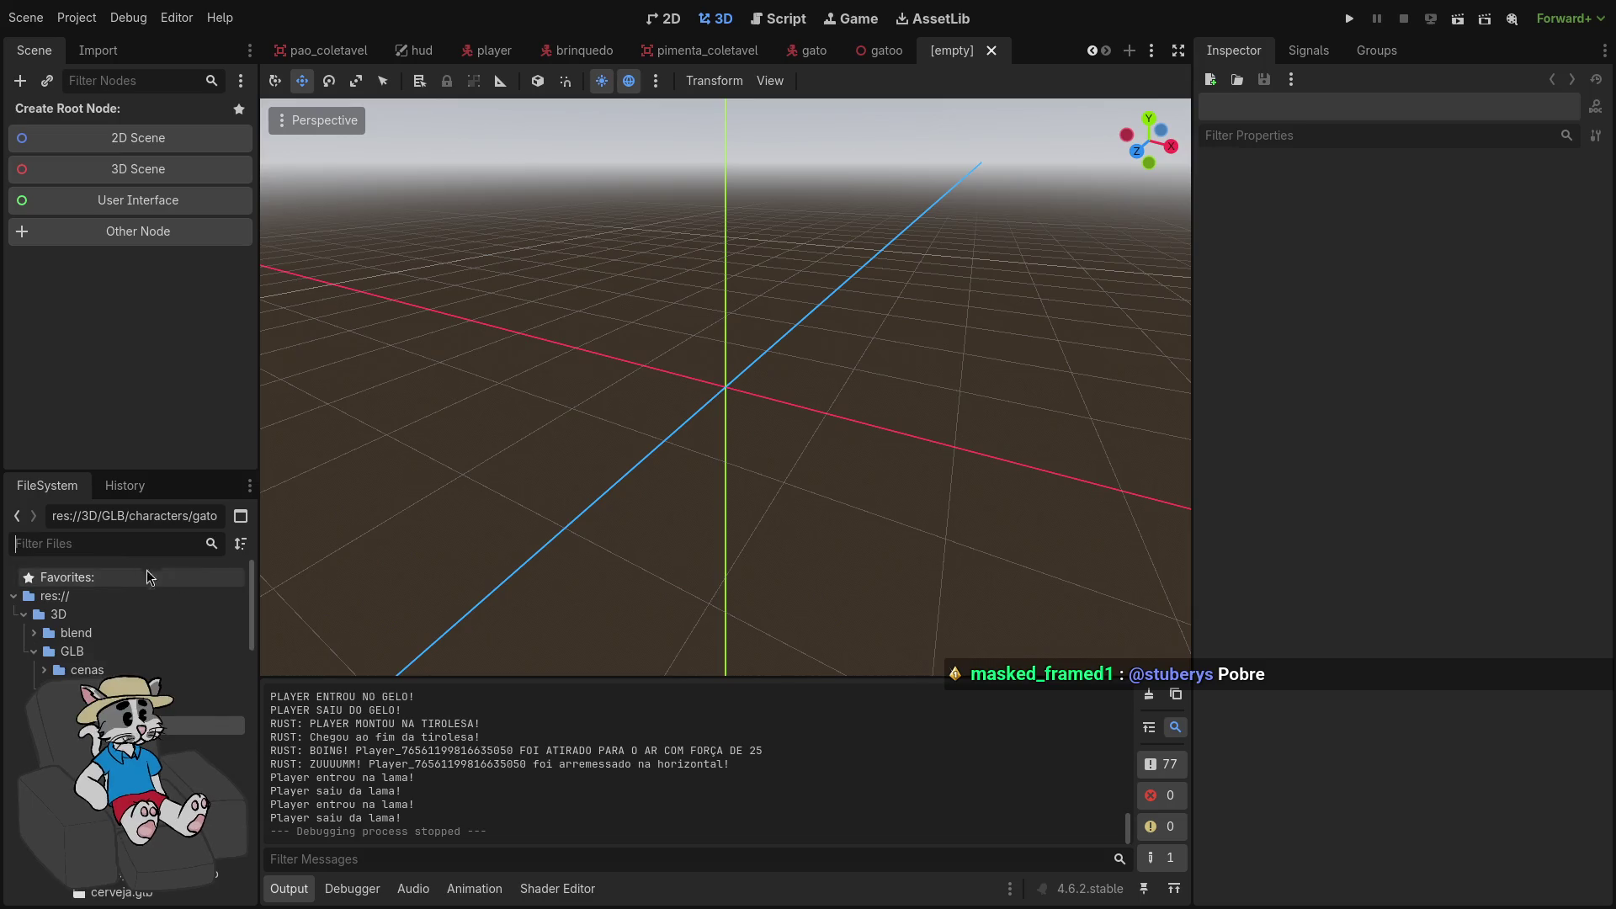
pyautogui.scroll(-10, 126, 623)
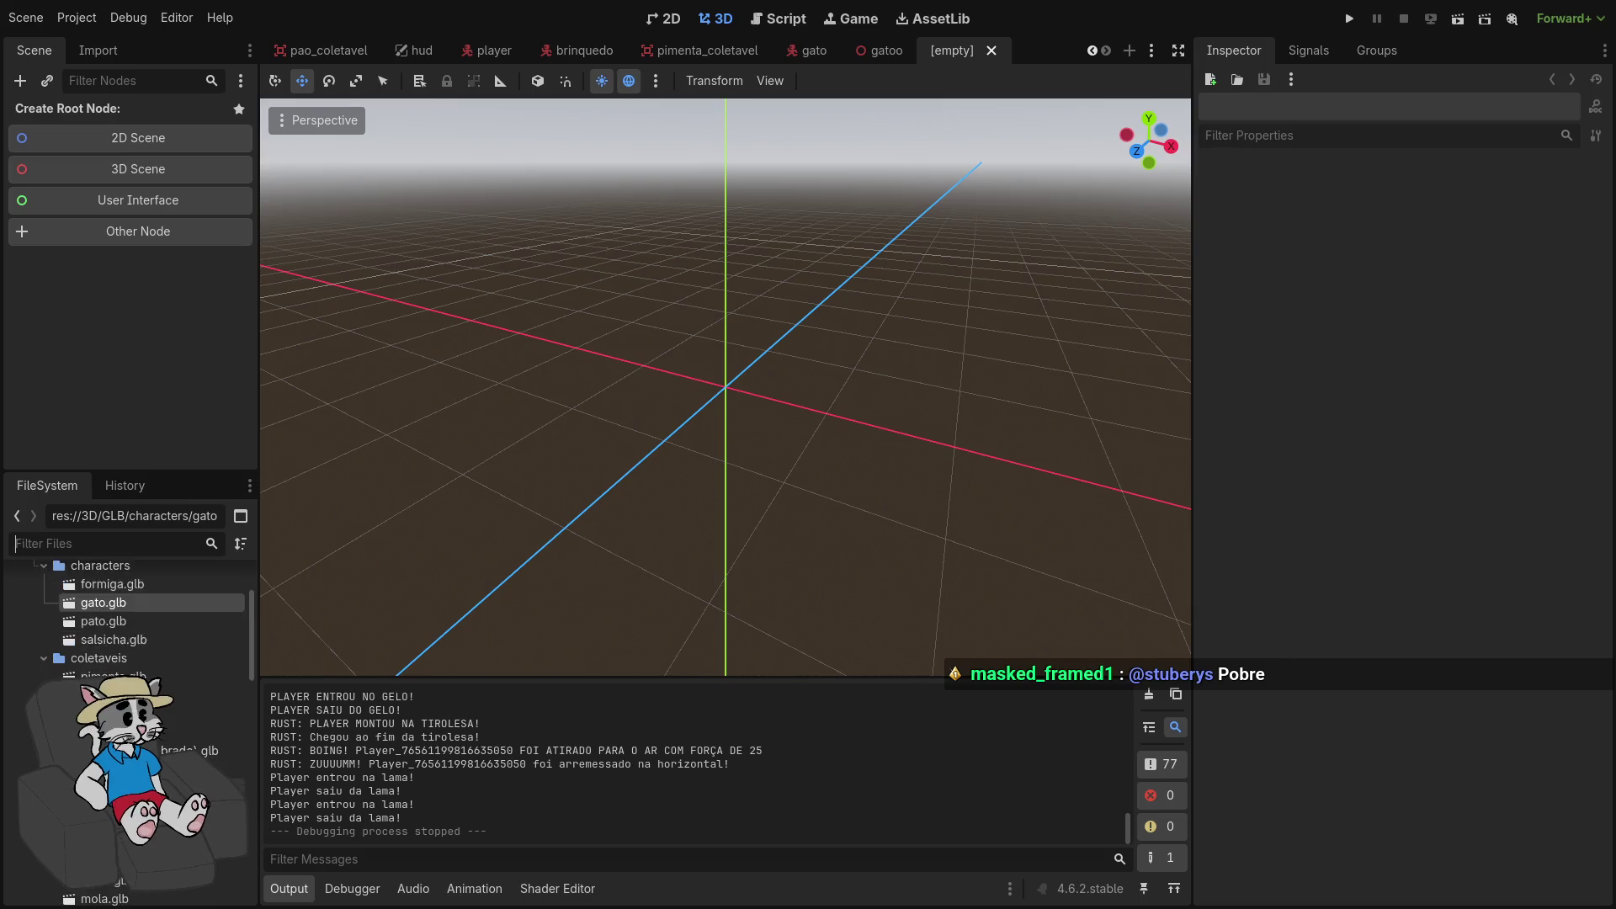
pyautogui.scroll(-5, 126, 614)
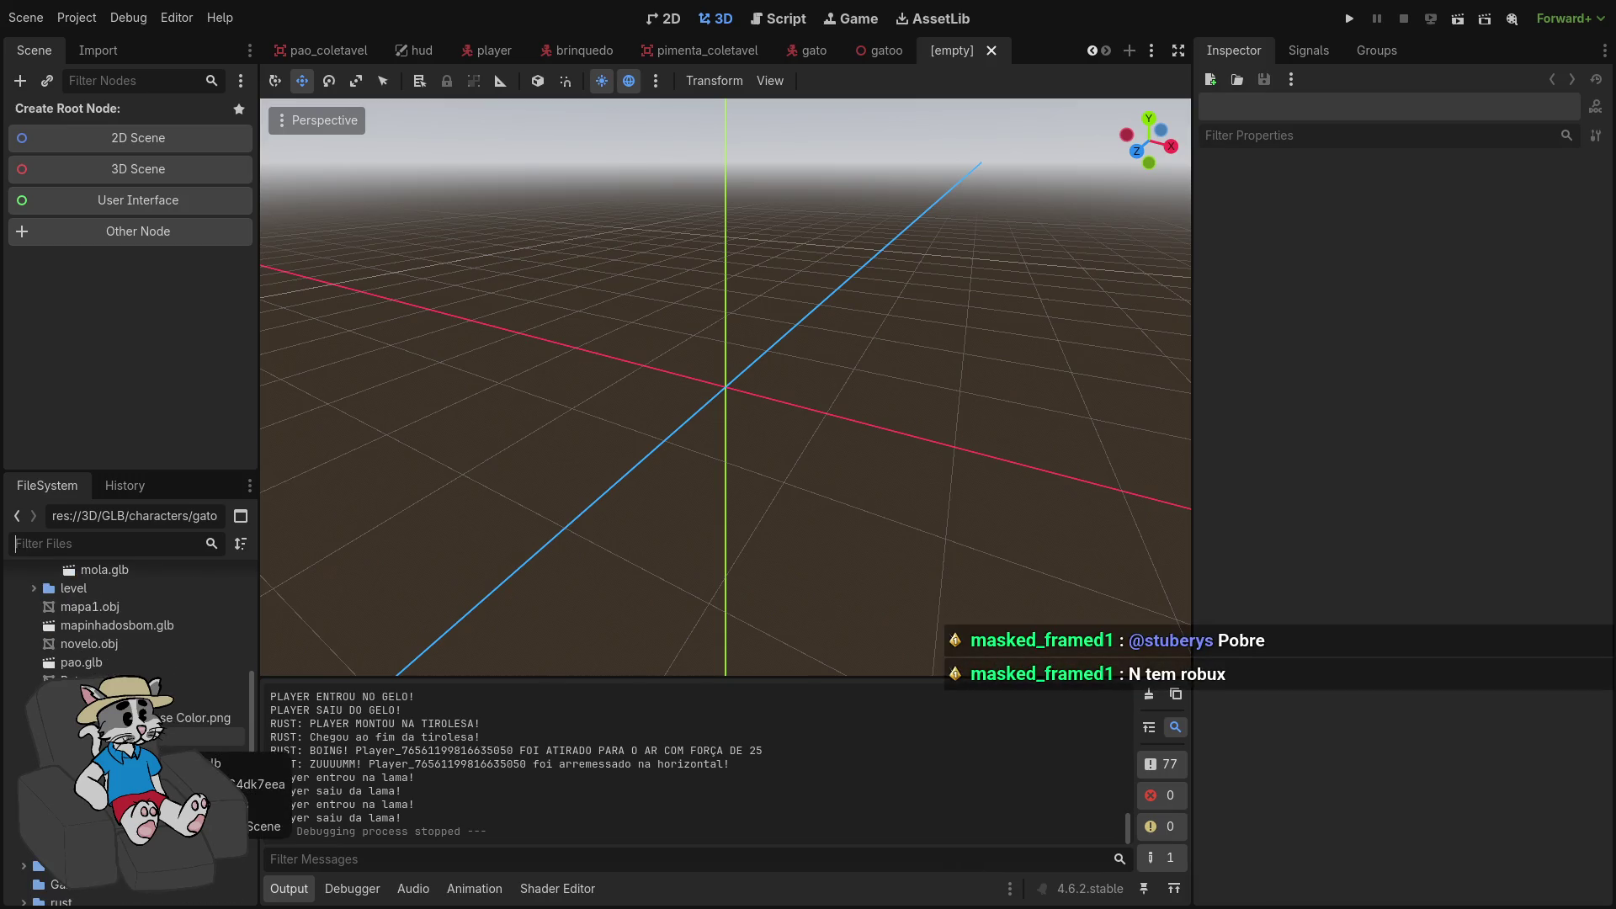
pyautogui.moveTo(202, 736)
pyautogui.mouseDown()
pyautogui.moveTo(732, 440)
pyautogui.moveTo(732, 402)
pyautogui.mouseUp()
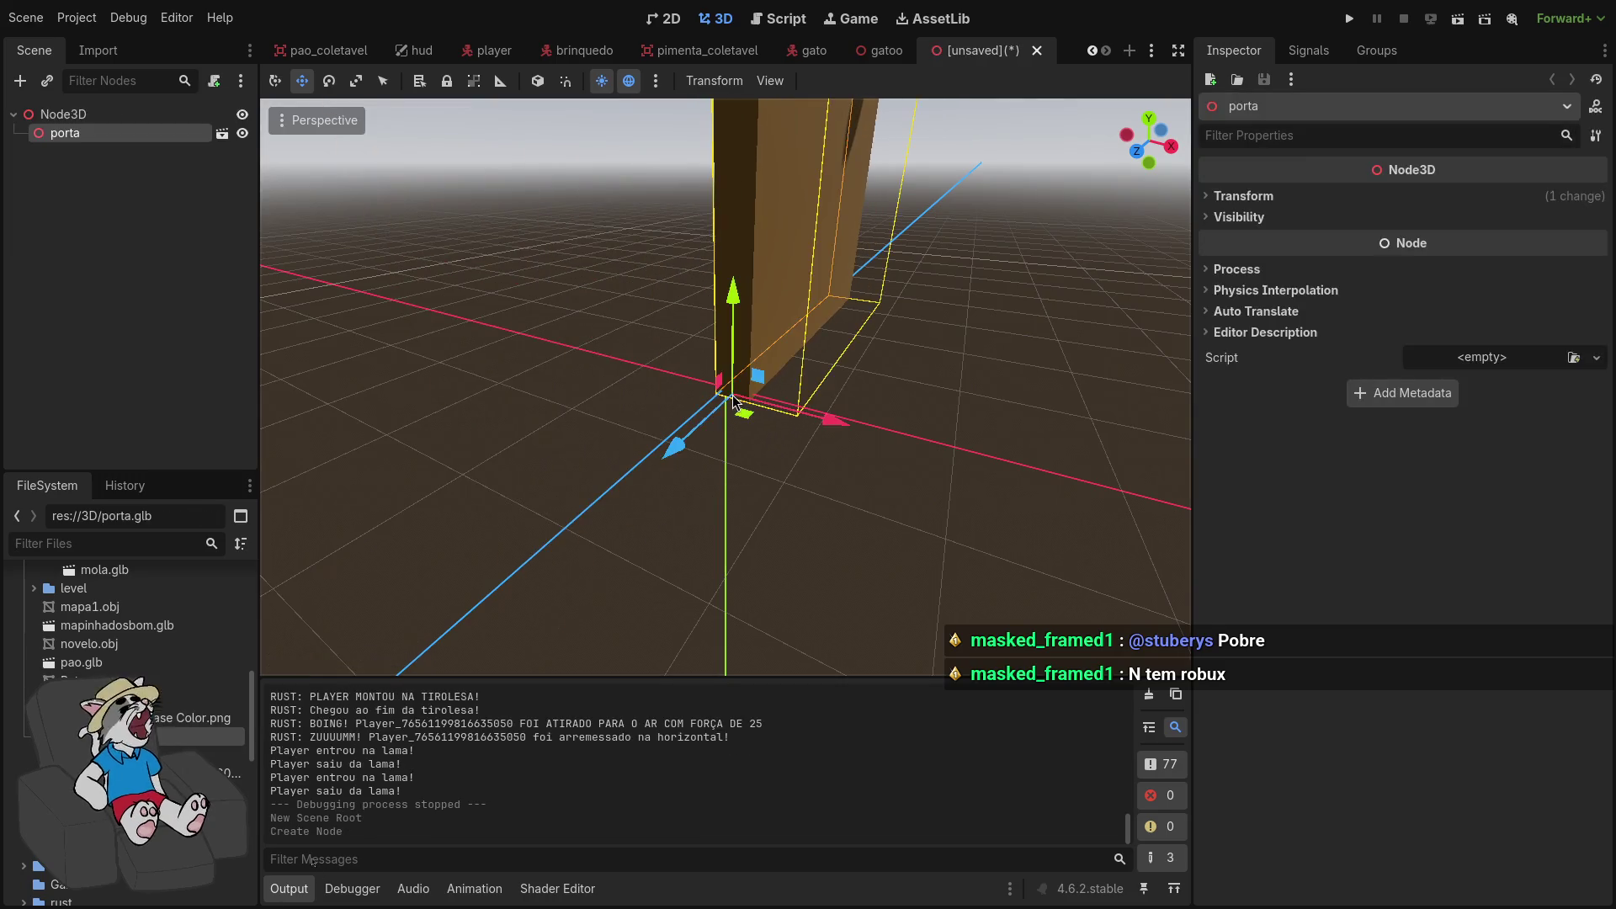
pyautogui.moveTo(687, 347); pyautogui.dragTo(59, 168)
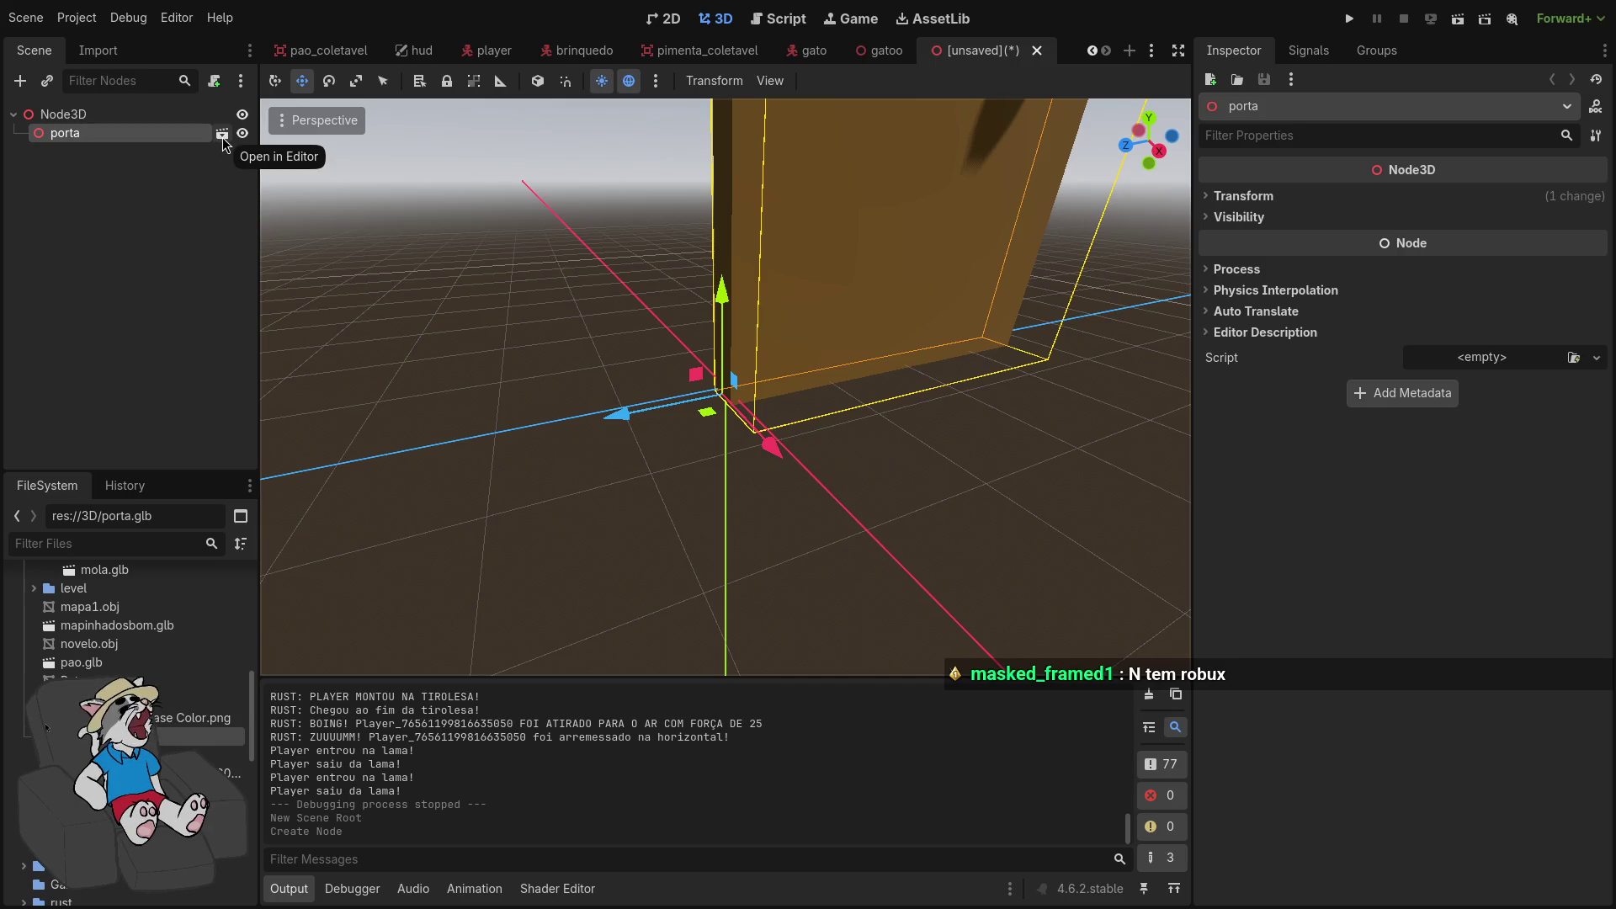
pyautogui.click(223, 133)
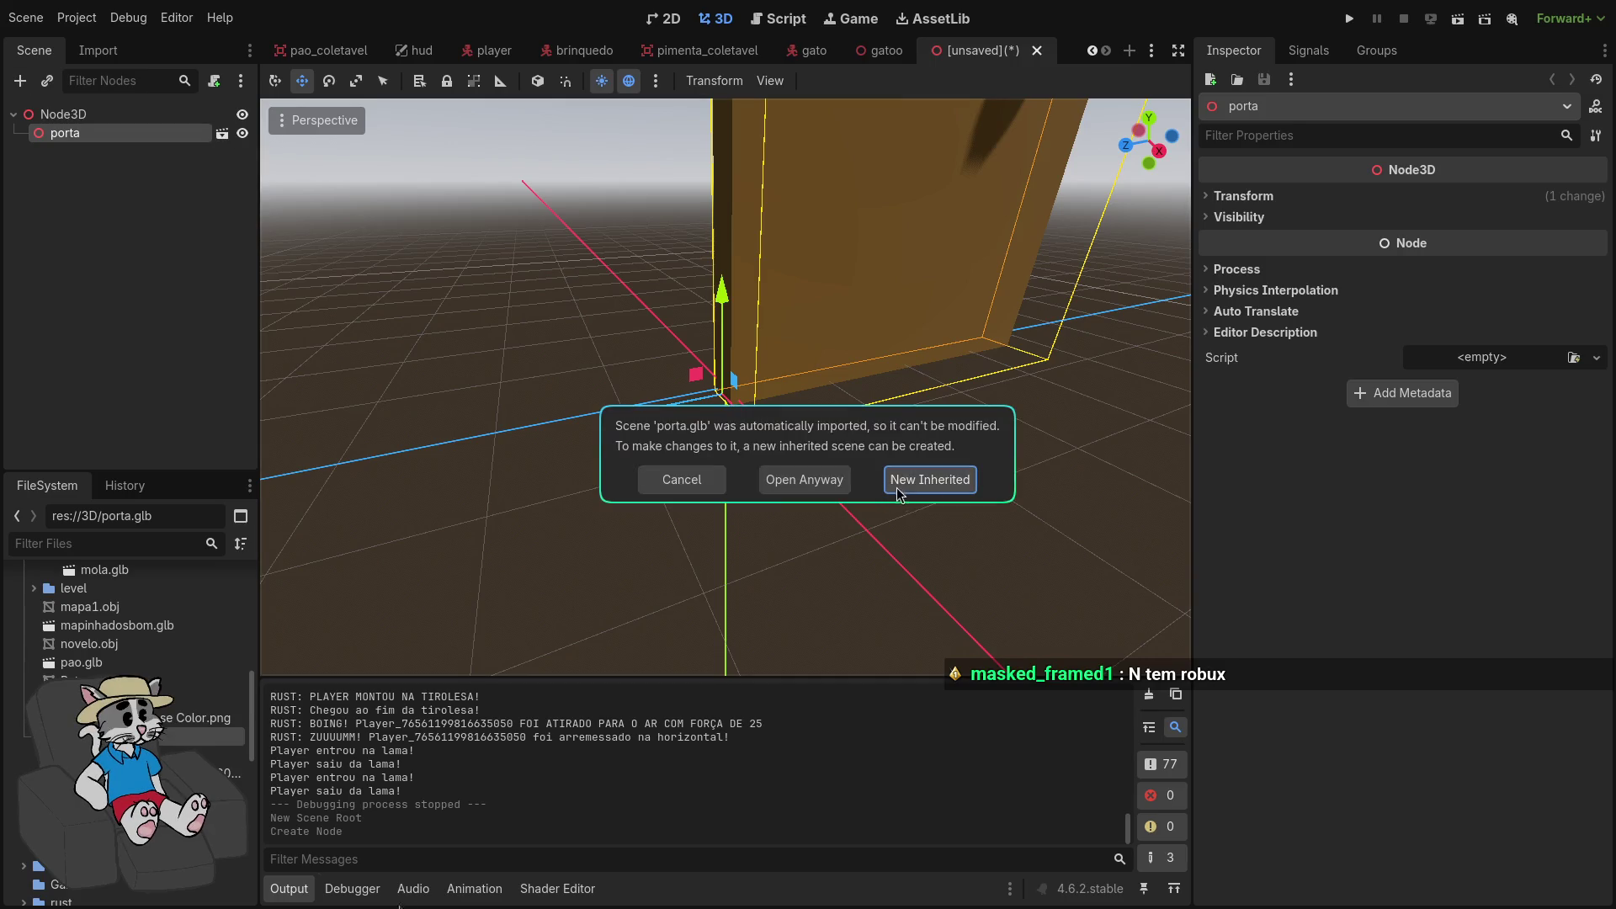
pyautogui.click(930, 485)
# Close the other unsaved scene without saving and save the door scene as porta.tscn.
pyautogui.click(875, 50)
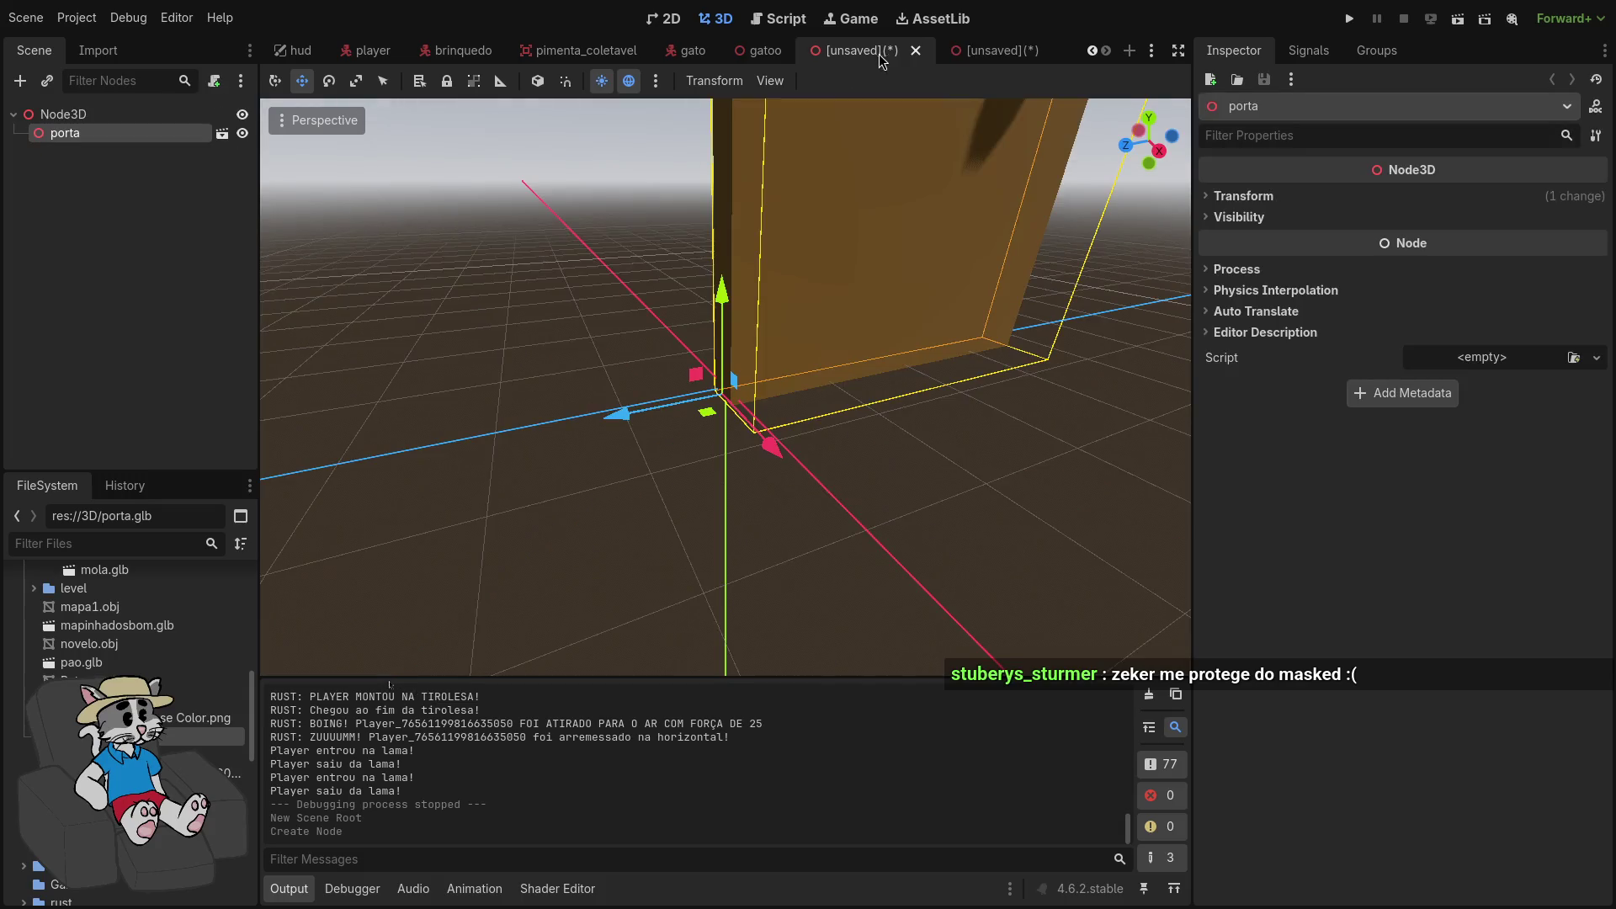
pyautogui.click(915, 51)
pyautogui.click(699, 488)
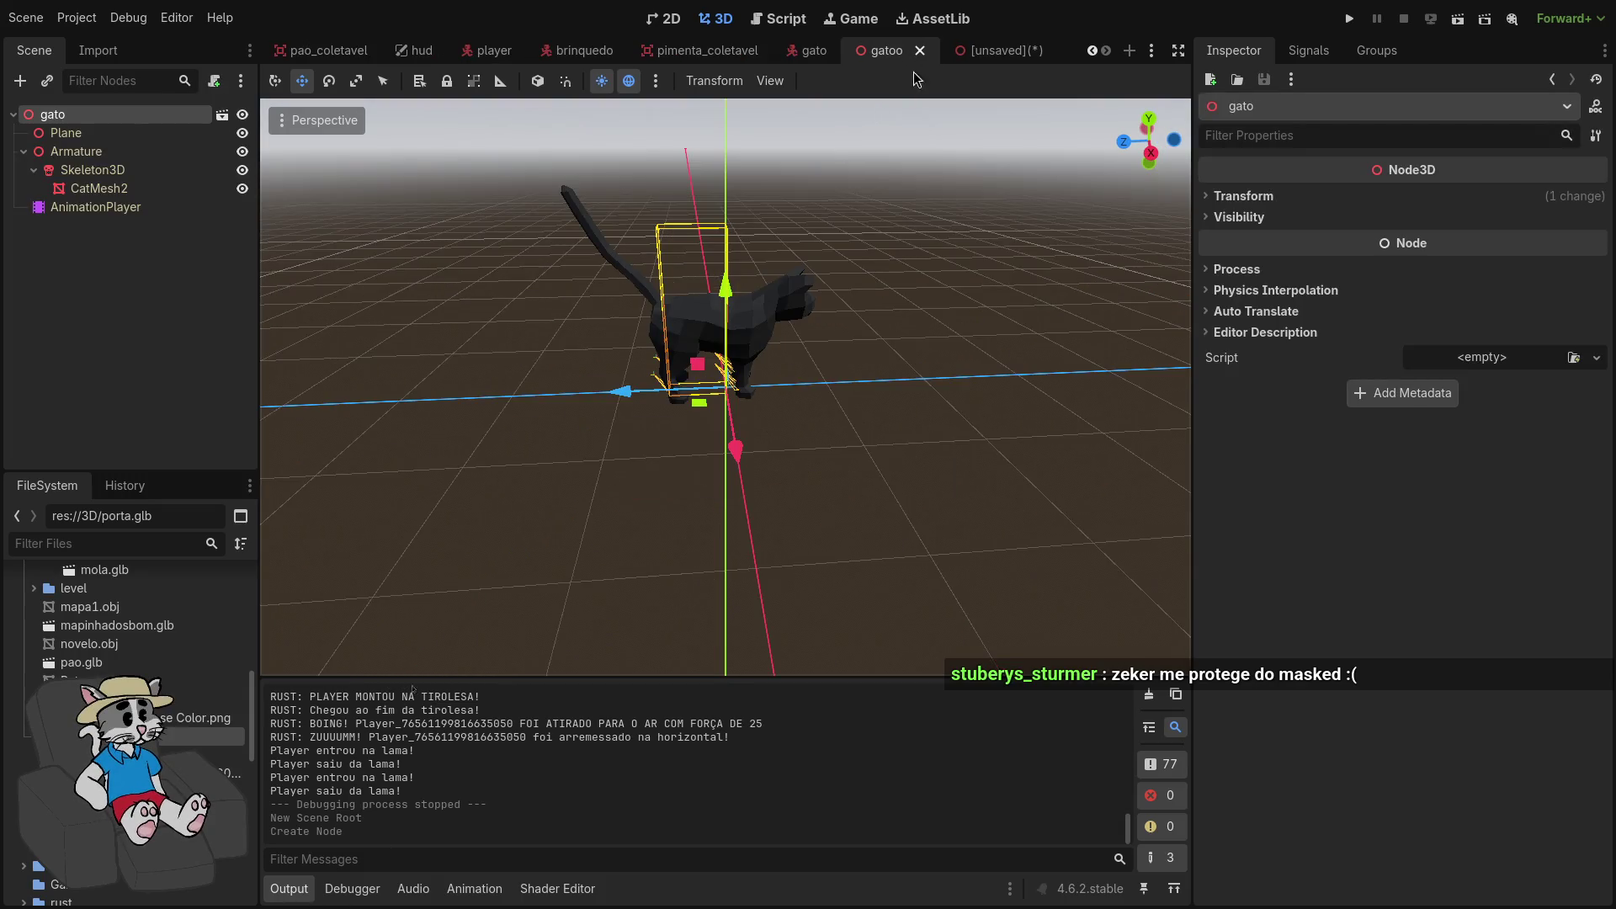
pyautogui.click(958, 57)
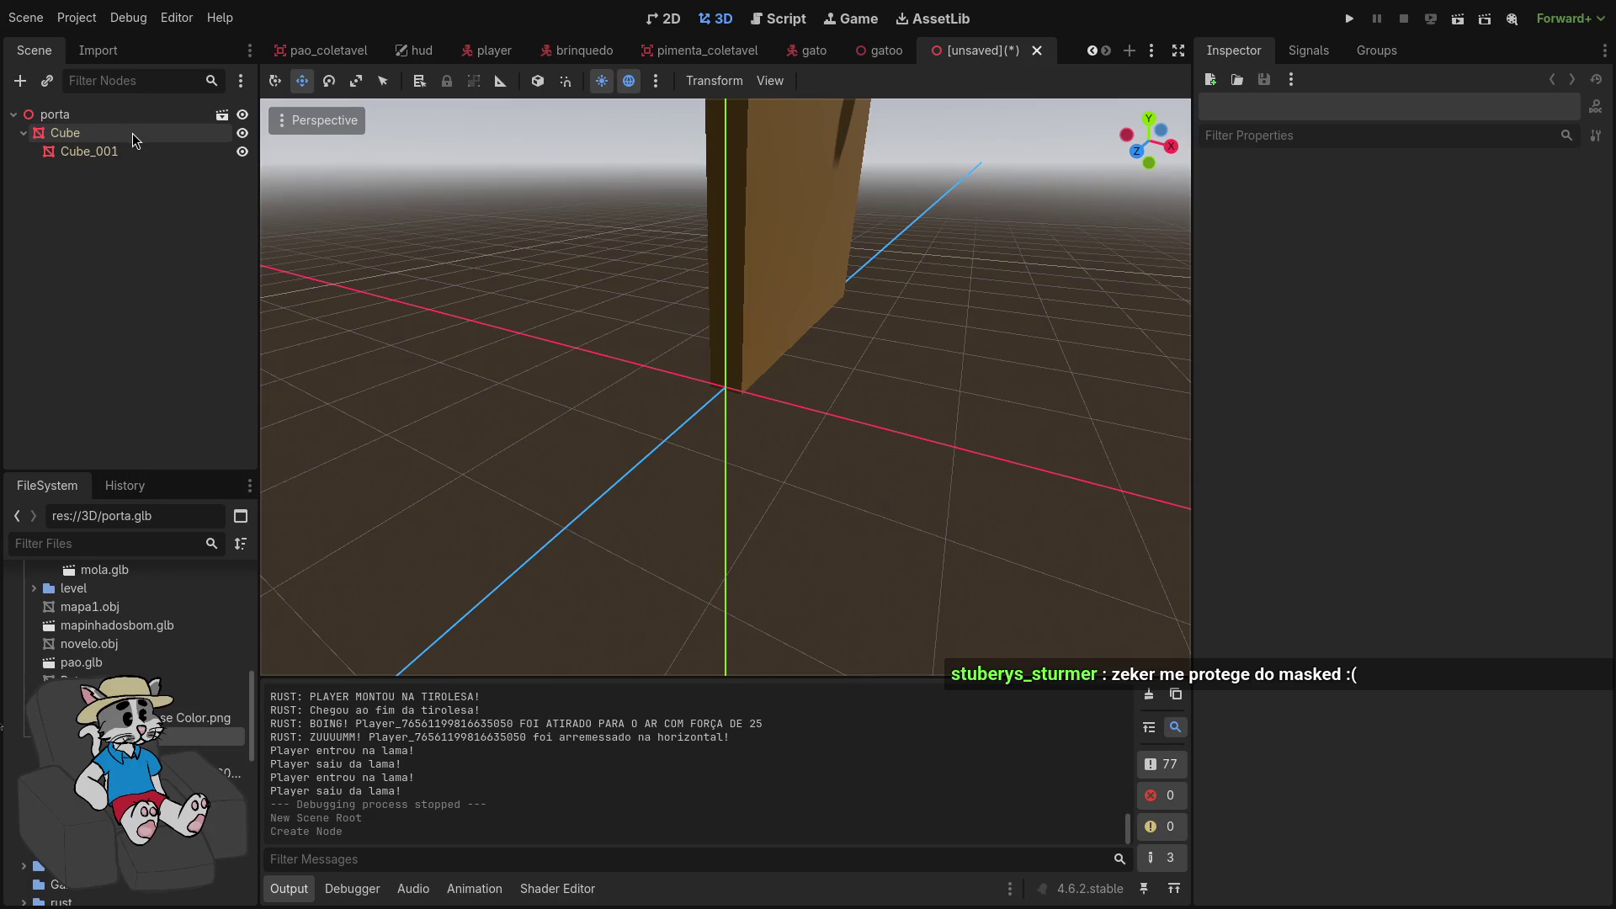
pyautogui.scroll(-3, 822, 422)
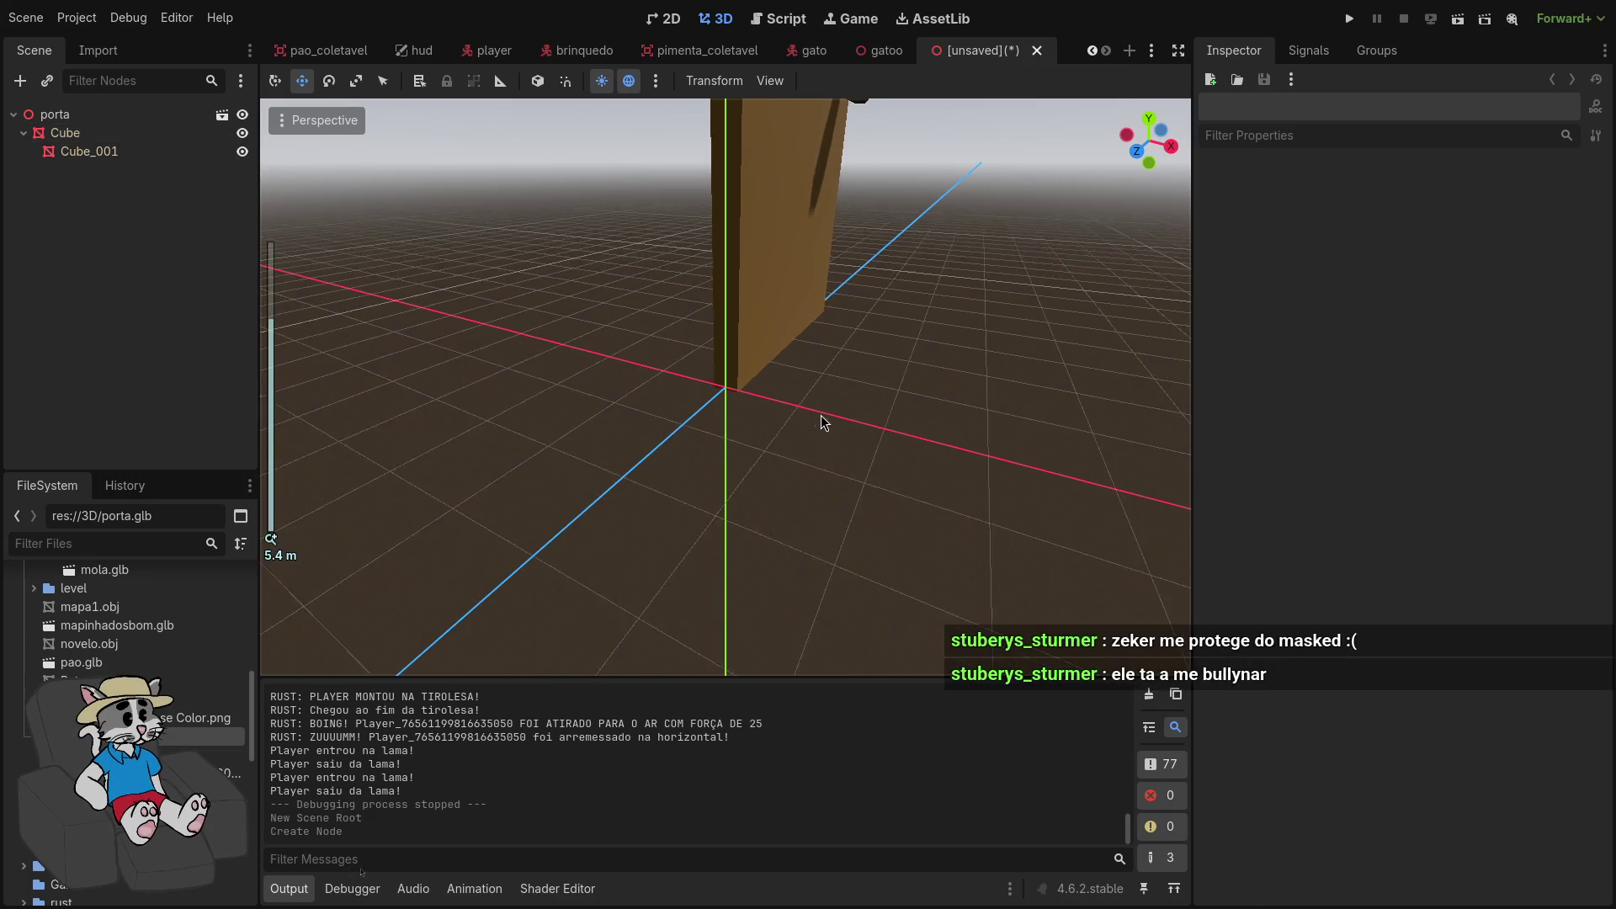
pyautogui.moveTo(740, 447)
pyautogui.mouseDown()
pyautogui.moveTo(552, 462)
pyautogui.moveTo(732, 427)
pyautogui.mouseUp()
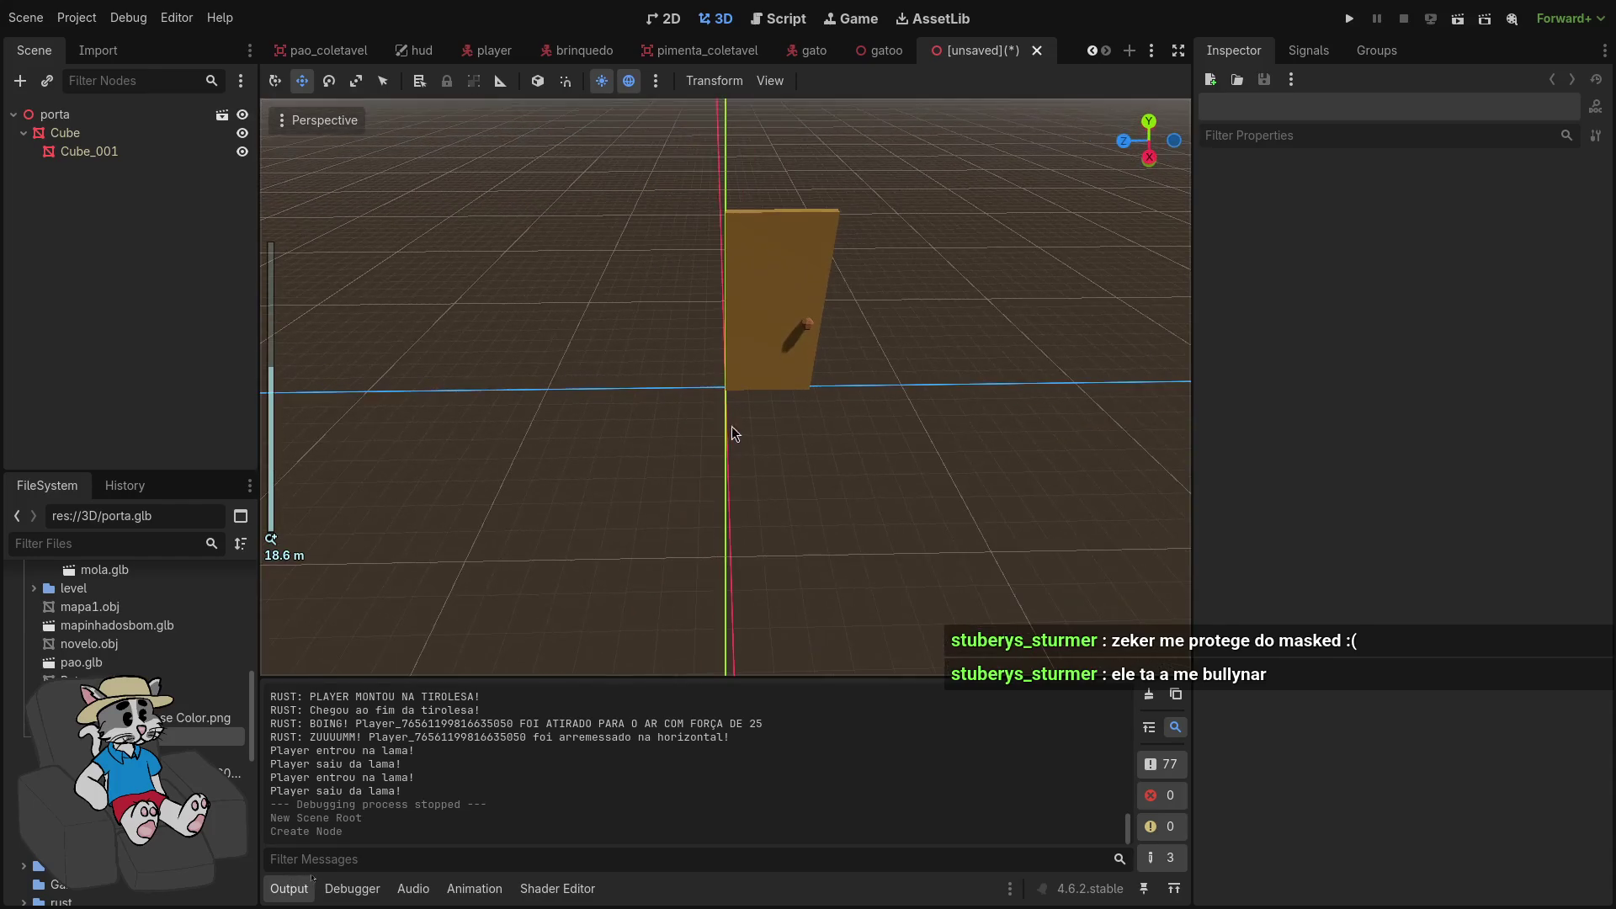
pyautogui.hotkey('ctrl', 's')
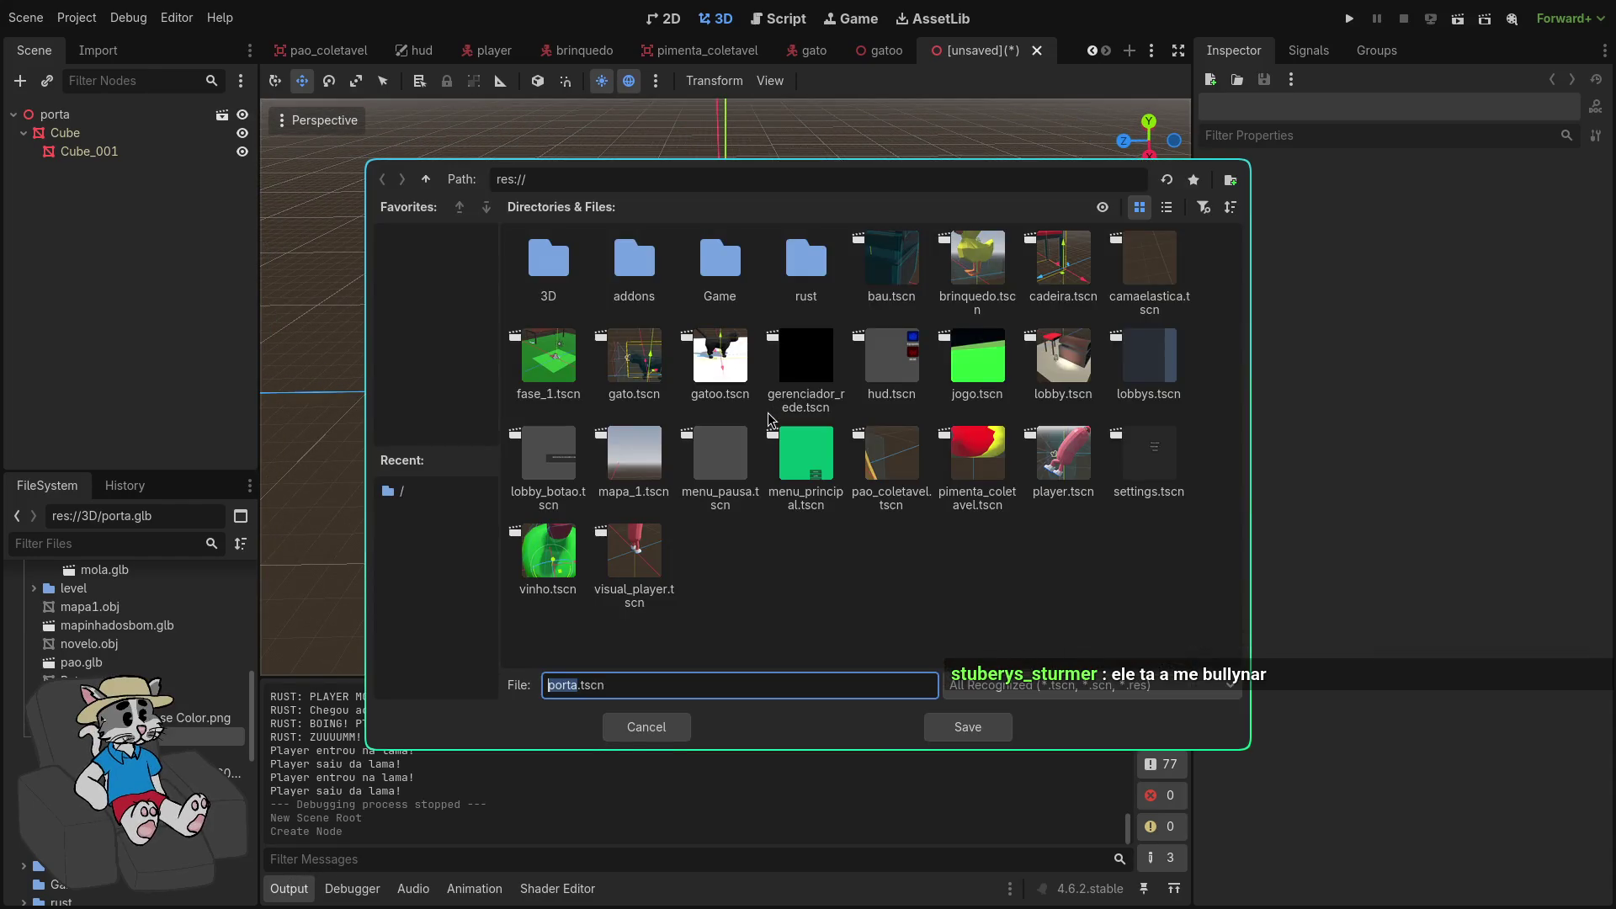
pyautogui.click(967, 726)
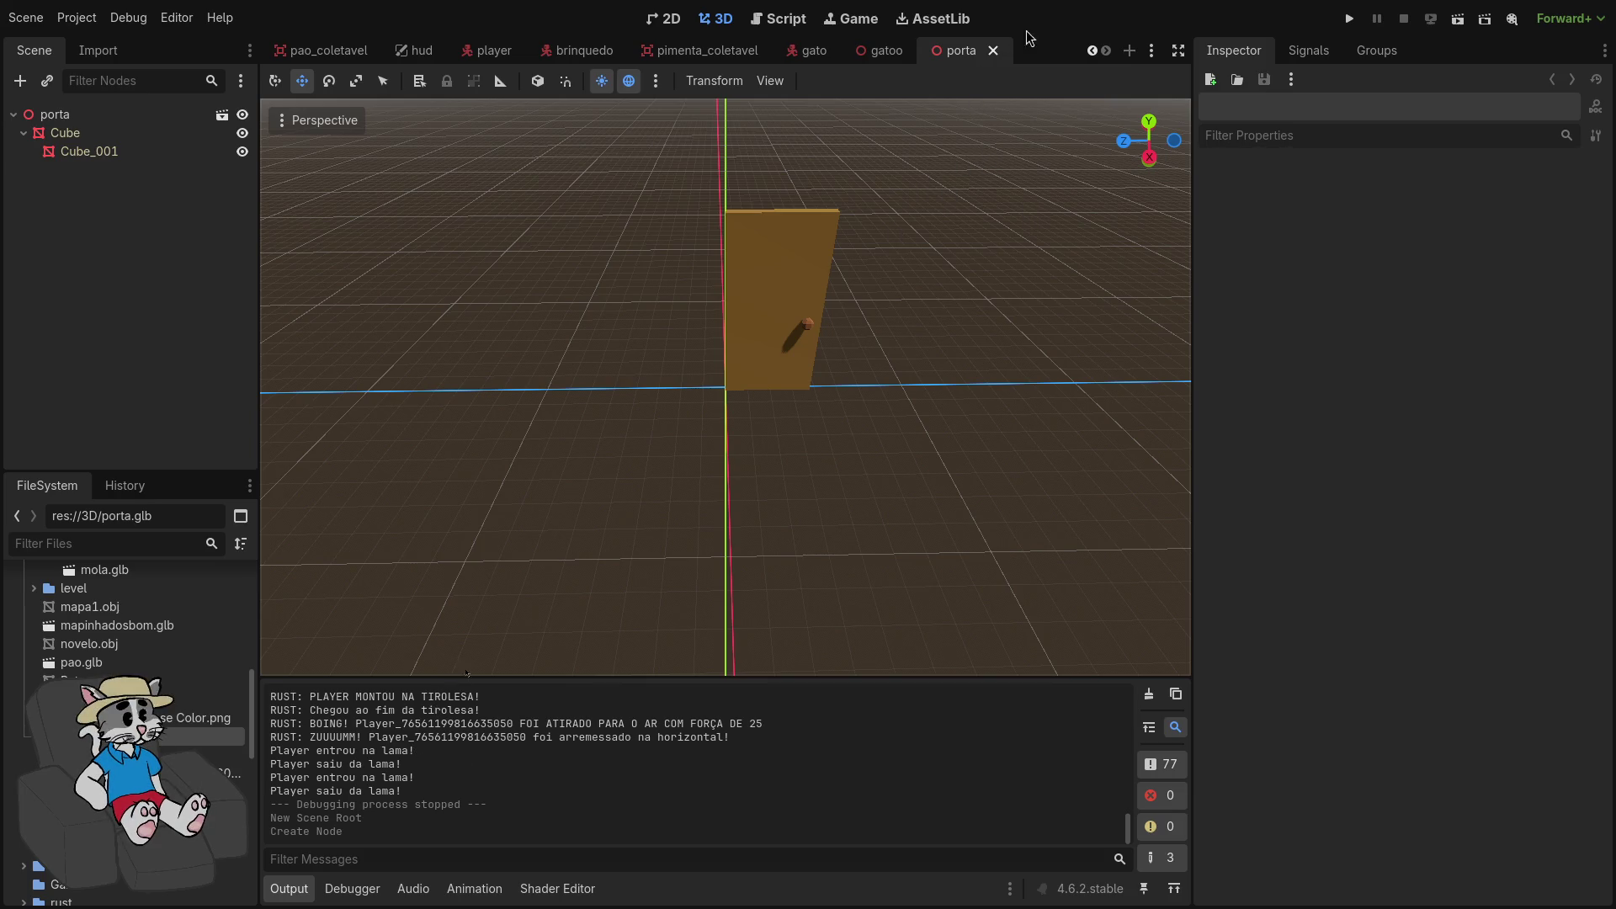
# Close the brinquedo and player scenes.
pyautogui.click(856, 53)
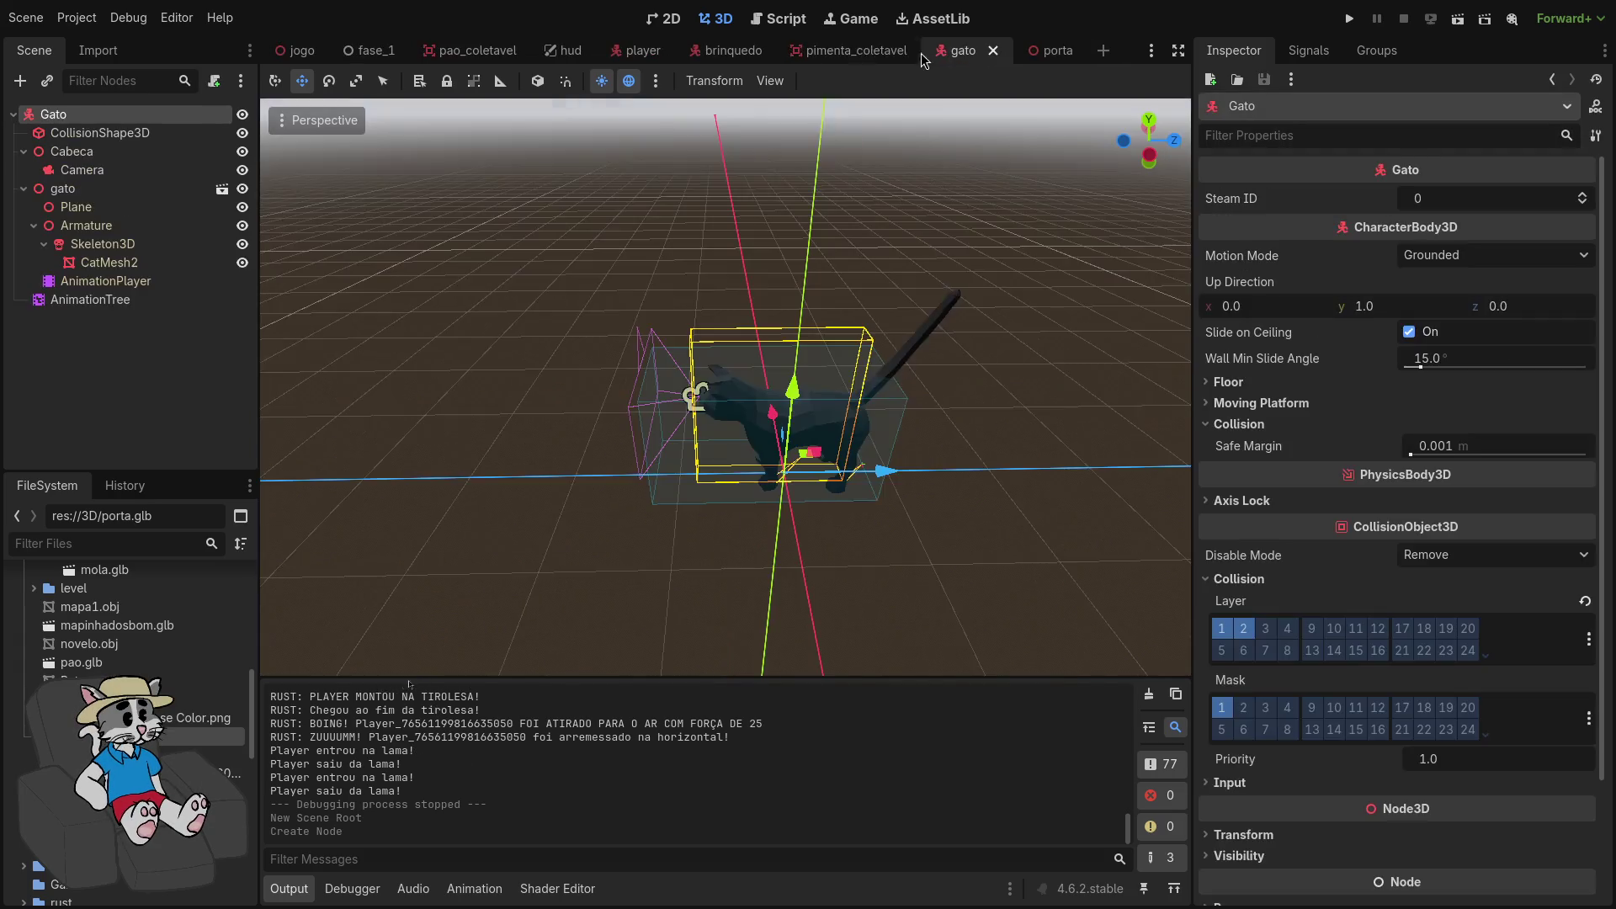
pyautogui.click(799, 52)
pyautogui.click(744, 54)
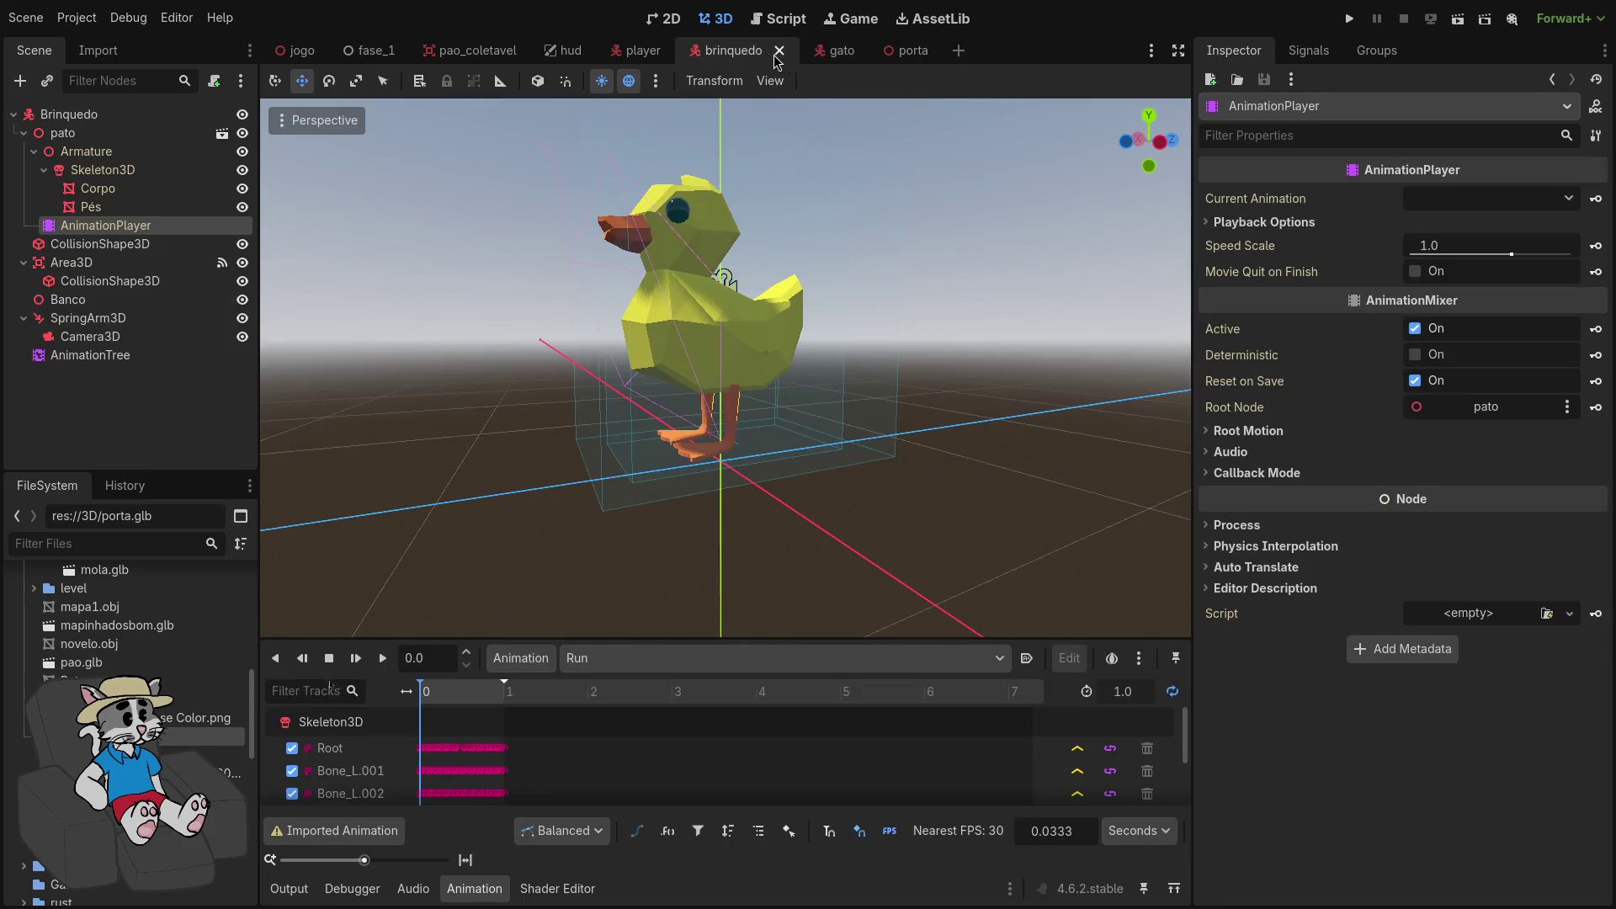
pyautogui.click(776, 55)
pyautogui.click(678, 53)
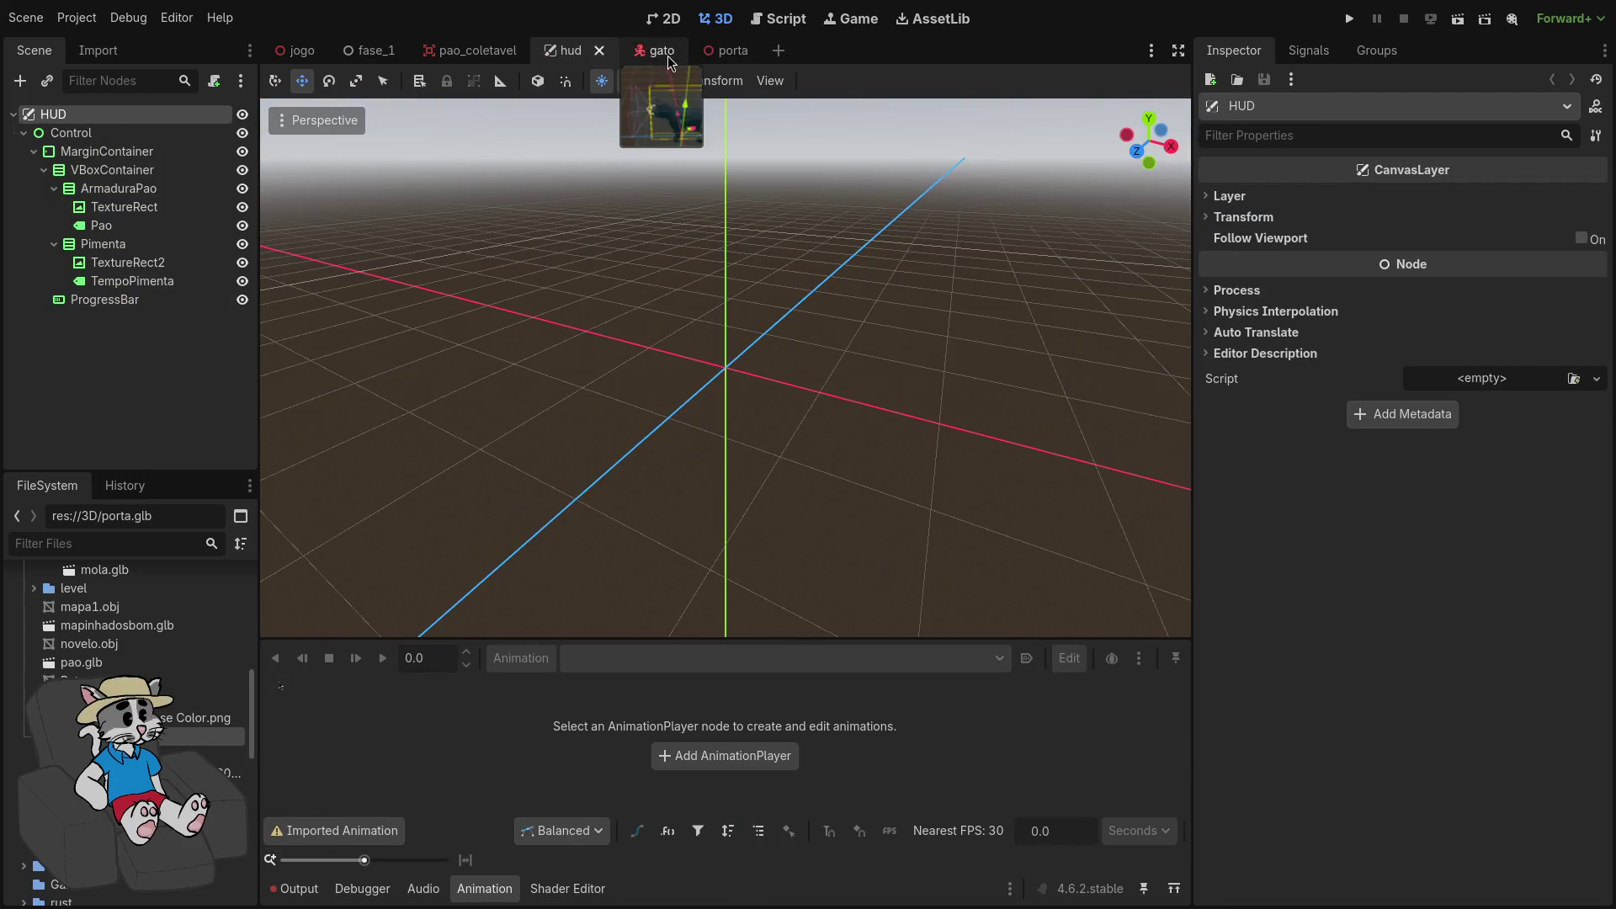
# Create a new scene with a RigidBody3D root node.
pyautogui.click(778, 51)
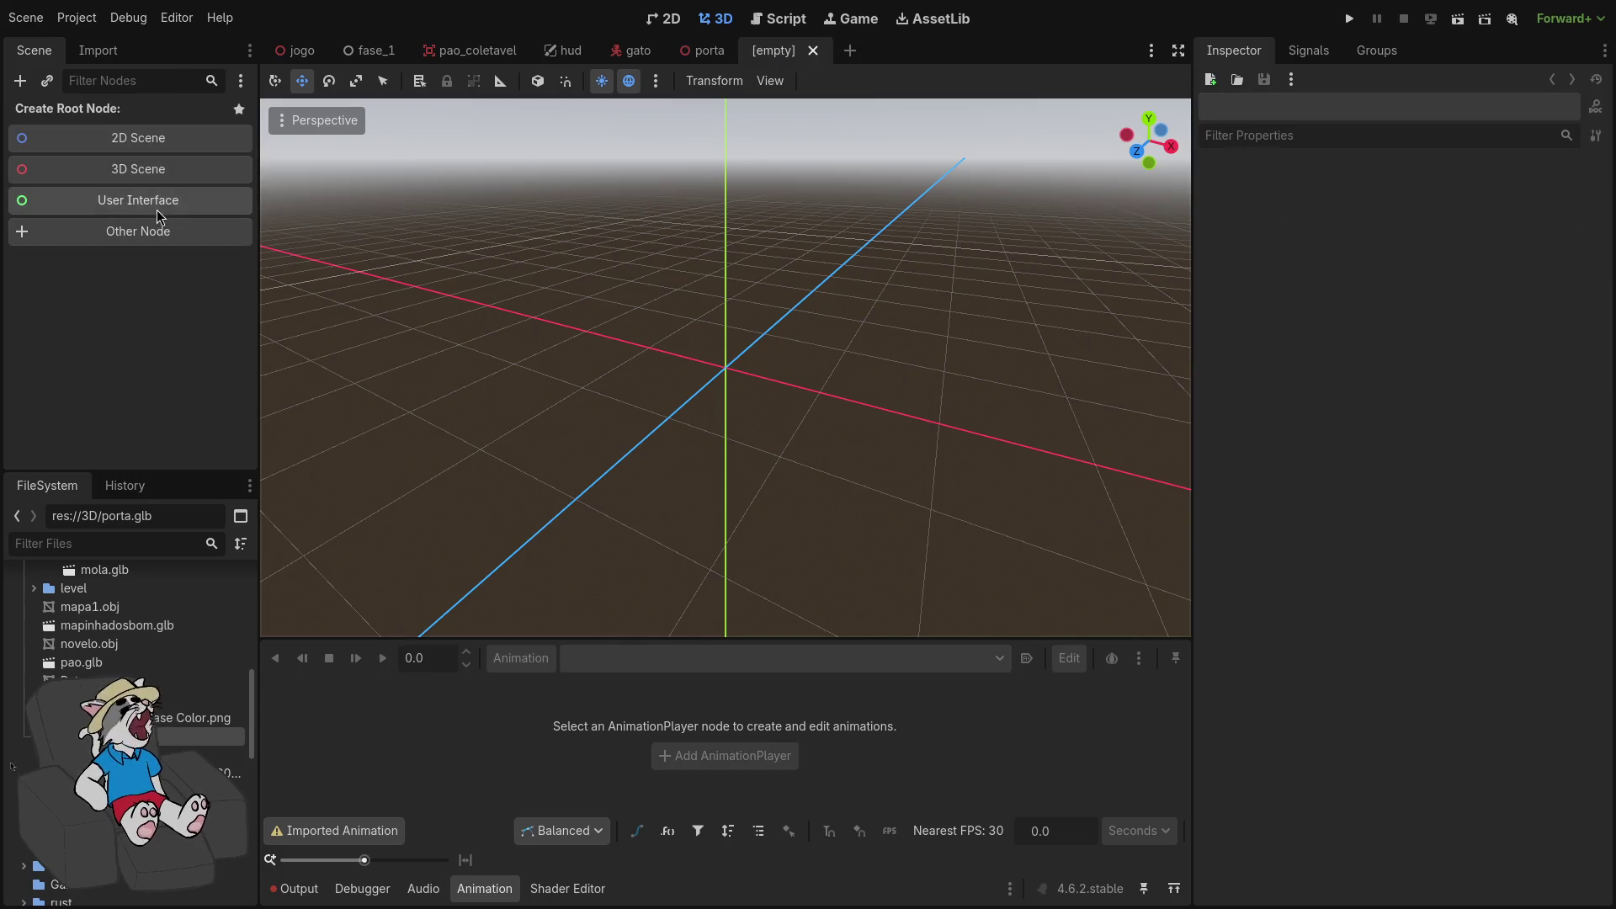
pyautogui.click(149, 230)
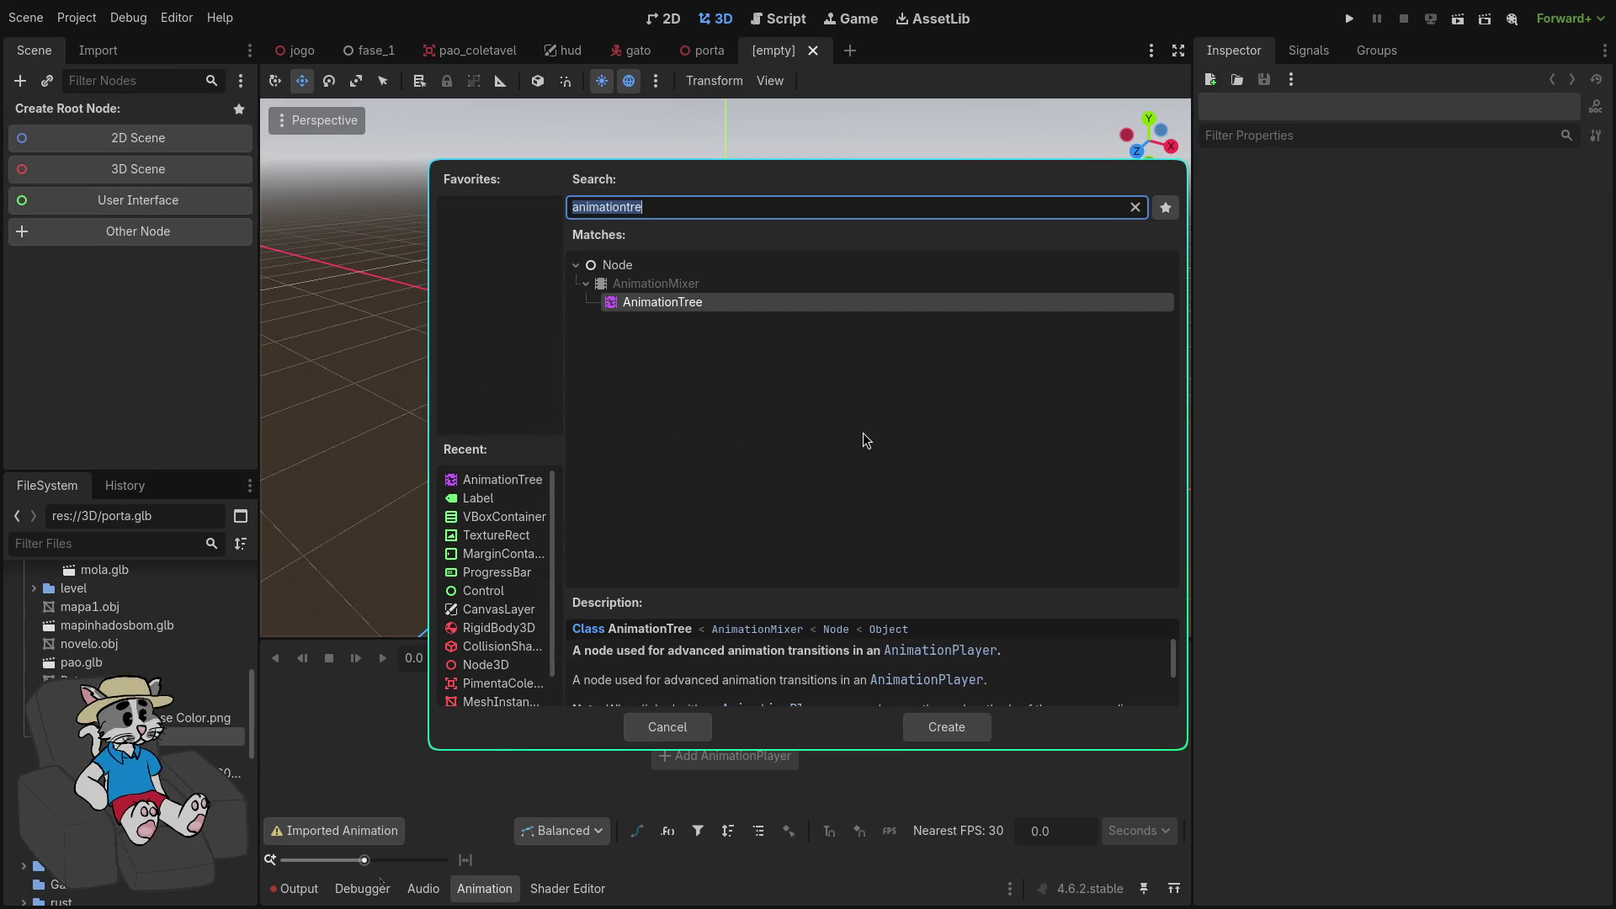
pyautogui.write('rid')
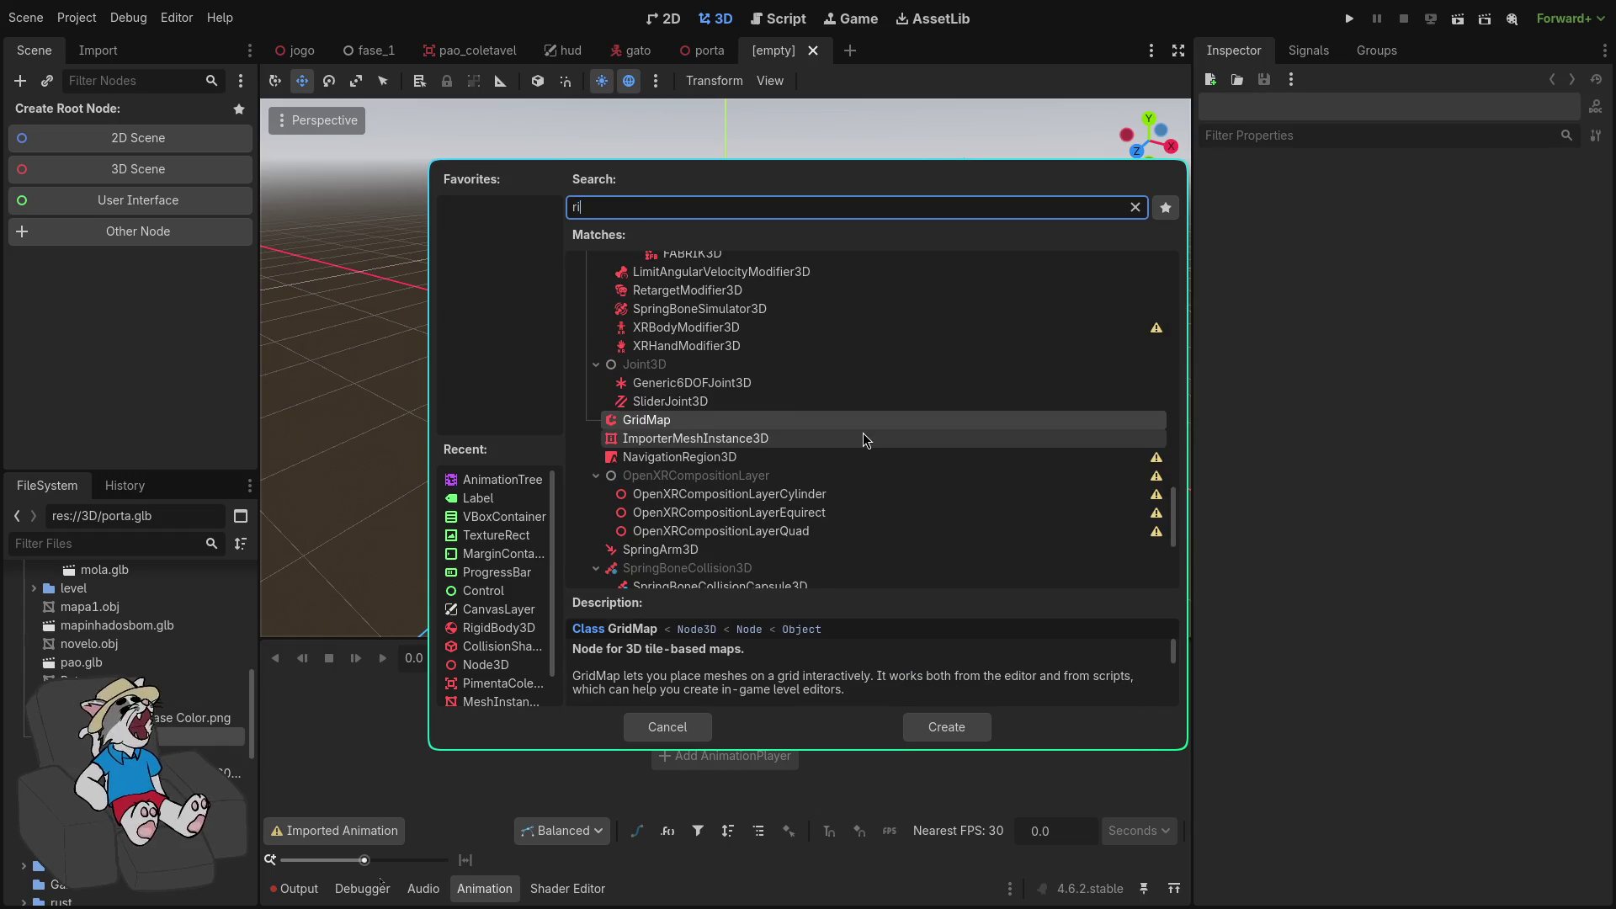
pyautogui.press('BackSpace')
pyautogui.write('gd')
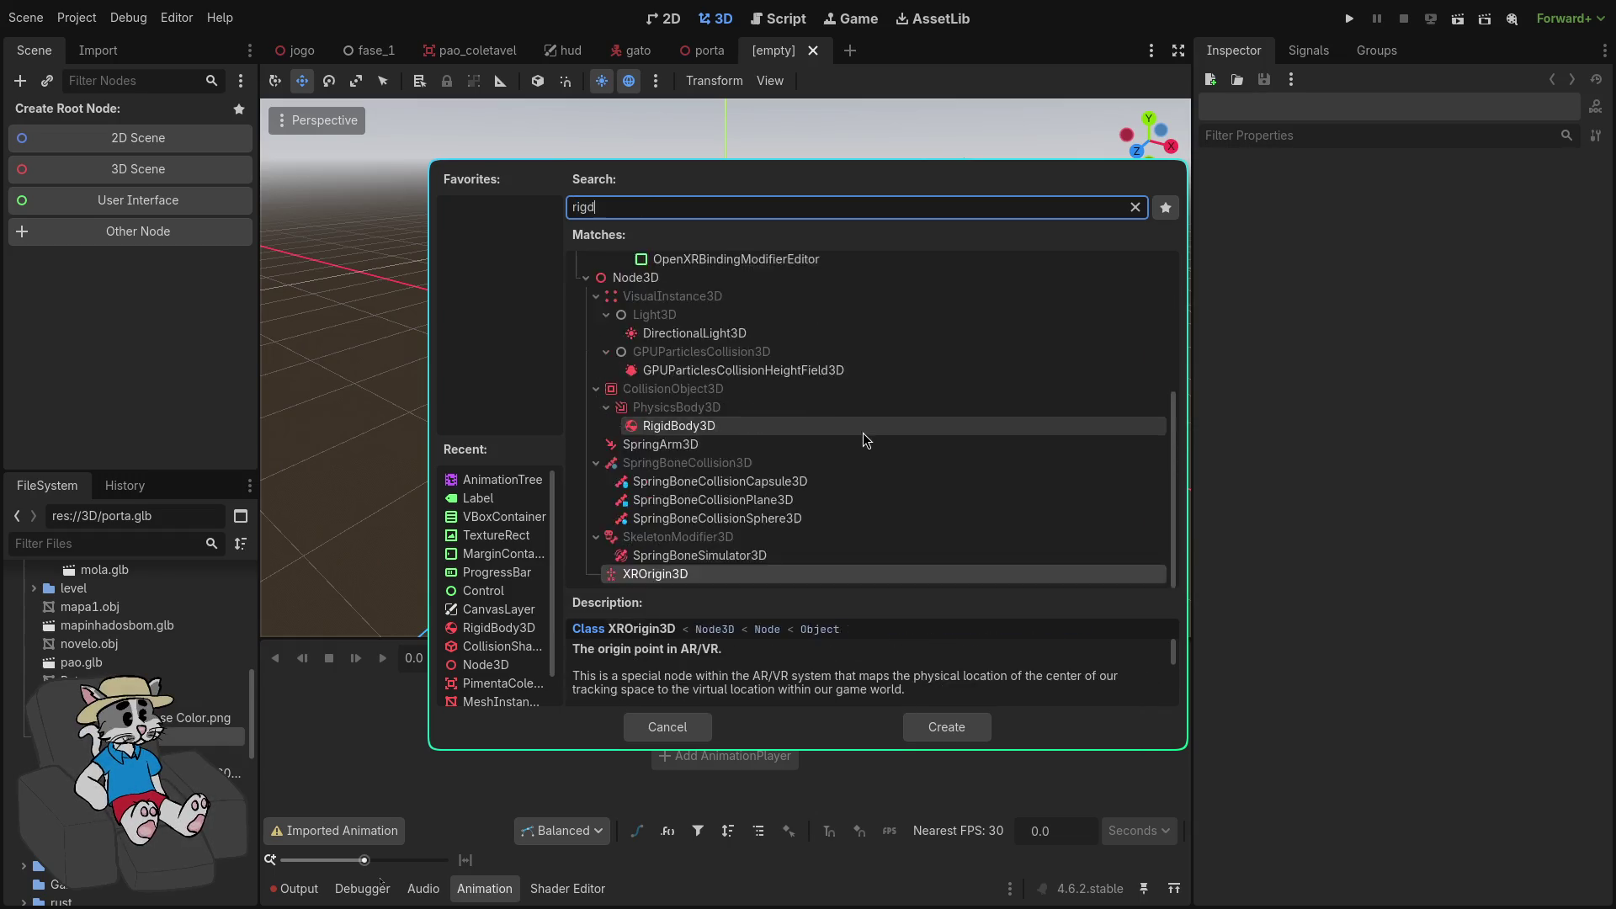
pyautogui.click(852, 426)
pyautogui.click(968, 726)
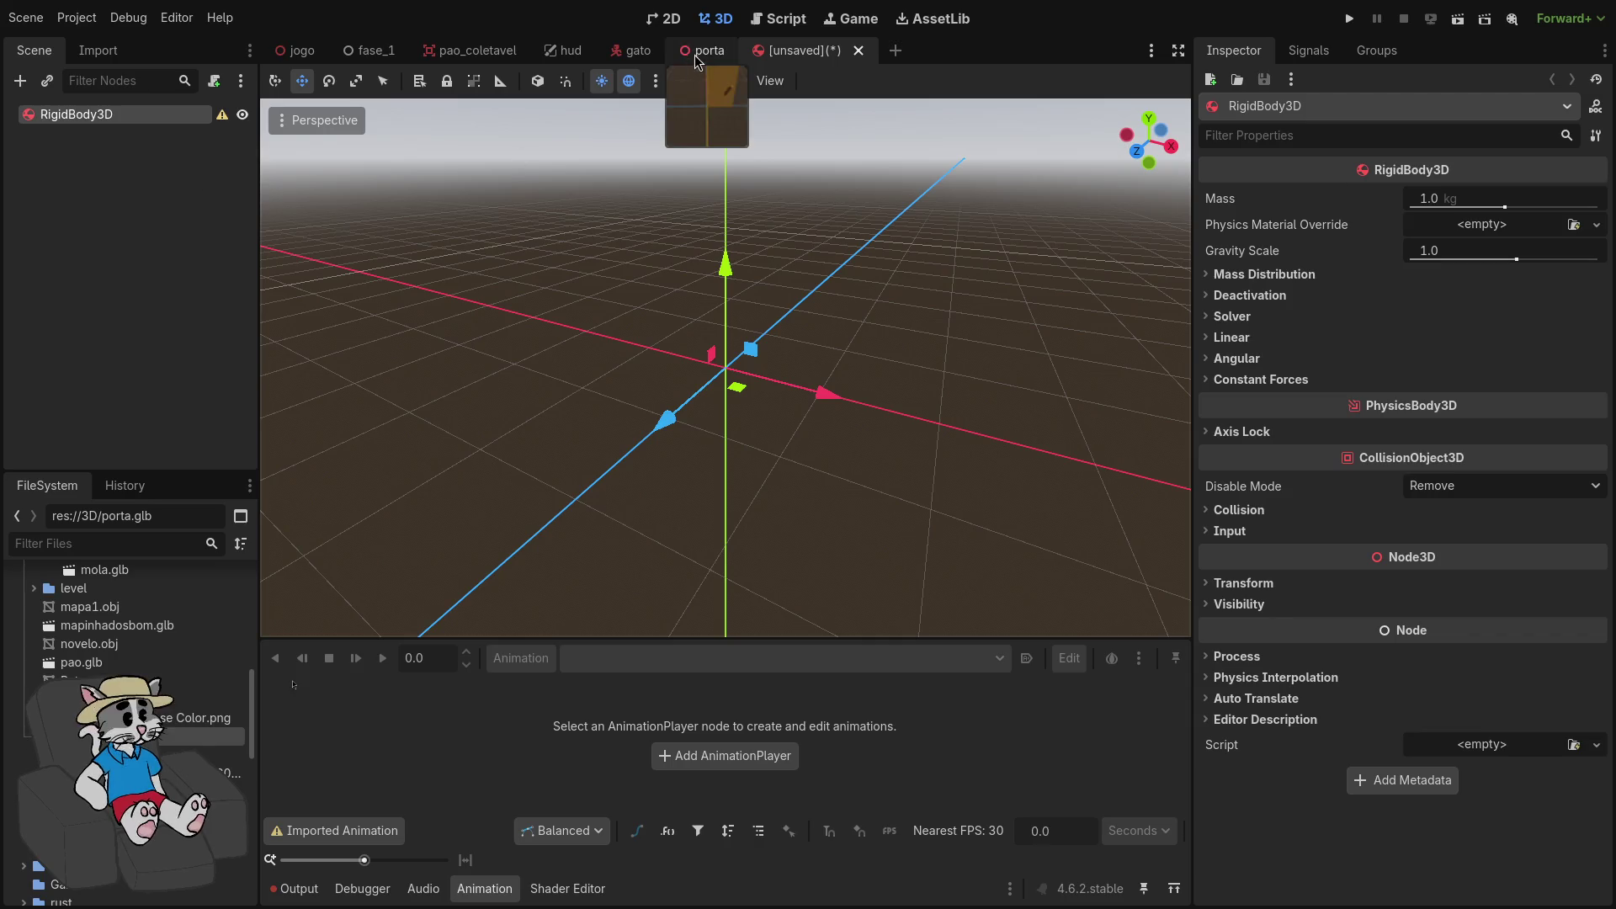
# Filter the FileSystem for 'porta' and rename porta.tscn to portaa.tscn.
pyautogui.click(705, 51)
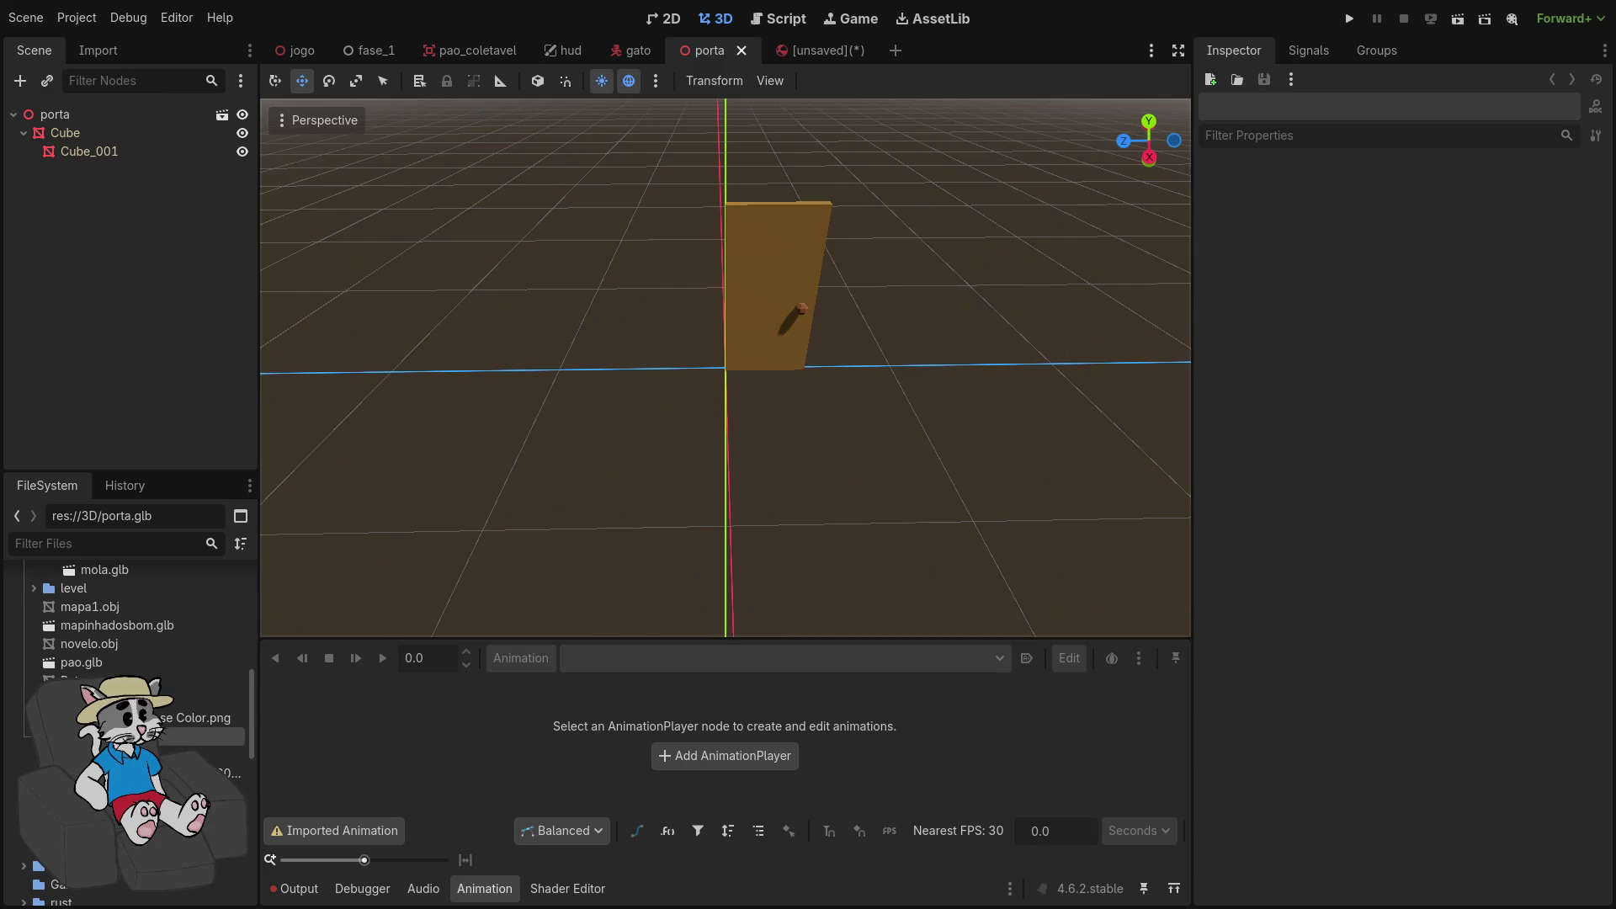
pyautogui.scroll(-2, 154, 660)
pyautogui.scroll(6, 155, 660)
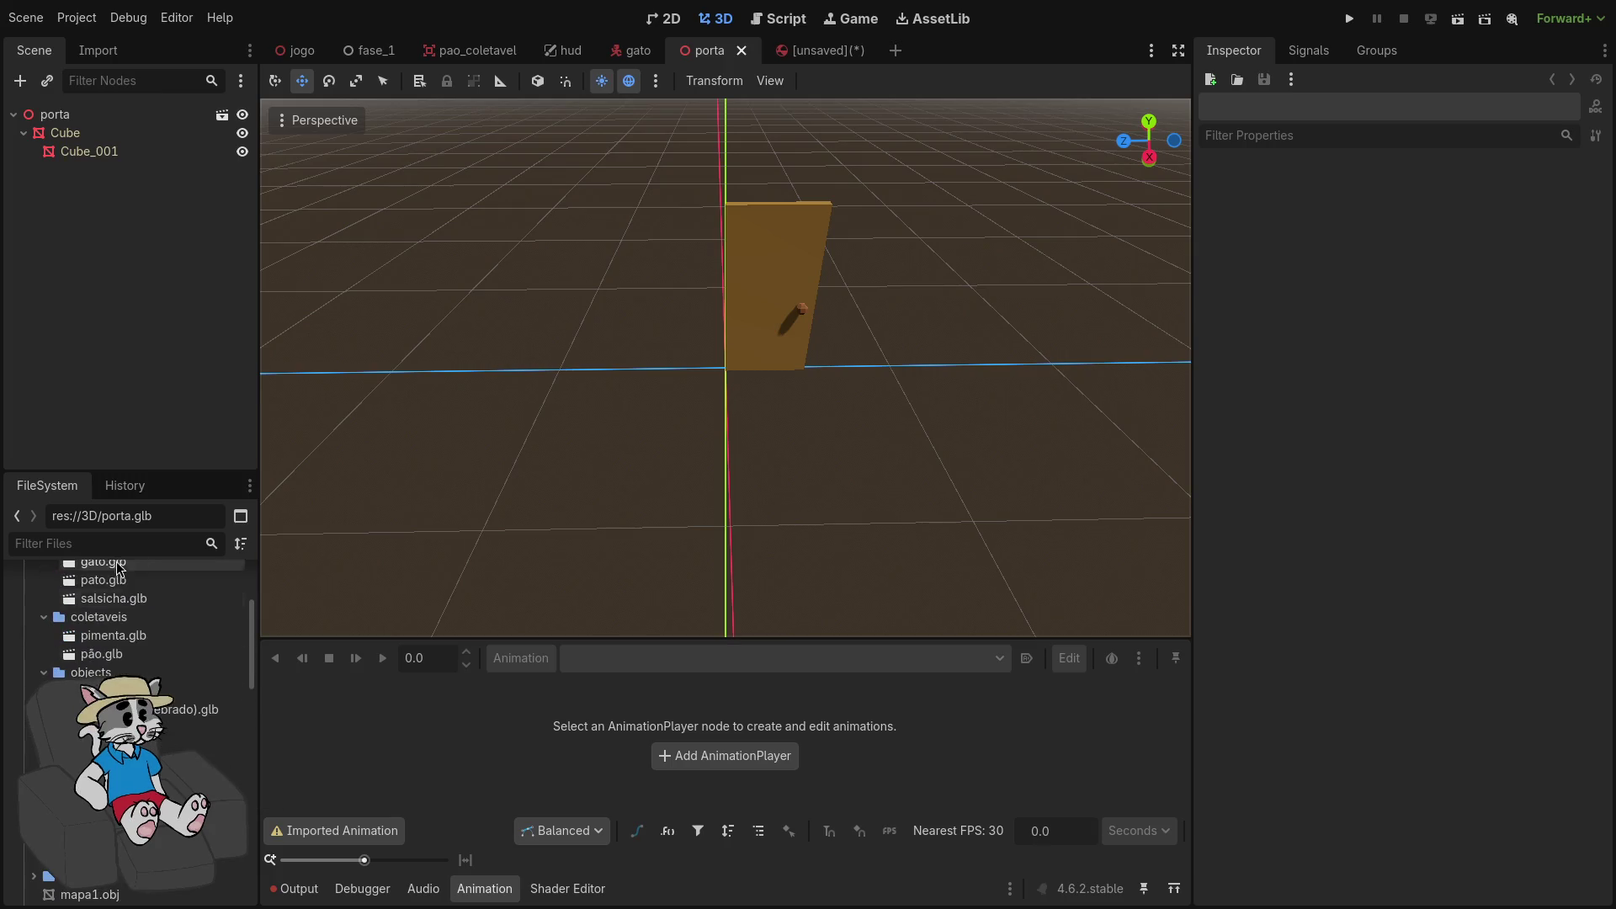
pyautogui.write('porta')
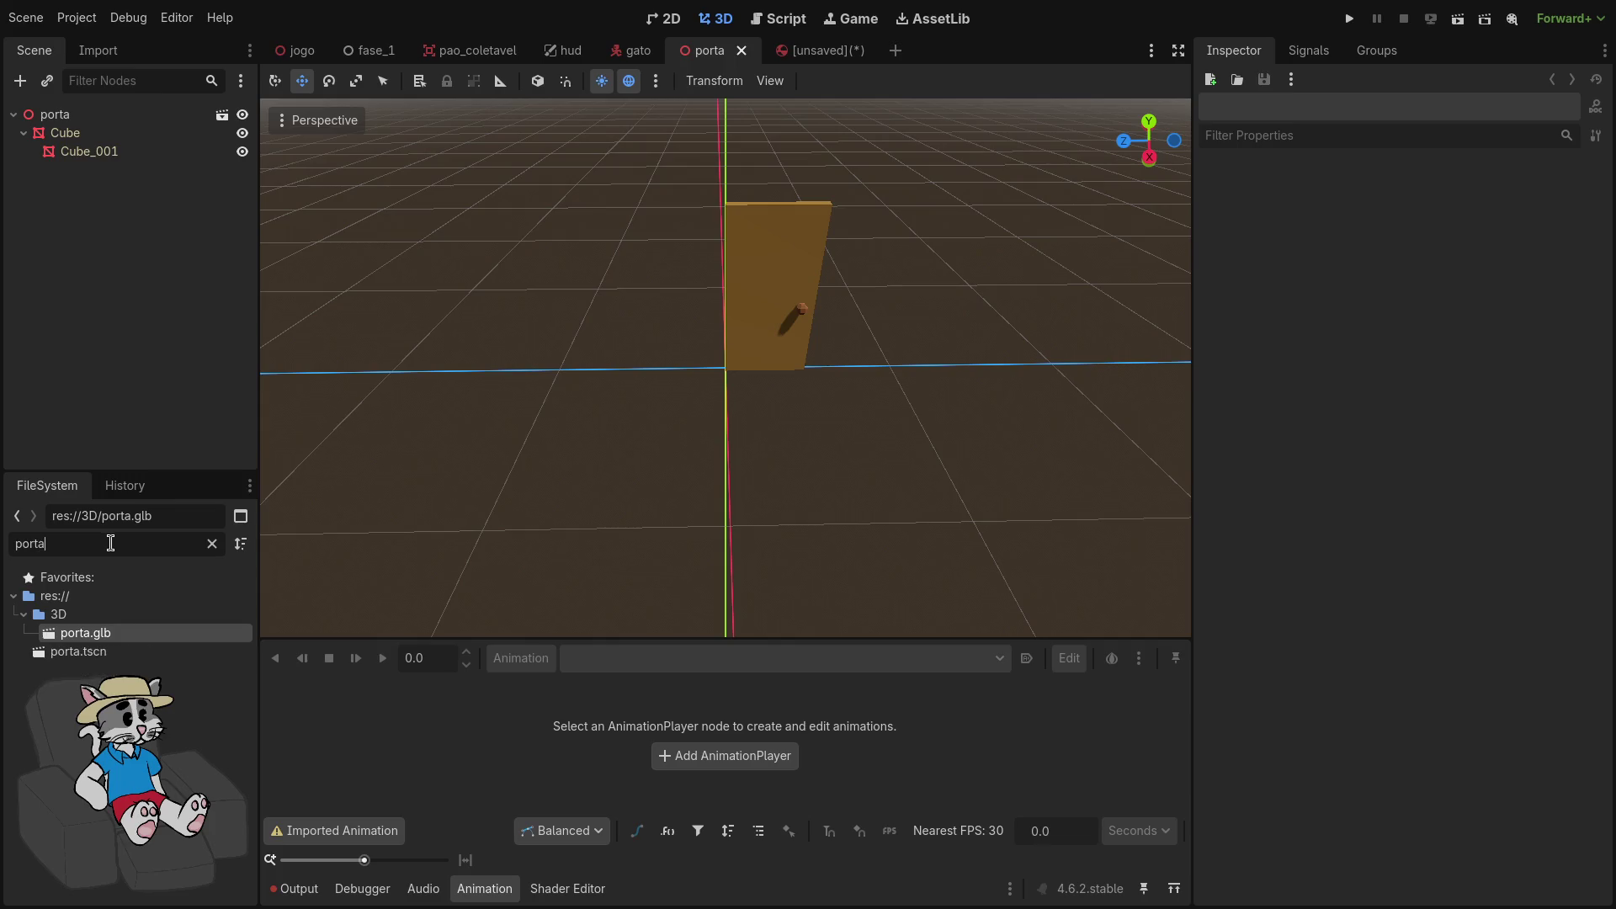
pyautogui.click(143, 644)
pyautogui.press('F2')
pyautogui.write('a')
pyautogui.press('Return')
# Rename the door scene's root node to portaa and save it.
pyautogui.click(113, 116)
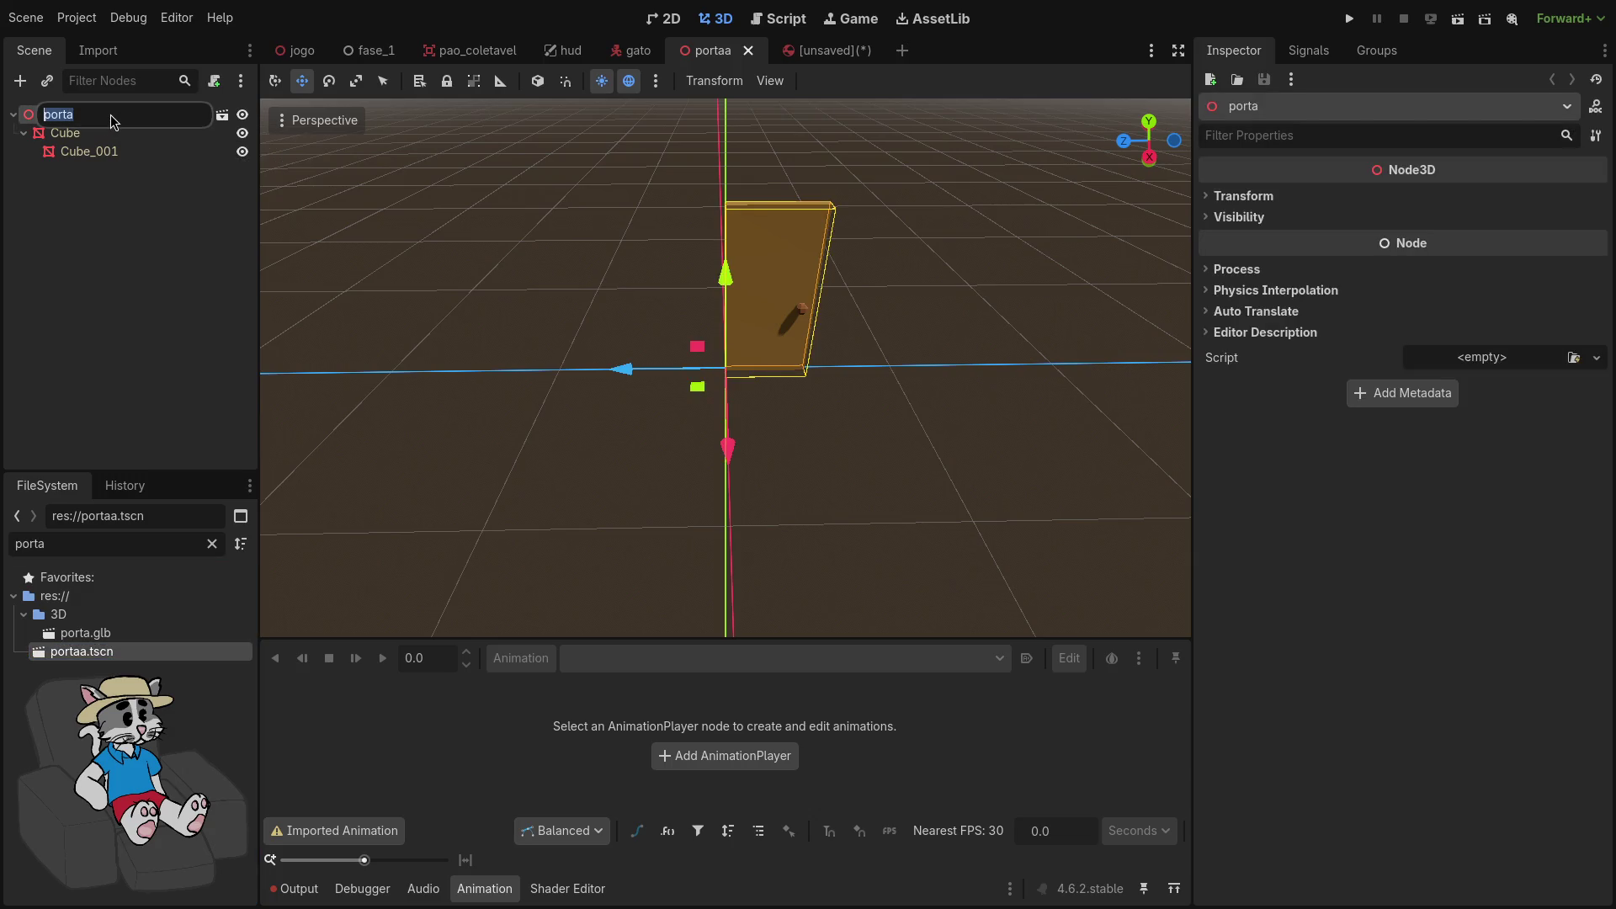
pyautogui.write('a')
pyautogui.press('Return')
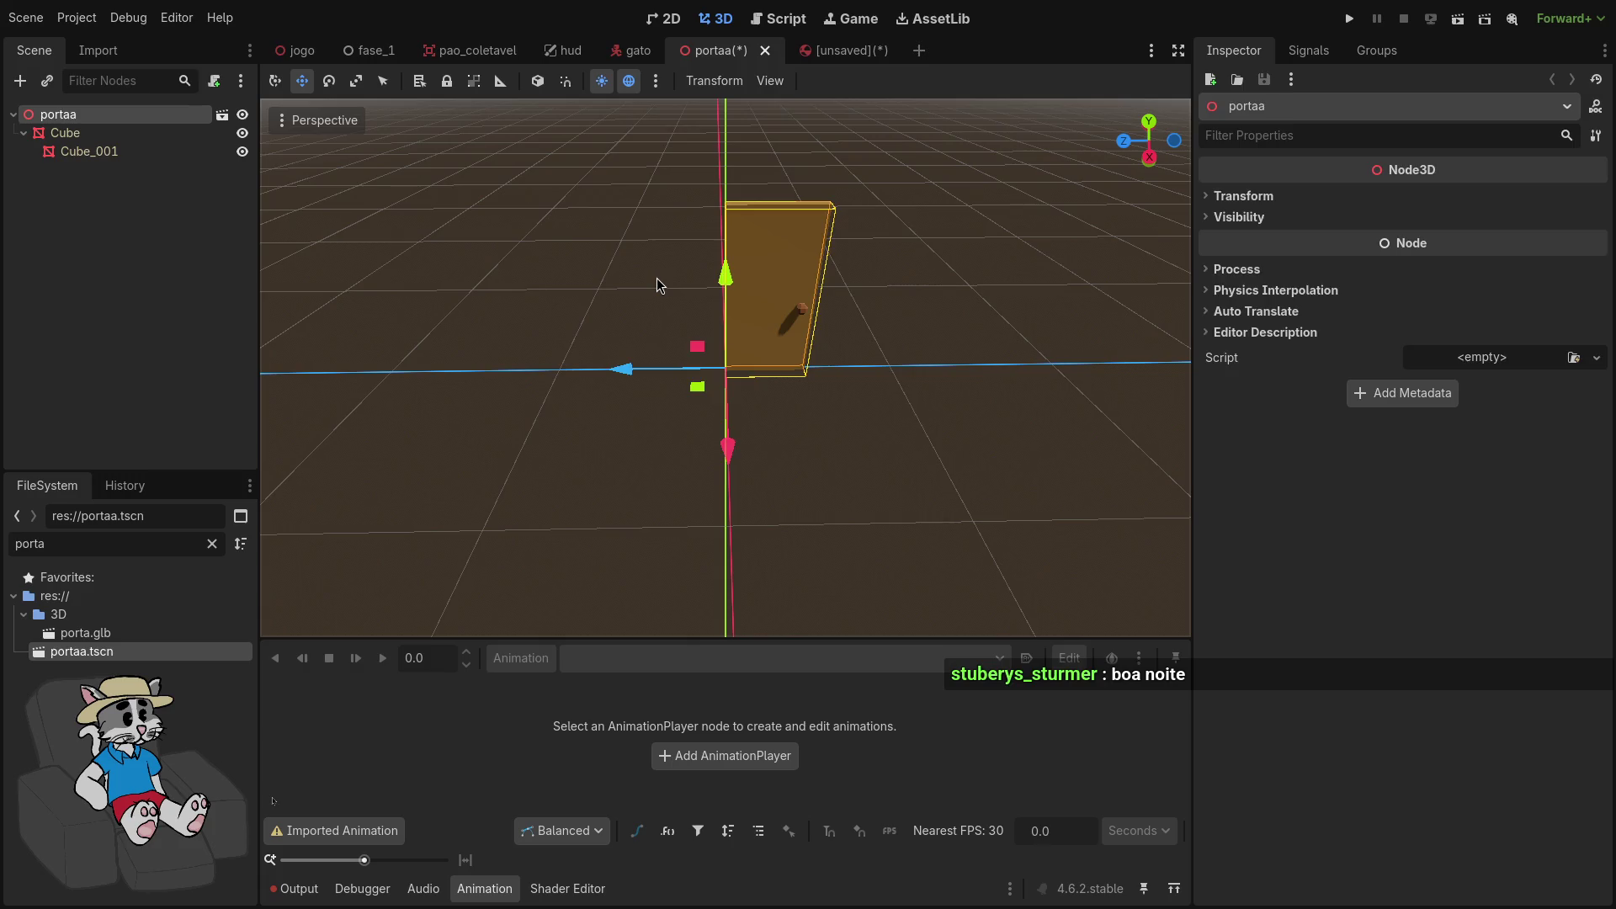
pyautogui.hotkey('ctrl', 's')
pyautogui.click(653, 283)
pyautogui.click(828, 59)
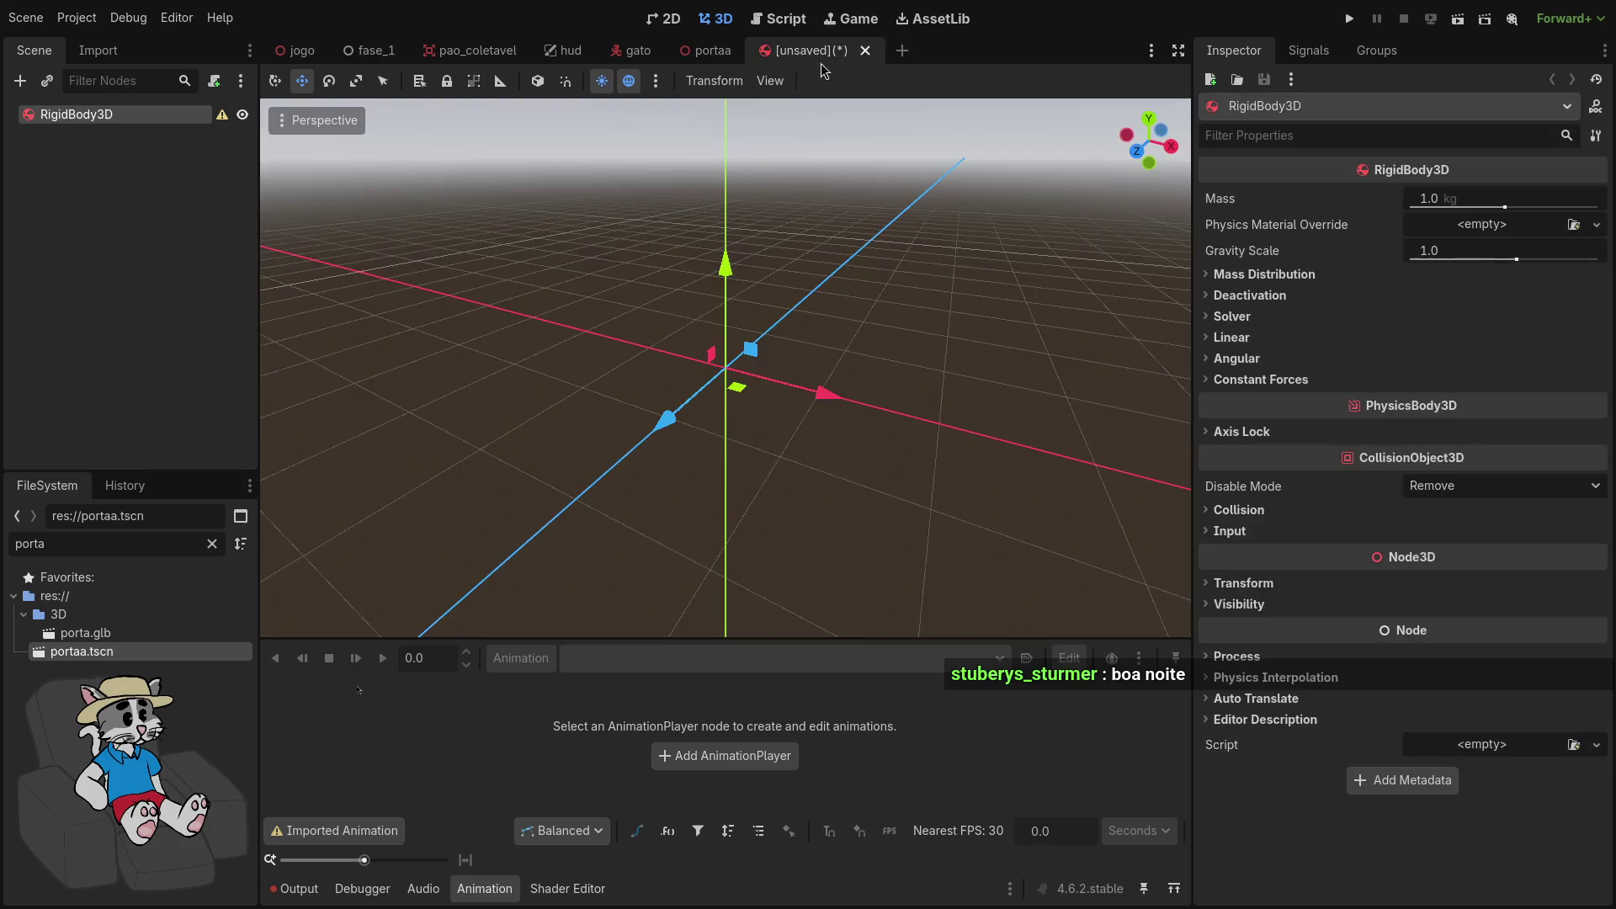
# Rename the RigidBody3D node to porta and save its scene as porta.tscn.
pyautogui.rightClick(141, 119)
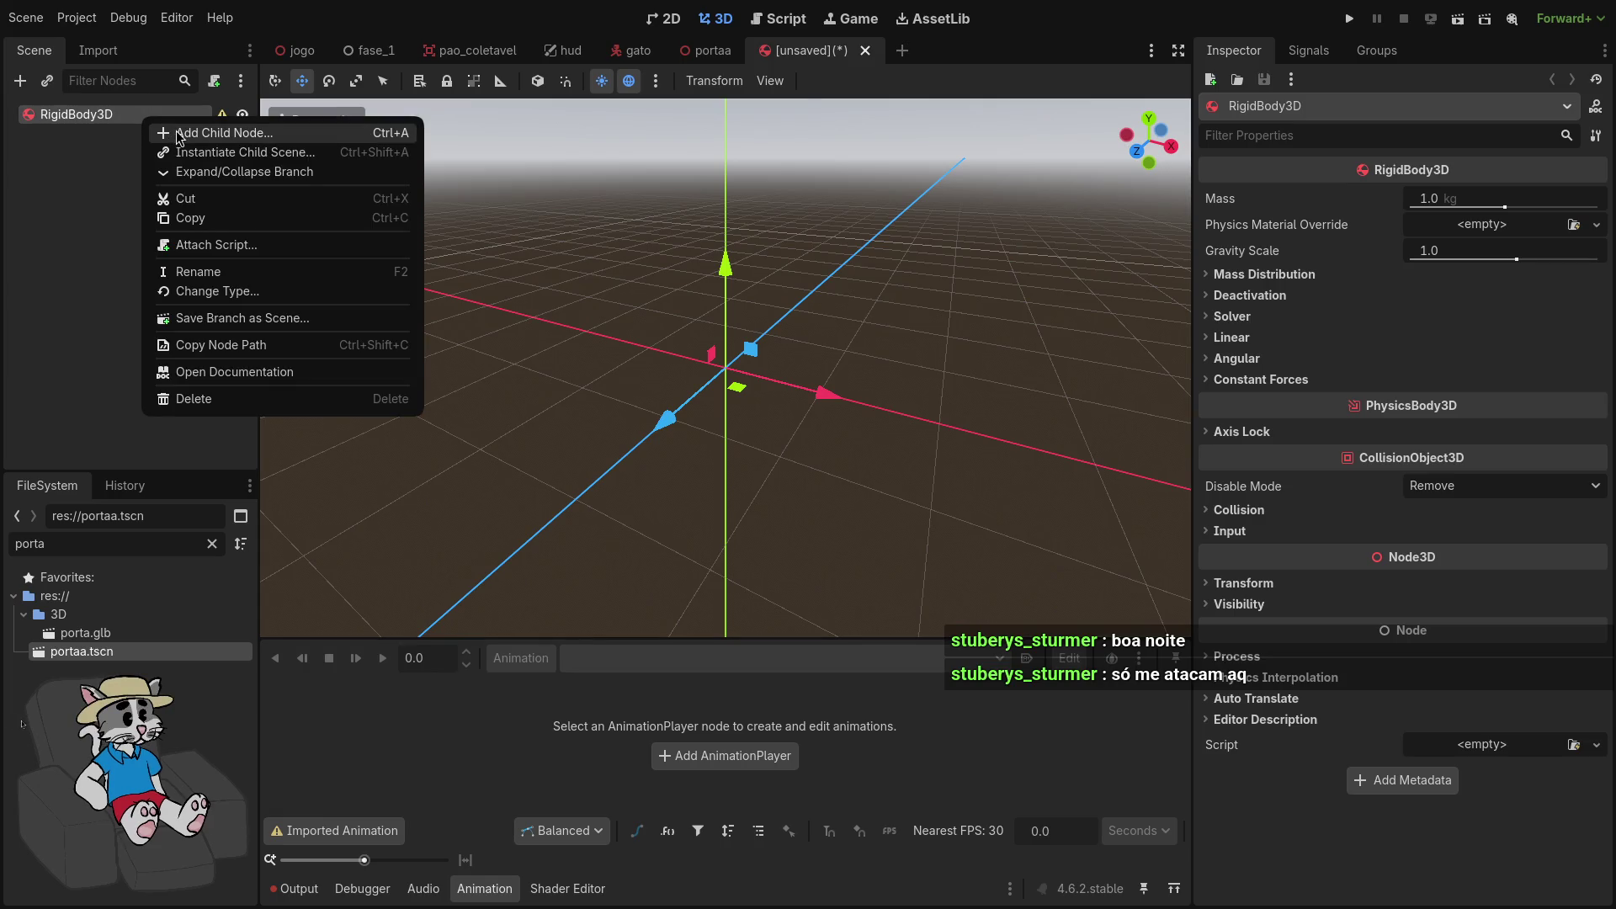
pyautogui.click(99, 113)
pyautogui.doubleClick(99, 113)
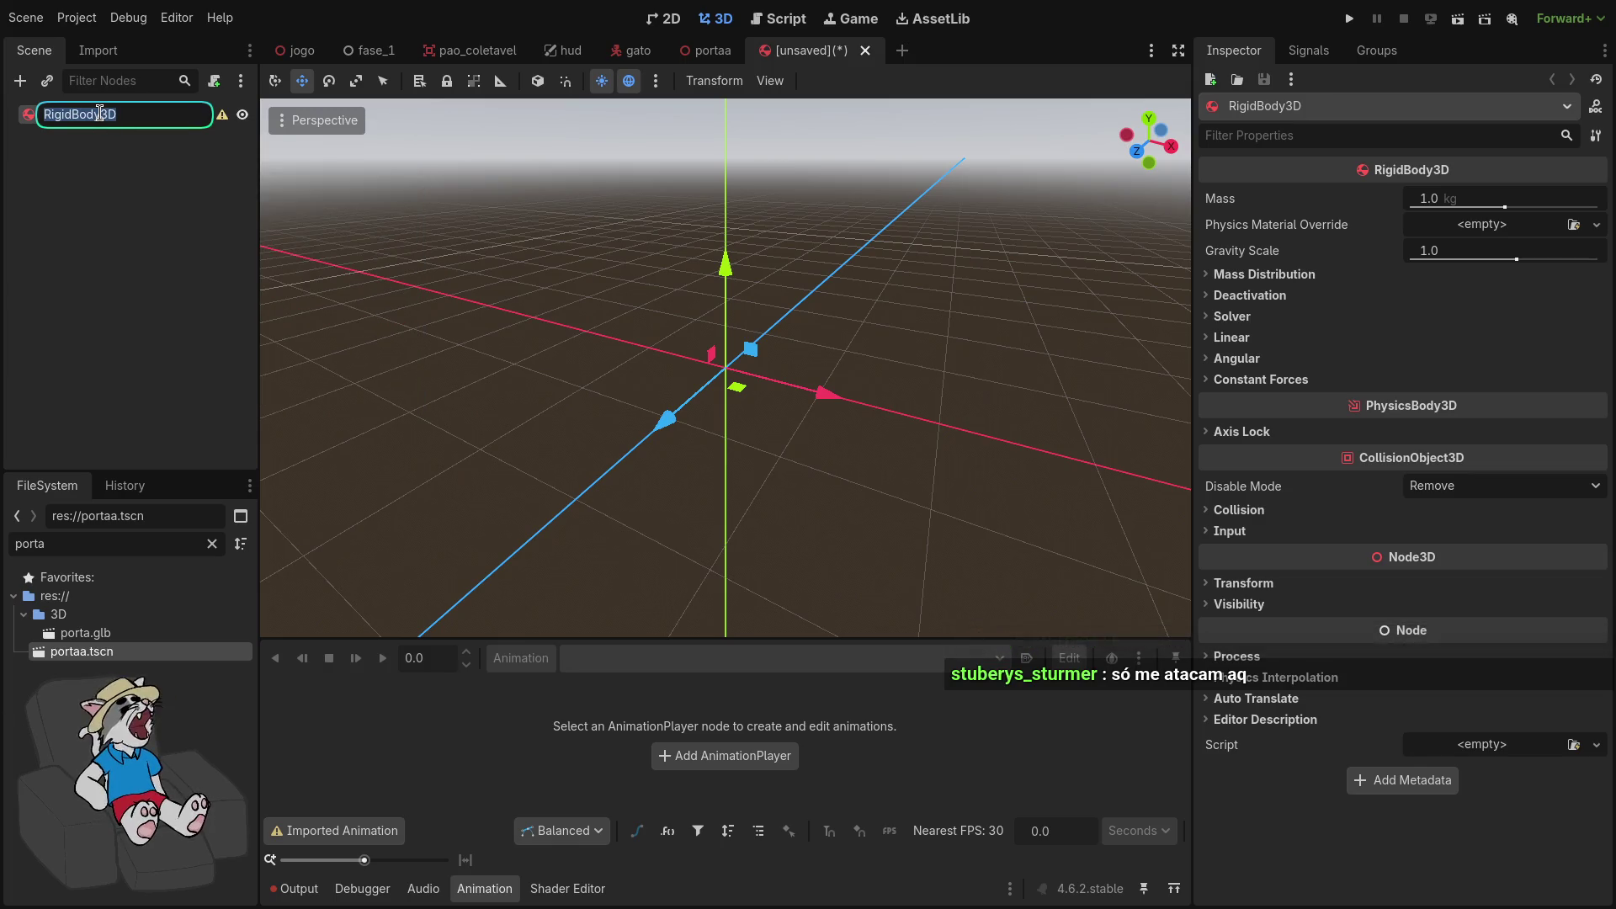
pyautogui.write('porta')
pyautogui.press('Return')
pyautogui.hotkey('ctrl', 's')
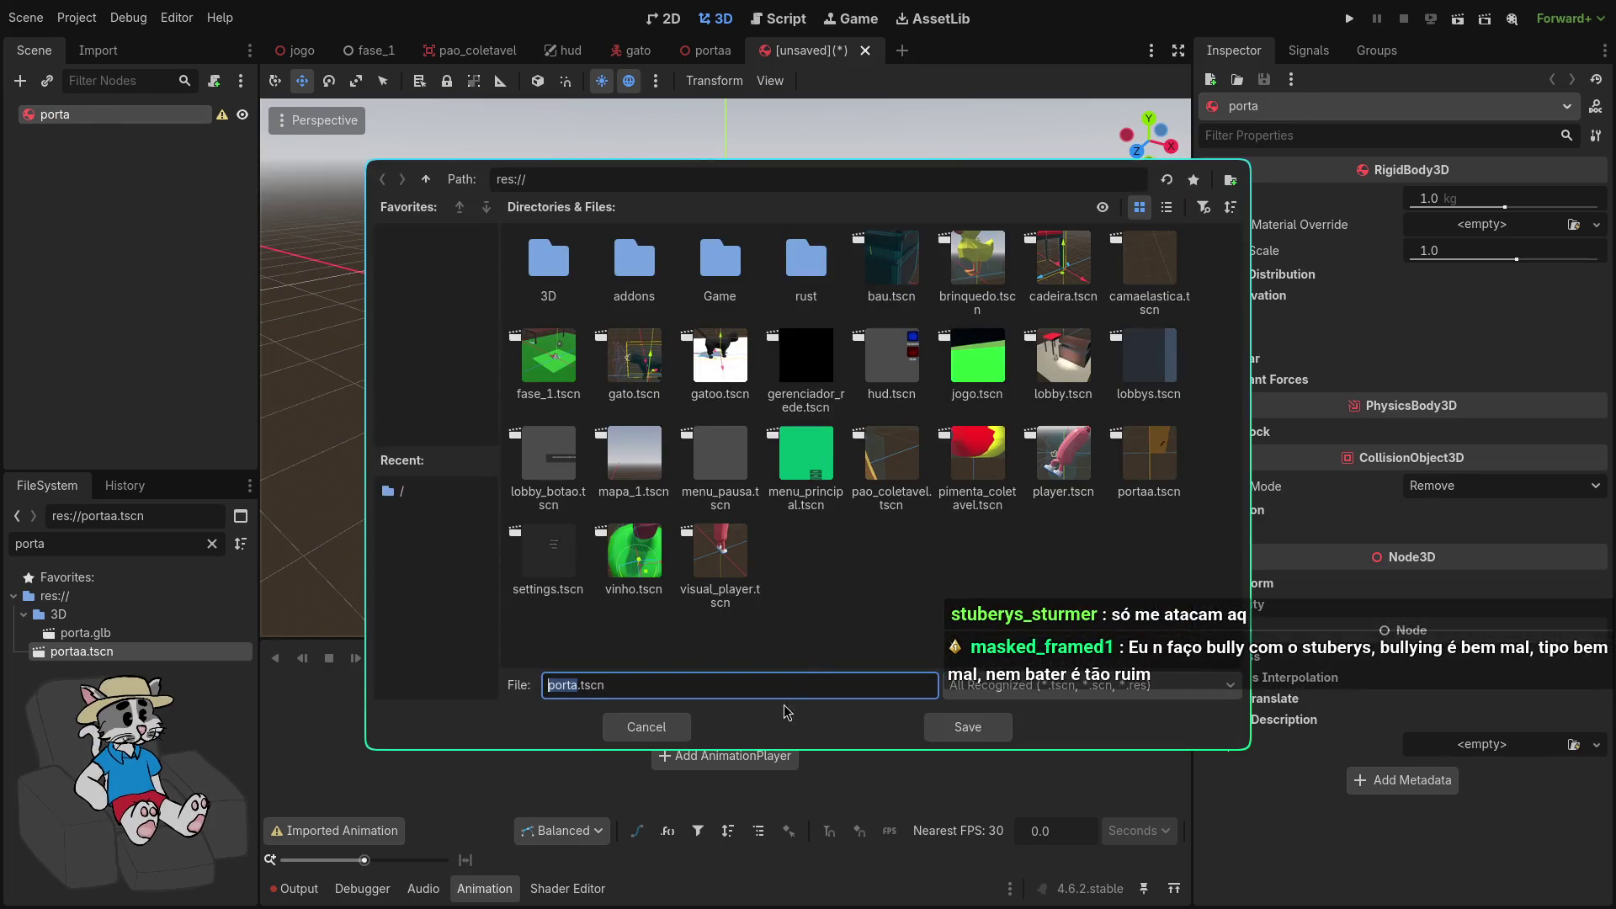
pyautogui.press('Return')
pyautogui.rightClick(91, 122)
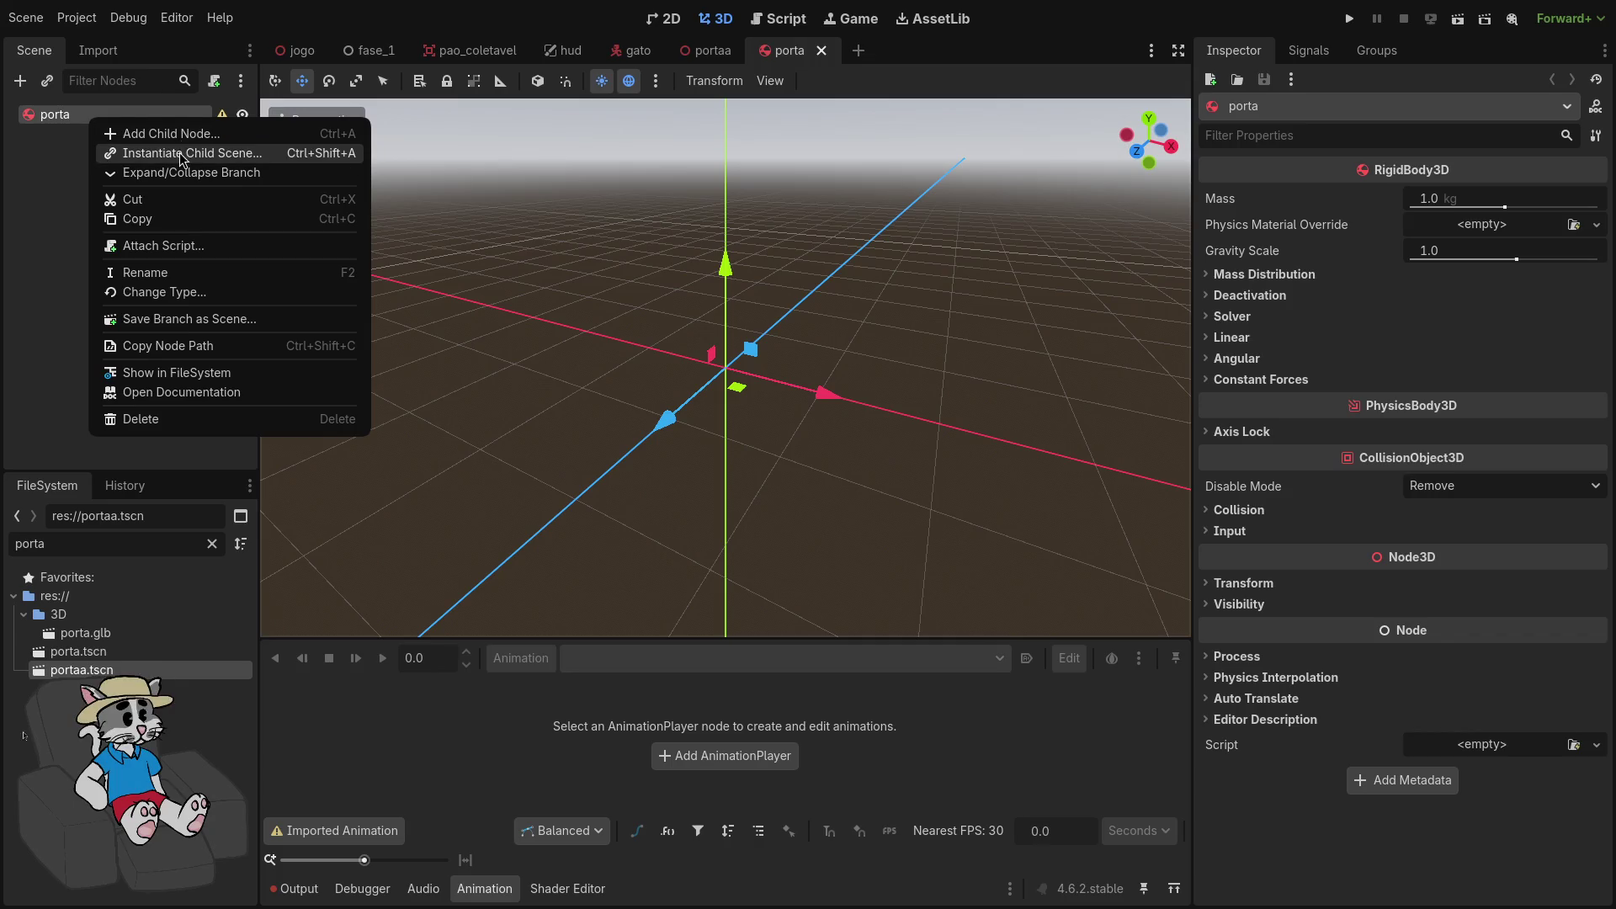
pyautogui.click(49, 85)
# Instance portaa.tscn as a child scene under the porta rigid body.
pyautogui.click(49, 85)
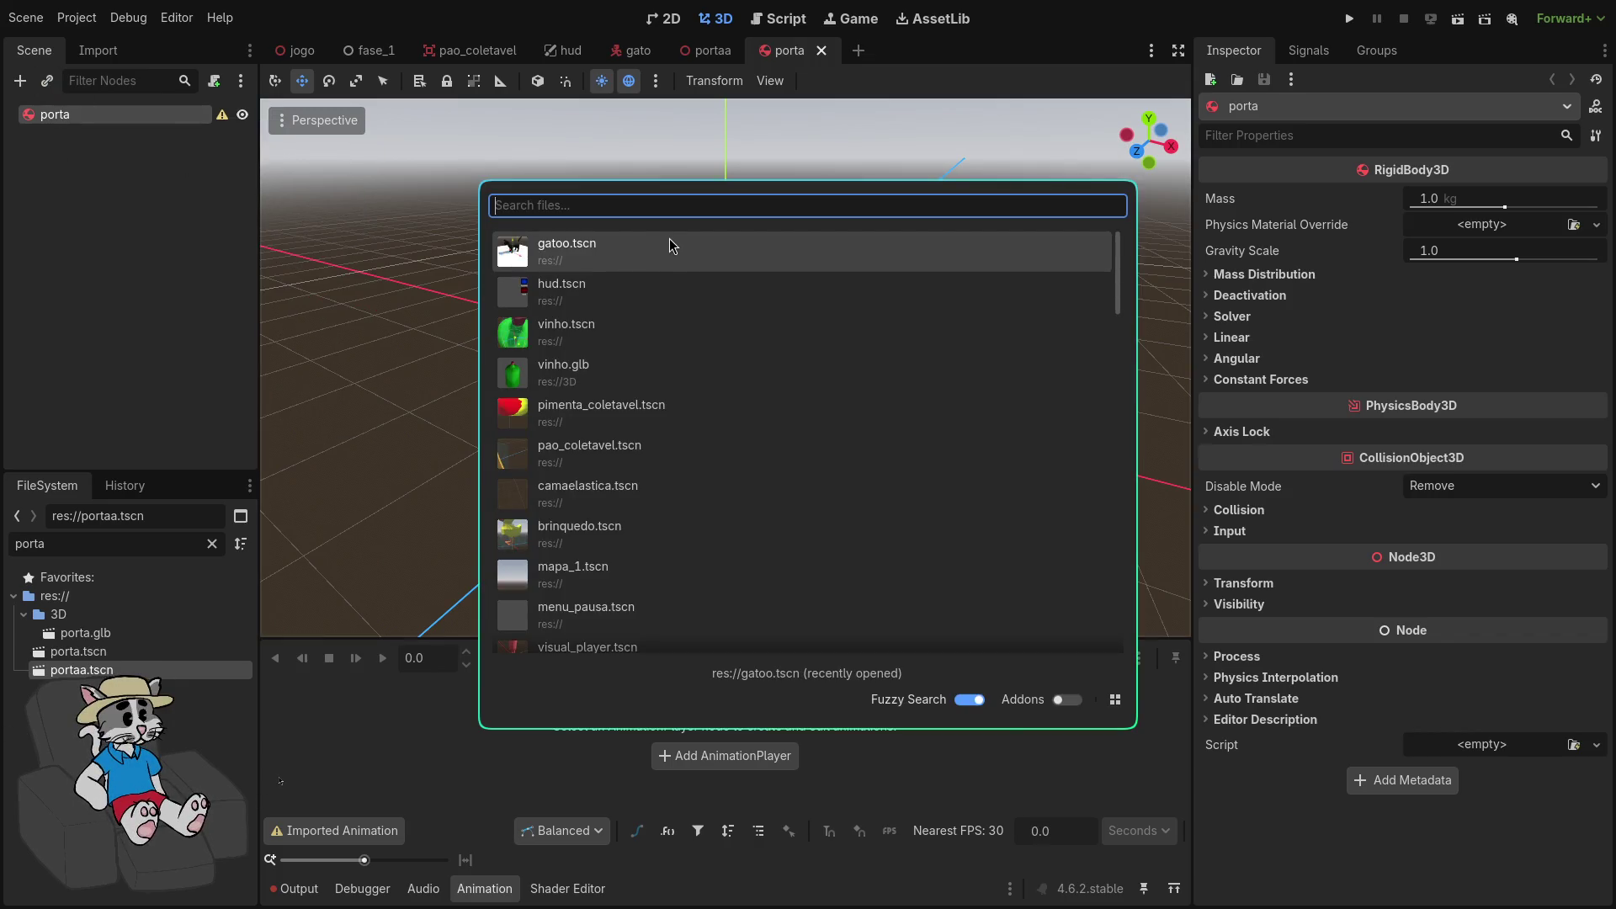
pyautogui.write('porta')
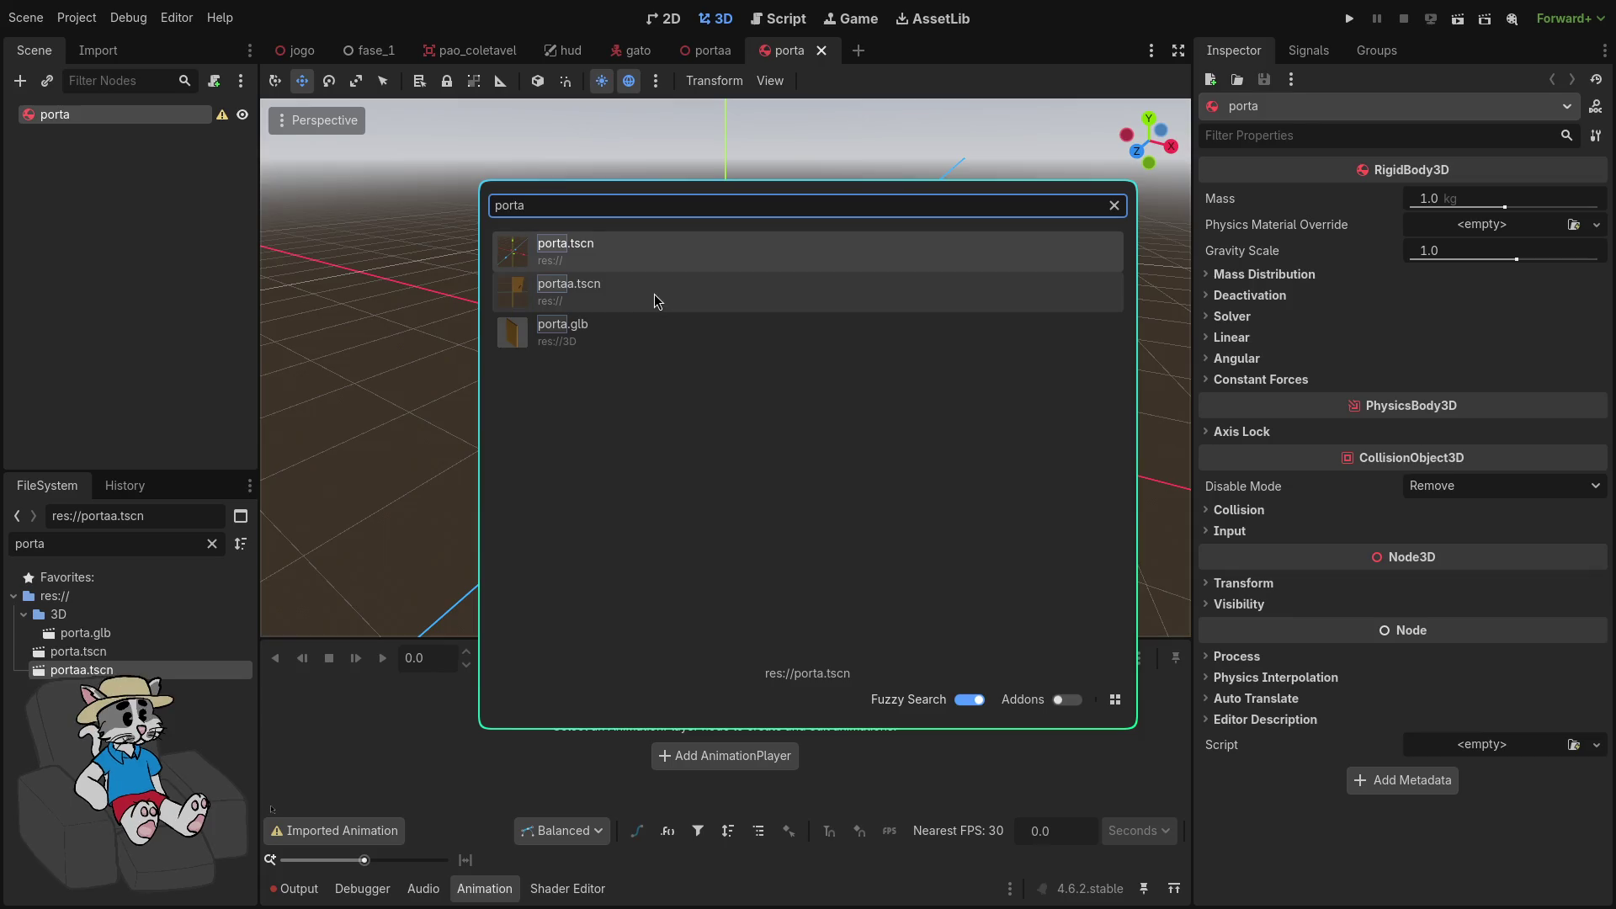
pyautogui.doubleClick(649, 290)
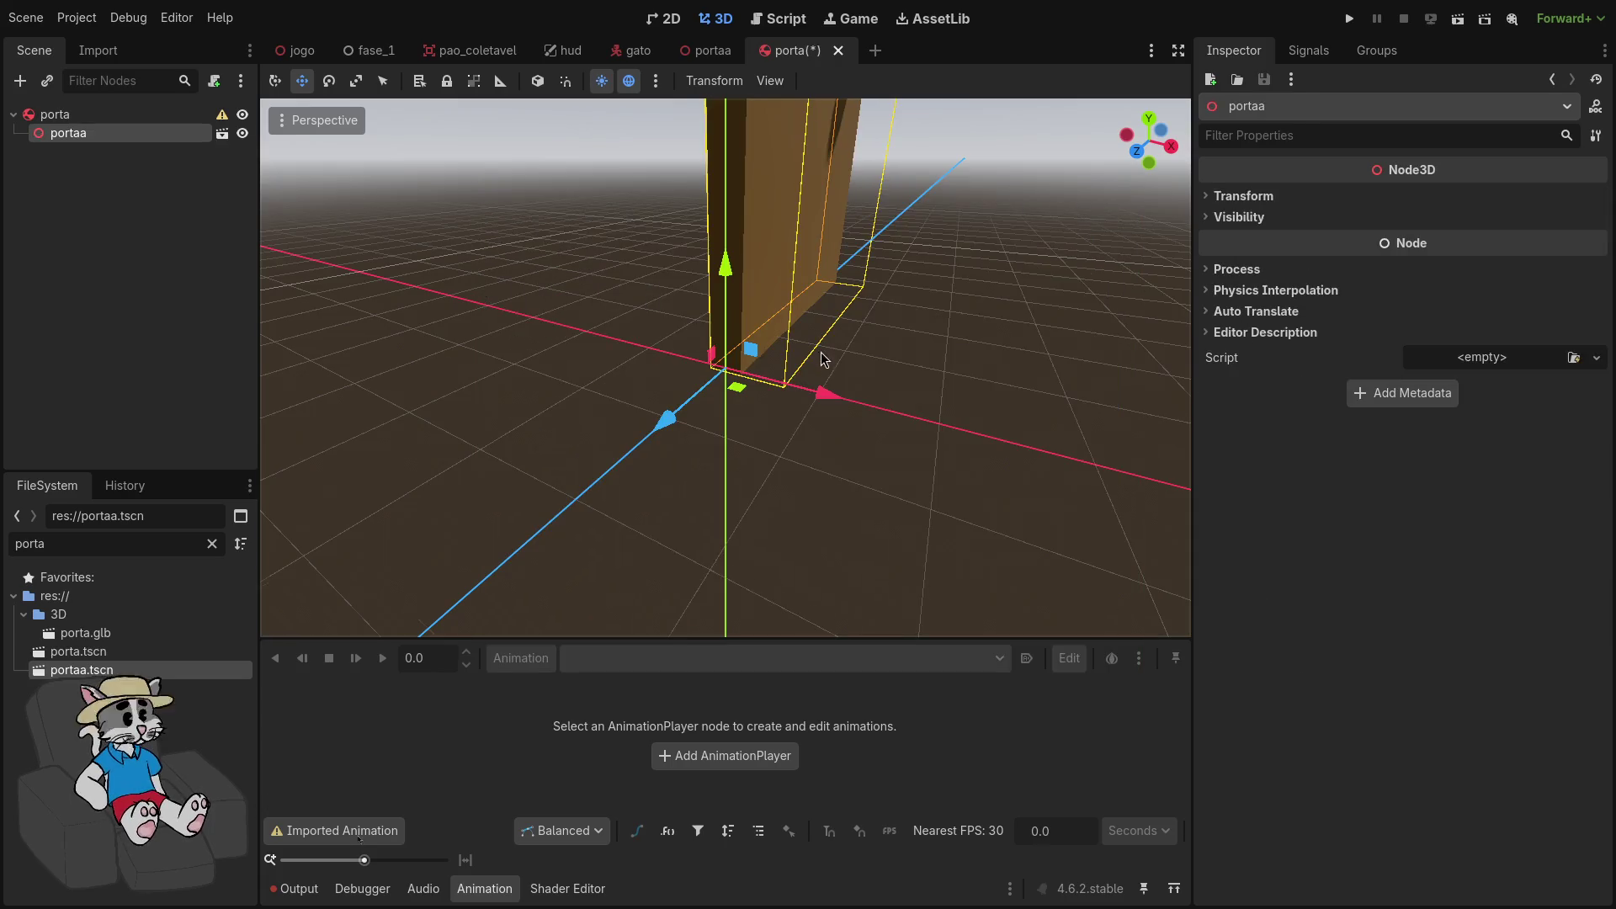
pyautogui.scroll(-3, 821, 352)
pyautogui.moveTo(886, 316)
pyautogui.mouseDown()
pyautogui.moveTo(1052, 336)
pyautogui.moveTo(821, 328)
pyautogui.mouseUp()
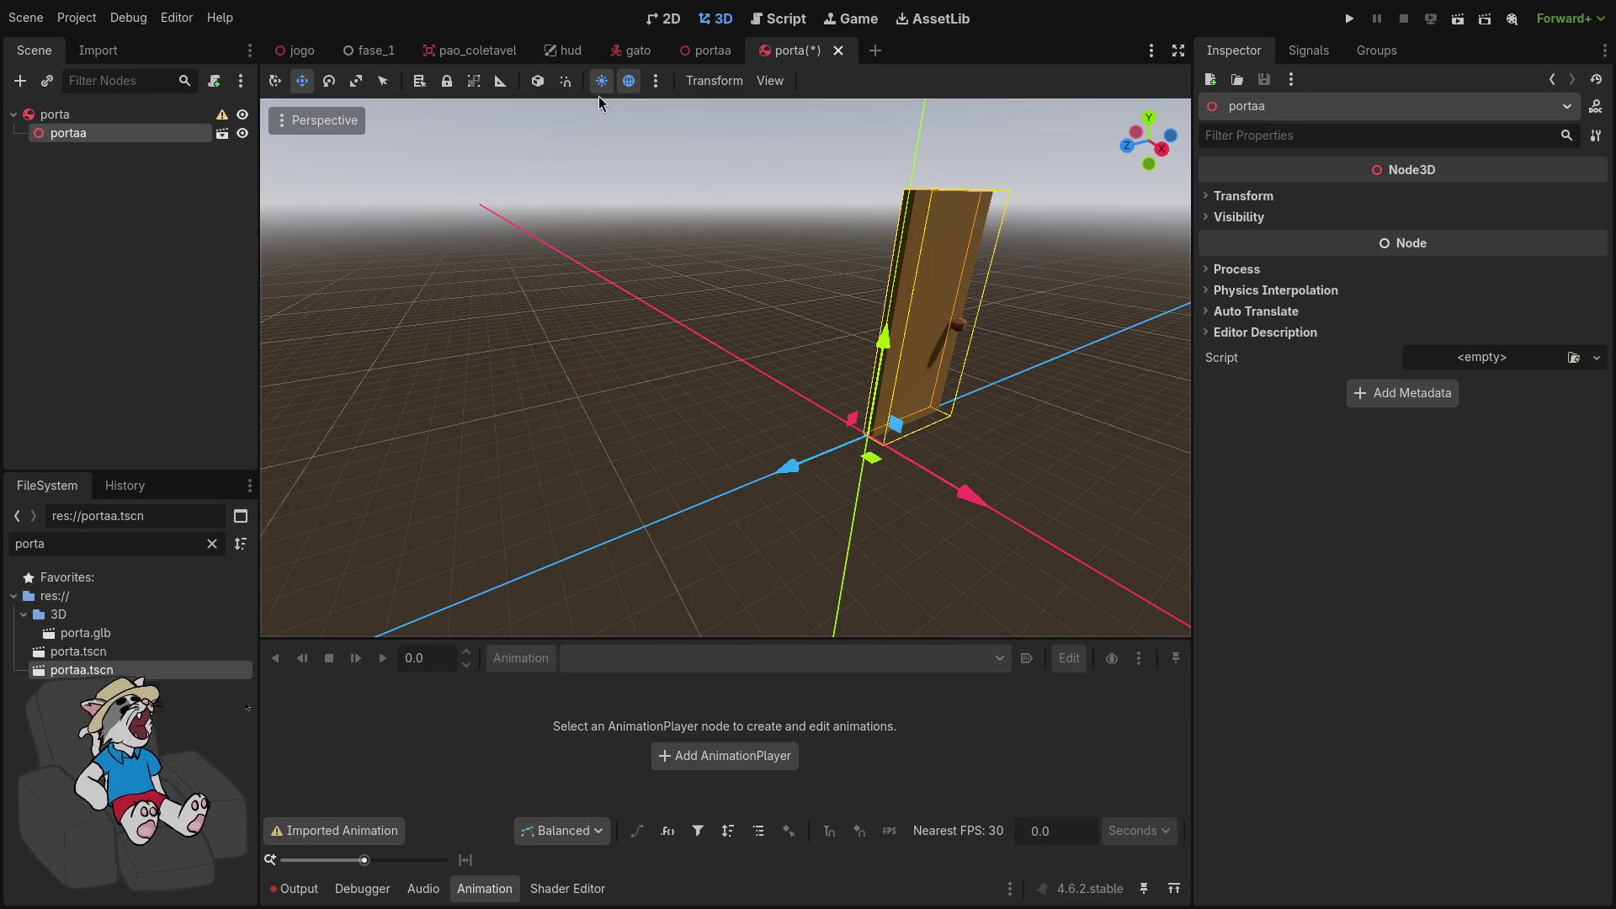
# Check the portaa scene tab, then delete the instanced portaa node from porta.
pyautogui.click(704, 53)
pyautogui.click(752, 52)
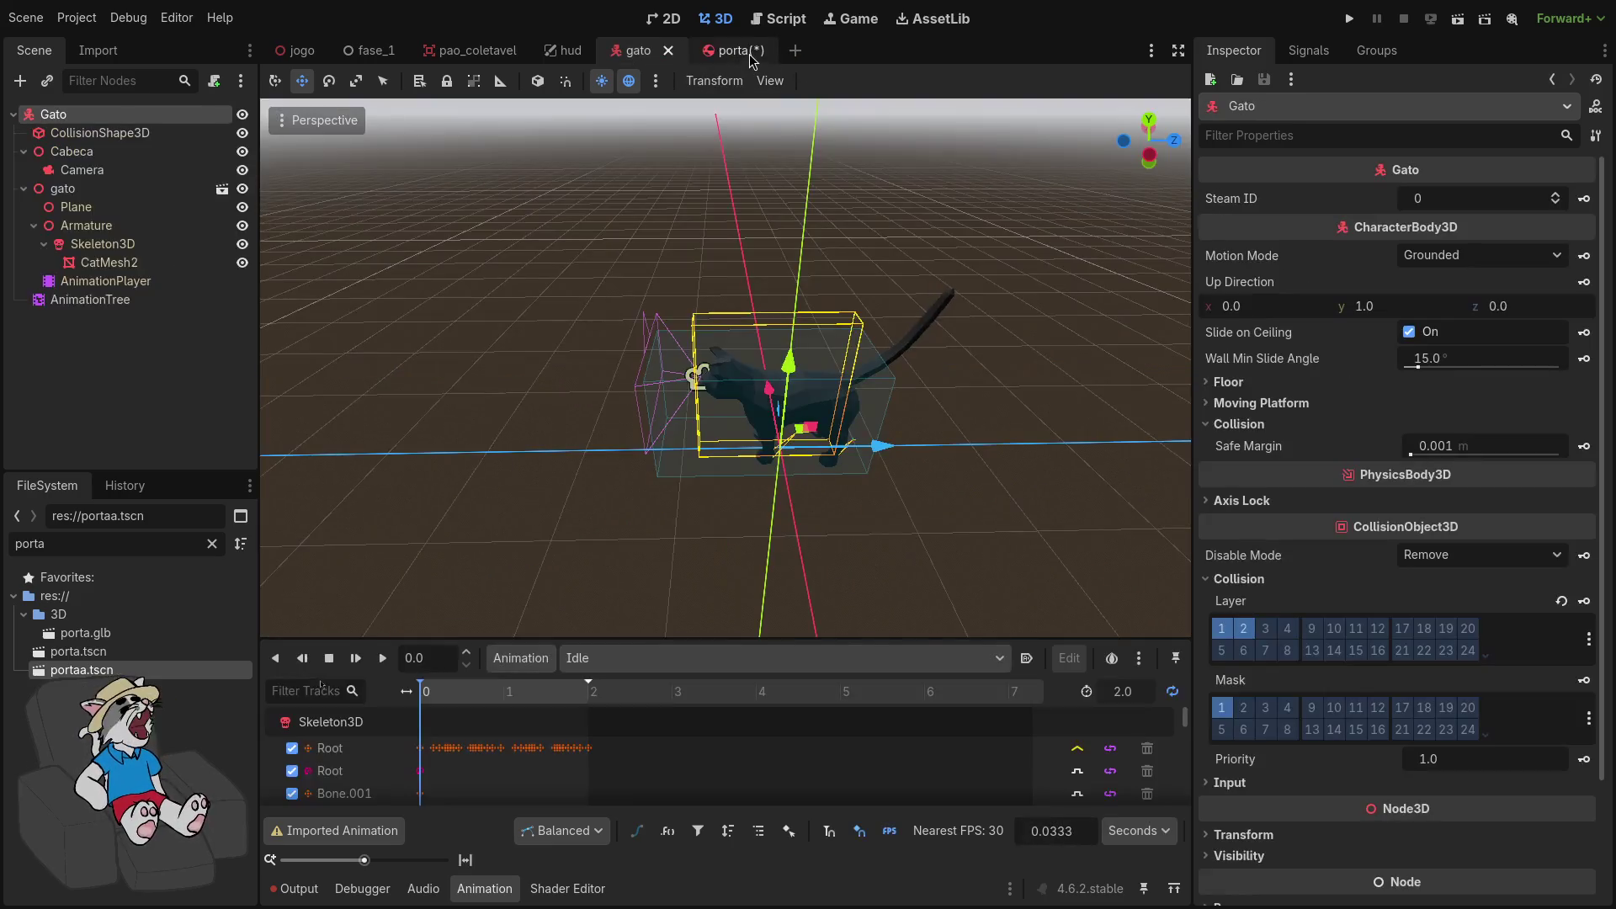
pyautogui.click(730, 54)
pyautogui.press('Delete')
pyautogui.press('Return')
# Drop the porta.glb door model under porta and enable Editable Children on it.
pyautogui.moveTo(105, 636); pyautogui.dragTo(867, 442)
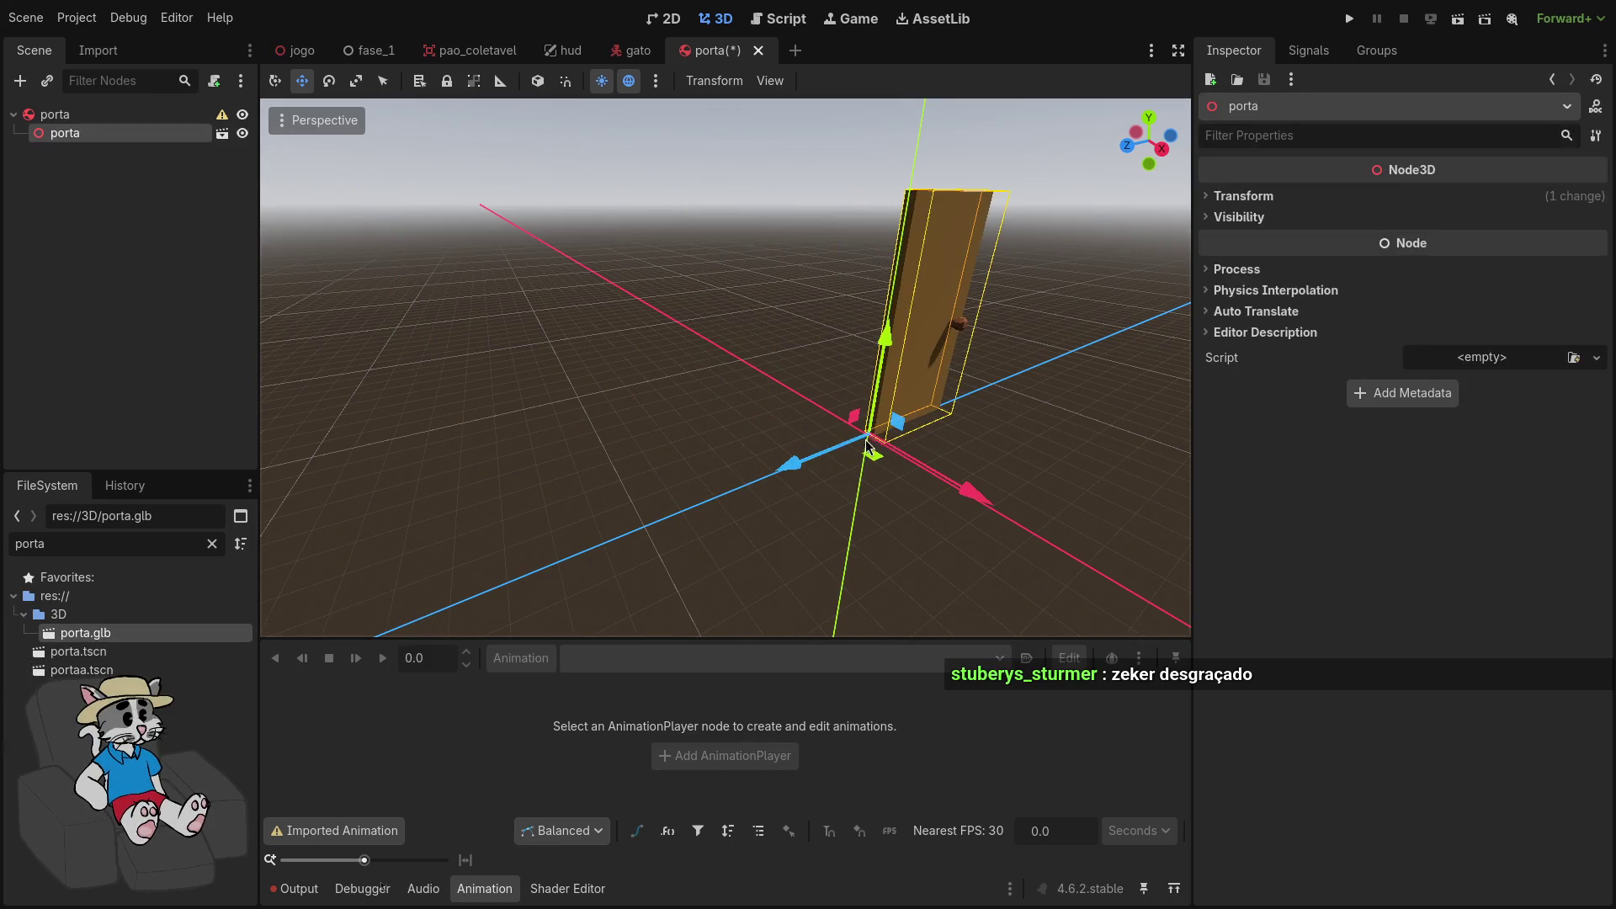
pyautogui.press('f')
pyautogui.rightClick(92, 139)
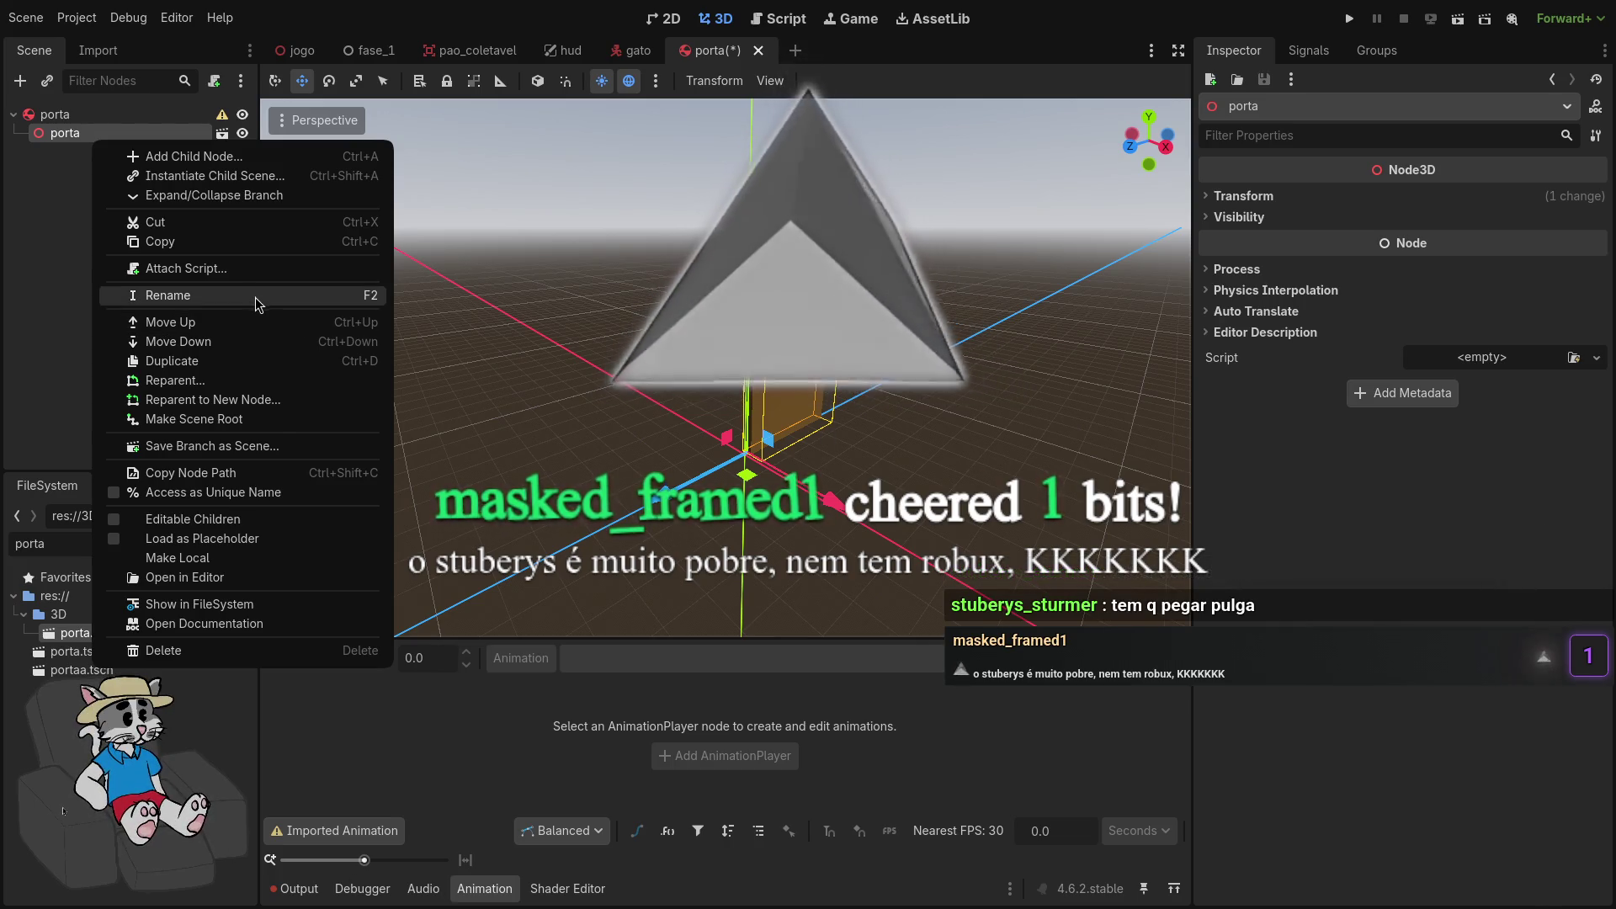
pyautogui.click(193, 518)
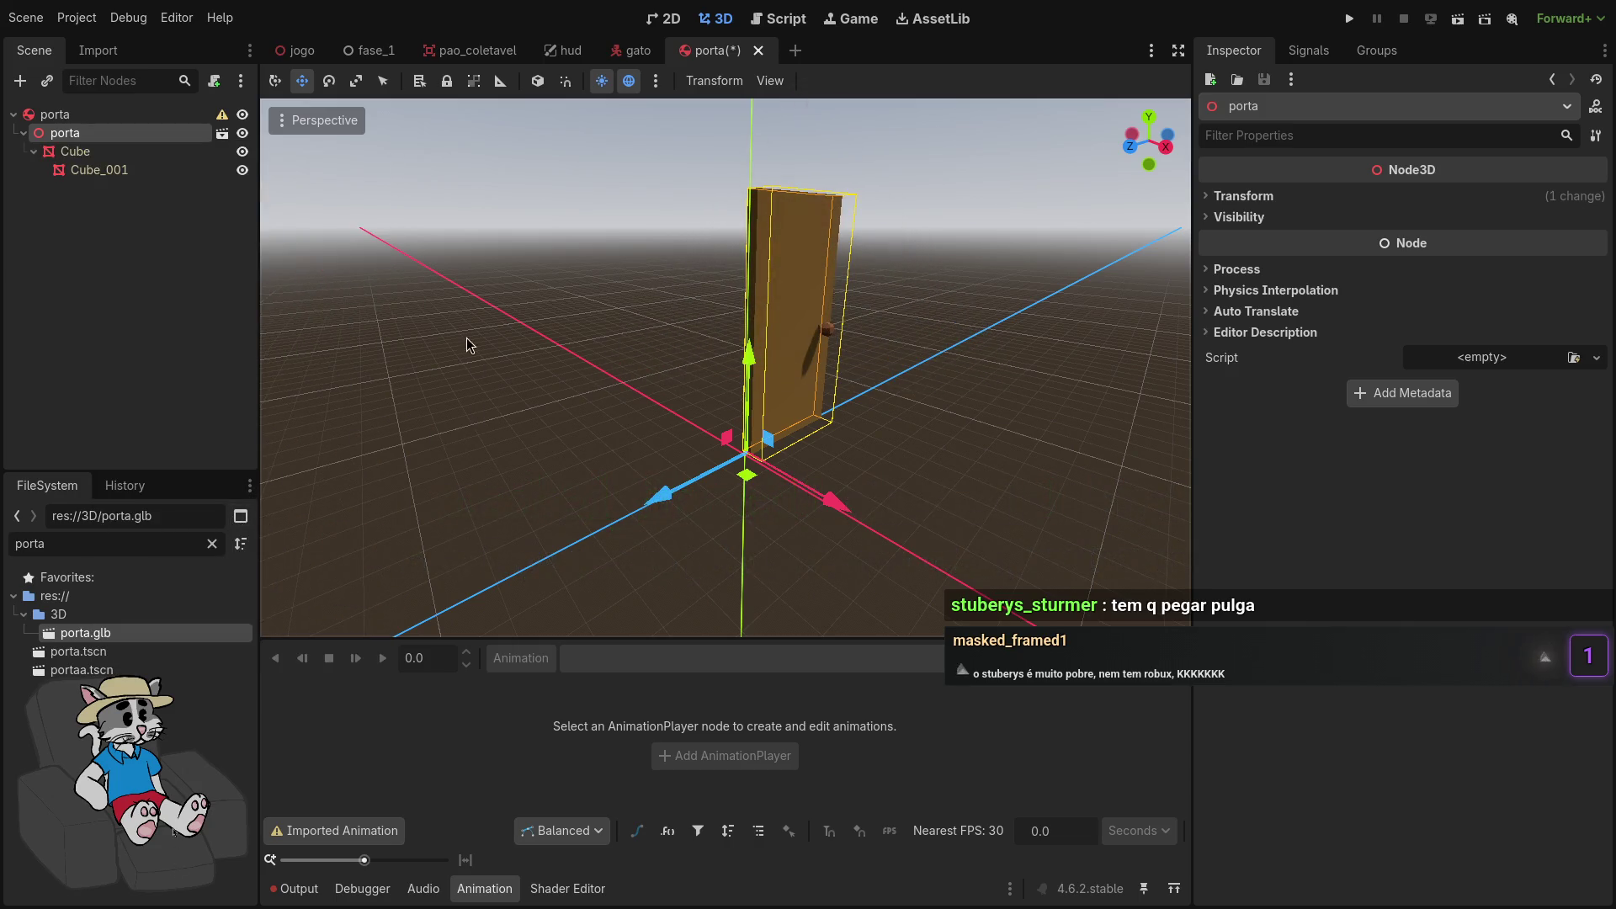
# Reset the door model's position to 0, 0, 0 and select the root porta.
pyautogui.click(1218, 195)
pyautogui.click(1596, 217)
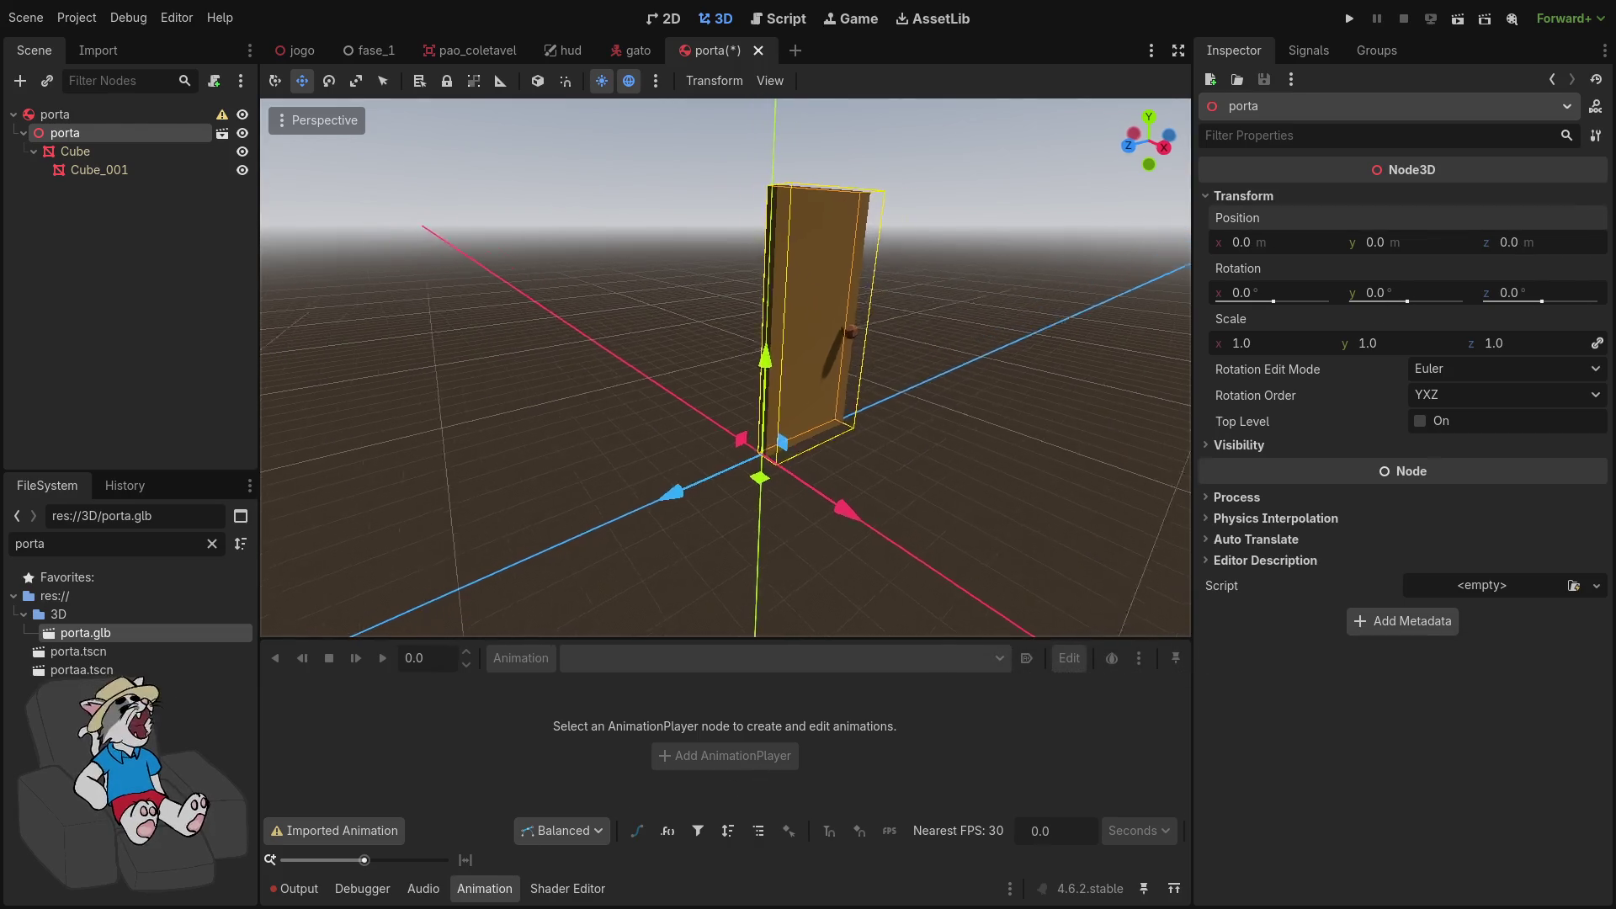
pyautogui.scroll(5, 726, 368)
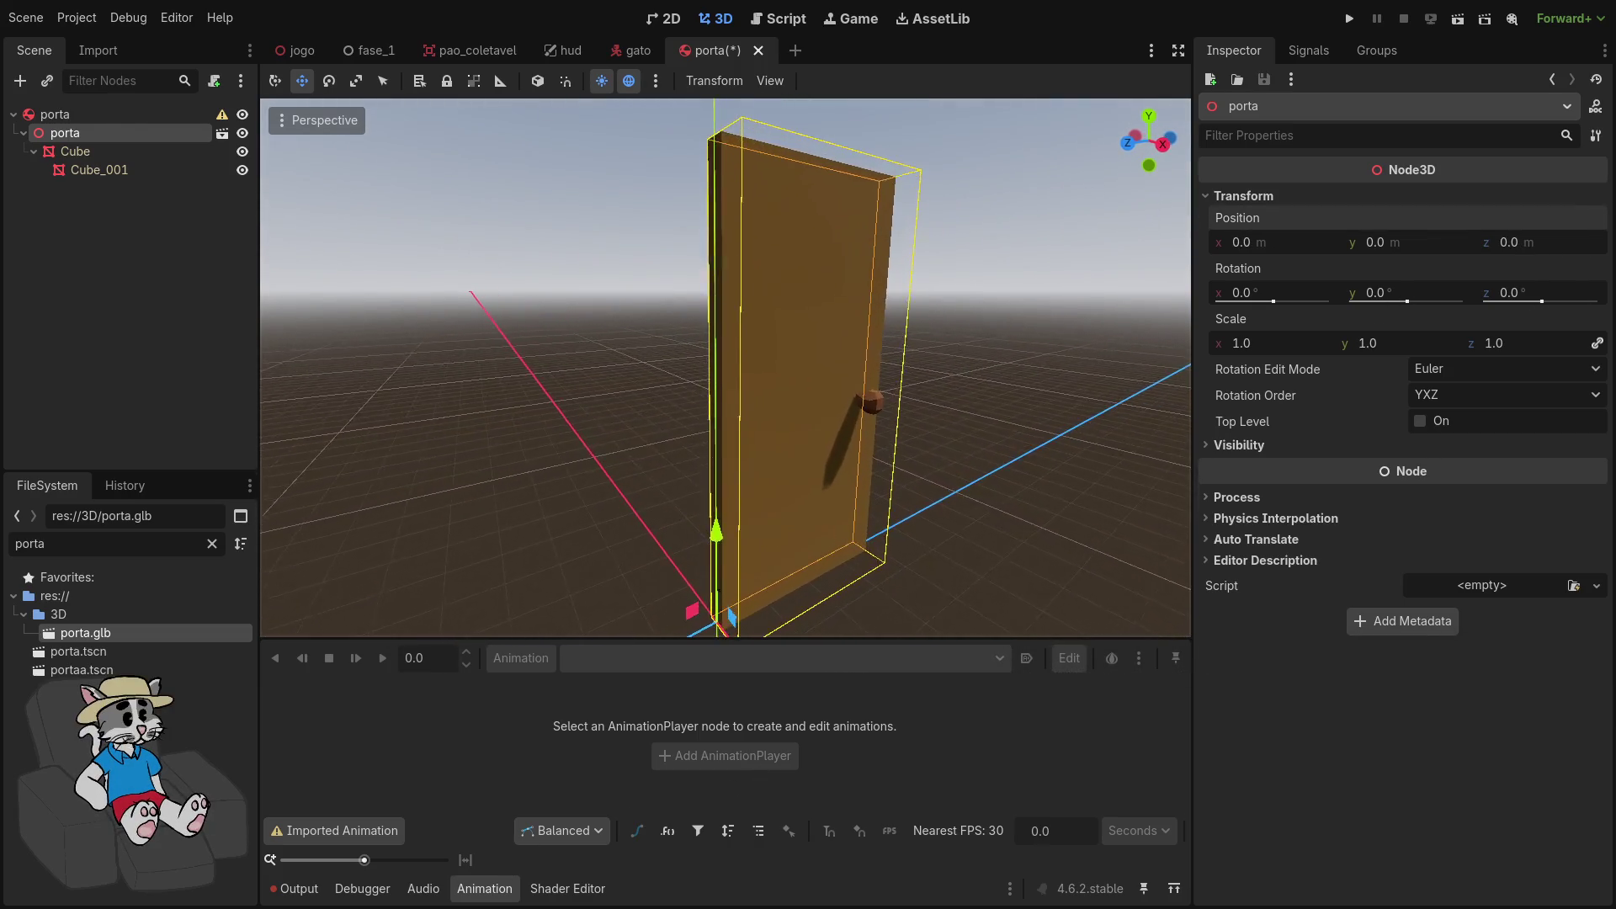
pyautogui.click(165, 116)
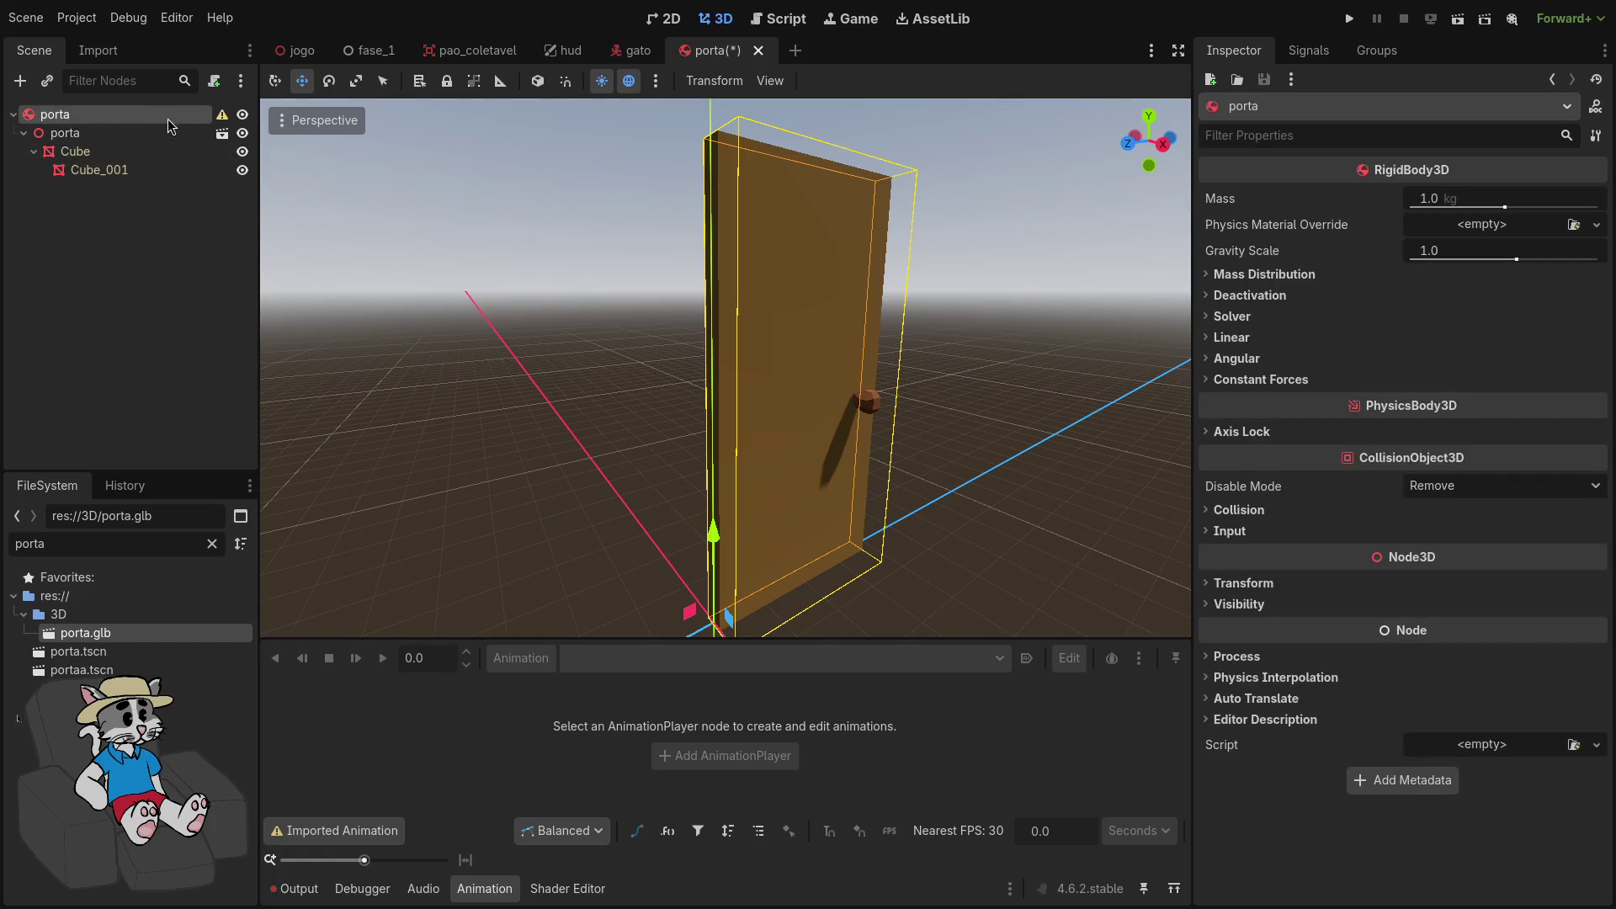
# Add a CollisionShape3D node as a child of the root porta rigid body.
pyautogui.rightClick(84, 109)
pyautogui.click(126, 117)
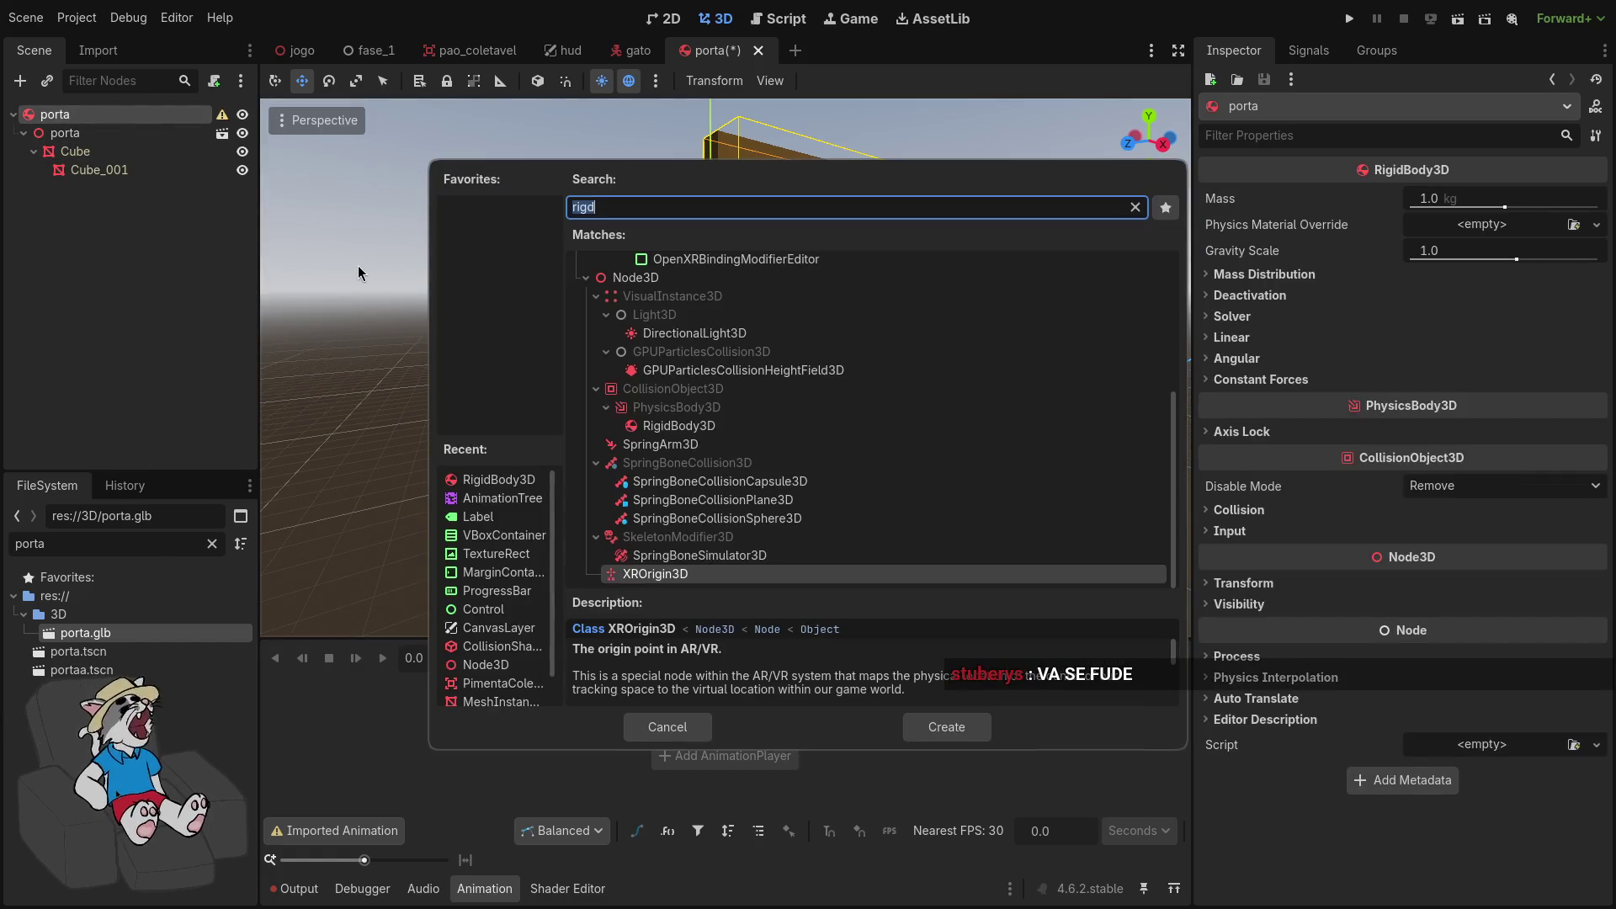
pyautogui.write('collision')
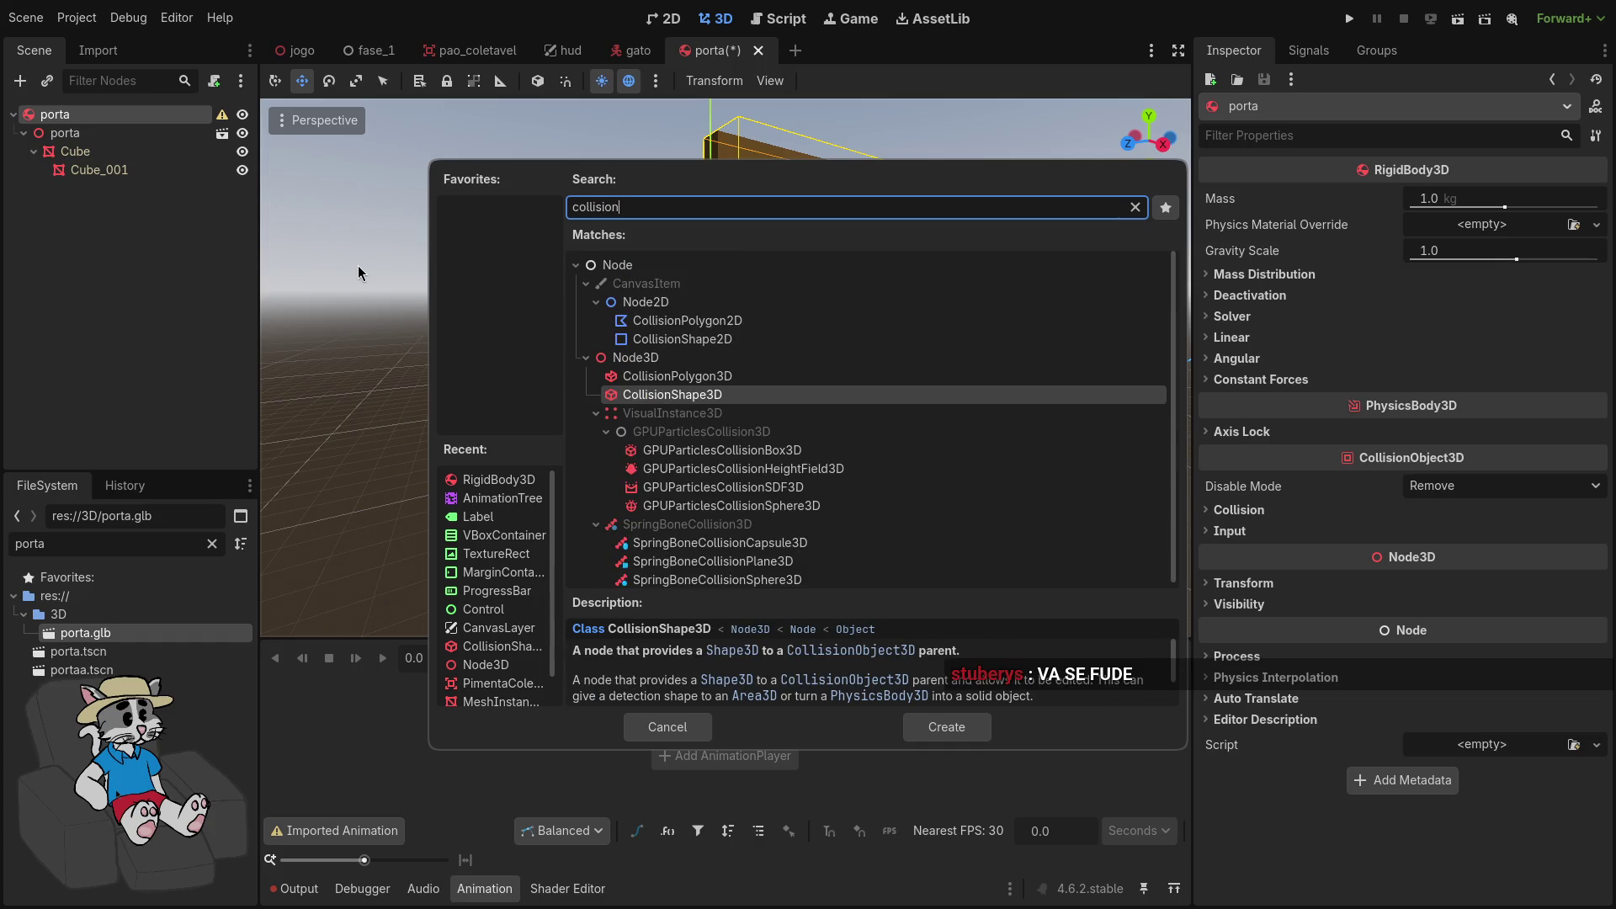
pyautogui.click(357, 265)
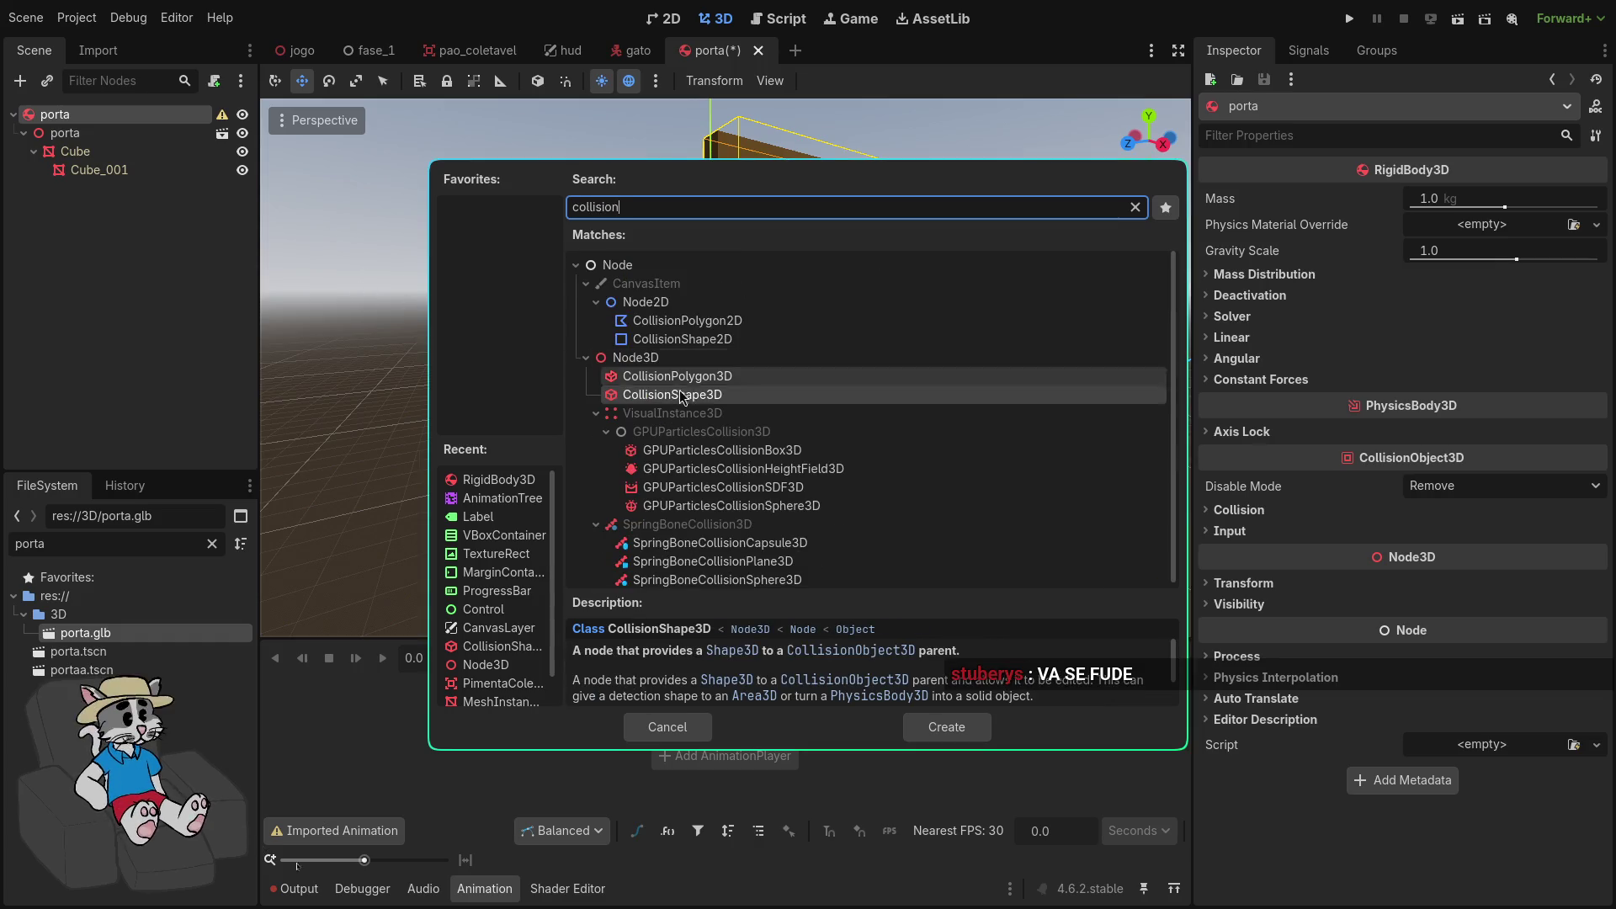
pyautogui.click(954, 732)
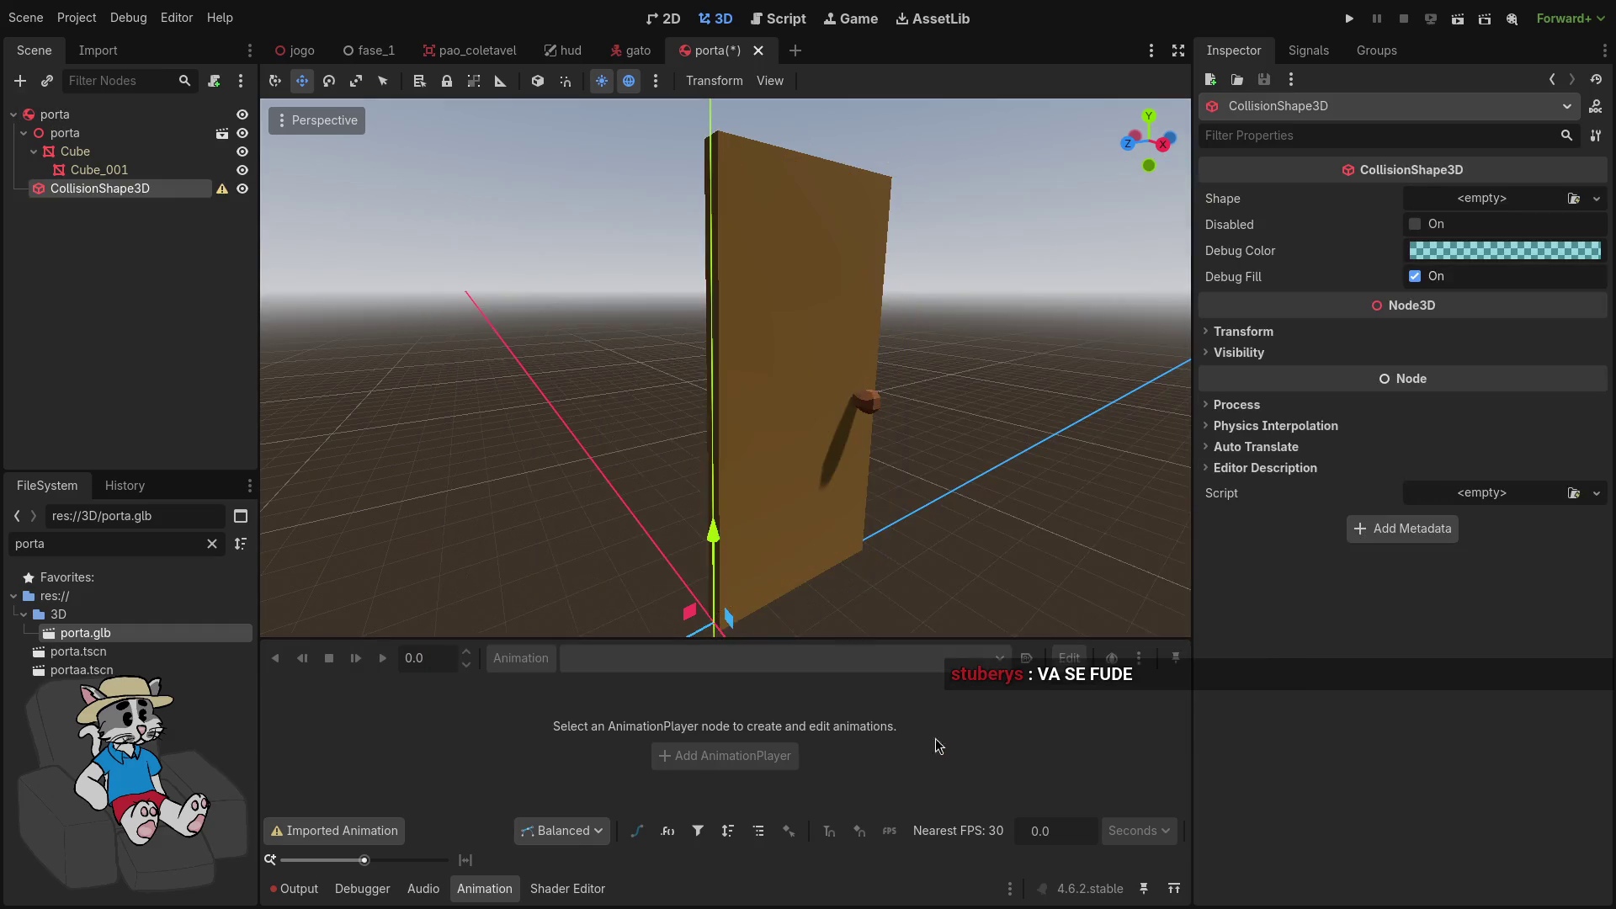
pyautogui.click(1525, 201)
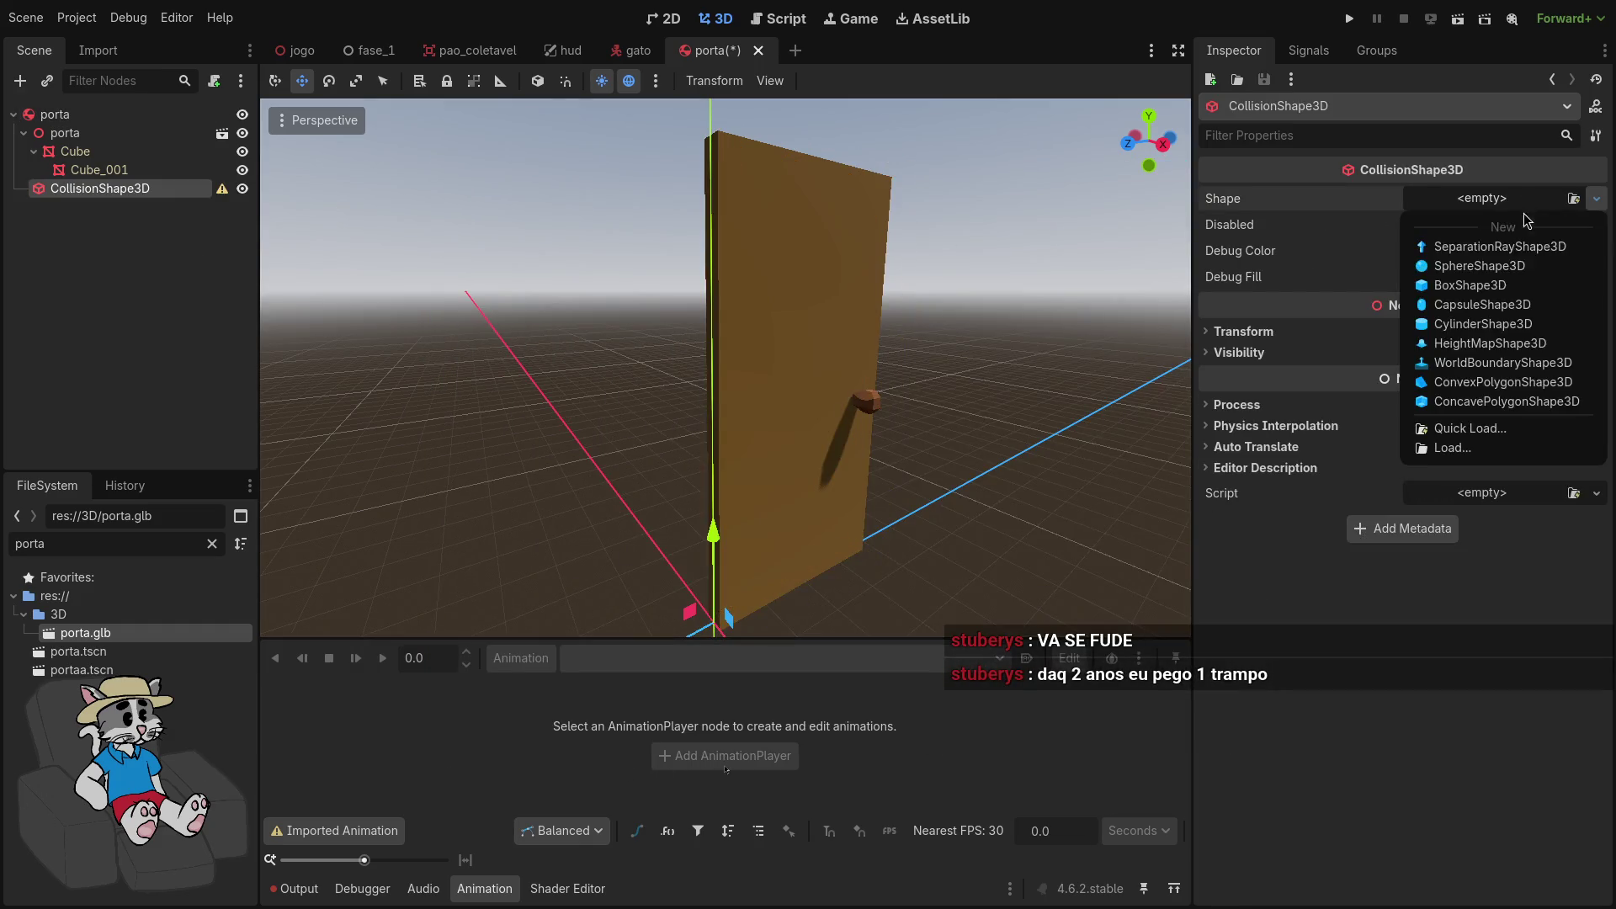
# Give the CollisionShape3D a BoxShape3D and stretch it to the door's height and depth.
pyautogui.click(1479, 286)
pyautogui.moveTo(724, 604)
pyautogui.mouseDown()
pyautogui.moveTo(740, 332)
pyautogui.moveTo(788, 143)
pyautogui.mouseUp()
pyautogui.moveTo(732, 431)
pyautogui.mouseDown()
pyautogui.moveTo(821, 463)
pyautogui.moveTo(847, 437)
pyautogui.mouseUp()
pyautogui.scroll(5, 820, 463)
pyautogui.moveTo(752, 370); pyautogui.dragTo(809, 347)
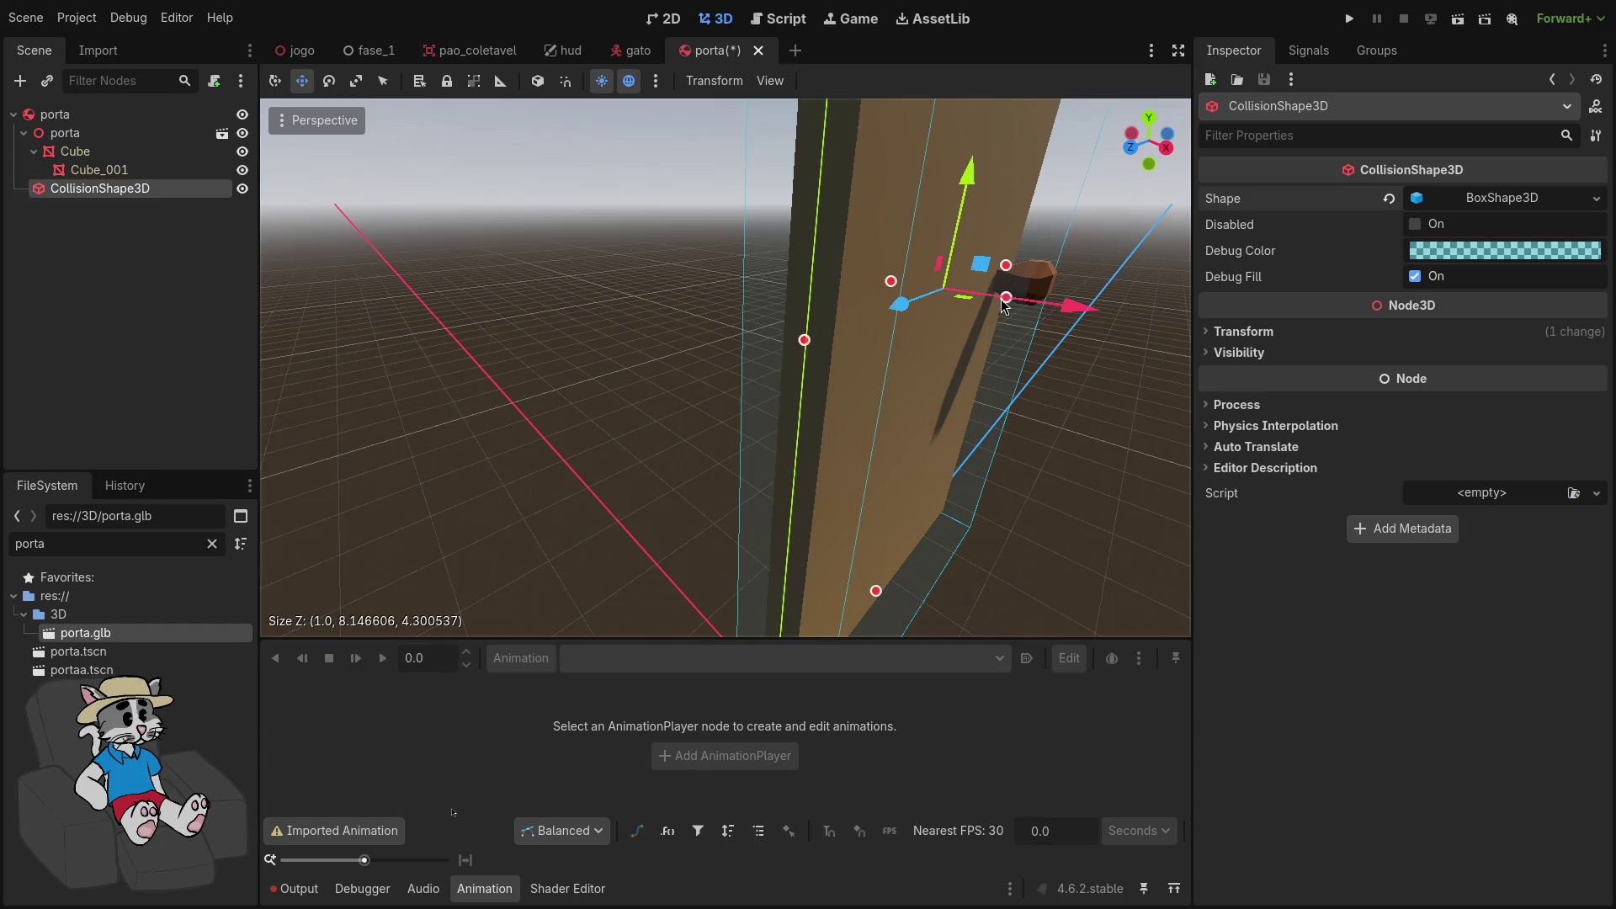
pyautogui.moveTo(1008, 342)
pyautogui.mouseDown()
pyautogui.moveTo(732, 353)
pyautogui.moveTo(674, 337)
pyautogui.mouseUp()
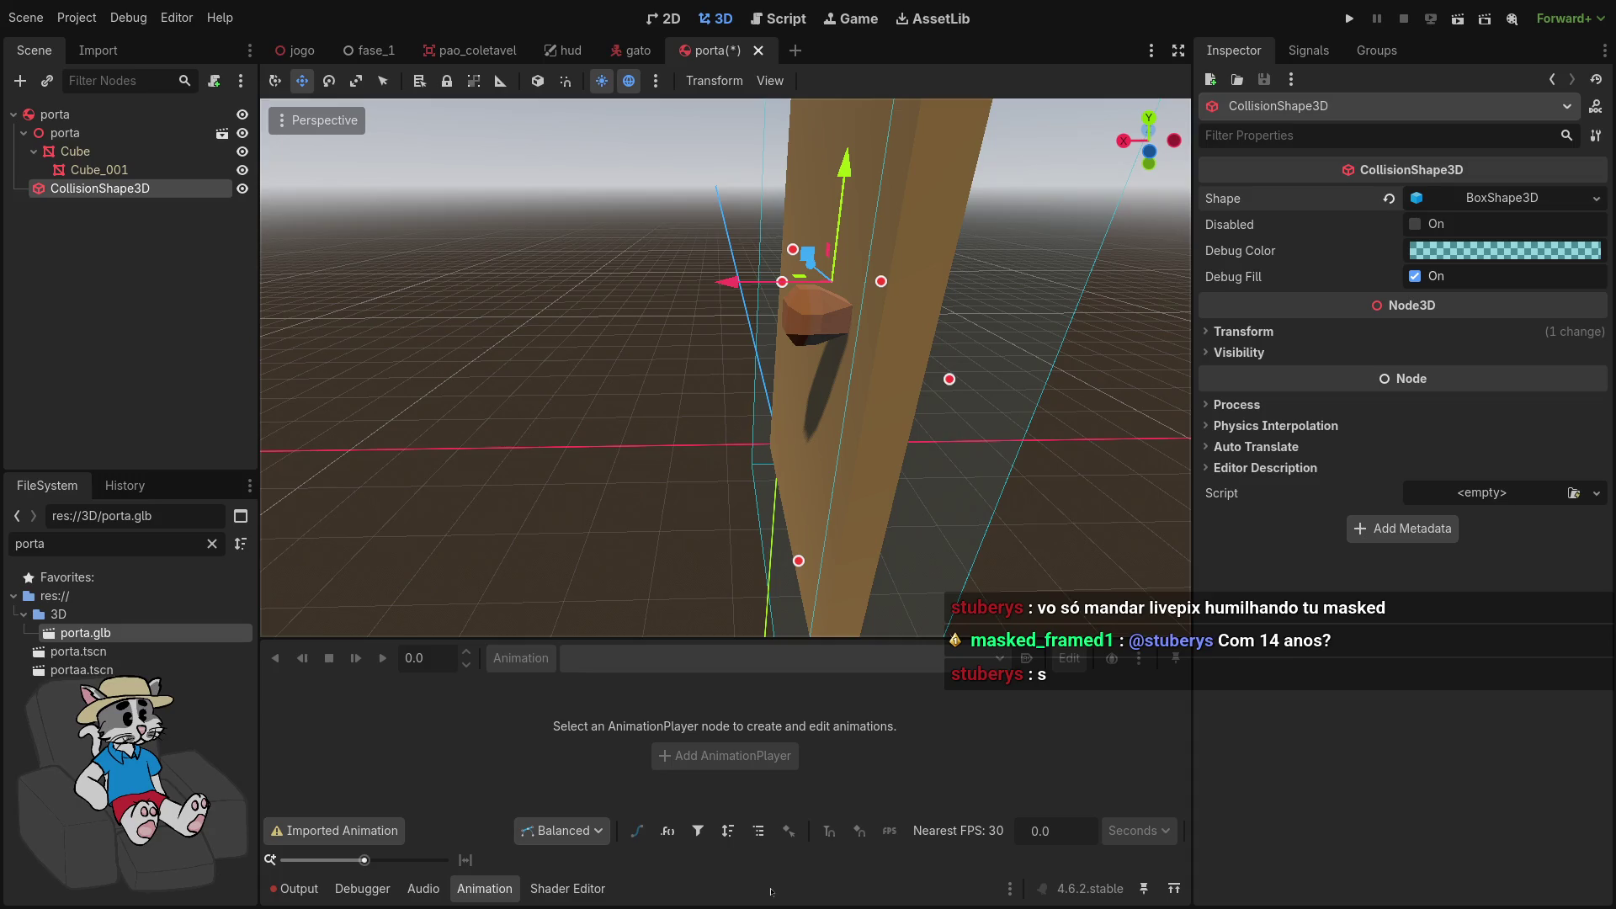
pyautogui.moveTo(782, 281); pyautogui.dragTo(815, 291)
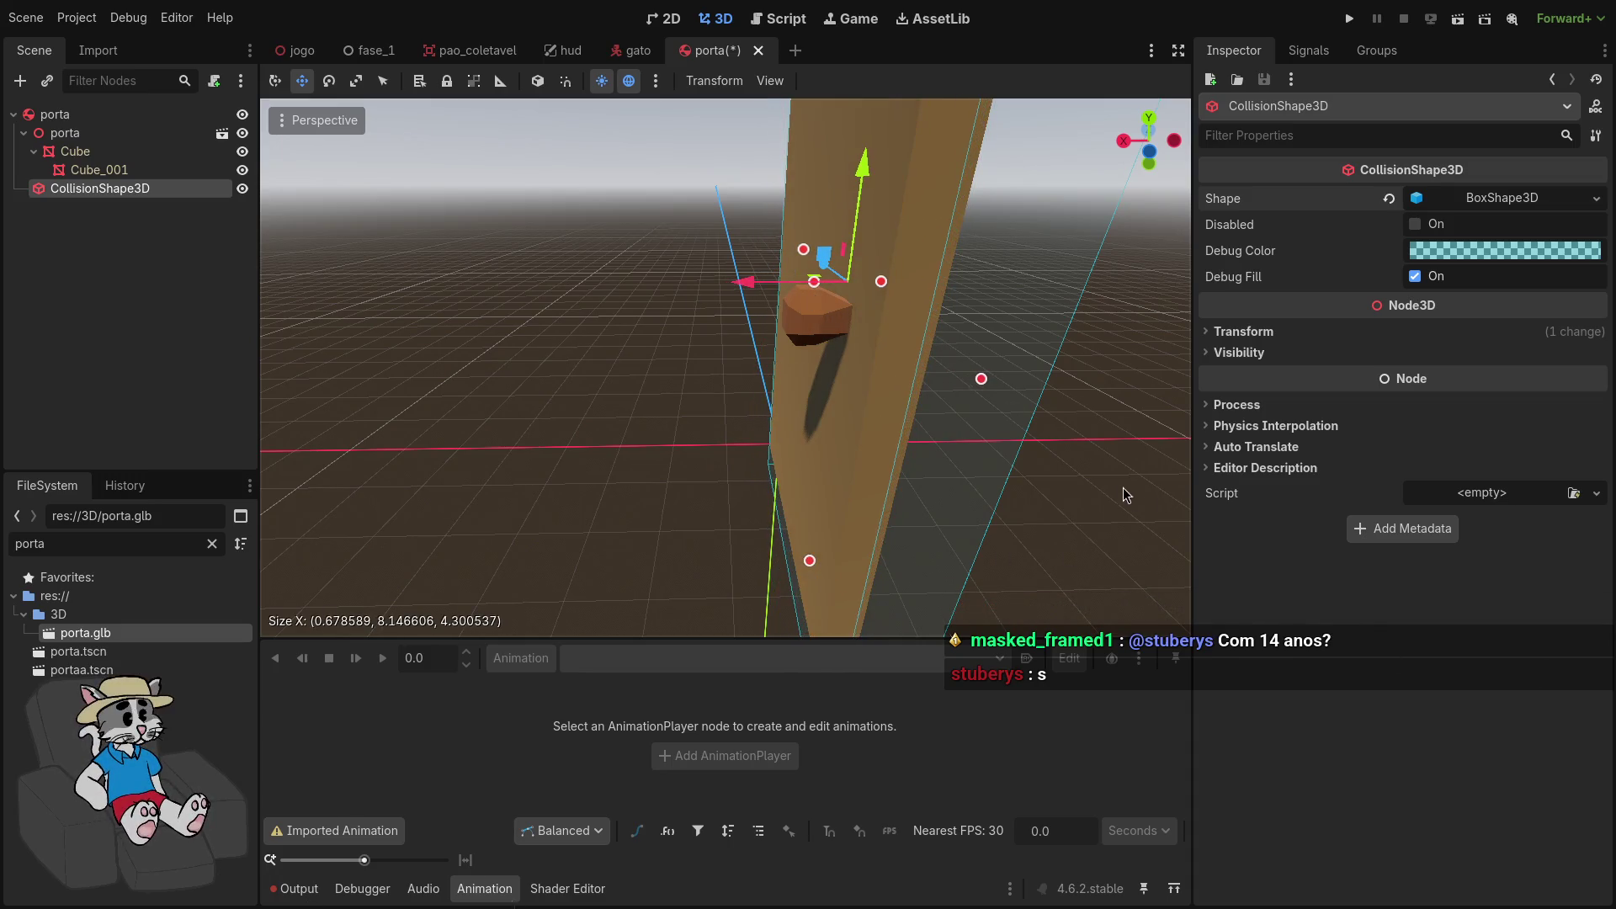
pyautogui.moveTo(983, 383); pyautogui.dragTo(931, 344)
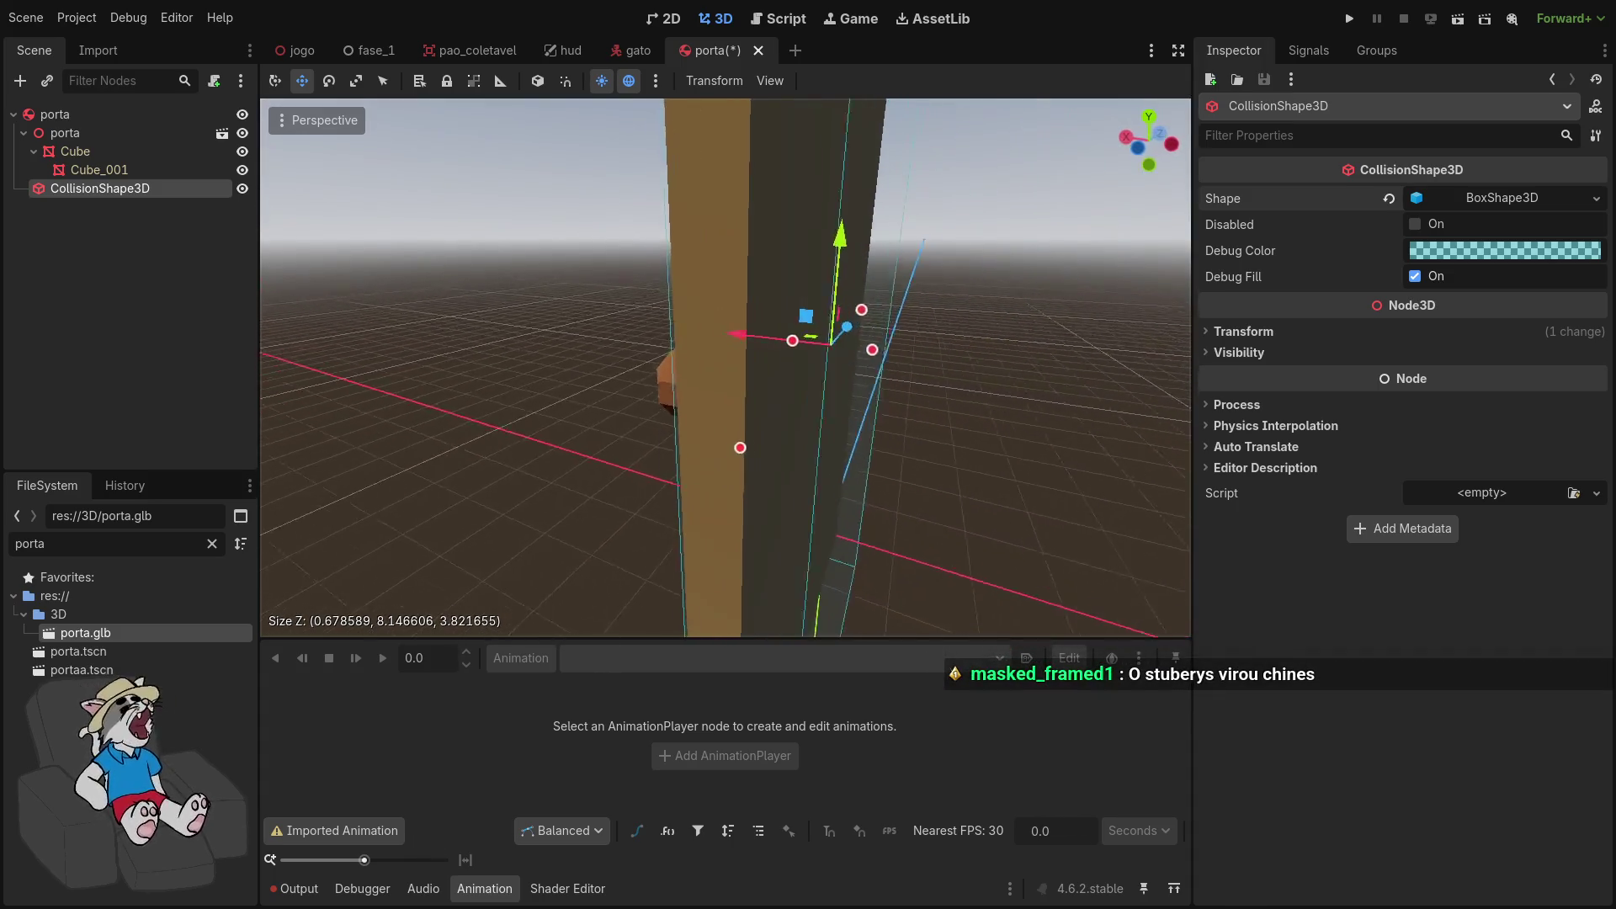
# Trim the collision box to fit the door, about 0.35 × 7.72 × 3.80.
pyautogui.click(900, 352)
pyautogui.click(901, 352)
pyautogui.click(882, 360)
pyautogui.moveTo(879, 357); pyautogui.dragTo(853, 356)
pyautogui.scroll(5, 853, 360)
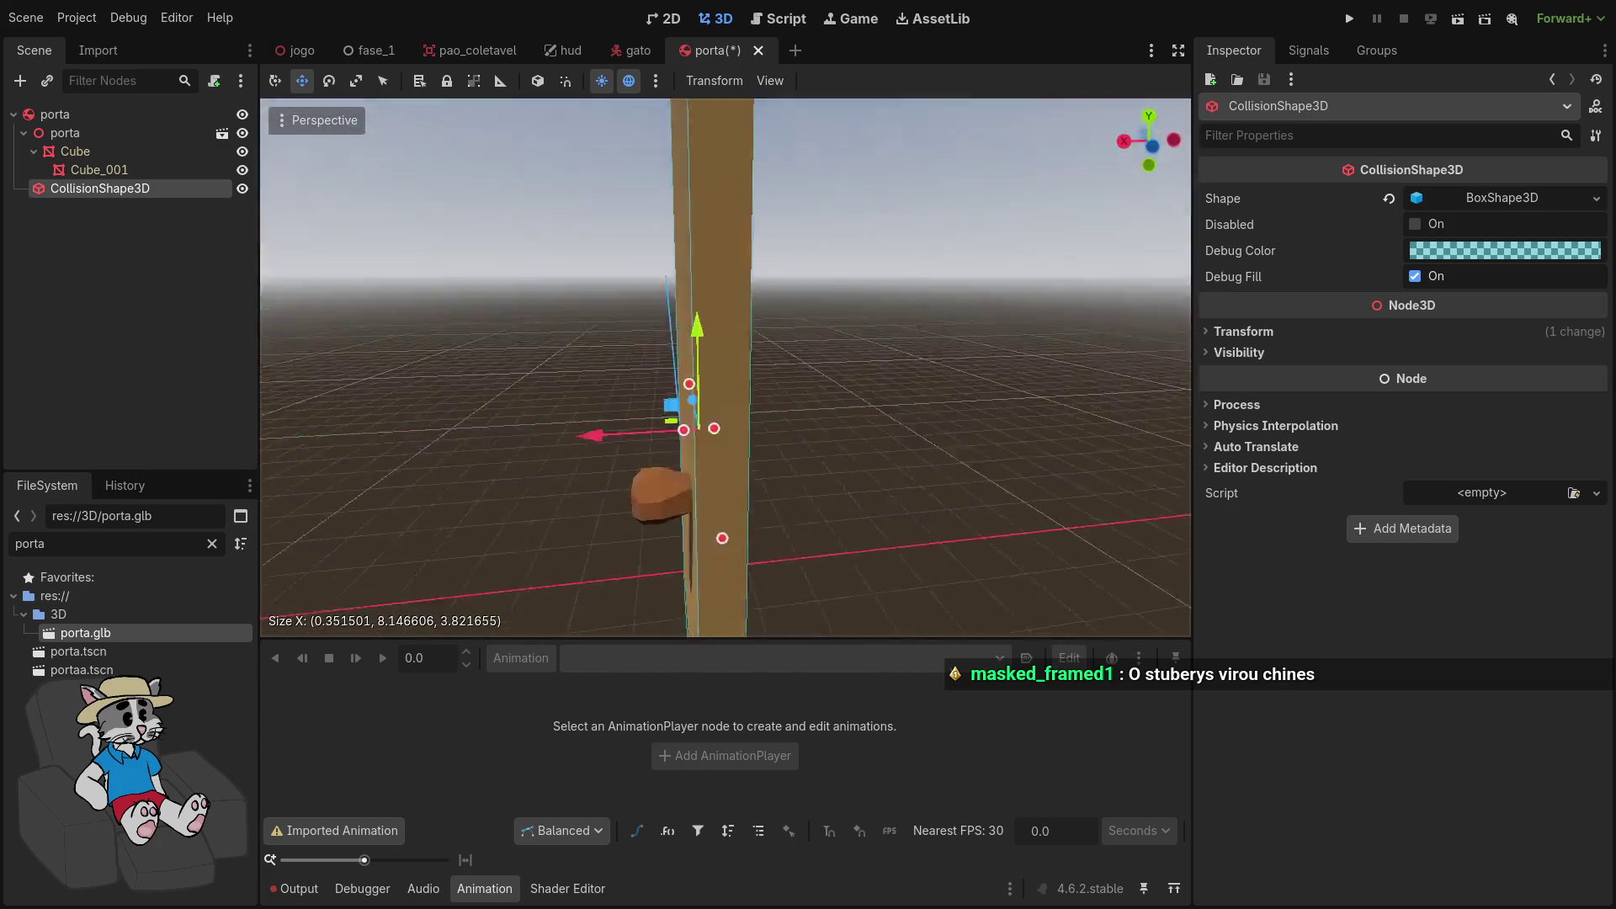
pyautogui.scroll(-3, 726, 367)
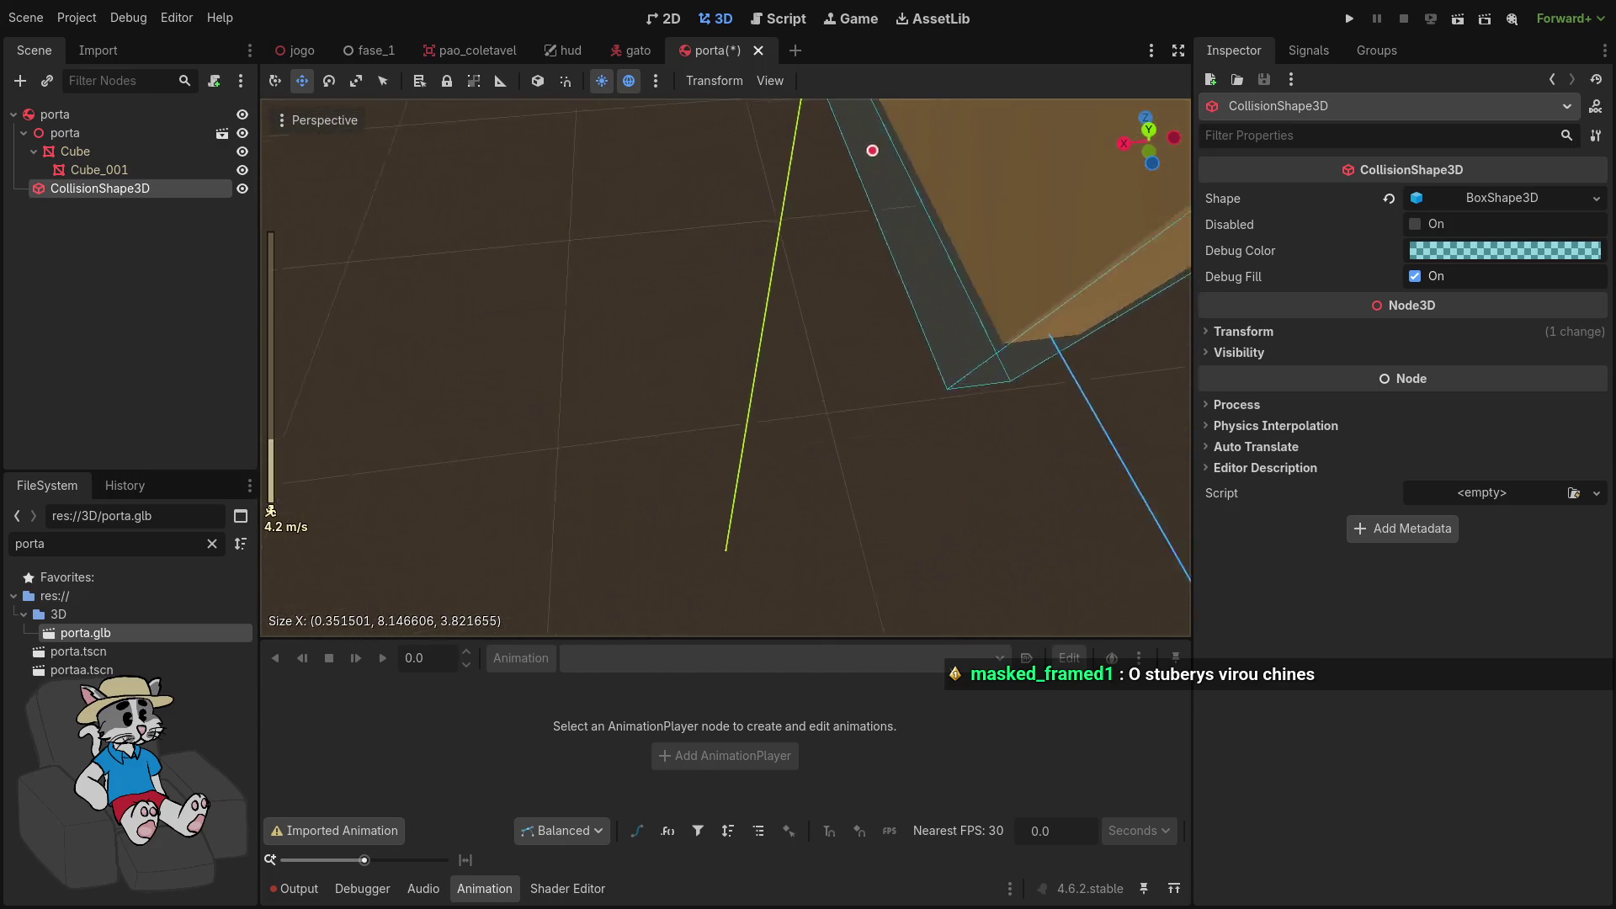
pyautogui.press('w')
pyautogui.moveTo(697, 338); pyautogui.dragTo(706, 266)
pyautogui.scroll(5, 725, 367)
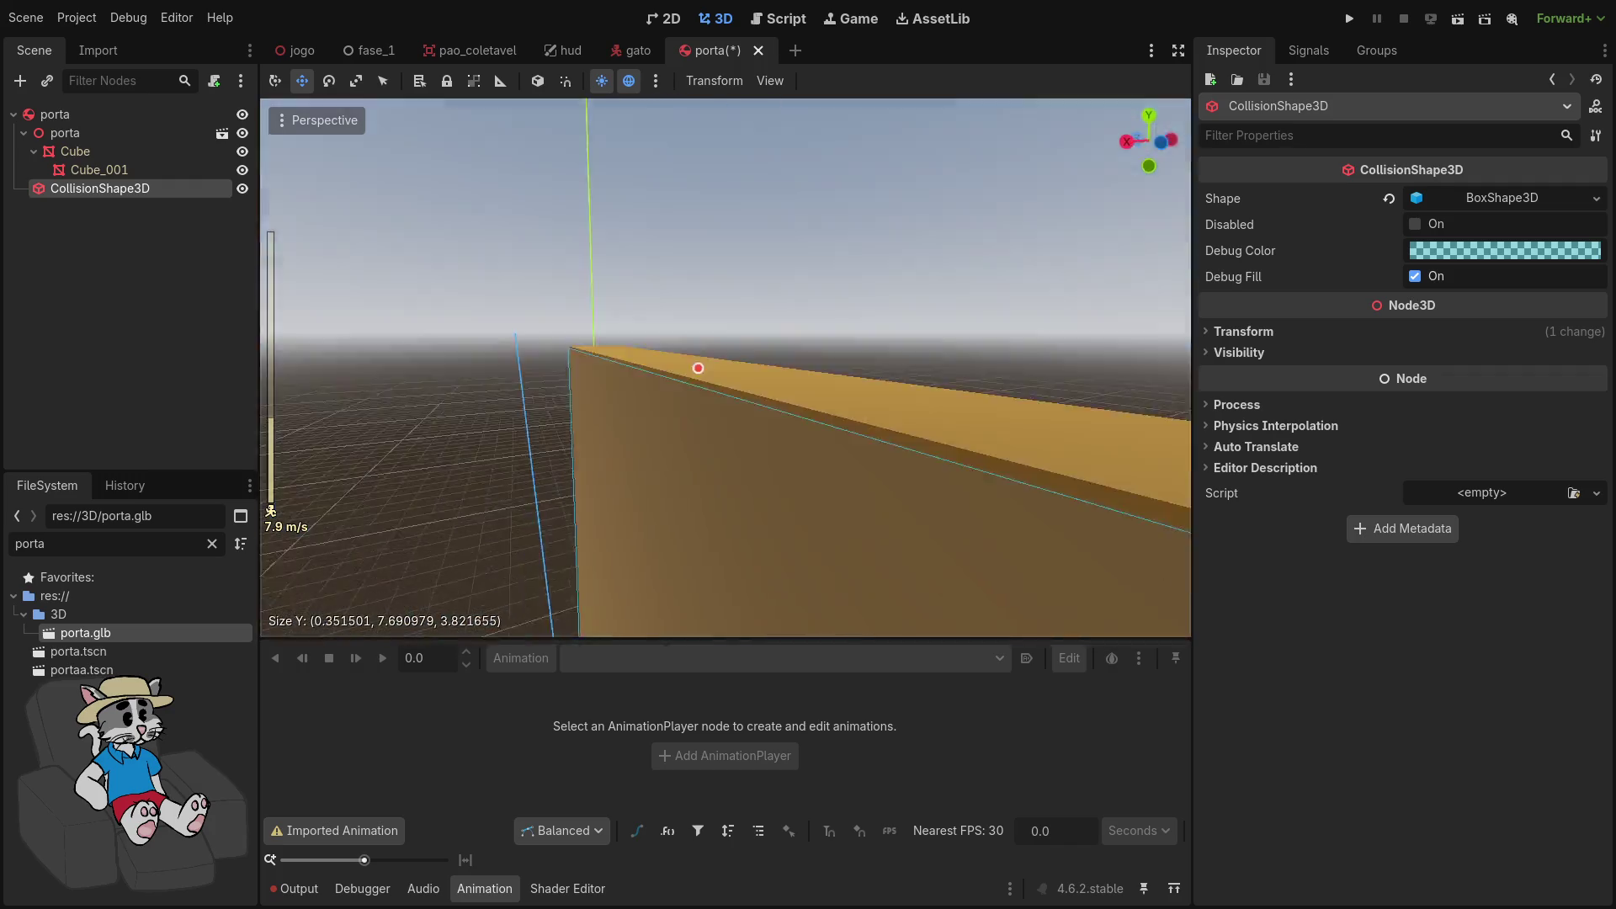
pyautogui.press('s')
pyautogui.moveTo(723, 270); pyautogui.dragTo(725, 274)
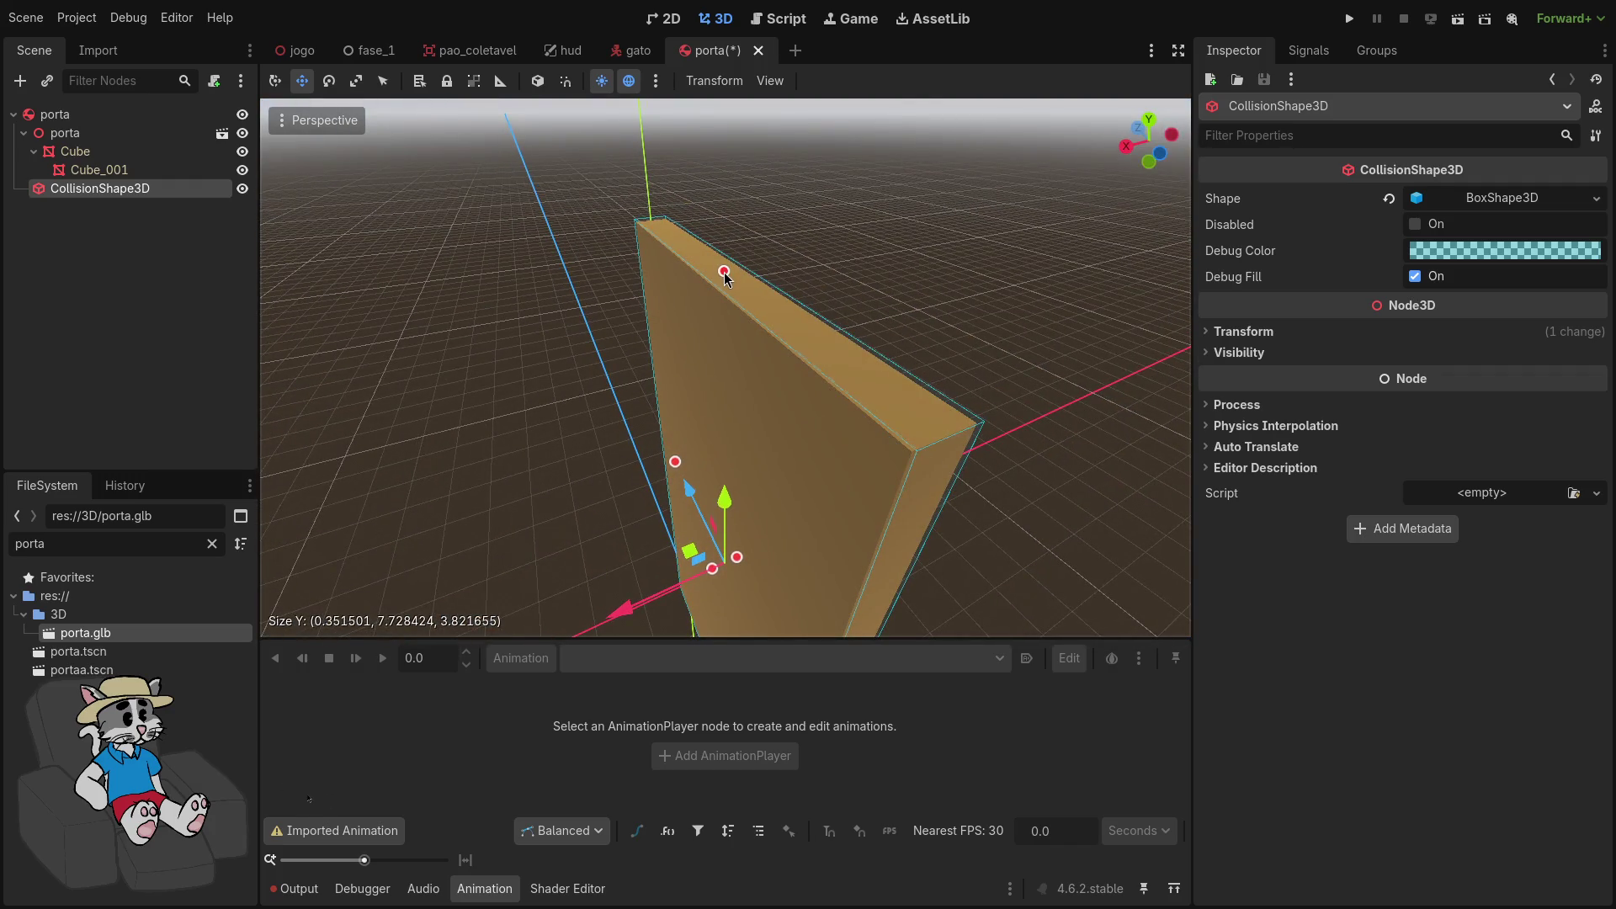
pyautogui.press('w')
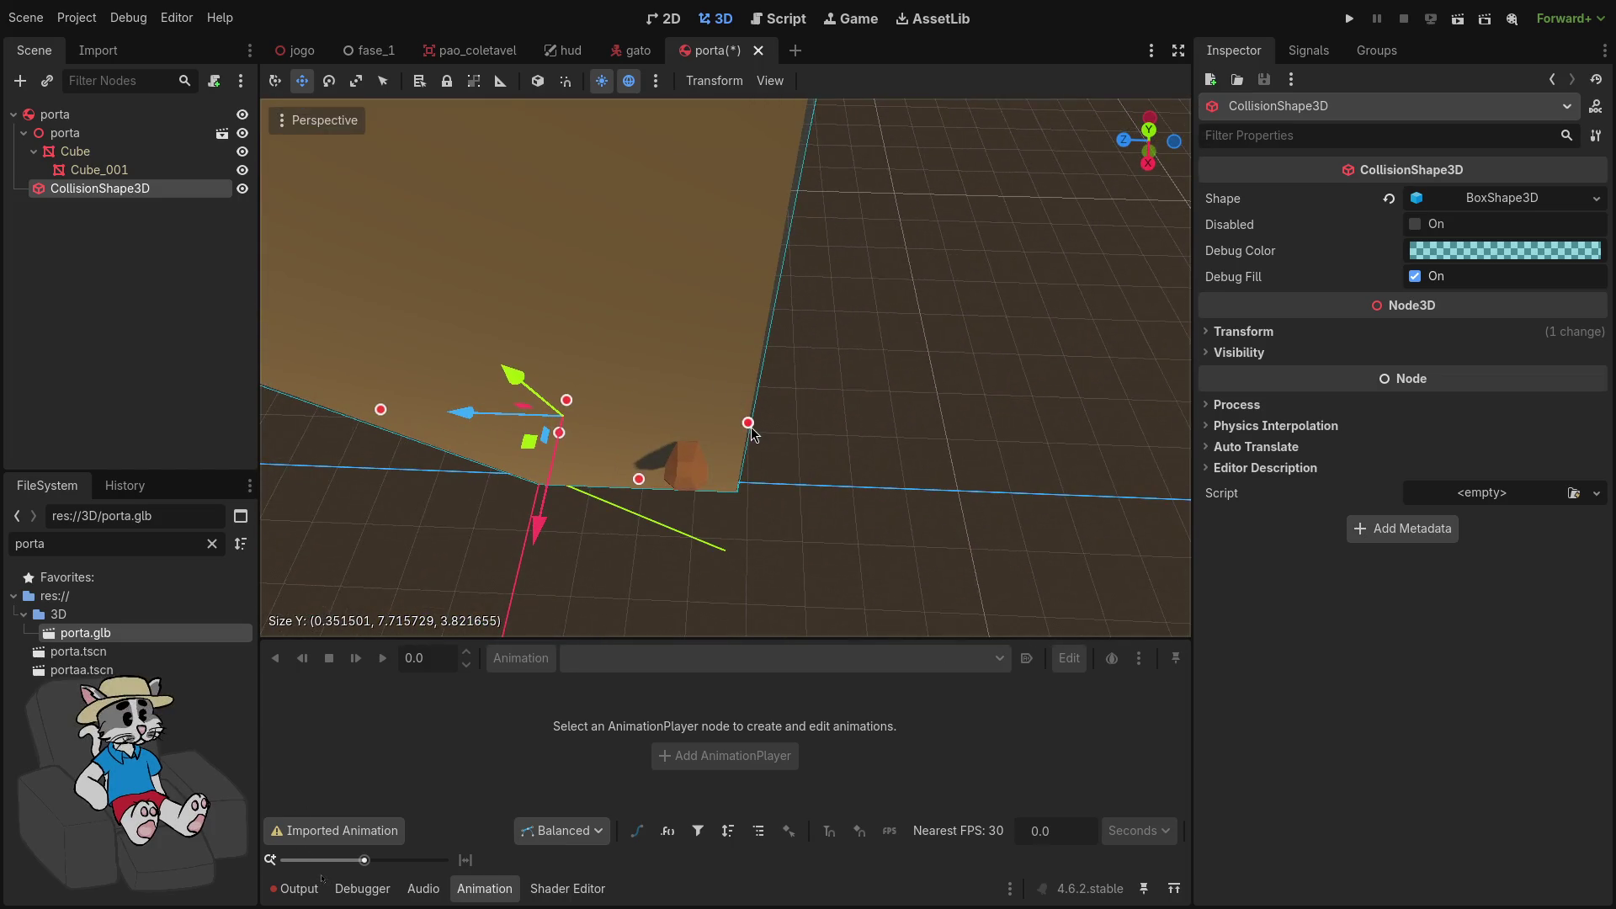
pyautogui.moveTo(748, 424); pyautogui.dragTo(753, 433)
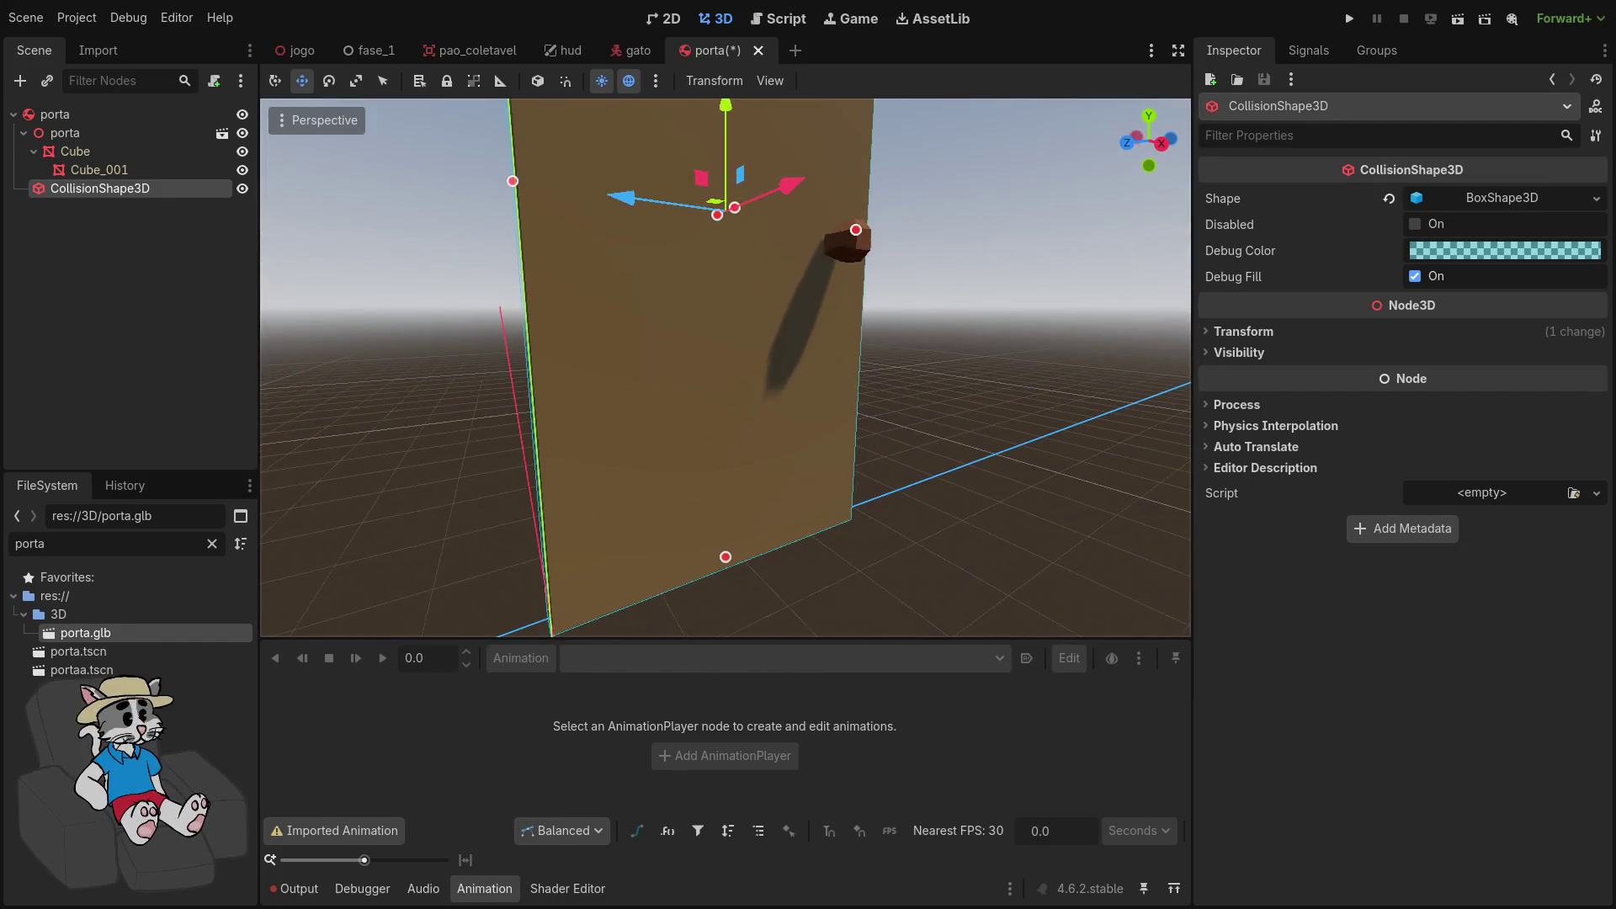
# Add a HingeJoint3D child node under the root porta rigid body.
pyautogui.rightClick(164, 115)
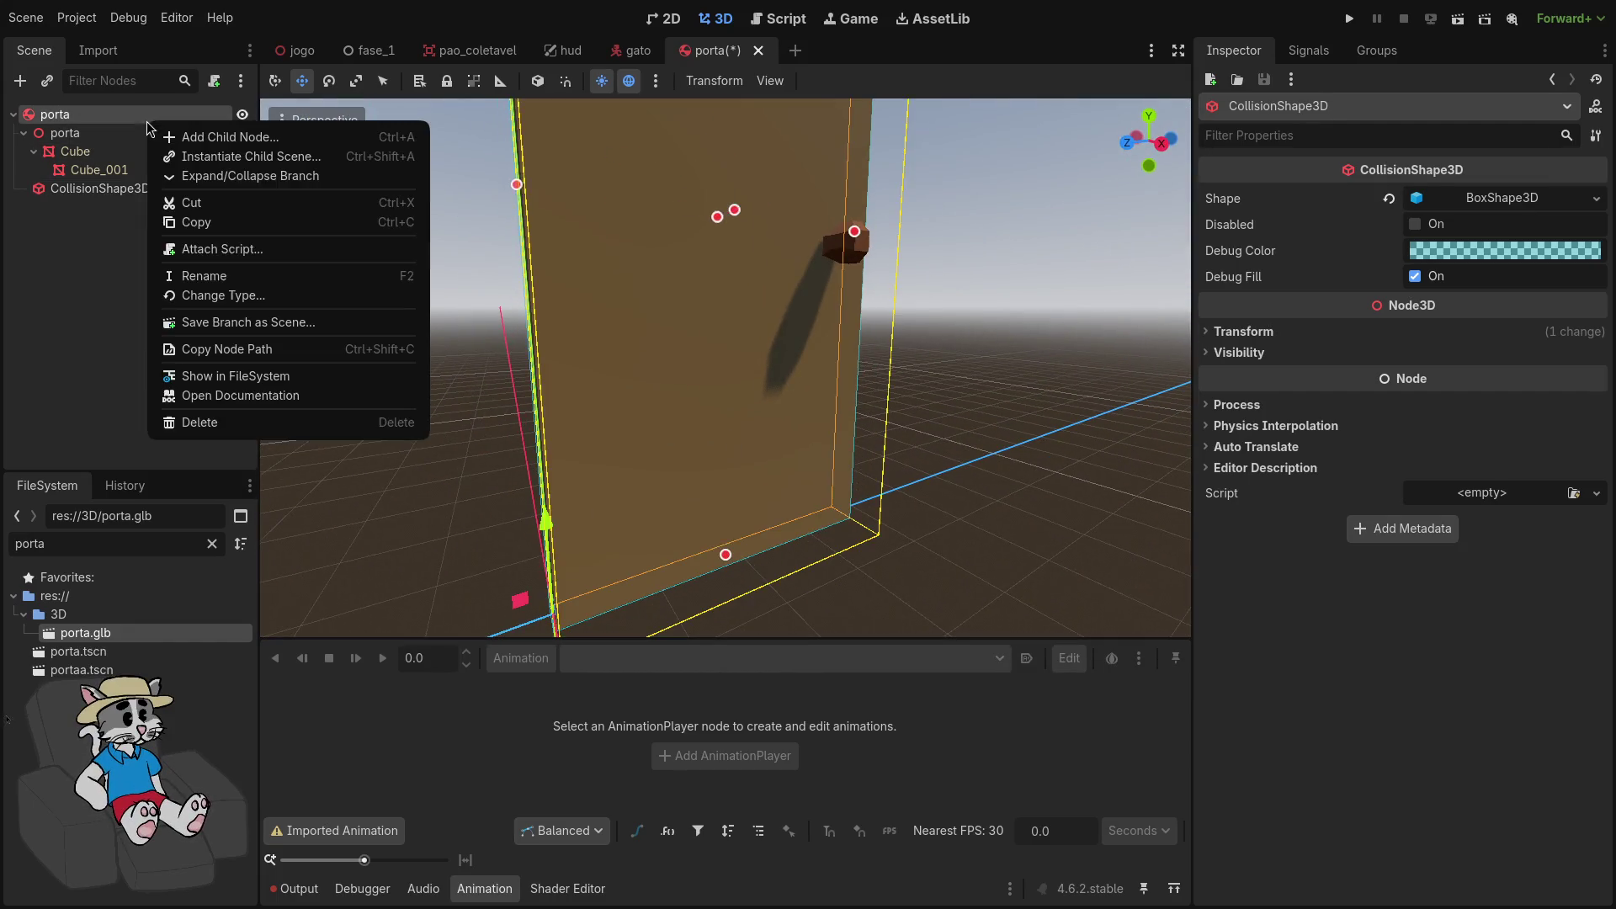
pyautogui.click(124, 181)
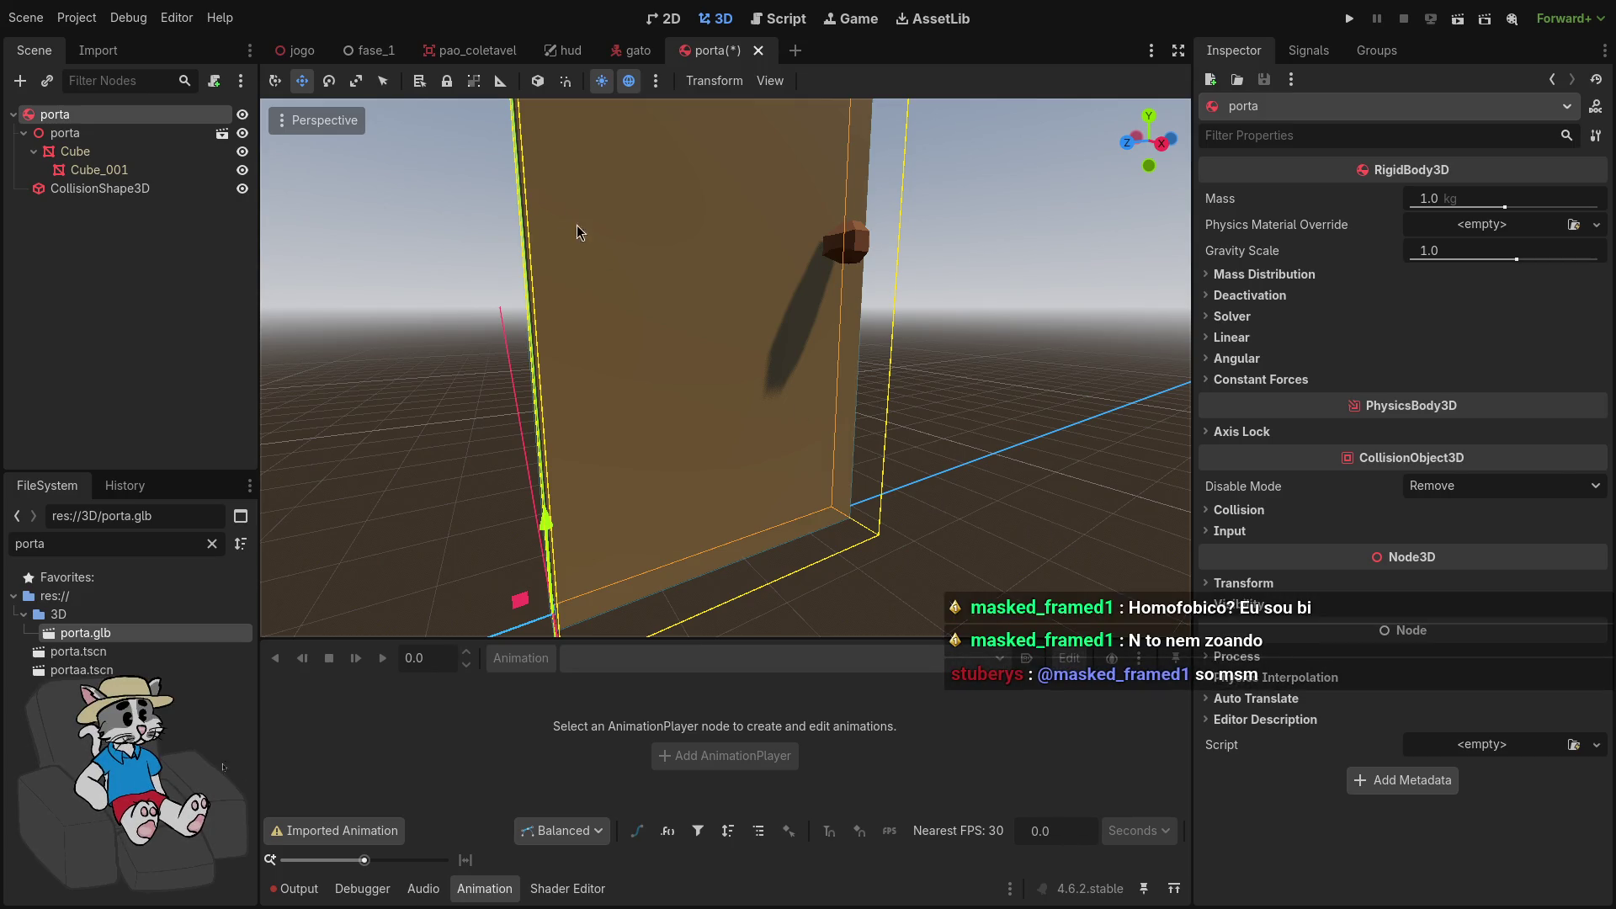
pyautogui.rightClick(114, 117)
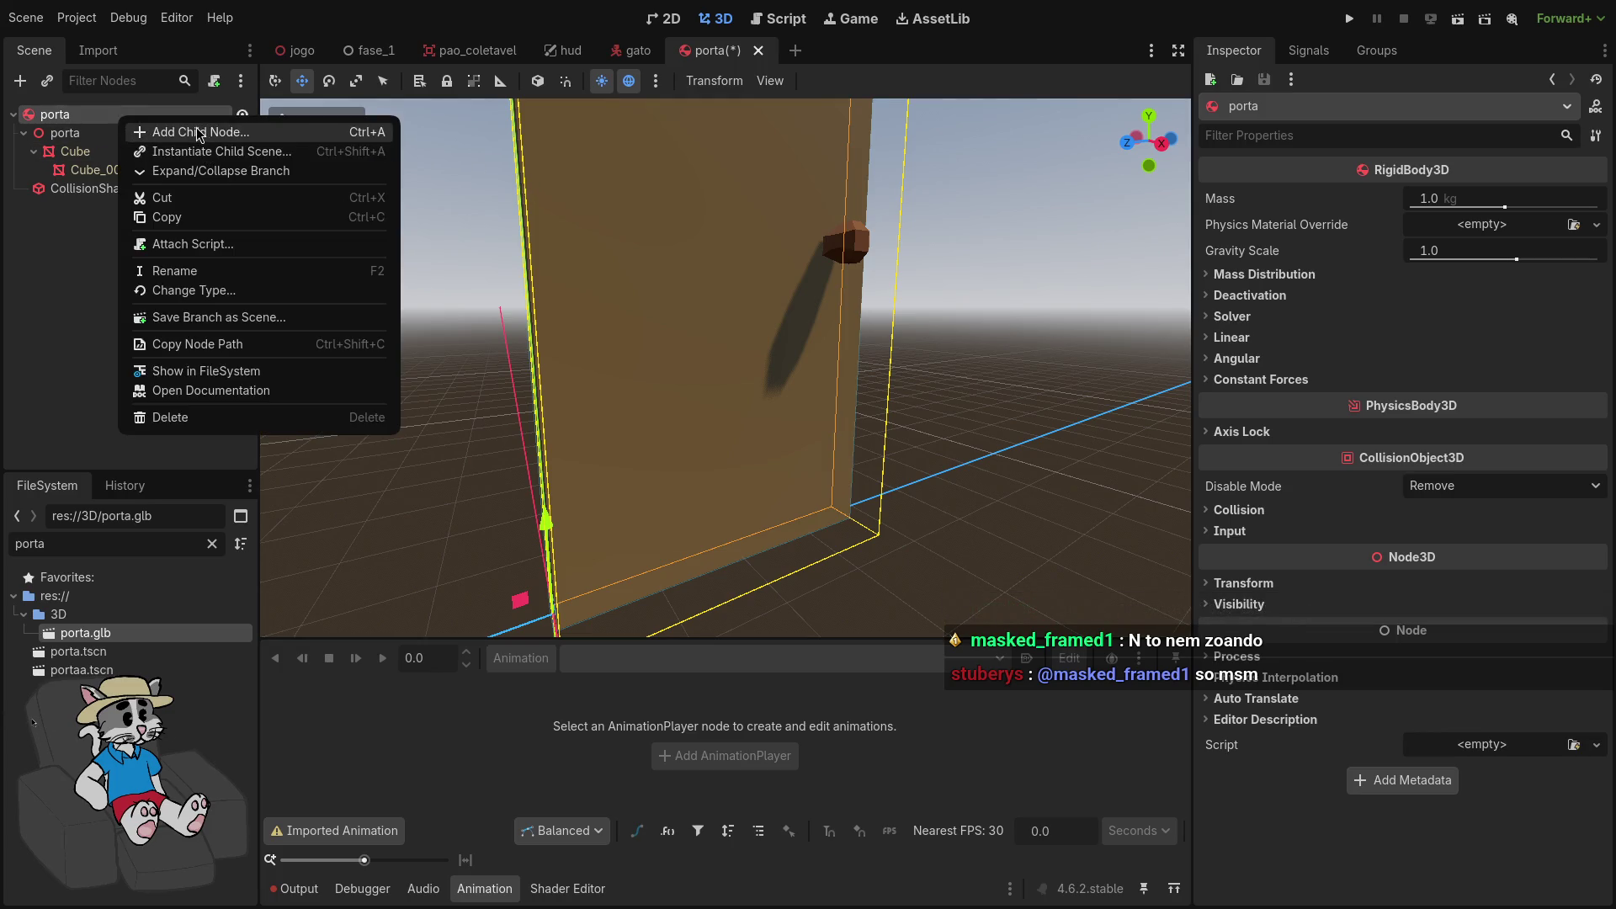
pyautogui.click(198, 130)
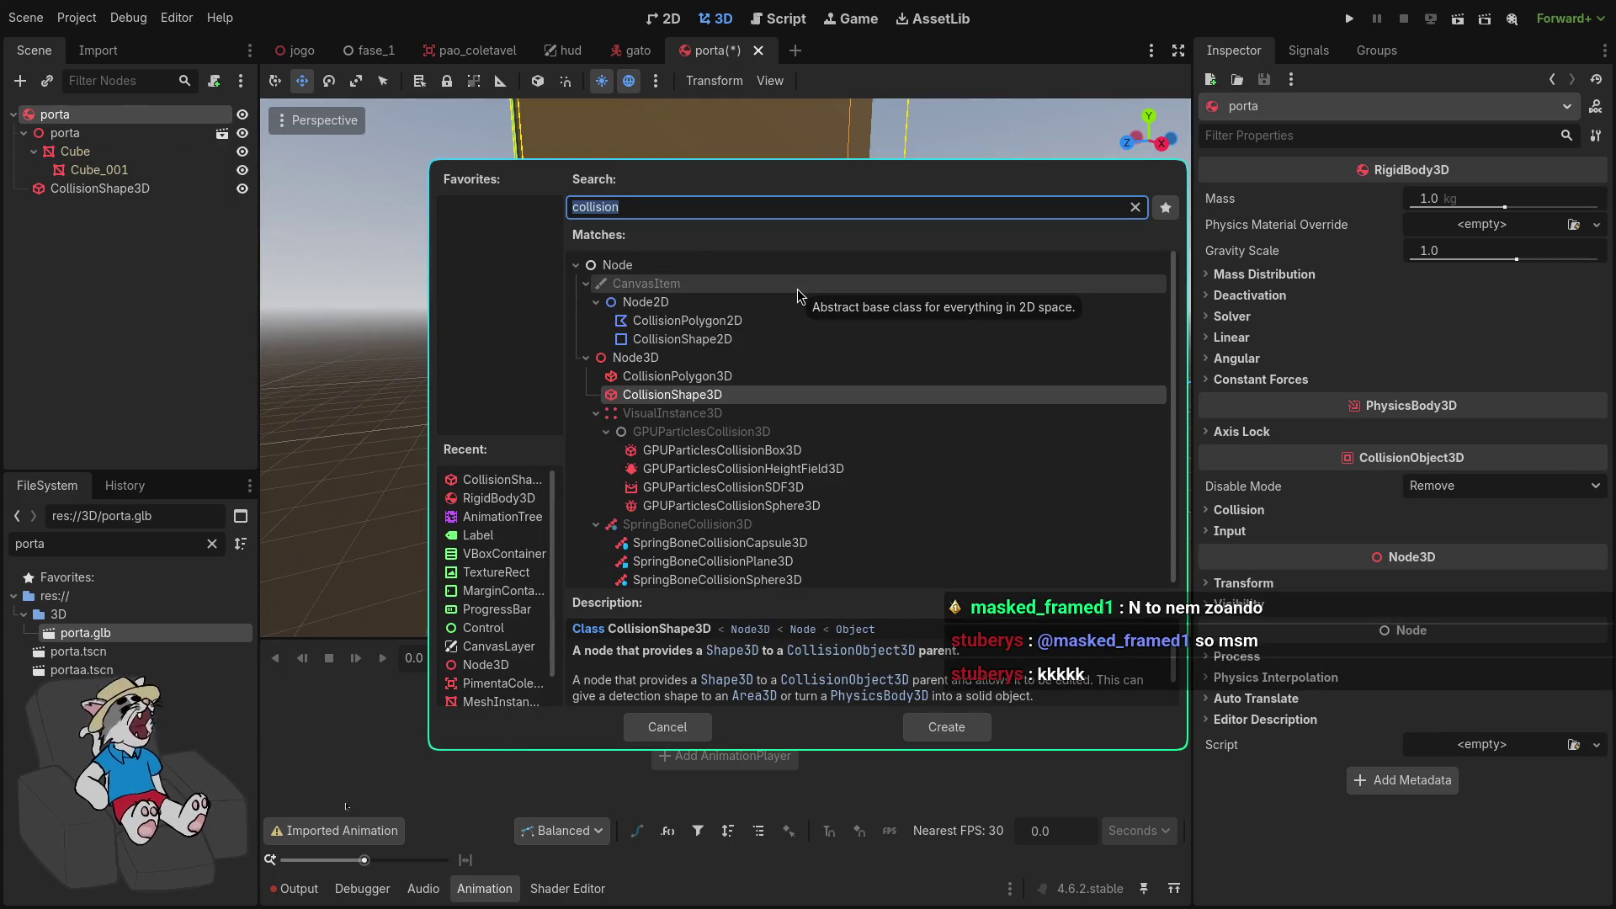
pyautogui.write('hinge')
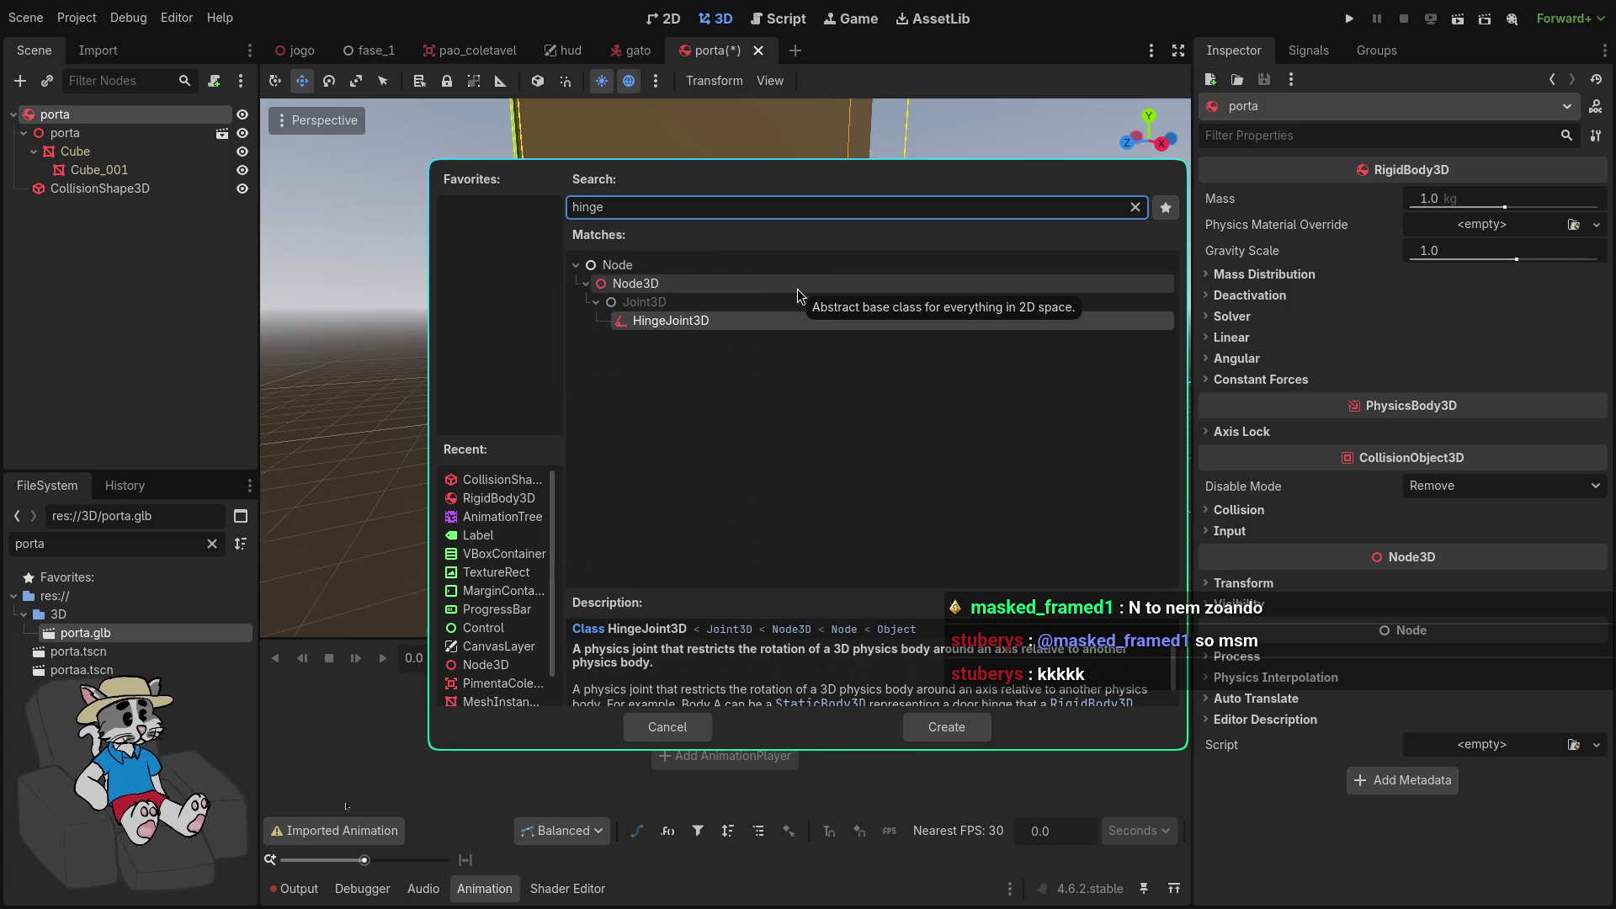
pyautogui.press('Return')
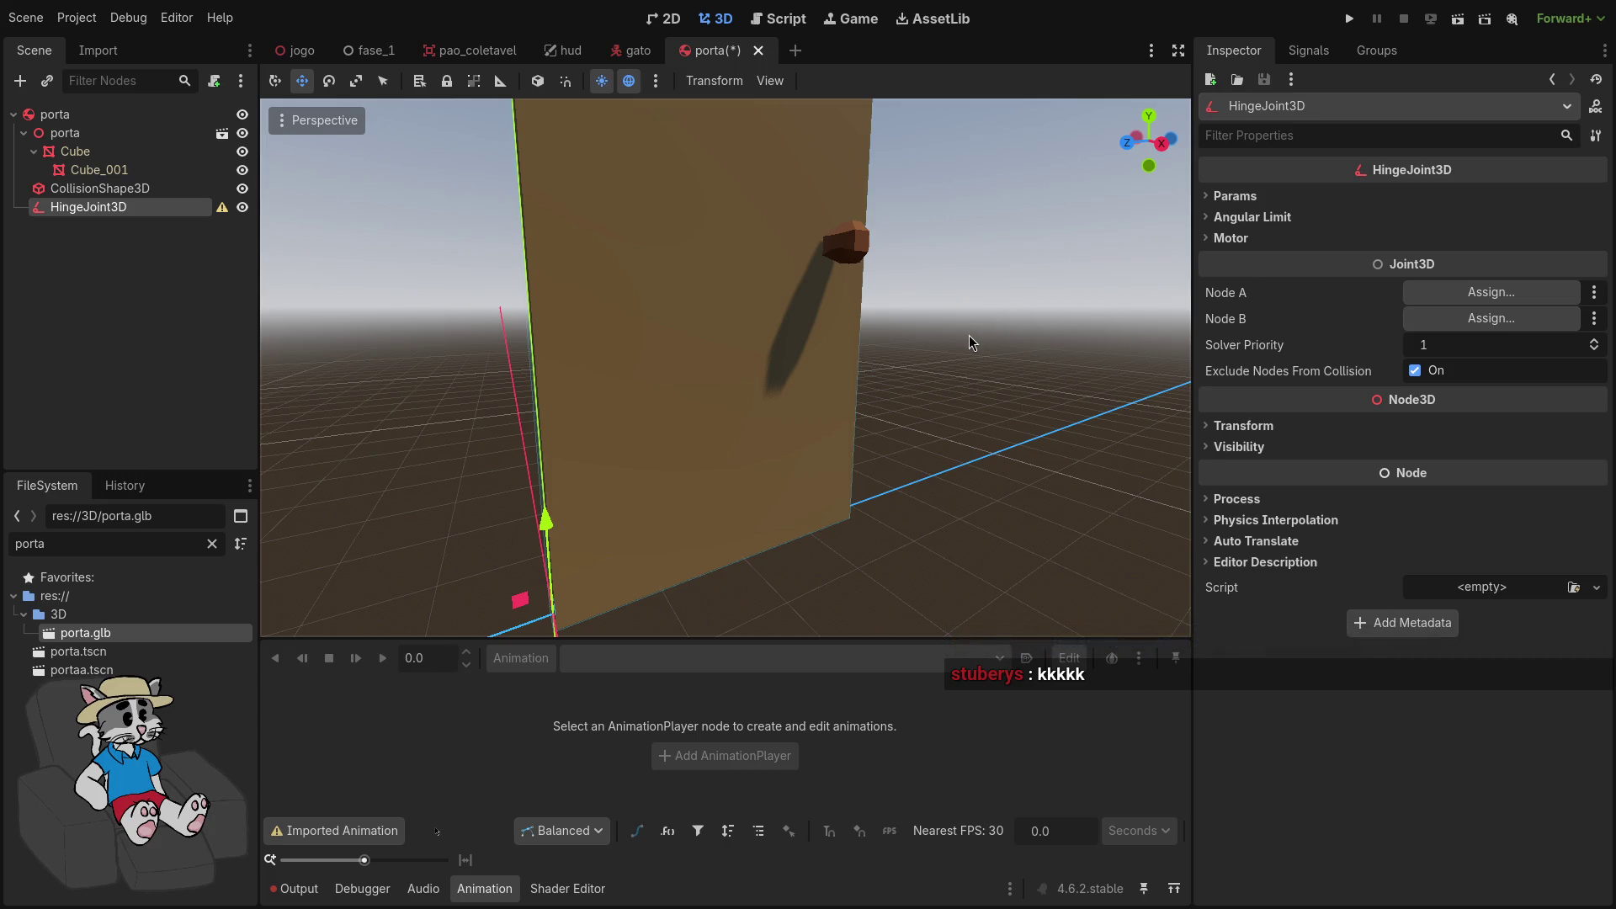
pyautogui.scroll(-3, 674, 471)
pyautogui.scroll(3, 721, 551)
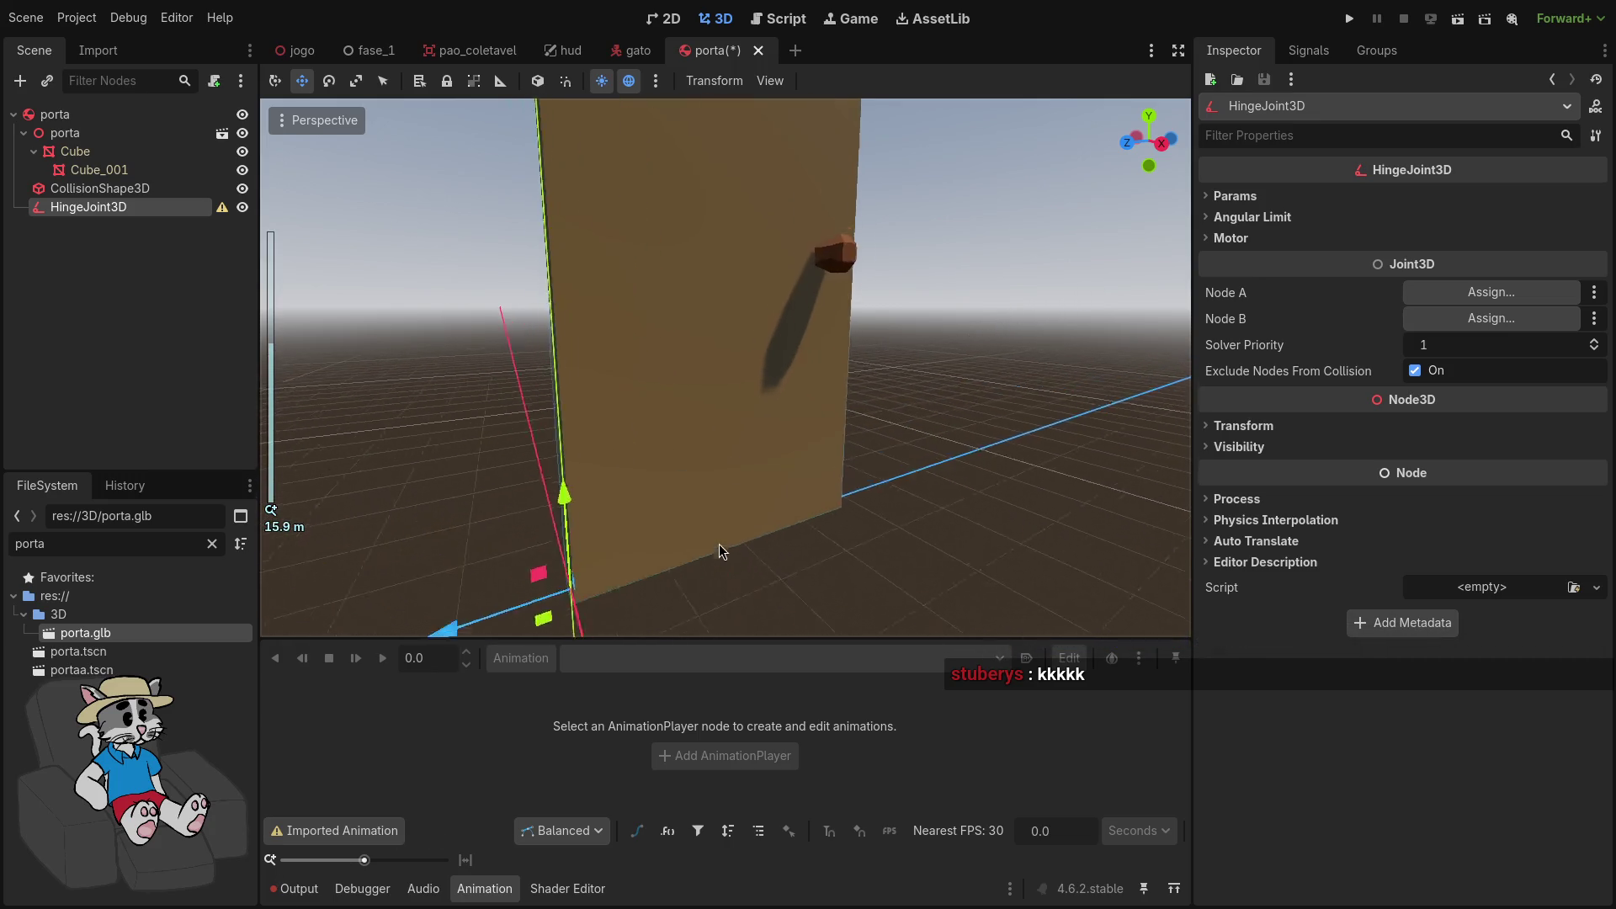
pyautogui.moveTo(543, 463); pyautogui.dragTo(543, 464)
pyautogui.scroll(-2, 815, 540)
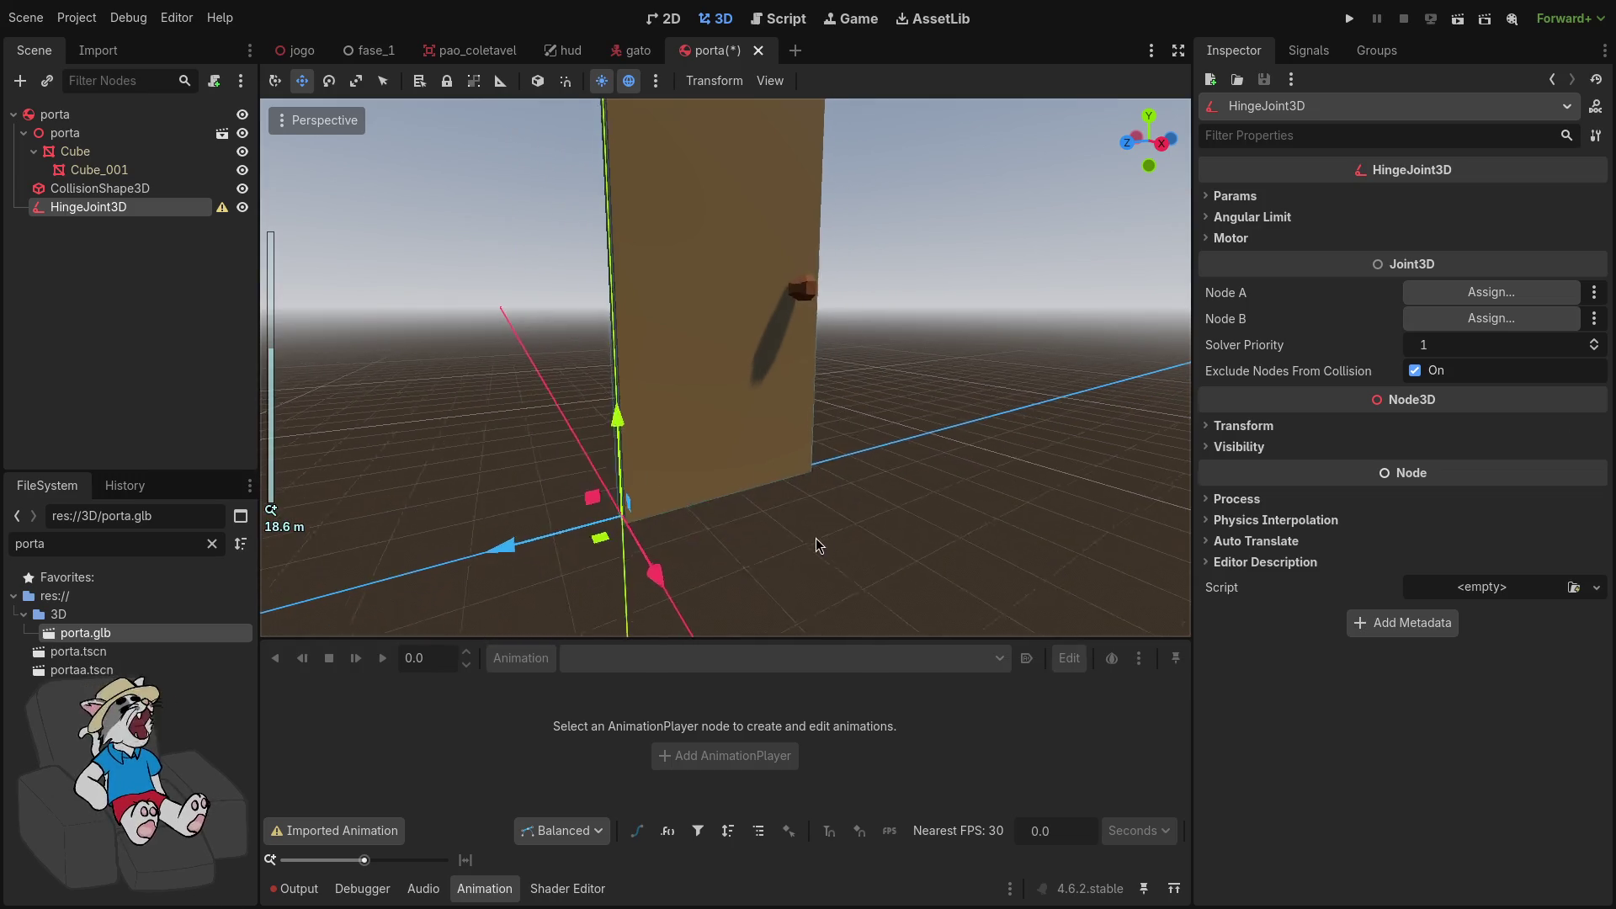
pyautogui.moveTo(815, 540); pyautogui.dragTo(847, 552)
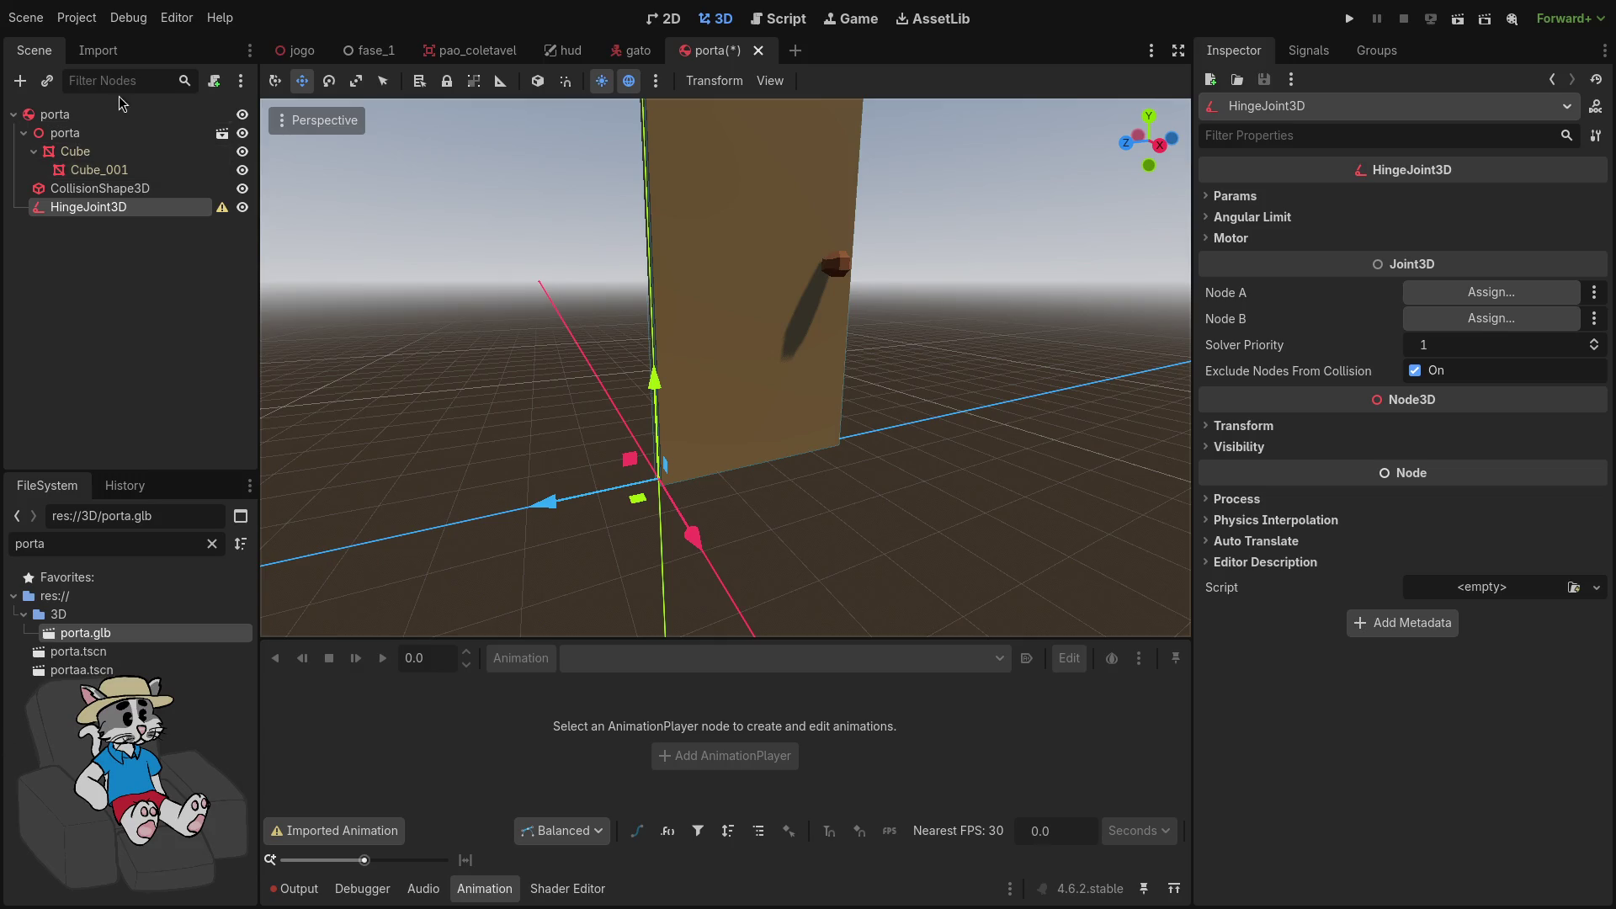
pyautogui.rightClick(99, 118)
# Add a MeshInstance3D under porta with a new BoxMesh and raise it.
pyautogui.click(126, 127)
pyautogui.write('c')
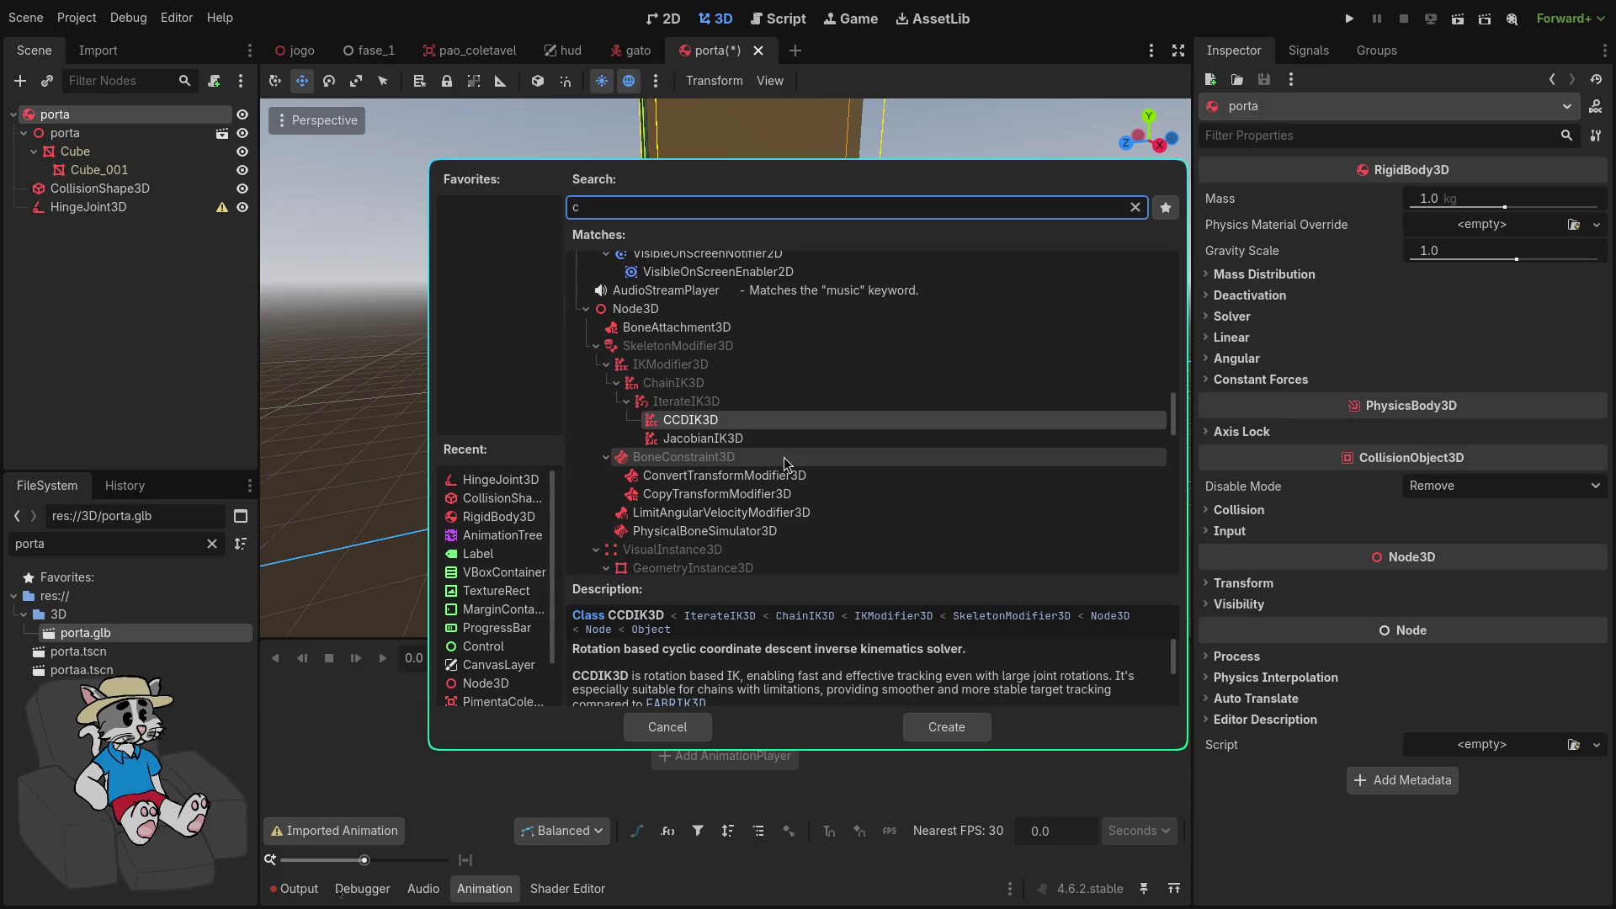
pyautogui.press('BackSpace')
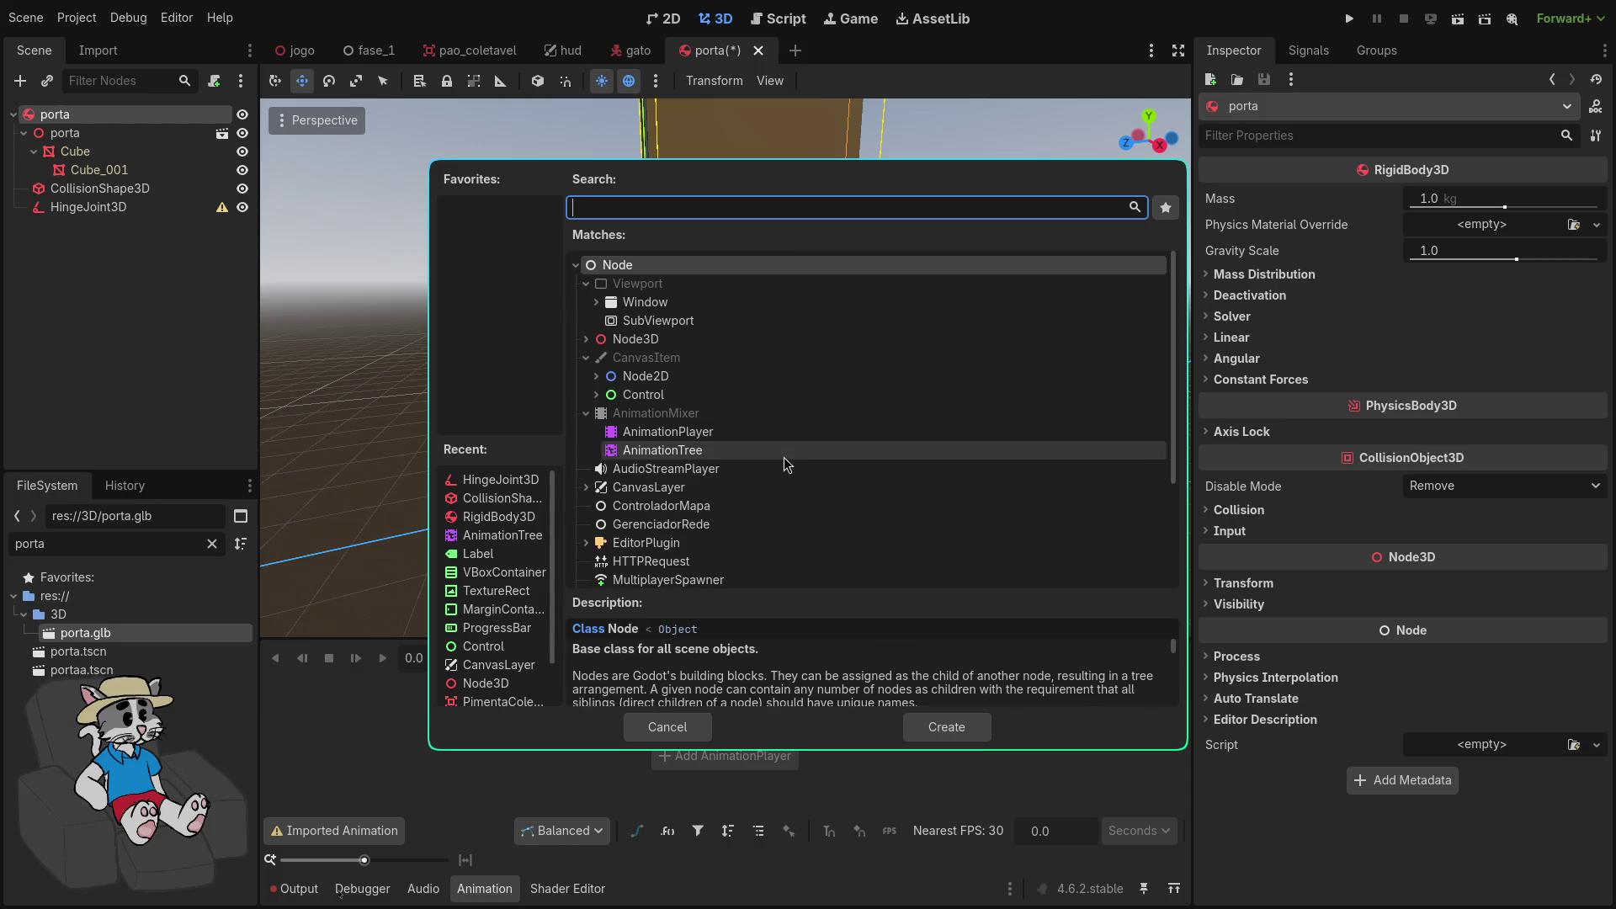
pyautogui.write('mesh')
pyautogui.press('Return')
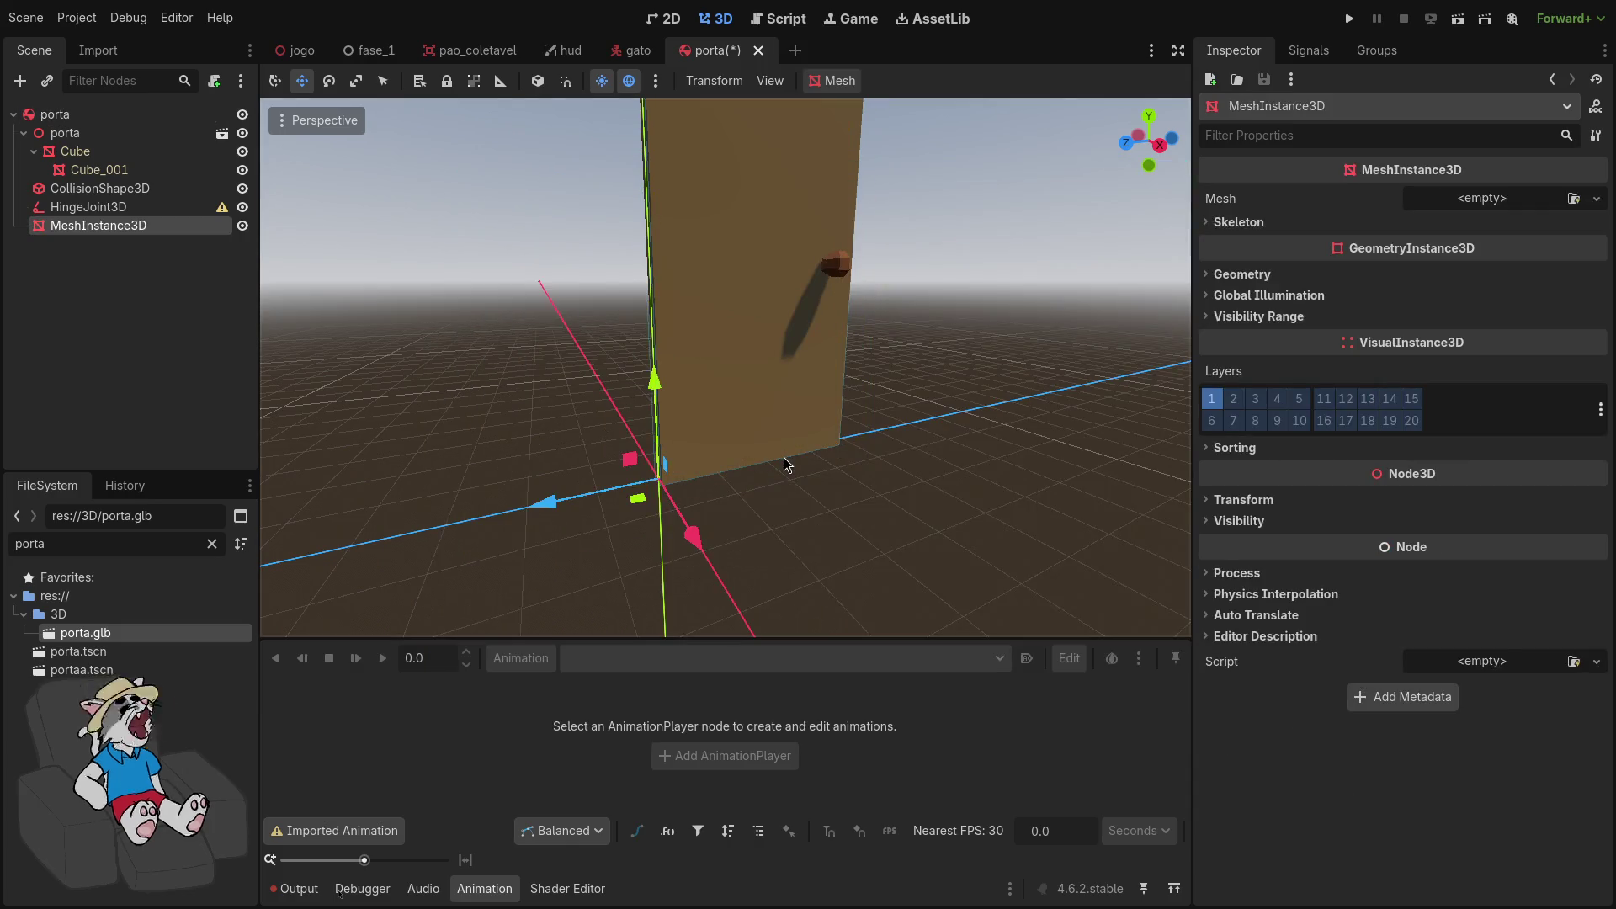
pyautogui.click(1596, 199)
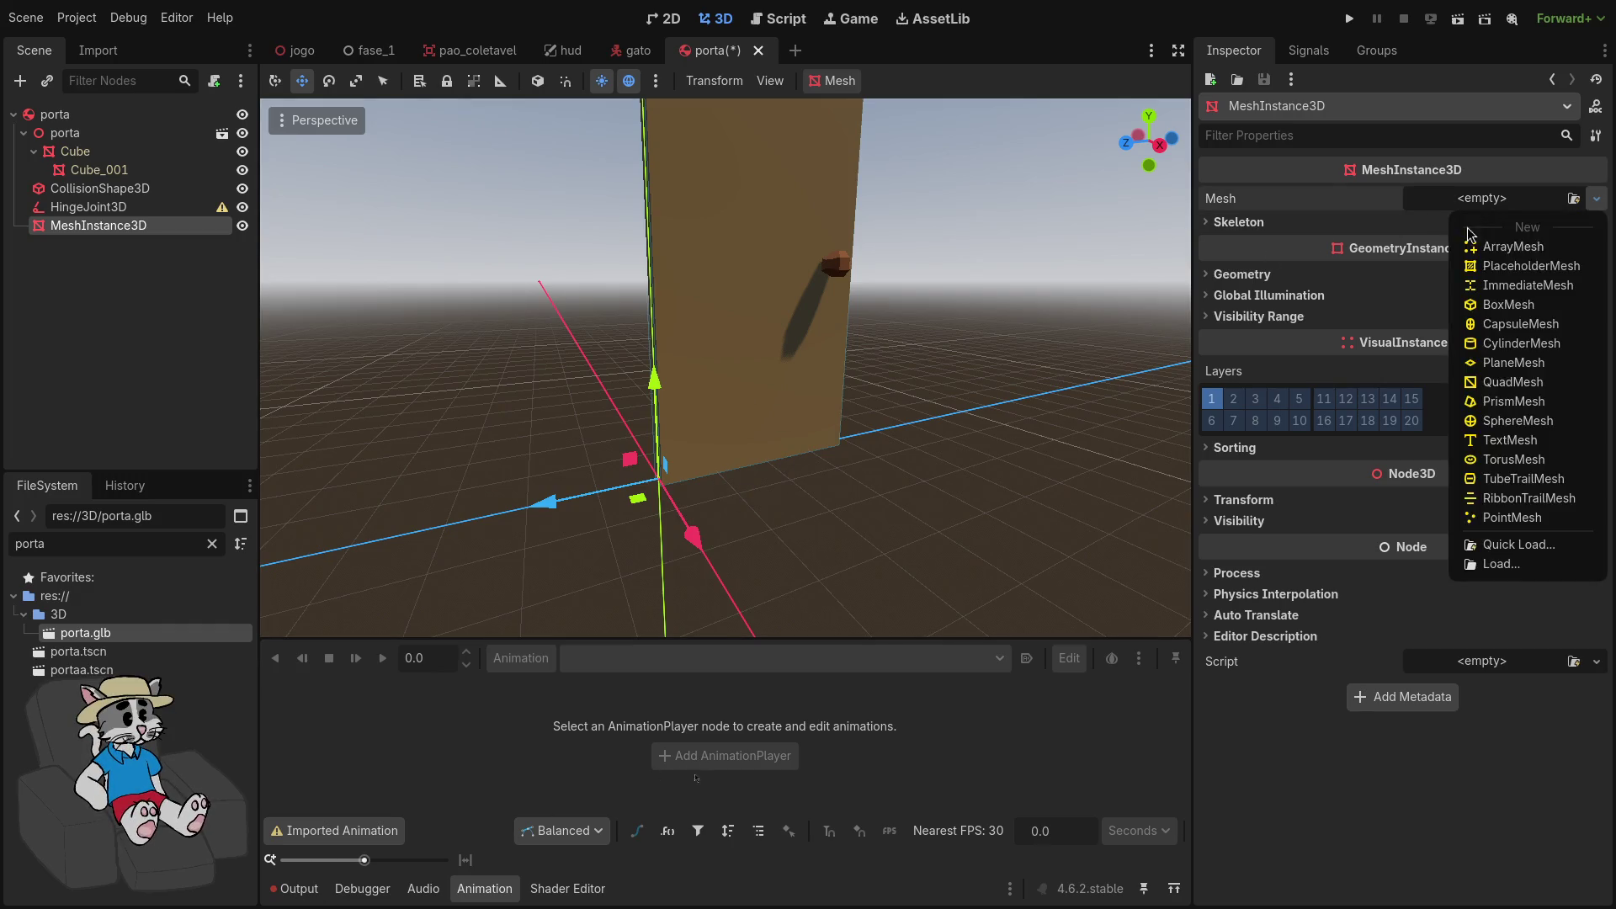
pyautogui.click(1509, 305)
pyautogui.moveTo(661, 425); pyautogui.dragTo(661, 386)
pyautogui.click(1528, 224)
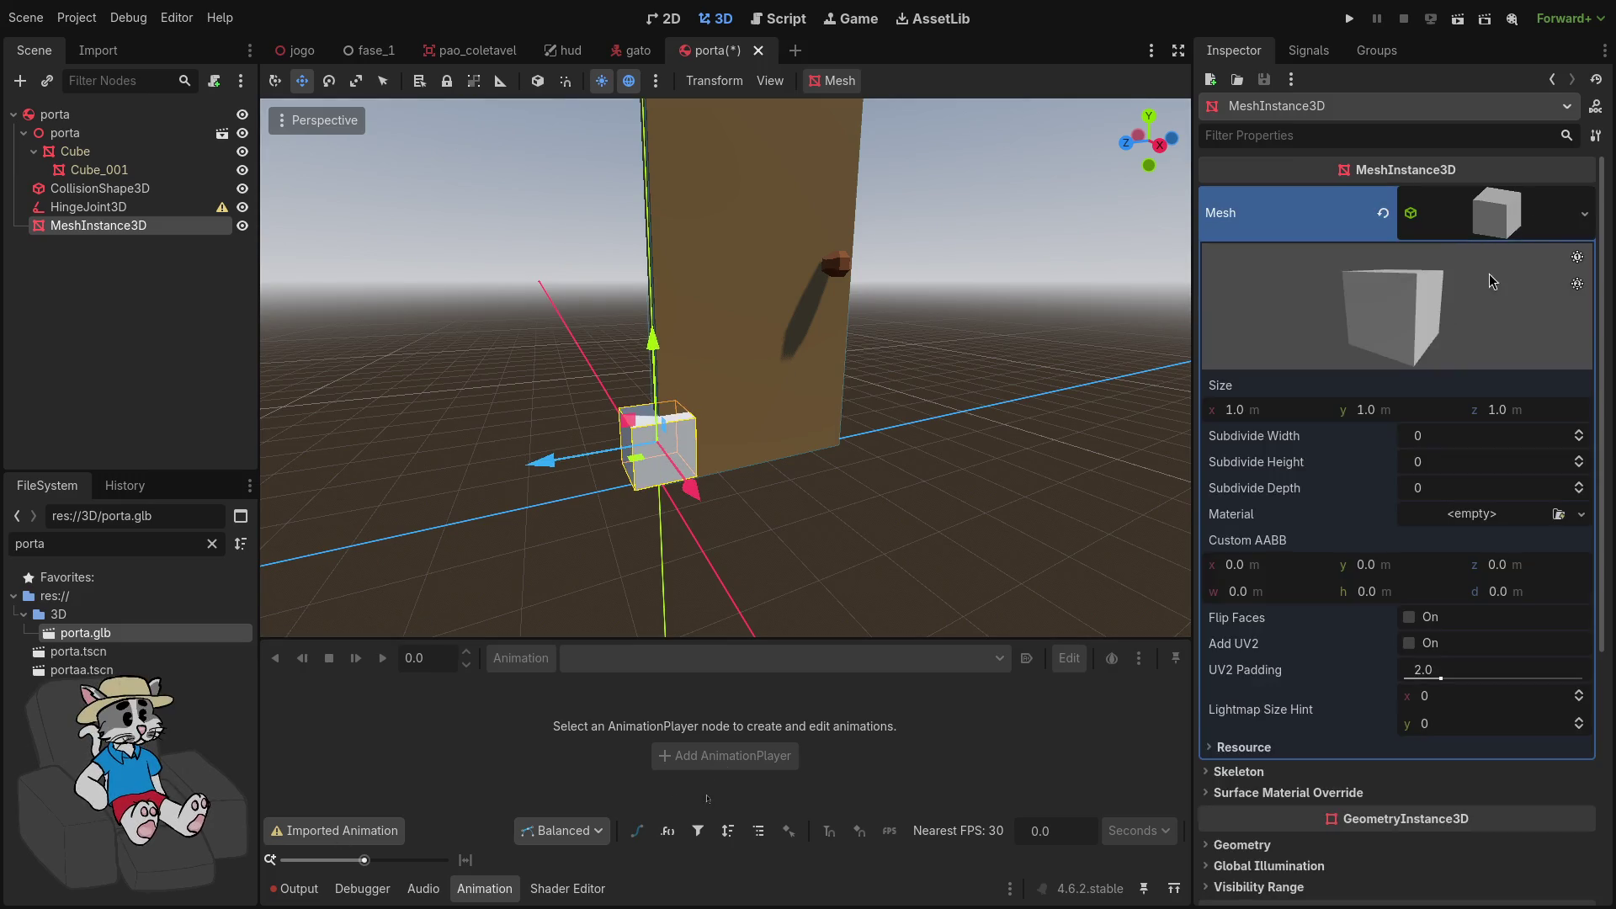
# Size the box mesh to 0.295 × 8.12 × 0.16 m and slide it beside the door.
pyautogui.moveTo(1374, 410); pyautogui.dragTo(1482, 410)
pyautogui.scroll(-10, 1010, 446)
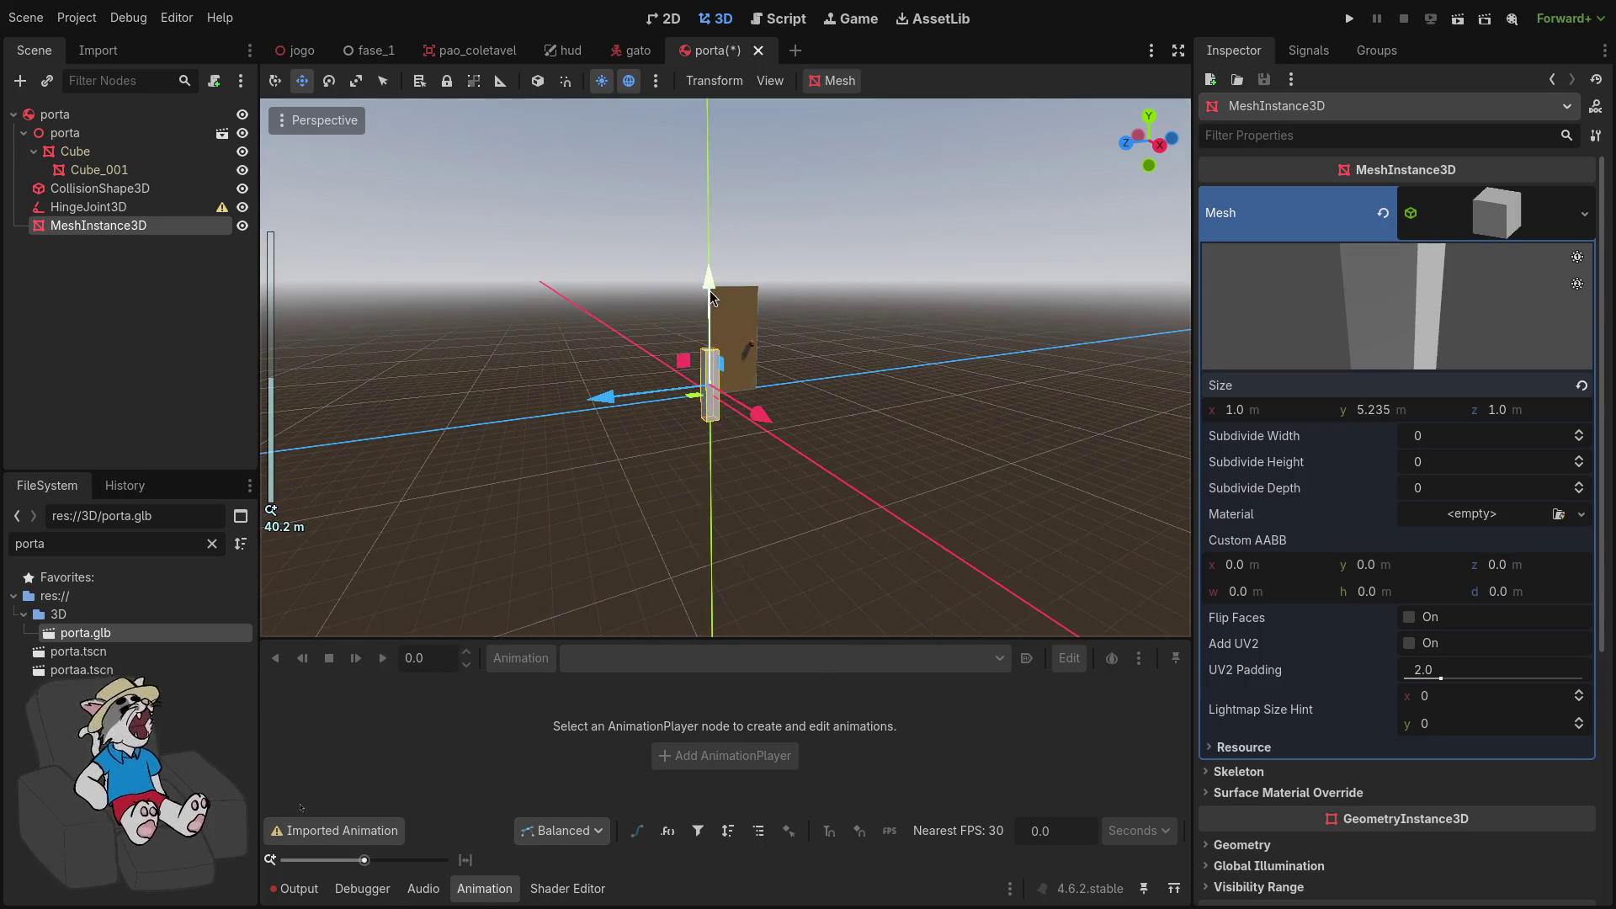
pyautogui.scroll(5, 745, 448)
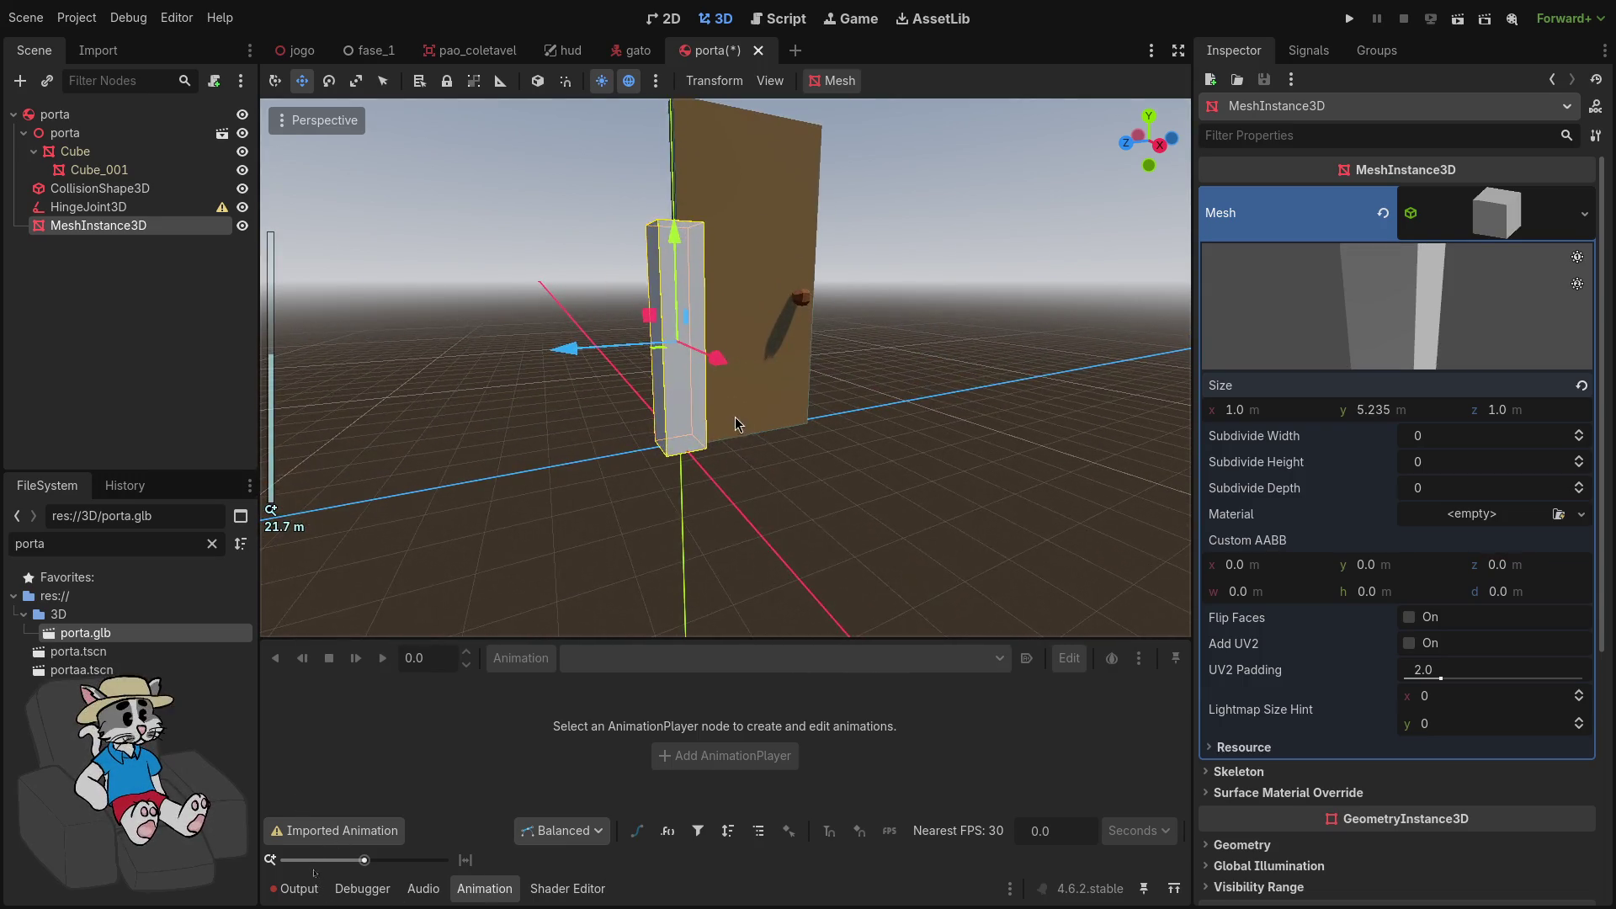
pyautogui.scroll(2, 735, 417)
pyautogui.moveTo(1370, 409); pyautogui.dragTo(1397, 409)
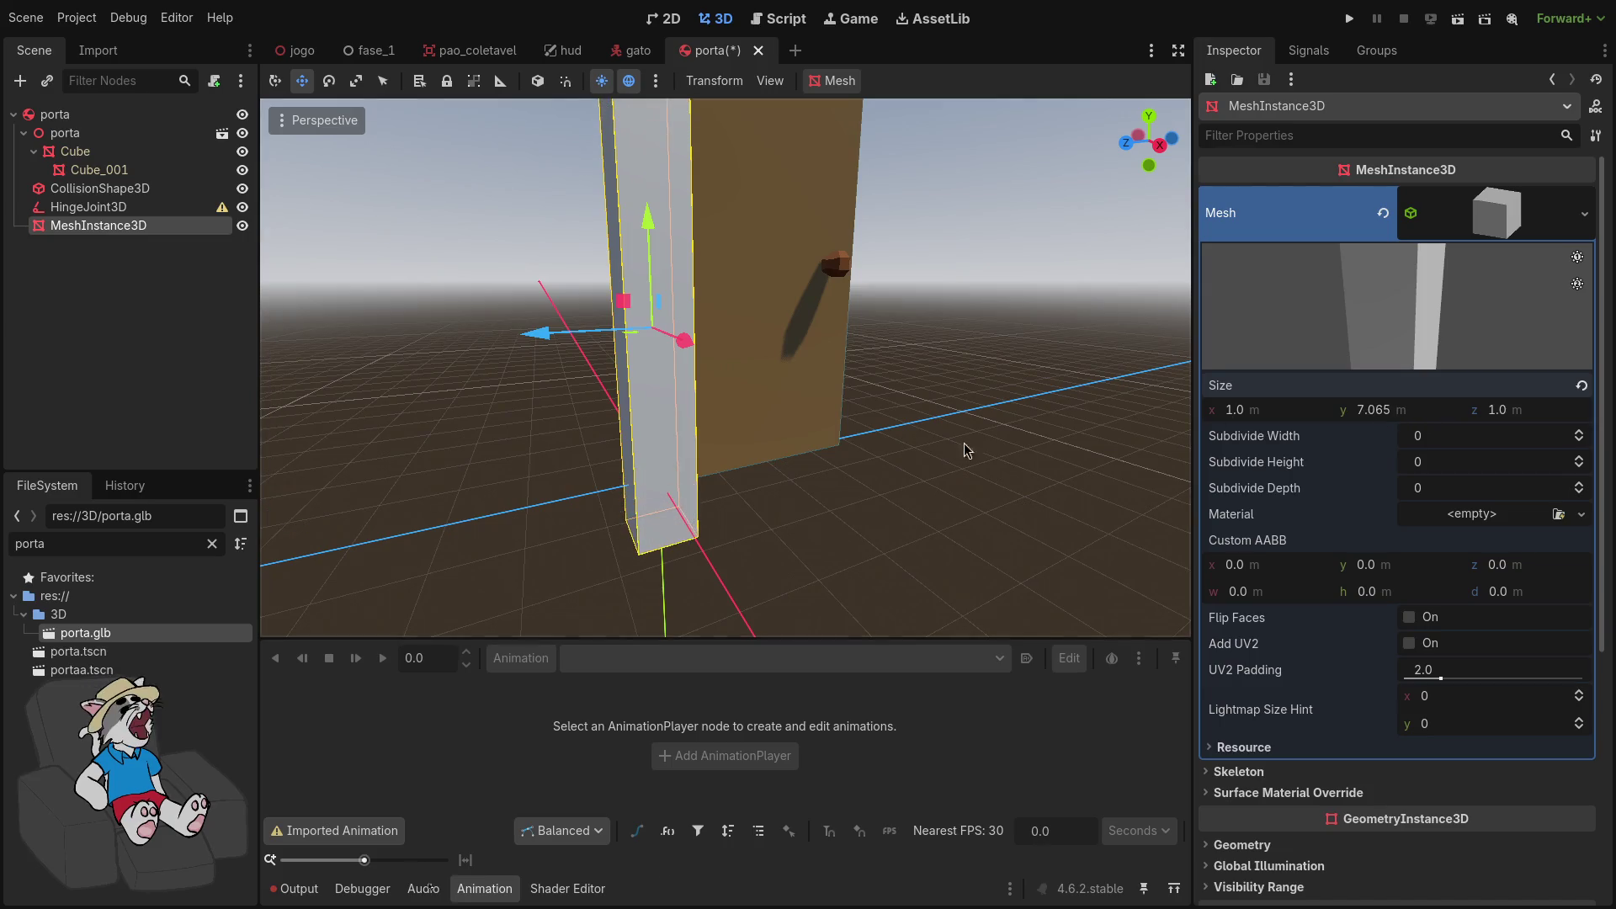
pyautogui.scroll(-4, 967, 450)
pyautogui.scroll(2, 966, 450)
pyautogui.moveTo(680, 257); pyautogui.dragTo(680, 223)
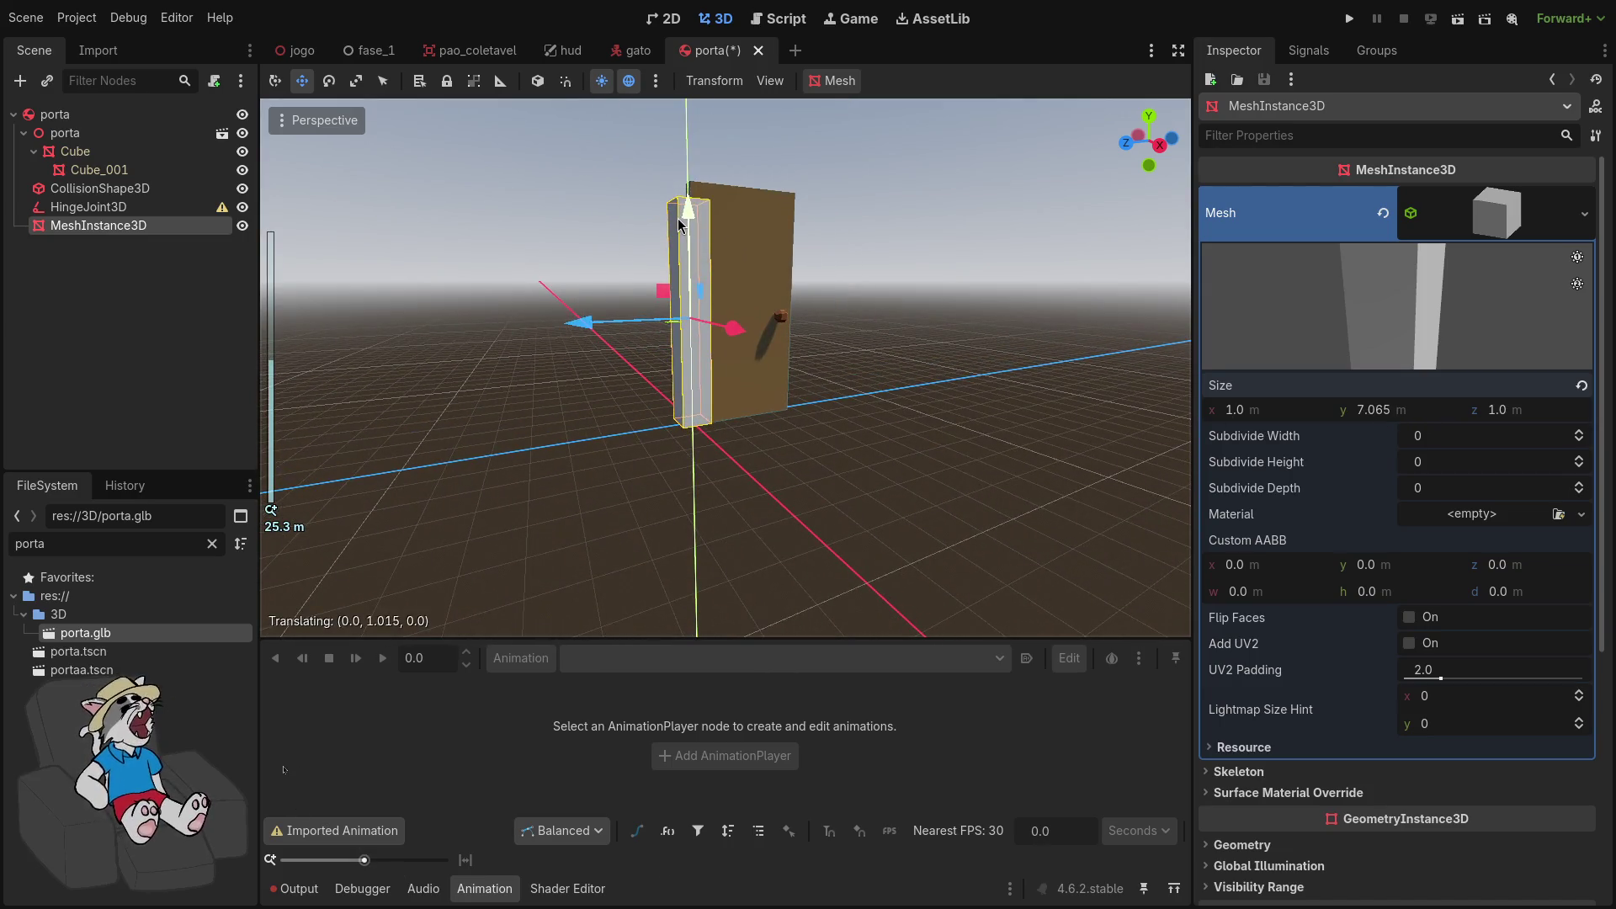
pyautogui.moveTo(1383, 415); pyautogui.dragTo(1423, 415)
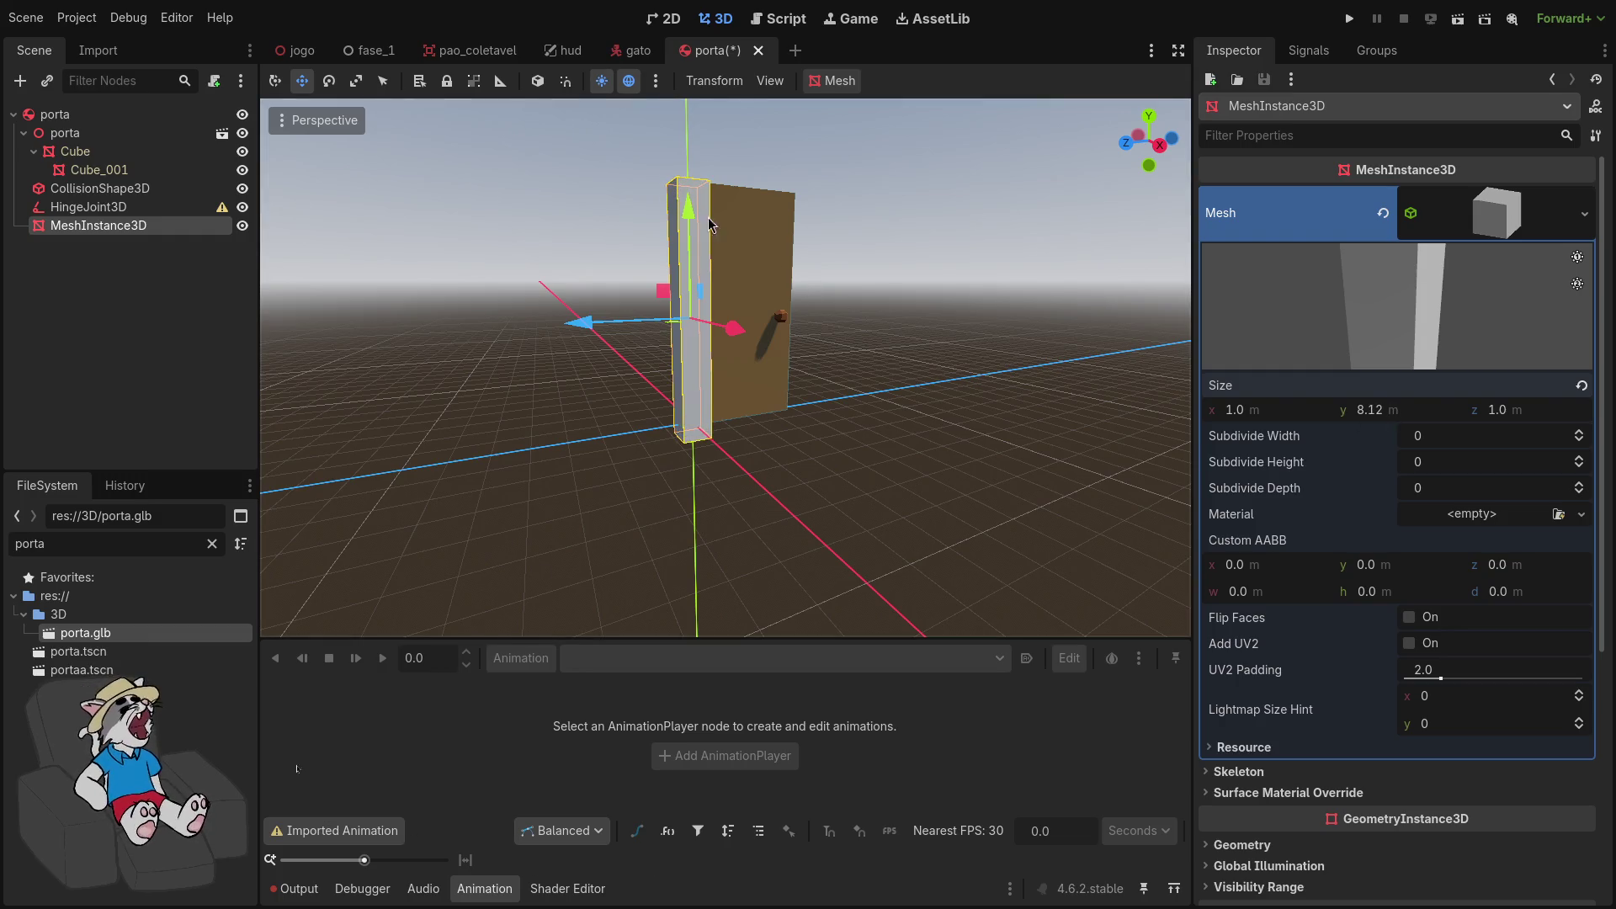
pyautogui.scroll(3, 897, 292)
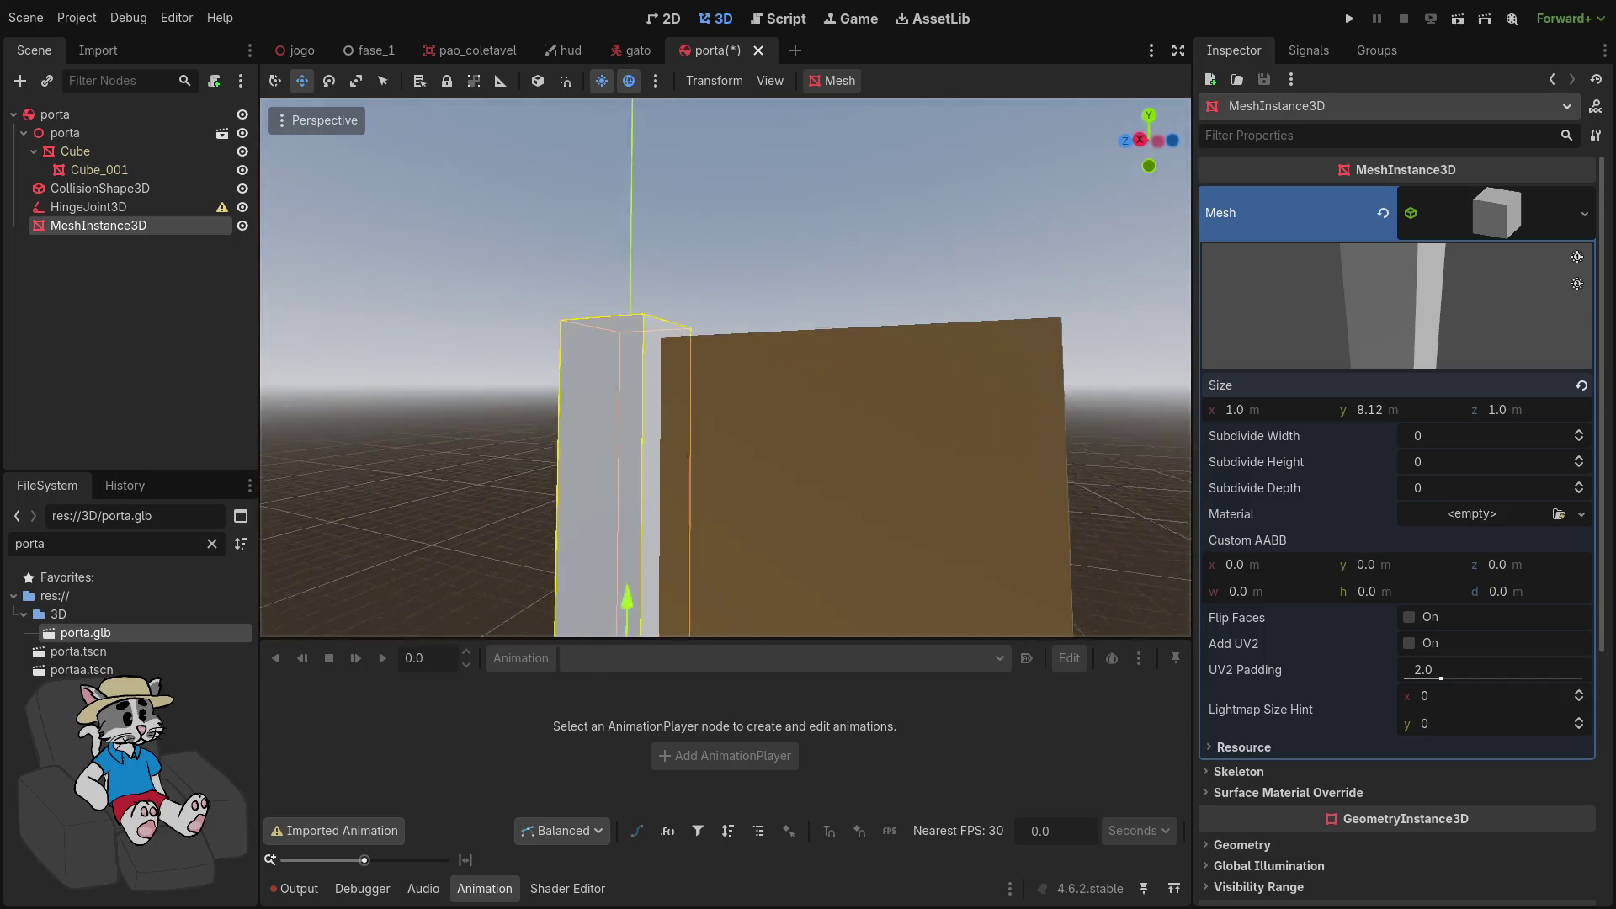
pyautogui.moveTo(1246, 409); pyautogui.dragTo(1212, 409)
pyautogui.moveTo(1498, 409); pyautogui.dragTo(1466, 409)
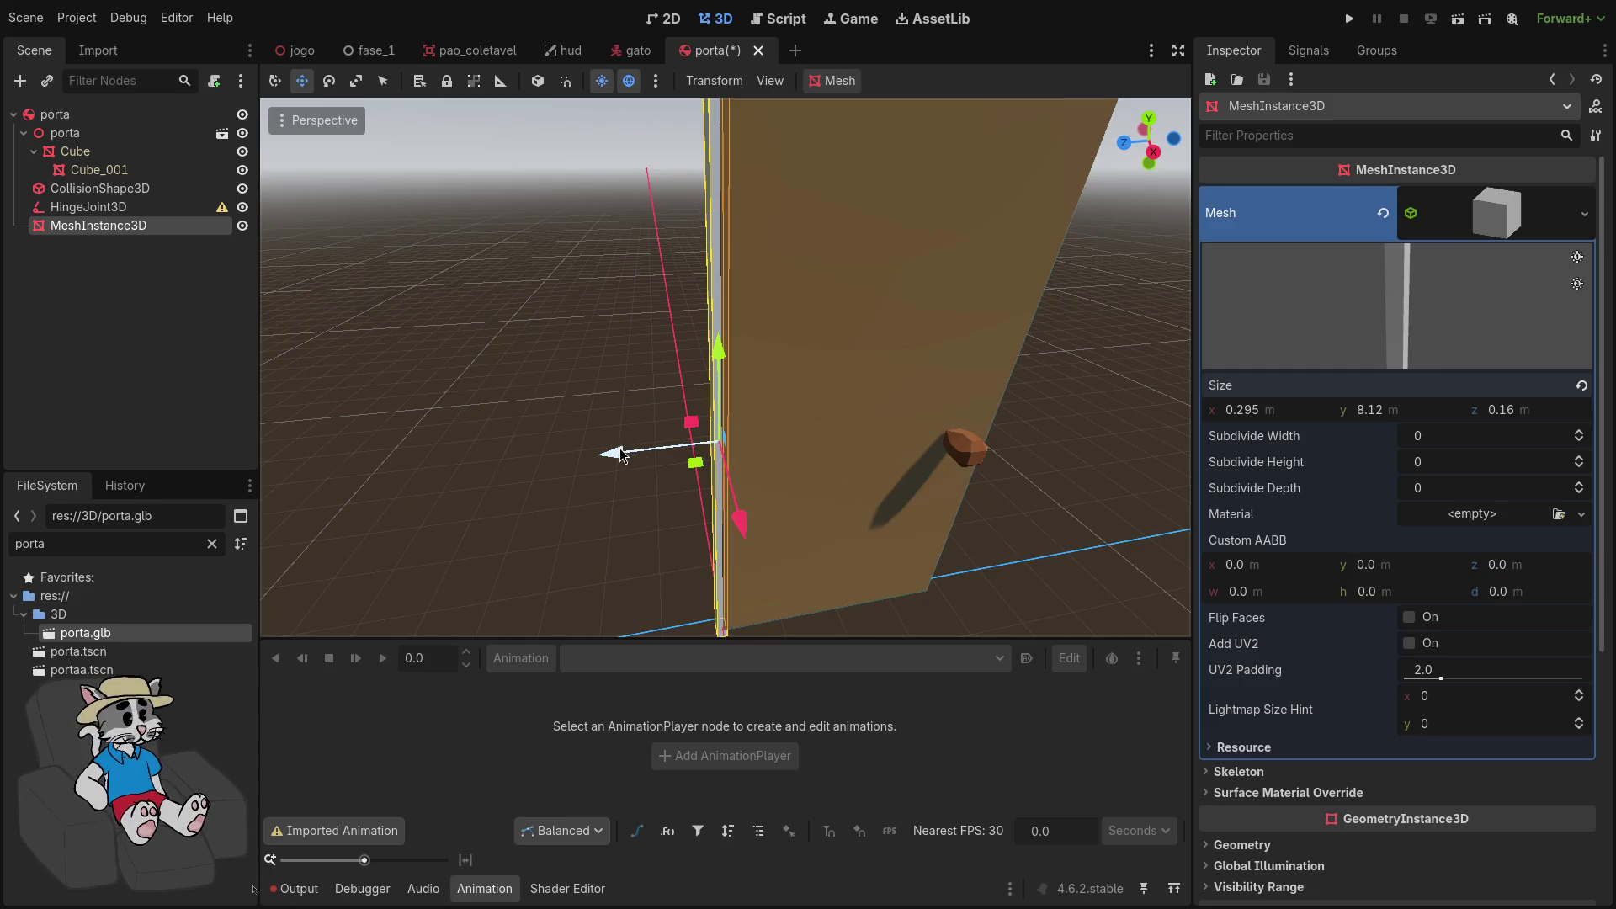
pyautogui.moveTo(614, 455); pyautogui.dragTo(611, 455)
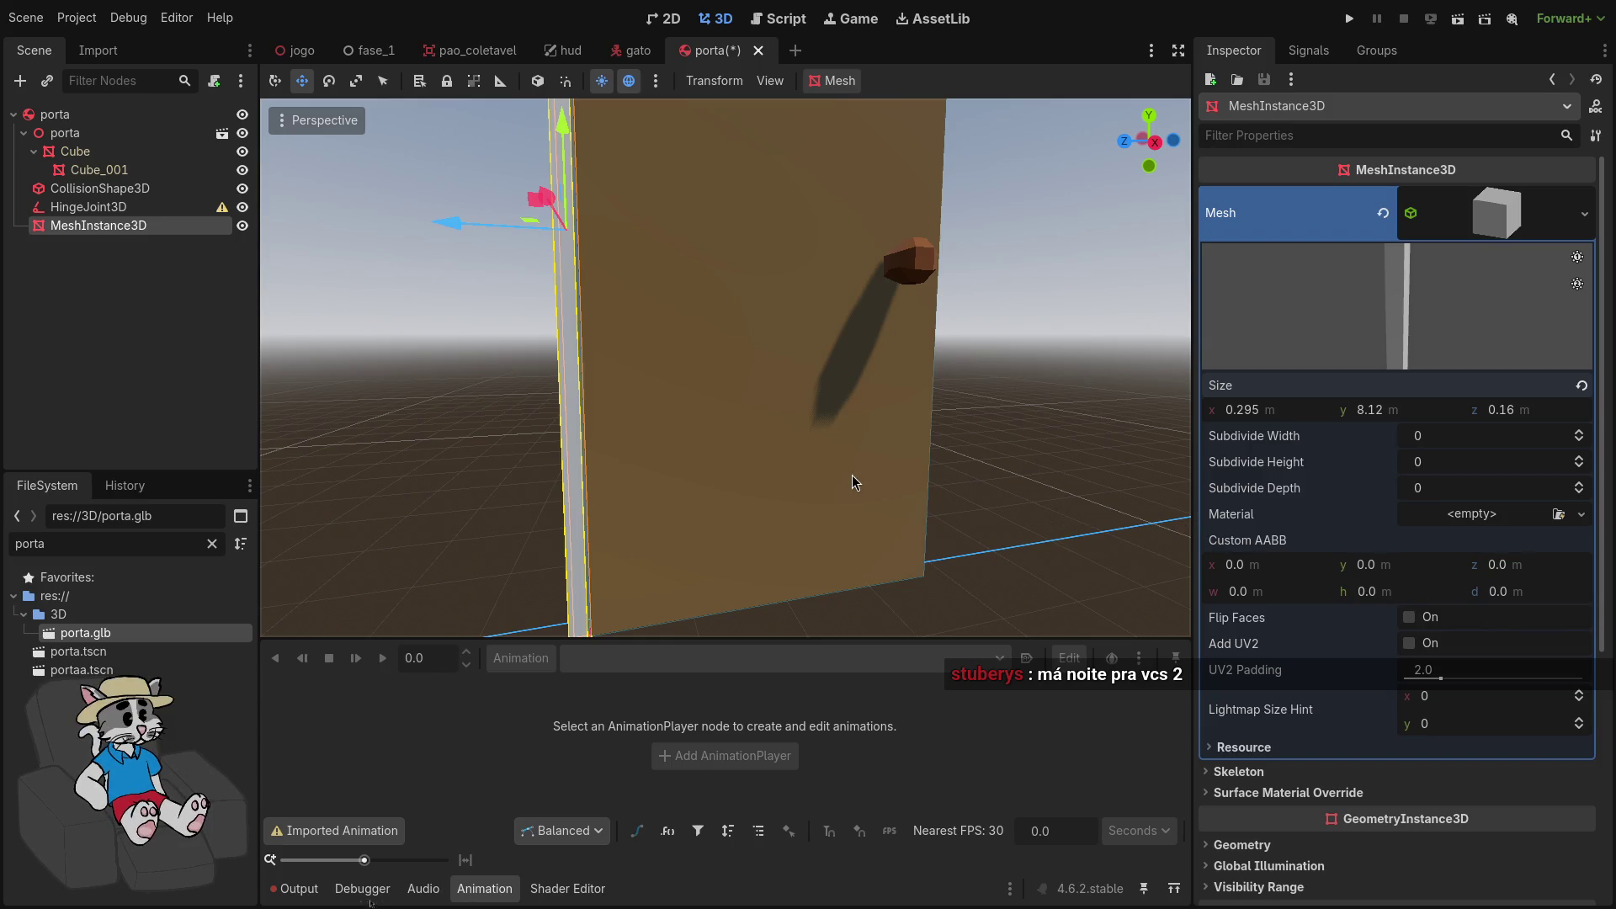
# Open the HingeJoint3D's Node A assignment picker, then dismiss it without choosing.
pyautogui.click(93, 207)
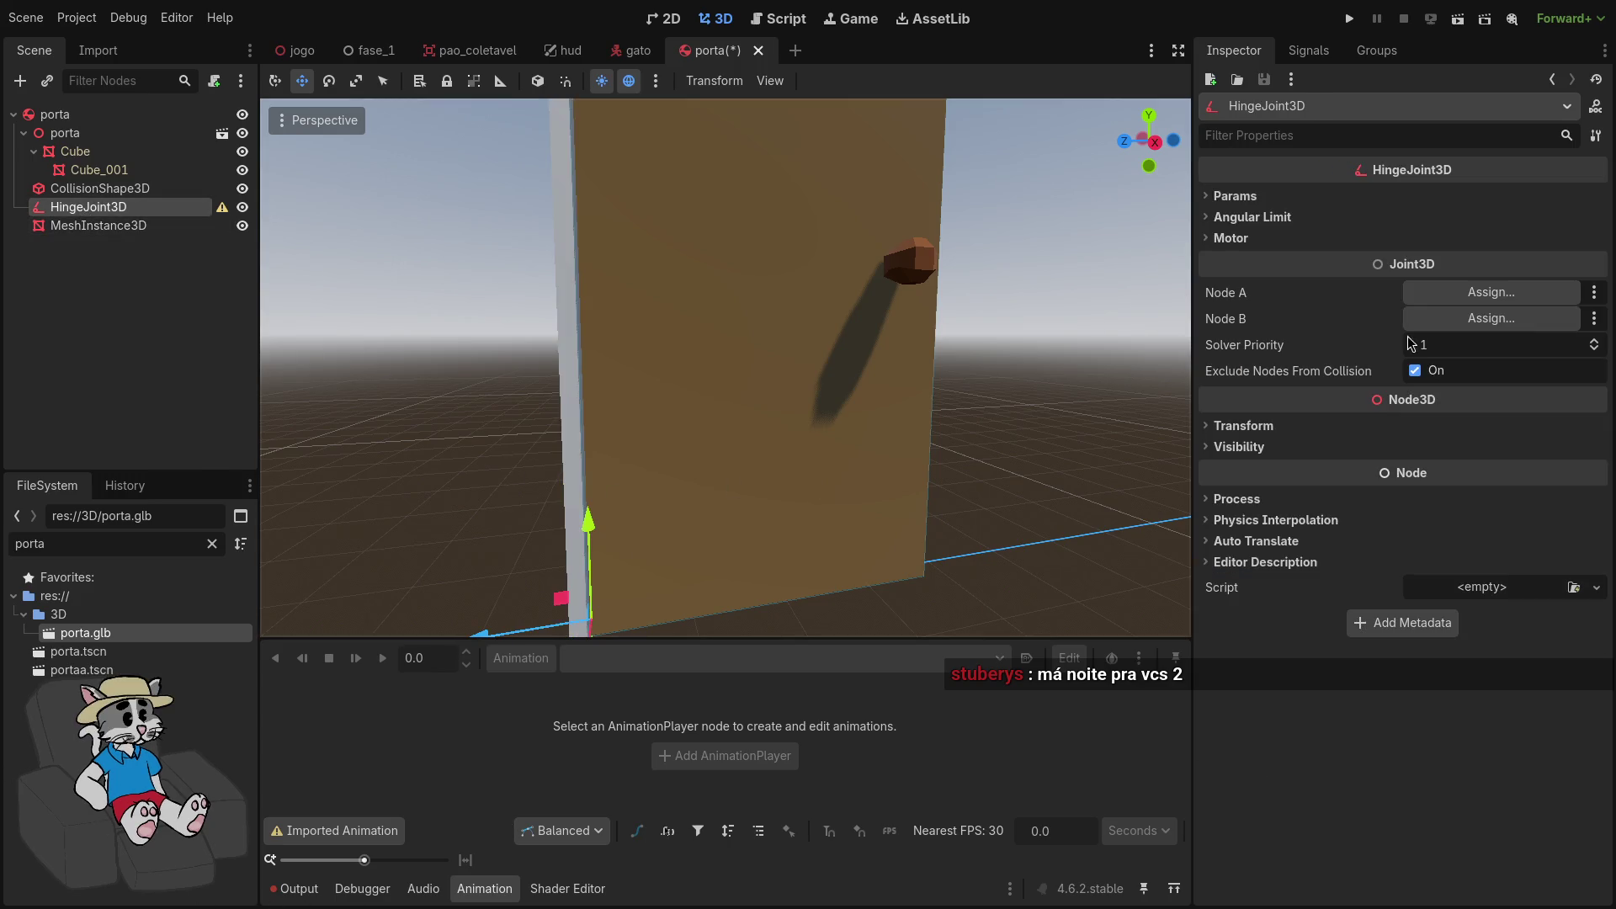
pyautogui.click(1461, 295)
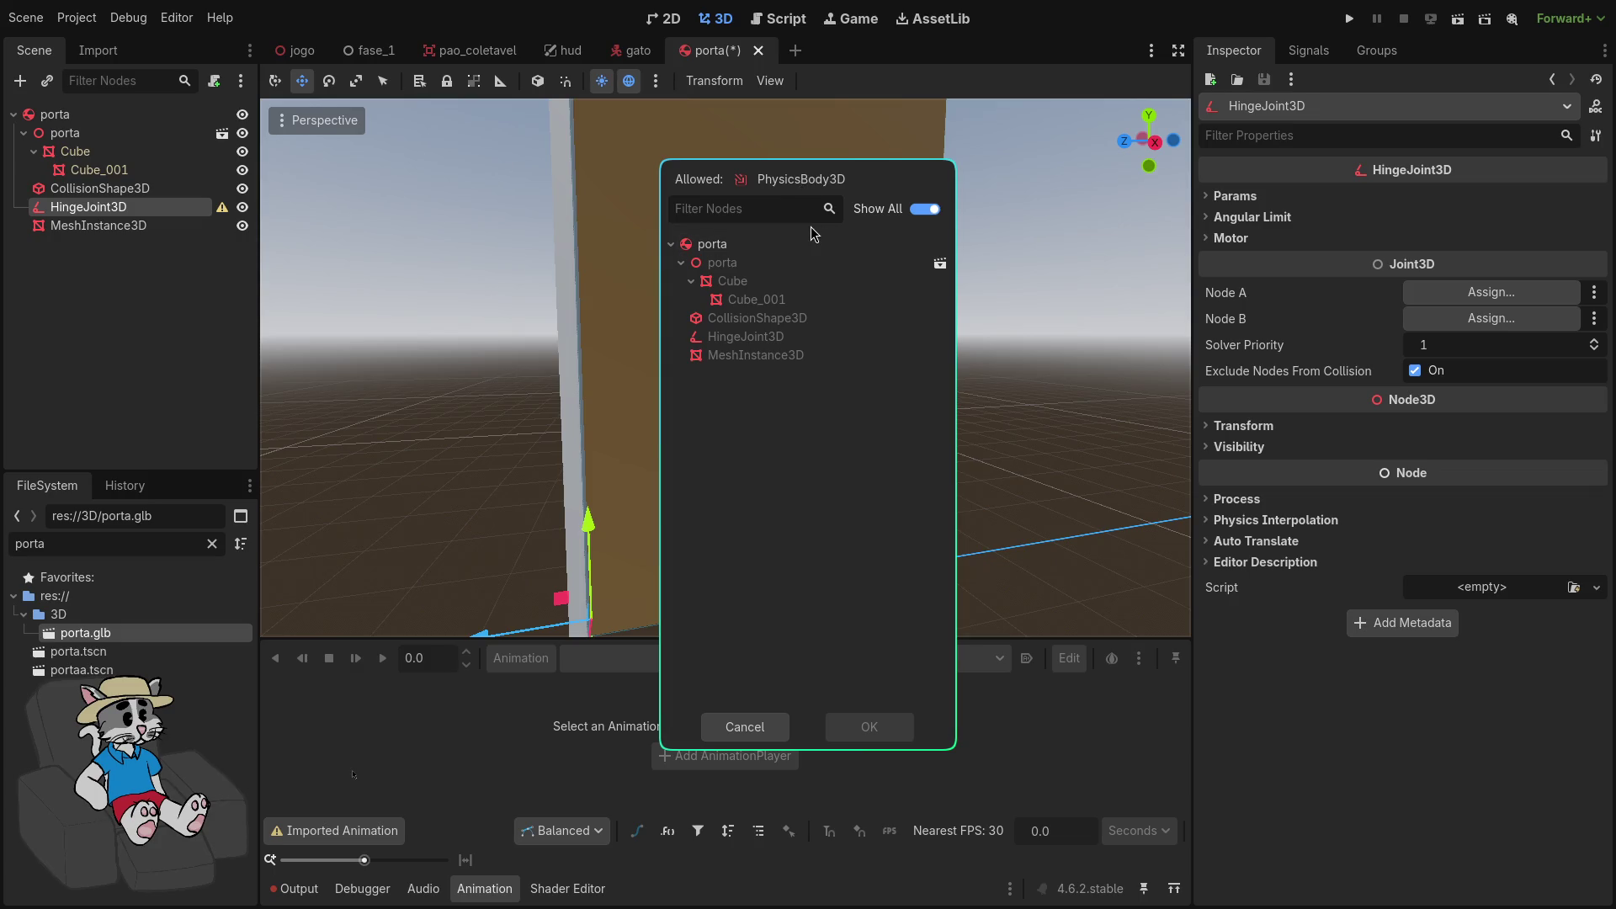
pyautogui.press('Escape')
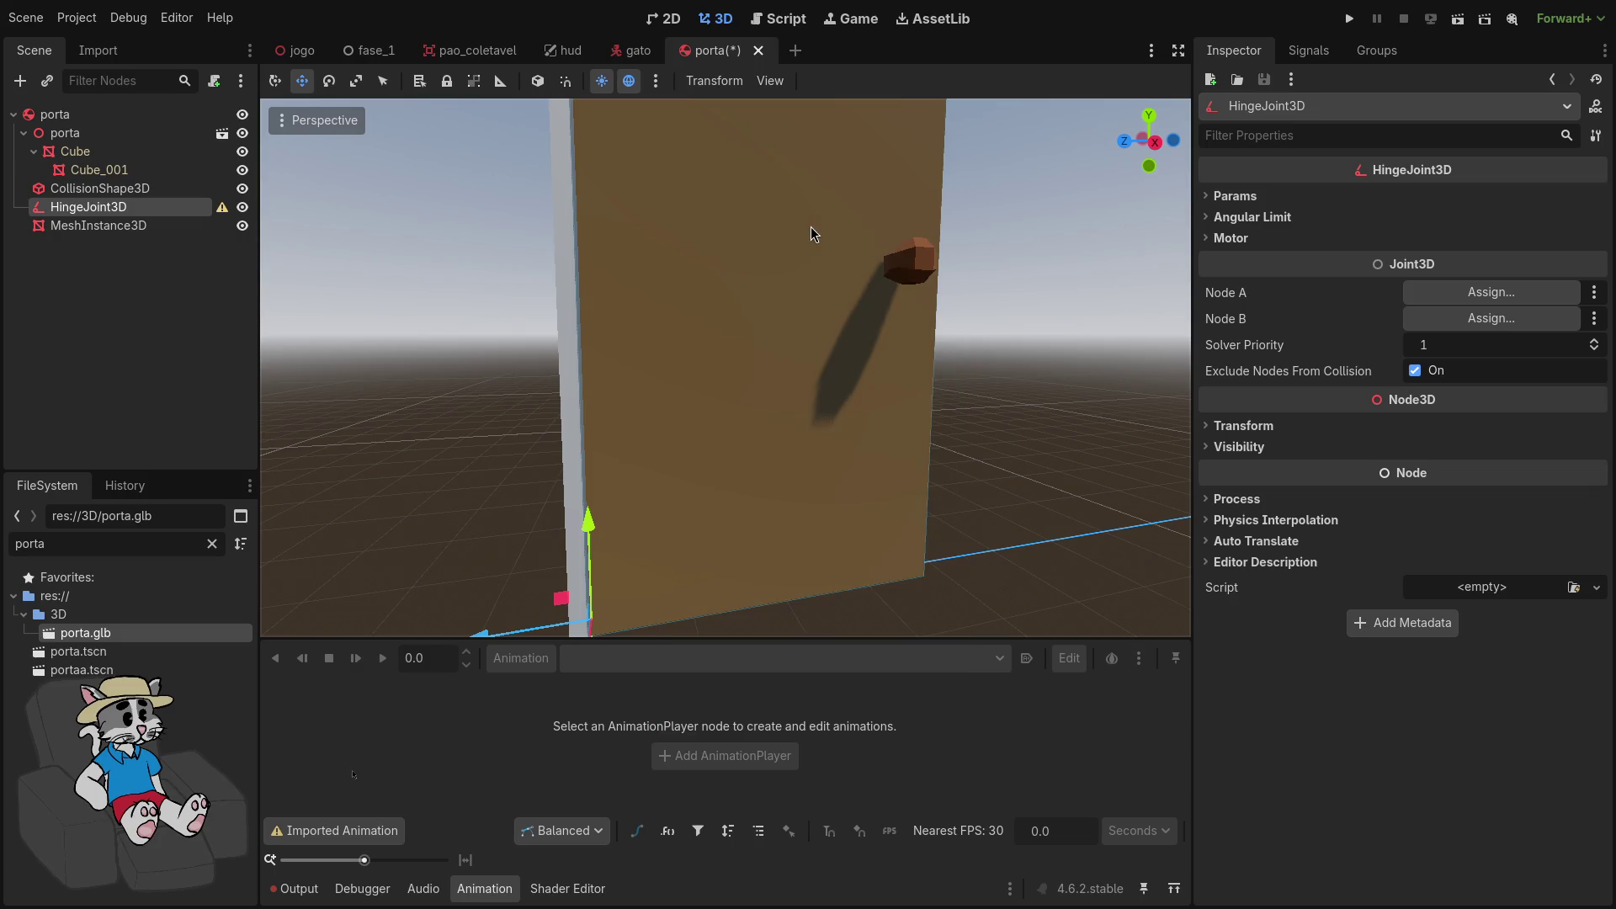
# Add a StaticBody3D under porta and move the post MeshInstance3D into it.
pyautogui.click(74, 115)
pyautogui.rightClick(74, 114)
pyautogui.click(119, 128)
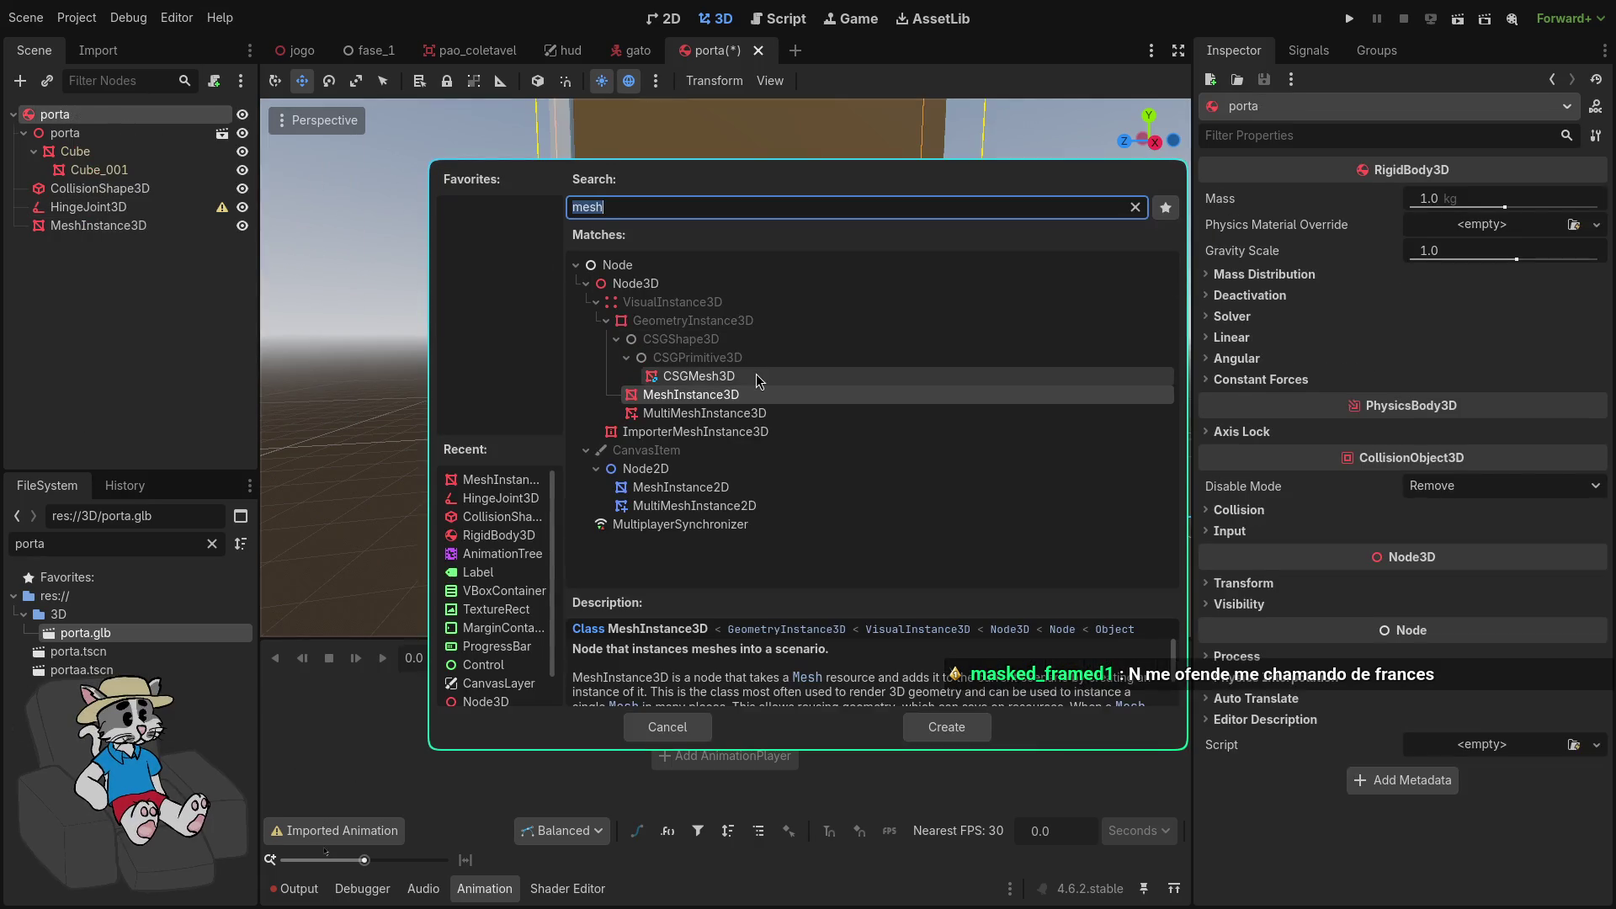
pyautogui.press('Return')
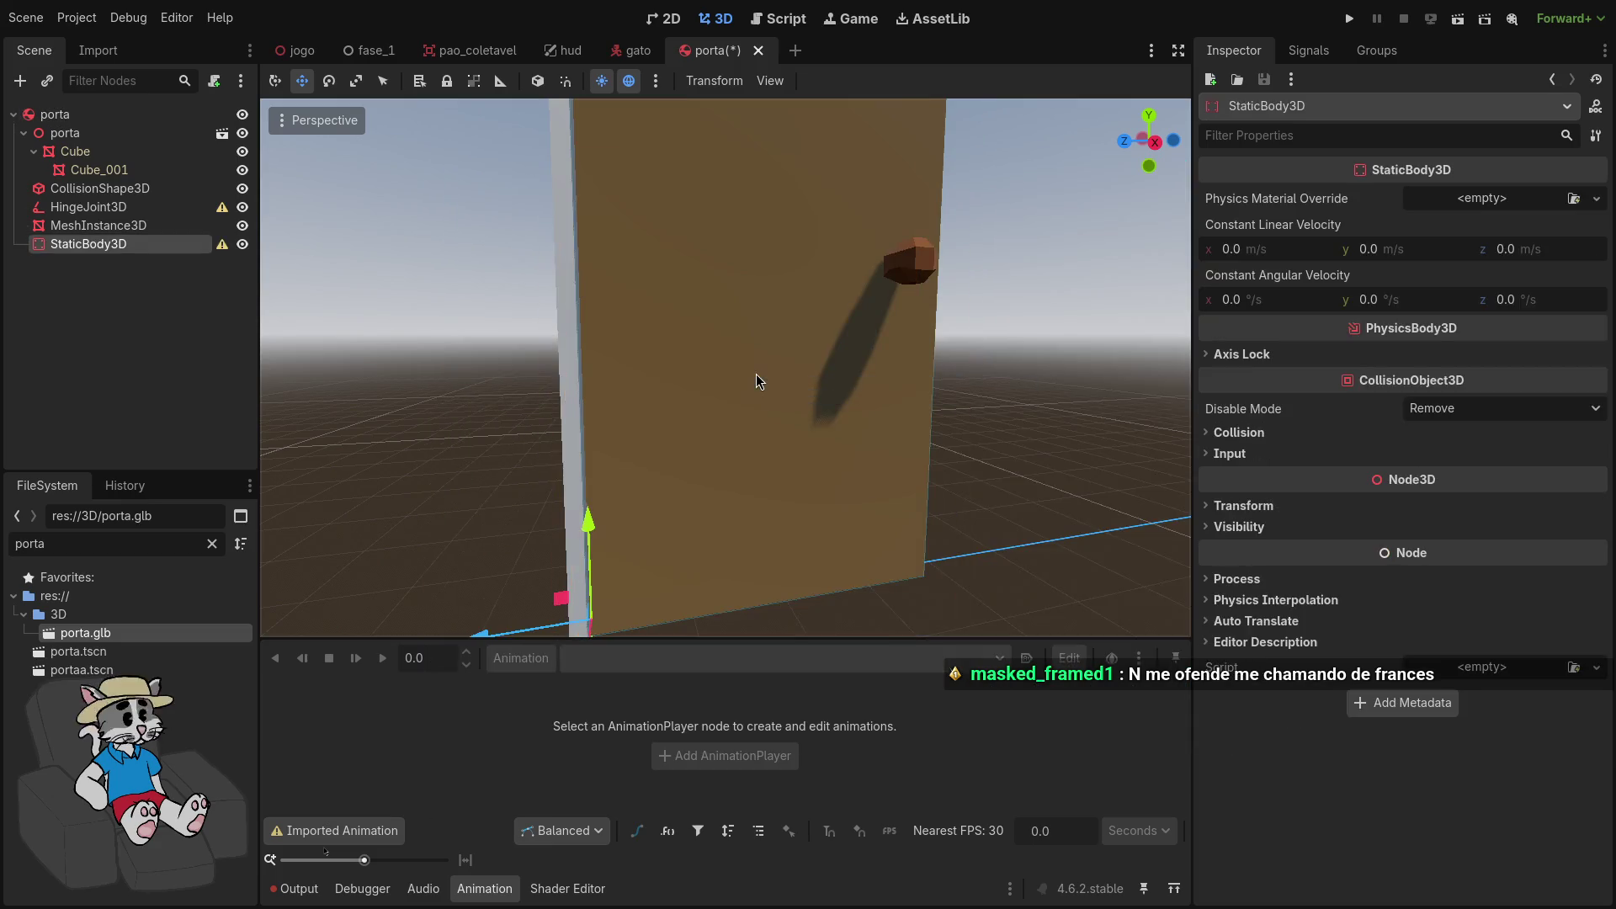
pyautogui.moveTo(118, 227); pyautogui.dragTo(126, 246)
# Add a CollisionShape3D child to the StaticBody3D.
pyautogui.rightClick(88, 225)
pyautogui.click(126, 245)
pyautogui.write('coll')
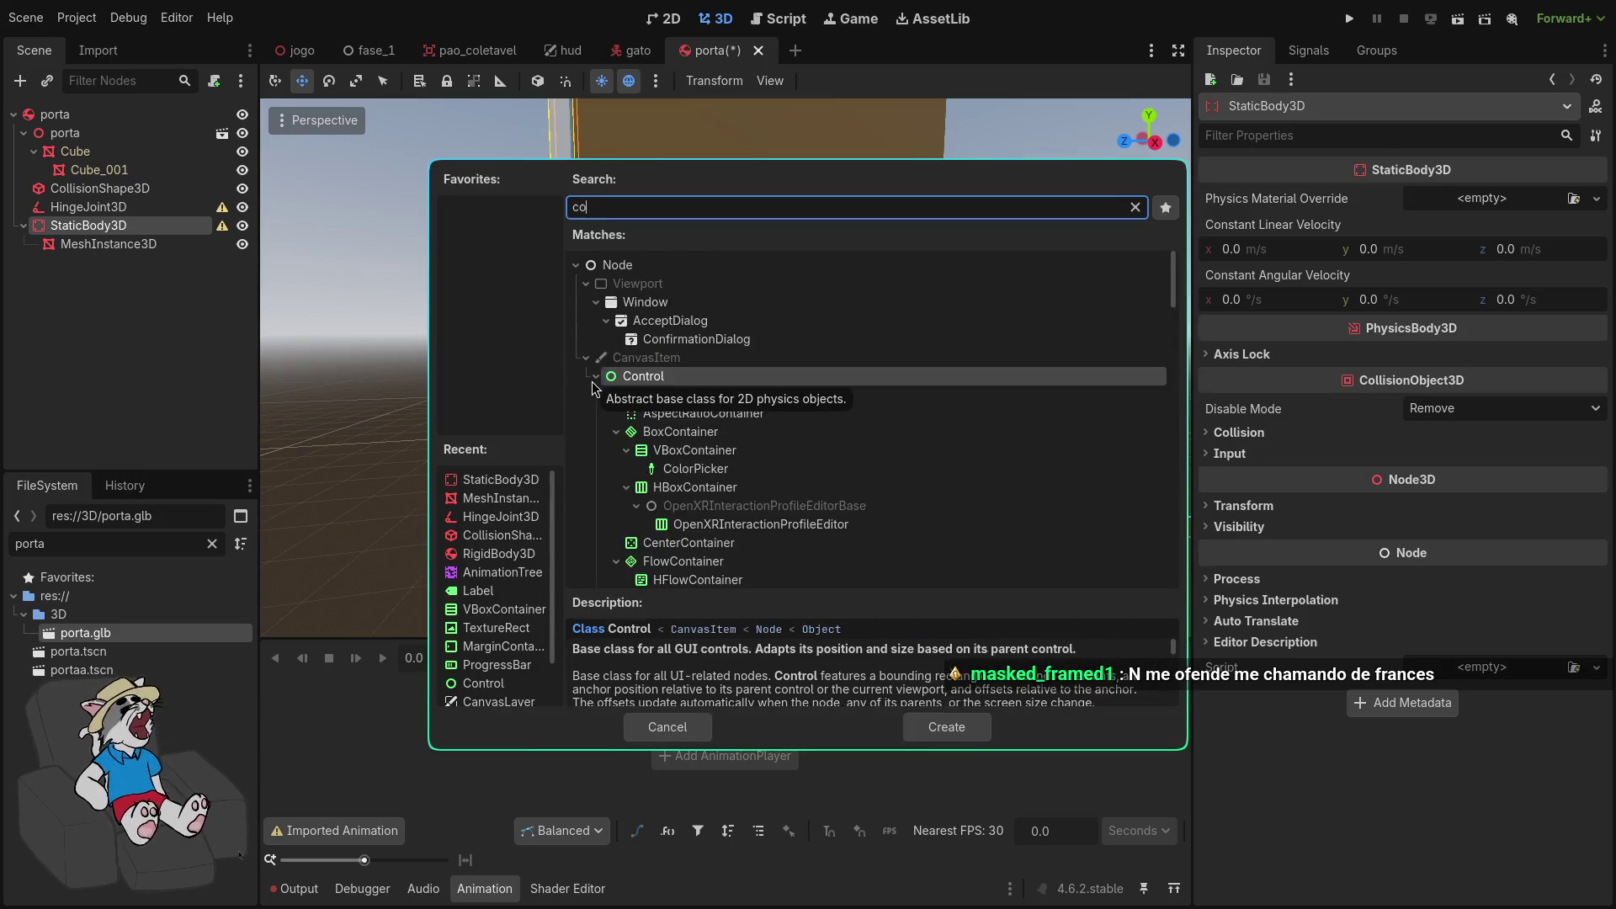
pyautogui.press('Return')
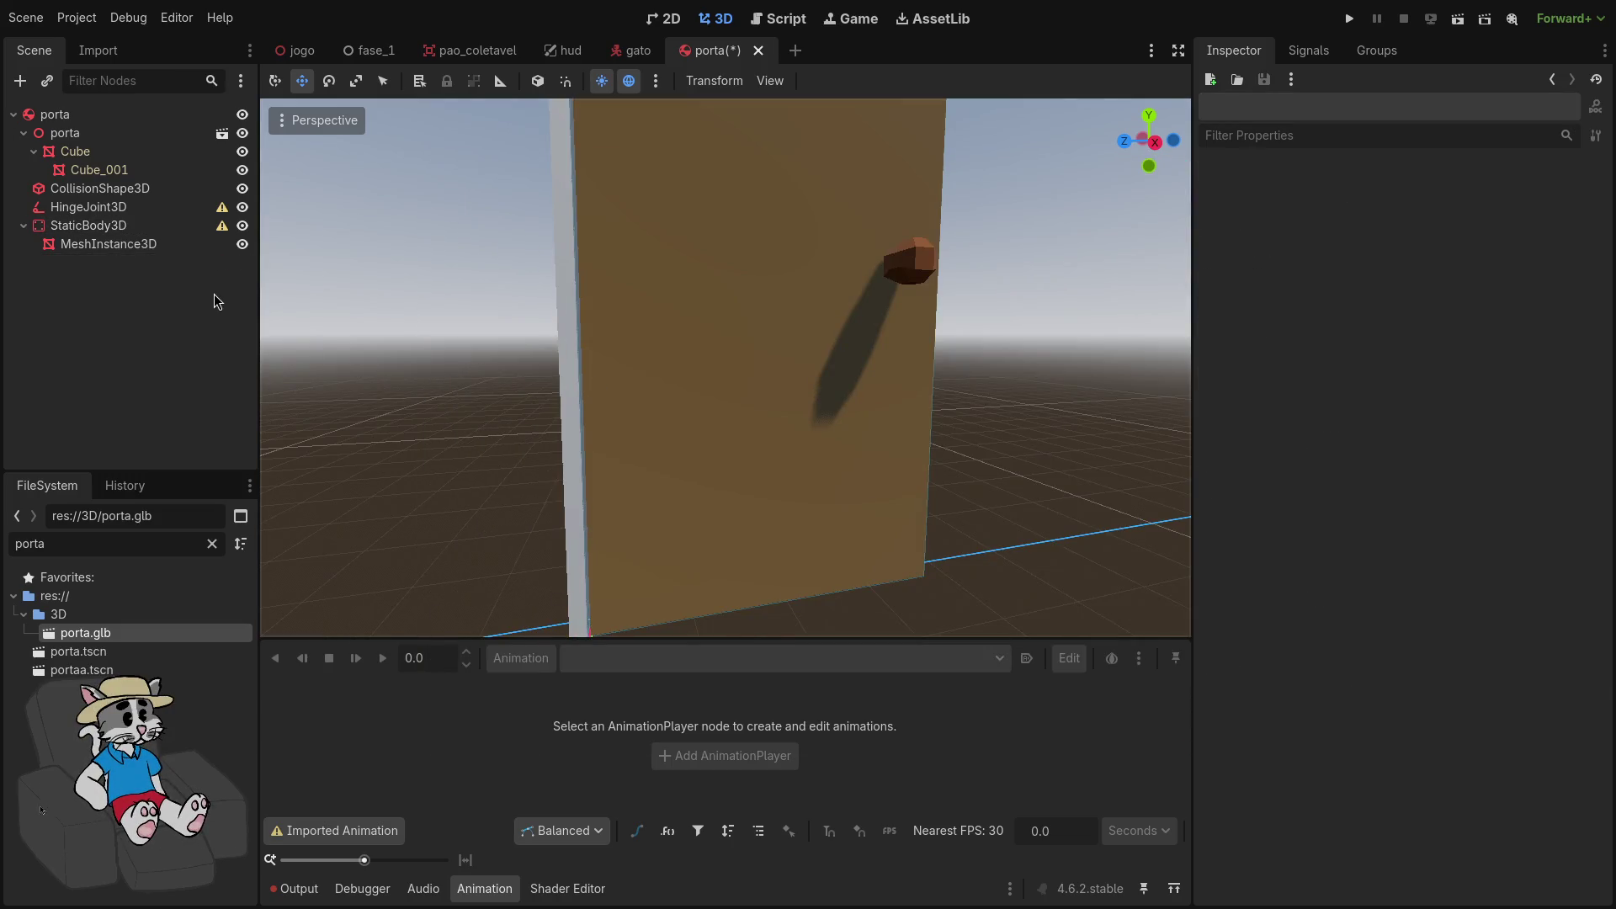
# Give the post's CollisionShape3D a BoxShape3D sized about 0.307 × 8.14 × 0.191.
pyautogui.click(1481, 201)
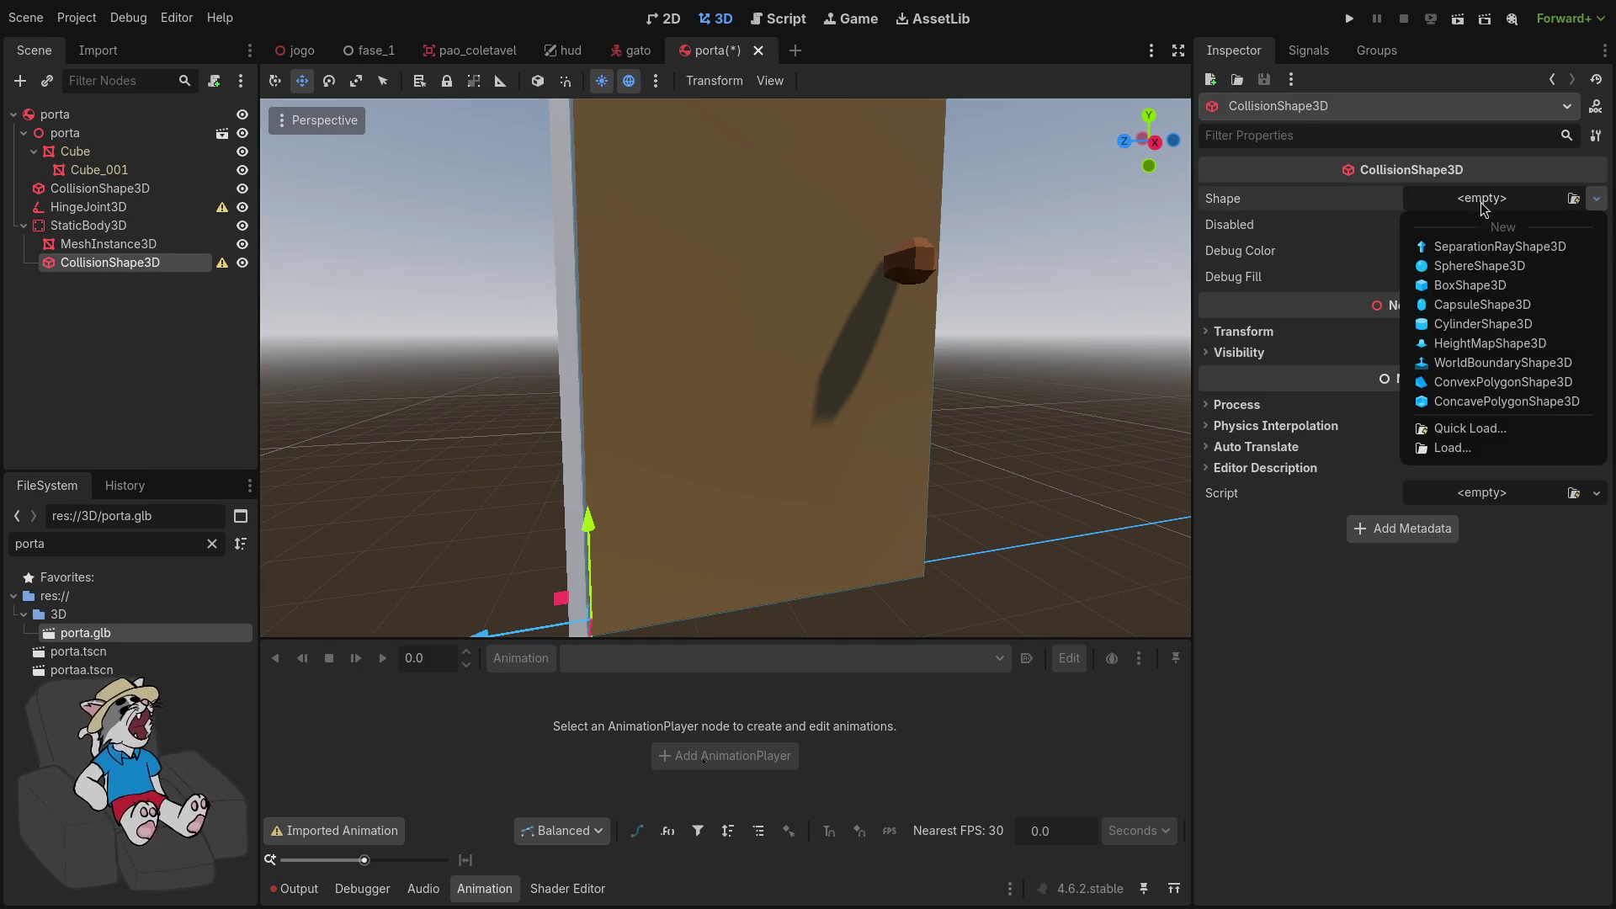
pyautogui.click(1469, 284)
pyautogui.moveTo(642, 615); pyautogui.dragTo(606, 625)
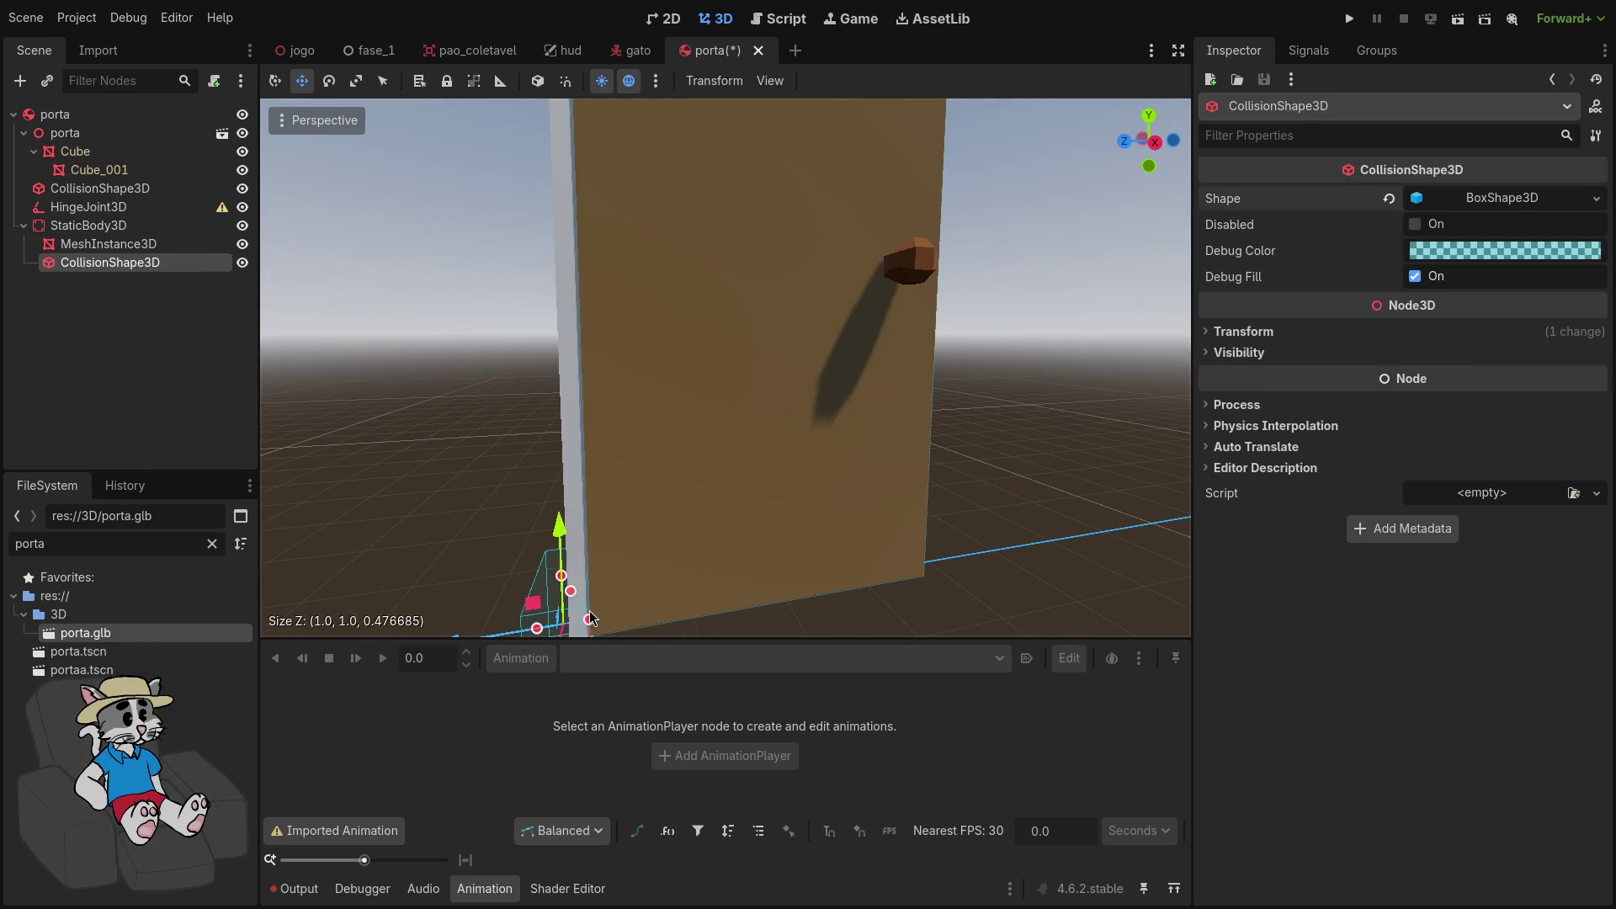
pyautogui.moveTo(623, 523)
pyautogui.mouseDown()
pyautogui.moveTo(666, 513)
pyautogui.moveTo(707, 446)
pyautogui.moveTo(766, 428)
pyautogui.mouseUp()
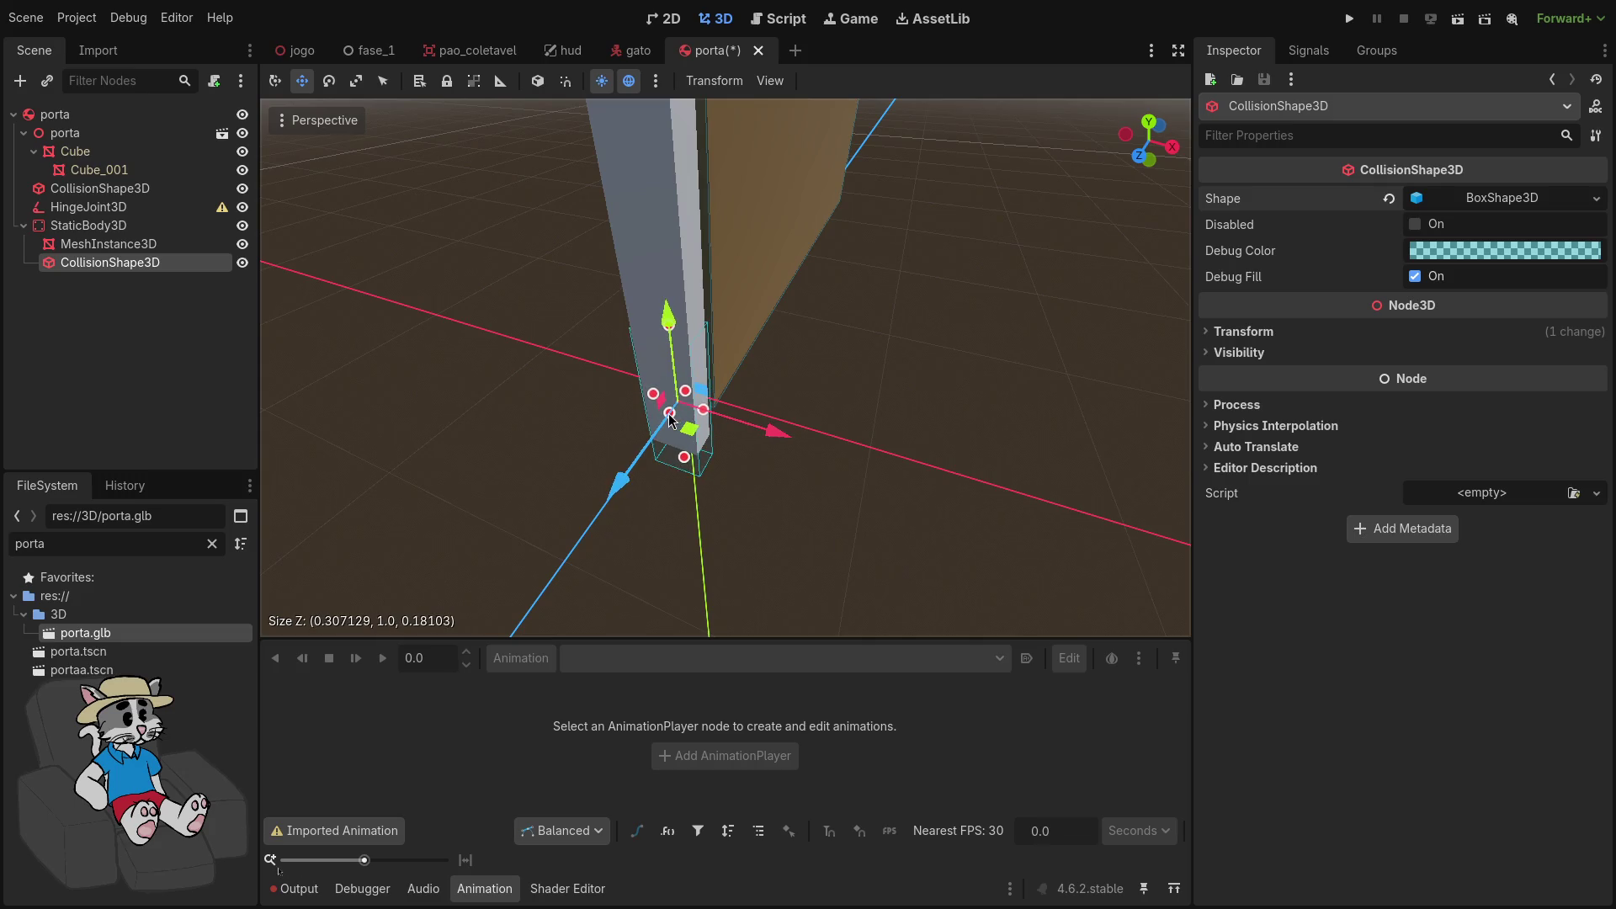
pyautogui.moveTo(681, 459); pyautogui.dragTo(682, 441)
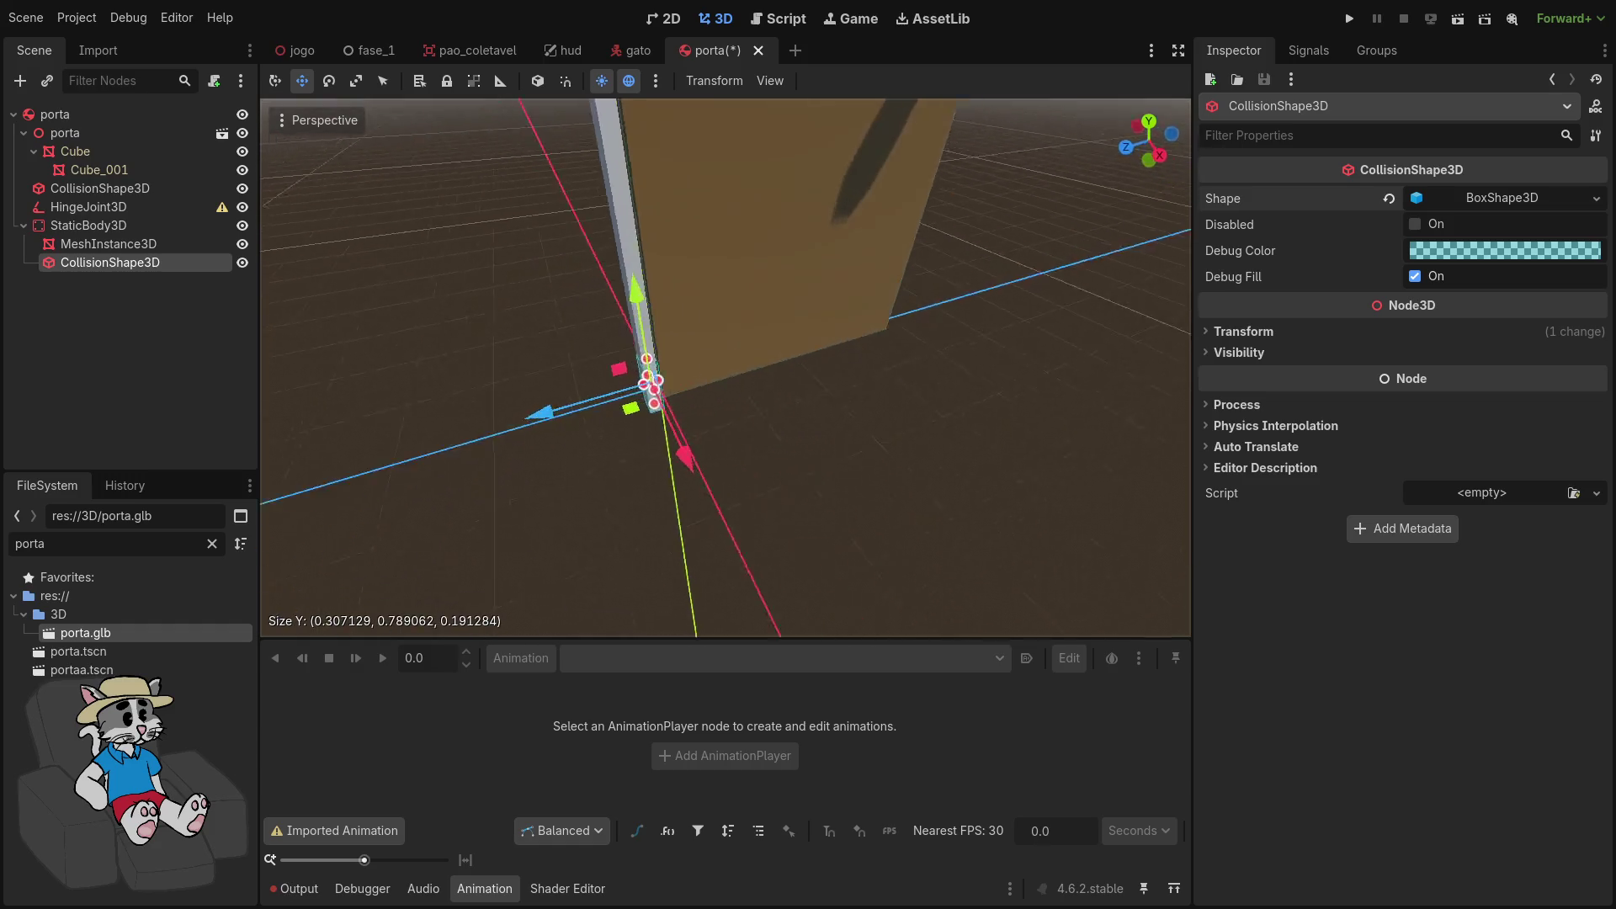
pyautogui.moveTo(705, 383)
pyautogui.mouseDown()
pyautogui.moveTo(711, 286)
pyautogui.moveTo(771, 219)
pyautogui.mouseUp()
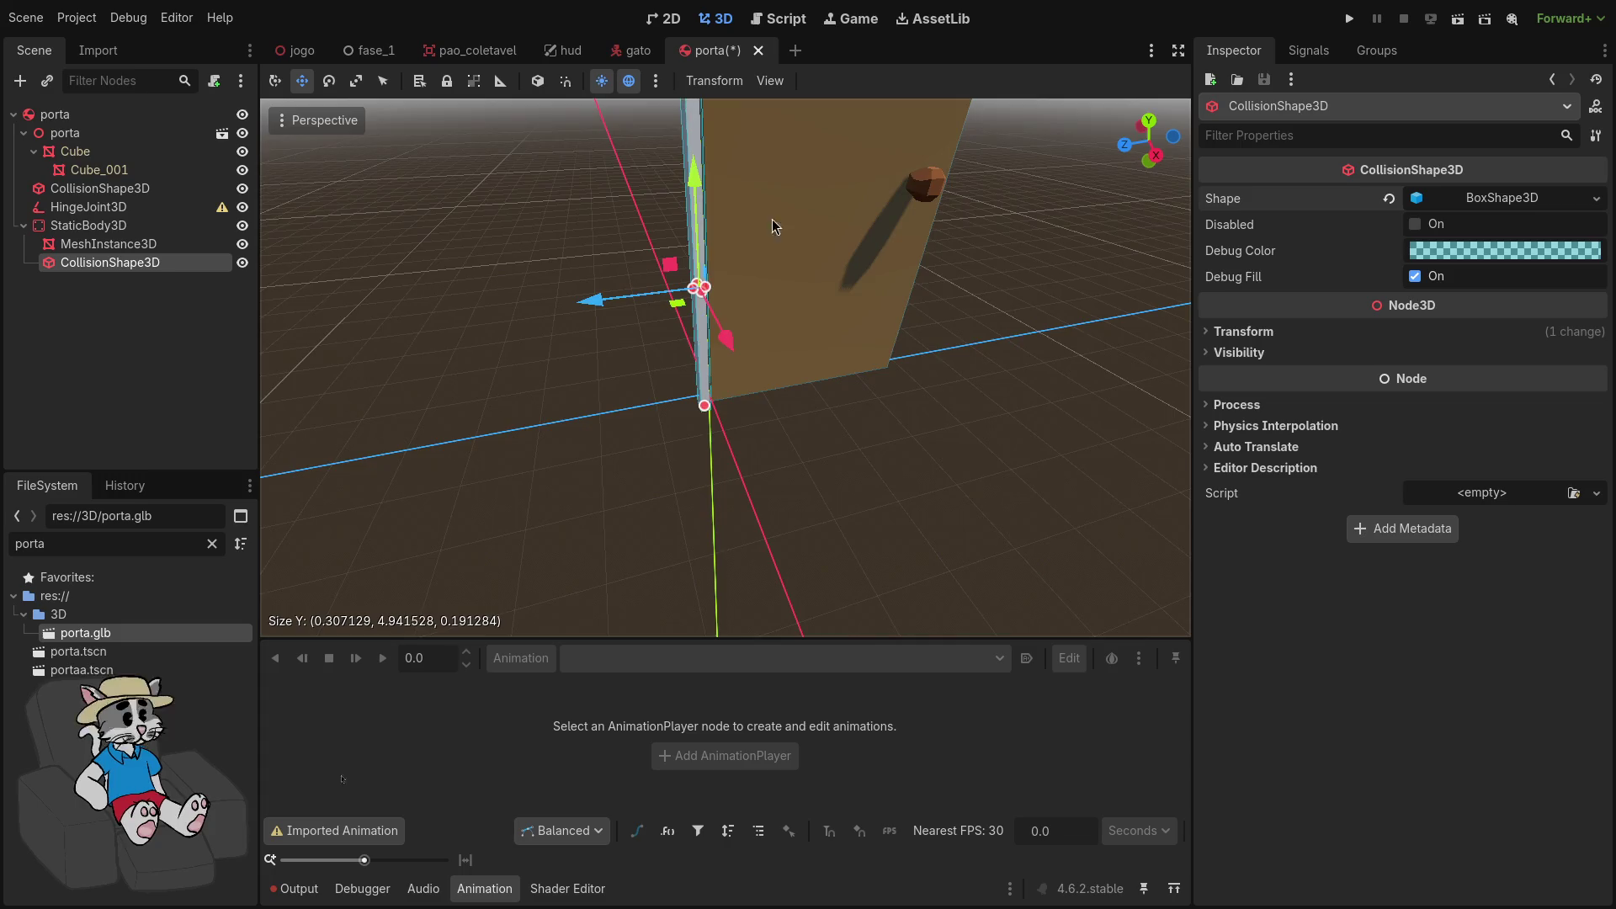
pyautogui.moveTo(755, 357); pyautogui.dragTo(750, 131)
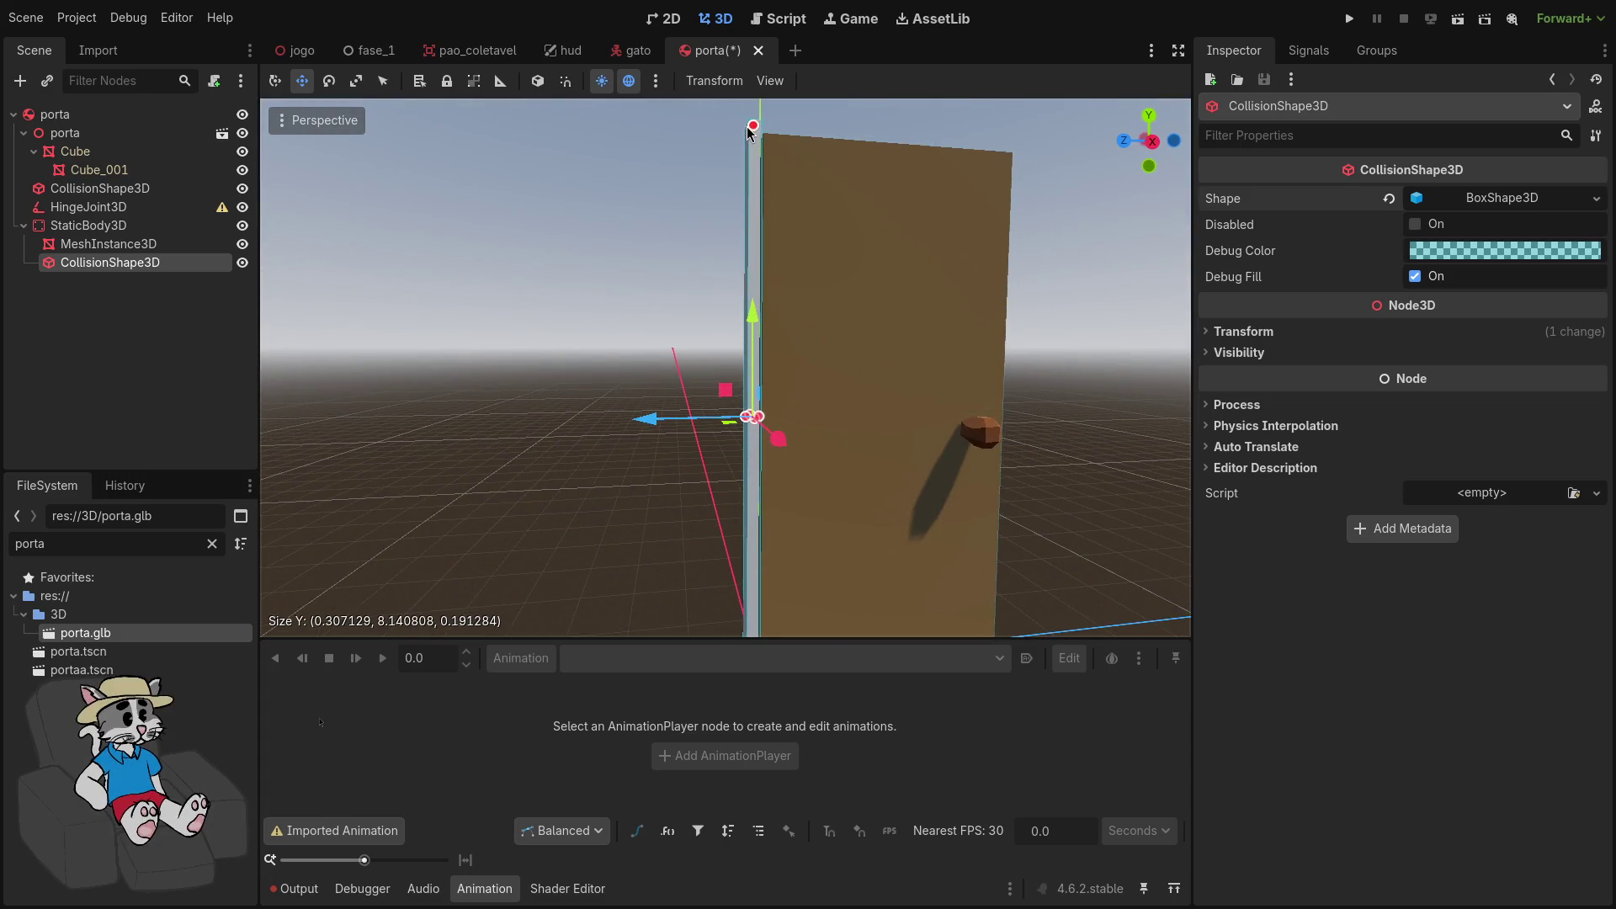
pyautogui.scroll(3, 777, 354)
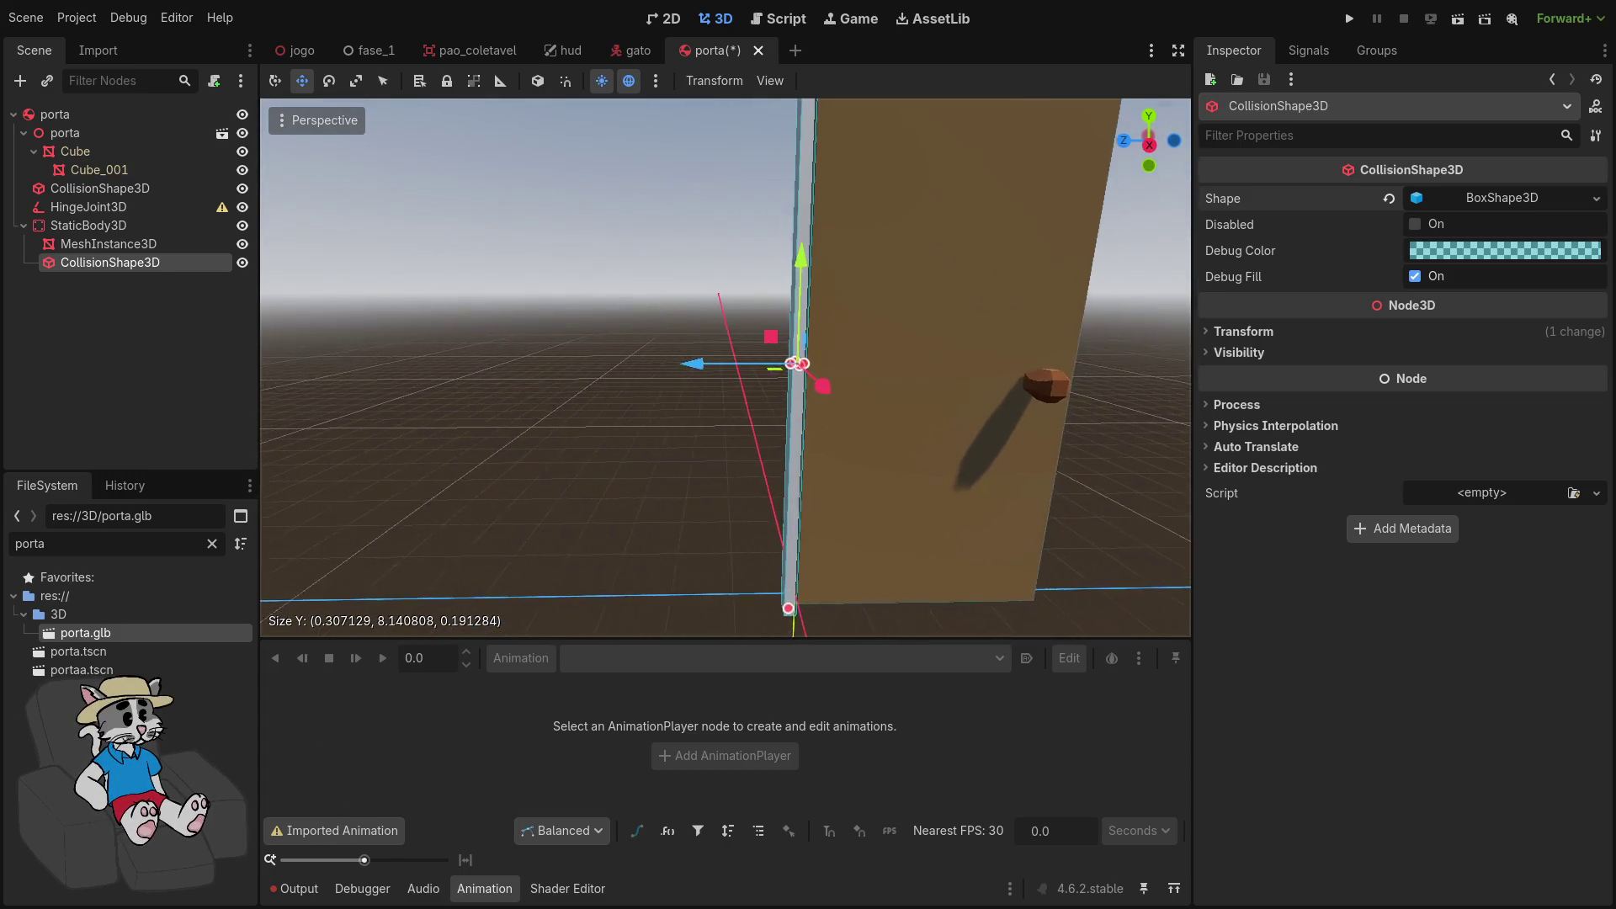
# Assign the StaticBody3D as the HingeJoint3D's Node A.
pyautogui.click(93, 225)
pyautogui.click(89, 206)
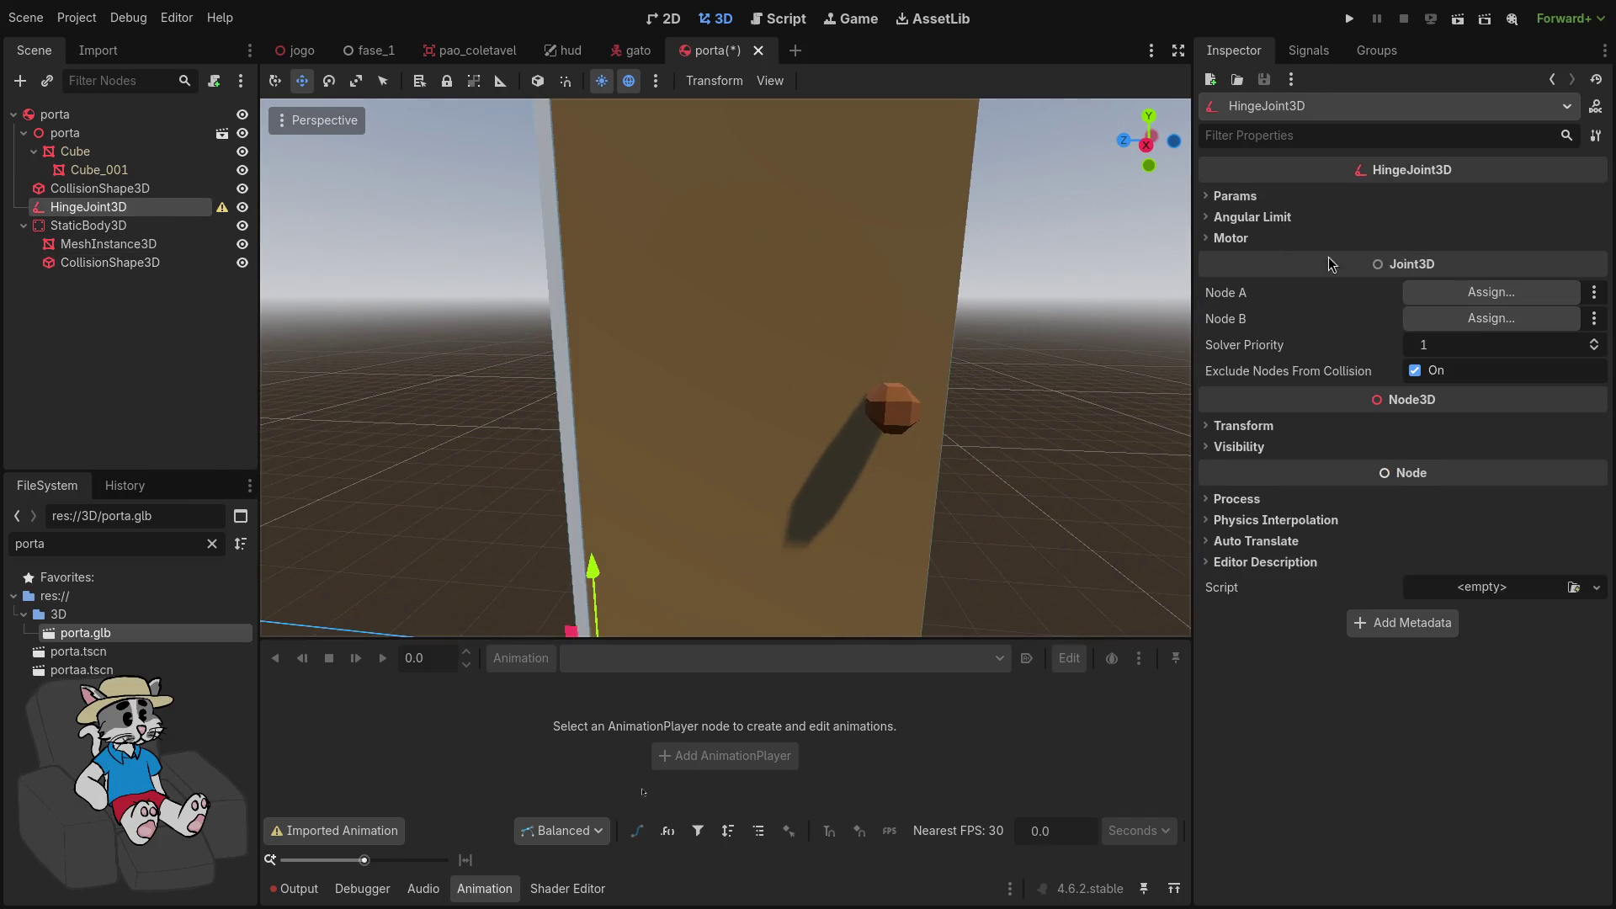
pyautogui.click(1491, 292)
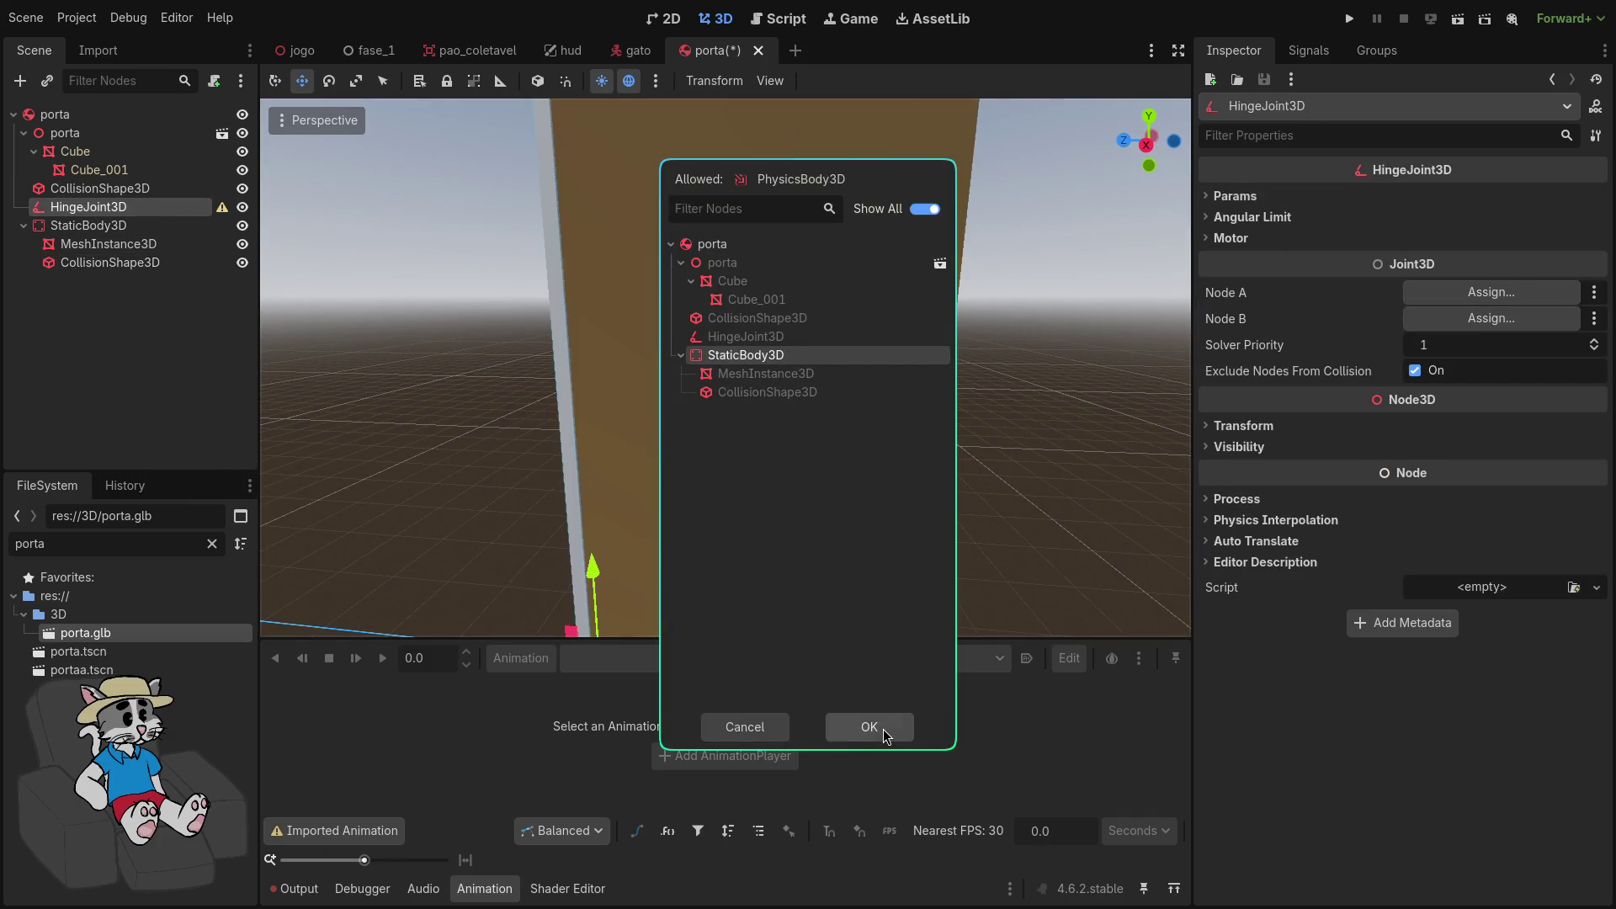
pyautogui.click(882, 729)
# Rename the StaticBody3D to batente and tile Godot beside the code editor.
pyautogui.click(143, 227)
pyautogui.click(141, 226)
pyautogui.write('batente')
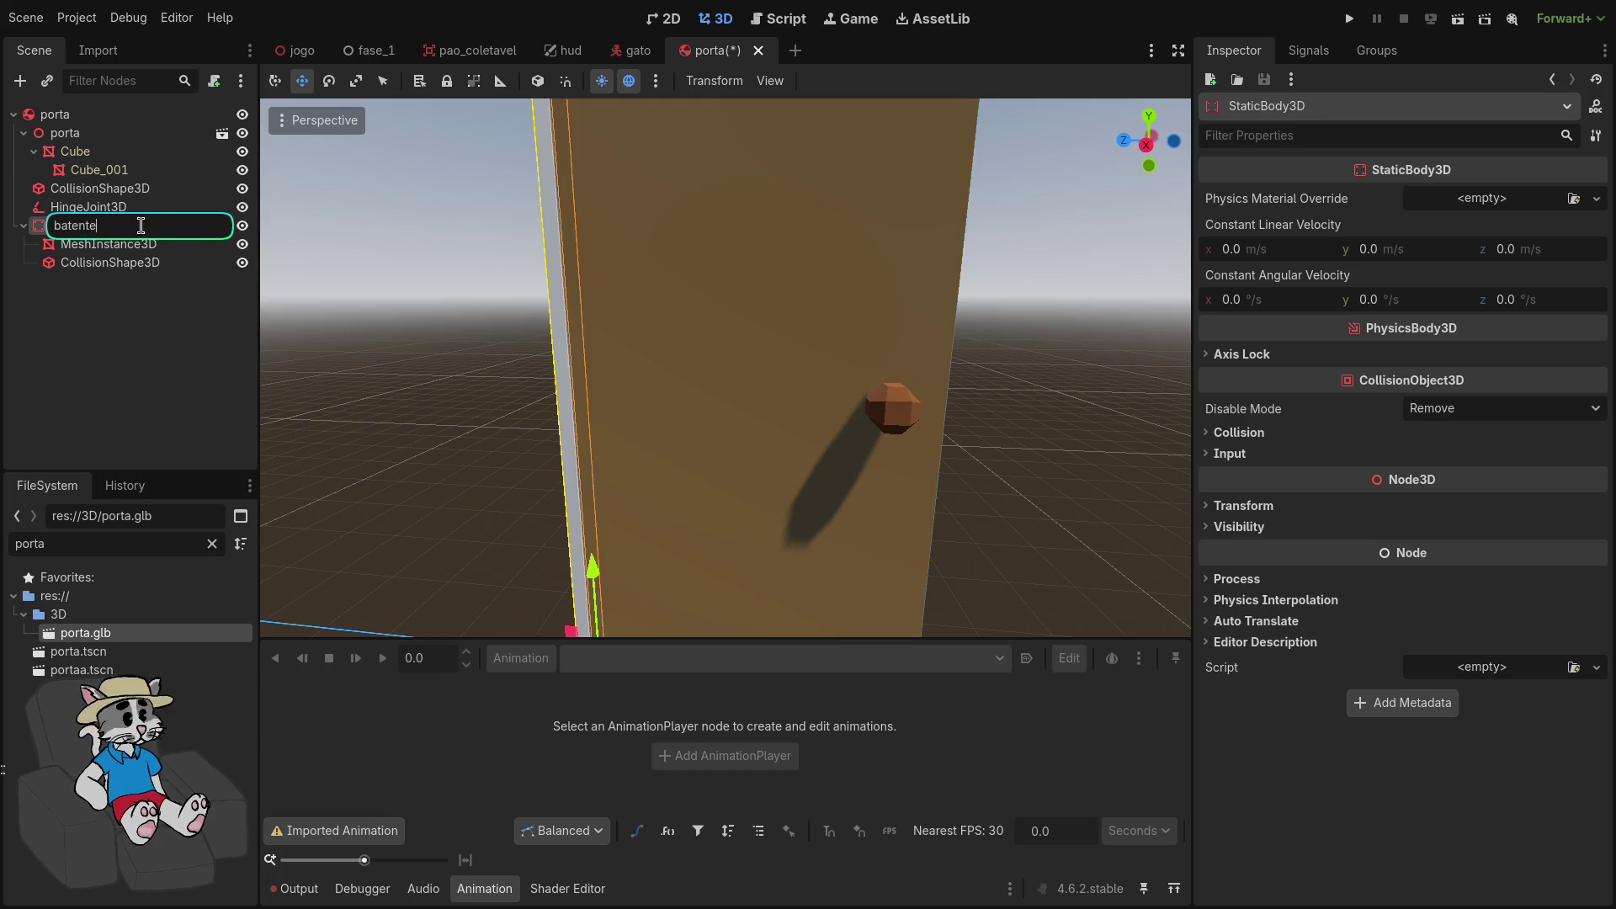
pyautogui.press('Return')
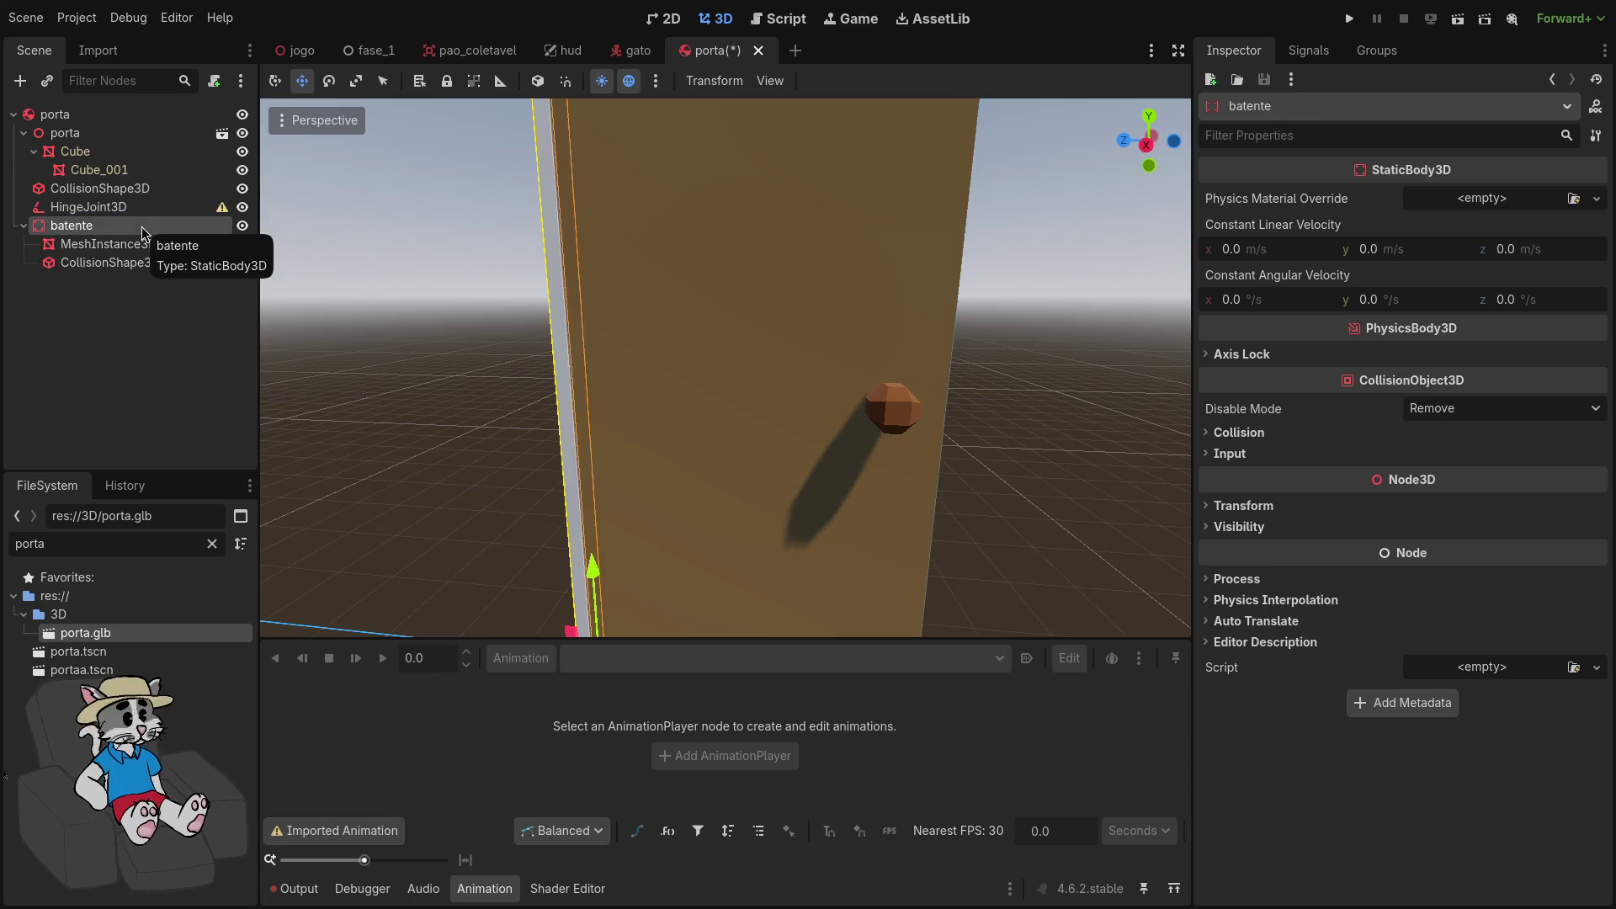
pyautogui.press('super+f')
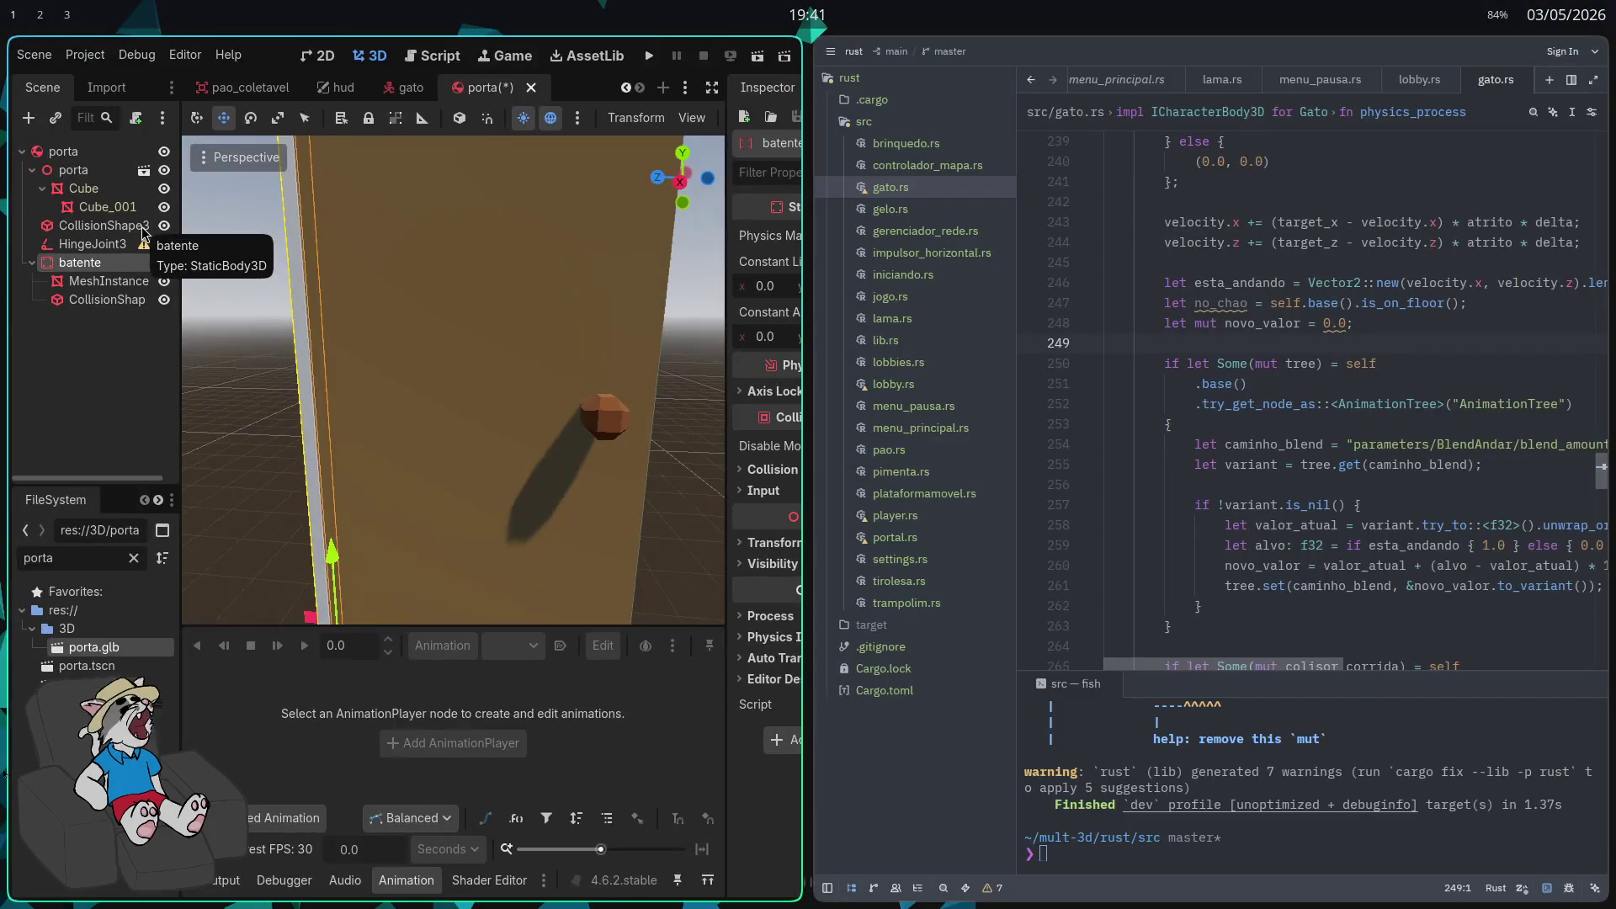
# Search Google for 'batente de porta' in a full-screen Firefox private window.
pyautogui.press('super+2')
pyautogui.press('super+space')
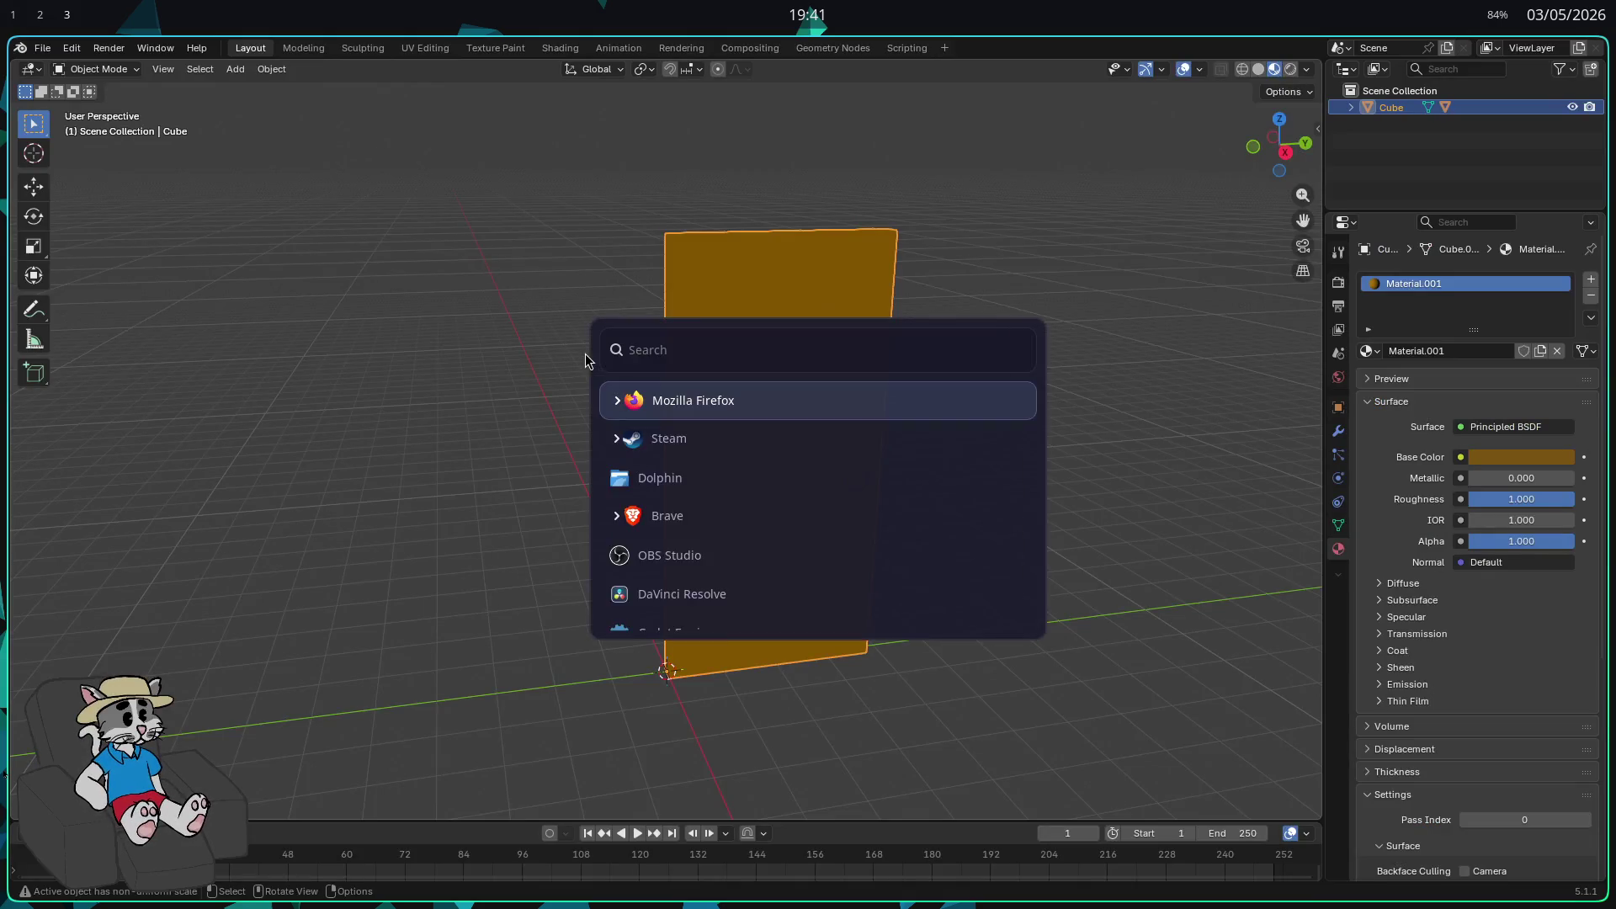
pyautogui.press('Return')
pyautogui.hotkey('ctrl', 'shift', 'p')
pyautogui.write('batente de porta')
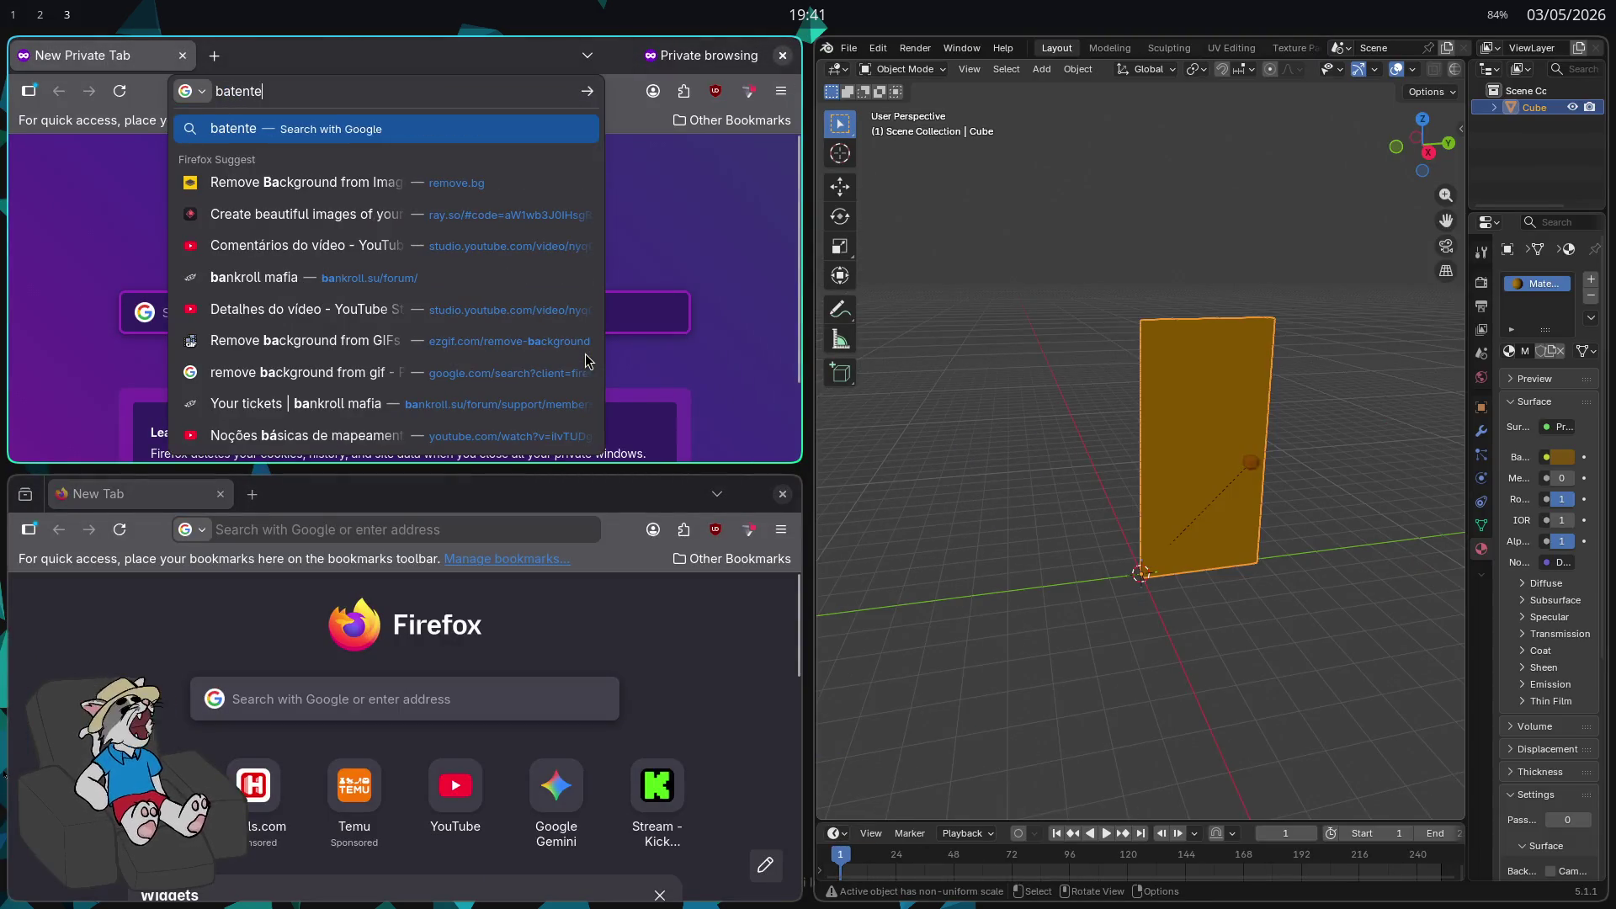
pyautogui.press('Return')
pyautogui.press('F11')
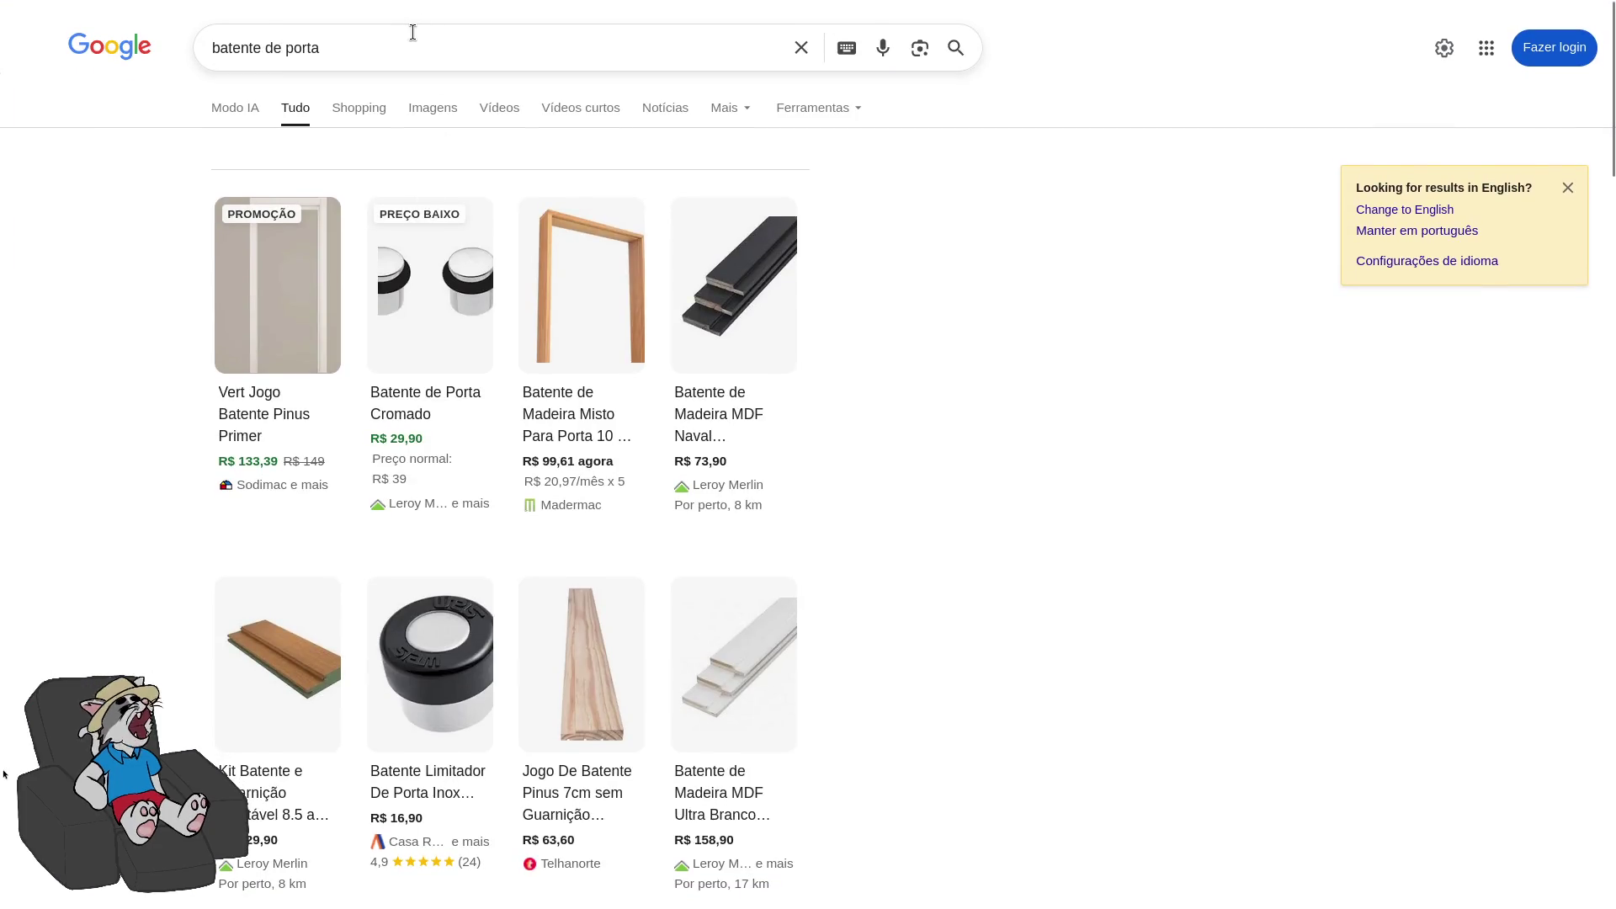
# Replace the query with 'patente' and show the image results.
pyautogui.tripleClick(425, 35)
pyautogui.write('patente')
pyautogui.press('Return')
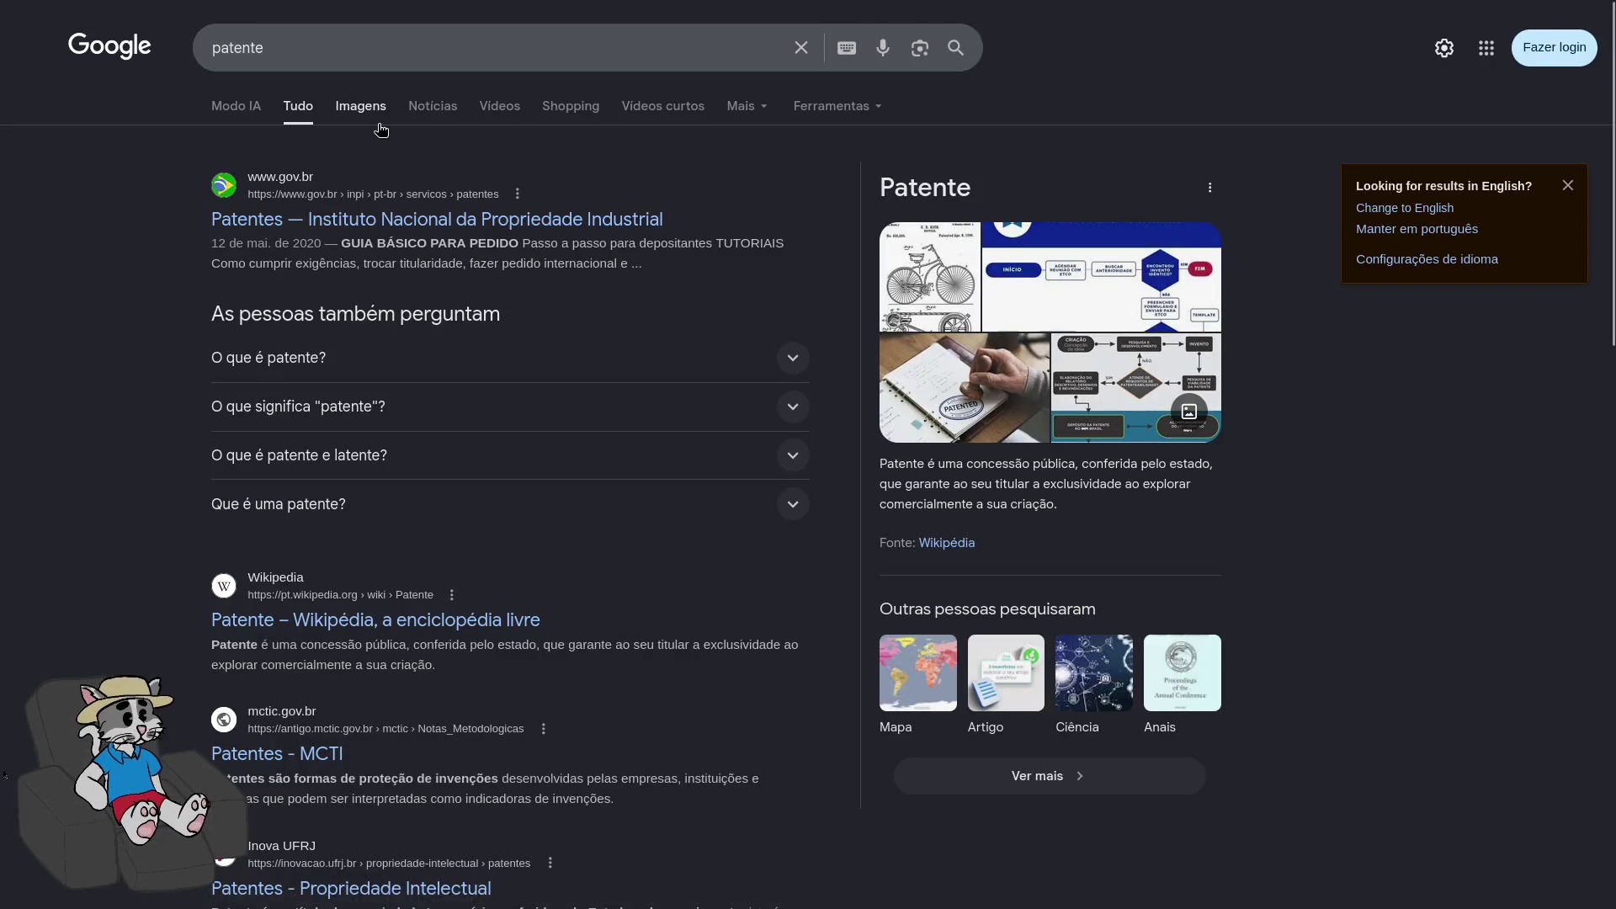
pyautogui.click(376, 127)
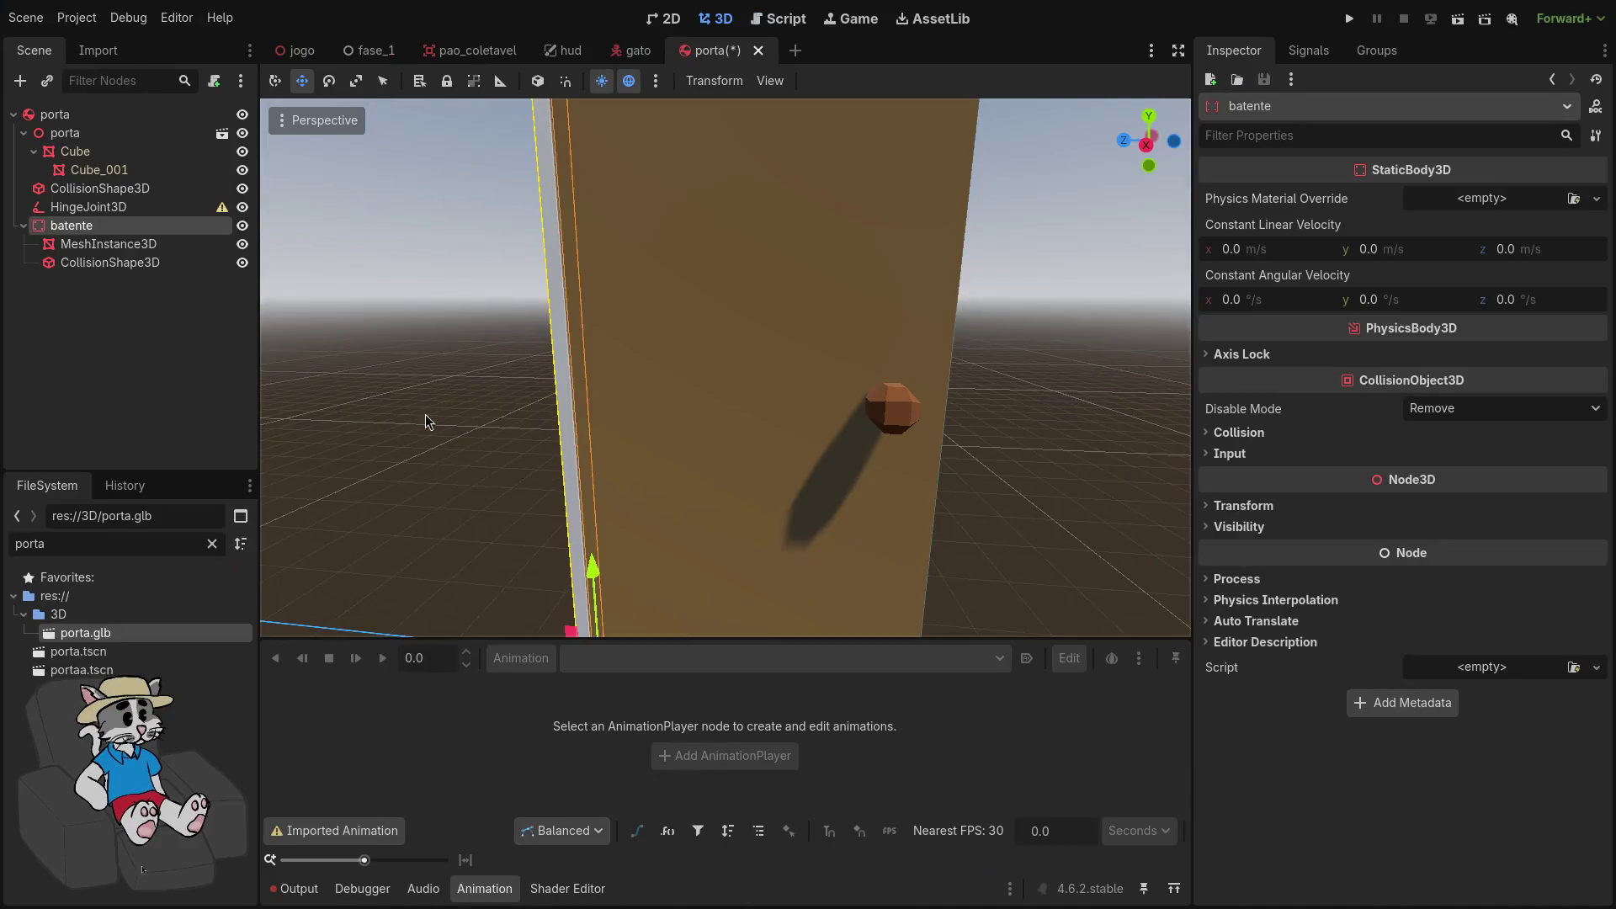
# Reassign the HingeJoint3D's Node A to the batente post.
pyautogui.click(88, 206)
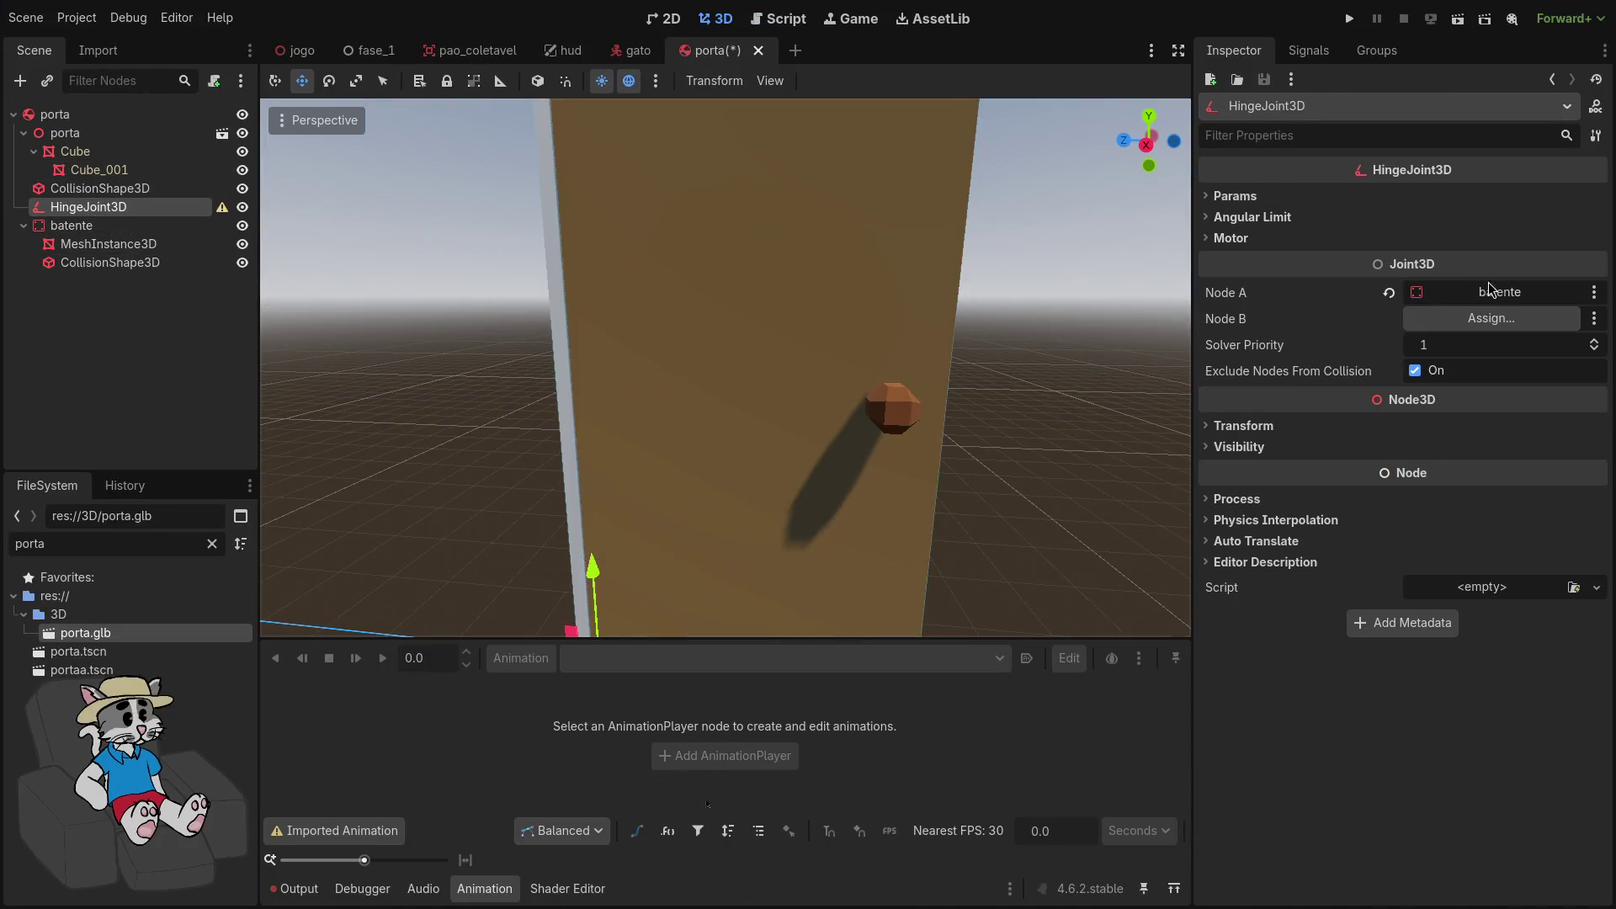
pyautogui.click(1416, 295)
pyautogui.click(1423, 293)
pyautogui.click(798, 355)
pyautogui.click(872, 727)
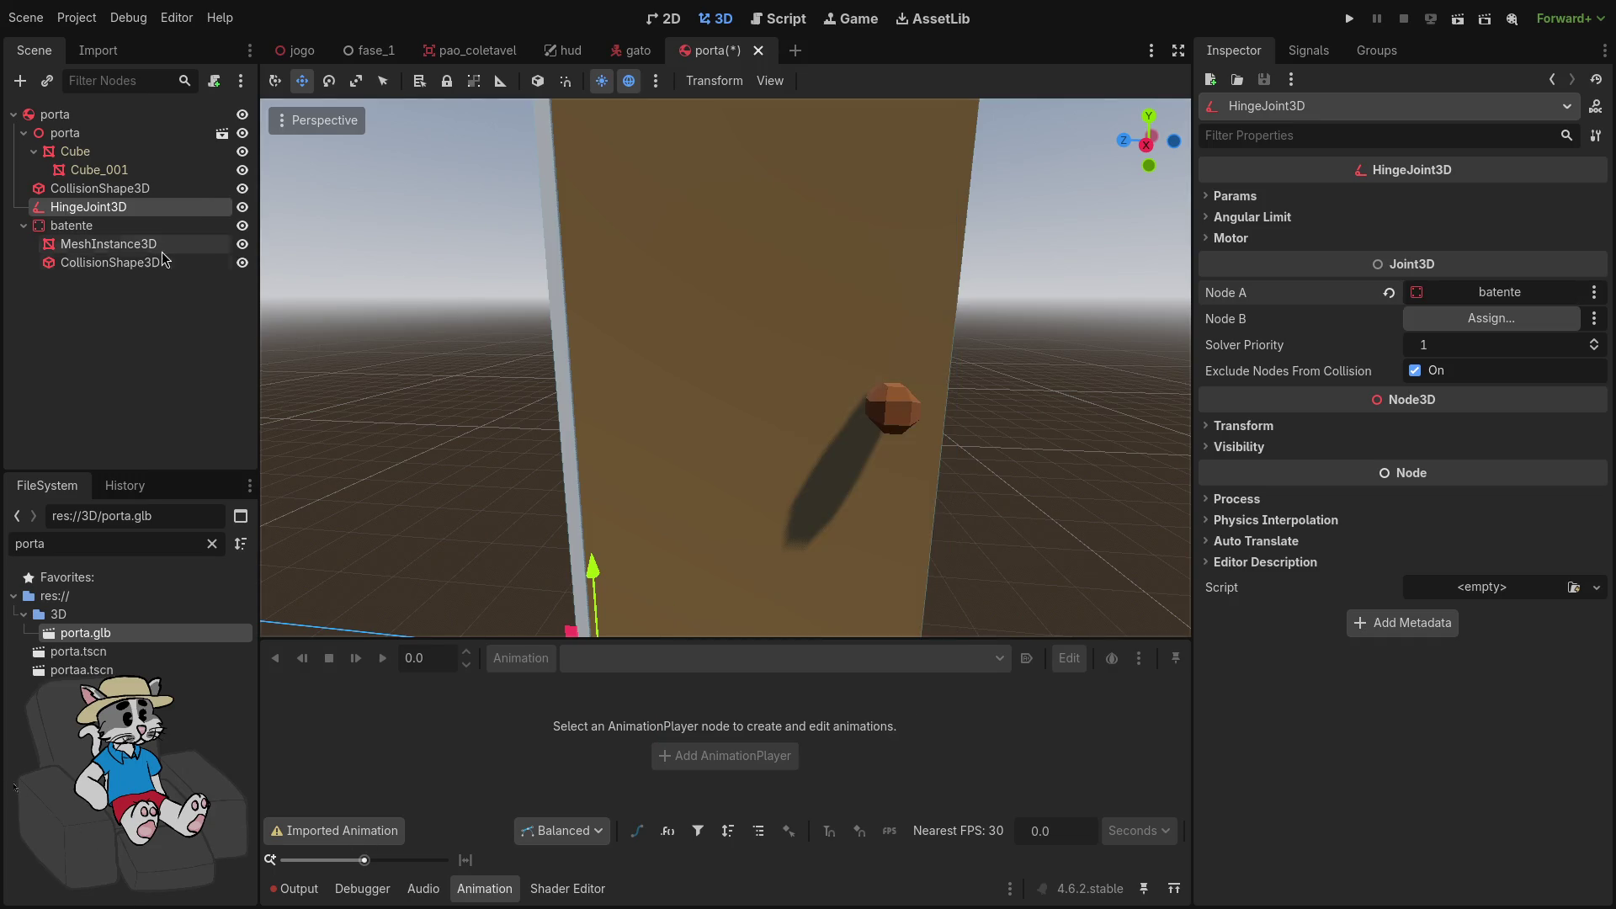
# Leave Node B unassigned and make HingeJoint3D the scene root.
pyautogui.click(1492, 318)
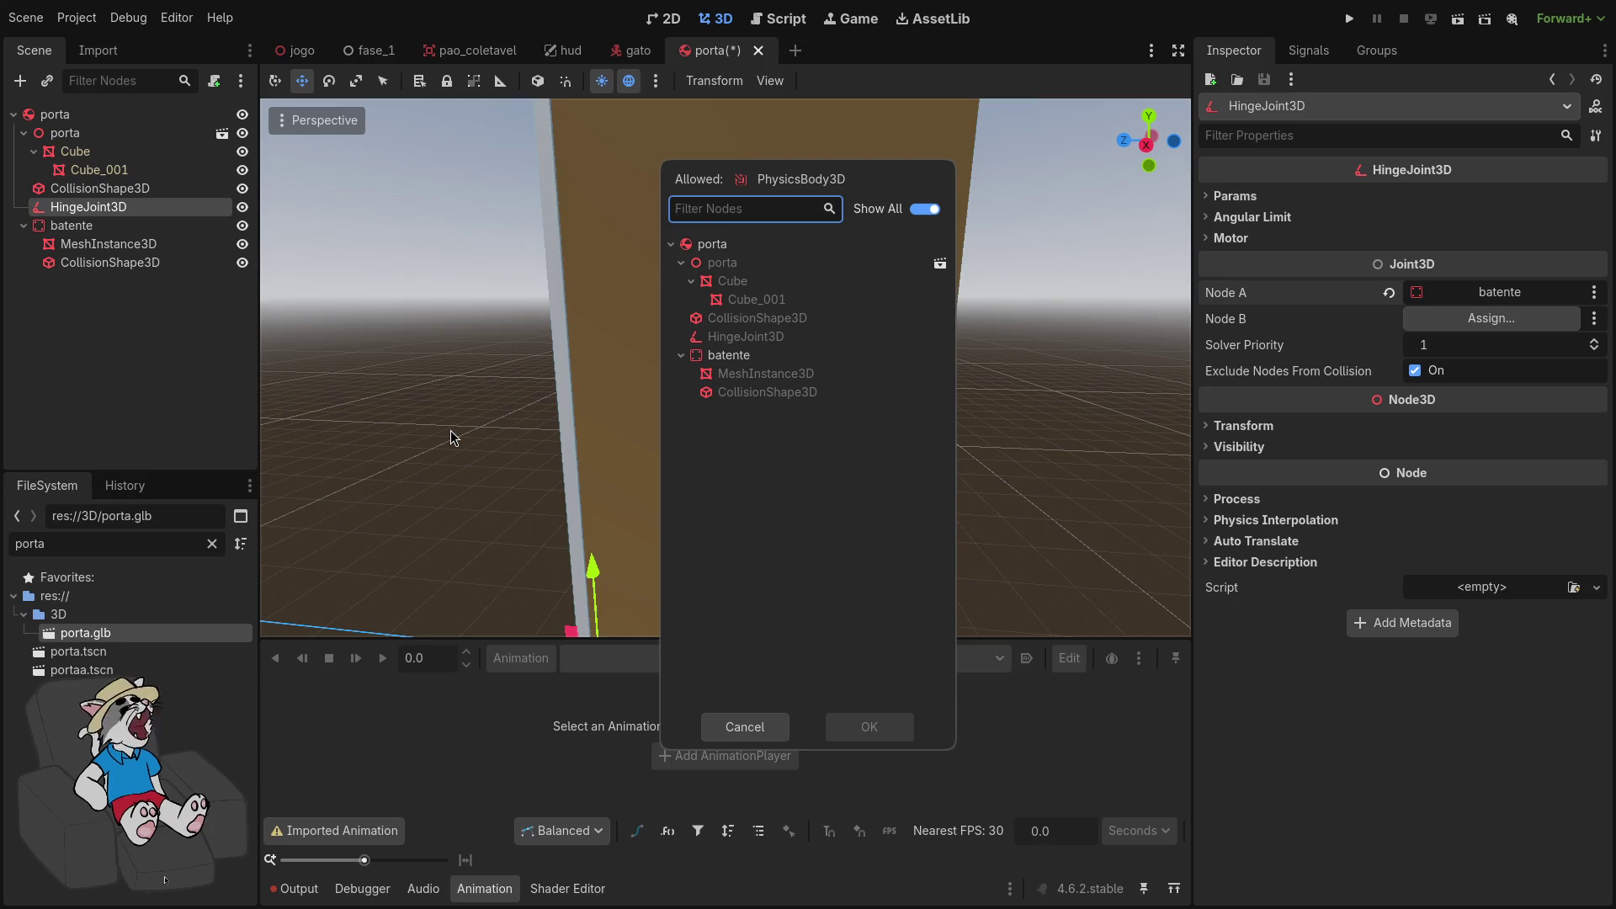
pyautogui.press('Escape')
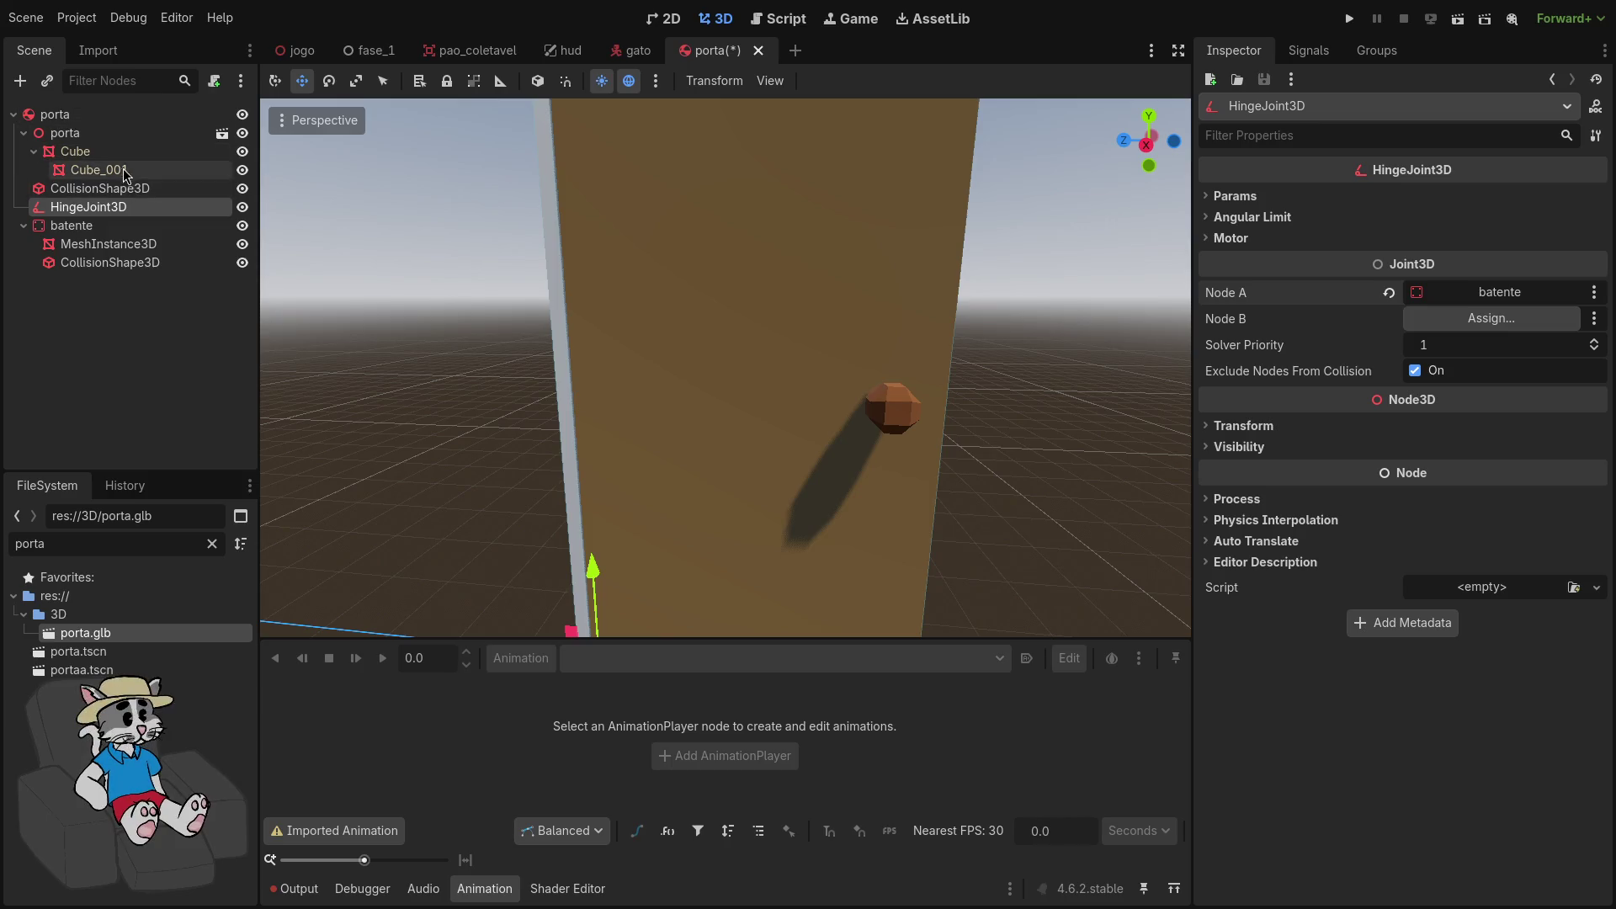
pyautogui.rightClick(131, 211)
pyautogui.click(295, 512)
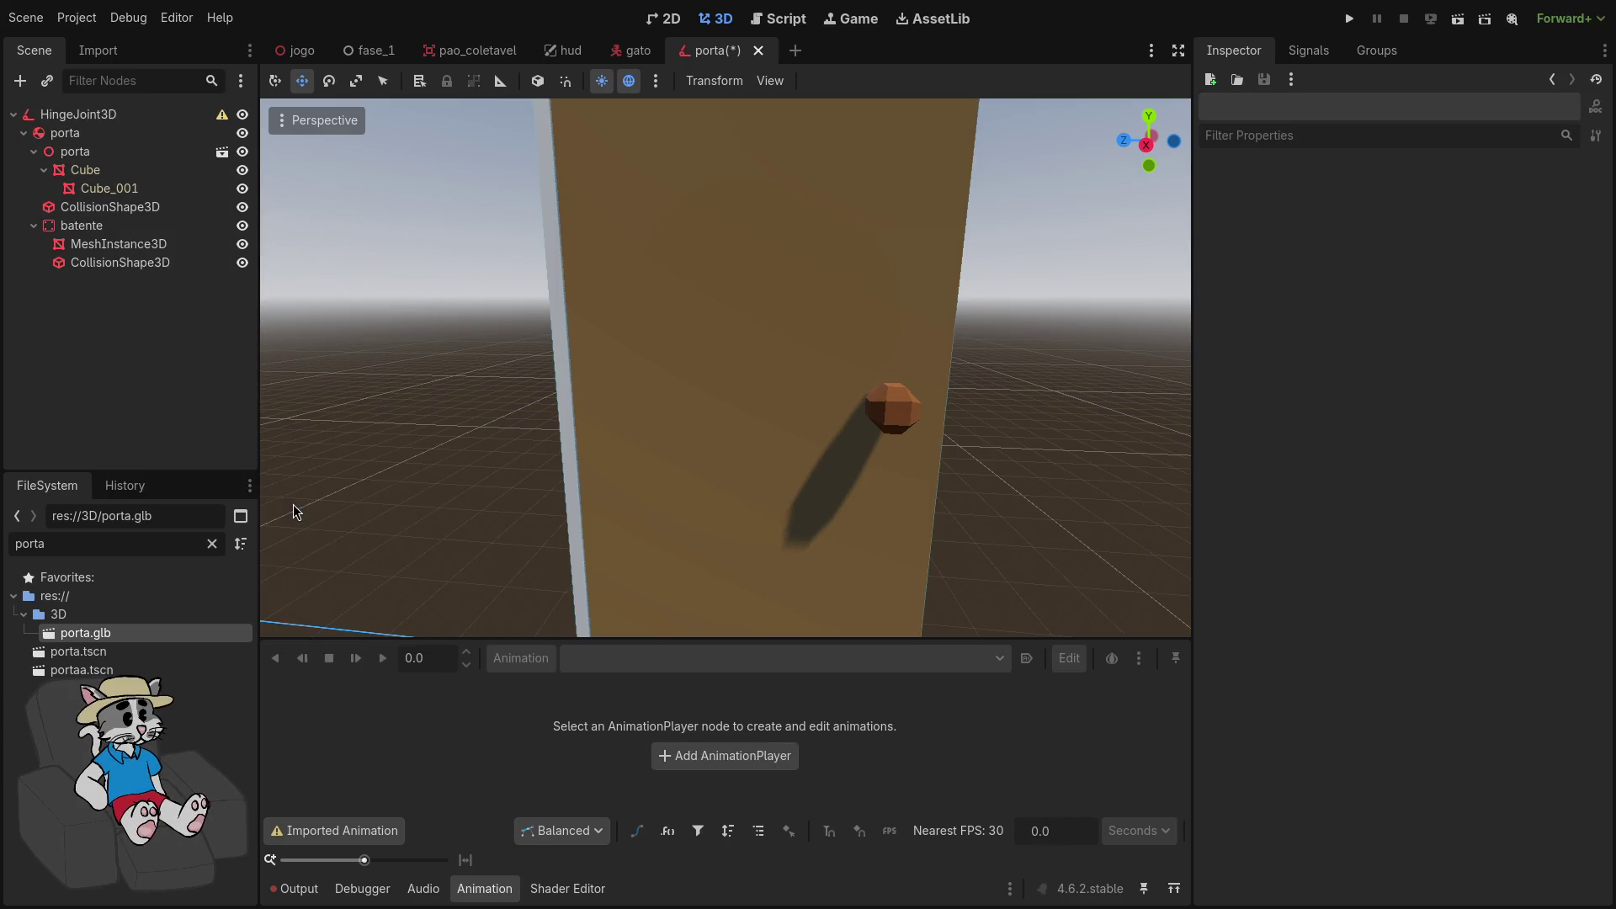
# Set the HingeJoint3D's Node A to batente and Node B to porta, then check porta's properties.
pyautogui.click(80, 114)
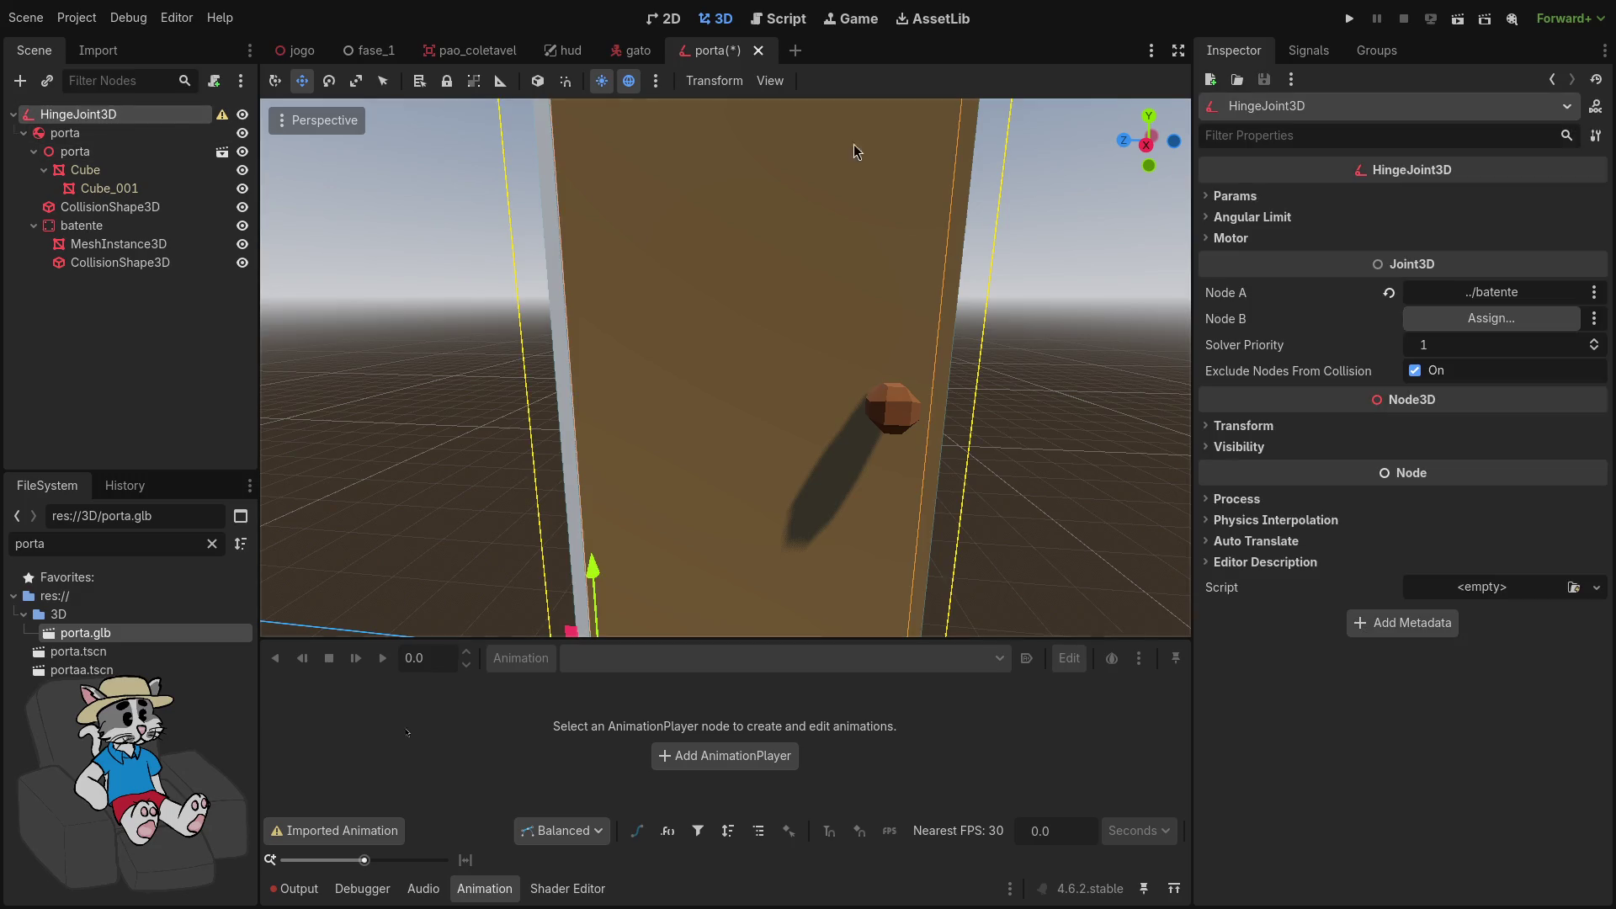
pyautogui.click(1460, 305)
pyautogui.click(776, 357)
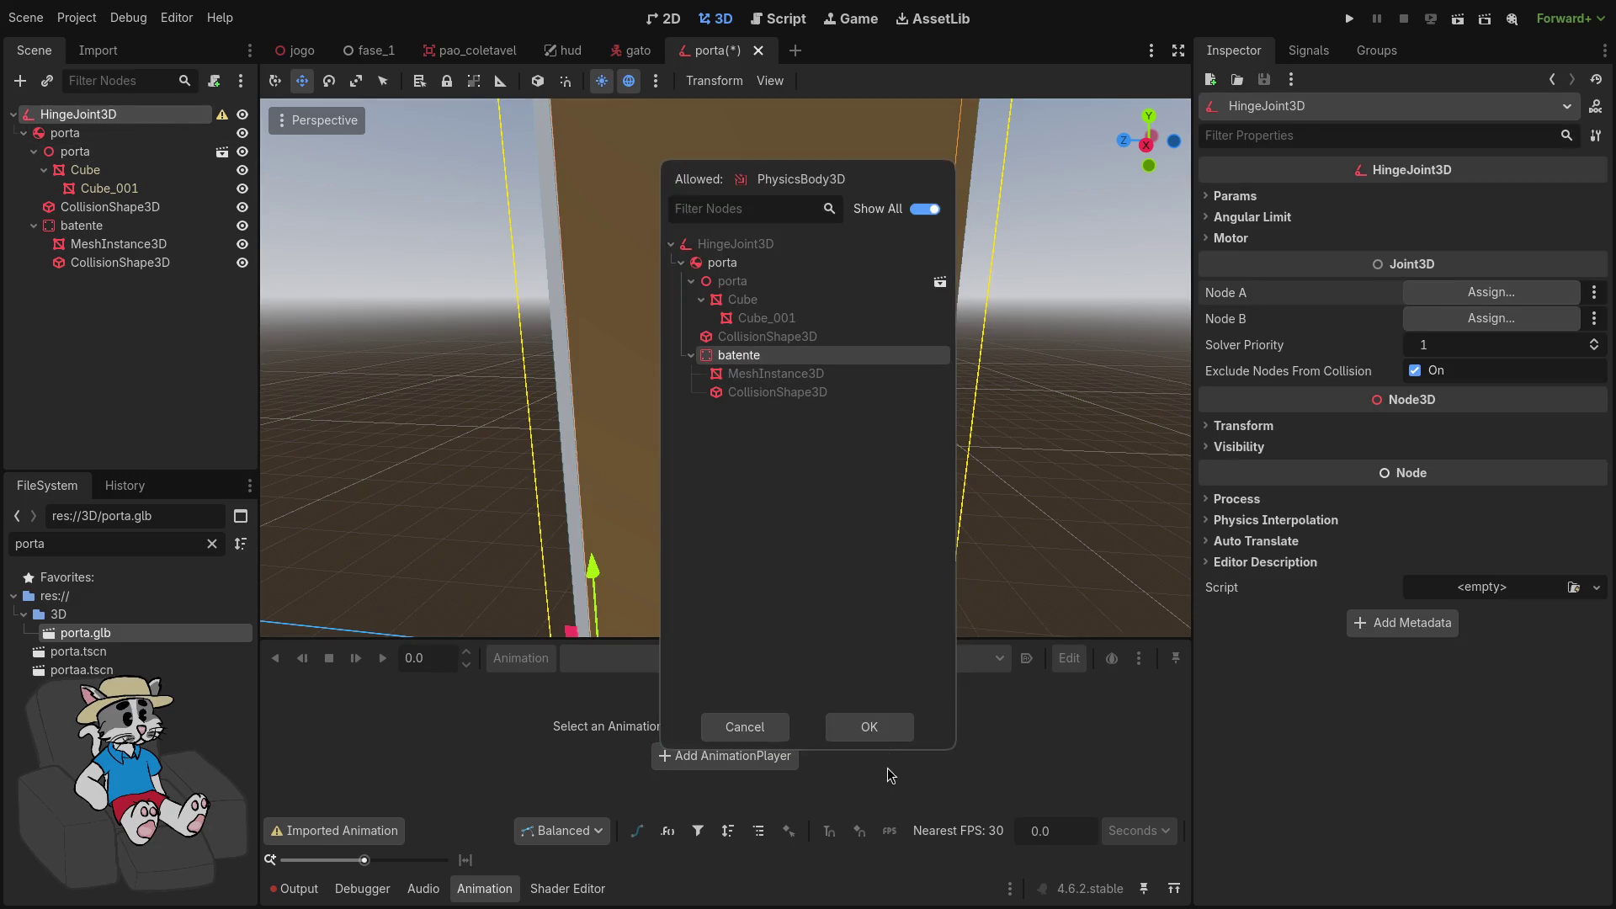
pyautogui.click(881, 725)
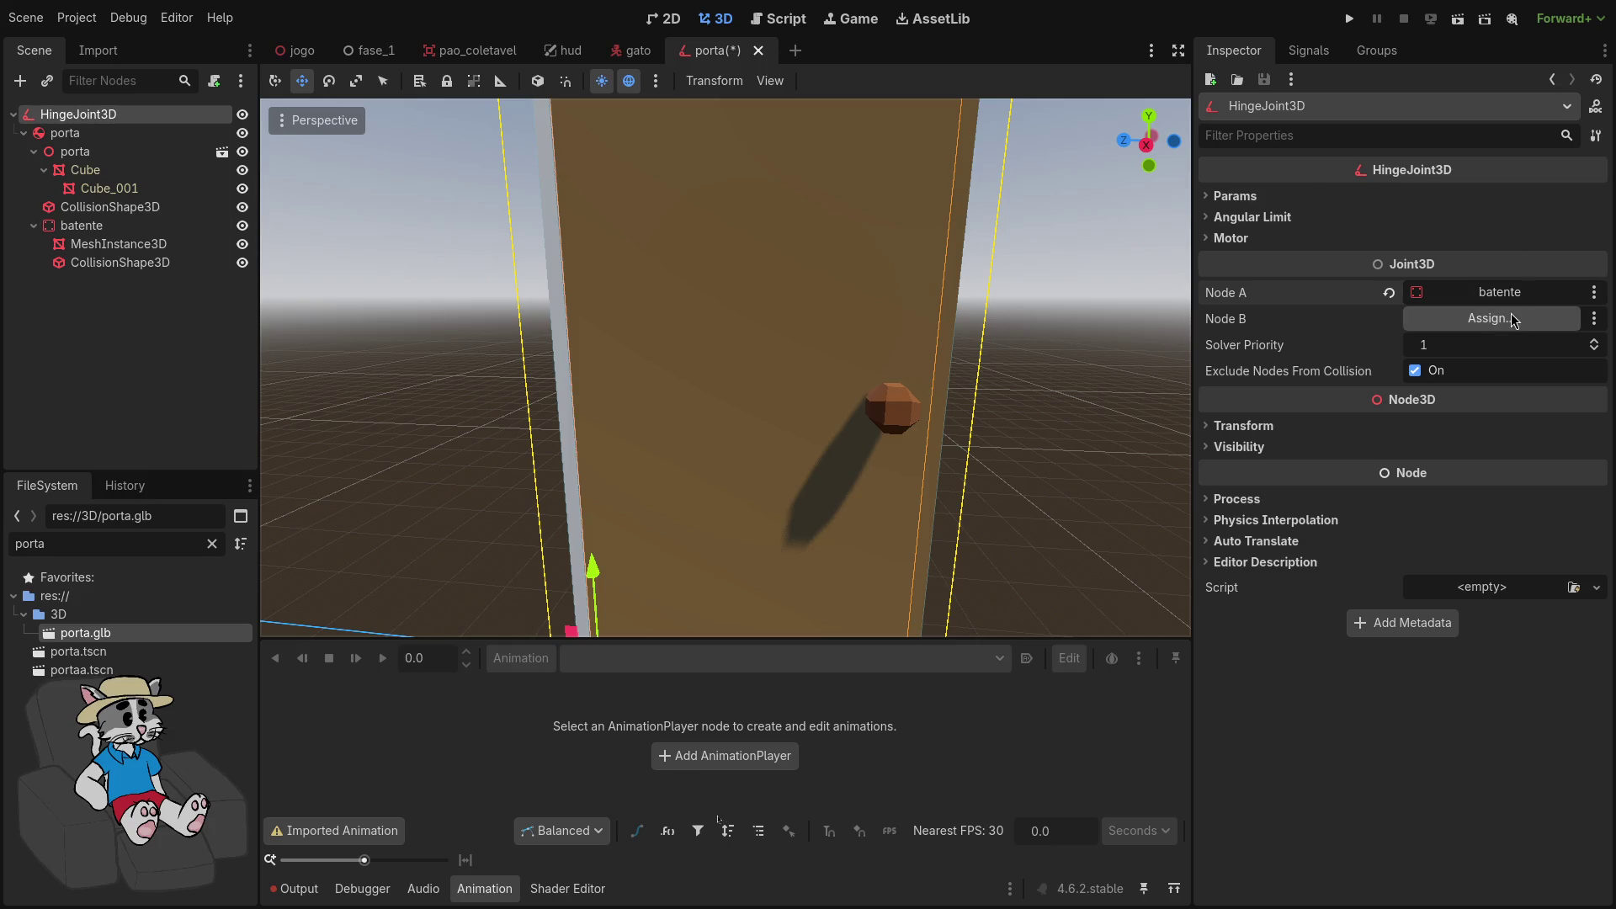
pyautogui.click(1490, 318)
pyautogui.click(758, 264)
pyautogui.click(863, 729)
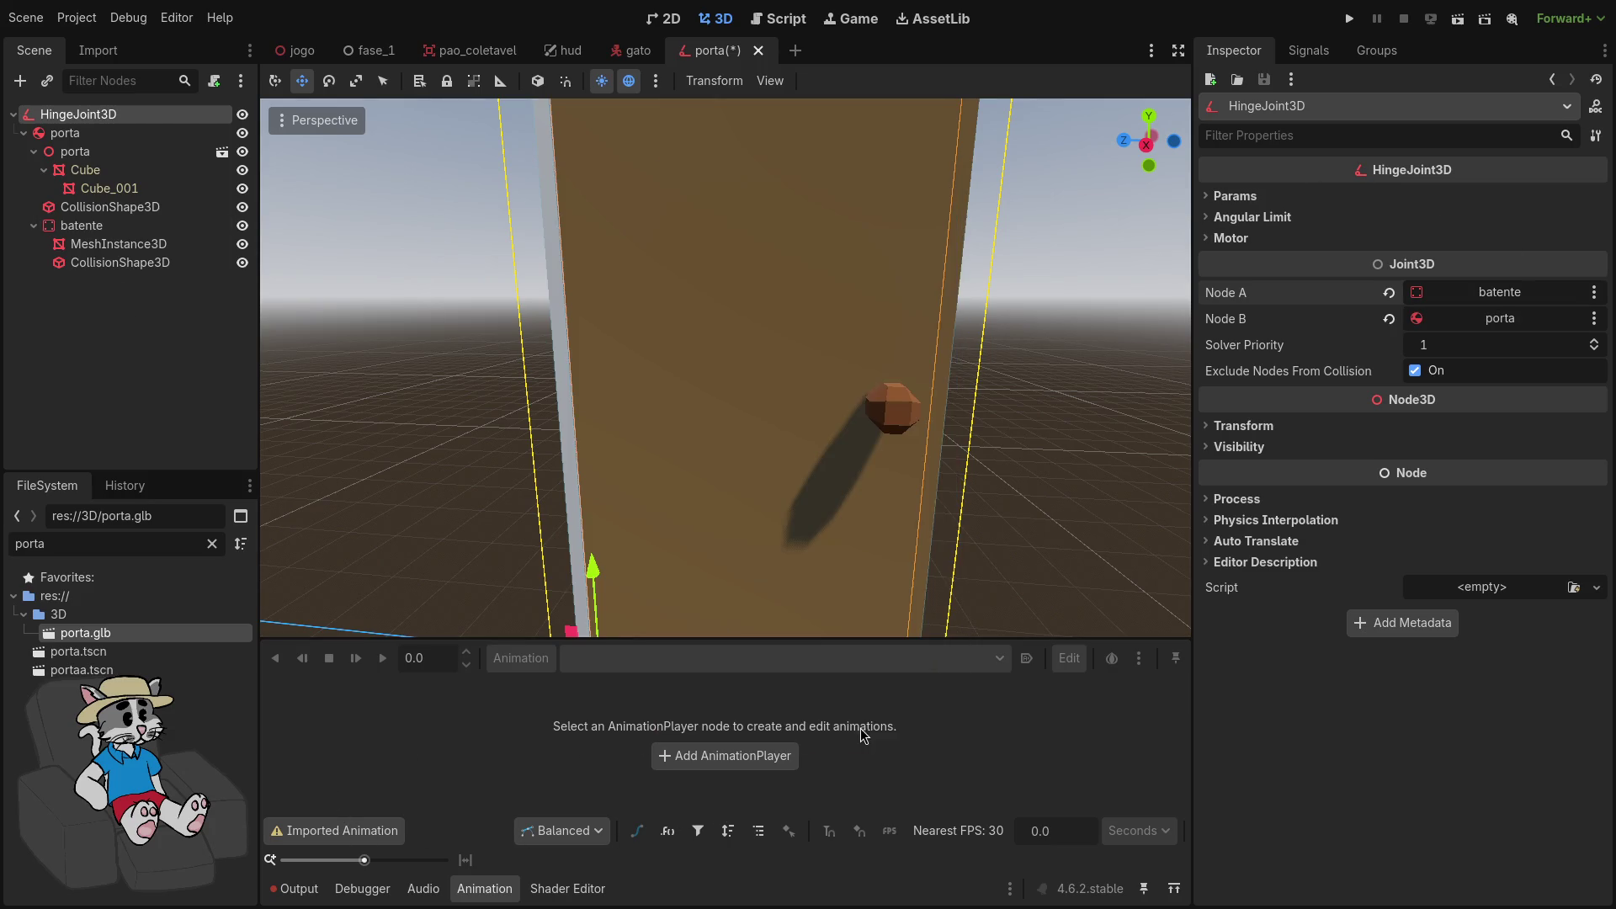
pyautogui.scroll(-3, 892, 618)
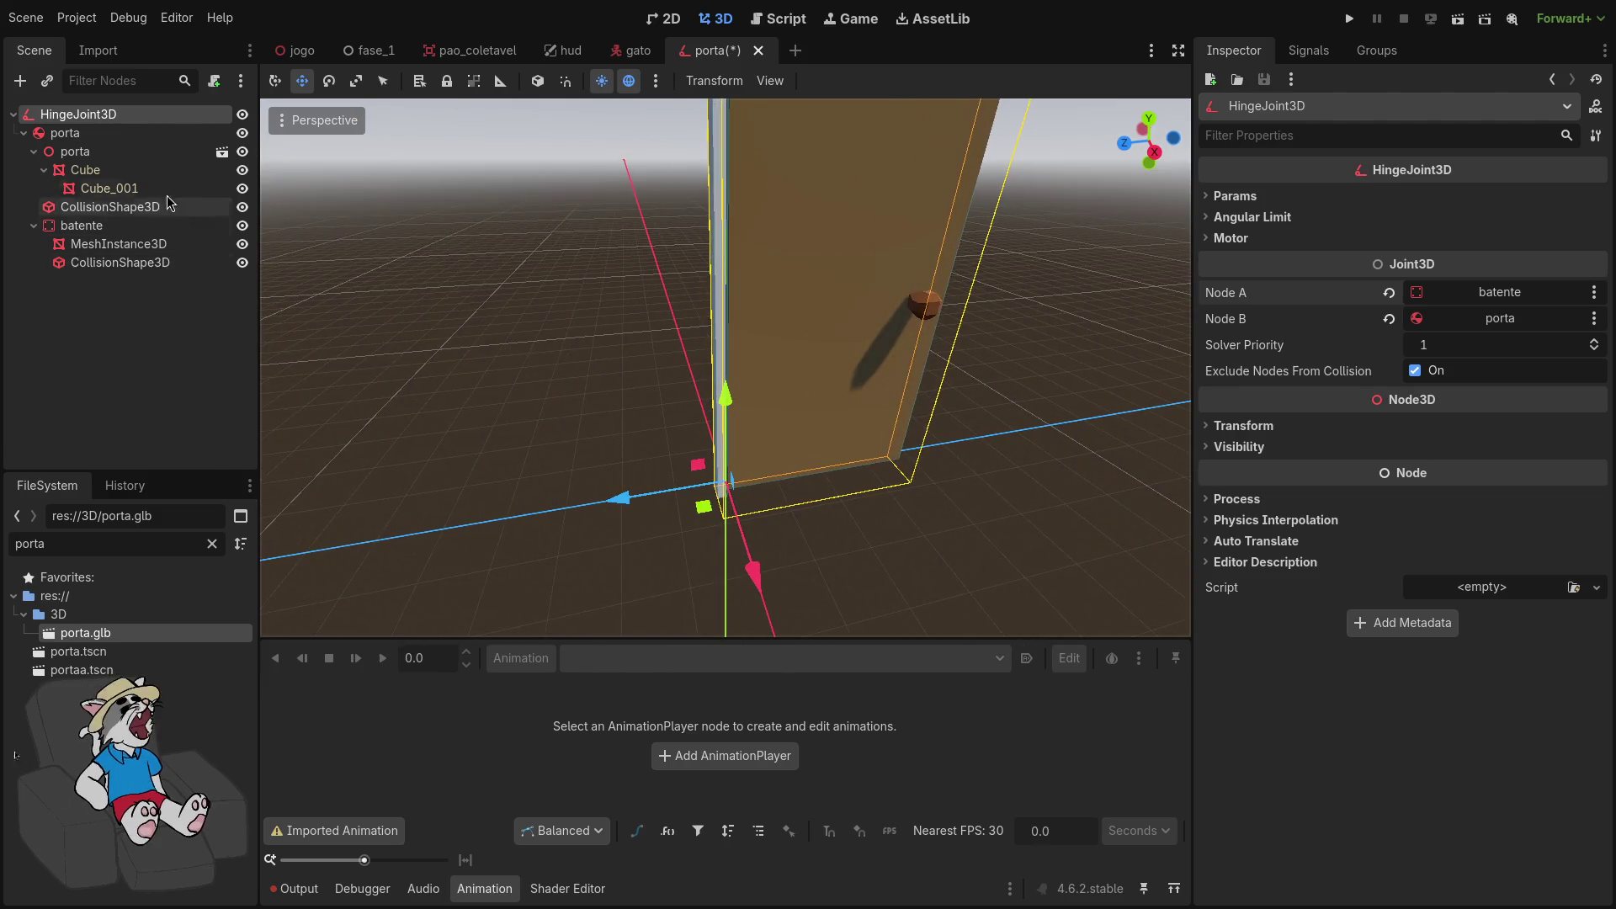
pyautogui.click(129, 135)
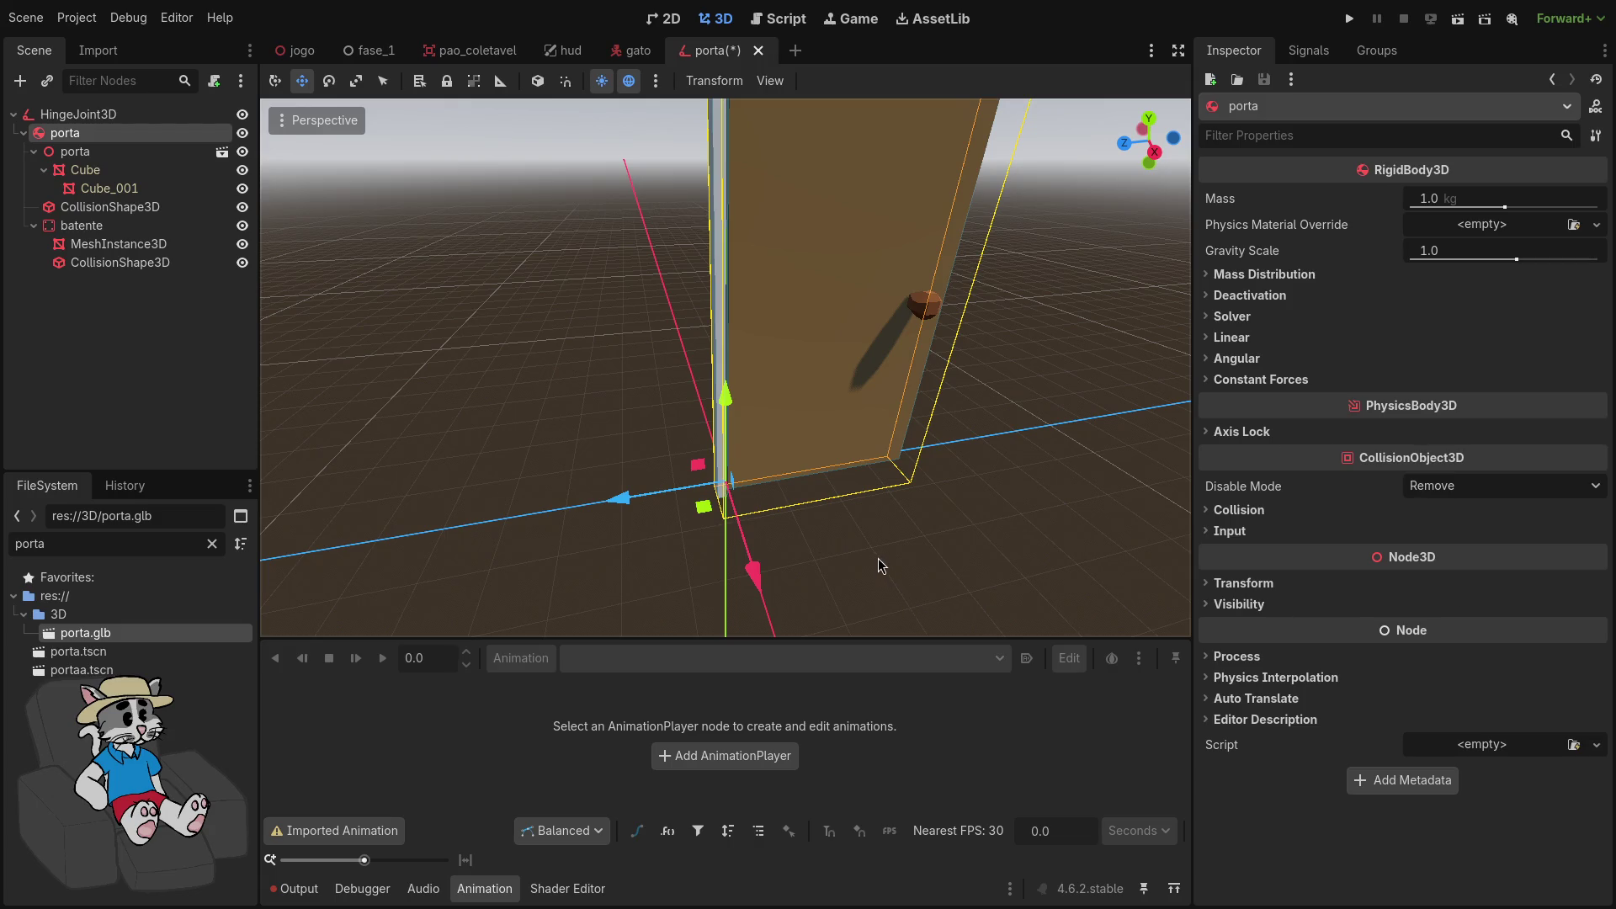
pyautogui.click(78, 114)
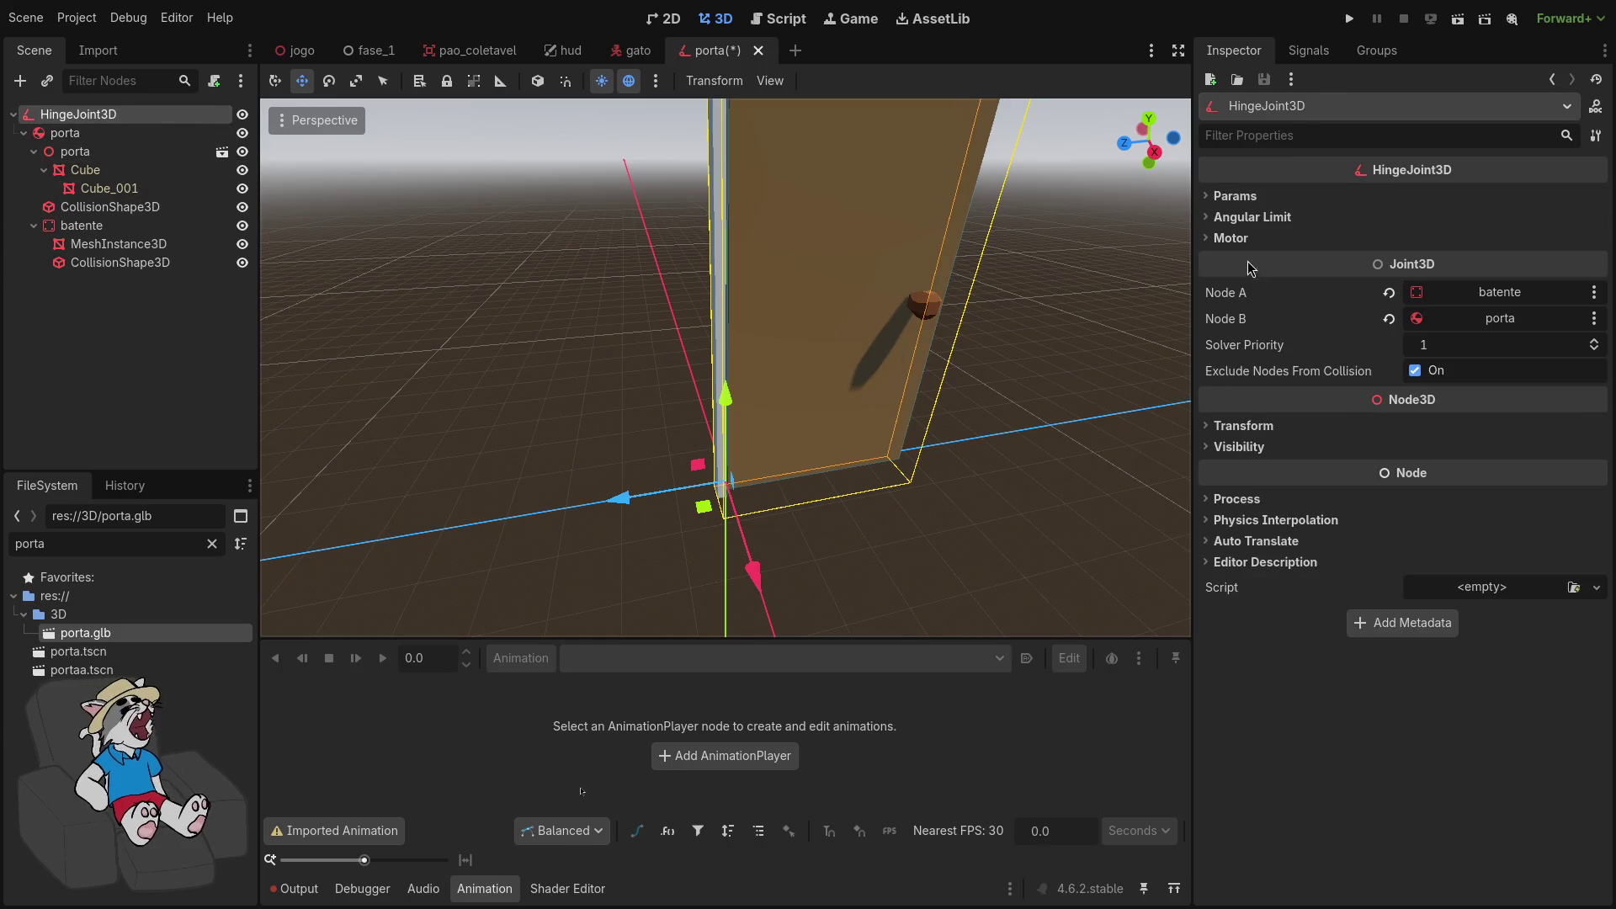
# Expand the hinge's Angular Limit, save the porta scene, and return to the code editor.
pyautogui.click(1252, 217)
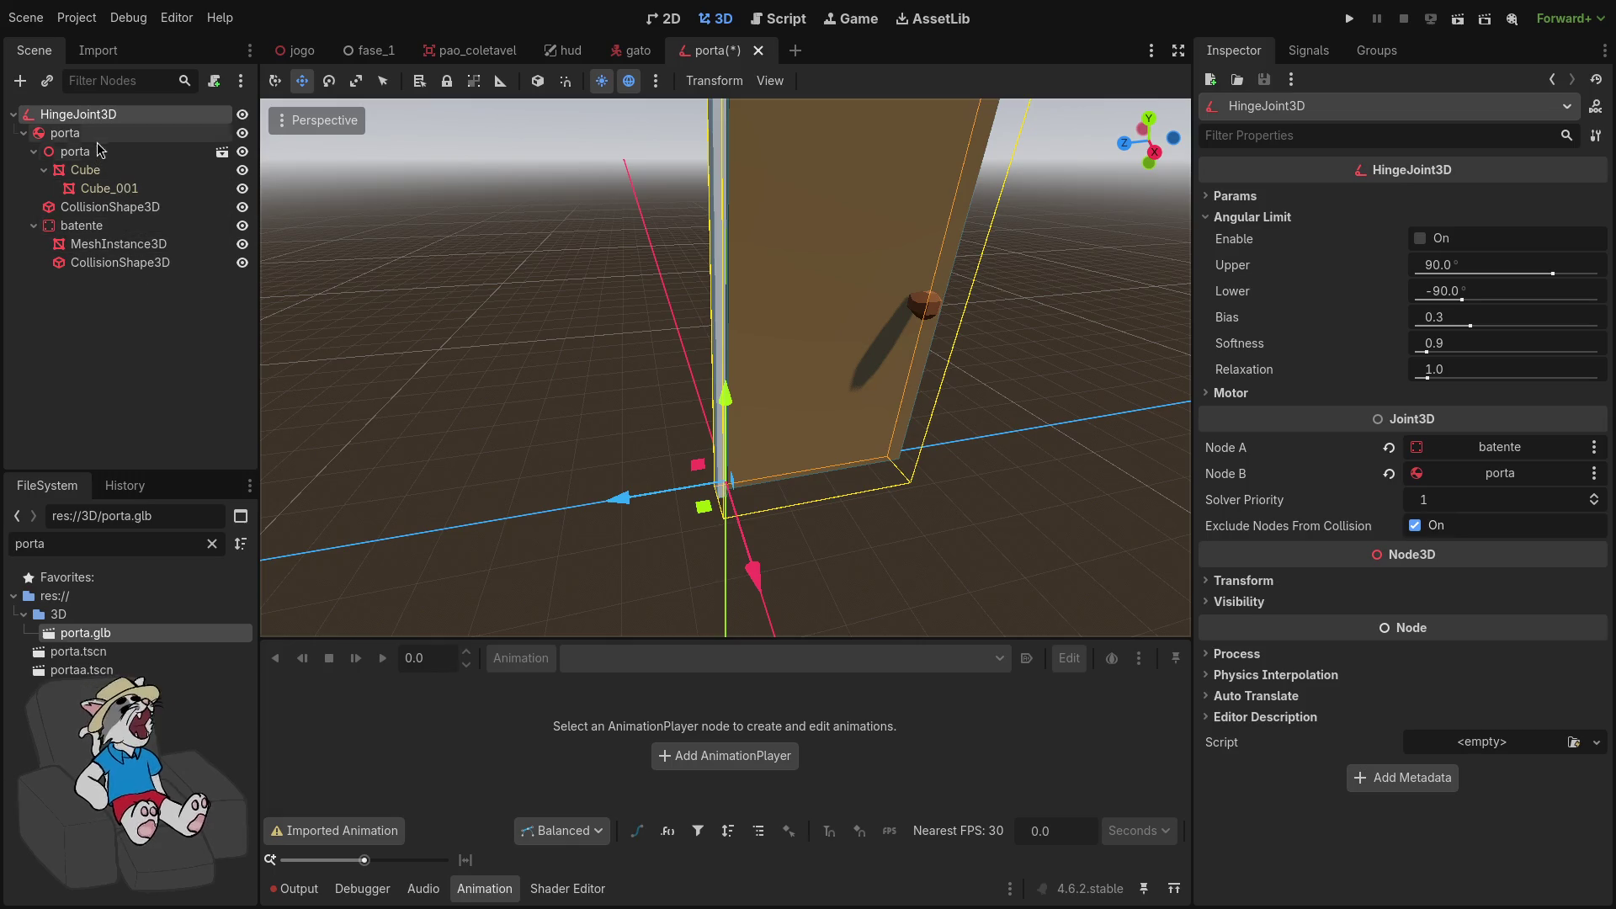
pyautogui.hotkey('ctrl', 's')
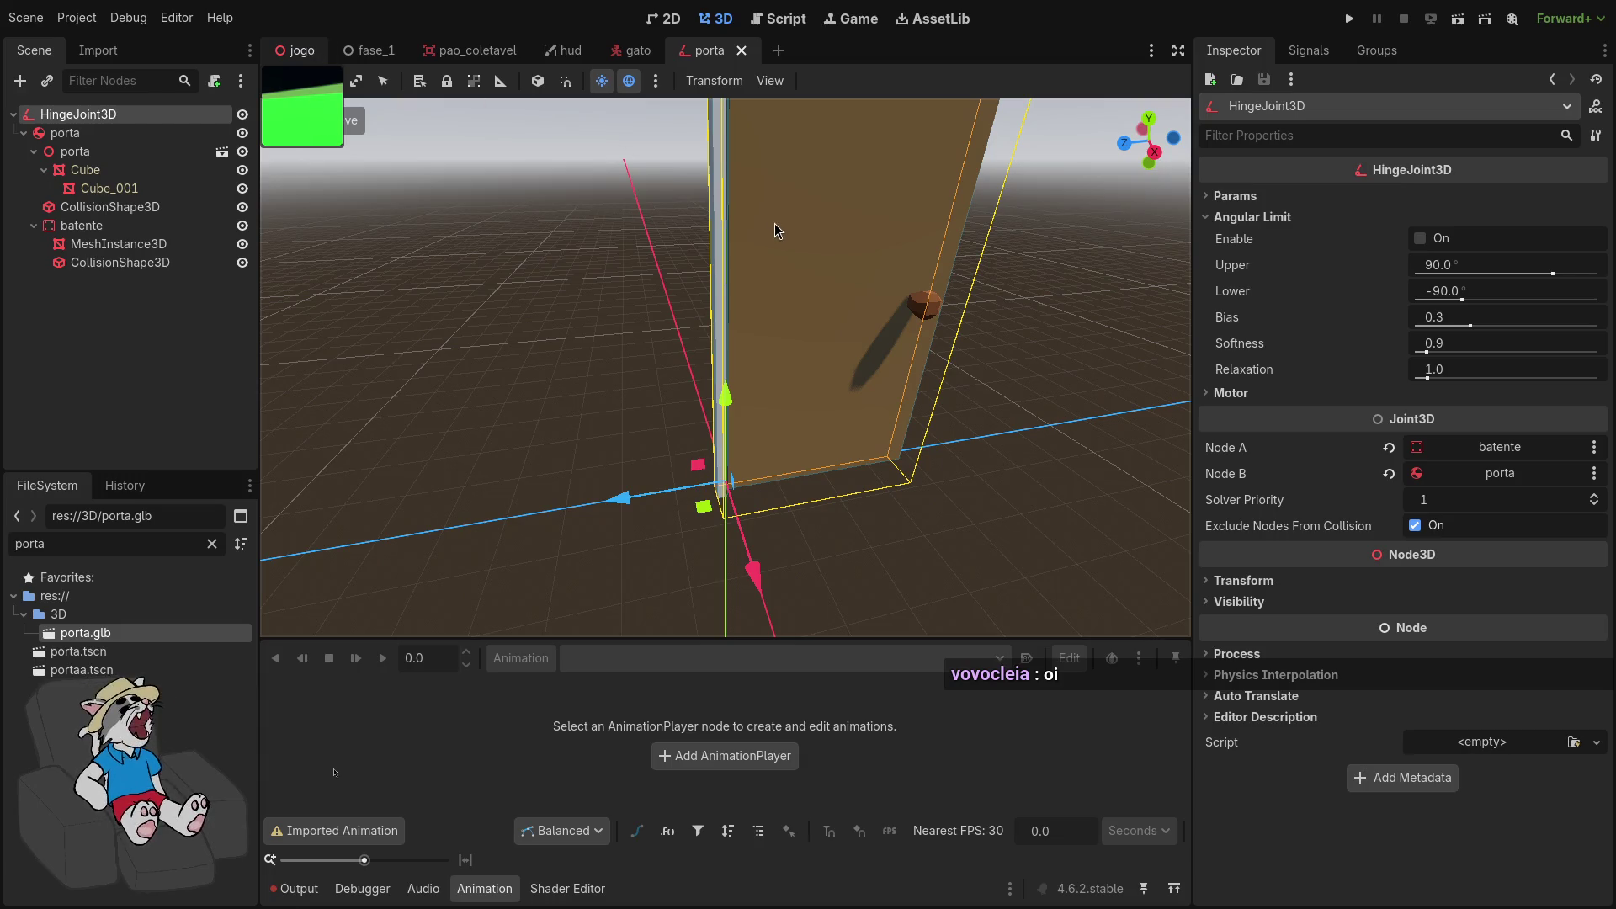
pyautogui.press('super+2')
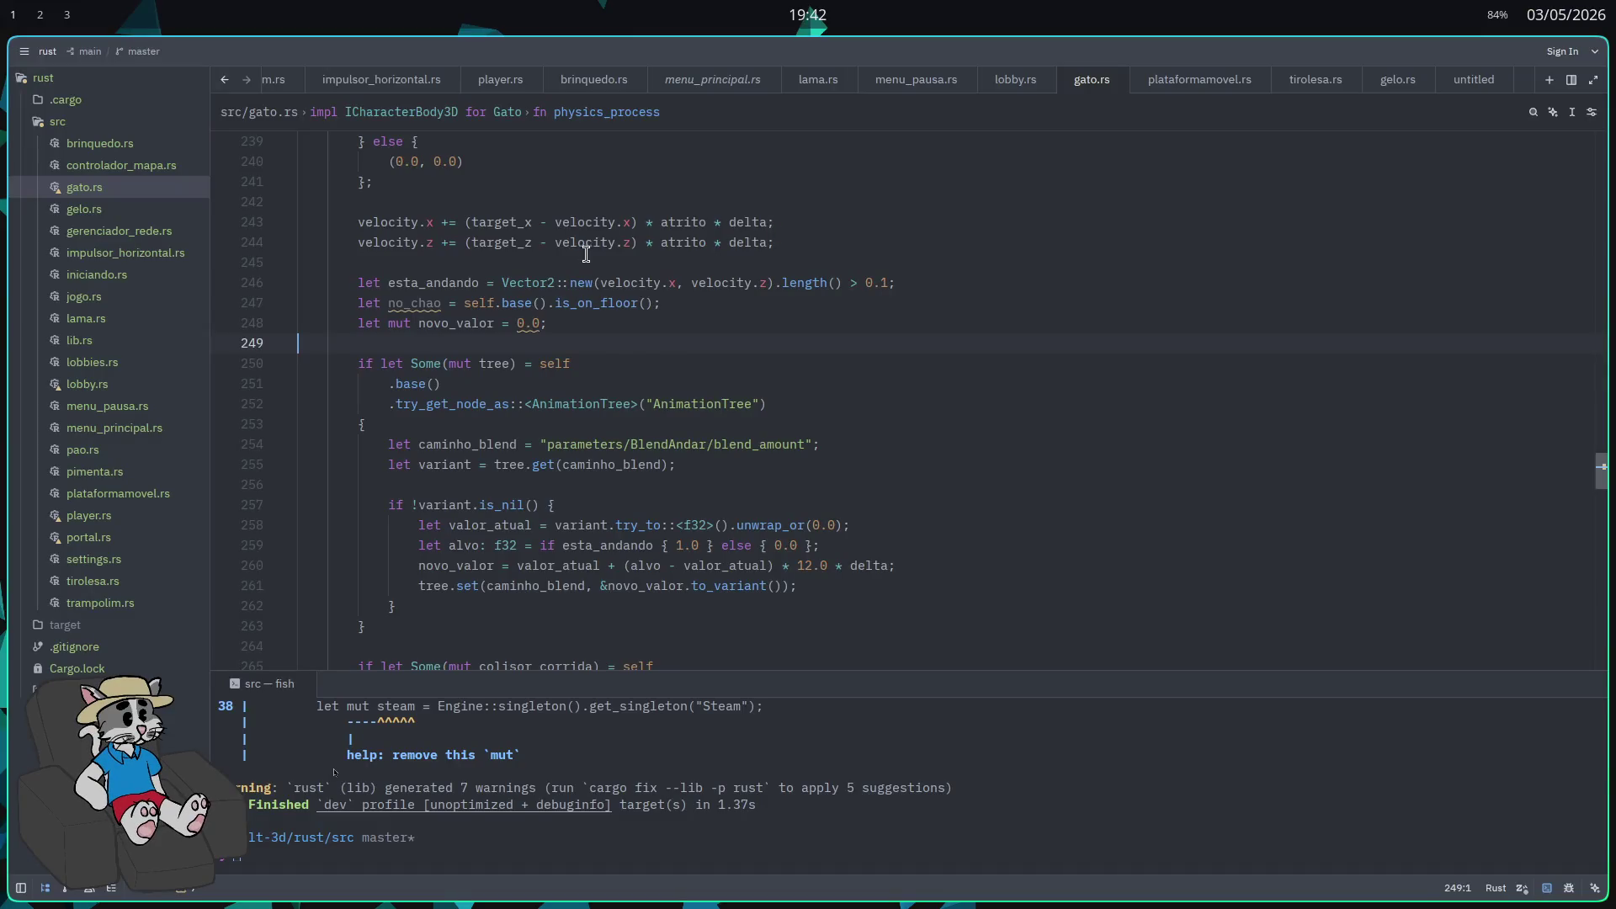
pyautogui.press('super+1')
pyautogui.press('super+2')
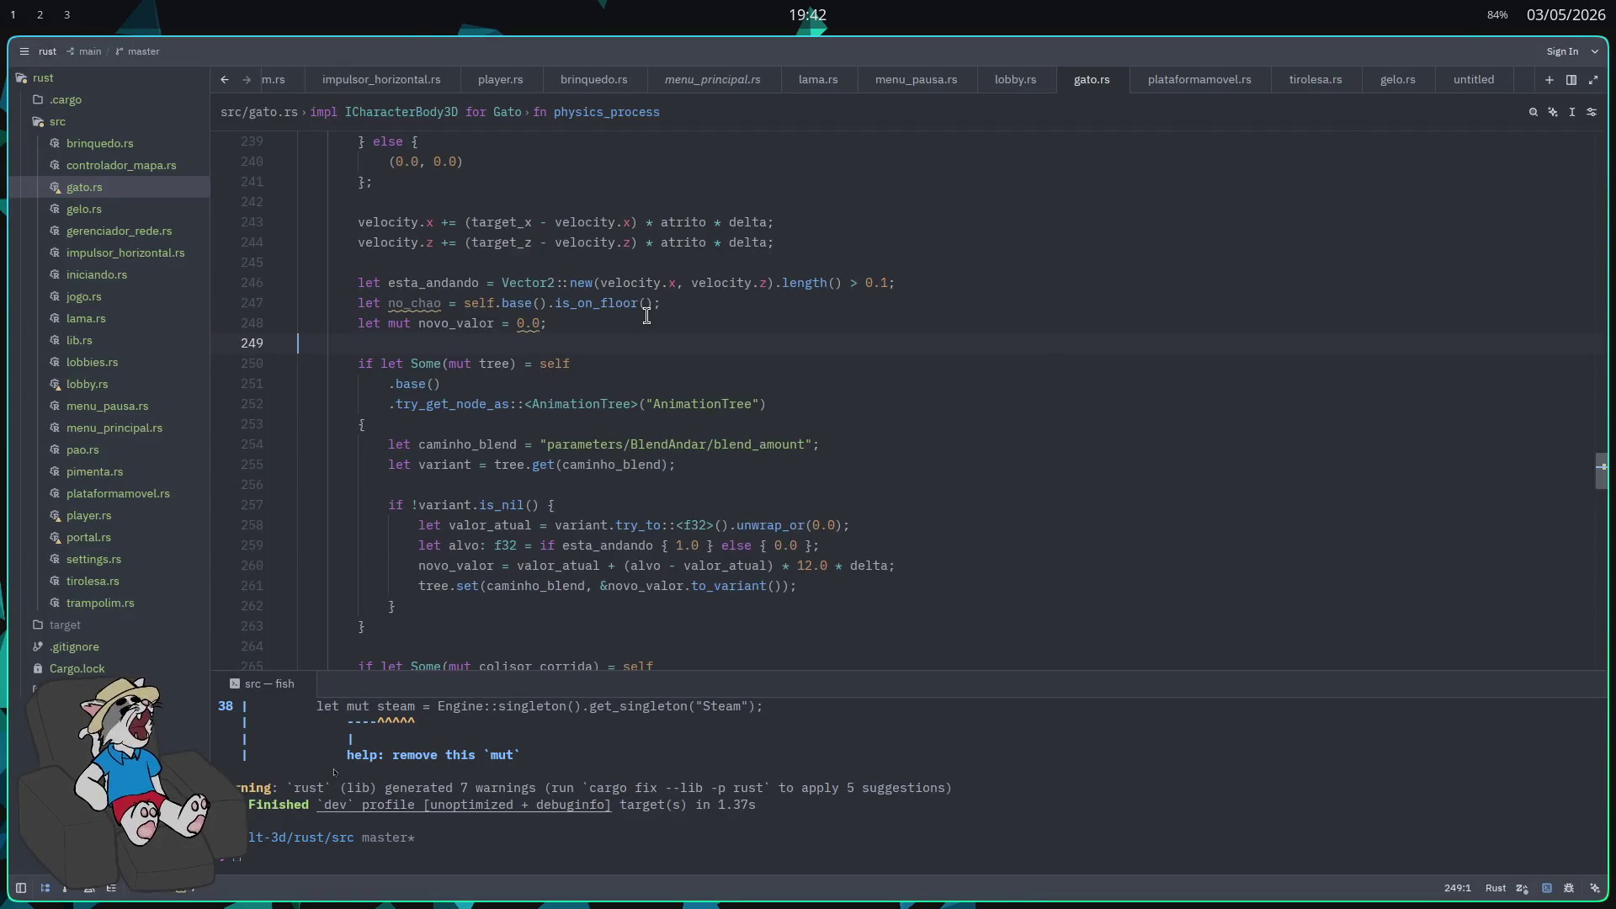
# Relaunch Godot from the app launcher by typing 'god'.
pyautogui.press('super+d')
pyautogui.write('god')
pyautogui.press('Return')
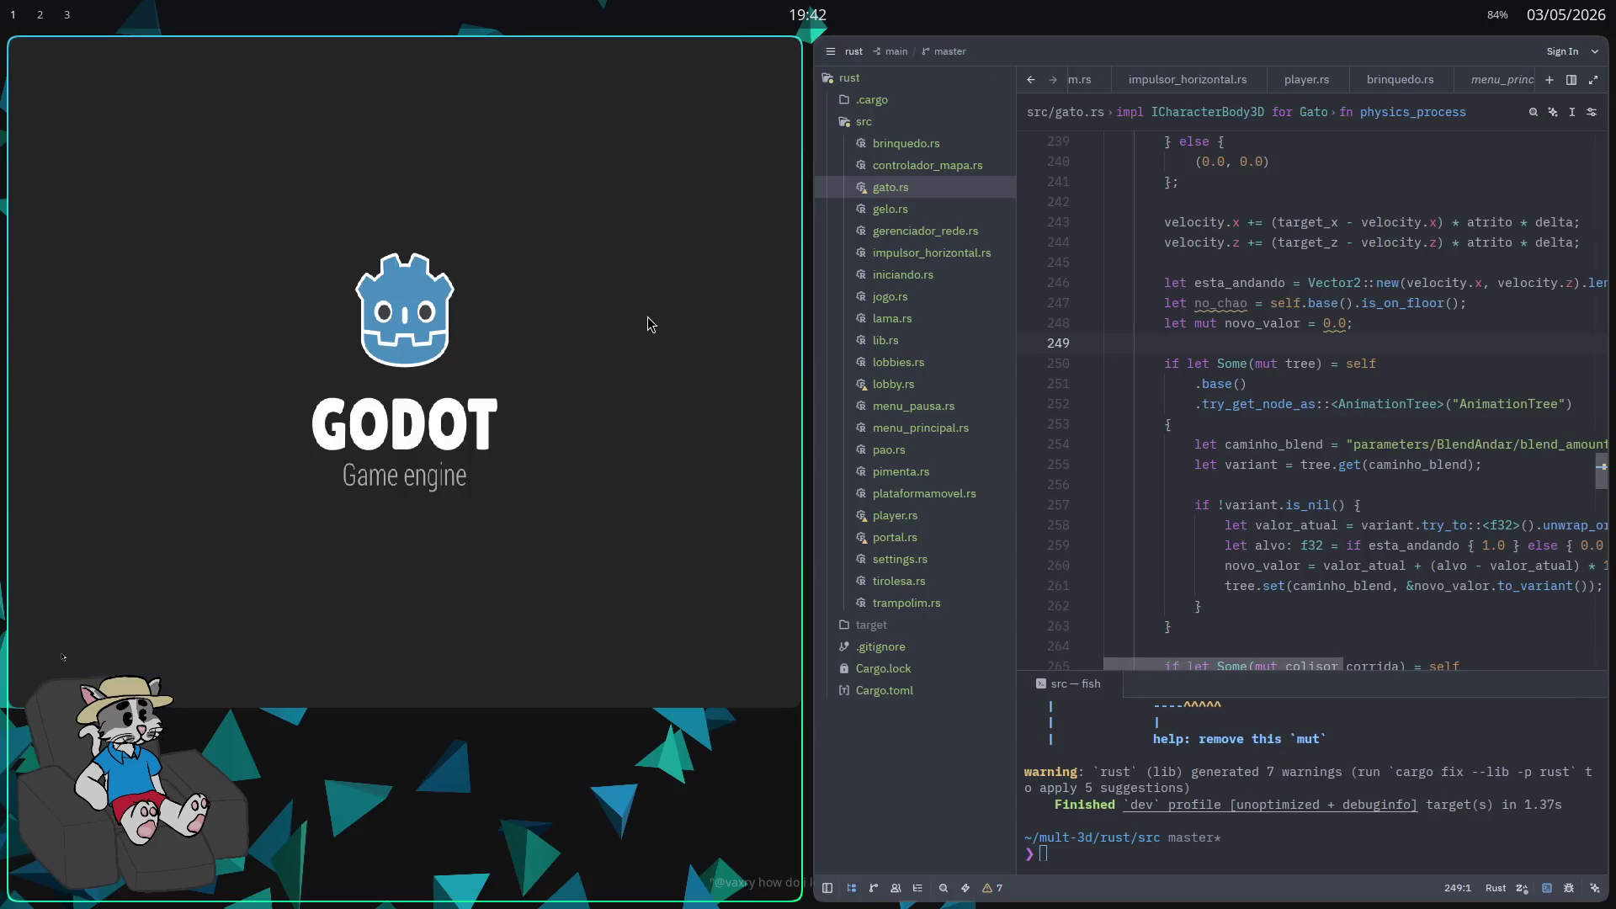
# Open the mult3d project from the Project Manager list.
pyautogui.click(446, 149)
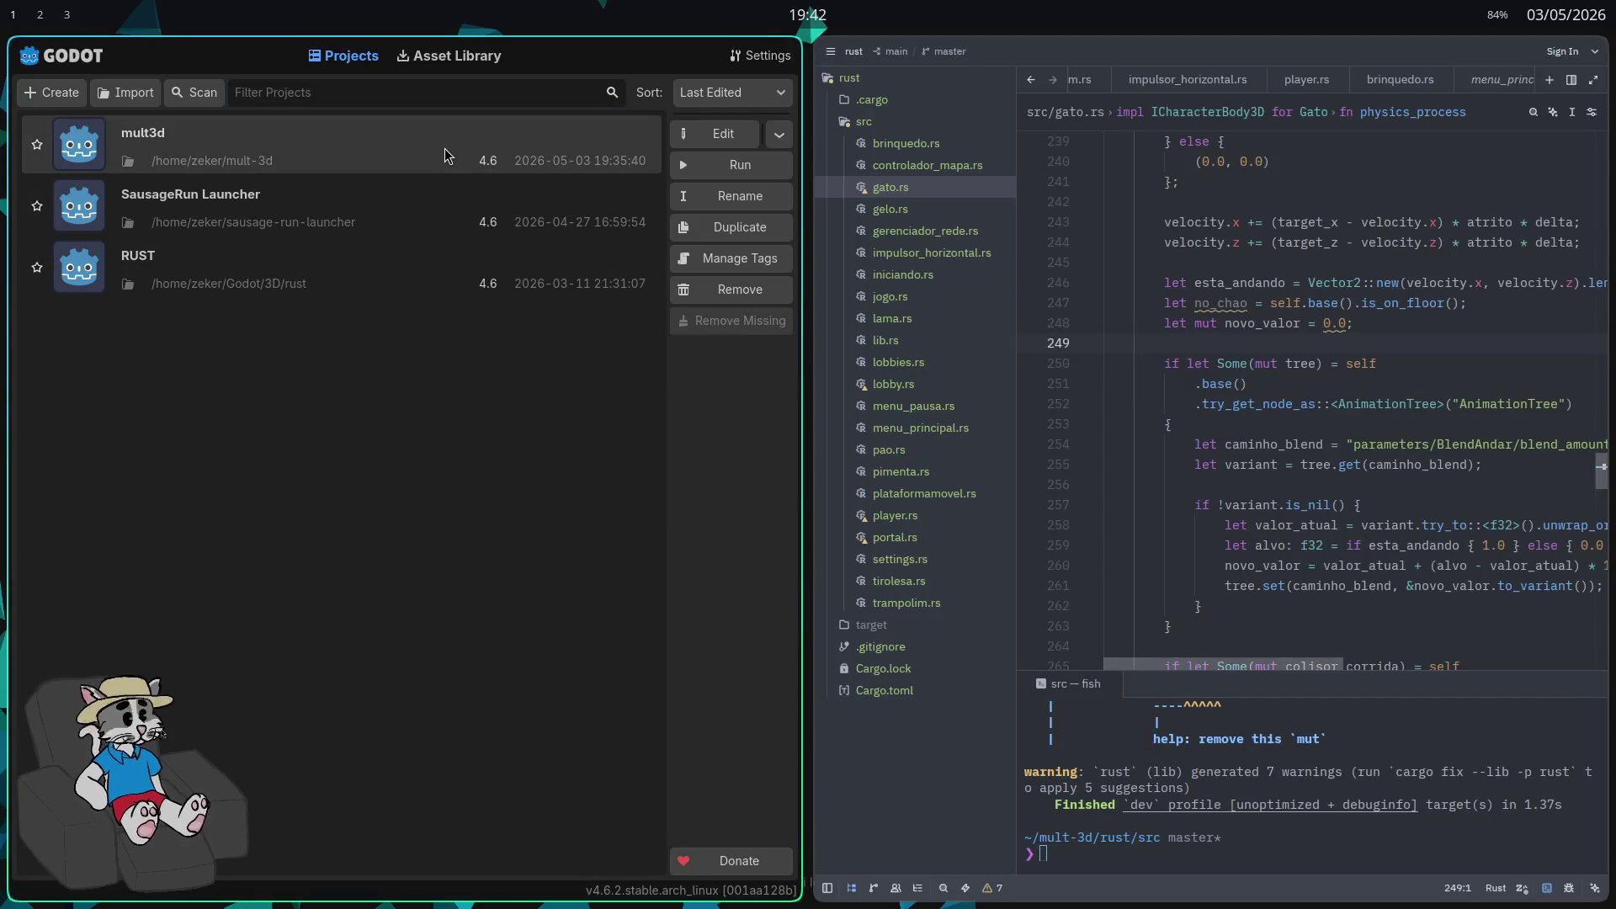
pyautogui.doubleClick(445, 148)
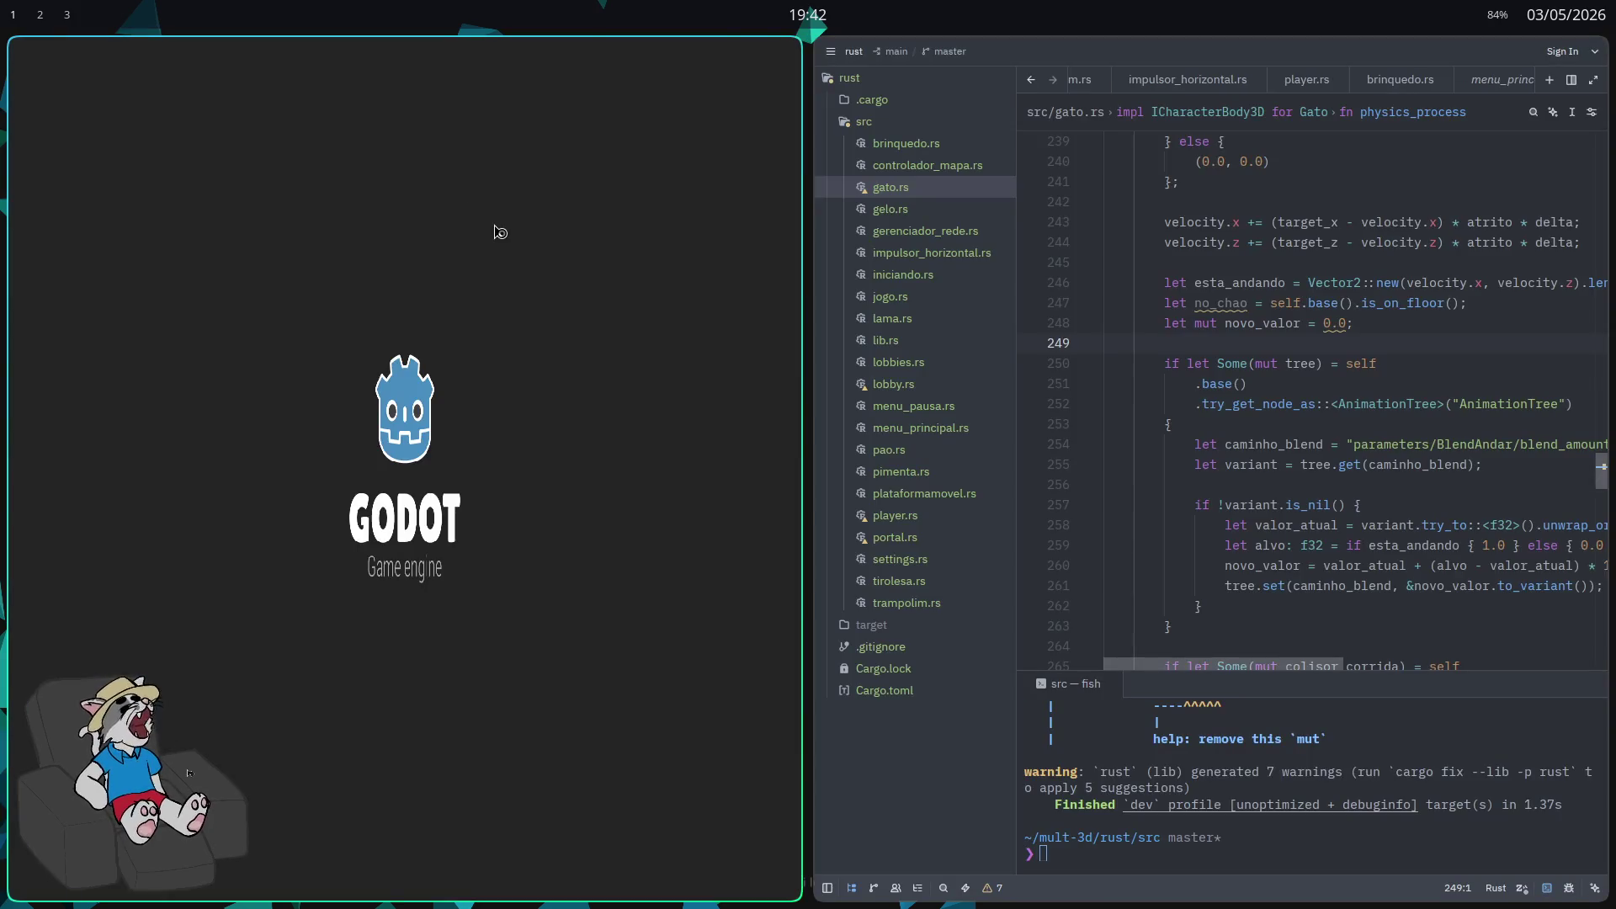
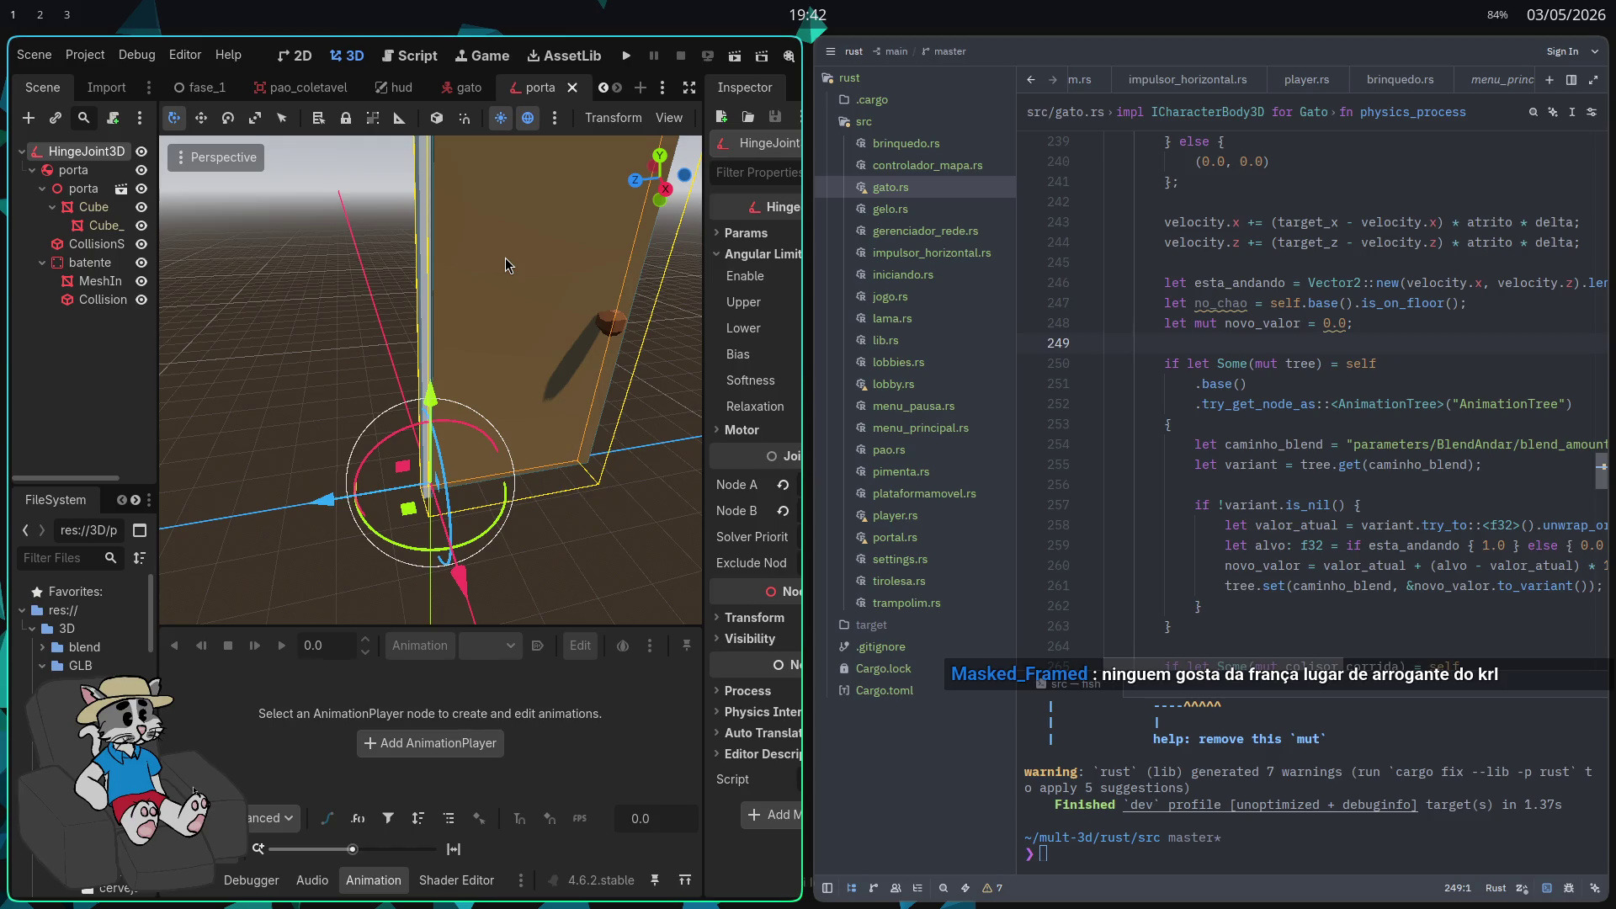
# Maximize the editor and switch from the porta scene to the jogo level scene.
pyautogui.press('super+f')
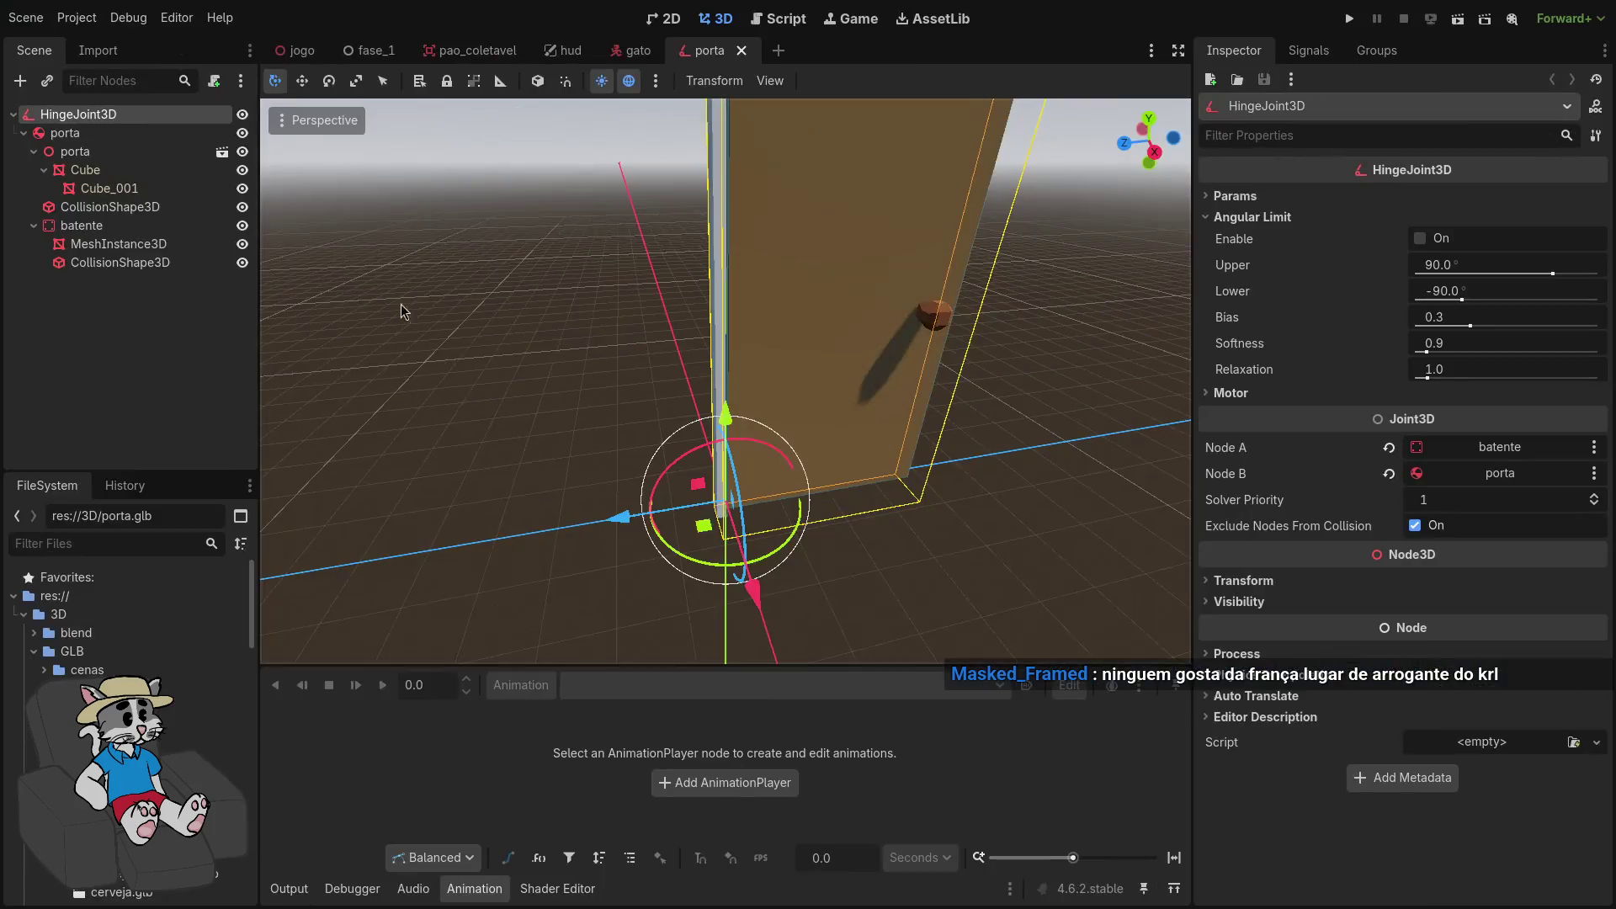
pyautogui.click(282, 57)
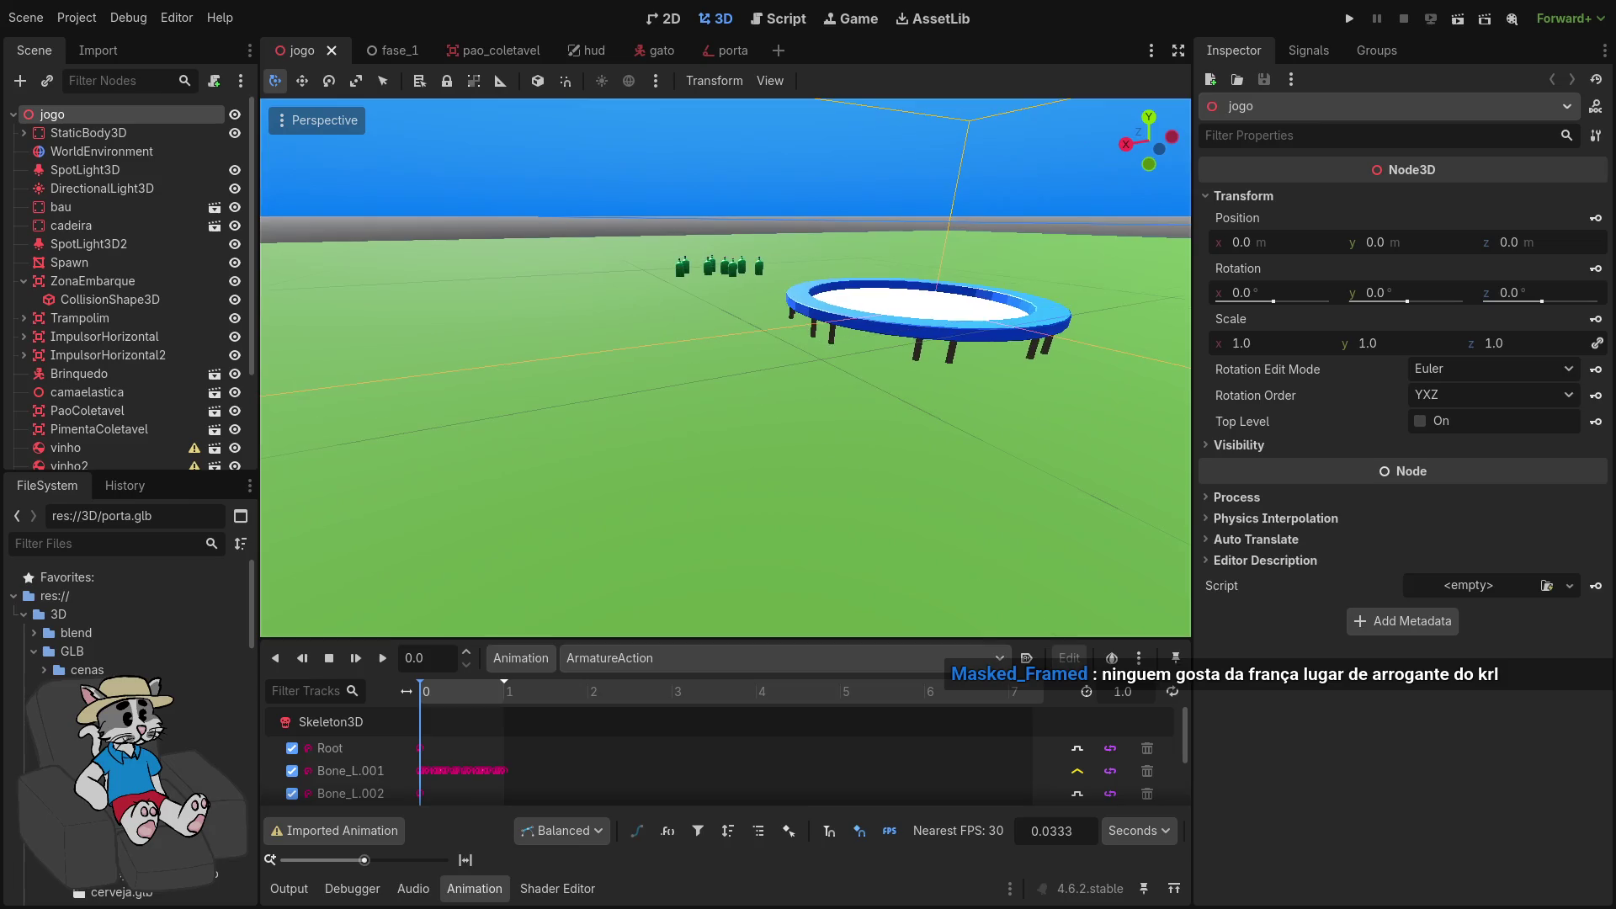
# Instance porta.tscn into the jogo level via Quick Open and drag it out along the floor.
pyautogui.hotkey('ctrl', 'shift', 'o')
pyautogui.write('po')
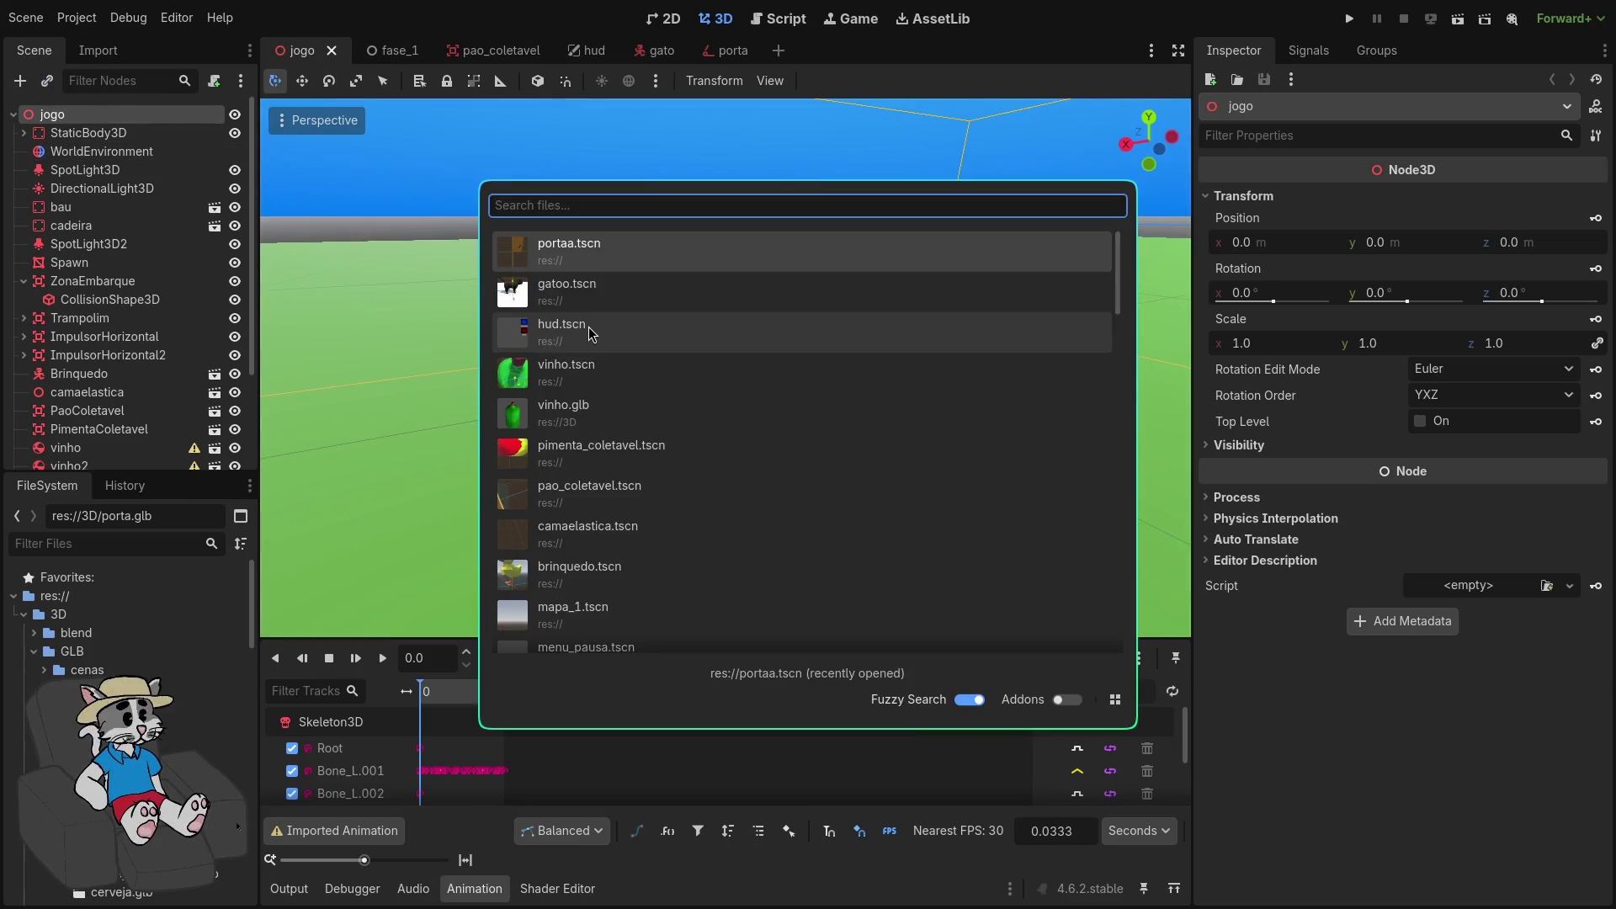
pyautogui.write('rta')
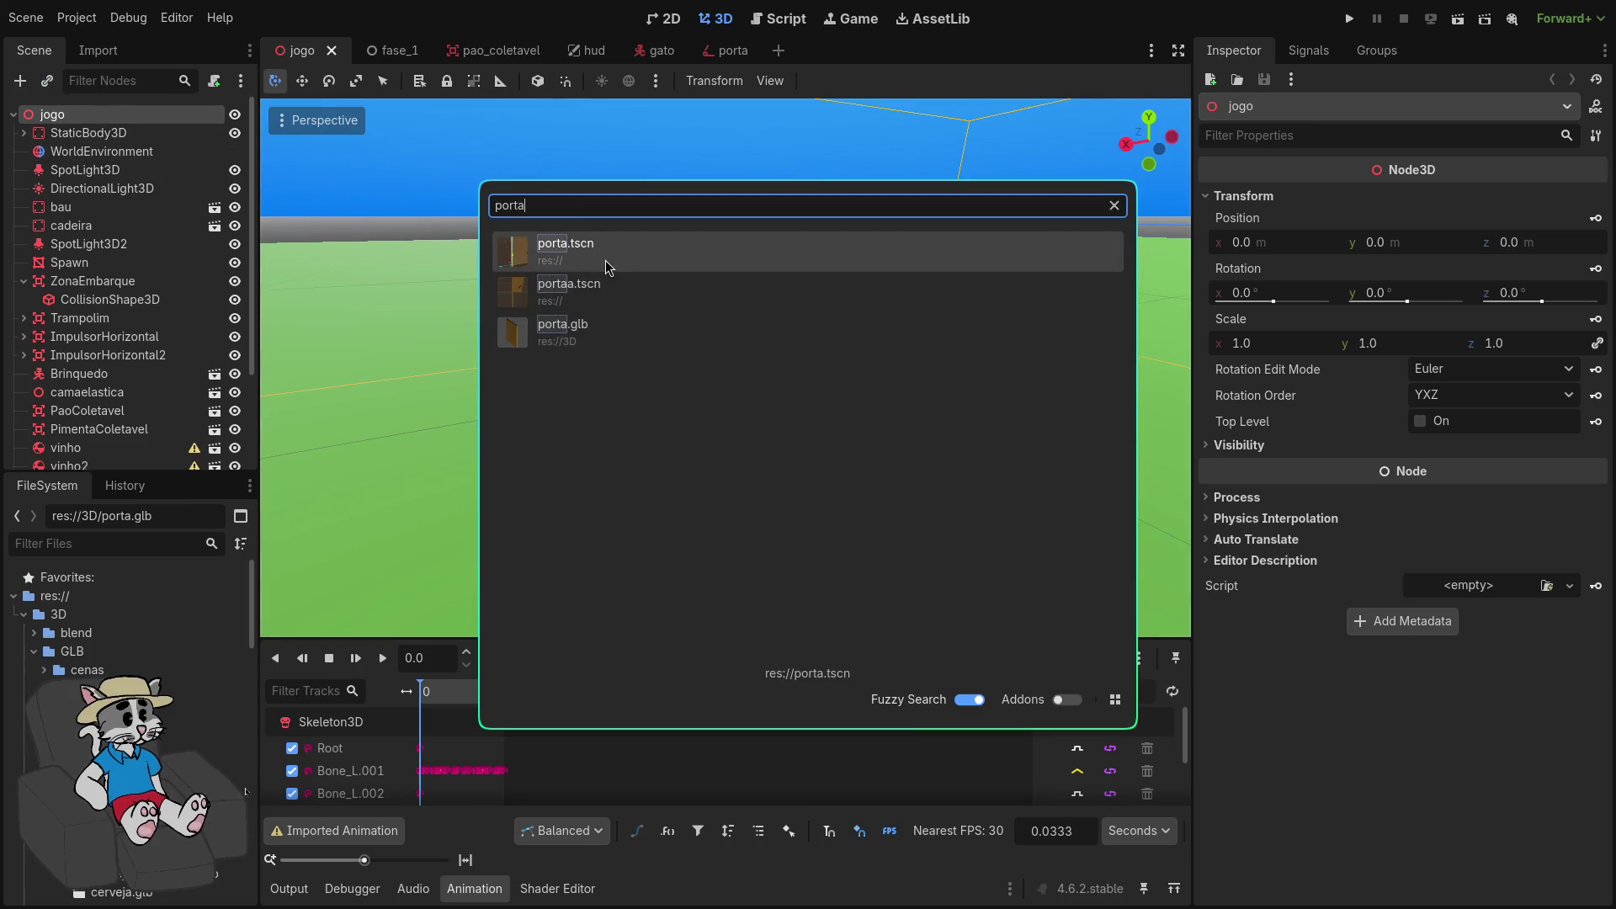
pyautogui.doubleClick(604, 260)
pyautogui.press('f')
pyautogui.scroll(-3, 737, 451)
pyautogui.moveTo(787, 392); pyautogui.dragTo(475, 404)
# Set the porta door on the floor beside the trampoline, then save and run the game.
pyautogui.press('w')
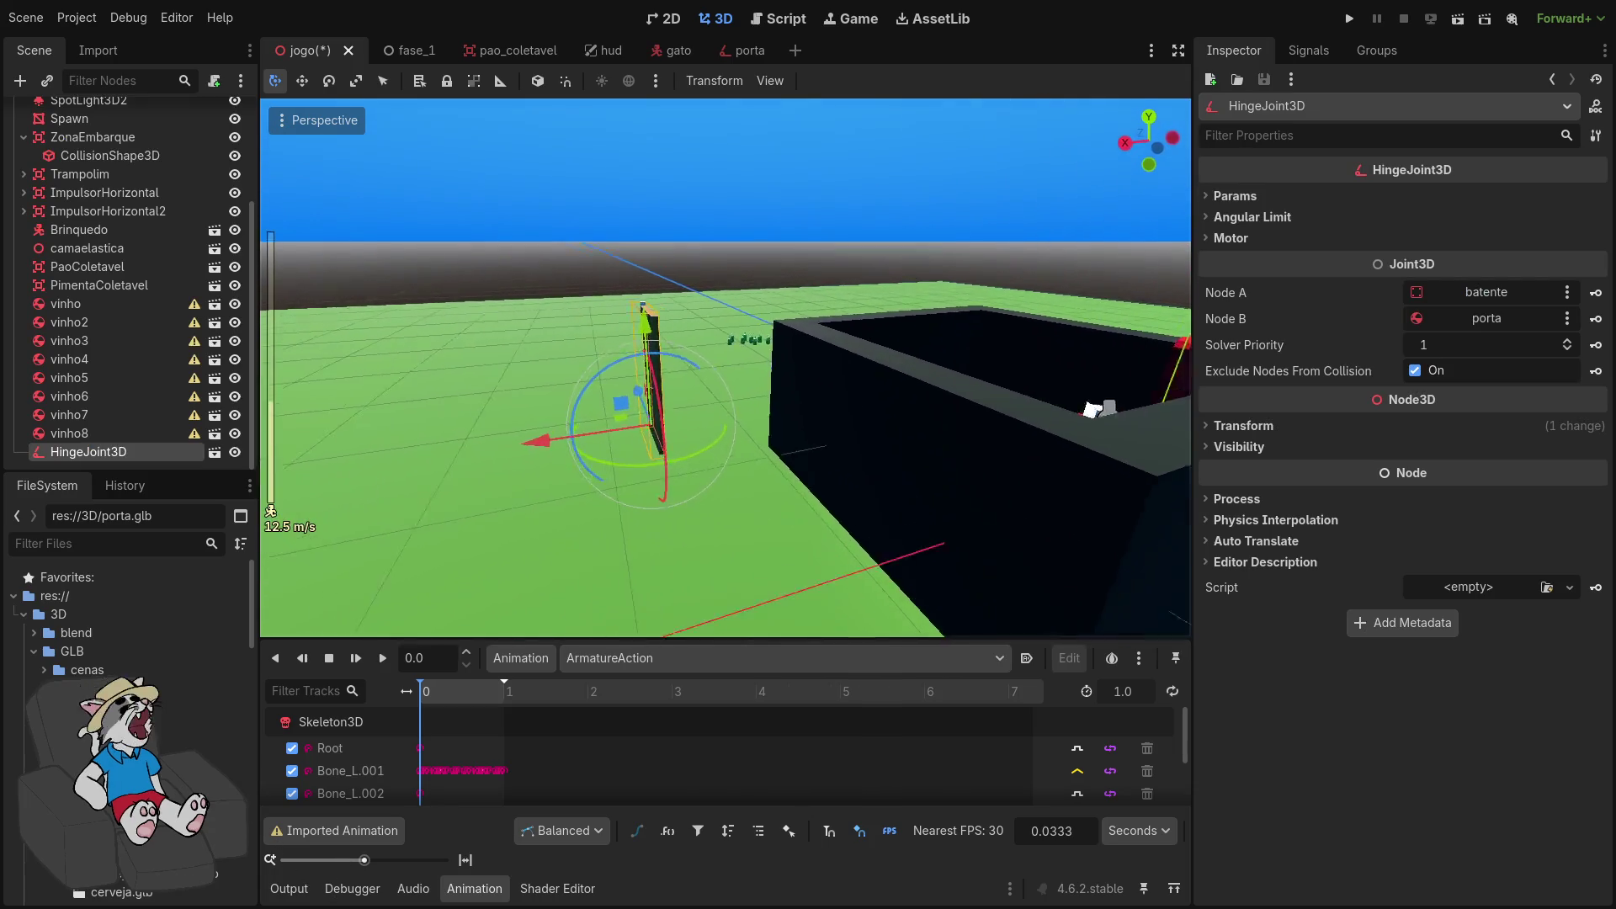
pyautogui.press('w')
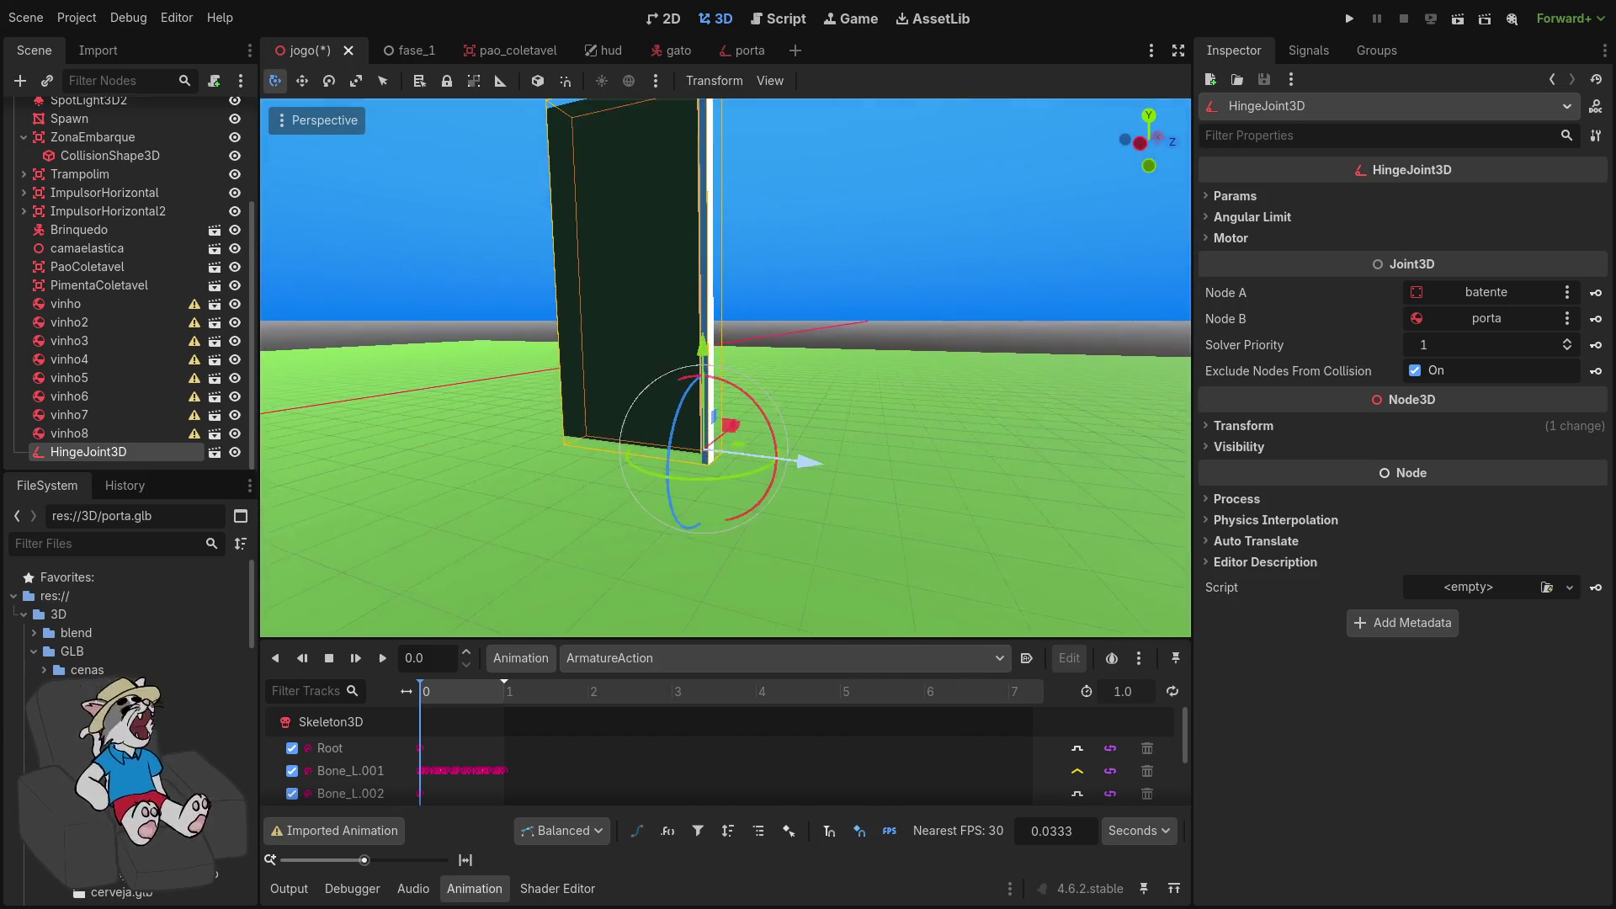
pyautogui.press('s')
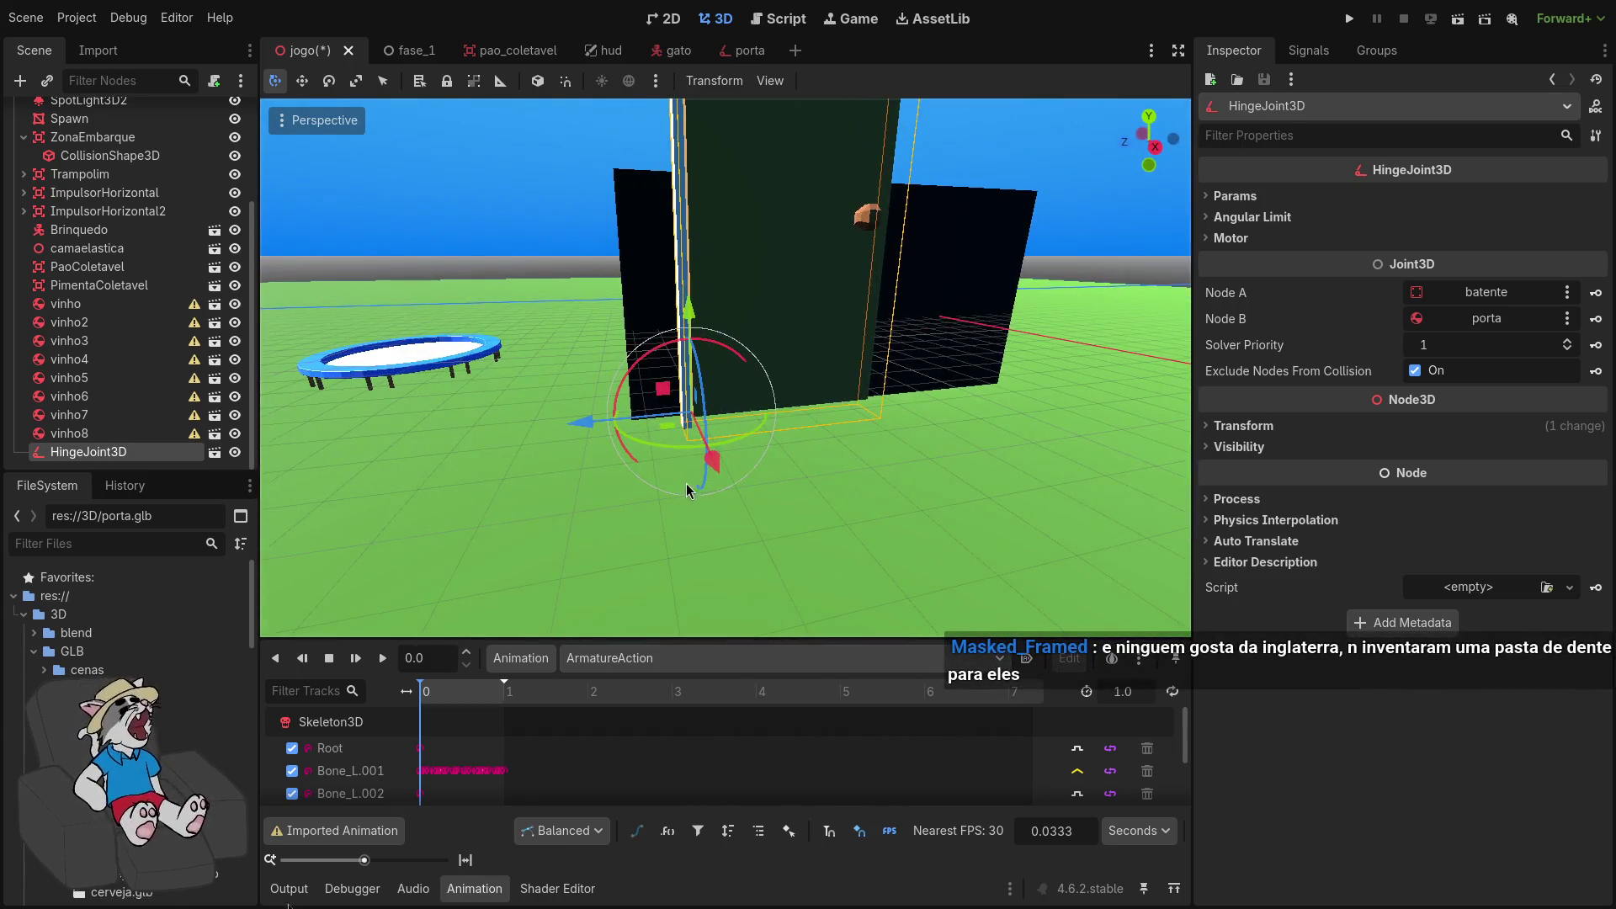
pyautogui.press('w')
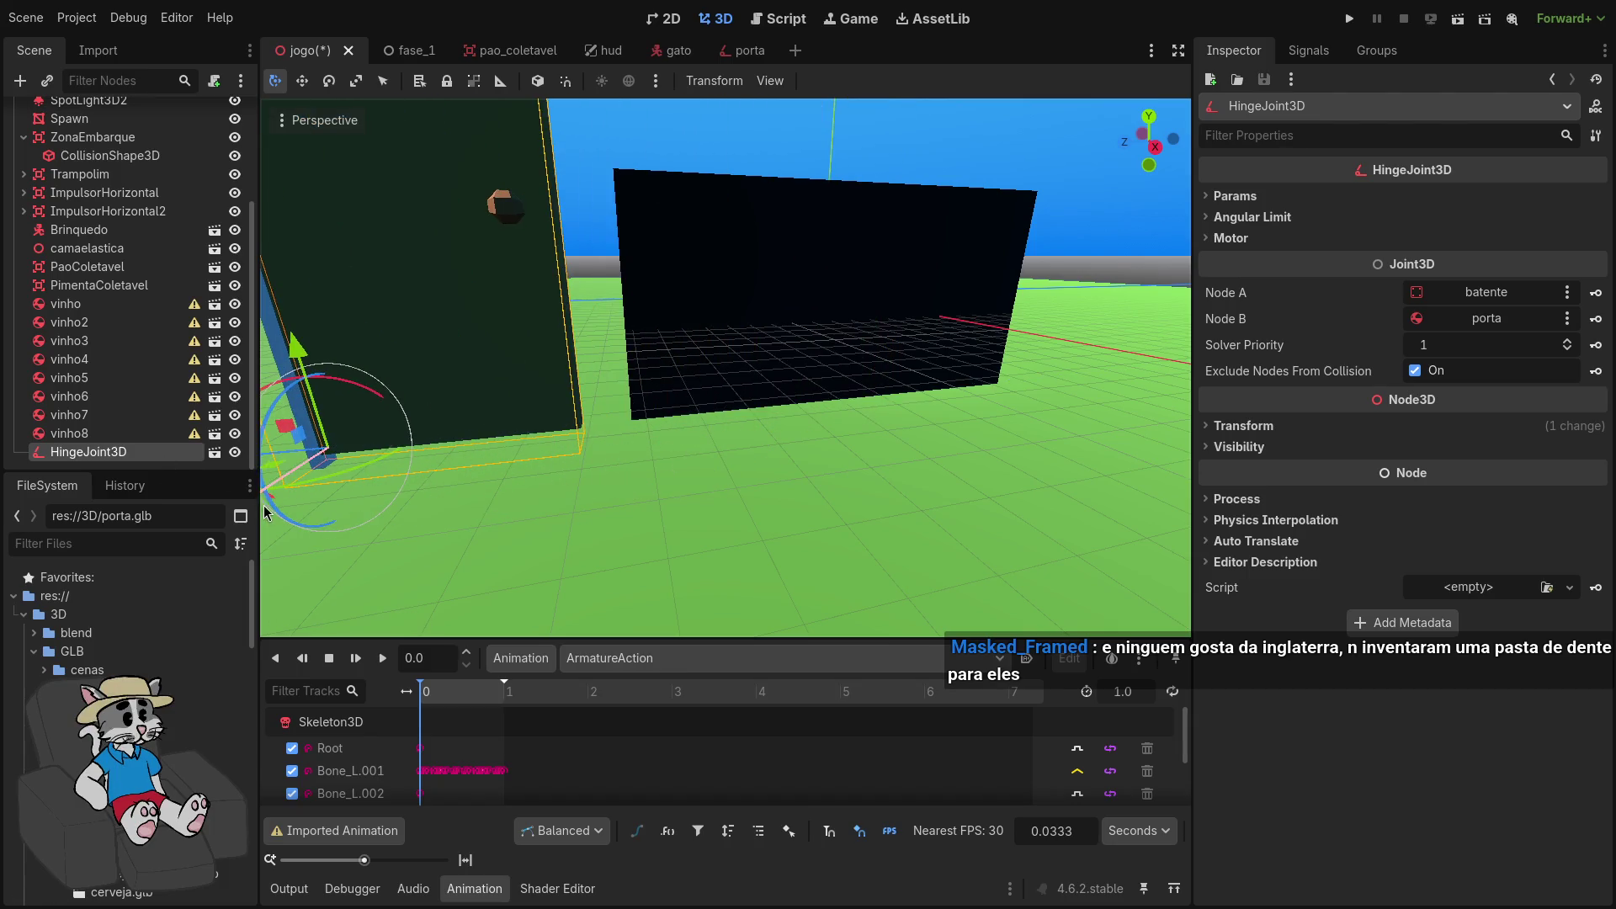
pyautogui.press('s')
pyautogui.press('a')
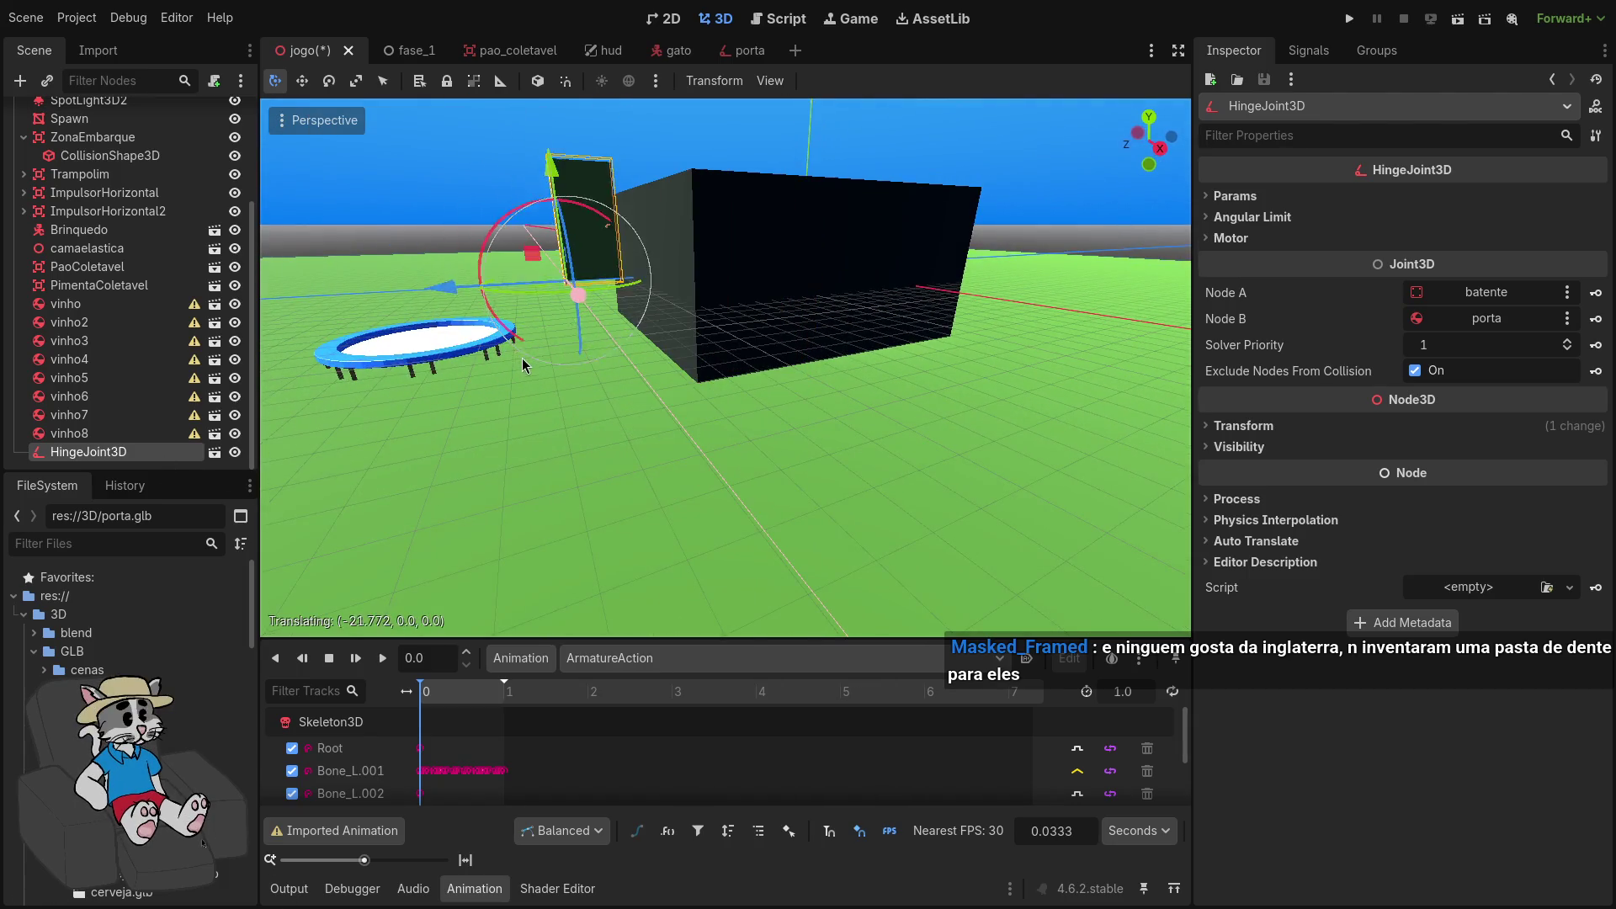
pyautogui.press('w')
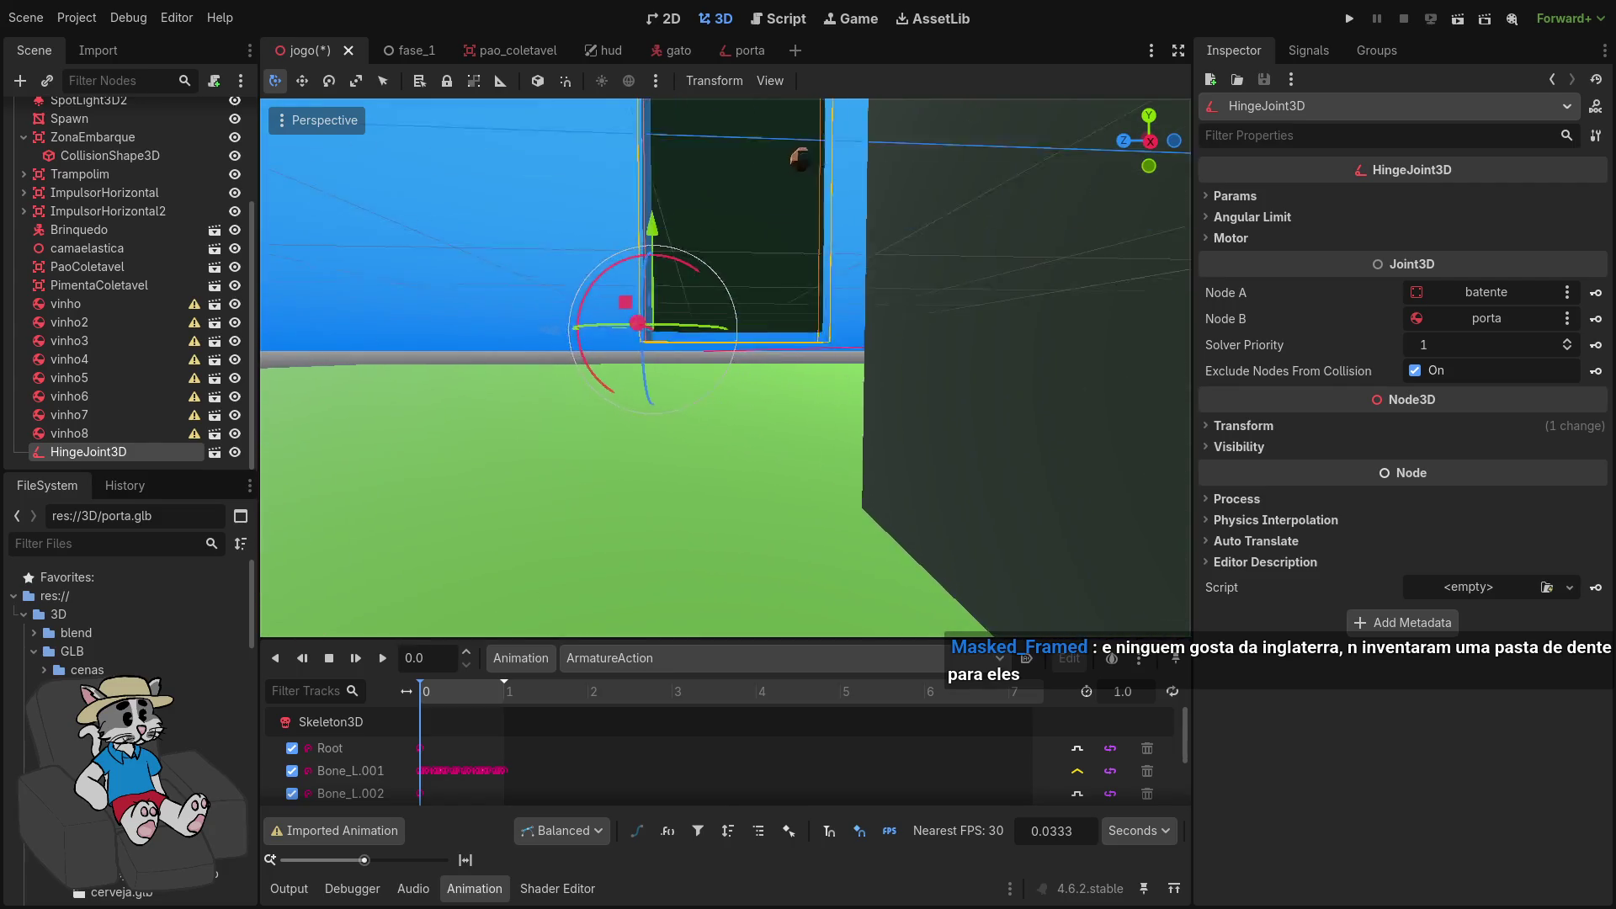
pyautogui.press('w')
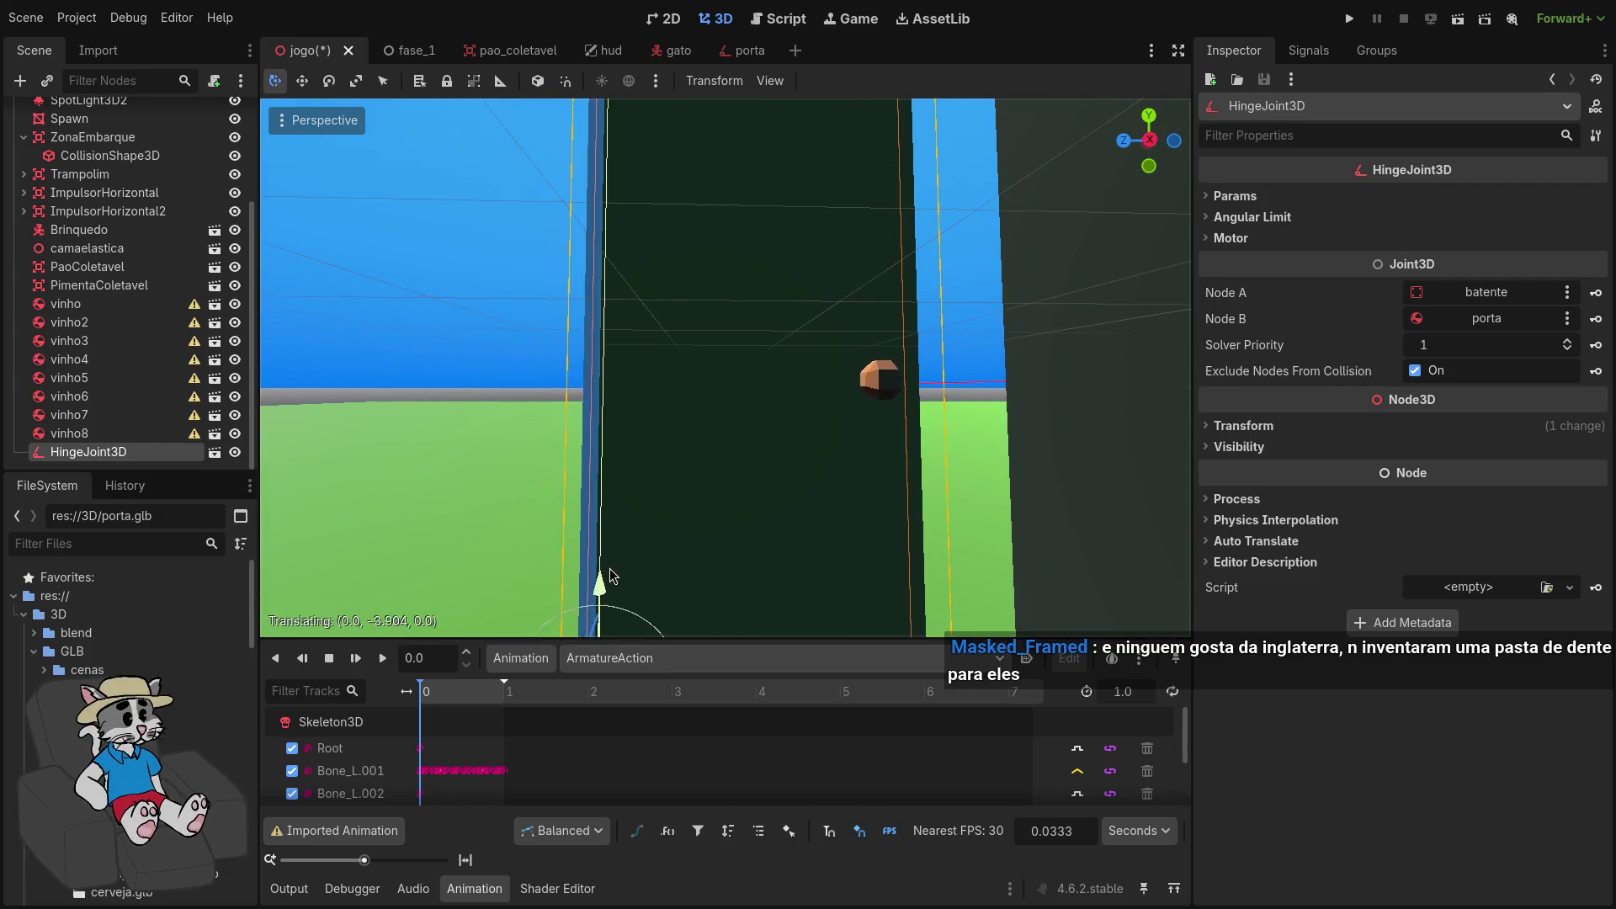
pyautogui.press('s')
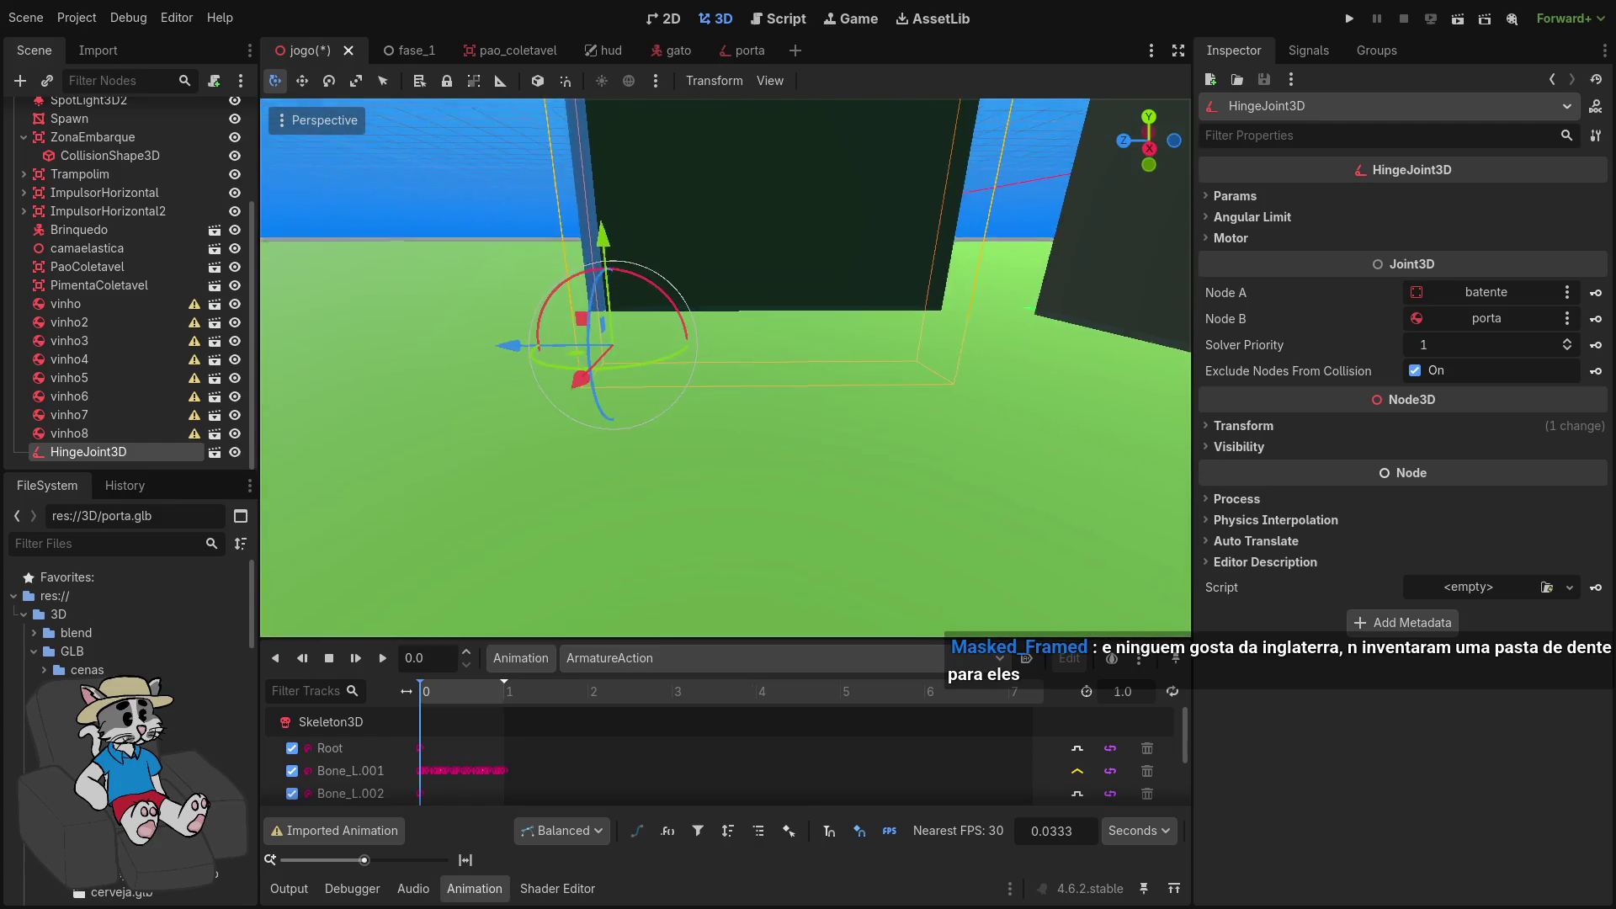
pyautogui.moveTo(602, 271)
pyautogui.mouseDown()
pyautogui.moveTo(604, 299)
pyautogui.moveTo(612, 205)
pyautogui.moveTo(614, 225)
pyautogui.mouseUp()
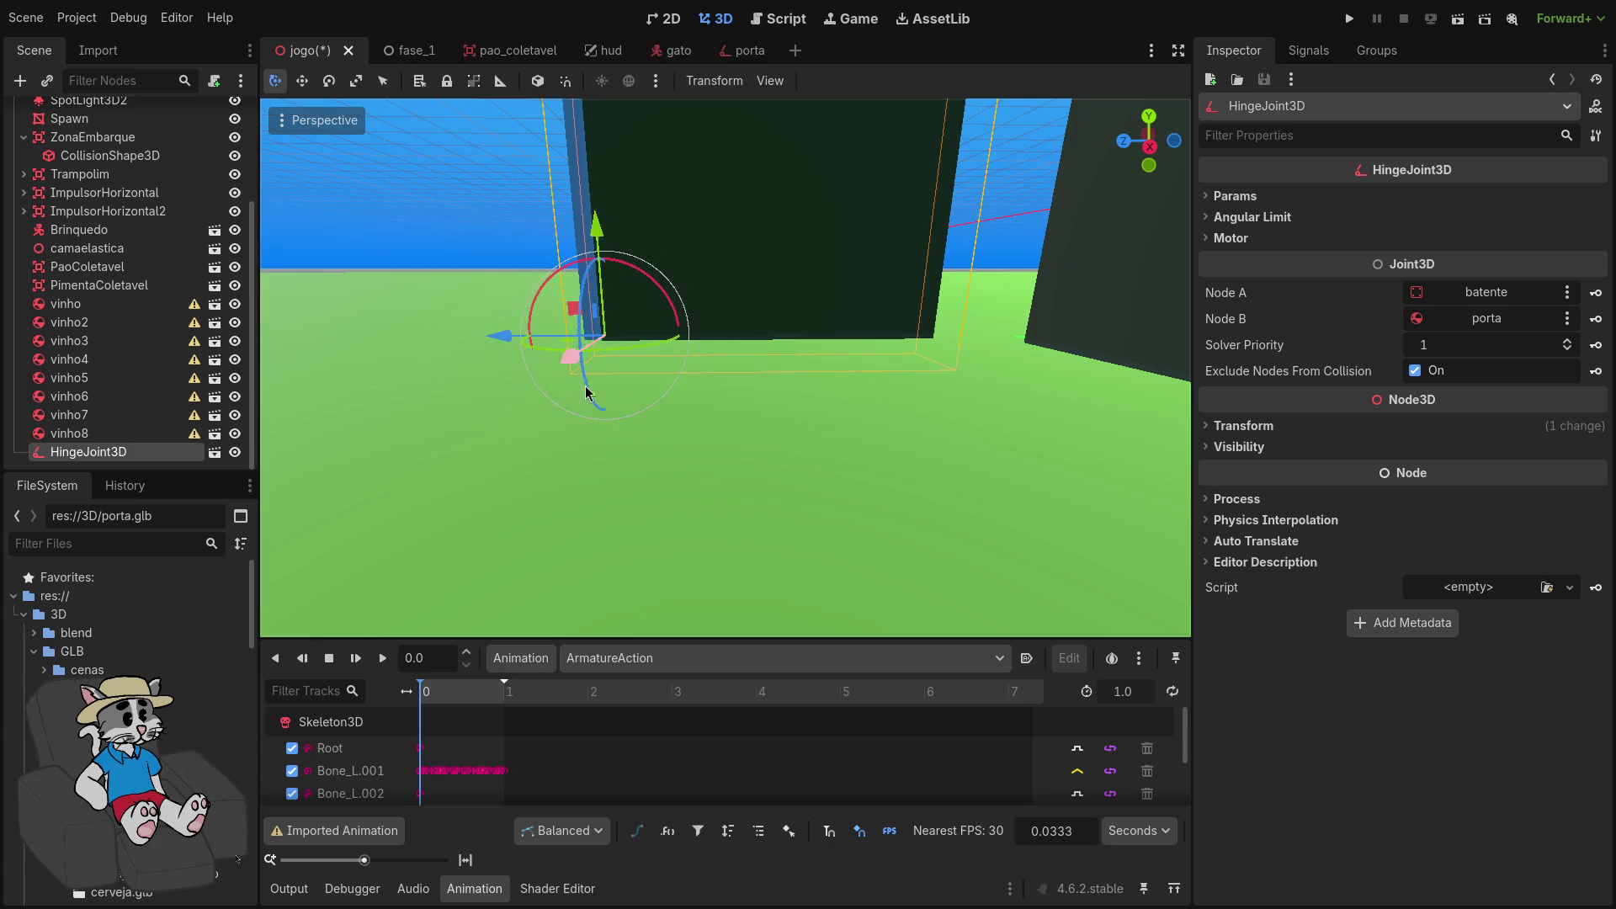
pyautogui.moveTo(842, 357); pyautogui.dragTo(638, 386)
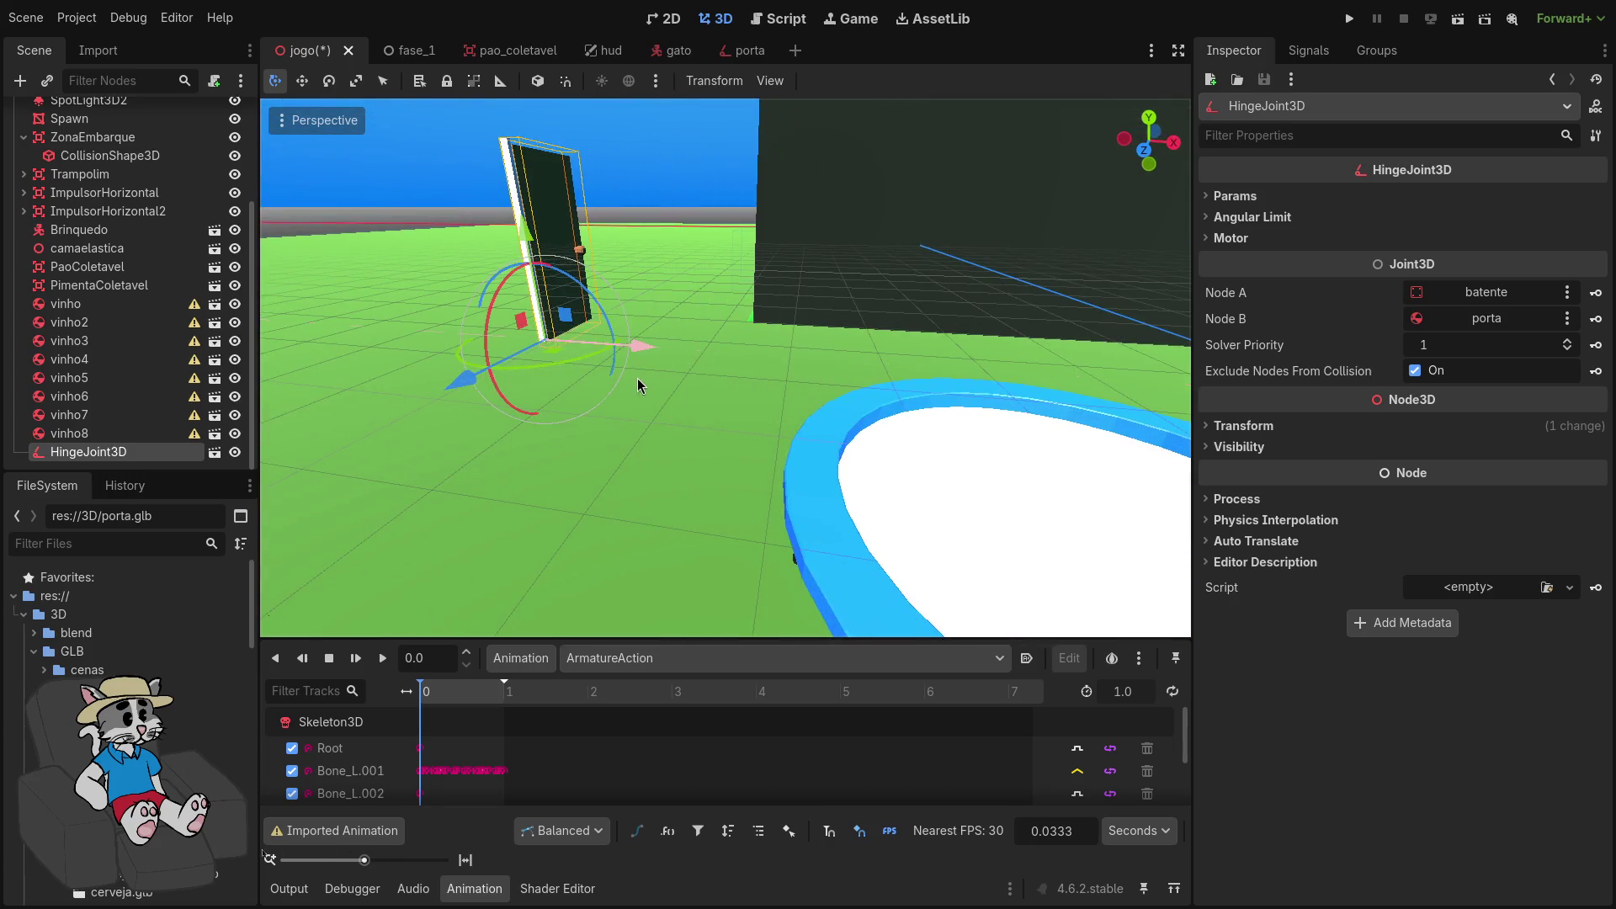
pyautogui.press('F5')
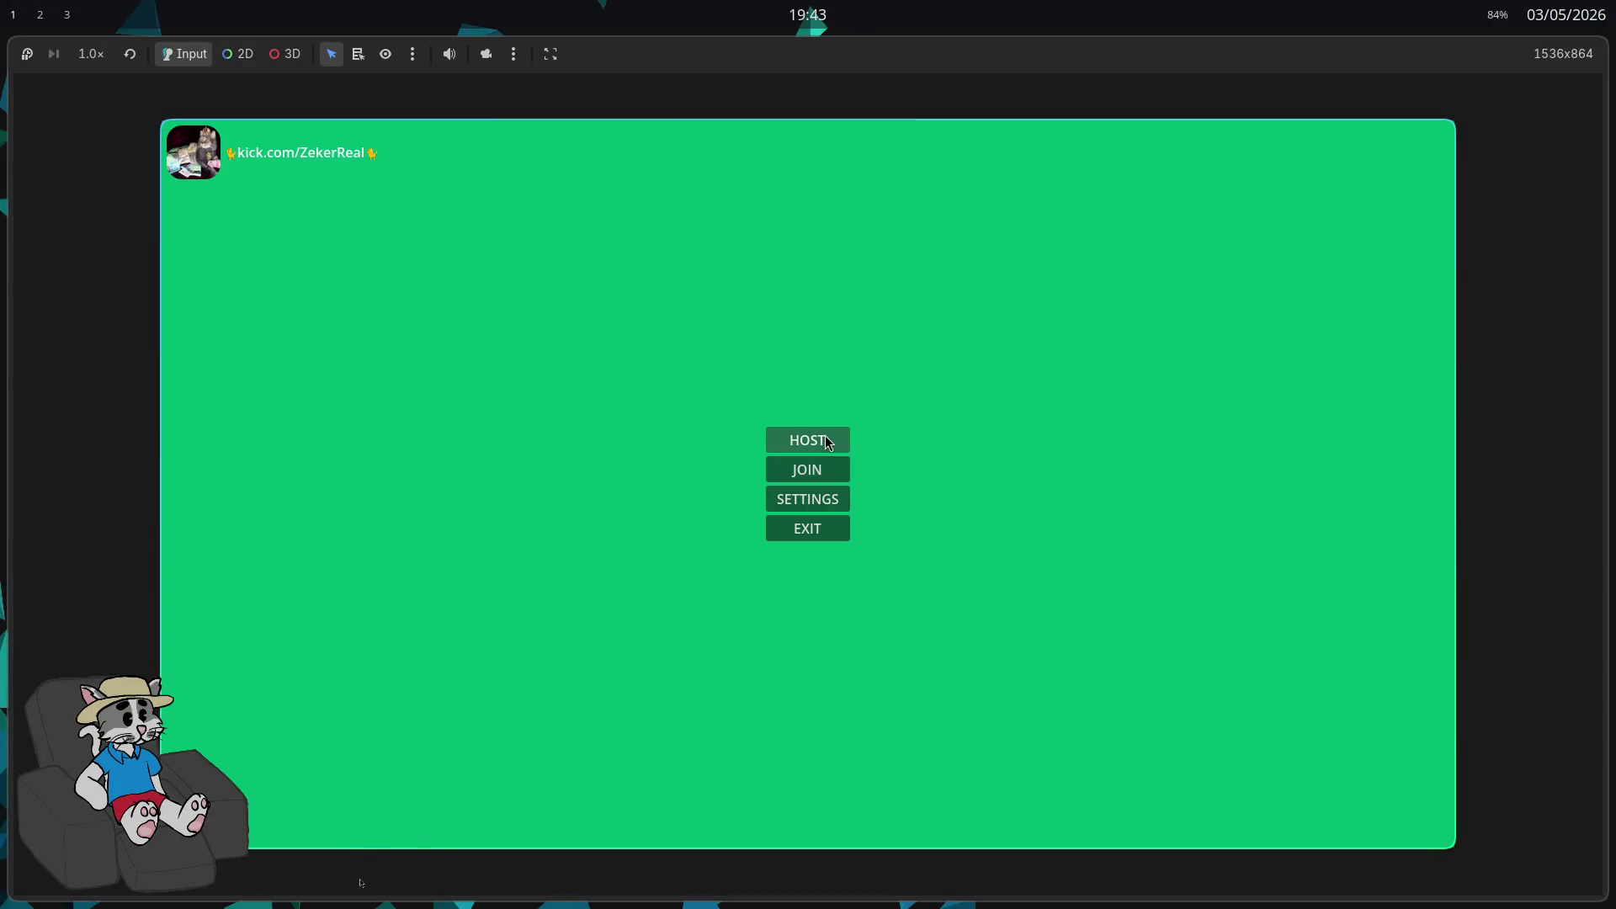
# Host and start a match, walk the character into the porta door, then stop the game and maximize the editor.
pyautogui.click(826, 437)
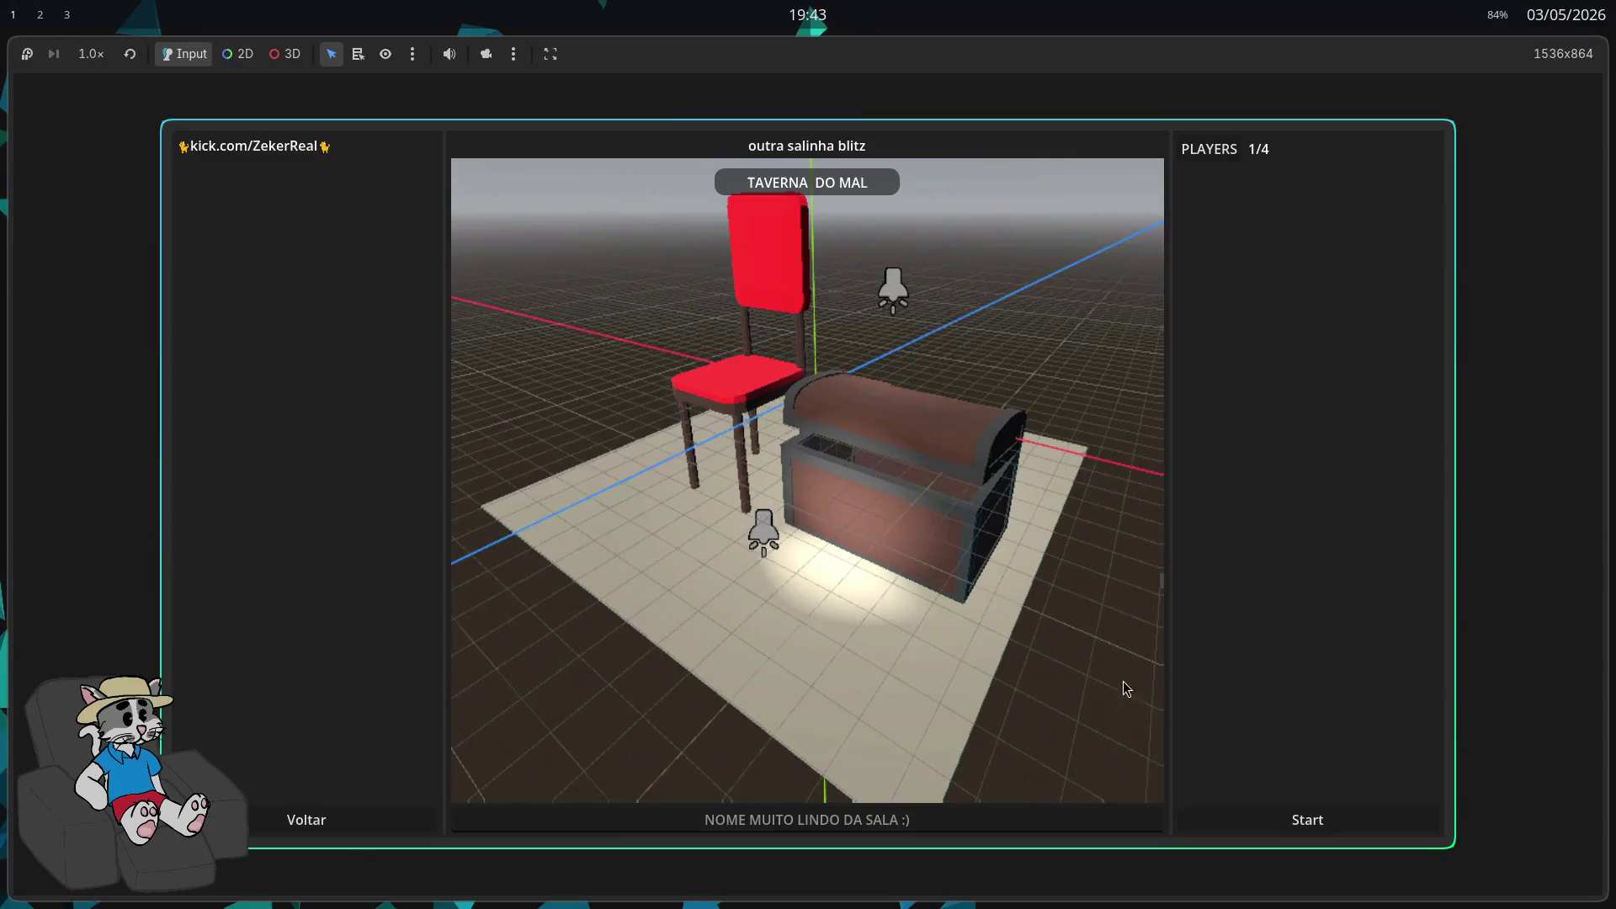
pyautogui.click(1310, 820)
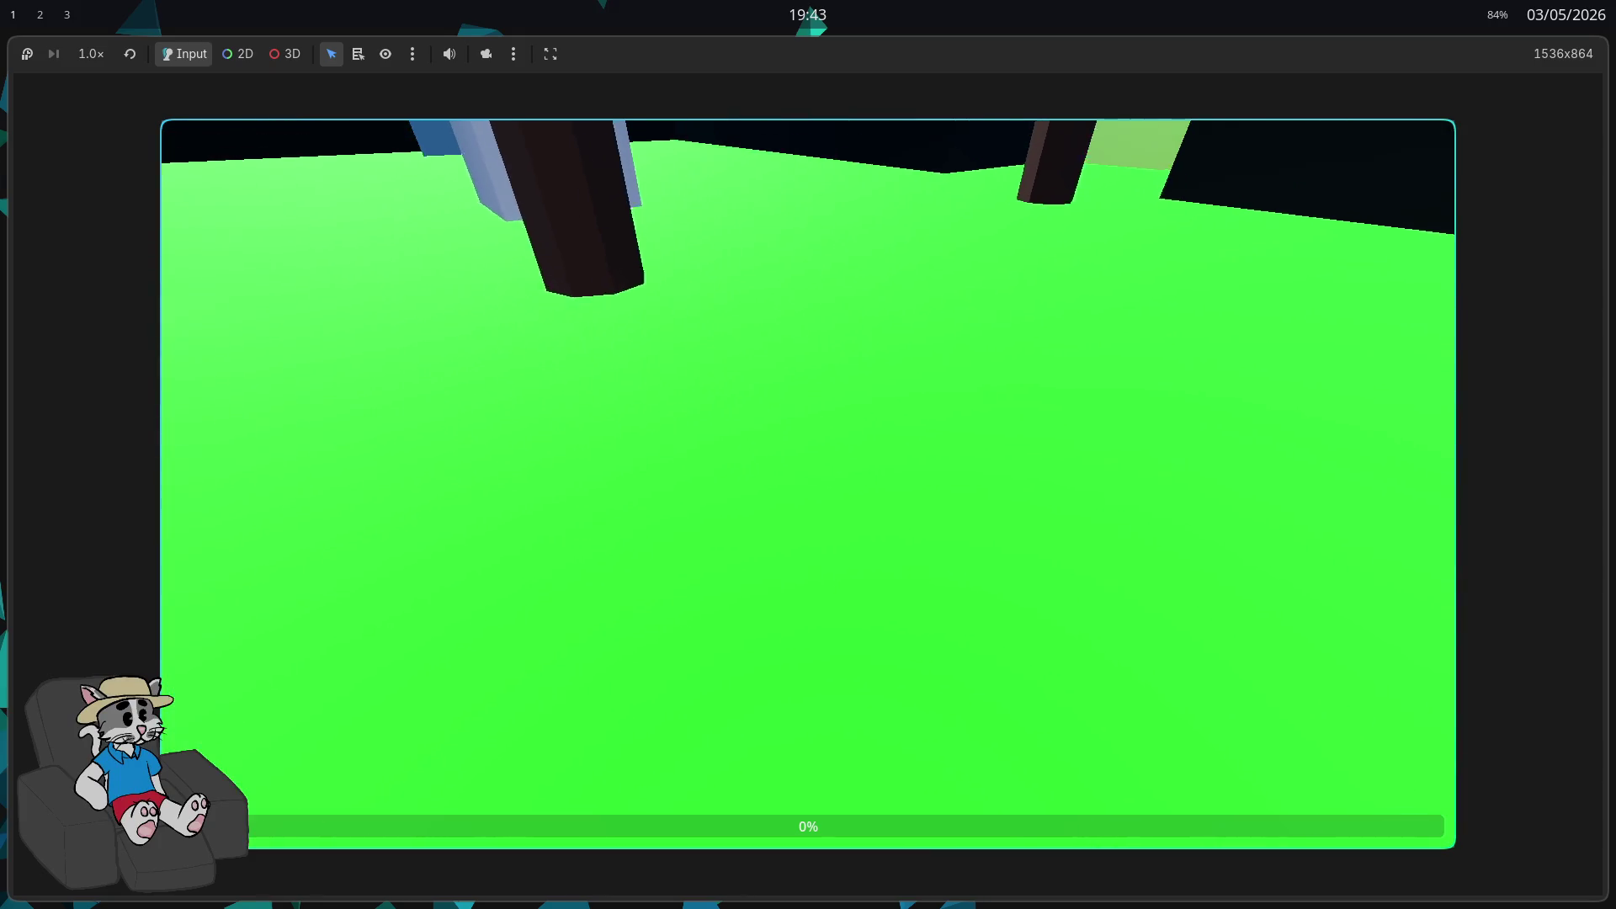
pyautogui.press('w')
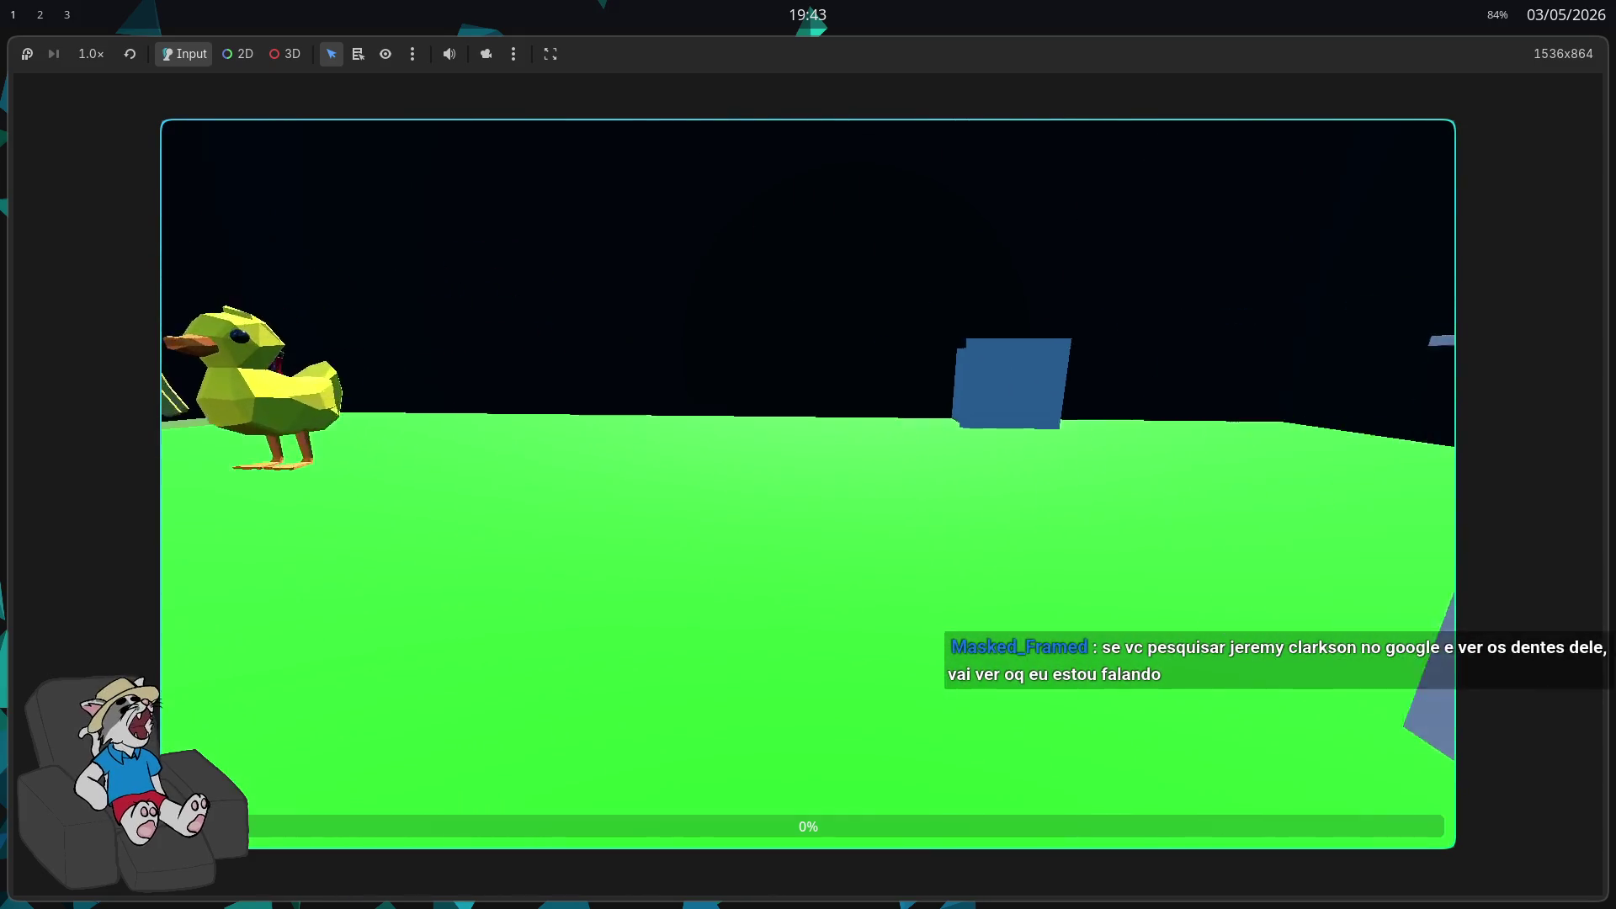
pyautogui.press('w')
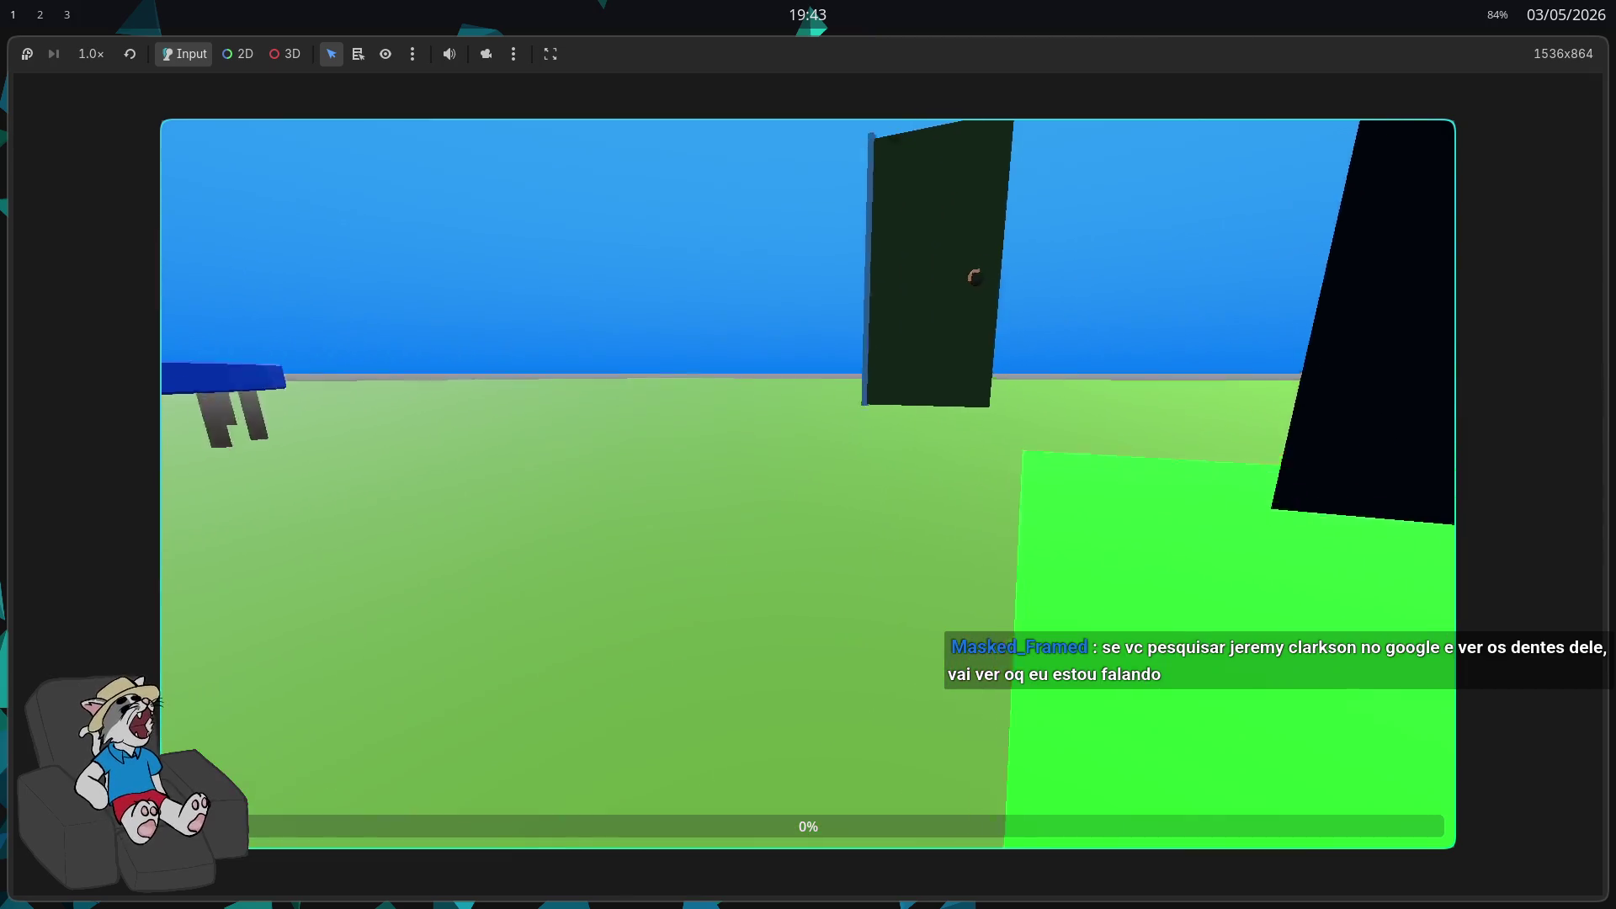
pyautogui.press('w')
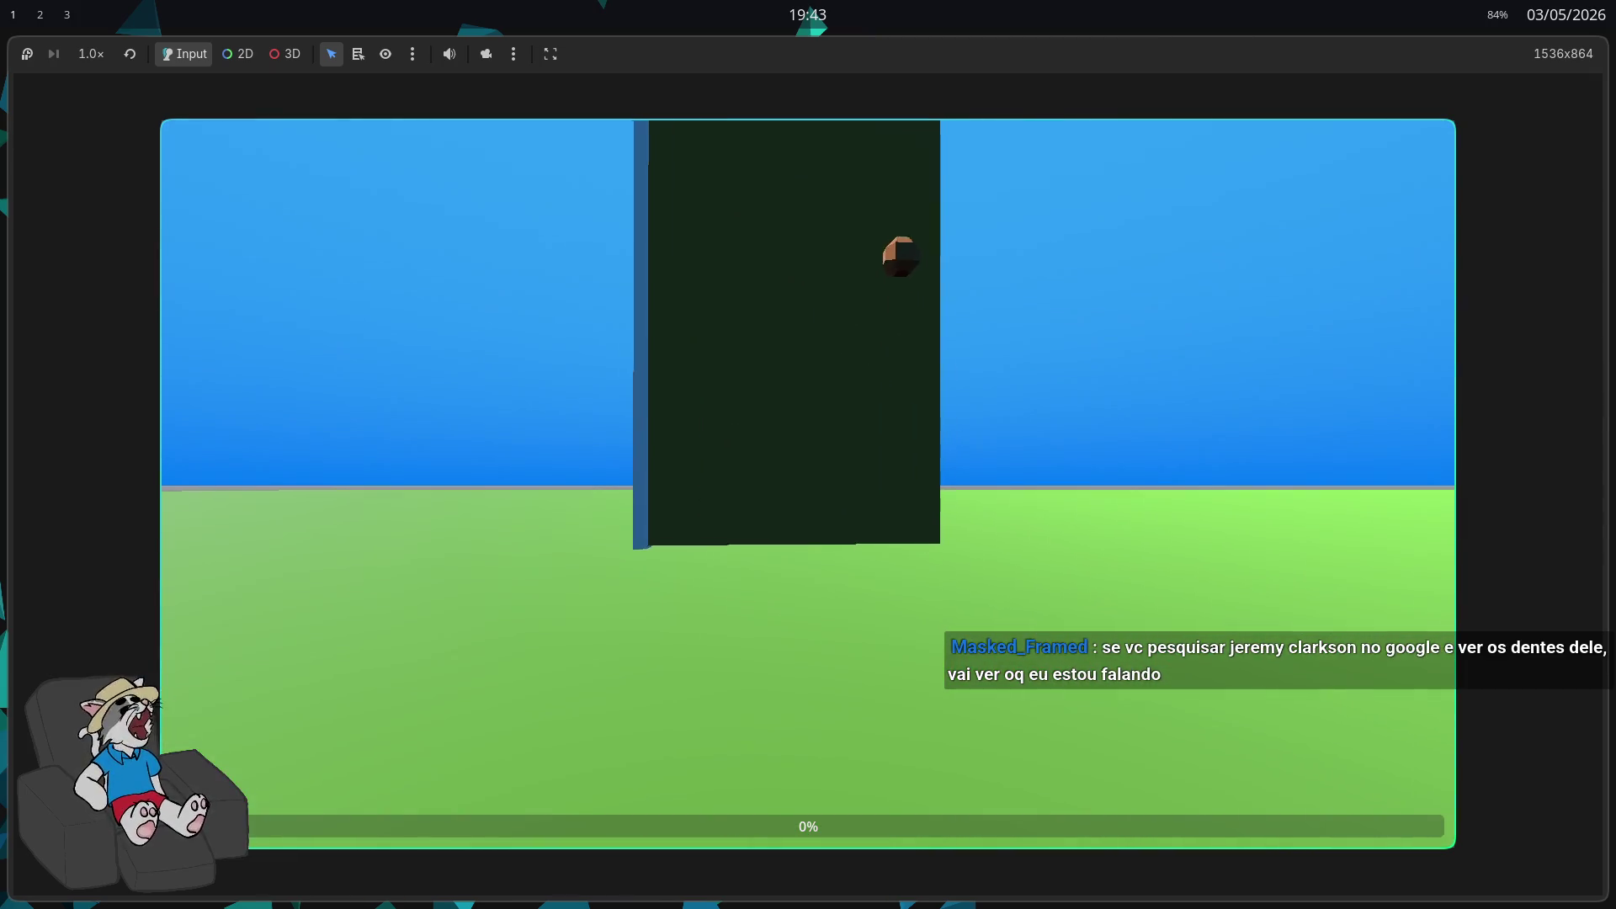
pyautogui.press('w')
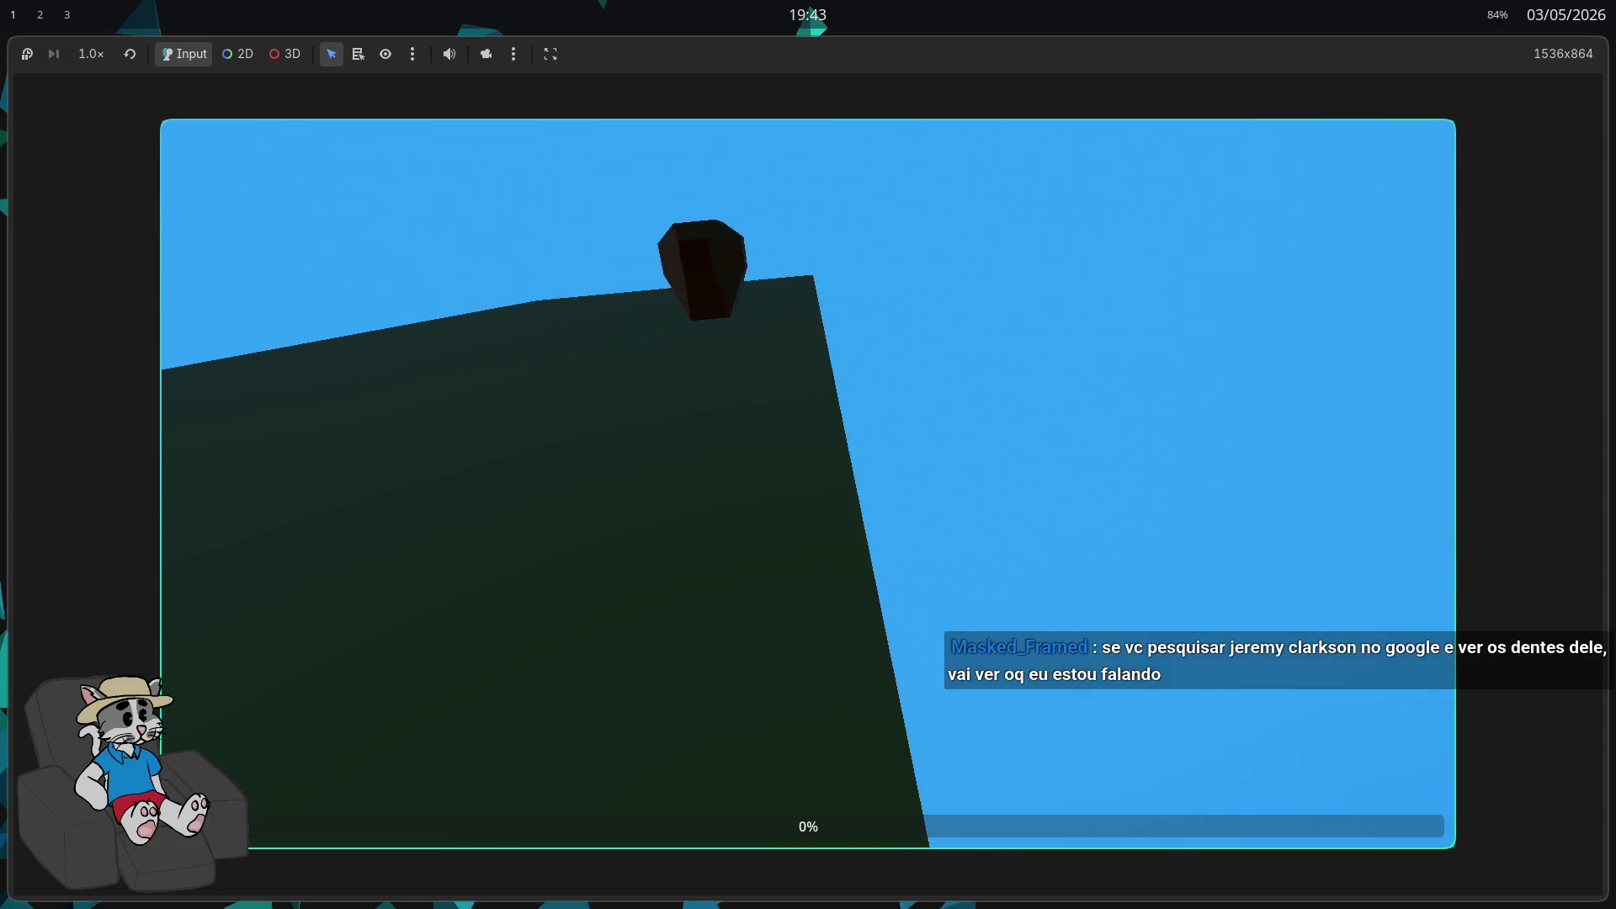
pyautogui.press('w')
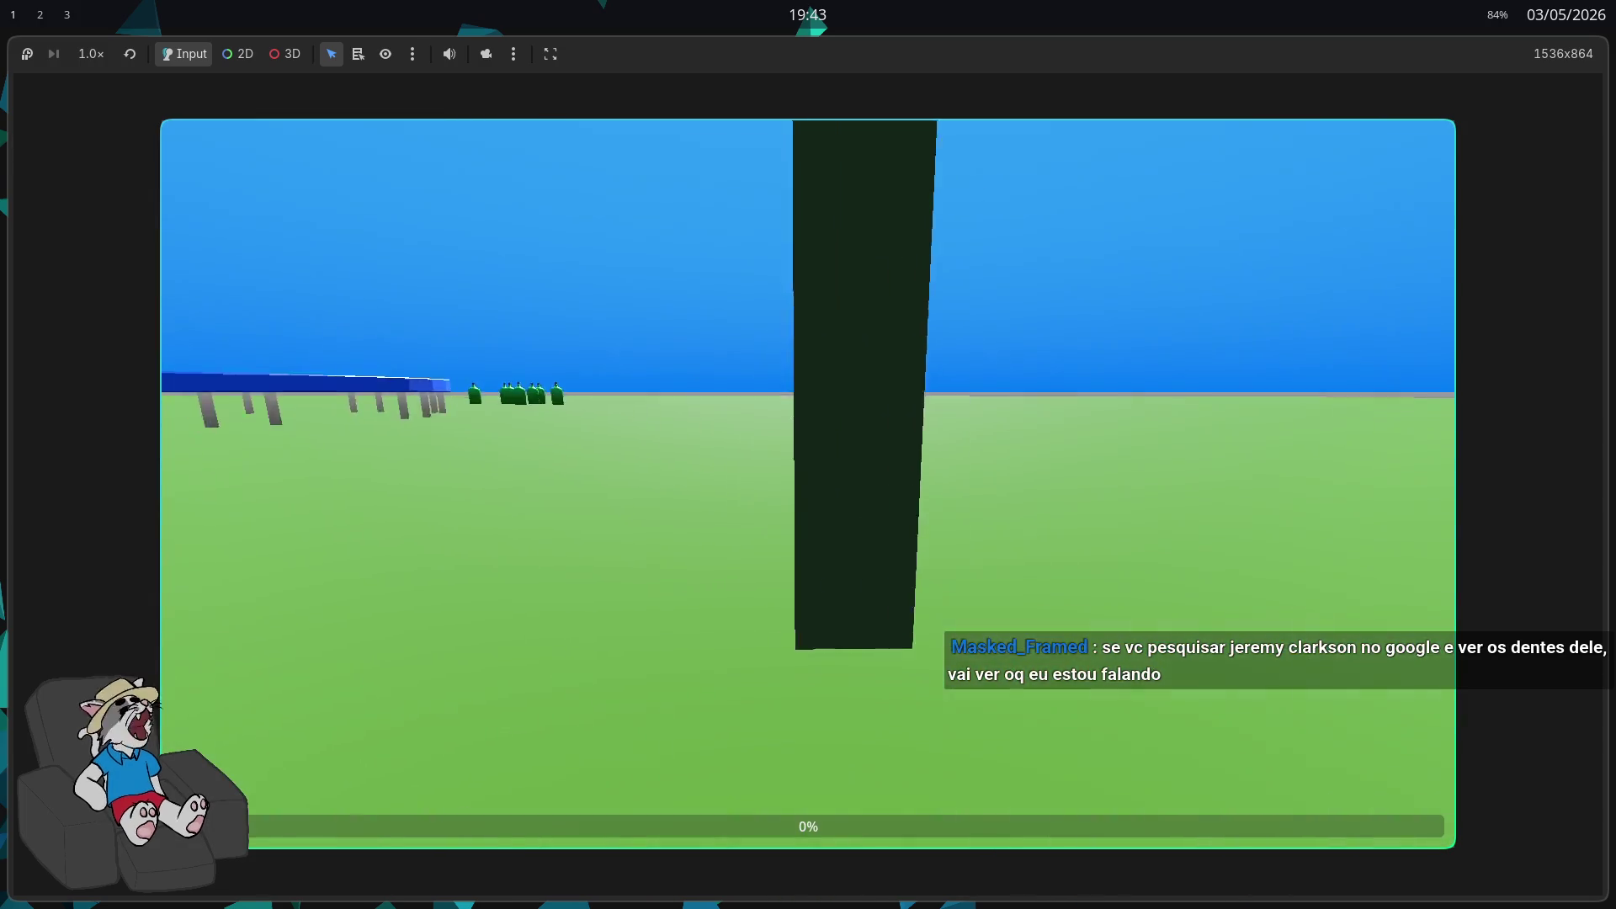
pyautogui.press('w')
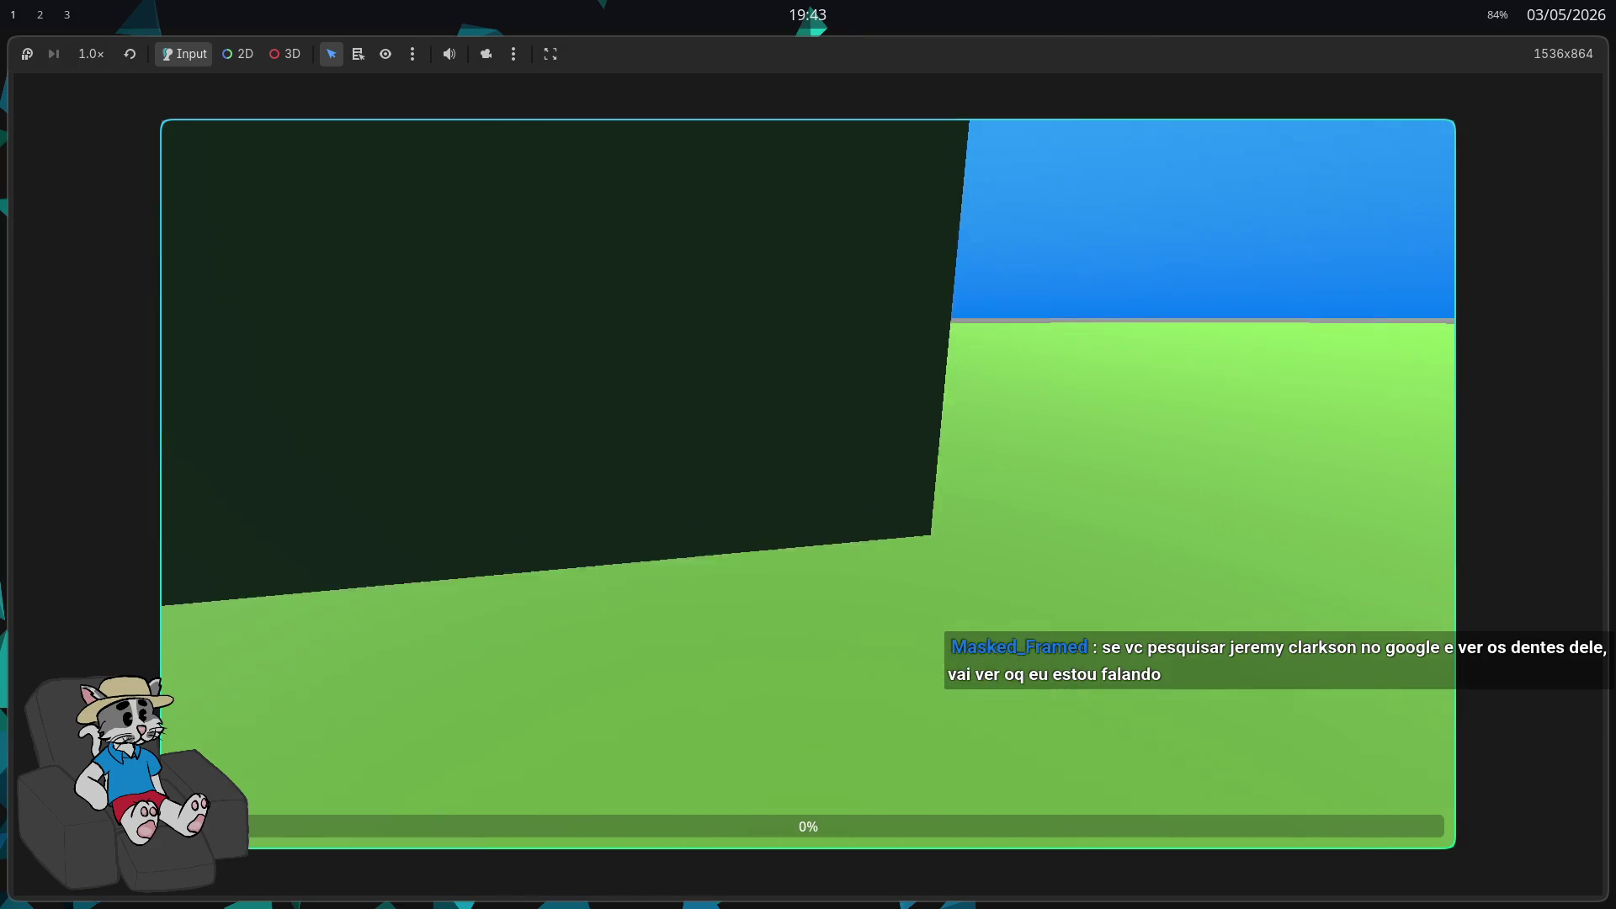
pyautogui.press('w')
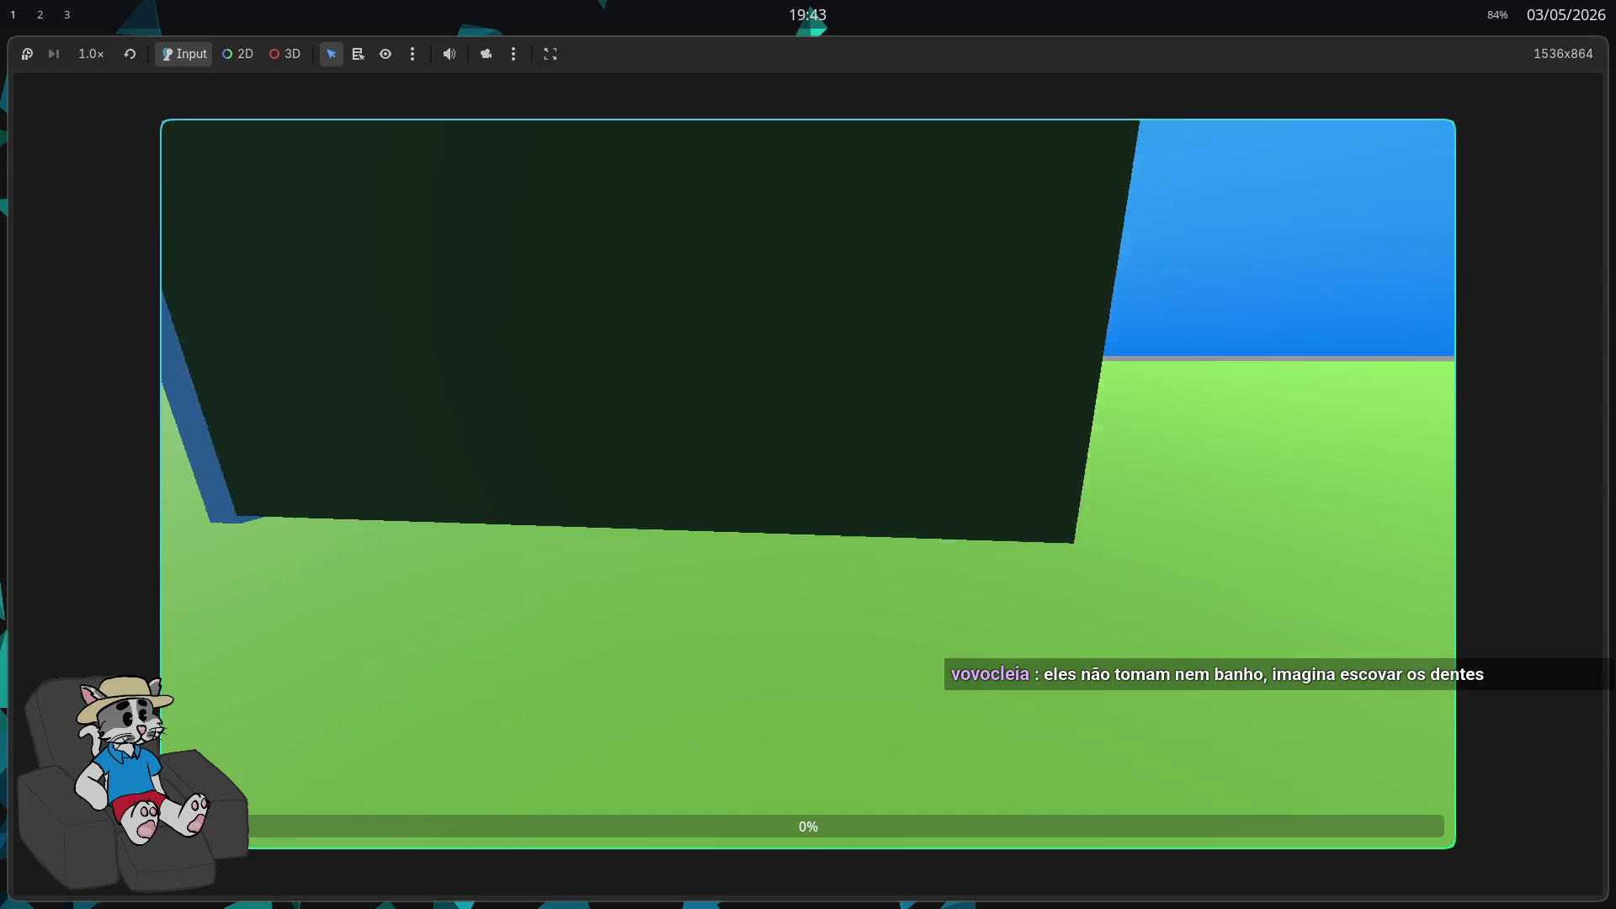
pyautogui.press('F8')
pyautogui.press('super+f')
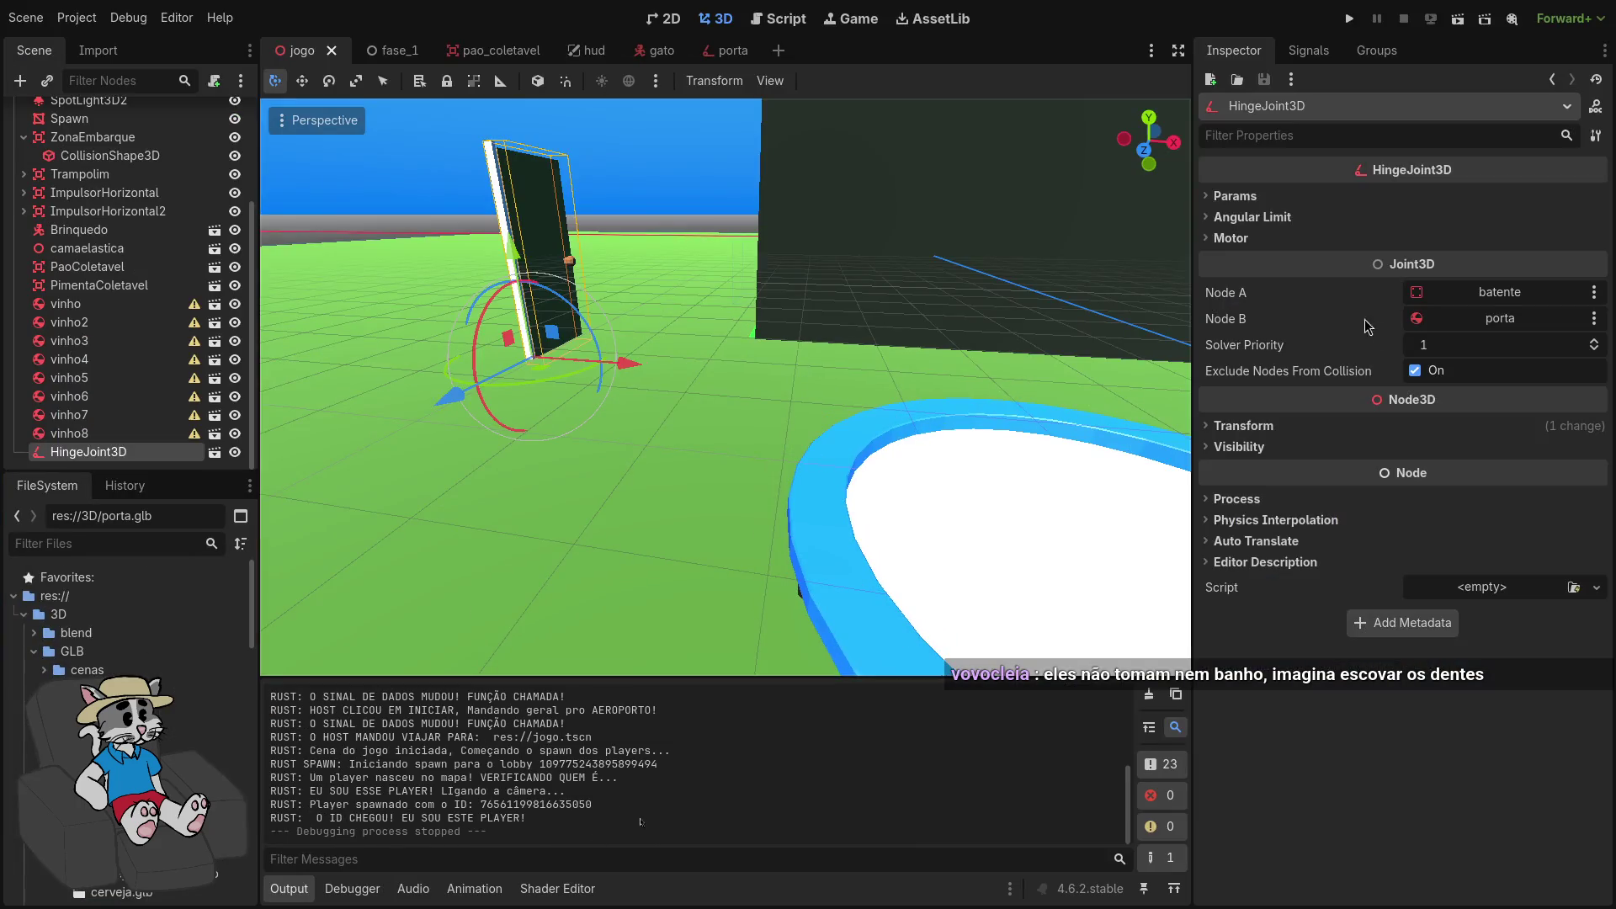
# Briefly expand and collapse the hinge's angular limit settings in the Inspector.
pyautogui.click(1212, 218)
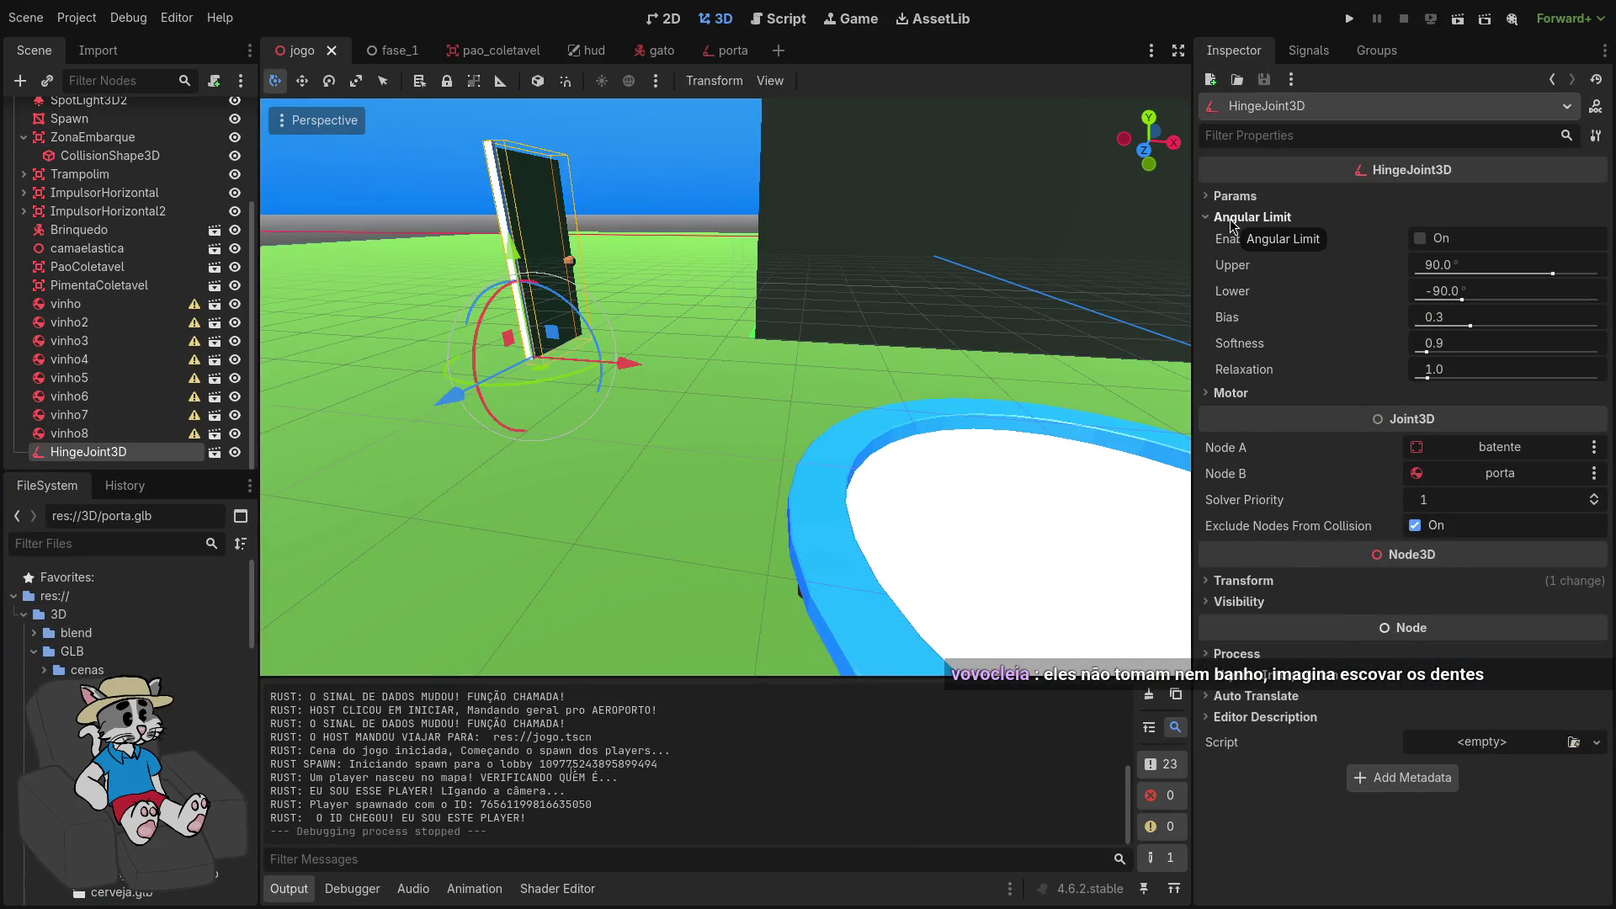
pyautogui.click(1220, 217)
pyautogui.scroll(5, 128, 193)
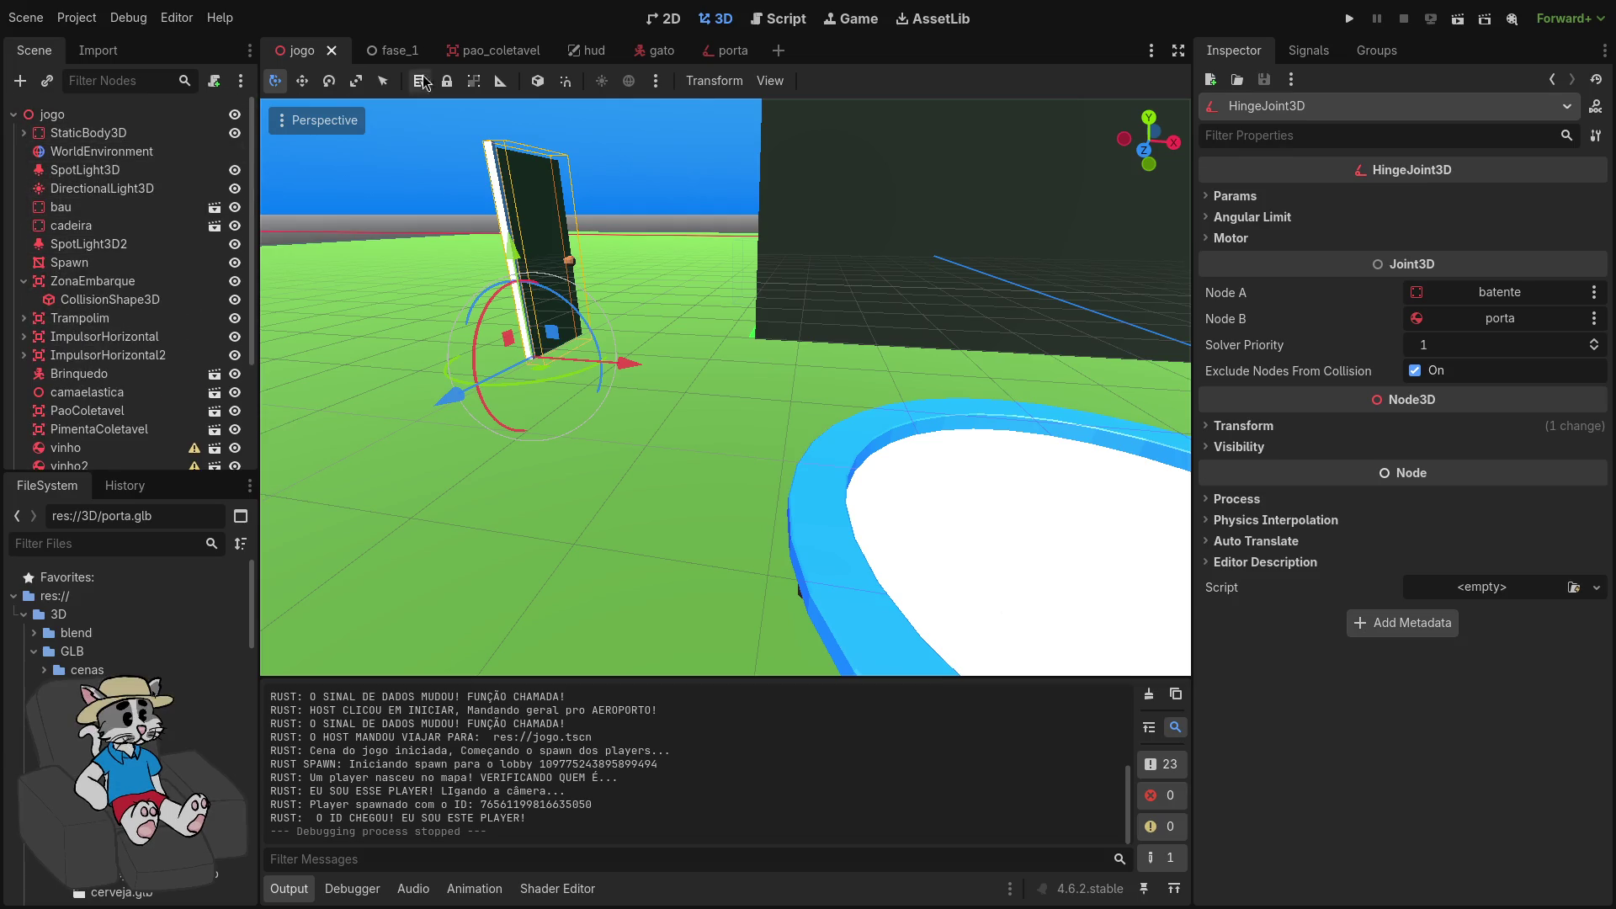
# In the porta scene, set the door body's mass to 0.001 kg and run the project.
pyautogui.click(726, 51)
pyautogui.click(119, 137)
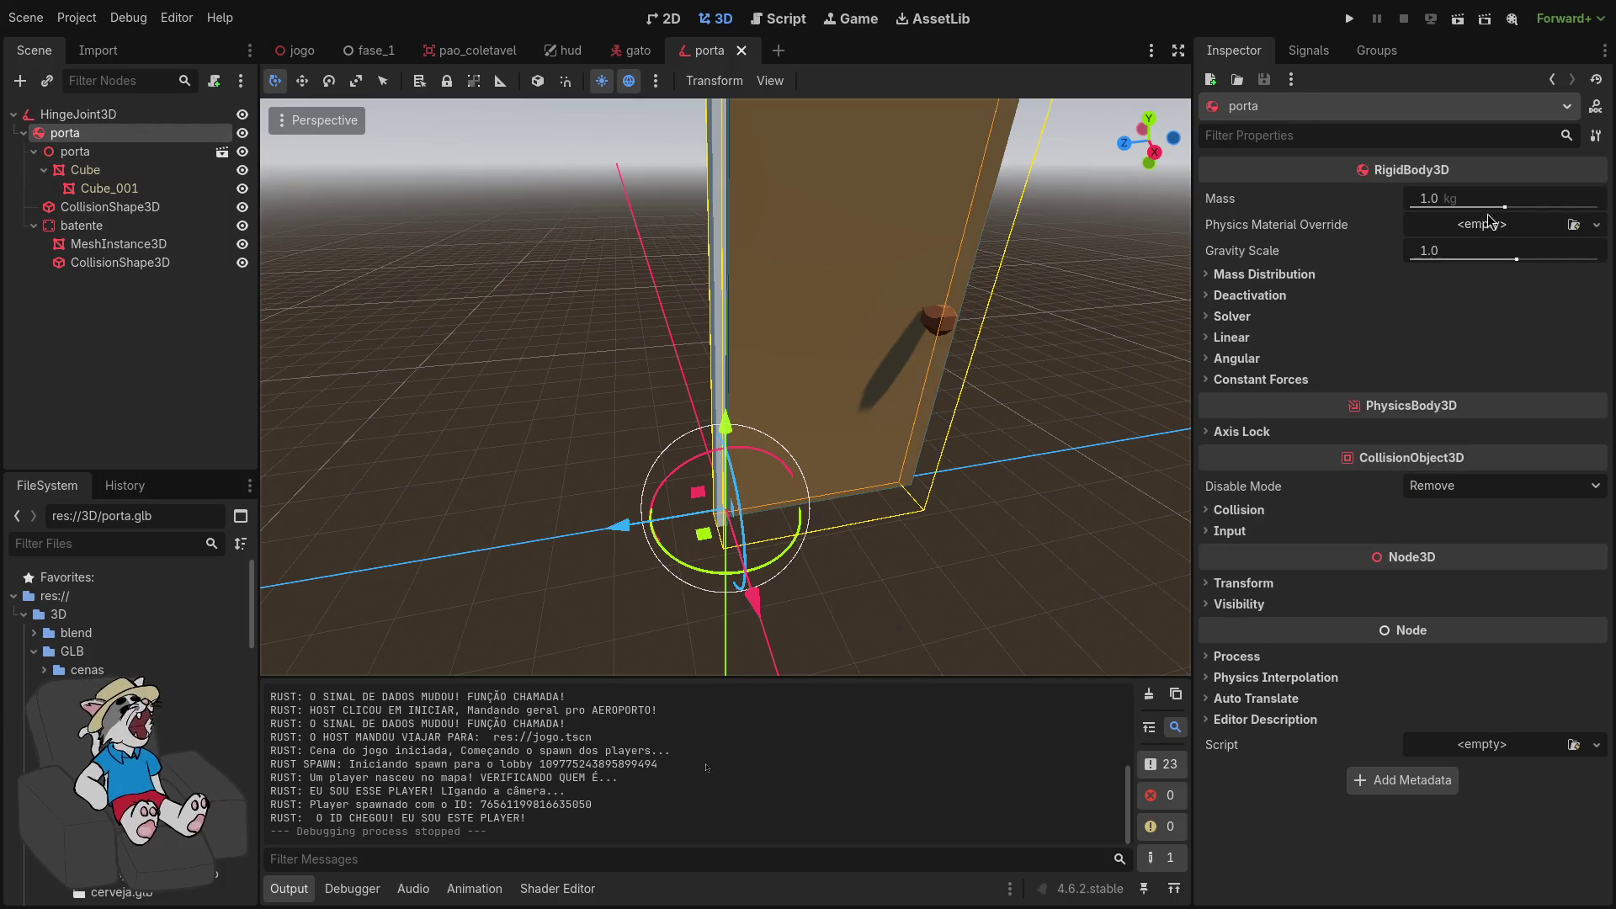
pyautogui.moveTo(1491, 200); pyautogui.dragTo(1468, 200)
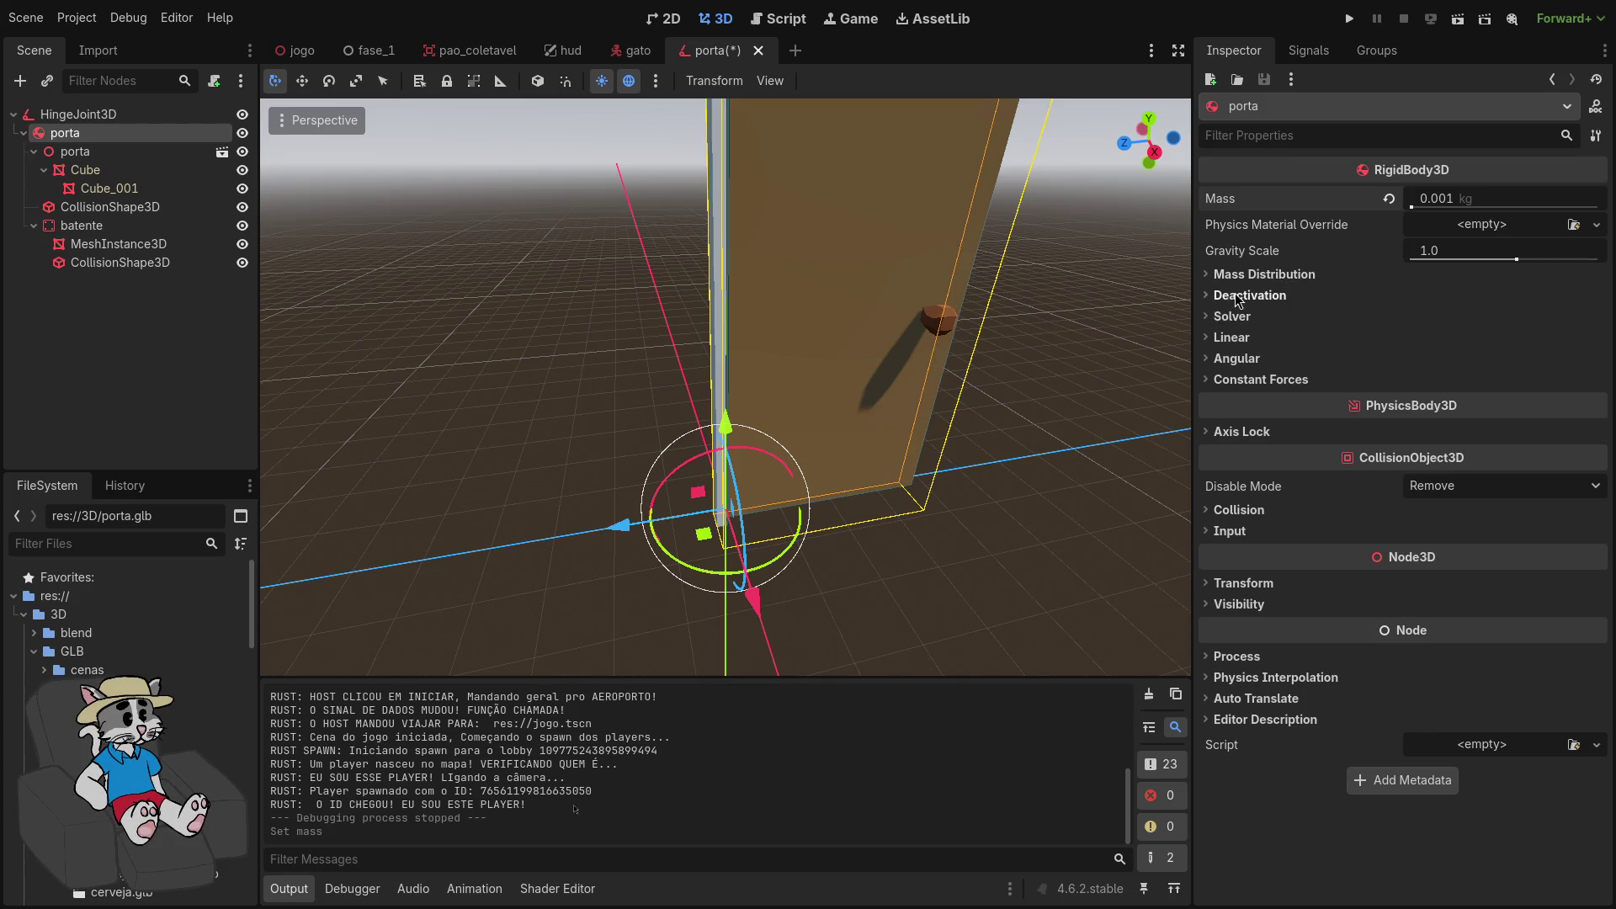
pyautogui.click(1350, 18)
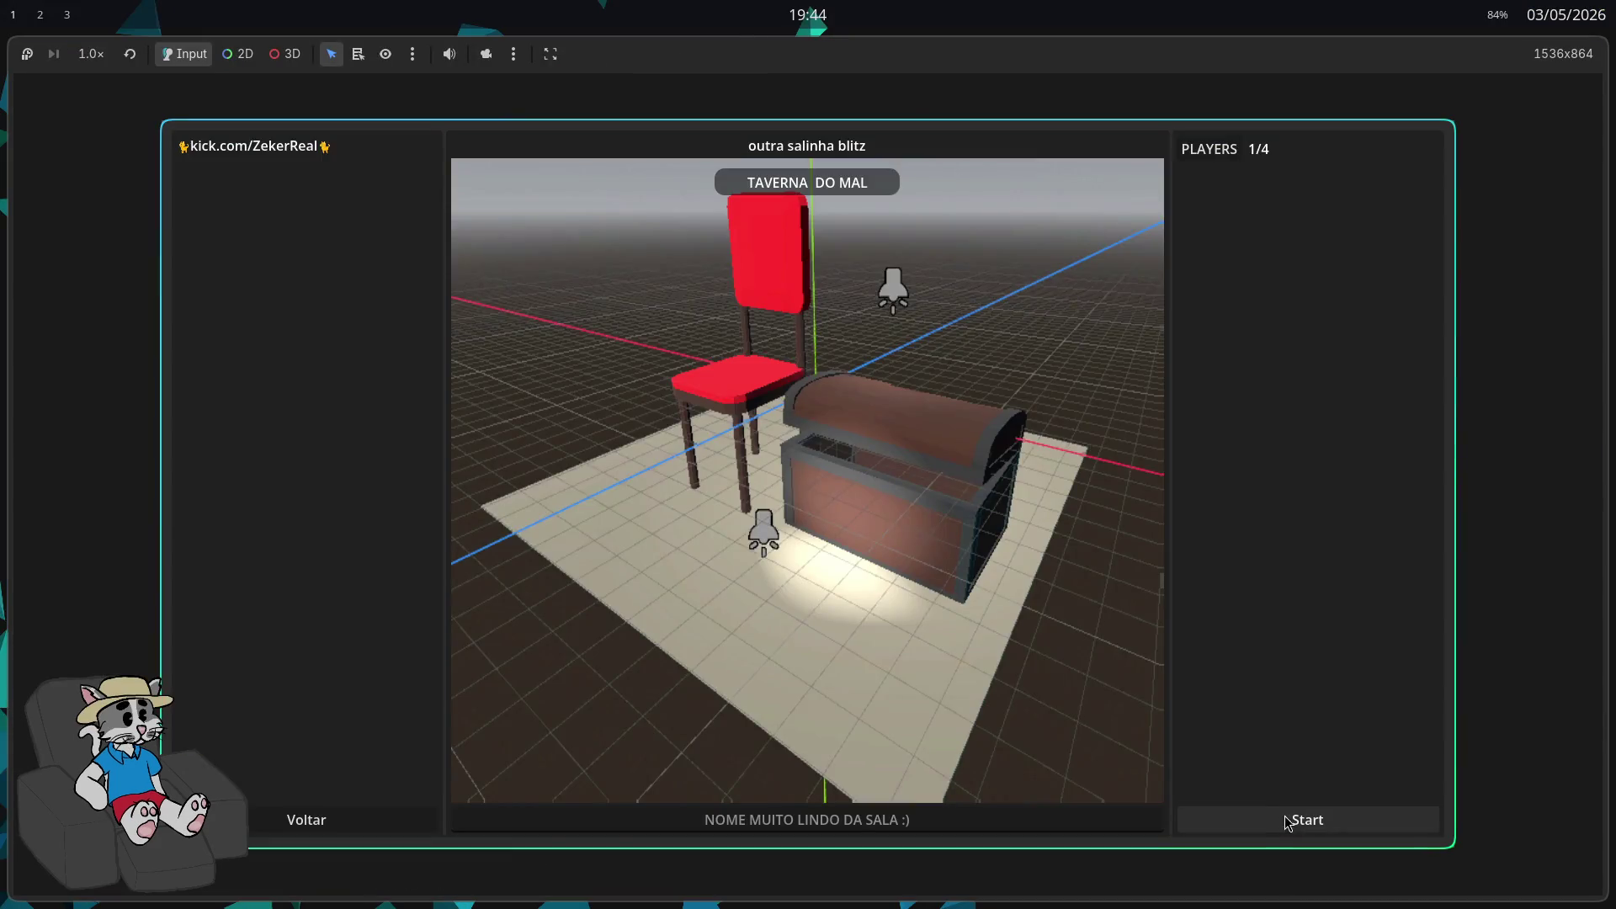
# Start the match and stop it, then relaunch, host and play again before stopping the game.
pyautogui.click(1290, 819)
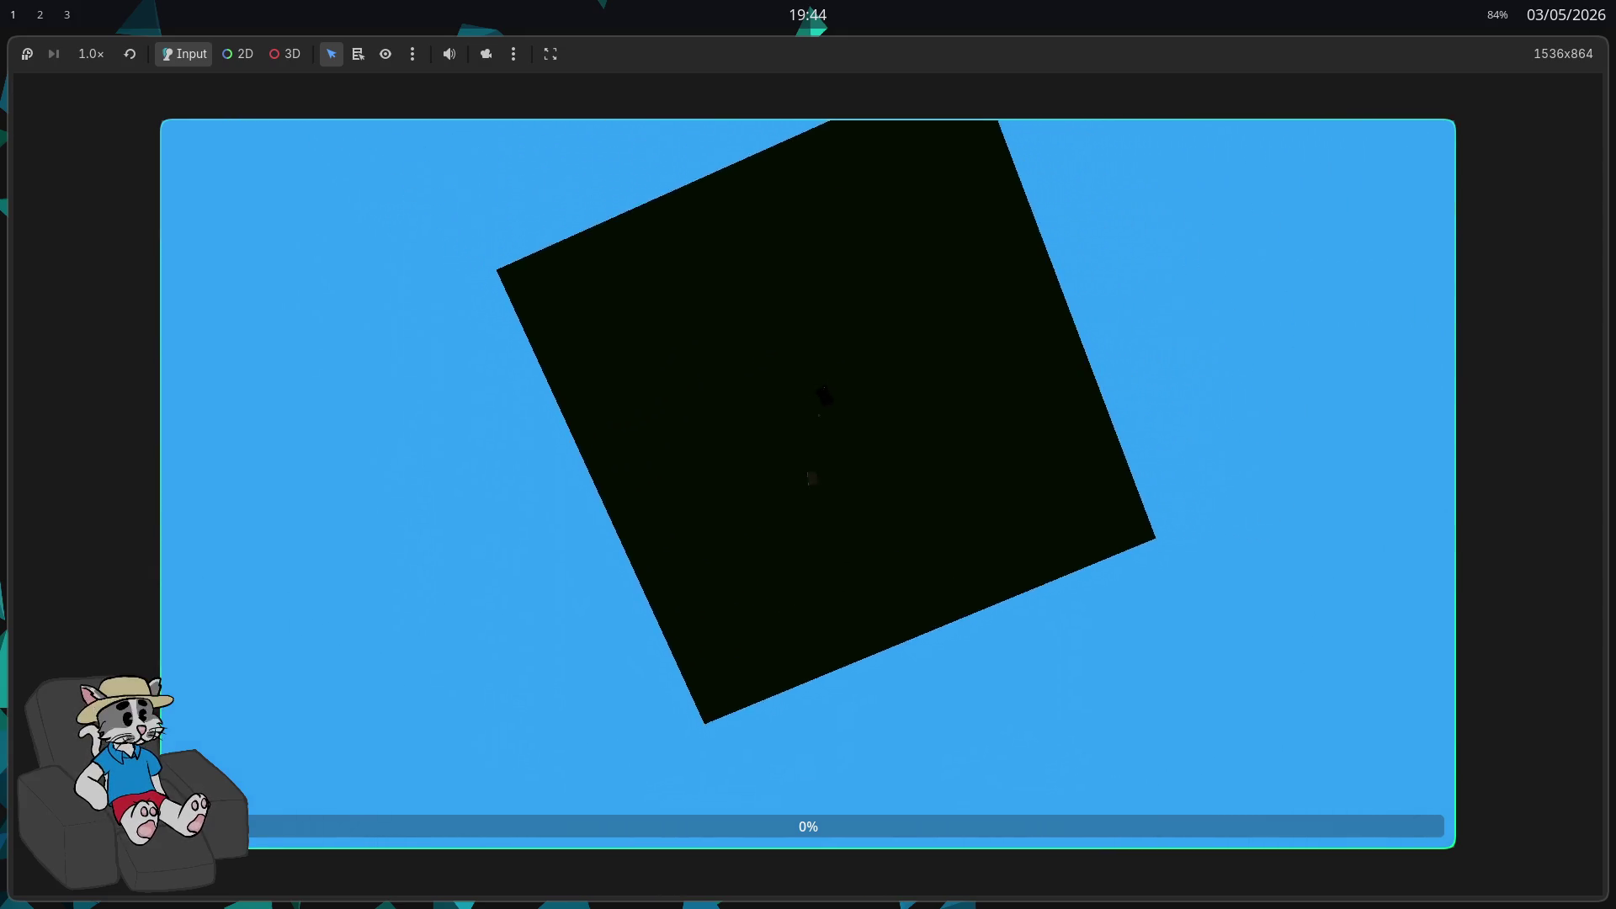
pyautogui.press('F8')
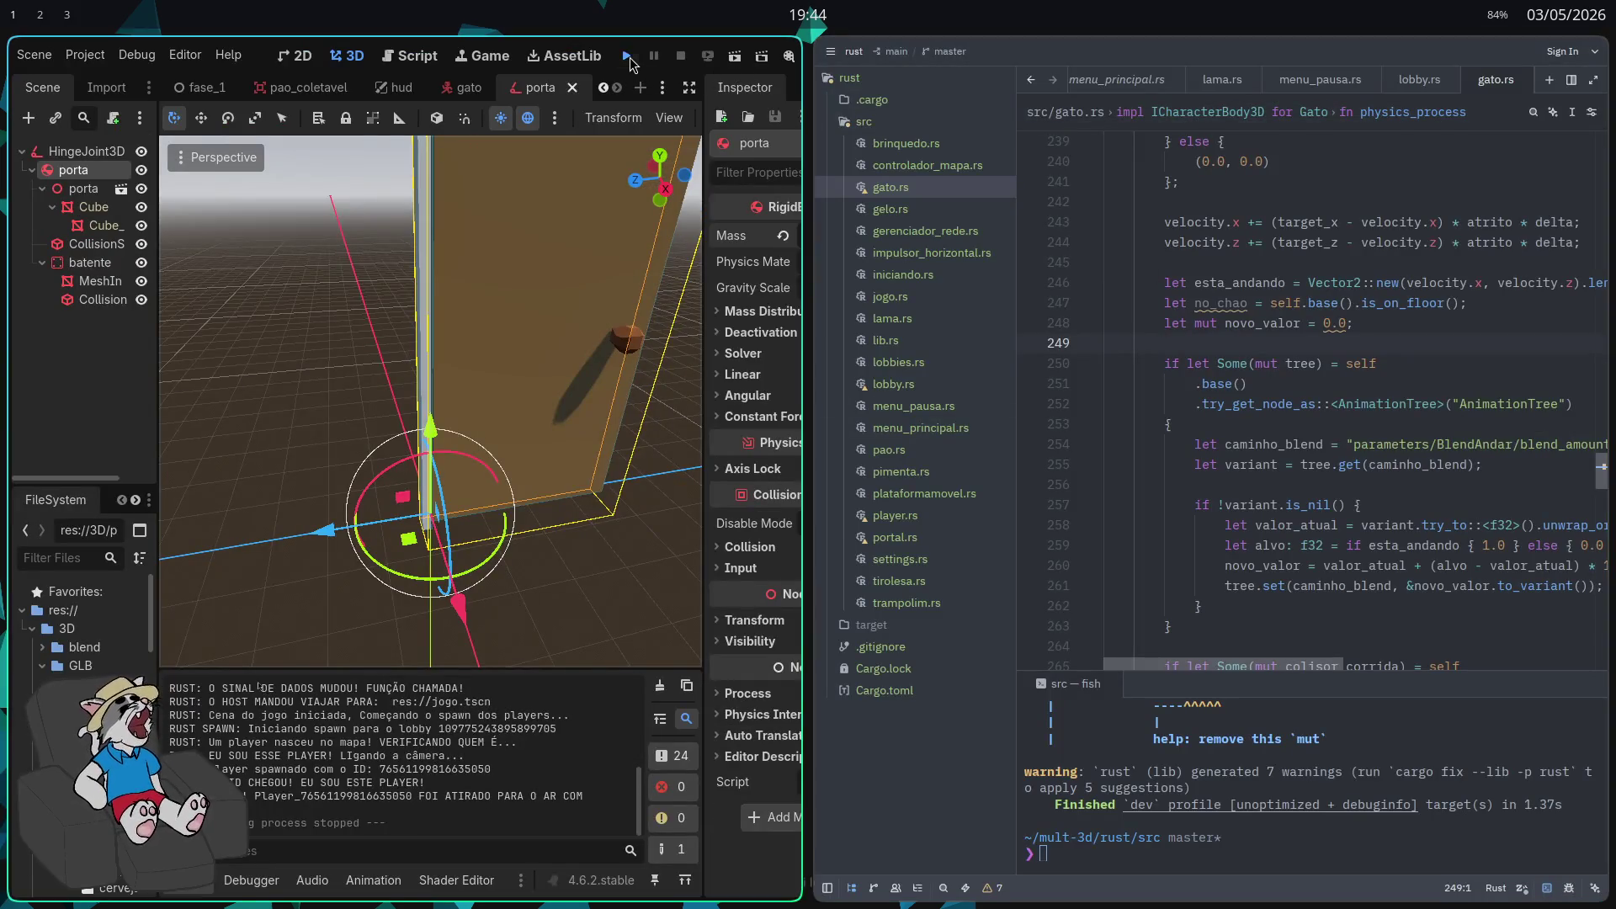
pyautogui.click(628, 57)
pyautogui.click(794, 437)
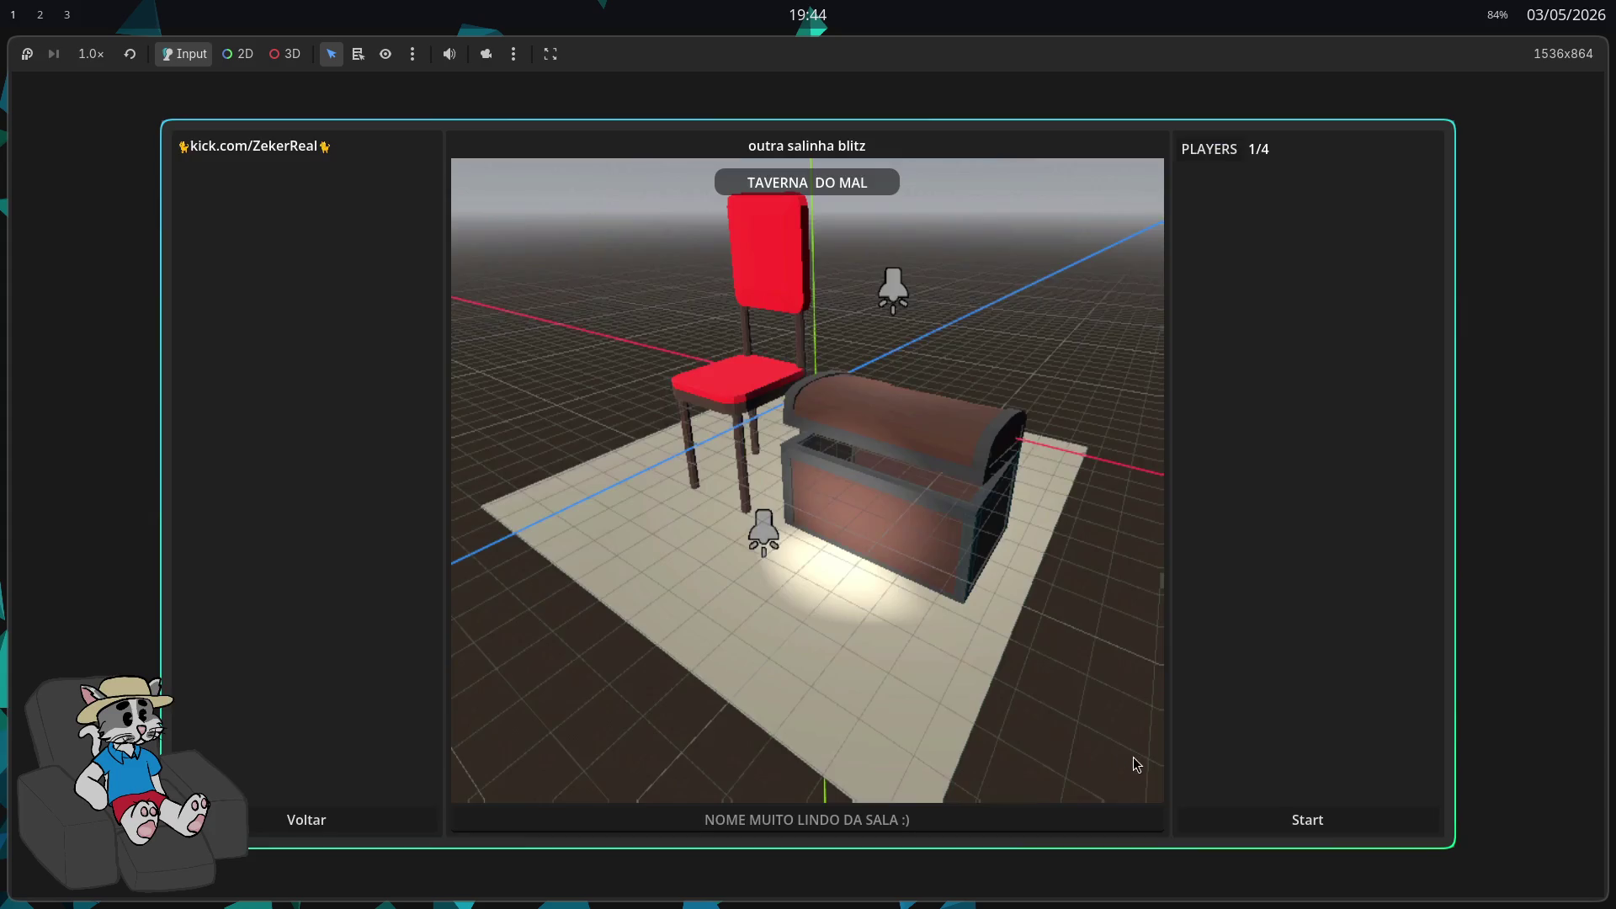
pyautogui.click(1256, 816)
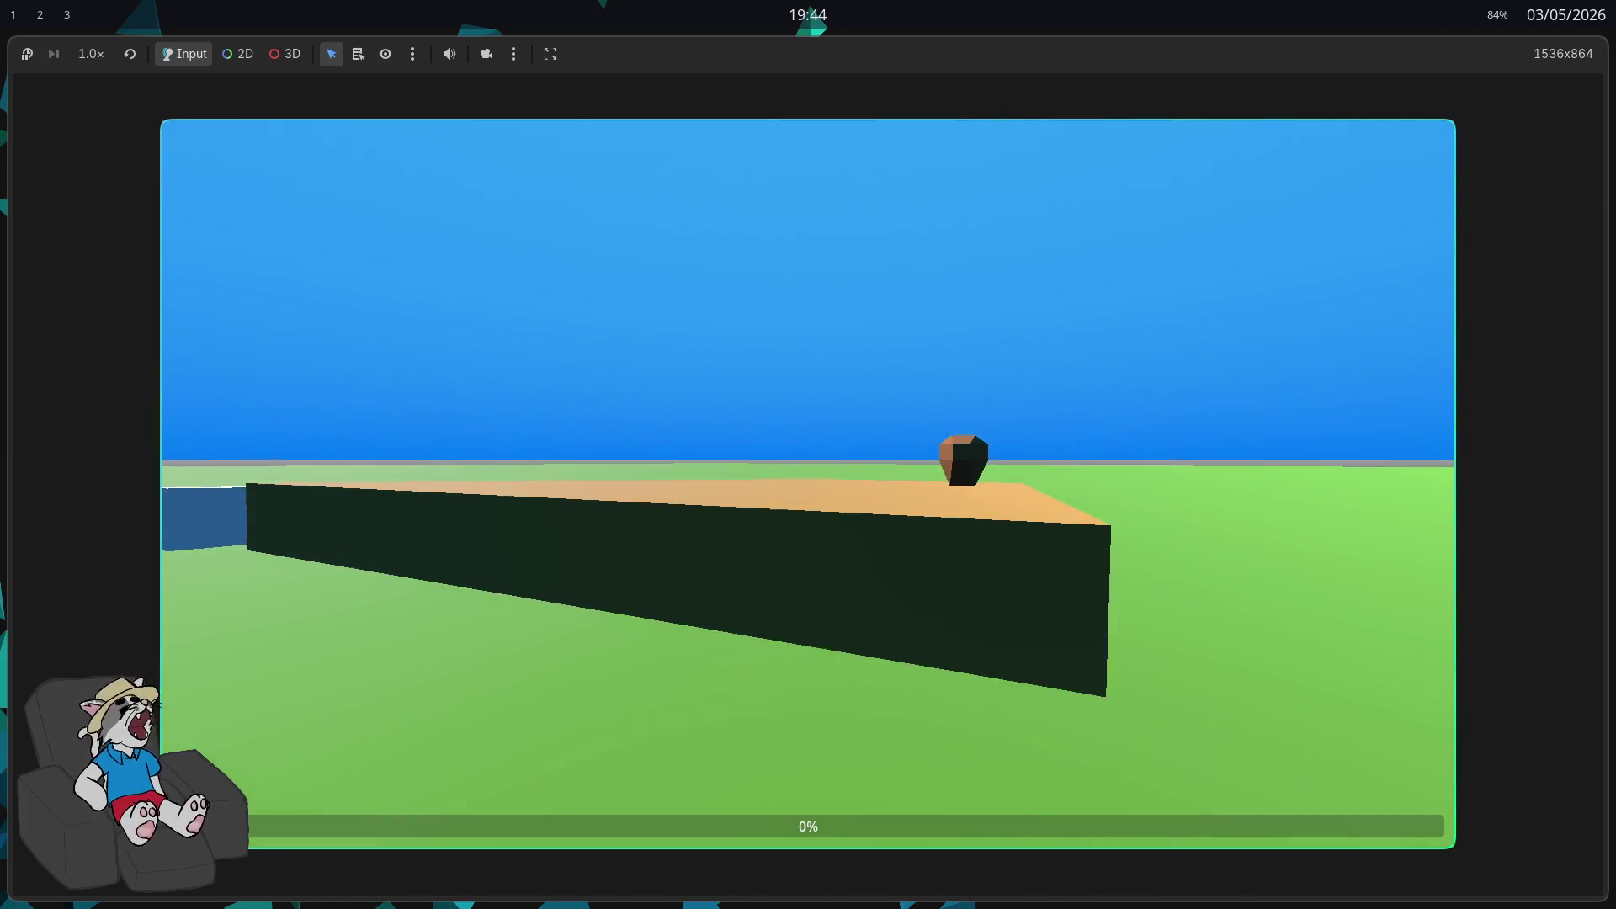
pyautogui.press('F8')
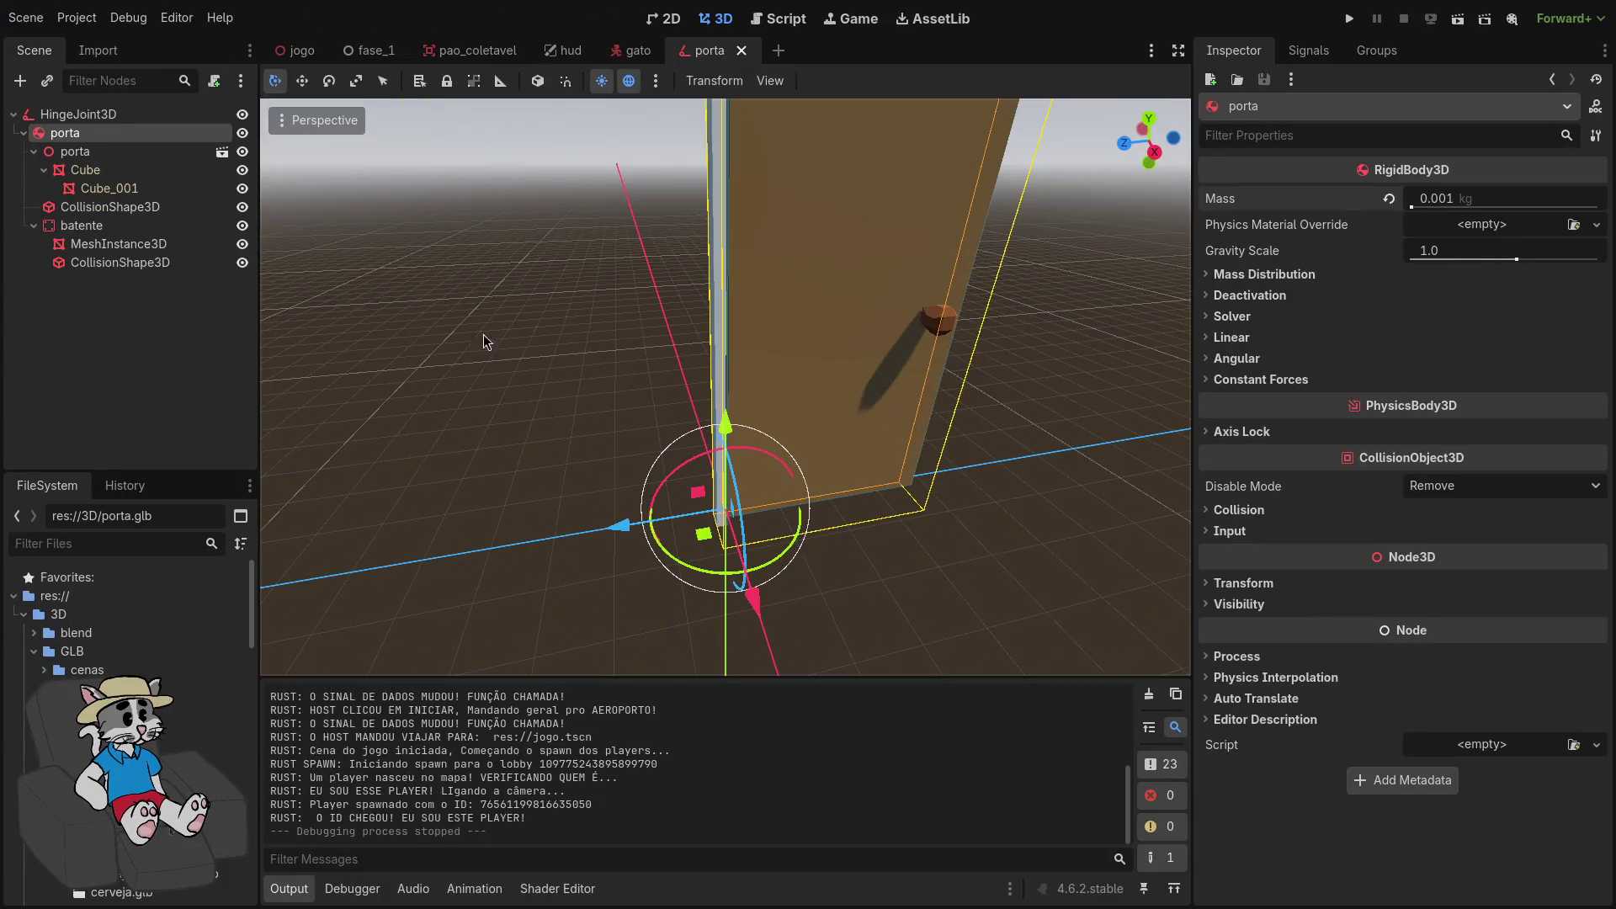
# Enable the HingeJoint3D angular limit with Lower set to 0°, save porta, and tile the editor beside the code editor.
pyautogui.click(84, 114)
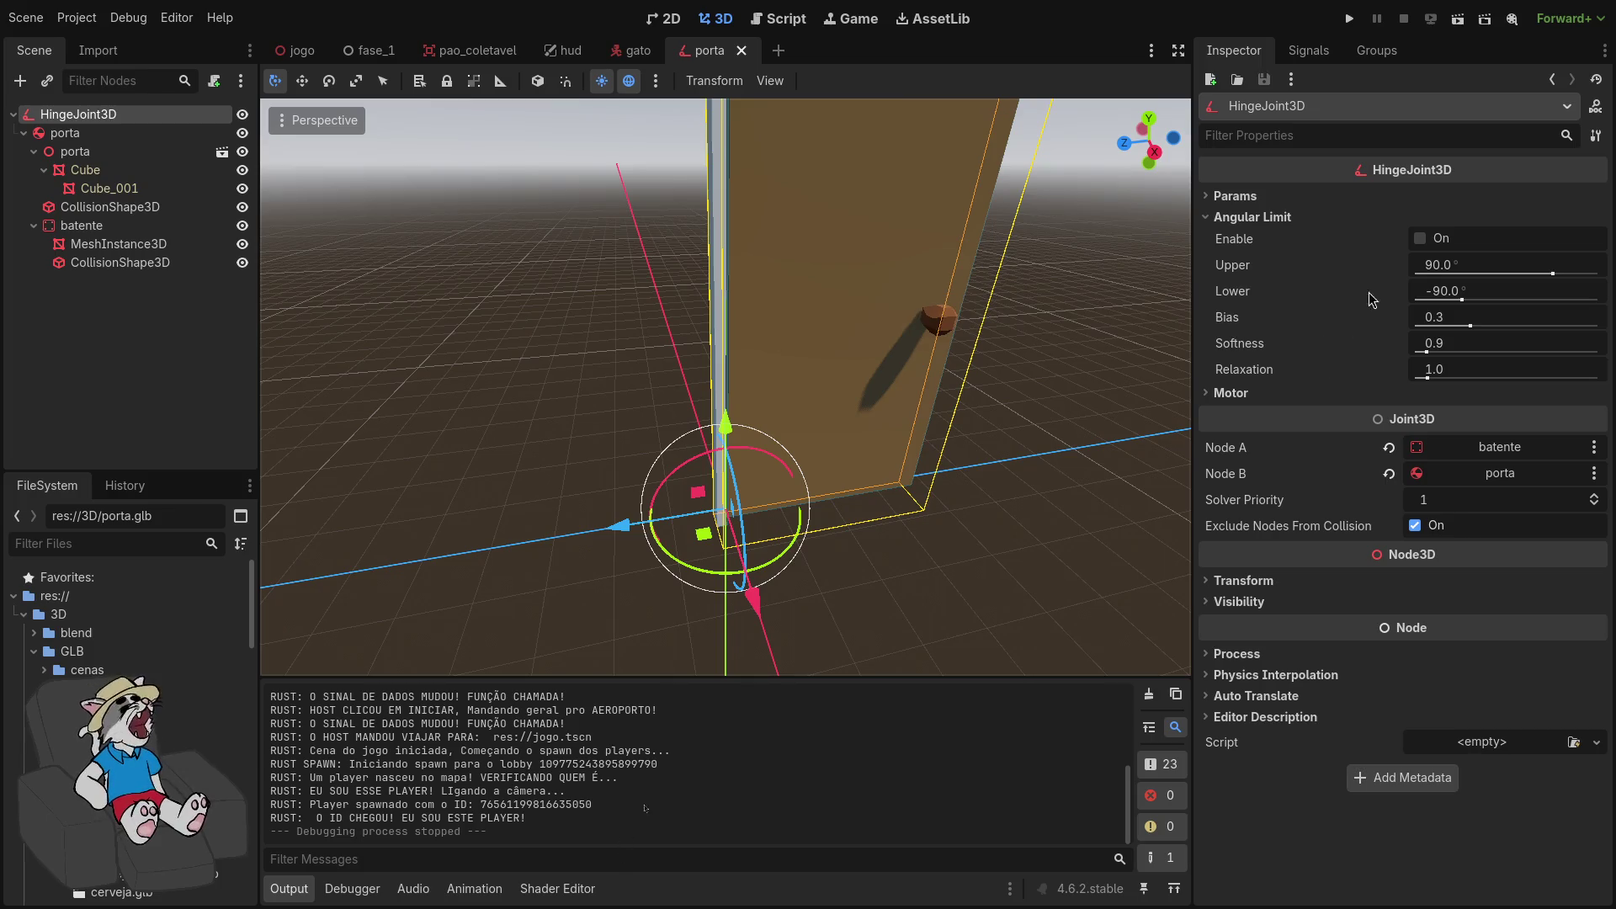
pyautogui.click(1420, 239)
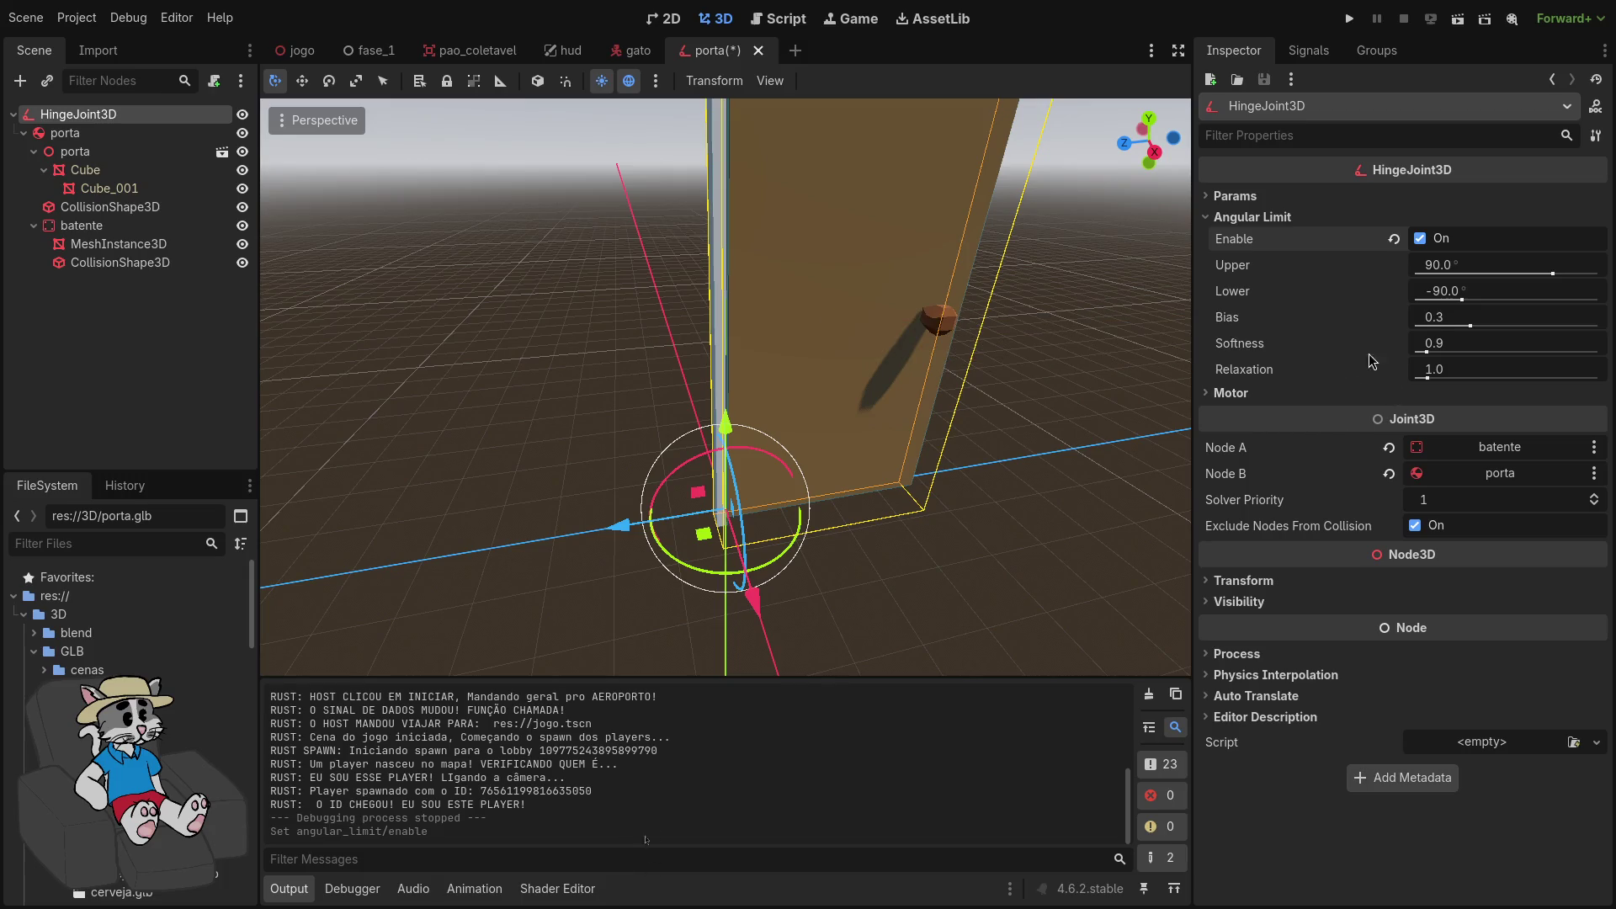
pyautogui.click(1462, 293)
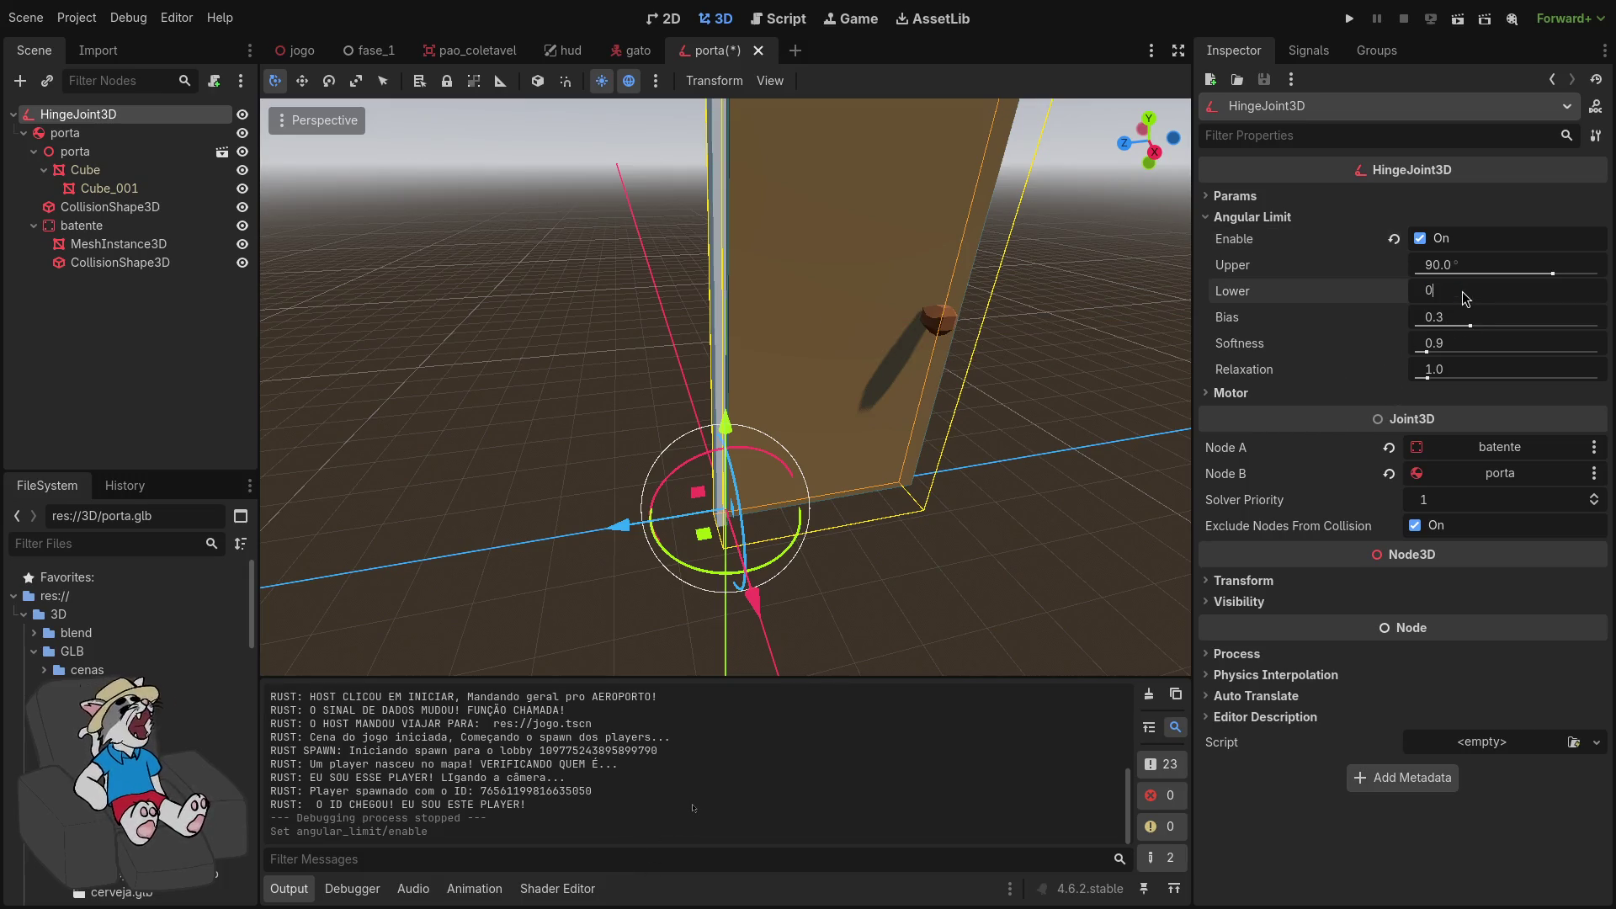
pyautogui.press('Return')
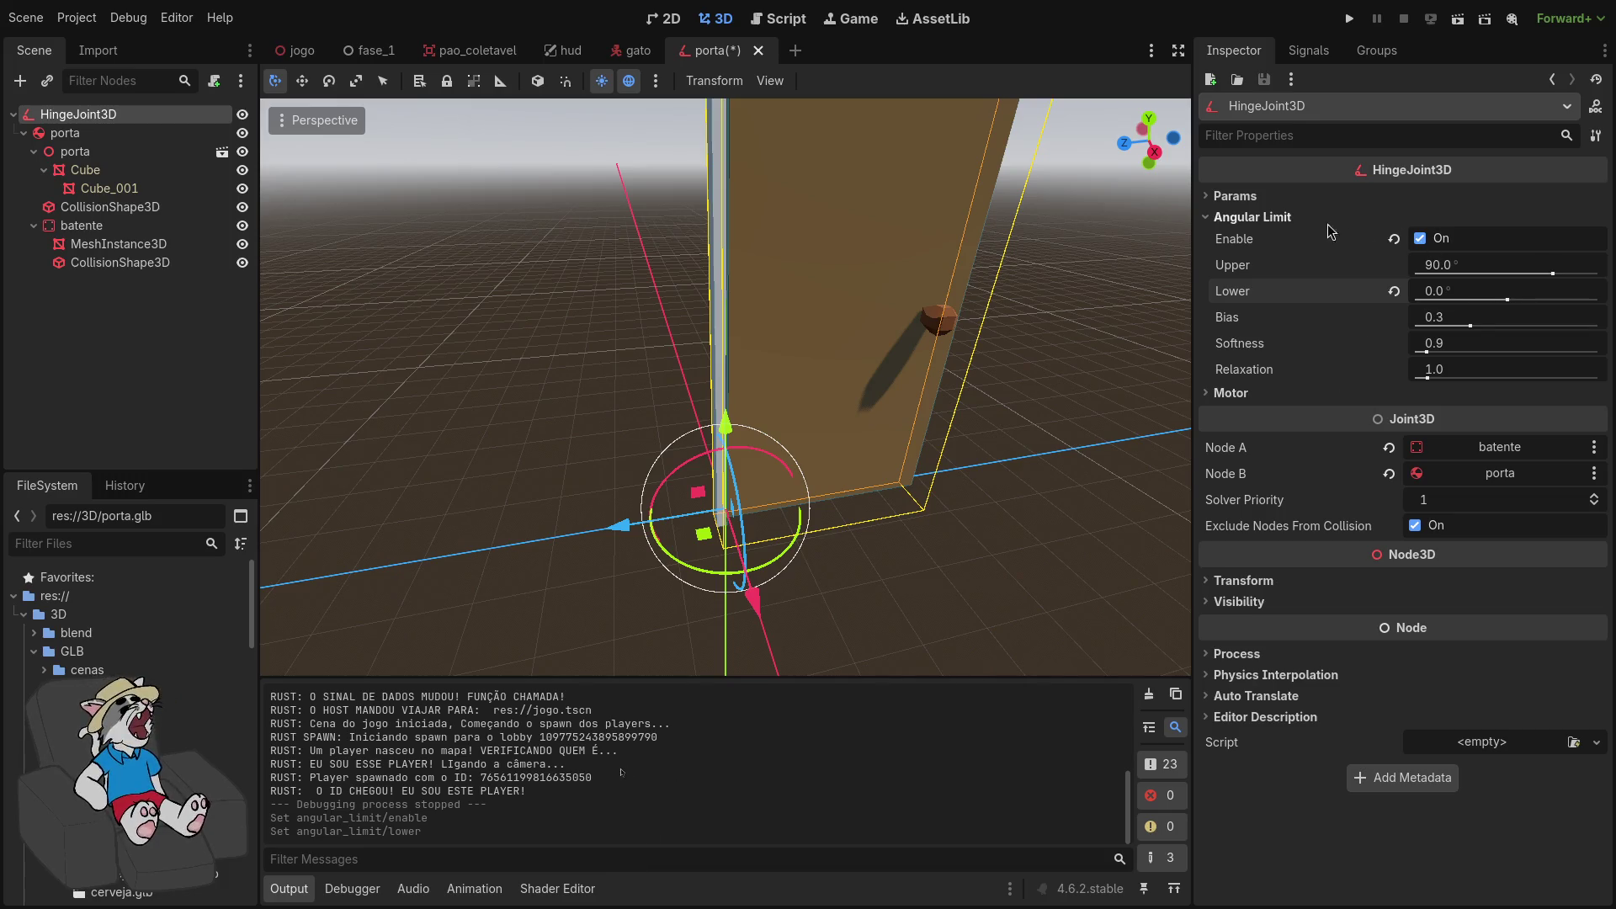
pyautogui.hotkey('ctrl', 's')
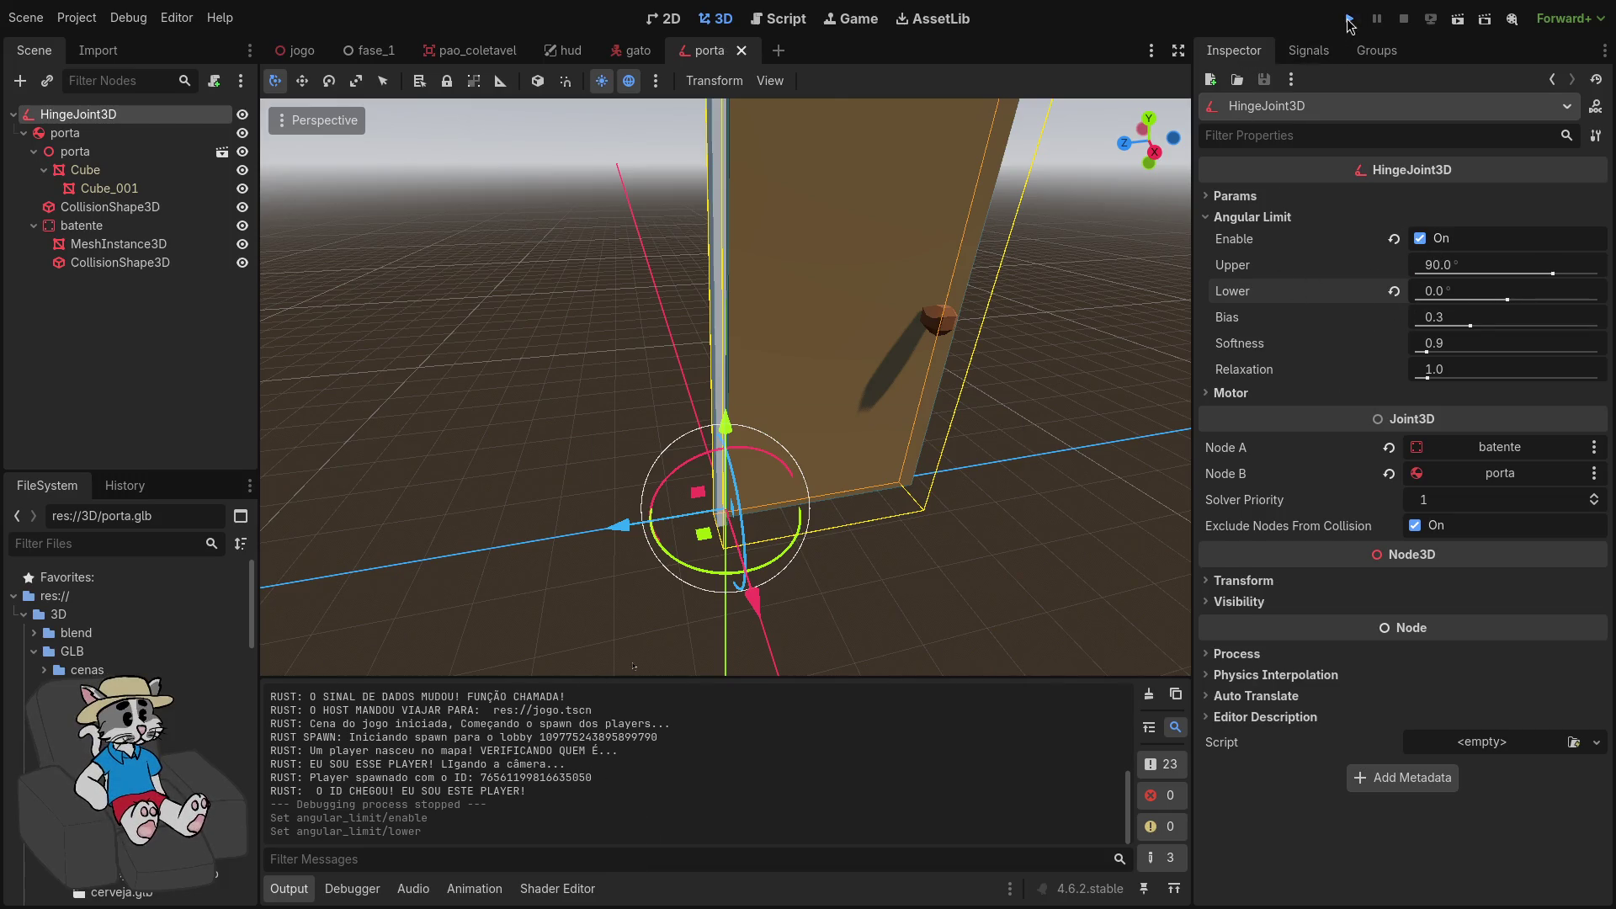
pyautogui.press('super+q')
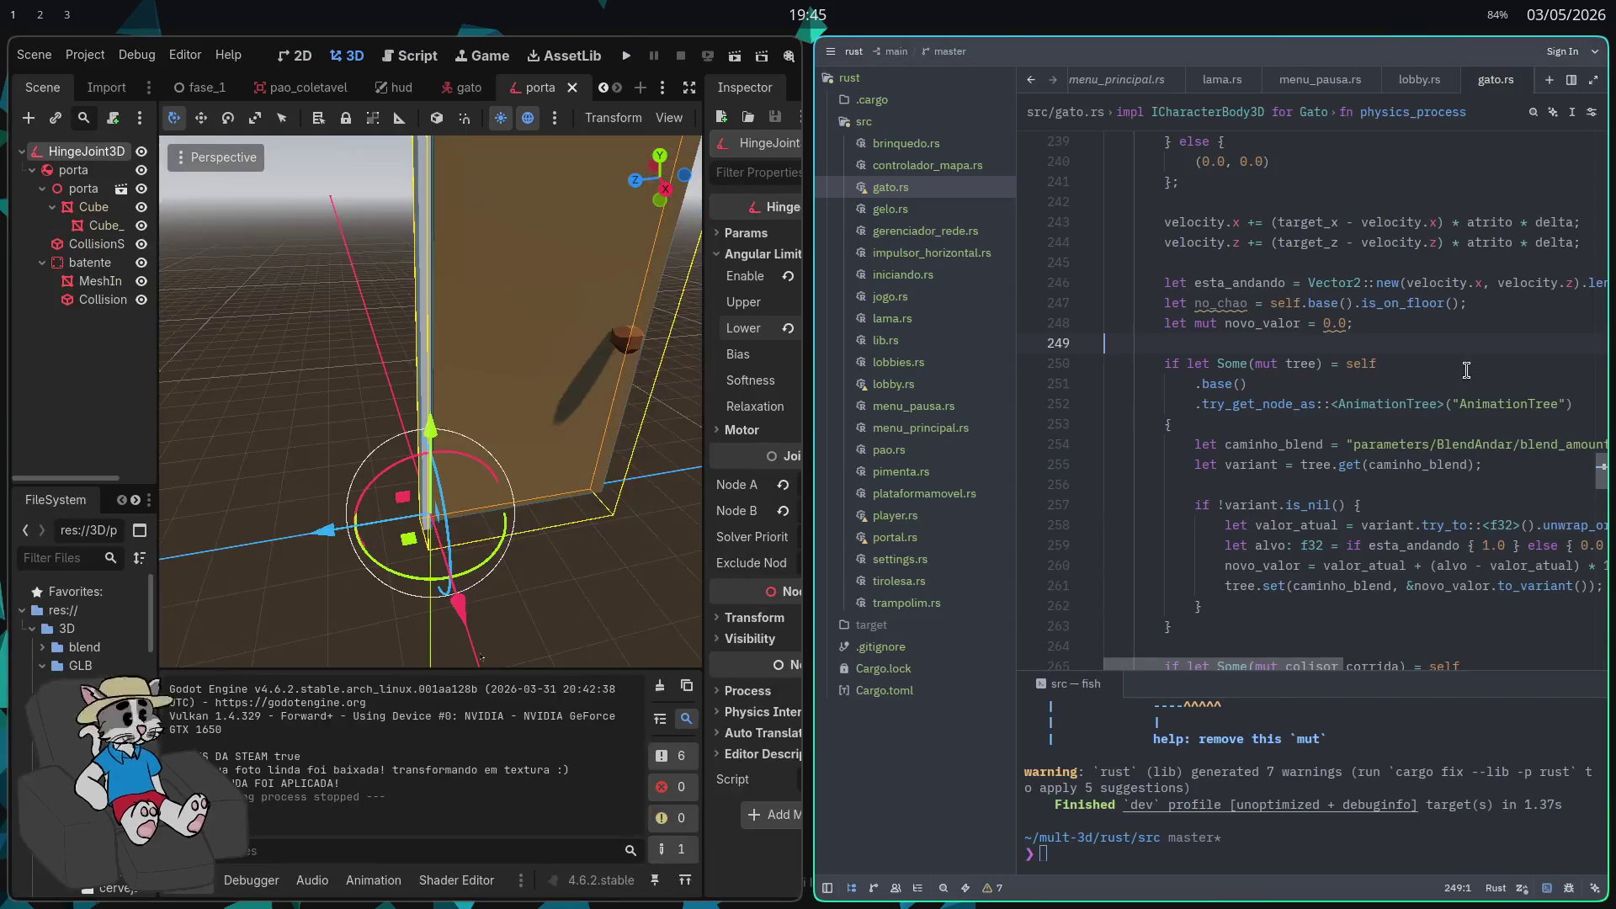
pyautogui.press('super+f')
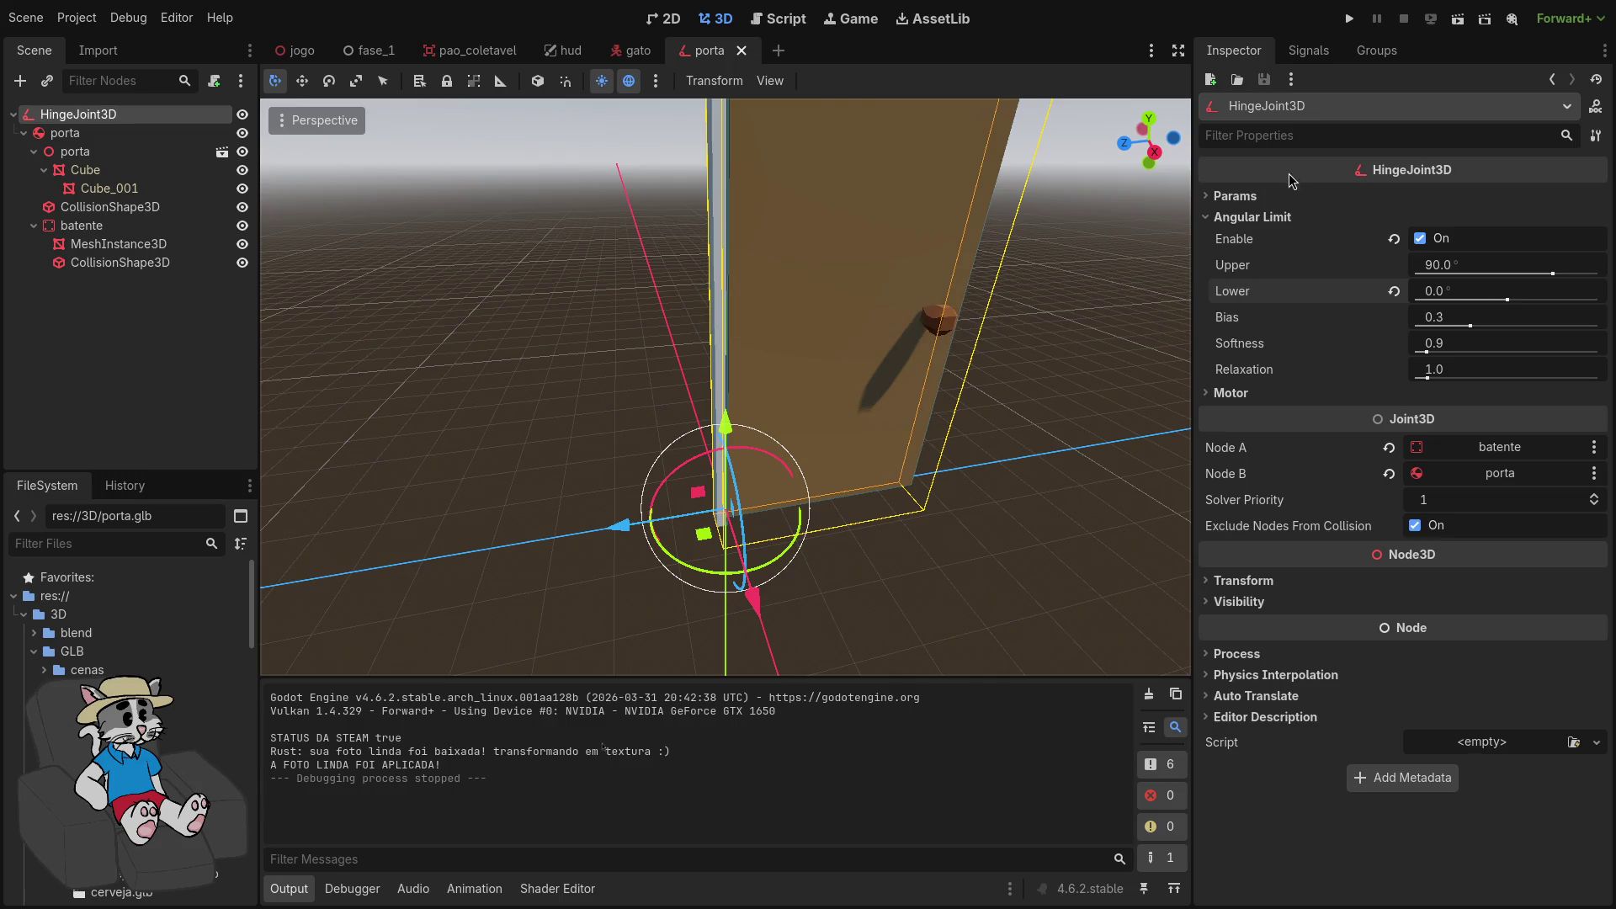
pyautogui.click(1348, 20)
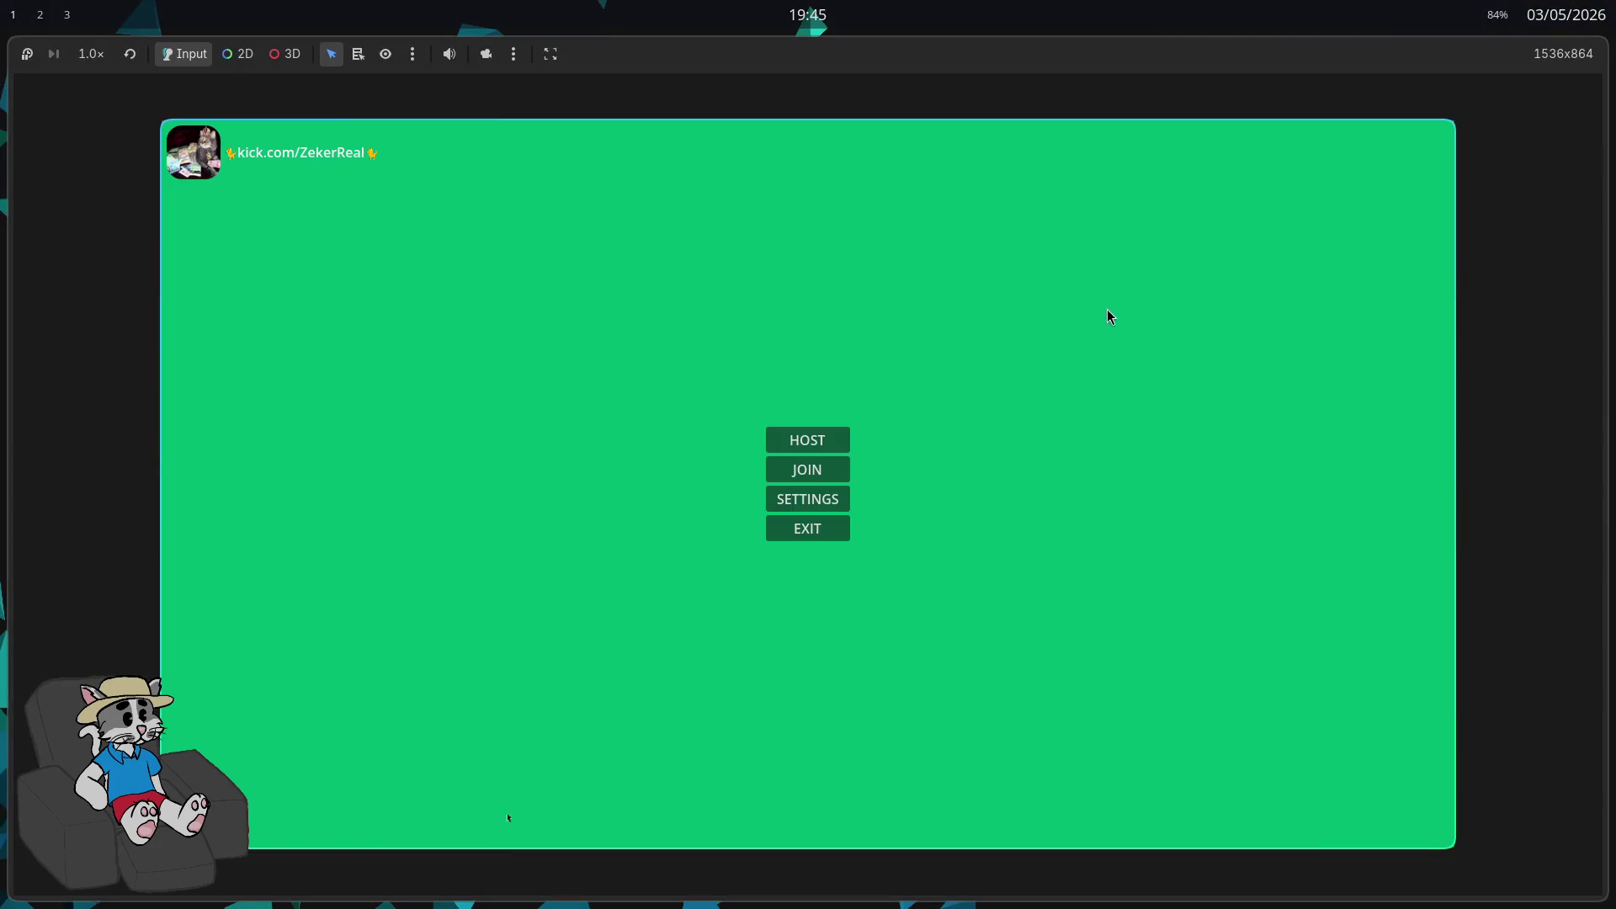
pyautogui.click(821, 436)
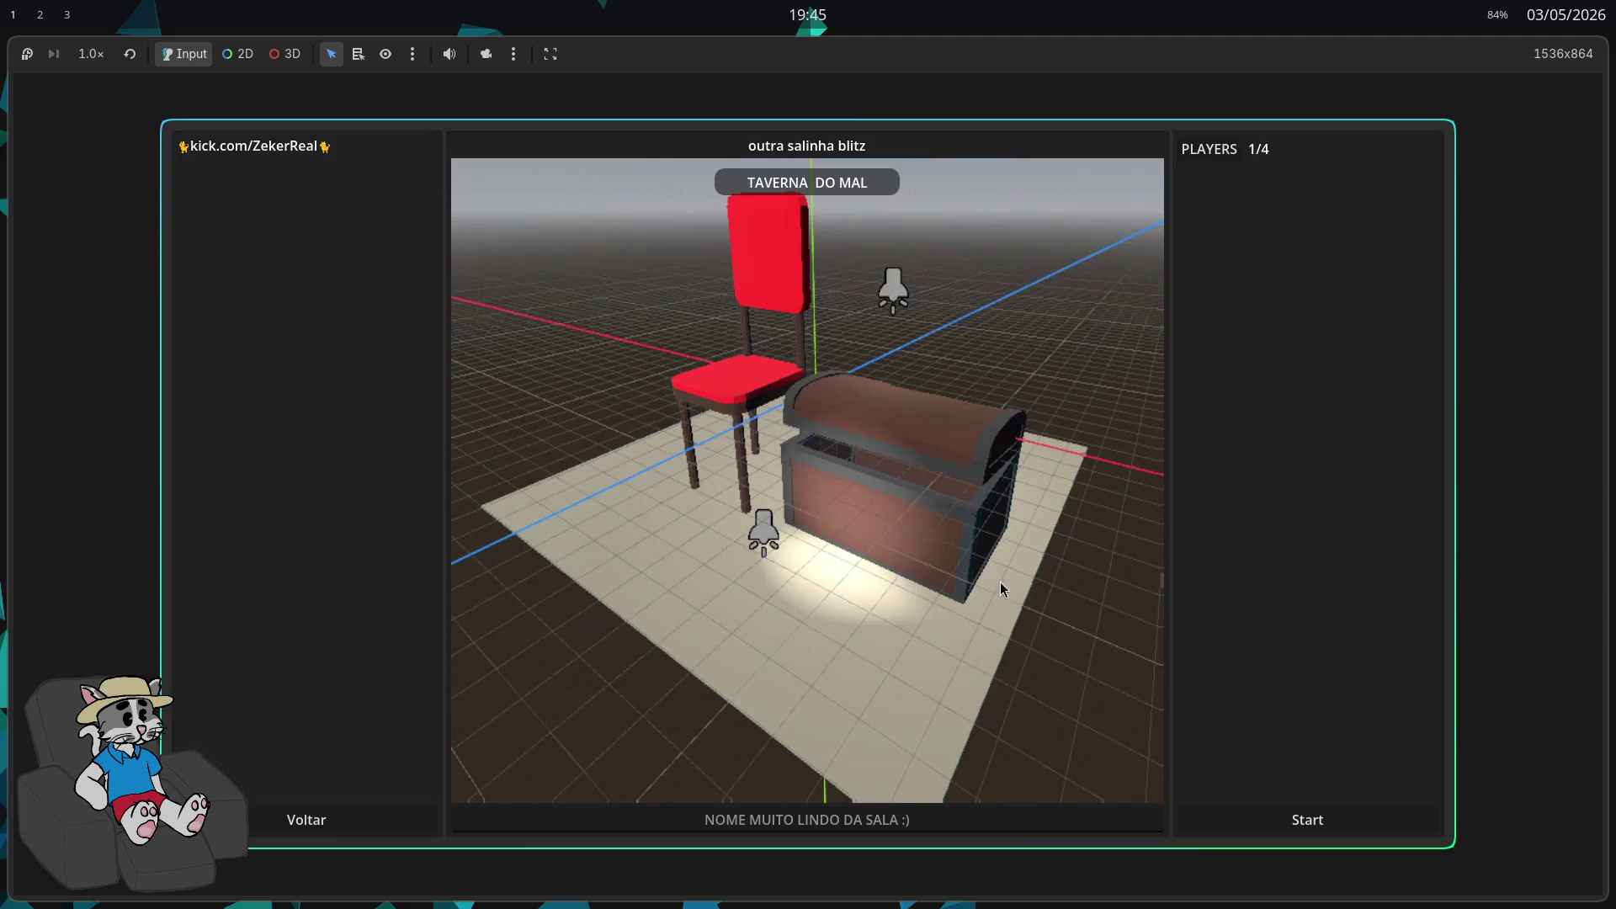
pyautogui.click(1273, 821)
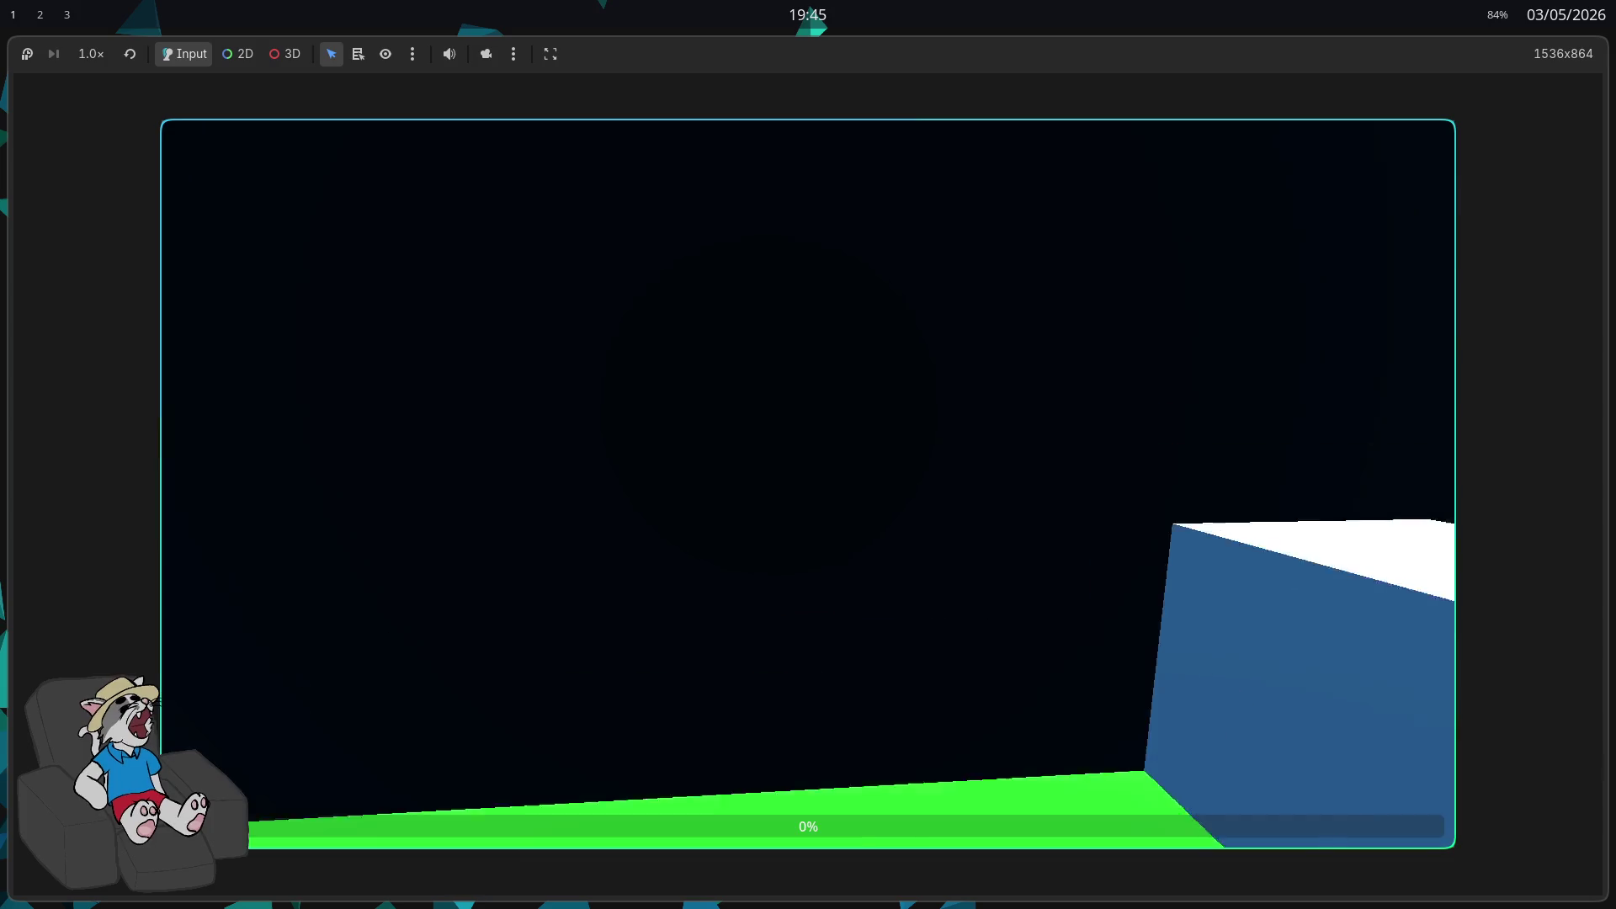
pyautogui.press('w')
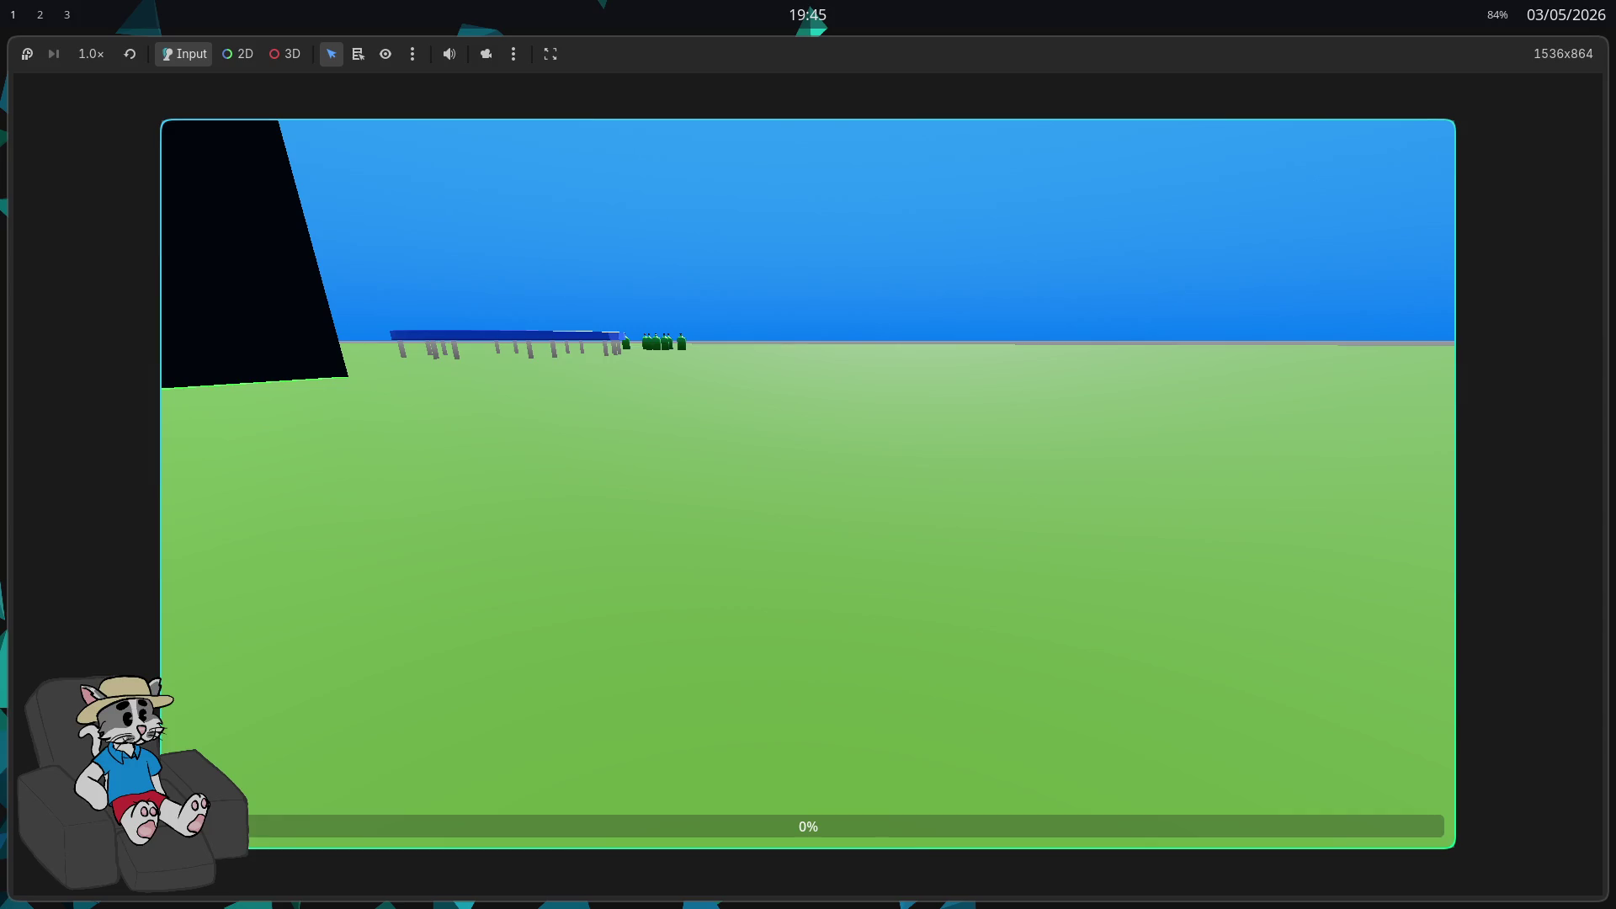
pyautogui.press('F8')
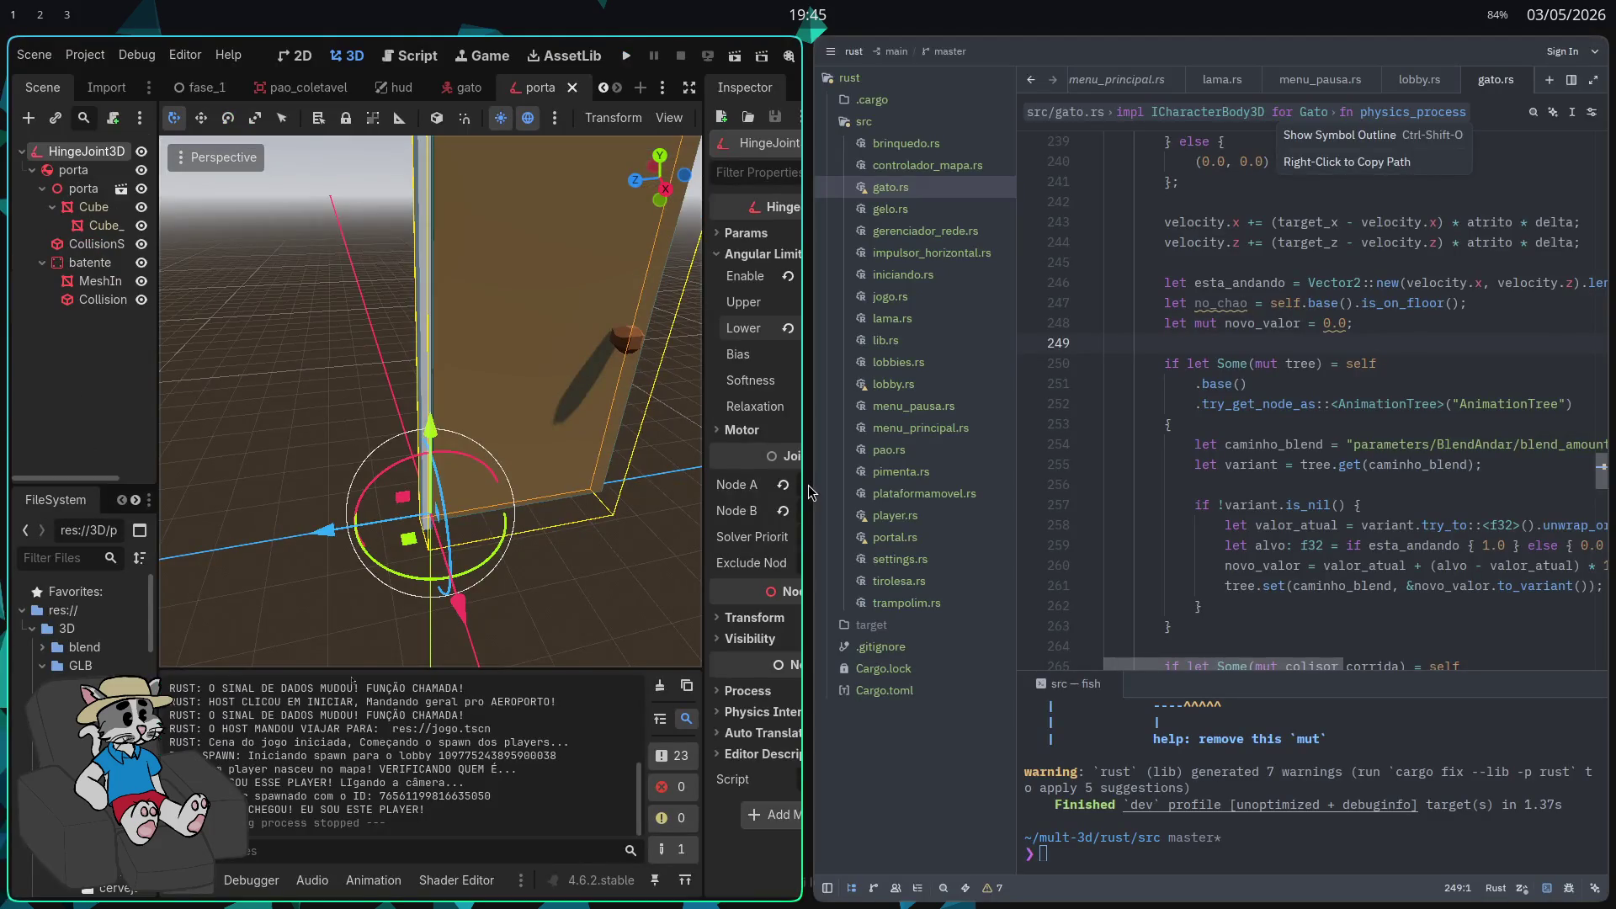
# Set the porta body's mass to 0.196 kg, then launch the game and host and start a match.
pyautogui.press('super+f')
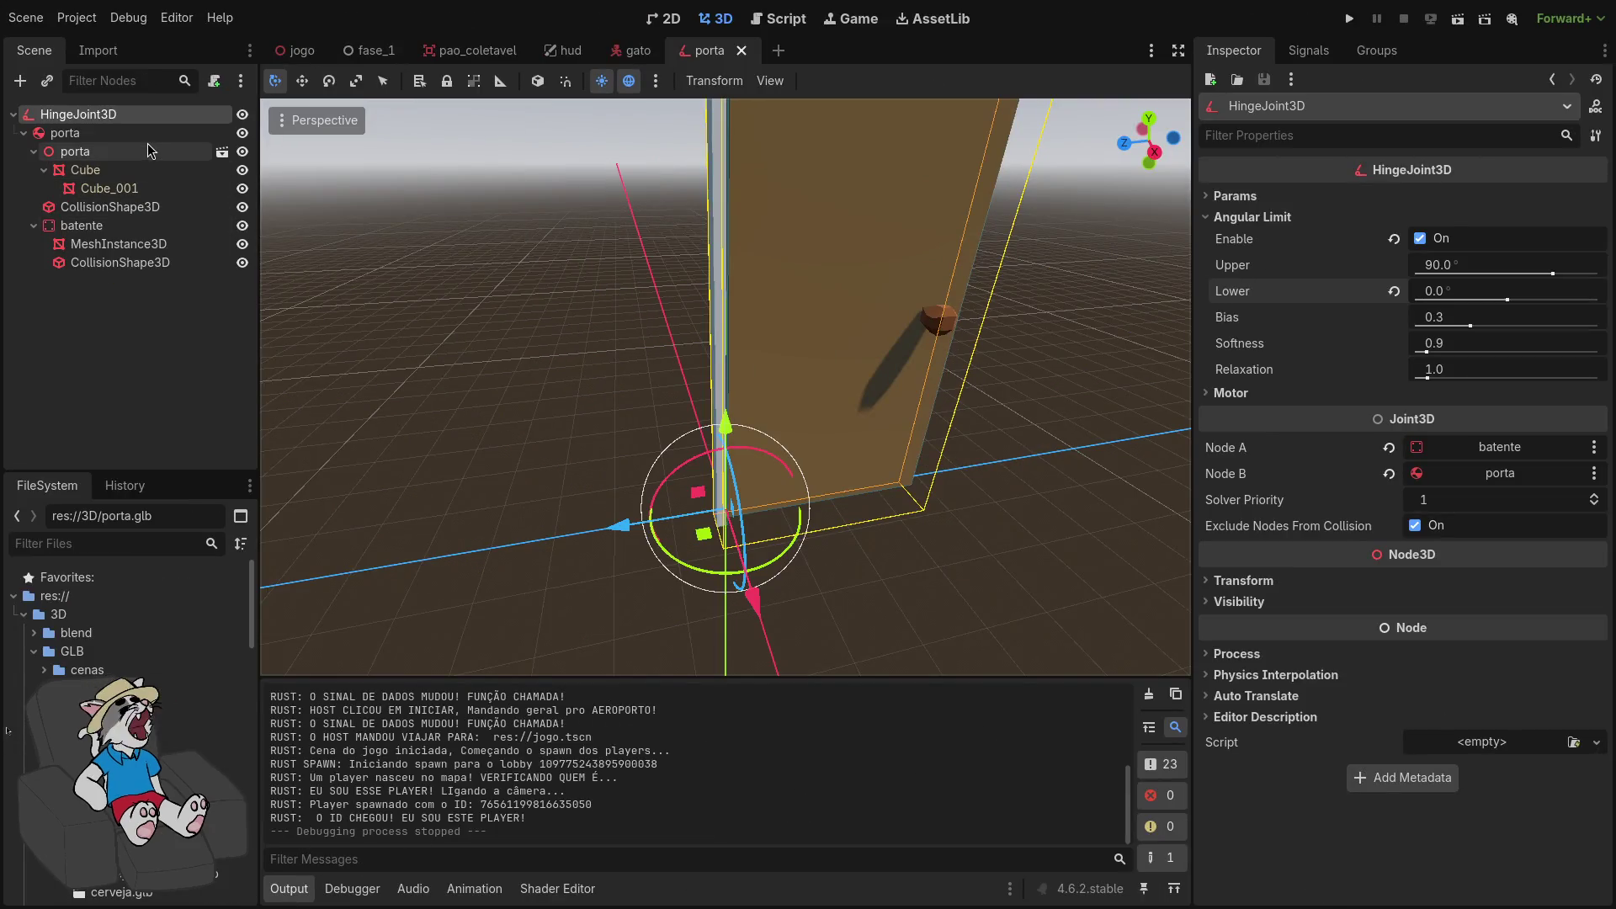
pyautogui.click(148, 135)
pyautogui.moveTo(1467, 206); pyautogui.dragTo(1483, 207)
pyautogui.click(1349, 19)
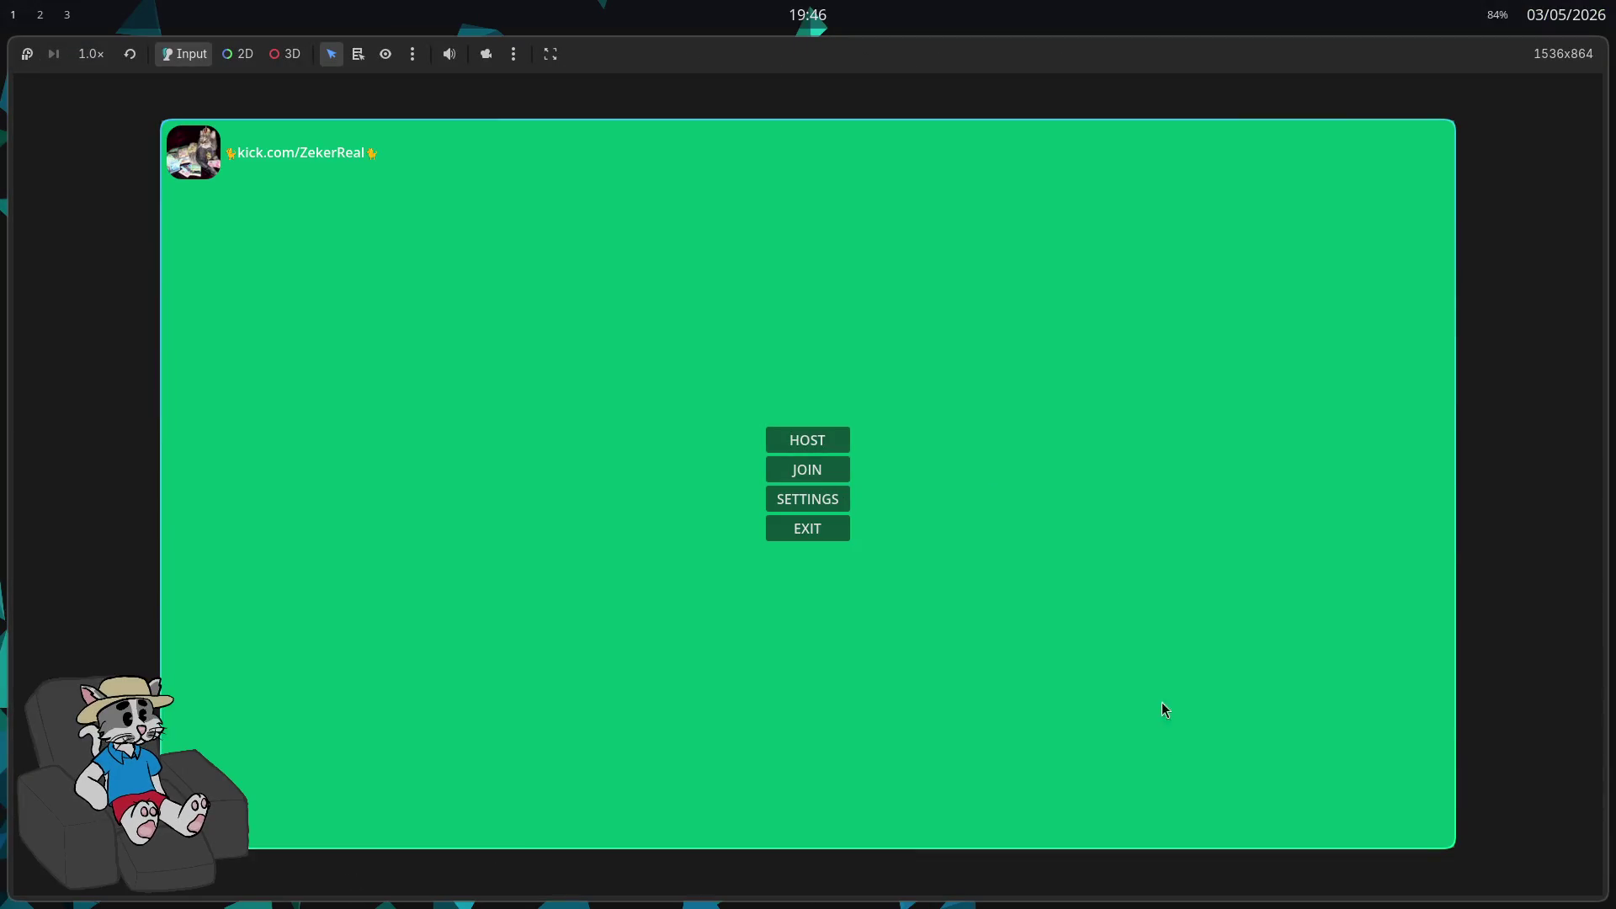
pyautogui.click(807, 440)
pyautogui.click(1269, 822)
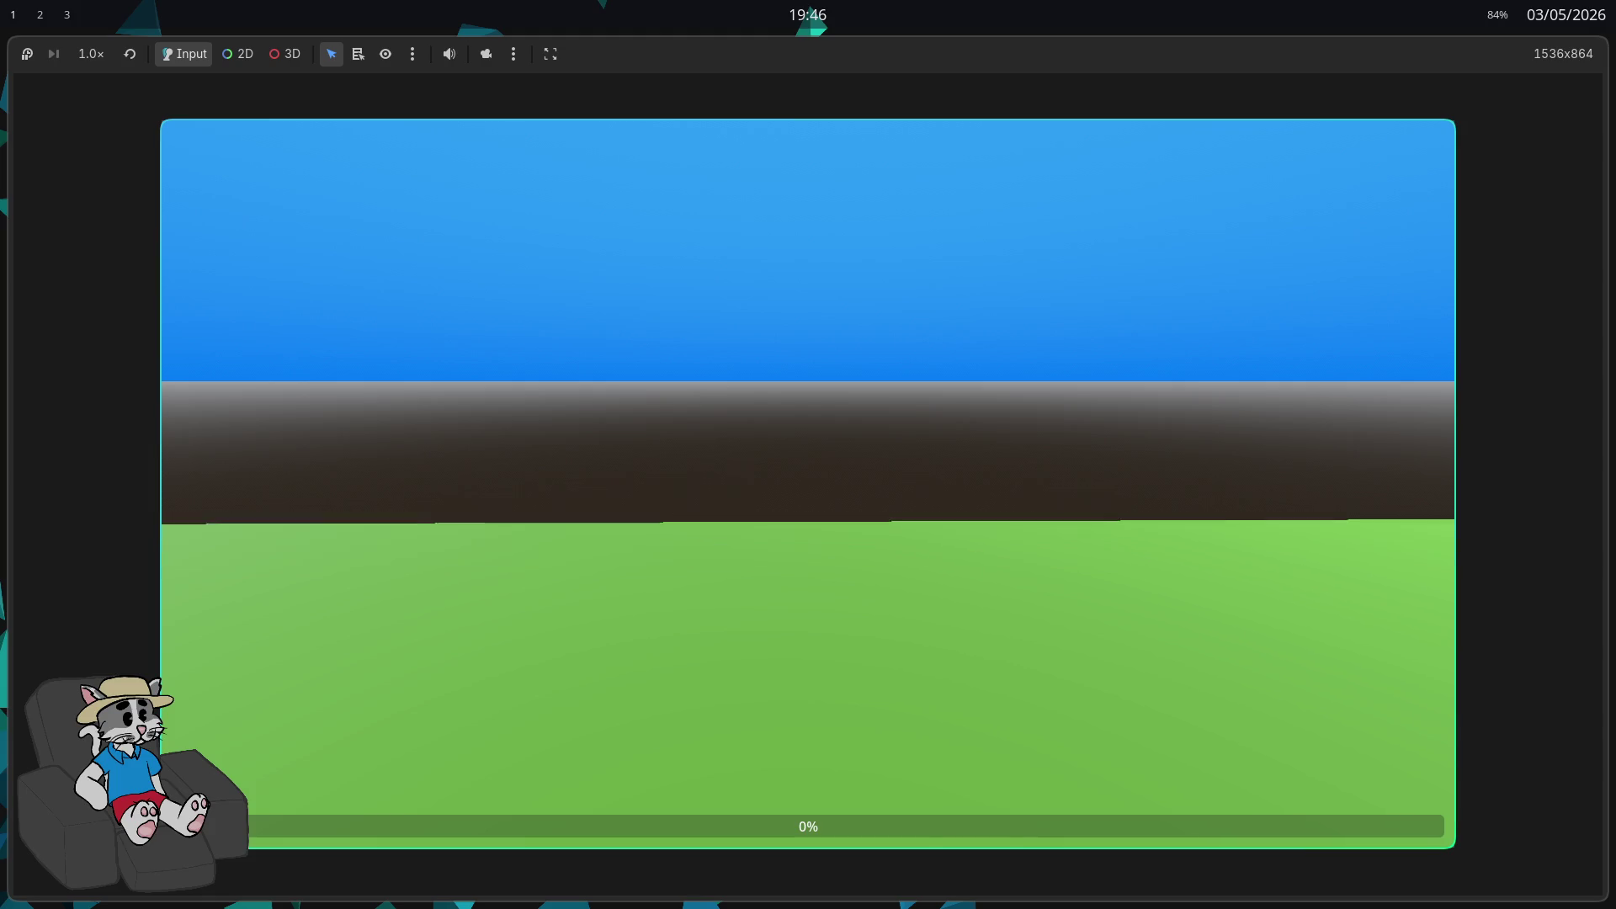
# Stop the game and add a Node3D child to HingeJoint3D.
pyautogui.press('F8')
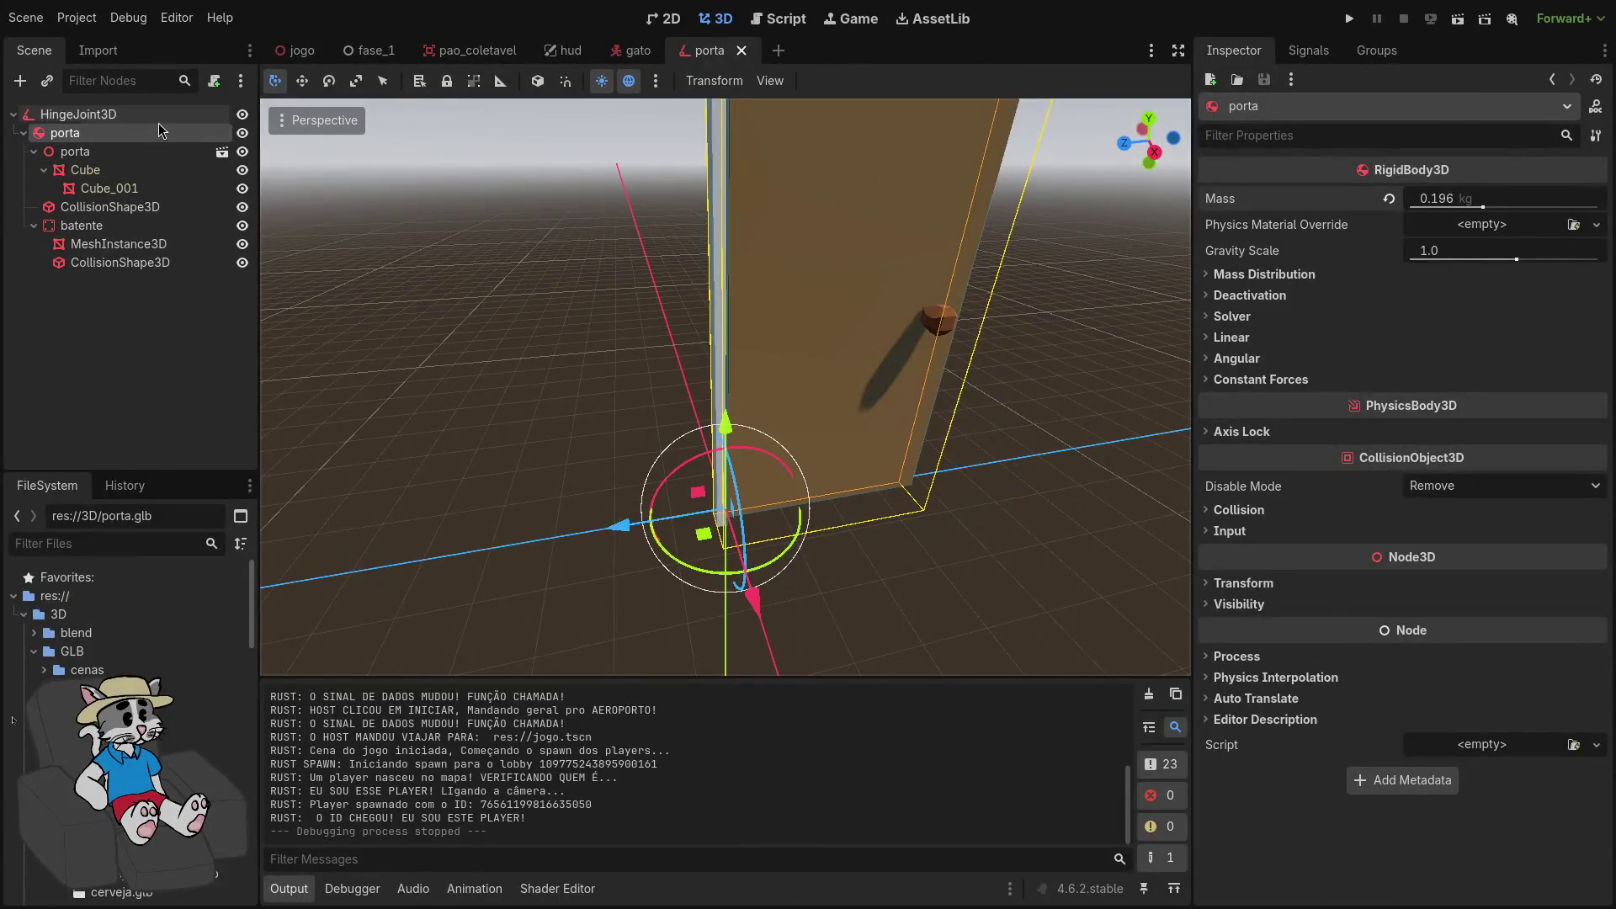
pyautogui.rightClick(166, 301)
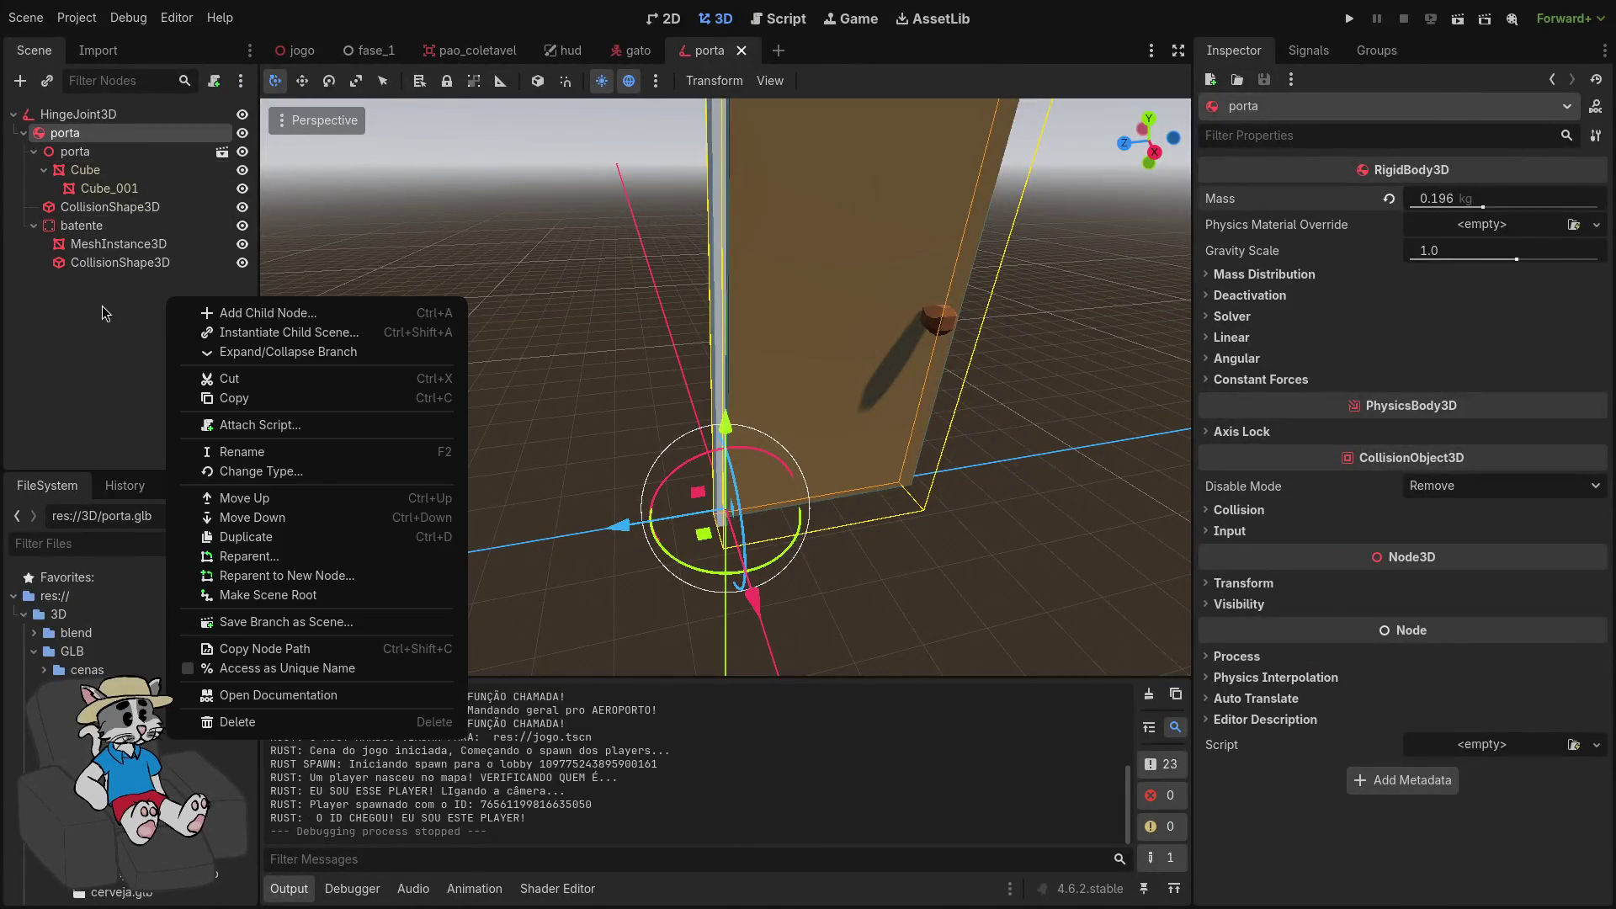
pyautogui.click(84, 116)
pyautogui.click(21, 81)
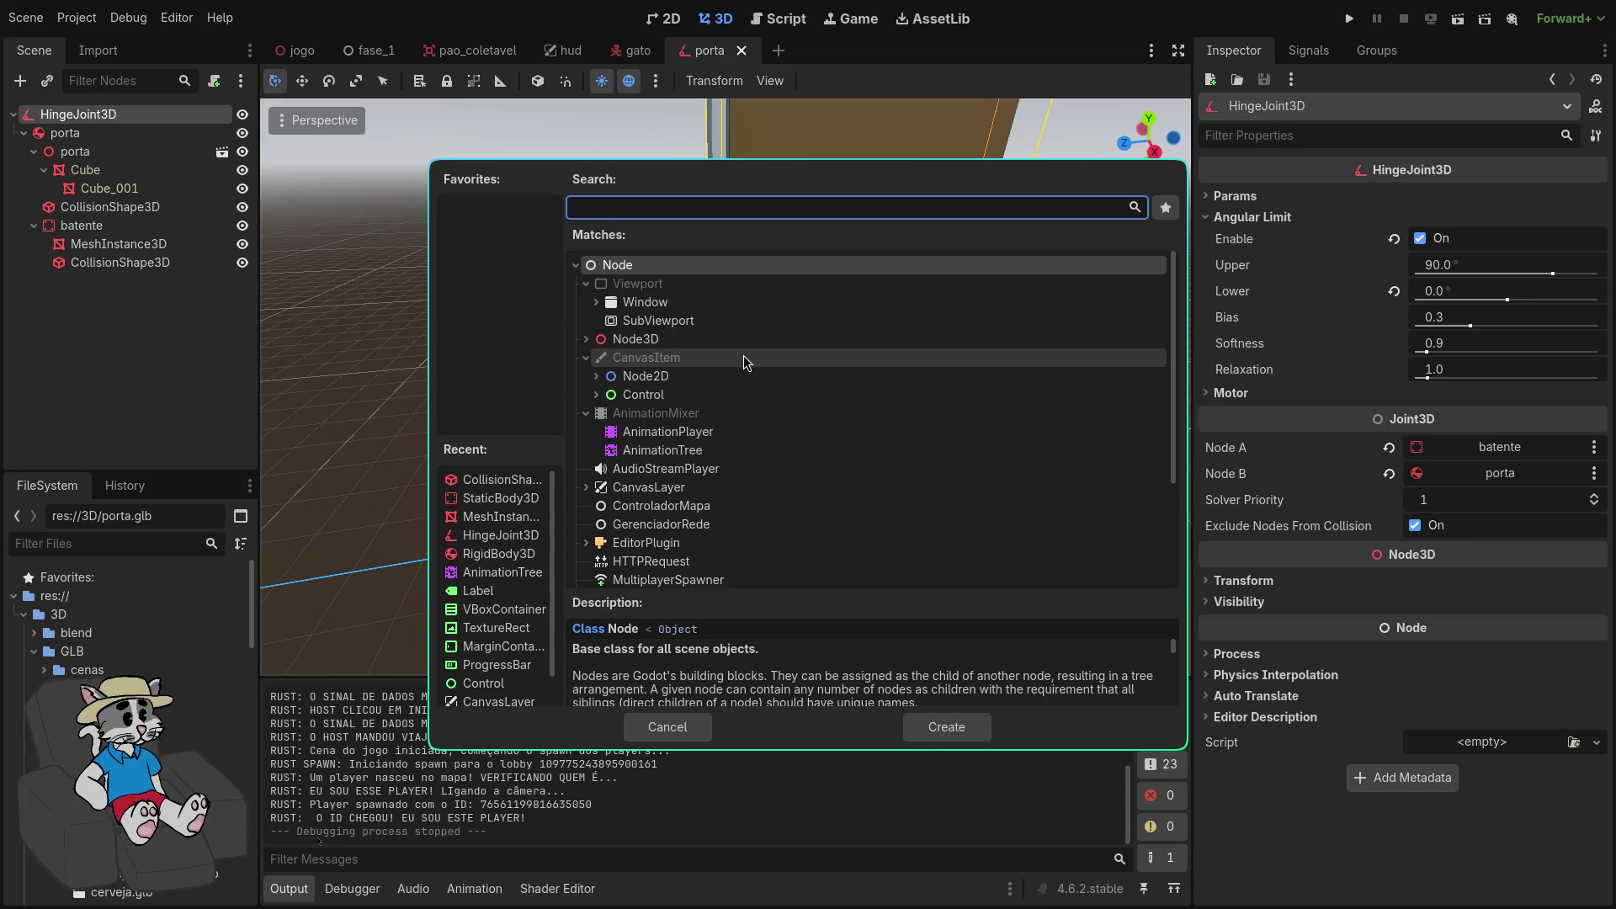
pyautogui.write('node3d')
pyautogui.press('Return')
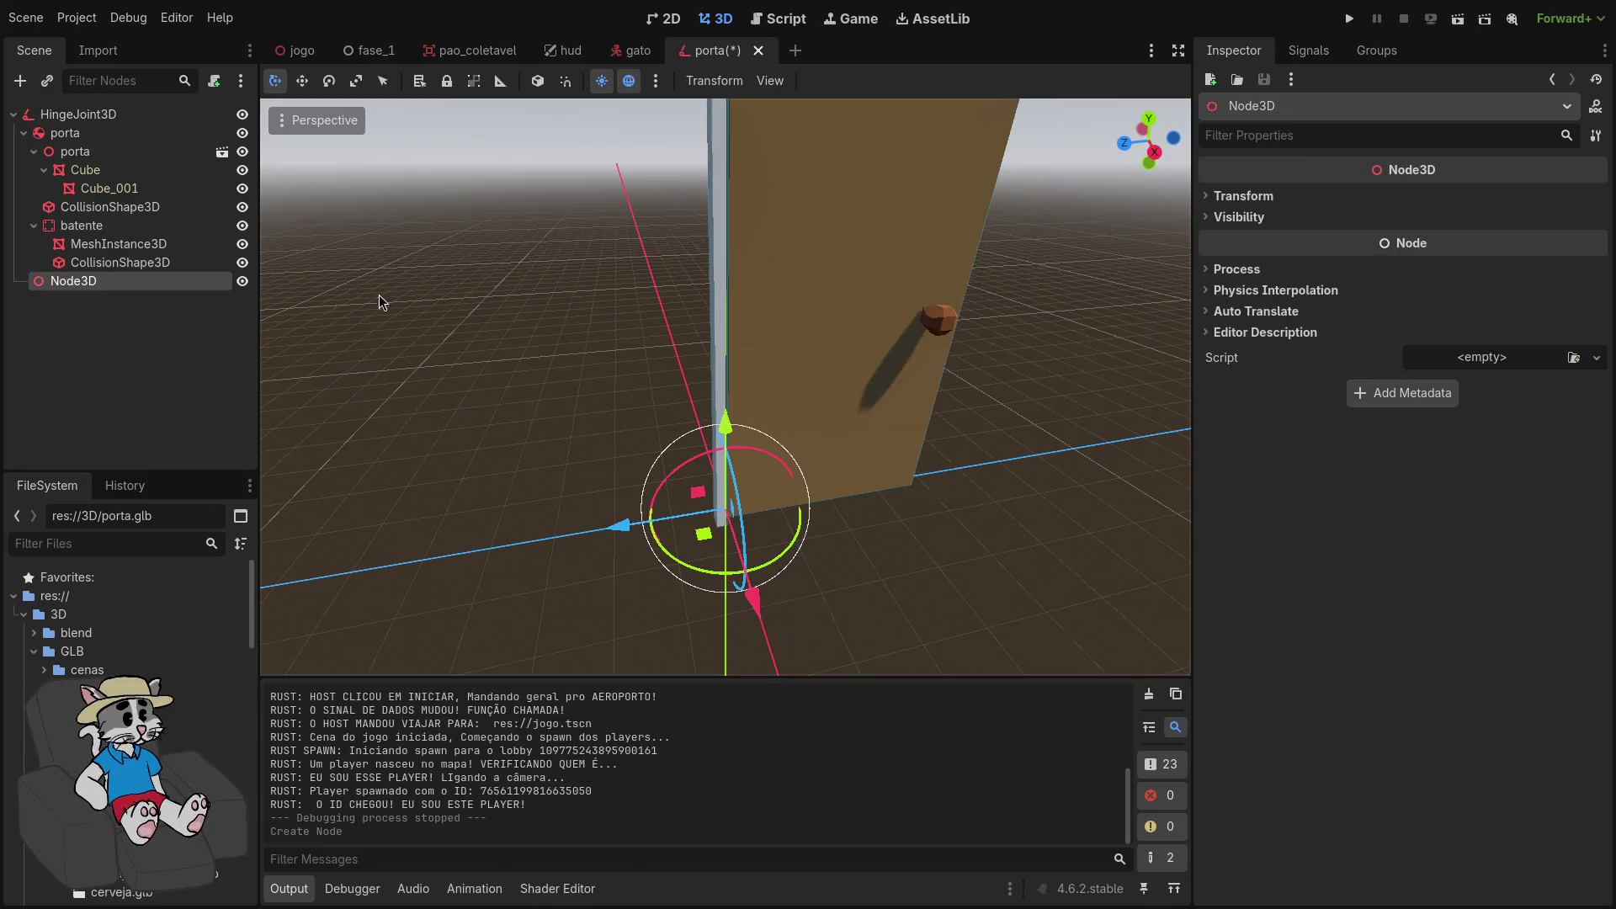
# Make the Node3D the scene root and move porta directly under it with cut and paste.
pyautogui.rightClick(155, 285)
pyautogui.click(357, 588)
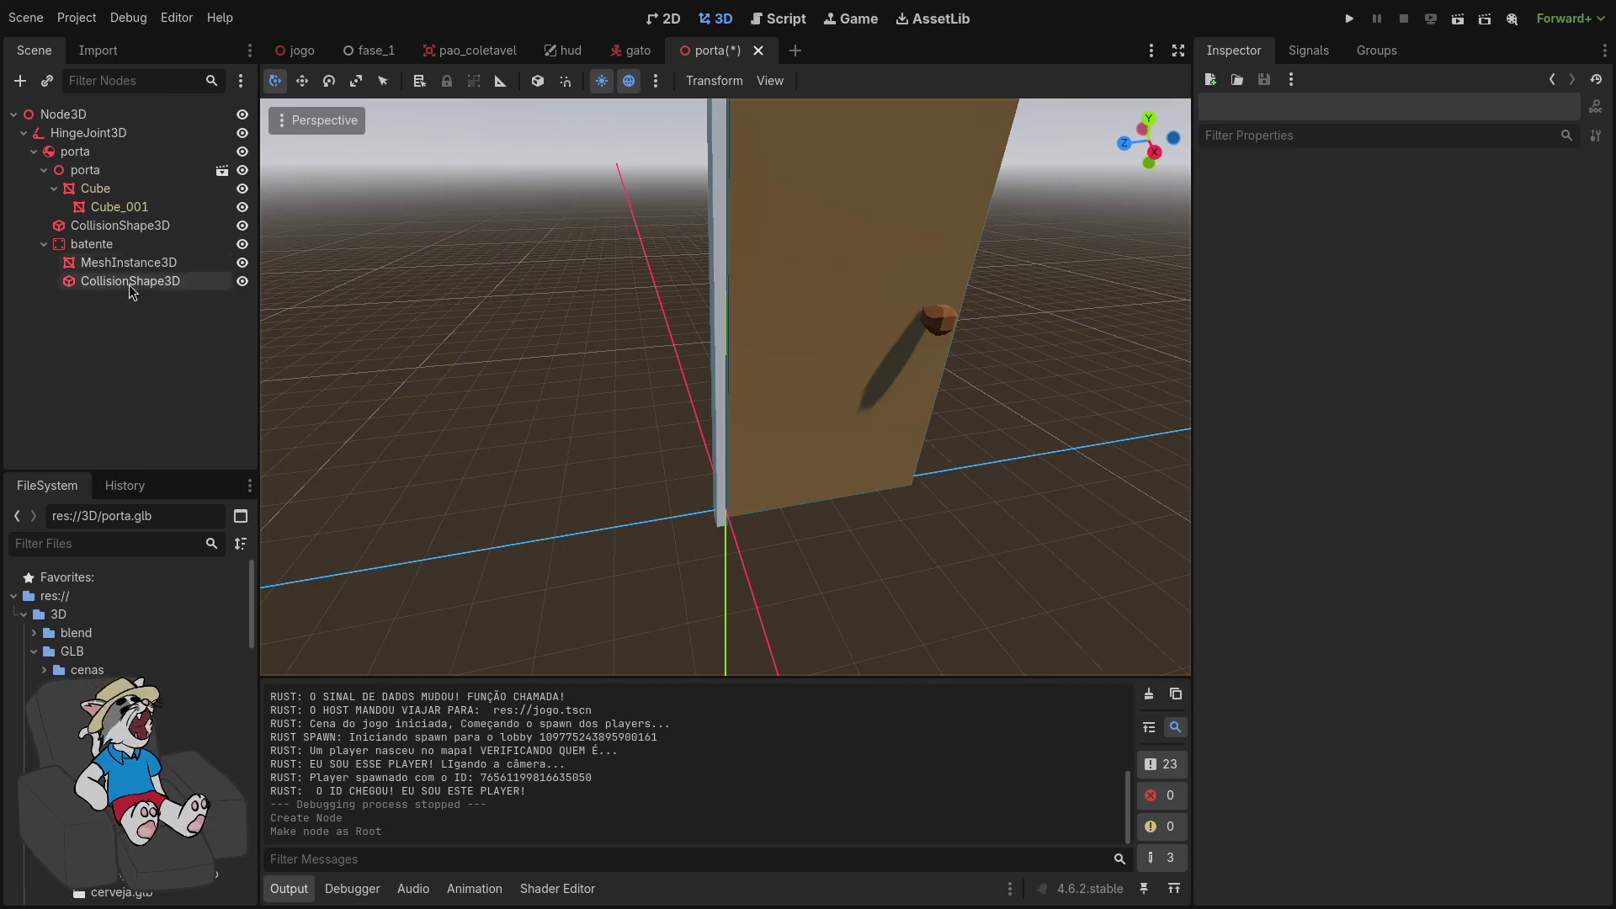
pyautogui.click(121, 135)
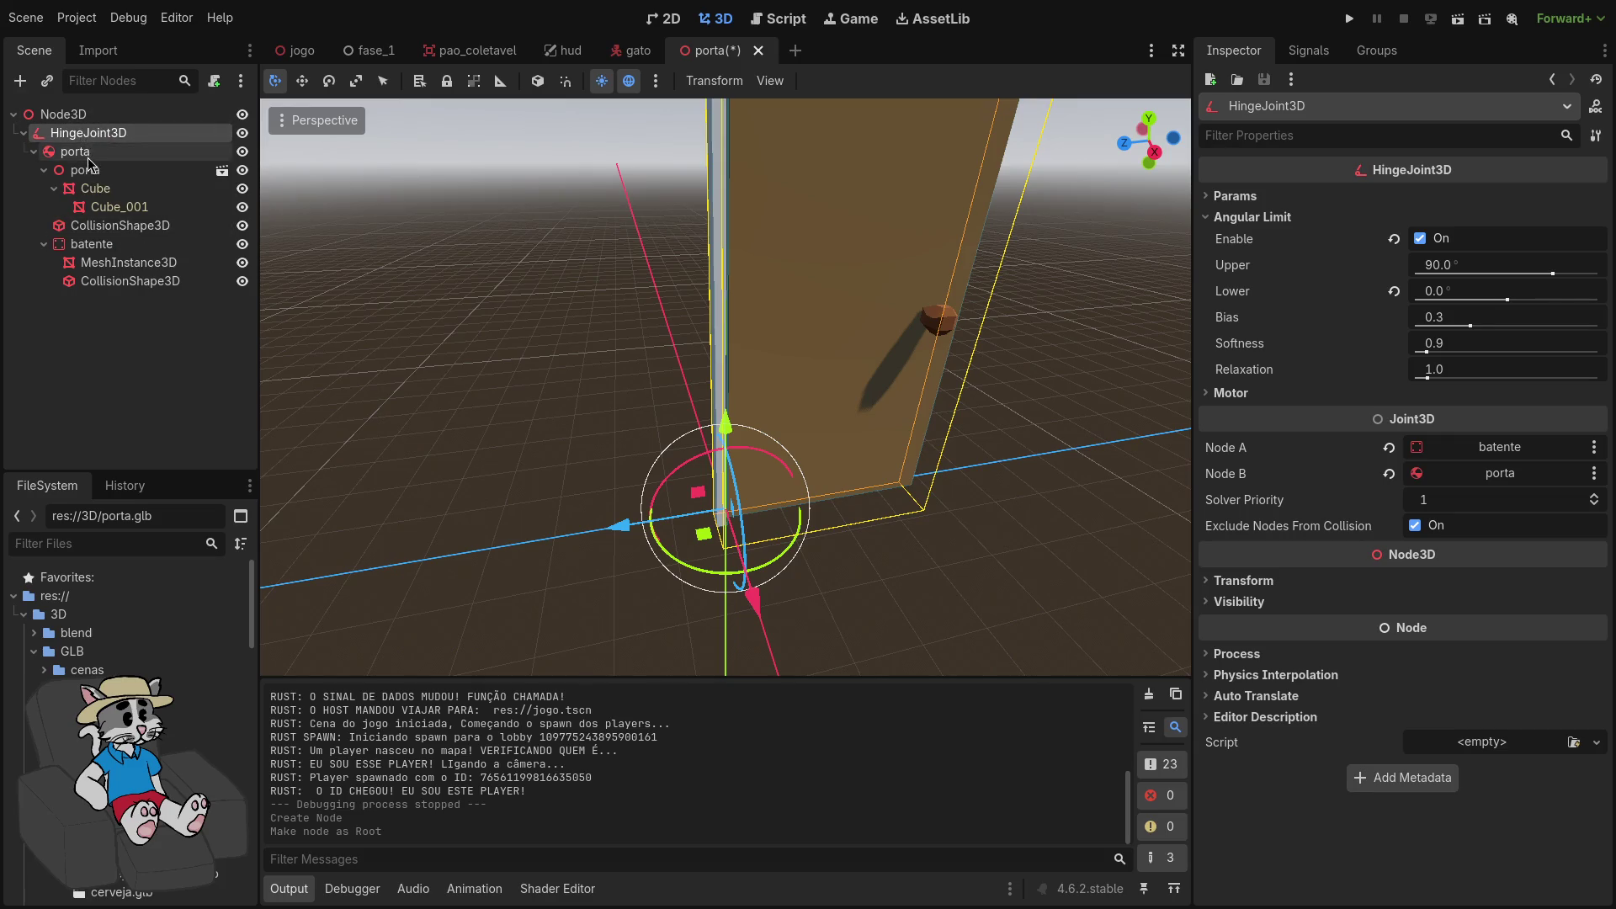
pyautogui.click(88, 156)
pyautogui.keyDown('shift'); pyautogui.click(127, 280); pyautogui.keyUp('shift')
pyautogui.hotkey('ctrl', 'x')
pyautogui.hotkey('ctrl', 'v')
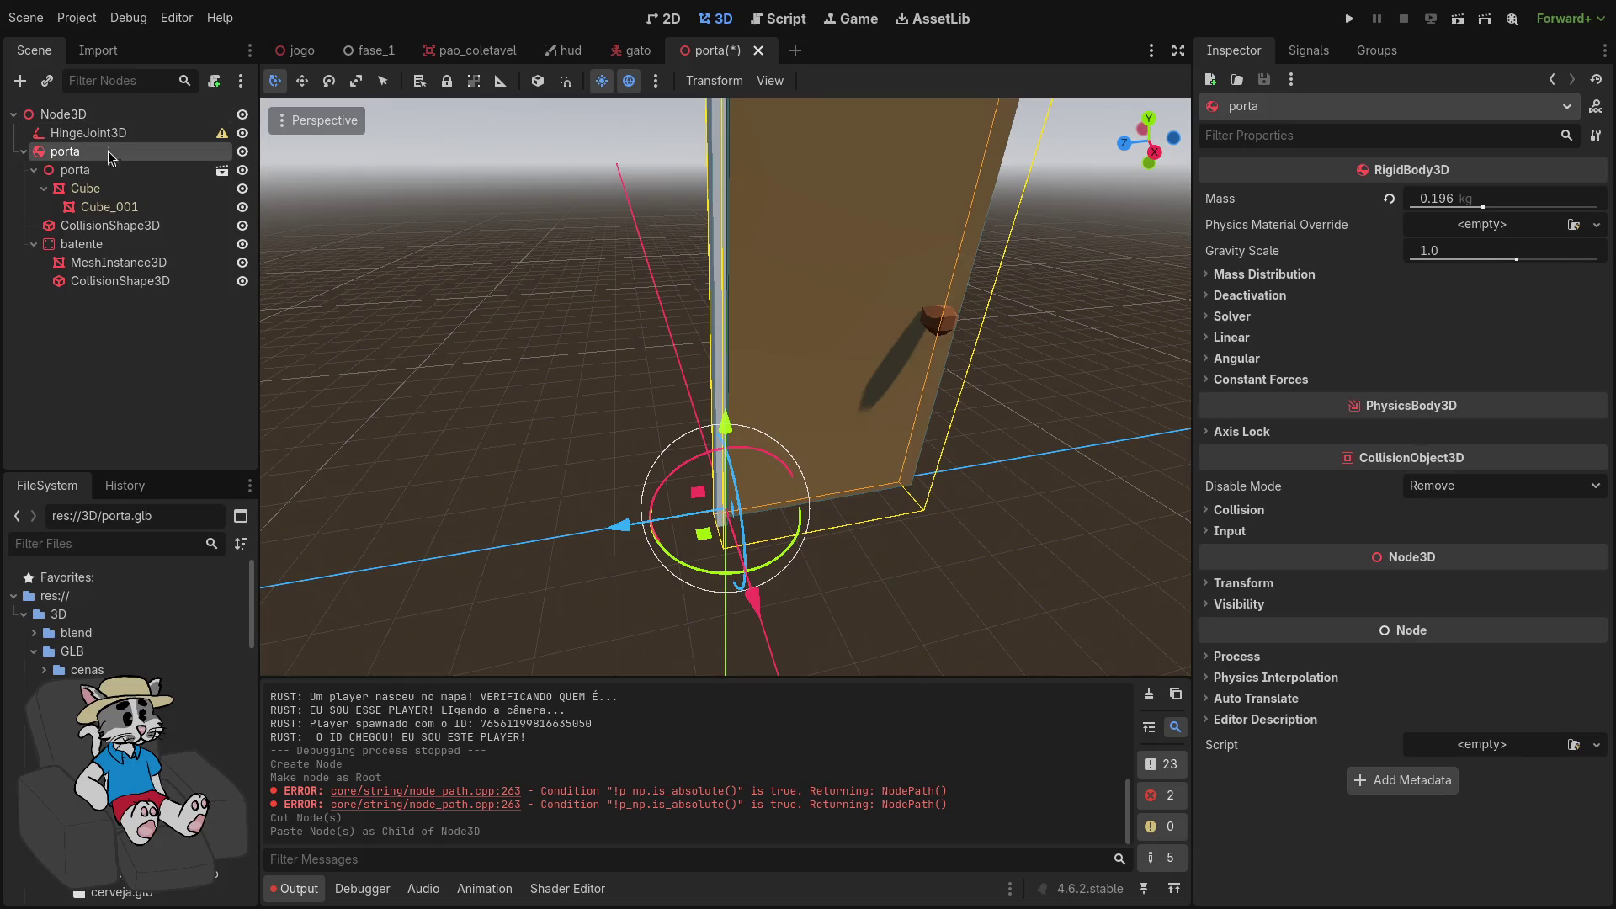
# Expand the porta body and select its batente static body.
pyautogui.click(95, 132)
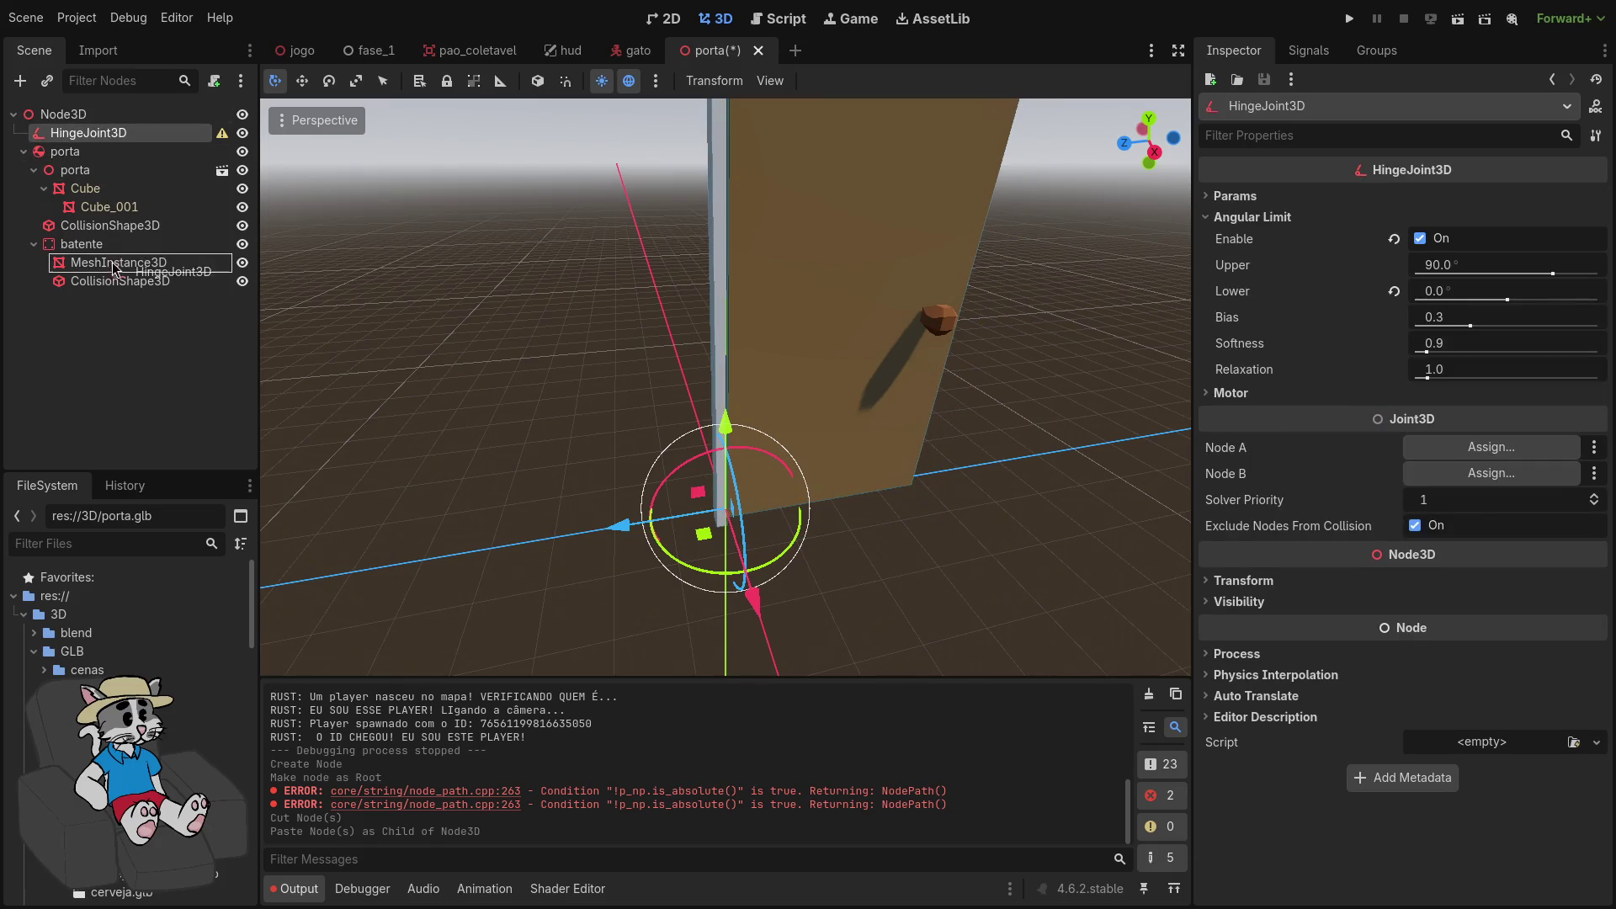
pyautogui.click(23, 151)
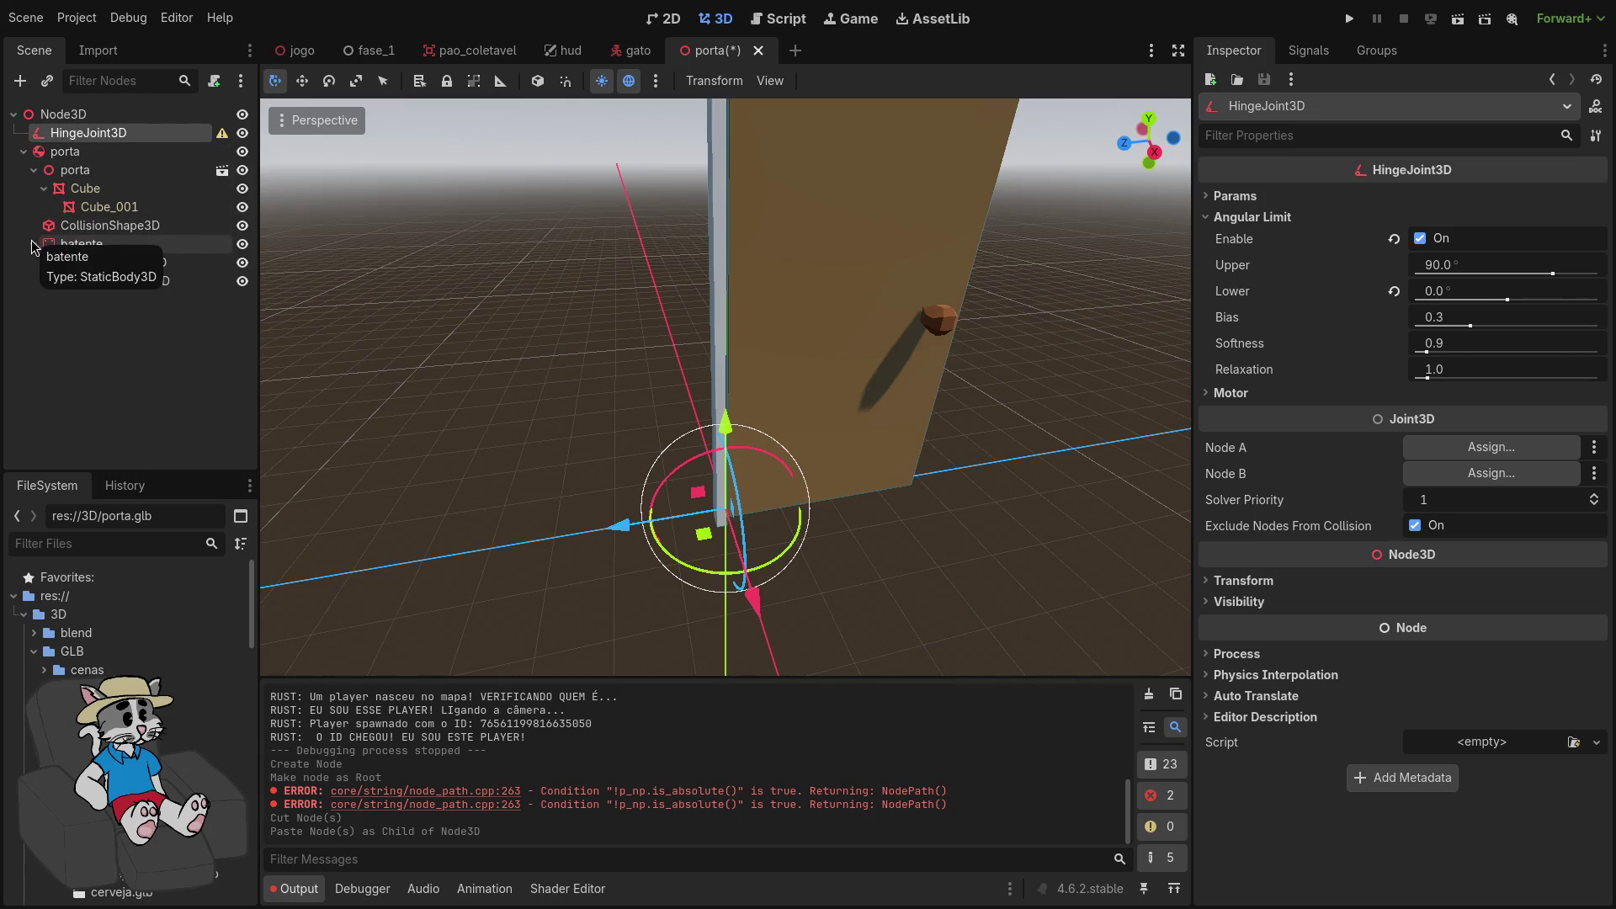
pyautogui.click(59, 244)
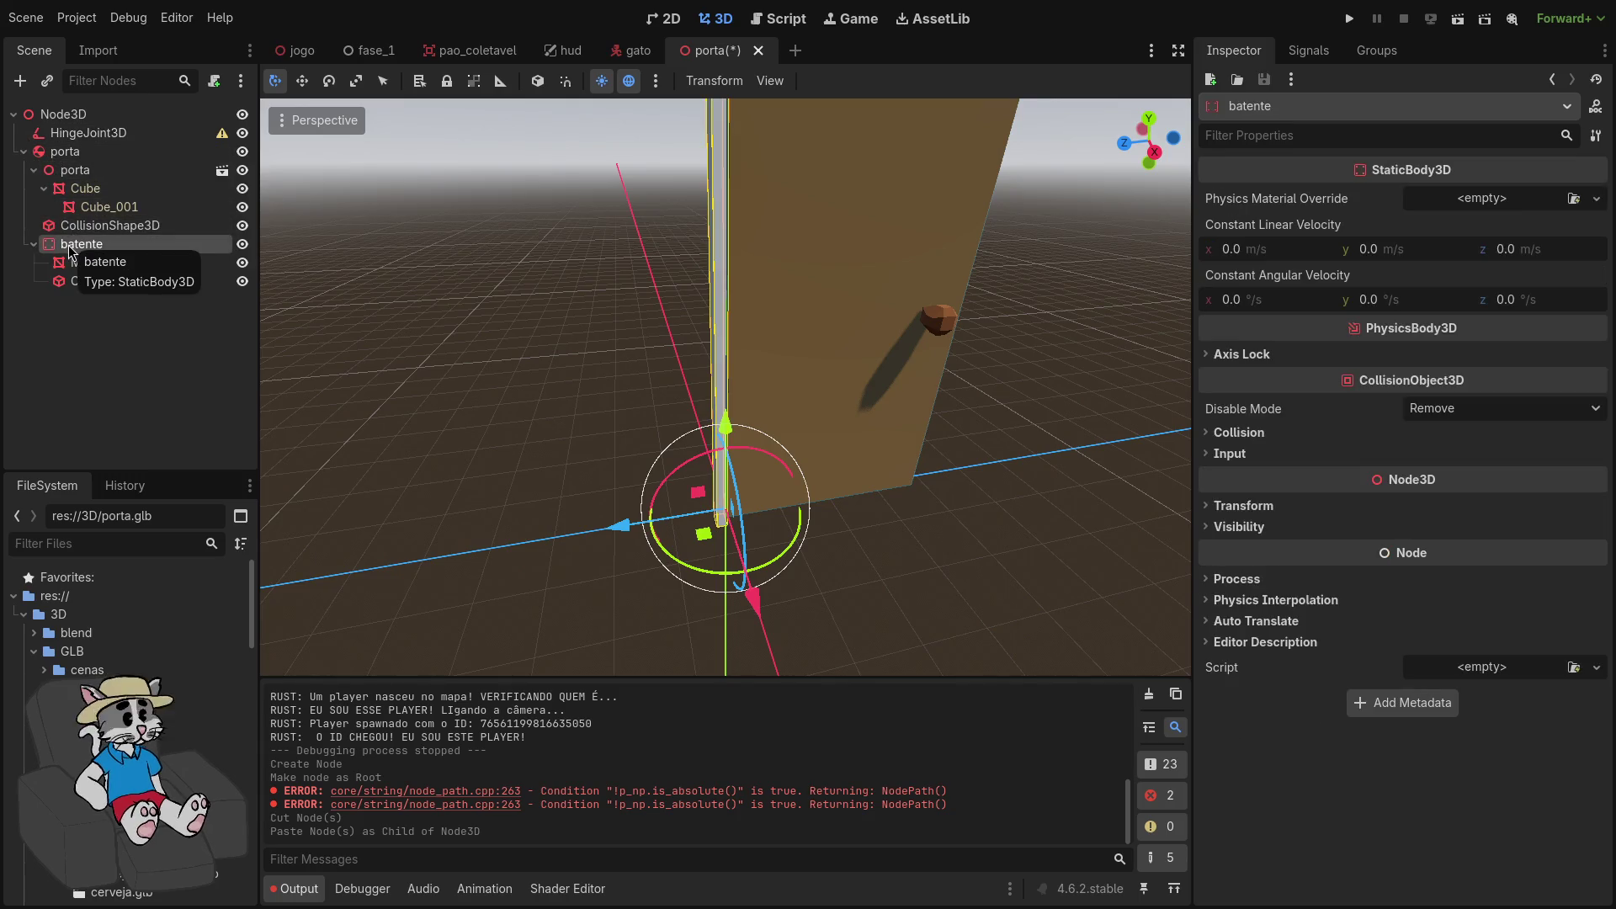